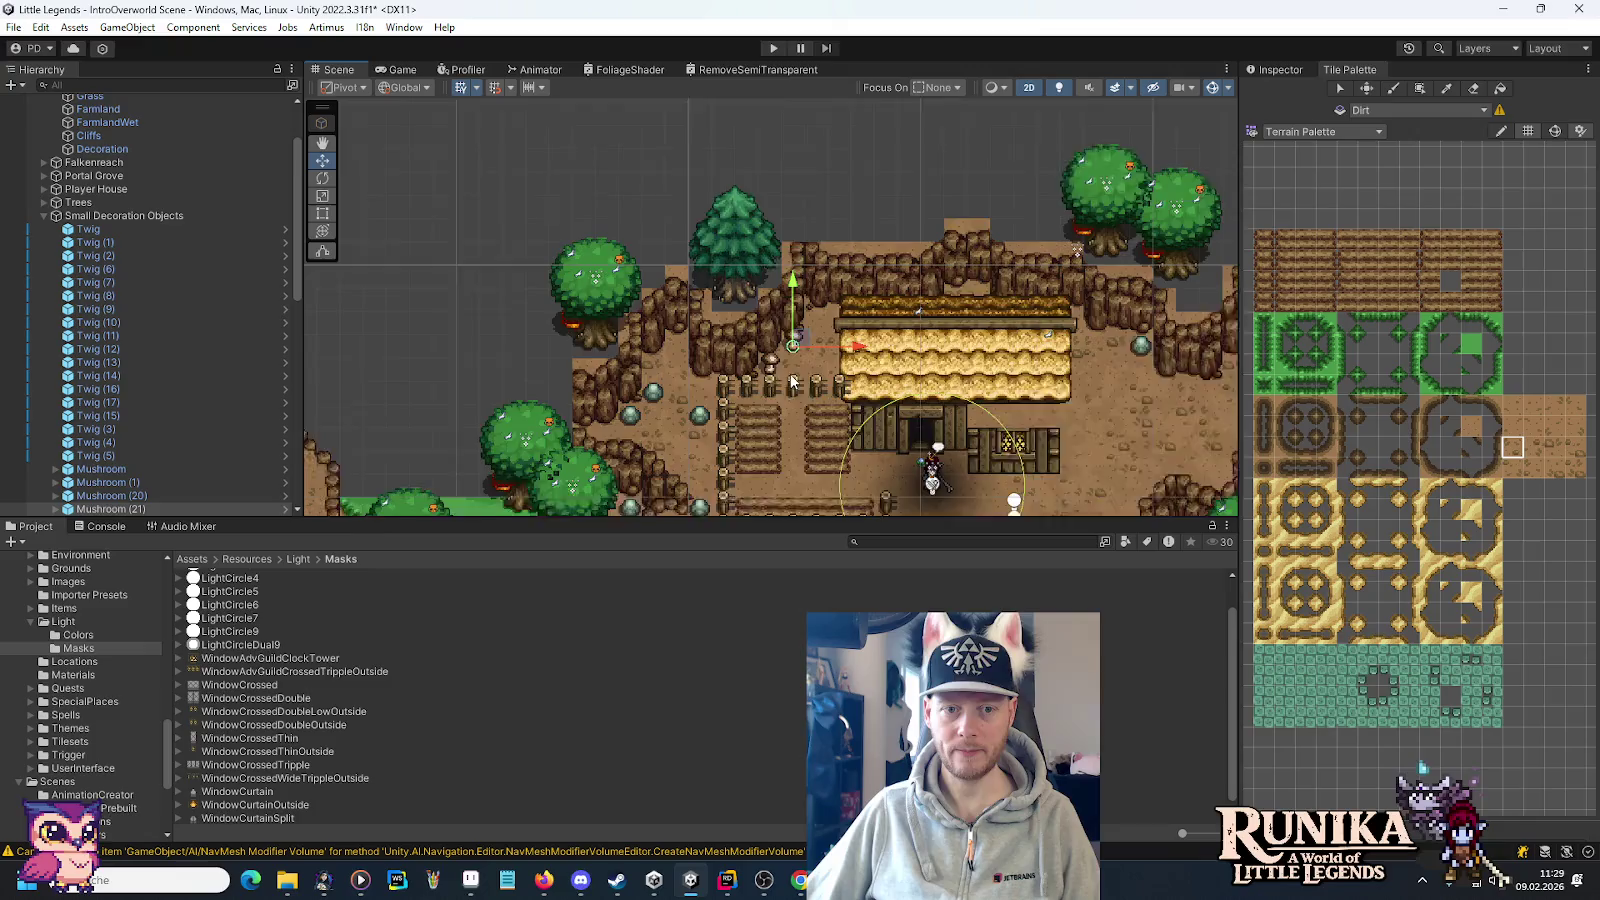
Open padSoft > Little Legends > save > 0.50.4 in File Explorer and look inside map.68.
scroll(848, 405, down, 1)
drag(850, 405, 845, 288)
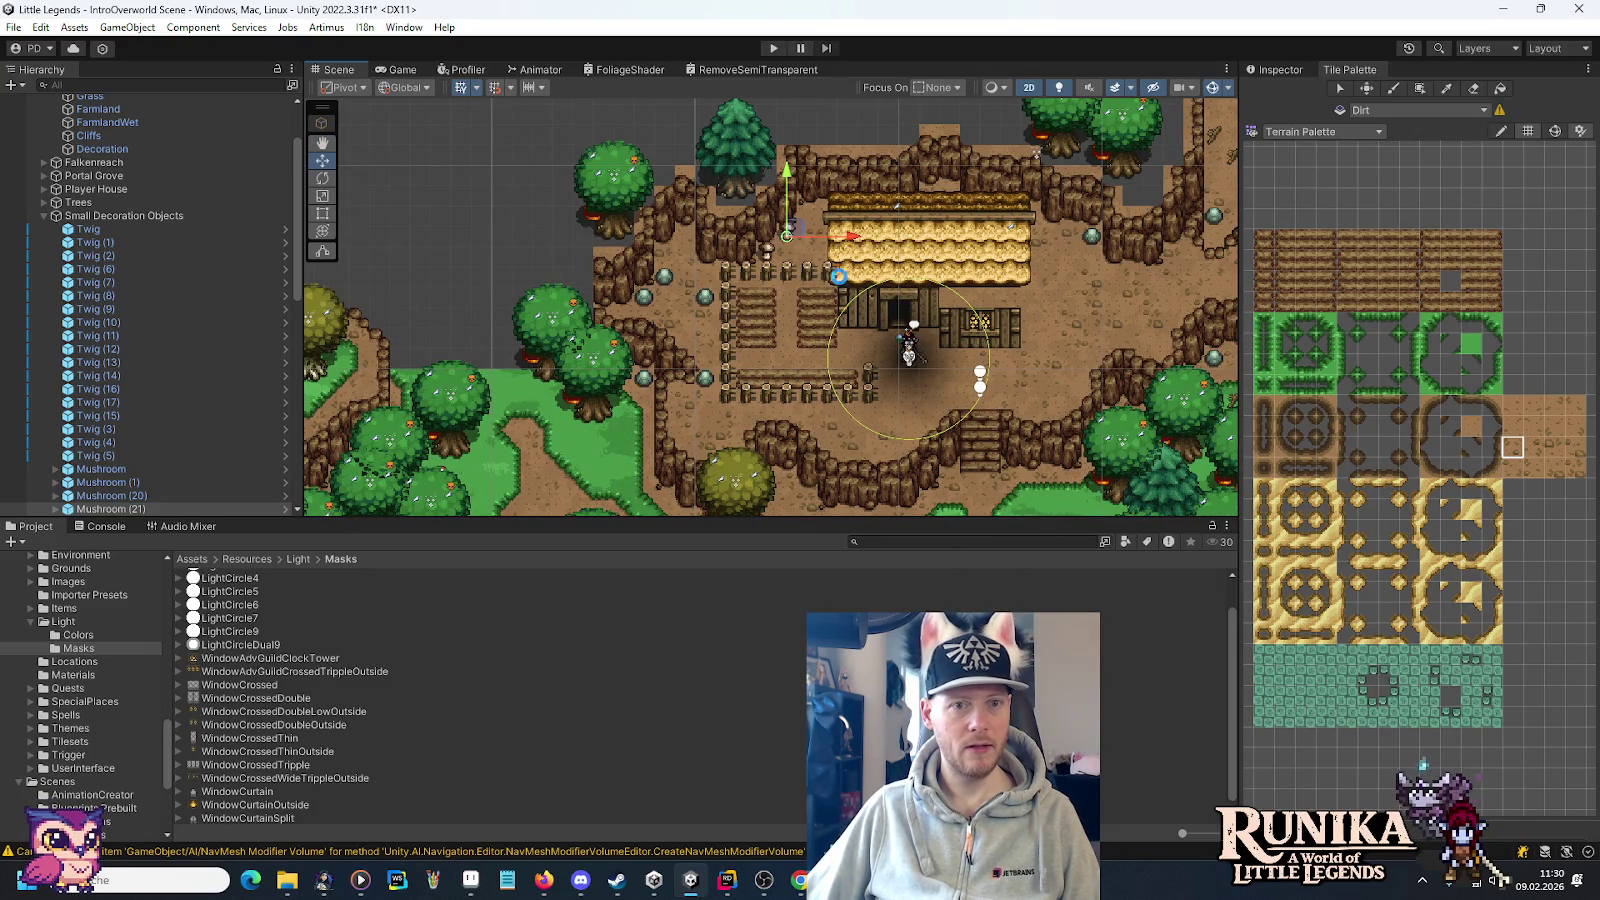
right_click(284, 892)
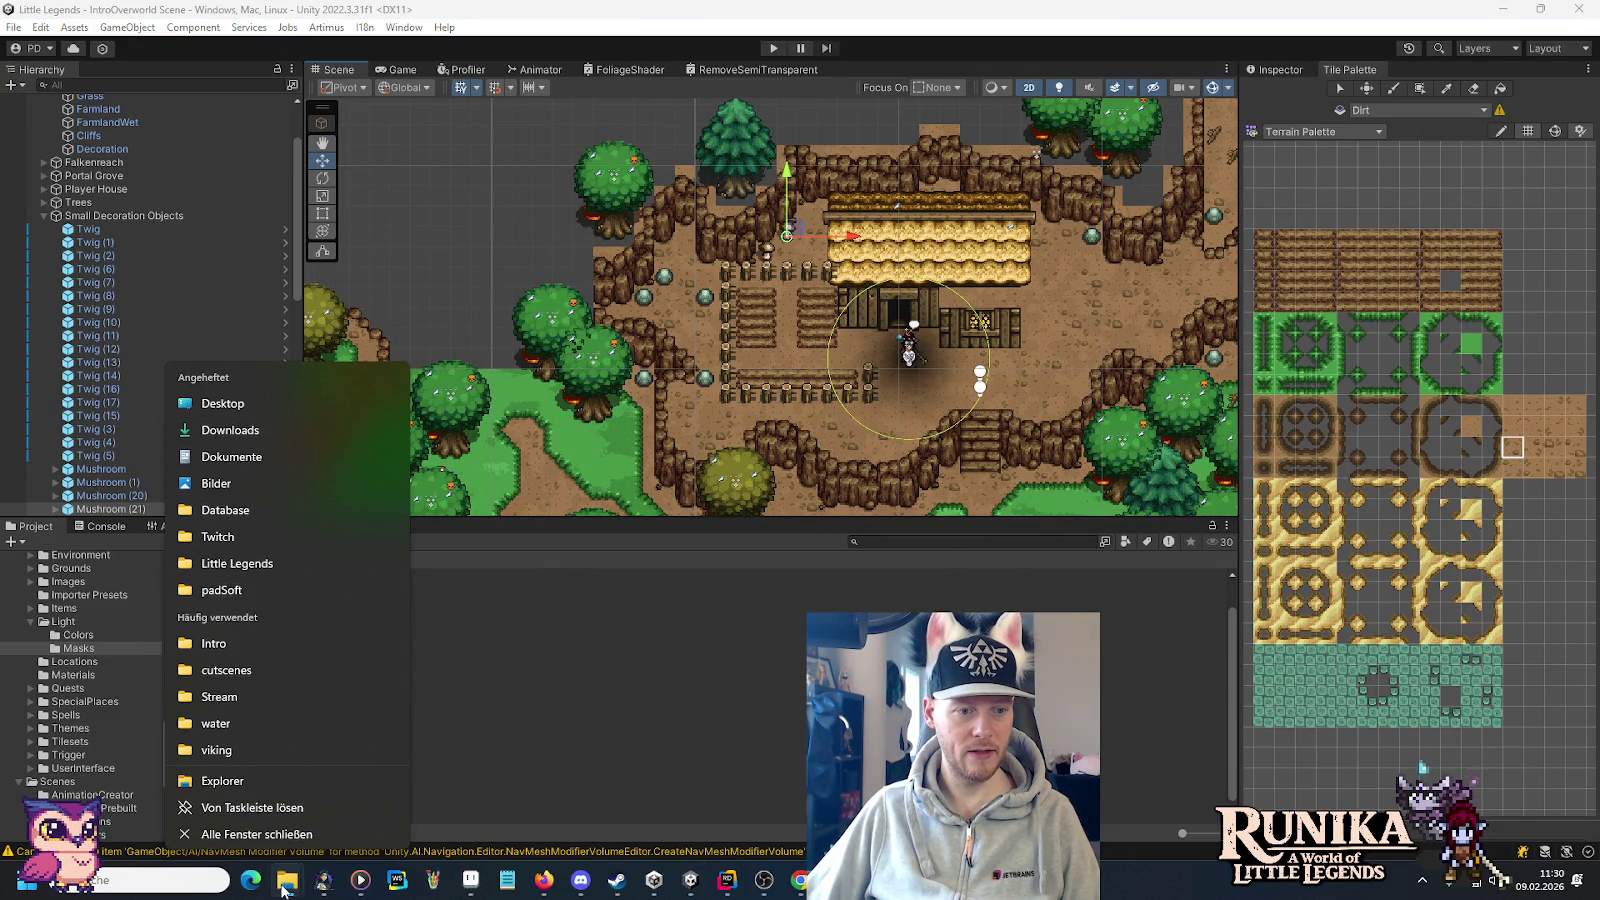
click(251, 592)
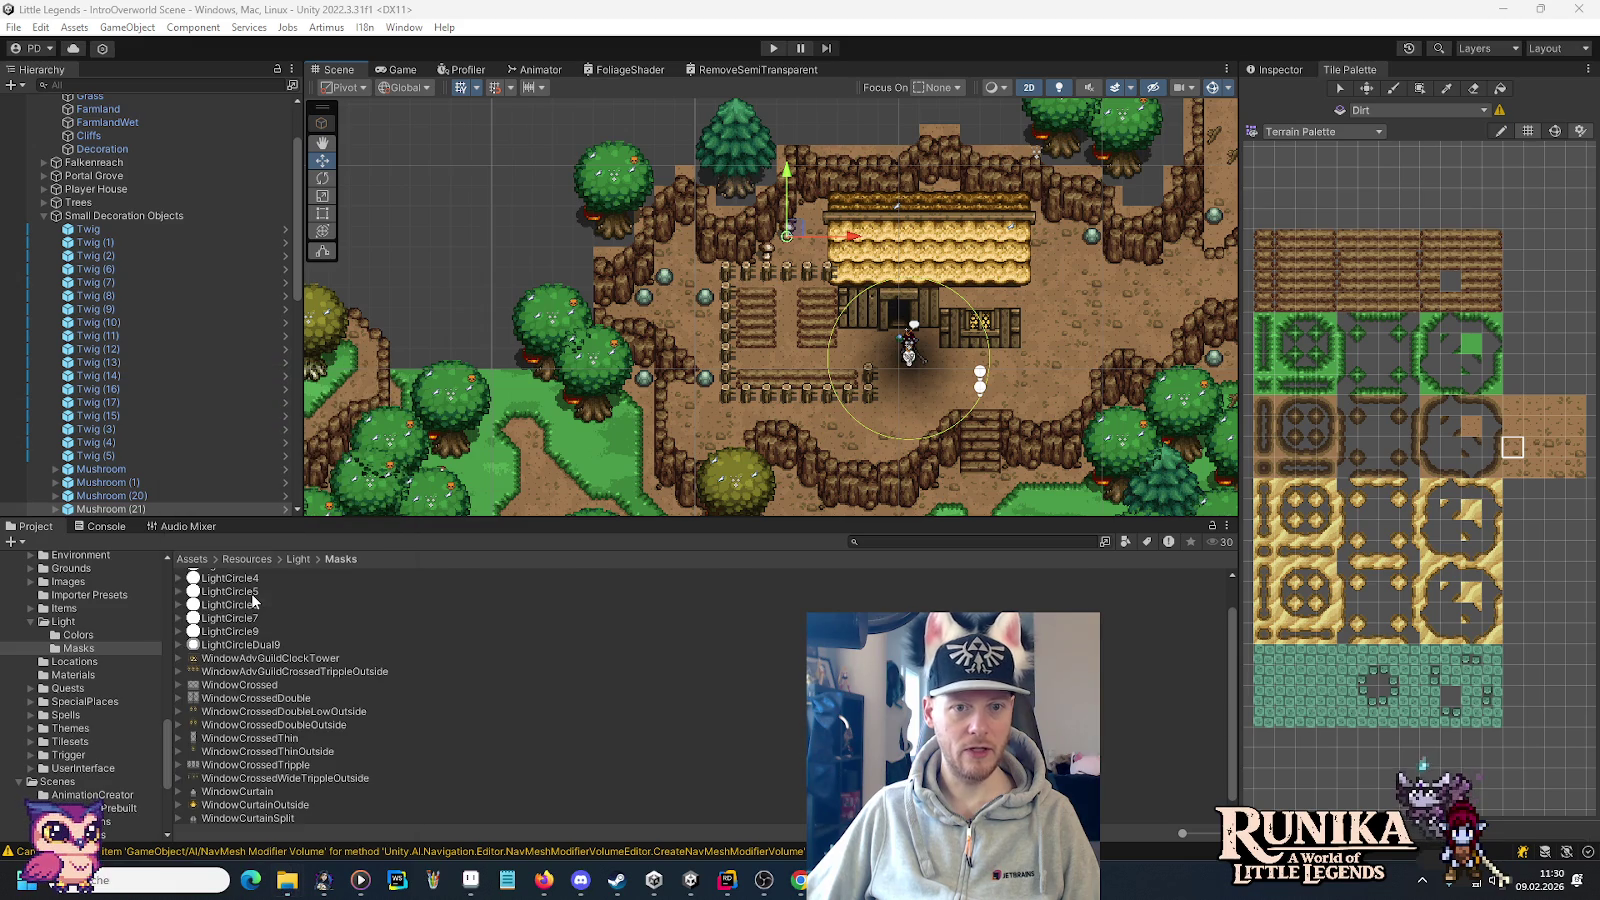
double_click(668, 328)
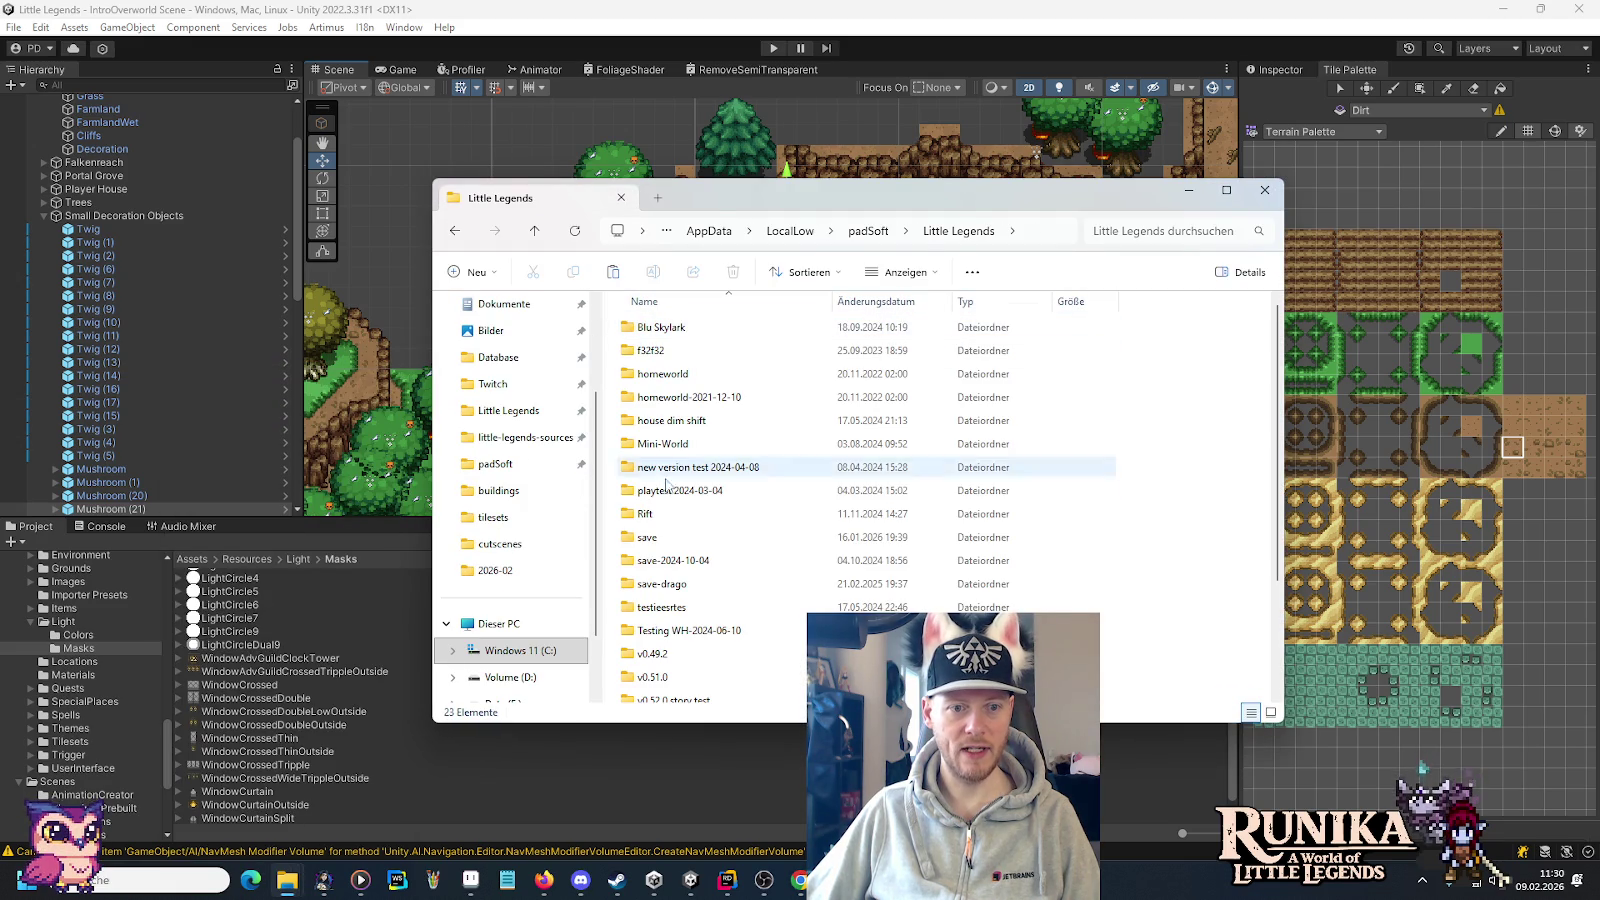
double_click(660, 537)
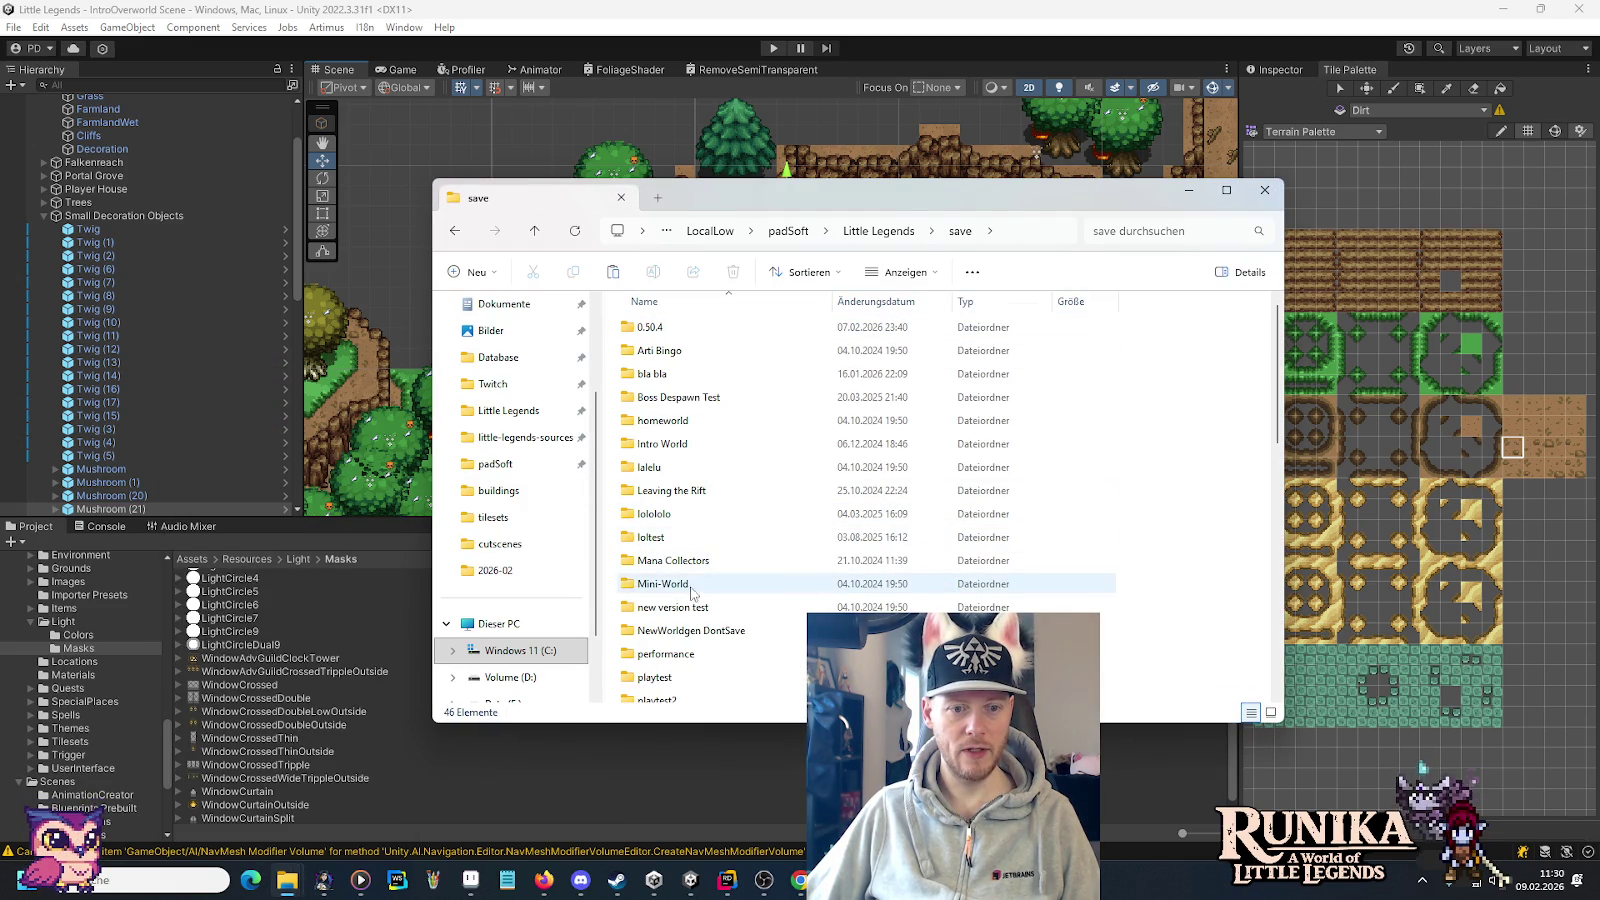
double_click(689, 333)
double_click(655, 373)
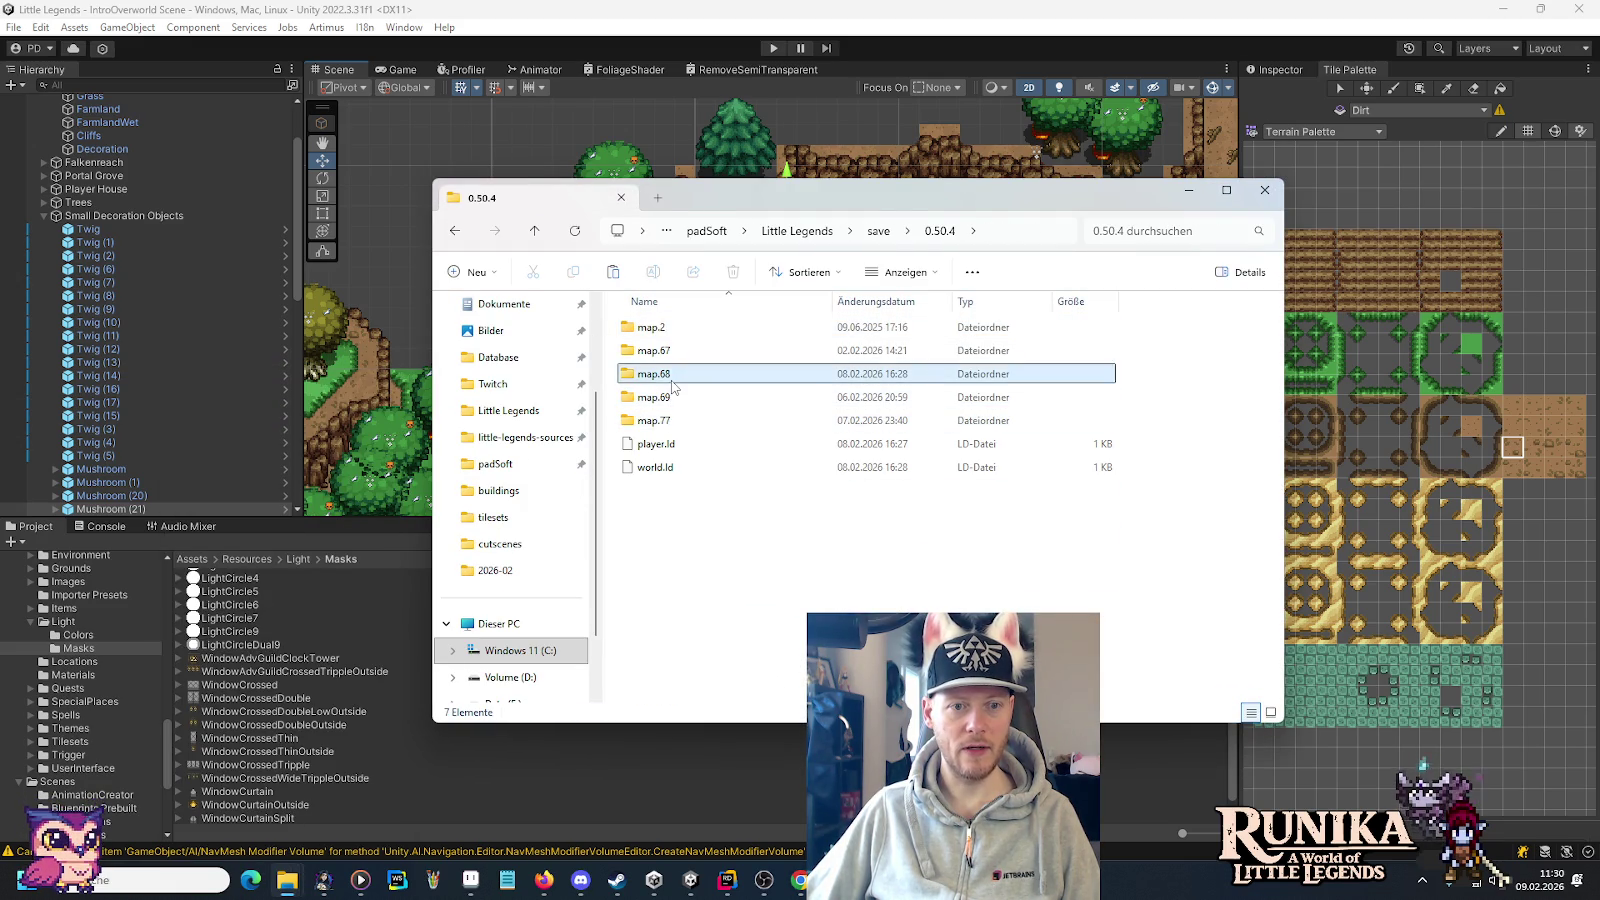
click(775, 49)
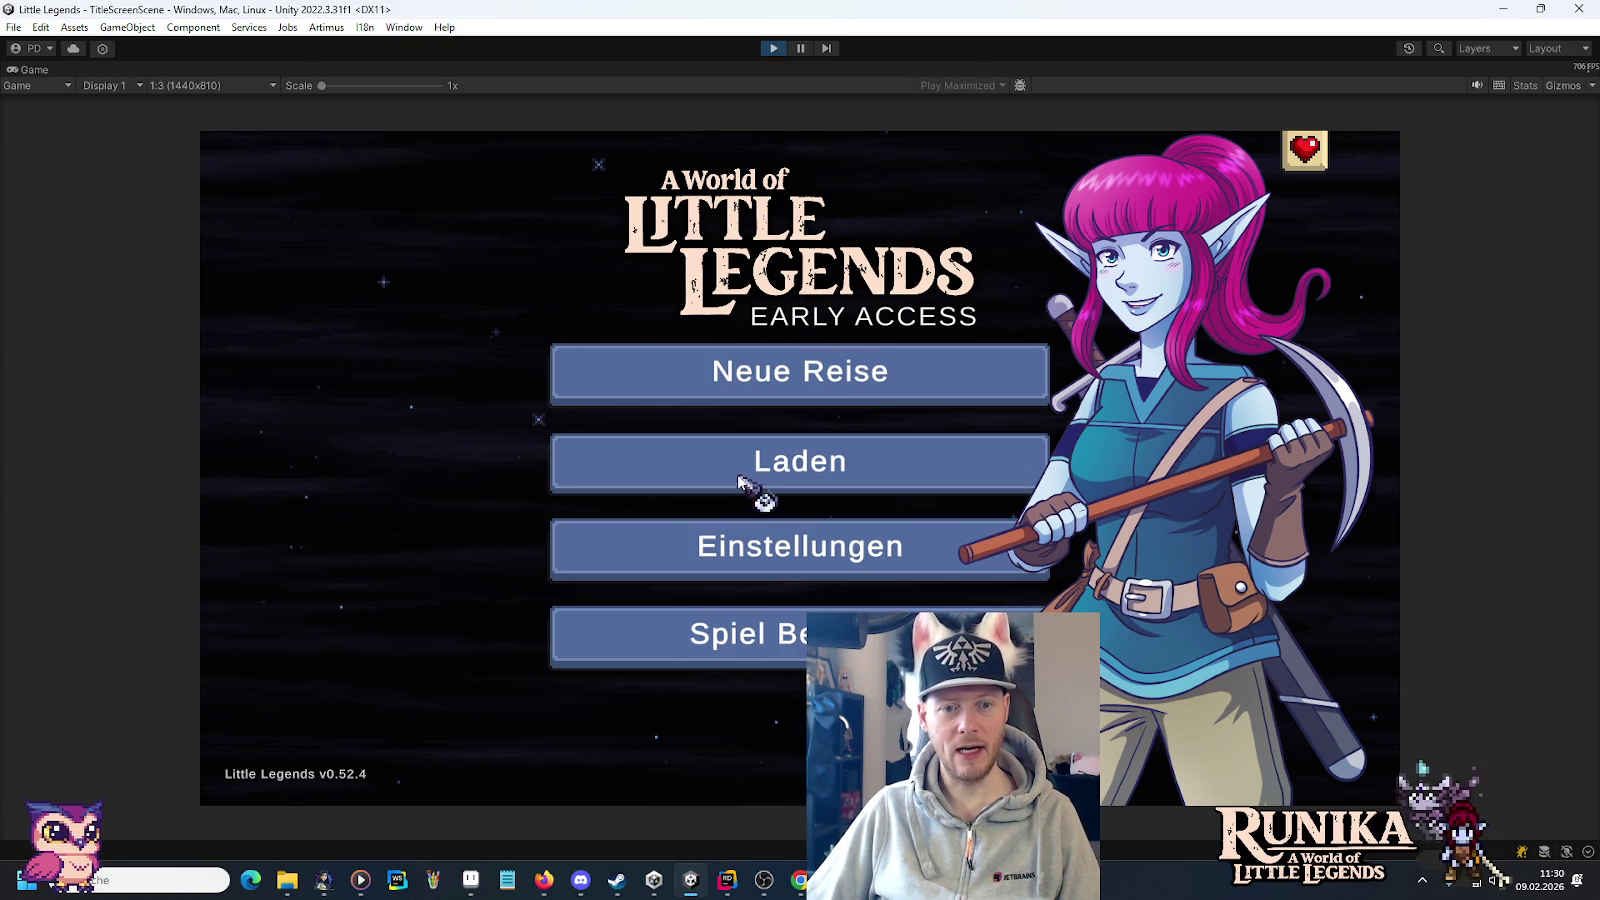
From the title screen open Laden, load the first save slot, and continue past the loading hint.
click(740, 472)
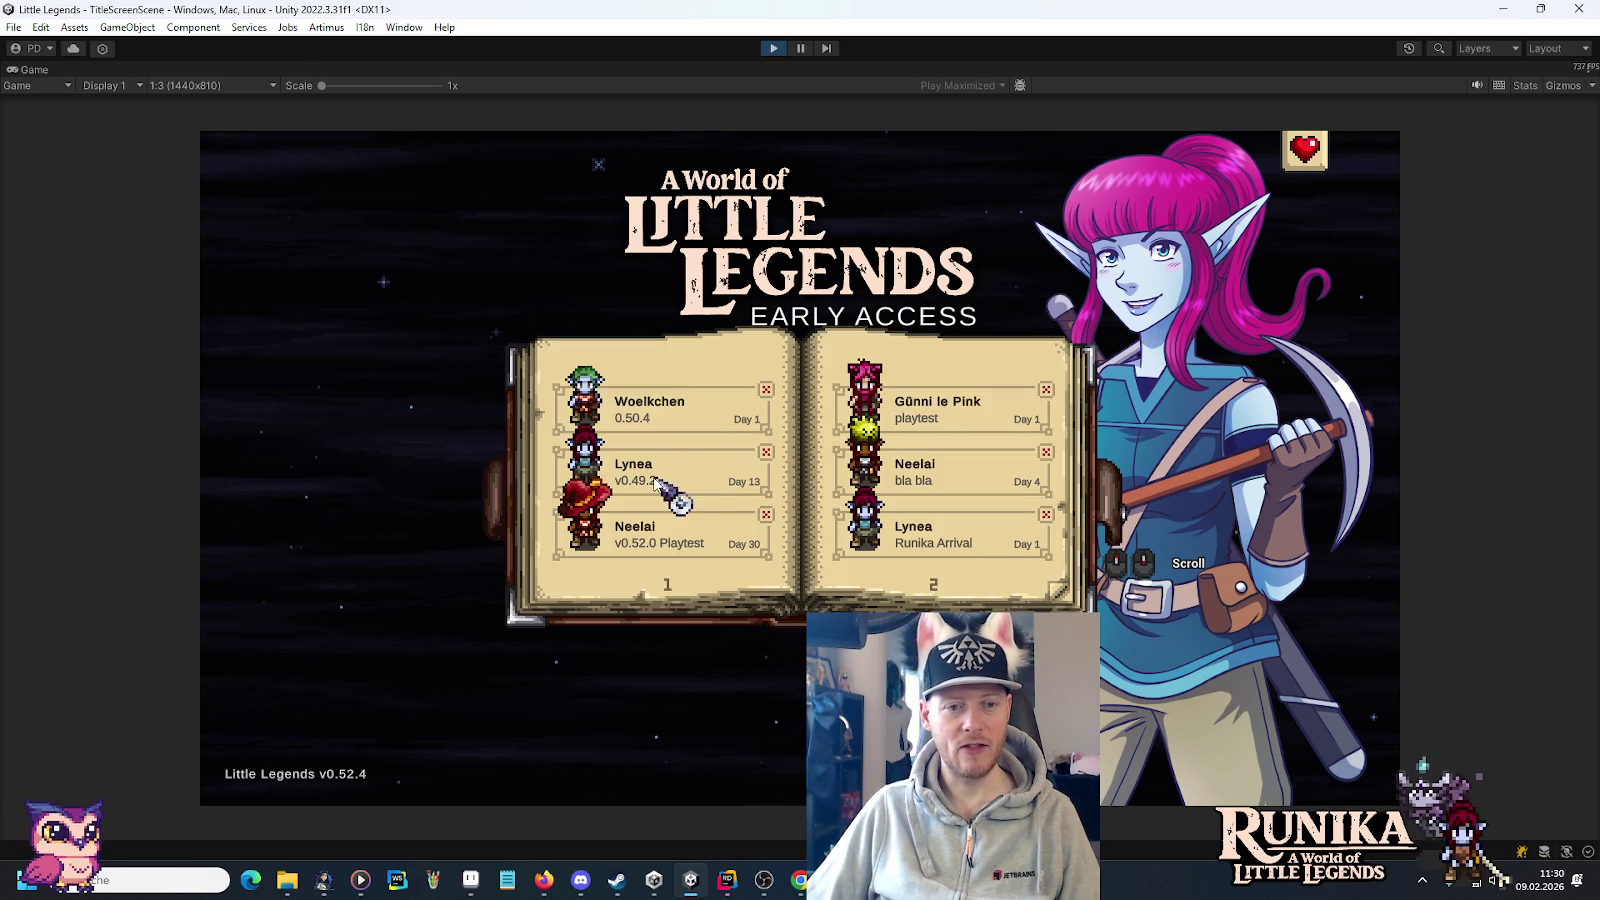
click(680, 412)
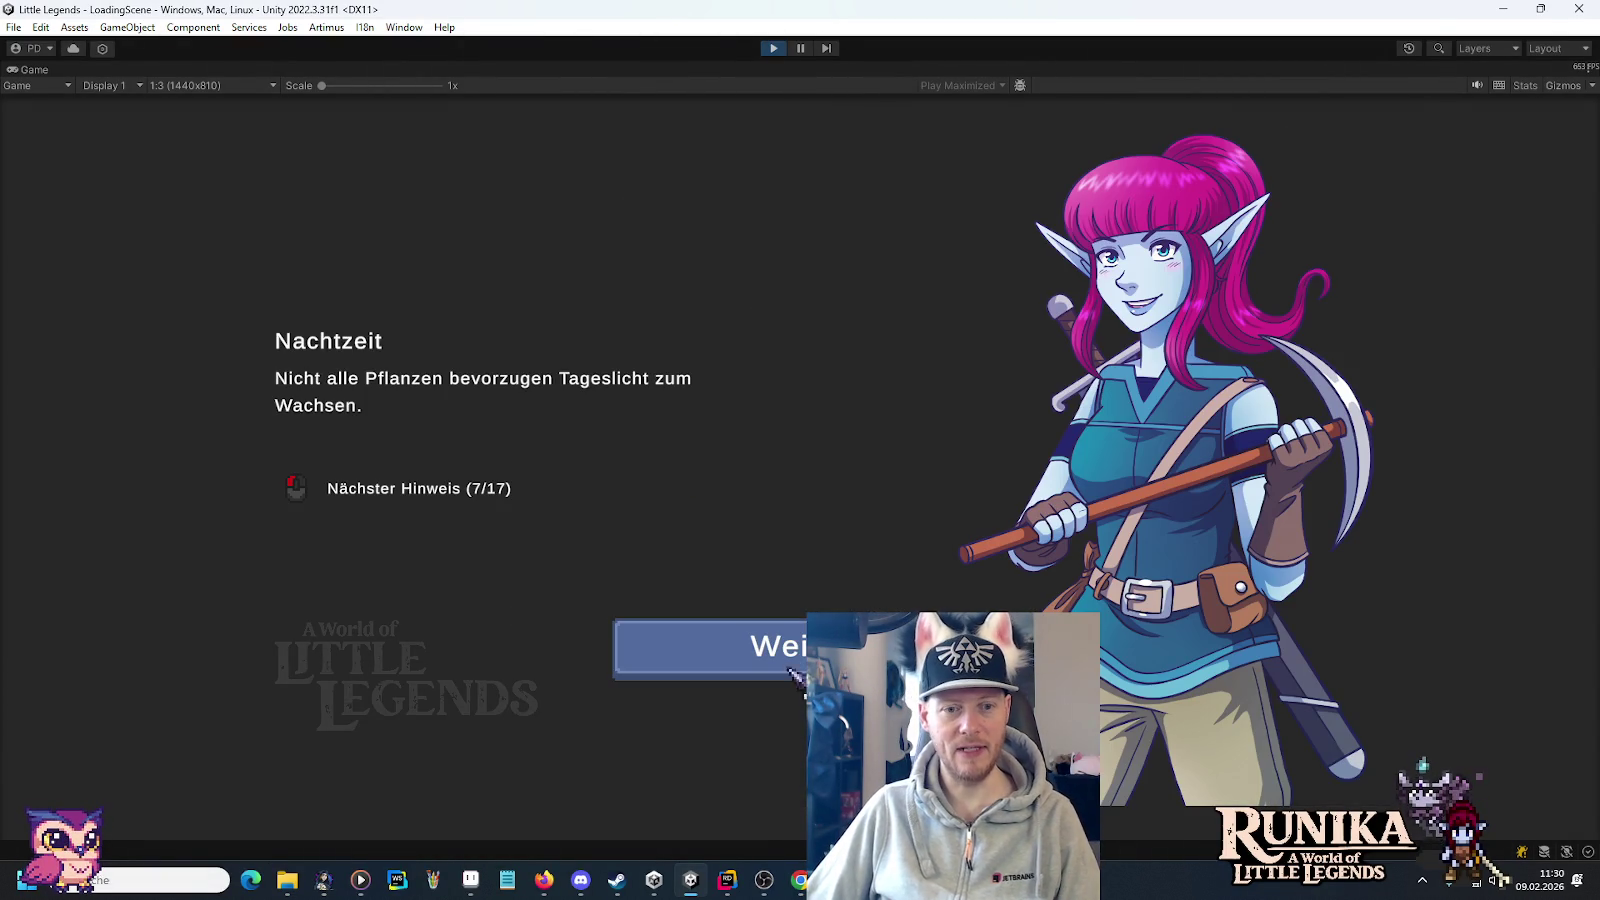
click(700, 672)
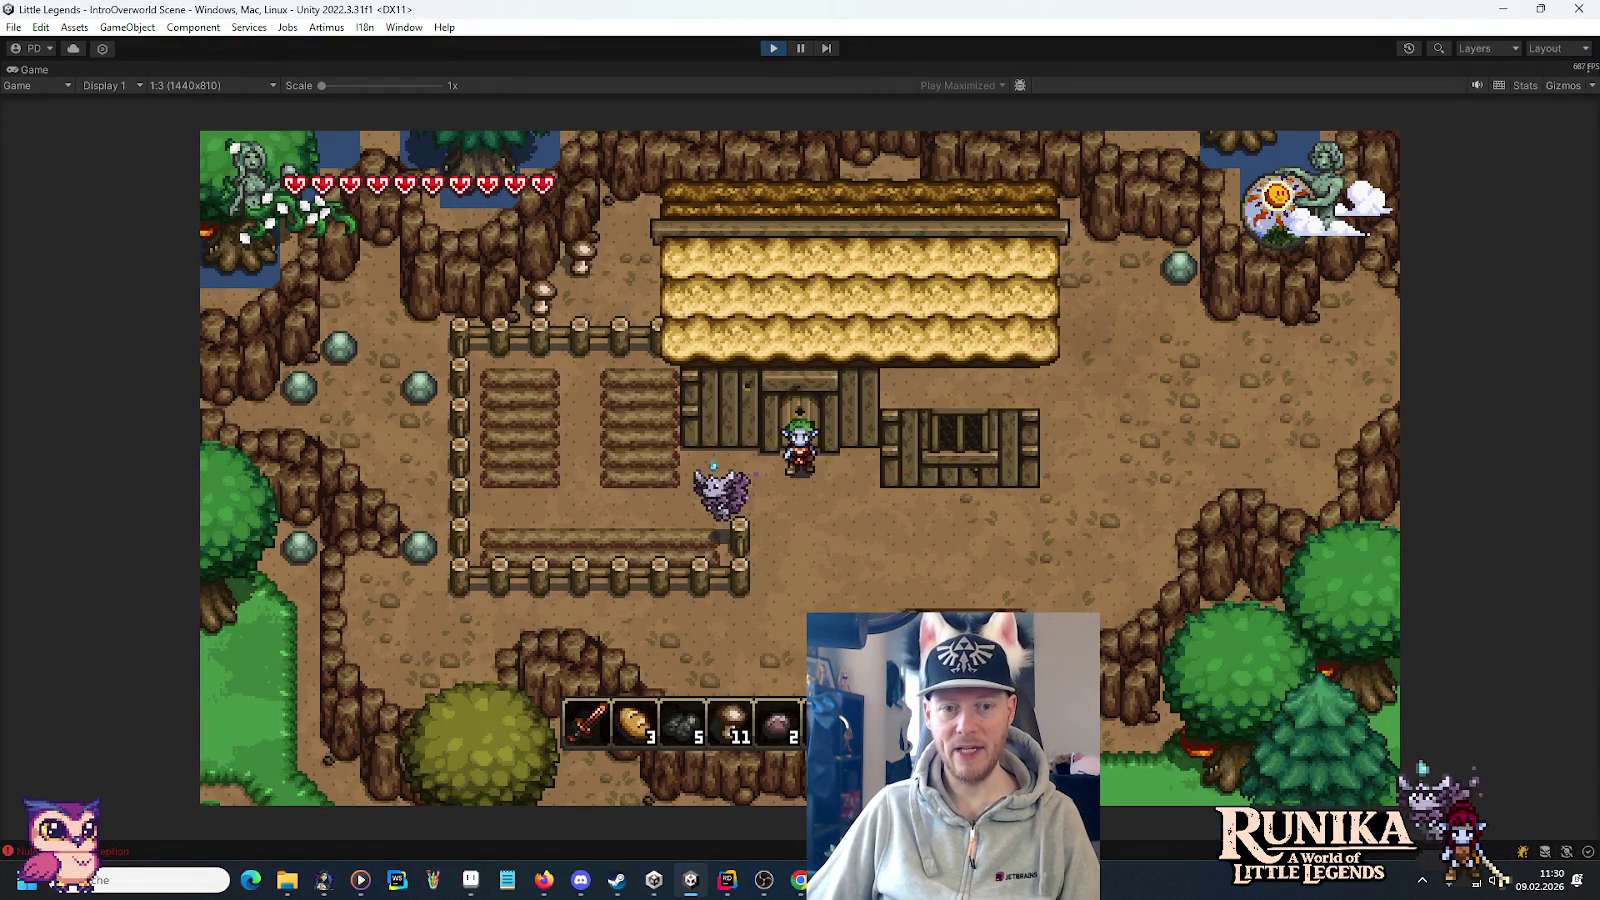
Walk the character right, left, down and around behind the hut.
key(d)
key(a)
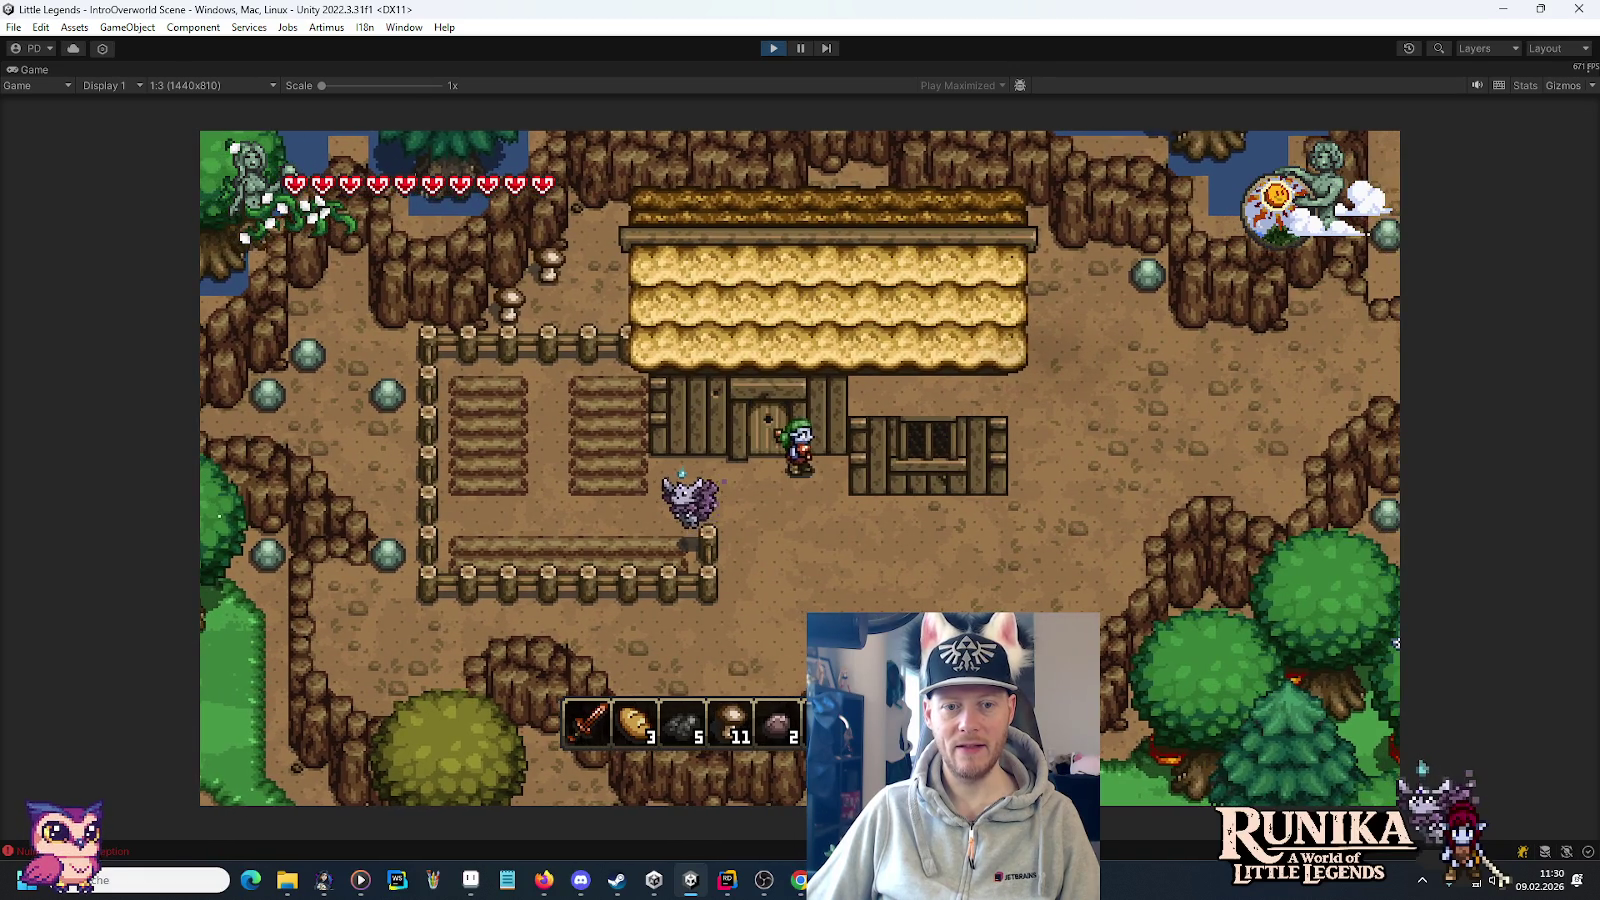
key(s)
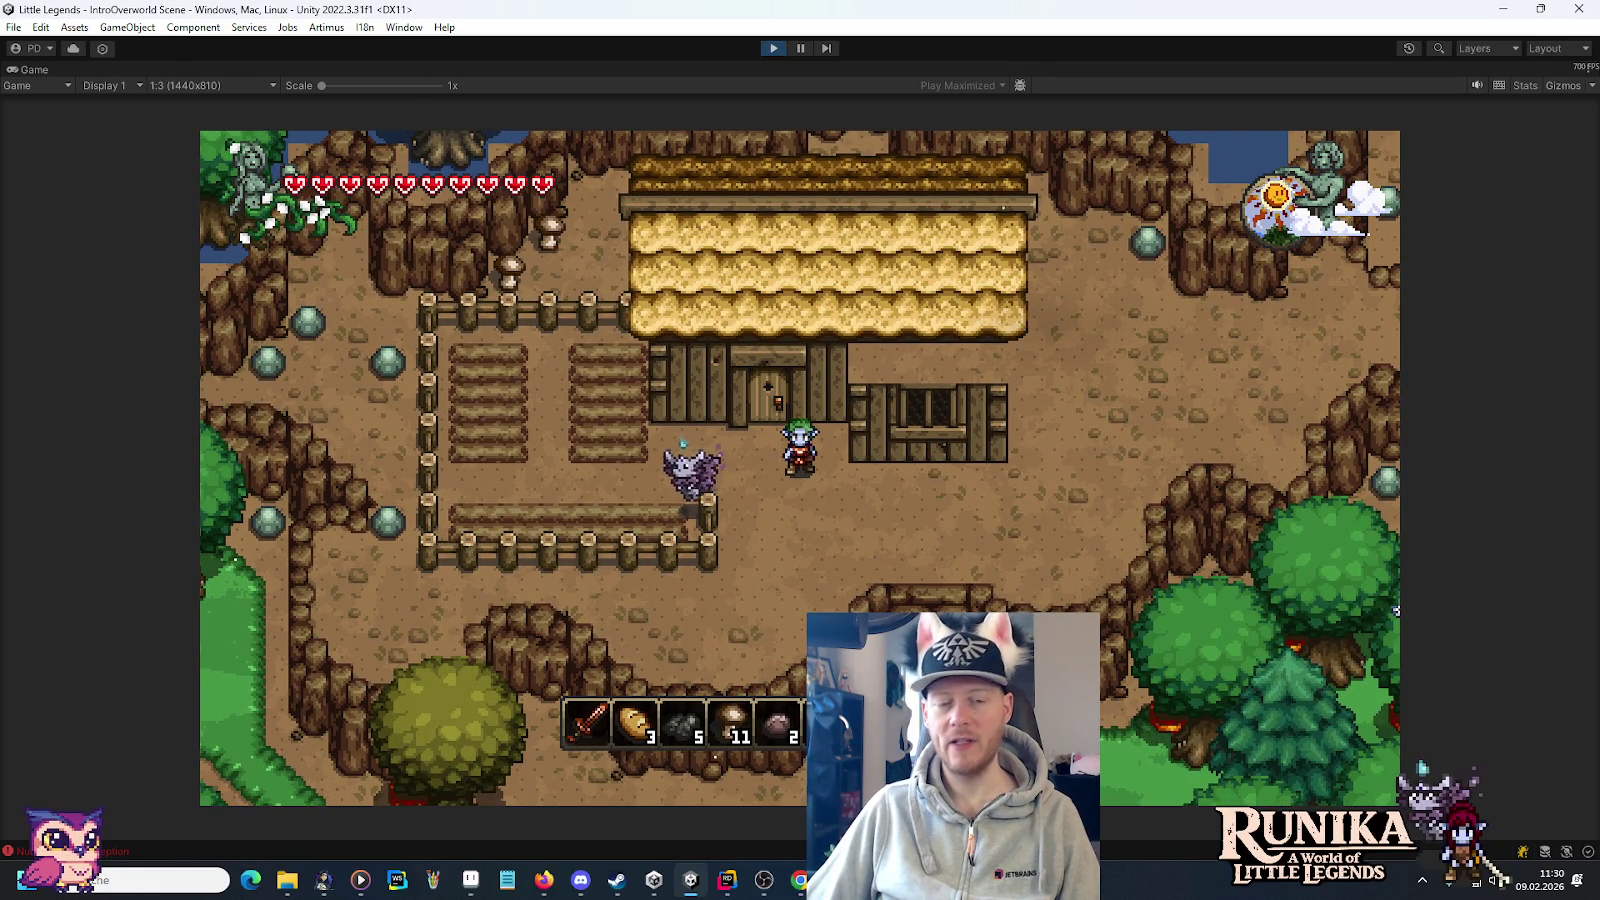
key(d)
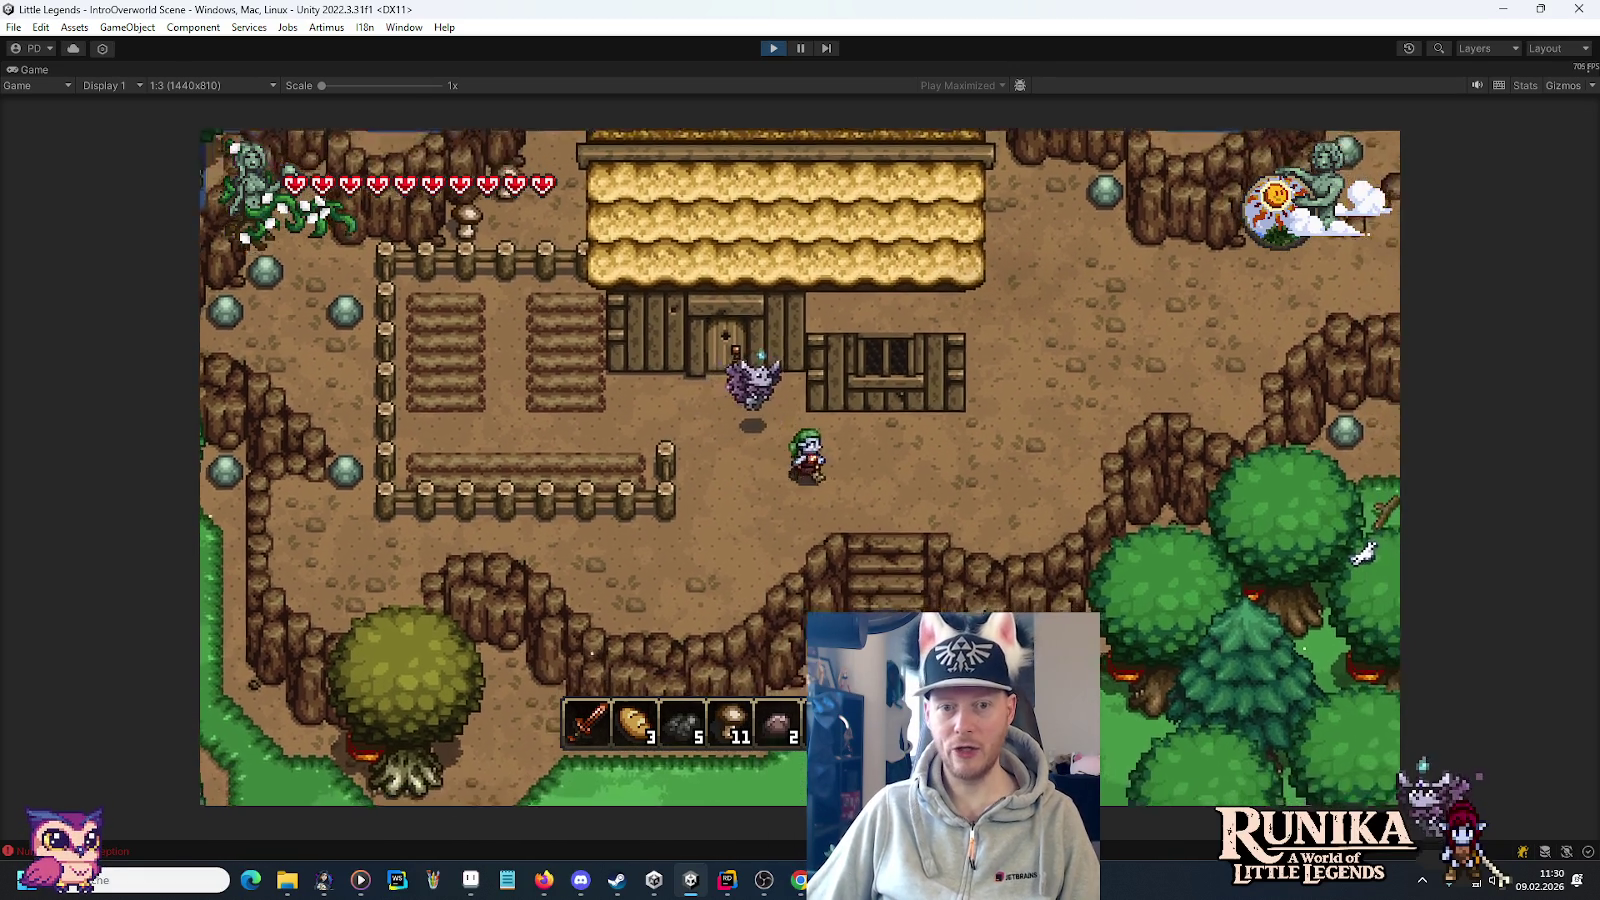
key(w)
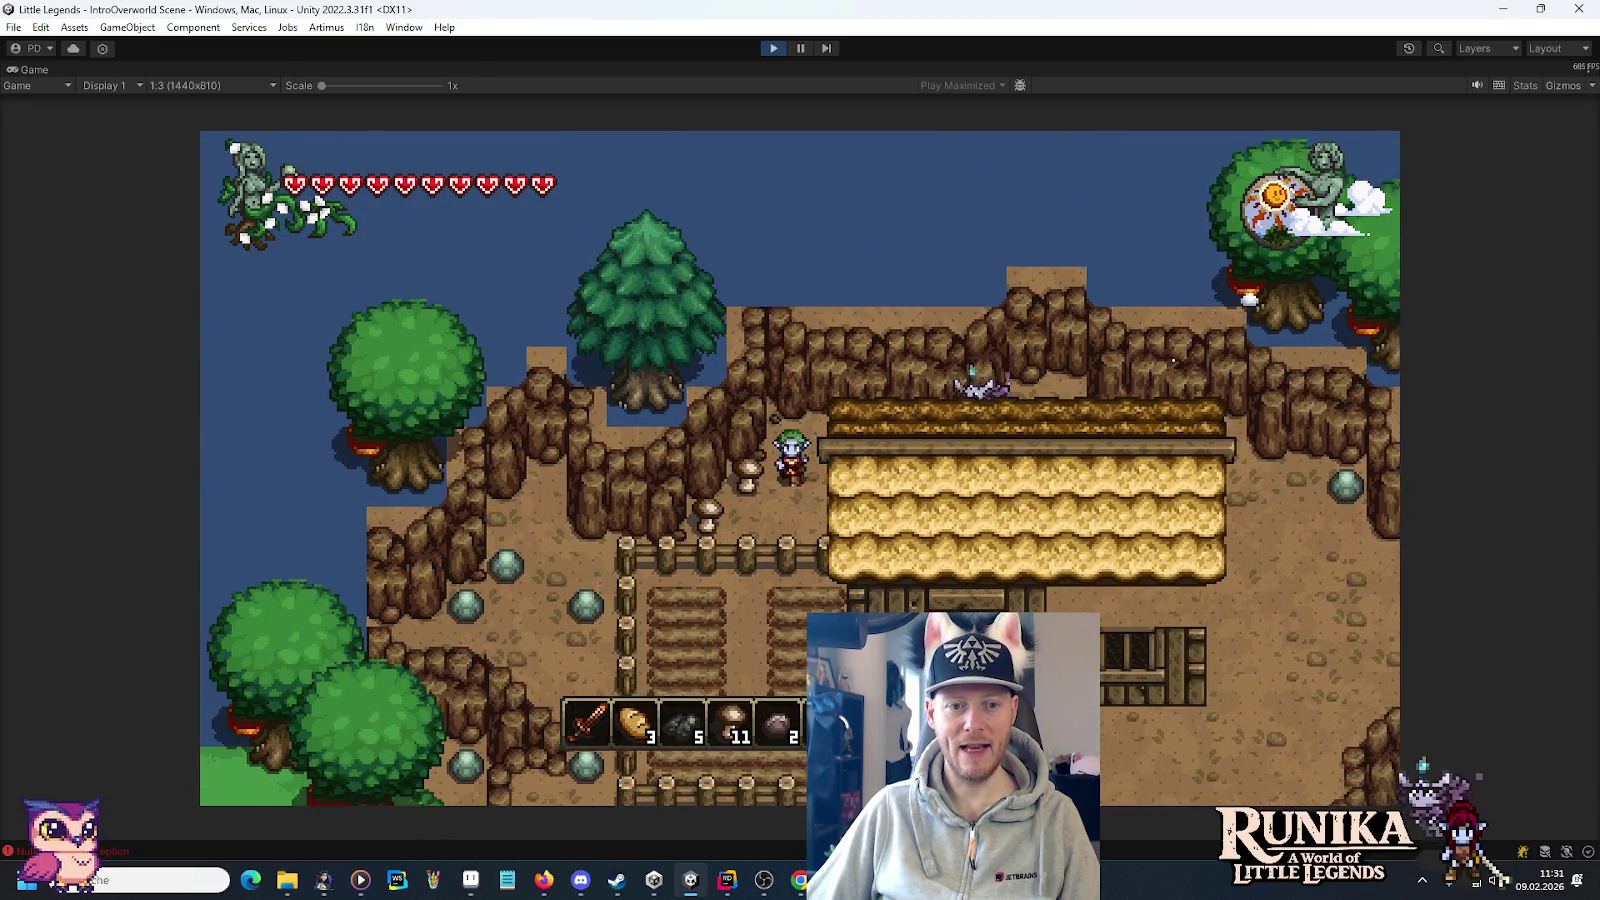
Collect the Myzel and Pilz mushrooms and walk along the cliff to the riverbank.
key(w)
key(d)
key(d)
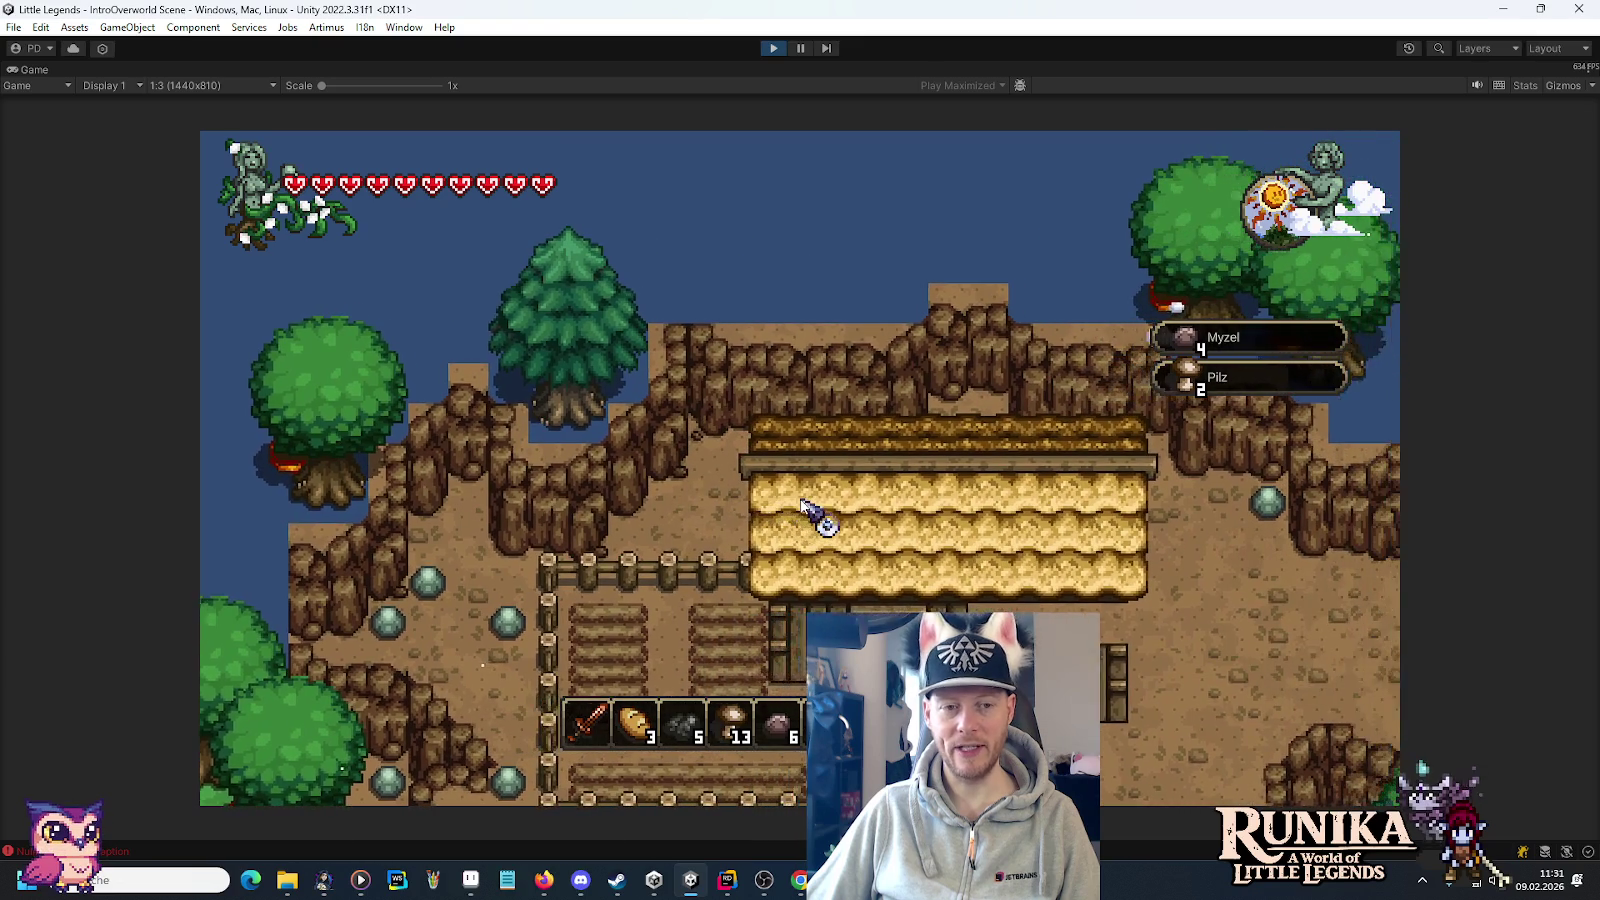
key(d)
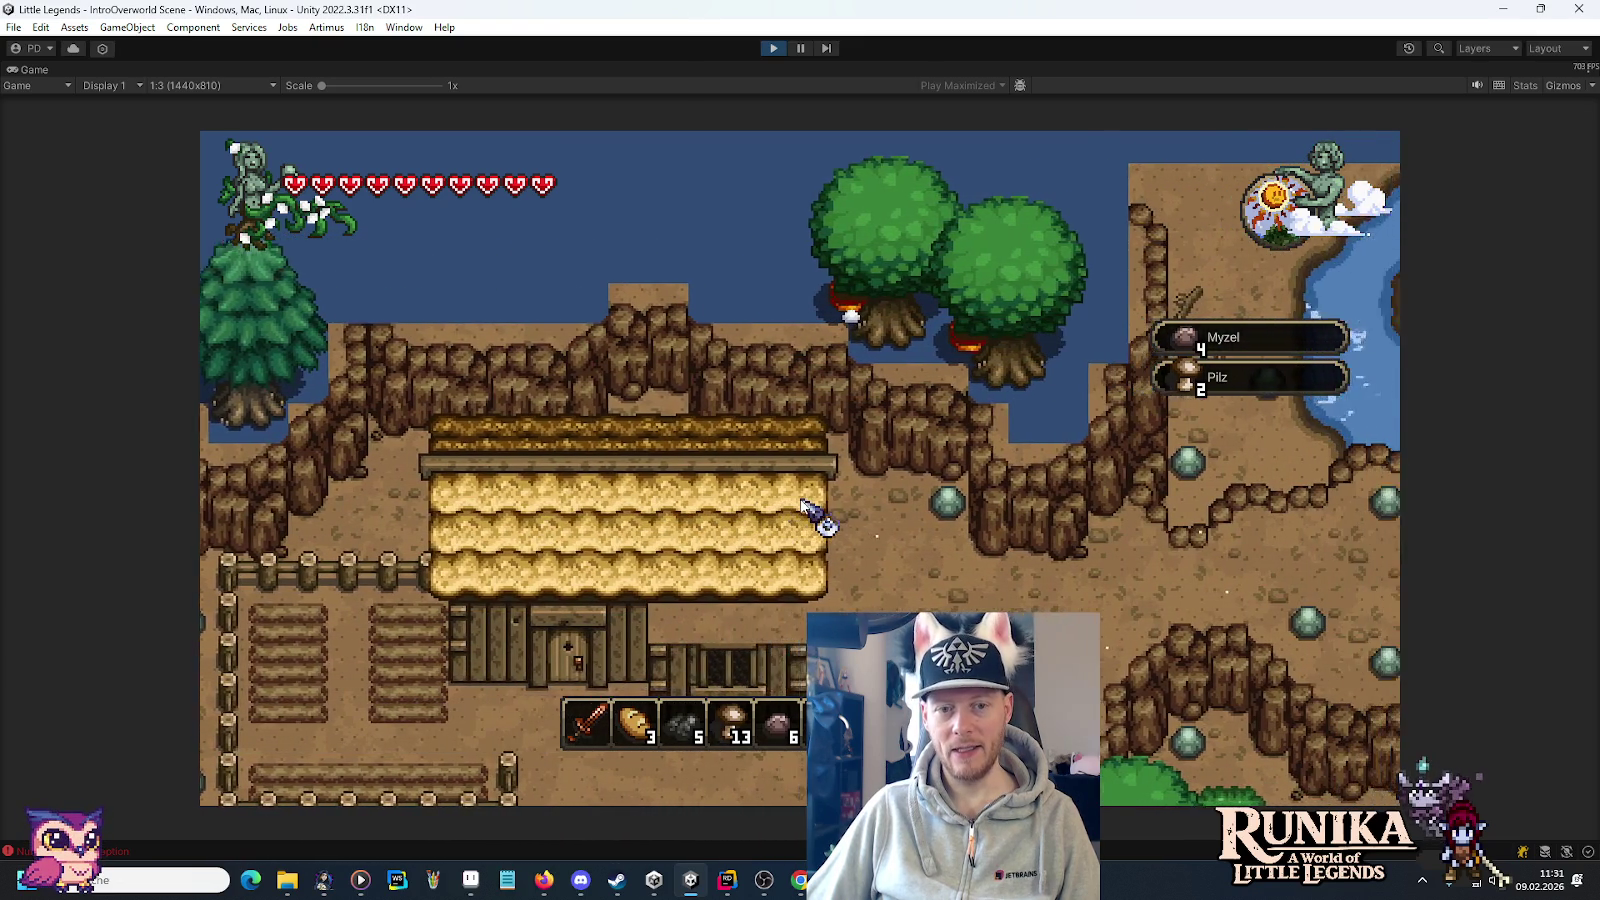
key(s)
key(d)
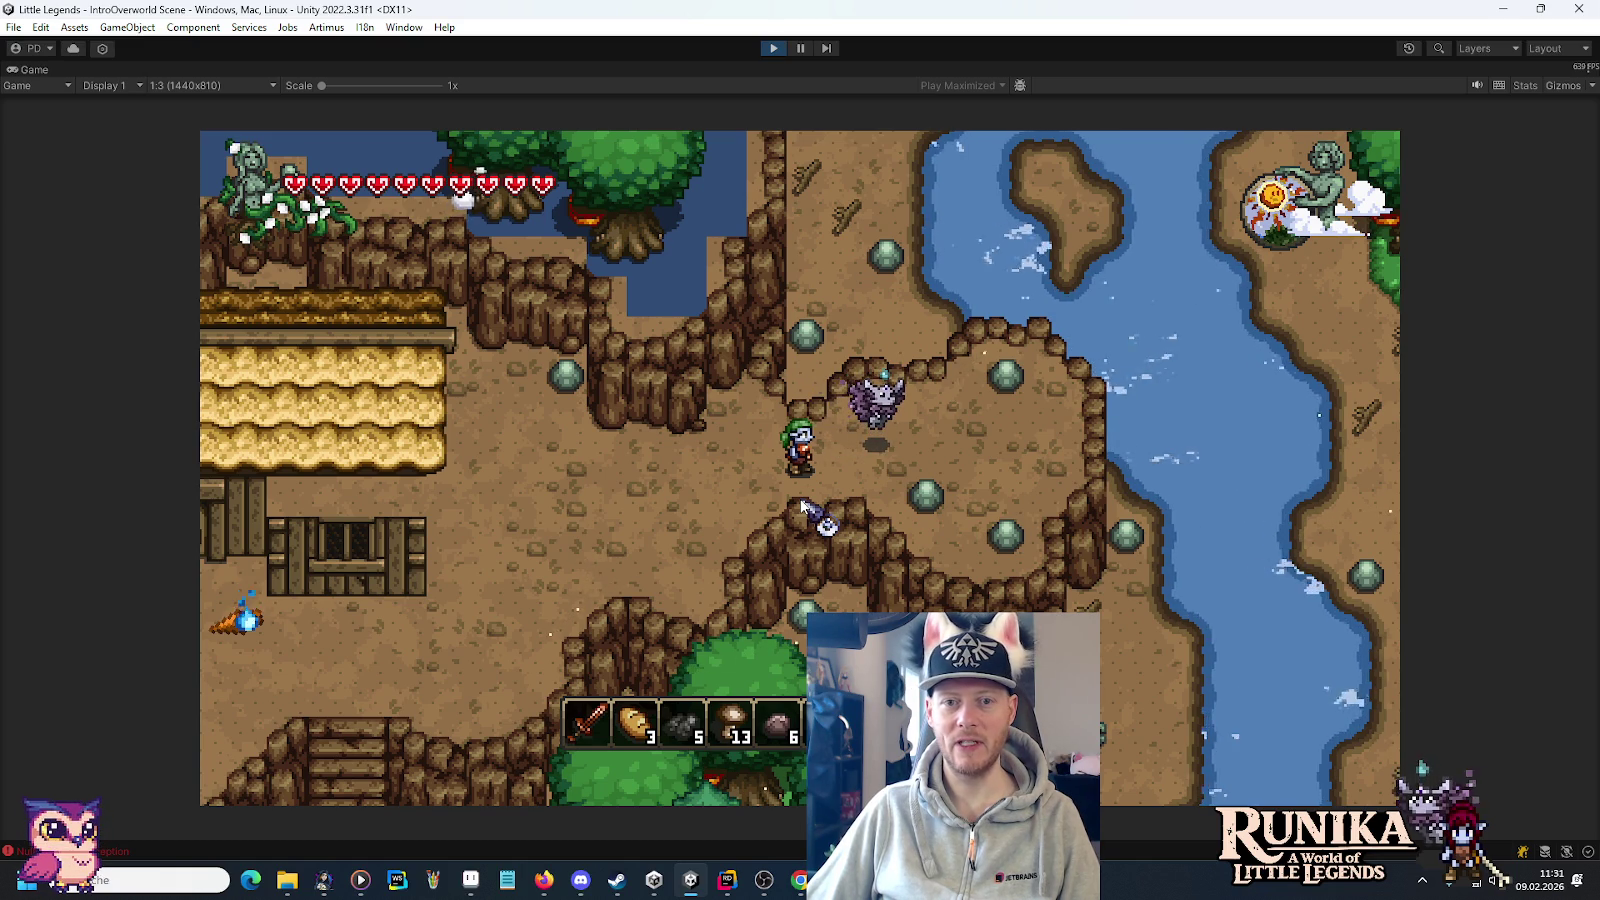
key(d)
key(d)
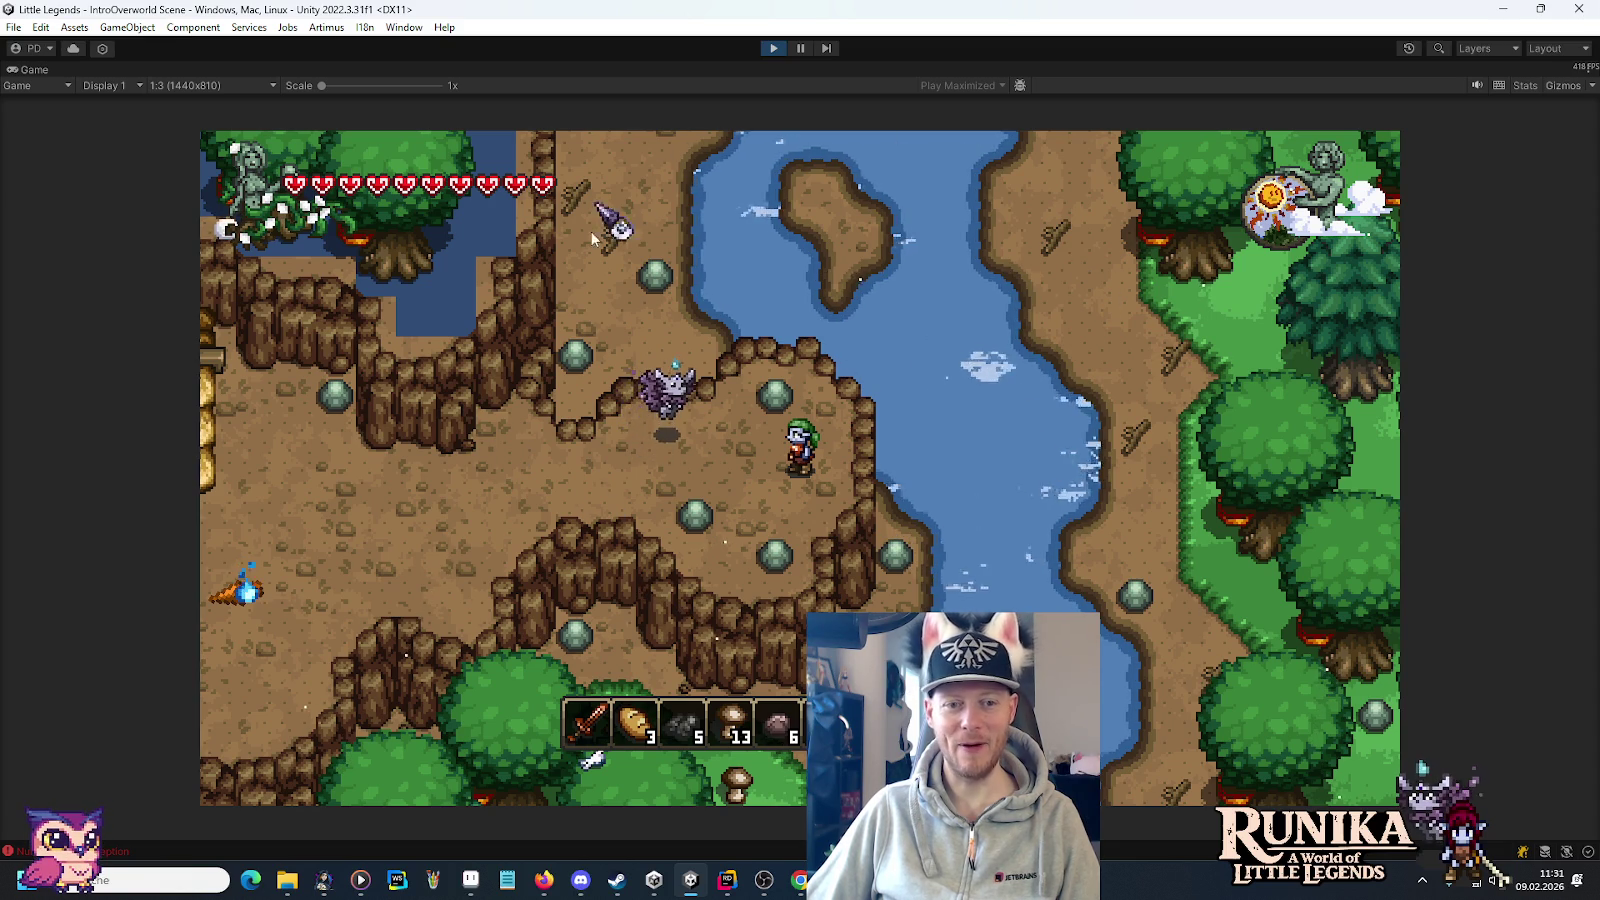
key(a)
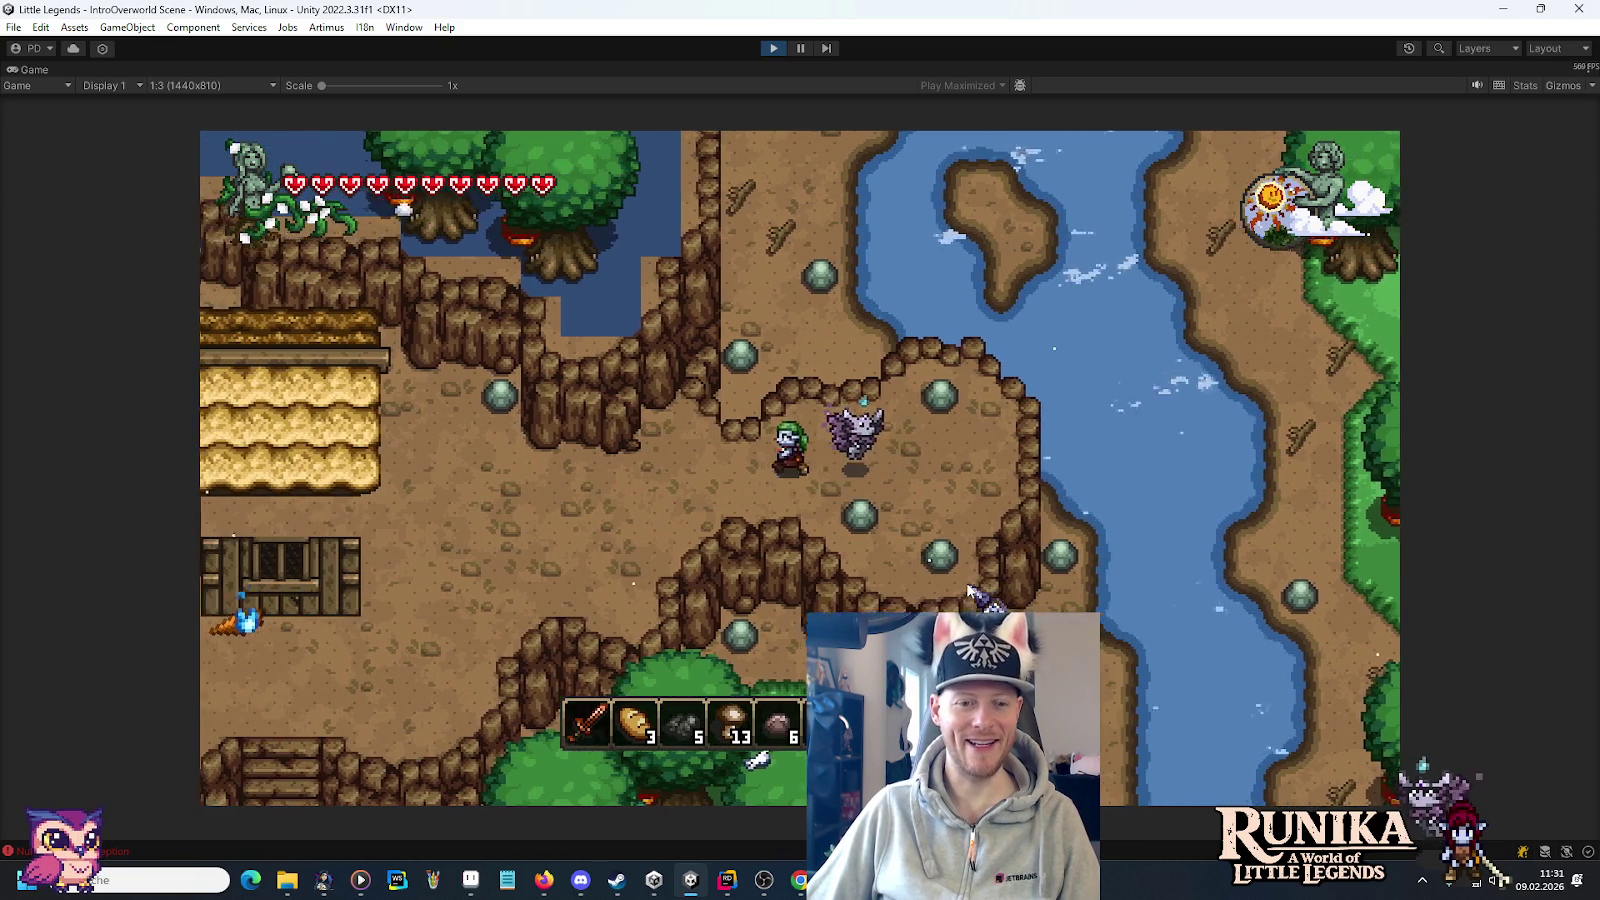
key(d)
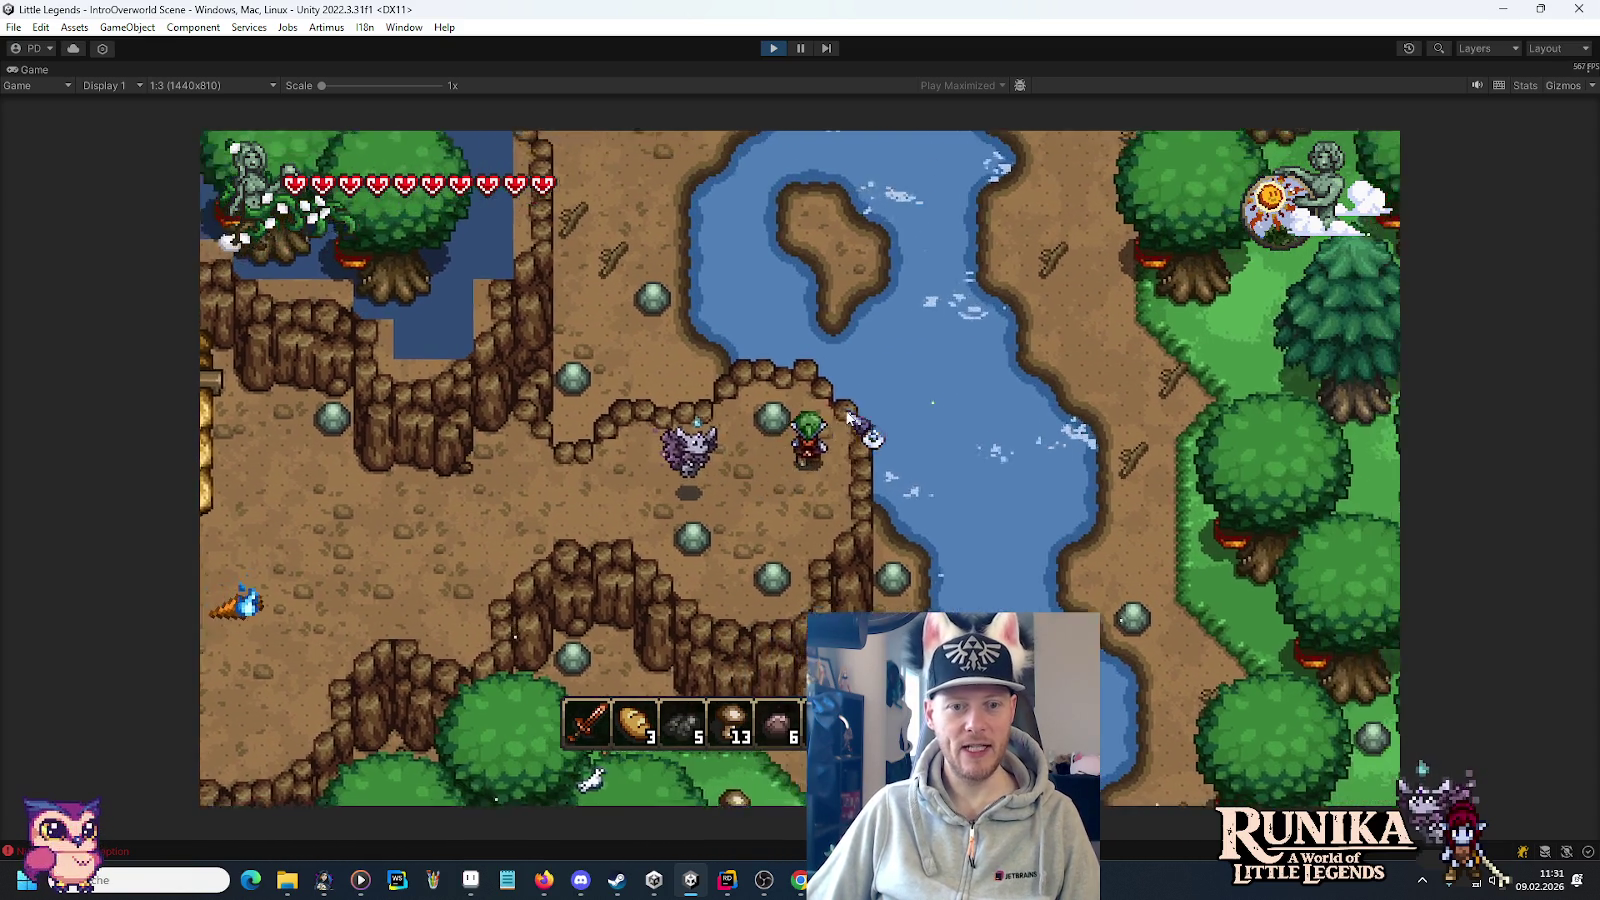
click(194, 88)
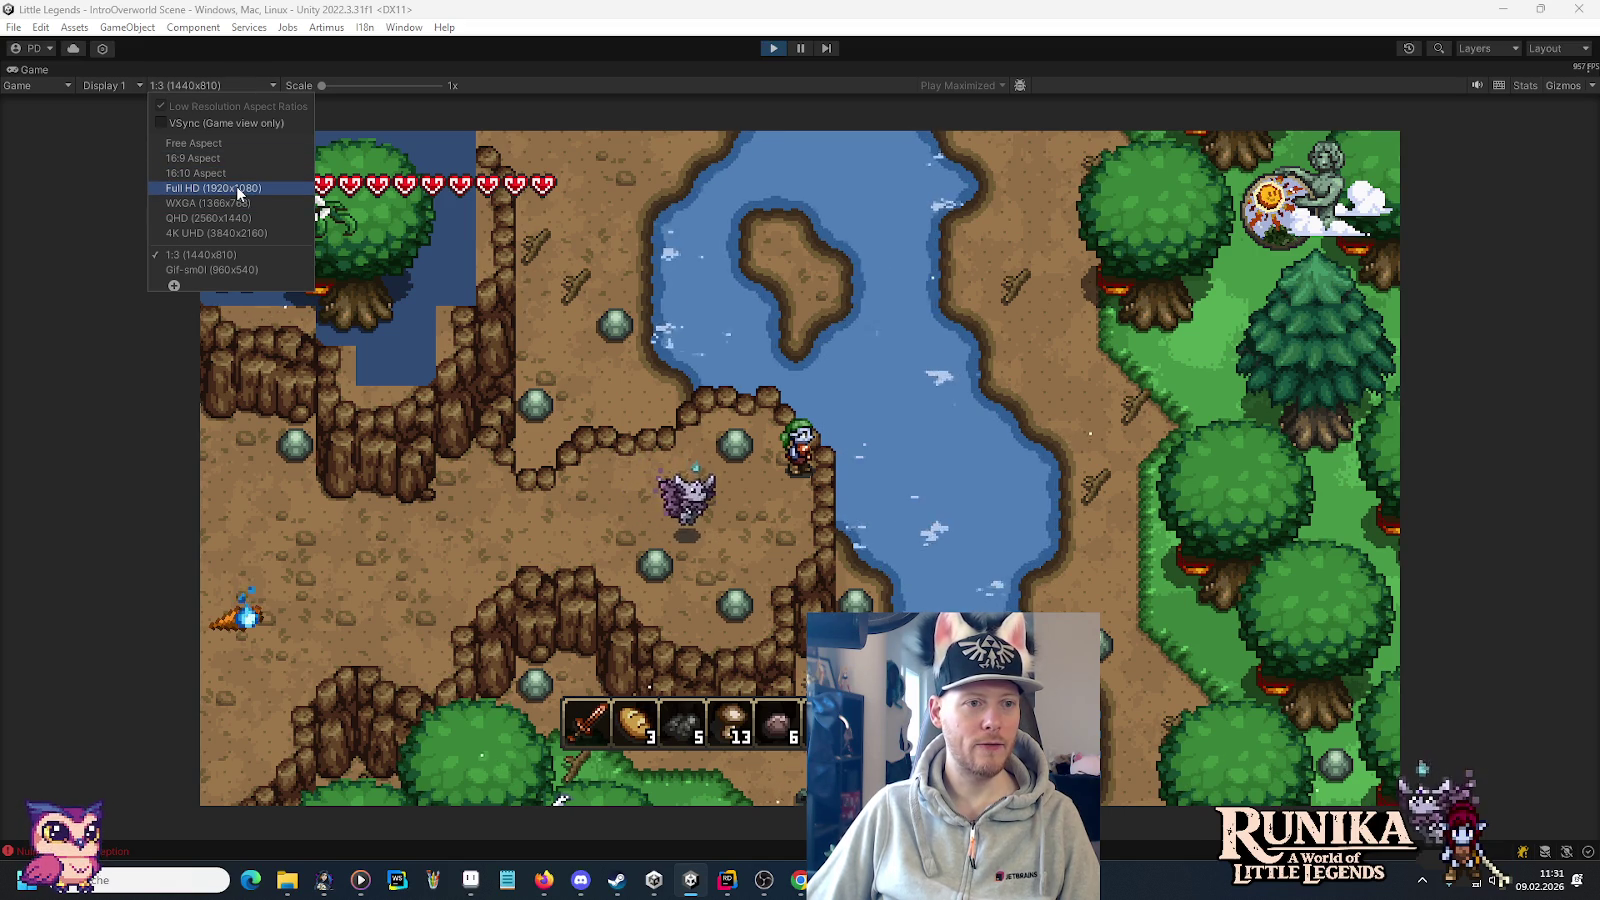
Switch the Game view to Full HD, then 4K UHD, QHD and back to 4K UHD.
click(239, 190)
click(217, 88)
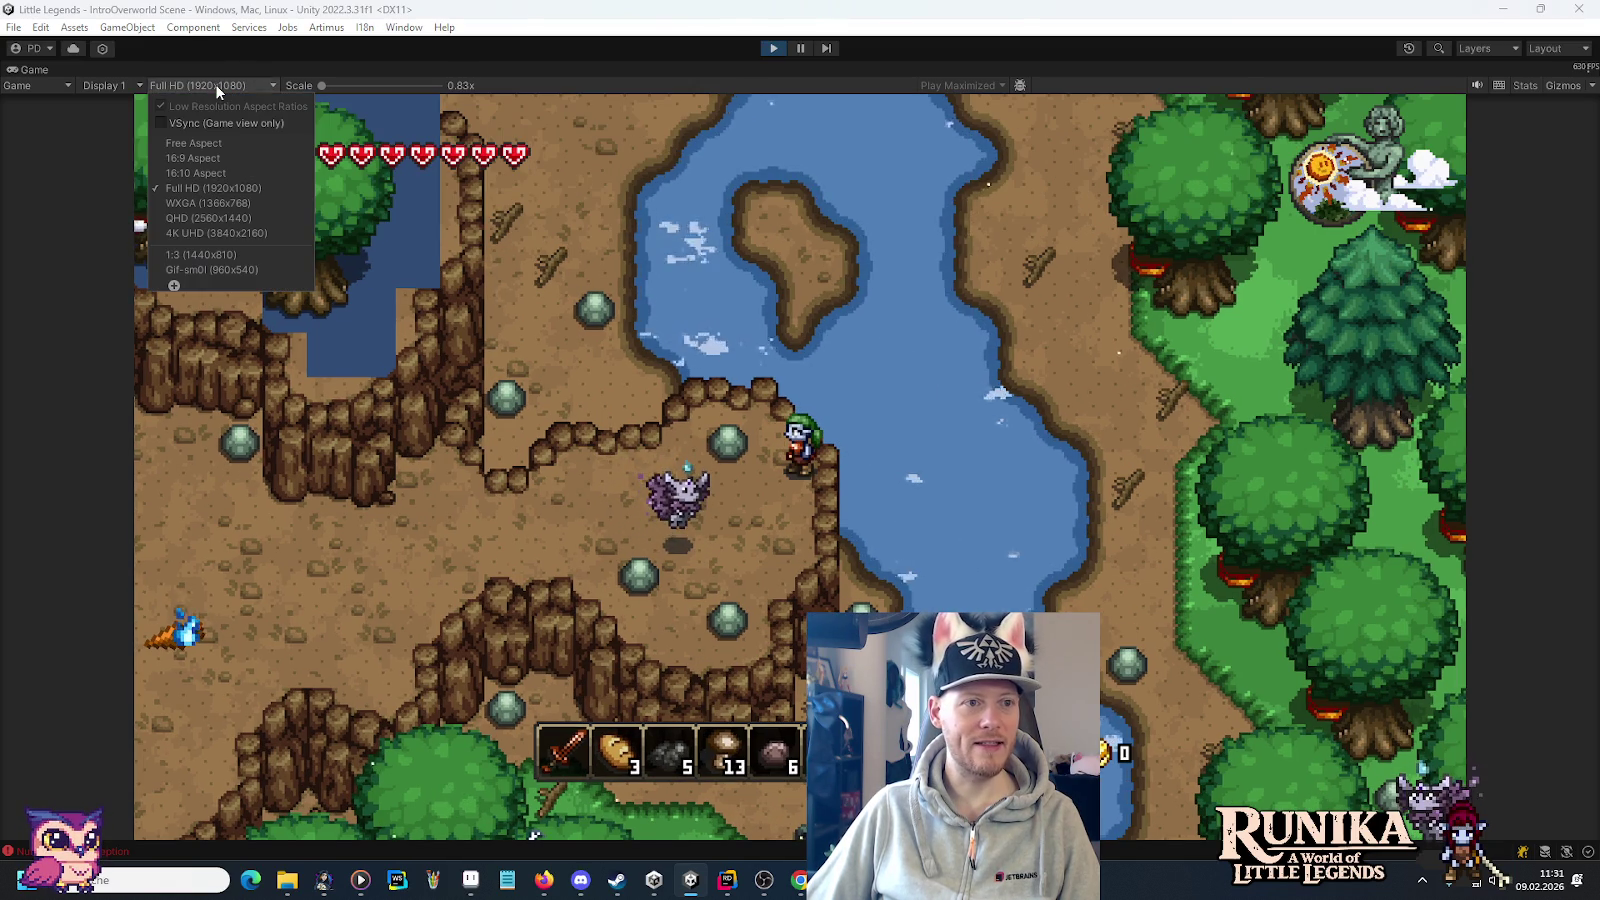
click(223, 233)
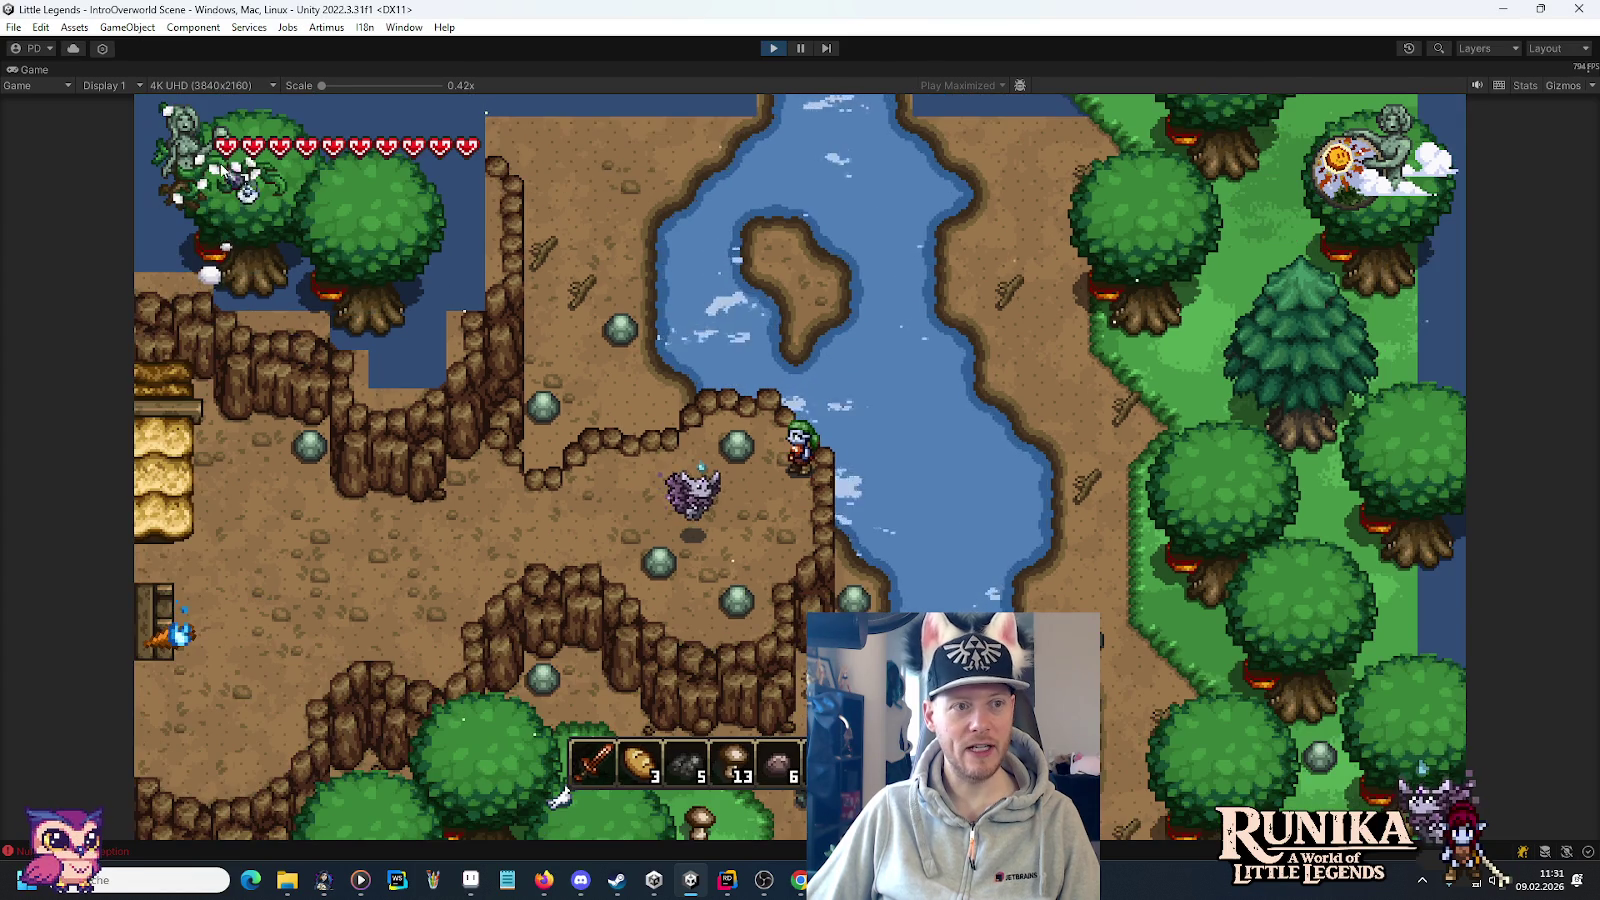
click(209, 86)
click(222, 217)
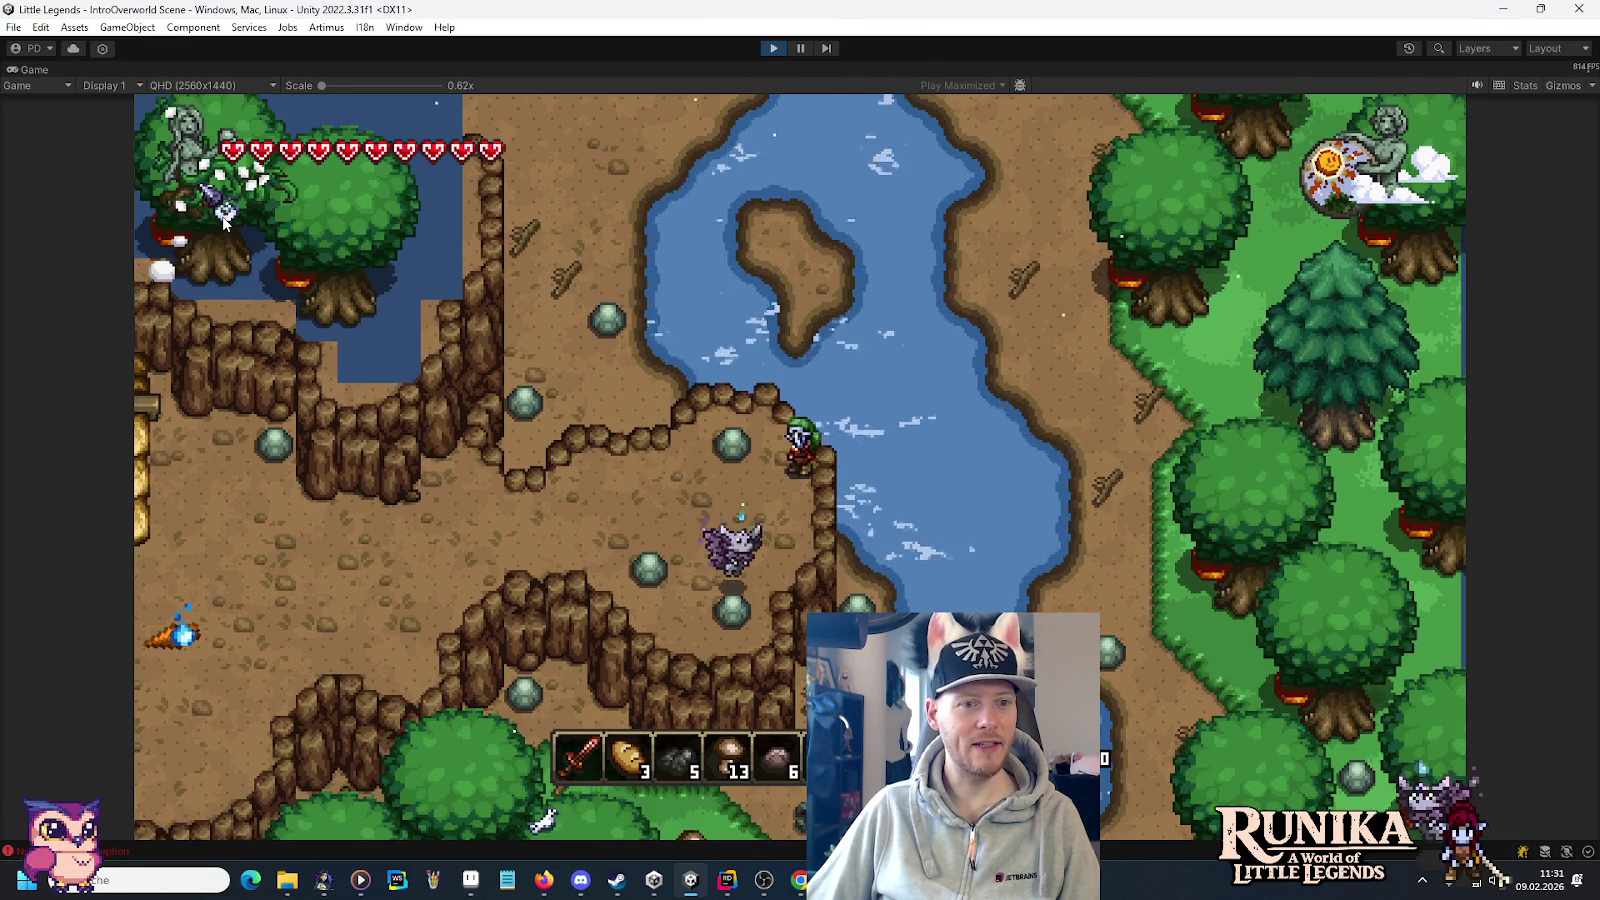
click(229, 92)
click(222, 218)
click(202, 86)
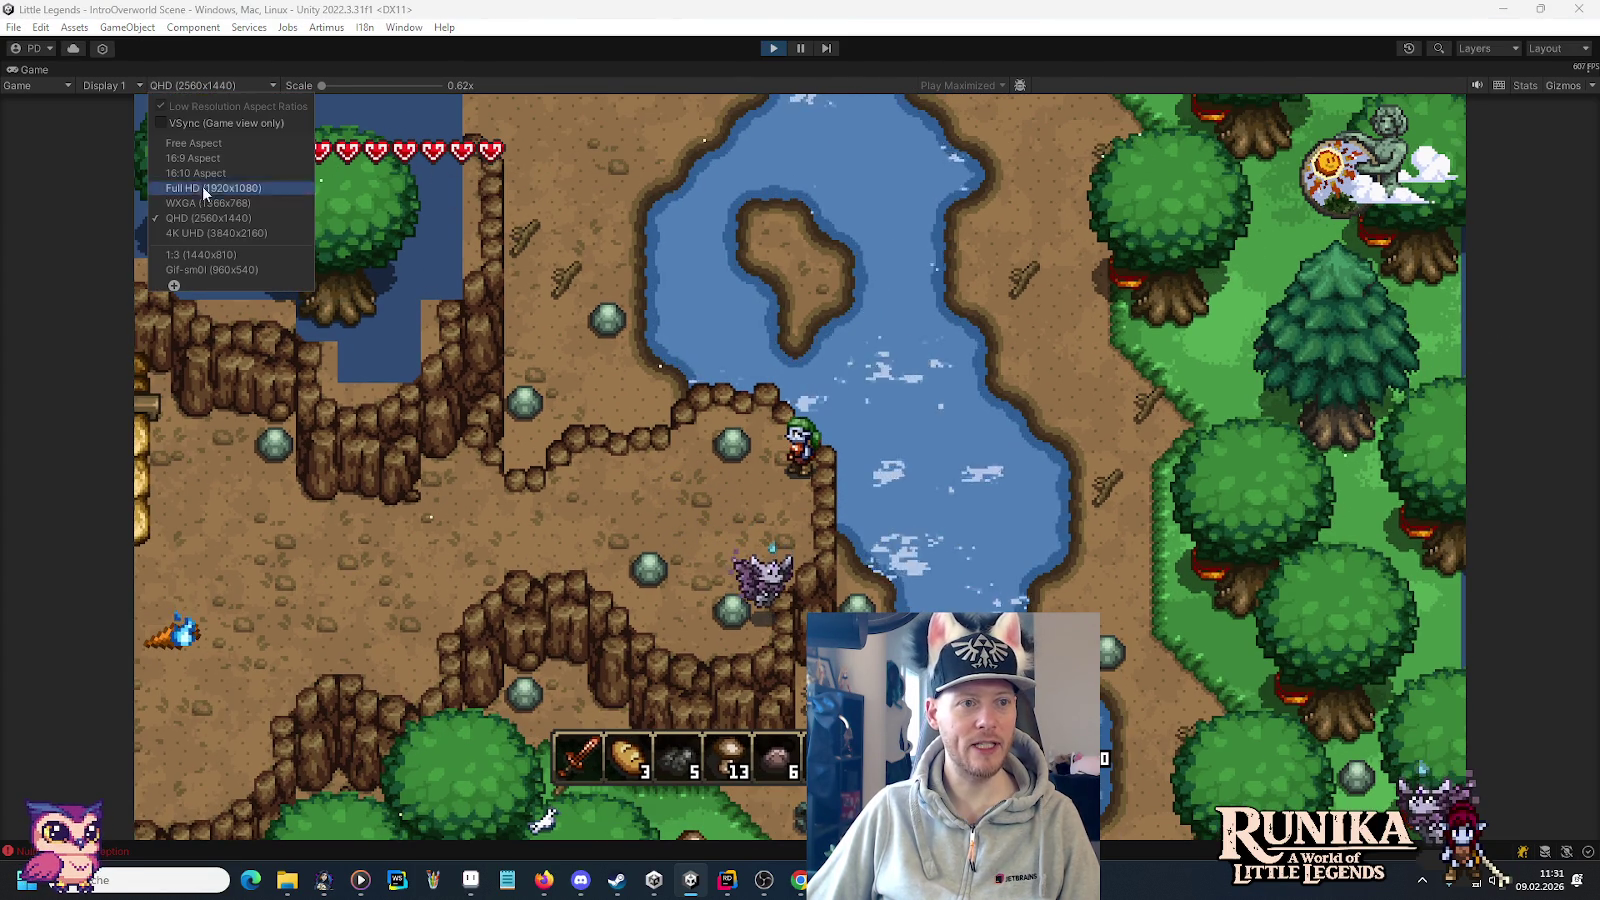
click(202, 234)
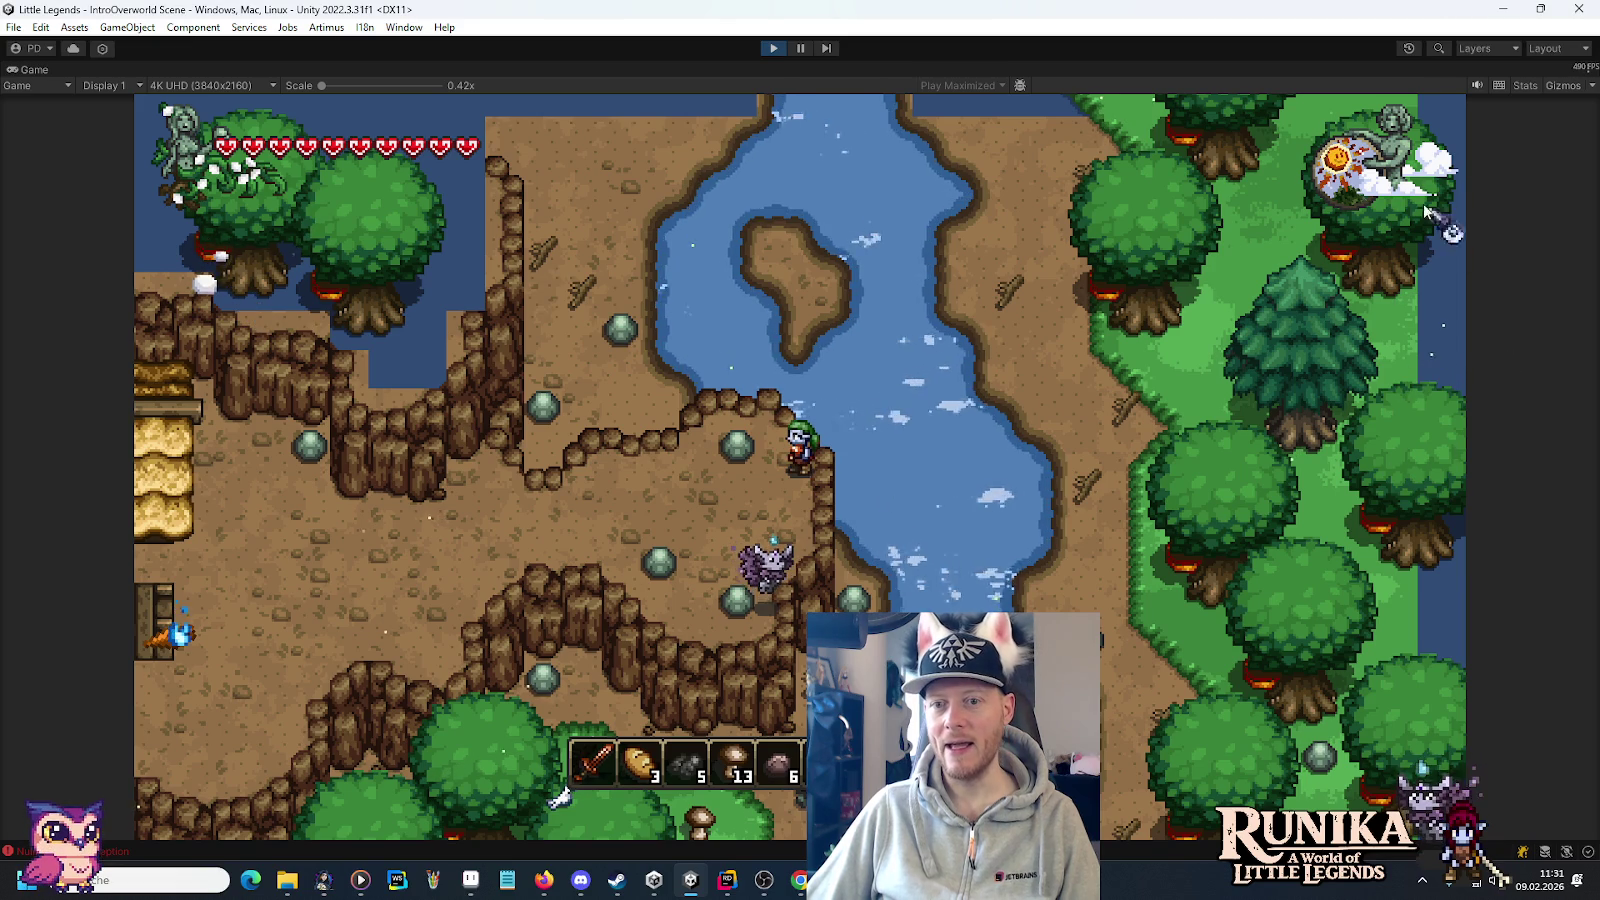
Walk the character around while trying the WXGA 1366x768 and 16:10 Aspect previews.
key(s)
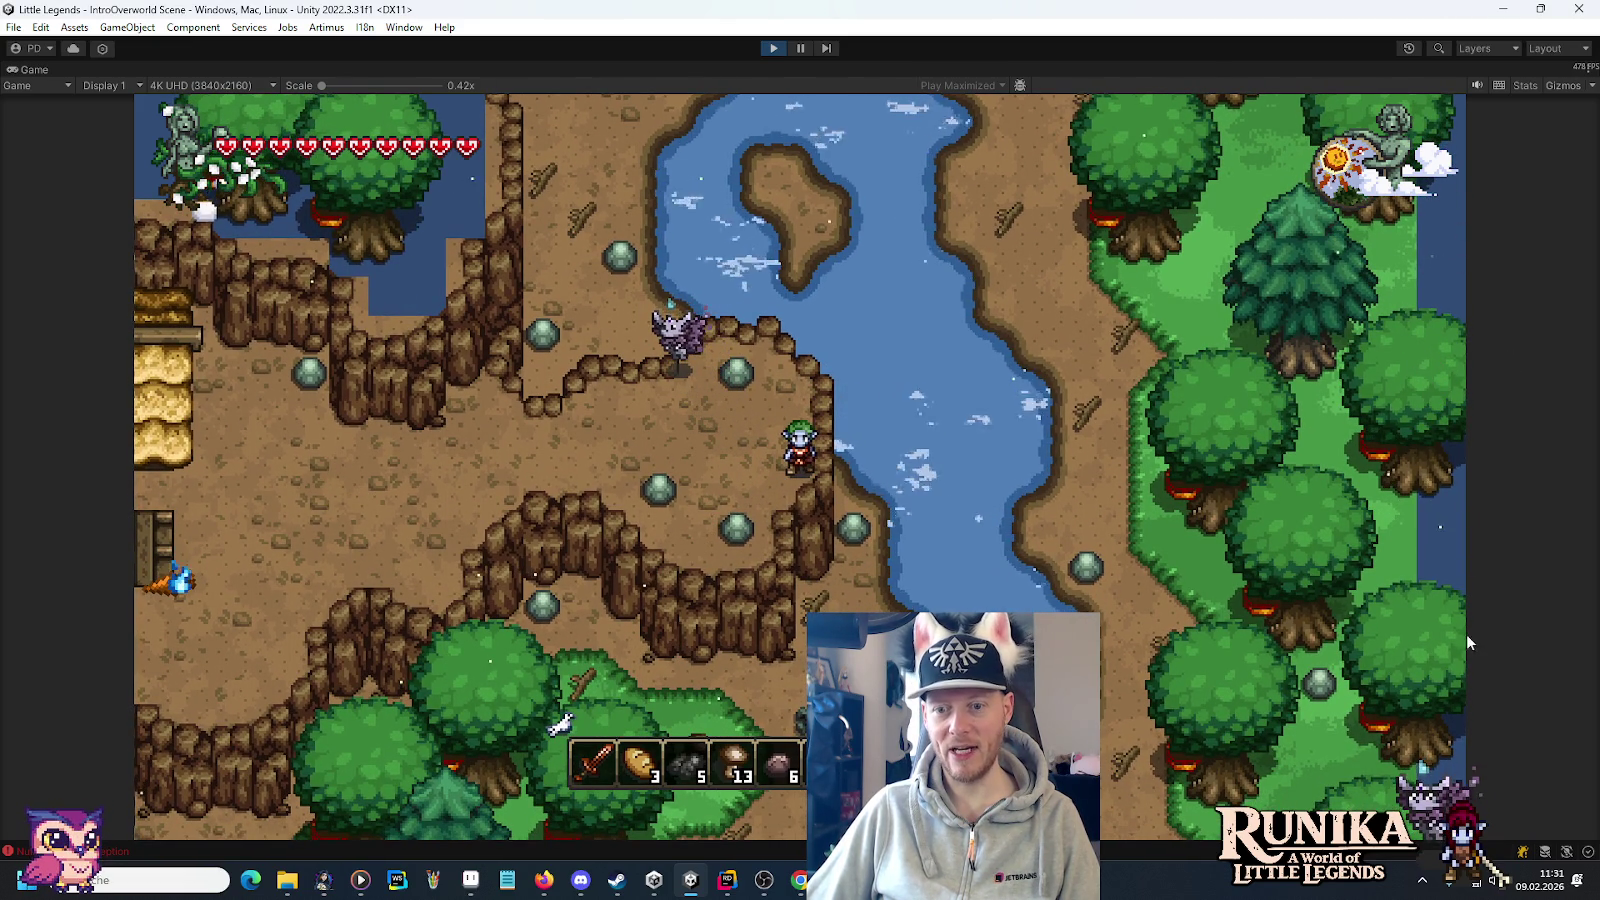
key(w)
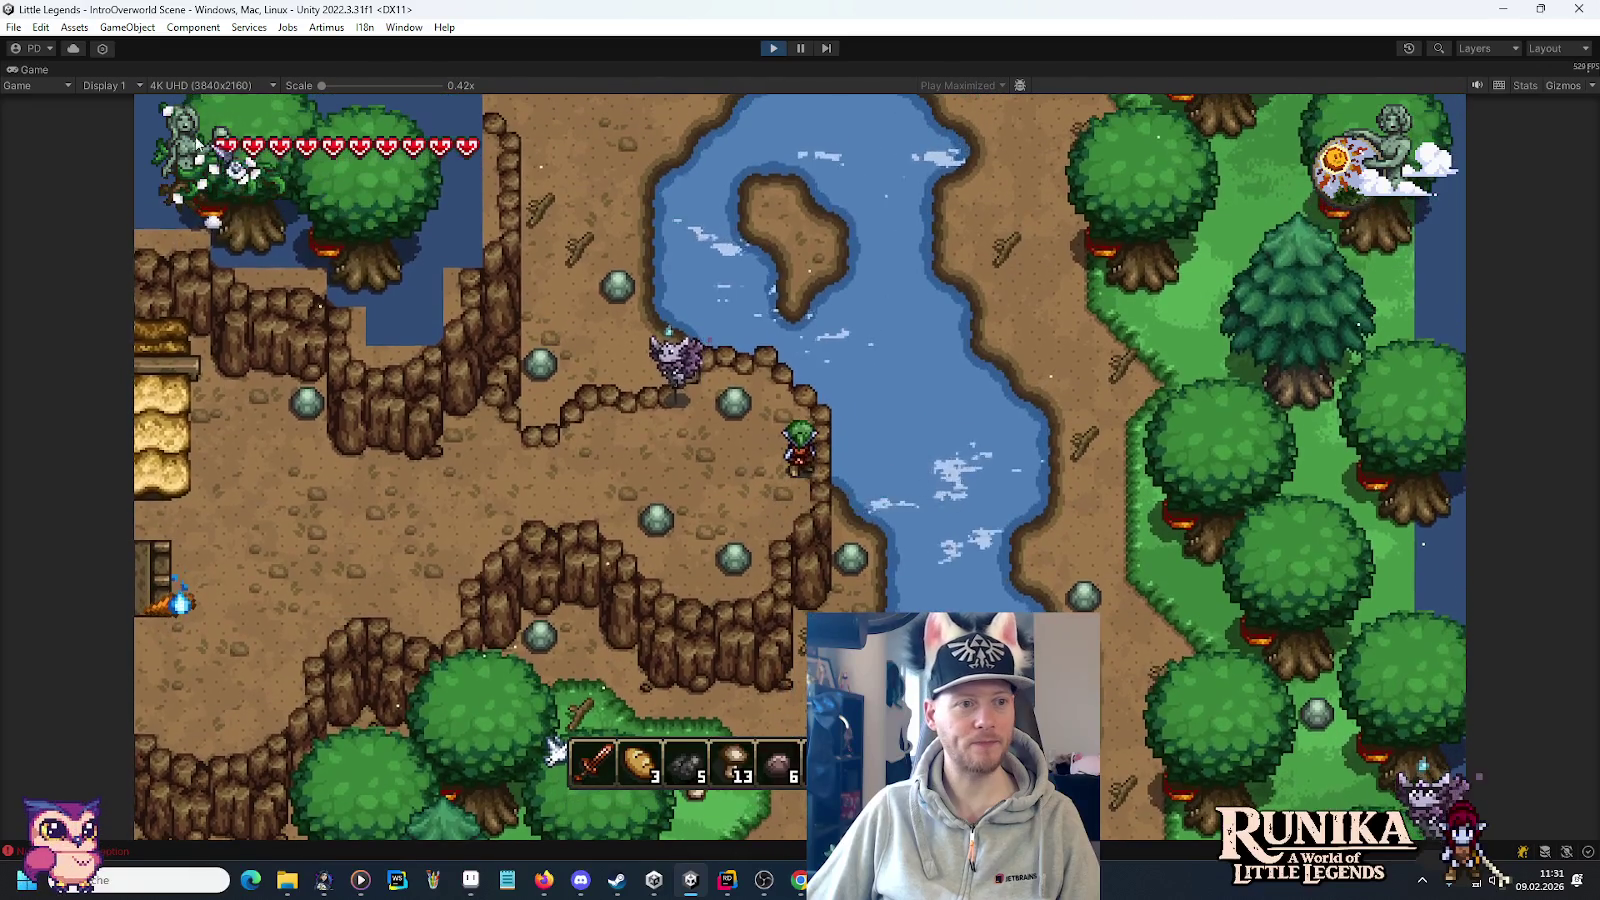
click(184, 84)
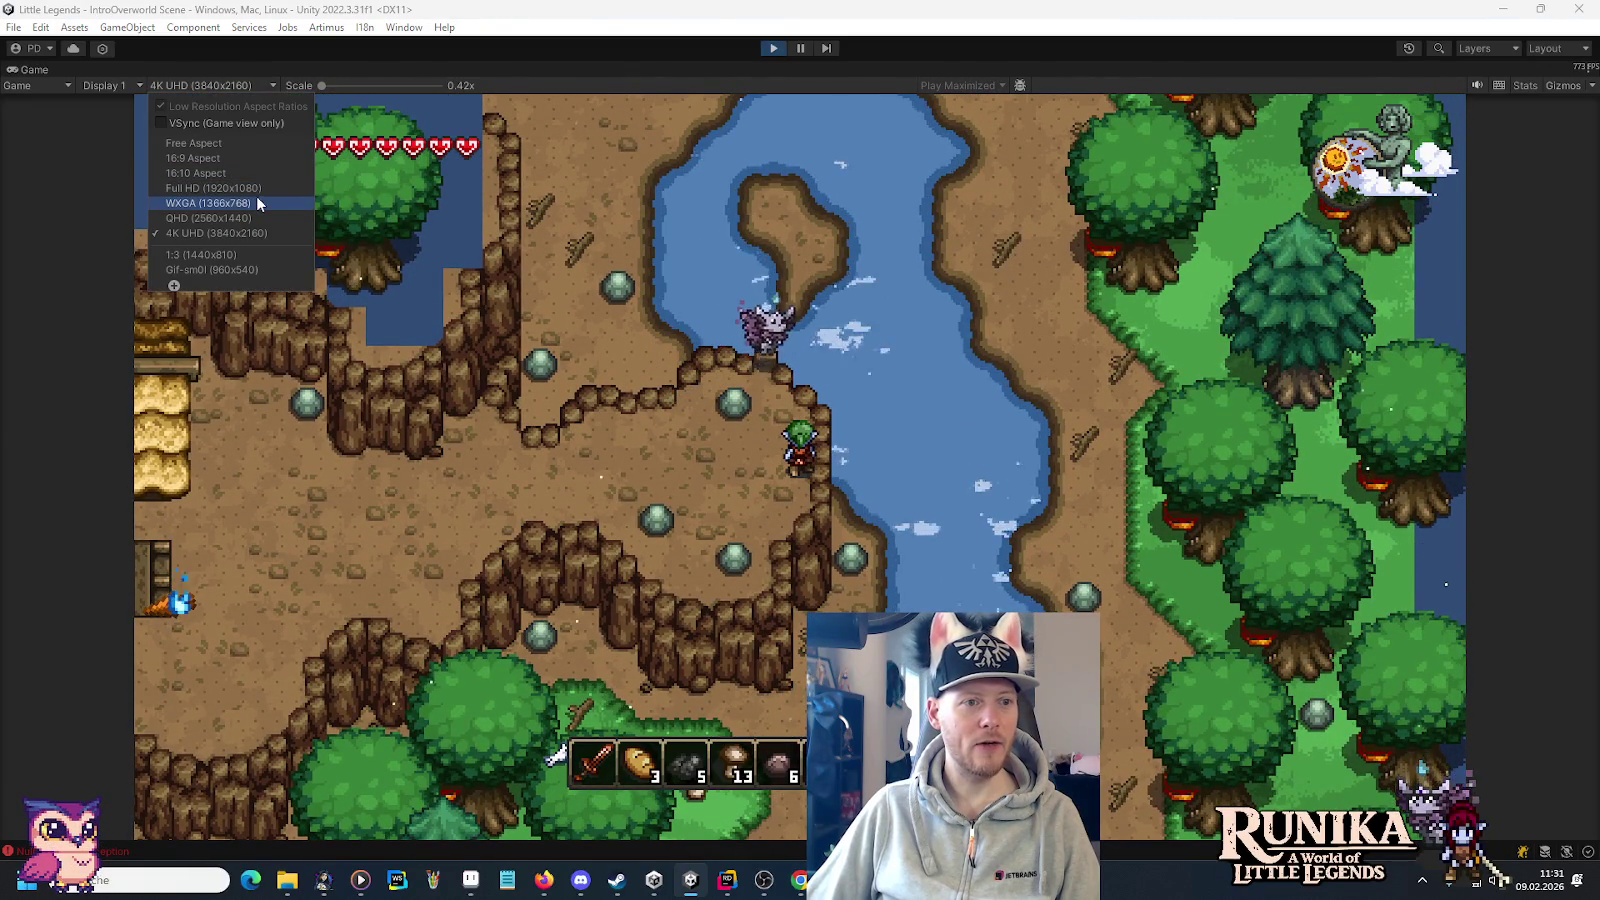
click(257, 203)
key(w)
key(a)
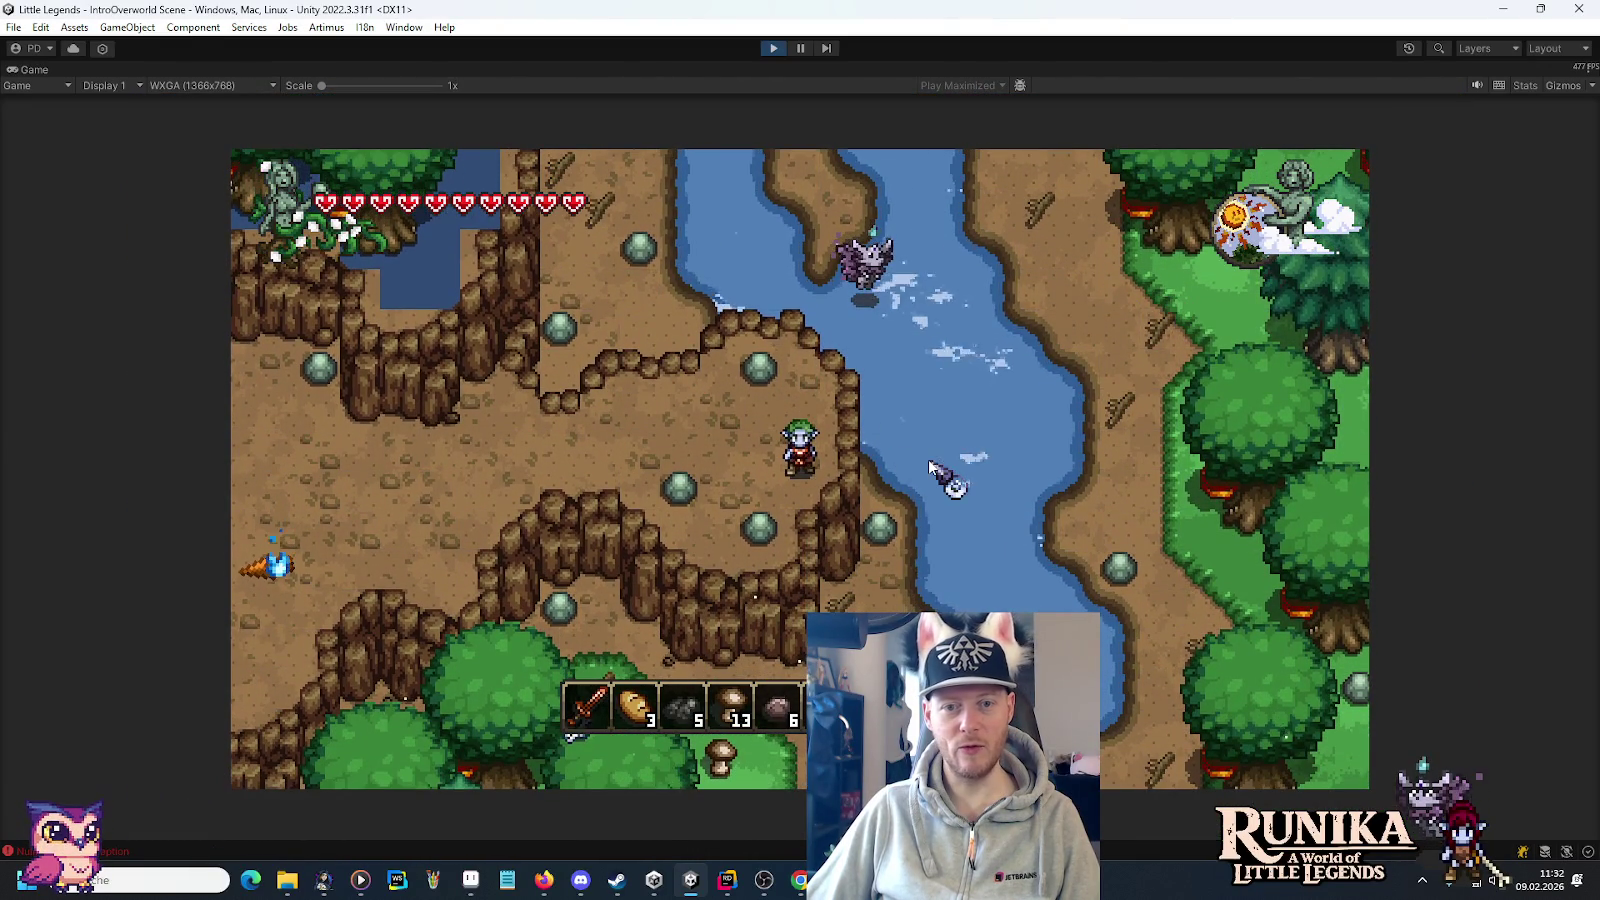
key(w)
click(203, 86)
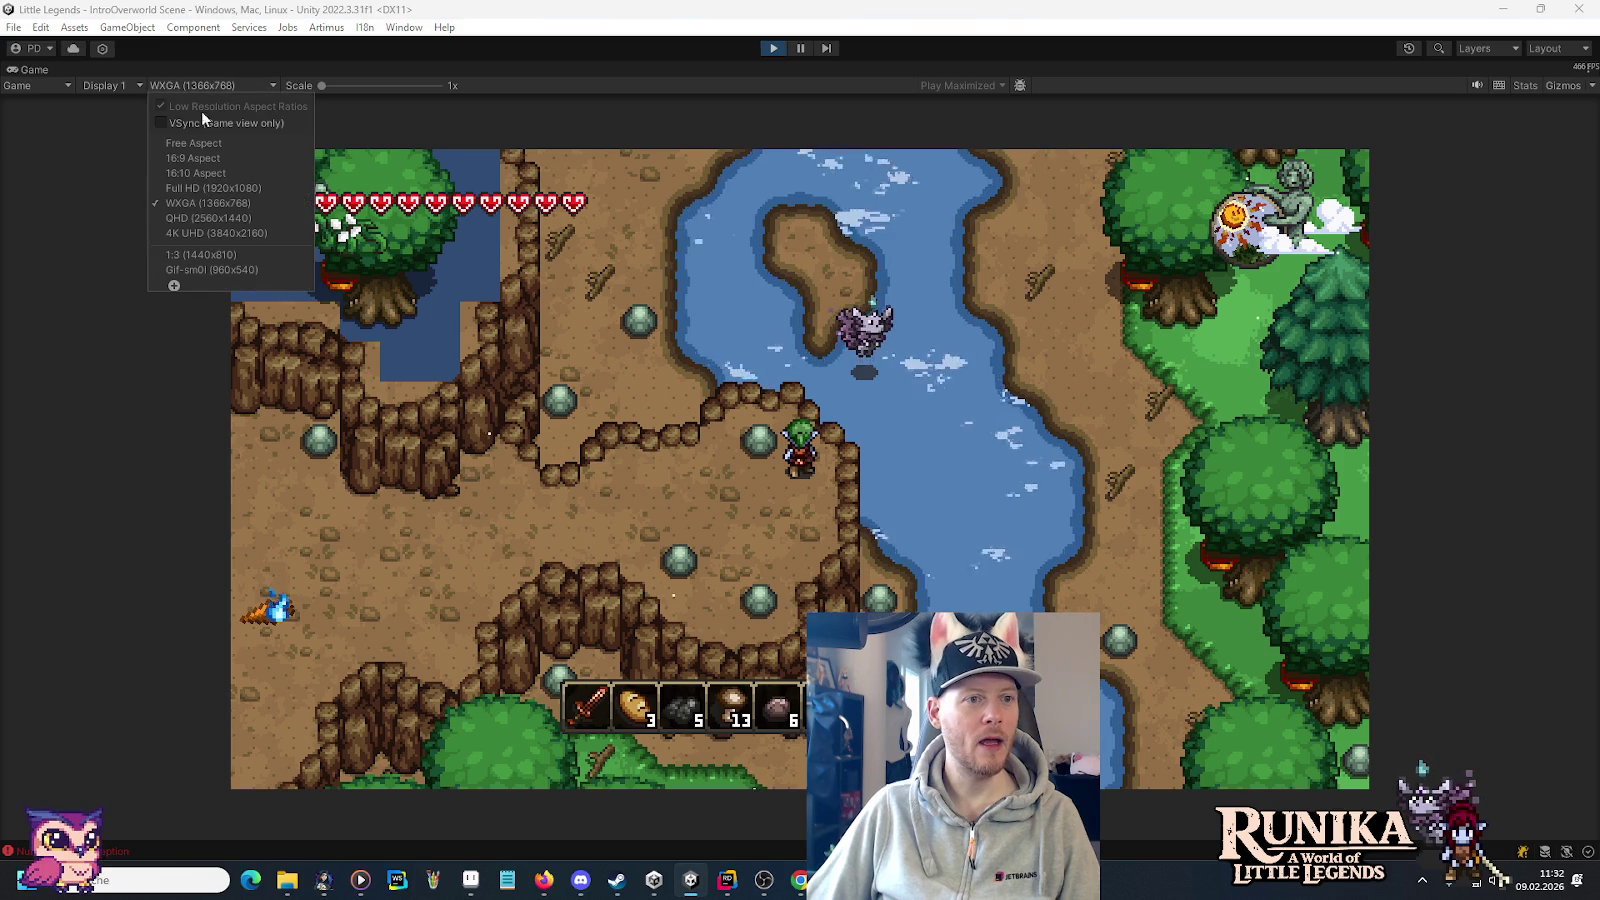
click(230, 173)
Walk the character upward, then preview at 1:3 (1440x810), Gif-sm0l (960x540) and 4K UHD.
key(s)
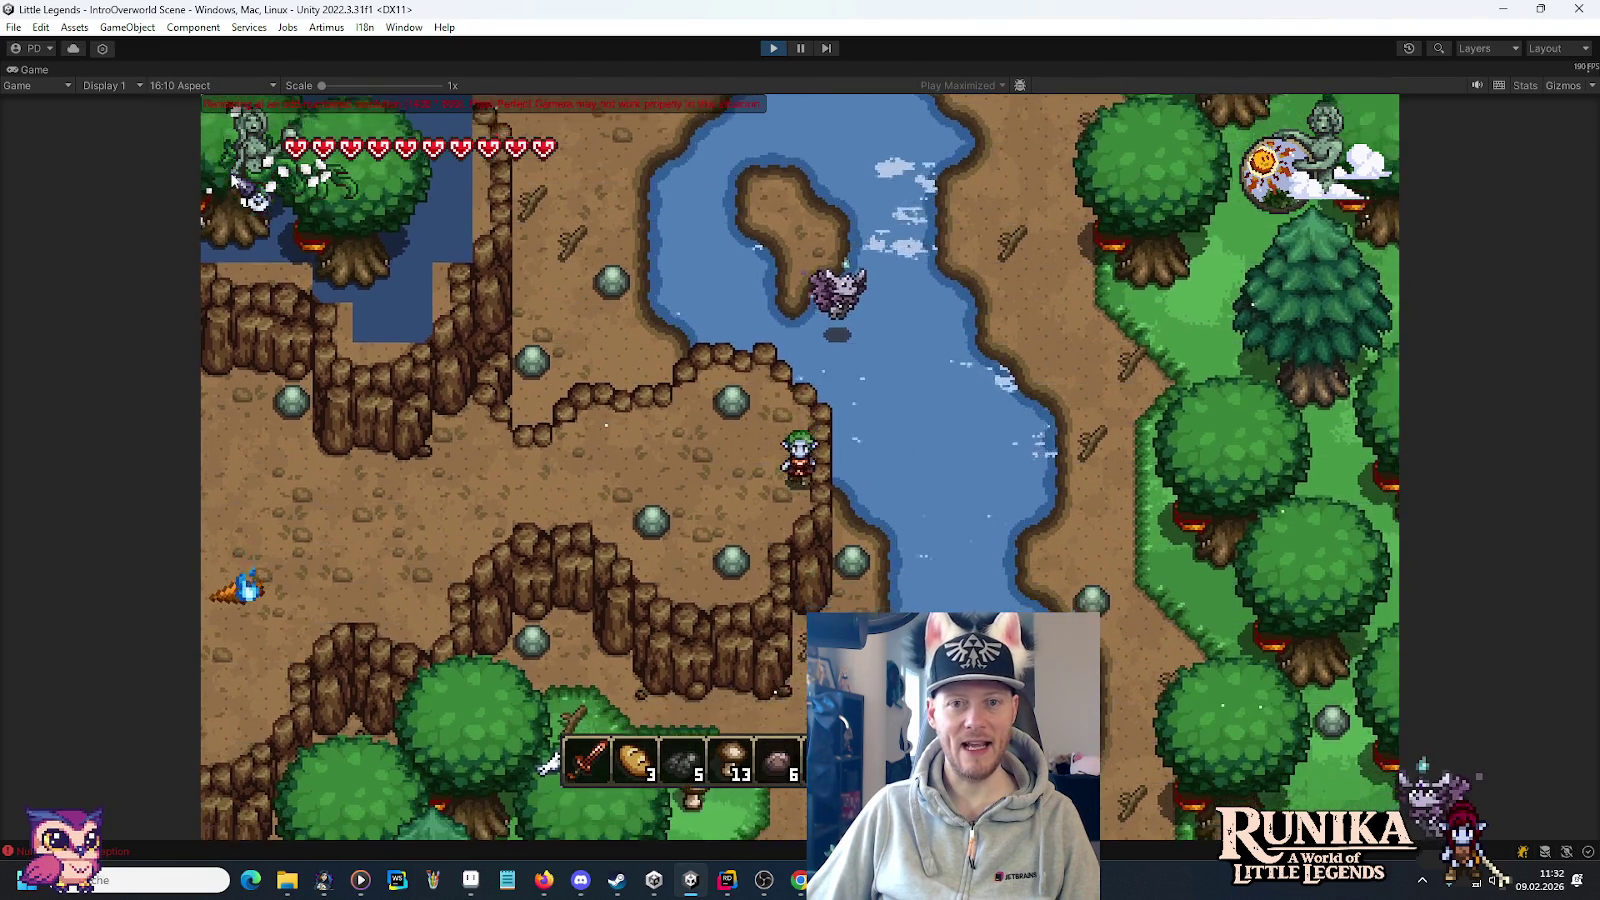
key(w)
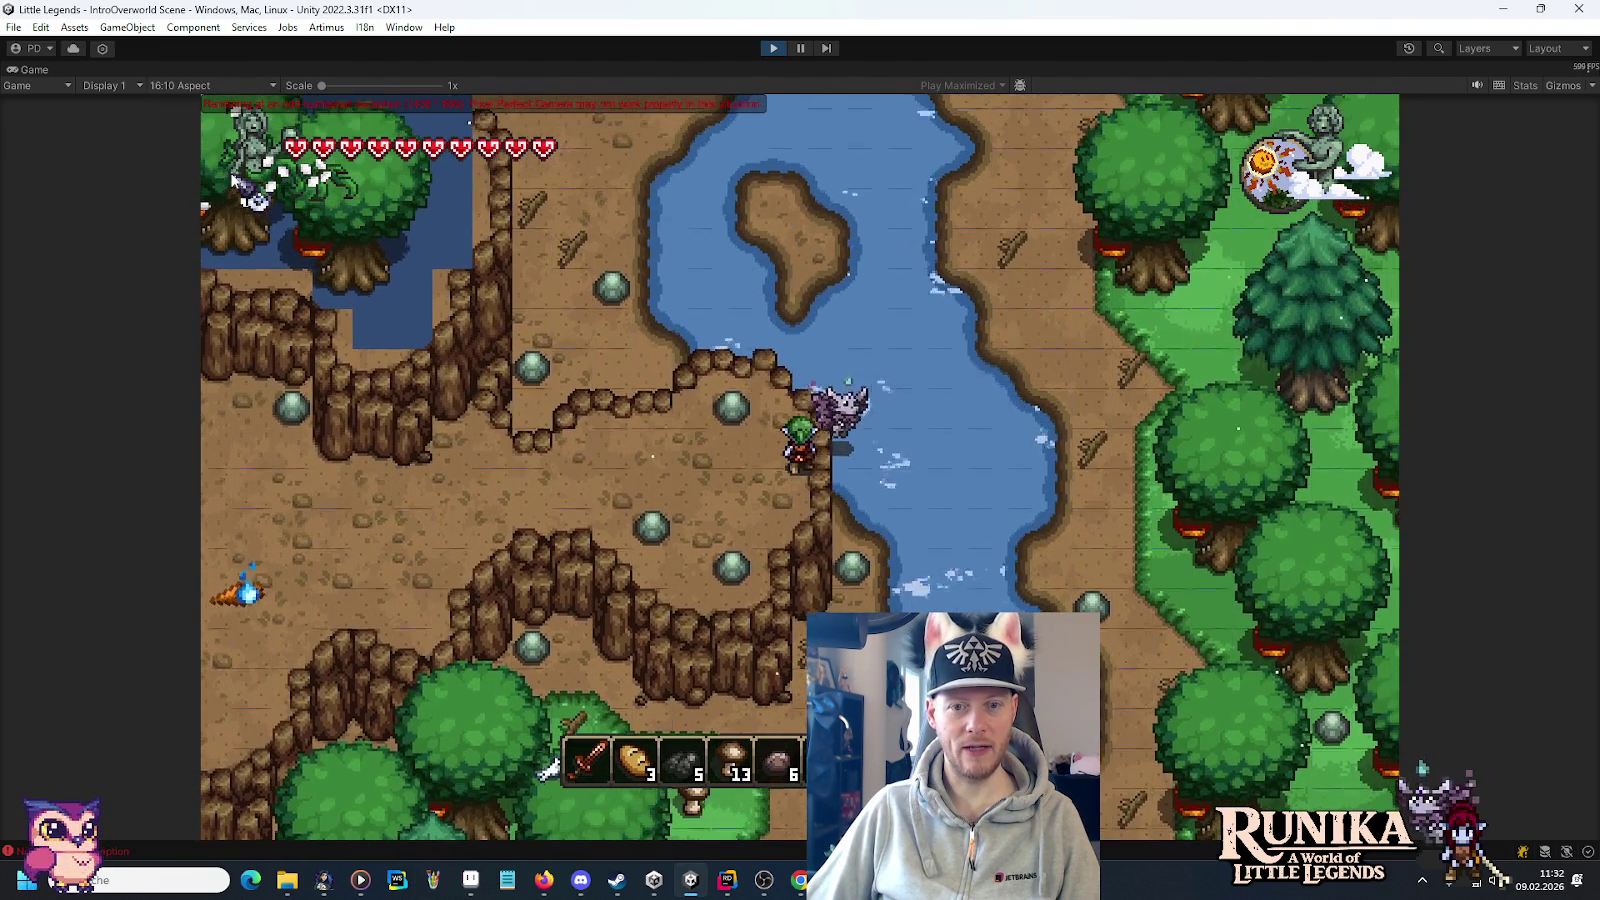
key(w)
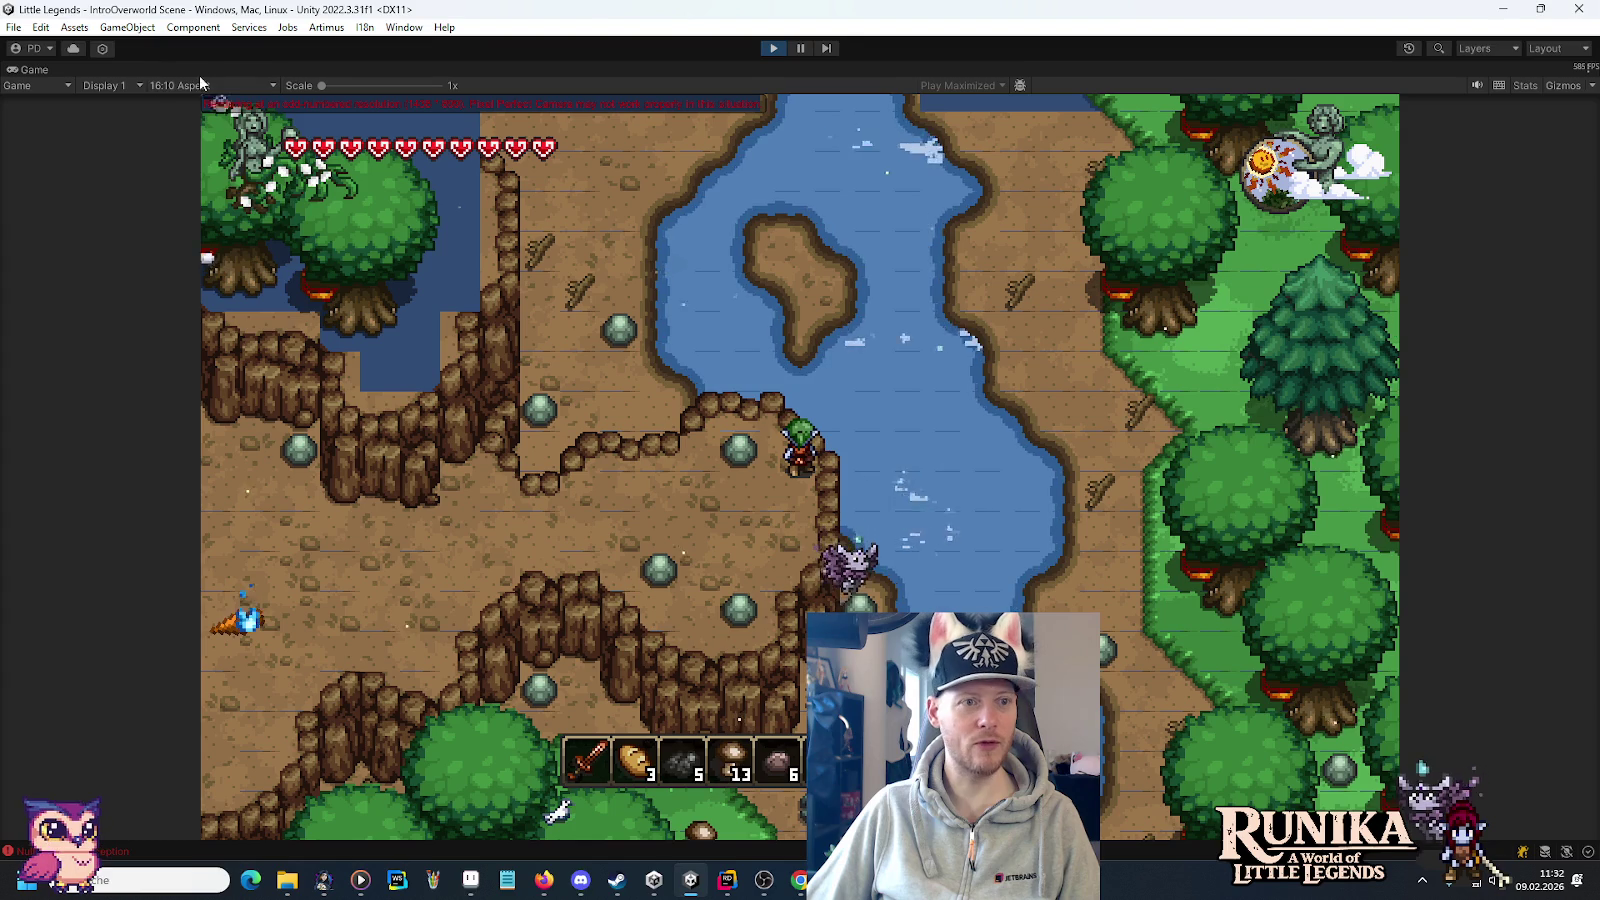
click(207, 86)
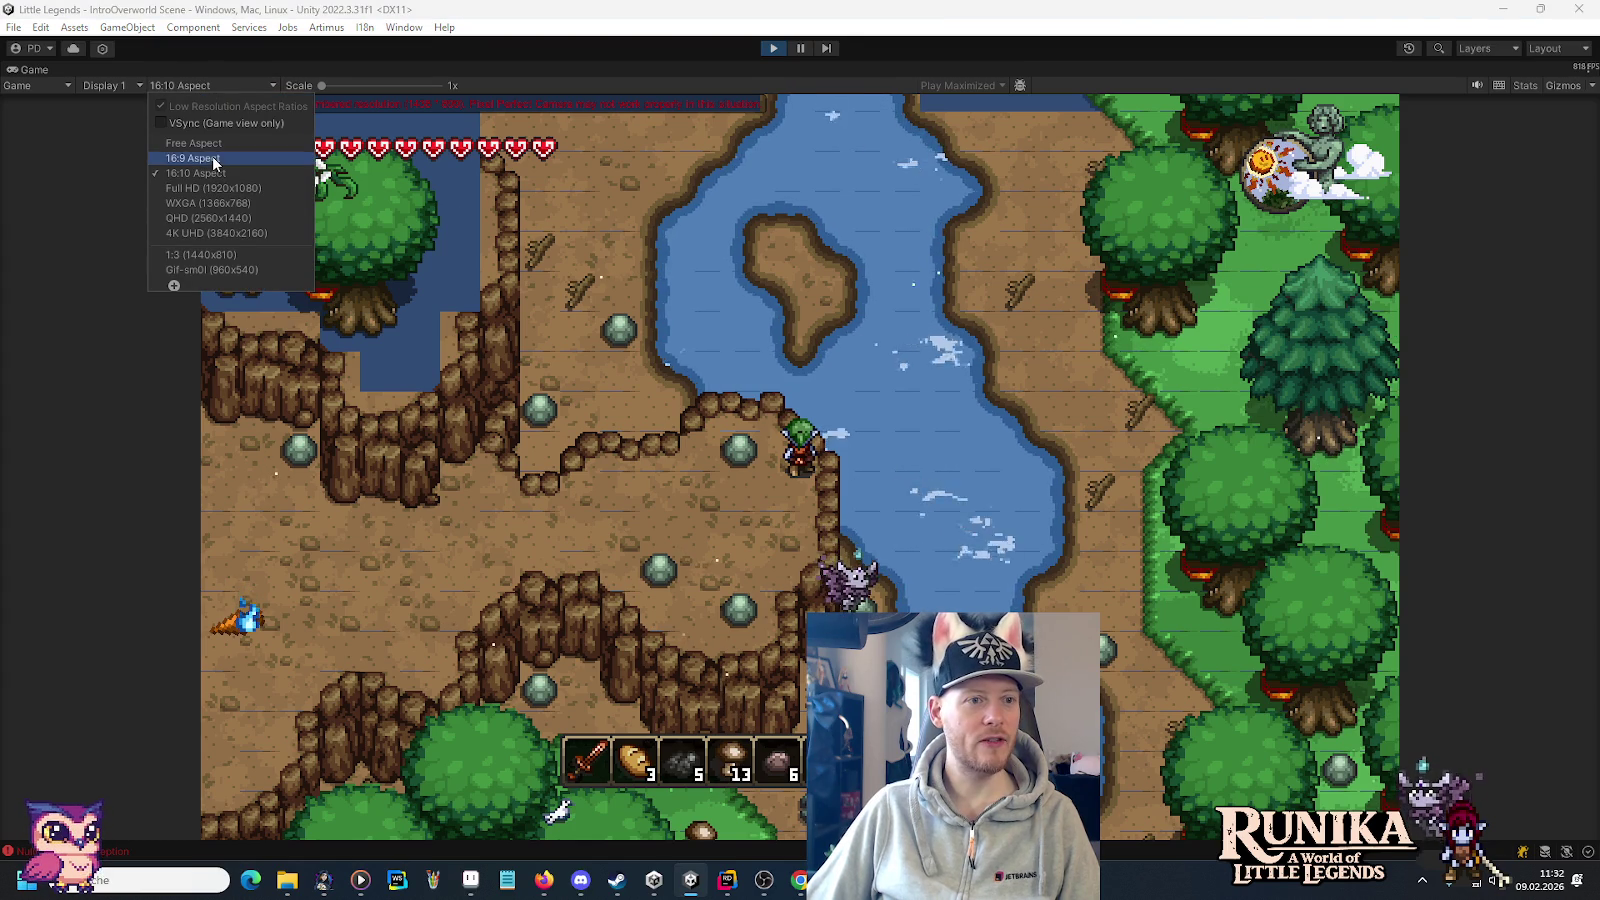
click(238, 250)
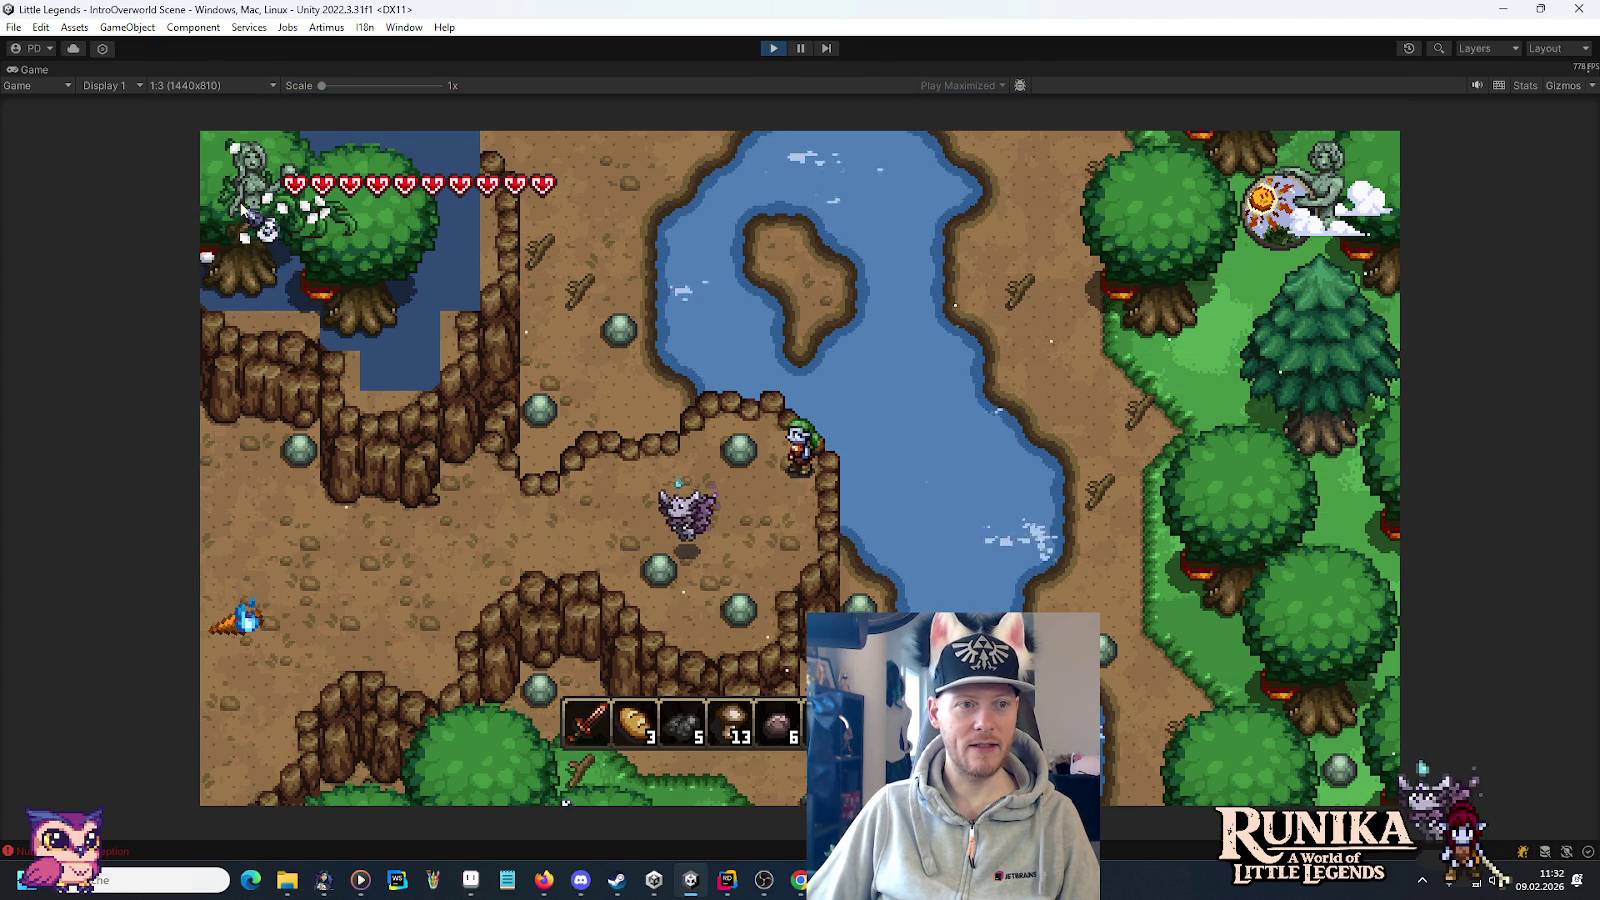
click(218, 88)
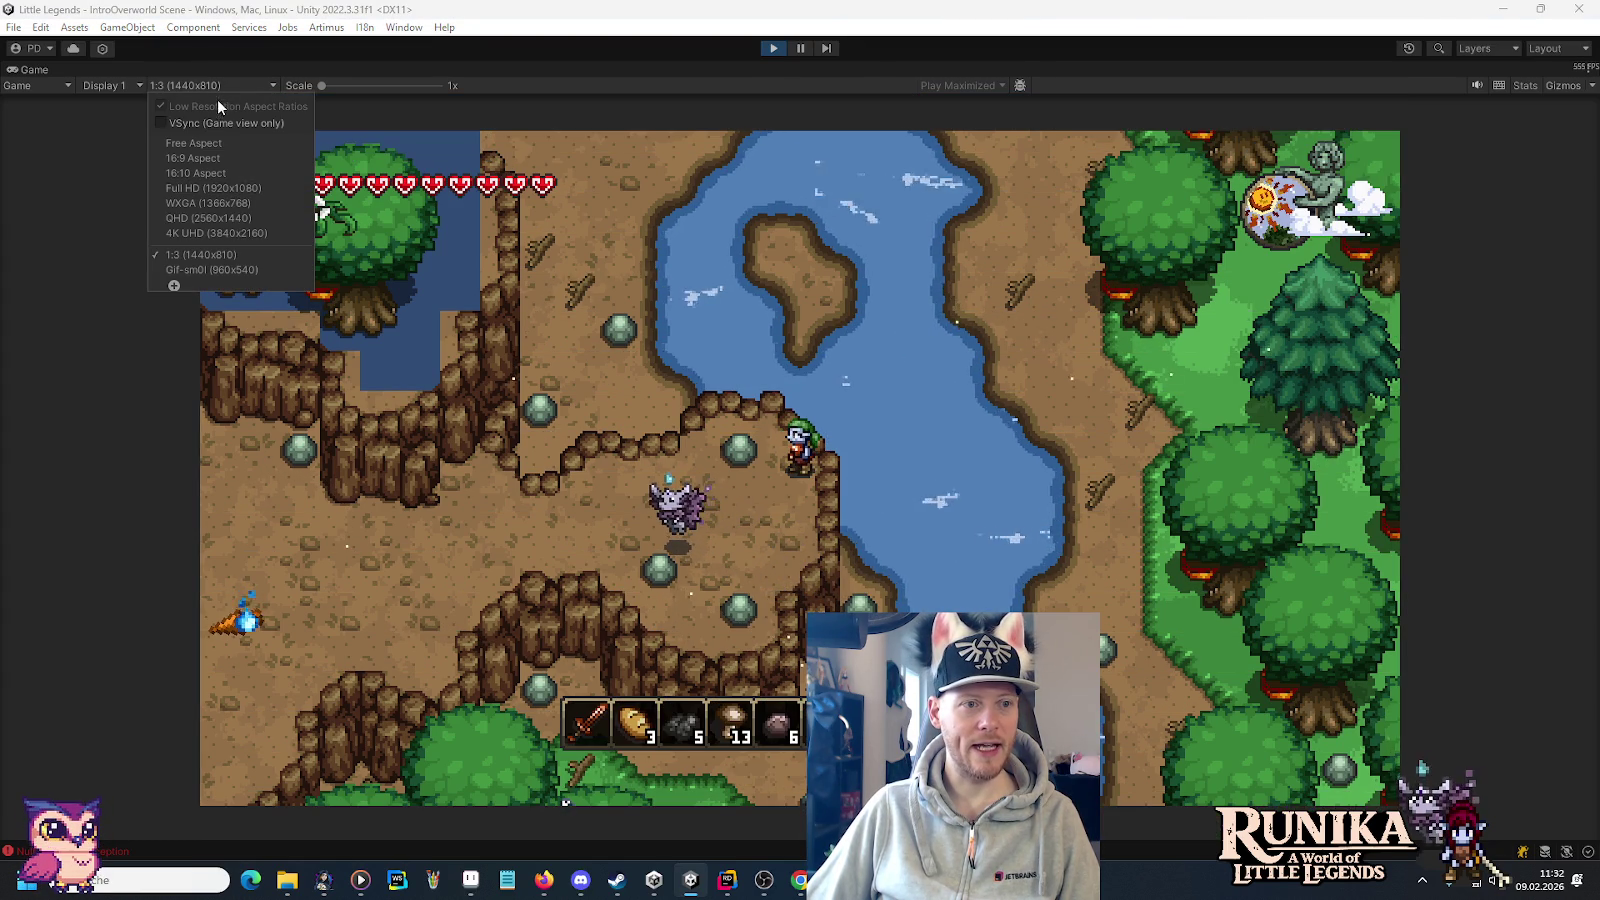
click(228, 269)
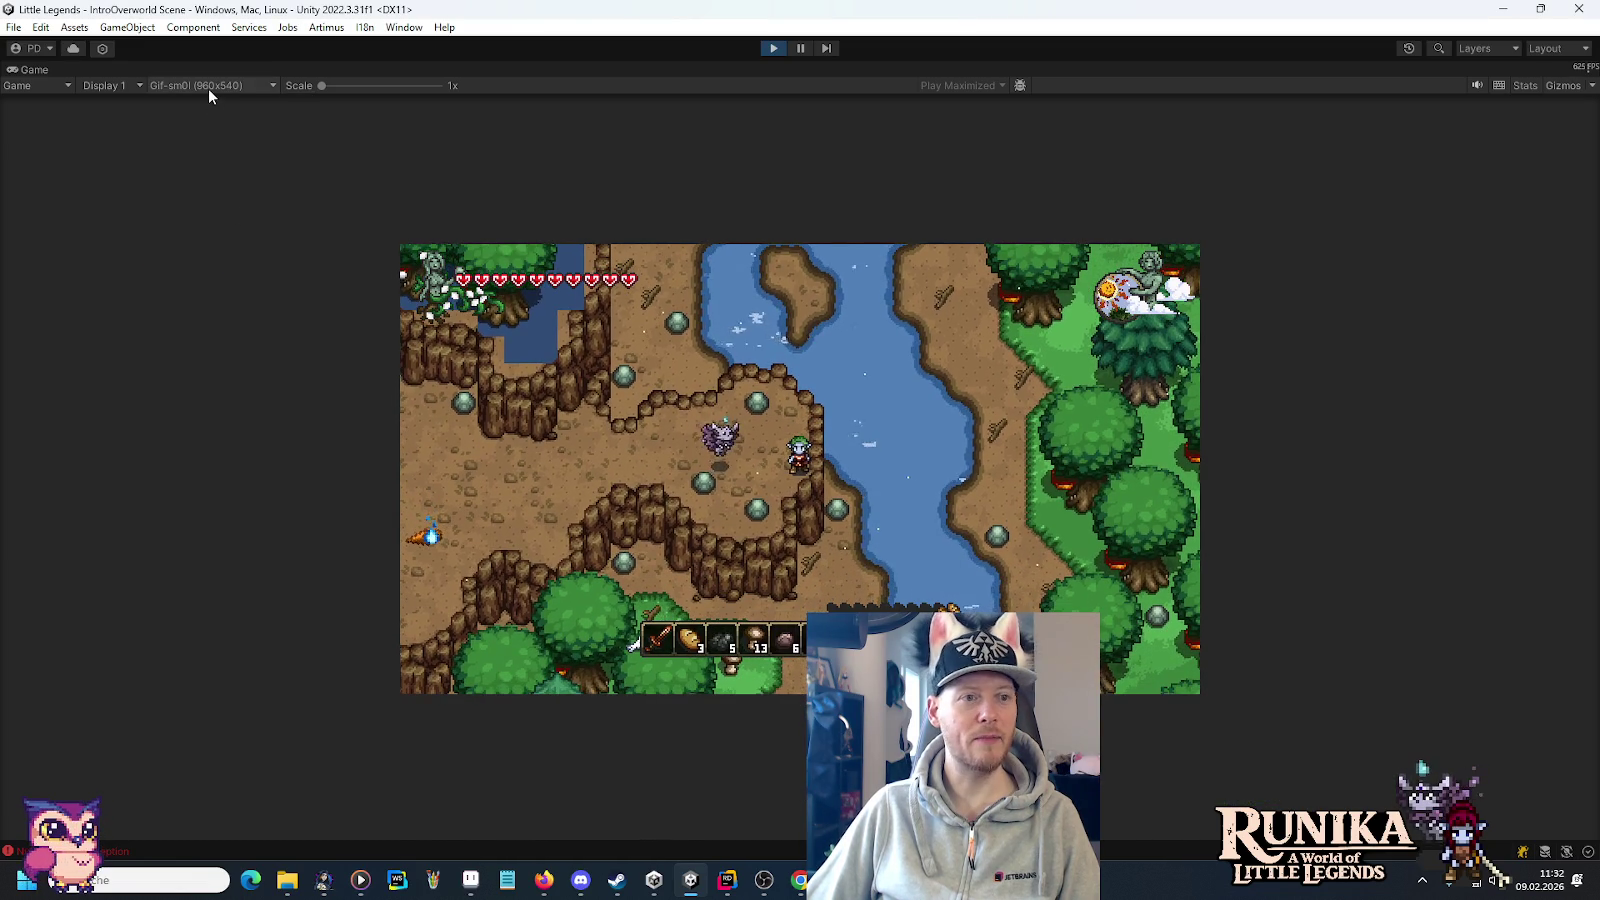
click(208, 88)
click(231, 236)
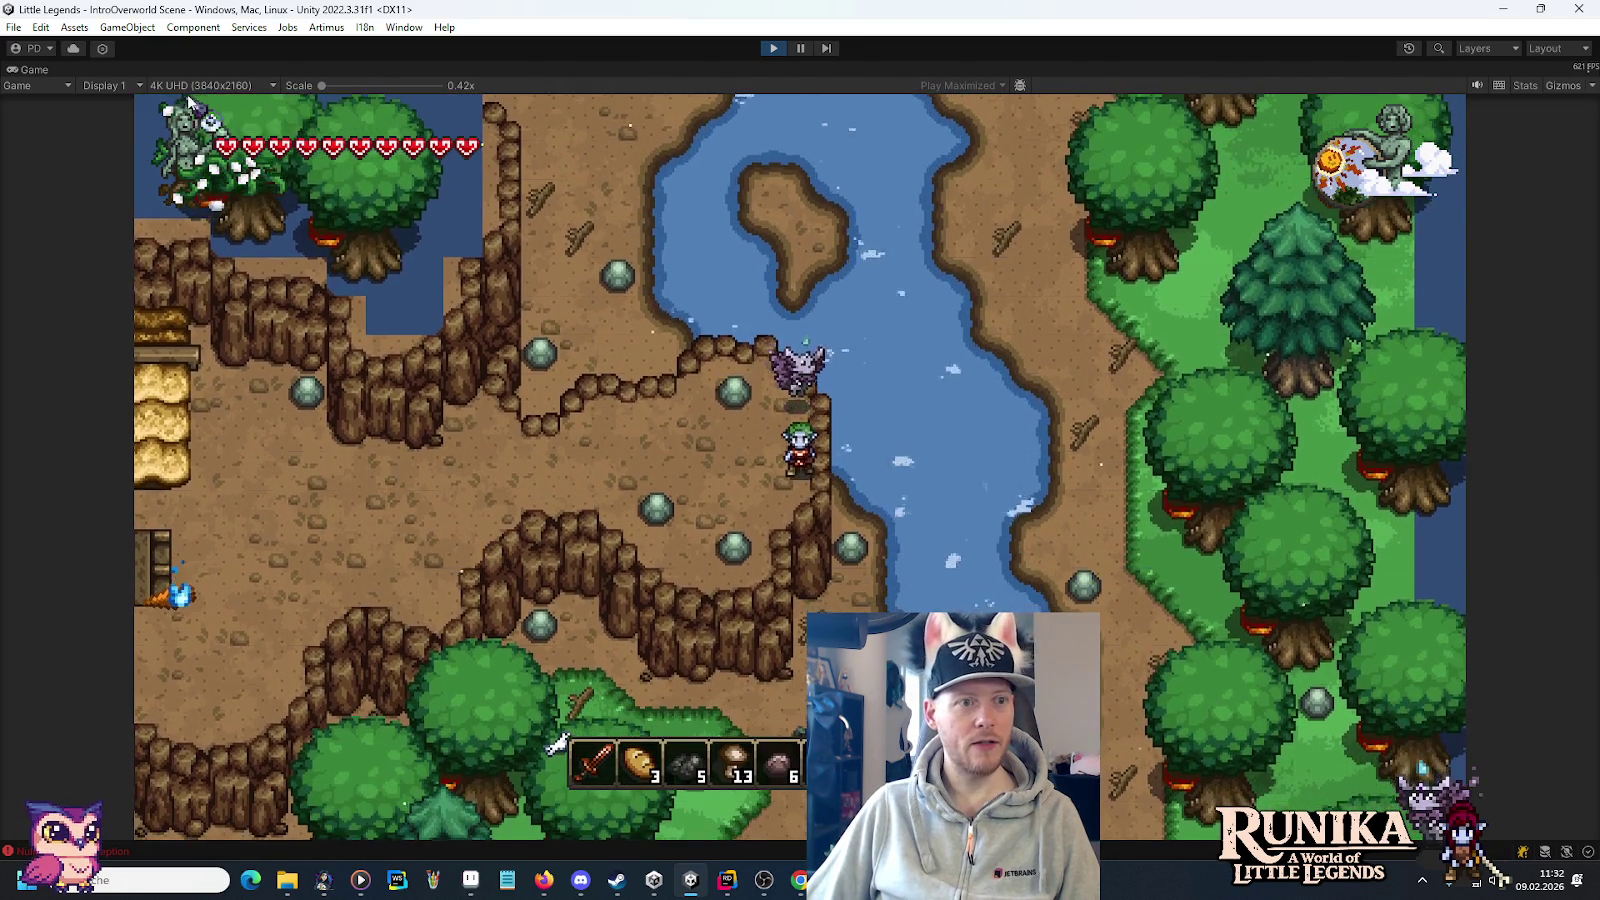
Compare QHD (2560x1440) against 4K UHD (3840x2160), ending on 4K UHD.
click(210, 86)
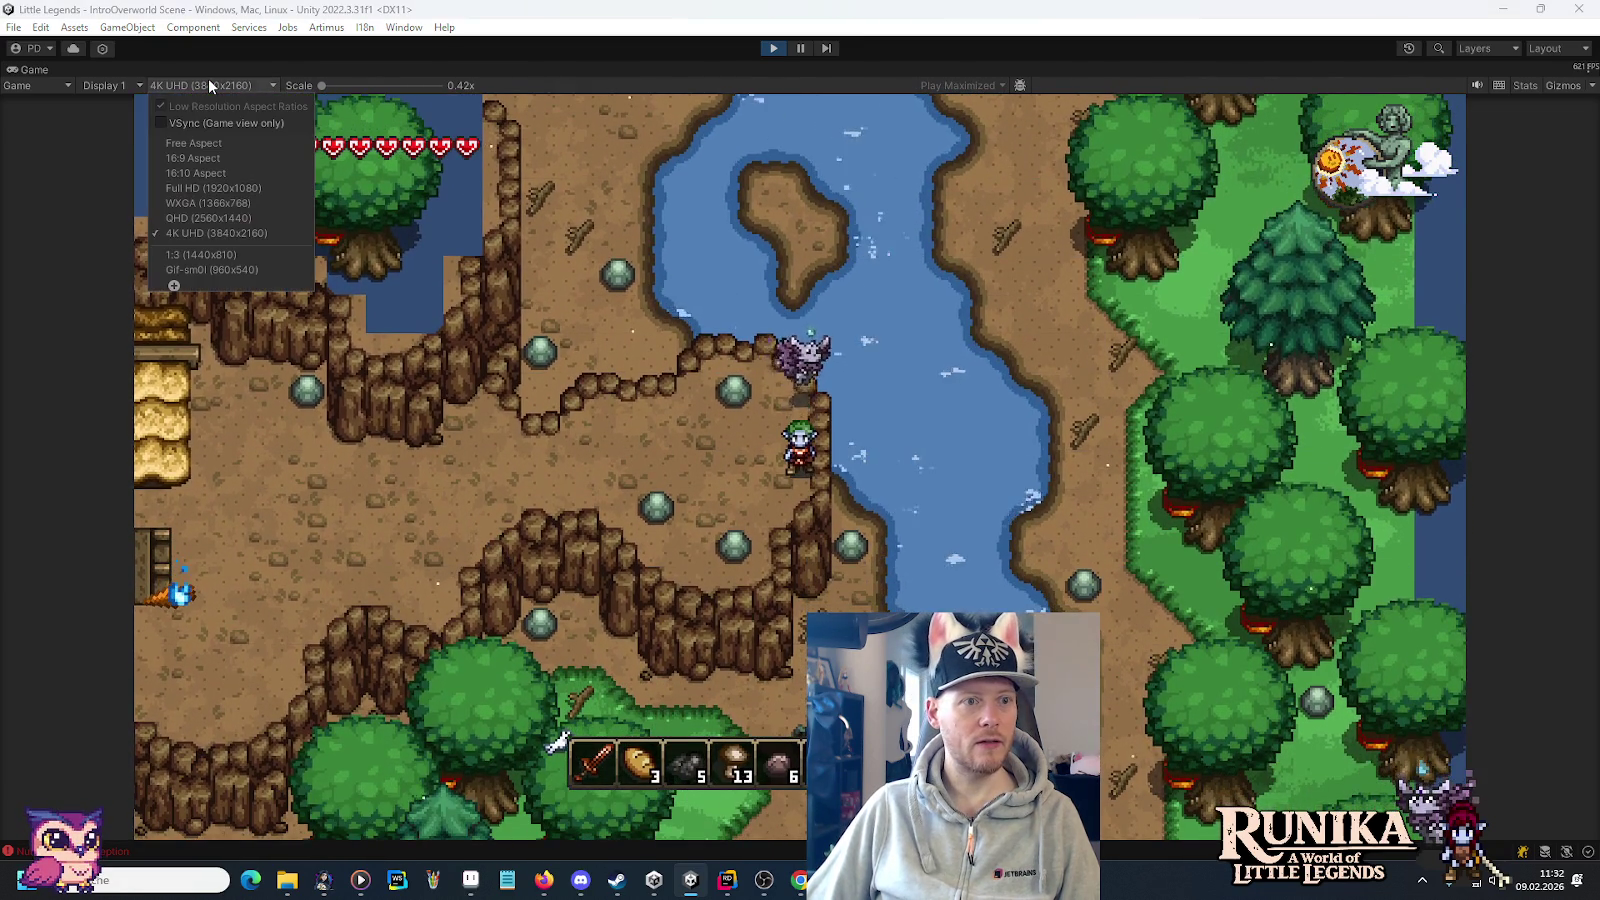
click(212, 217)
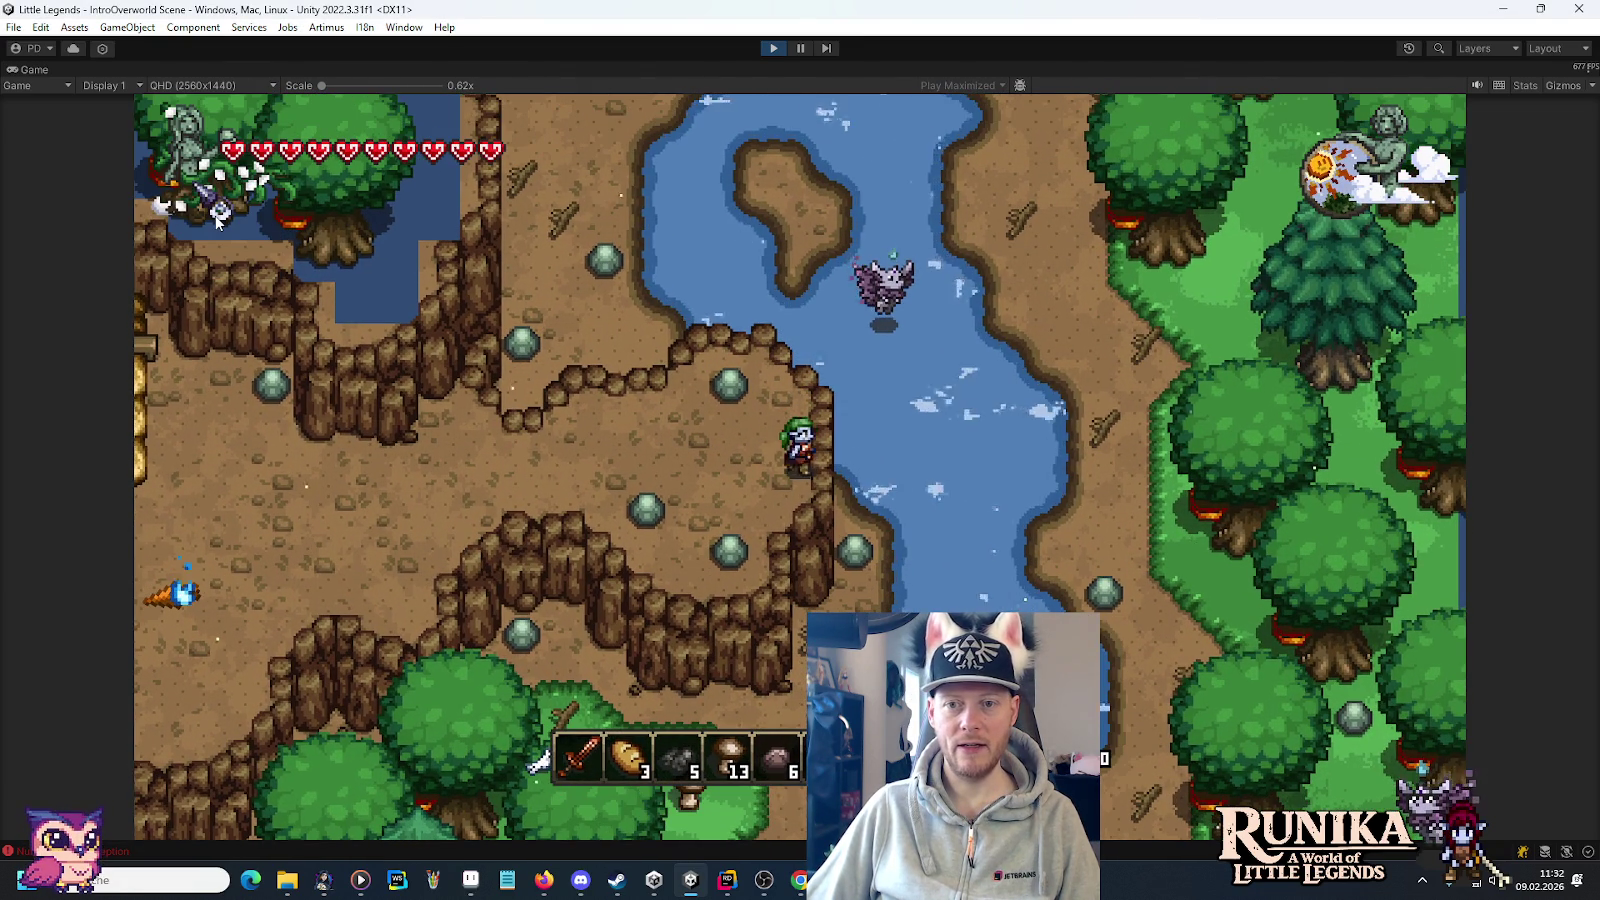
click(220, 88)
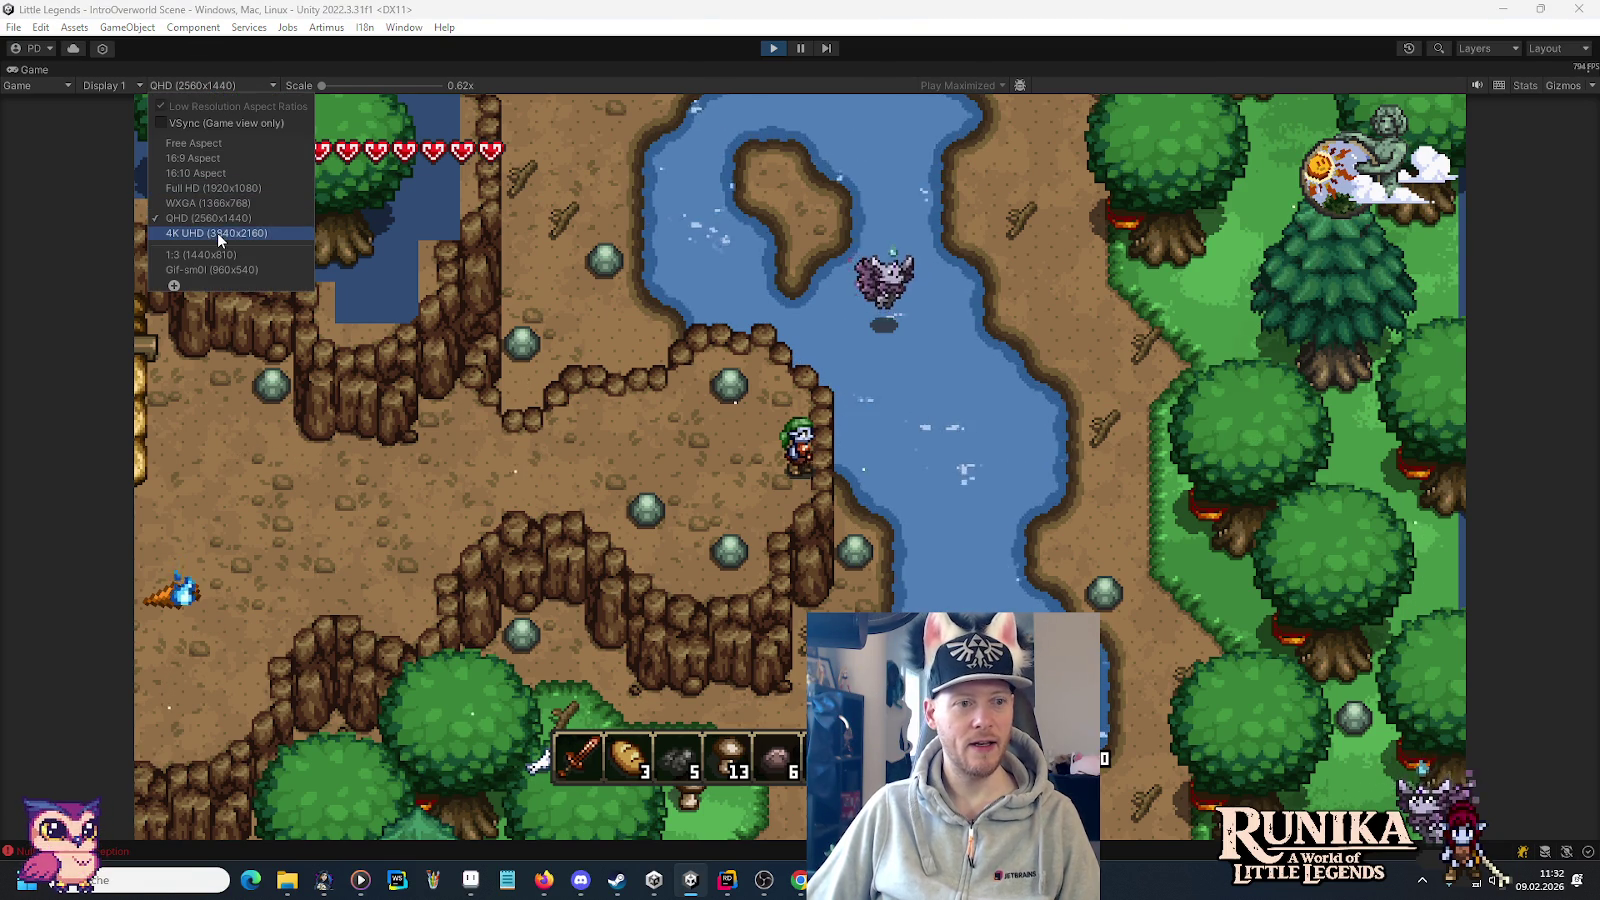
click(218, 234)
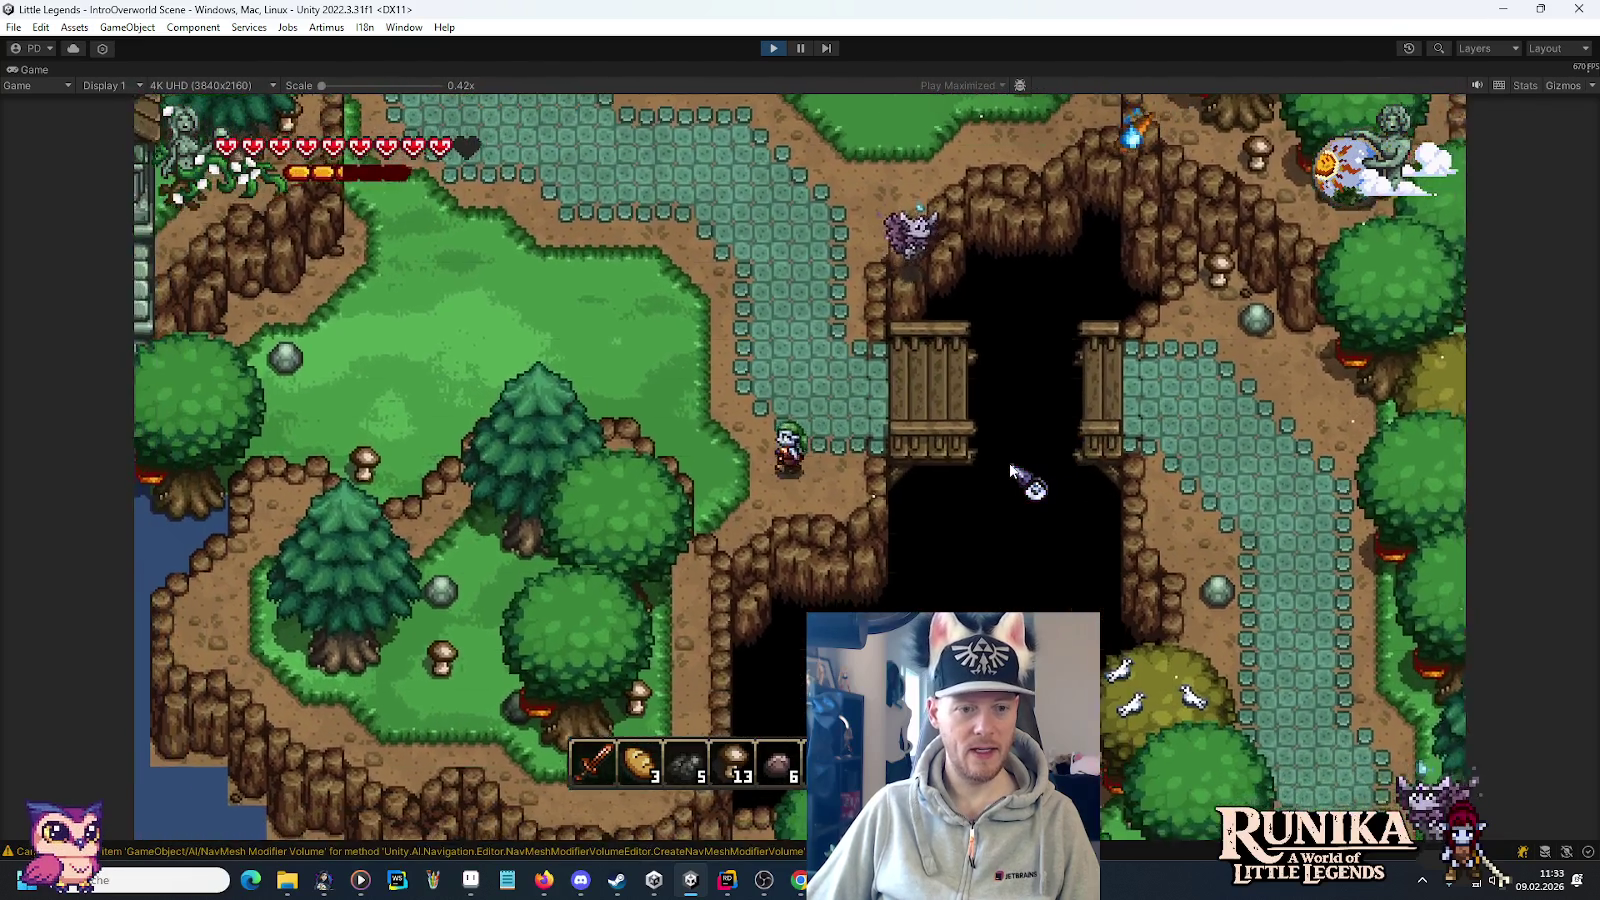
Ready the stone item with hotbar key 5 and walk the character to the stone tower by the water.
key(5)
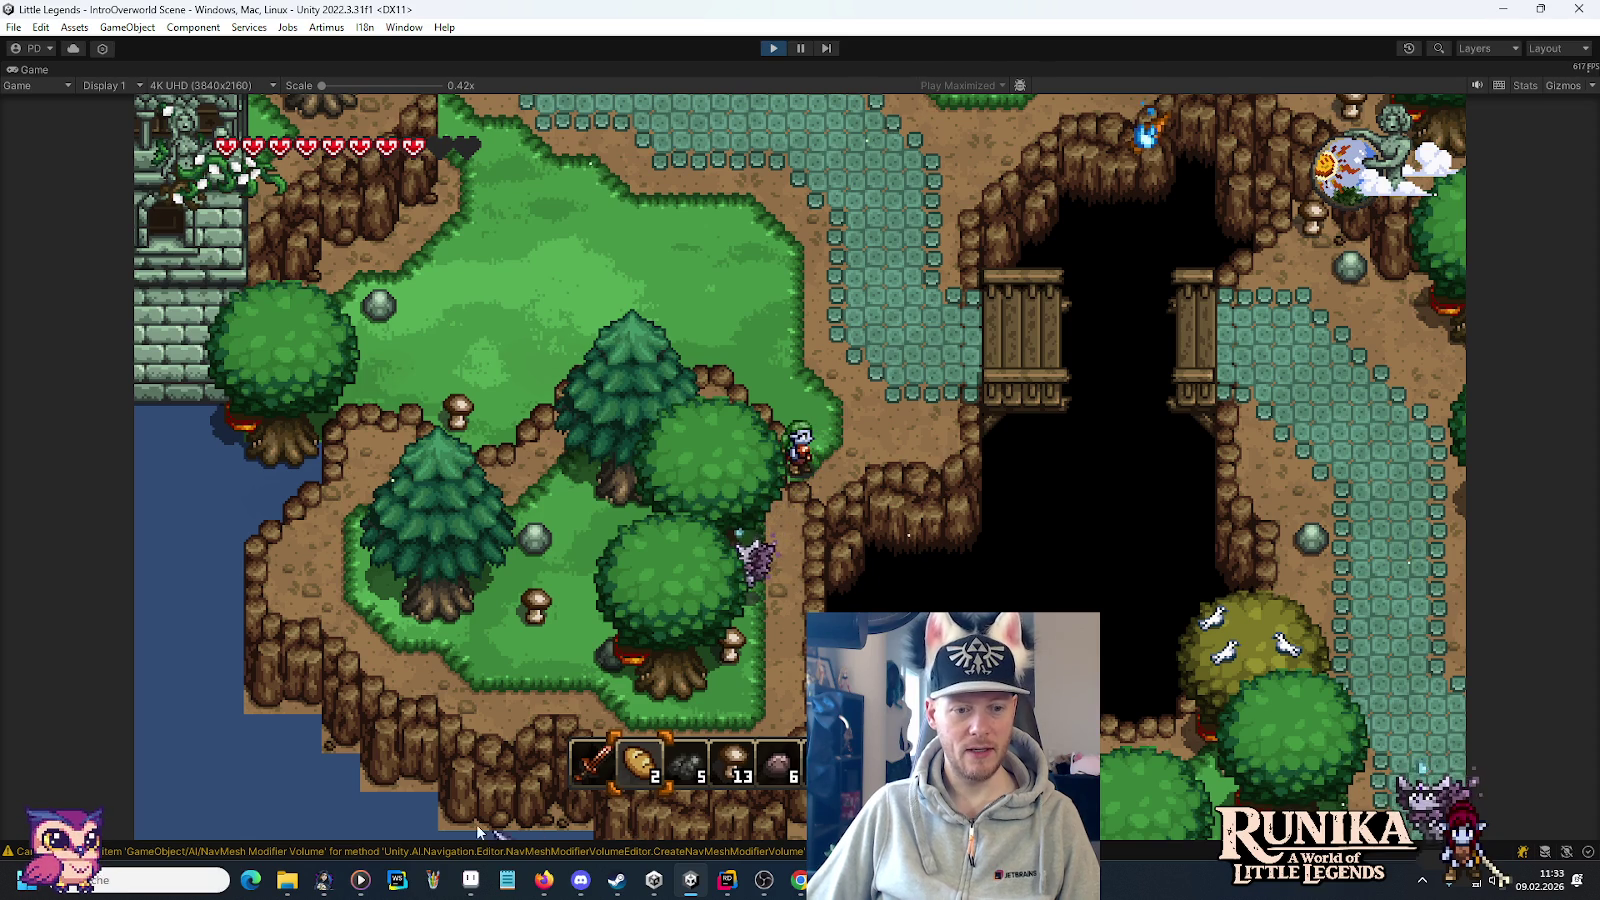
key(w)
key(a)
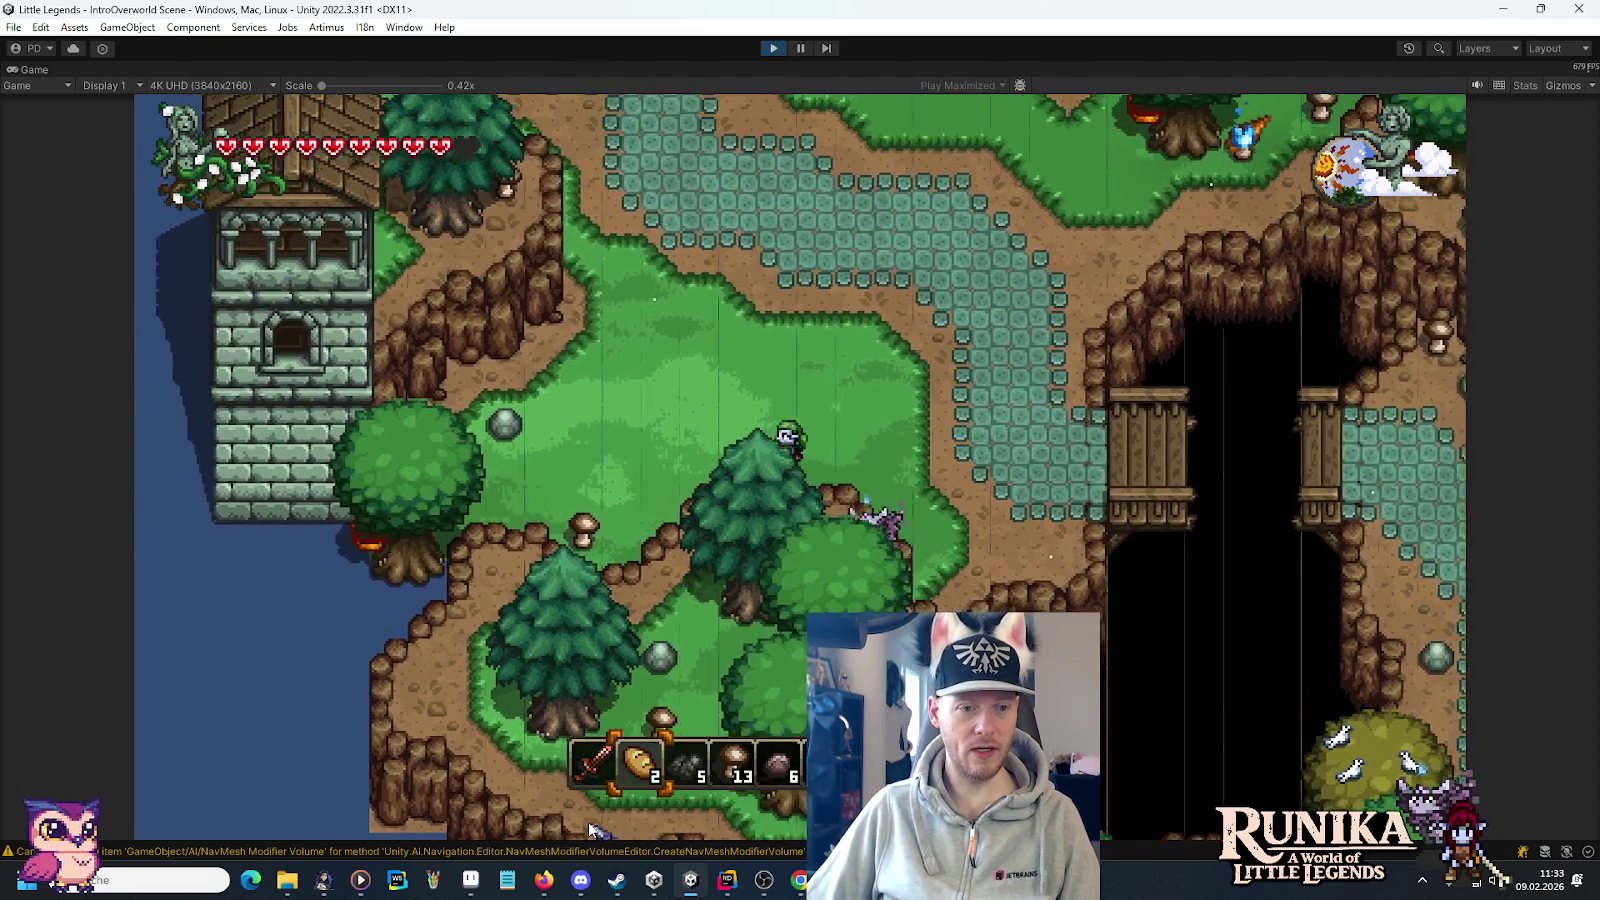
key(a)
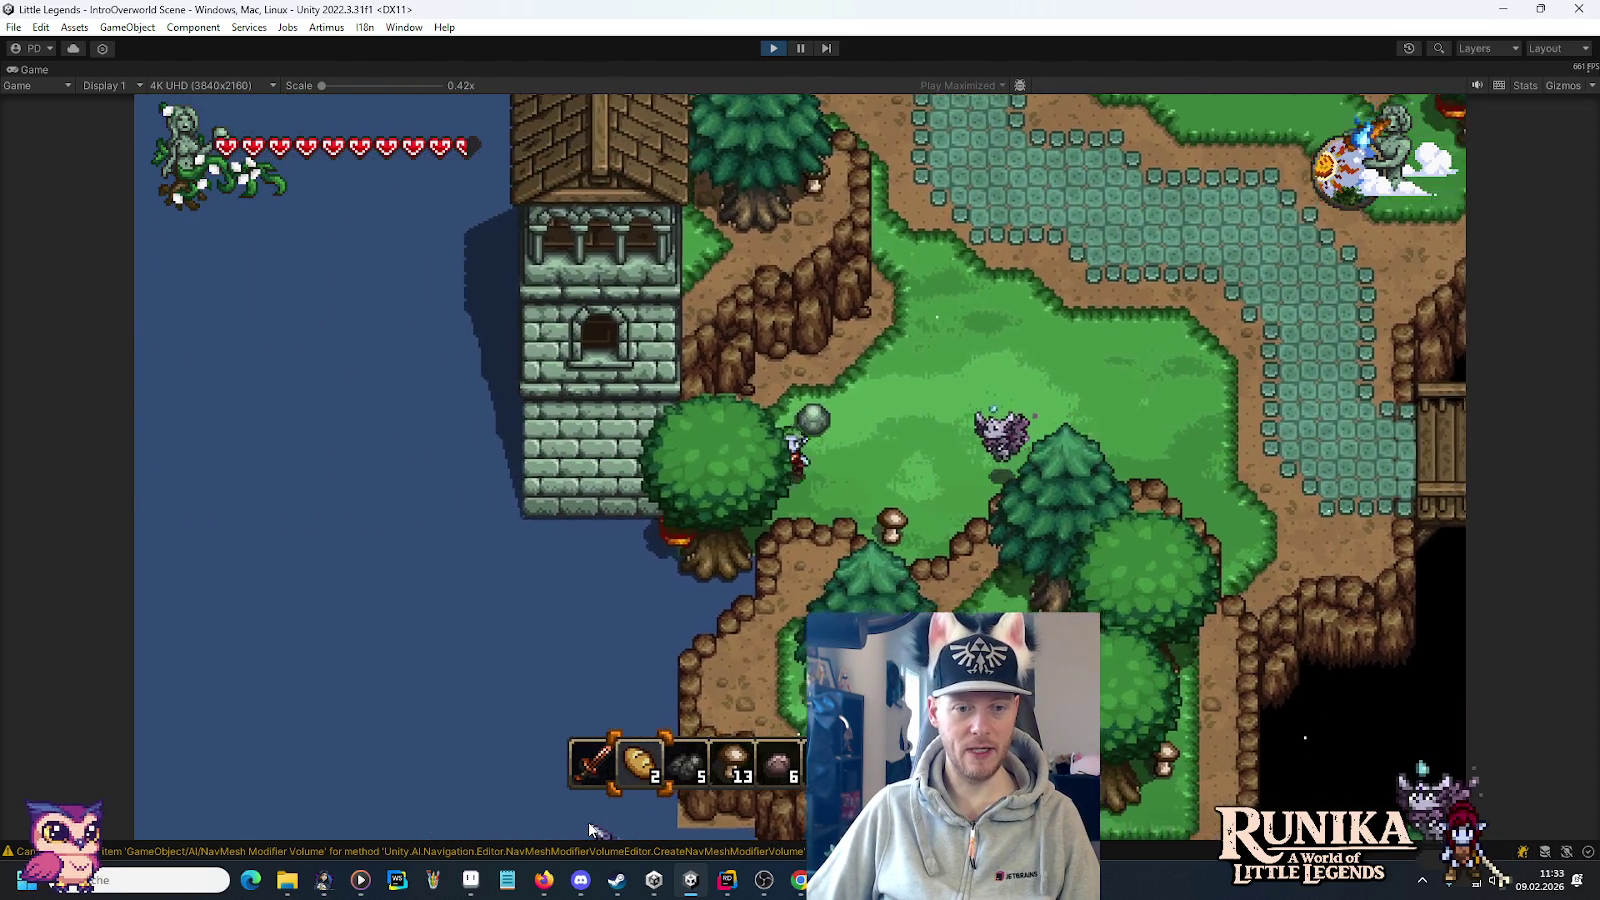
key(a)
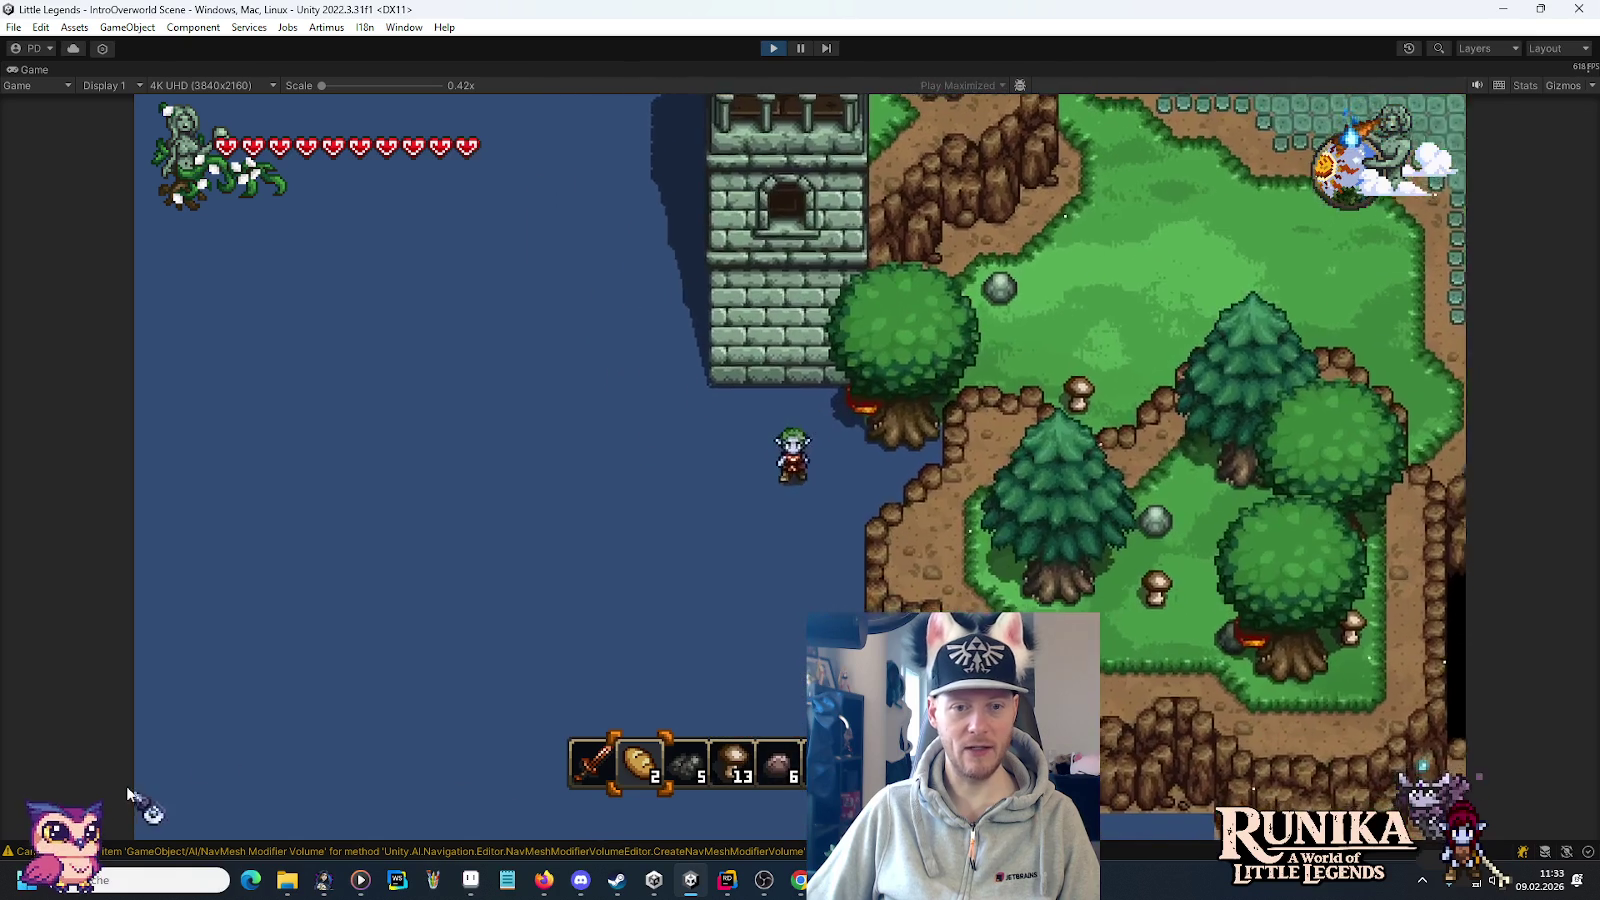
key(w+d)
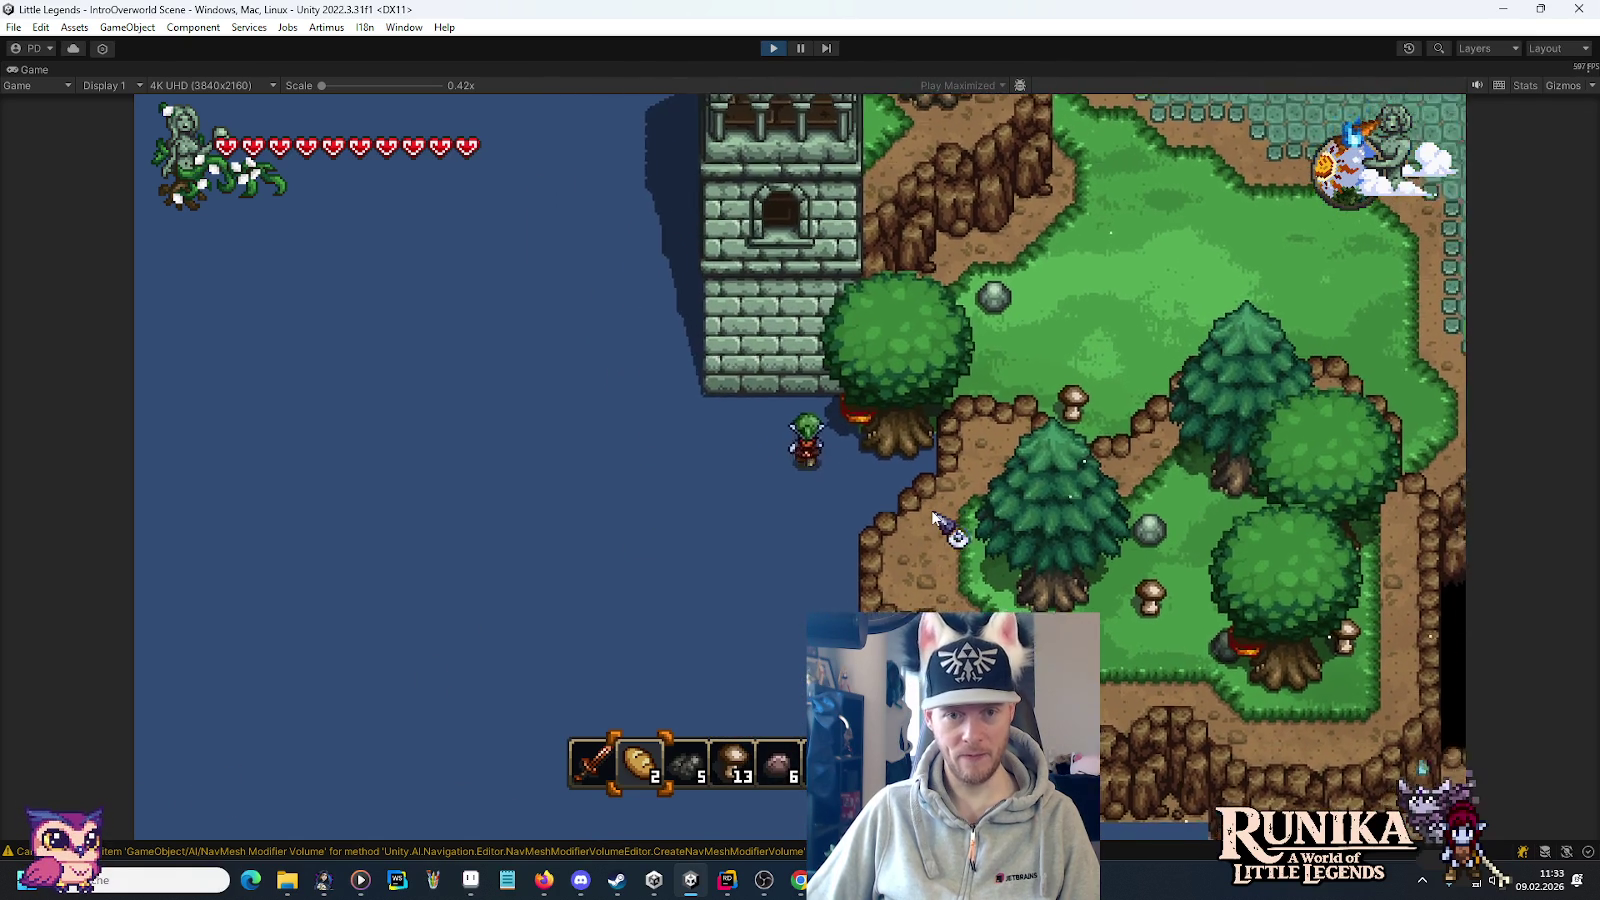
key(s)
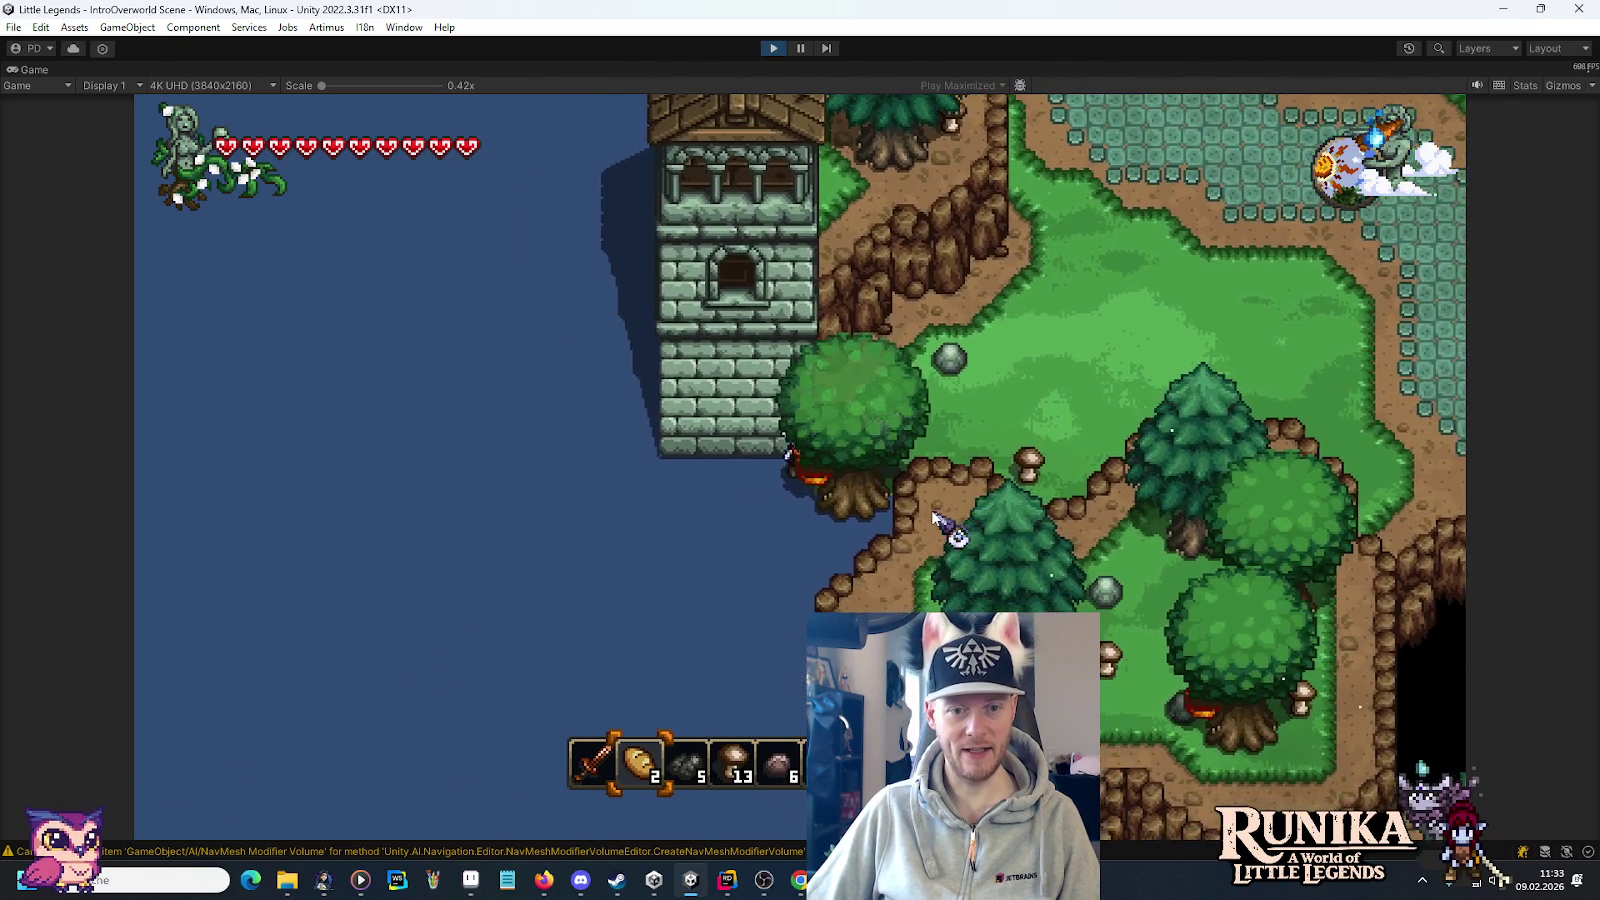
key(w+a)
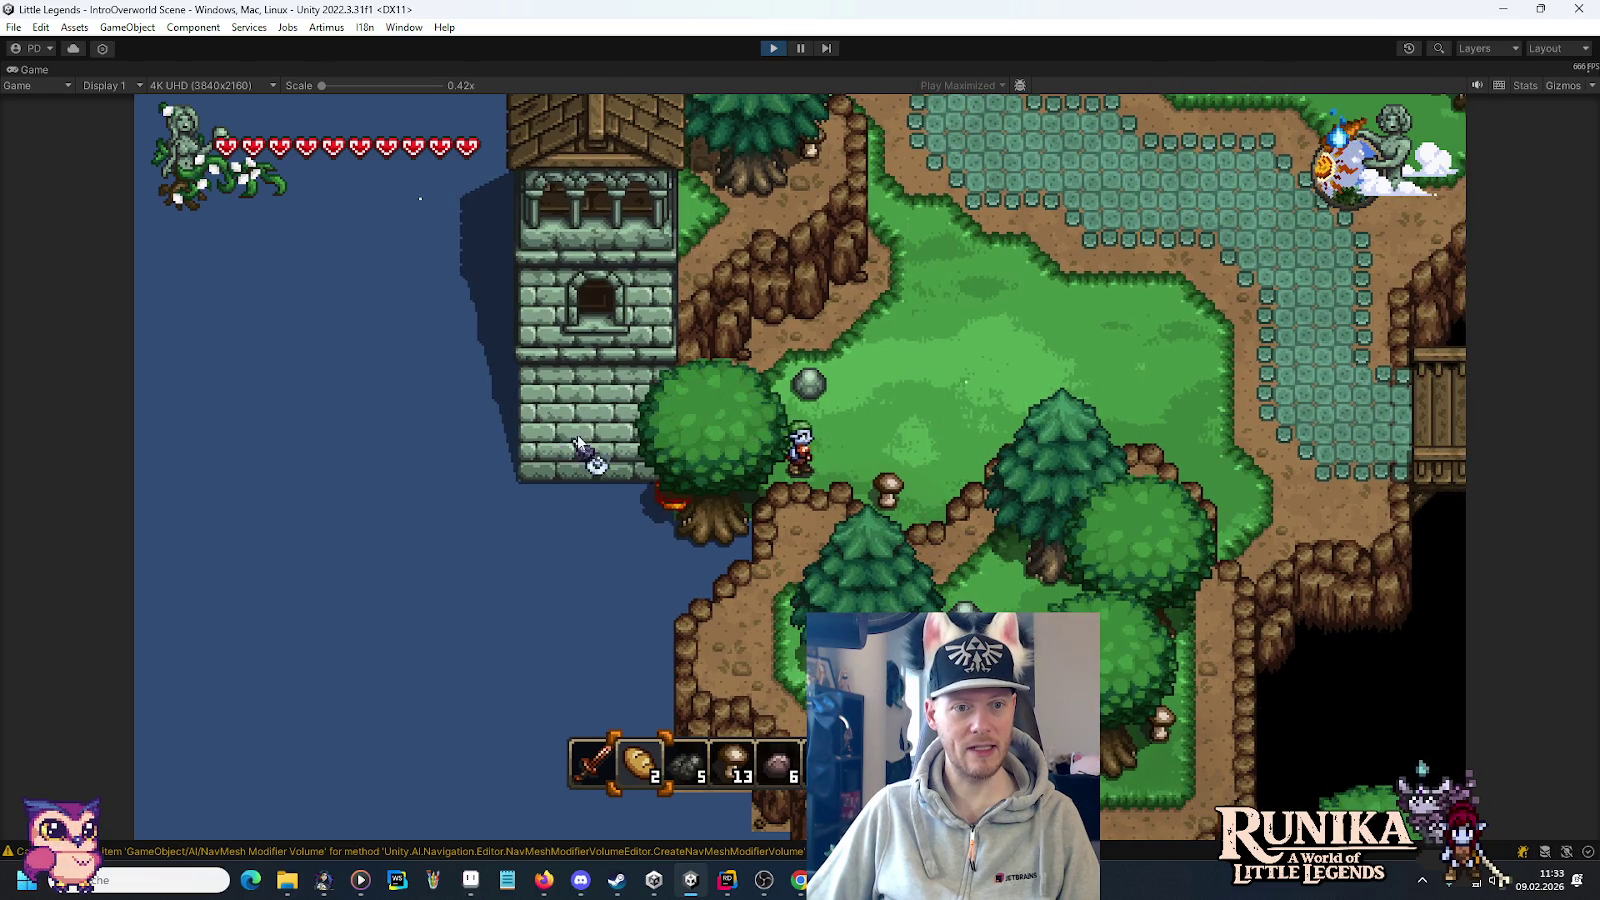
Exit Play mode, zoom to the river area, and target the Grass tilemap with a plain grass tile.
click(775, 47)
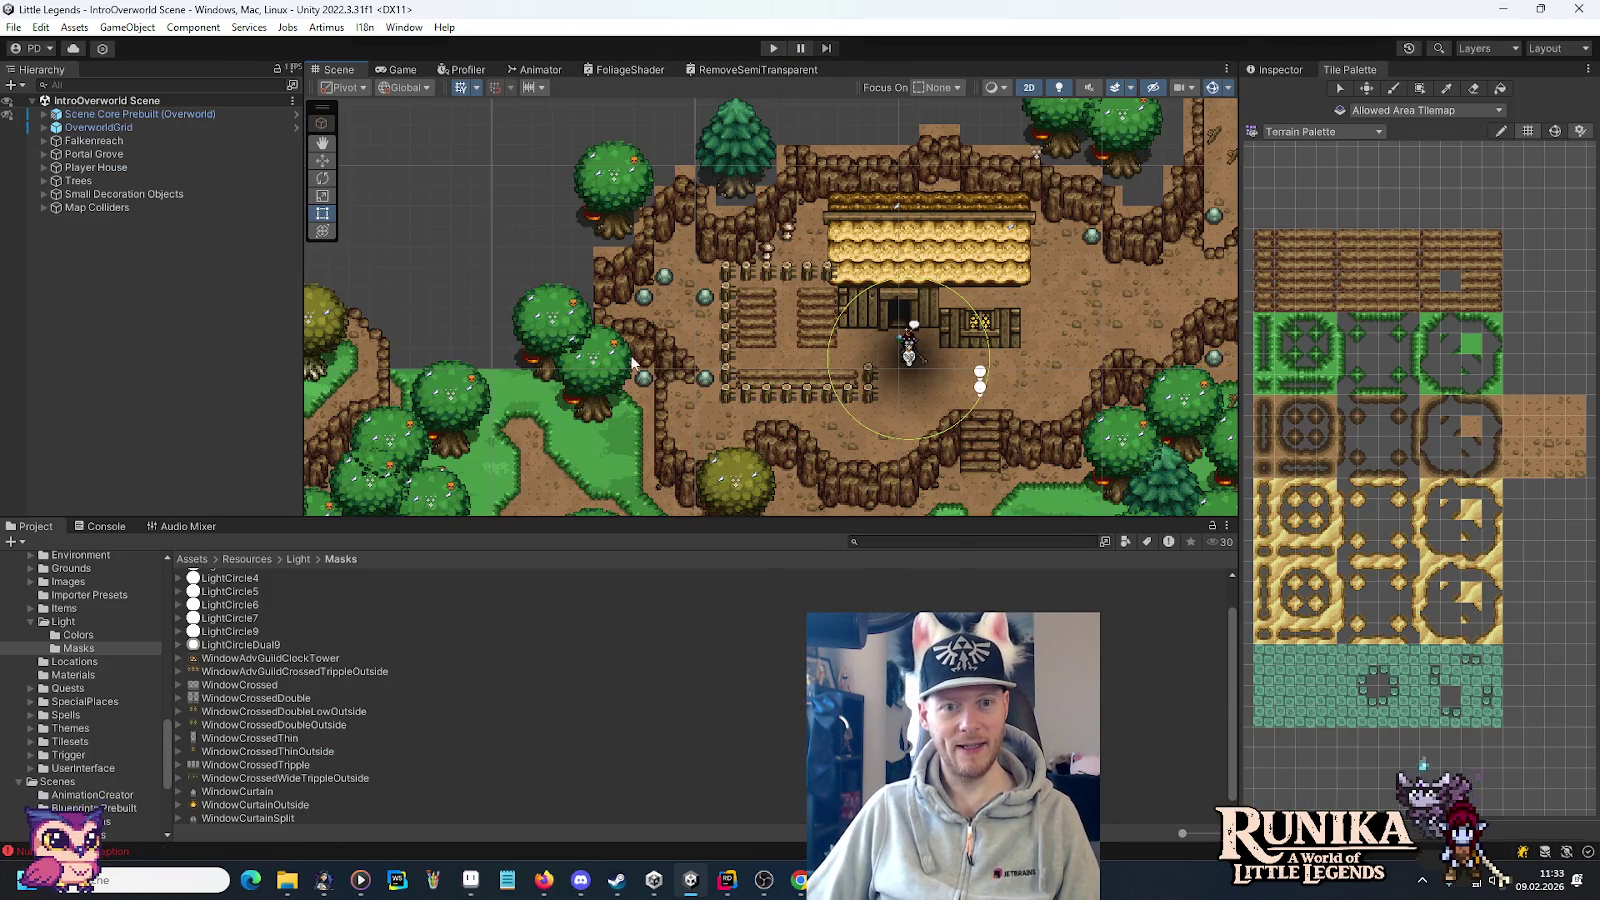
mouse_move(1055, 366)
mouse_down()
mouse_move(995, 390)
mouse_move(872, 286)
mouse_move(646, 272)
mouse_move(596, 300)
mouse_up()
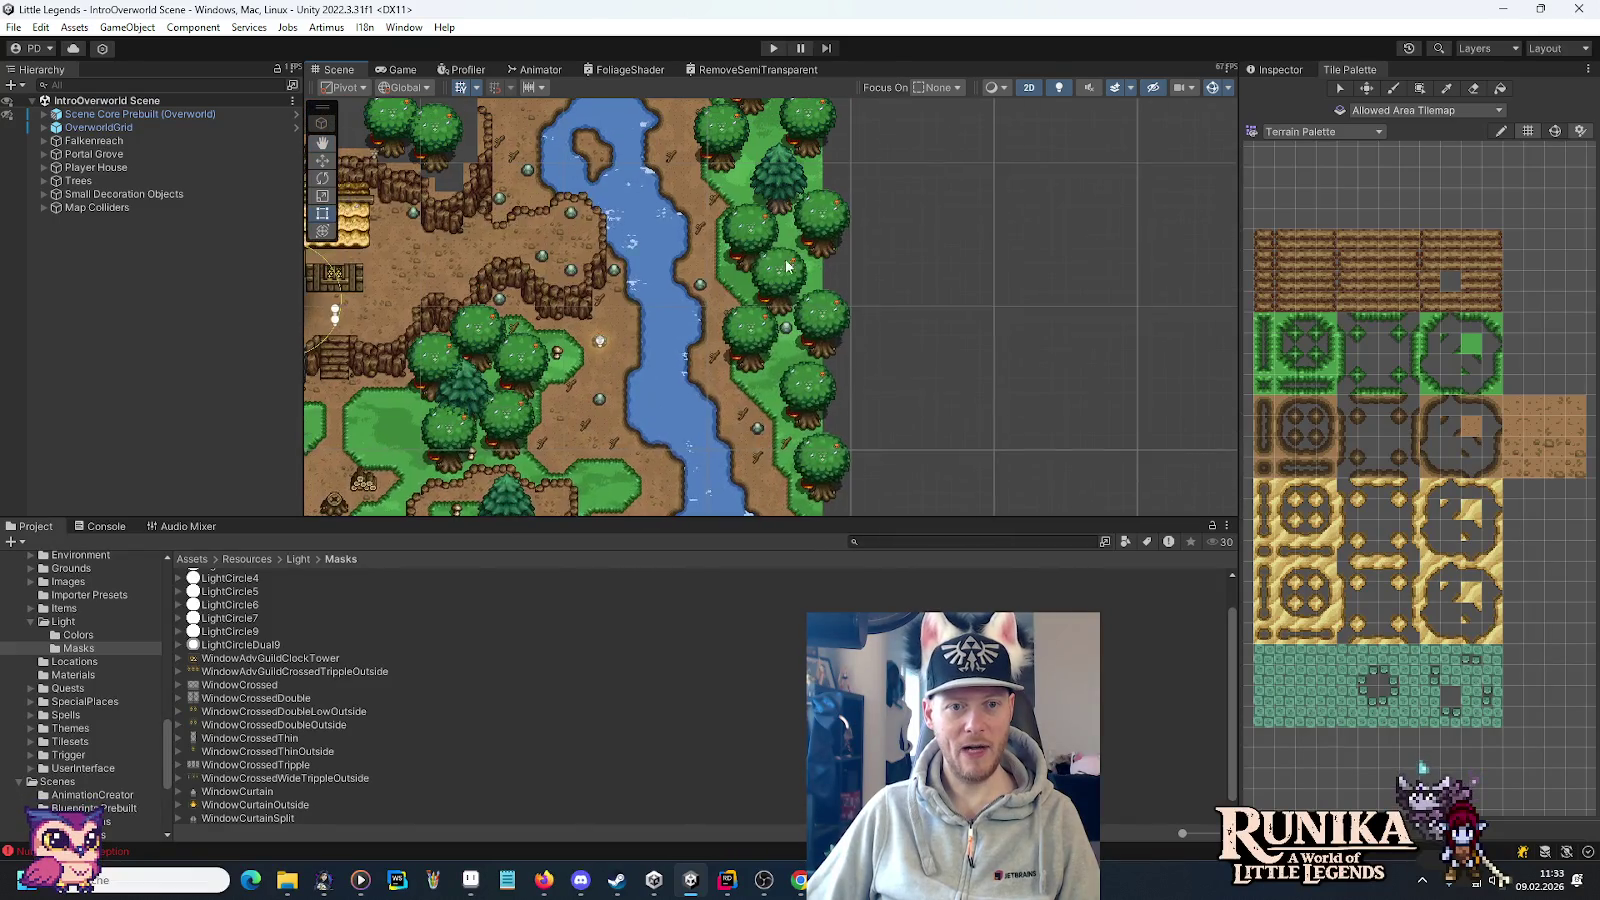
scroll(800, 300, up, 5)
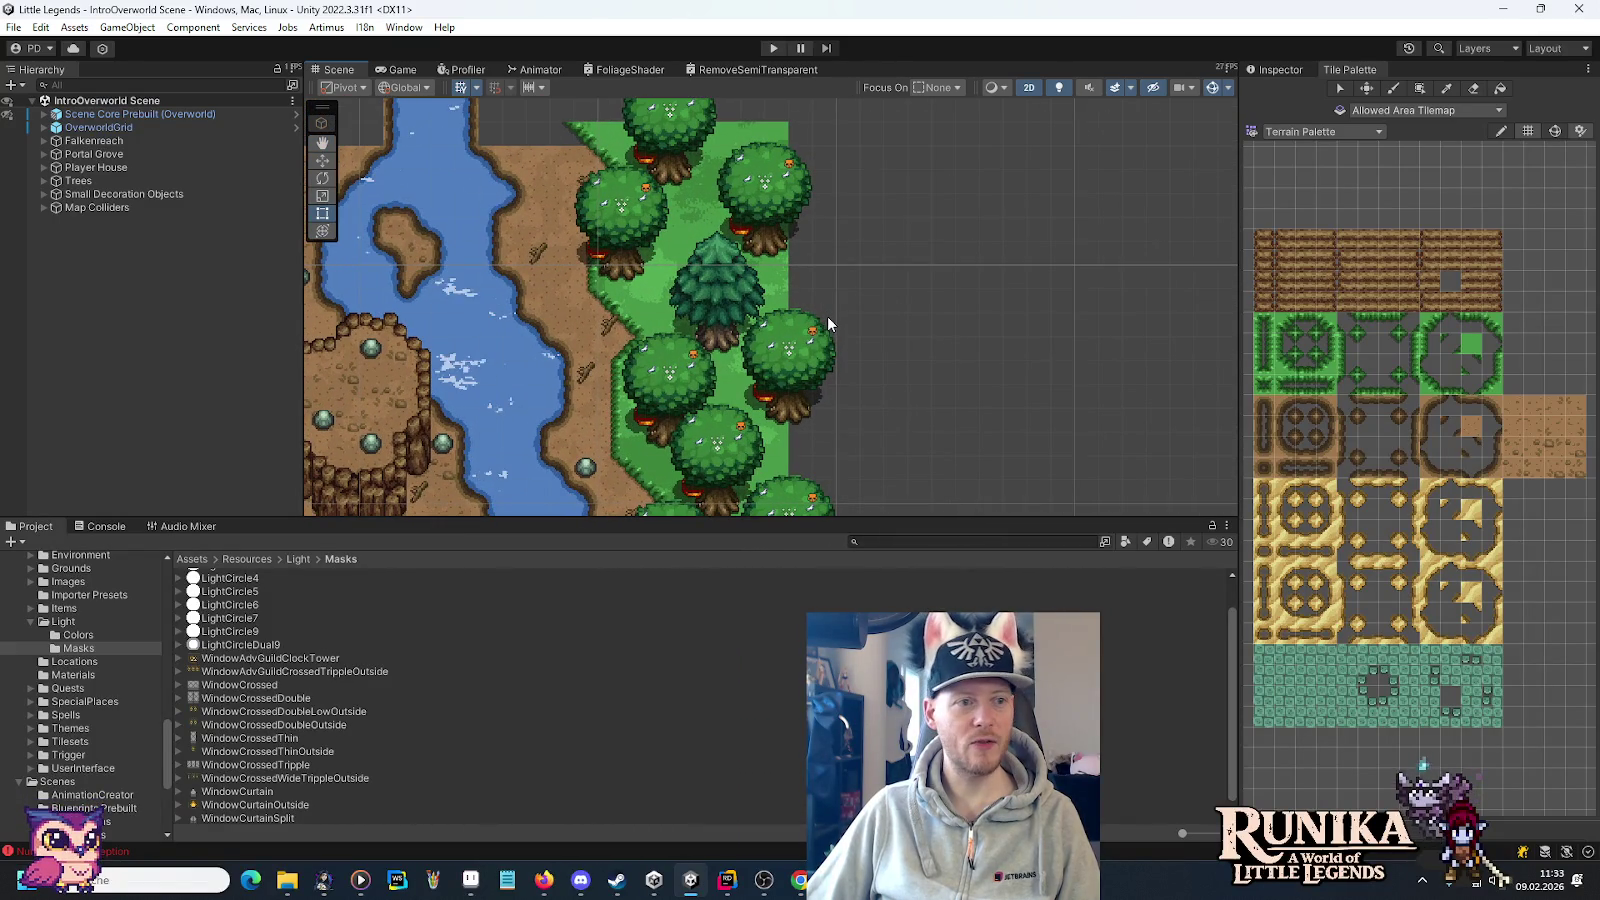
click(44, 127)
click(102, 180)
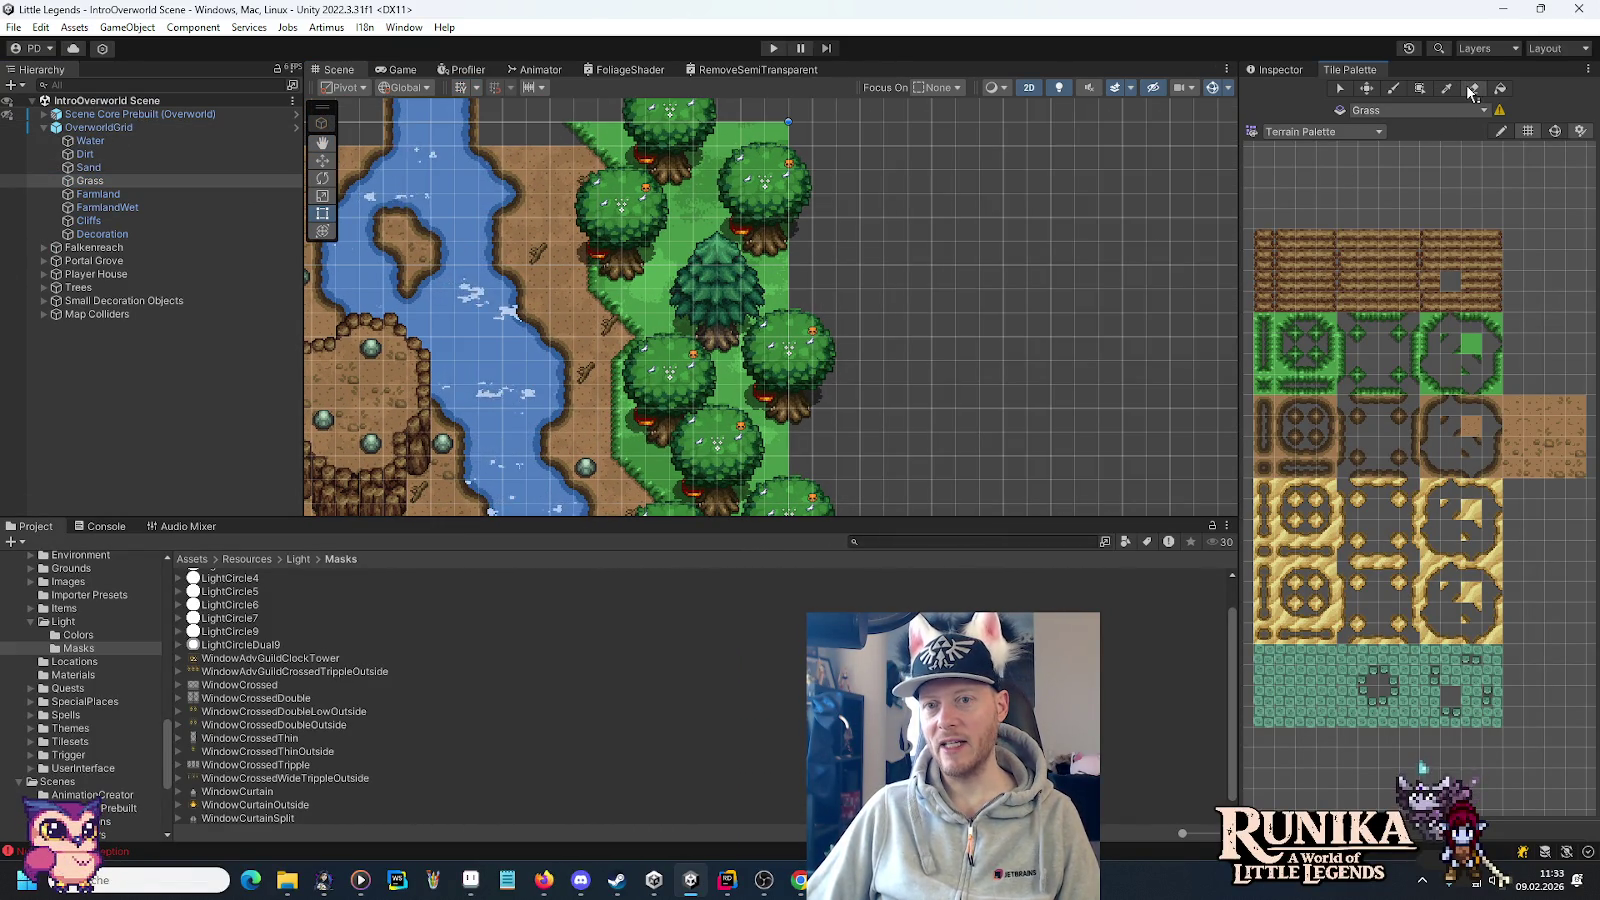
click(1470, 344)
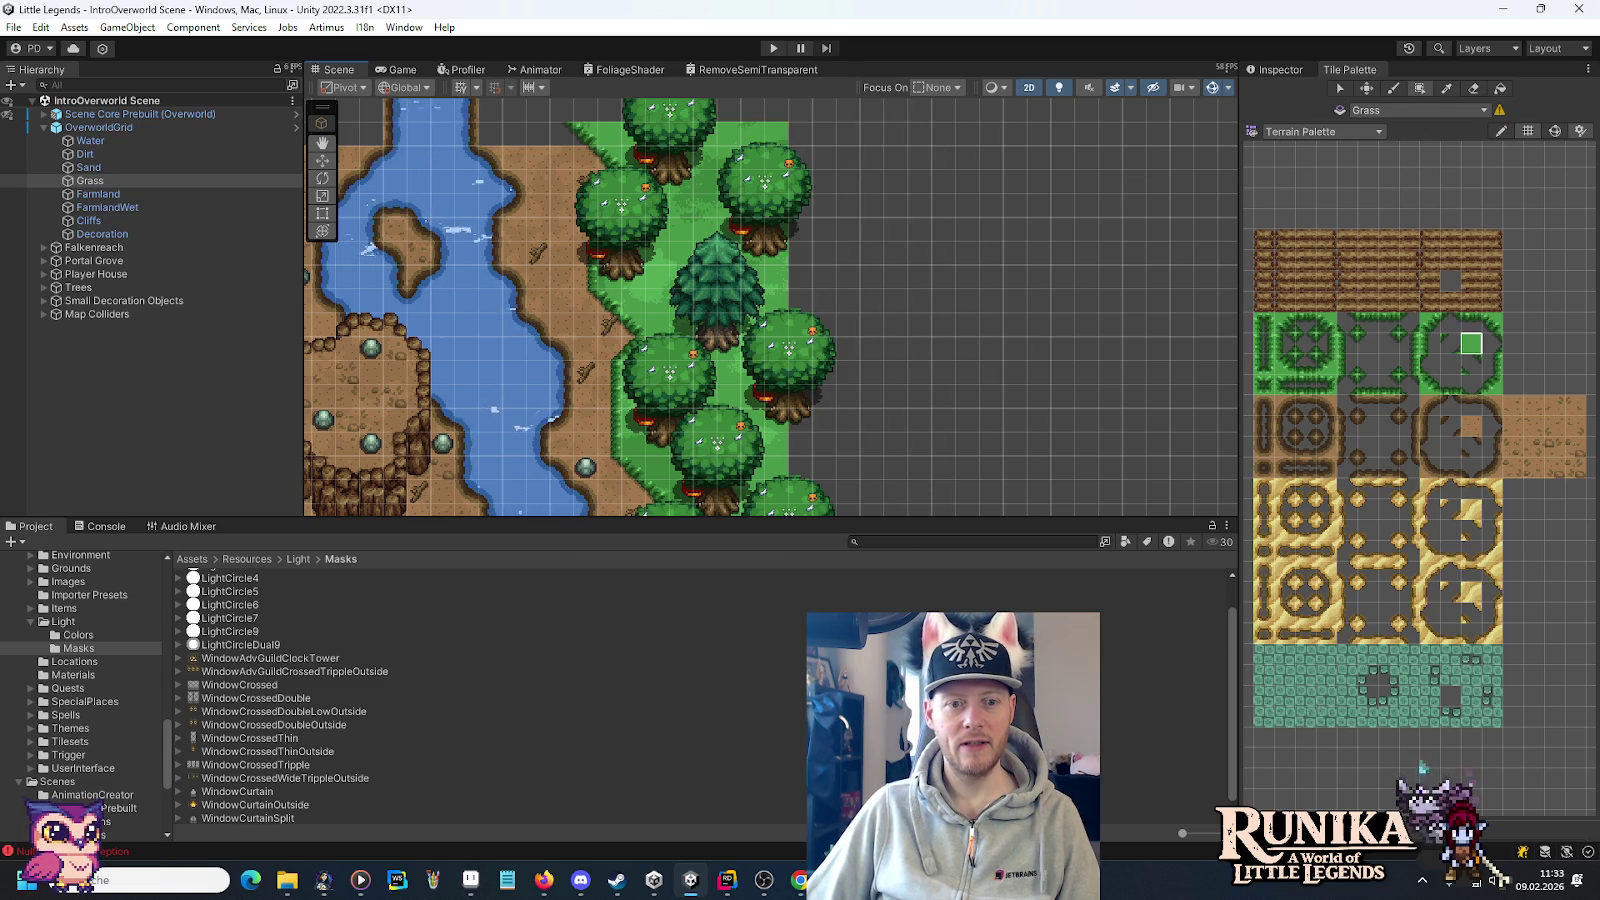
Fill a grass rectangle beside the trees and erase the old dirt strip below the river.
drag(935, 464, 978, 288)
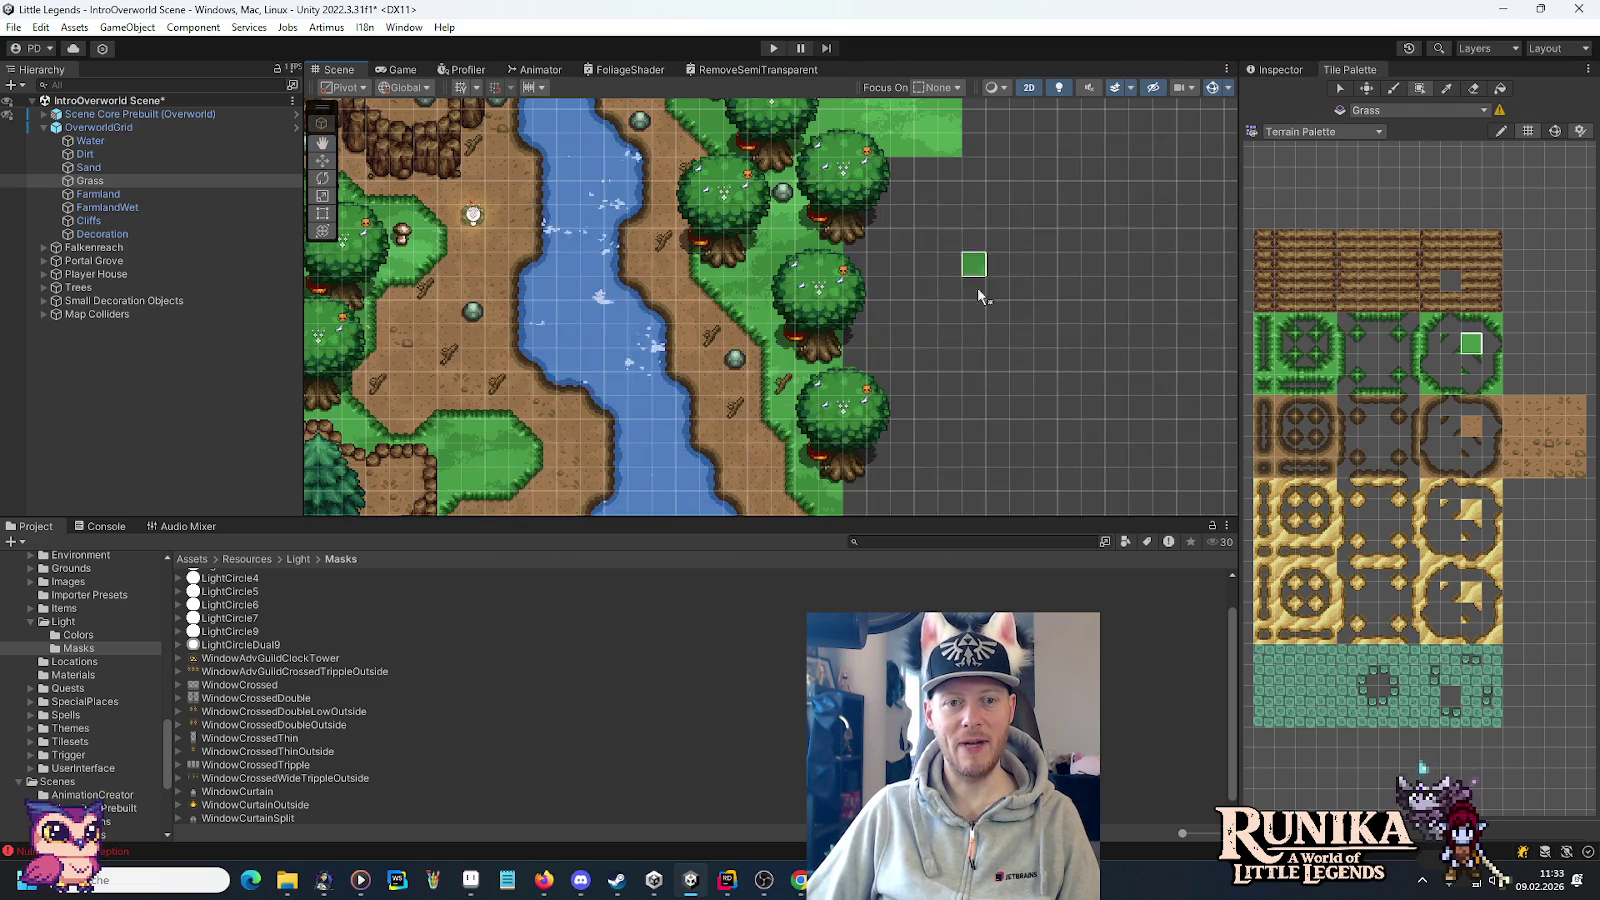
mouse_move(858, 168)
mouse_down()
mouse_move(948, 458)
mouse_move(1025, 136)
mouse_move(905, 200)
mouse_move(950, 446)
mouse_move(942, 435)
mouse_up()
mouse_move(575, 343)
mouse_down()
mouse_move(980, 343)
mouse_move(966, 228)
mouse_up()
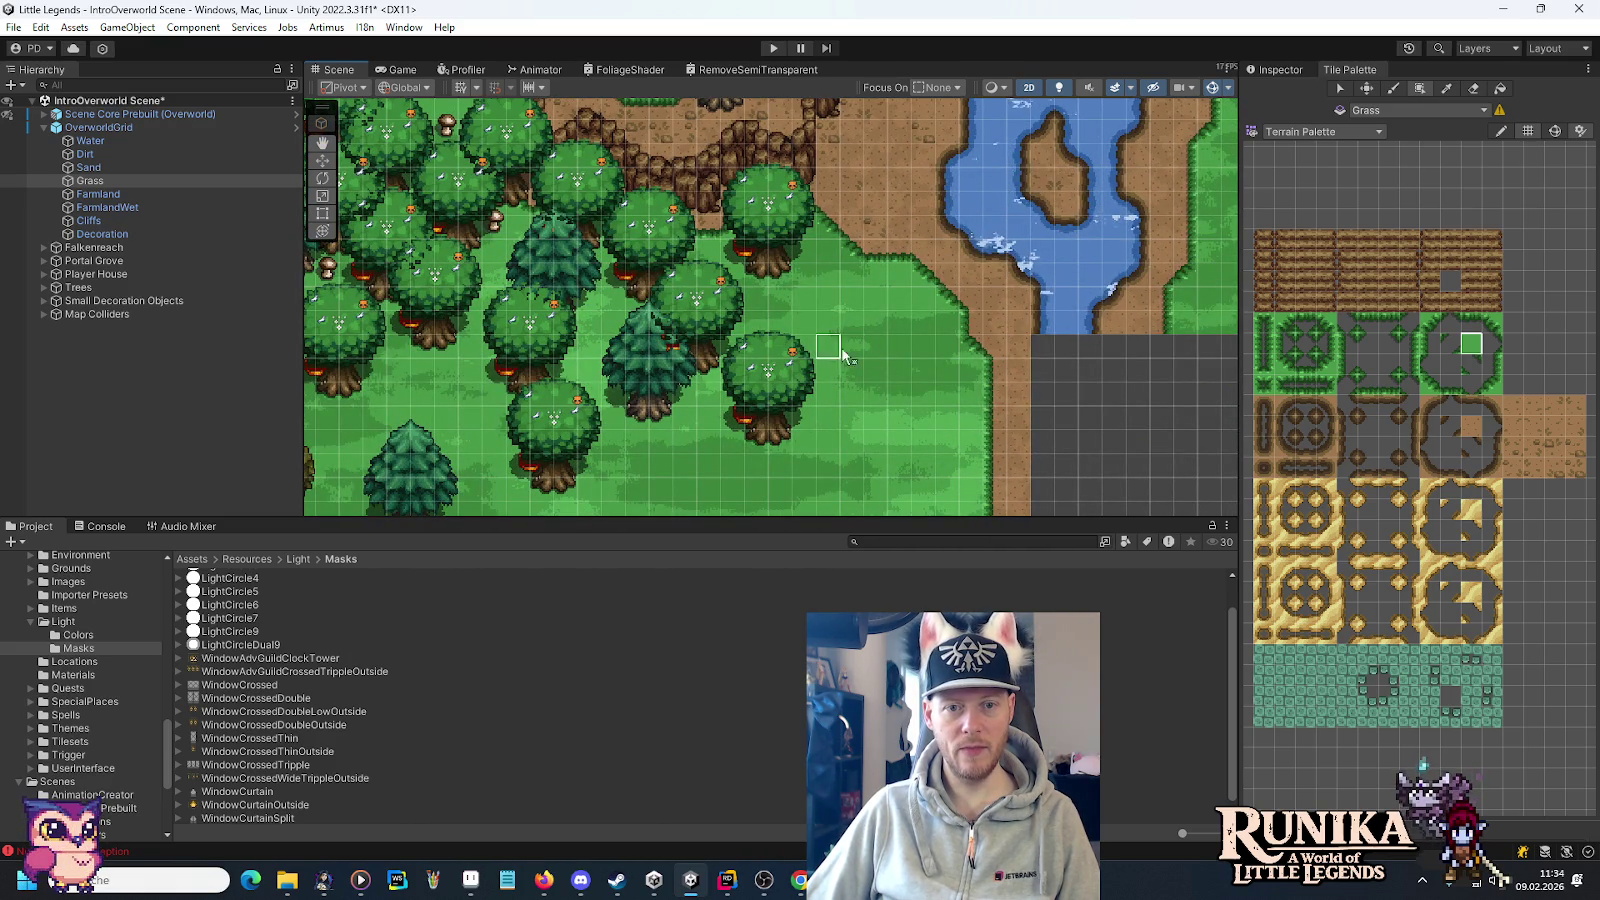
drag(1070, 332, 834, 220)
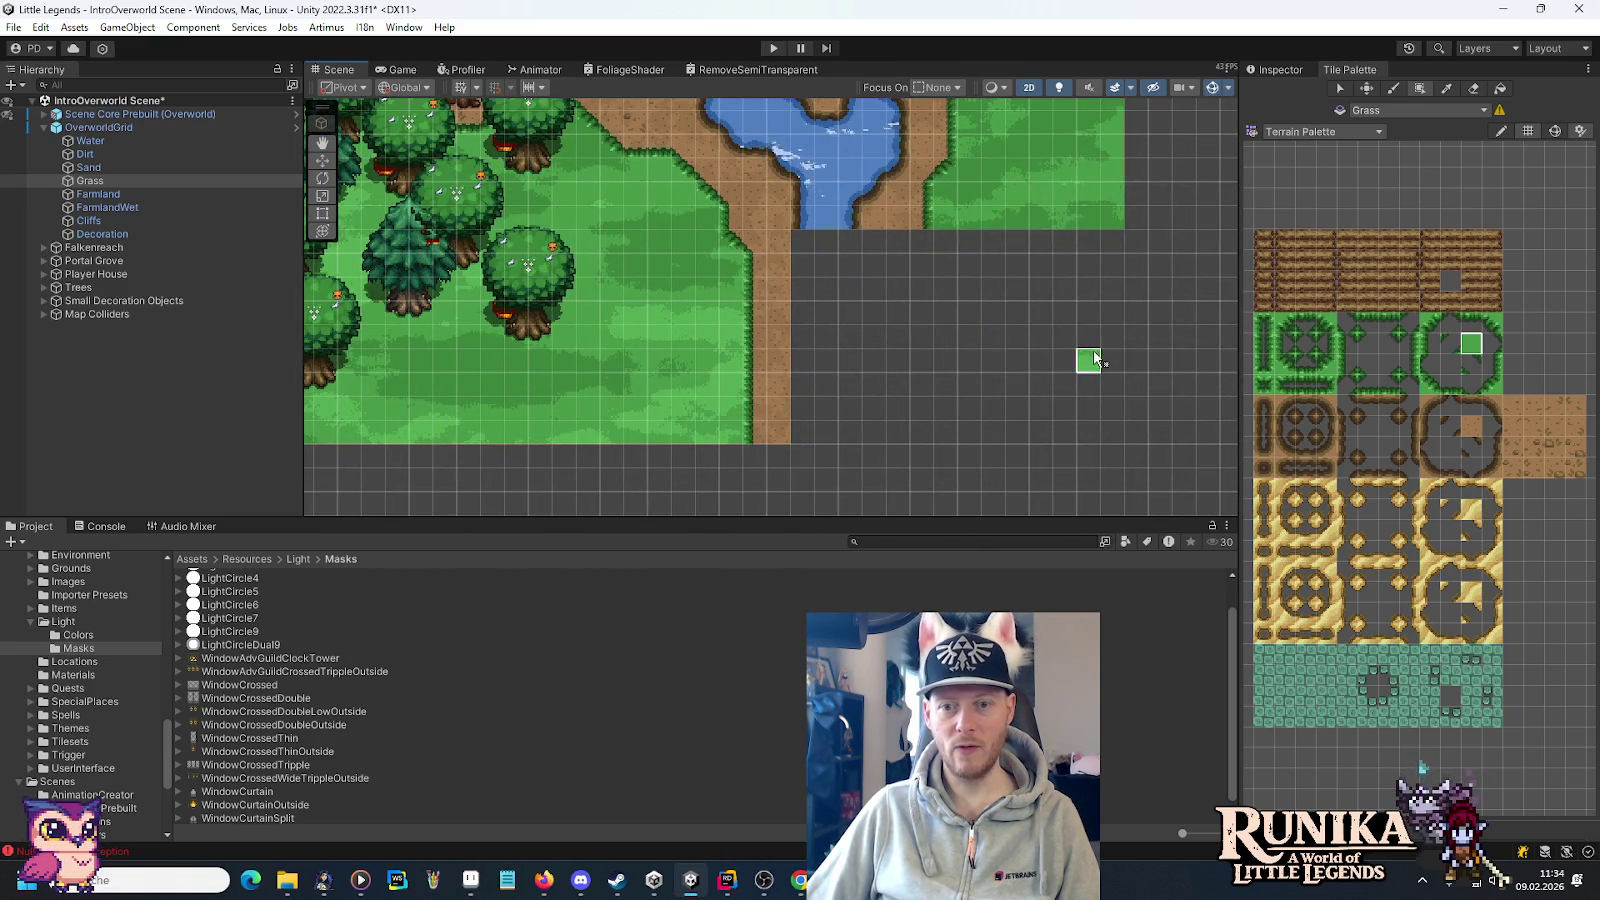
click(1430, 428)
drag(806, 248, 799, 428)
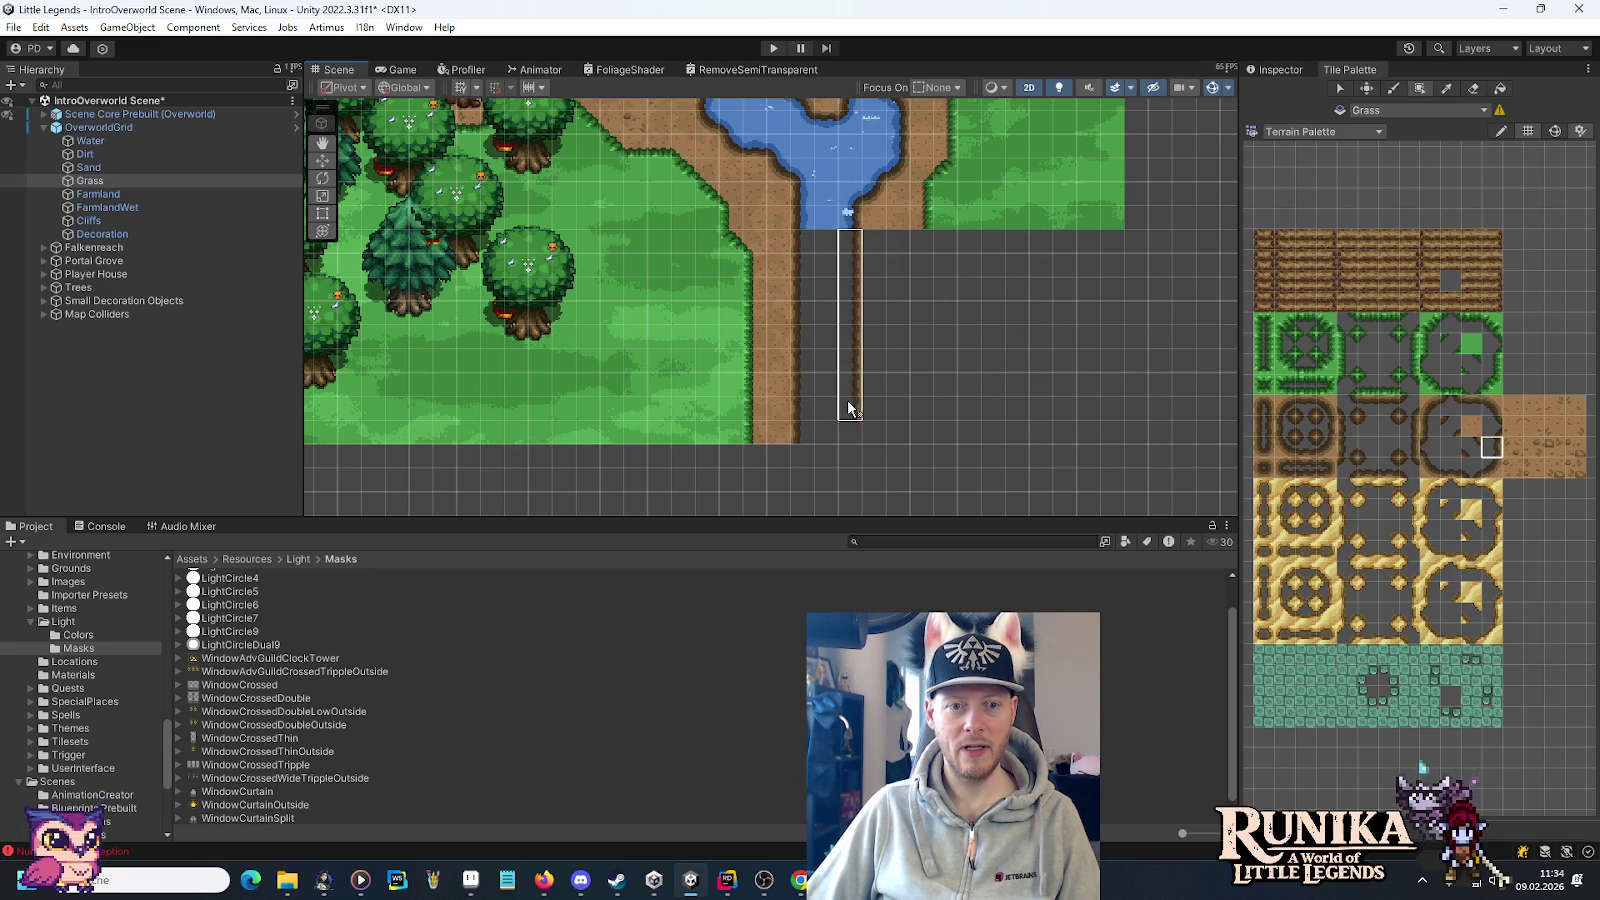
drag(849, 435, 850, 437)
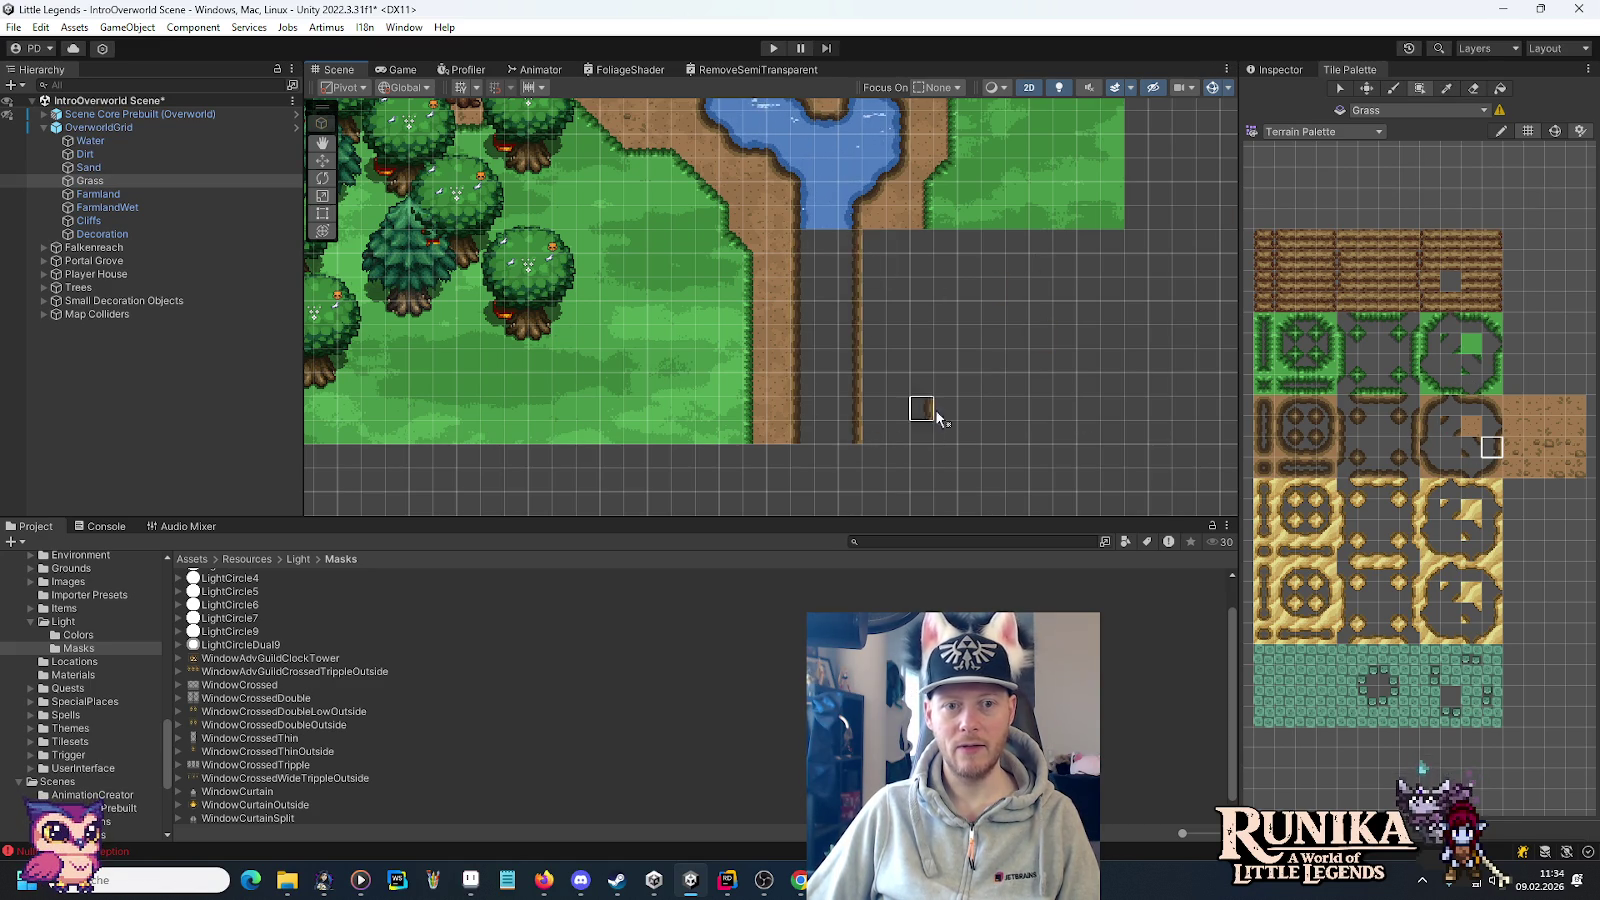
Paint a dirt column down from the pond with grass edge tiles alongside to the map bottom.
click(1476, 435)
drag(884, 284, 916, 425)
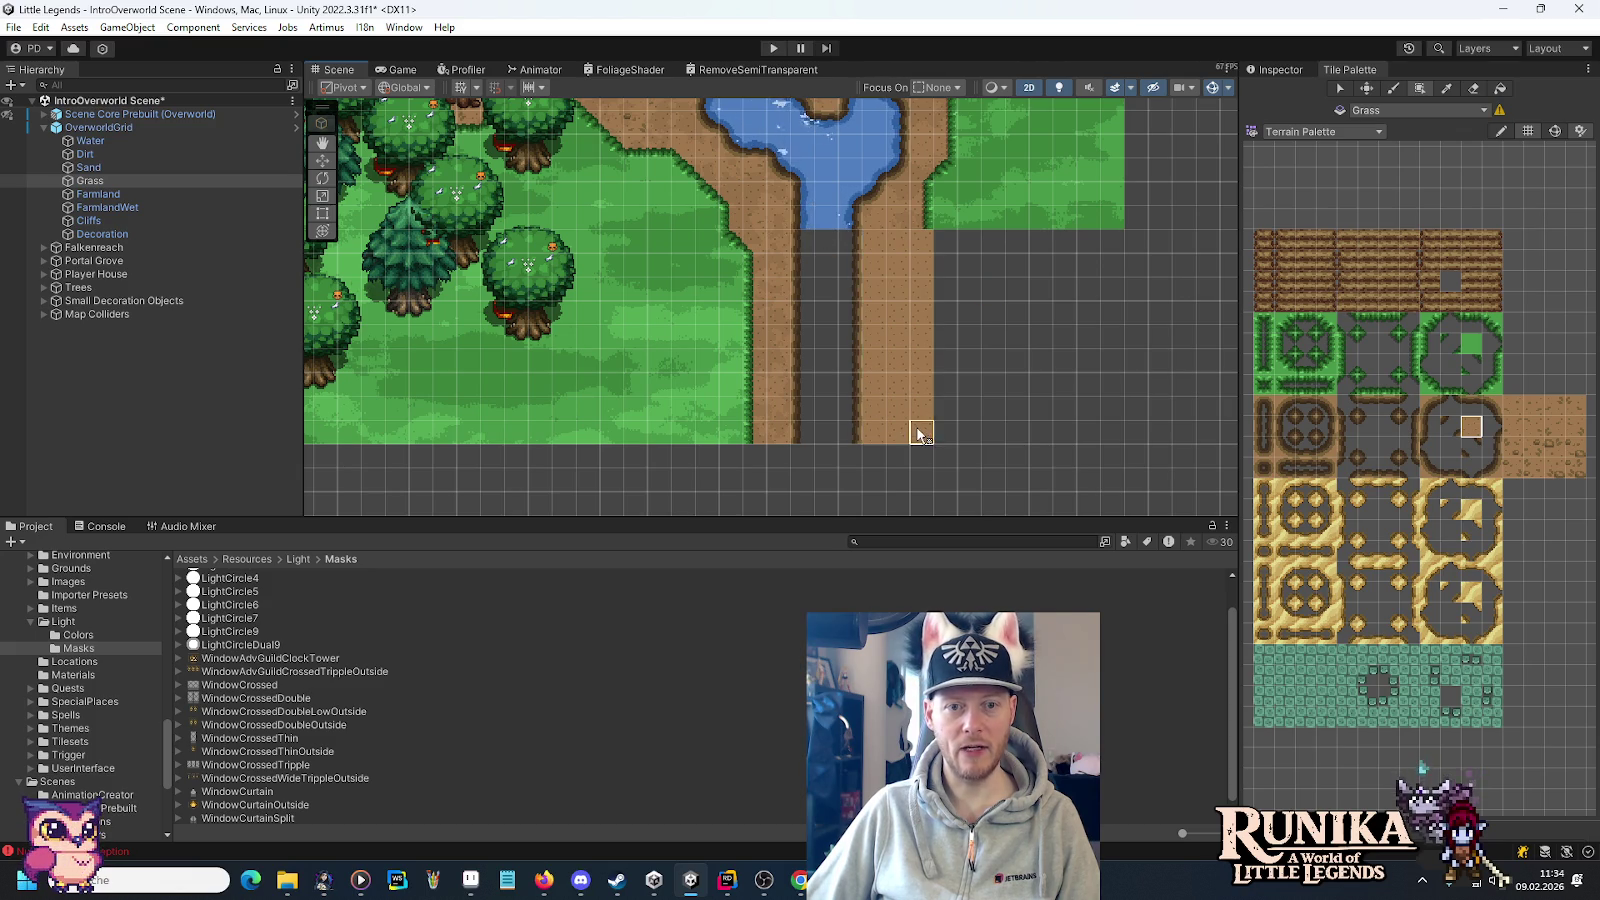
click(1492, 364)
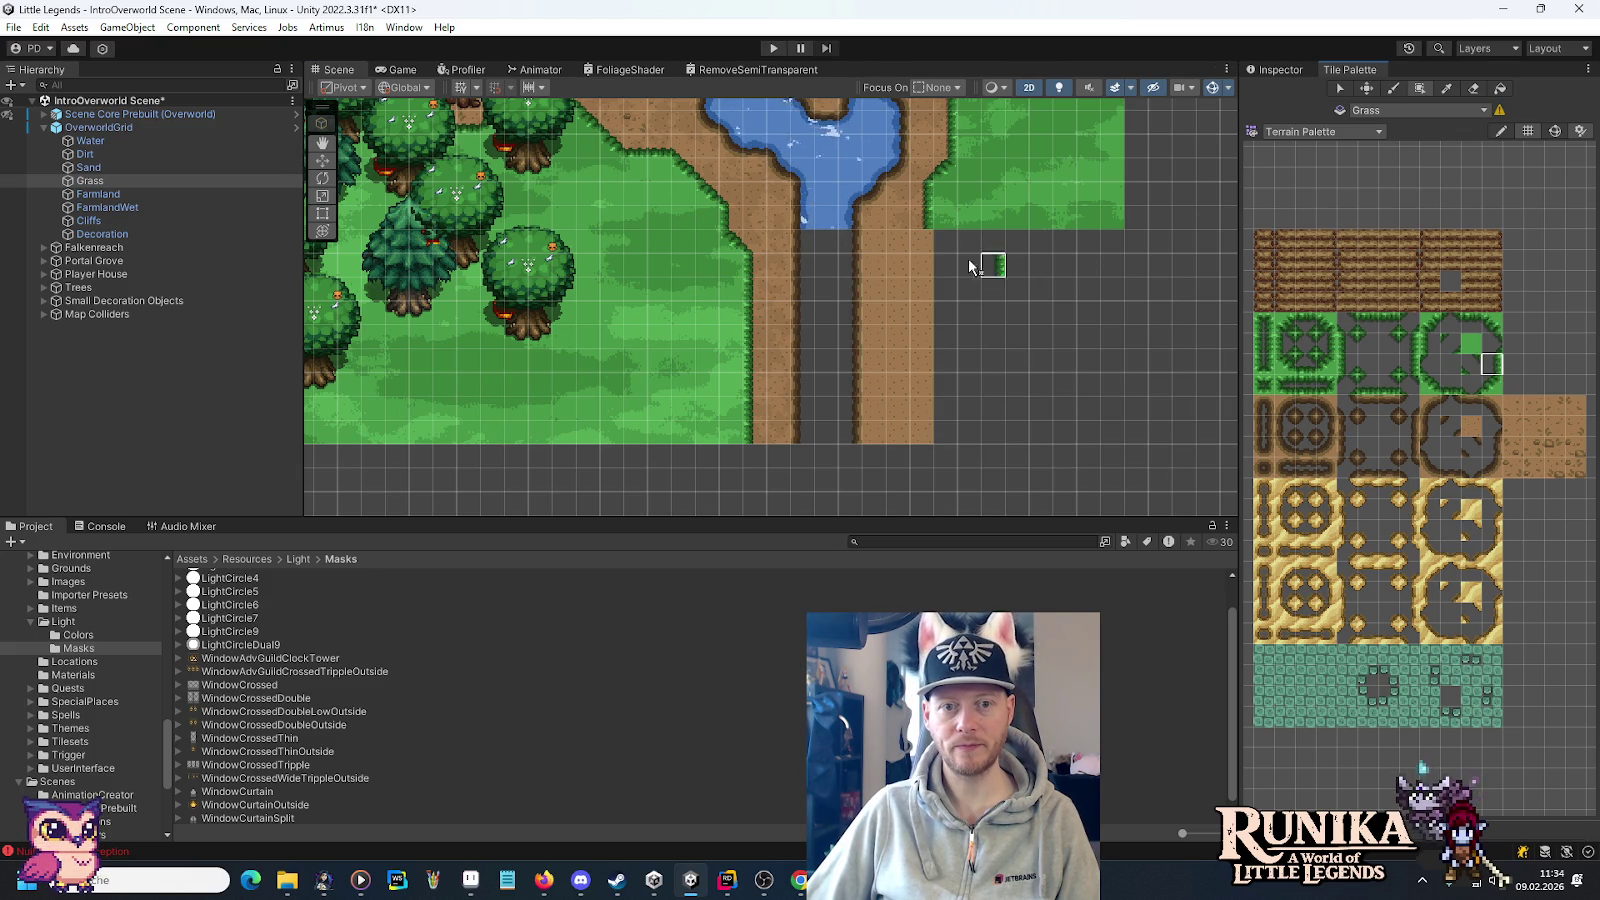
drag(921, 240, 921, 300)
drag(928, 430, 934, 434)
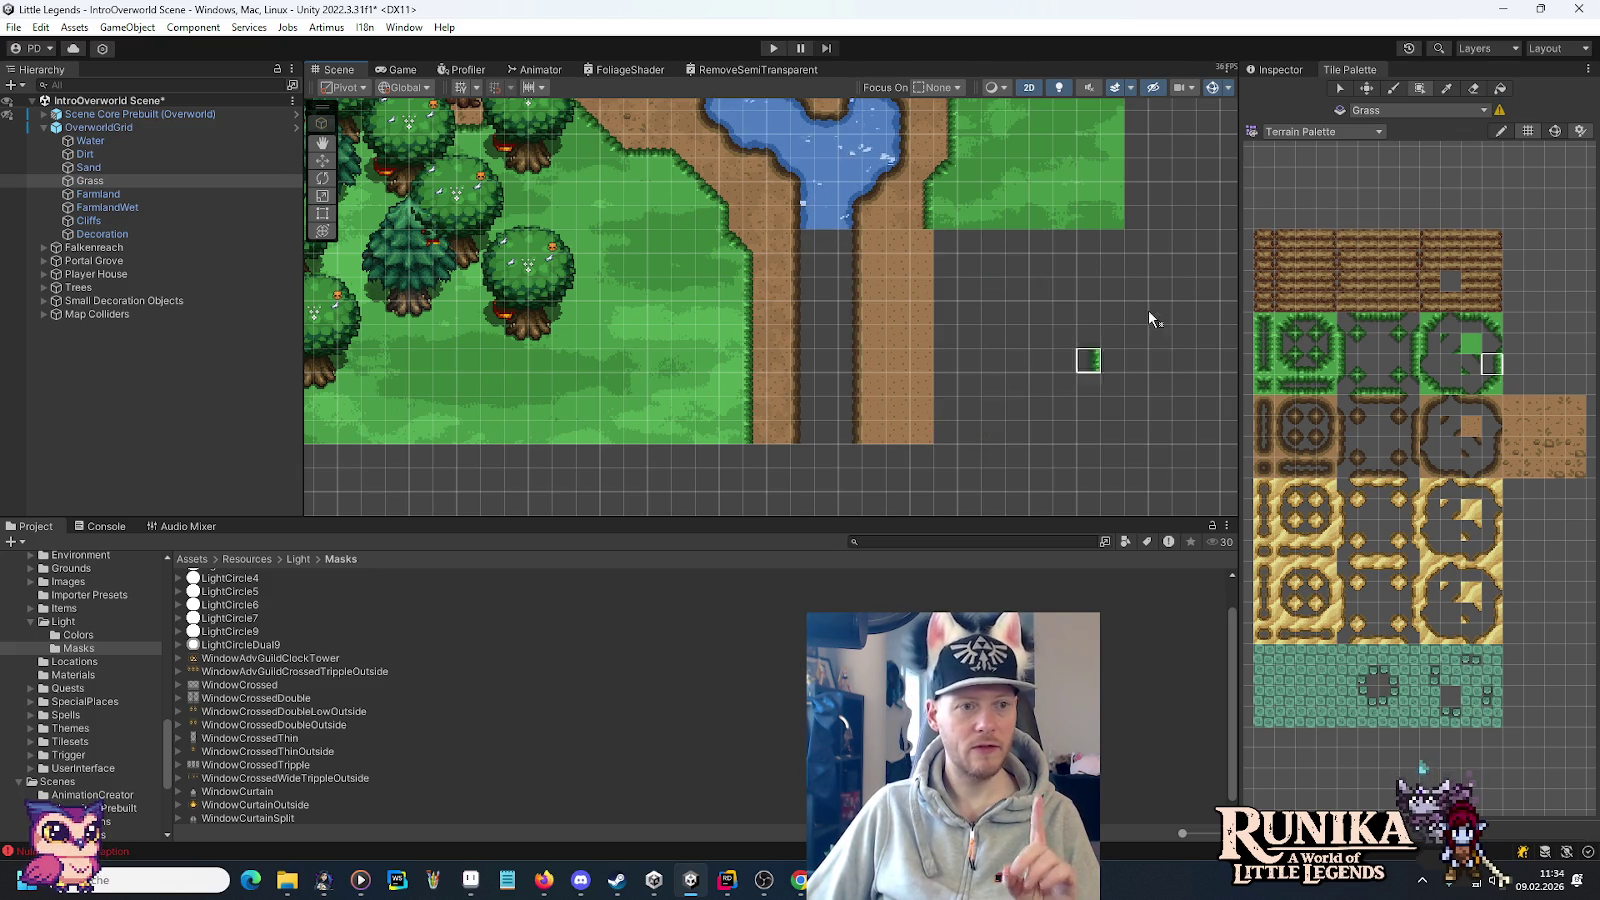
Erase stray path-edge tiles, repaint the grass edge strip, and Box Fill grass right of the road.
click(1472, 90)
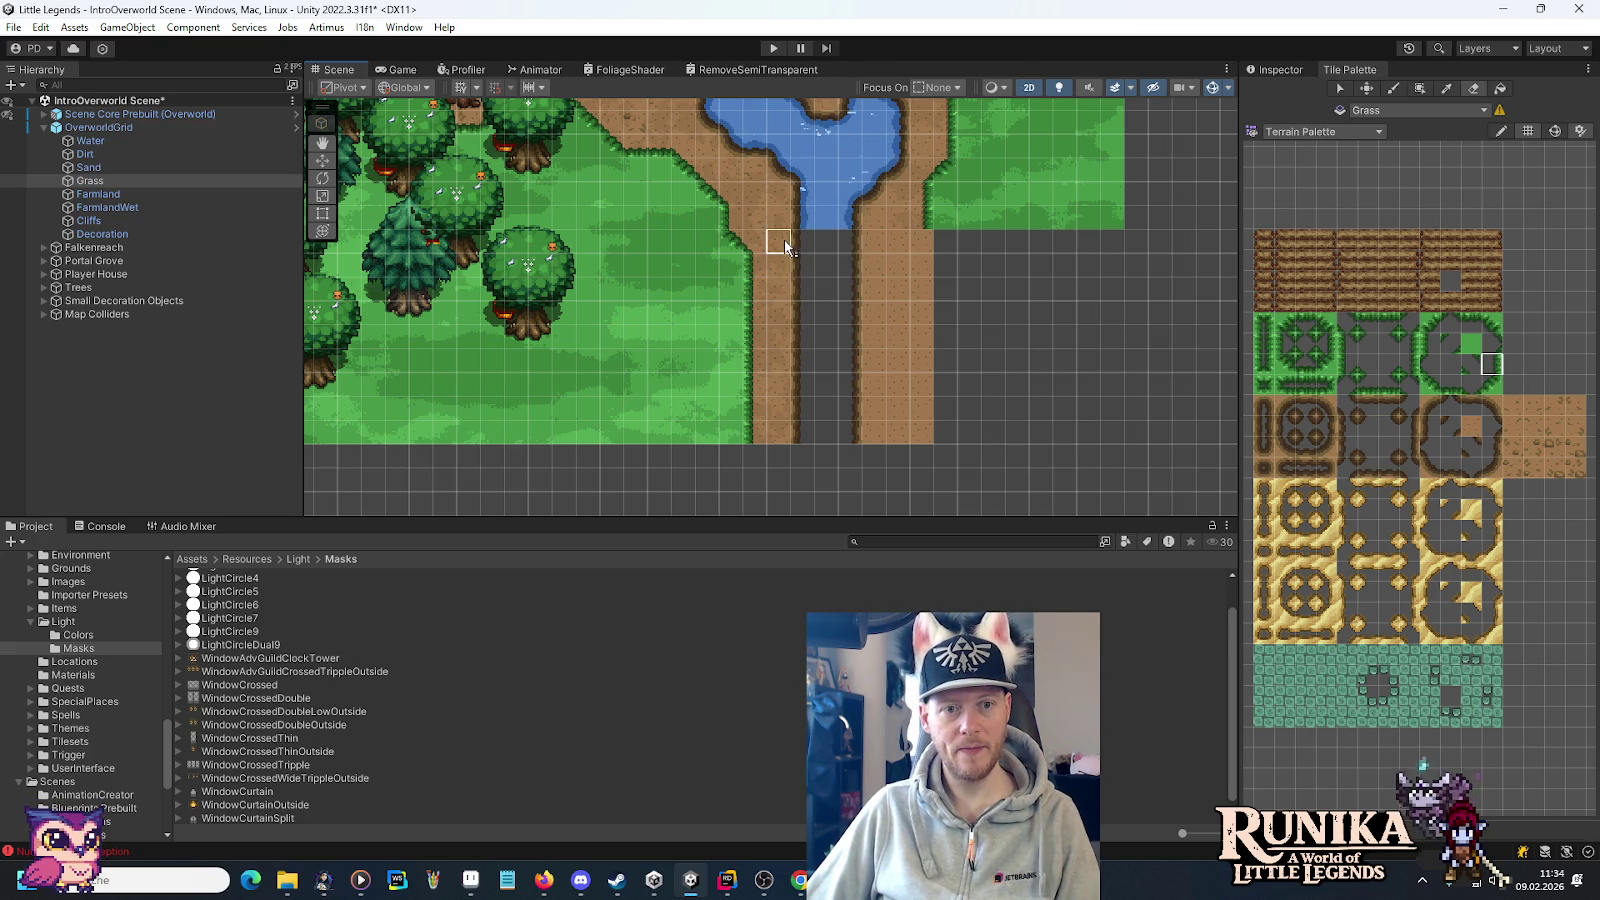
mouse_move(801, 432)
mouse_down()
mouse_move(807, 257)
mouse_move(868, 439)
mouse_move(850, 332)
mouse_move(883, 250)
mouse_move(919, 360)
mouse_move(900, 375)
mouse_move(905, 265)
mouse_up()
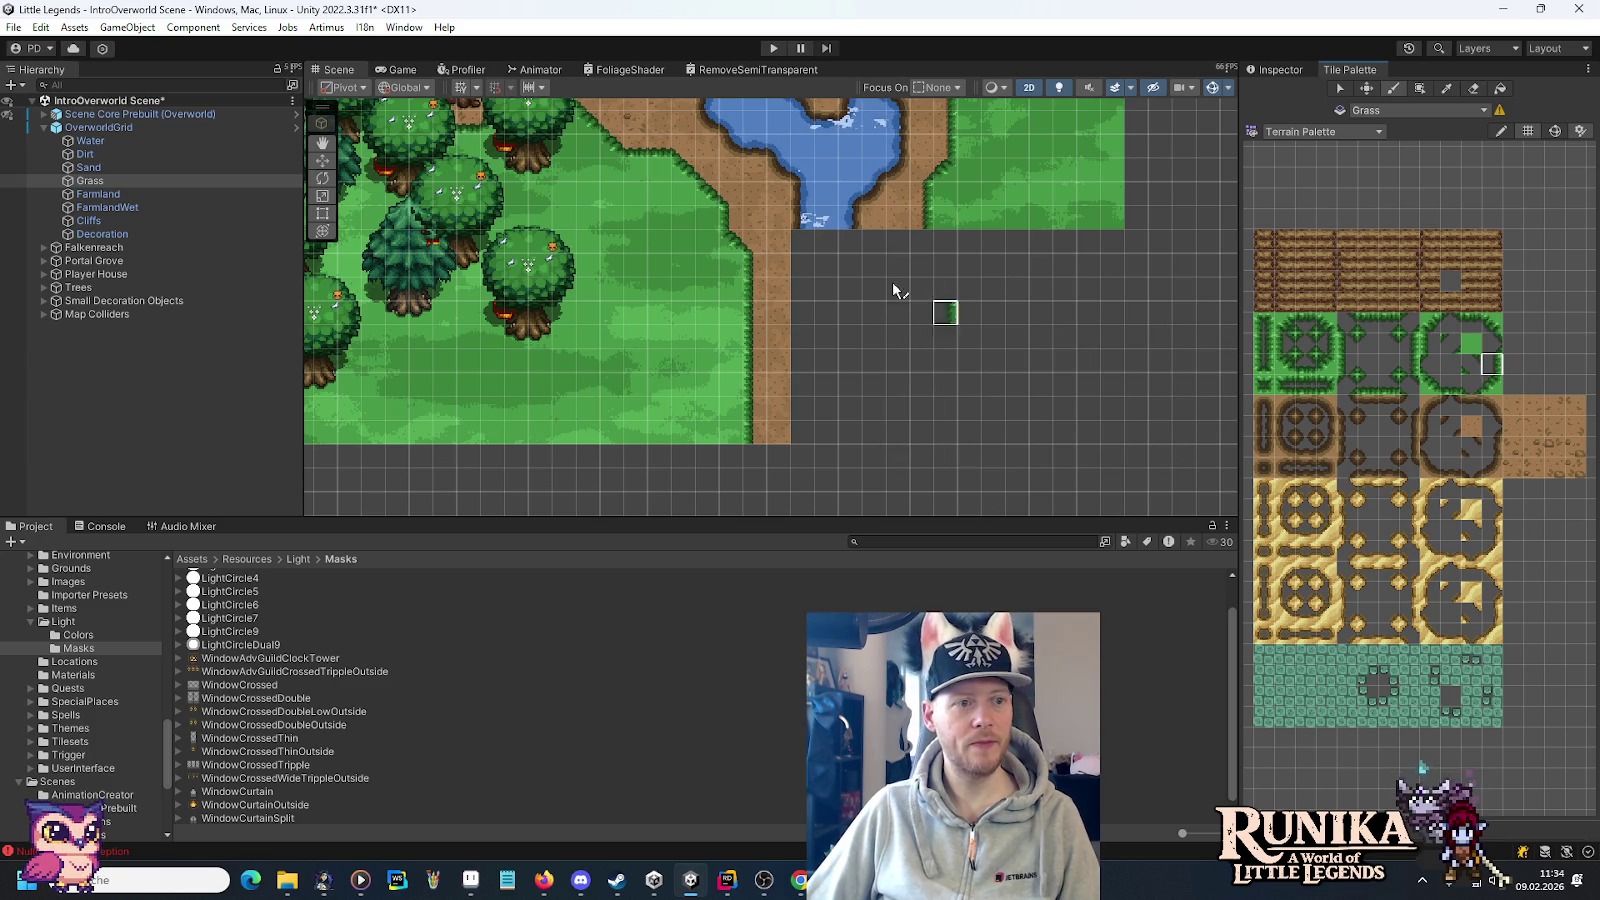
drag(931, 243, 922, 413)
click(1468, 350)
click(1414, 89)
mouse_move(926, 240)
mouse_down()
mouse_move(1018, 286)
mouse_move(1123, 420)
mouse_move(1116, 439)
mouse_up()
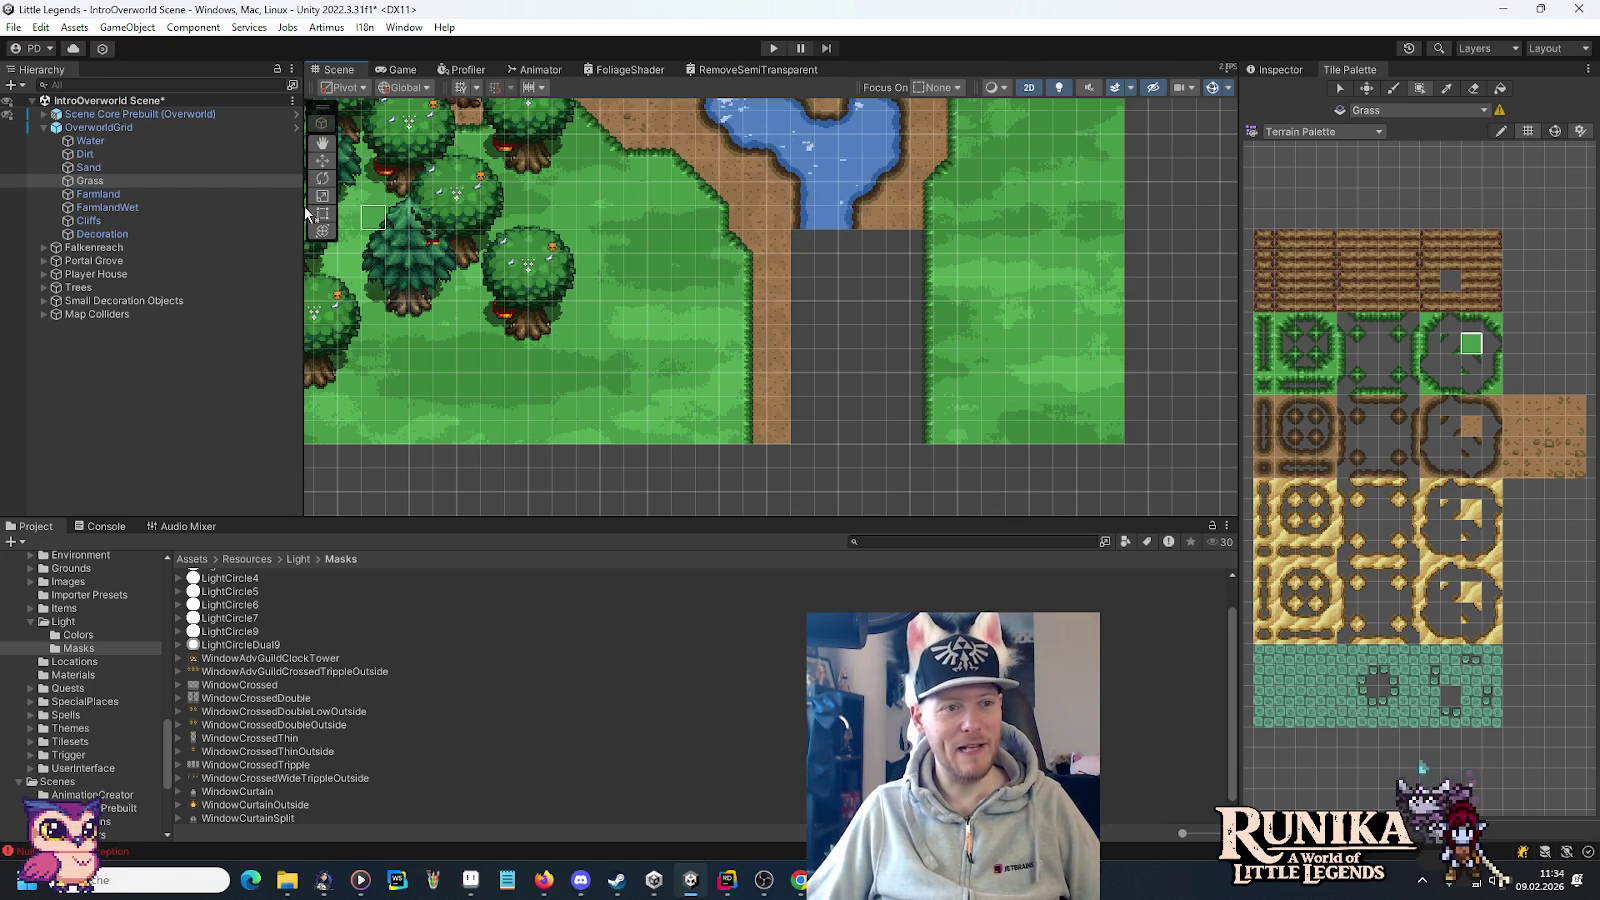
On the Dirt tilemap, paint a dirt bank along the road down to the map bottom.
click(99, 153)
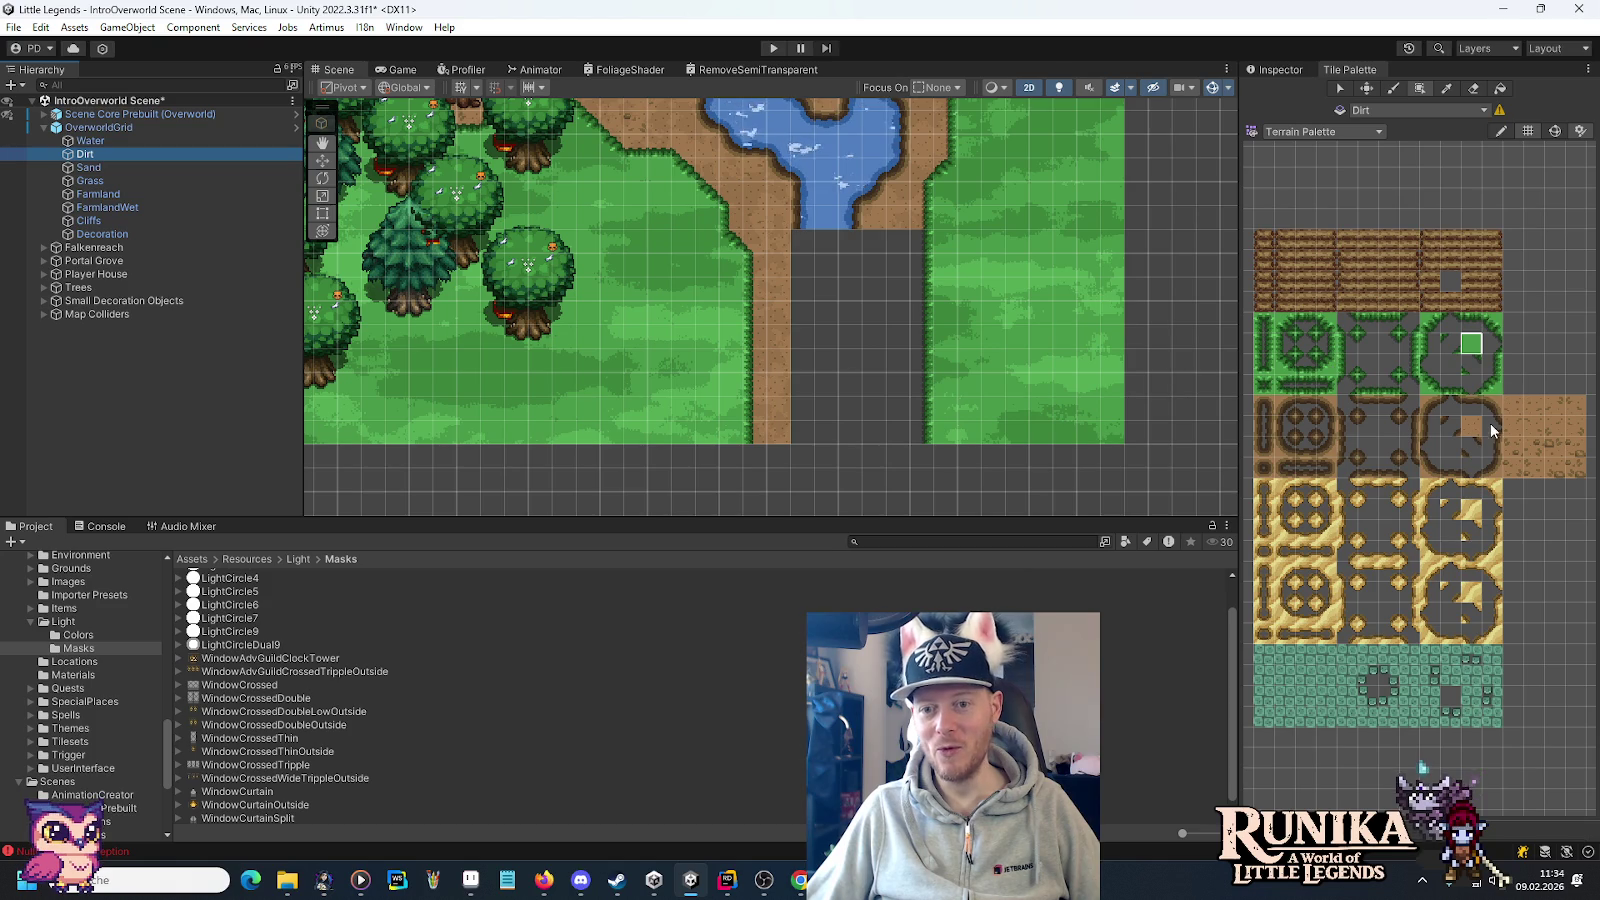
drag(865, 372, 858, 445)
click(1432, 428)
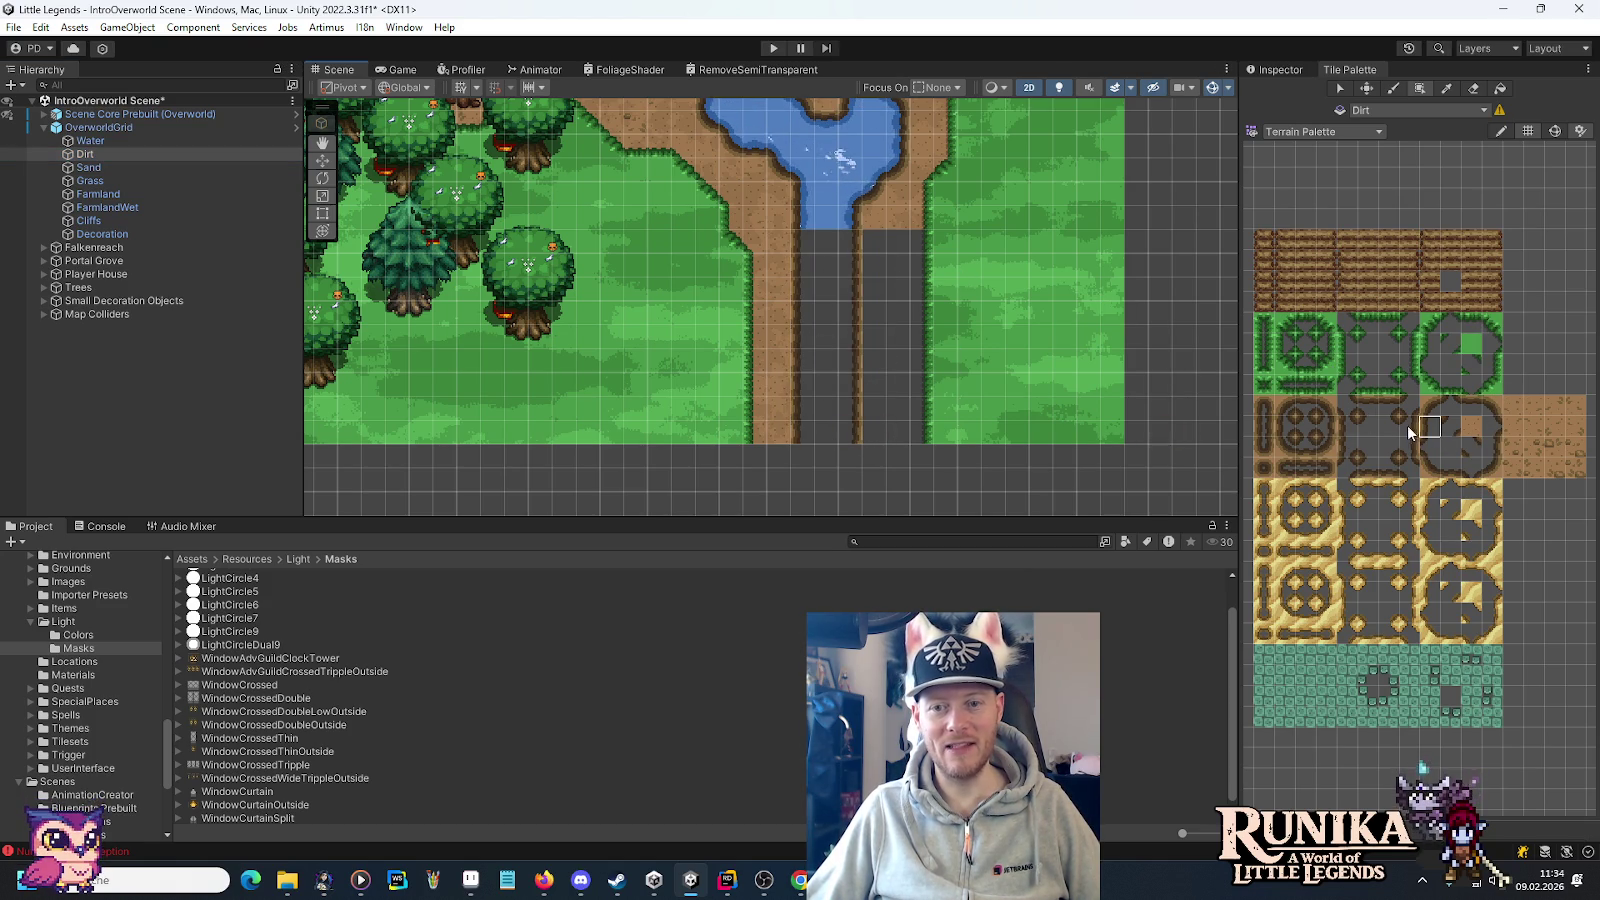
mouse_move(879, 248)
mouse_down()
mouse_move(885, 420)
mouse_move(905, 435)
mouse_up()
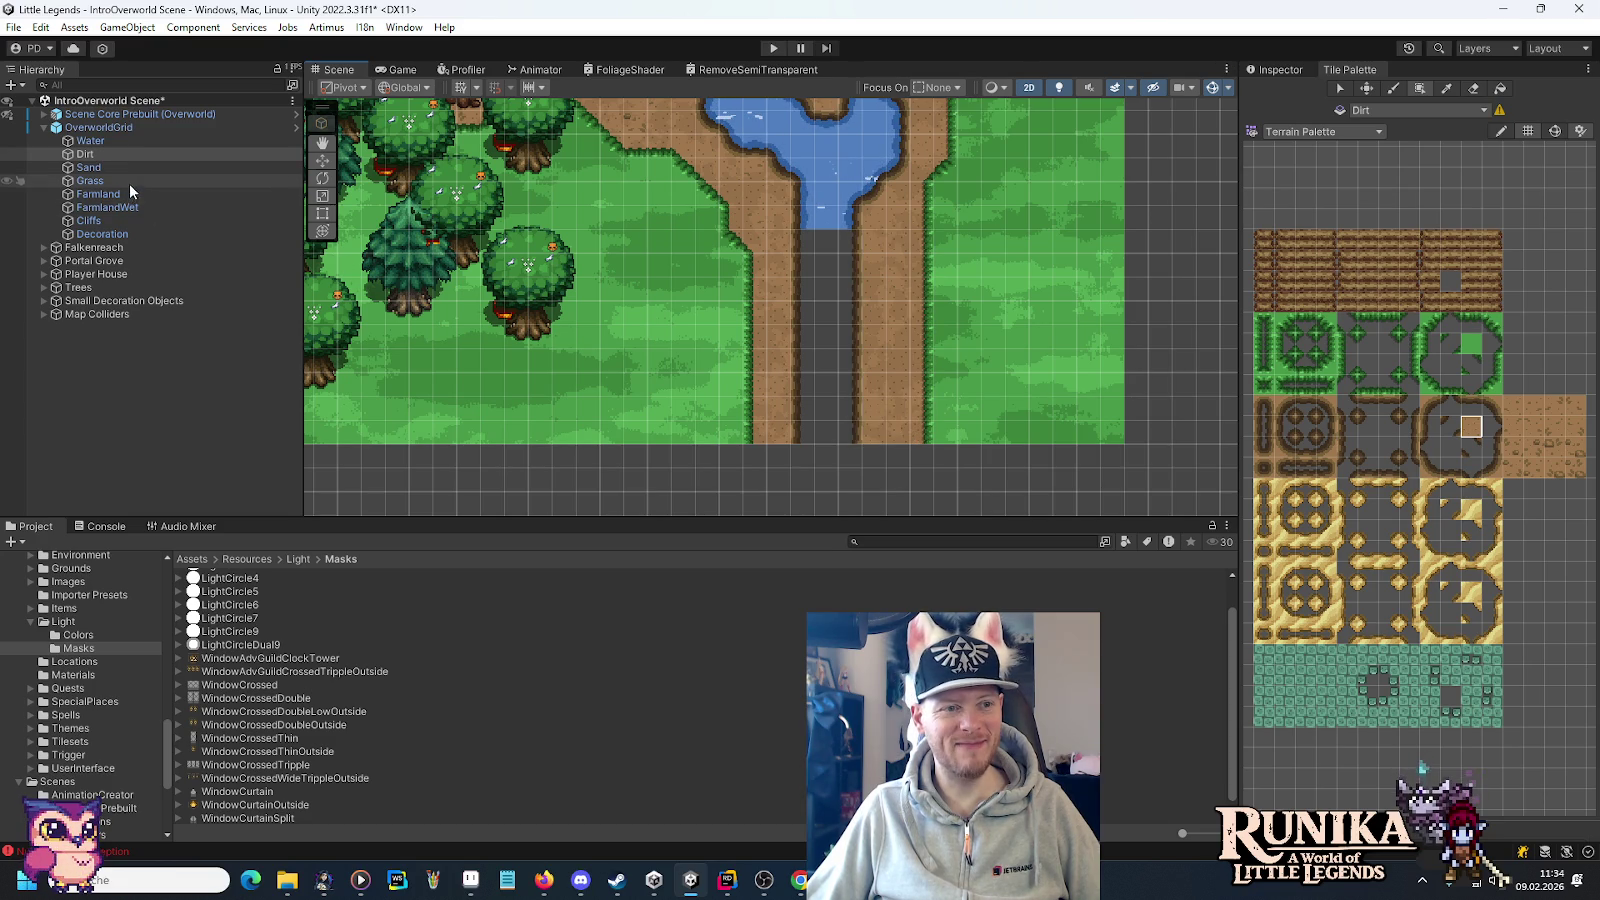
click(95, 141)
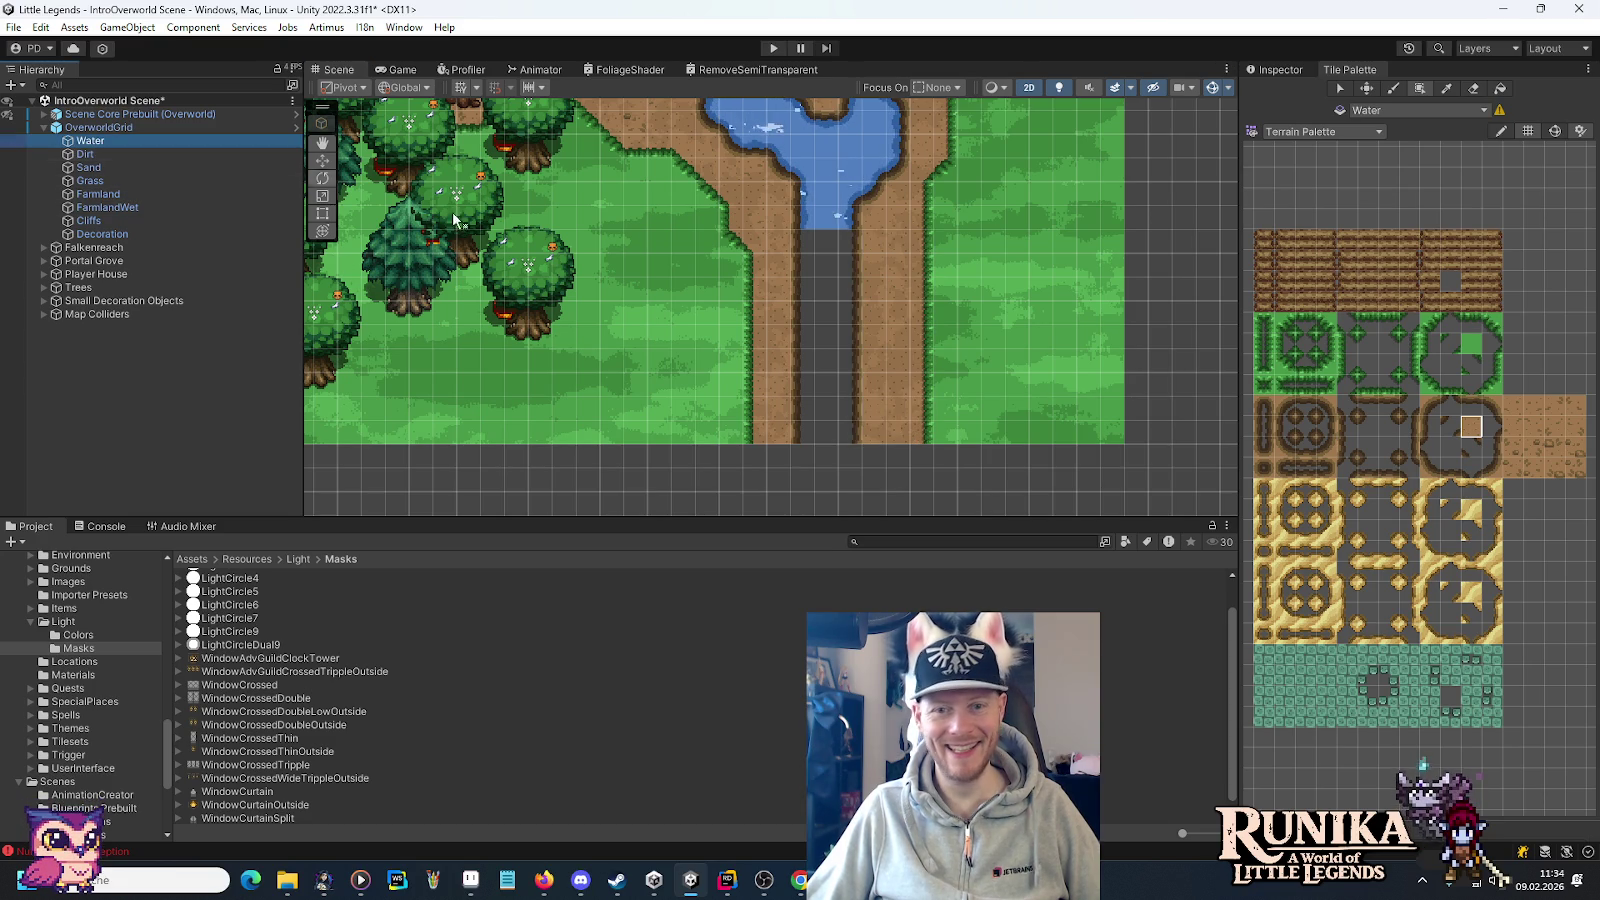
Switch to the Water Palette and paint three water-tile columns down the channel to the map edge.
click(1353, 130)
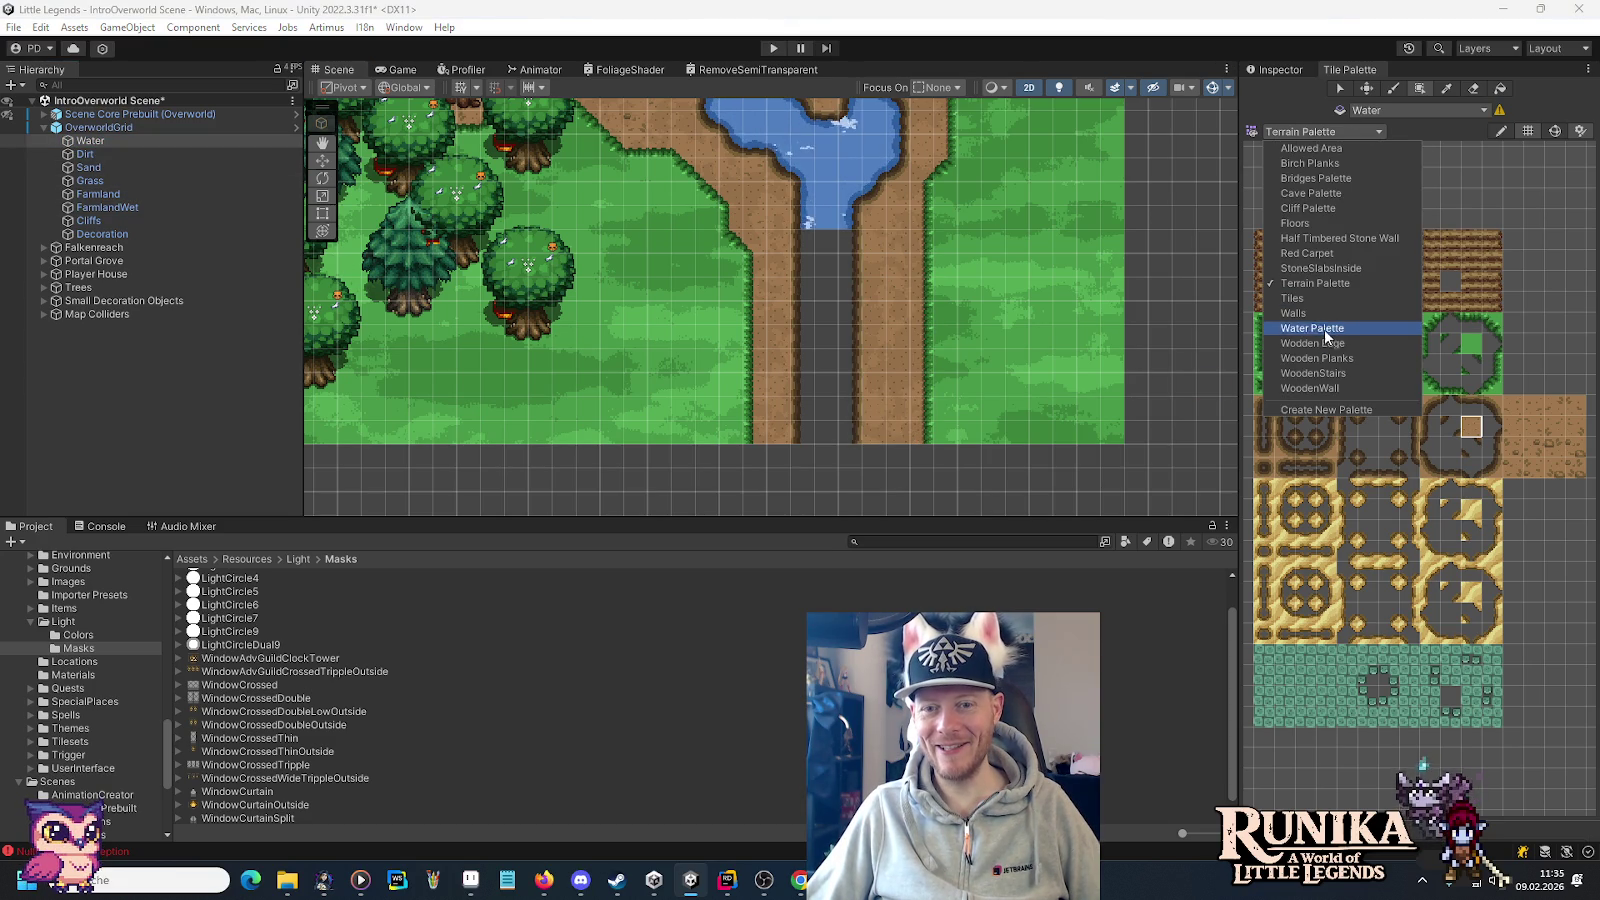
click(1327, 330)
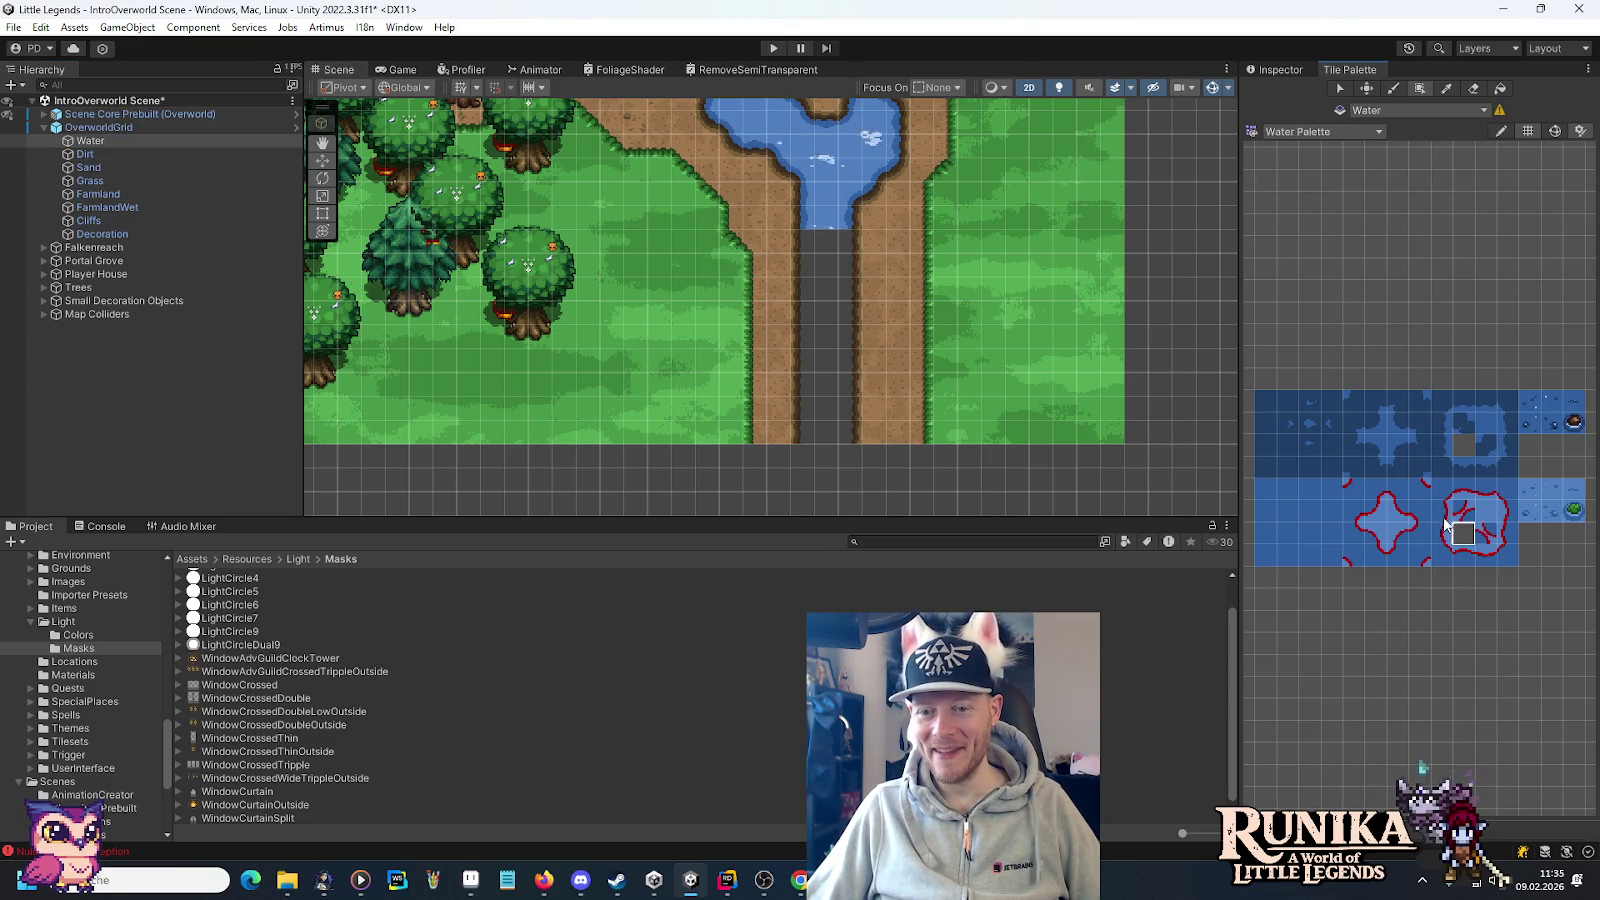
drag(803, 255, 803, 432)
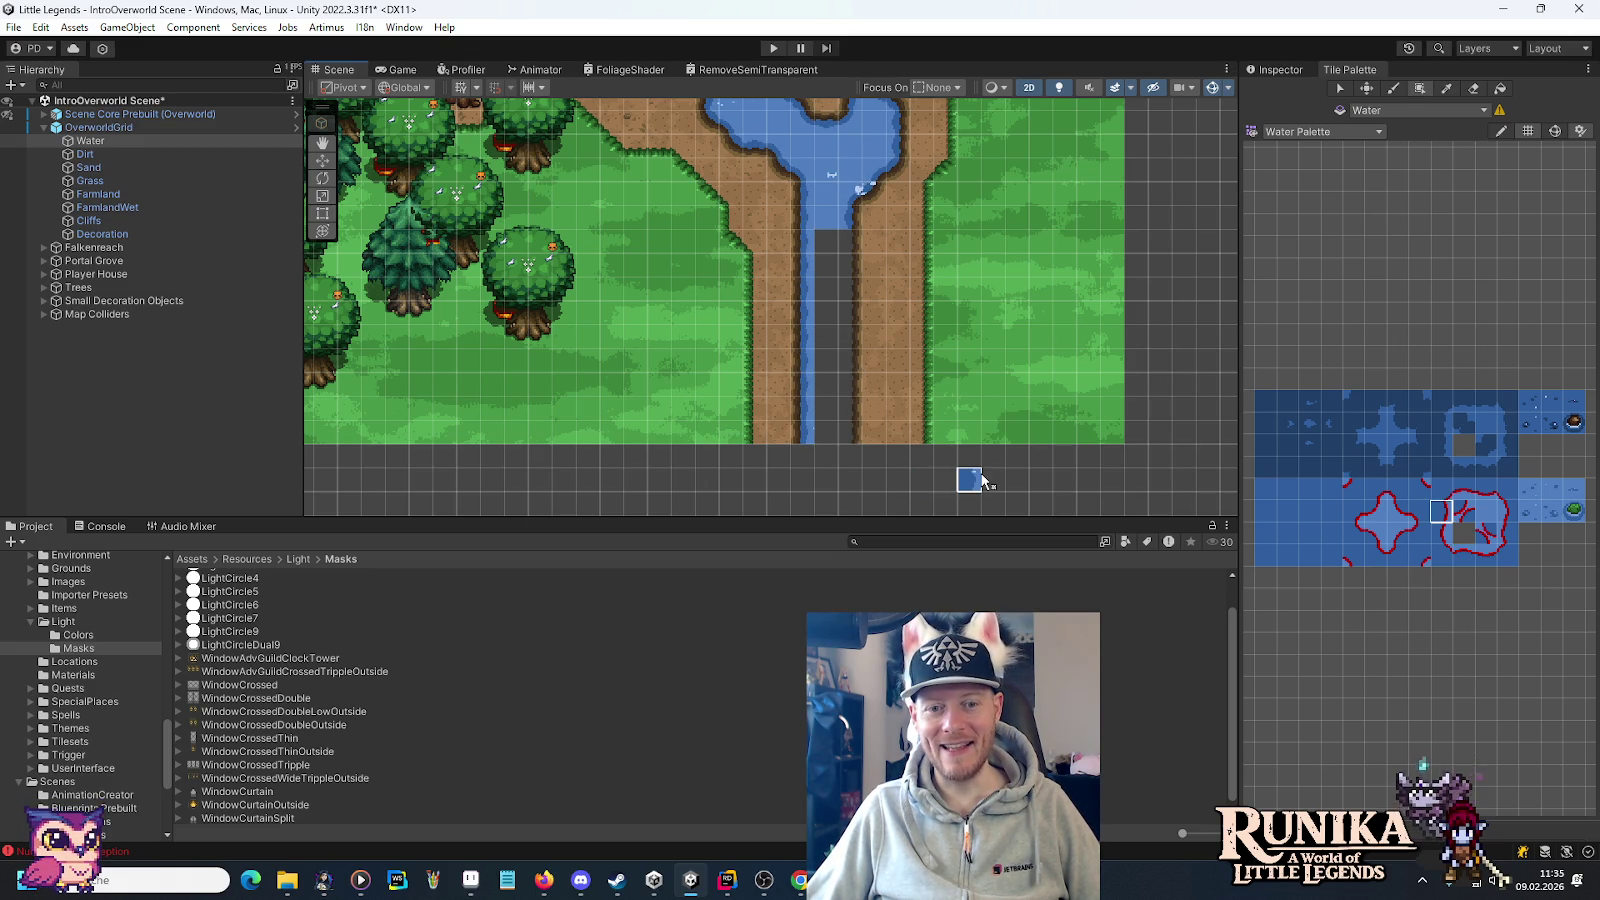
click(1508, 536)
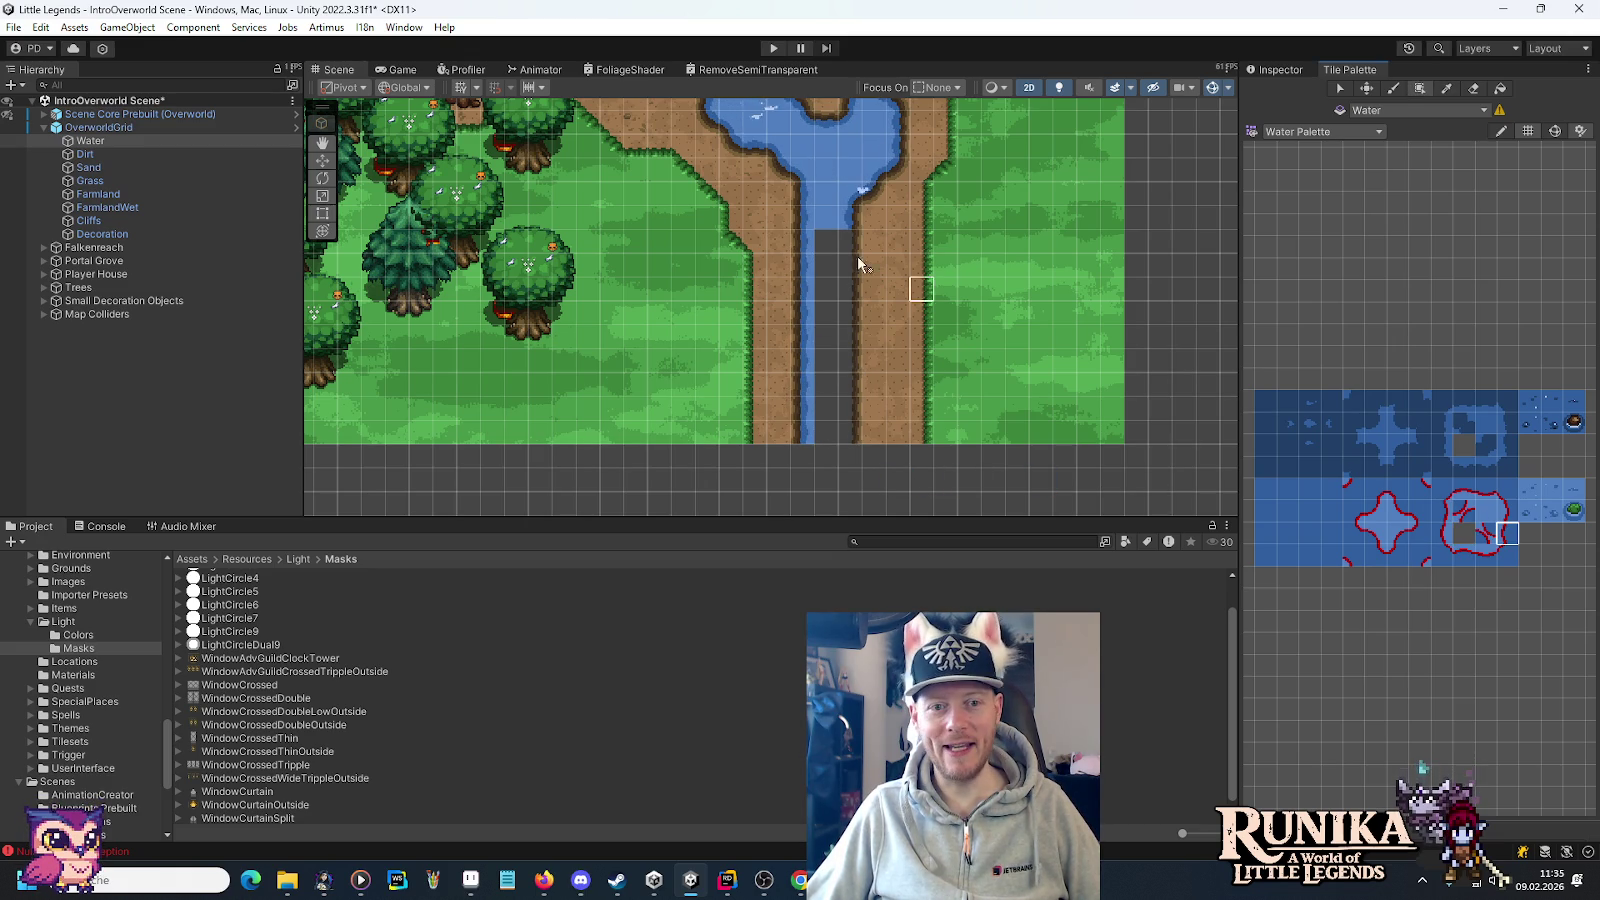
drag(852, 287, 857, 418)
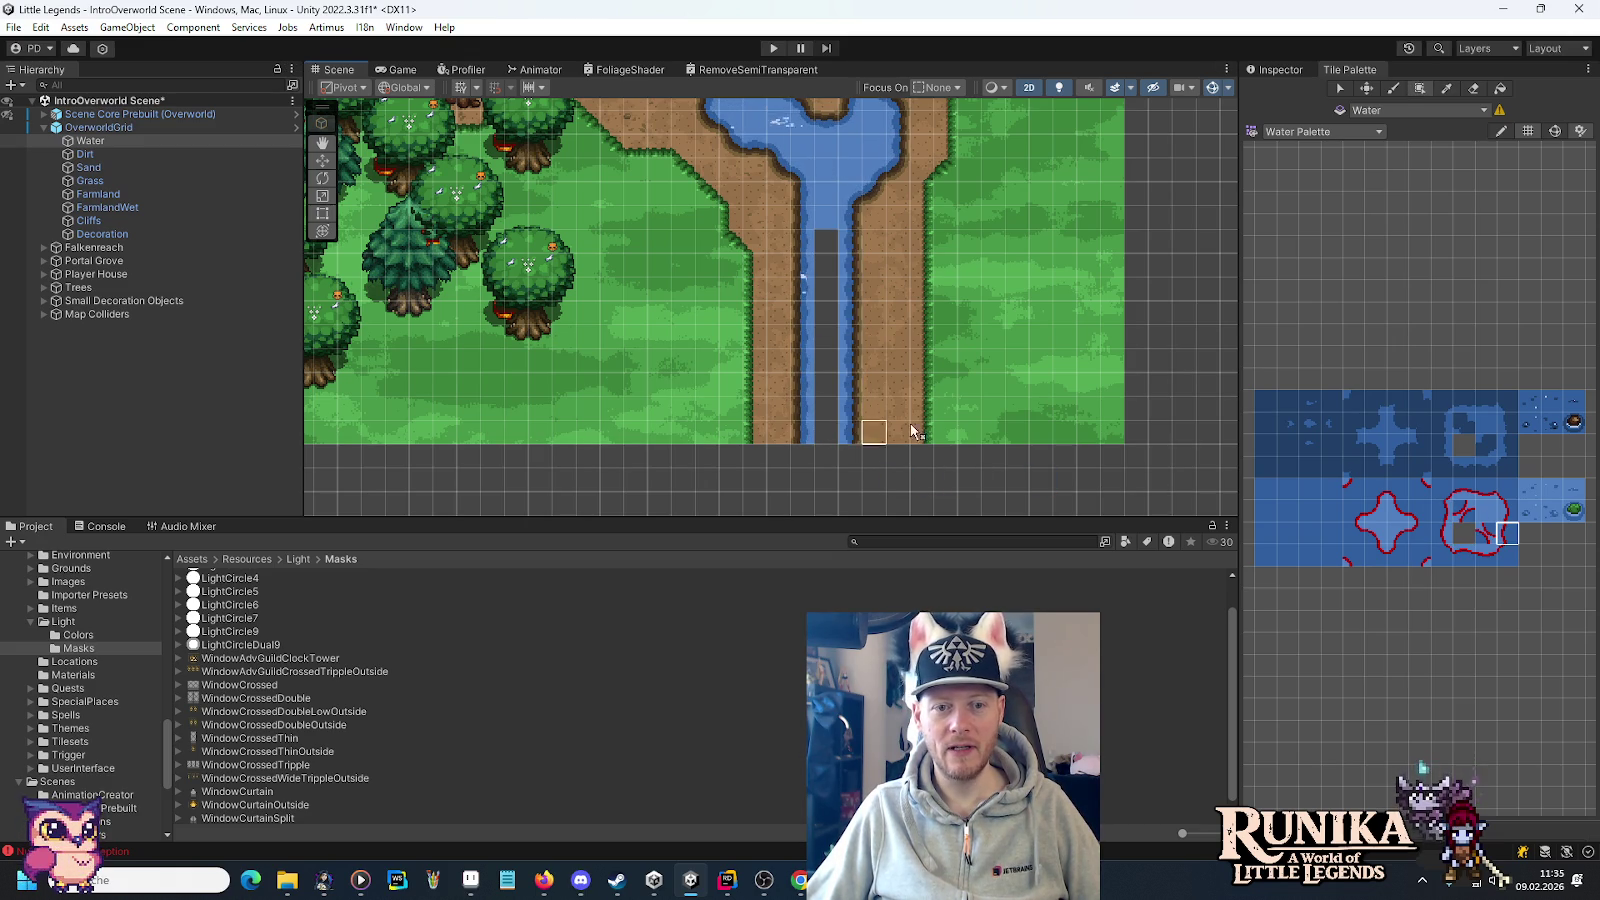
click(1484, 512)
drag(827, 240, 828, 432)
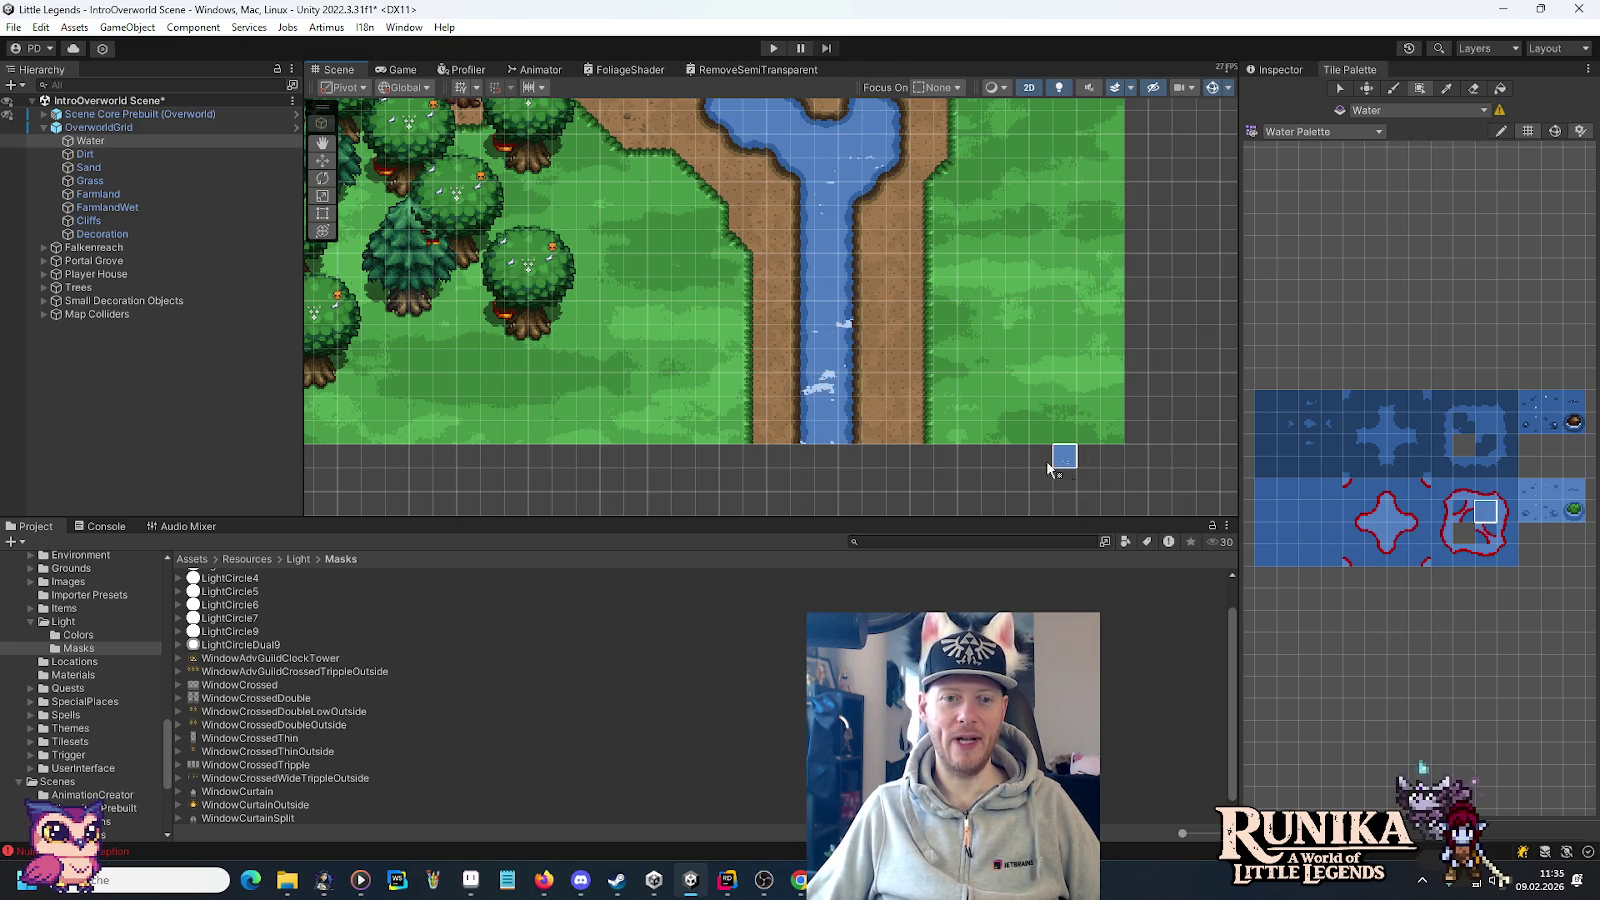
scroll(664, 261, up, 3)
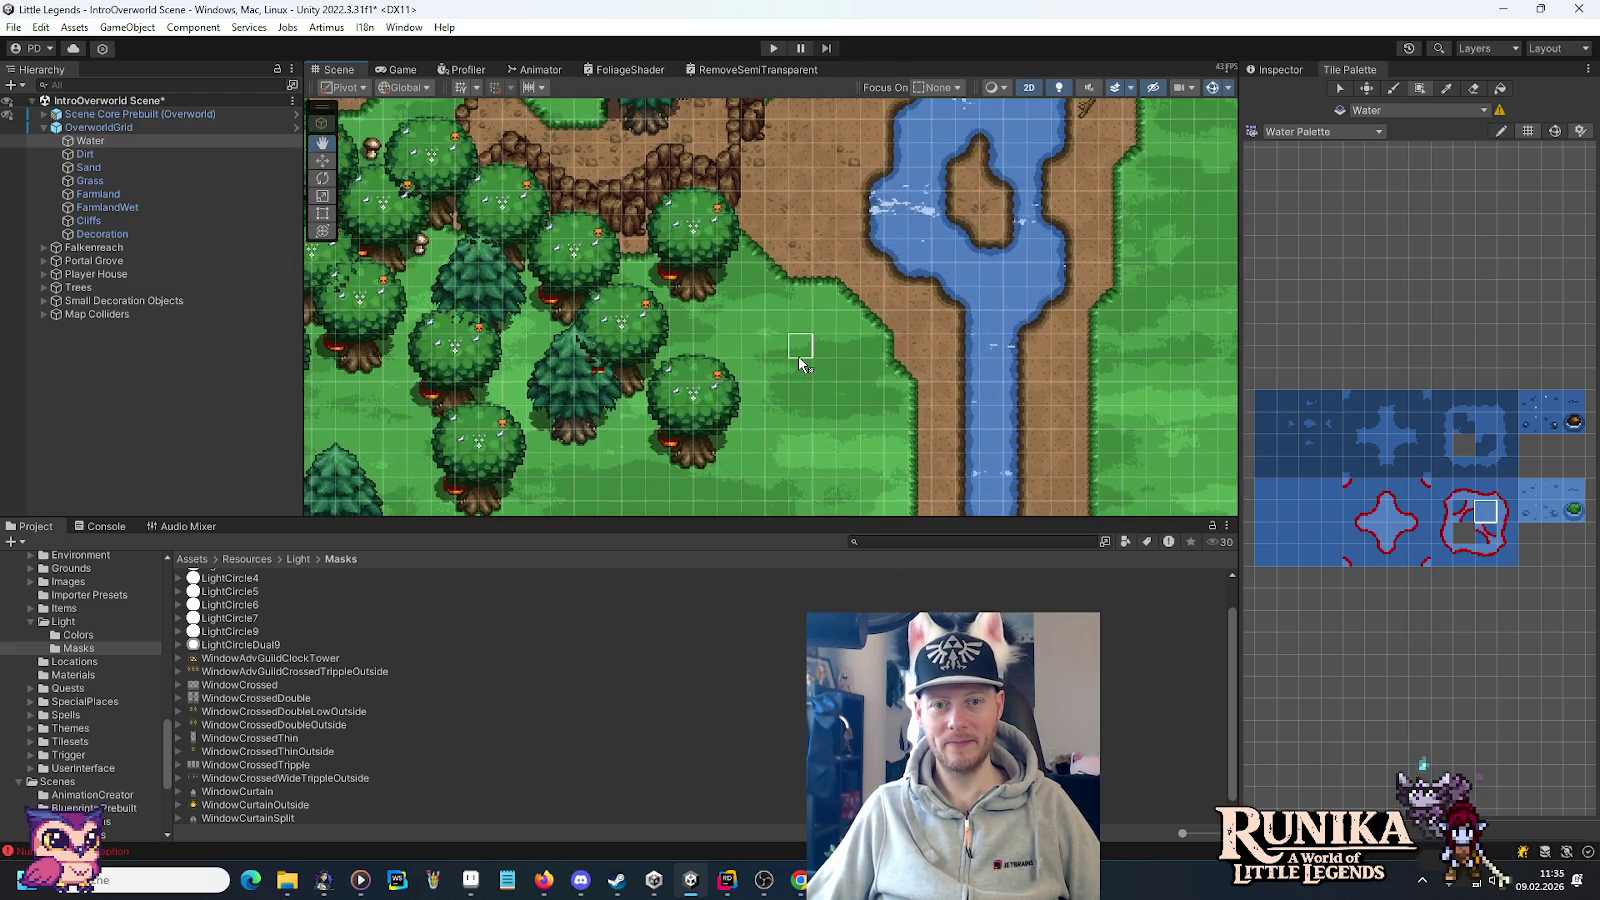
Centre and zoom the Scene view on the new river, then pan across the map toward the fork.
drag(800, 360, 718, 178)
scroll(857, 278, up, 2)
scroll(789, 307, up, 1)
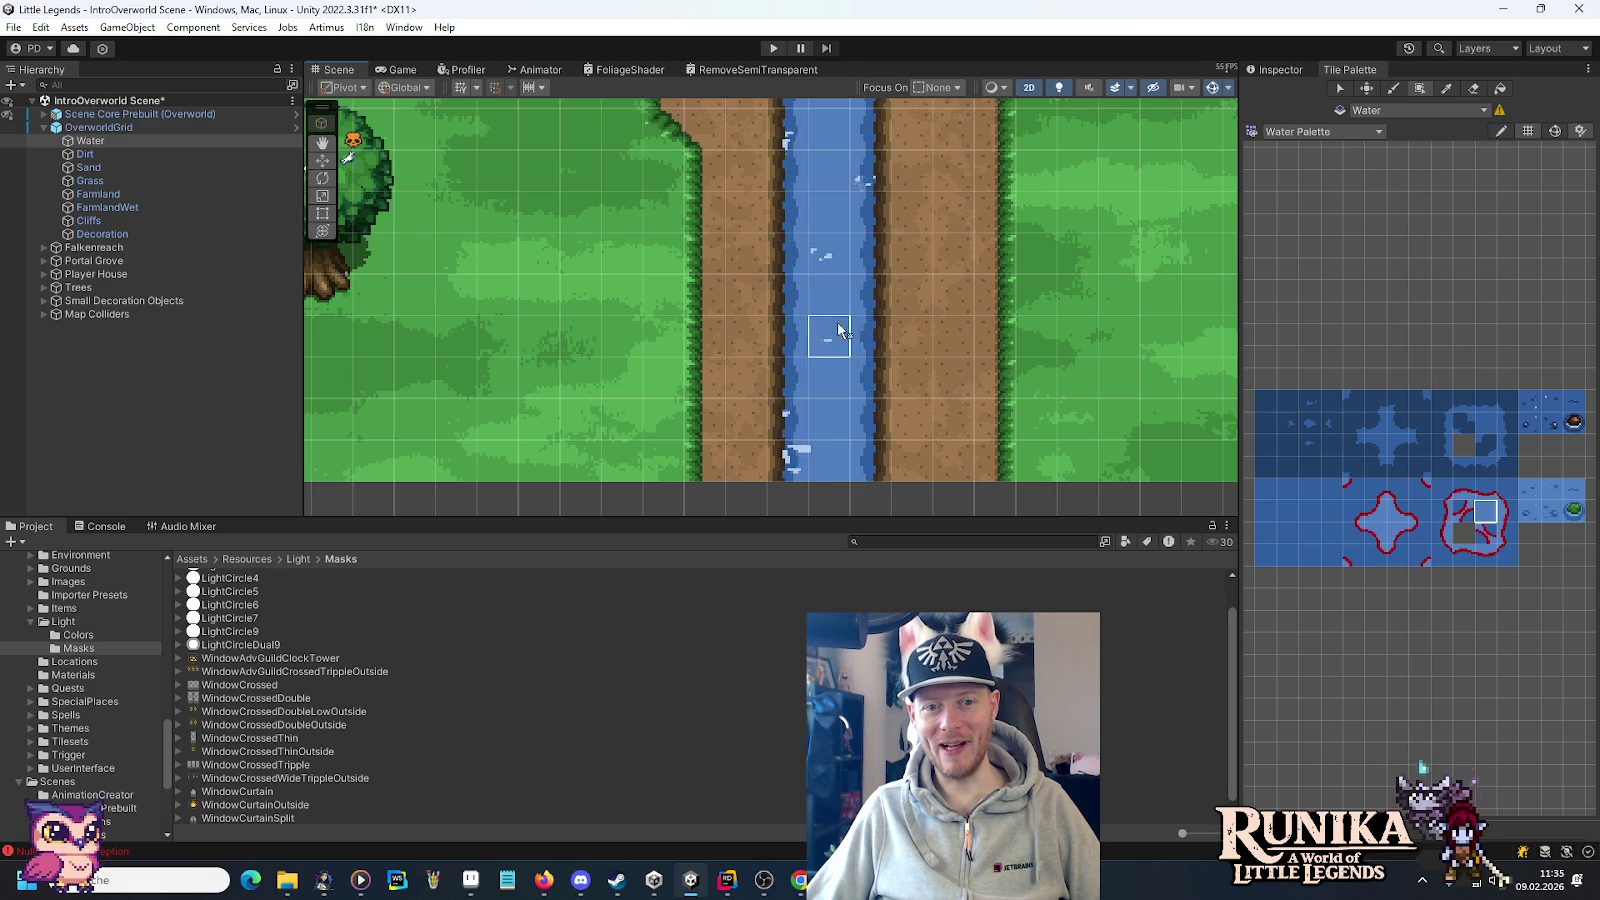
key(Up)
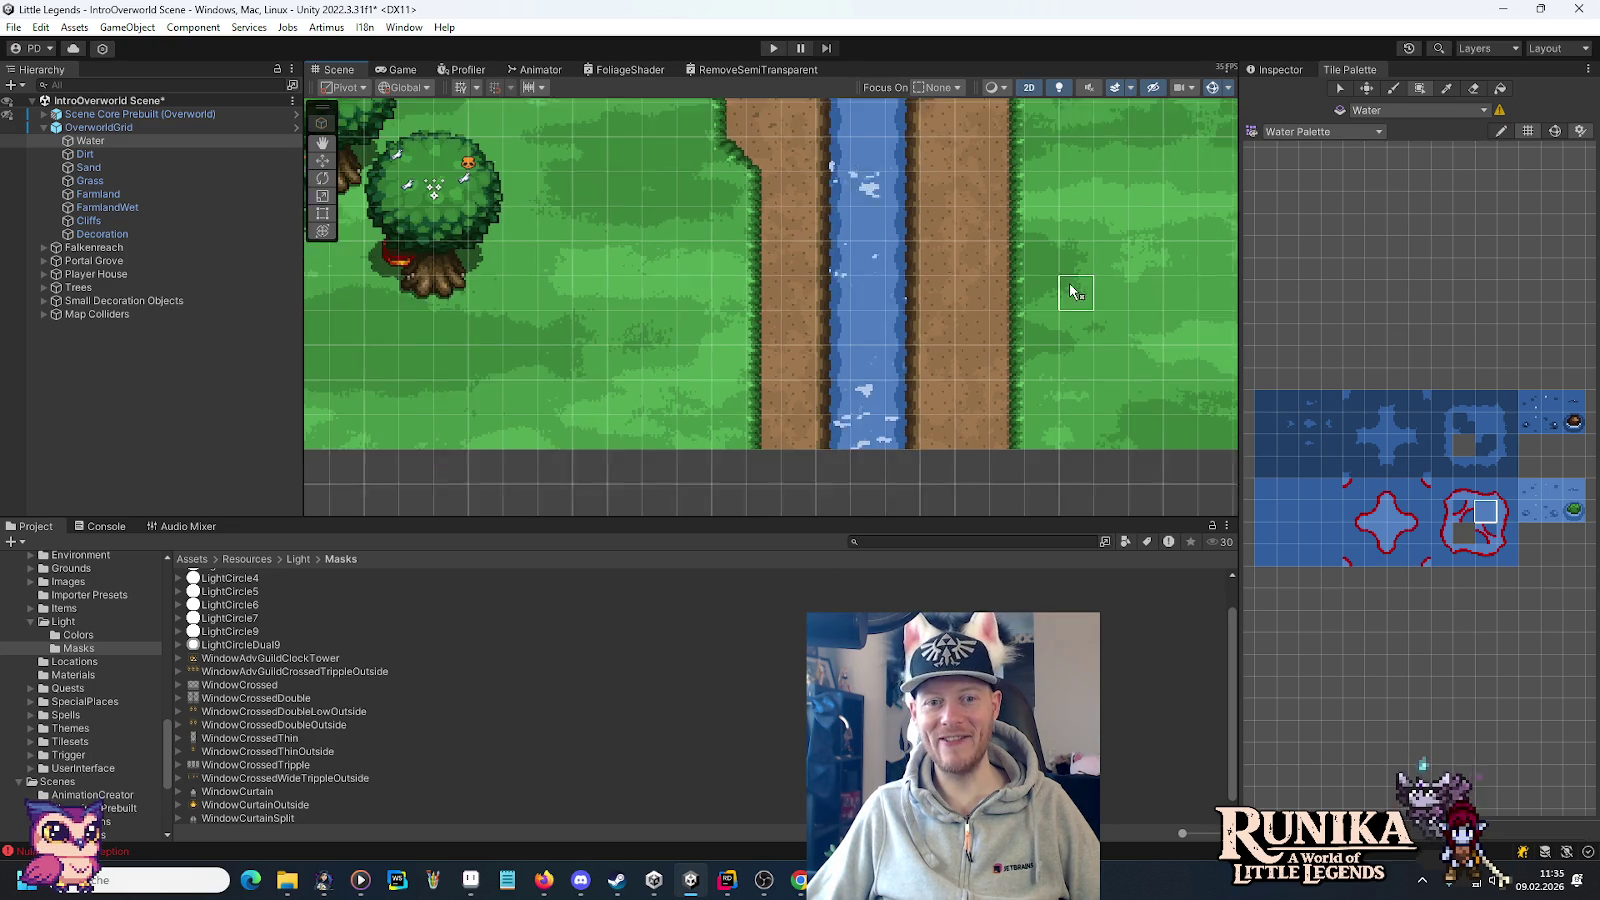
scroll(898, 390, down, 4)
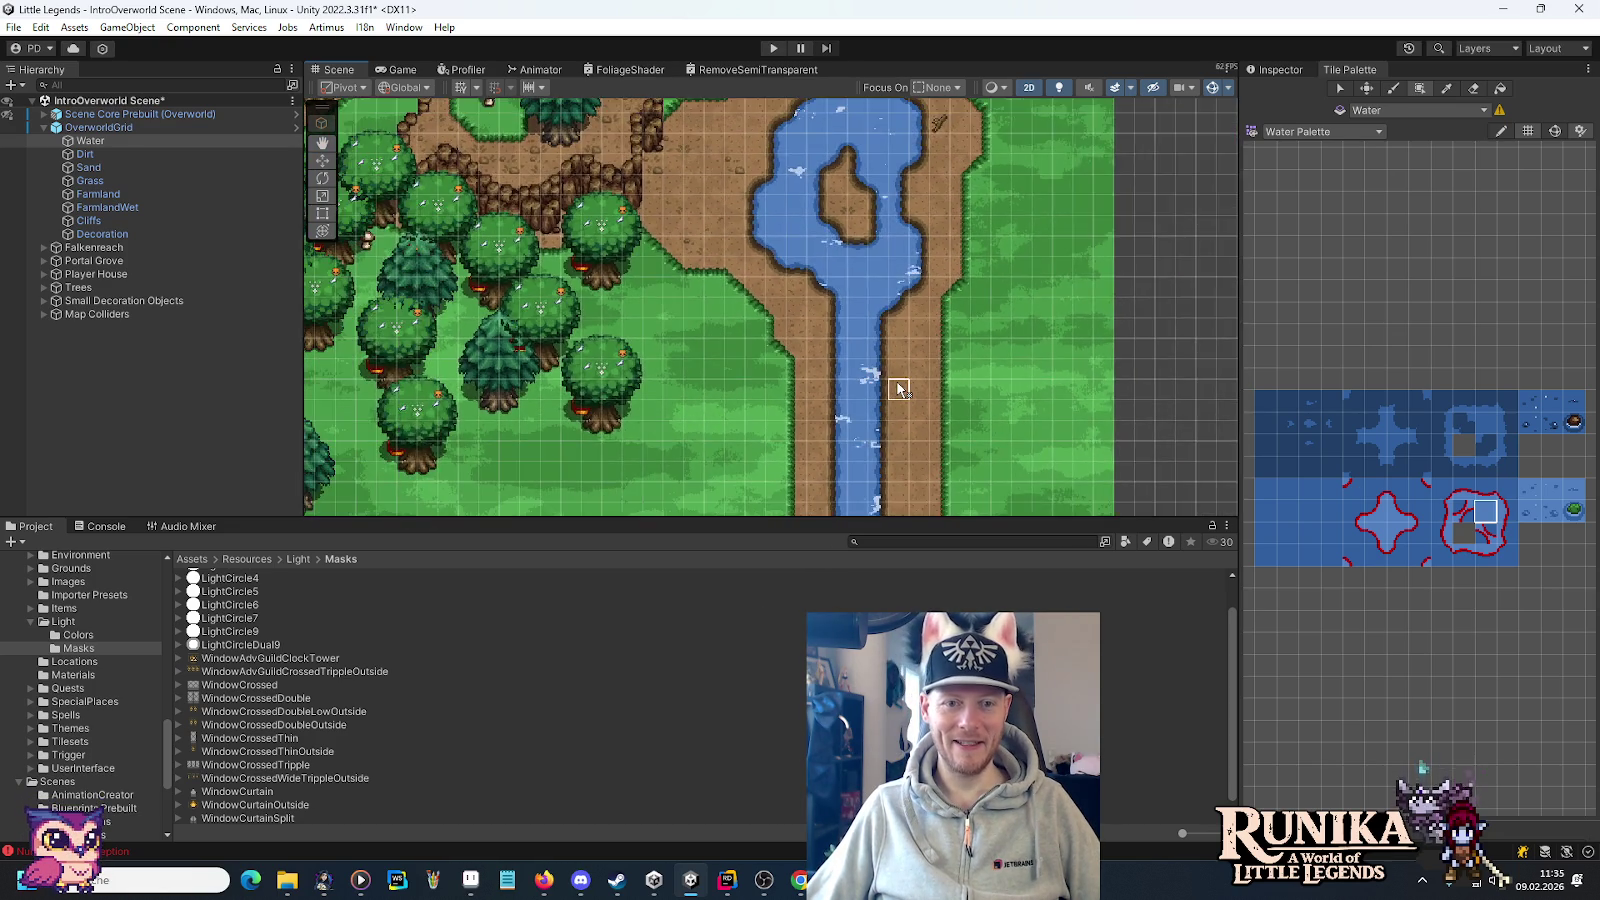
key(Left)
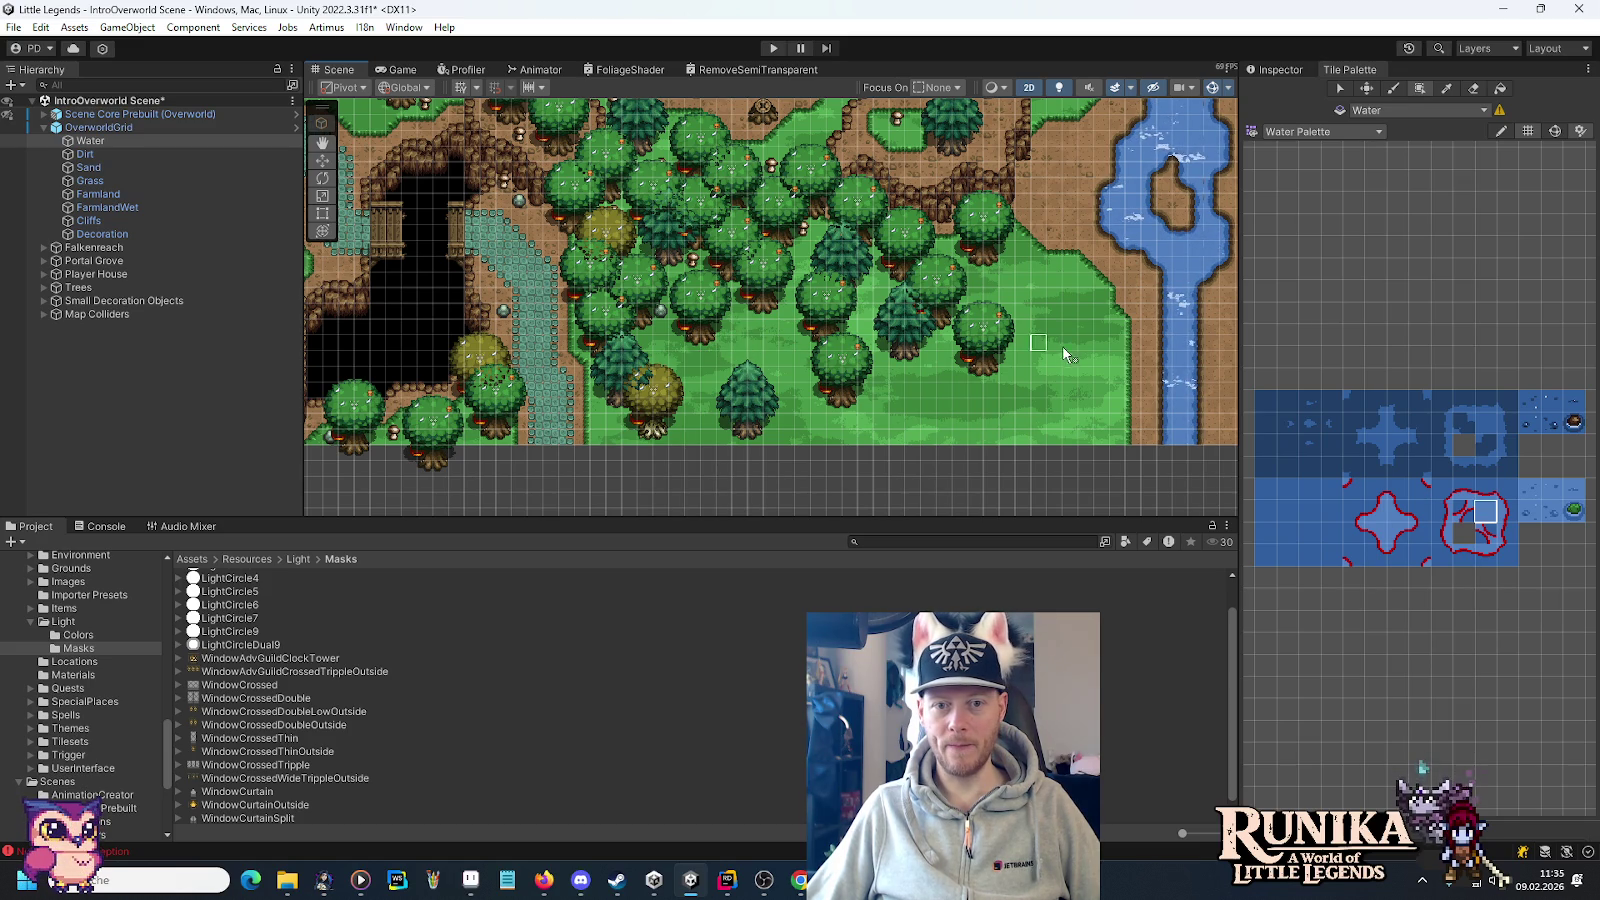
key(Up)
key(Right)
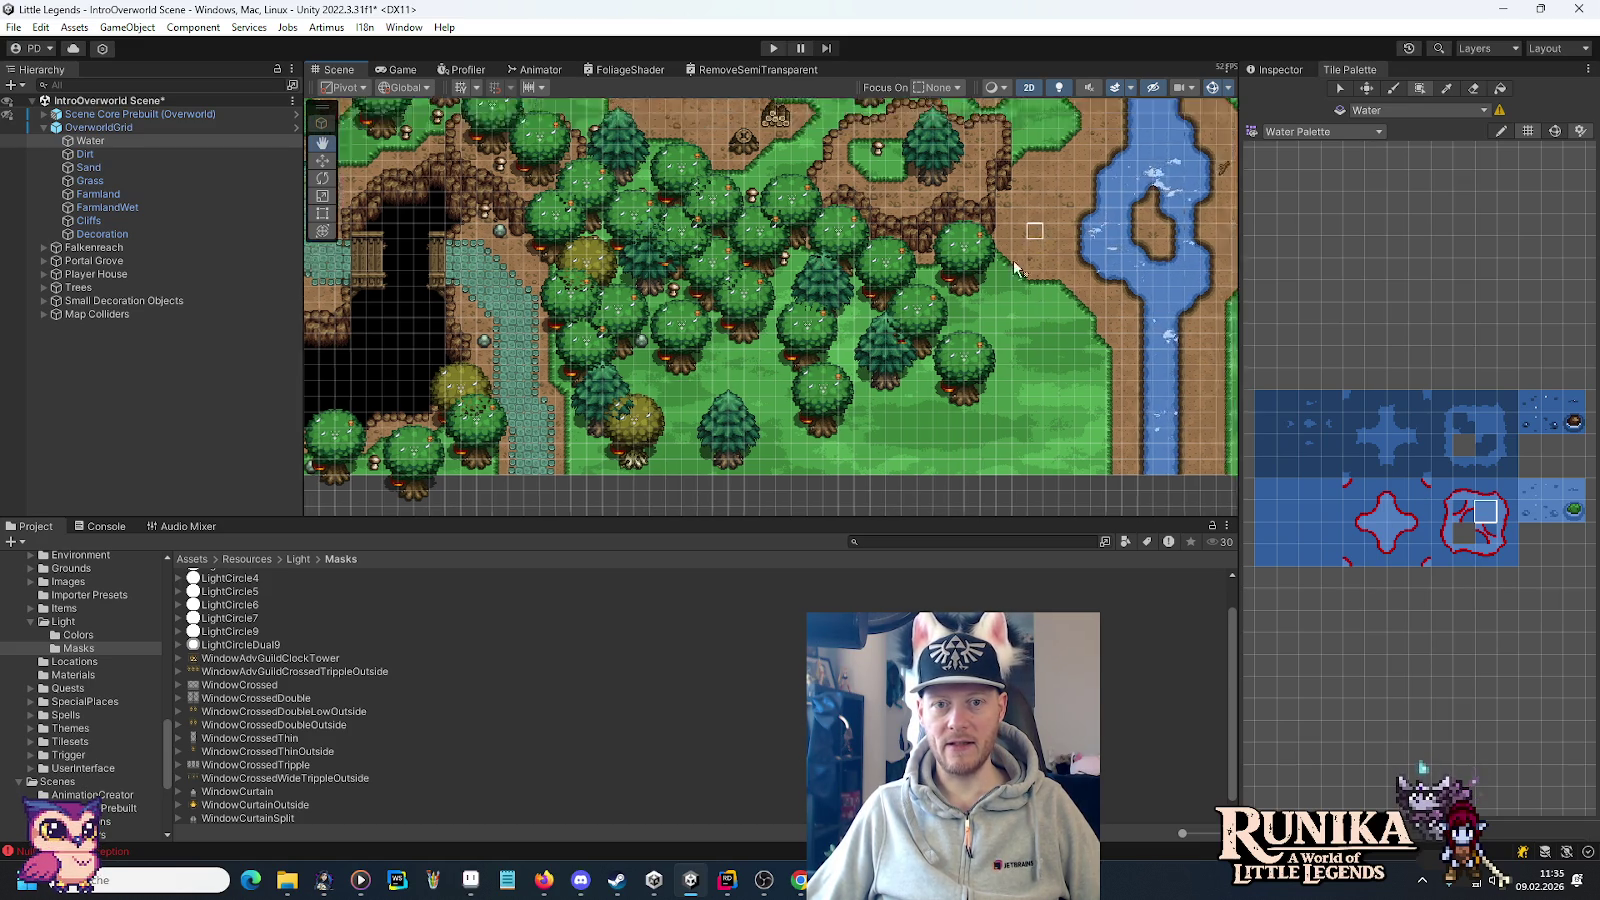
Pan and zoom over to the cave and the stone path at the map's bottom edge.
drag(560, 385, 866, 272)
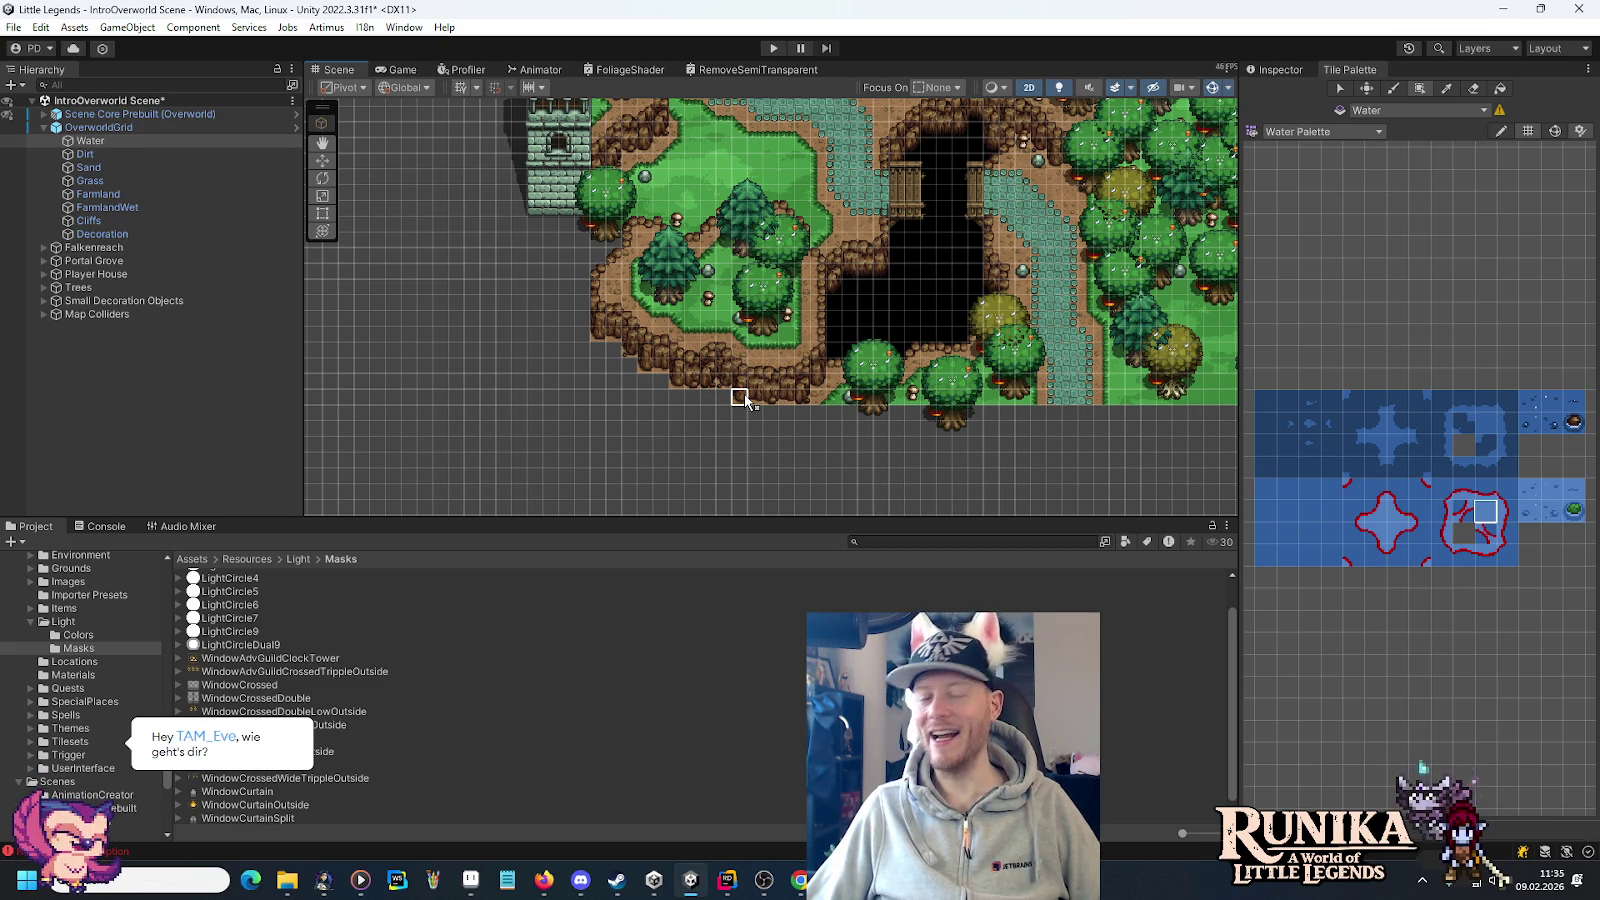
scroll(980, 430, up, 3)
mouse_move(998, 432)
mouse_down()
mouse_move(911, 357)
mouse_move(857, 357)
mouse_move(870, 360)
mouse_up()
mouse_move(1013, 368)
mouse_down()
mouse_move(511, 346)
mouse_move(914, 343)
mouse_up()
mouse_move(1160, 361)
mouse_down()
mouse_move(608, 350)
mouse_move(846, 321)
mouse_move(489, 339)
mouse_move(850, 468)
mouse_up()
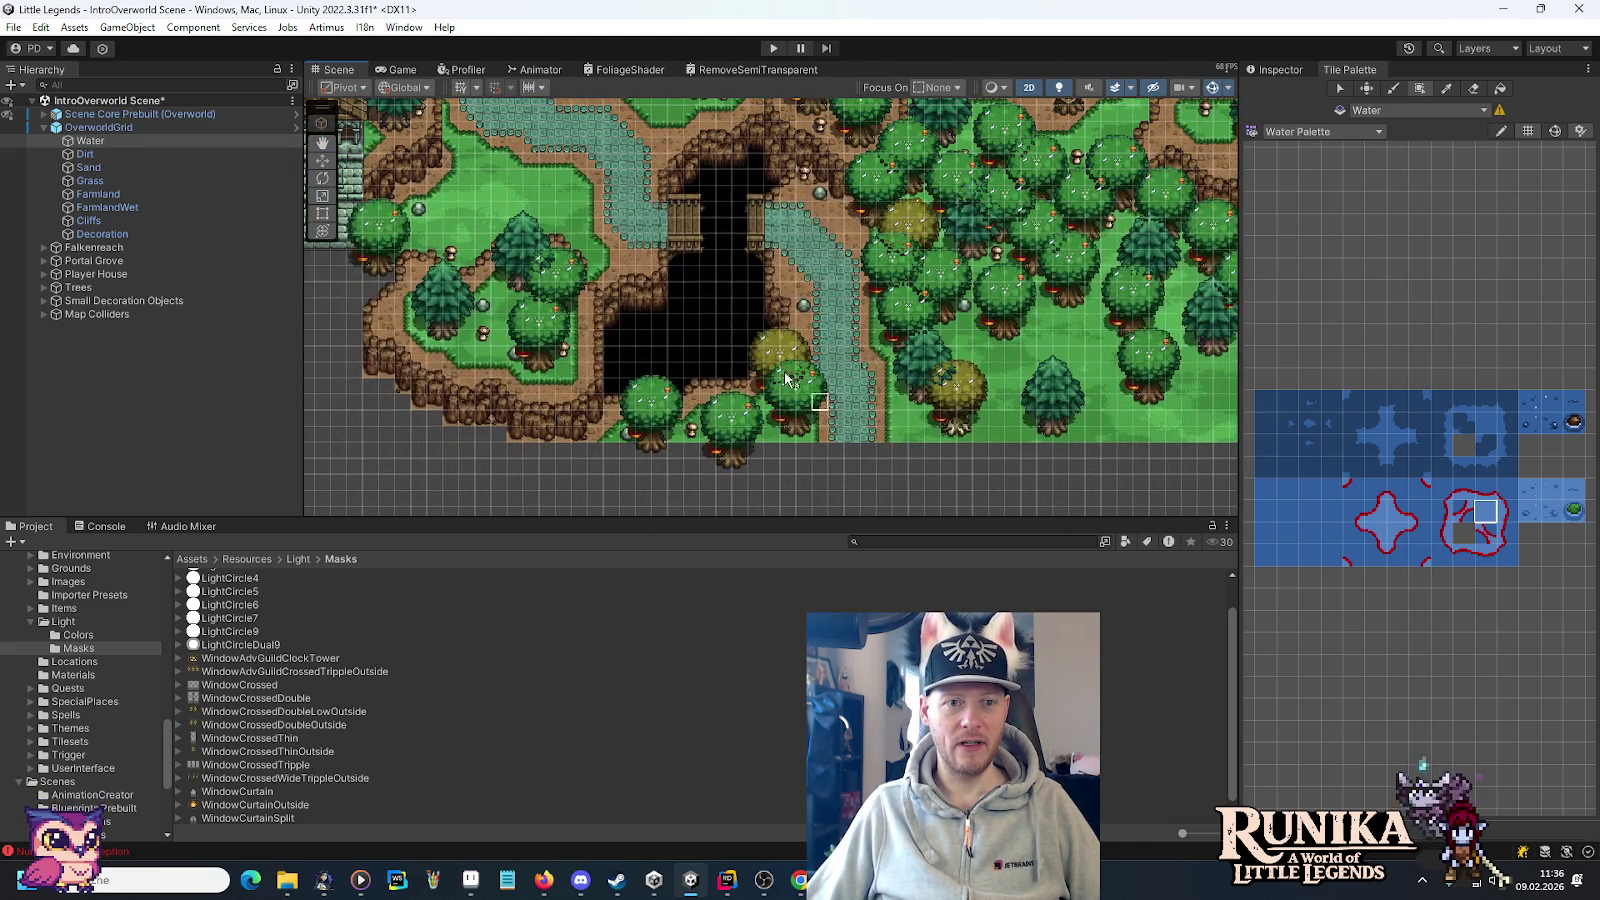
scroll(928, 471, up, 5)
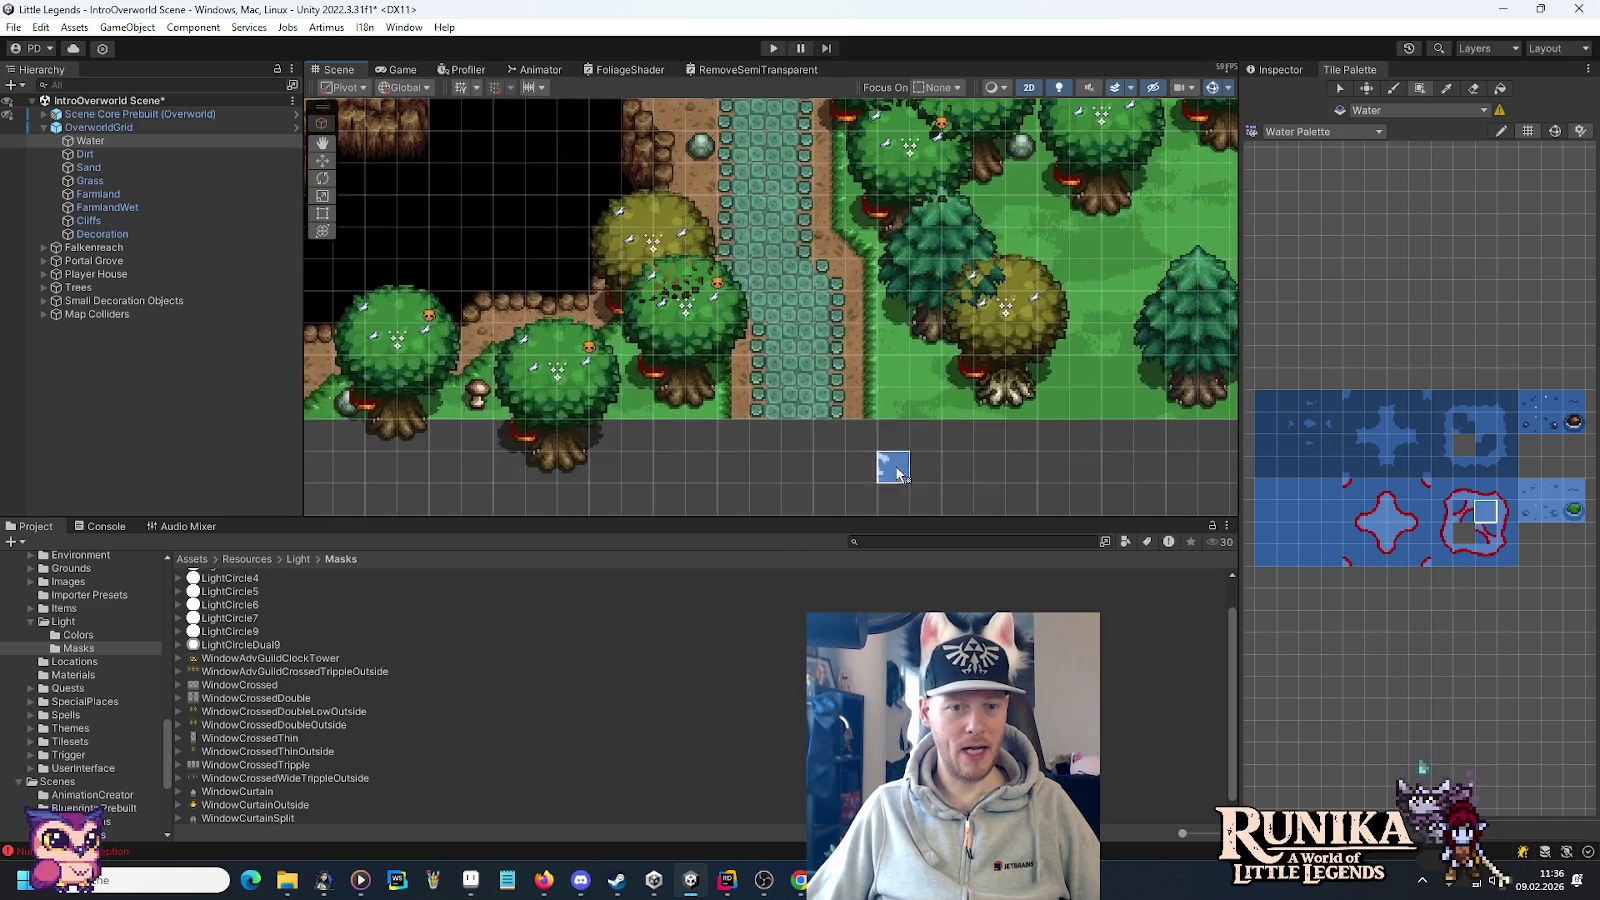
Switch back to the Terrain Palette and paint a two-column stone path running downward.
click(1332, 134)
click(1315, 284)
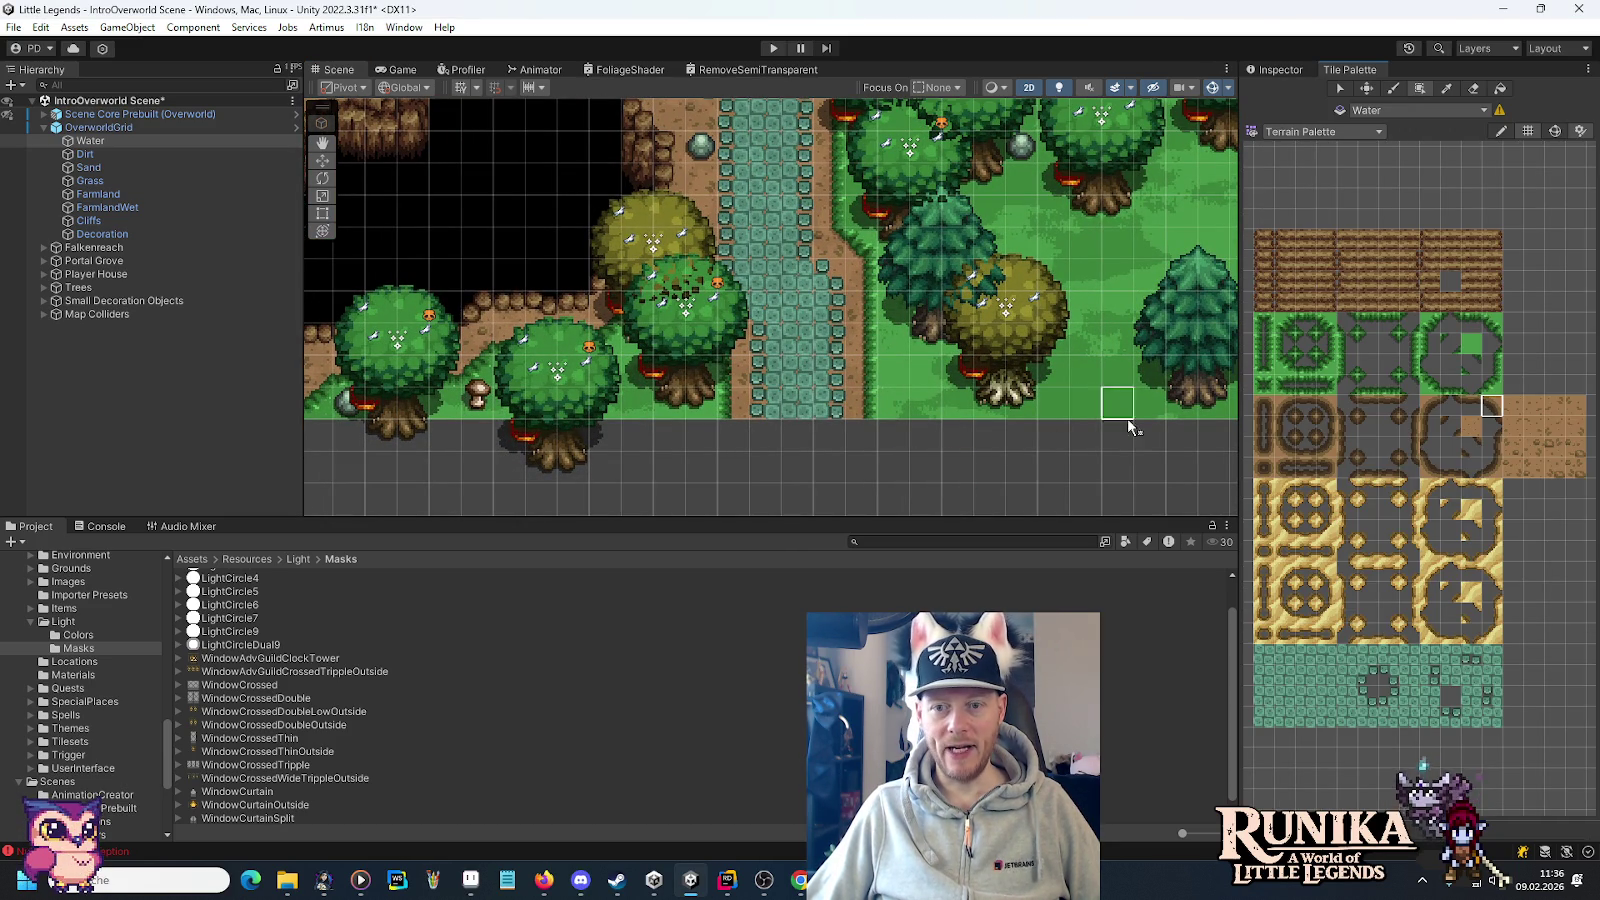
click(1488, 698)
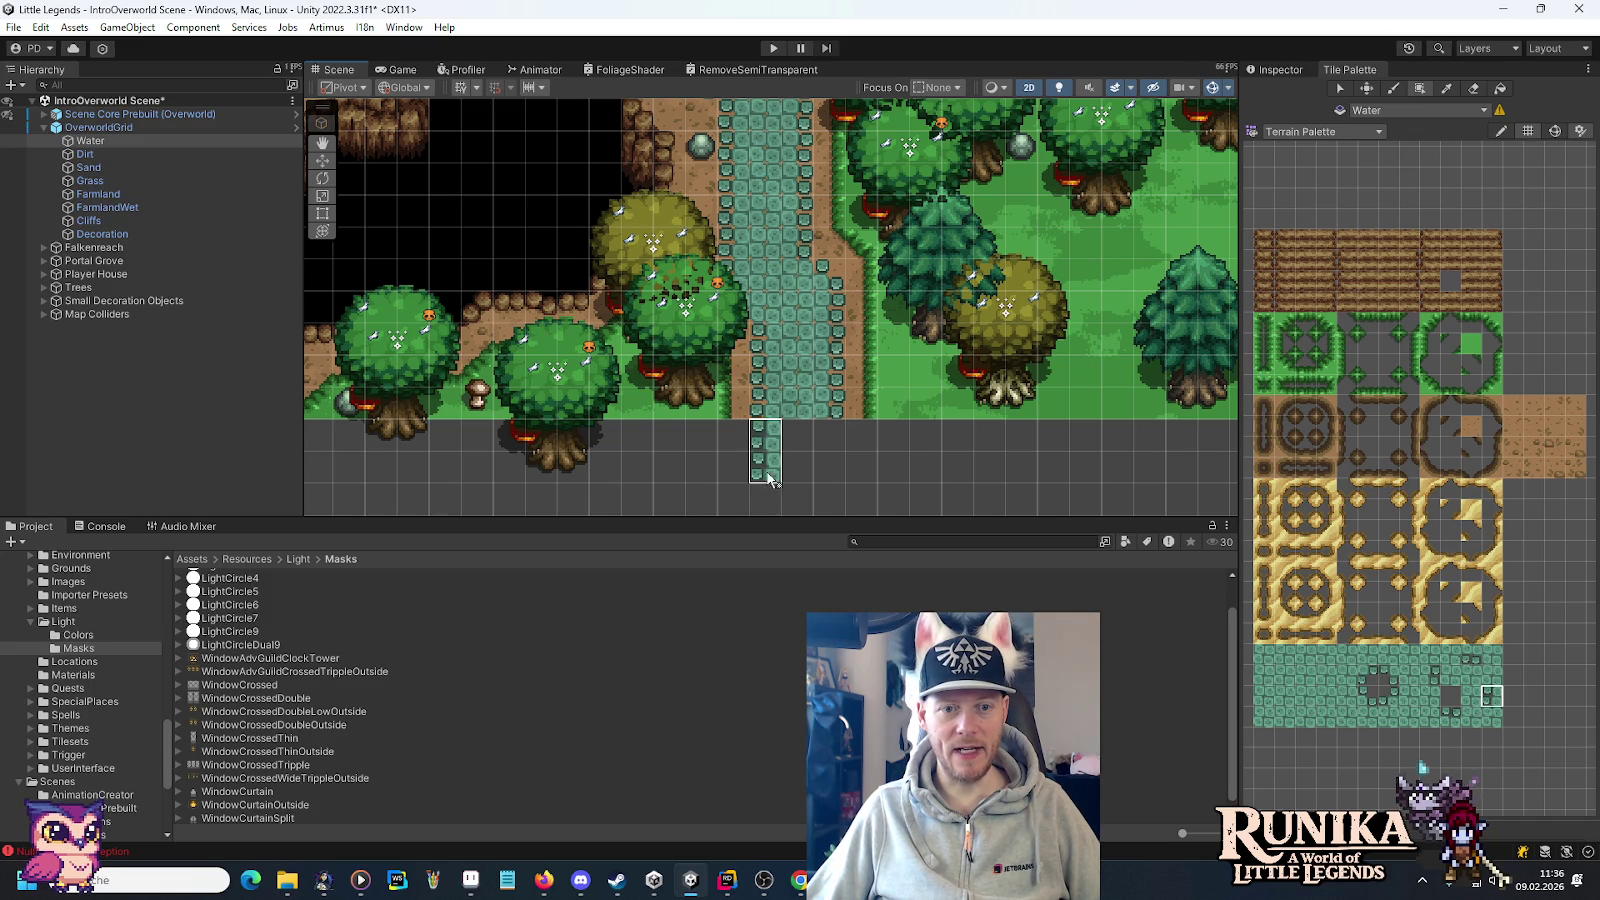
scroll(768, 480, down, 3)
drag(770, 390, 770, 445)
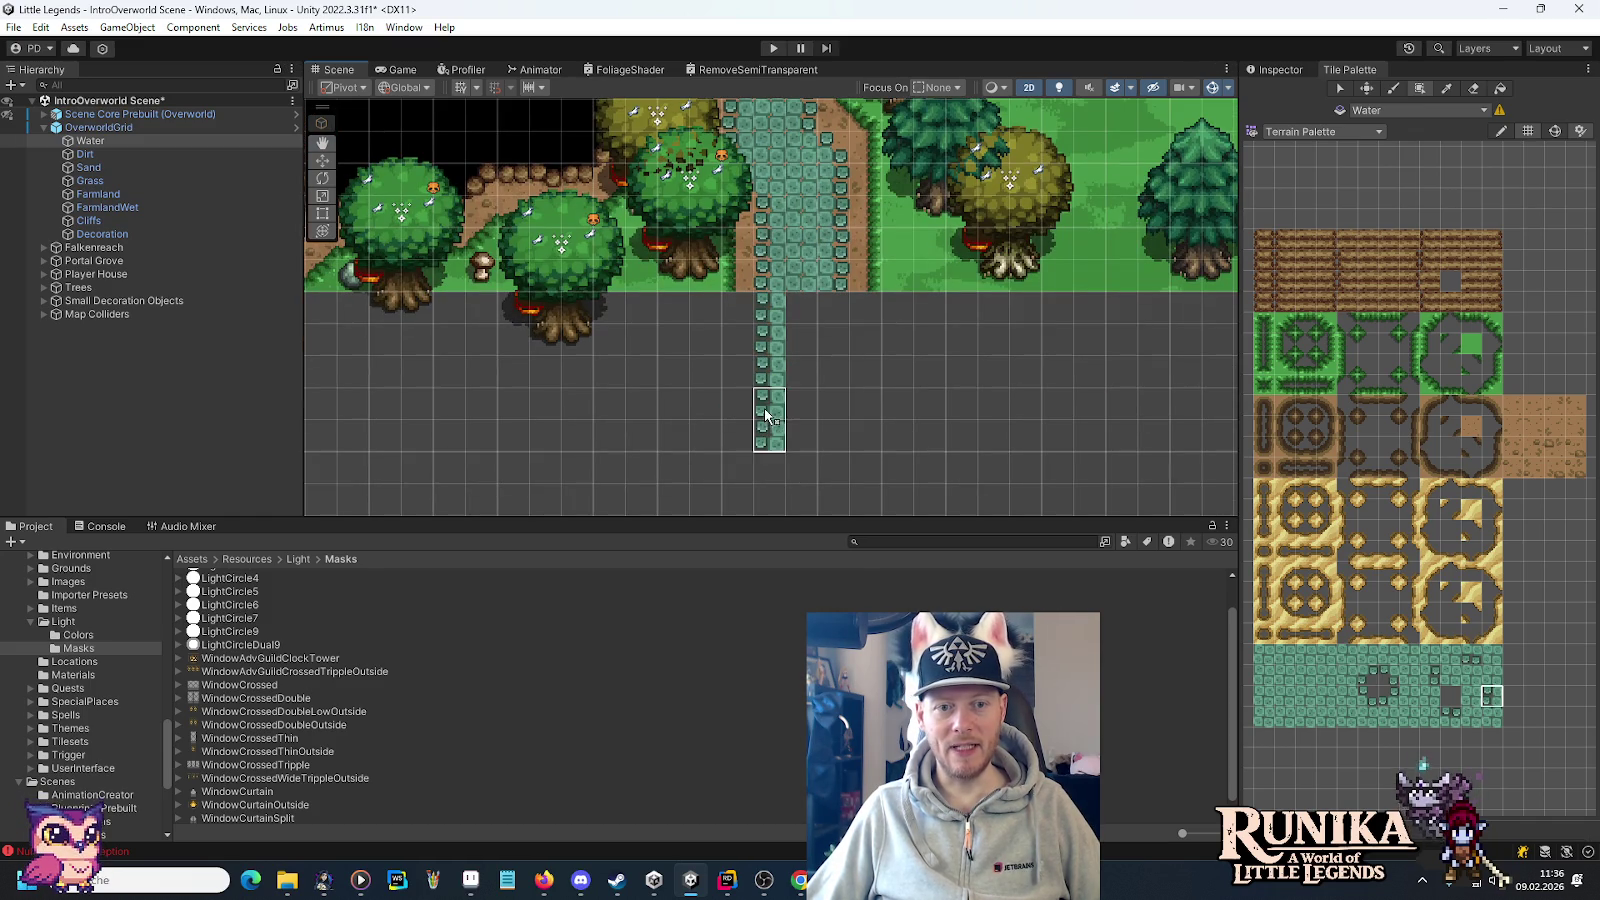
click(1430, 676)
mouse_move(834, 300)
mouse_down()
mouse_move(840, 432)
mouse_move(806, 358)
mouse_up()
click(1470, 677)
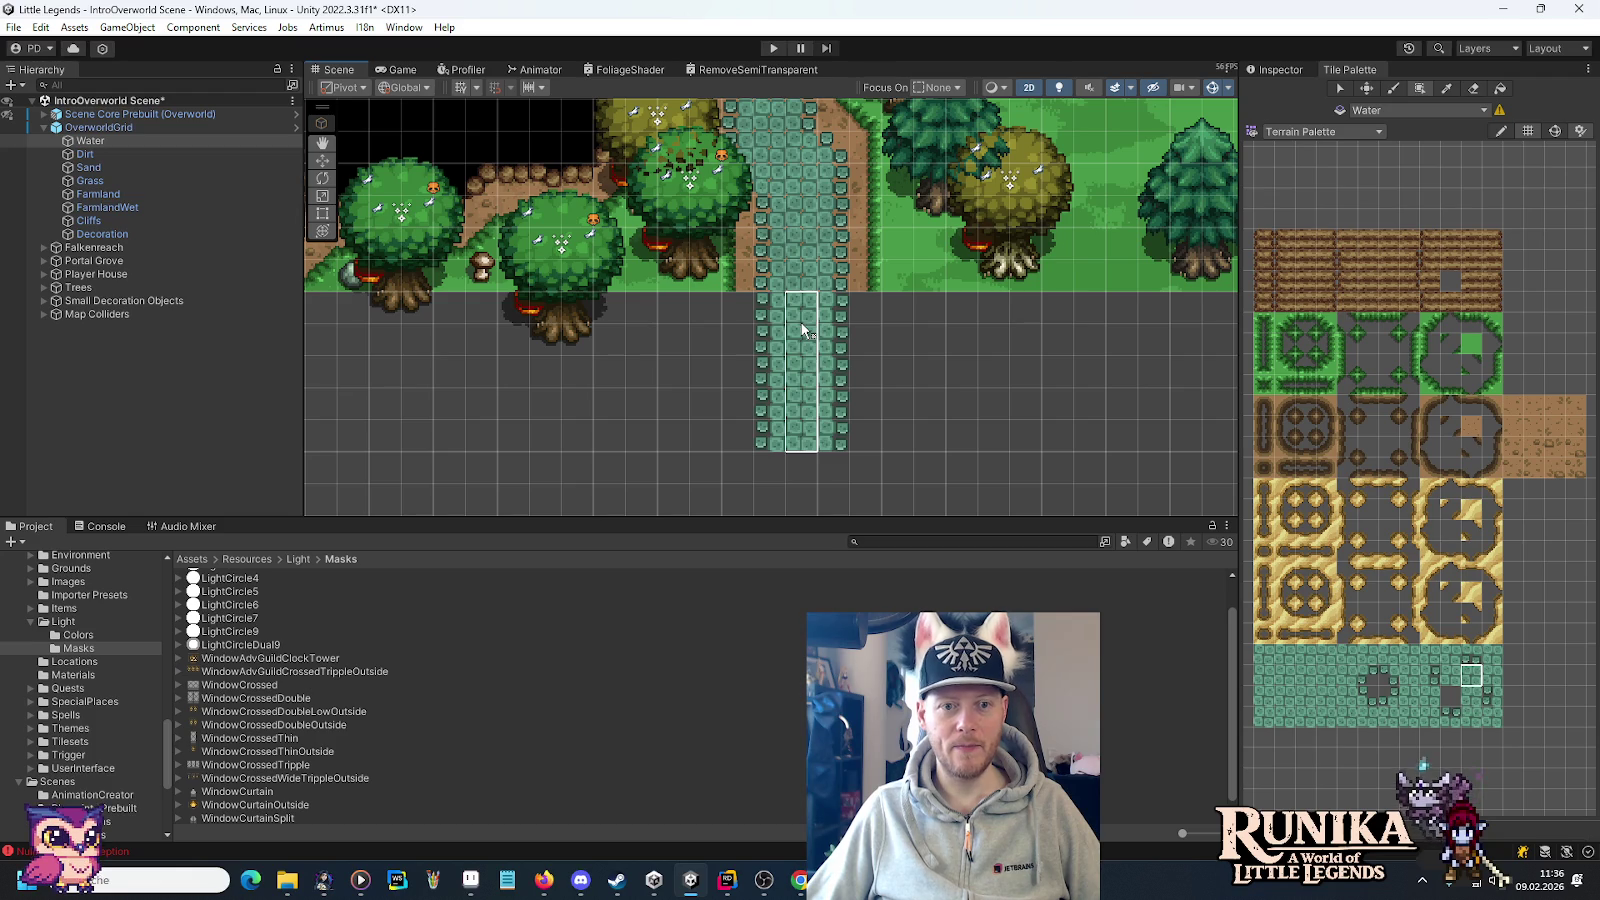
Erase most of the old water path, then paint two water columns downward on the Decoration tilemap.
click(1478, 429)
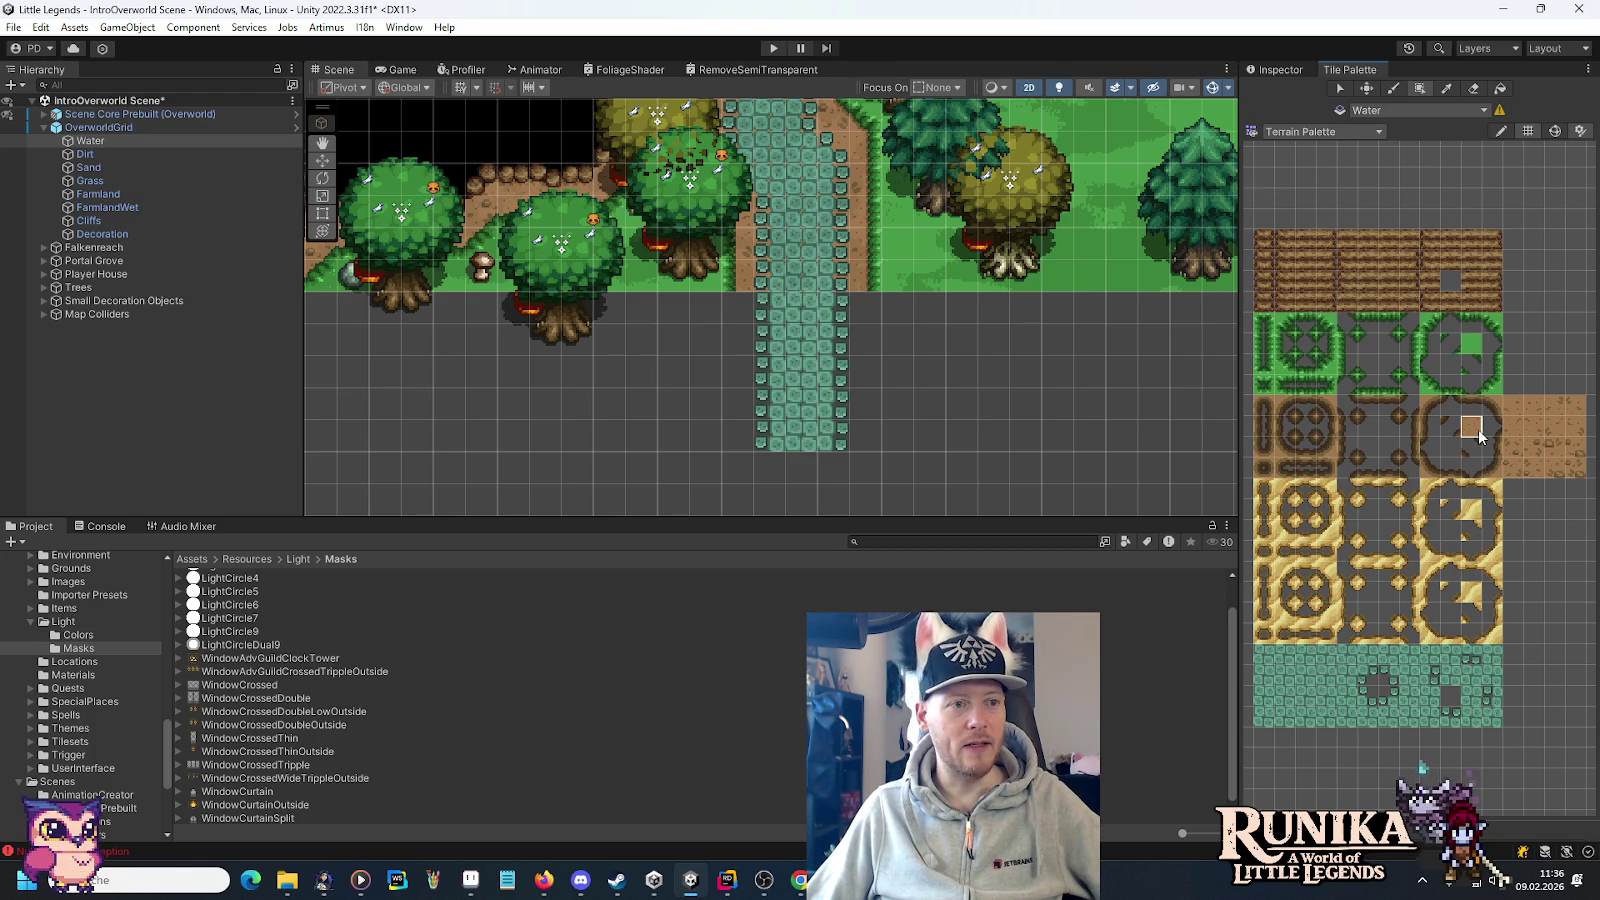
mouse_move(730, 340)
mouse_down()
mouse_move(825, 357)
mouse_move(792, 360)
mouse_up()
click(103, 236)
click(1490, 697)
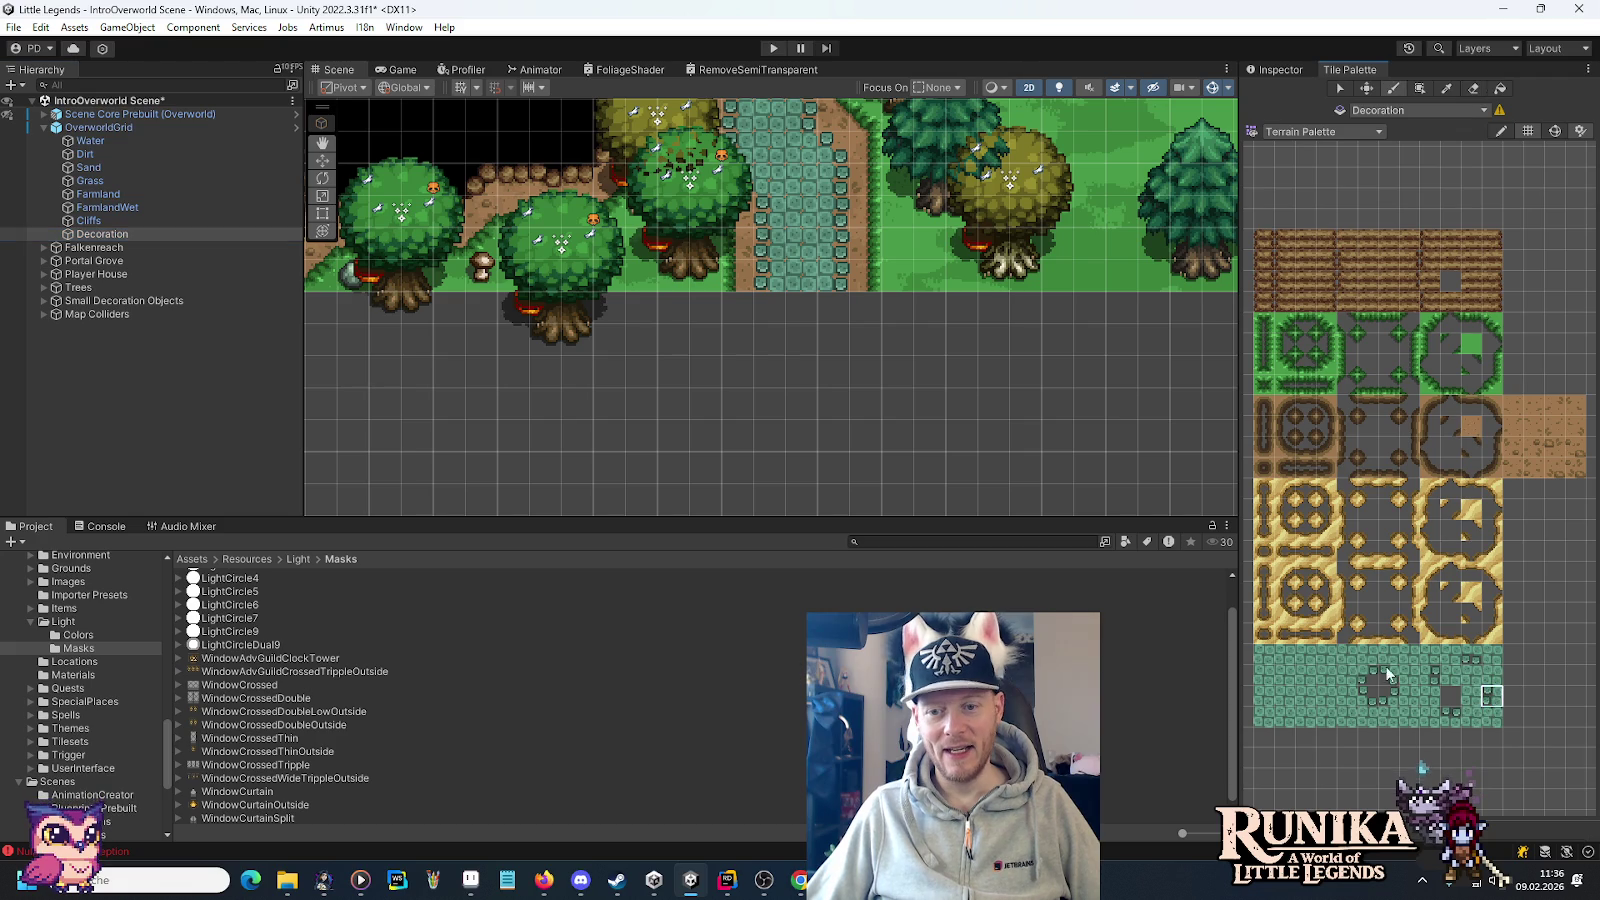
drag(763, 378, 765, 432)
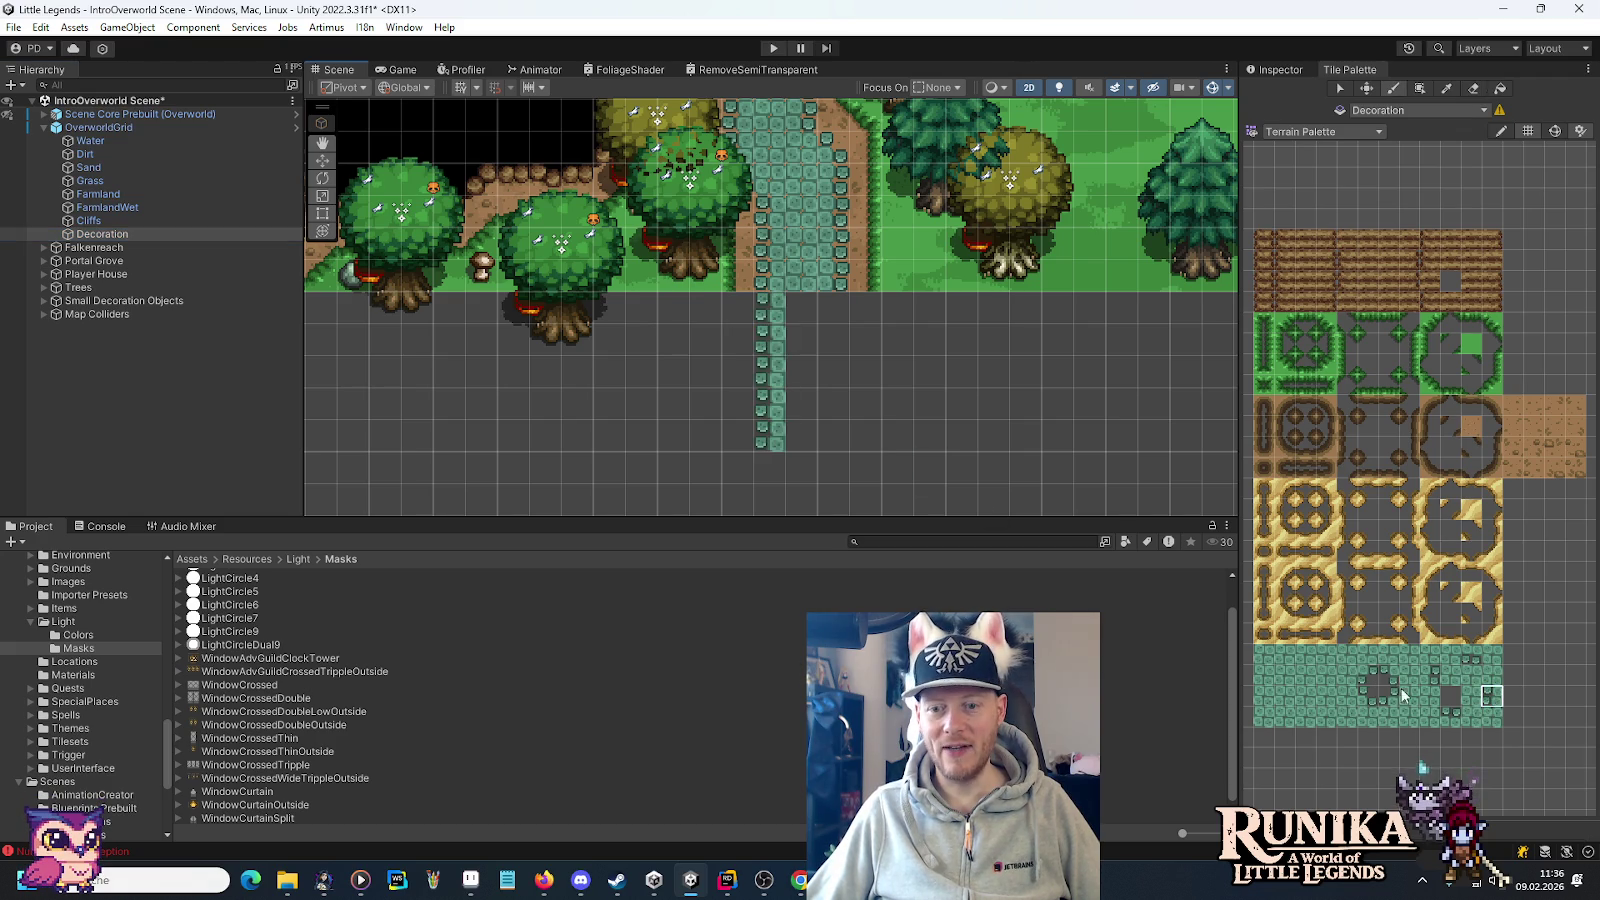
mouse_move(833, 305)
mouse_down()
mouse_move(833, 375)
mouse_move(887, 441)
mouse_up()
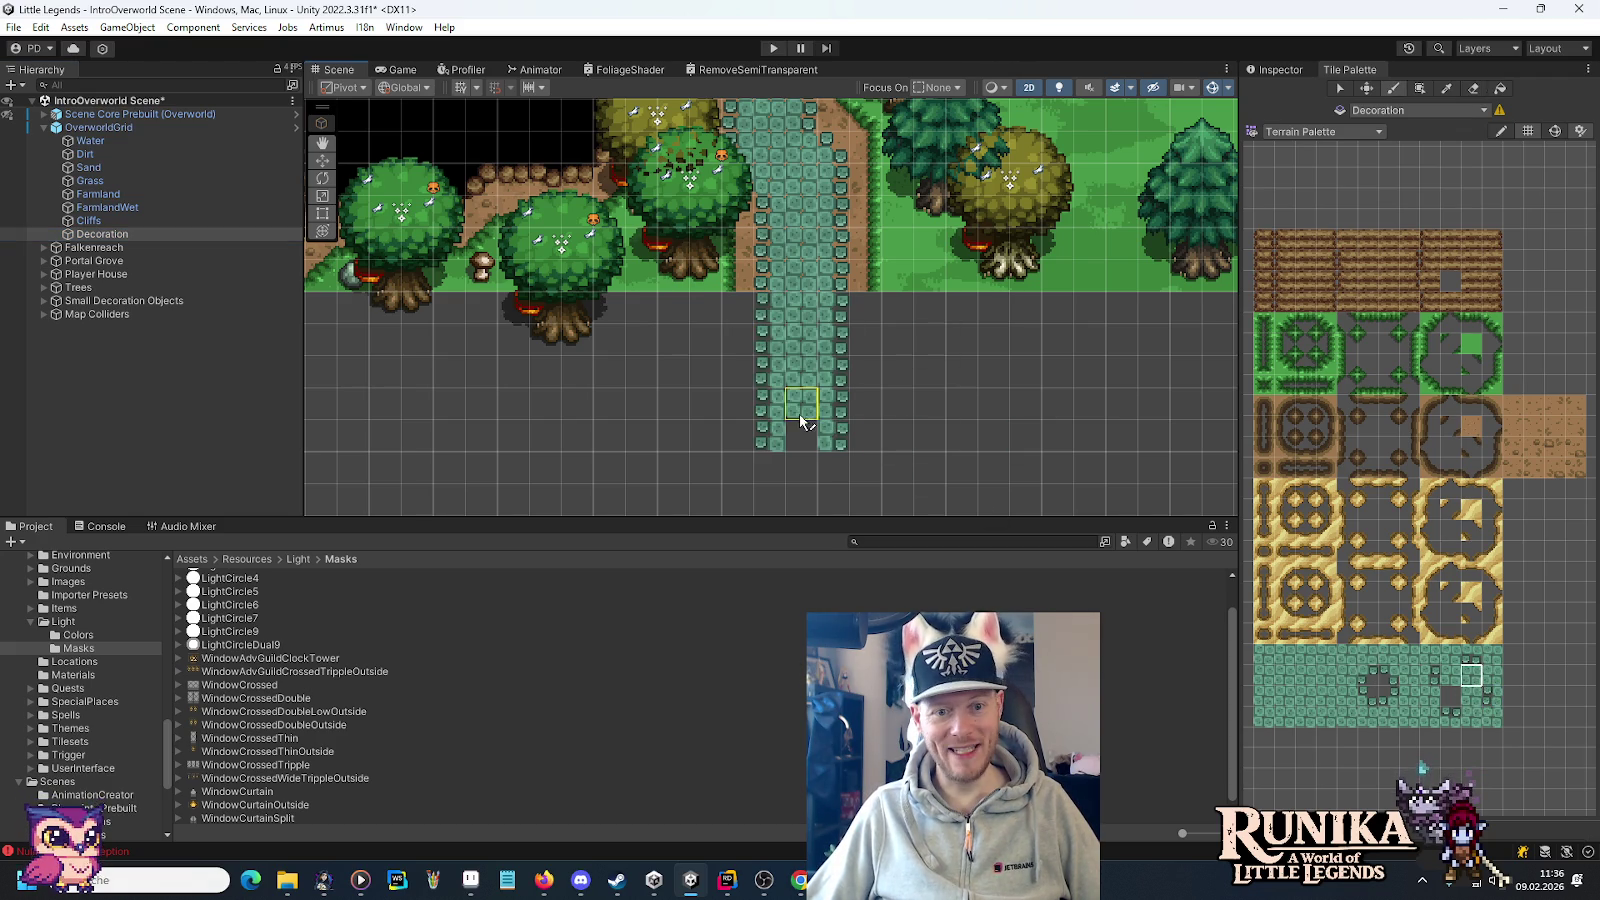
click(115, 156)
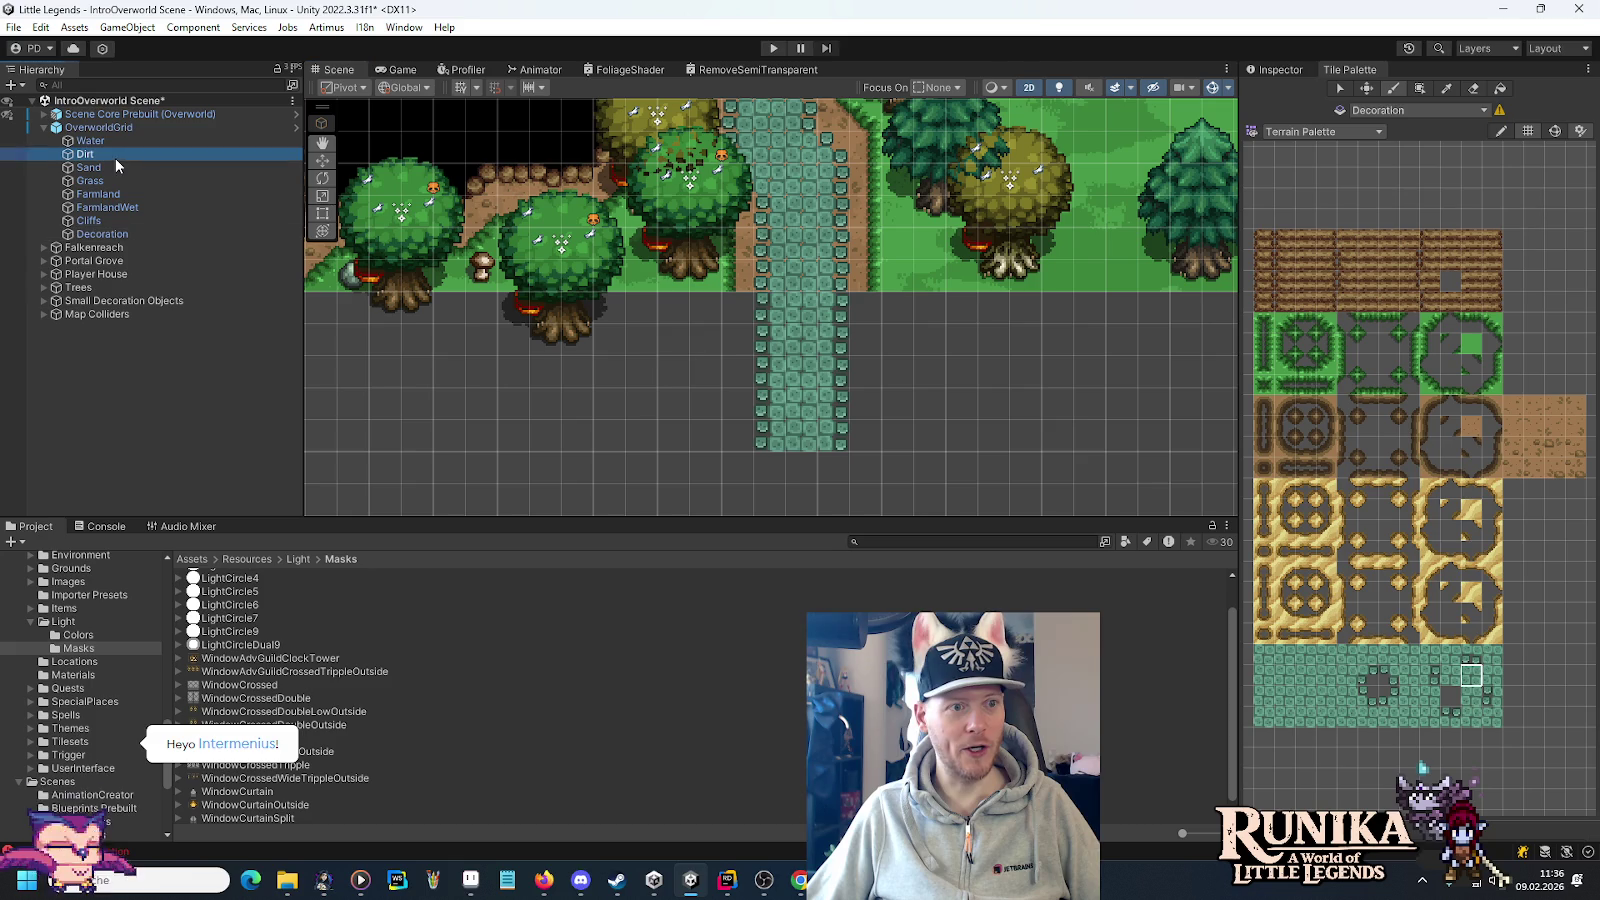
Box-fill a rectangle of dirt around the stone path on the Dirt tilemap.
click(1470, 427)
click(738, 307)
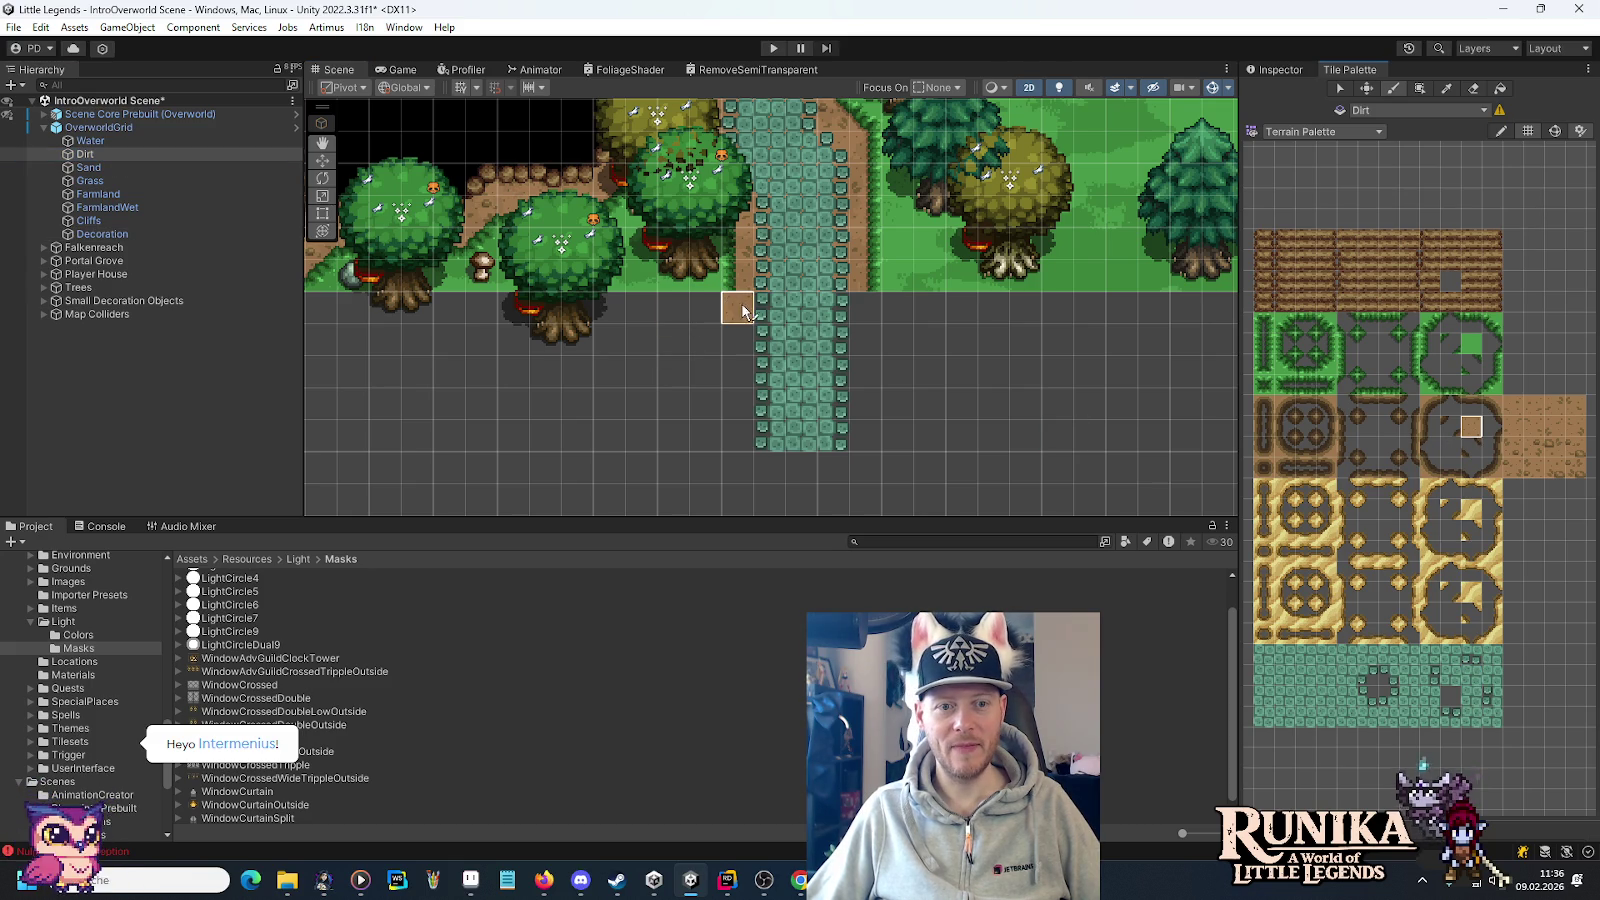
click(1419, 88)
drag(738, 307, 862, 447)
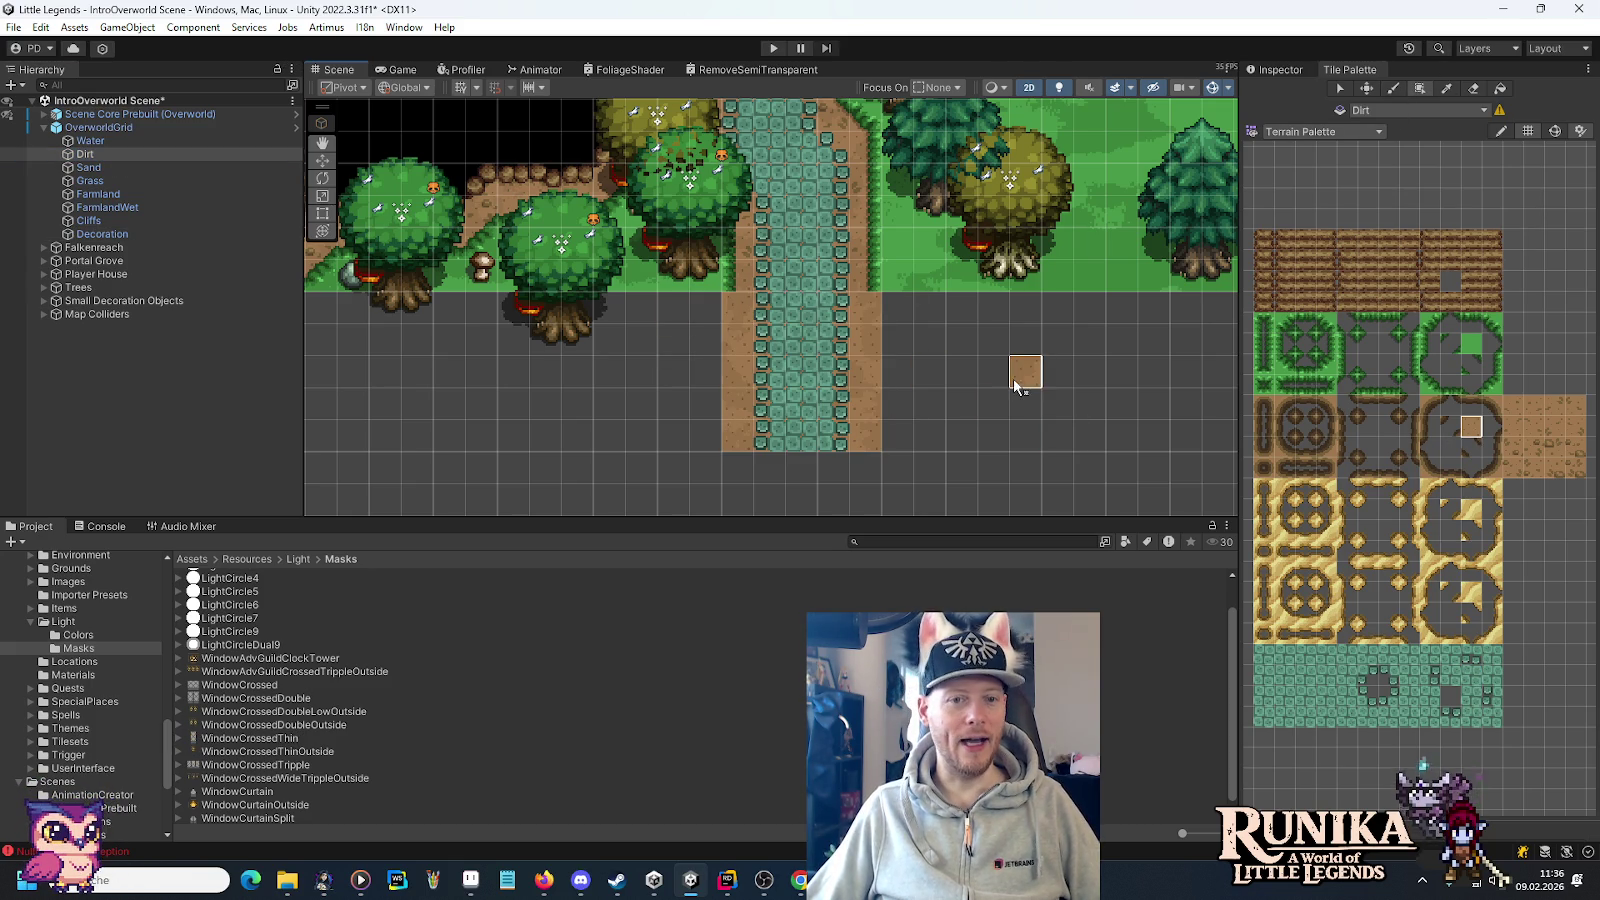
On the Grass tilemap, paint a grass edge strip beside the path.
click(130, 180)
click(1490, 363)
drag(866, 305, 868, 443)
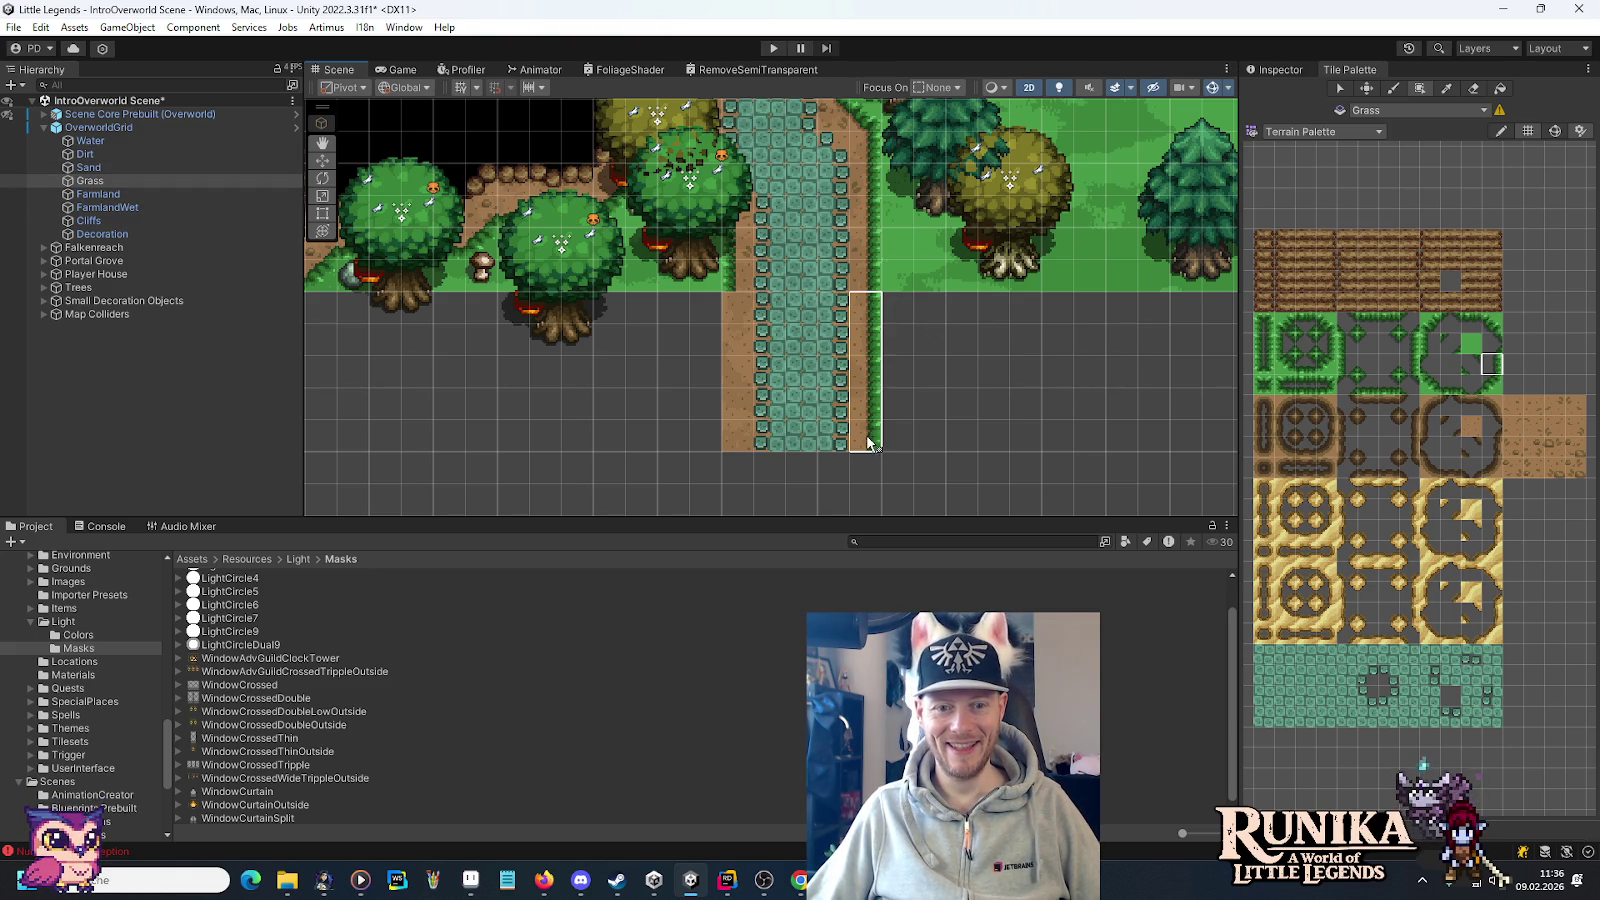
Box-fill solid grass below the trees and add a grass edge column on the right.
click(1470, 347)
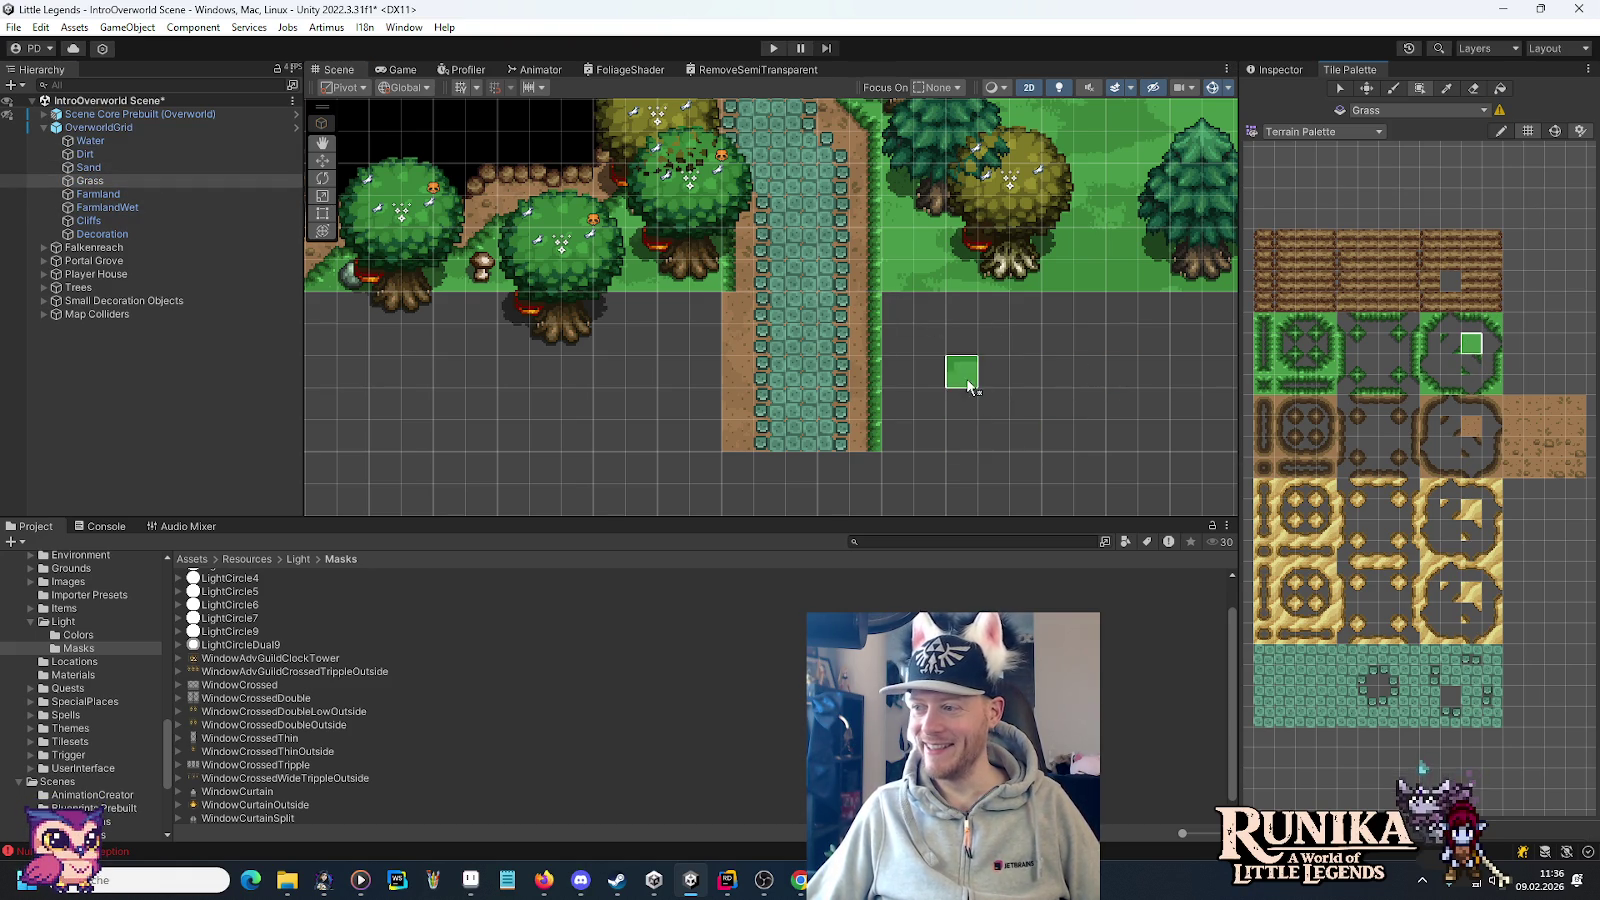
scroll(832, 370, right, 4)
mouse_move(714, 421)
mouse_down()
mouse_move(850, 307)
mouse_move(998, 305)
mouse_up()
scroll(607, 321, left, 10)
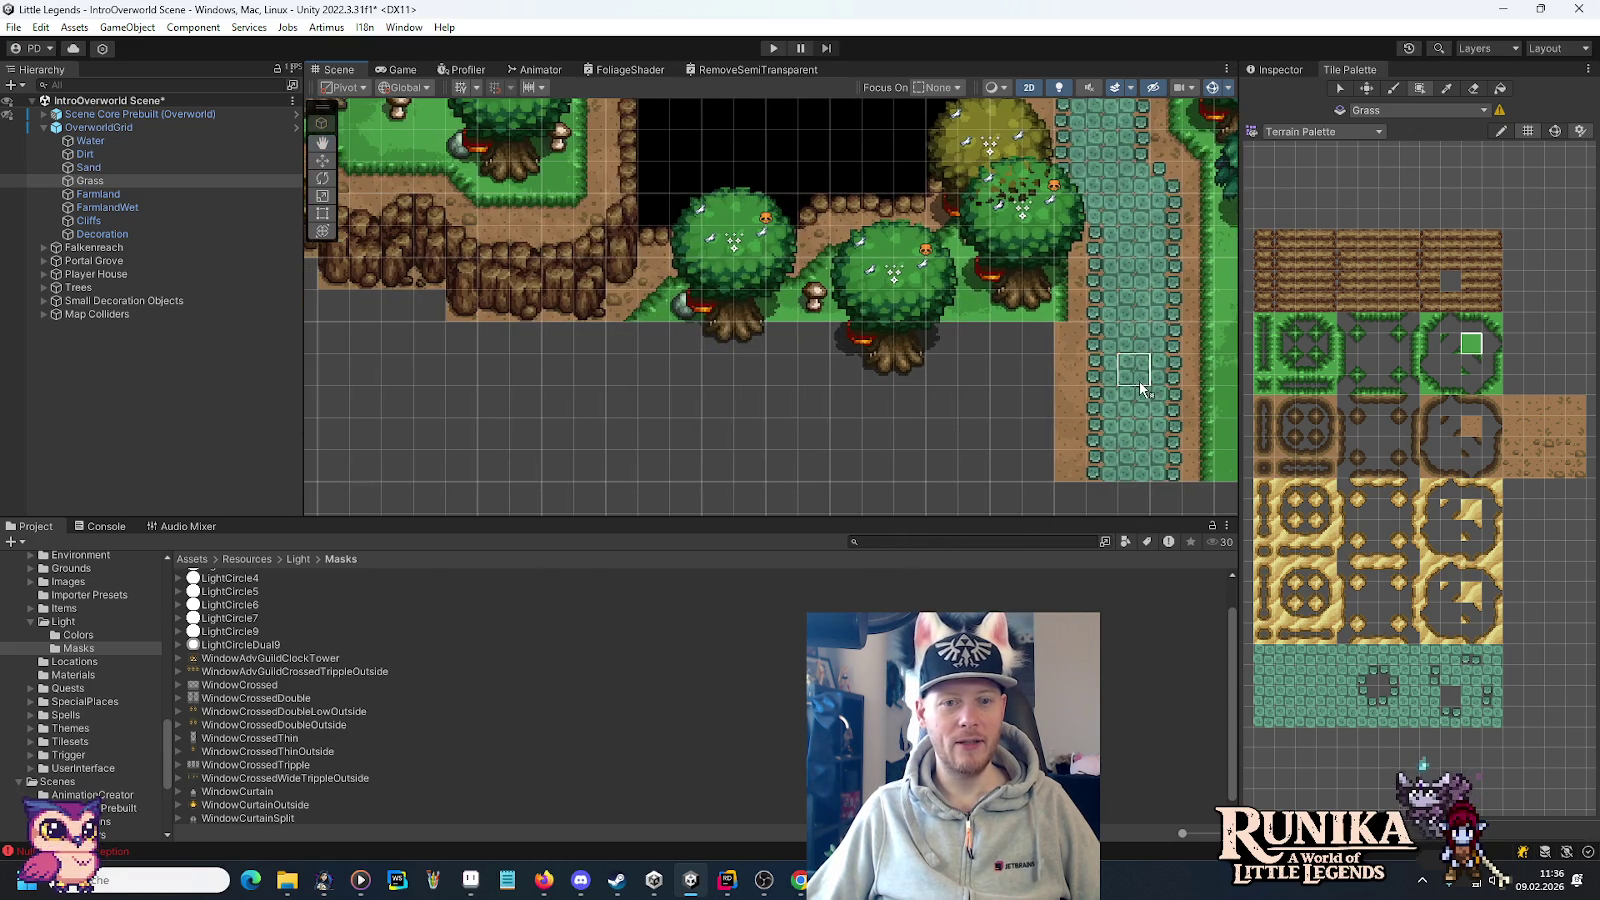
drag(705, 315, 1082, 445)
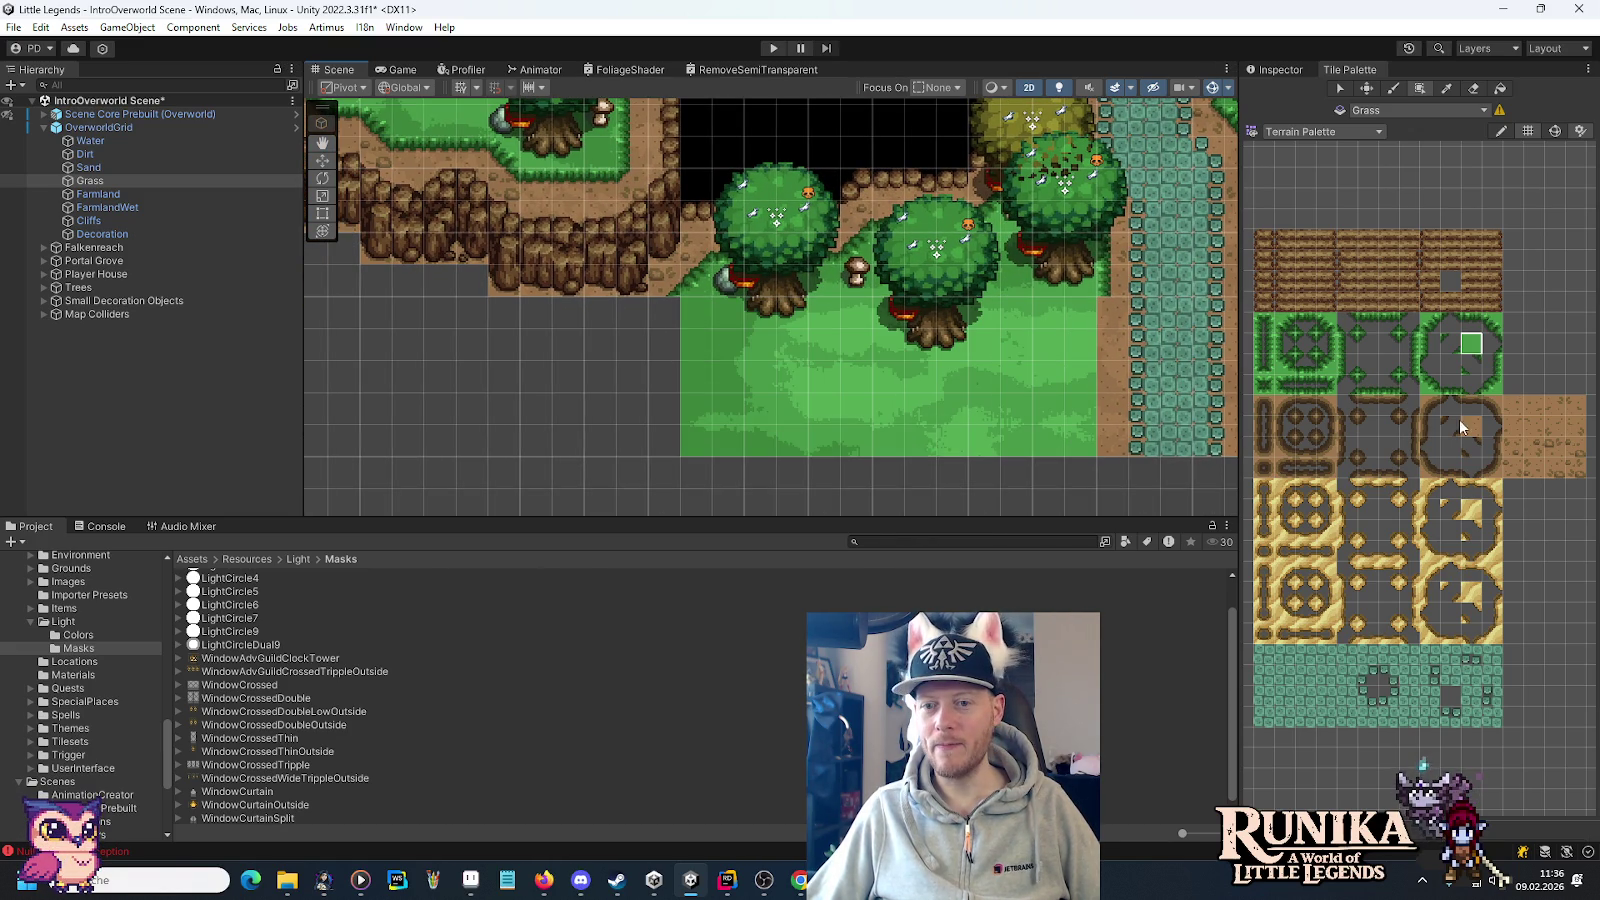
click(1432, 345)
drag(1110, 305, 1104, 437)
mouse_move(505, 277)
mouse_down()
mouse_move(543, 343)
mouse_move(865, 386)
mouse_up()
mouse_move(740, 329)
mouse_down()
mouse_move(908, 340)
mouse_move(846, 400)
mouse_move(779, 343)
mouse_move(790, 320)
mouse_up()
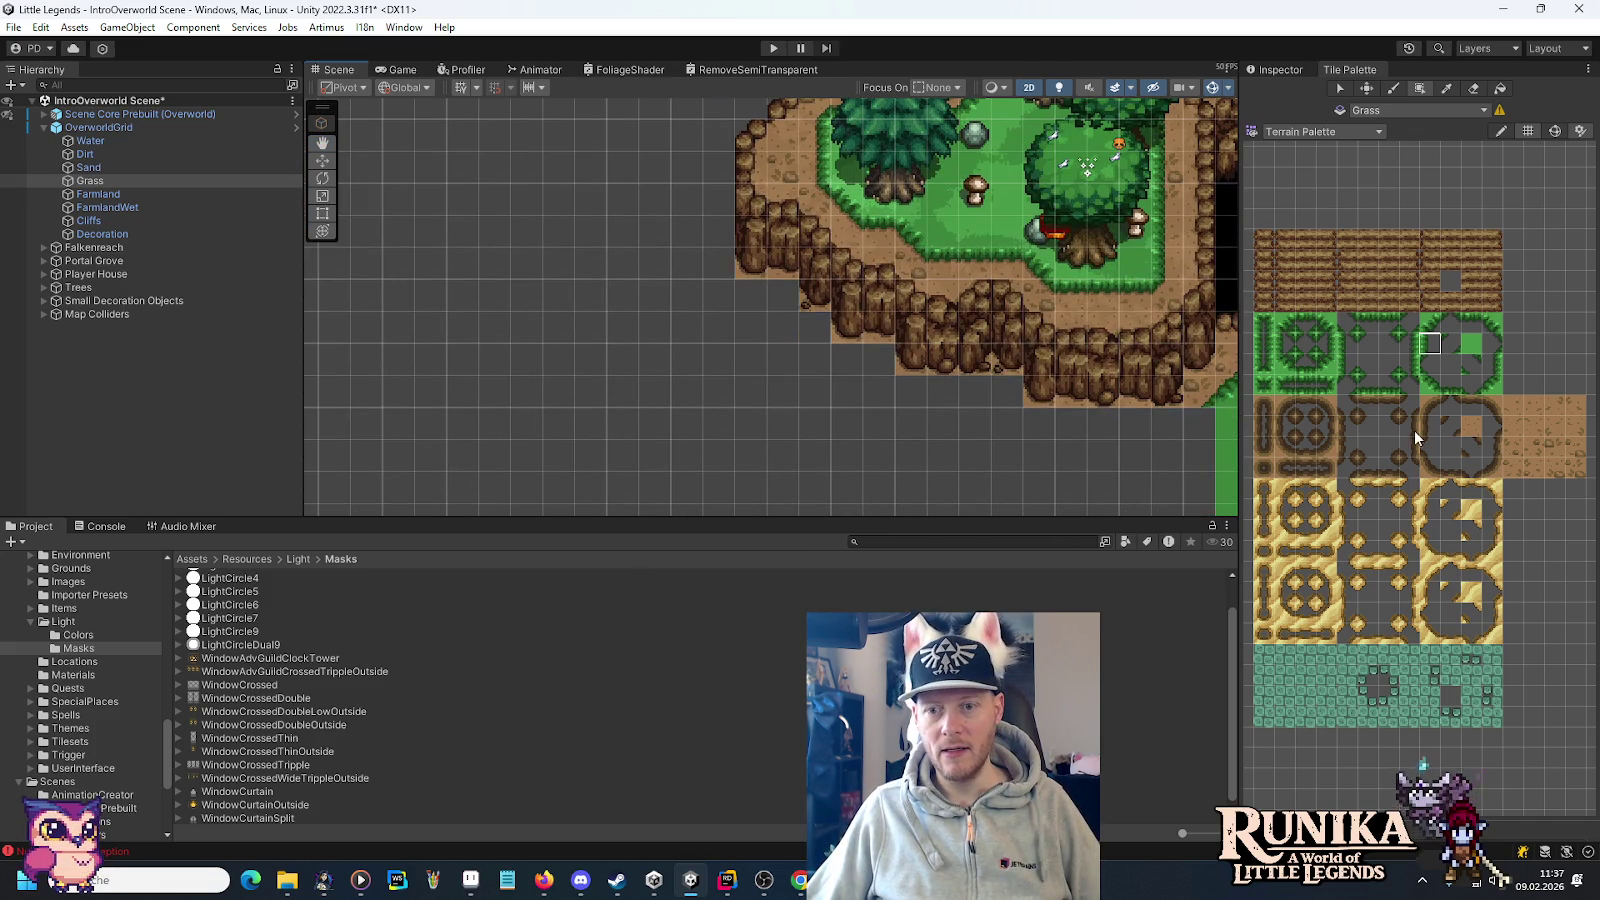
Place grass edge tiles stepping down the cliff outline from its top corner to the bottom.
click(1432, 322)
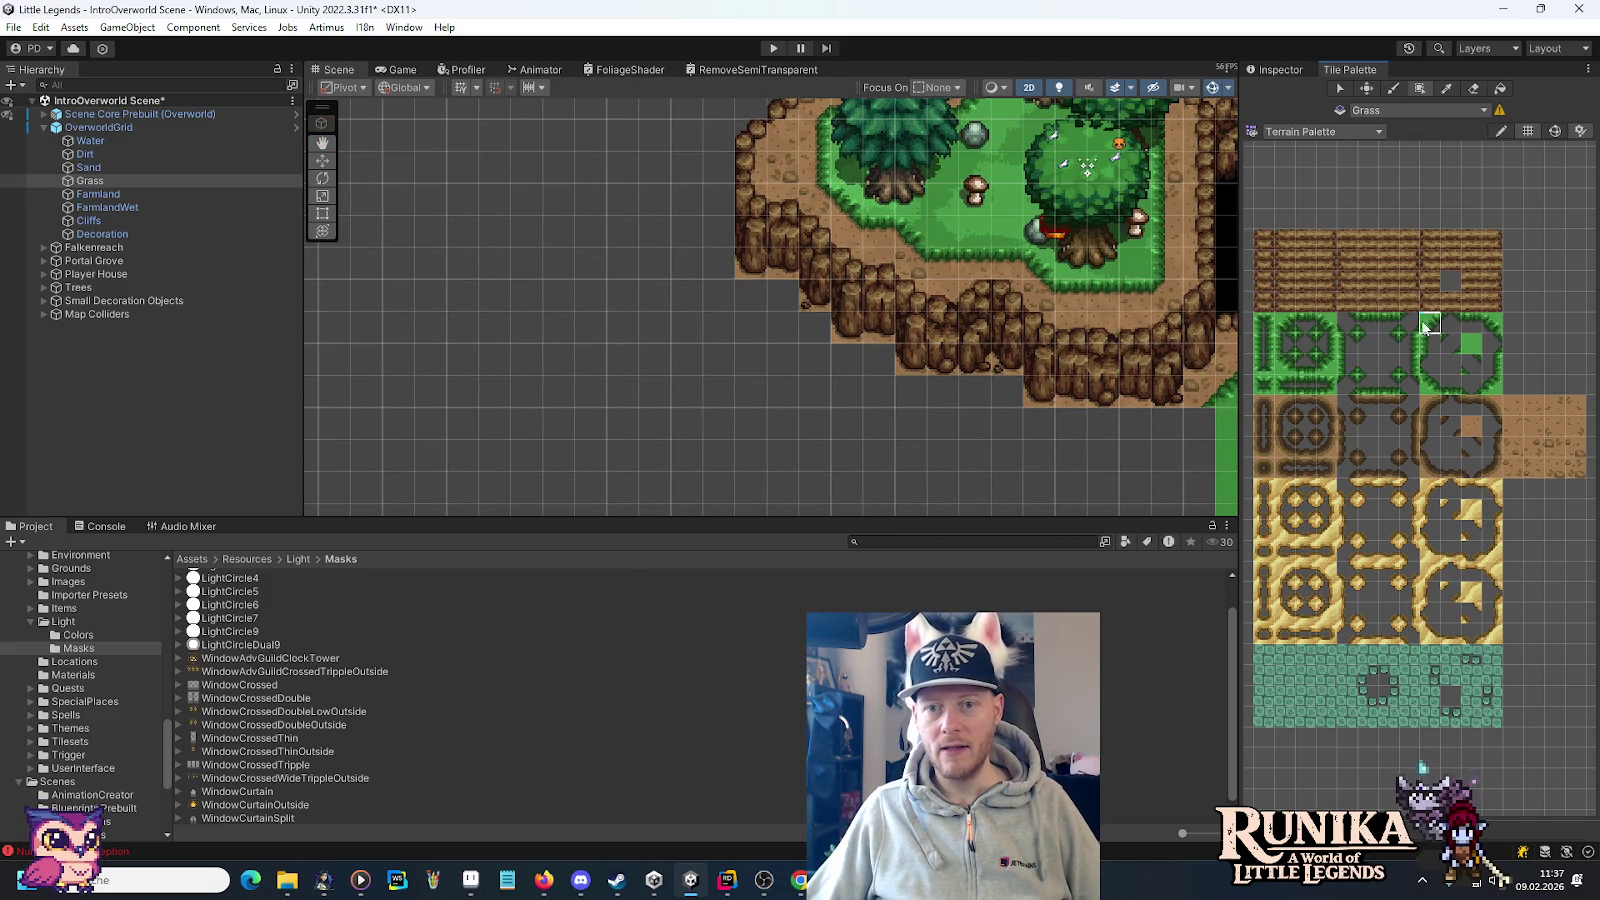
click(718, 198)
click(1430, 343)
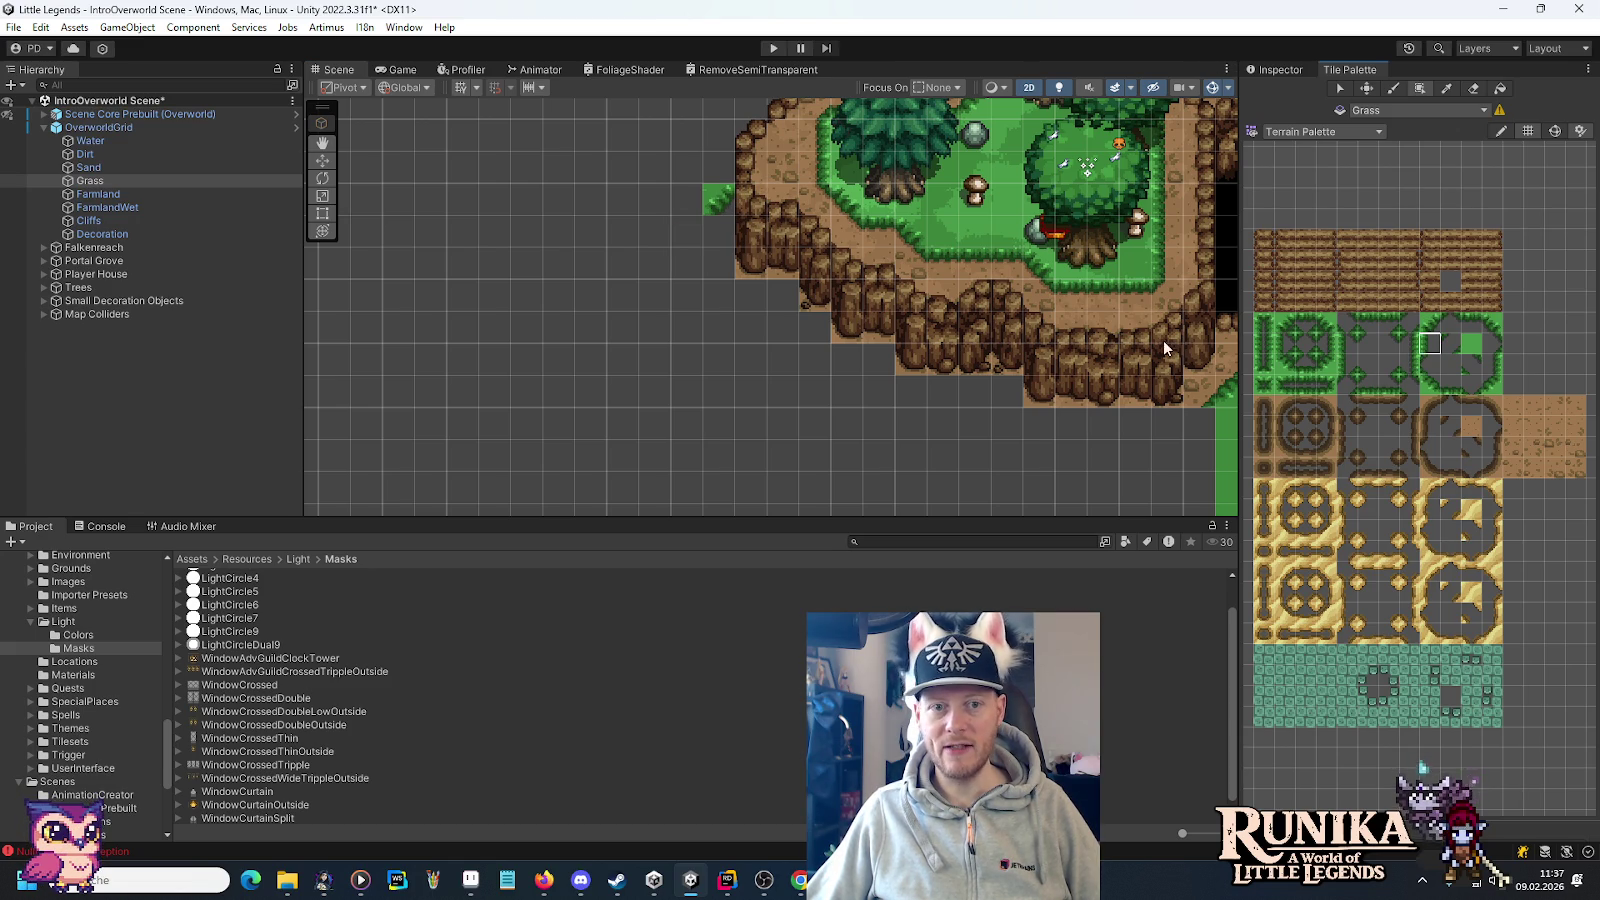
click(718, 232)
click(725, 280)
click(1430, 385)
click(731, 303)
click(785, 330)
click(815, 360)
click(871, 389)
click(1005, 420)
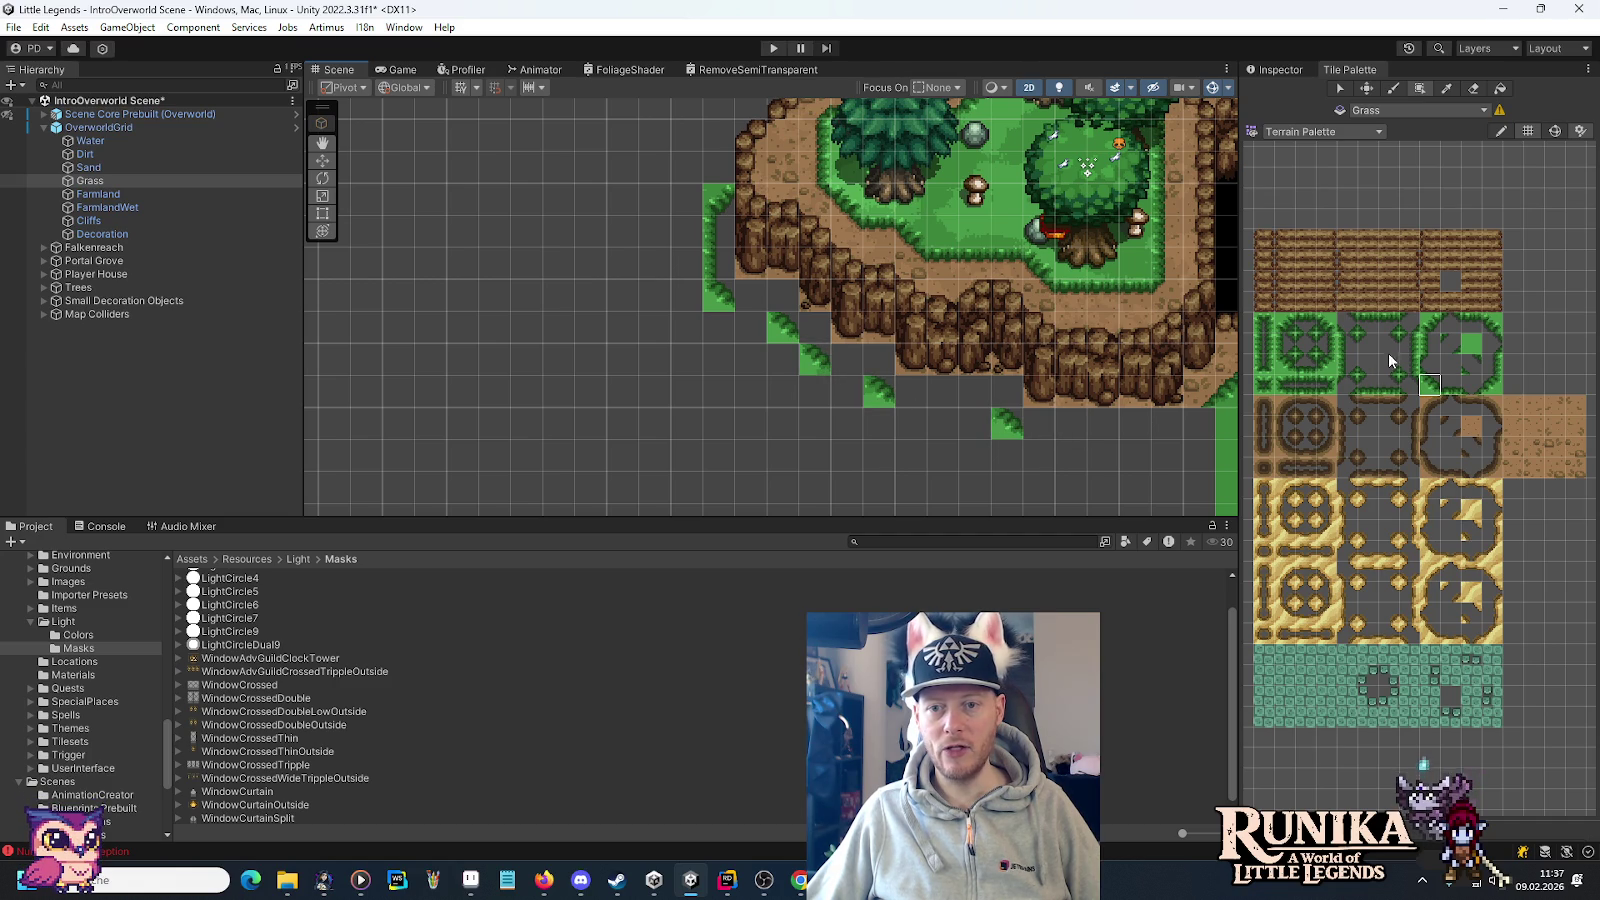
Paint rows of grass edge tiles along the bottom of the cliff.
click(1450, 388)
drag(975, 392, 870, 392)
ctrl+click(785, 322)
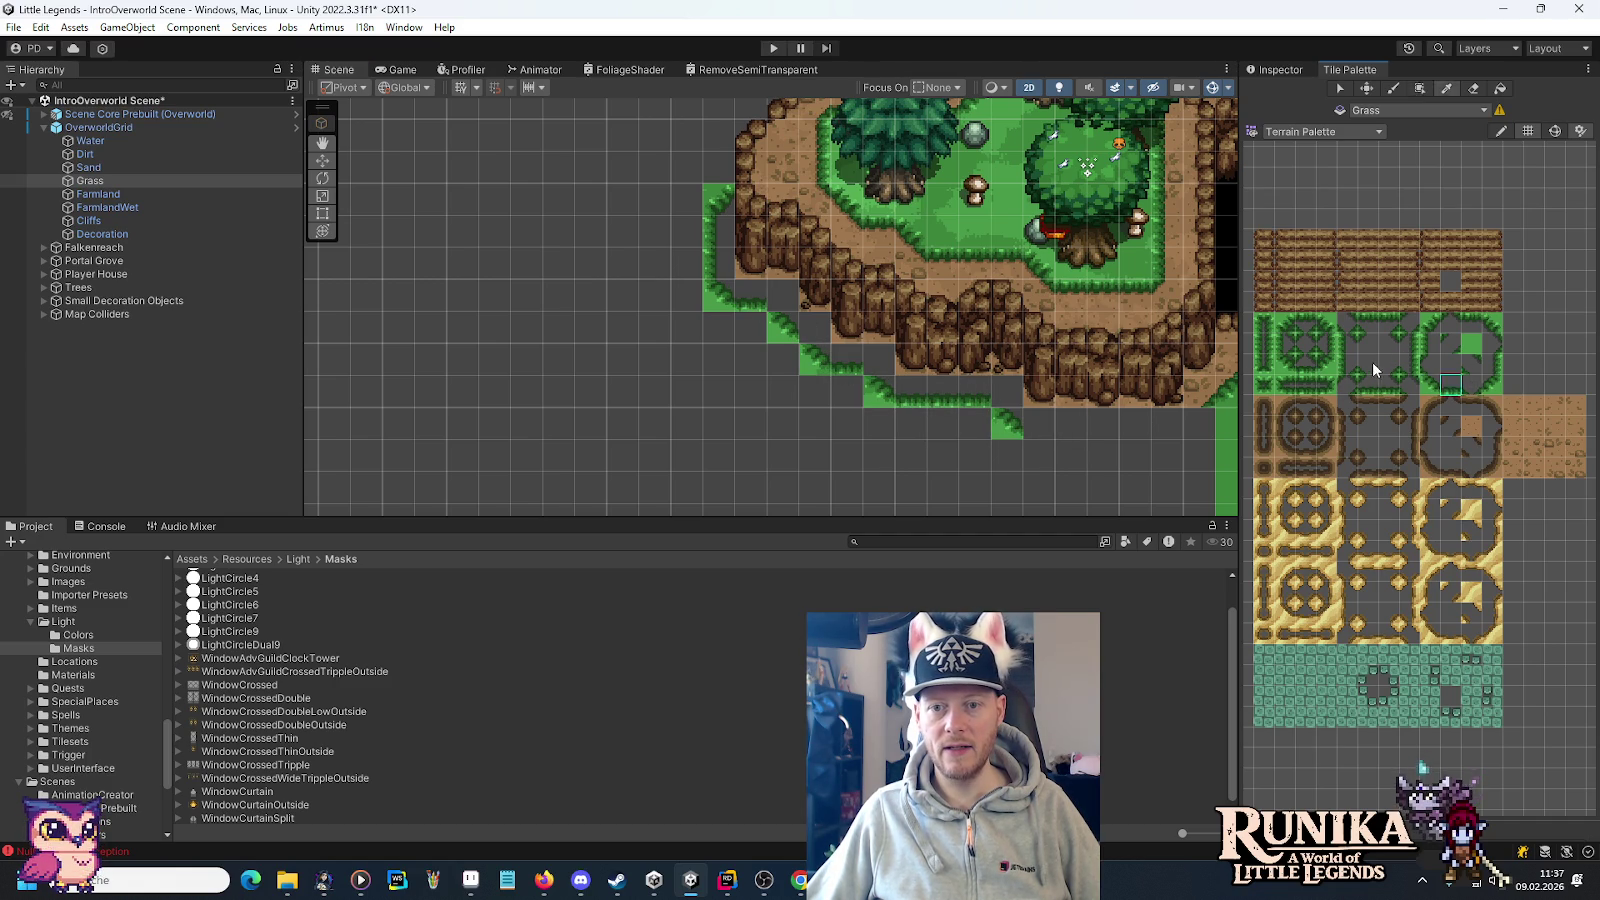
click(871, 354)
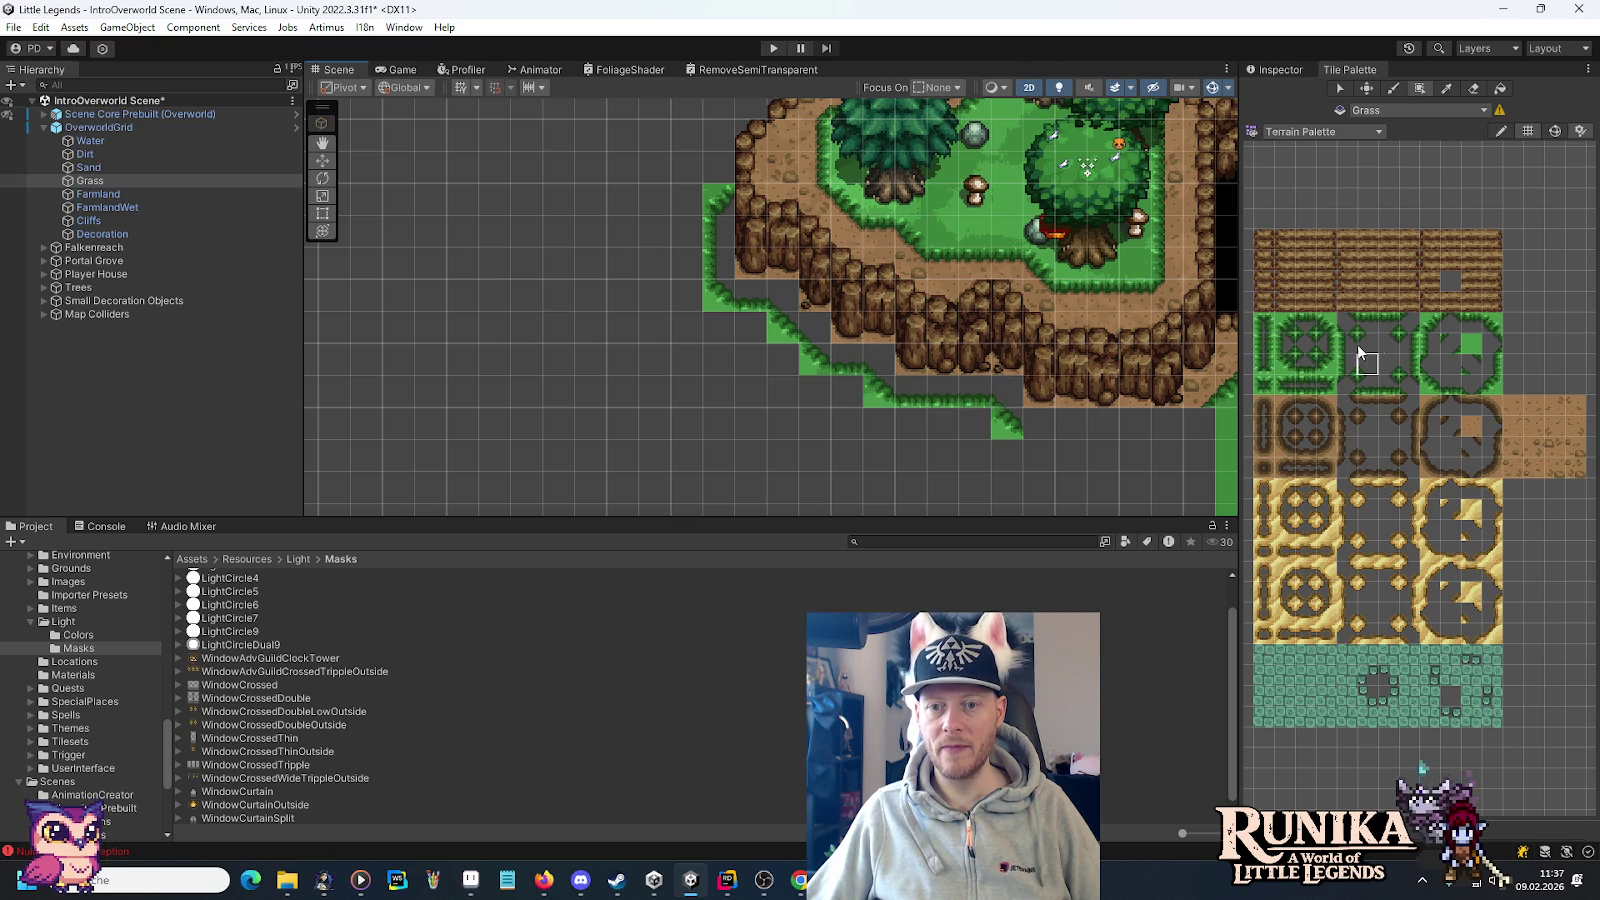
click(1452, 388)
mouse_move(1070, 425)
mouse_down()
mouse_move(1039, 422)
mouse_move(1178, 425)
mouse_up()
click(1492, 387)
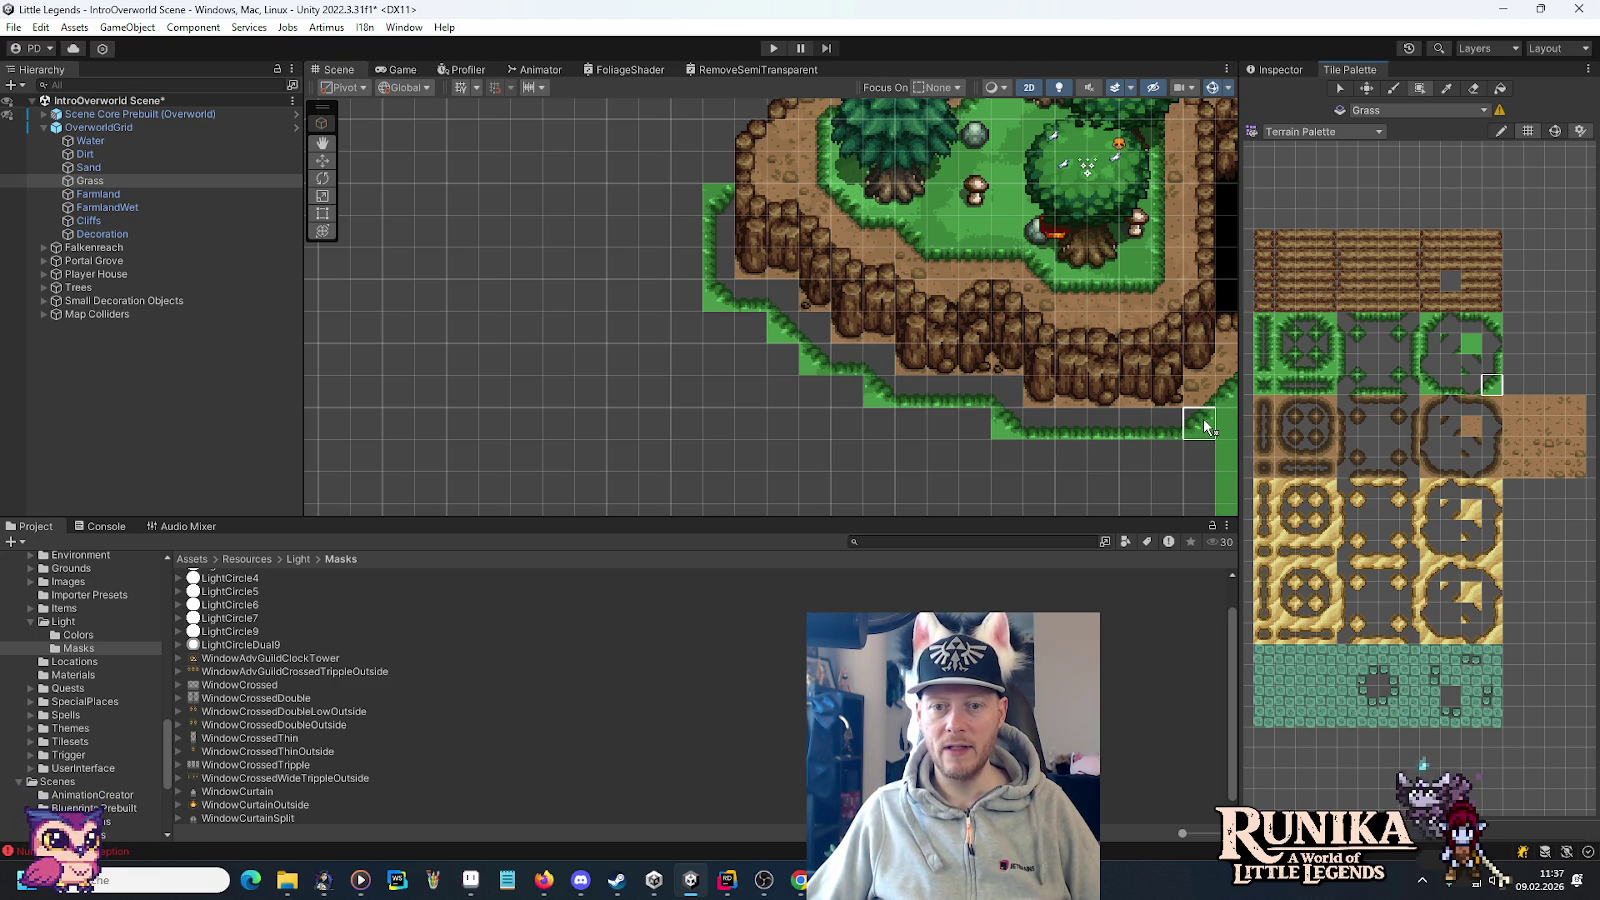
Box-fill several rows of solid grass across the empty ground below the cliffs.
click(1471, 343)
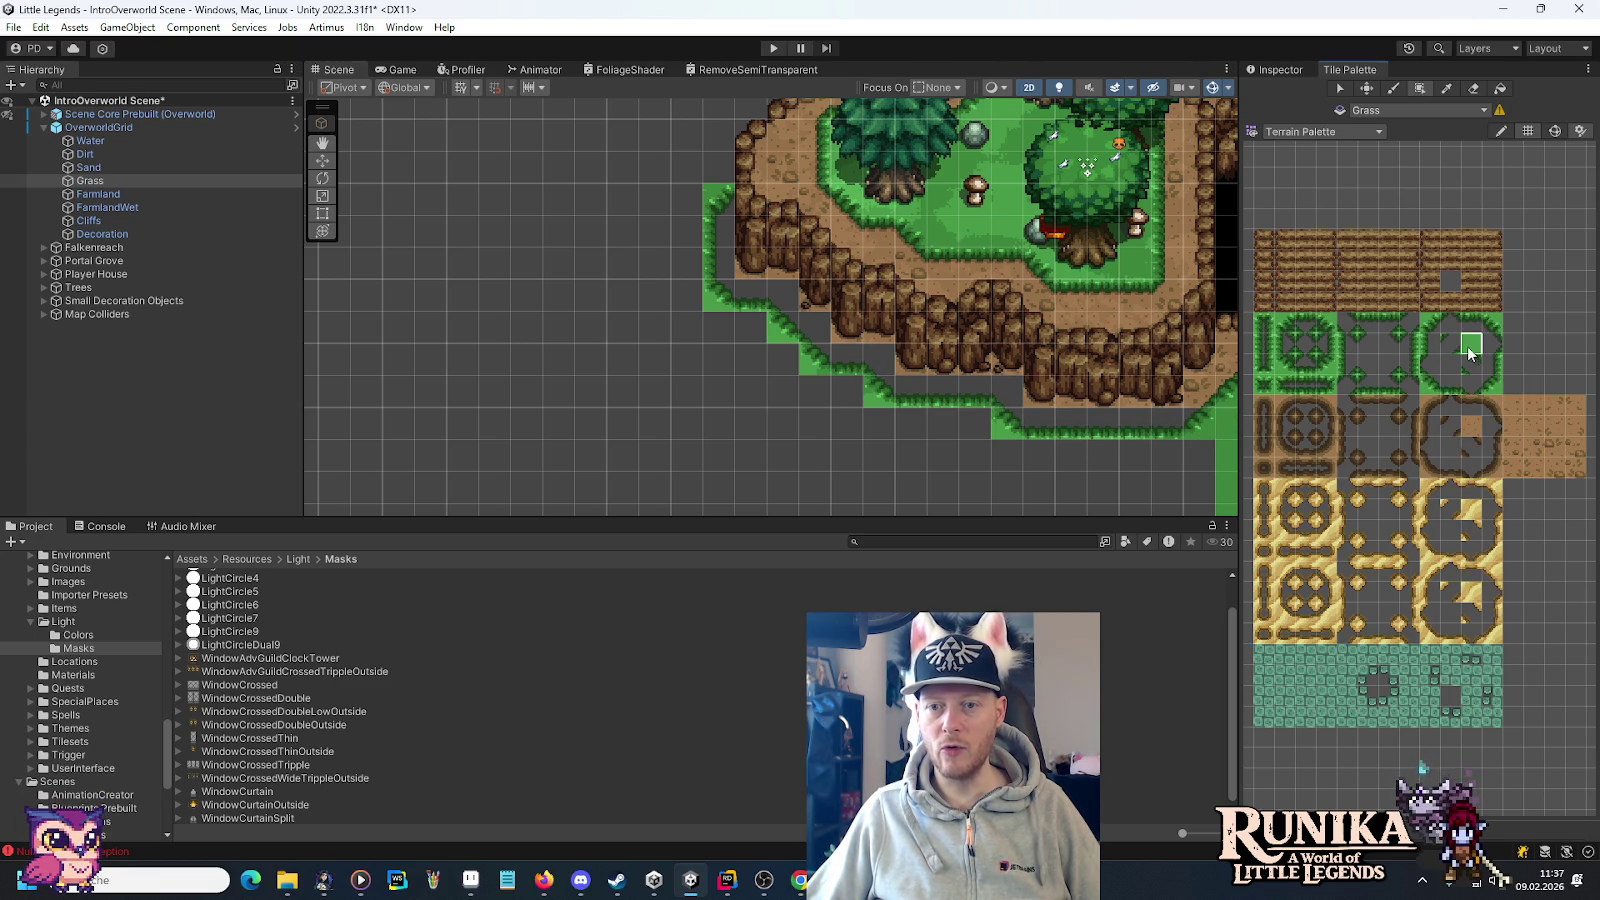
key(Down)
key(Right)
key(Down)
mouse_move(1142, 466)
mouse_down()
mouse_move(646, 386)
mouse_move(646, 371)
mouse_up()
drag(905, 327, 646, 328)
mouse_move(658, 265)
mouse_down()
mouse_move(662, 248)
mouse_move(665, 298)
mouse_move(712, 300)
mouse_up()
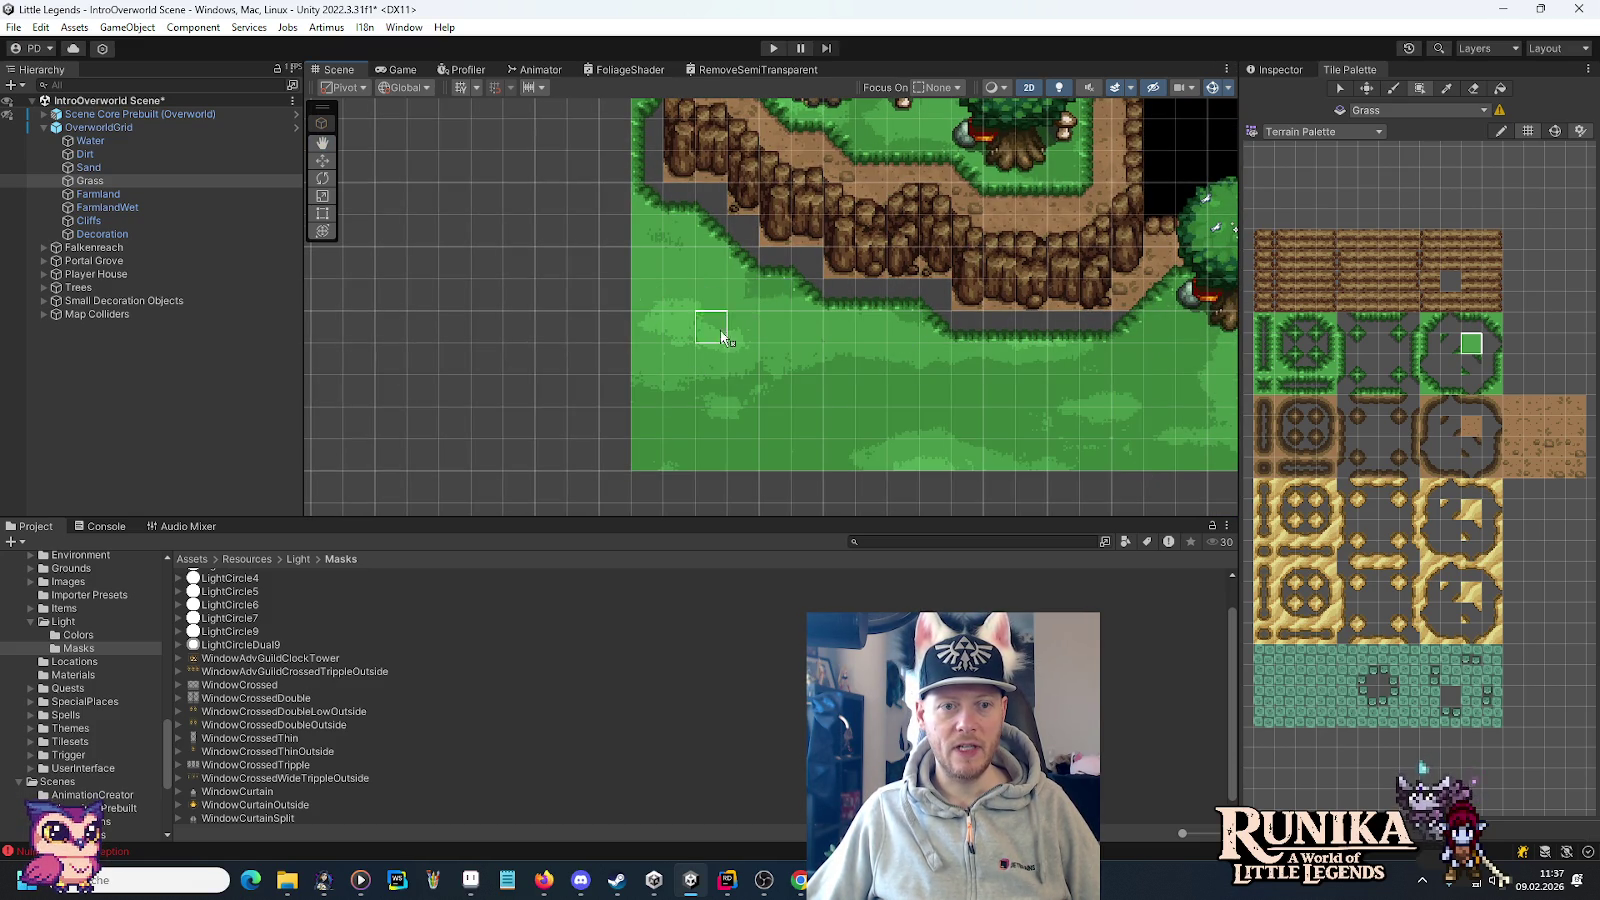
Bring the empty left side of the map into view and hide the Trees layer.
key(Up)
key(Up)
key(Up)
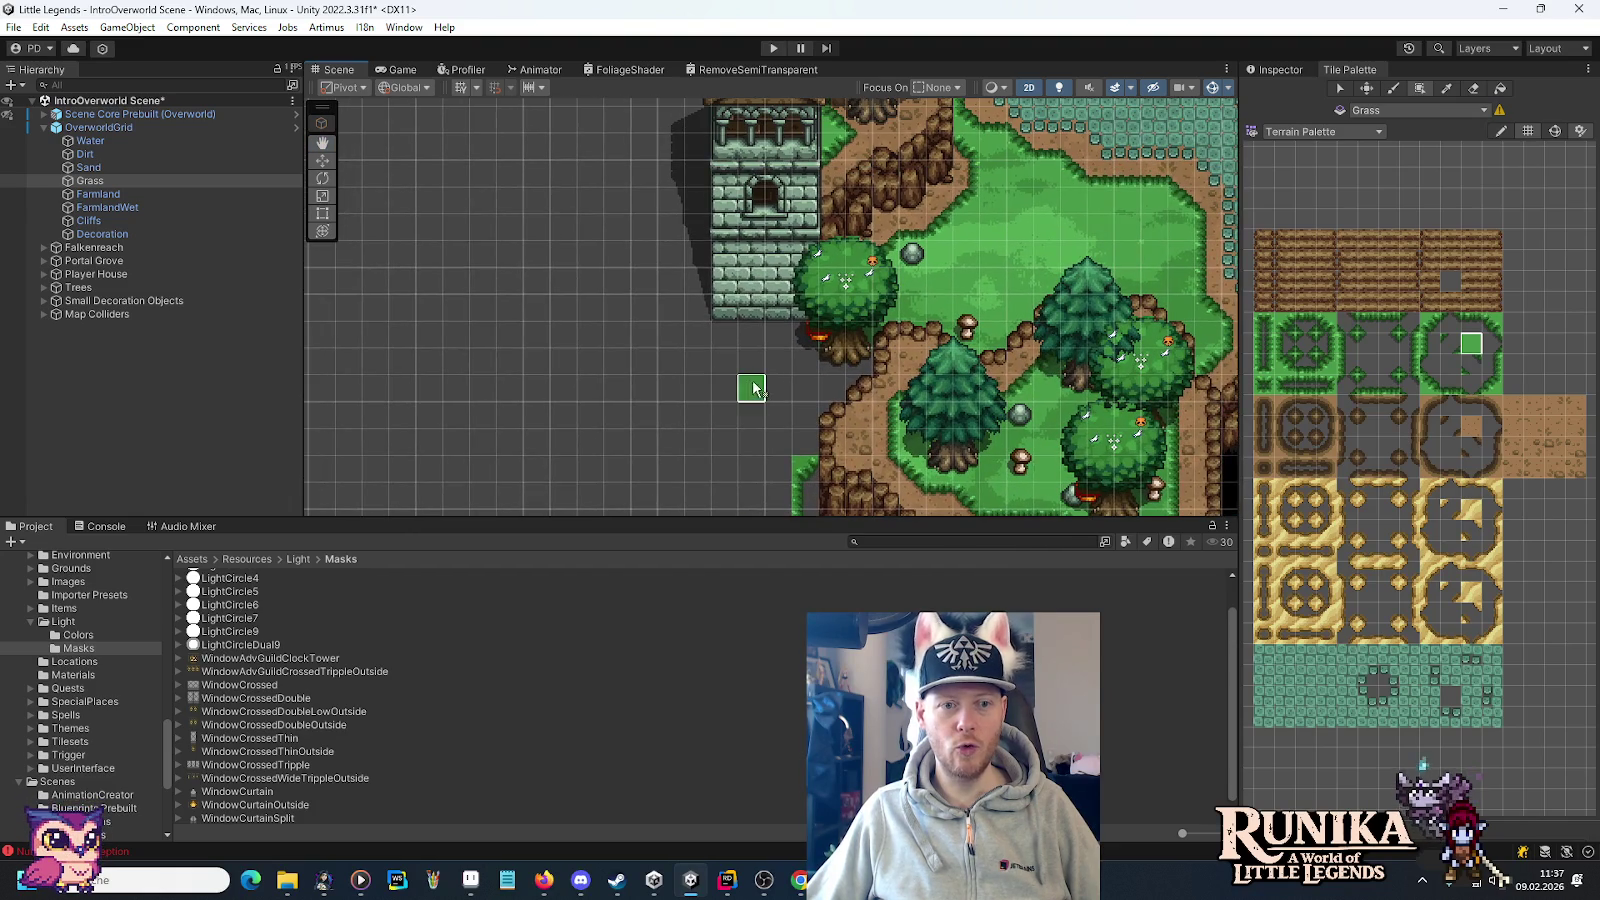
scroll(700, 350, down, 3)
key(Left)
key(Left)
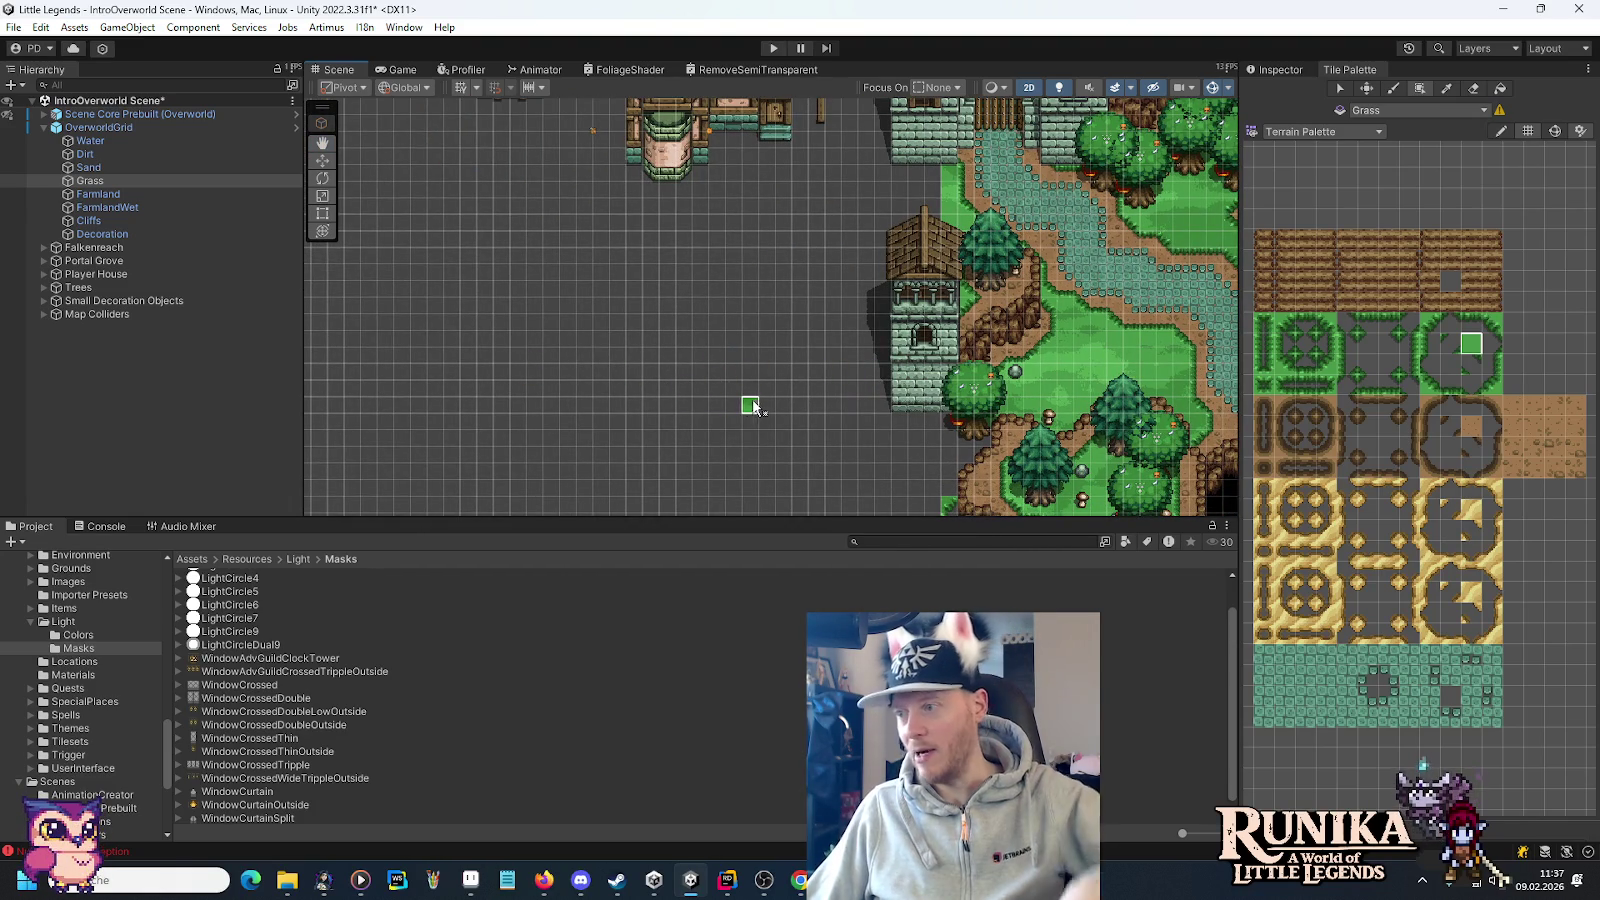
scroll(752, 405, up, 4)
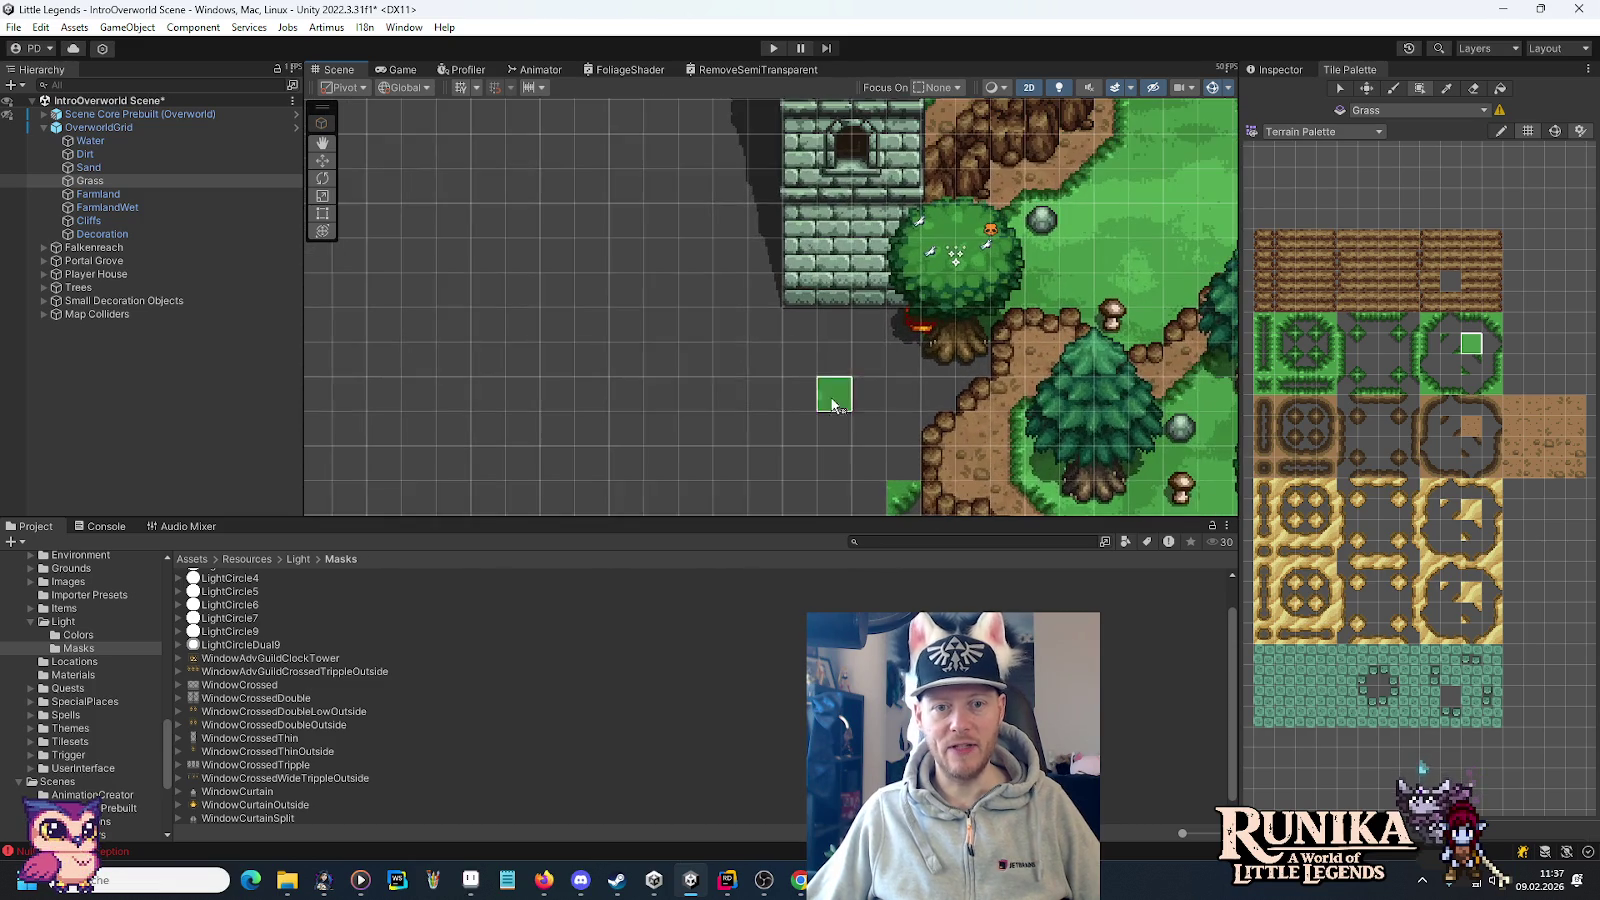
click(8, 288)
Paint grass into the empty grey cells beside the grass area and cliffs.
drag(966, 400, 814, 332)
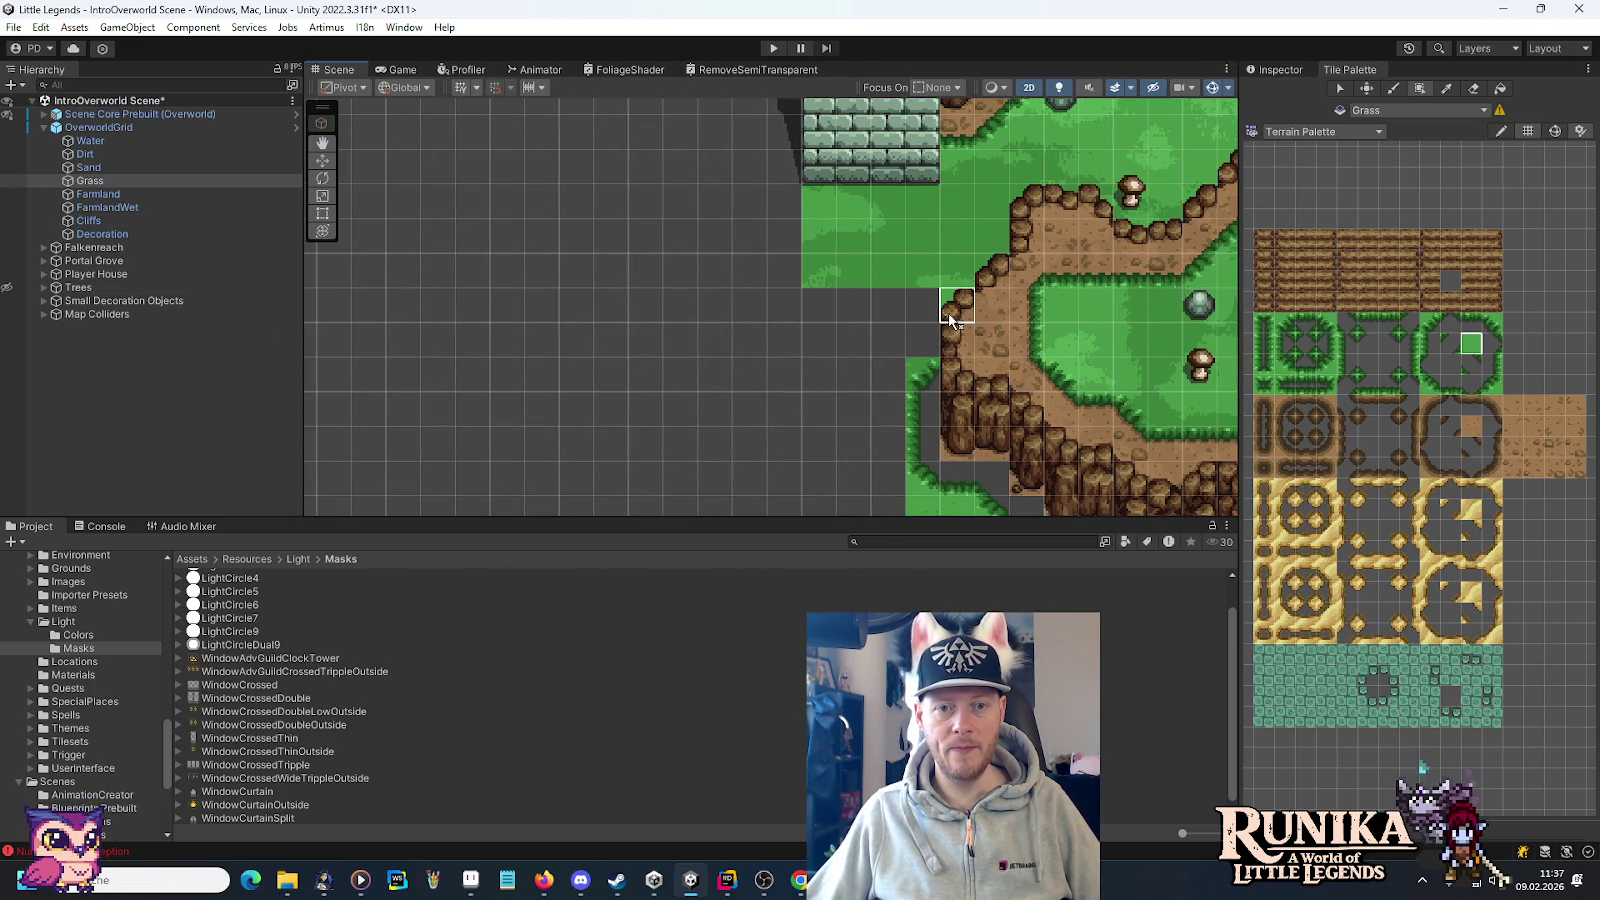
mouse_move(814, 339)
mouse_down()
mouse_move(820, 120)
mouse_move(882, 475)
mouse_up()
drag(850, 250, 794, 399)
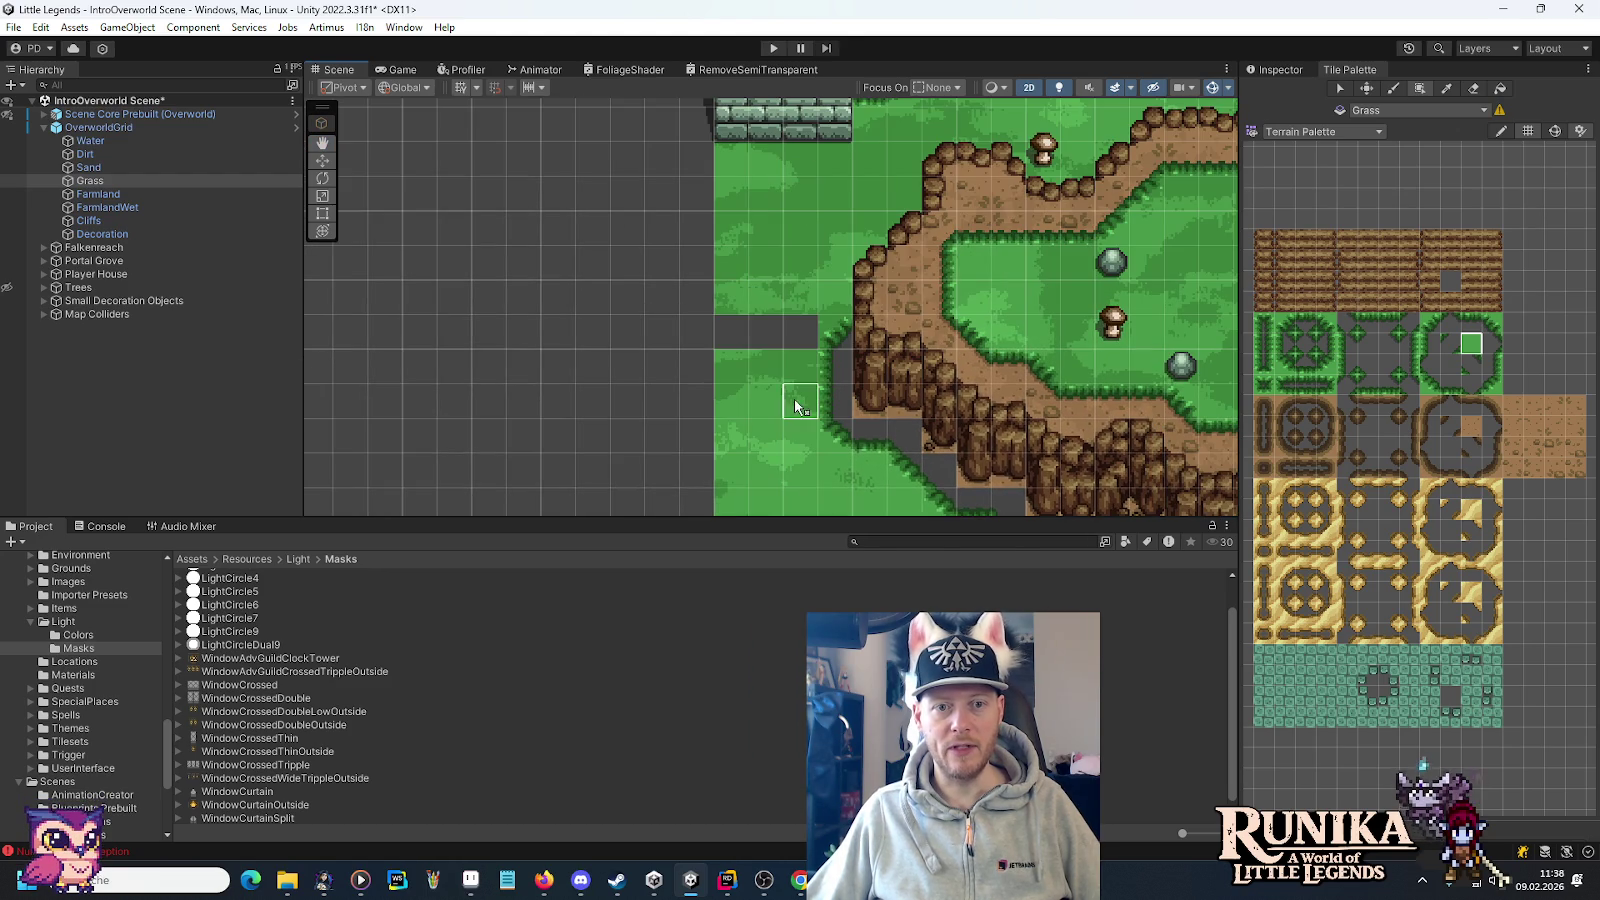
drag(742, 348, 810, 335)
click(145, 156)
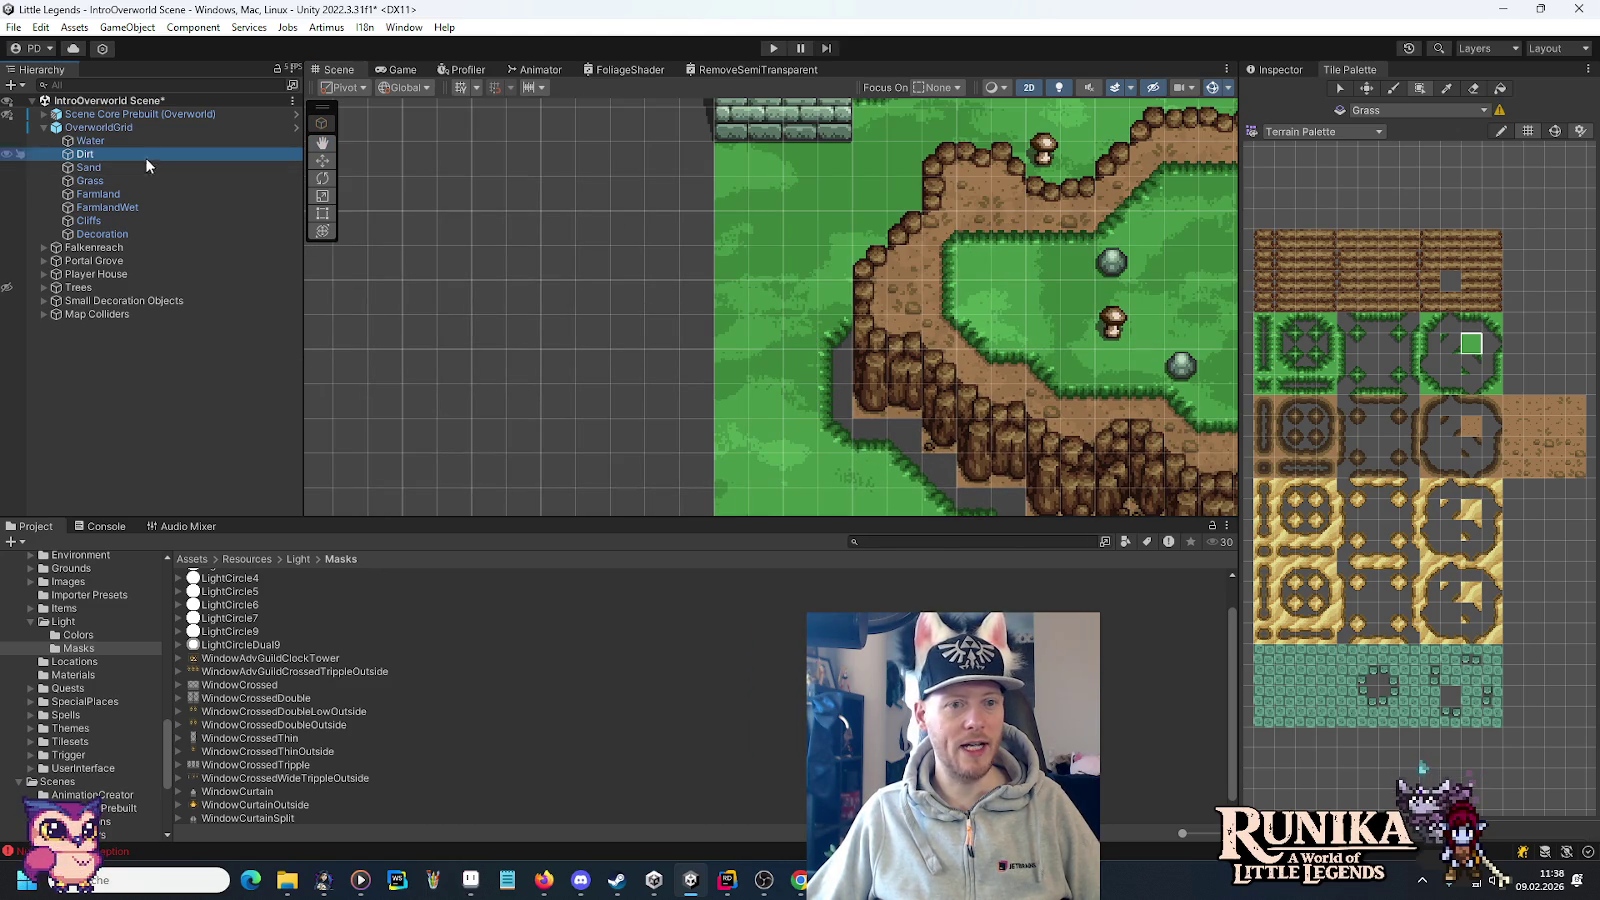
Paint dirt into the empty cells left of and beside the cliff.
click(1470, 425)
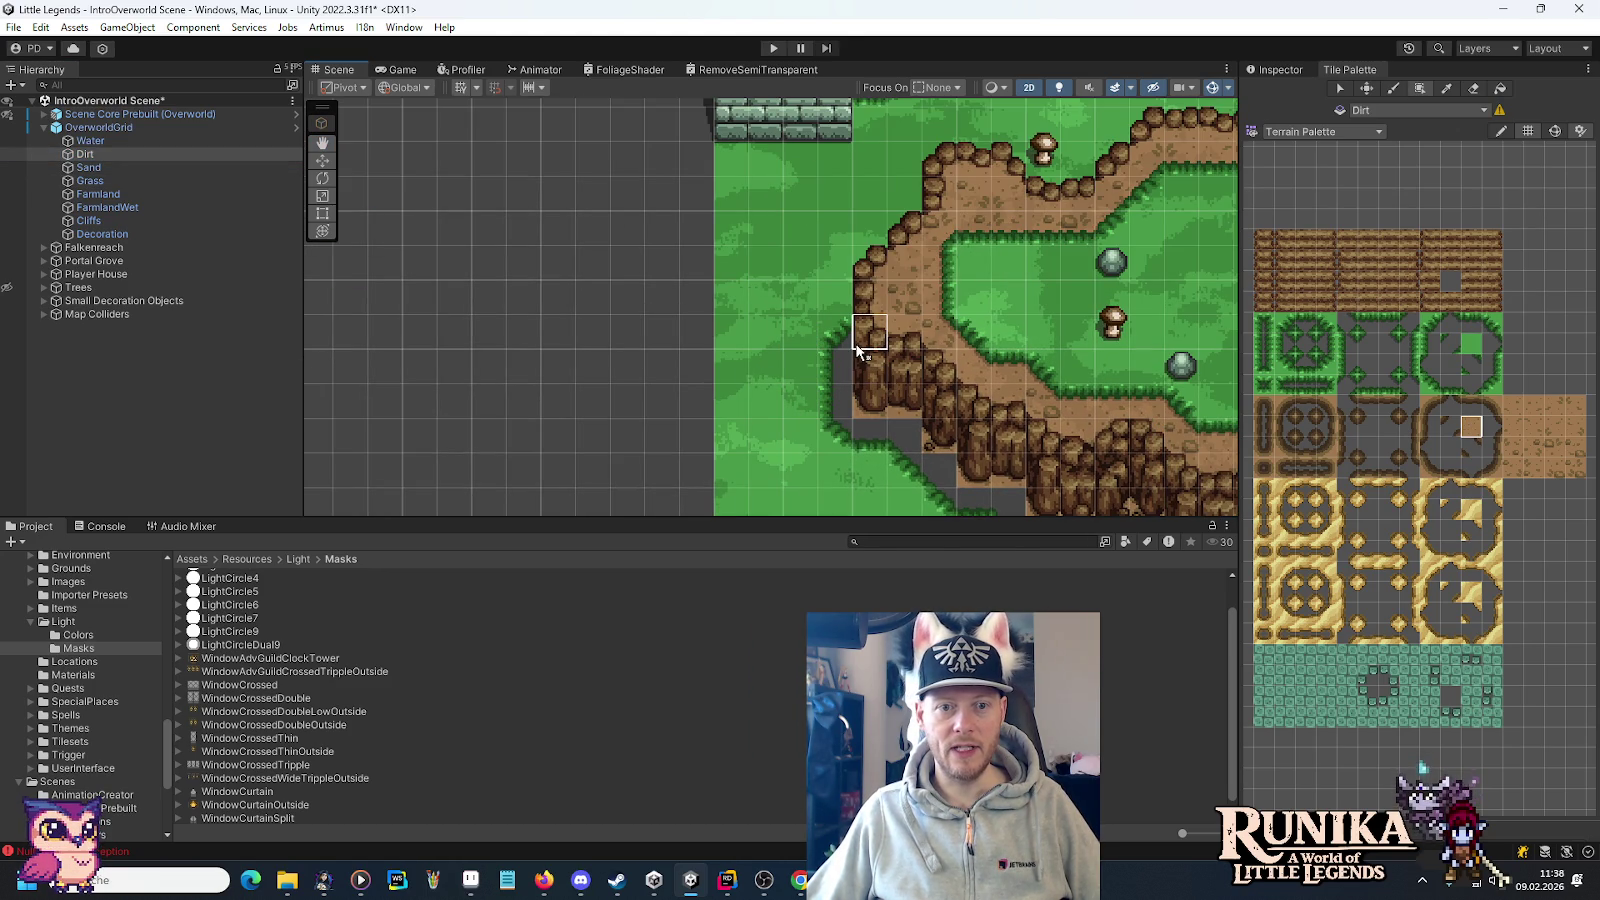
mouse_move(847, 352)
mouse_down()
mouse_move(847, 432)
mouse_move(898, 374)
mouse_move(755, 207)
mouse_up()
mouse_move(846, 257)
mouse_down()
mouse_move(975, 268)
mouse_move(982, 300)
mouse_move(1172, 314)
mouse_up()
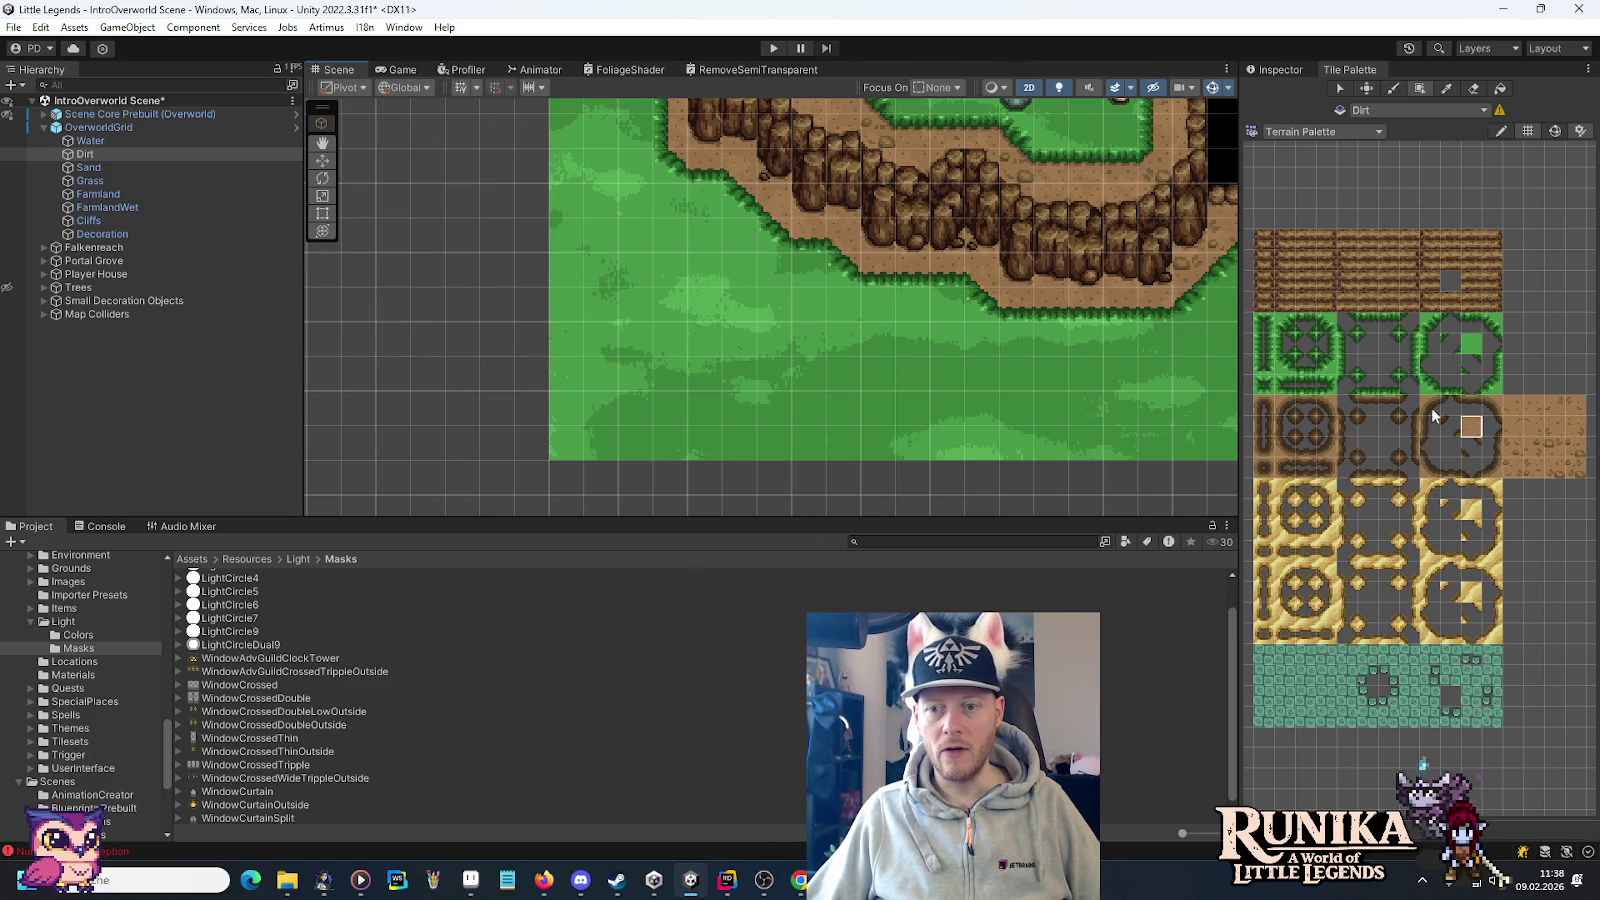
Try several dirt tiles in the Terrain Palette, then open wooden-houses.png in Aseprite.
click(1577, 468)
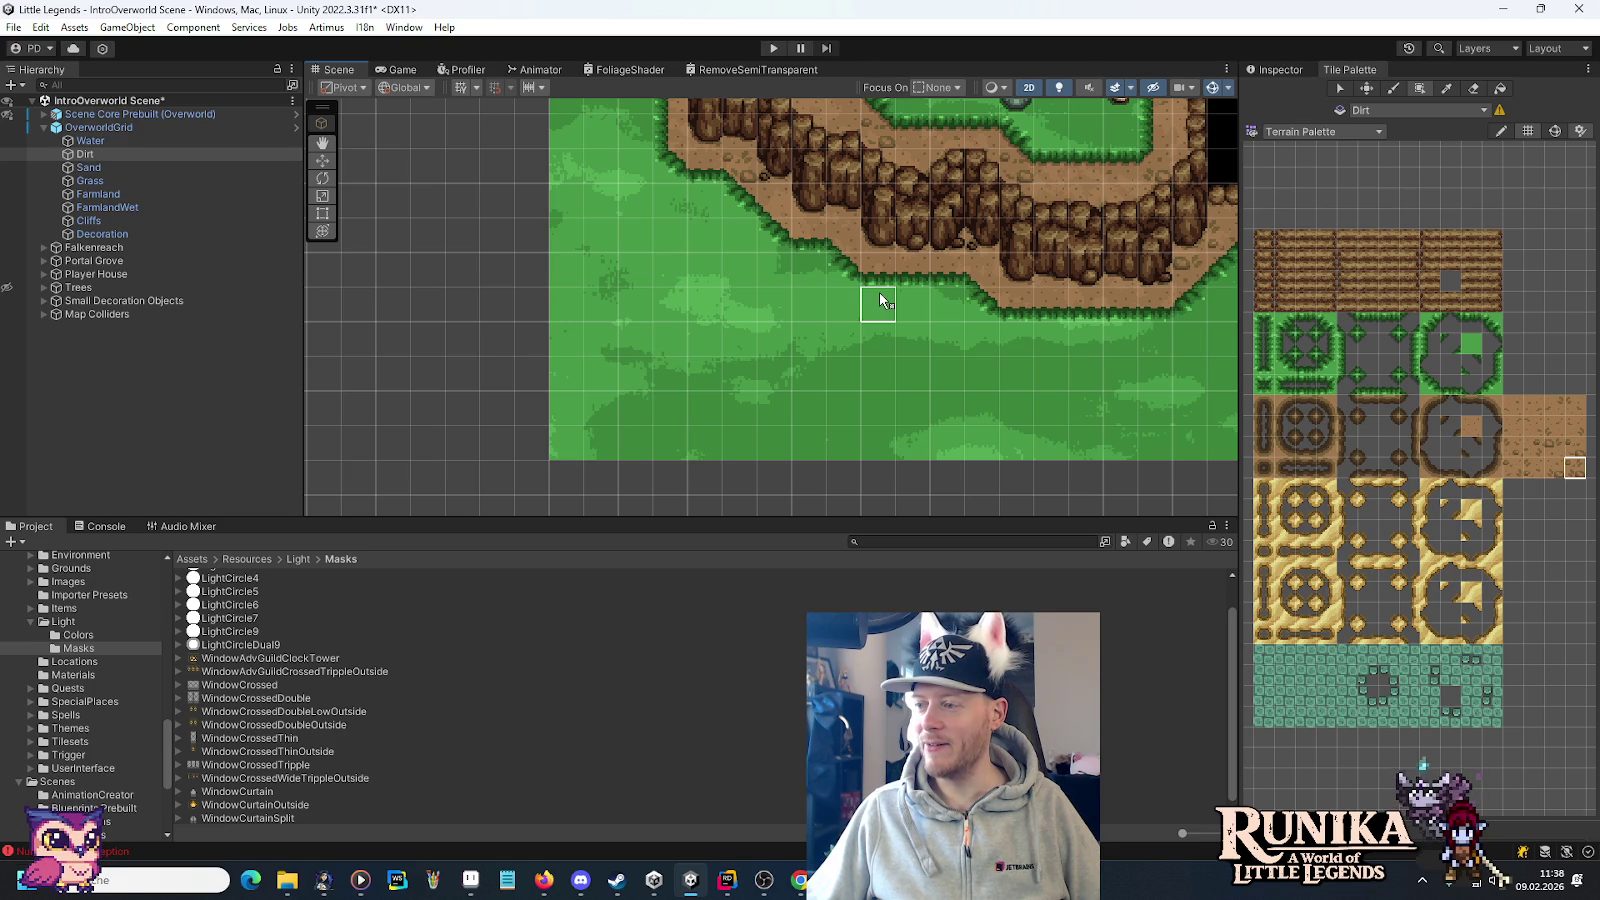
drag(676, 188, 661, 335)
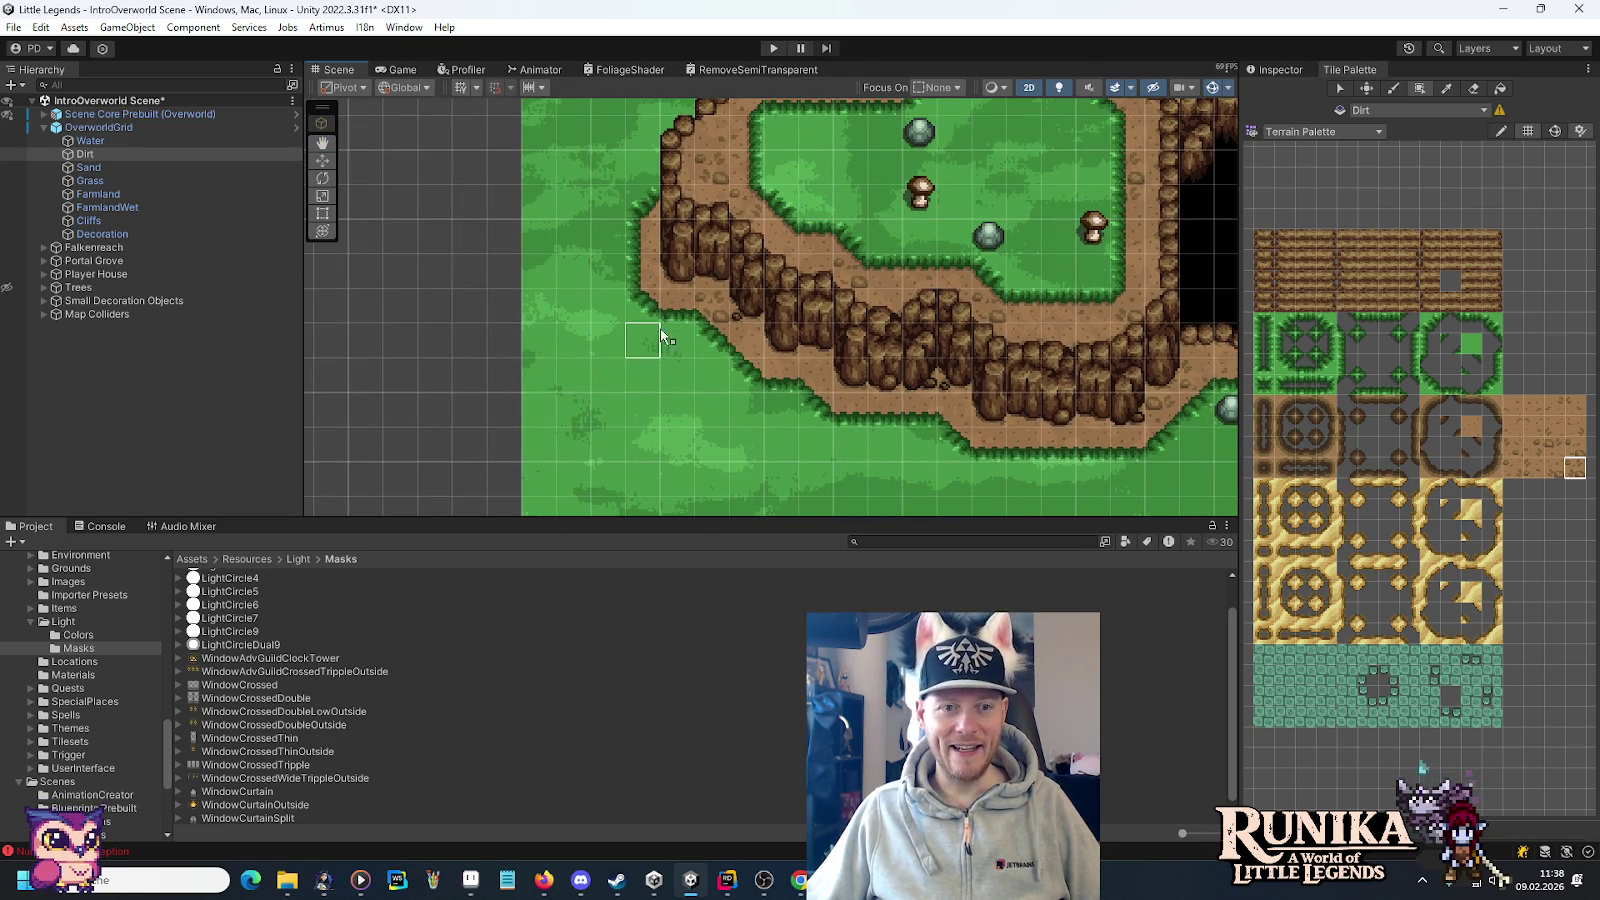
click(1535, 452)
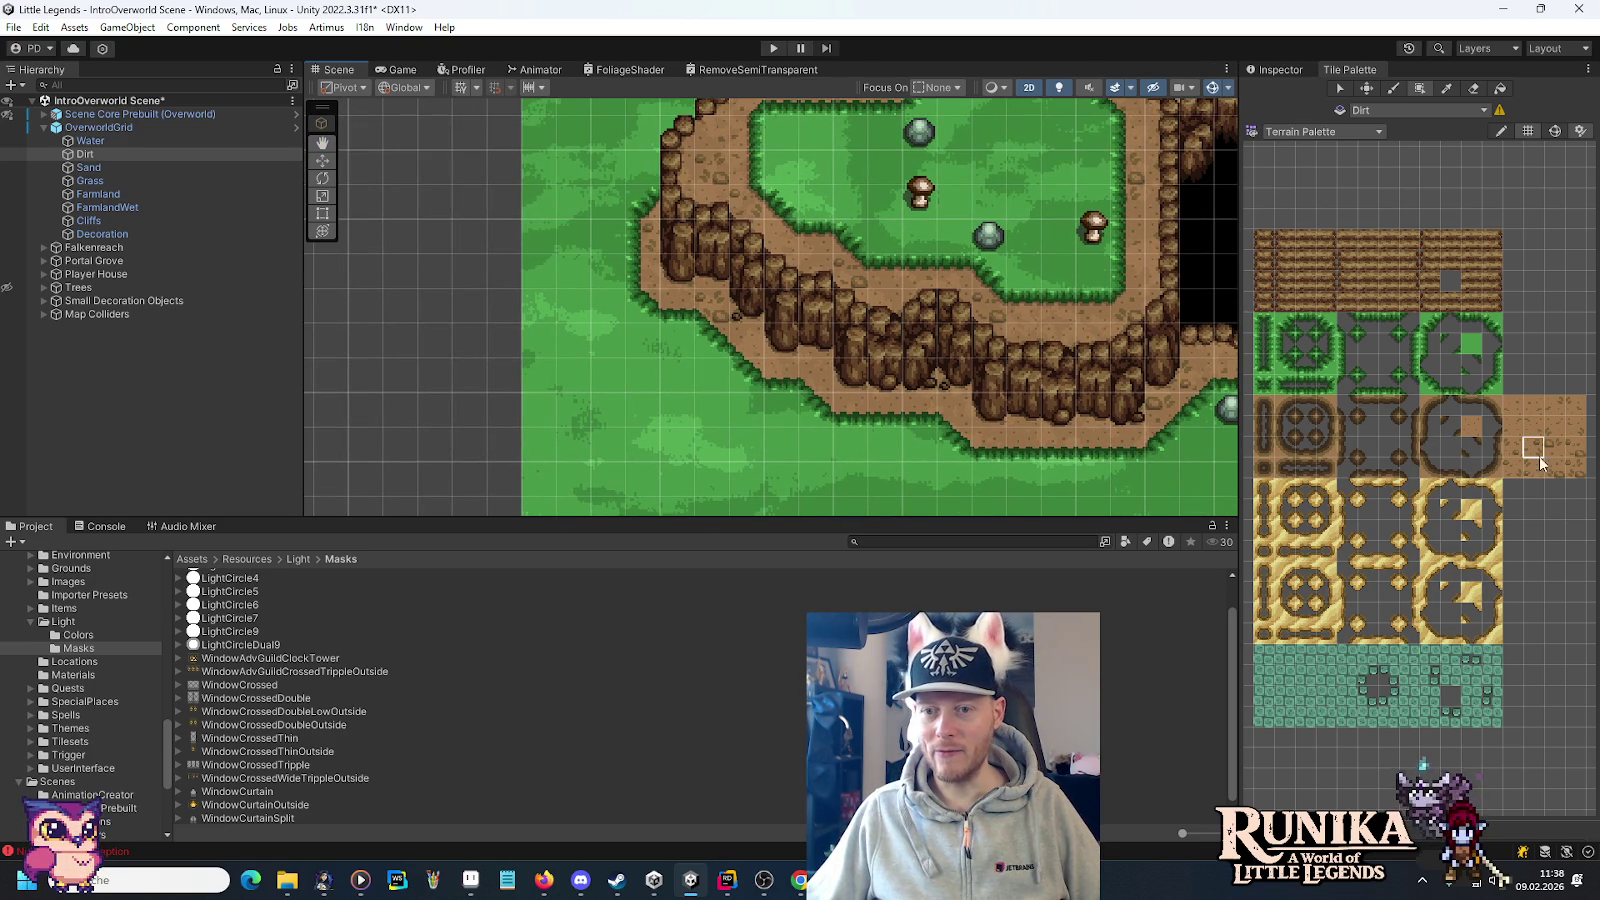
click(1512, 474)
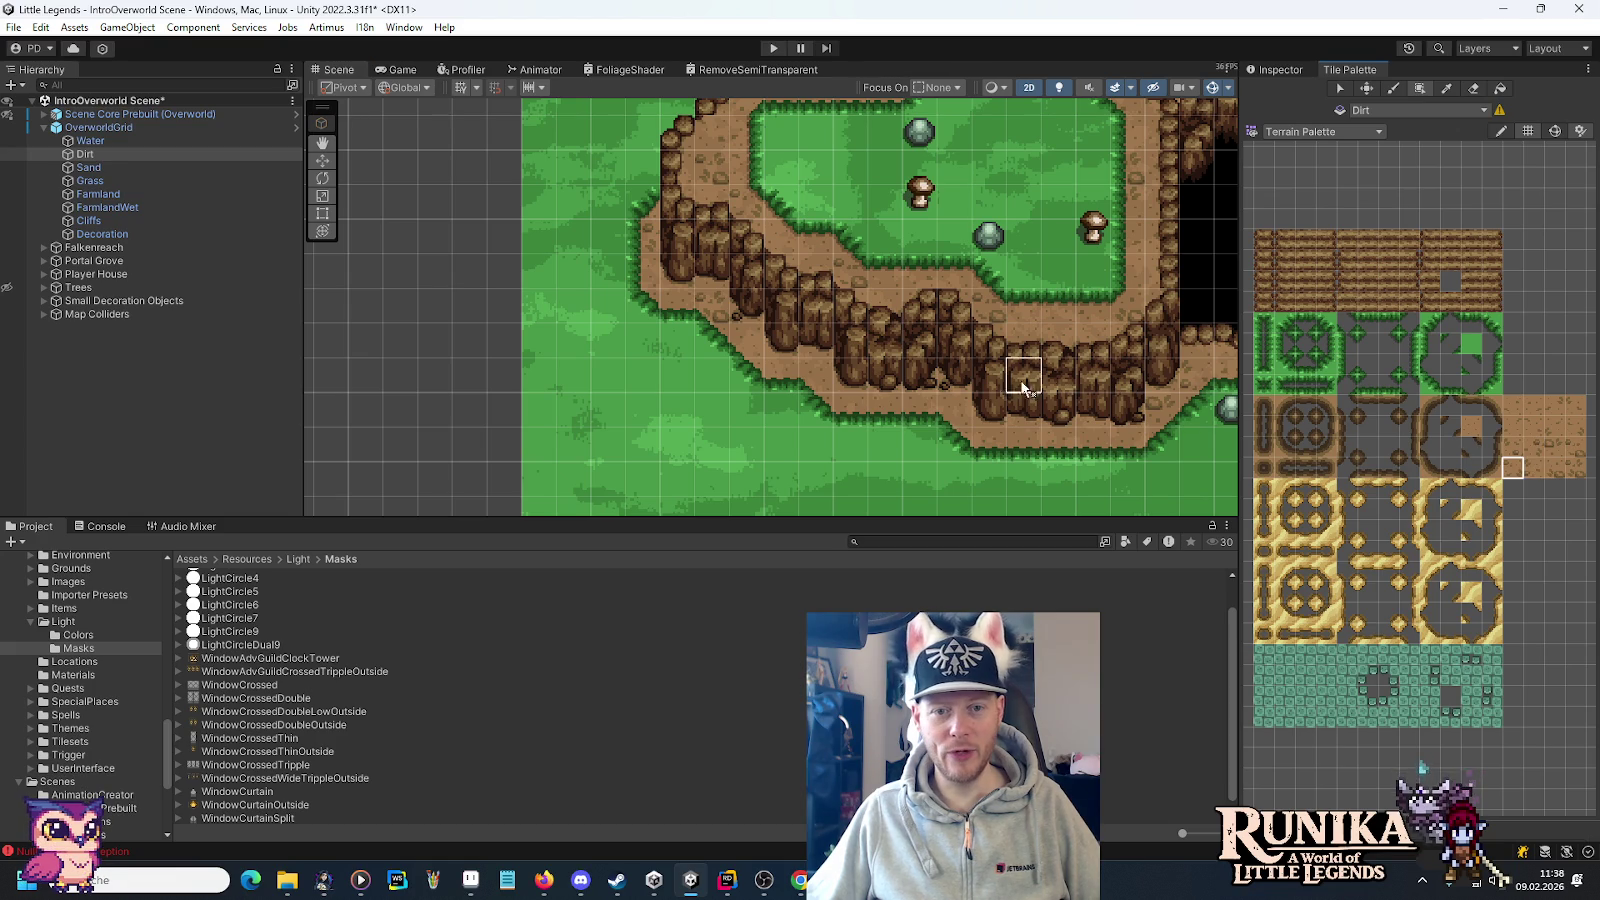
click(1560, 452)
click(1572, 450)
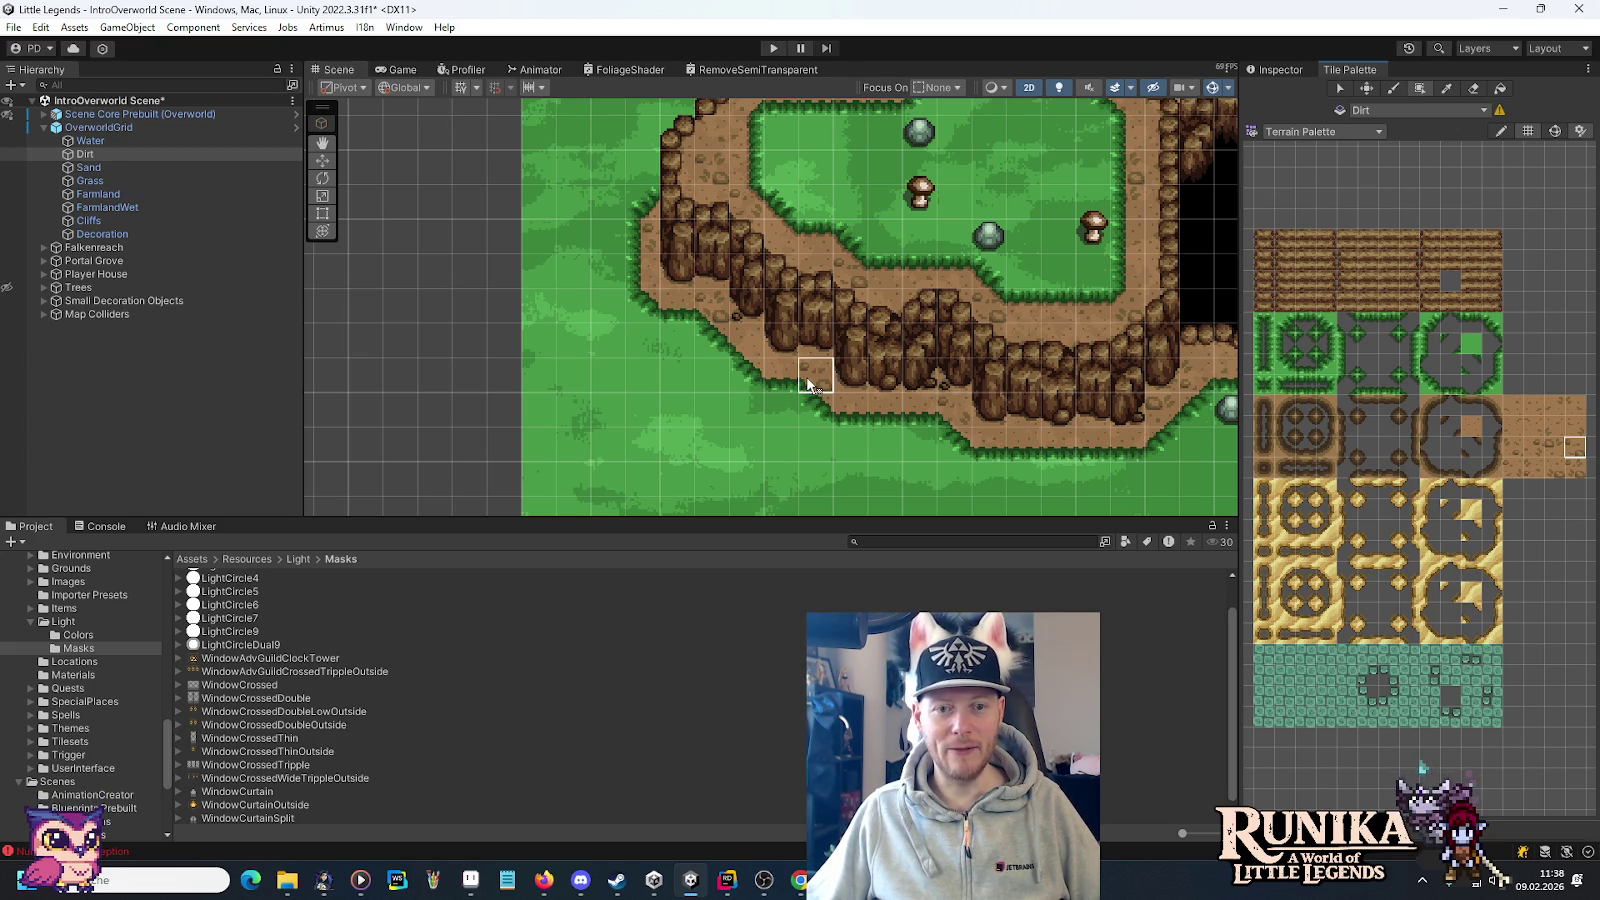
click(1557, 409)
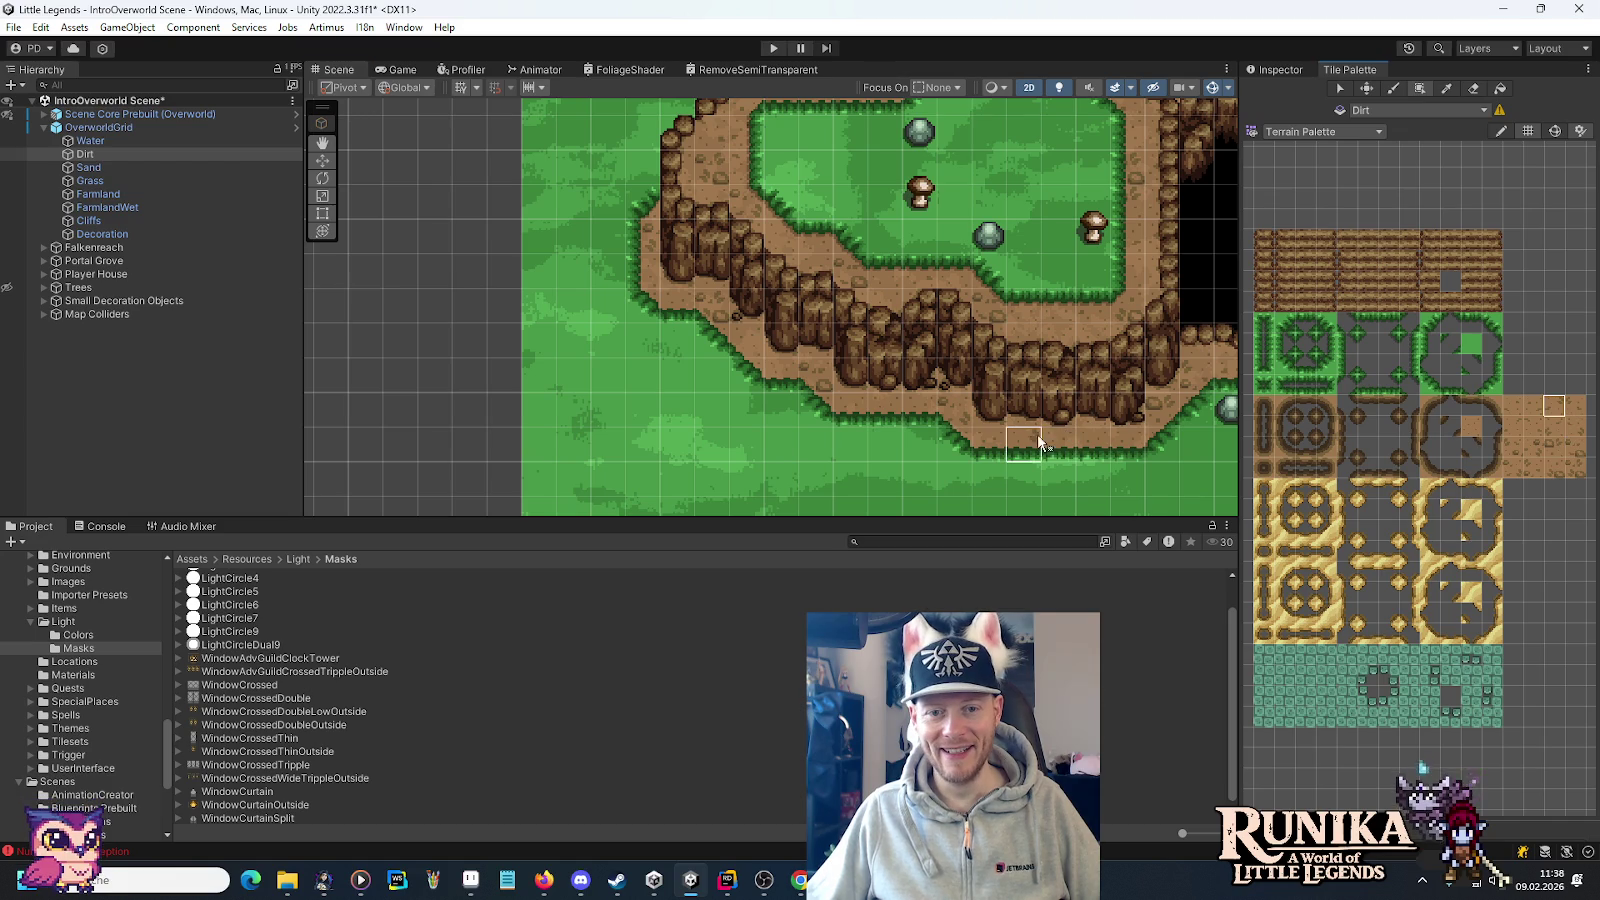
click(1575, 408)
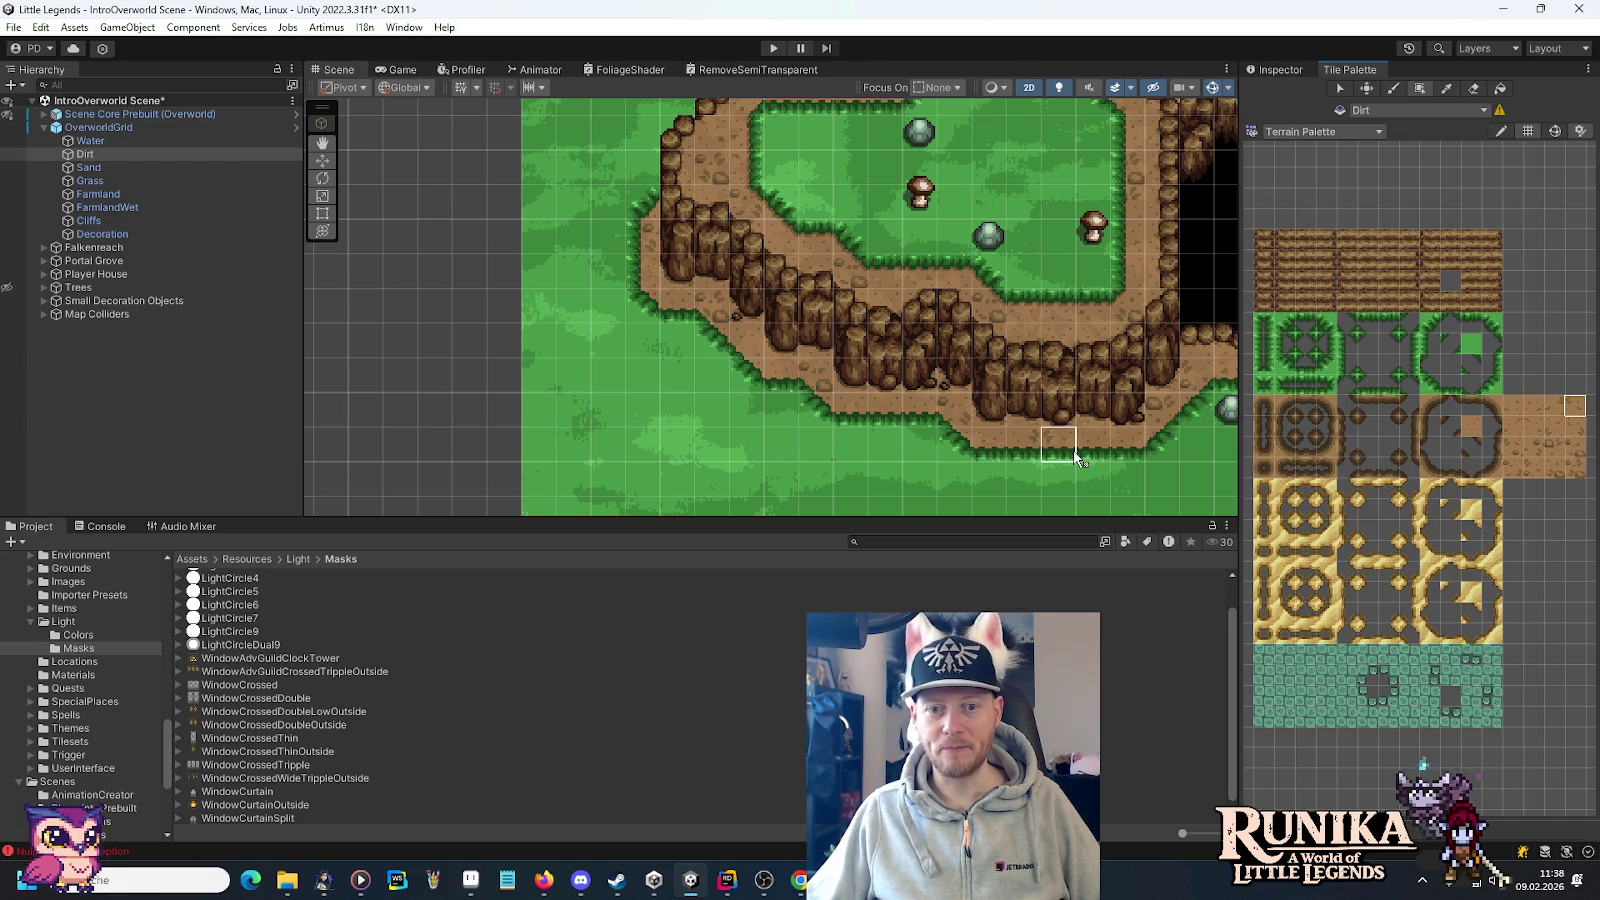
click(470, 880)
click(222, 50)
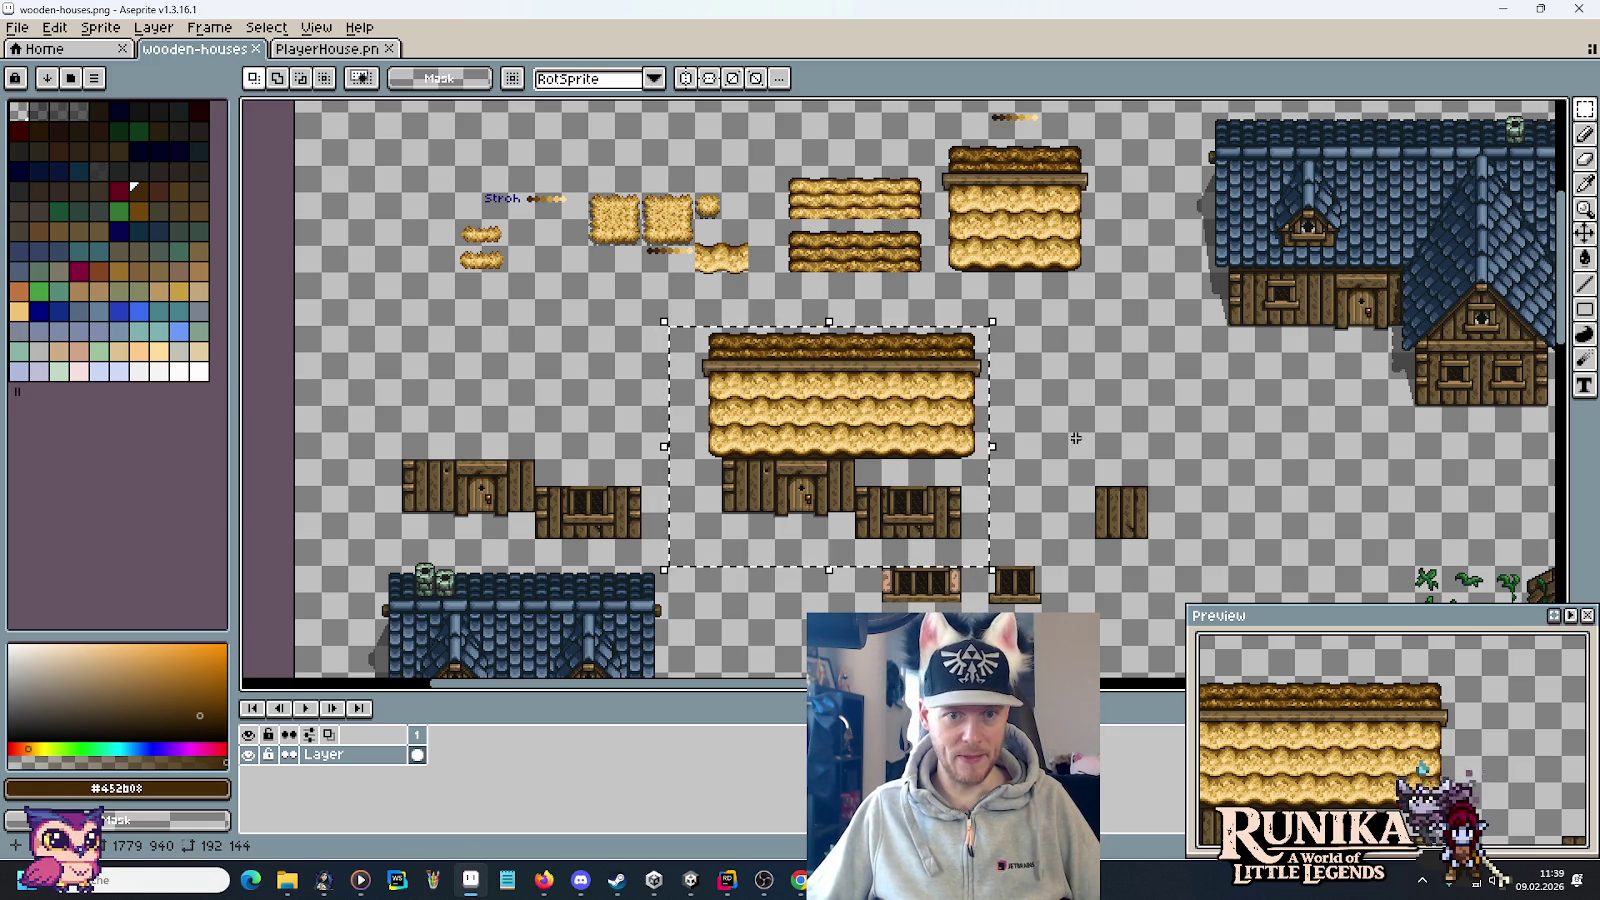
Go back to the Unity IntroOverworld scene after viewing the house sprite sheet.
click(700, 881)
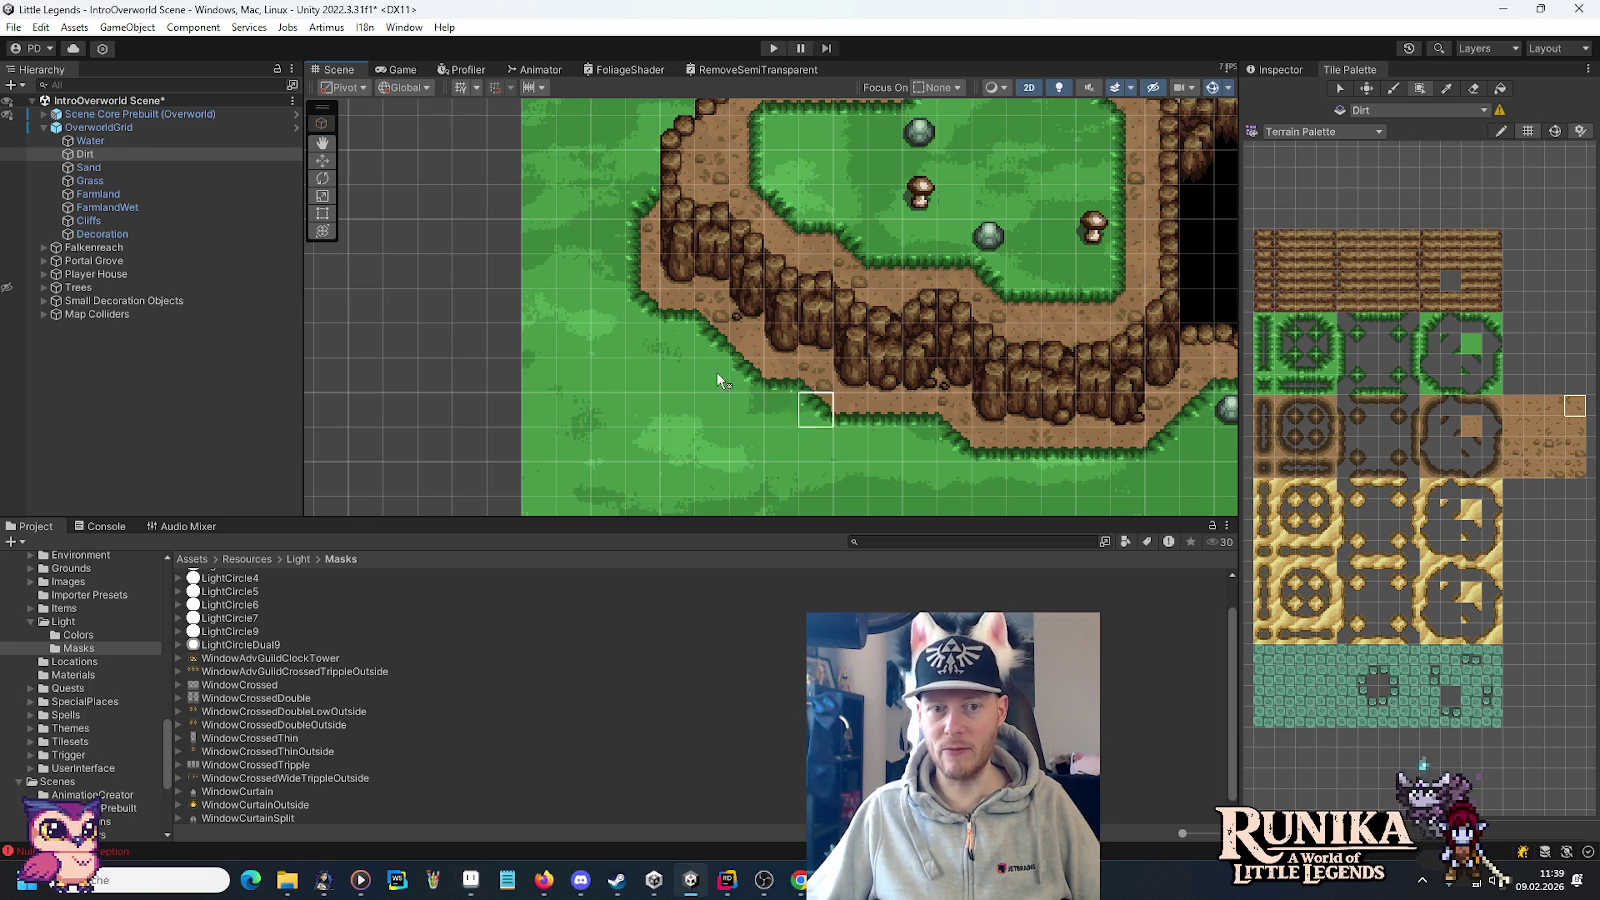
Zoom out over the map and unhide the Trees layer around the dirt plateau and cliffs.
click(1541, 453)
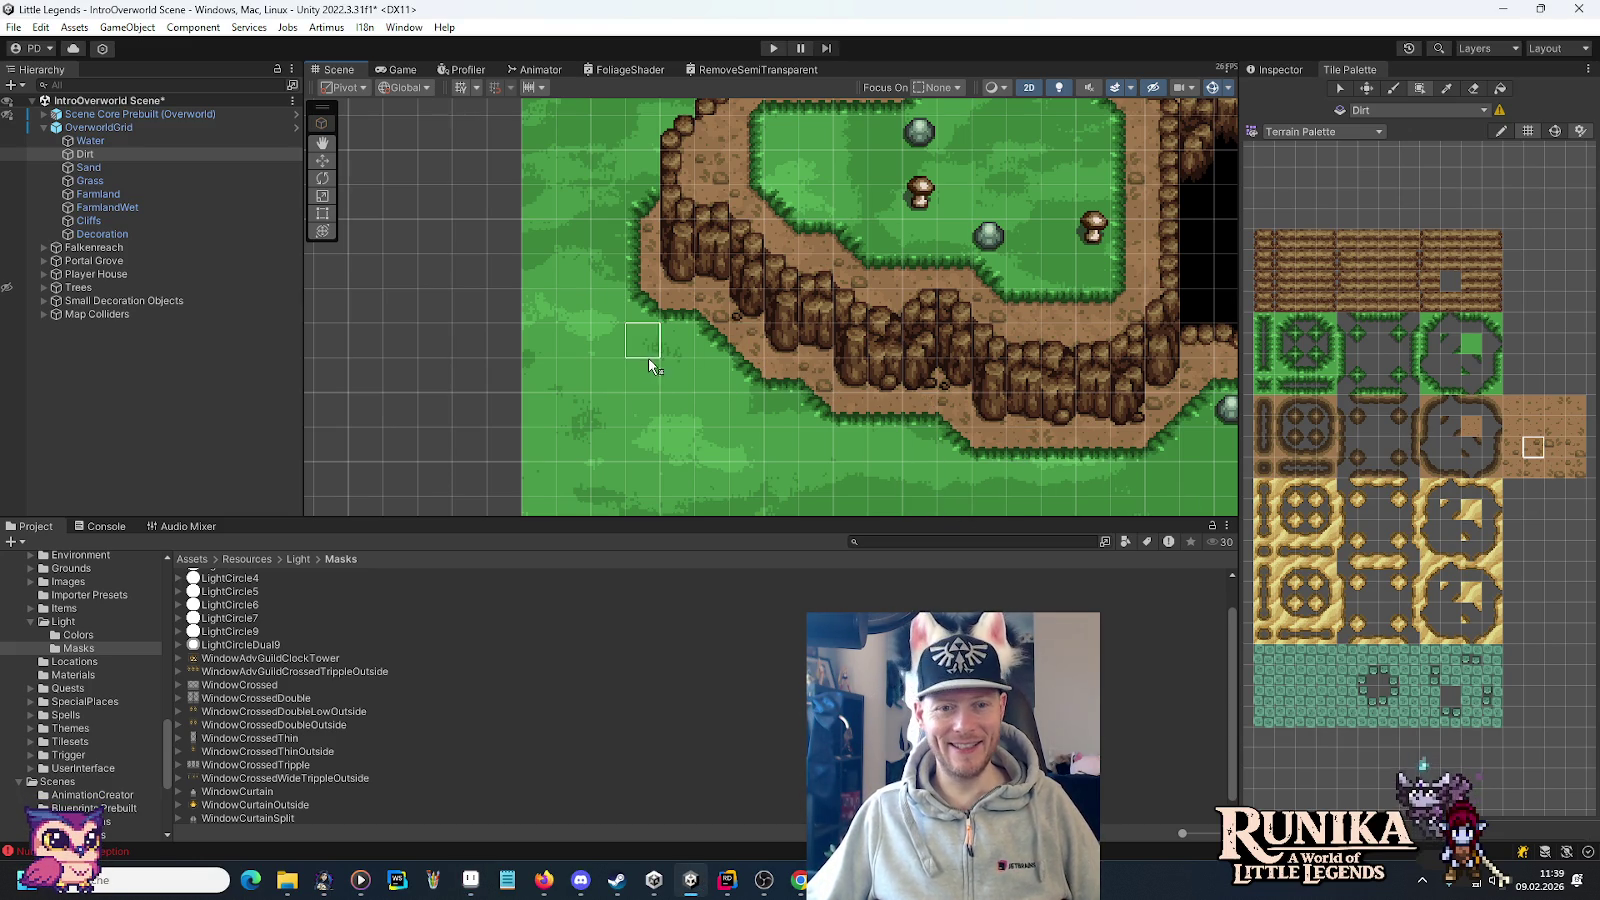
scroll(649, 360, down, 3)
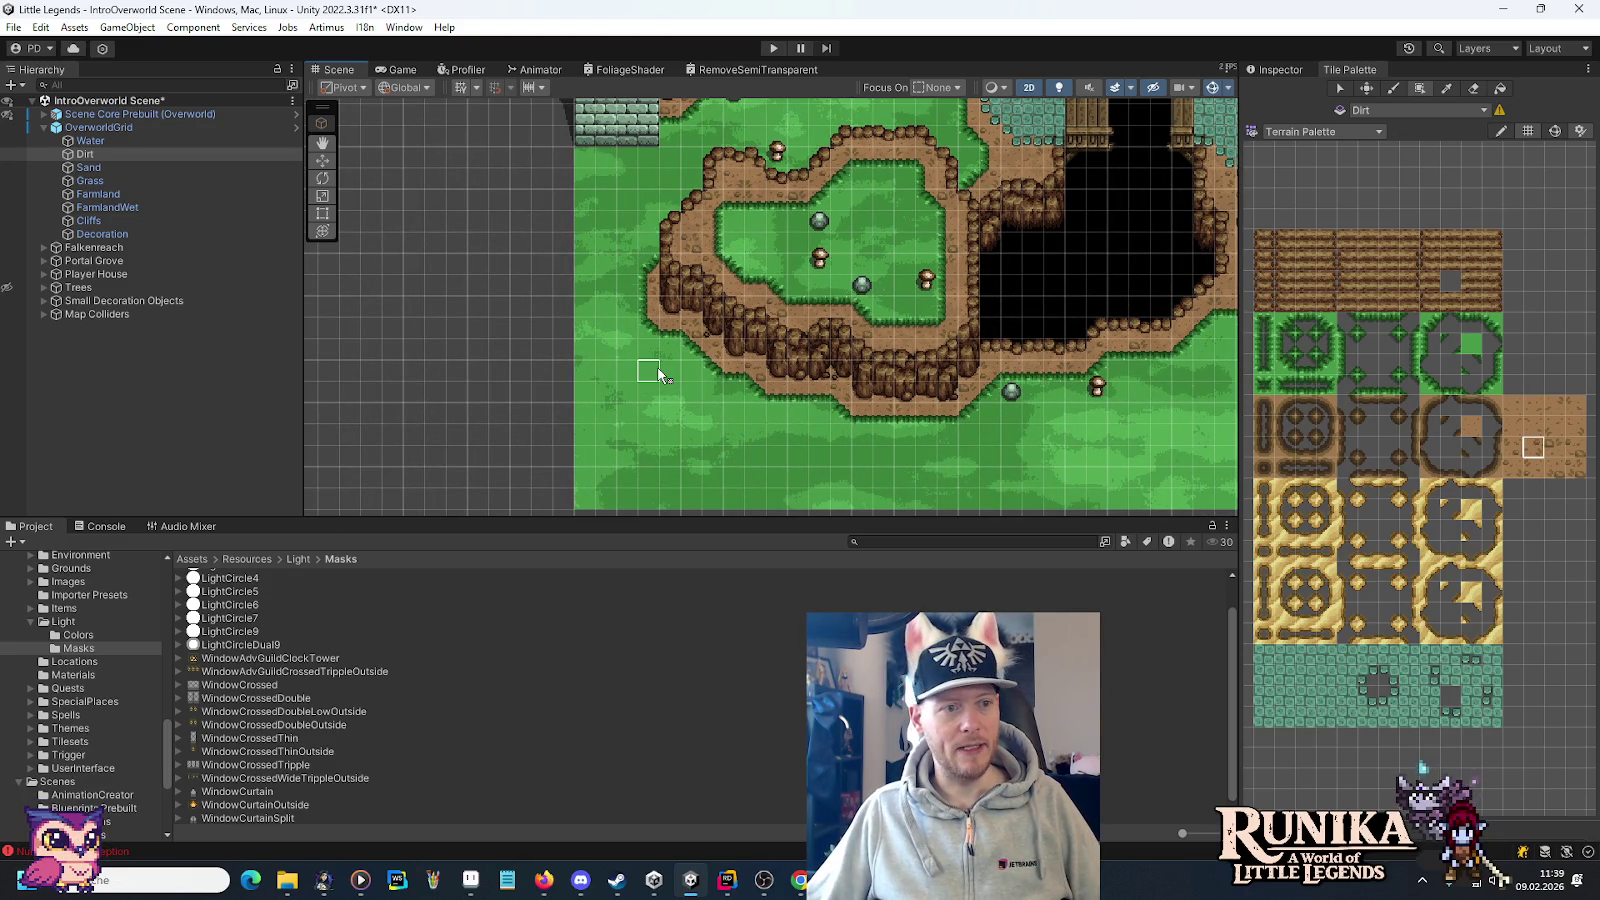
mouse_move(750, 235)
mouse_down()
mouse_move(681, 395)
mouse_move(727, 416)
mouse_up()
mouse_move(683, 315)
mouse_down()
mouse_move(705, 250)
mouse_move(731, 230)
mouse_up()
click(7, 287)
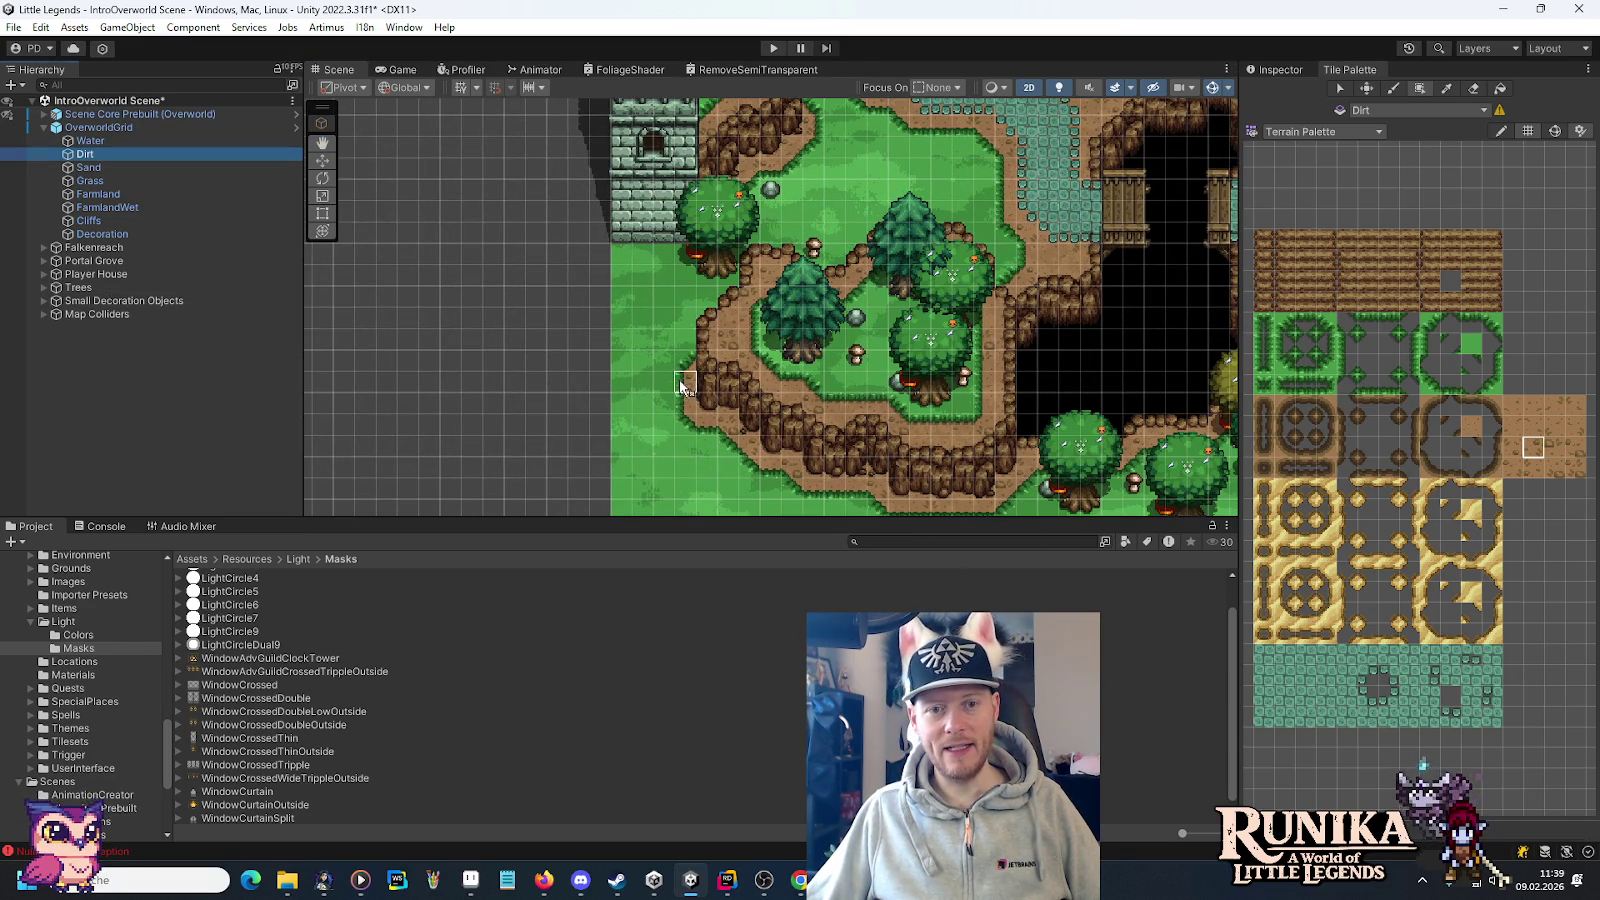
drag(679, 378, 690, 328)
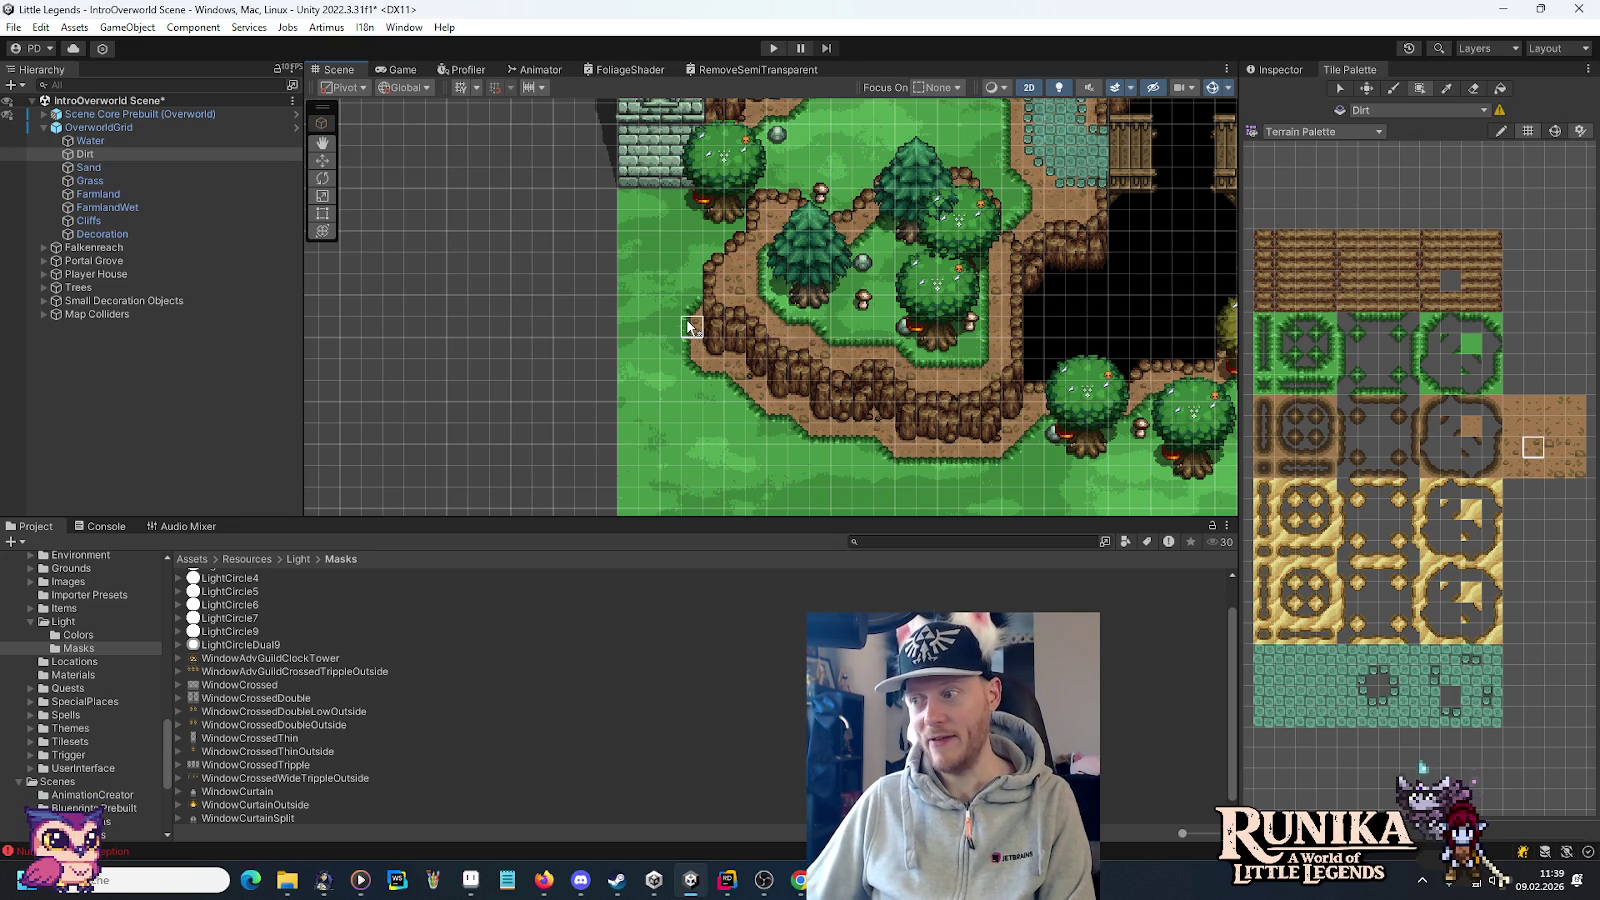
click(322, 160)
drag(1118, 437, 1013, 393)
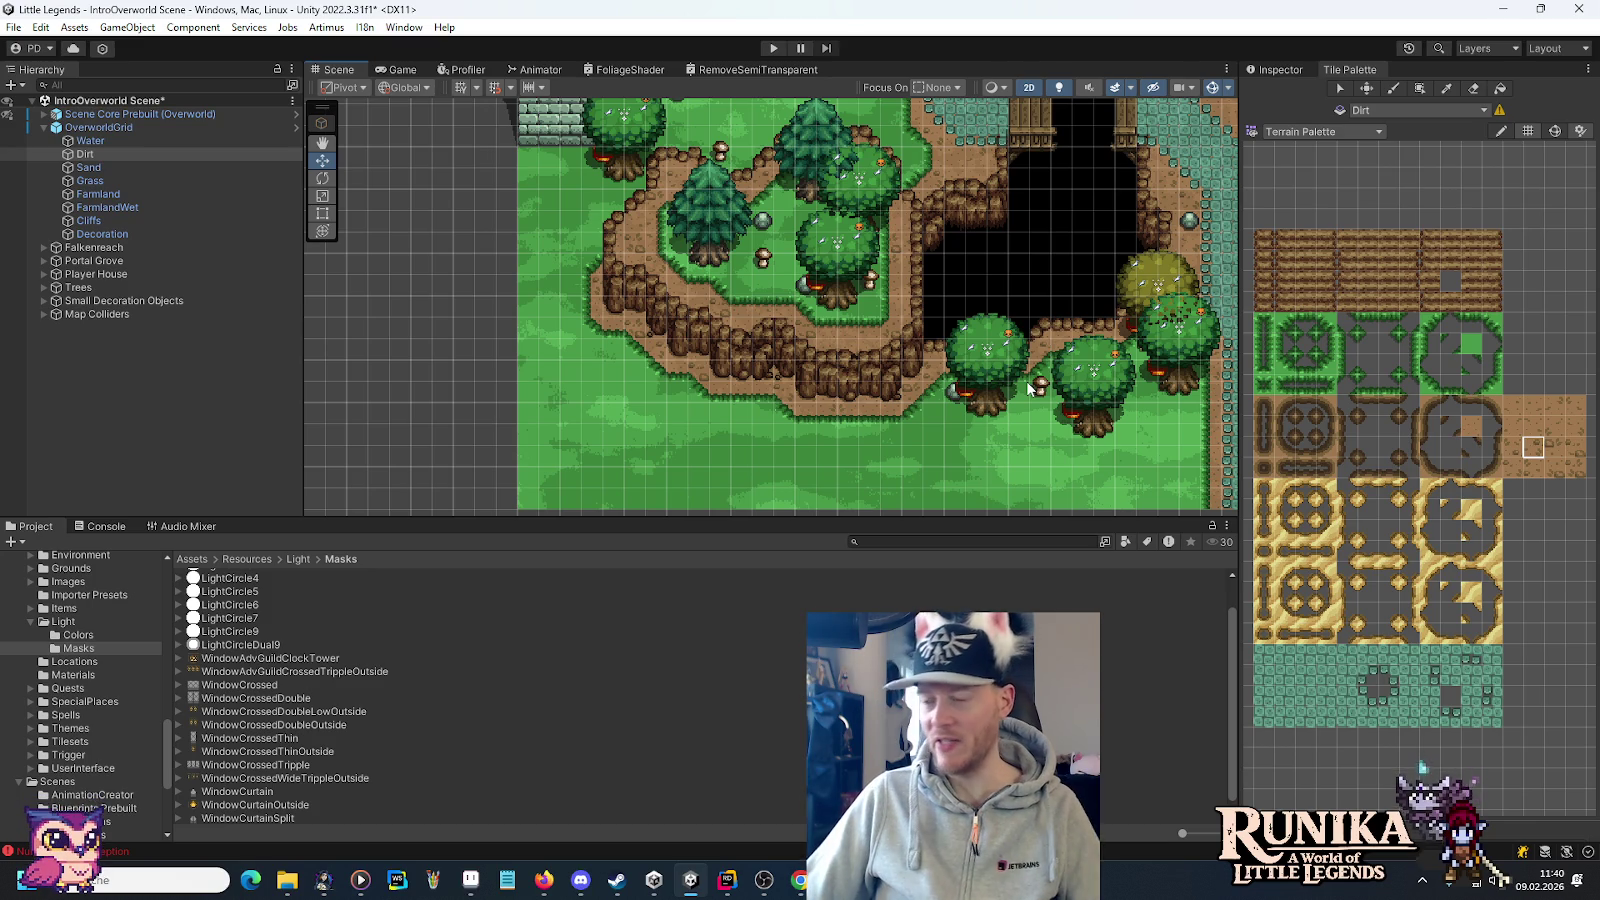
Position an oak in the gap, then duplicate it and move the copy to the right.
click(1087, 420)
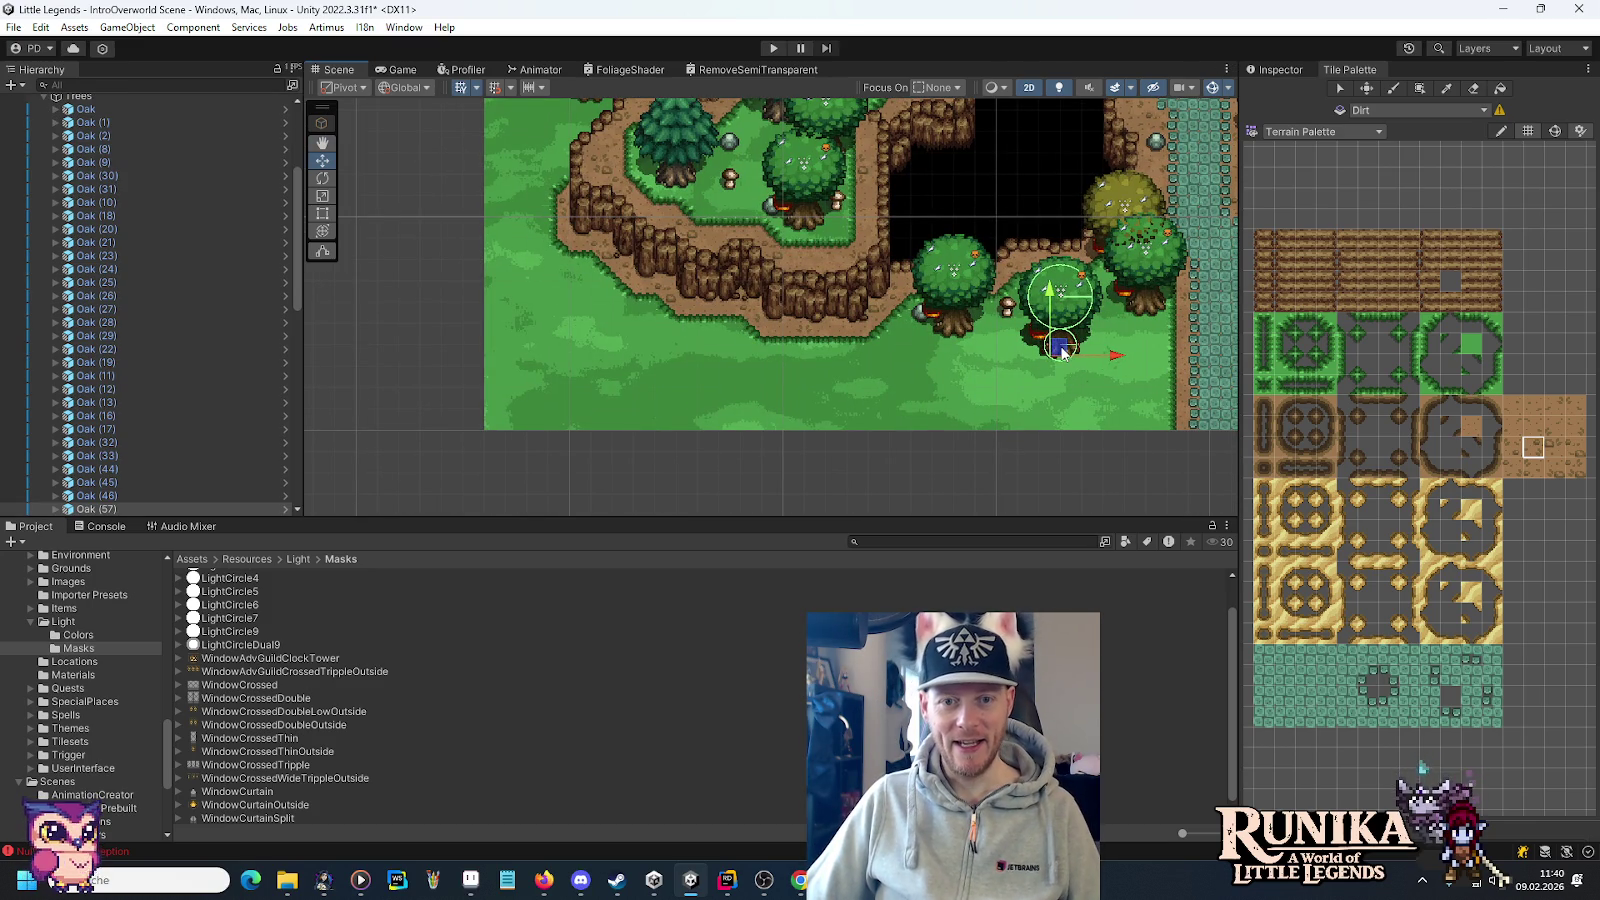
mouse_move(1063, 350)
mouse_down()
mouse_move(1000, 402)
mouse_move(960, 392)
mouse_up()
scroll(981, 405, up, 3)
drag(798, 338, 606, 338)
key(ctrl+d)
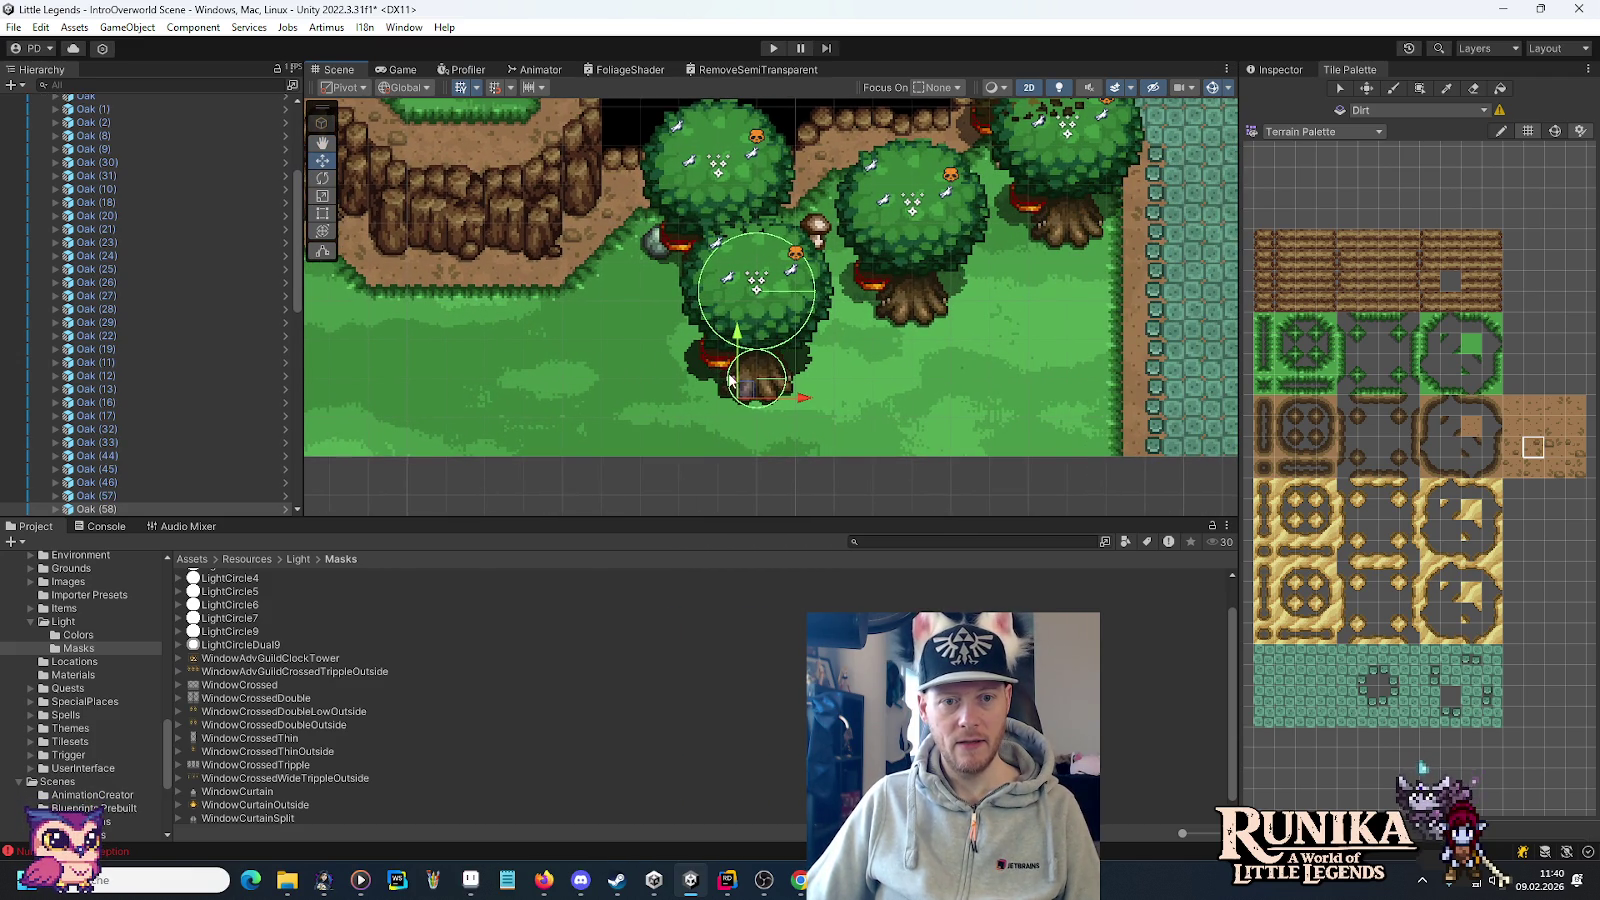
mouse_move(750, 392)
mouse_down()
mouse_move(1048, 418)
mouse_move(1025, 391)
mouse_up()
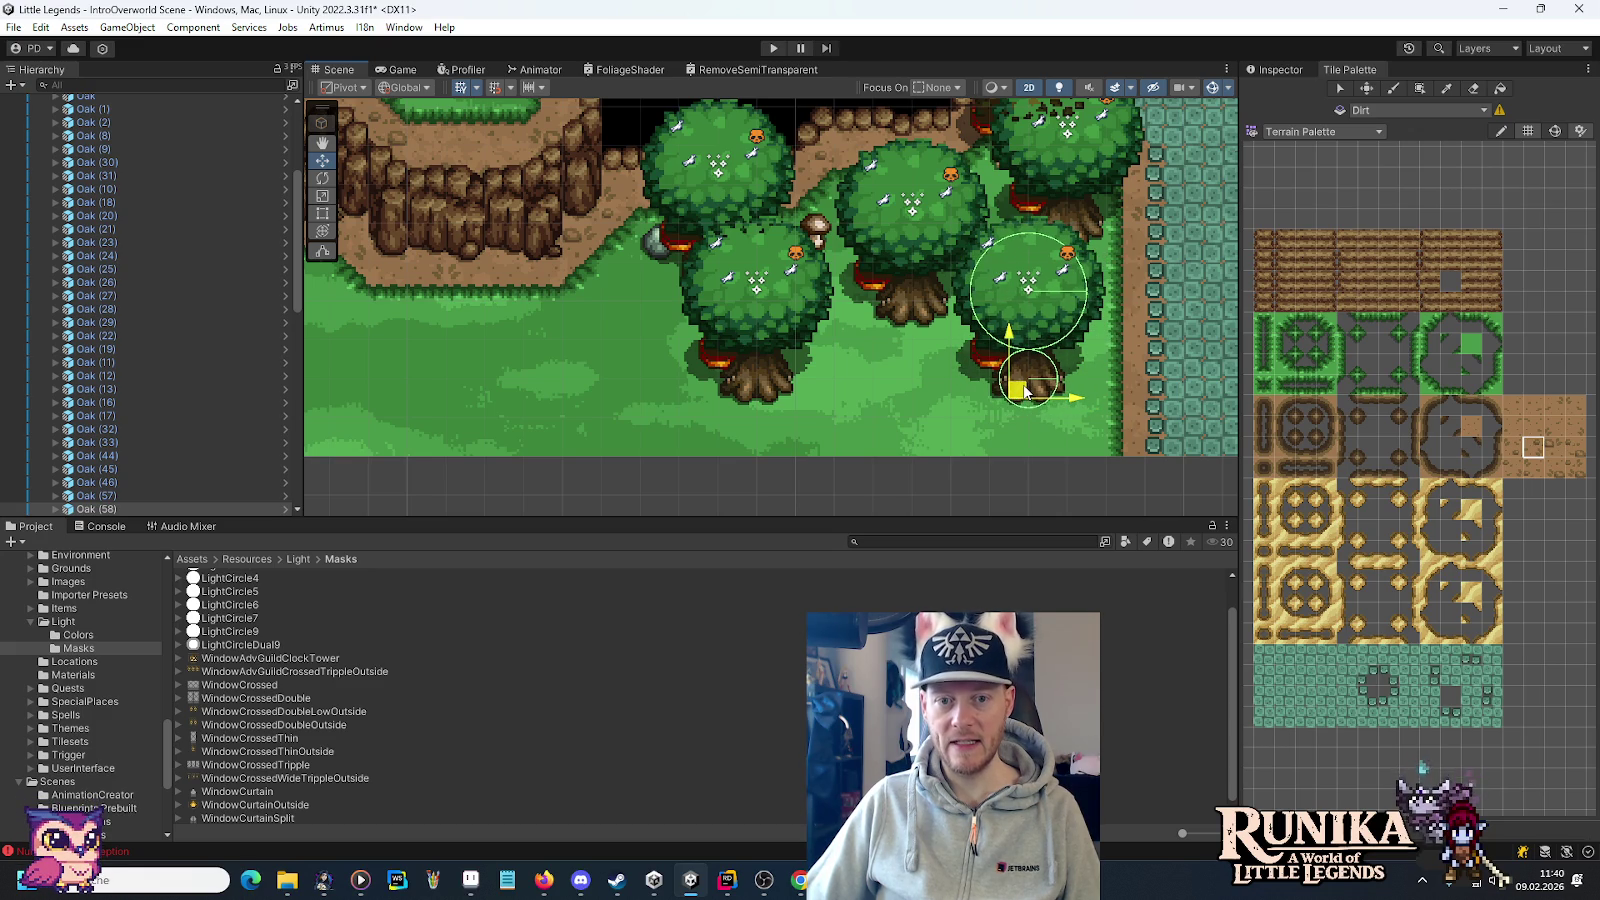
click(1265, 72)
drag(699, 271, 880, 263)
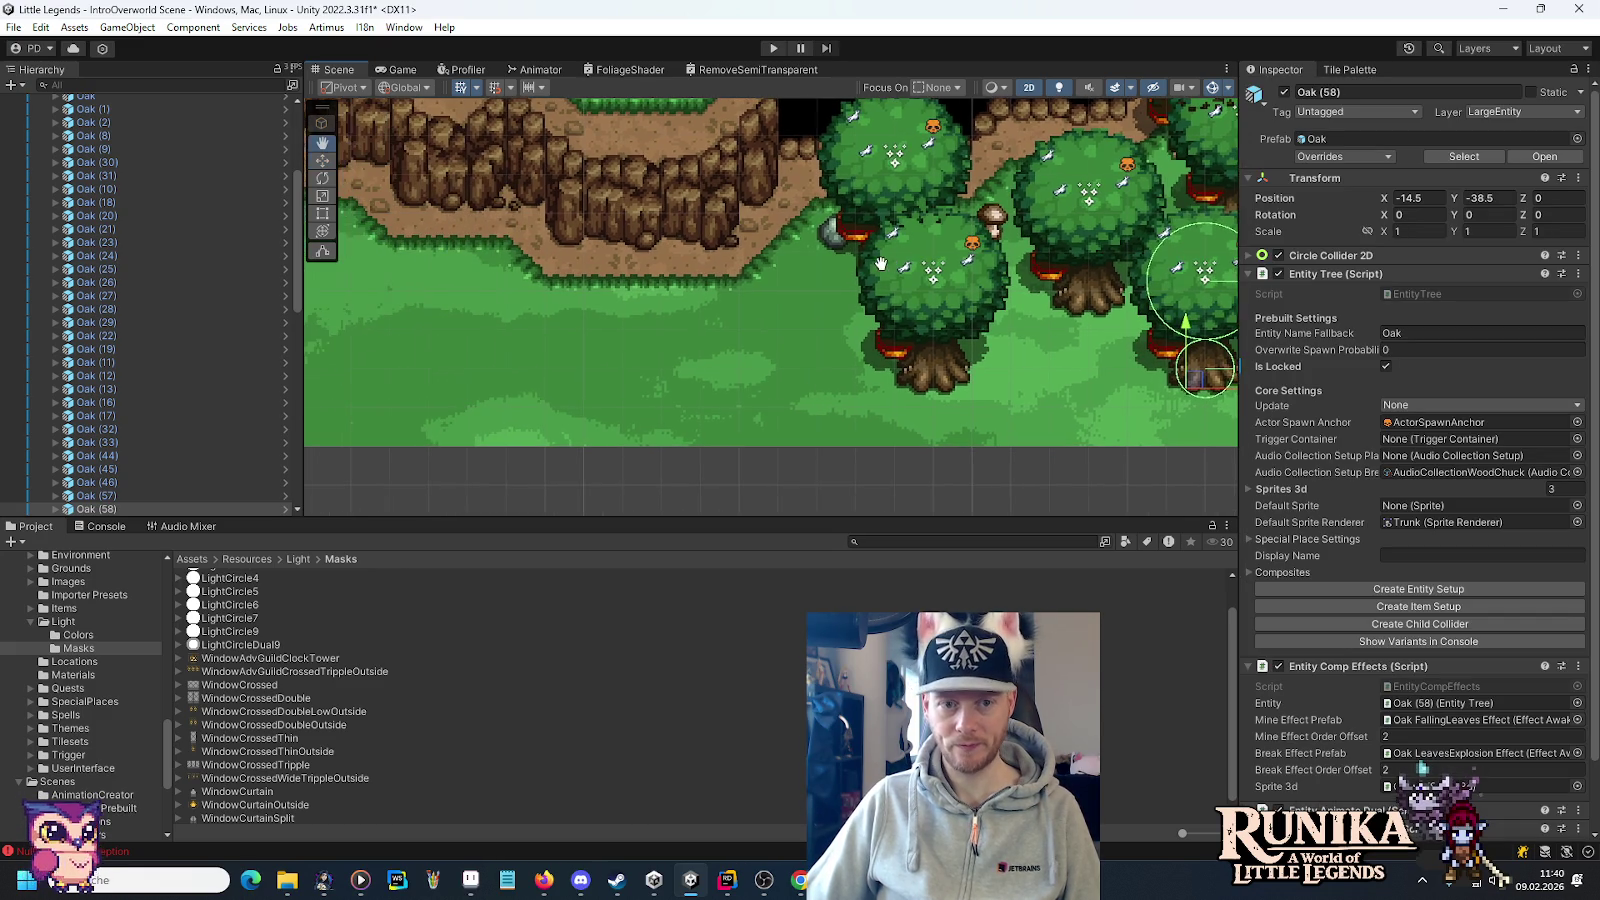
scroll(790, 328, down, 5)
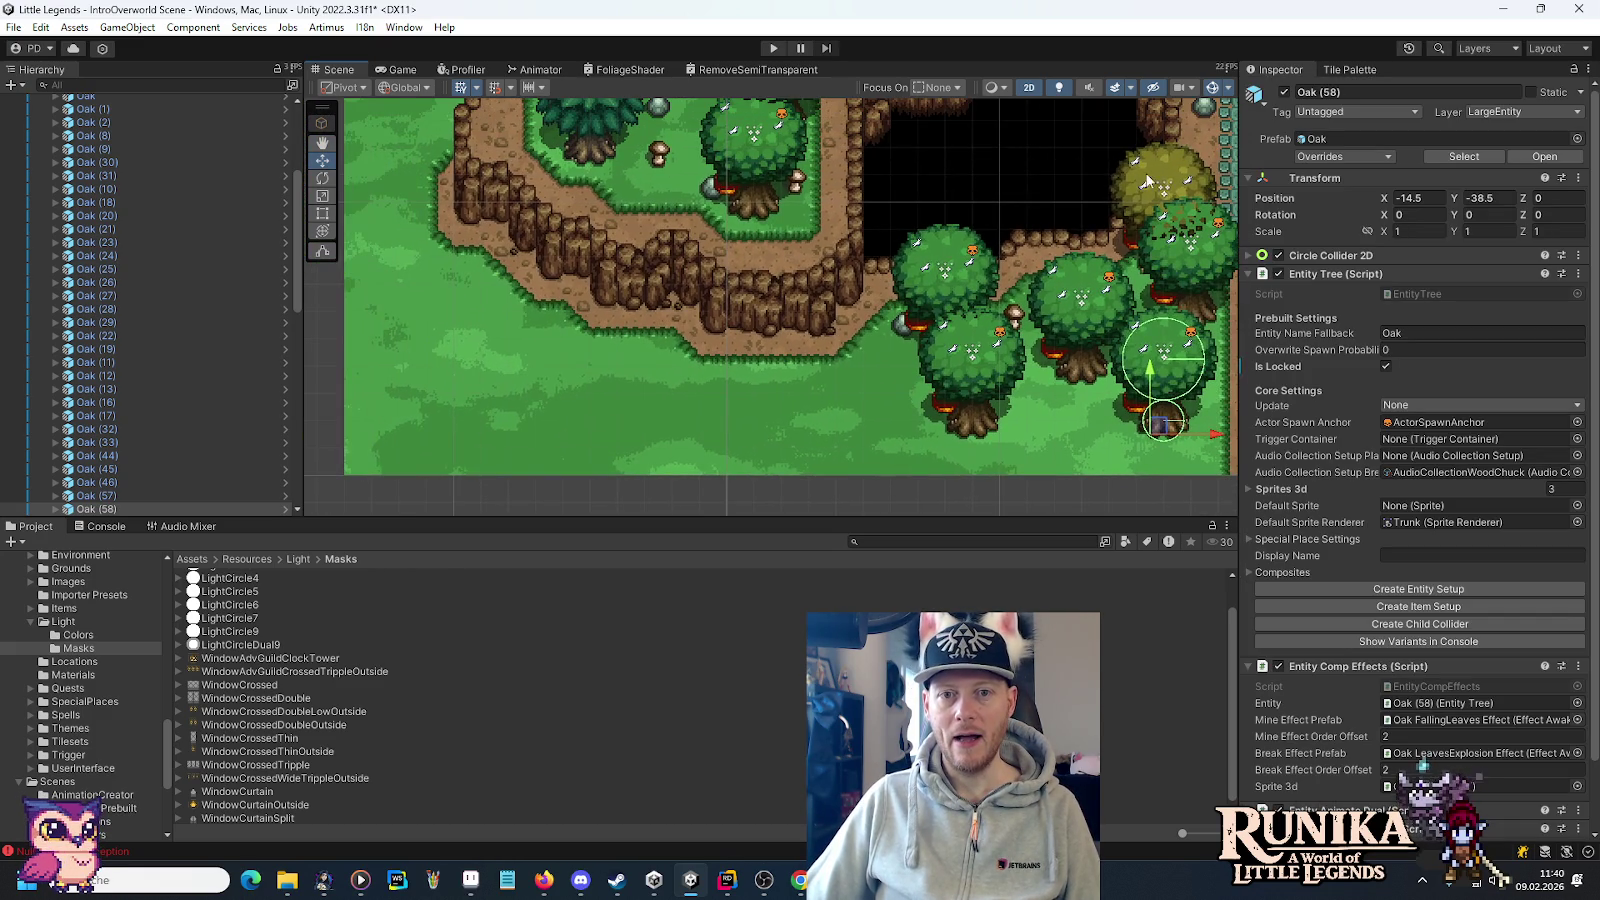
Duplicate the yellow birch and place the copy on the grass below-left.
click(1149, 168)
key(ctrl+d)
drag(1158, 252, 752, 411)
scroll(755, 413, up, 3)
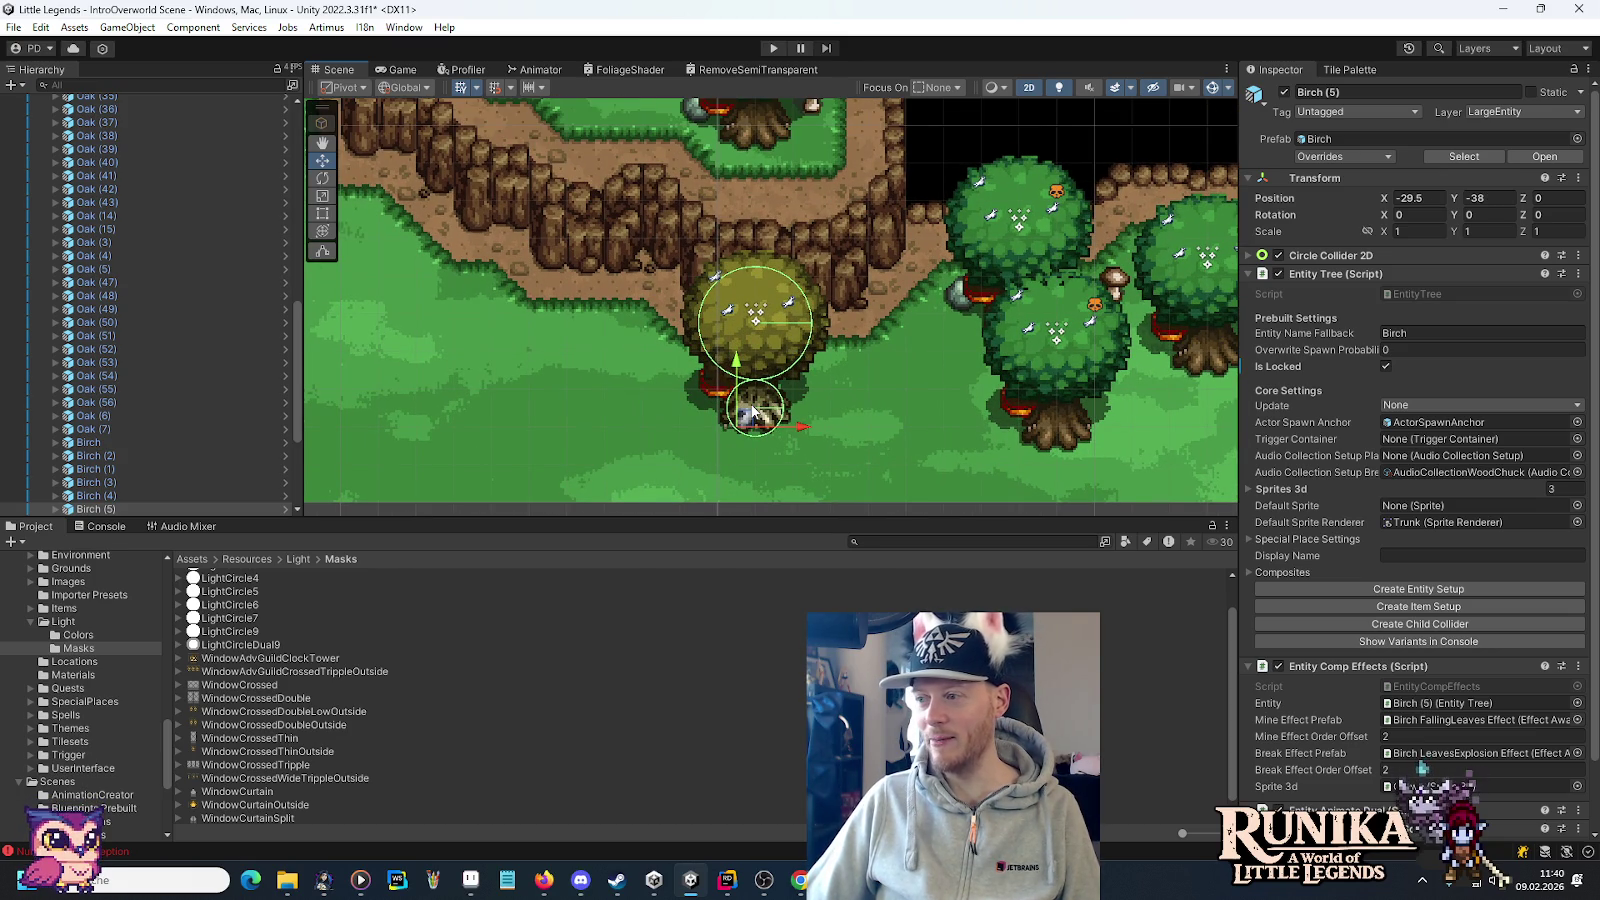
mouse_move(754, 414)
mouse_down()
mouse_move(783, 438)
mouse_move(877, 445)
mouse_up()
scroll(800, 430, down, 2)
scroll(910, 345, down, 2)
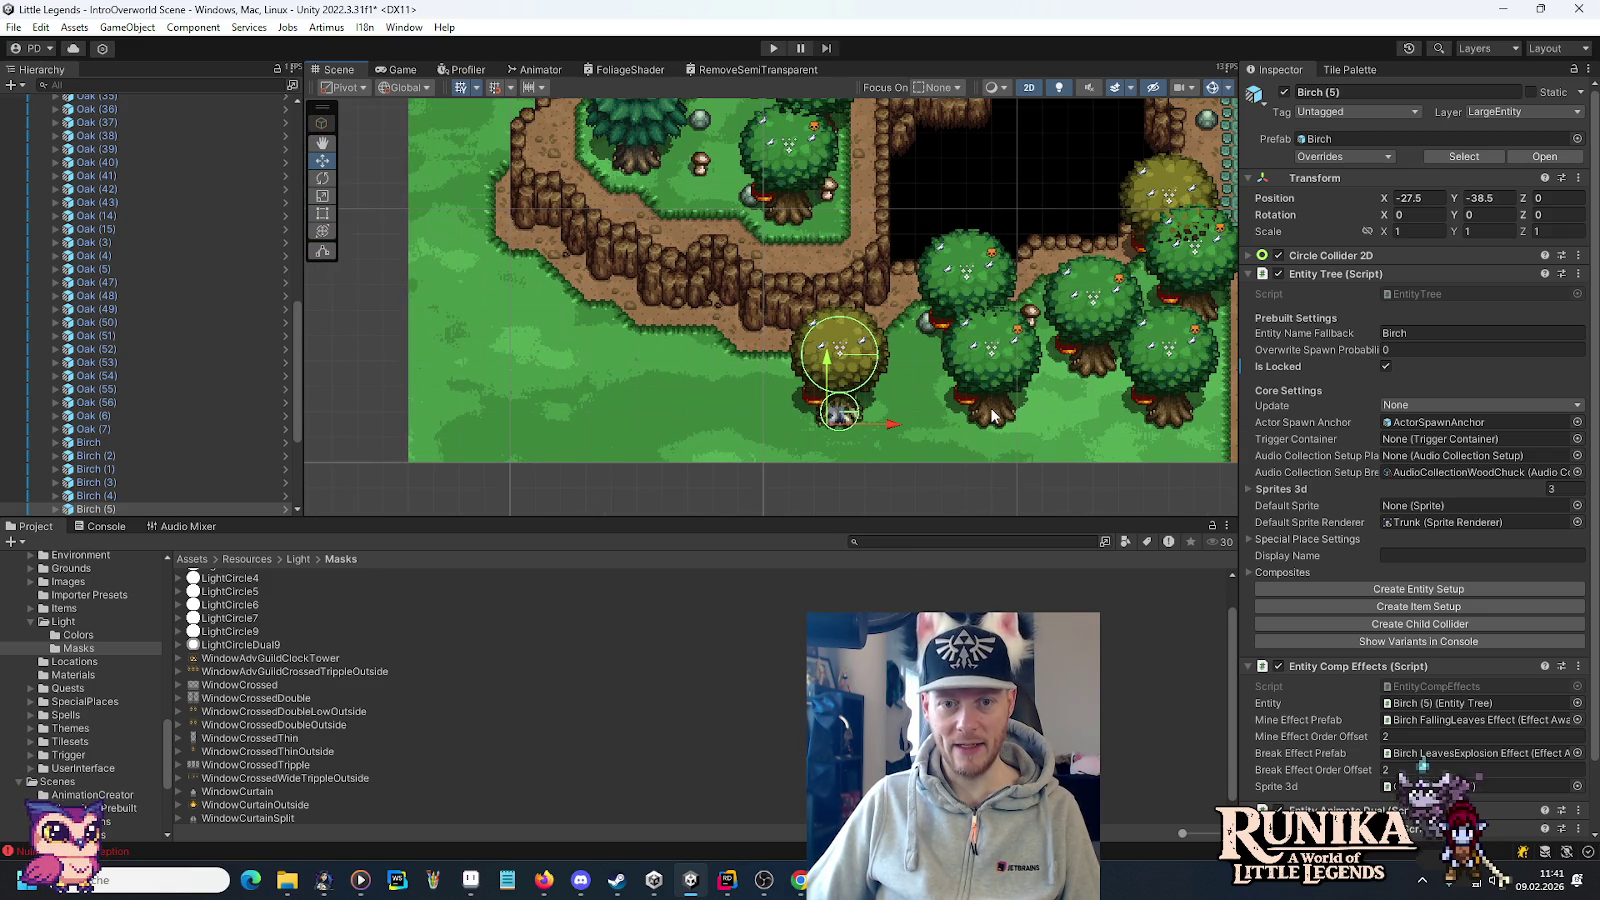
Duplicate the oak beside the birch and move the copy left to -34.5, -37.5.
click(993, 416)
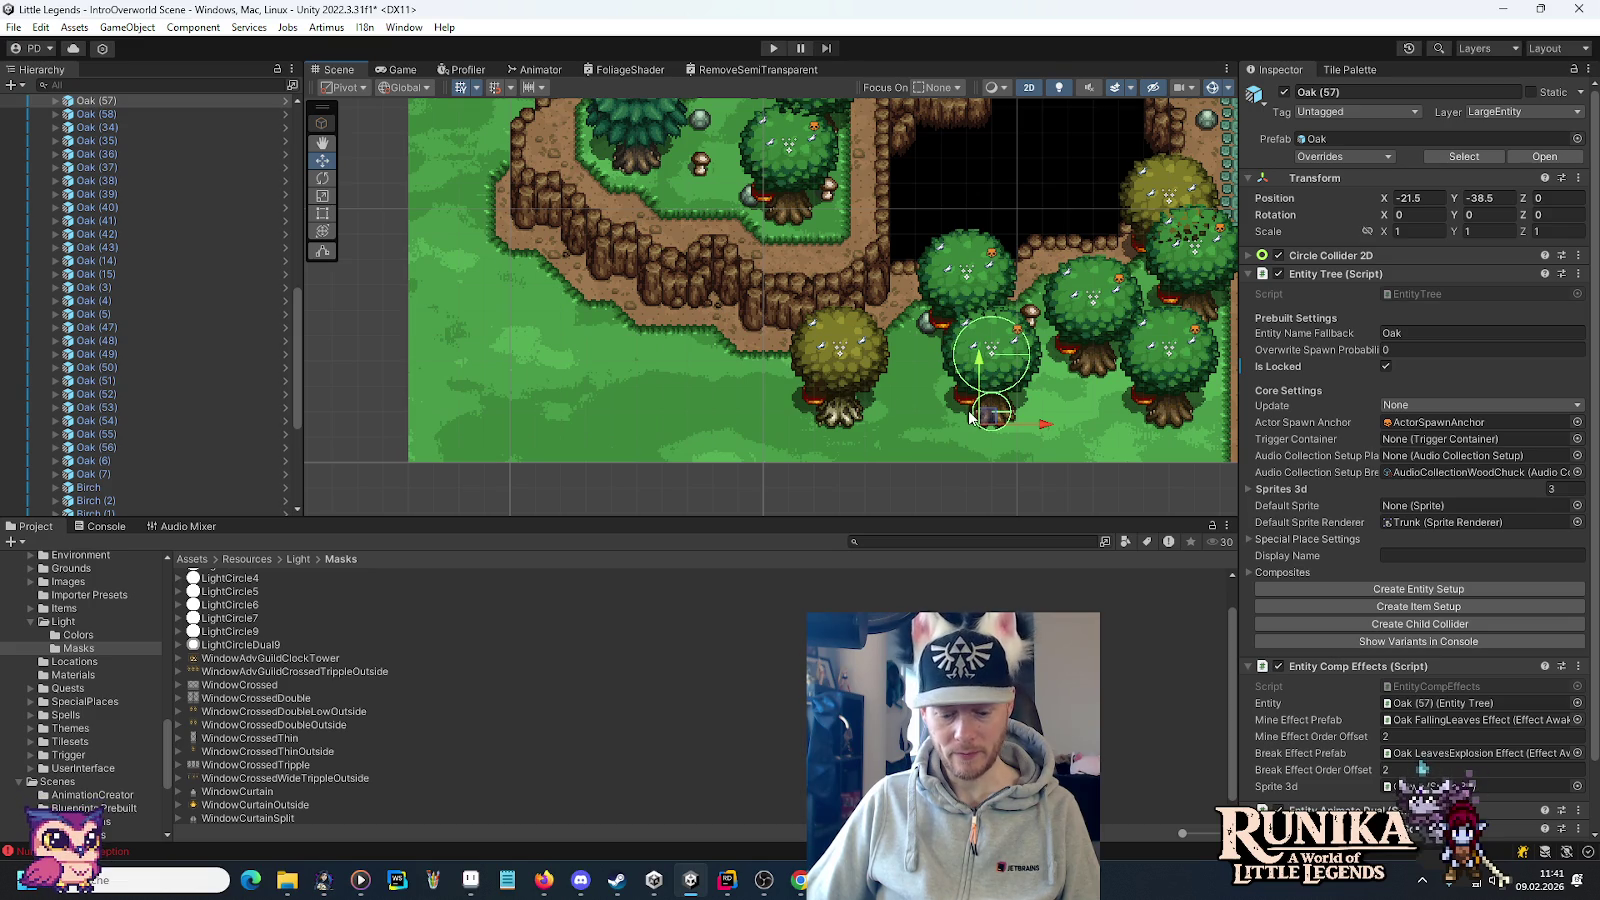
key(ctrl+d)
mouse_move(996, 418)
mouse_down()
mouse_move(683, 418)
mouse_move(710, 440)
mouse_move(730, 420)
mouse_move(672, 392)
mouse_move(625, 400)
mouse_move(598, 436)
mouse_move(662, 413)
mouse_up()
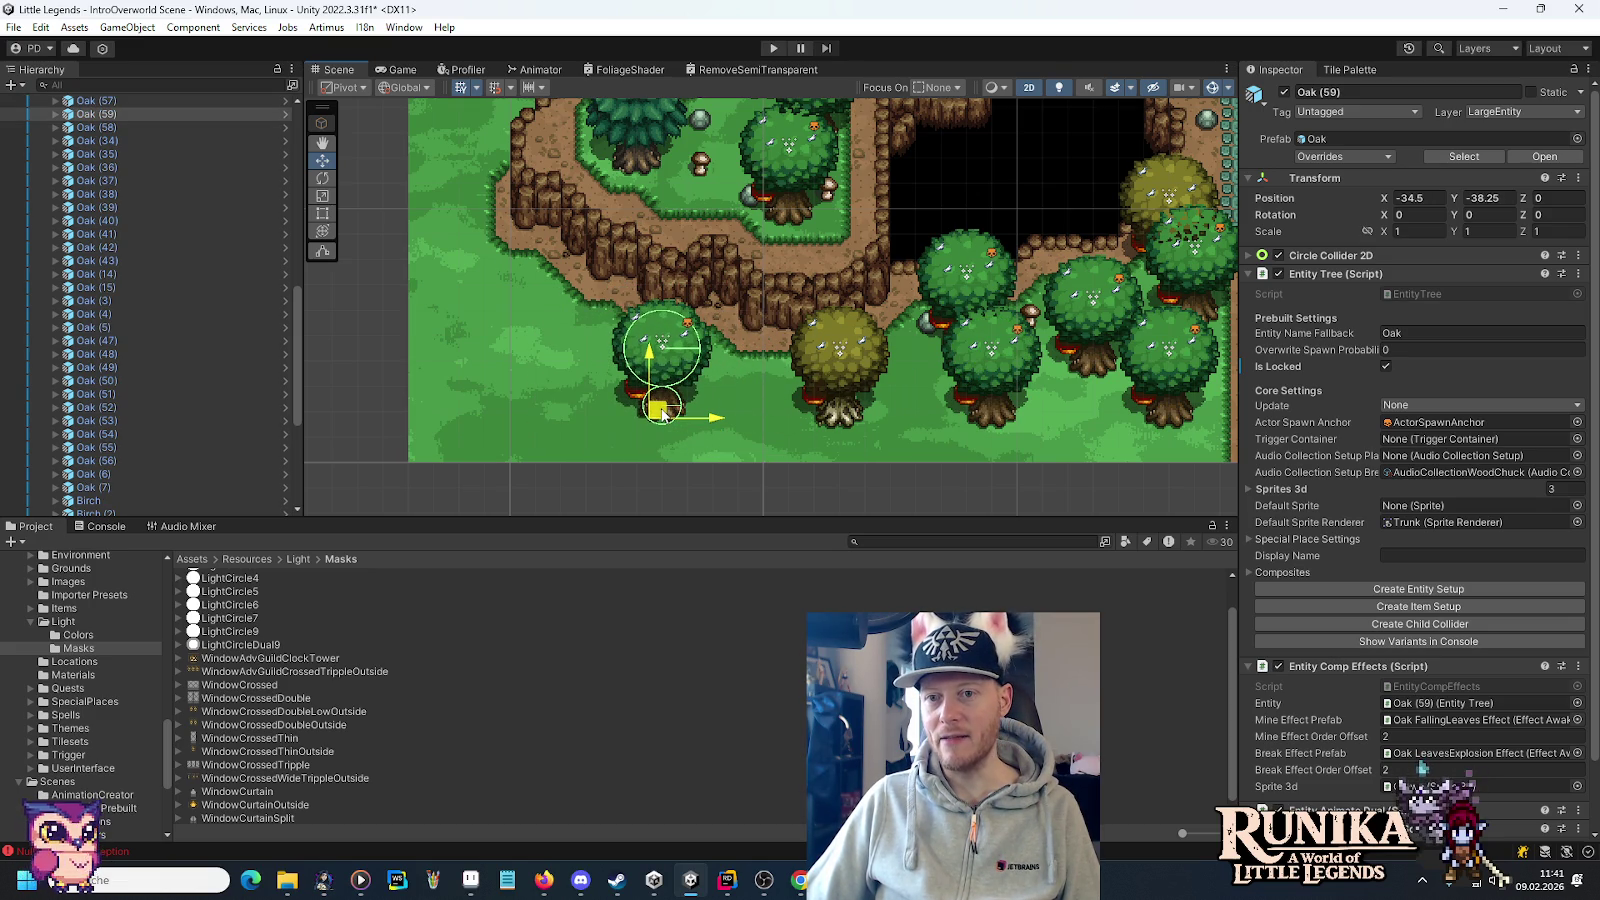
drag(662, 413, 664, 397)
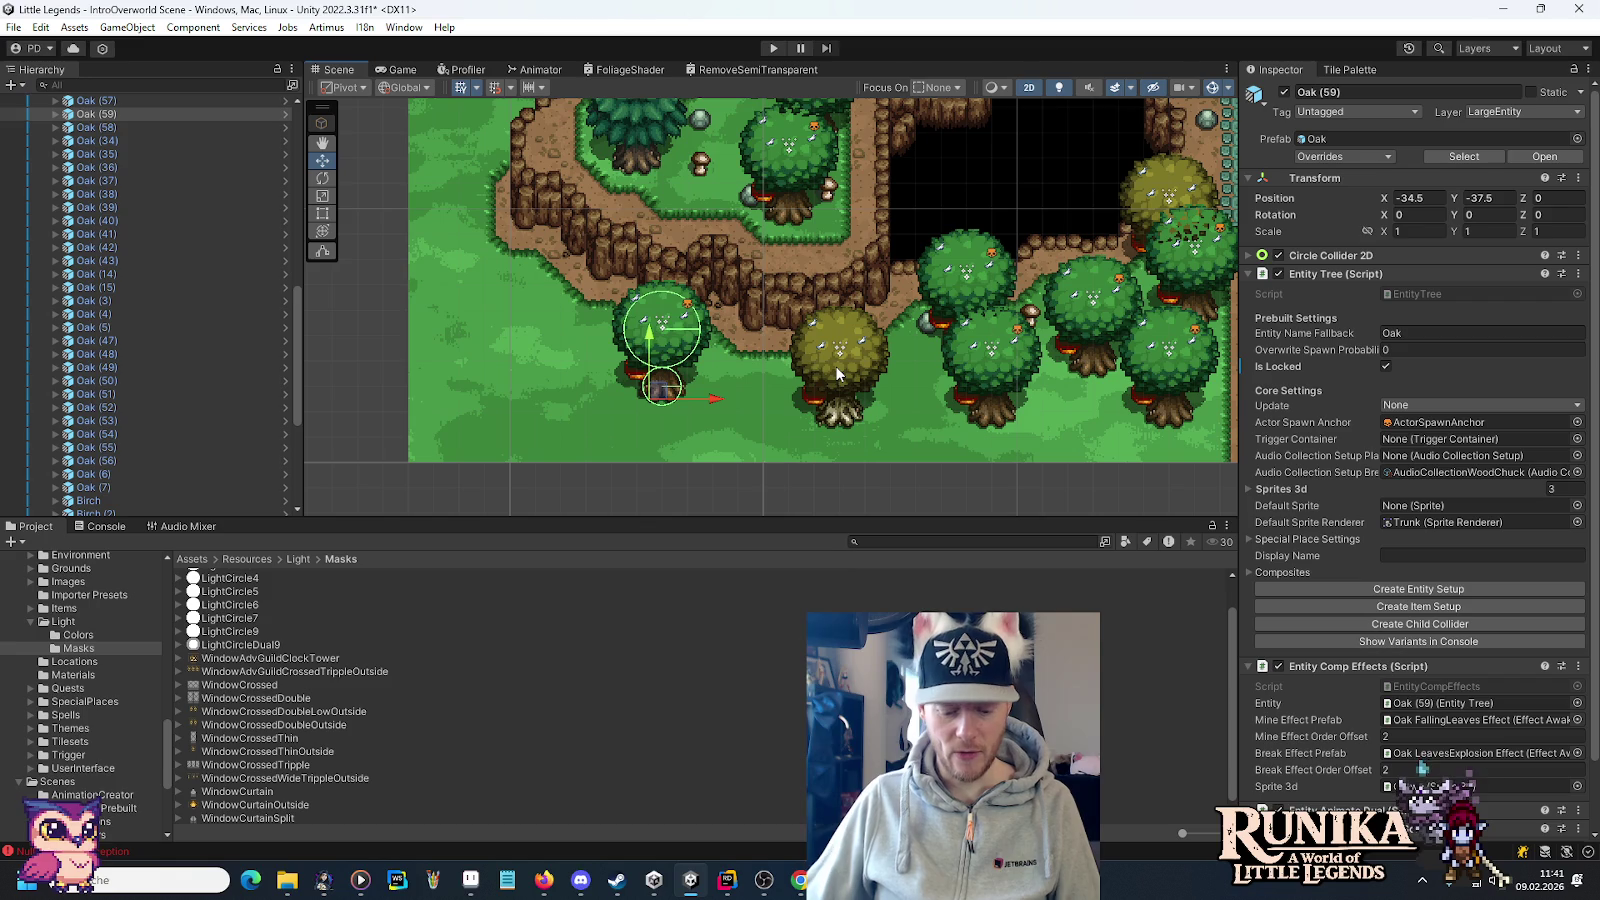
click(642, 151)
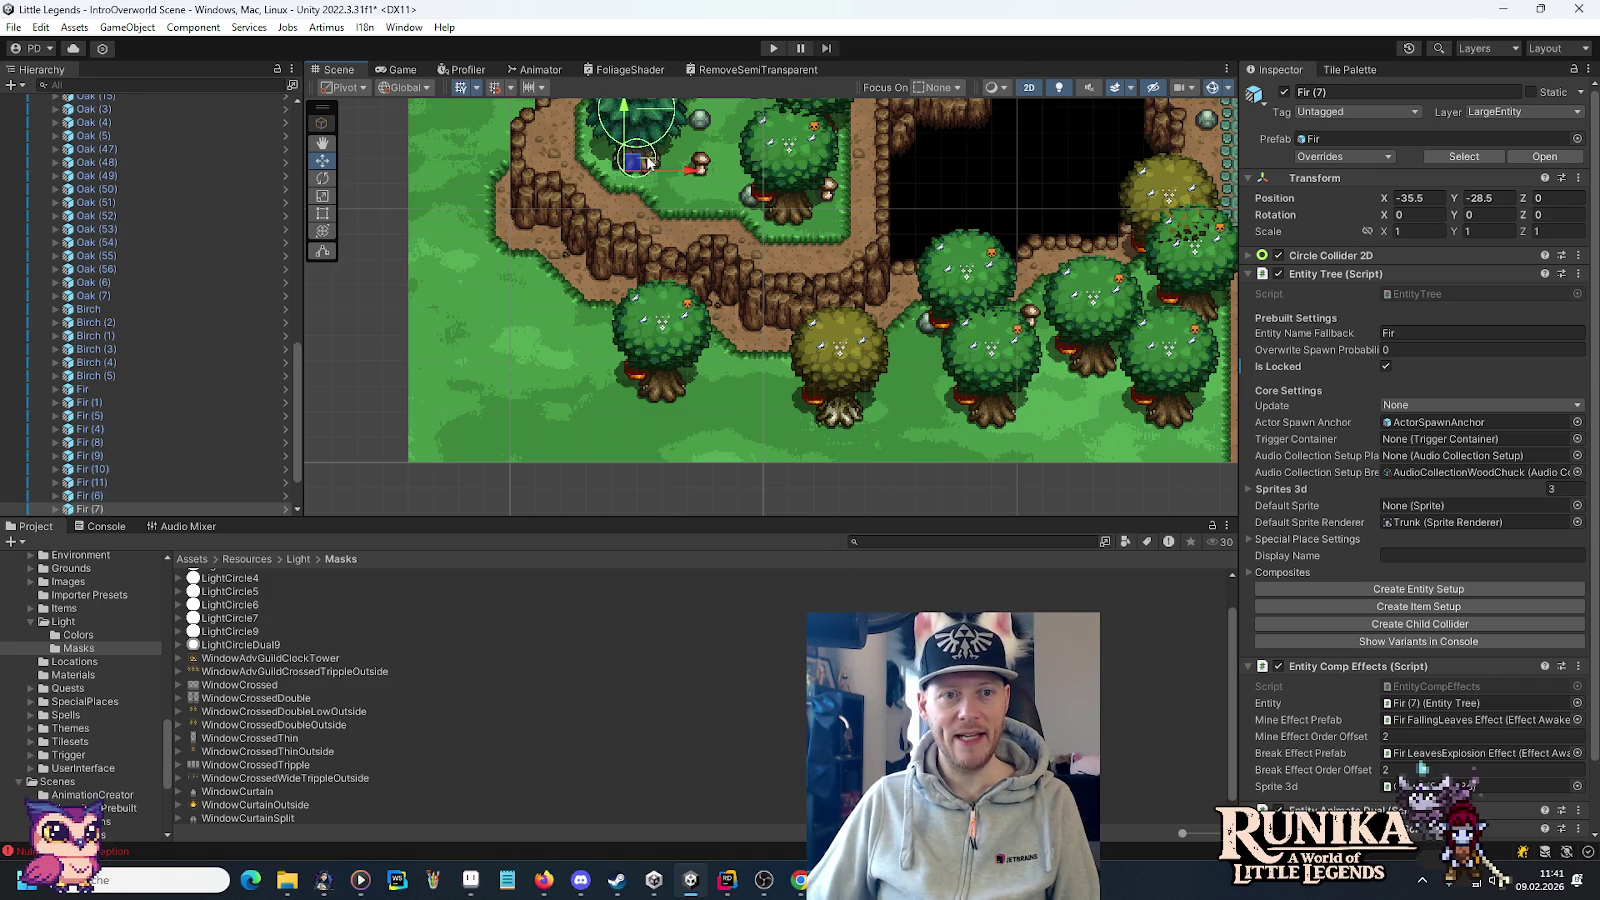
Move Fir (13) down onto the grass beside the oak.
drag(643, 155, 710, 447)
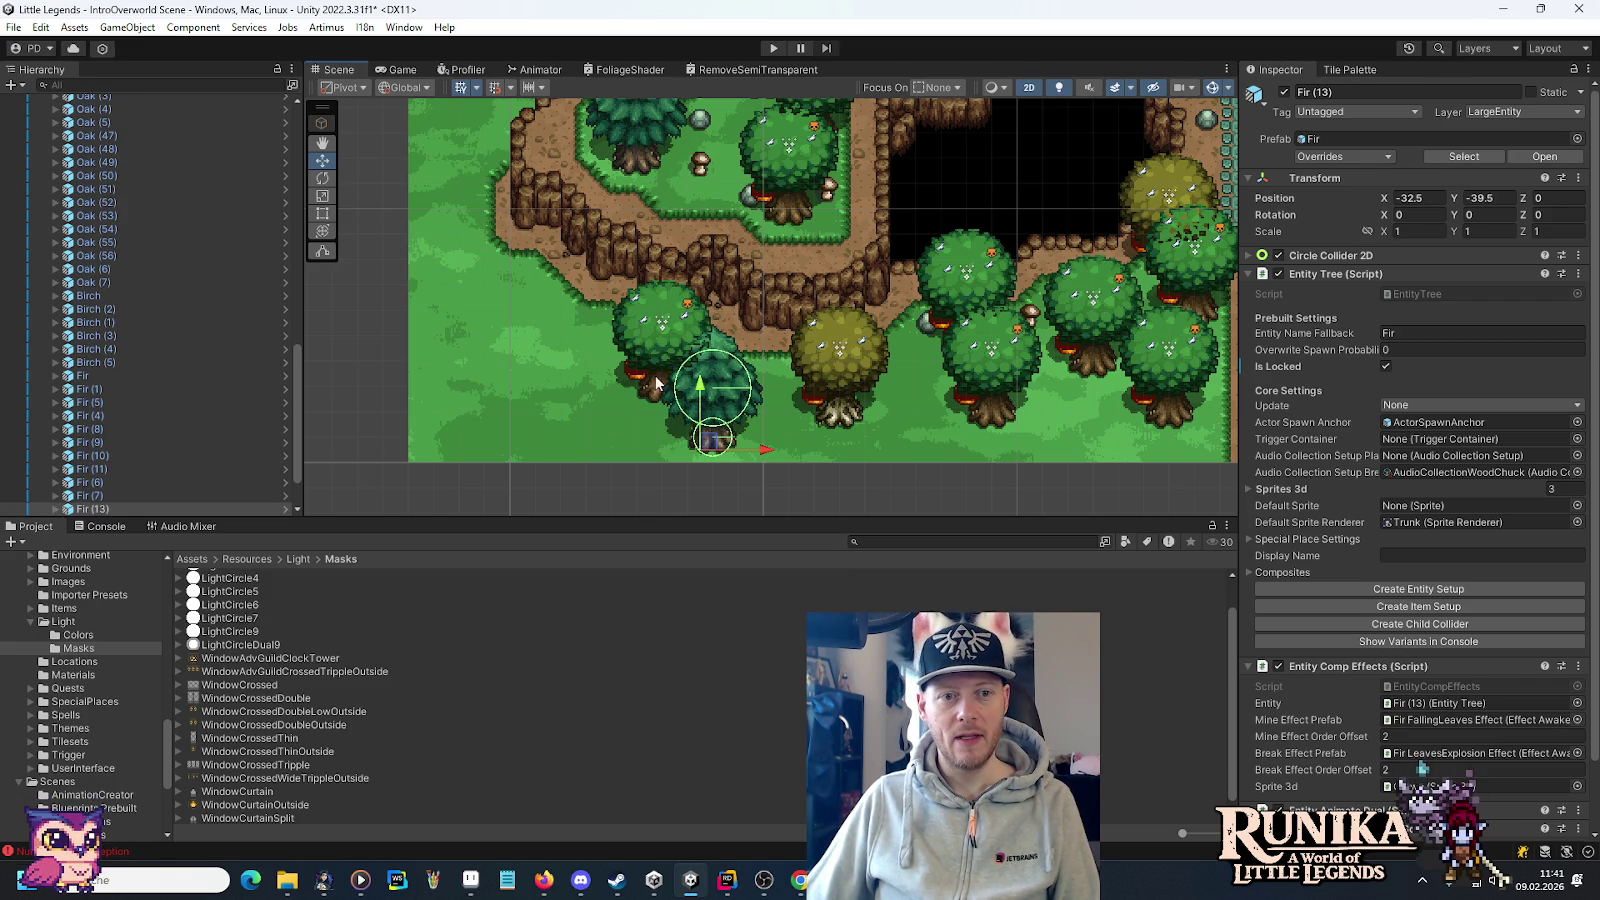
click(652, 345)
mouse_move(663, 372)
mouse_down()
mouse_move(840, 500)
mouse_move(848, 385)
mouse_move(650, 470)
mouse_move(656, 482)
mouse_move(610, 392)
mouse_move(587, 412)
mouse_move(536, 230)
mouse_move(595, 380)
mouse_move(694, 393)
mouse_up()
Duplicate Oak (60) and Oak (62), placing the newest copy left at -43.5, -38.5.
key(ctrl+d)
key(ctrl+d)
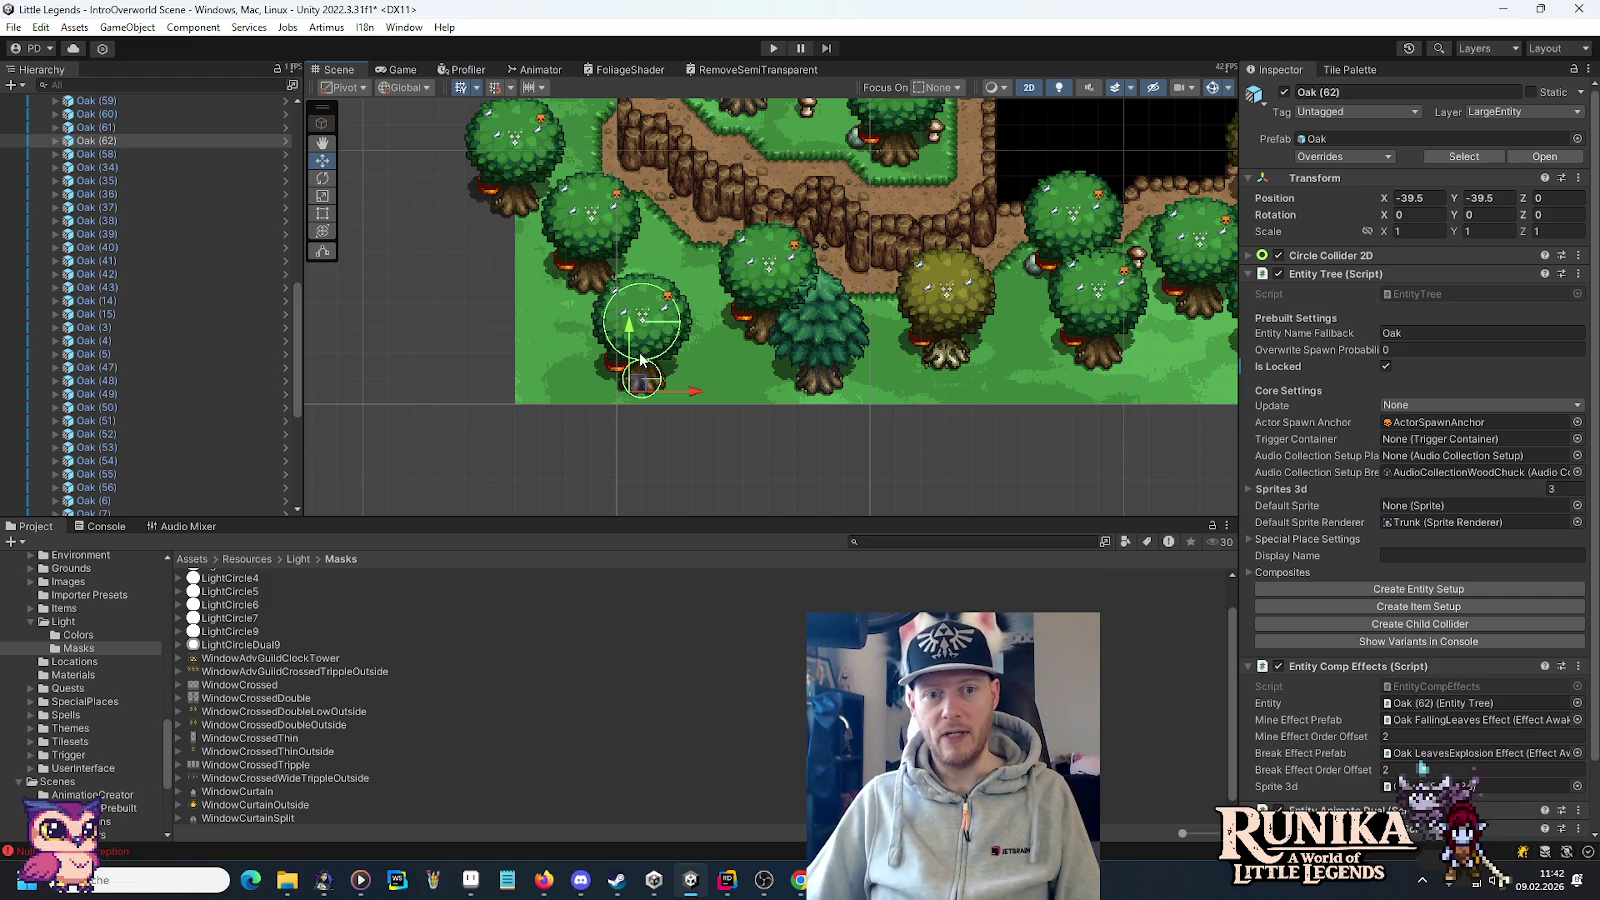
mouse_move(706, 207)
mouse_down()
mouse_move(754, 362)
mouse_move(820, 268)
mouse_up()
key(ctrl+d)
drag(766, 412, 645, 397)
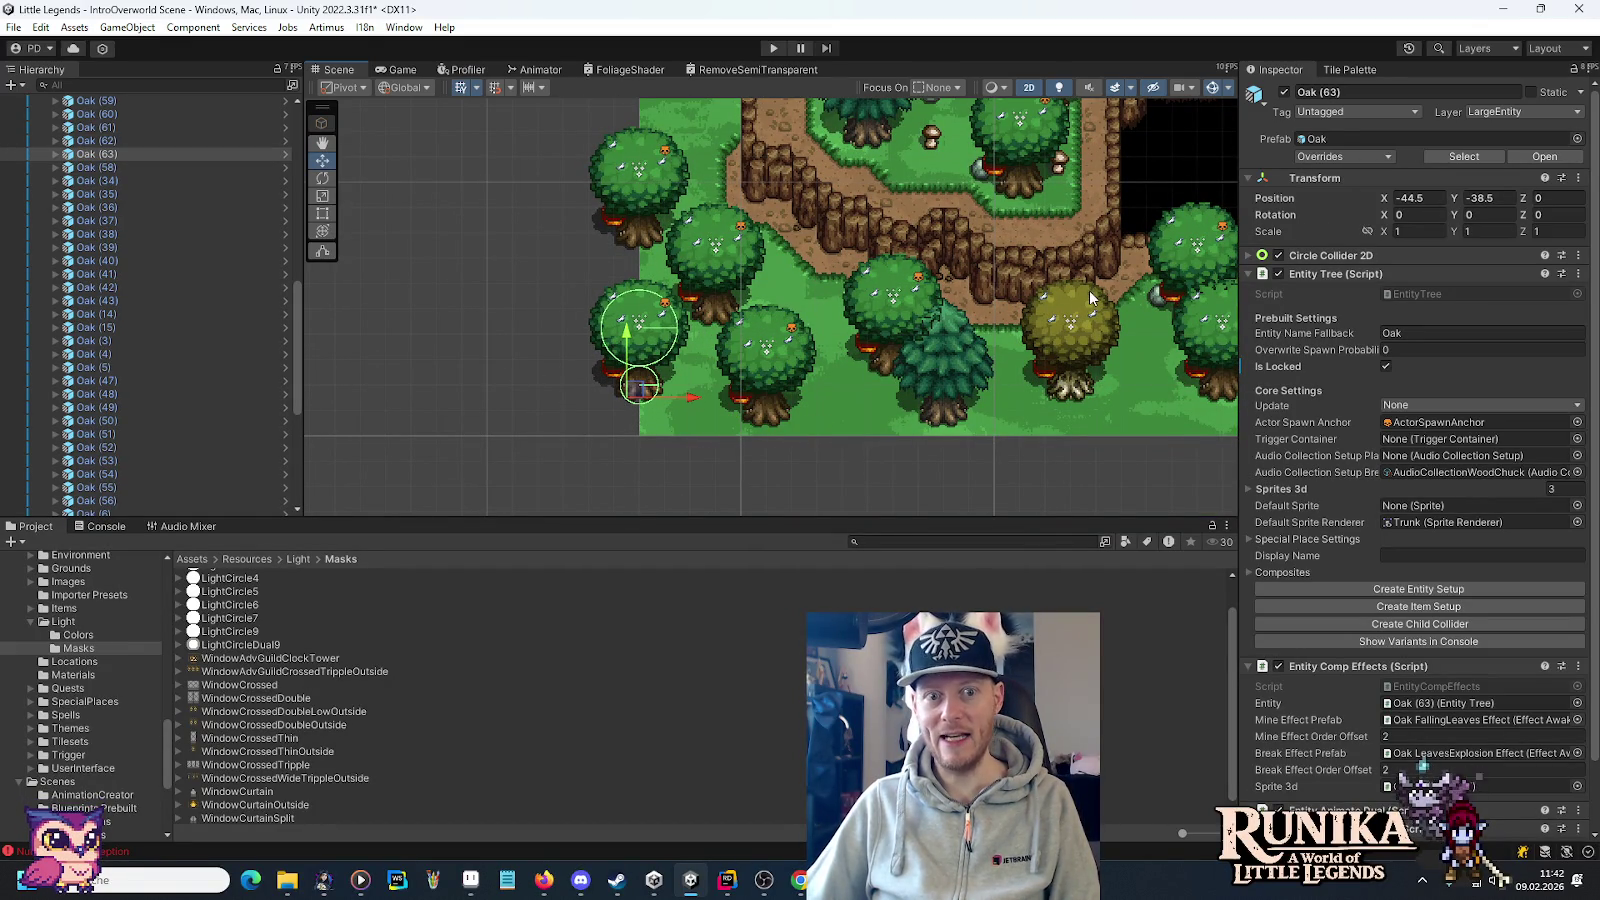
drag(1041, 252, 766, 317)
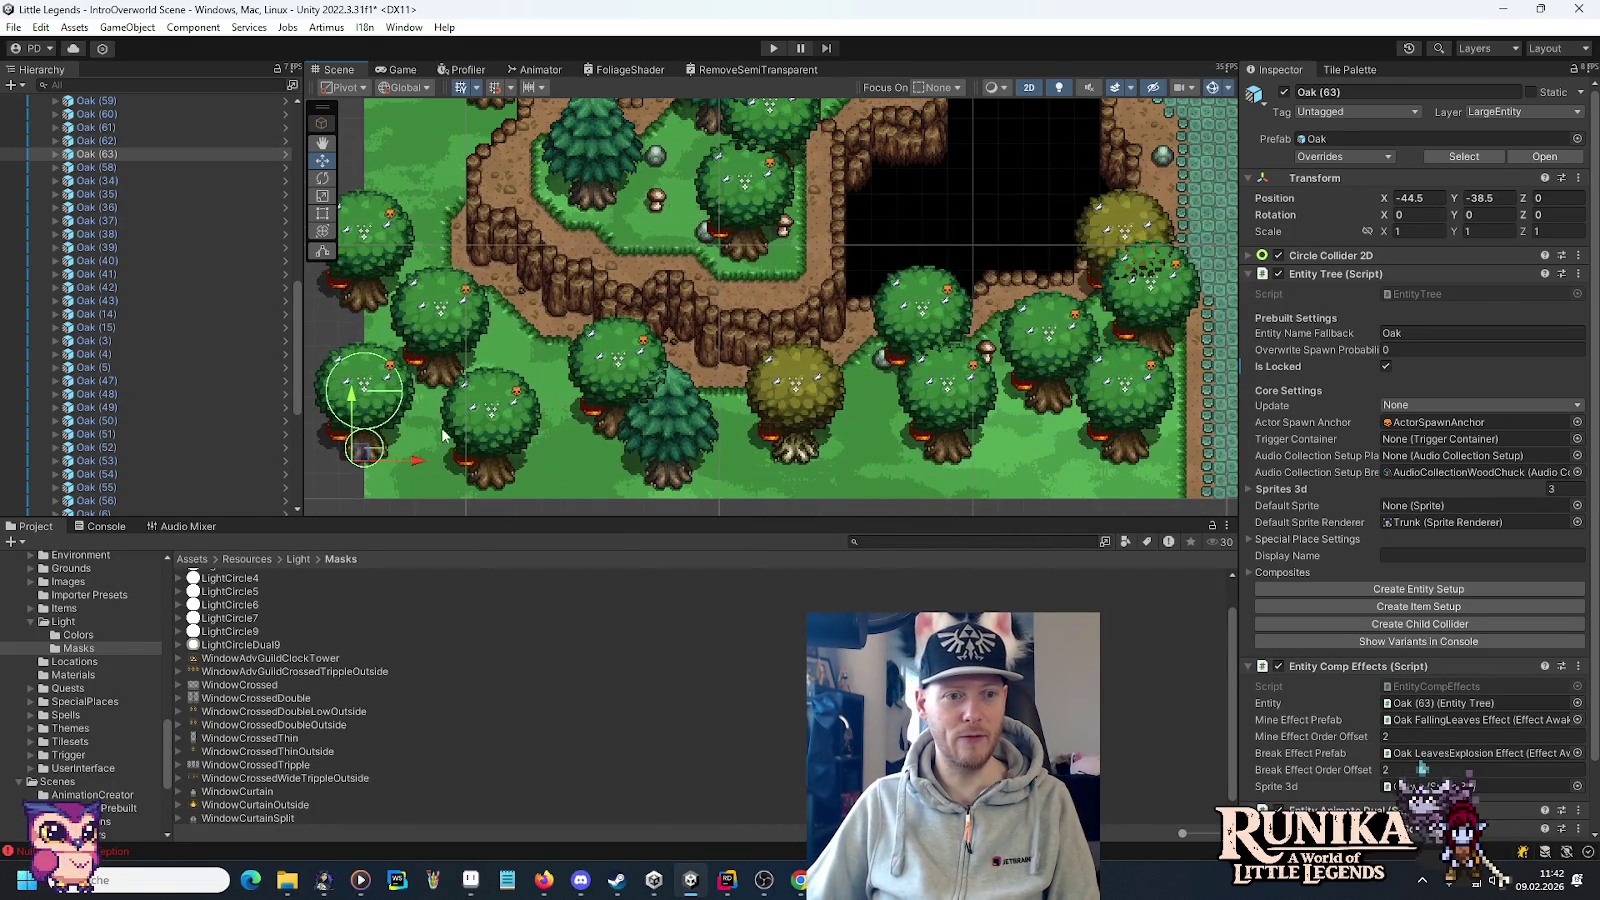
drag(415, 463, 441, 463)
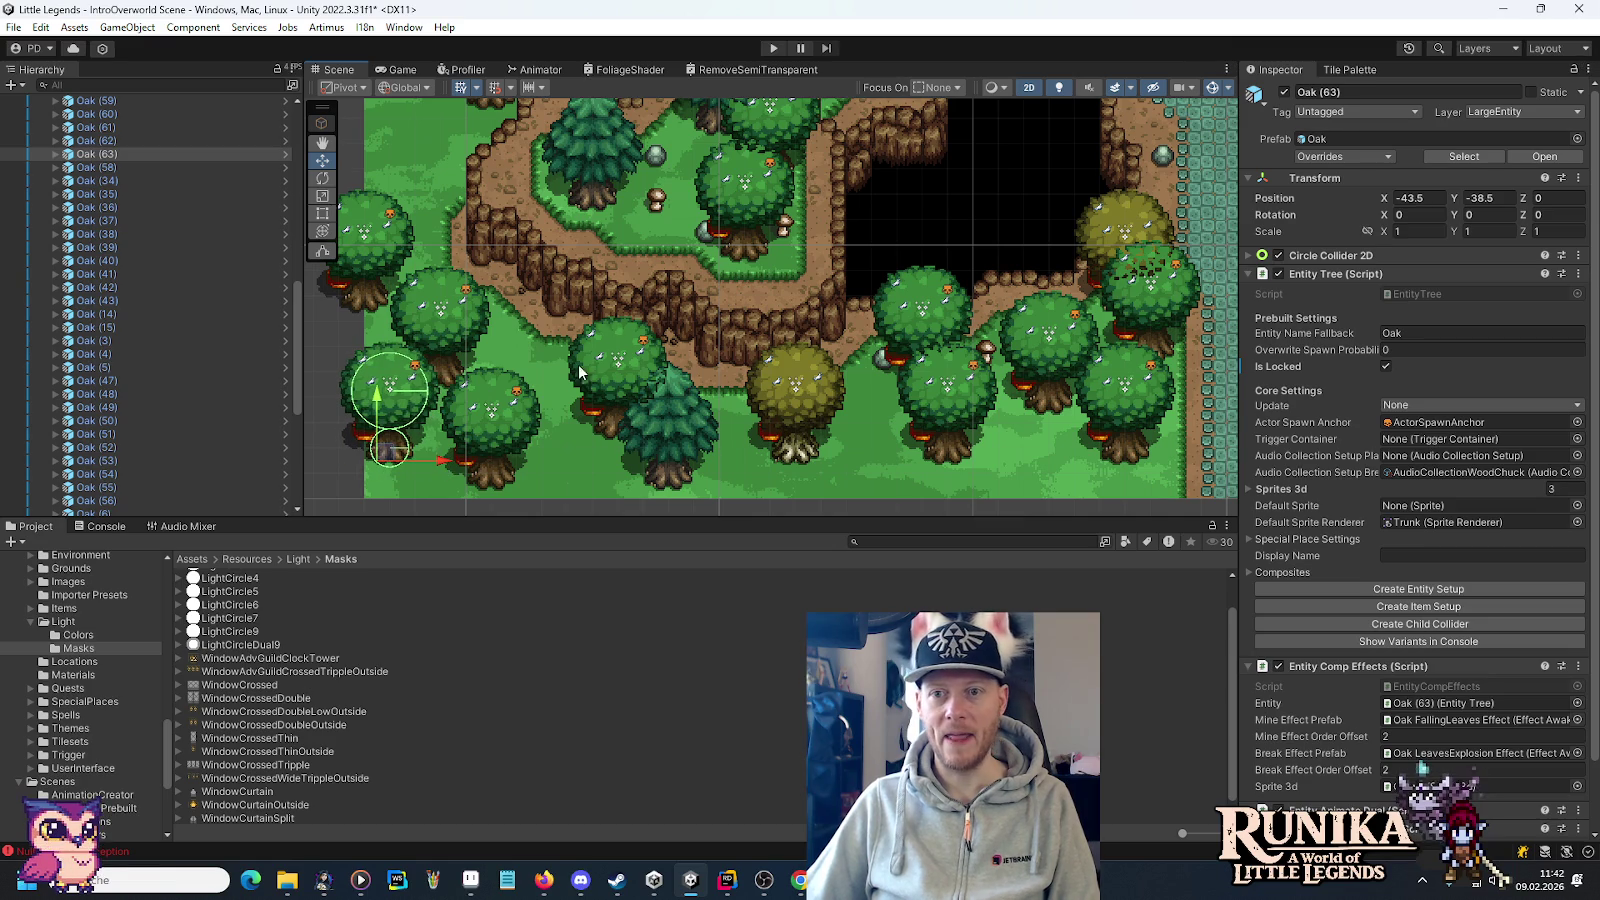
drag(642, 251, 562, 342)
drag(796, 232, 783, 323)
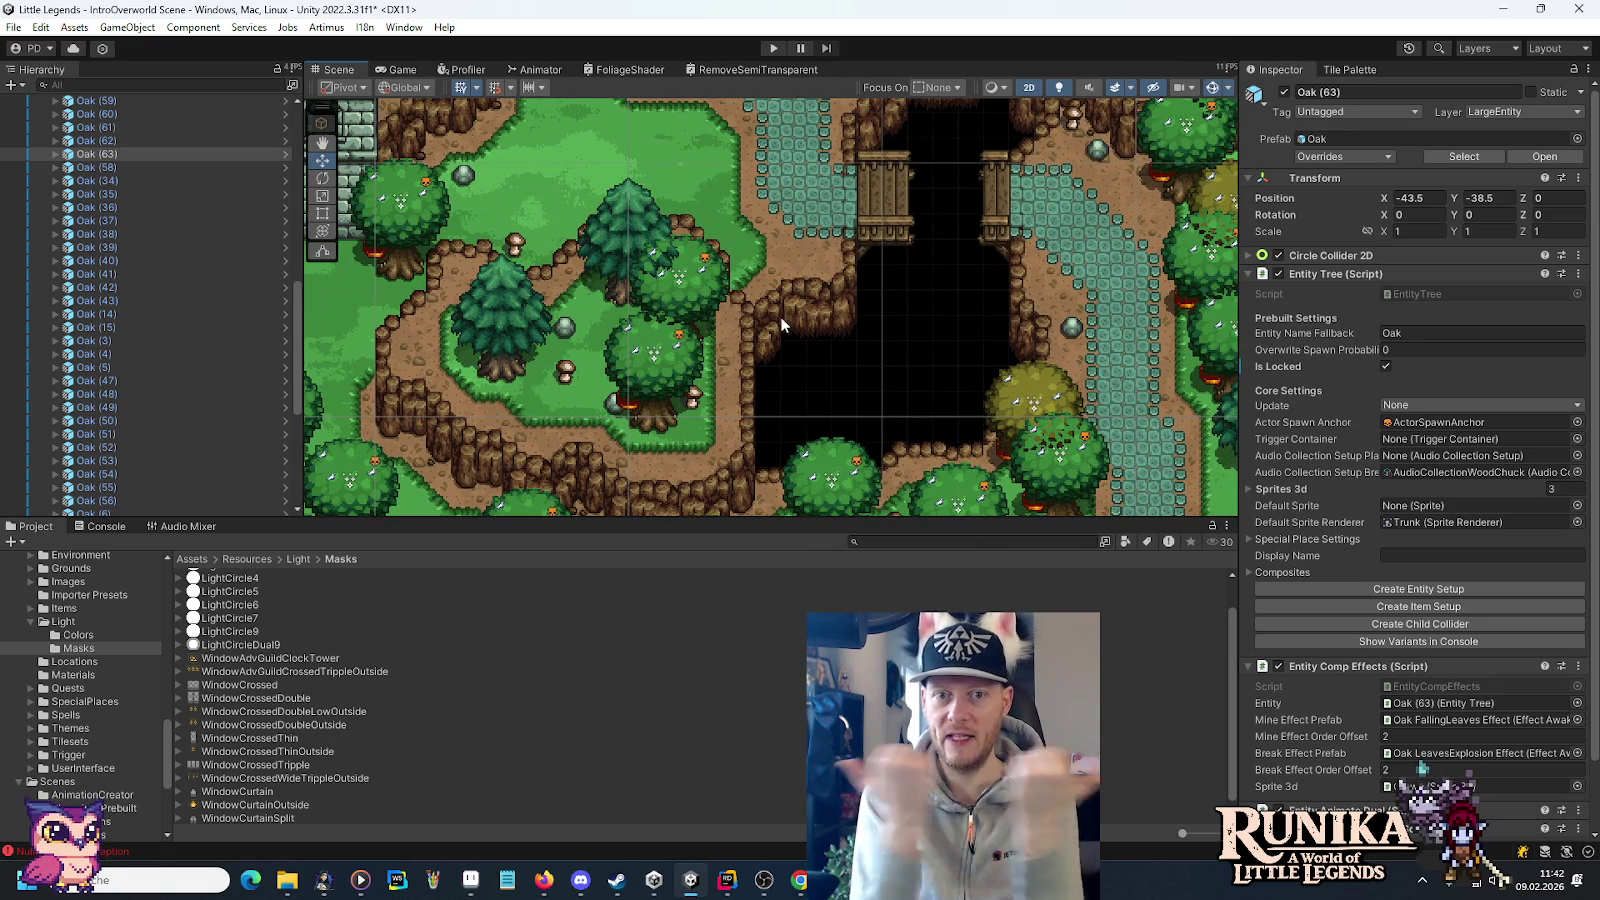
Pan over the map toward the stone tower and collapse the Trees group in the Hierarchy.
mouse_move(811, 240)
mouse_down()
mouse_move(885, 349)
mouse_move(835, 281)
mouse_up()
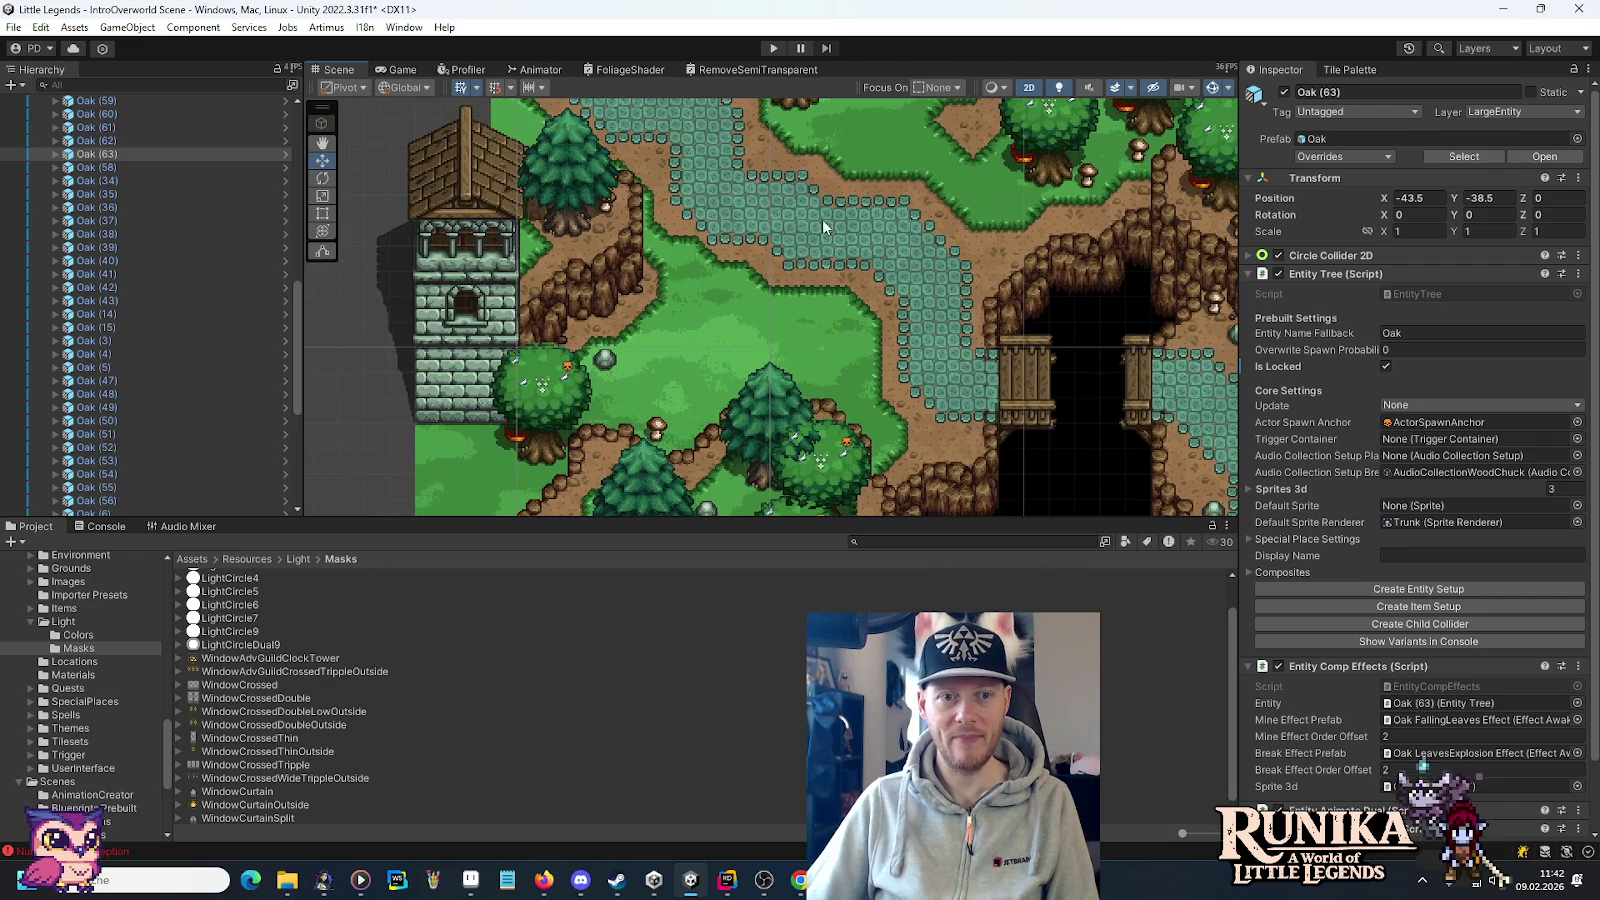
drag(822, 219, 846, 298)
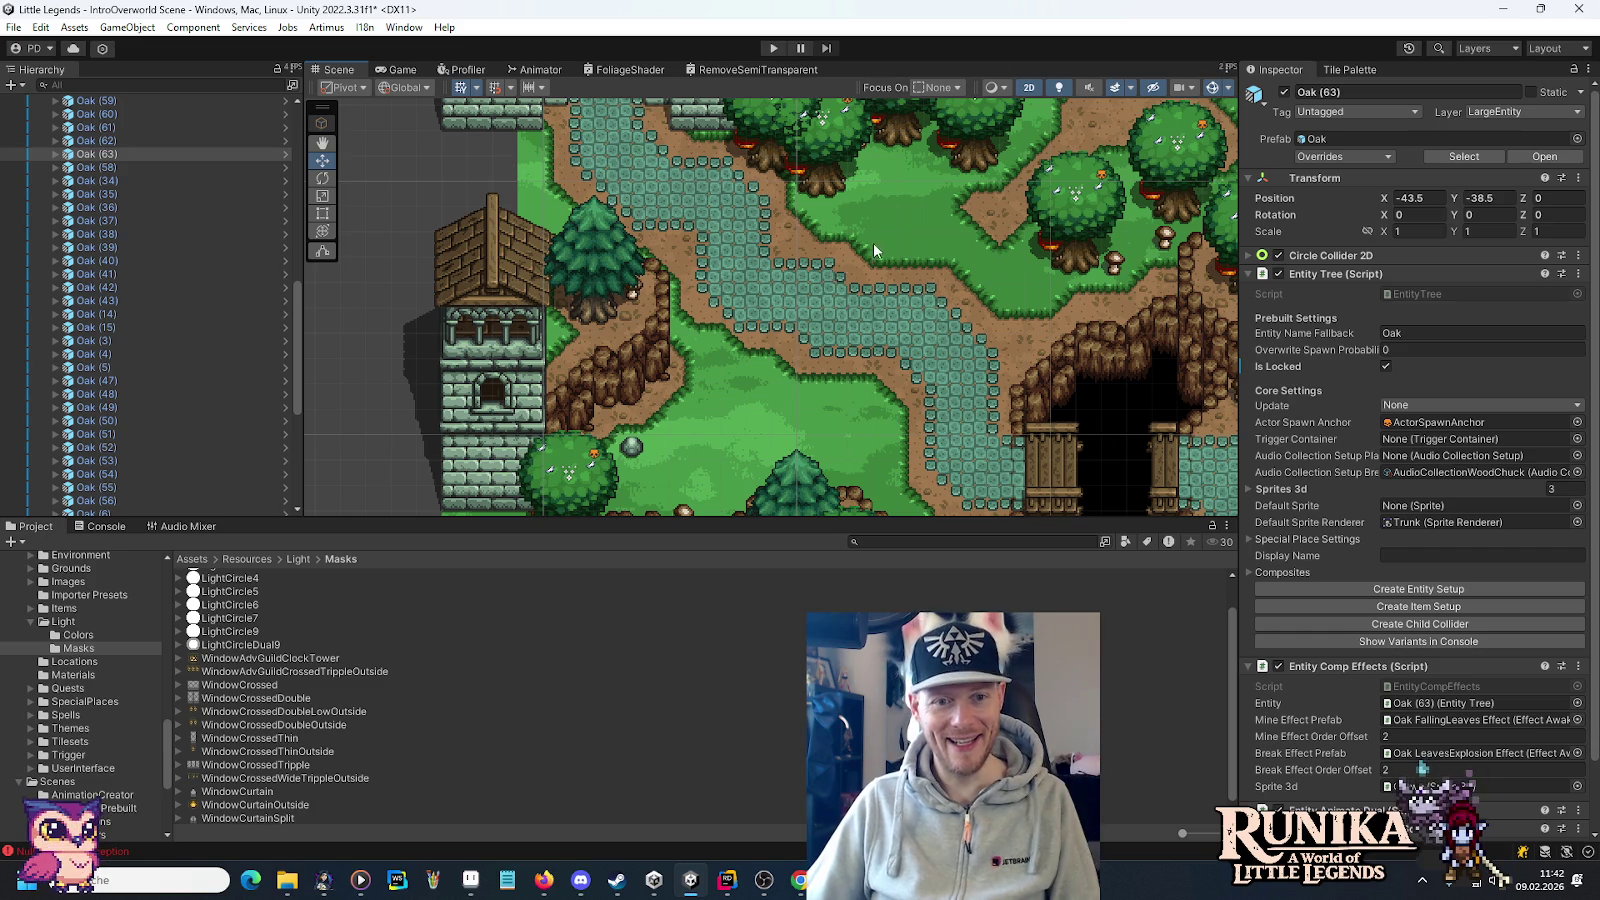
drag(872, 330, 845, 230)
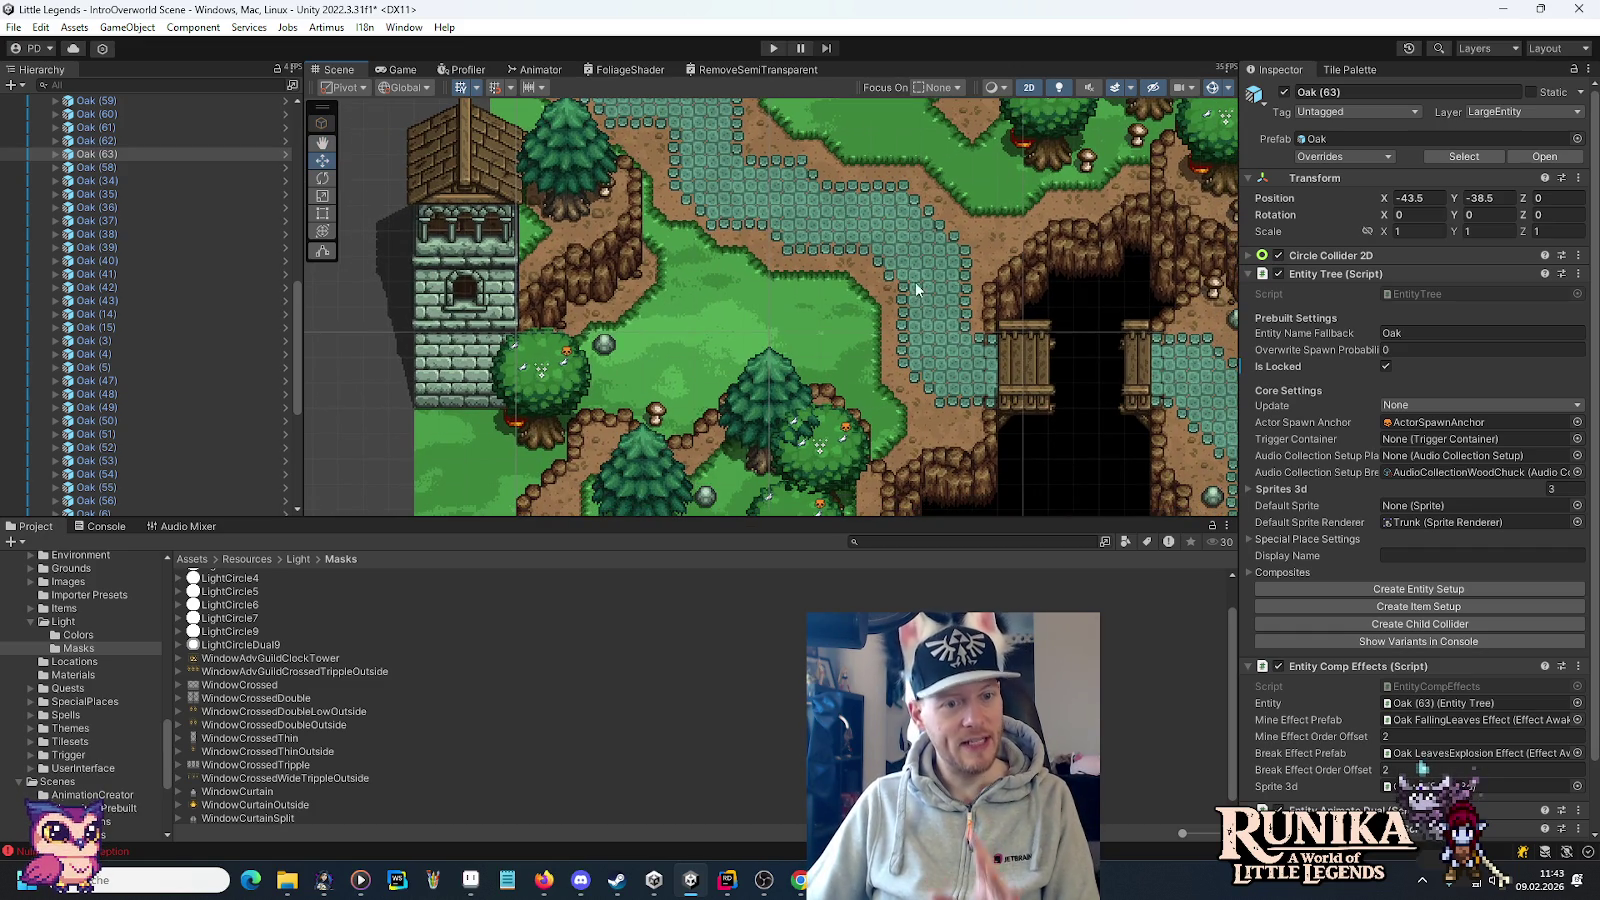
drag(915, 282, 830, 195)
drag(500, 275, 702, 302)
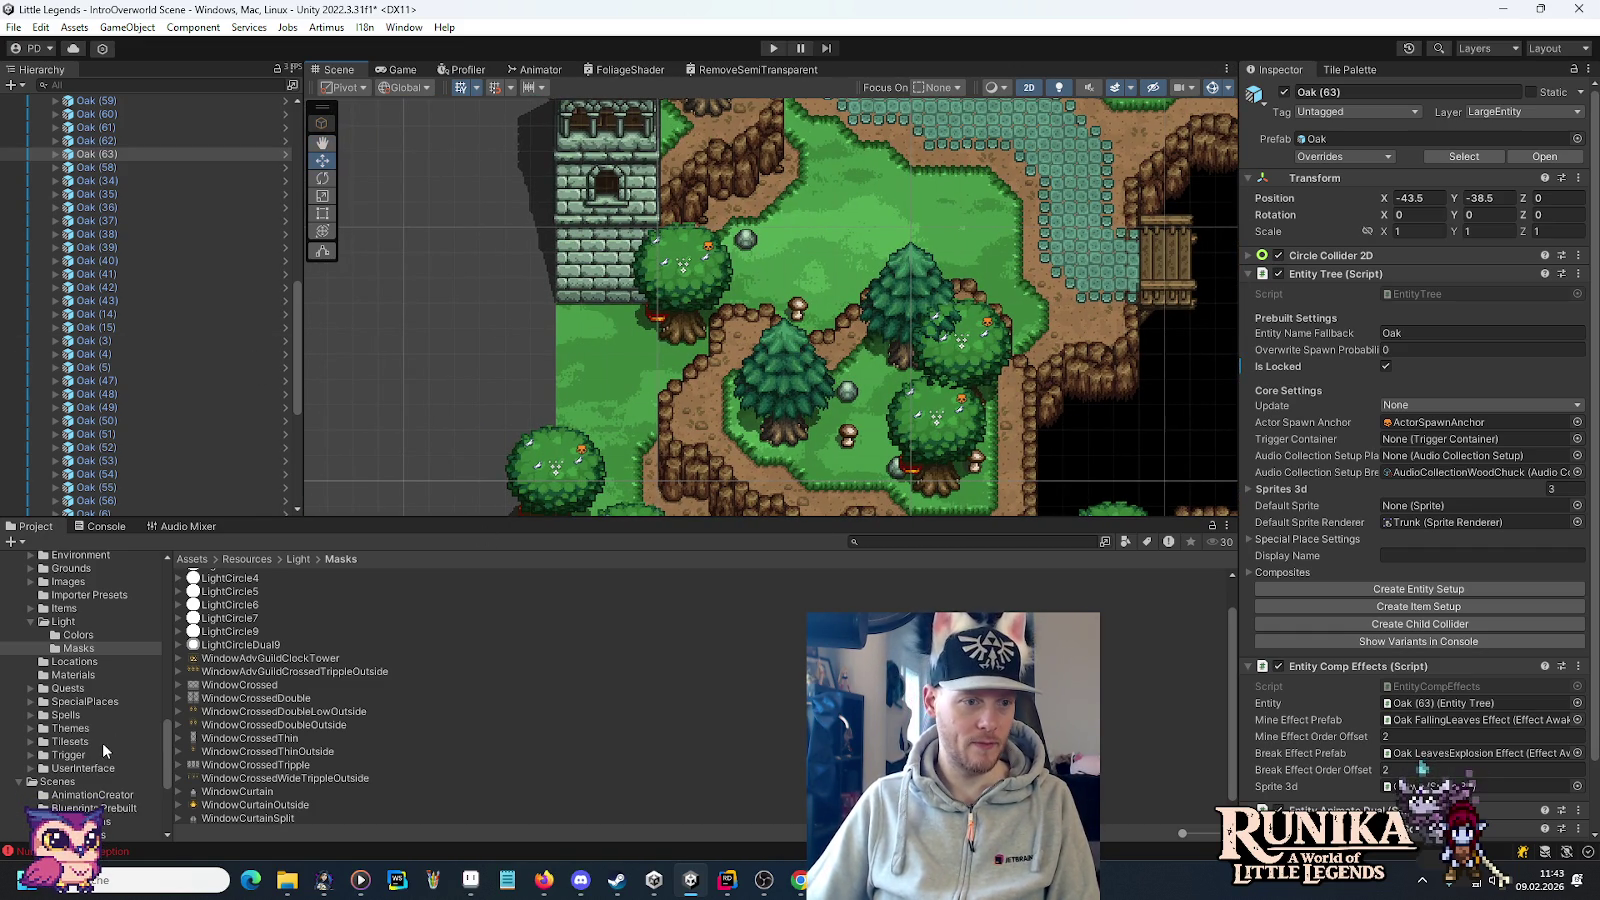
scroll(190, 366, up, 5)
scroll(189, 364, up, 10)
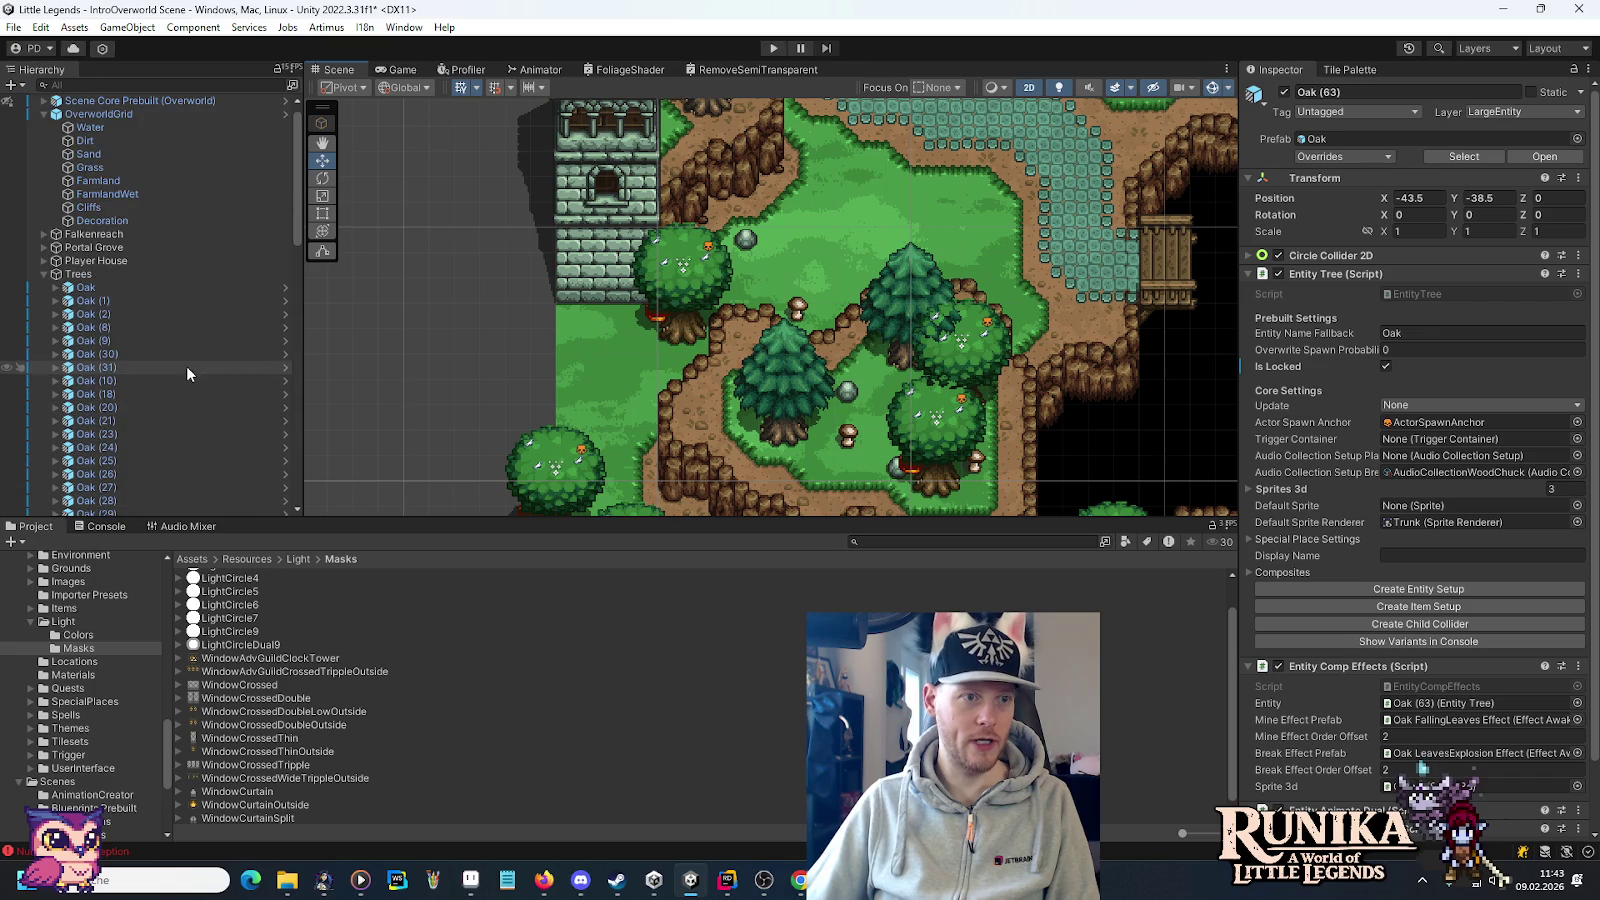
click(44, 288)
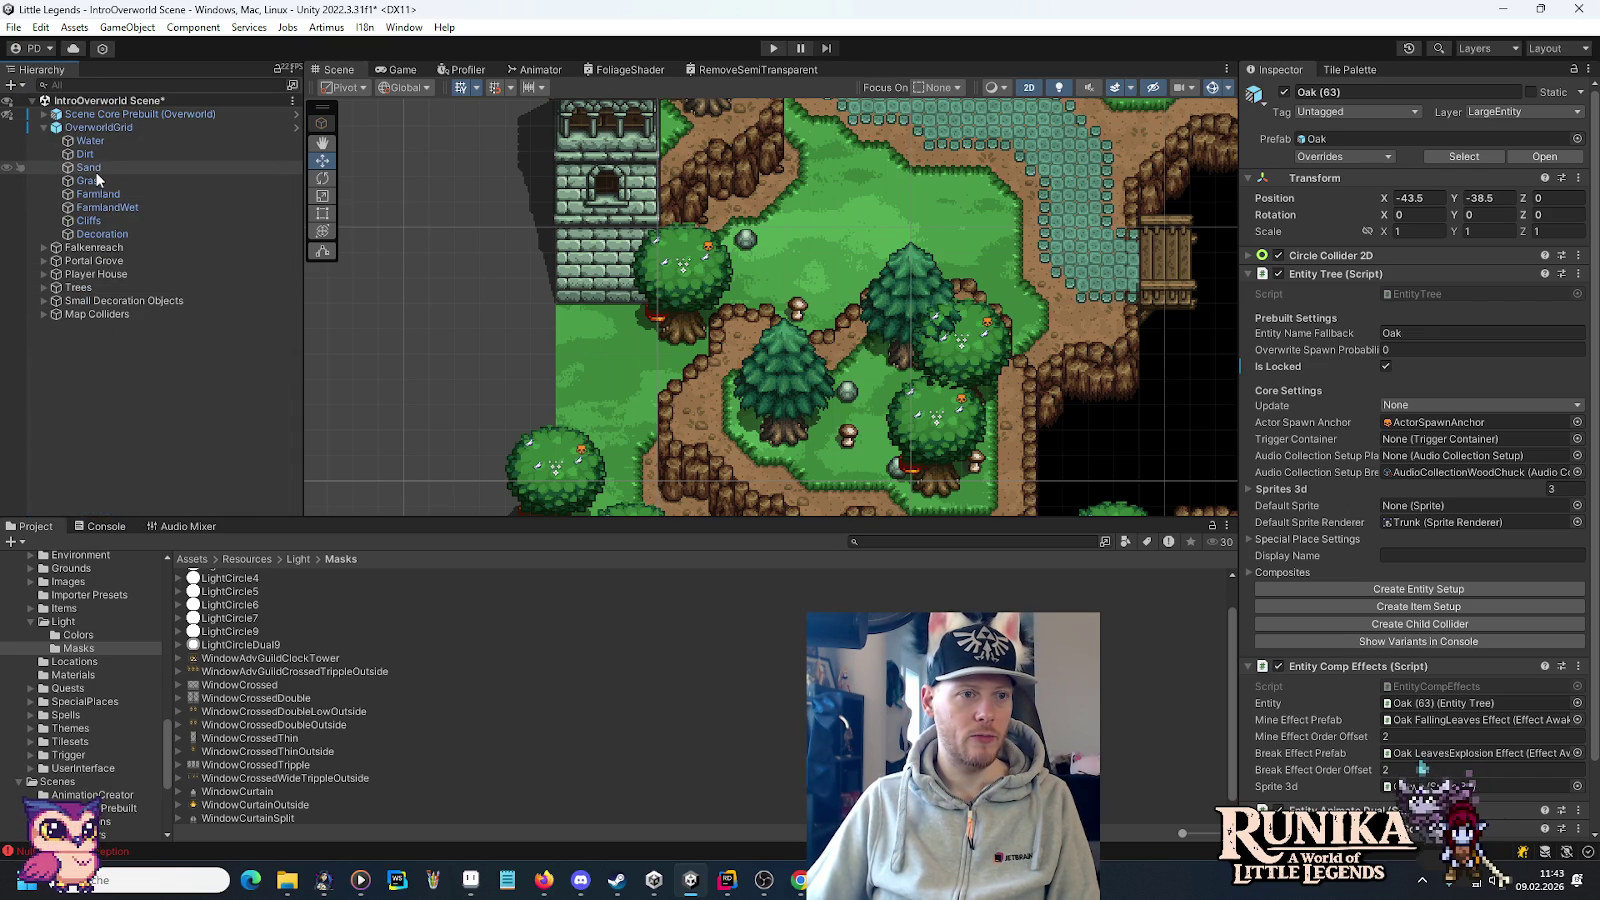
click(1349, 69)
Switch the Tile Palette to Water Palette, zoom in on its tiles, and select the Water tilemap.
click(1321, 132)
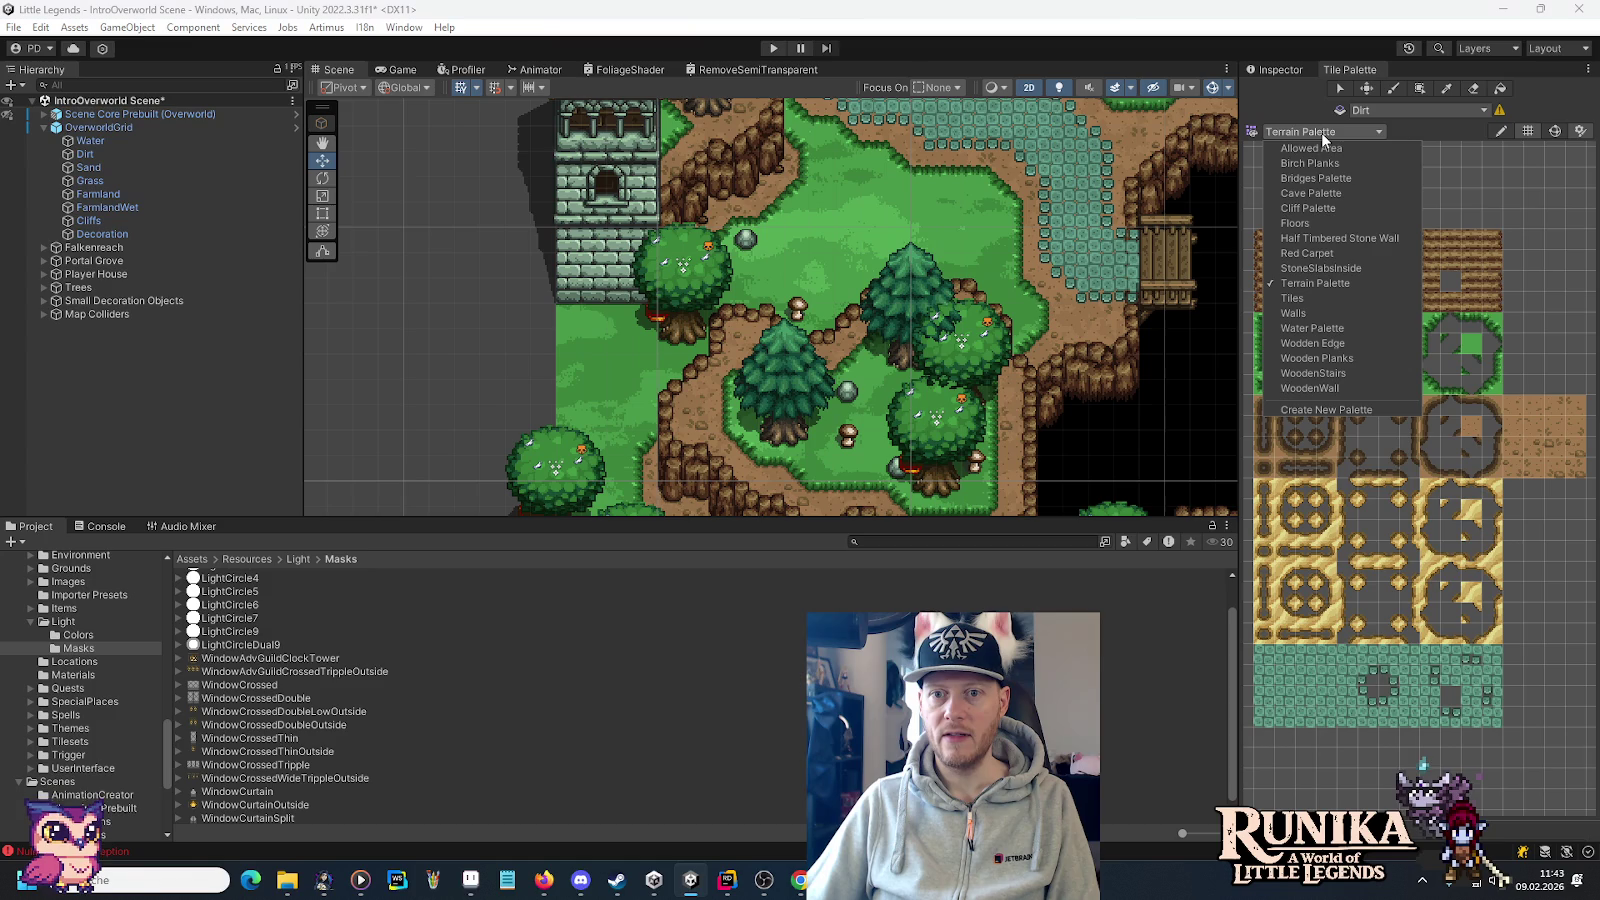
click(1322, 328)
scroll(1503, 537, up, 6)
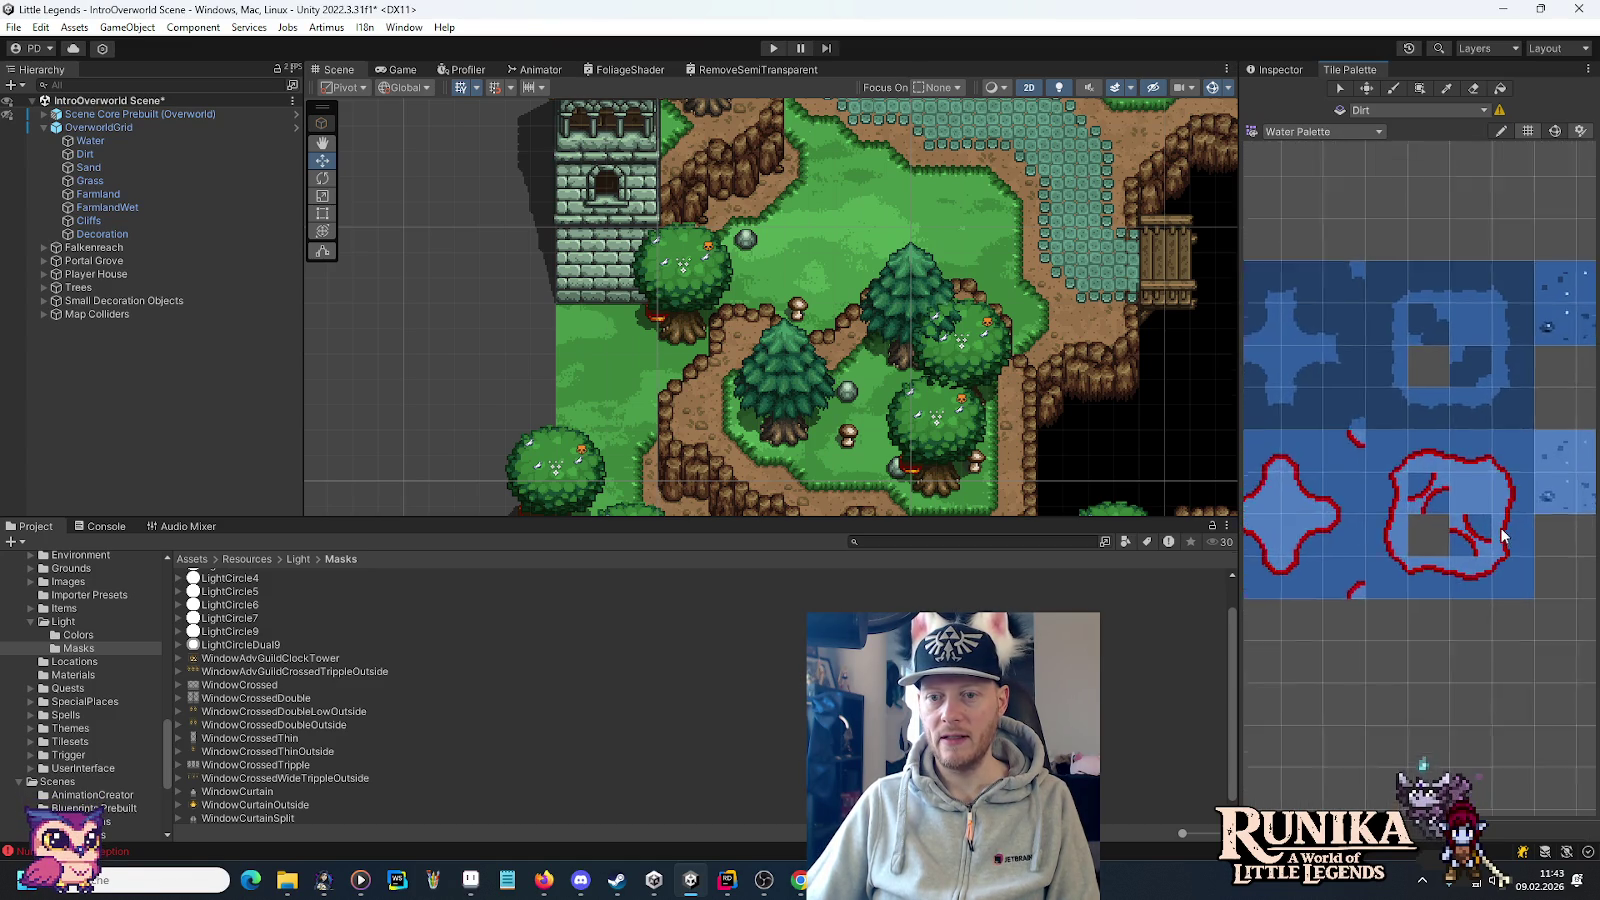
drag(1453, 517, 1448, 454)
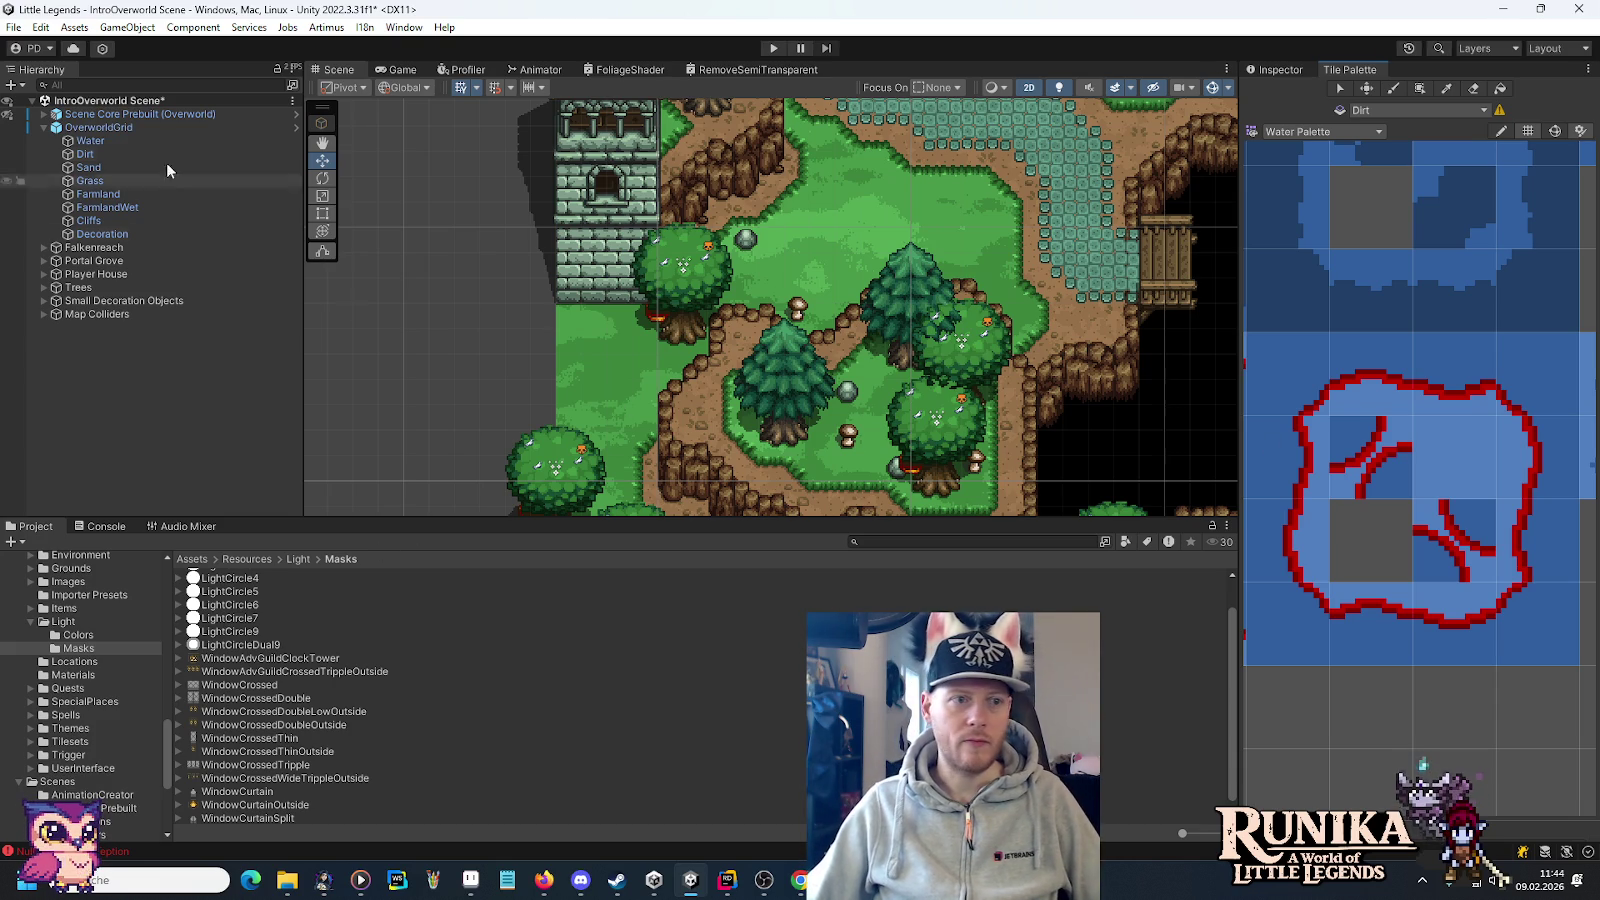
click(125, 145)
Open the WaterShader shader graph from the Water tilemap's material and maximize its window.
click(1278, 74)
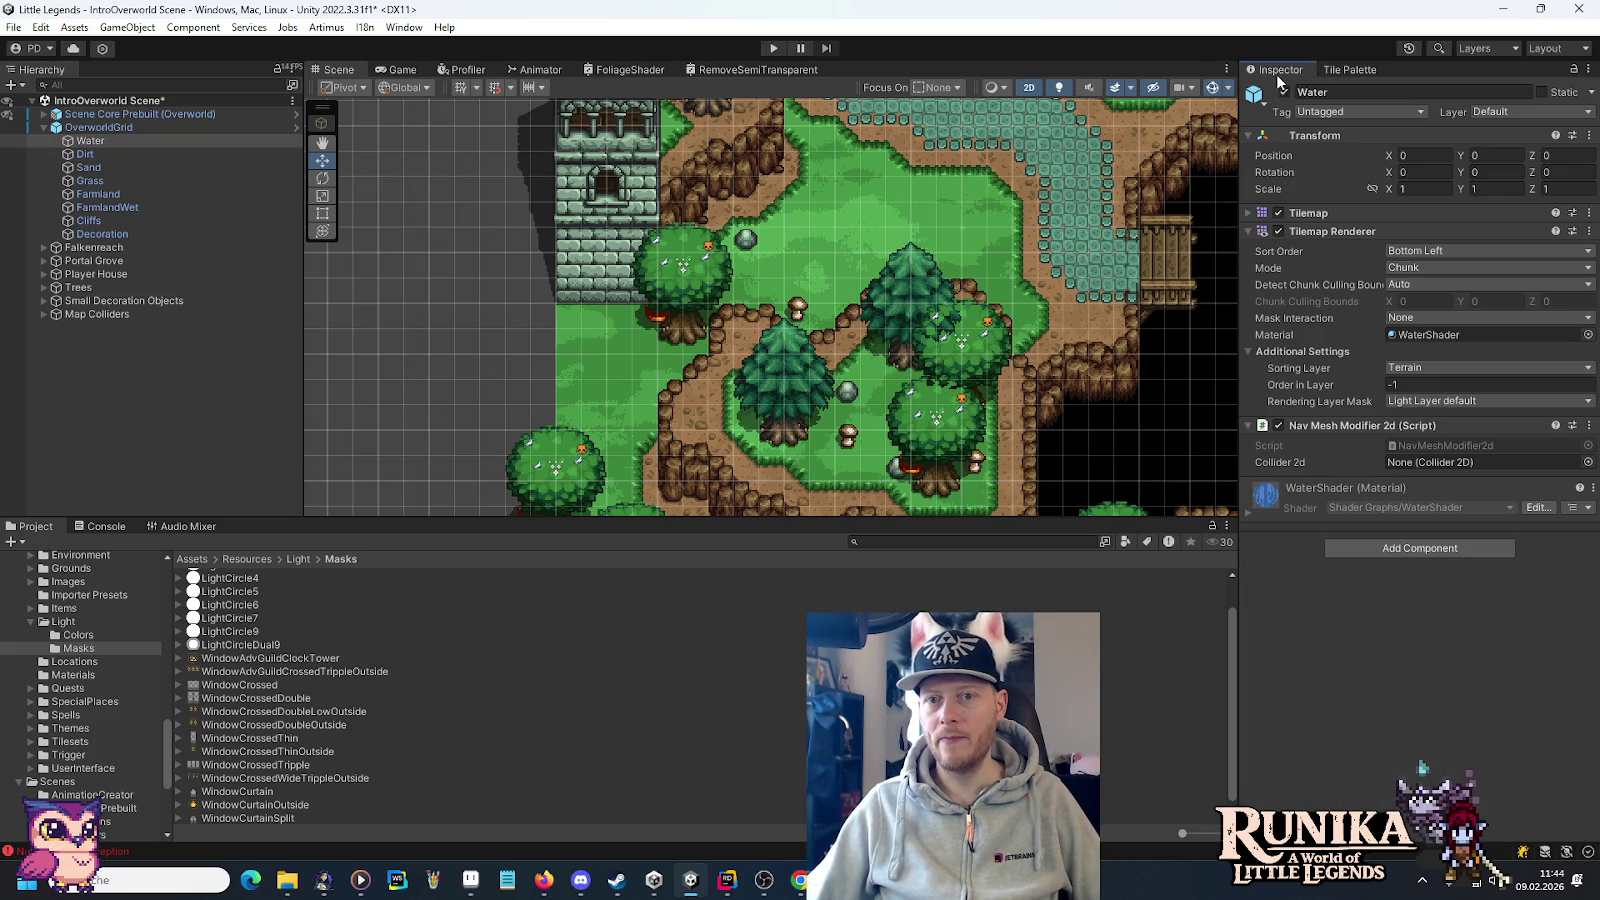
click(1430, 334)
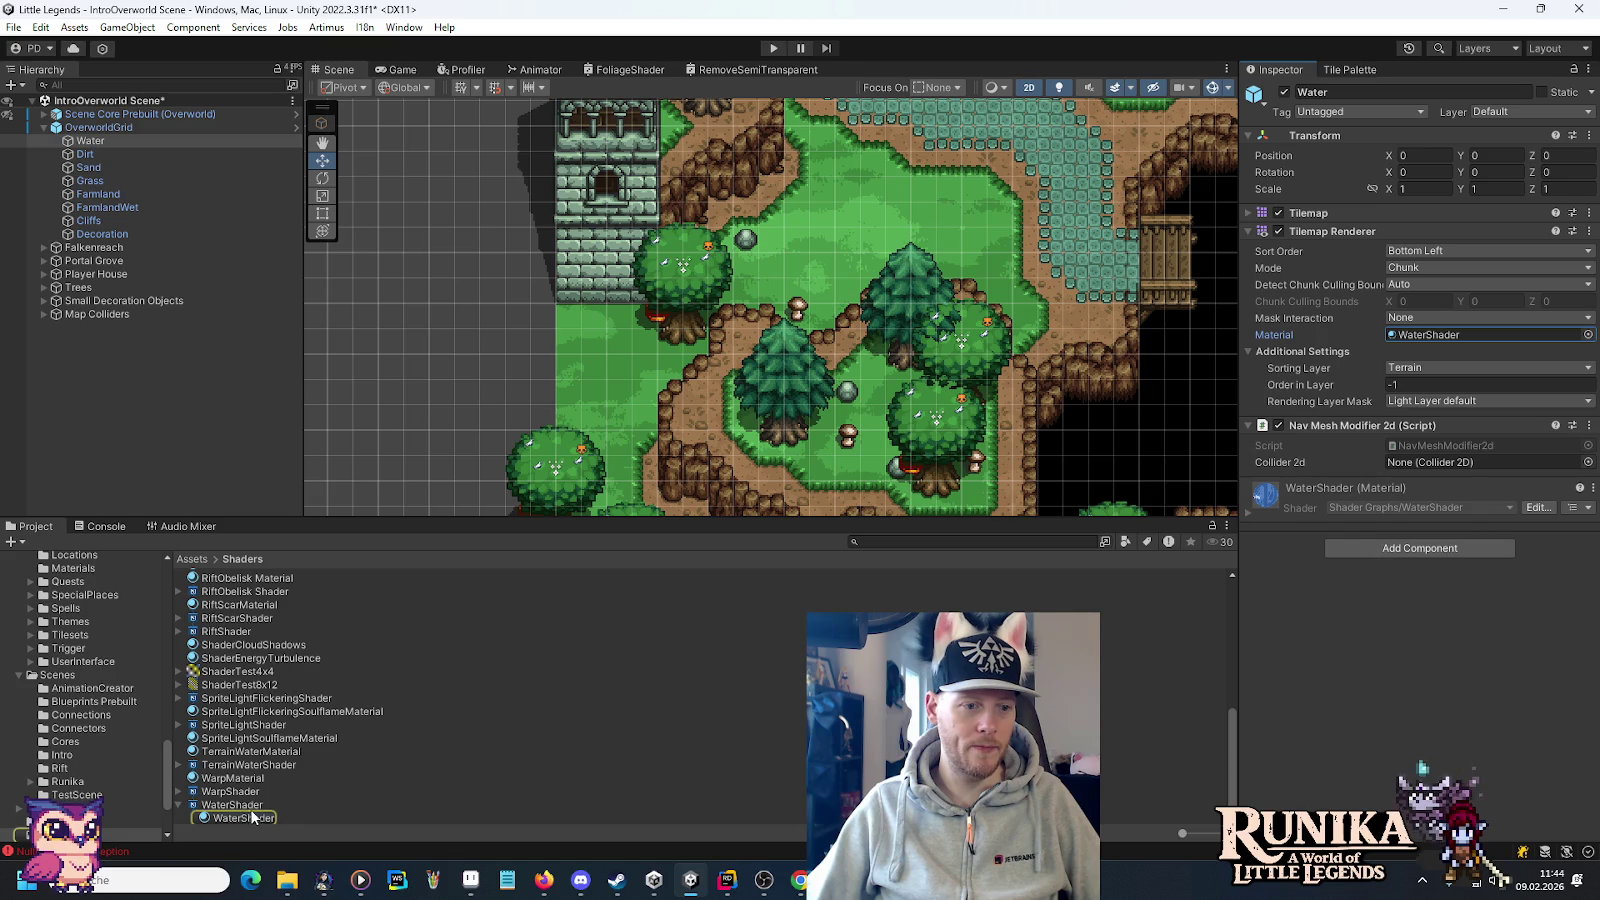
click(240, 804)
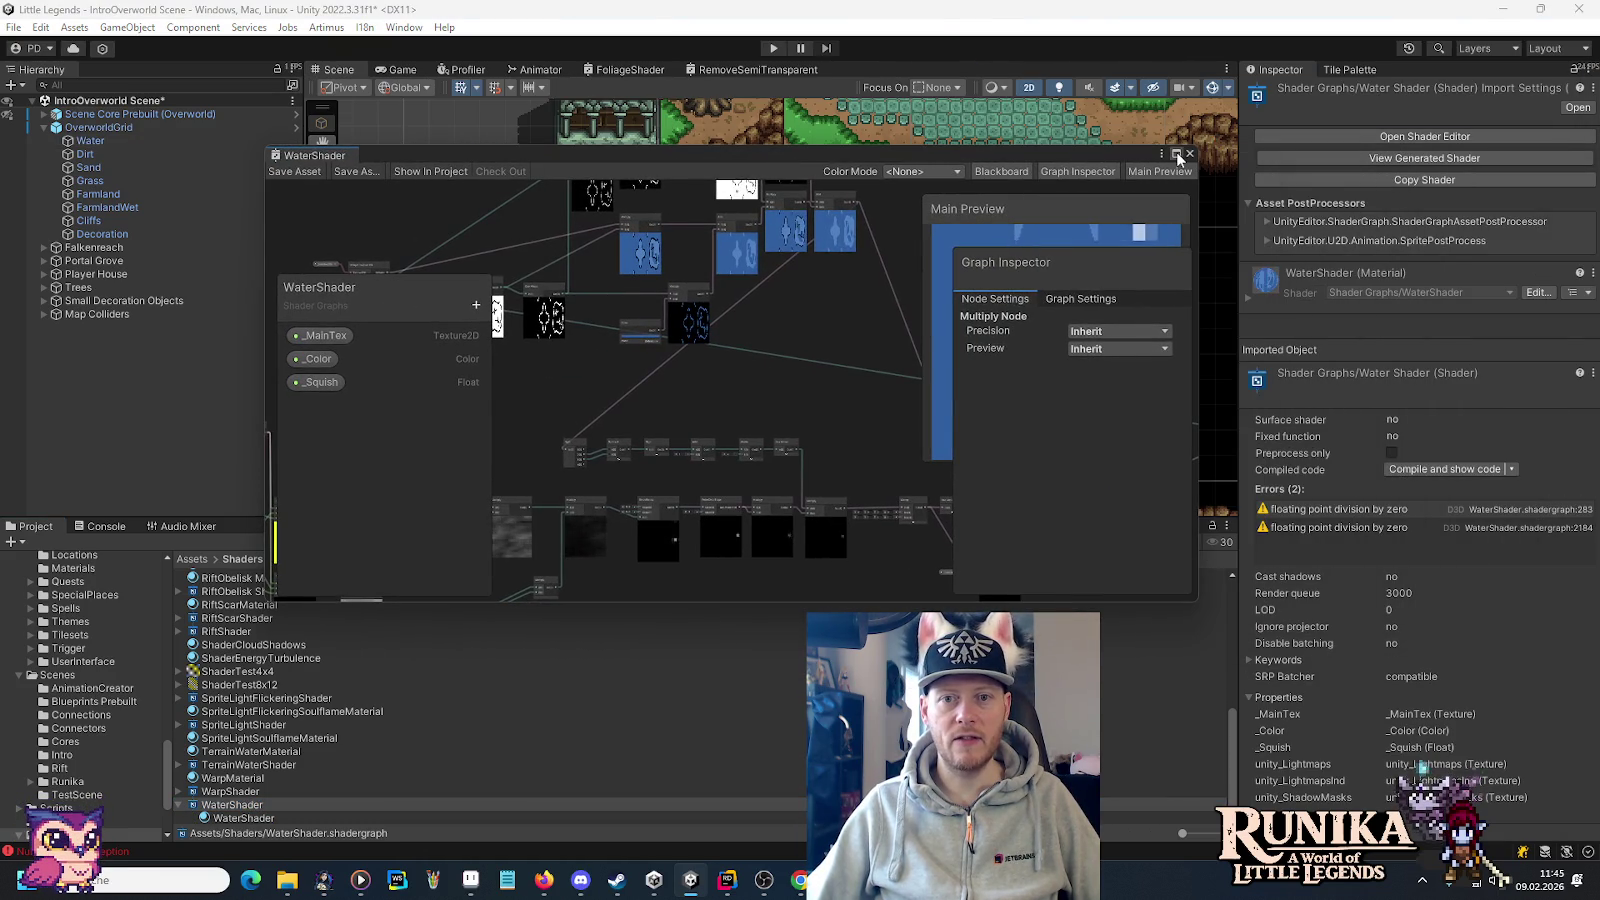
click(1177, 154)
Pan and zoom the graph to center the Time, Multiply, Fraction, Subtract and Absolute row.
drag(425, 236, 875, 279)
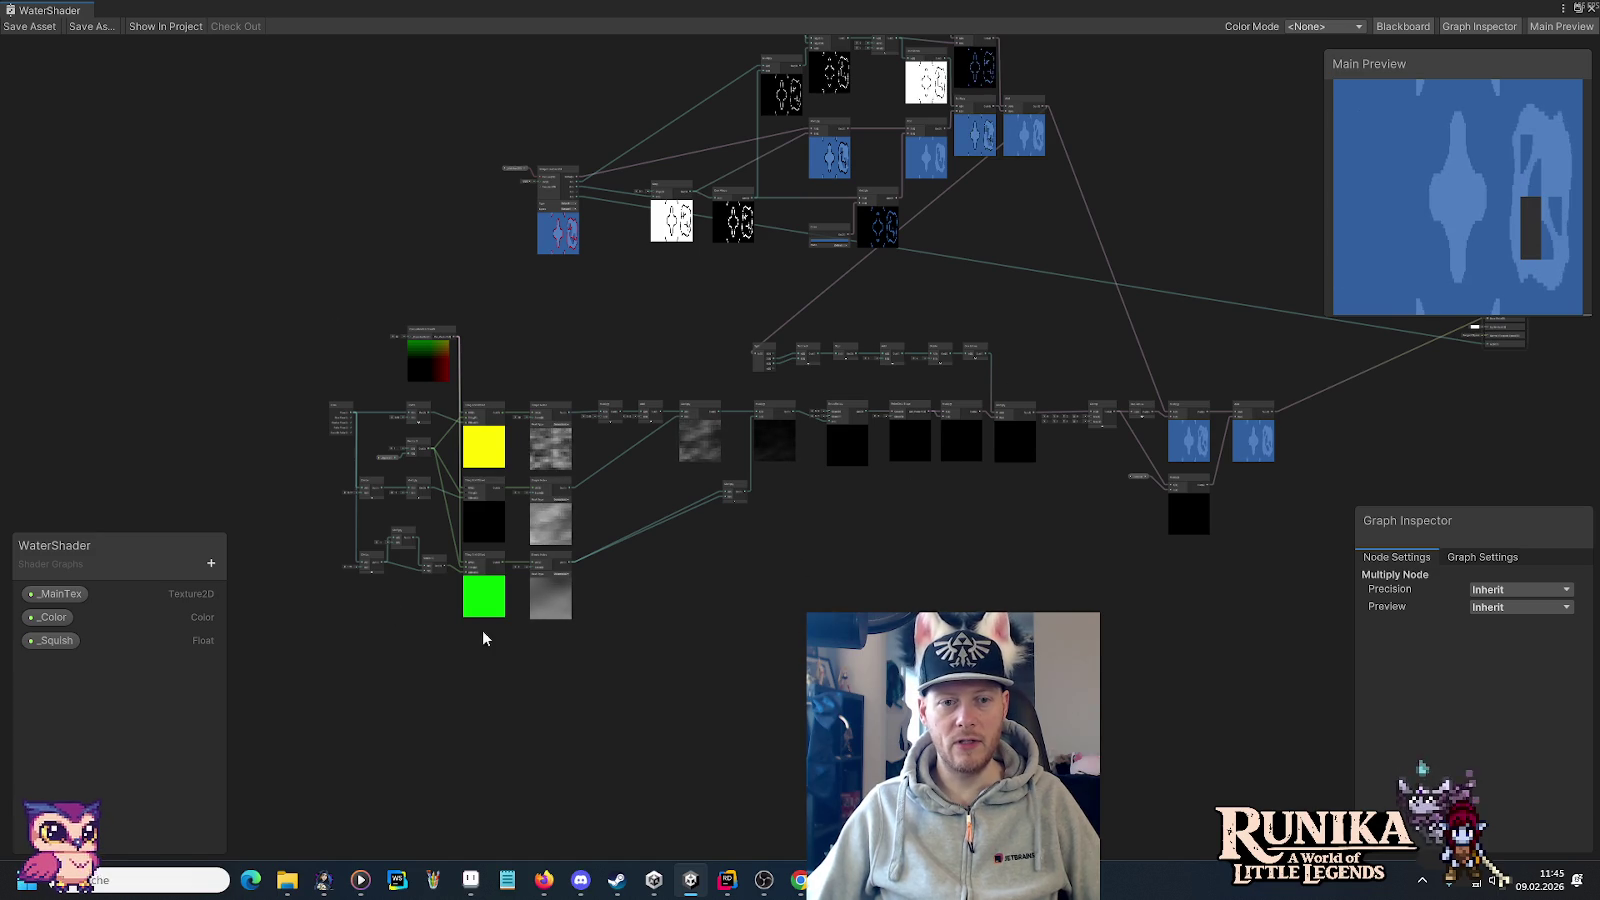
scroll(972, 522, up, 3)
scroll(949, 524, down, 1)
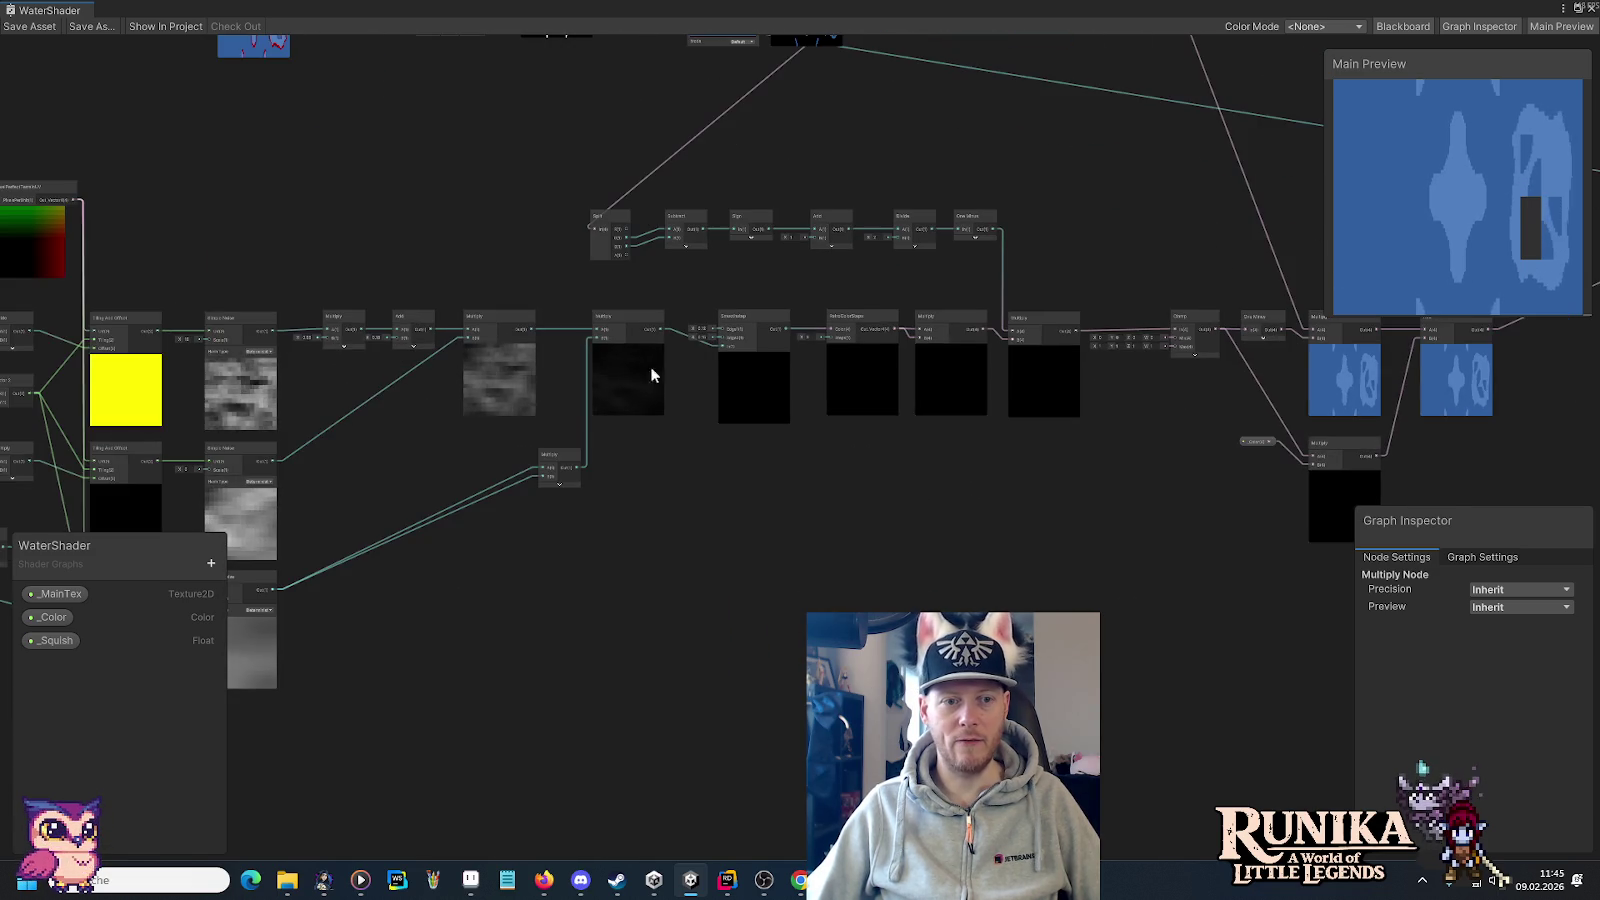
drag(650, 375, 543, 507)
mouse_move(443, 207)
mouse_down()
mouse_move(478, 271)
mouse_move(598, 400)
mouse_move(636, 415)
mouse_move(560, 428)
mouse_up()
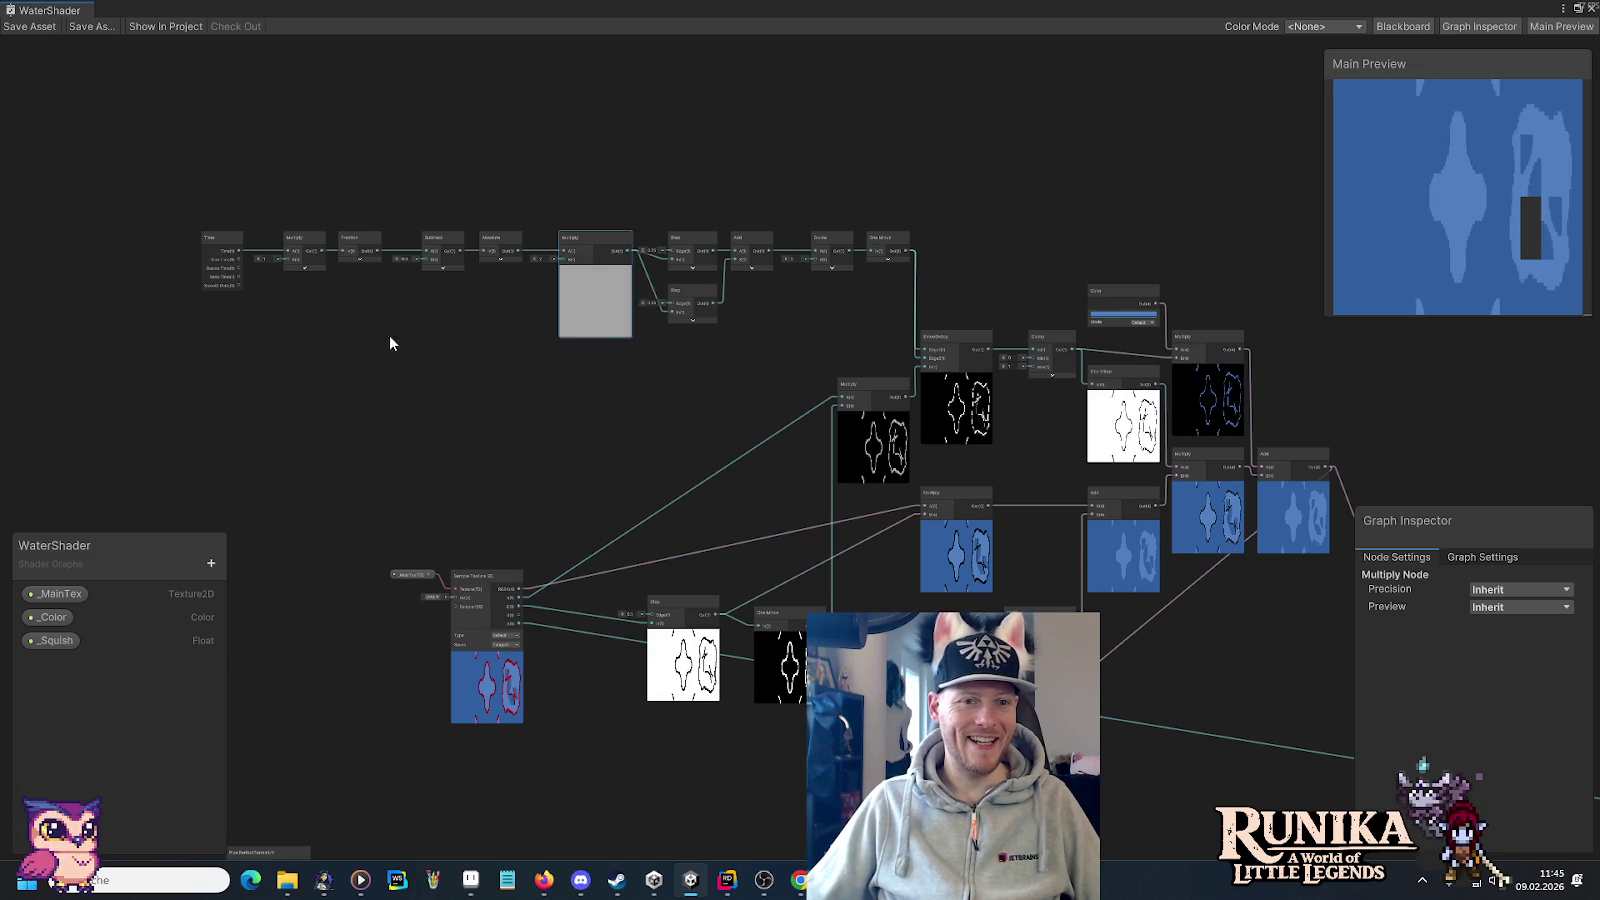
scroll(390, 343, up, 3)
drag(368, 325, 796, 432)
Zoom in and pan along the Time-to-Absolute chain toward the Multiply 2 and Step 0.25 nodes.
scroll(703, 407, up, 3)
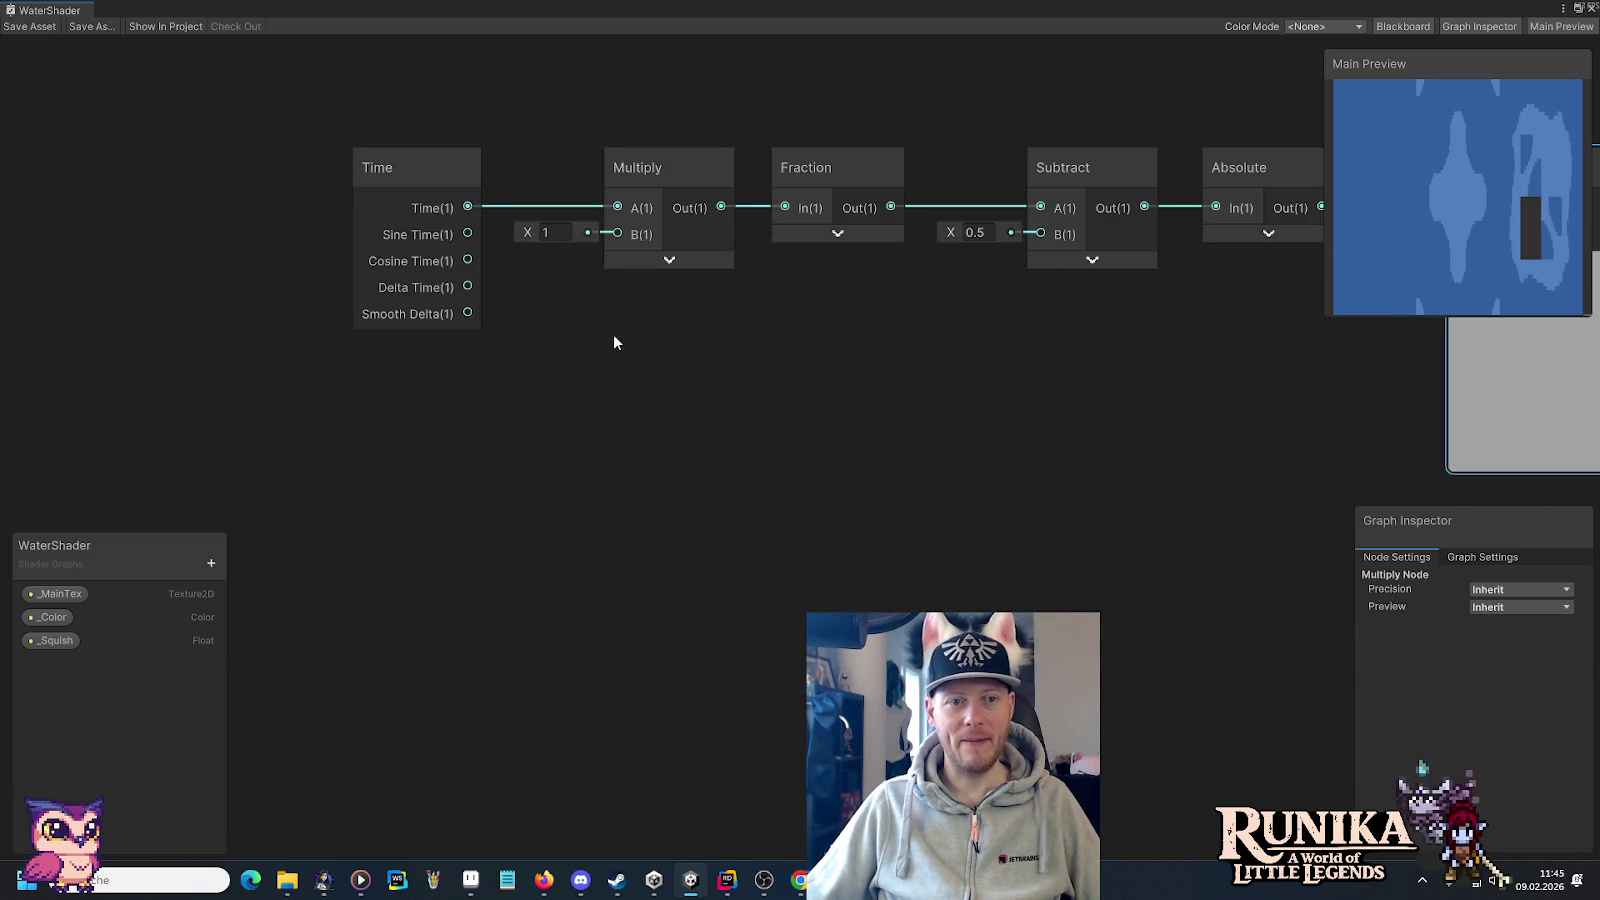
drag(725, 346, 676, 378)
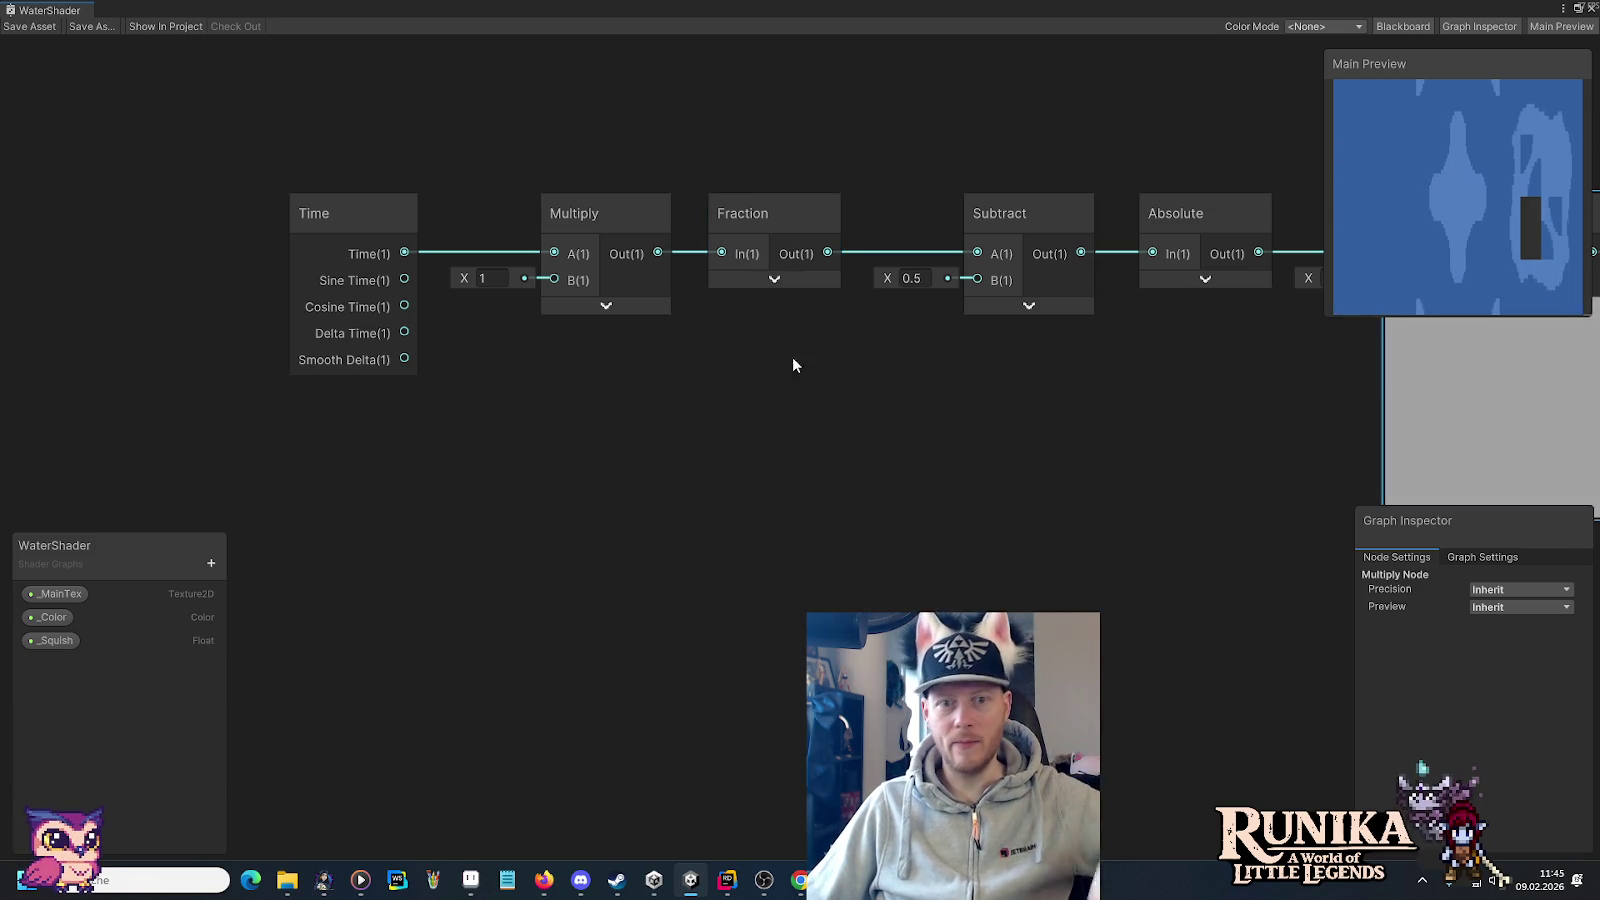
drag(1004, 508, 843, 527)
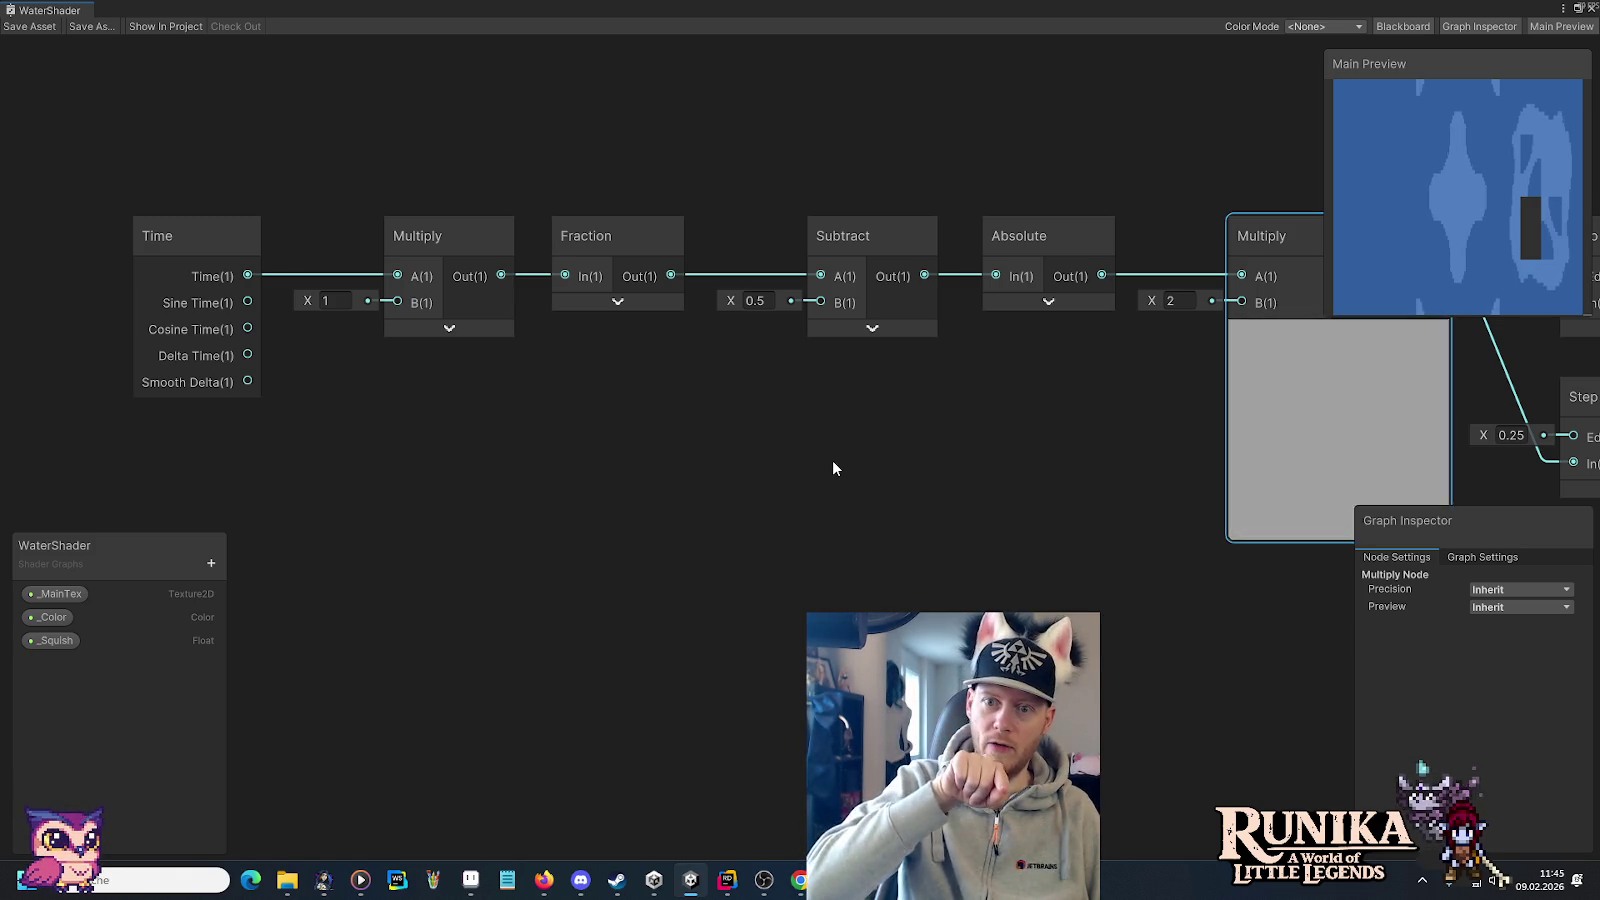
Switch from the Multiply and Step nodes to Microsoft Paint to sketch an explanation.
mouse_move(1304, 408)
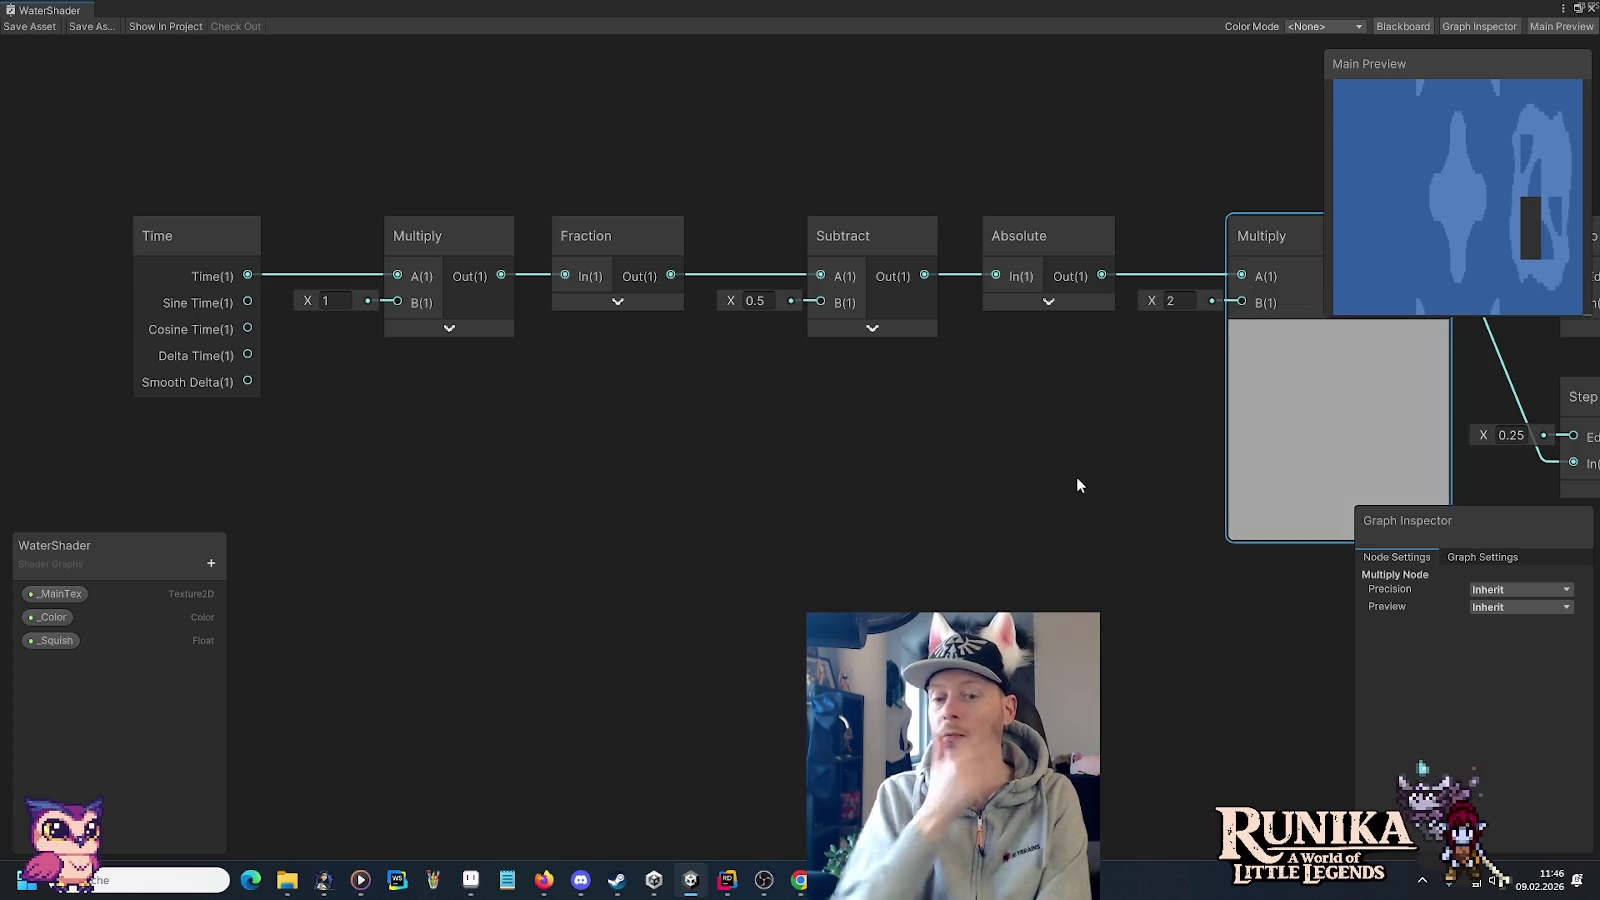
click(432, 880)
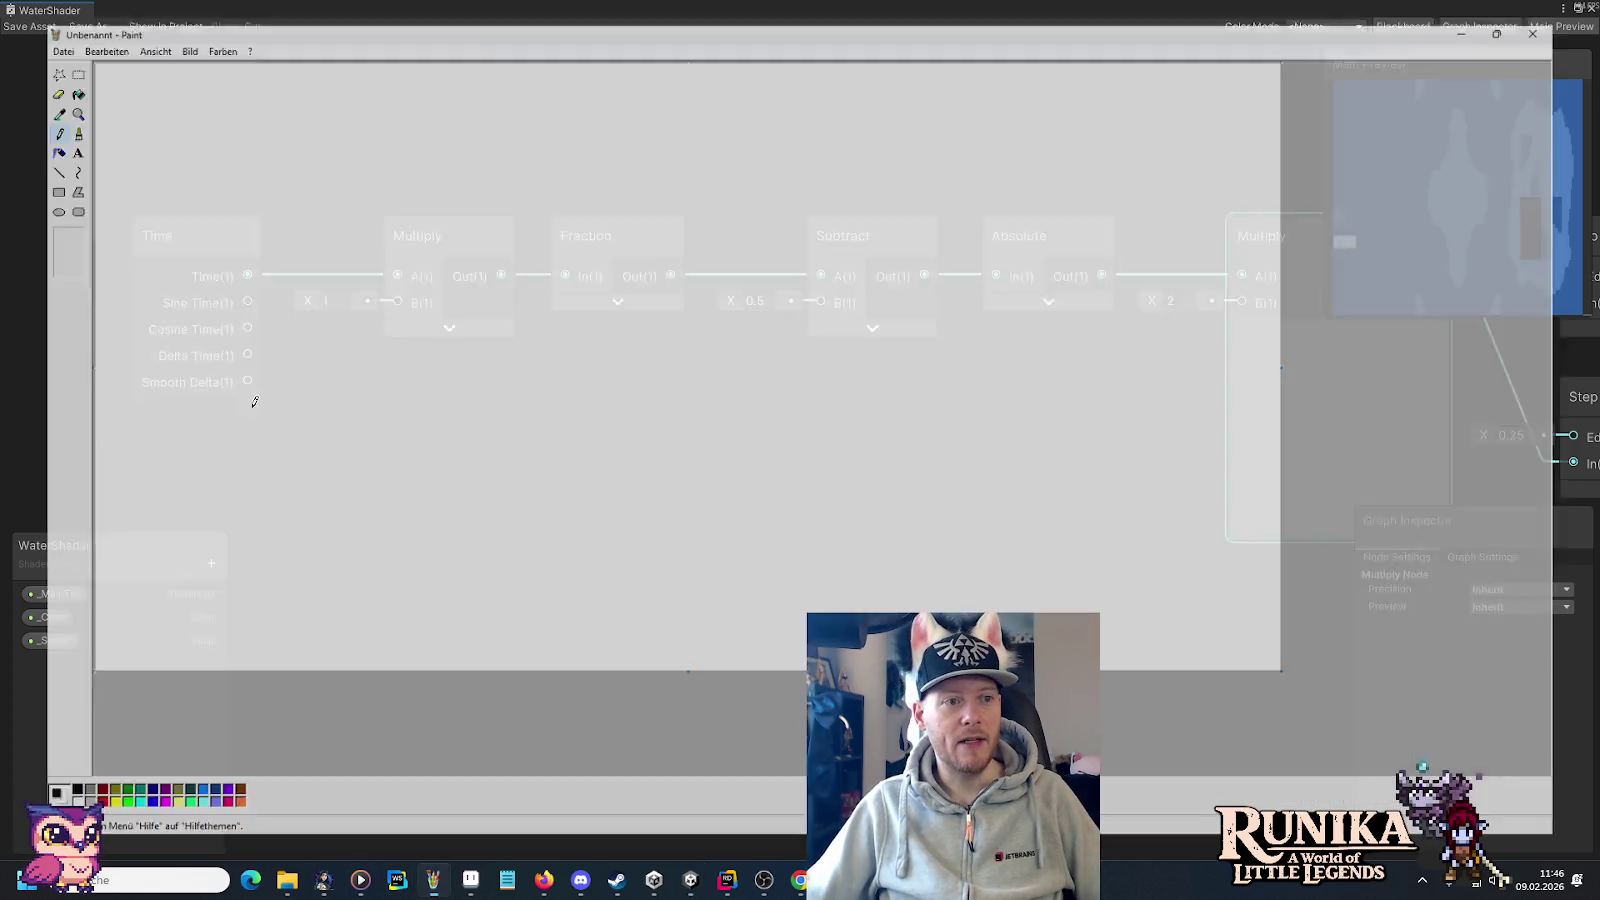
Invert the Paint canvas to black and draw graph axes with arrowheads and a rising diagonal.
key(ctrl+i)
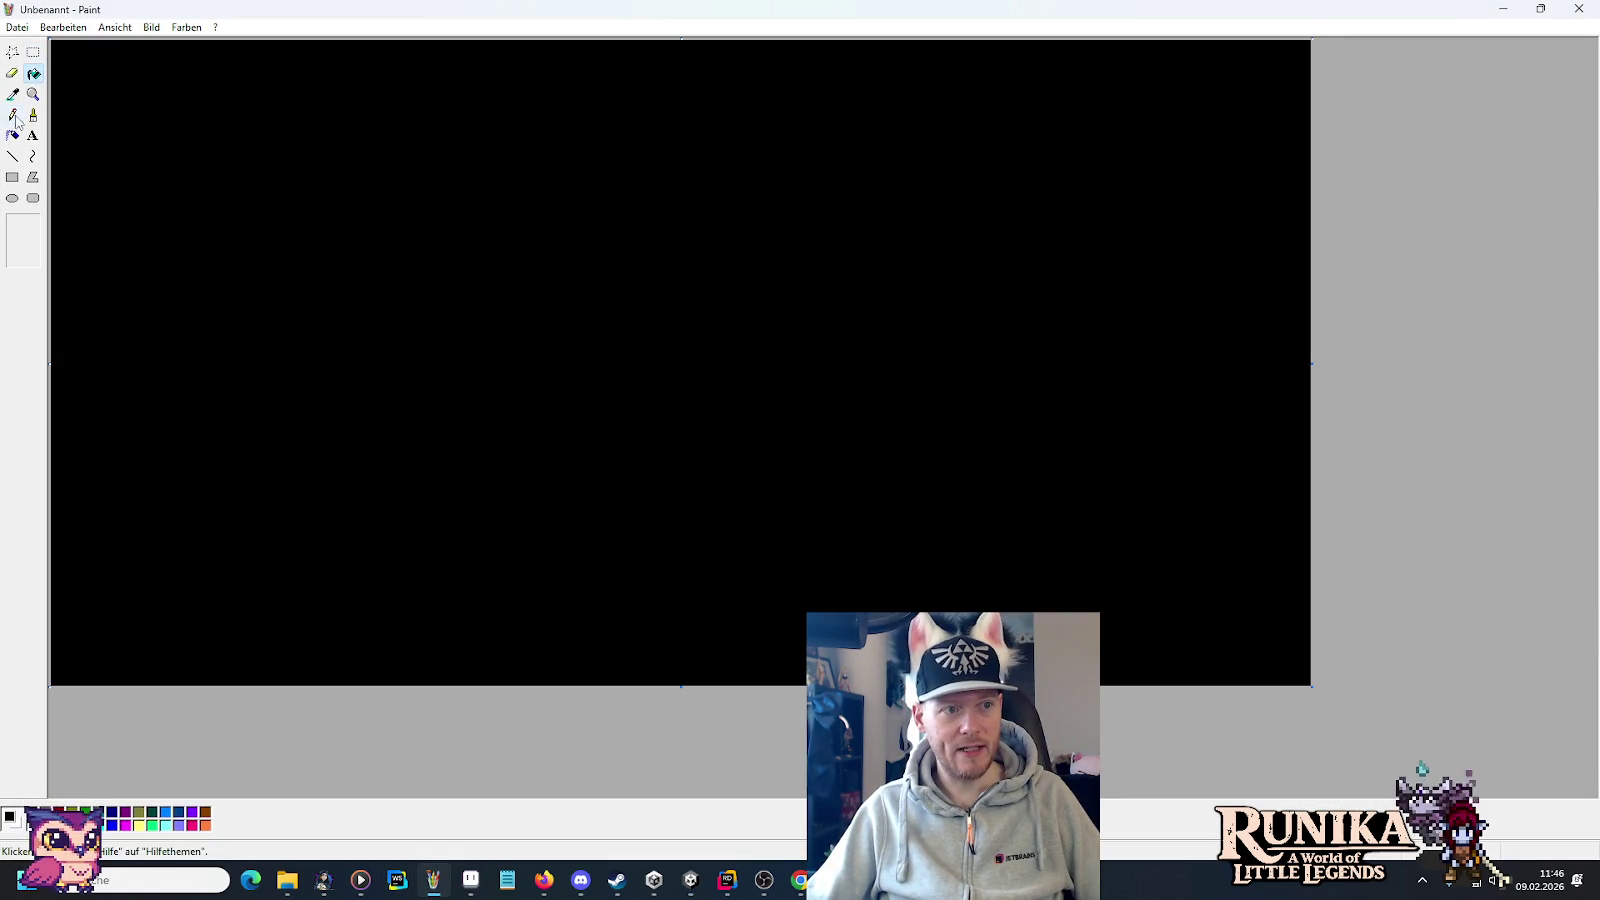
drag(636, 112, 642, 602)
mouse_move(556, 537)
mouse_down()
mouse_move(1273, 517)
mouse_move(1170, 577)
mouse_up()
mouse_move(612, 125)
mouse_down()
mouse_move(678, 110)
mouse_move(679, 135)
mouse_up()
mouse_move(650, 530)
mouse_down()
mouse_move(1046, 112)
mouse_move(1061, 147)
mouse_up()
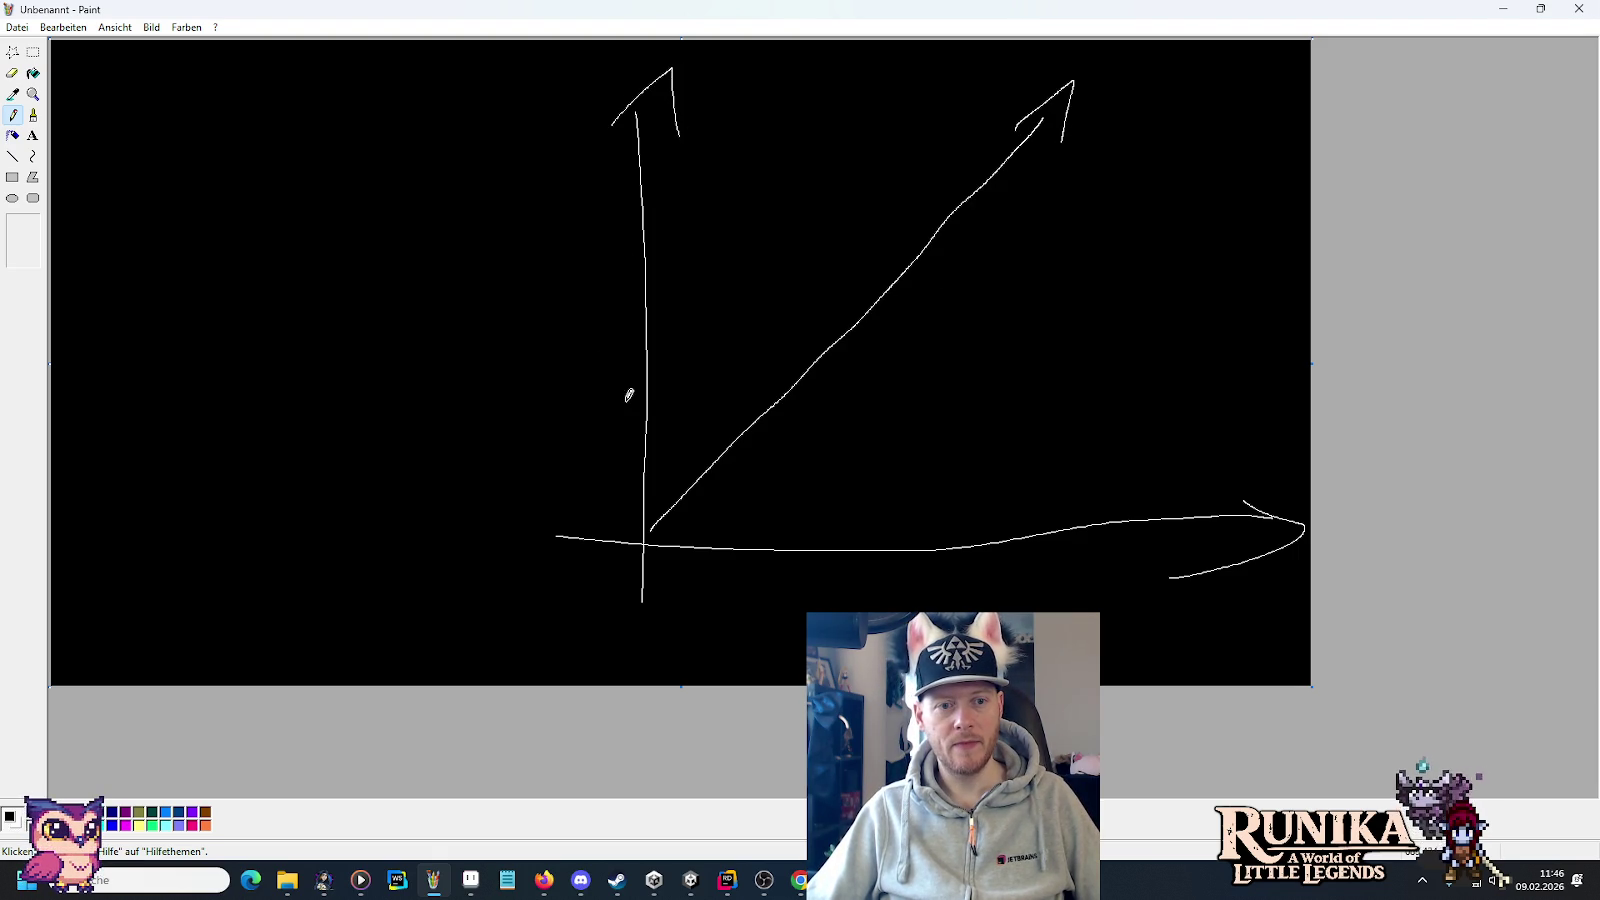
Label axis marks 2 and 1, then add a vertical drop line, a step wave and a dashed guide.
drag(622, 238, 680, 236)
drag(557, 220, 551, 250)
drag(532, 405, 578, 430)
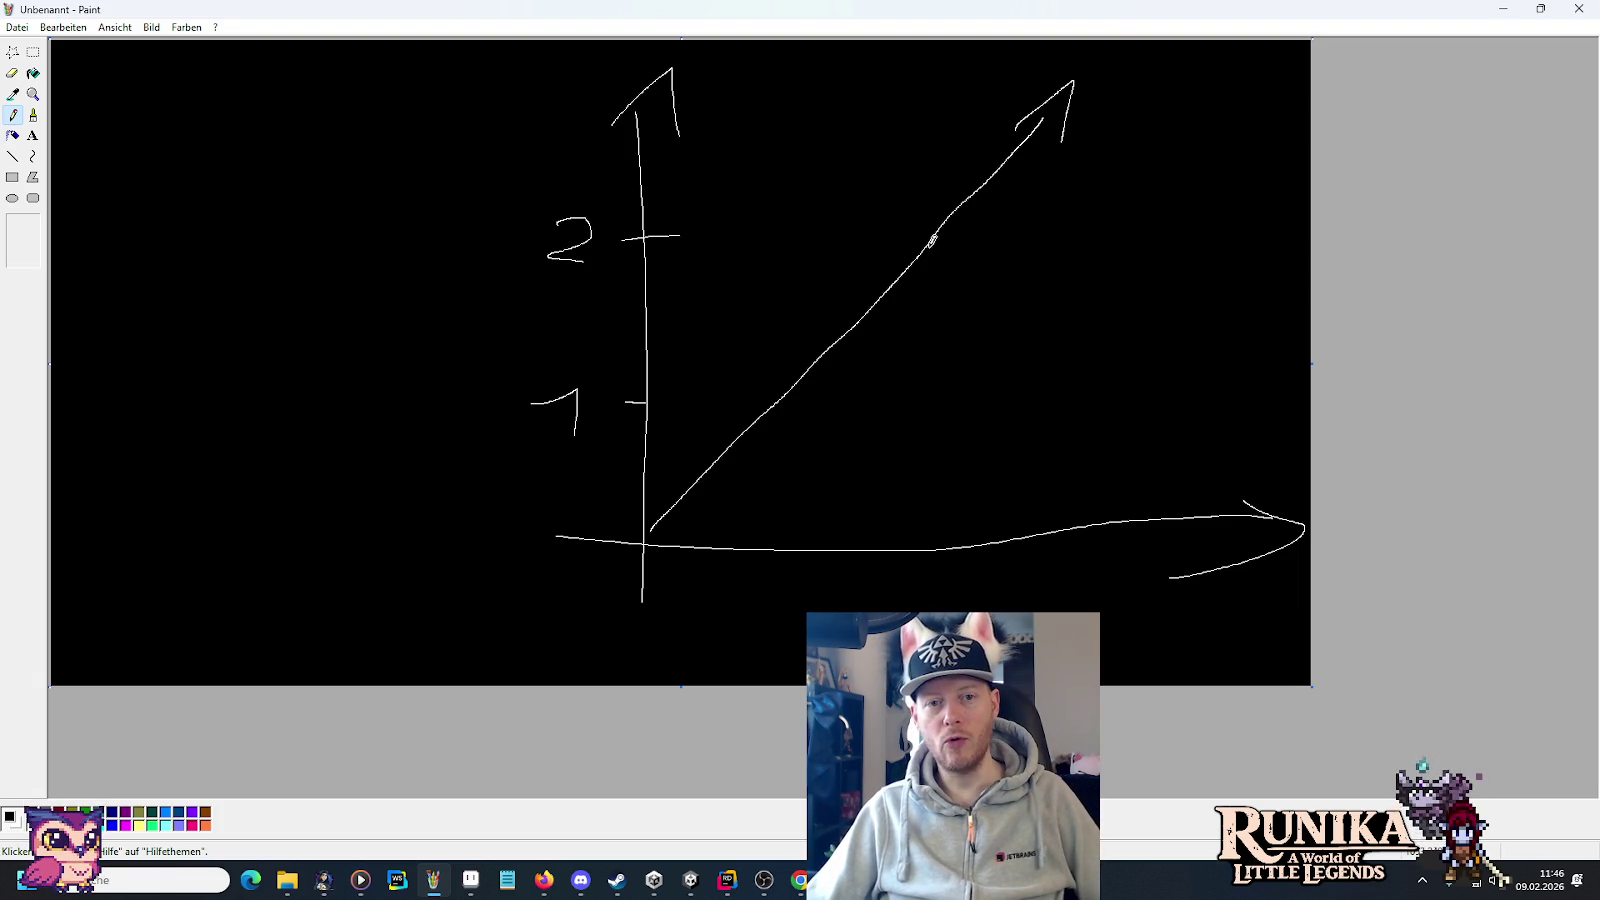
mouse_move(936, 298)
mouse_down()
mouse_move(945, 540)
mouse_move(1269, 223)
mouse_up()
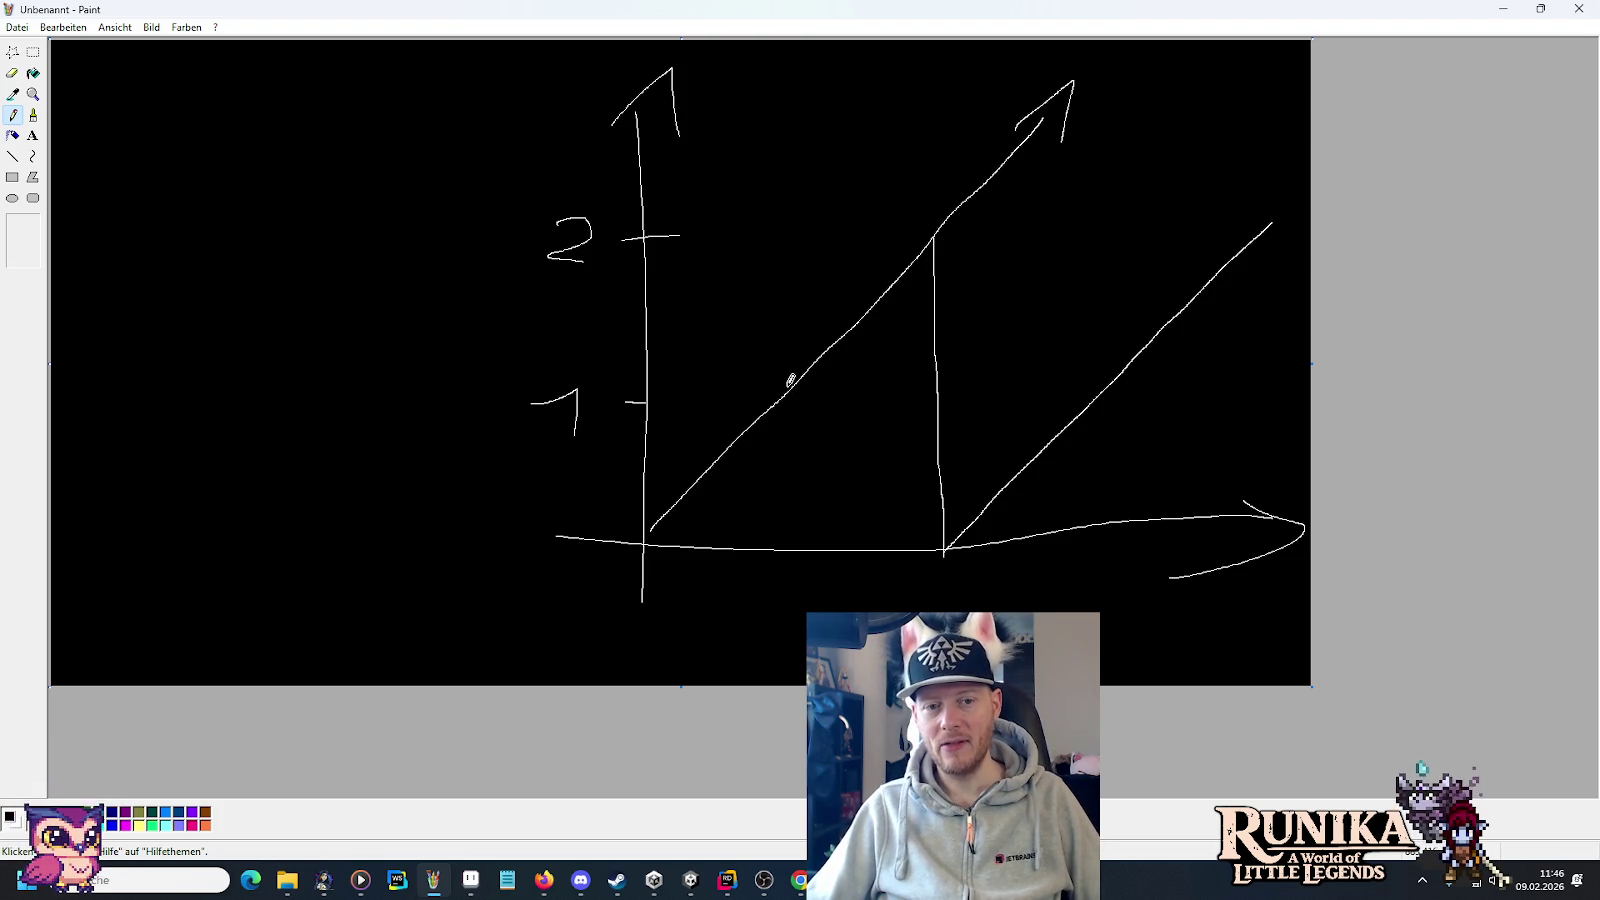
mouse_move(647, 548)
mouse_down()
mouse_move(746, 551)
mouse_move(806, 403)
mouse_move(945, 380)
mouse_move(952, 515)
mouse_move(1135, 542)
mouse_move(1136, 366)
mouse_move(1312, 351)
mouse_up()
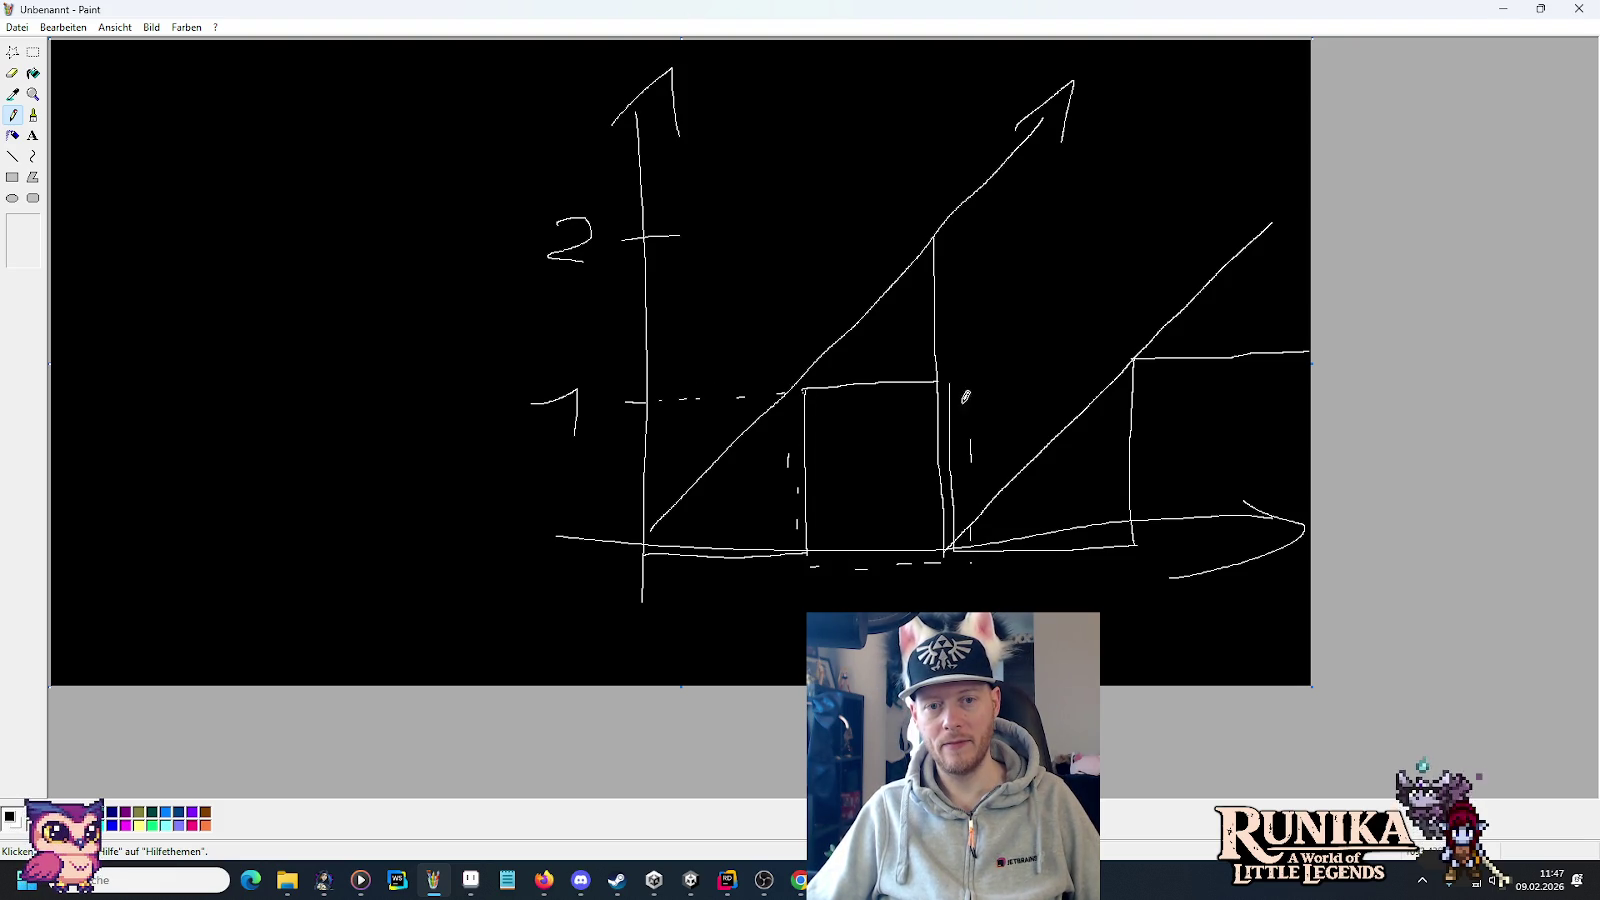
drag(1135, 465, 1132, 500)
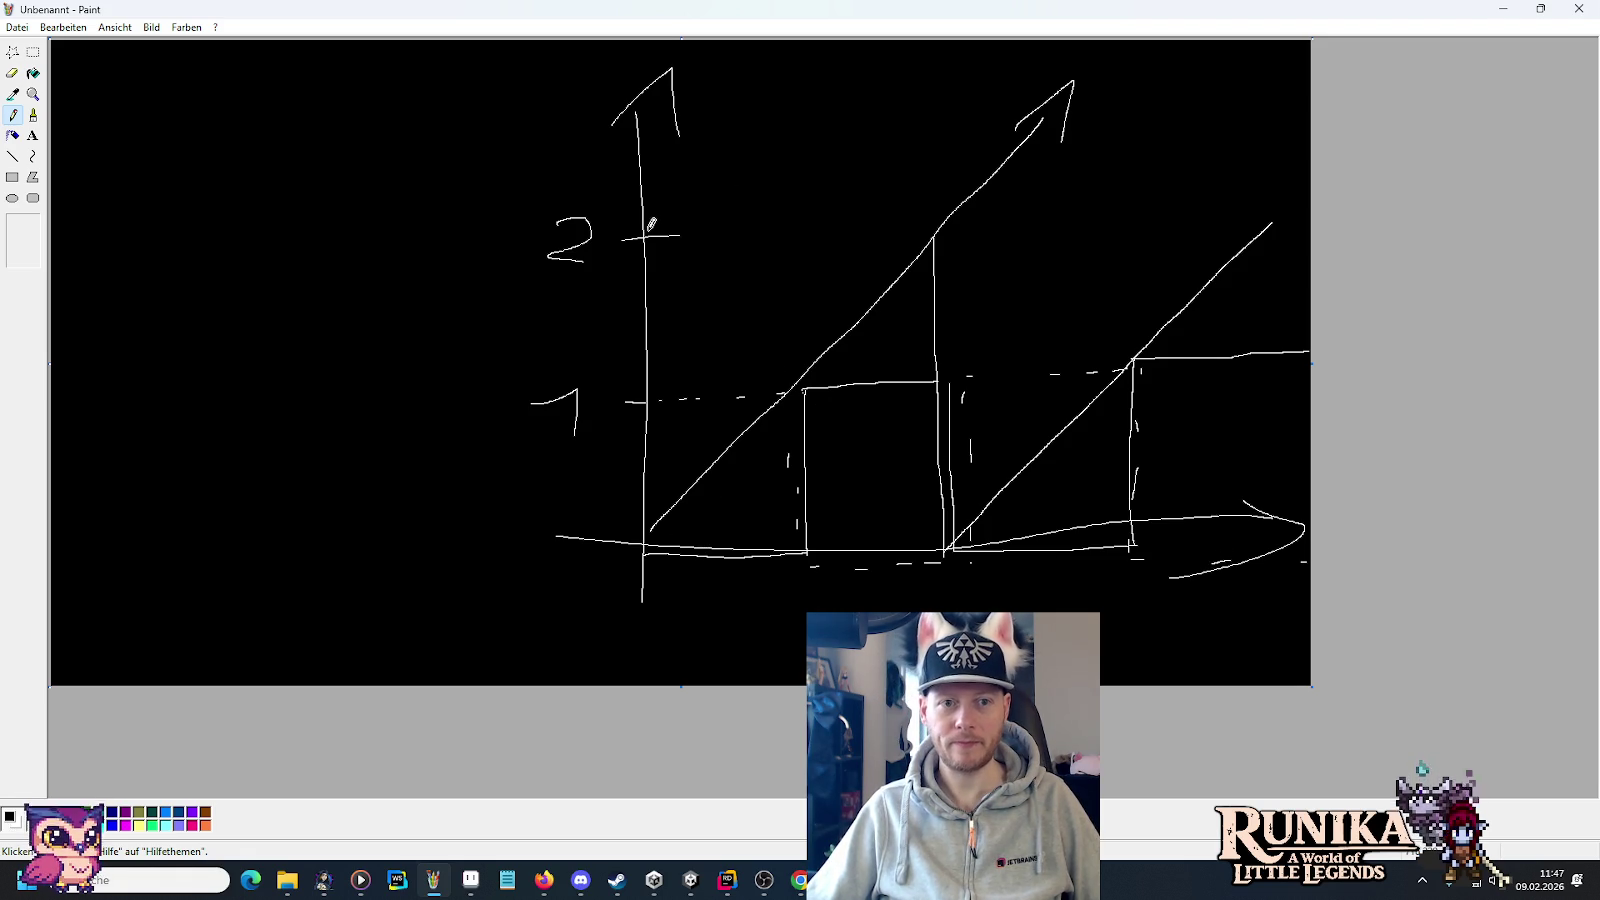
Draw a steeper line from level 2, strokes below the graph, and curves toward the reset point.
mouse_move(673, 212)
mouse_down()
mouse_move(803, 107)
mouse_move(796, 224)
mouse_move(888, 227)
mouse_move(1100, 95)
mouse_move(1126, 226)
mouse_move(1303, 228)
mouse_up()
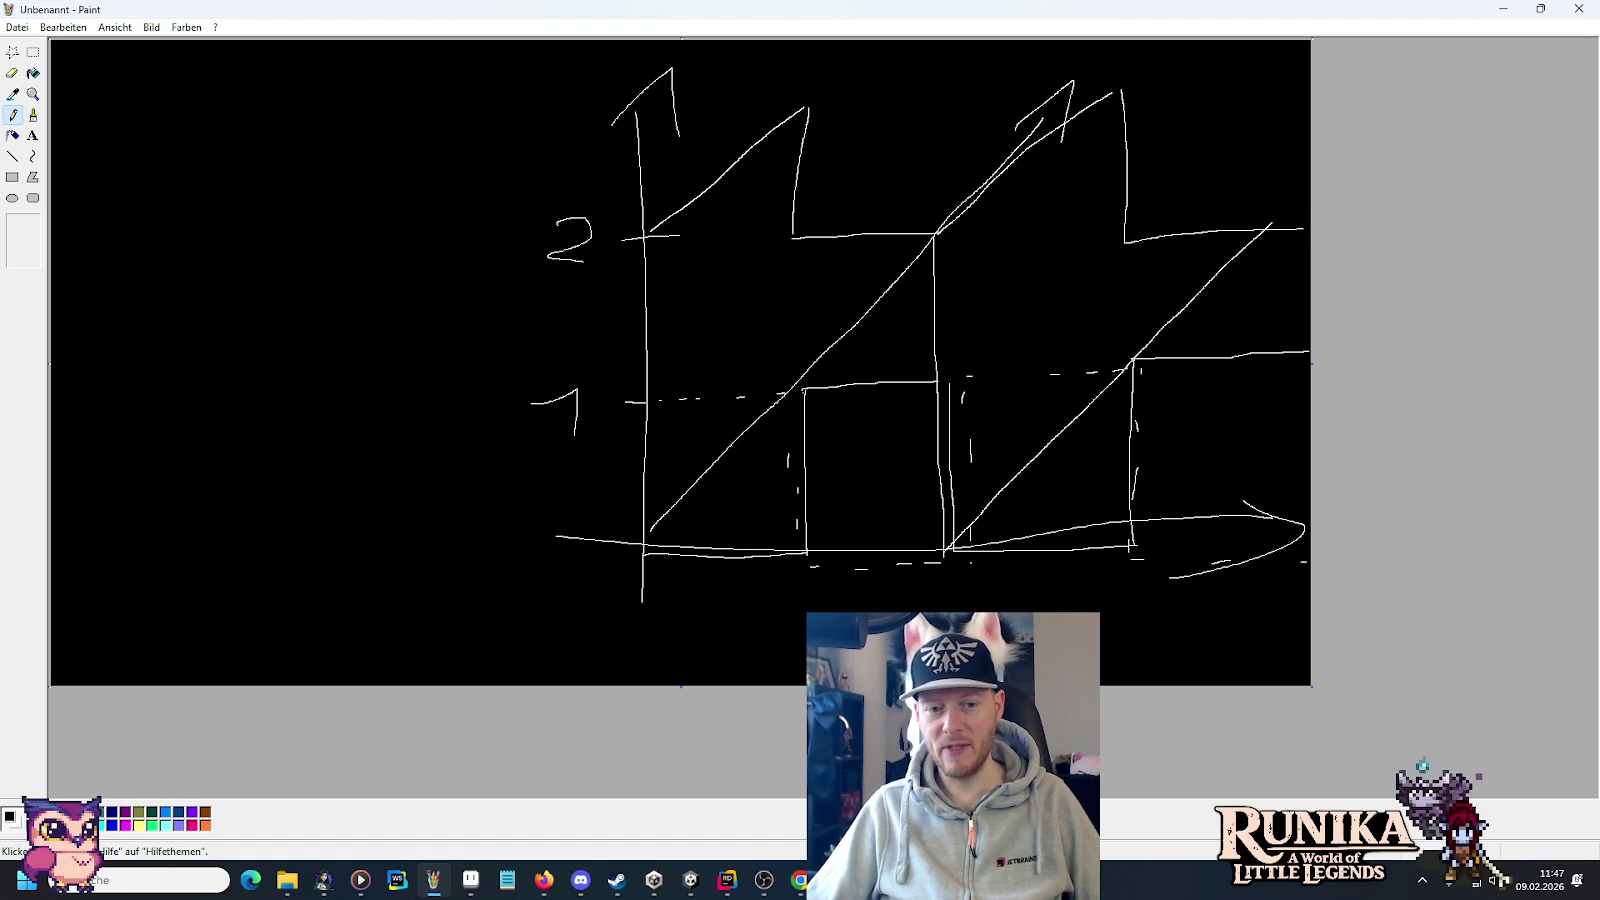
drag(1141, 661, 1174, 685)
drag(805, 652, 675, 651)
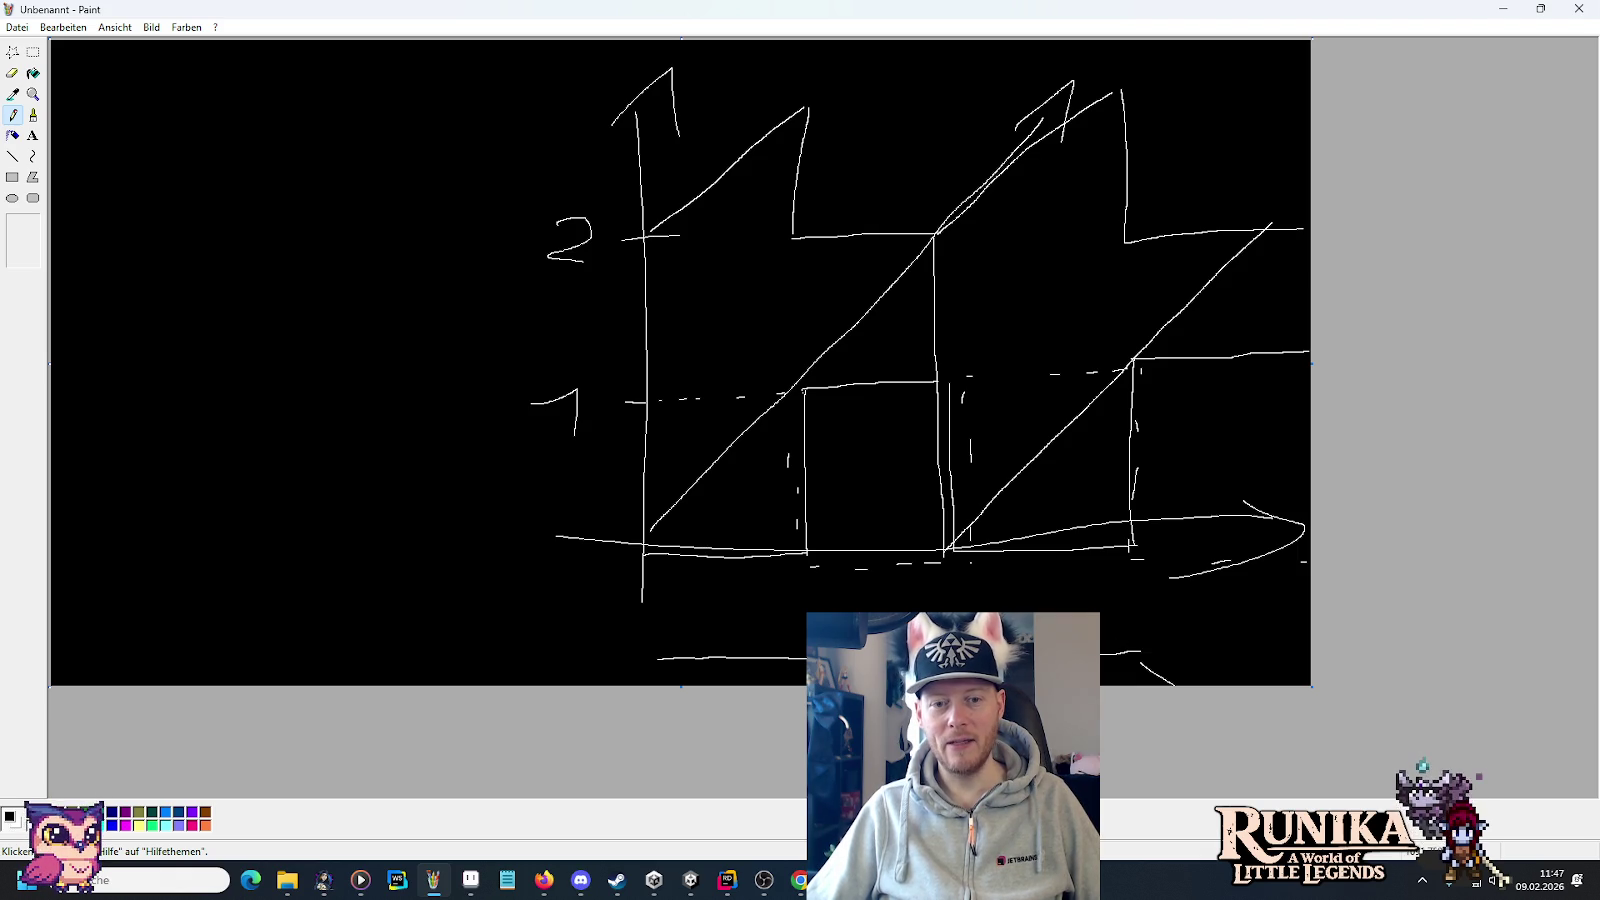
mouse_move(1032, 605)
mouse_down()
mouse_move(948, 393)
mouse_move(955, 420)
mouse_move(982, 398)
mouse_up()
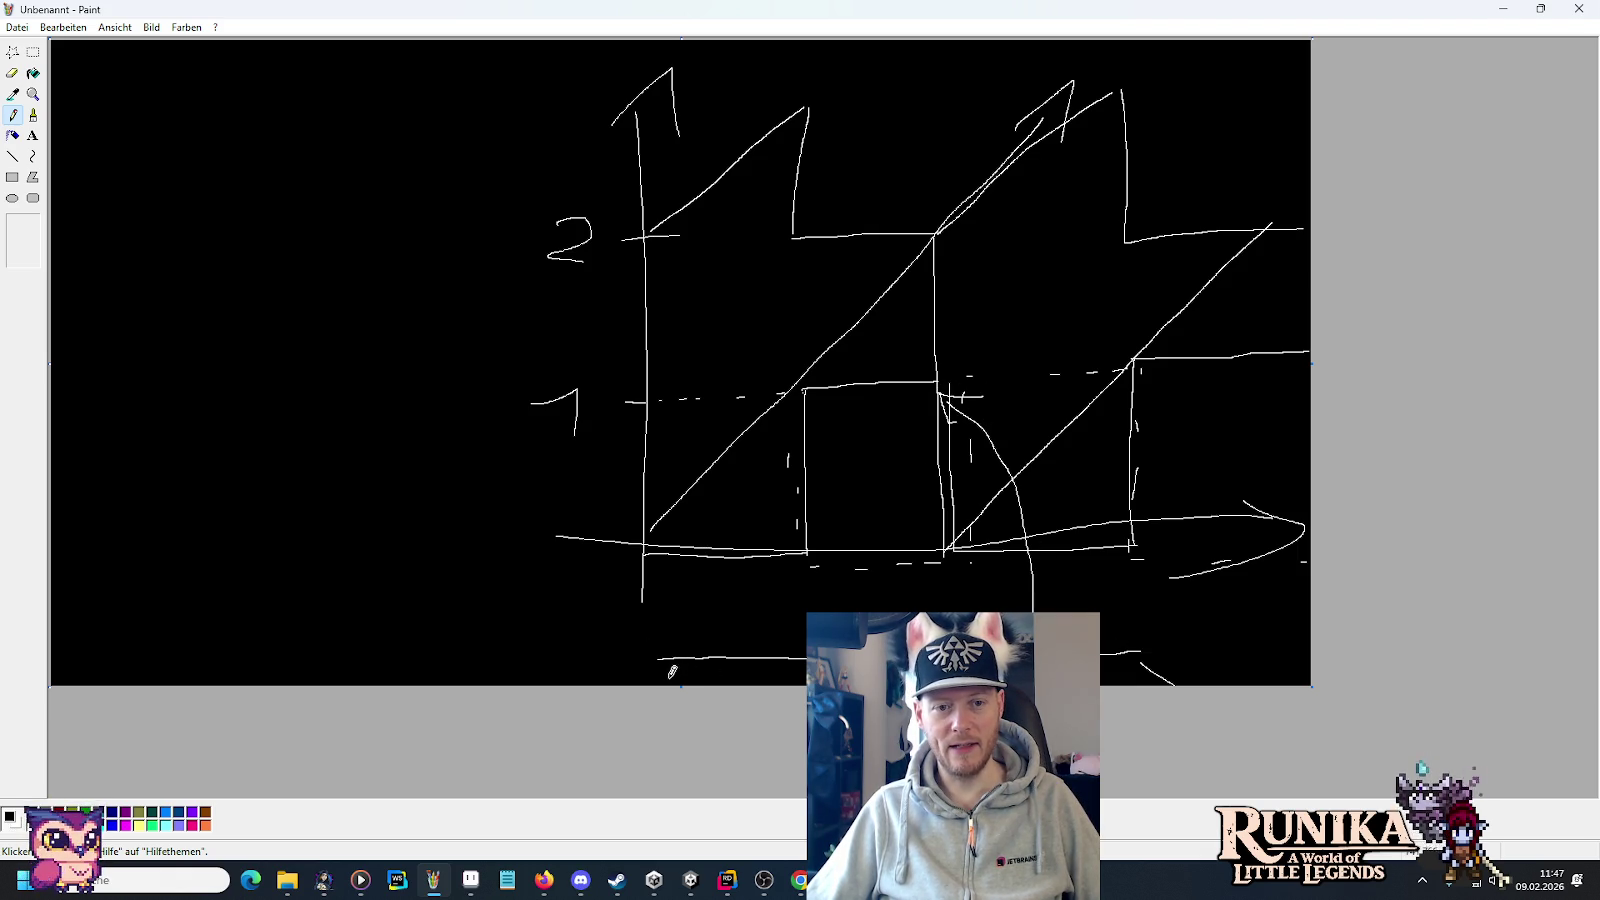
drag(805, 656, 667, 543)
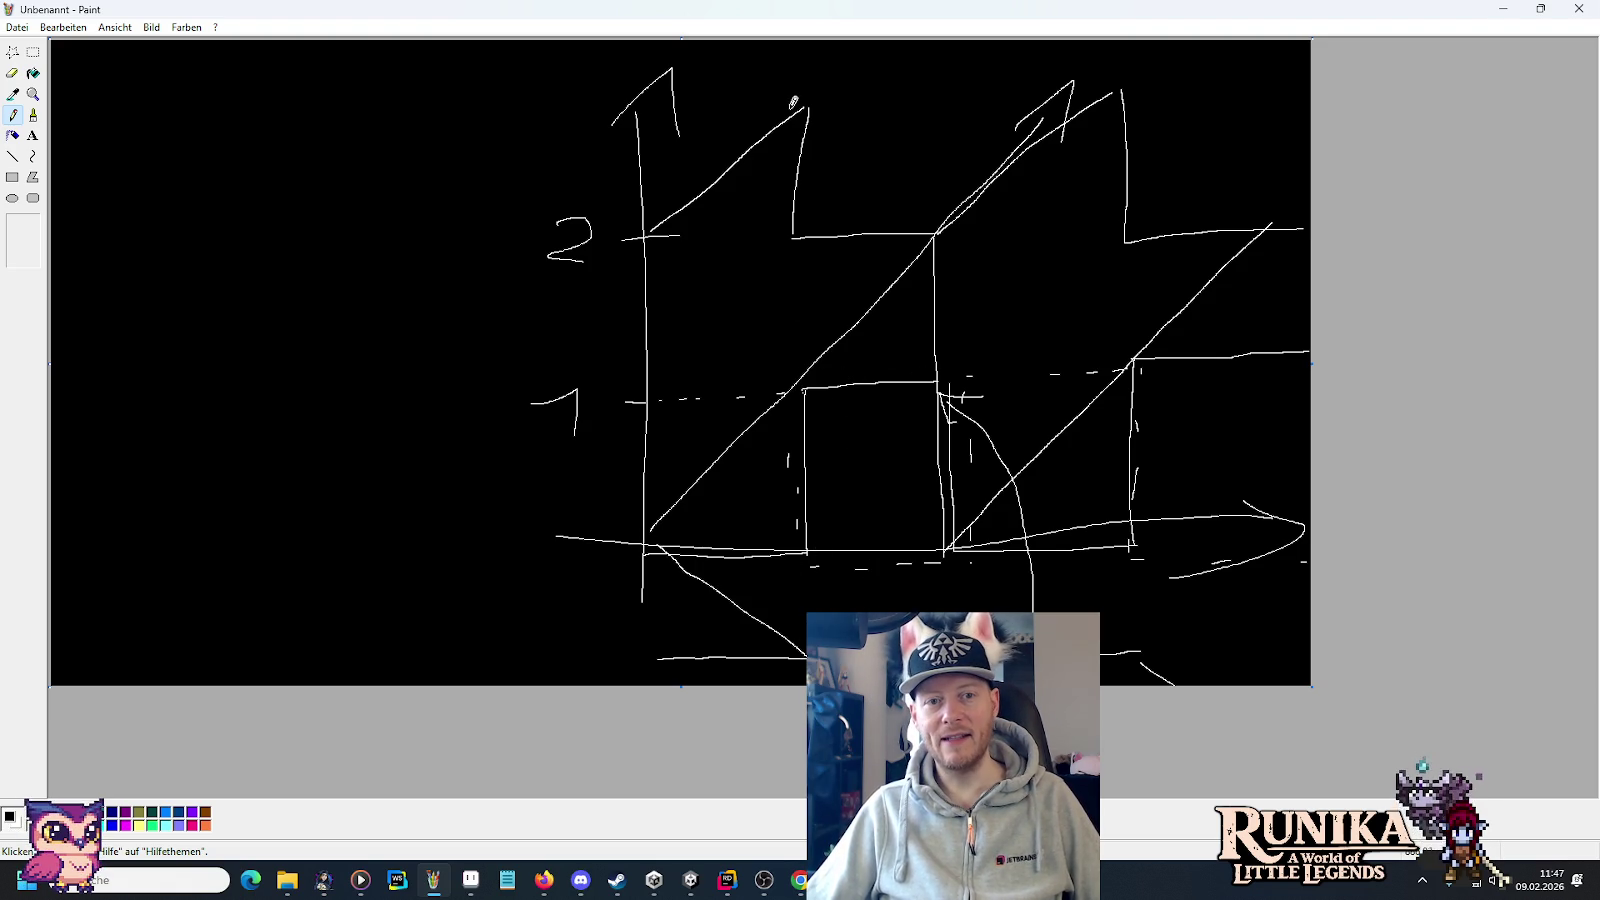
Add falling lines from both peaks, then close Paint to raise the save prompt.
drag(809, 104, 935, 233)
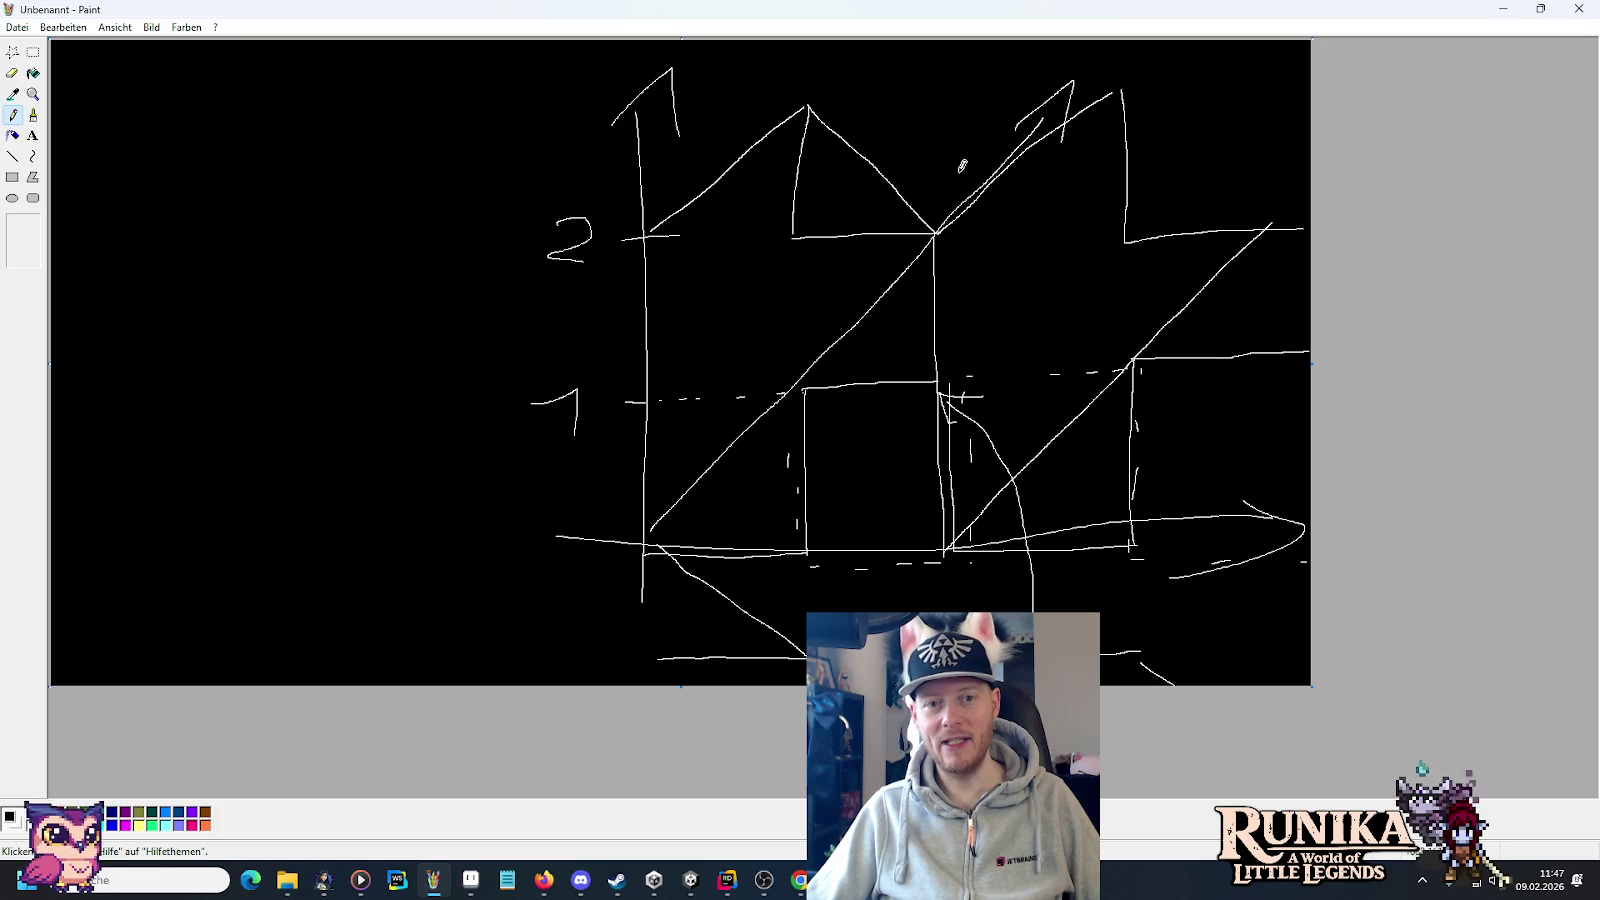
drag(1121, 93, 1296, 222)
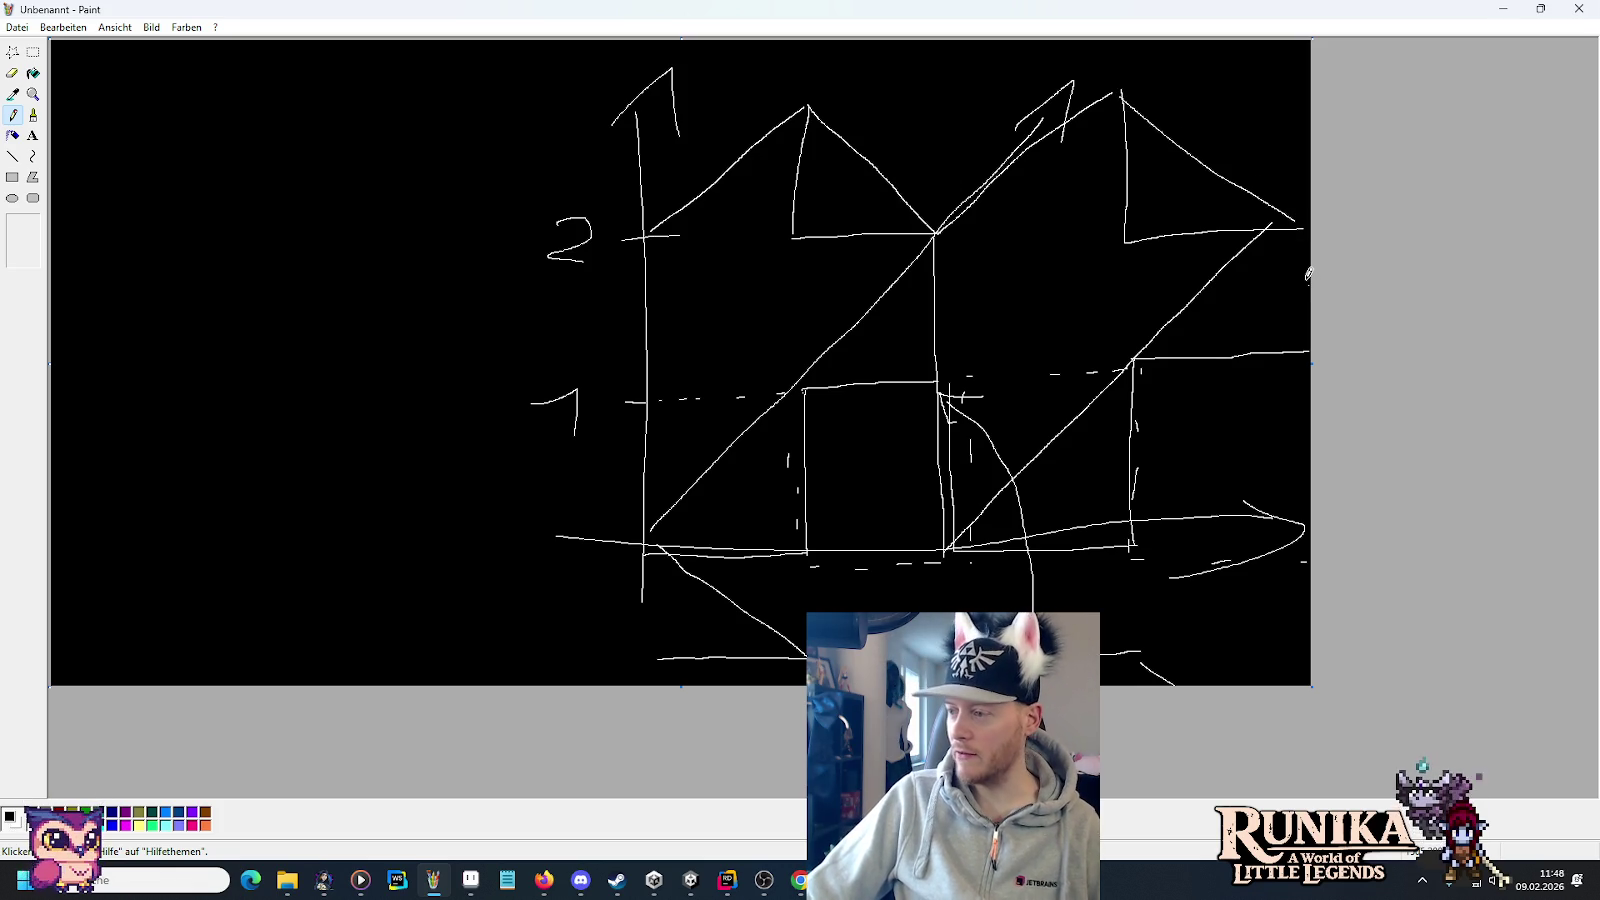
click(1579, 8)
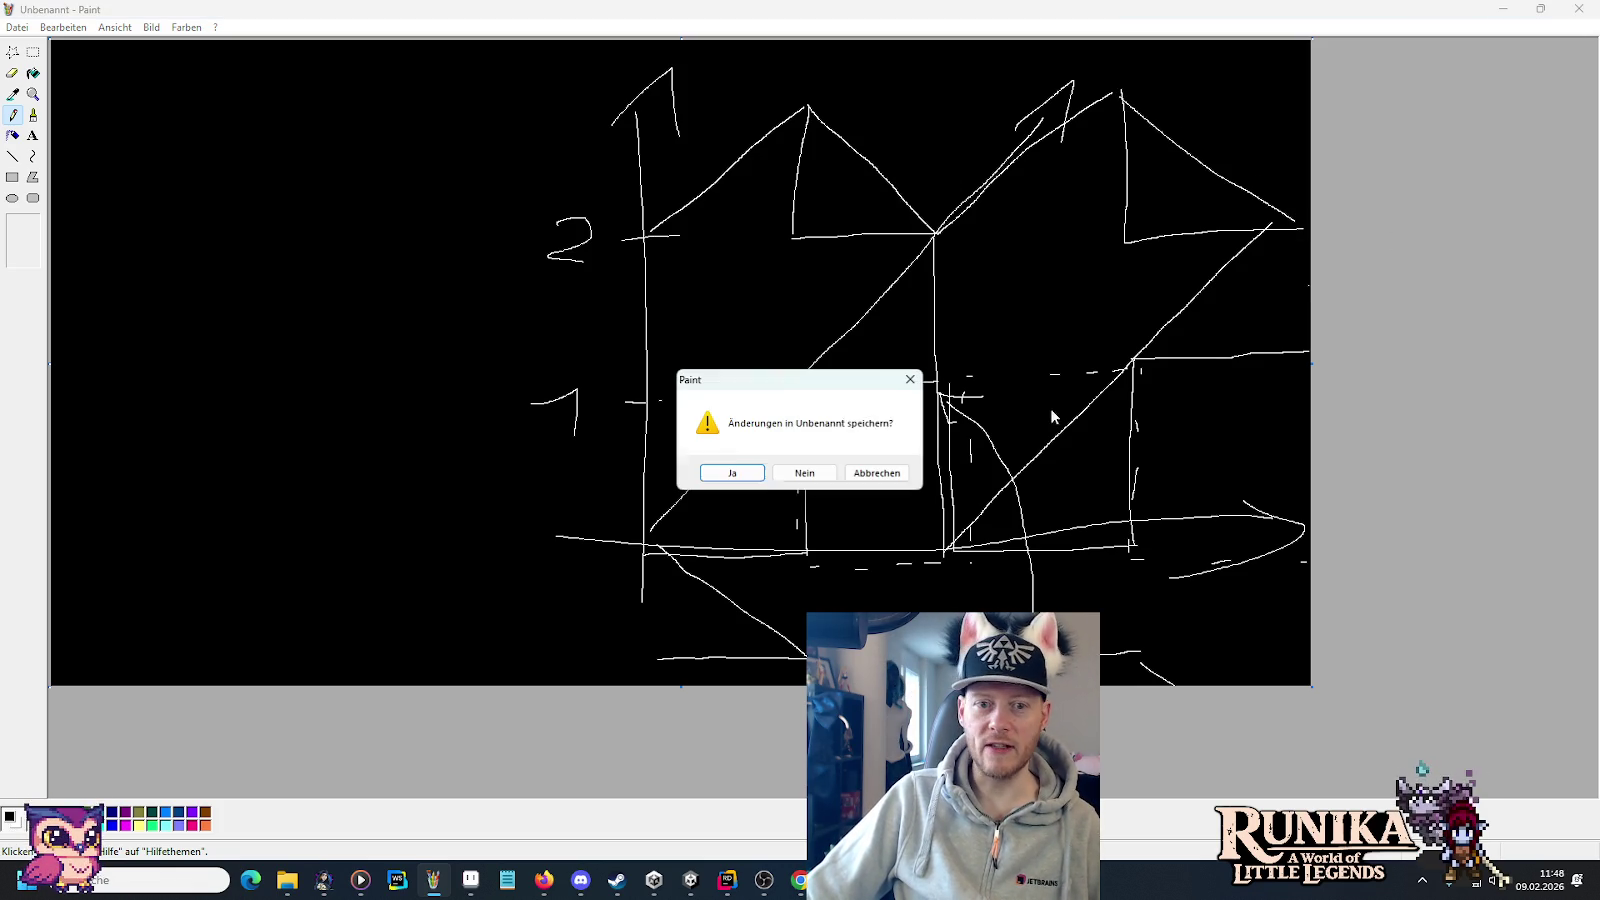
Discard the old sketch without saving, start a new Paint drawing and fill the canvas black.
click(818, 472)
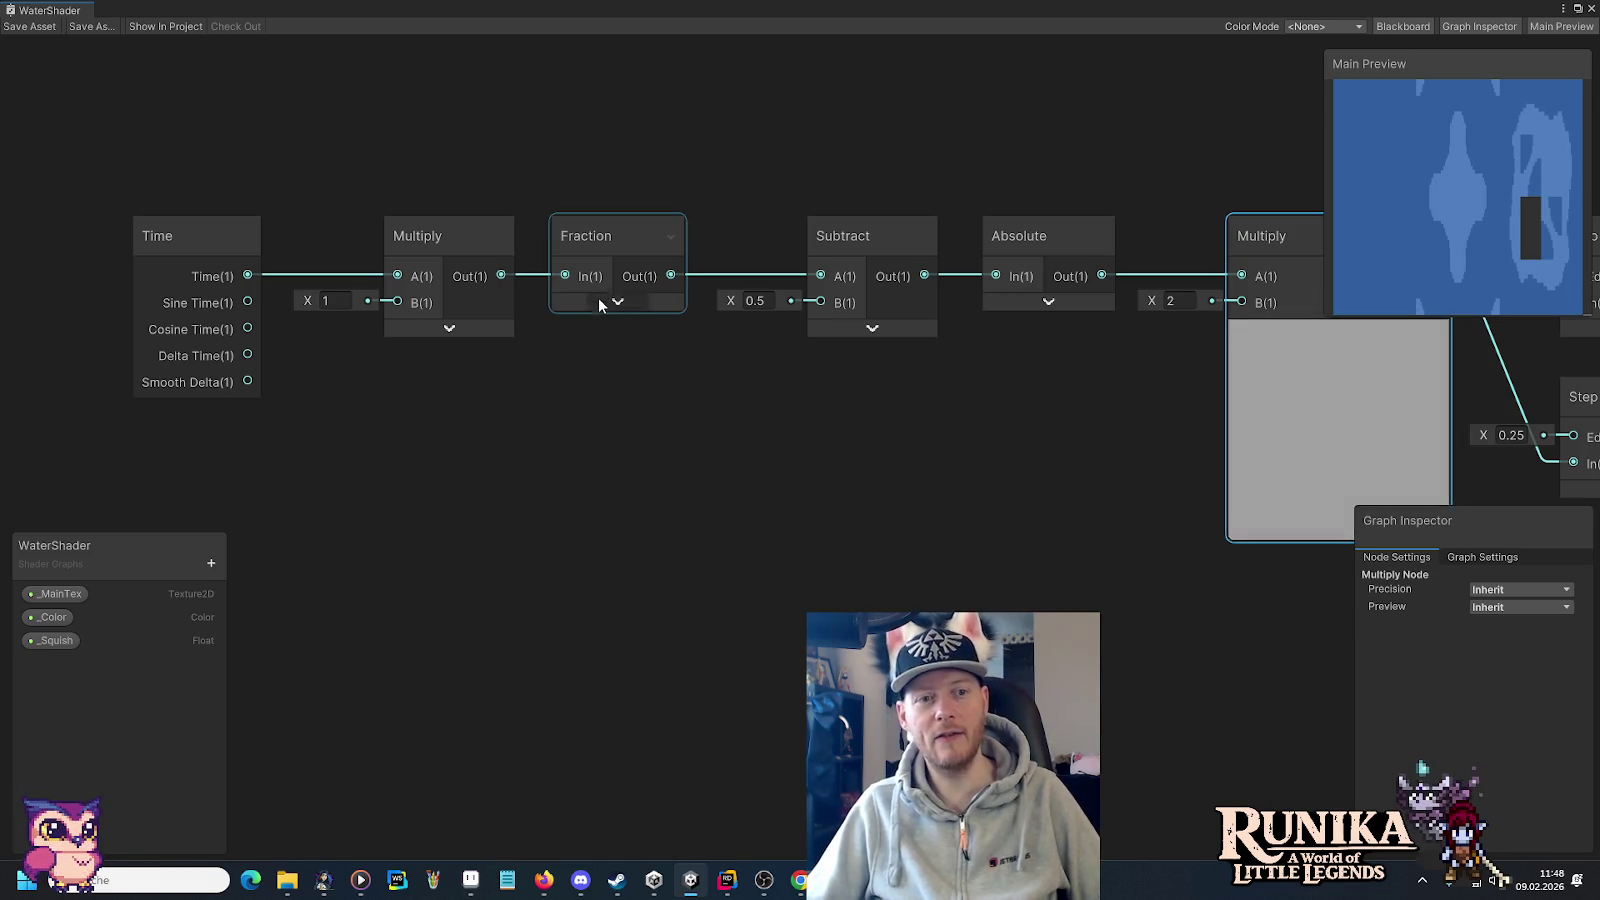
click(432, 880)
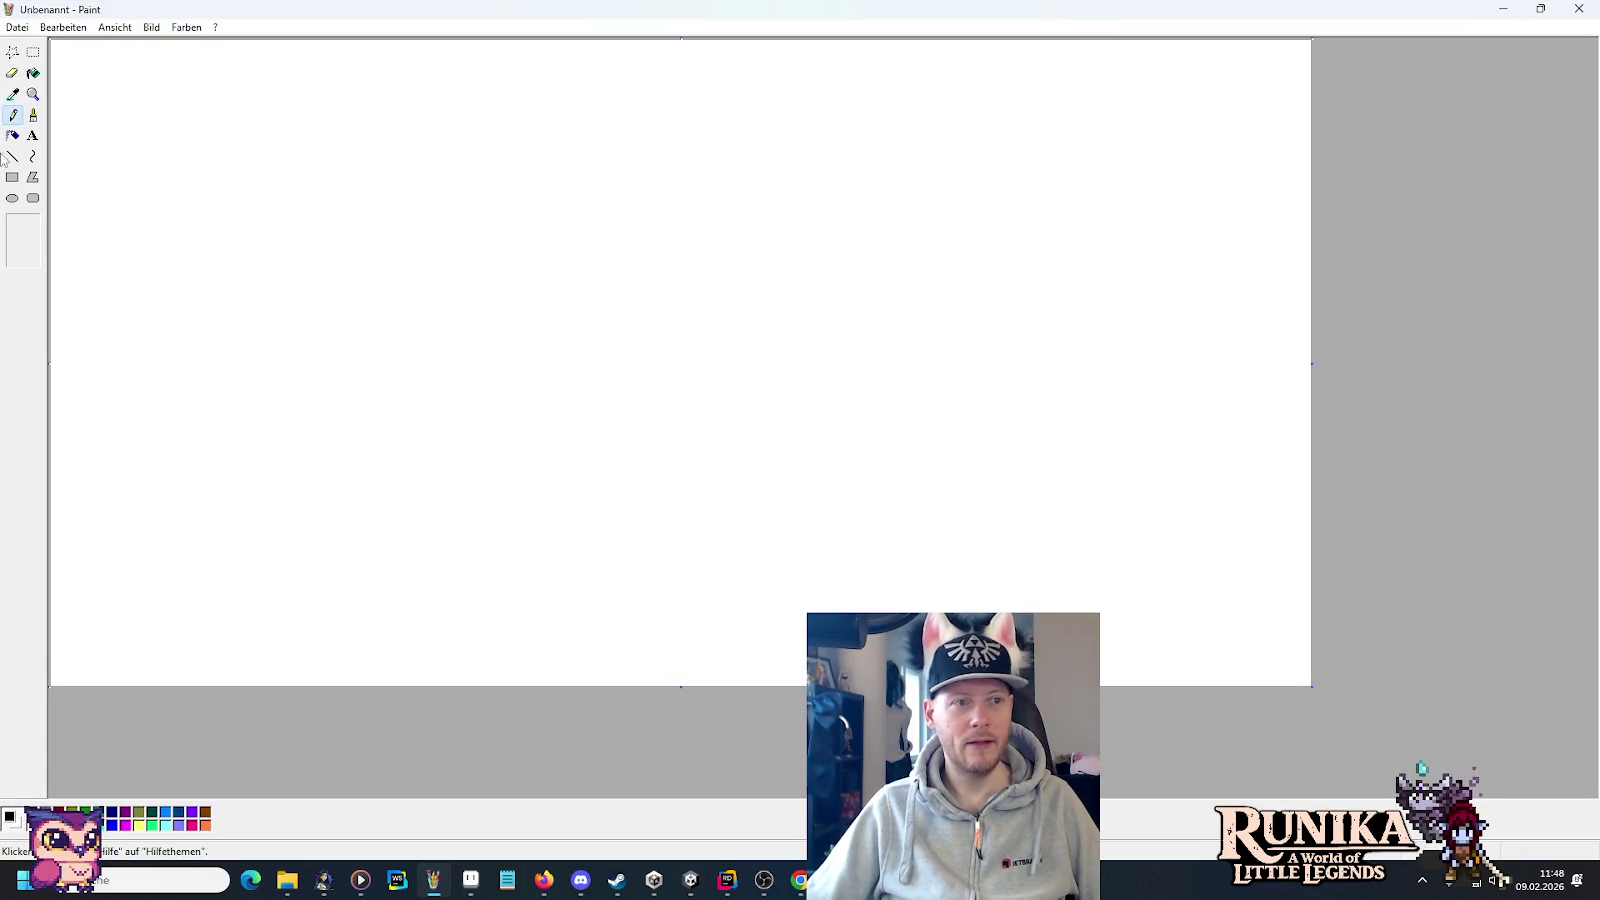
click(33, 73)
click(425, 215)
click(12, 115)
Draw vertical and horizontal time axes with an arrowhead and a large 1 label.
drag(595, 93, 592, 610)
drag(545, 525, 1308, 522)
drag(1310, 558, 1210, 577)
mouse_move(566, 117)
mouse_down()
mouse_move(637, 300)
mouse_move(617, 332)
mouse_move(557, 339)
mouse_up()
Draw the sawtooth wave, undoing misdrawn strokes, then return to the Unity shader graph.
drag(598, 526, 850, 360)
key(ctrl+z)
mouse_move(588, 522)
mouse_down()
mouse_move(752, 362)
mouse_move(786, 525)
mouse_move(950, 368)
mouse_move(993, 404)
mouse_move(1004, 520)
mouse_move(1198, 327)
mouse_move(1224, 530)
mouse_up()
key(ctrl+z)
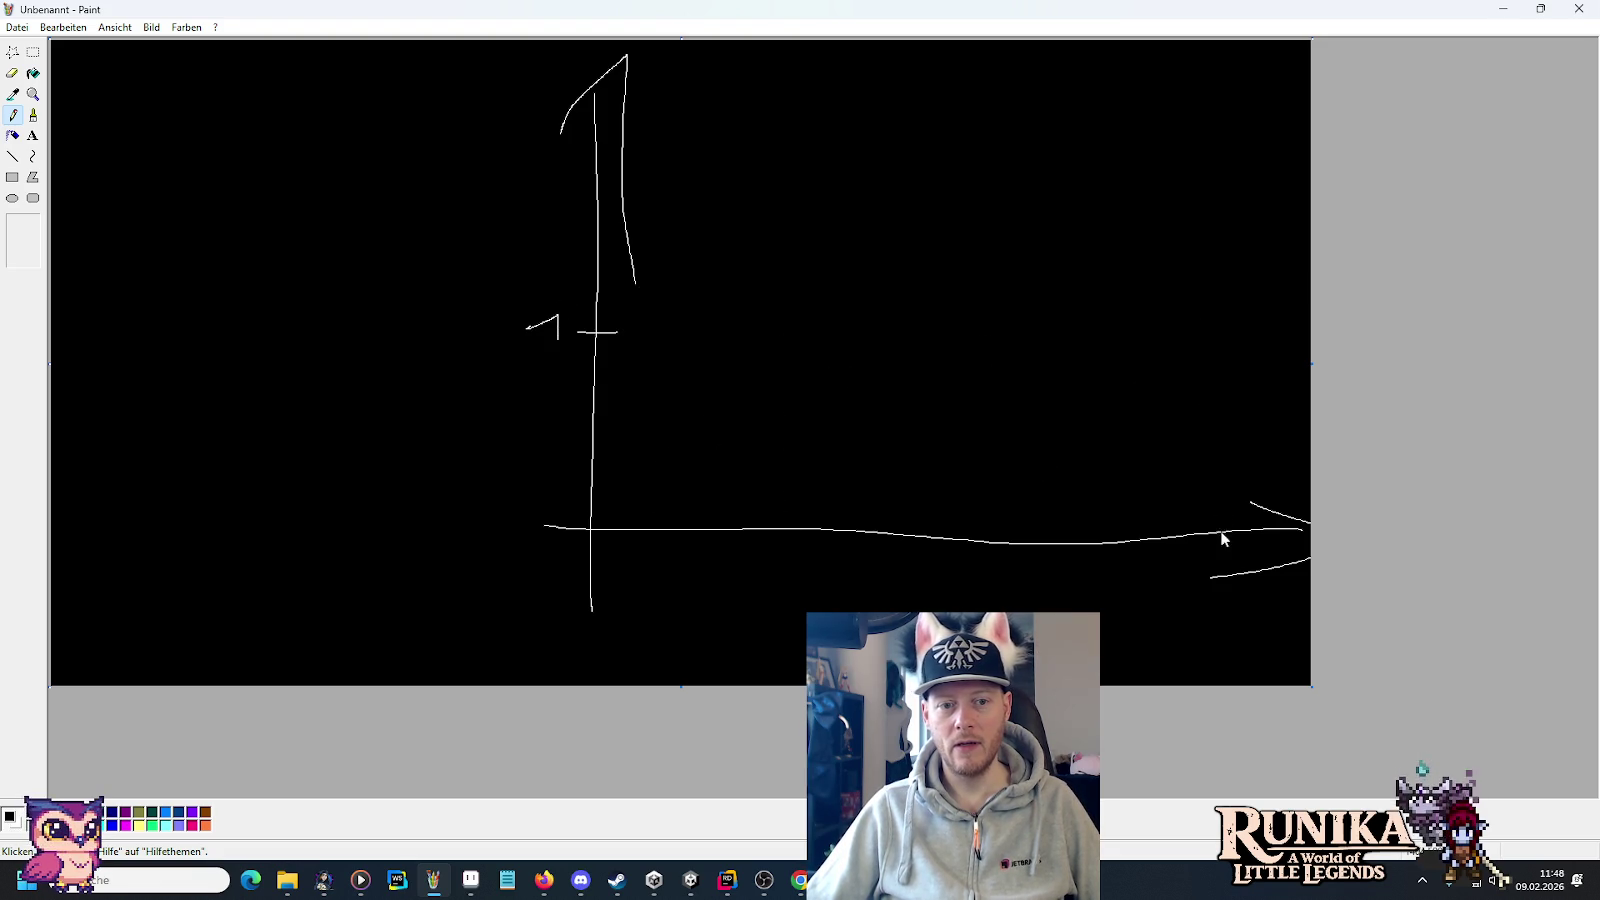
mouse_move(603, 627)
mouse_down()
mouse_move(743, 455)
mouse_move(764, 618)
mouse_move(943, 451)
mouse_up()
mouse_move(956, 610)
mouse_down()
mouse_move(1092, 500)
mouse_move(1160, 525)
mouse_move(1168, 607)
mouse_up()
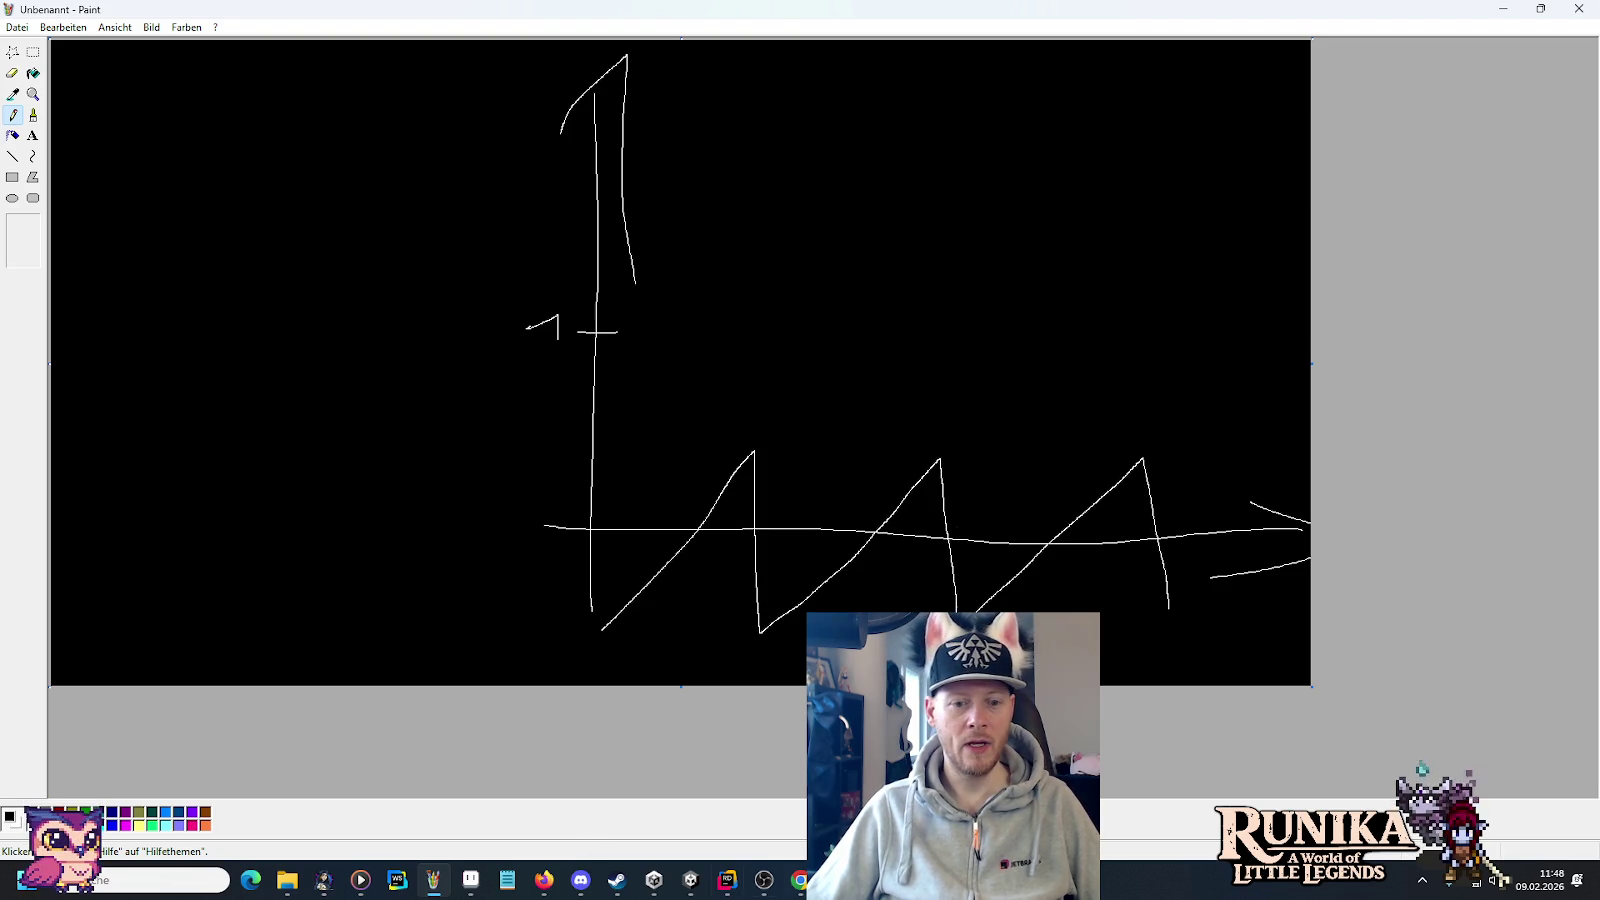
click(692, 884)
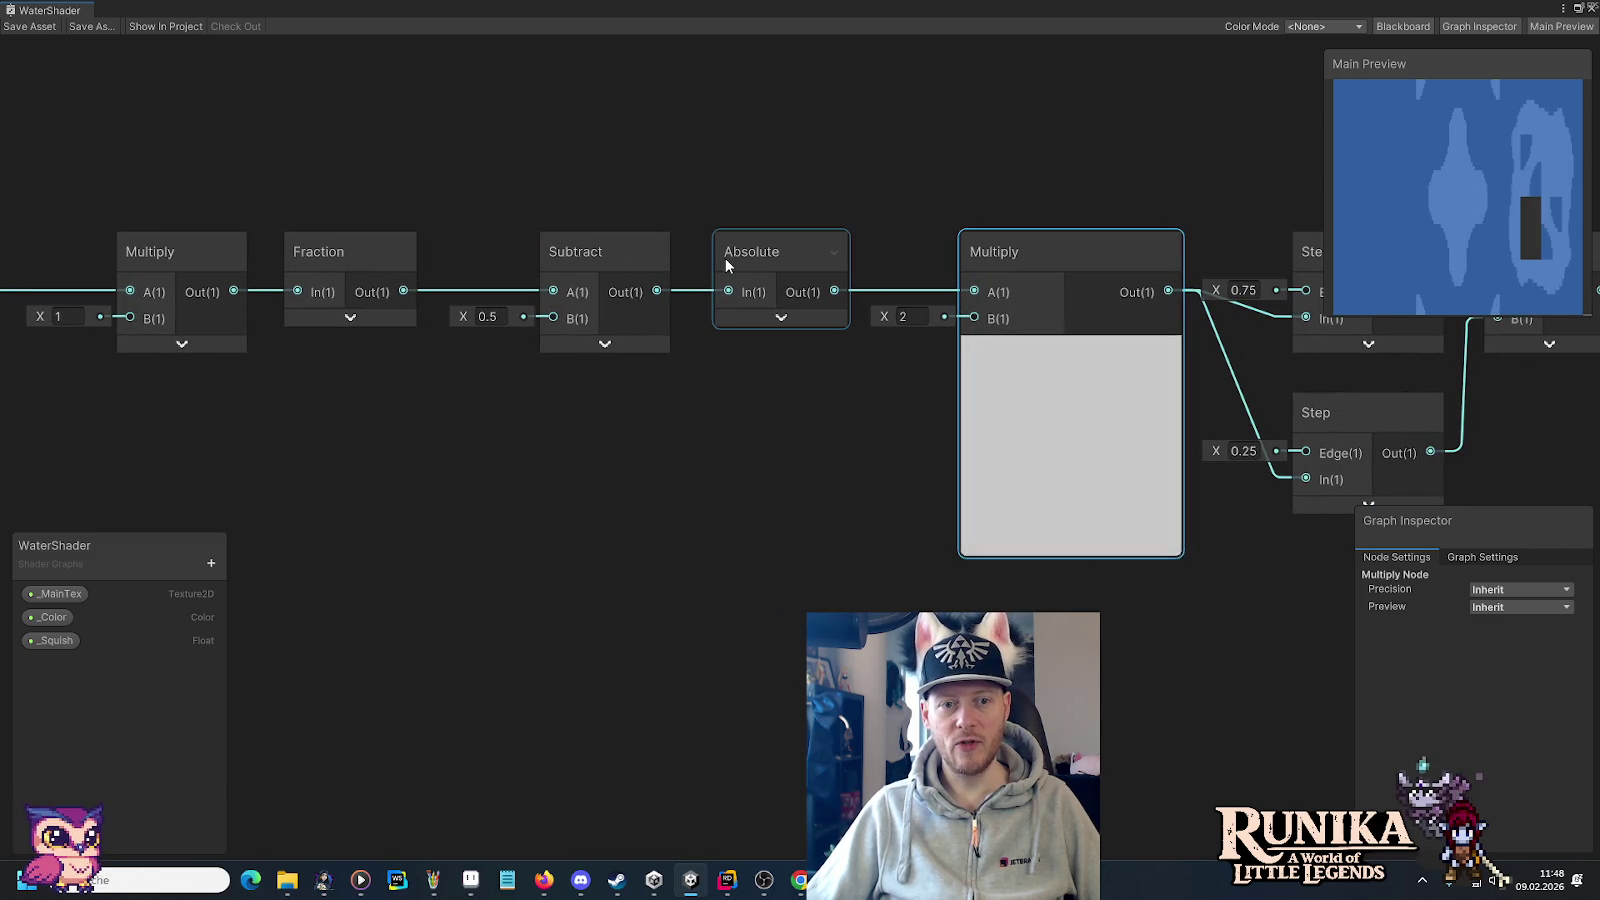
Bring back the sawtooth sketch and start overlaying triangle-wave diagonal strokes.
mouse_move(729, 893)
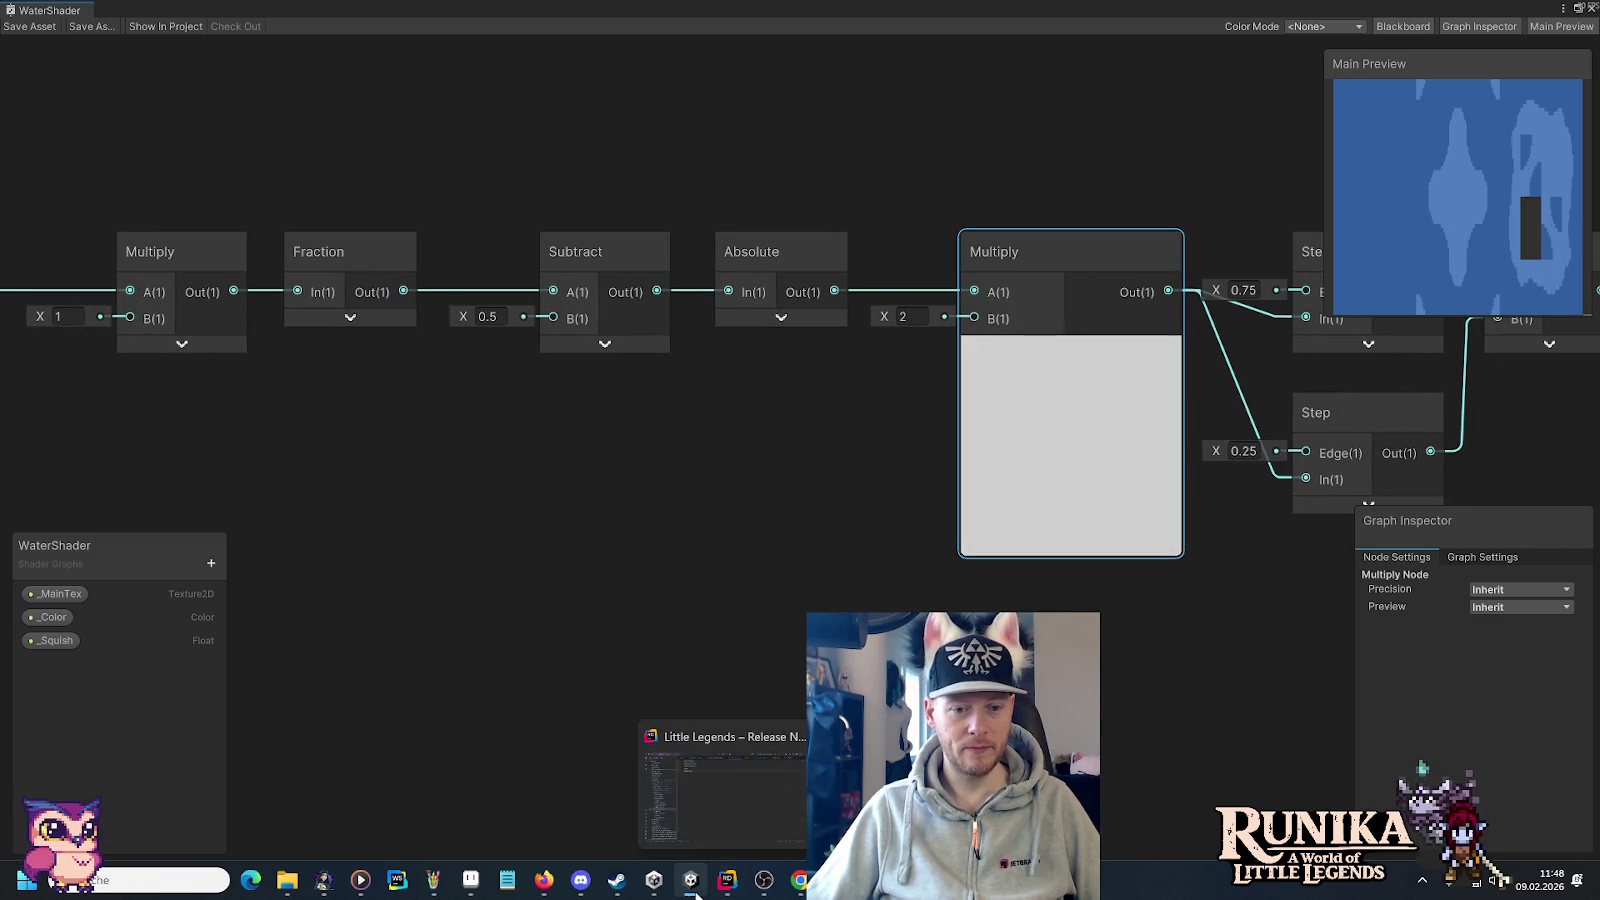
mouse_move(443, 888)
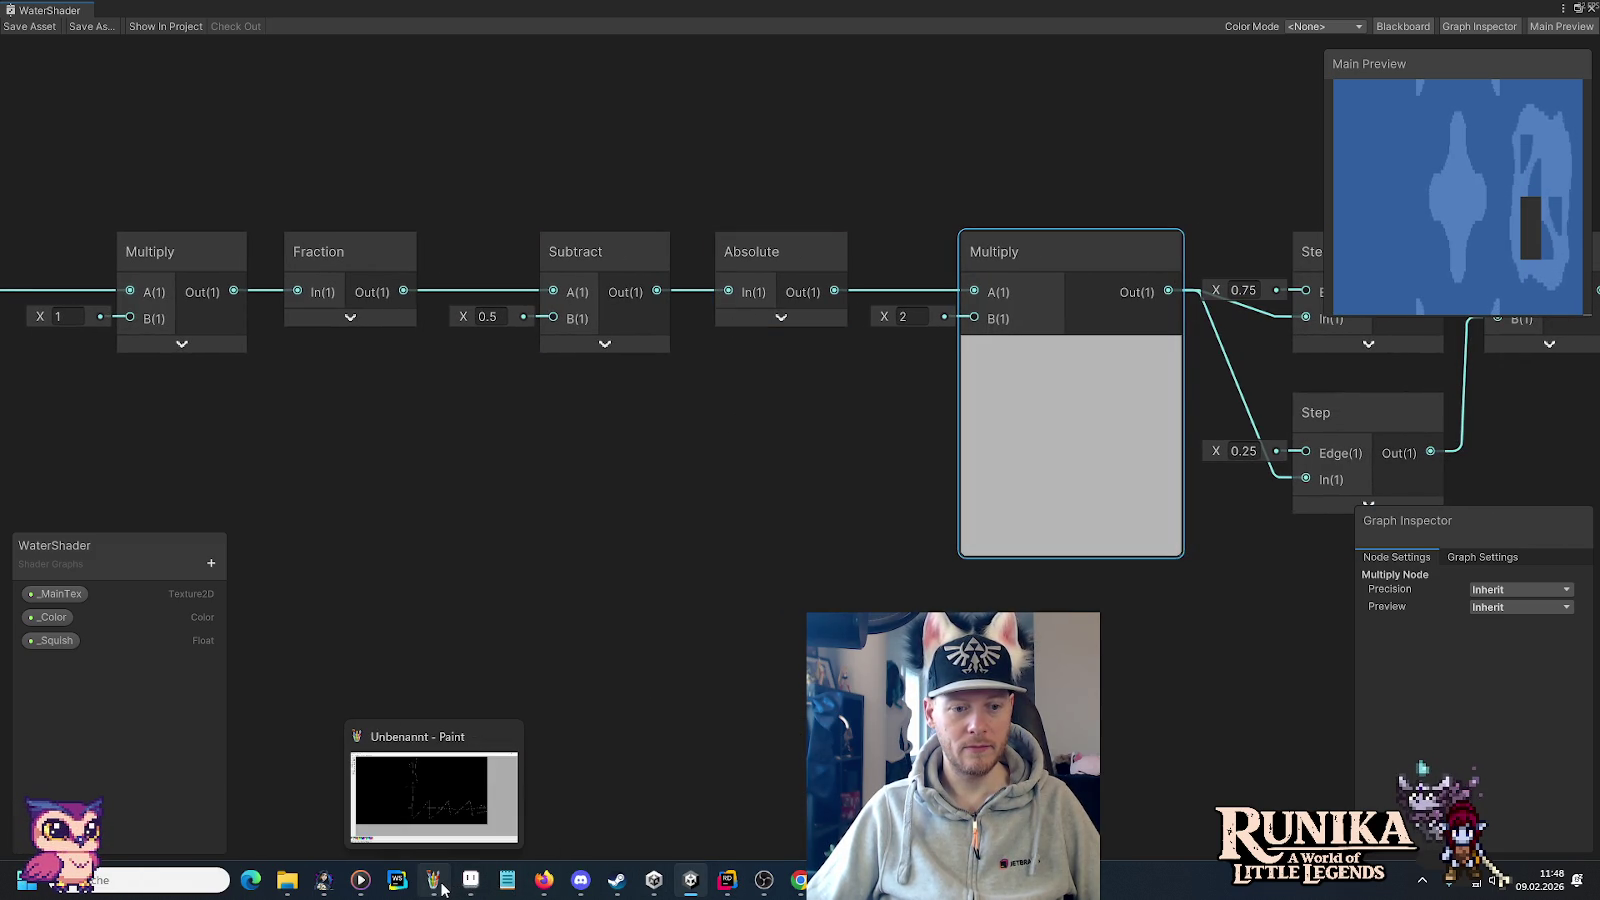
click(438, 884)
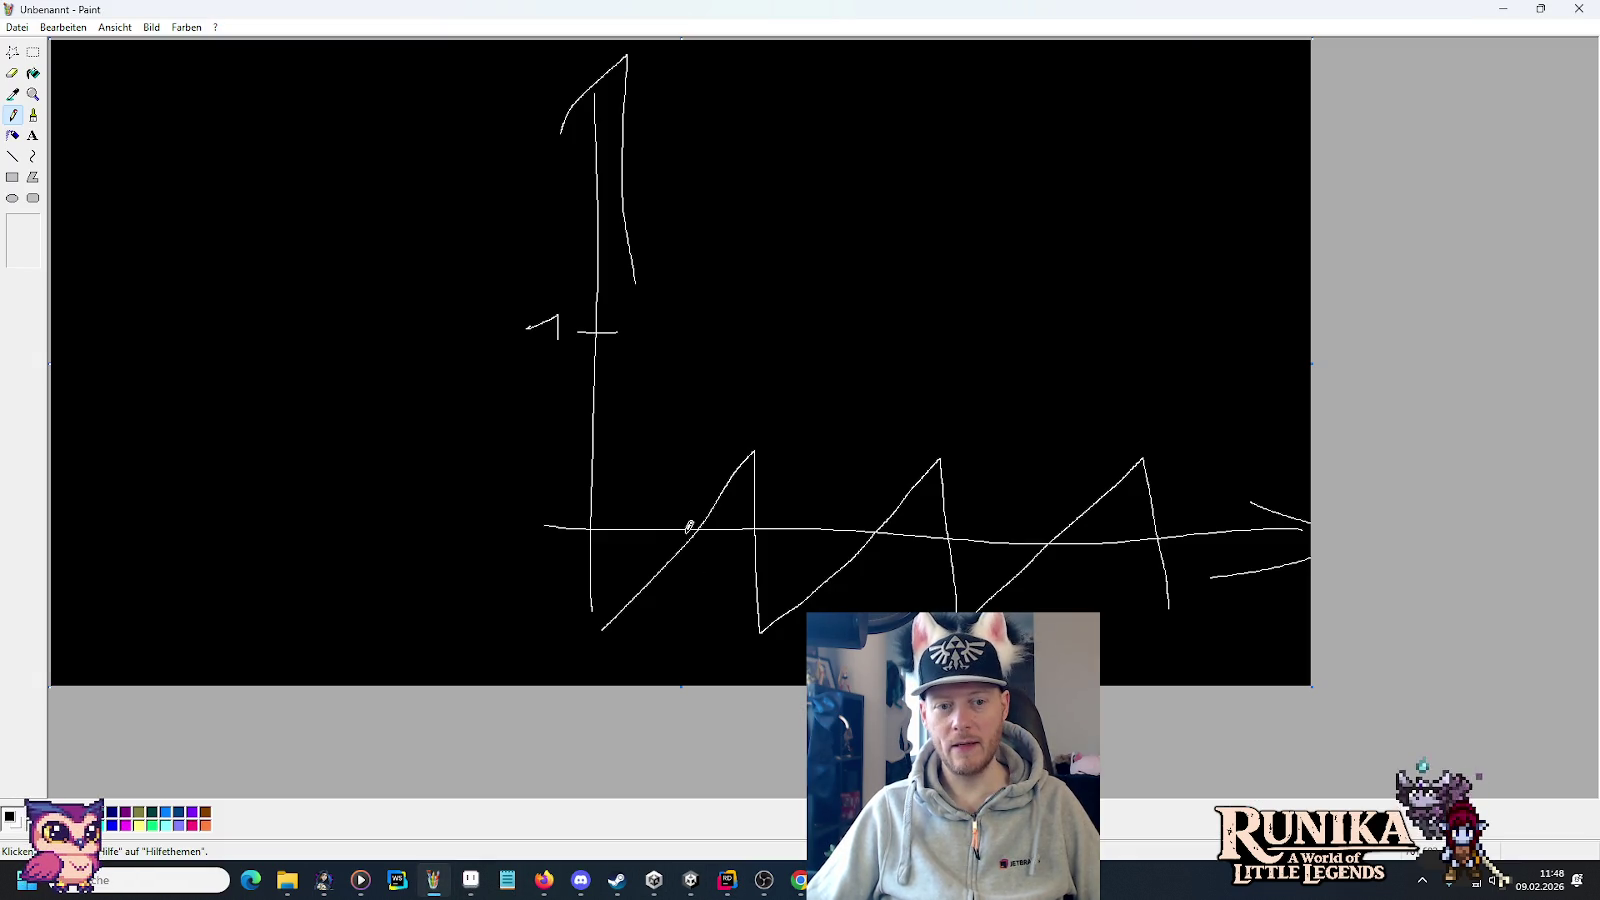
drag(698, 525, 606, 447)
mouse_move(627, 566)
mouse_down()
mouse_move(663, 609)
mouse_move(657, 575)
mouse_up()
drag(762, 446, 880, 530)
drag(702, 547, 806, 620)
Finish the triangle wave across the sawtooth, then close Paint without saving.
drag(726, 606, 893, 548)
drag(940, 456, 1060, 537)
drag(940, 608, 1041, 571)
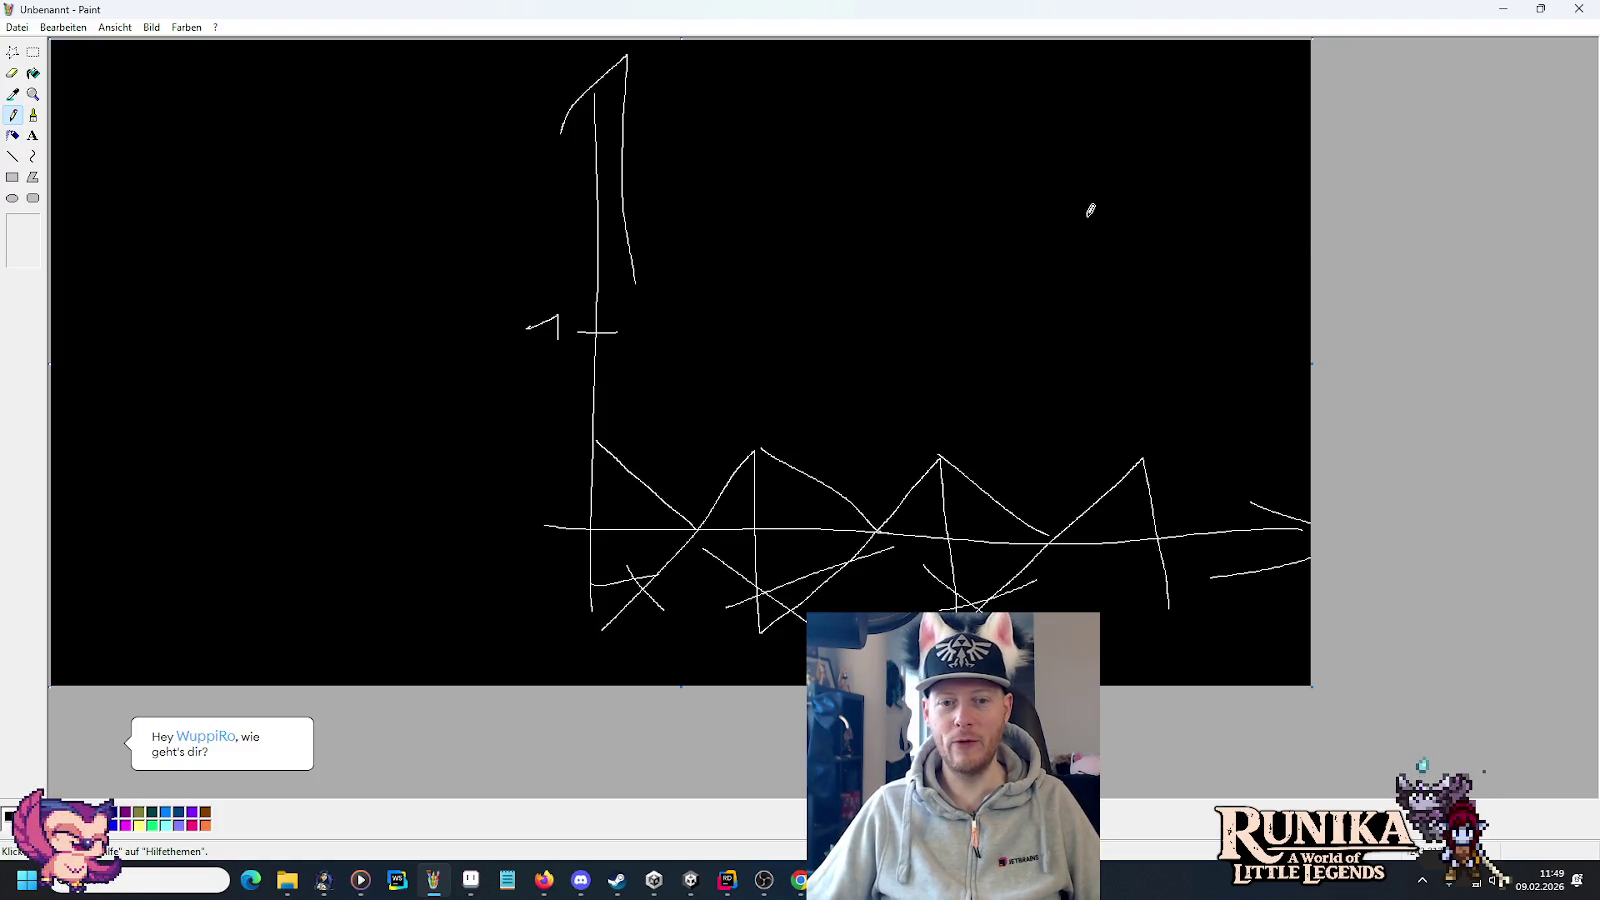
click(1579, 8)
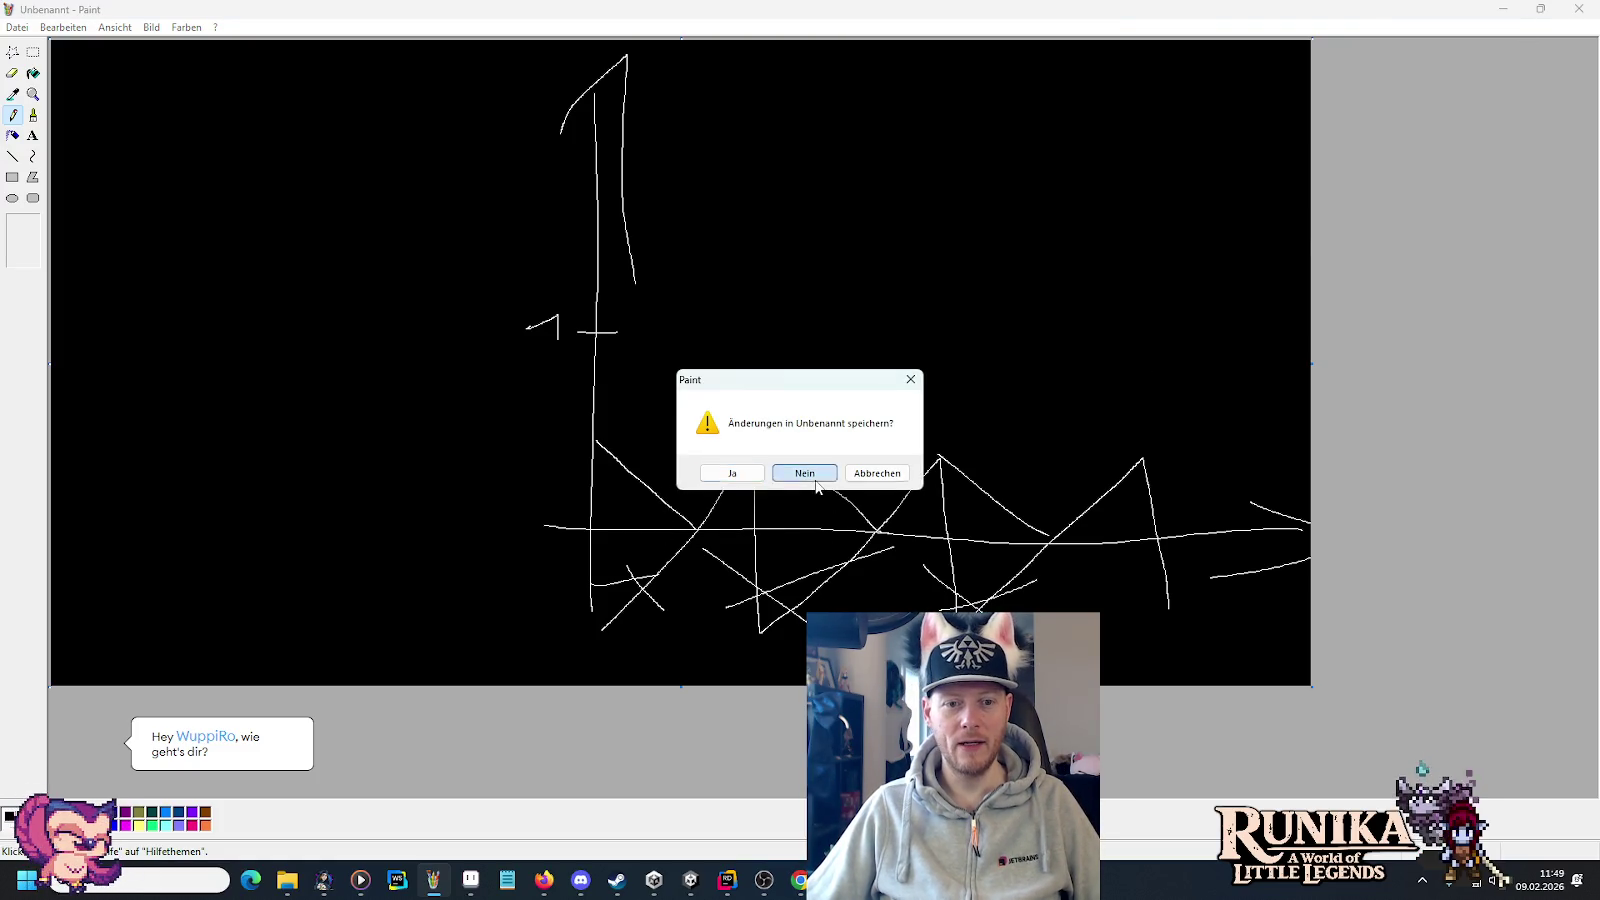
click(805, 473)
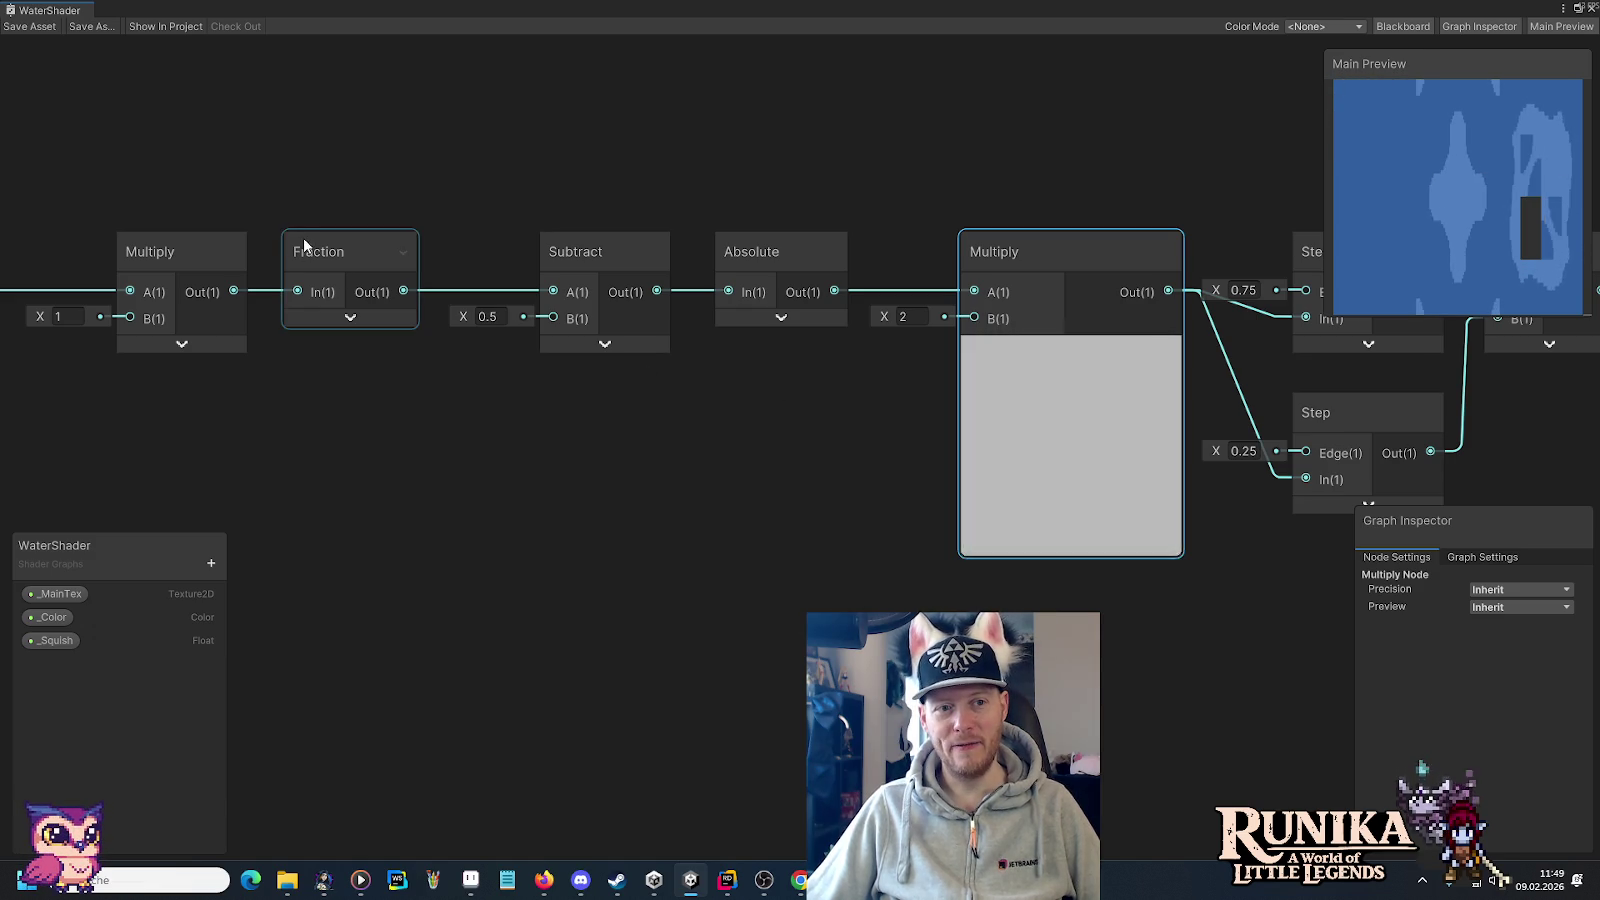
Pan past the Step, Add and Divide nodes and zoom in on Smoothstep, Clamp and Multiply.
drag(893, 529, 539, 546)
scroll(841, 619, down, 4)
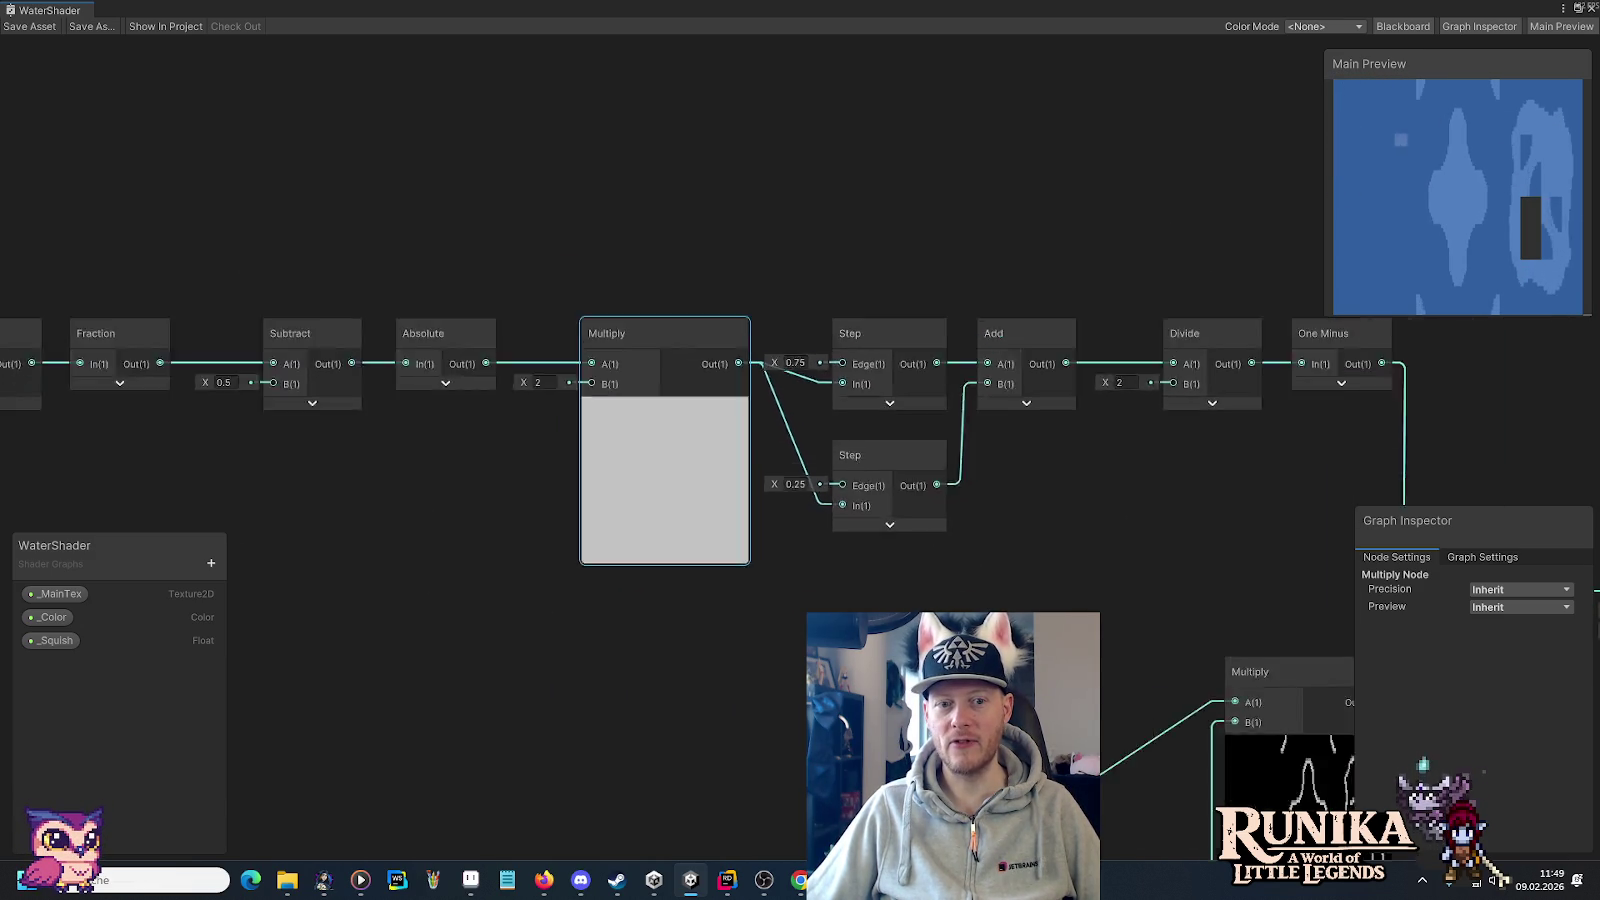
mouse_move(926, 641)
mouse_down()
mouse_move(636, 429)
mouse_move(898, 475)
mouse_up()
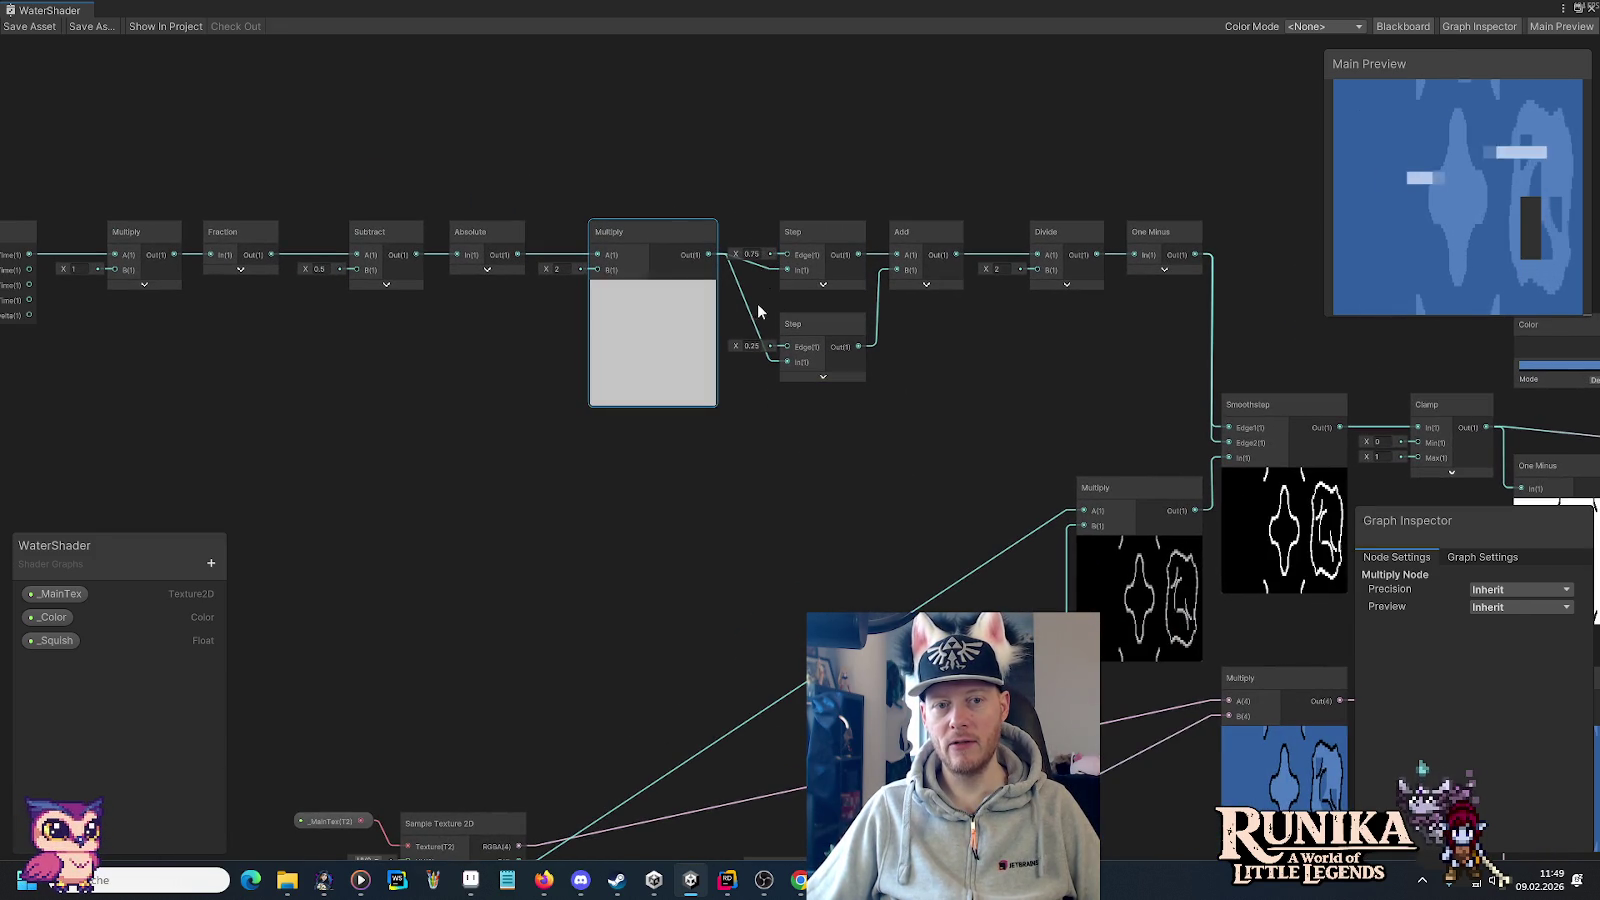
drag(1004, 341, 893, 361)
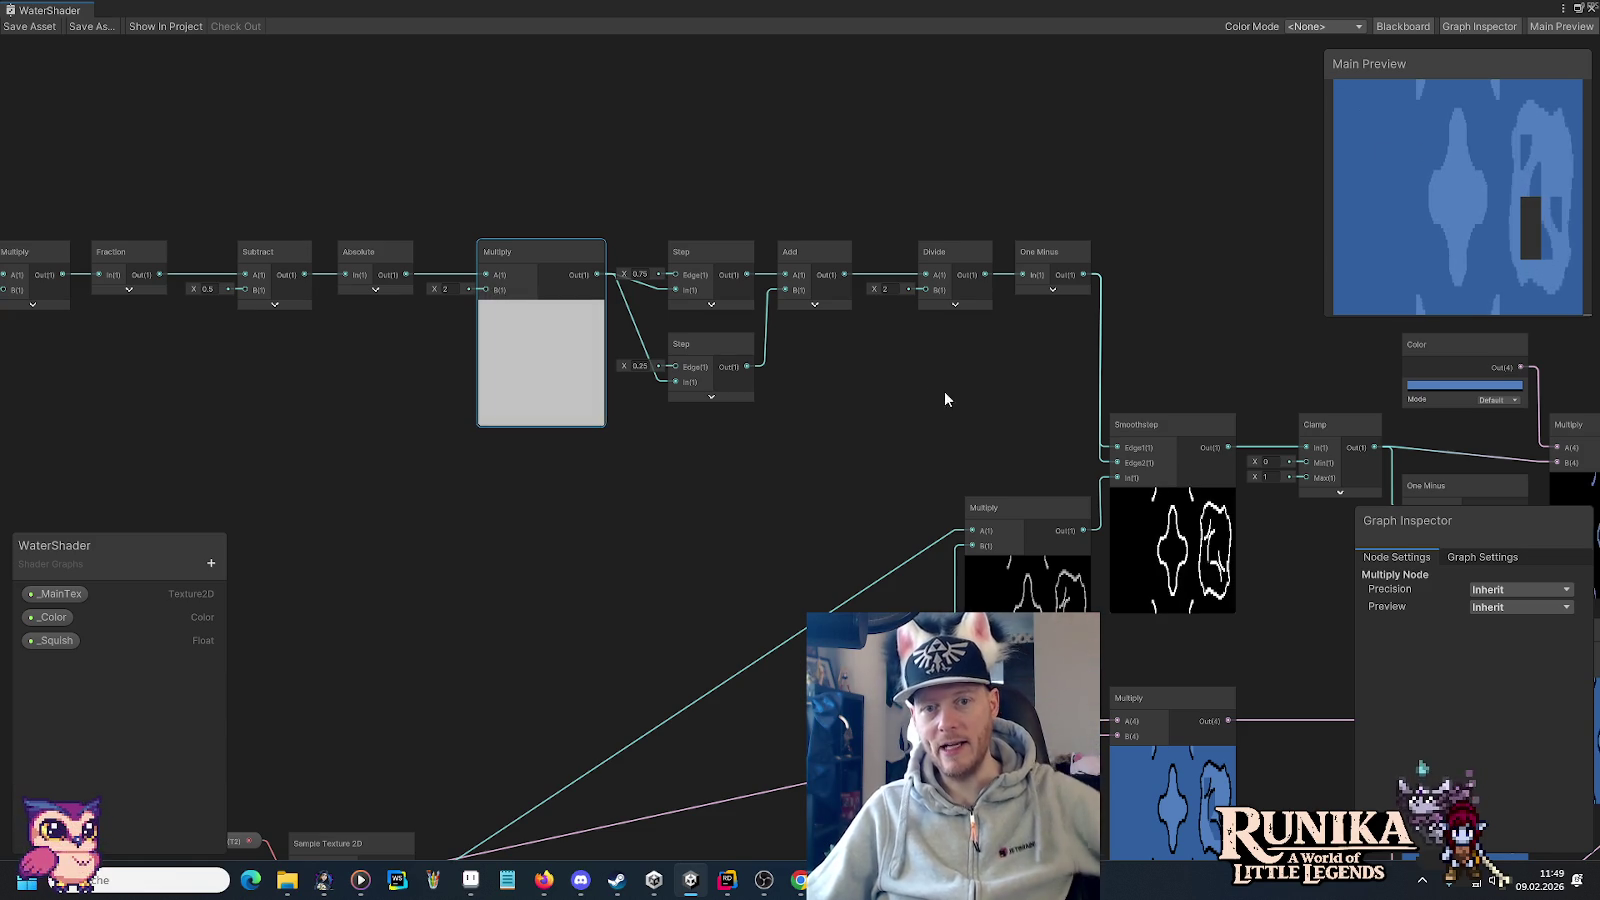
drag(942, 406, 842, 331)
scroll(1072, 577, up, 5)
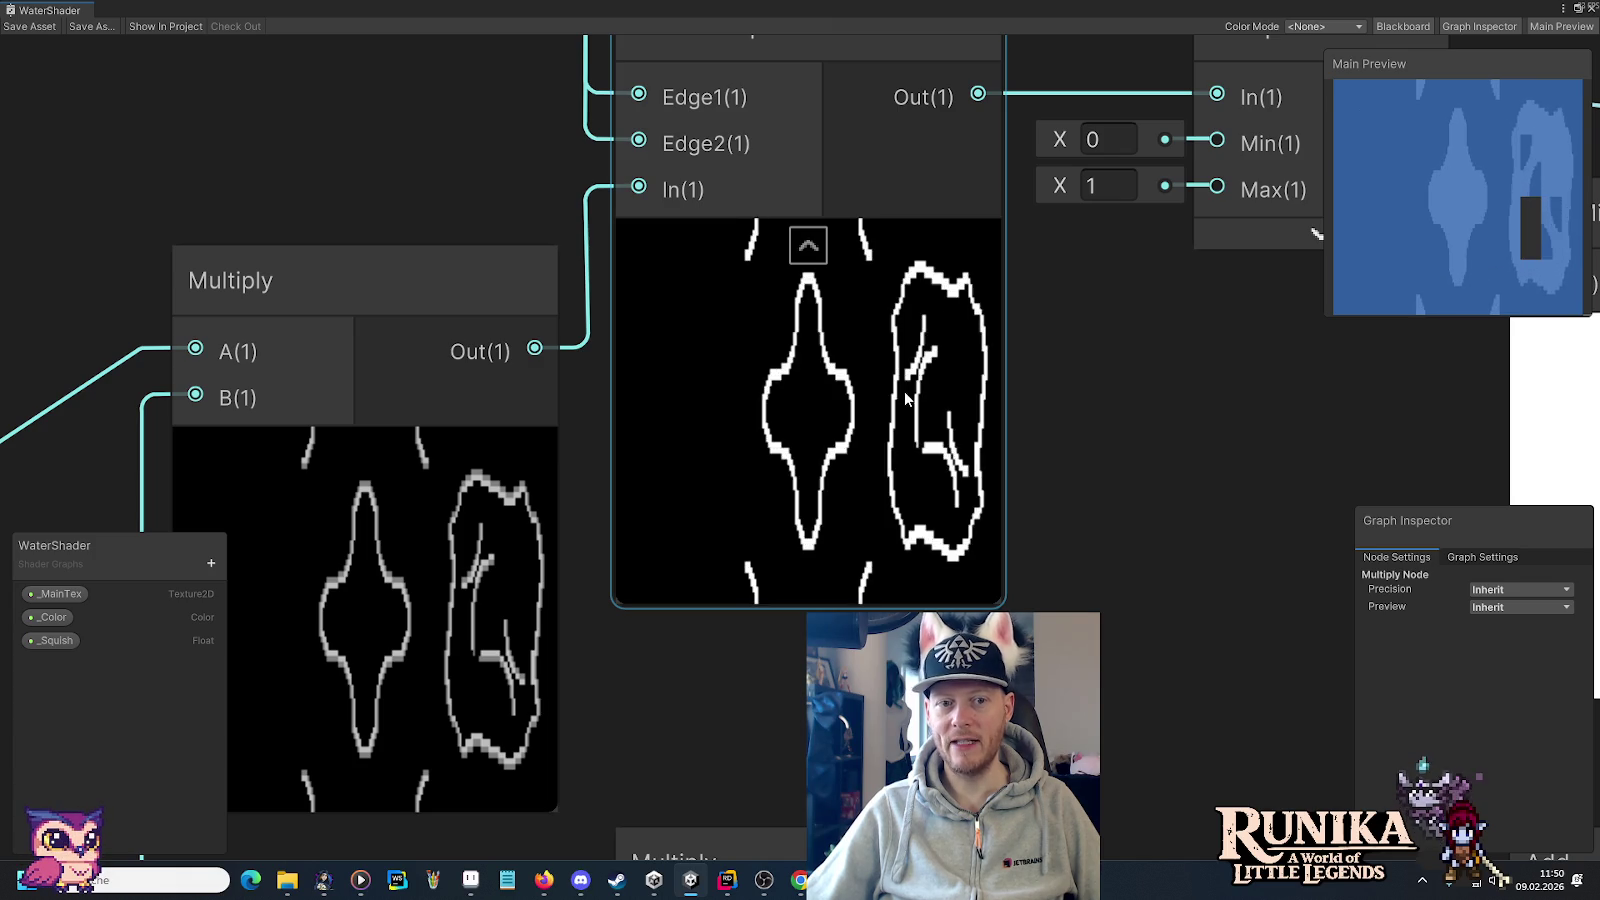
Pan across Clamp, One Minus, Color, Multiply and Add nodes to the blended blue water previews.
scroll(1095, 486, down, 3)
mouse_move(1160, 510)
mouse_down()
mouse_move(1058, 506)
mouse_move(838, 577)
mouse_up()
mouse_move(831, 486)
mouse_down()
mouse_move(1081, 632)
mouse_move(699, 528)
mouse_move(625, 432)
mouse_up()
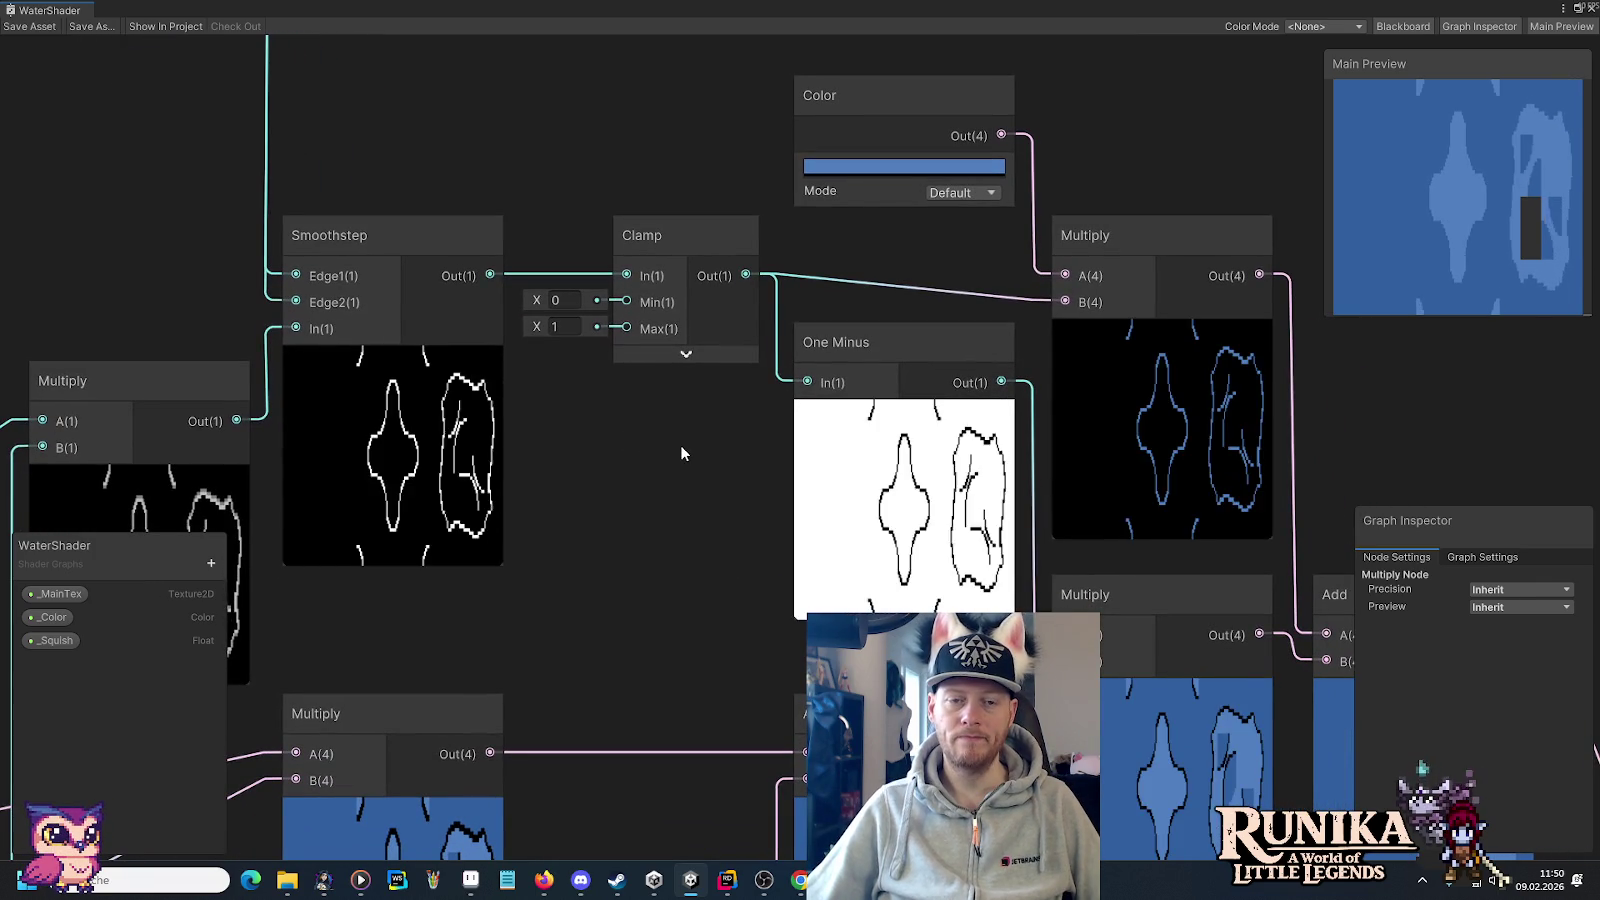
click(775, 515)
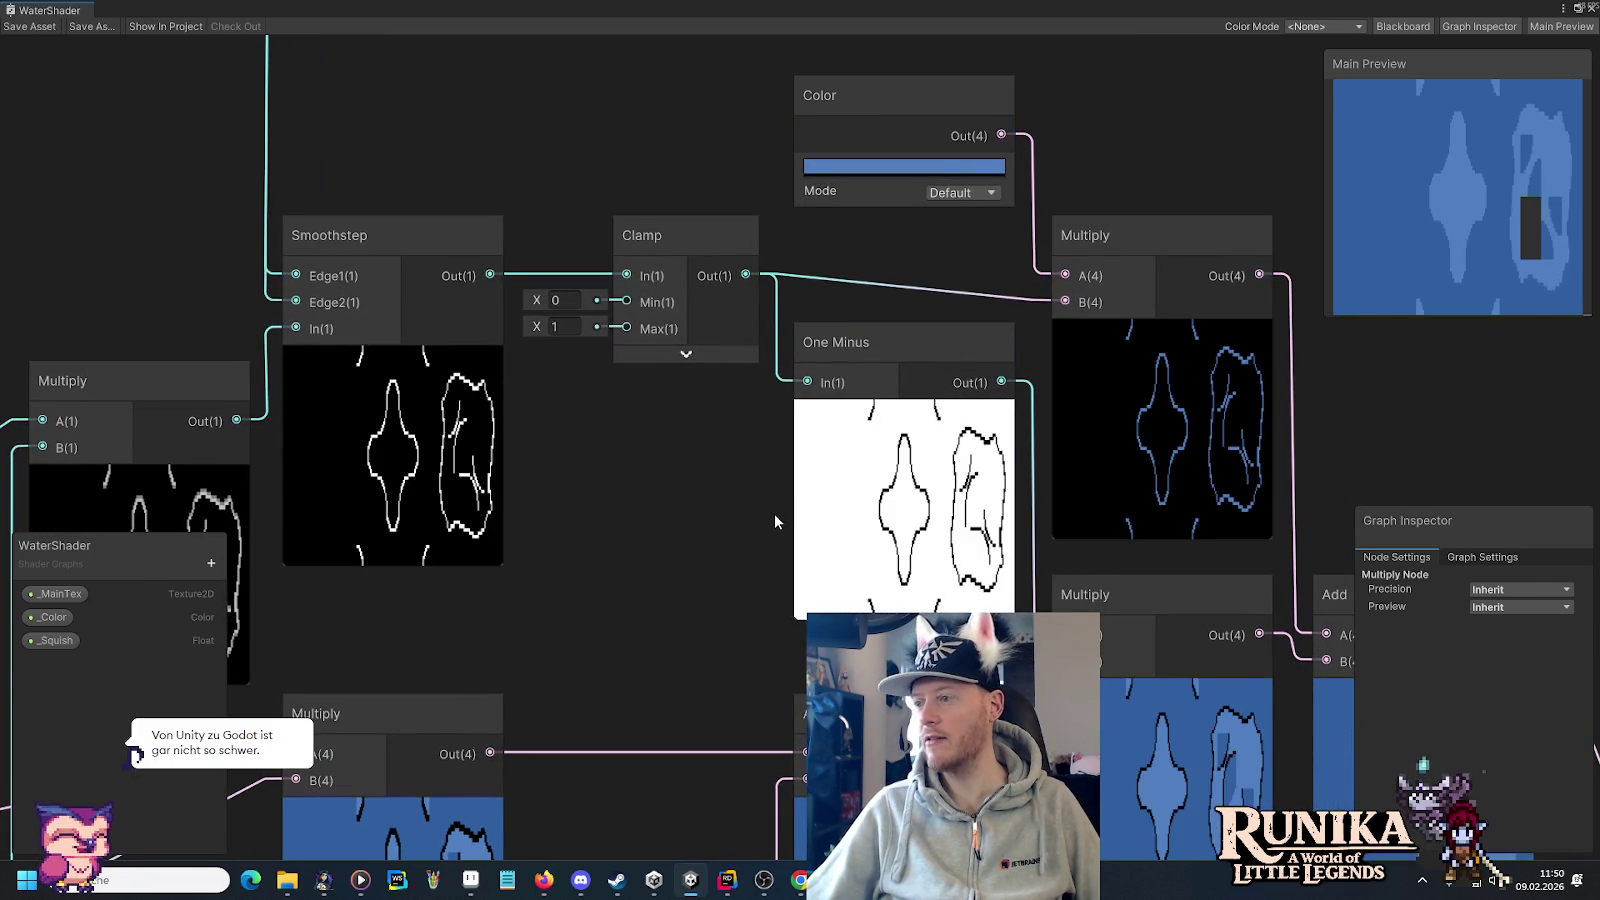
drag(772, 512, 604, 302)
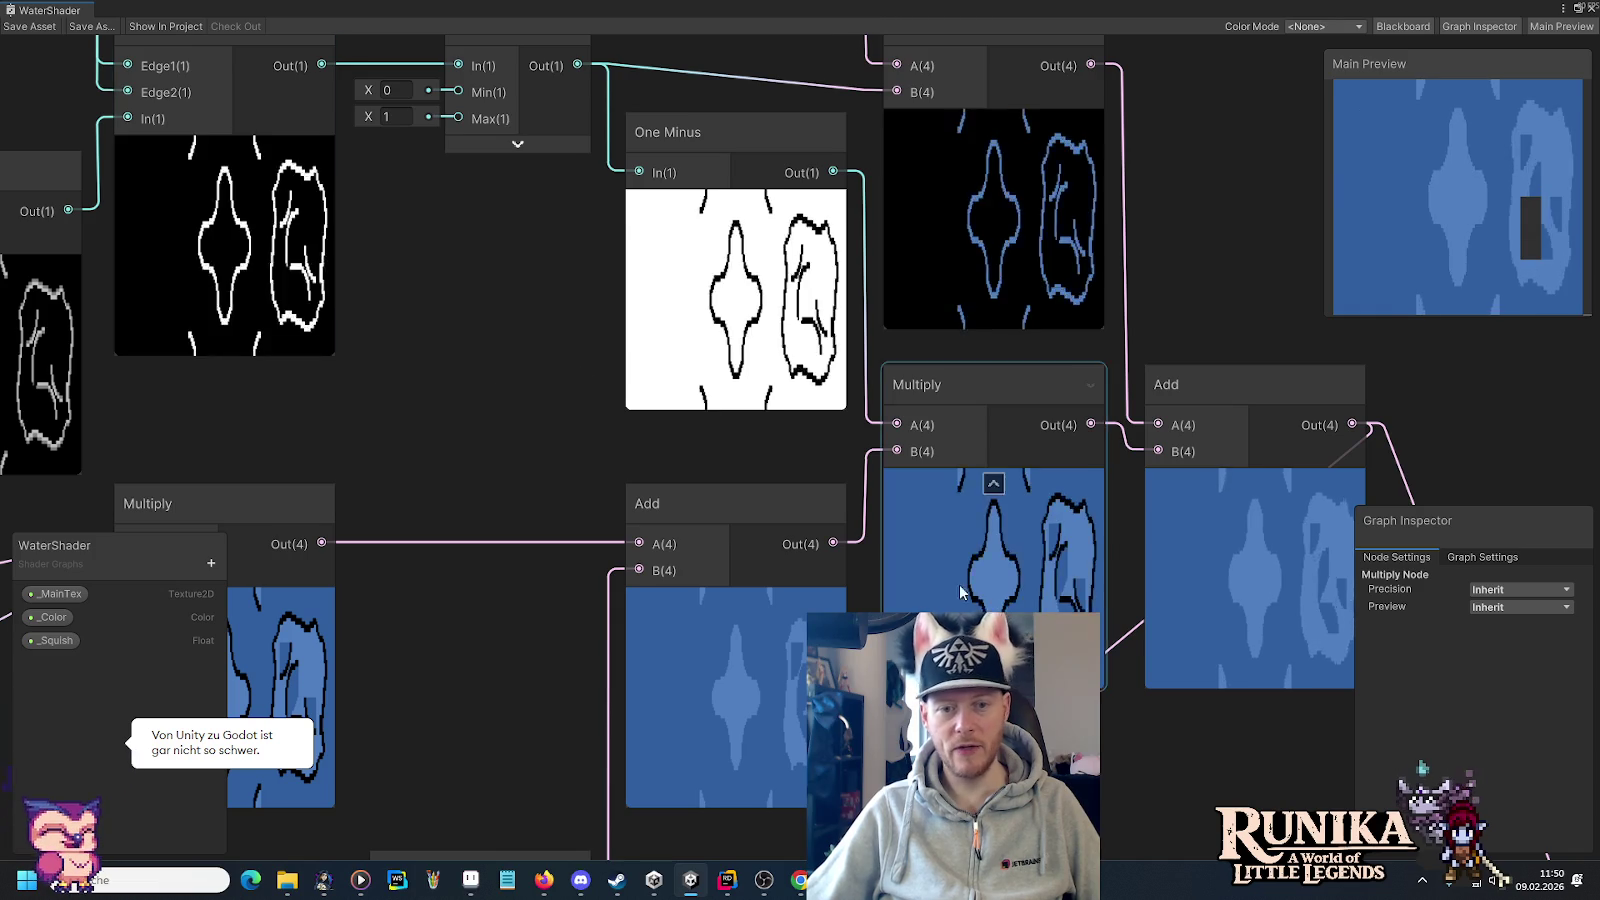
scroll(1000, 520, up, 5)
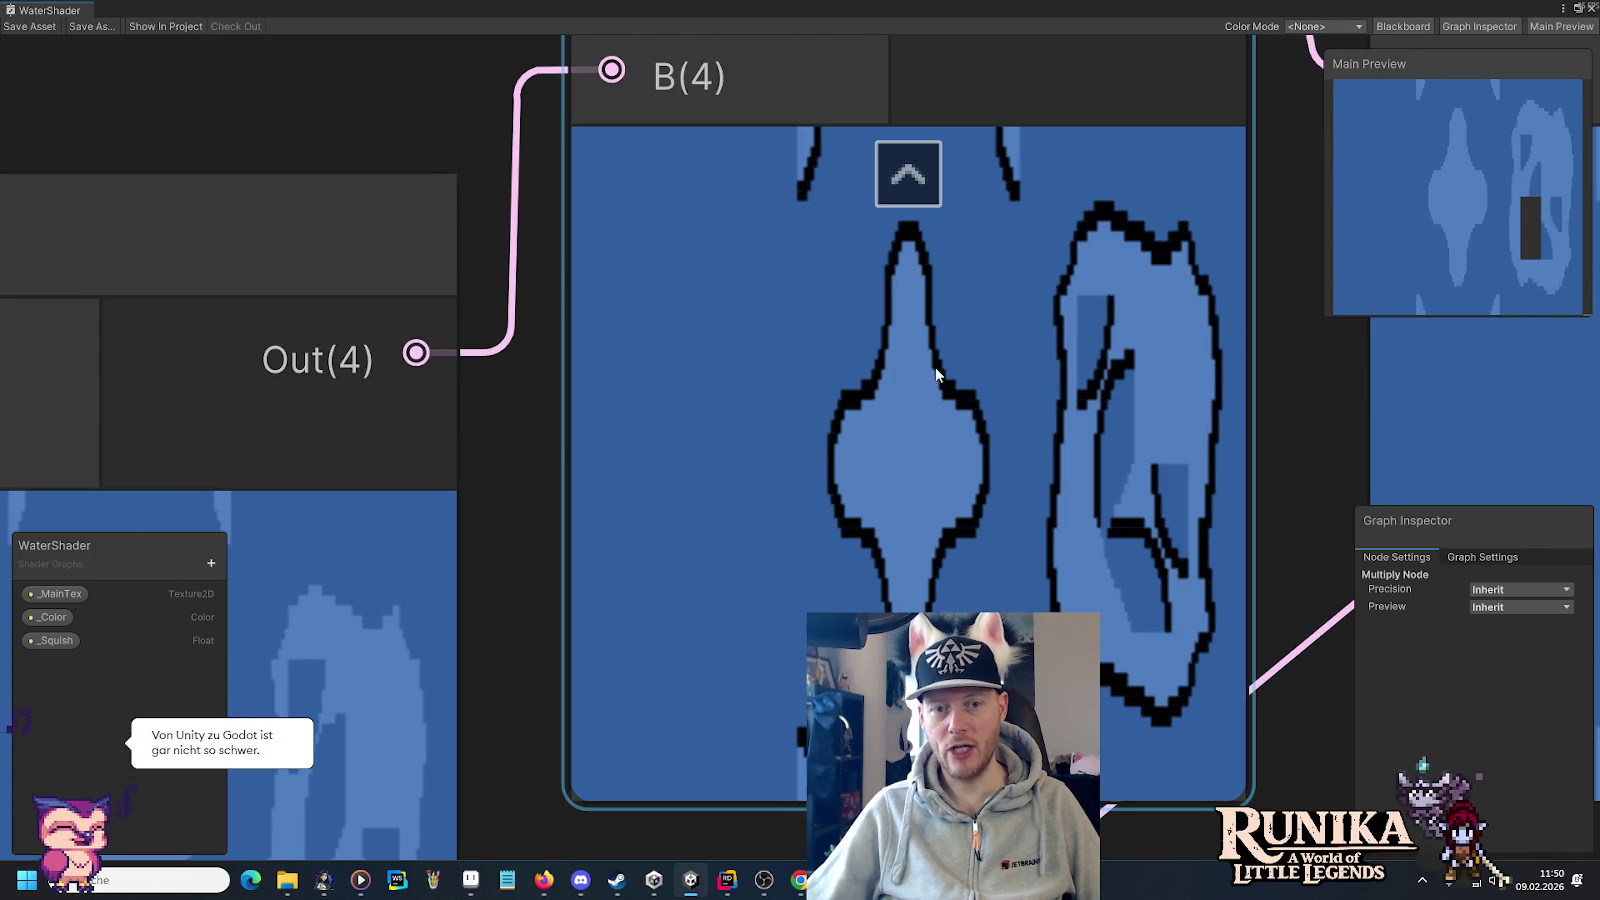
scroll(912, 490, down, 5)
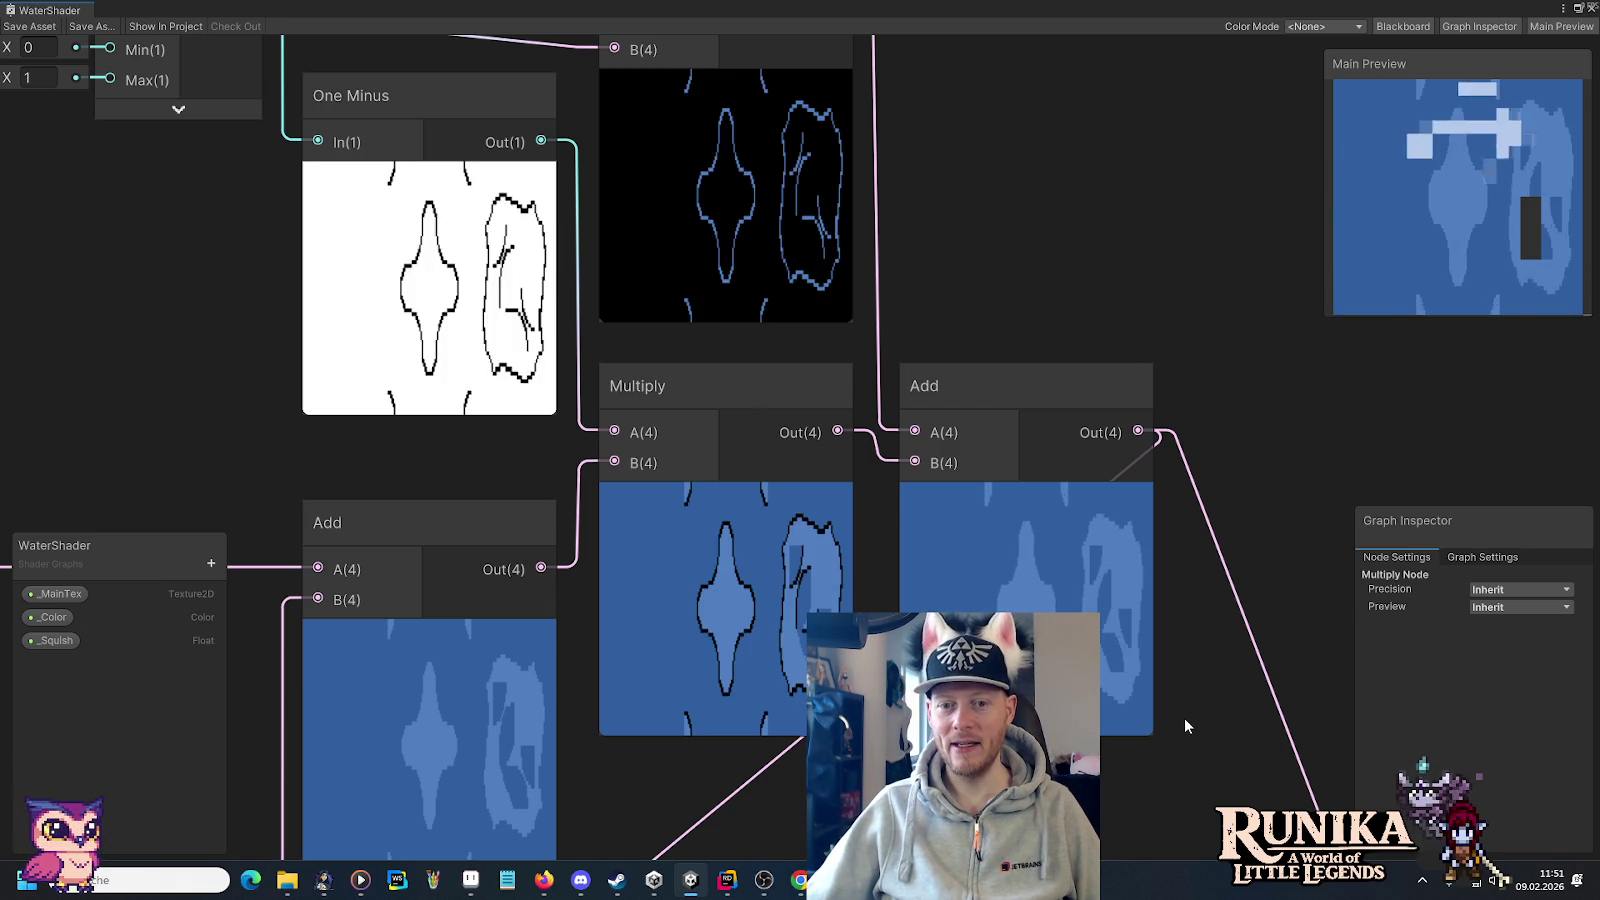
scroll(1000, 340, down, 5)
scroll(900, 740, down, 5)
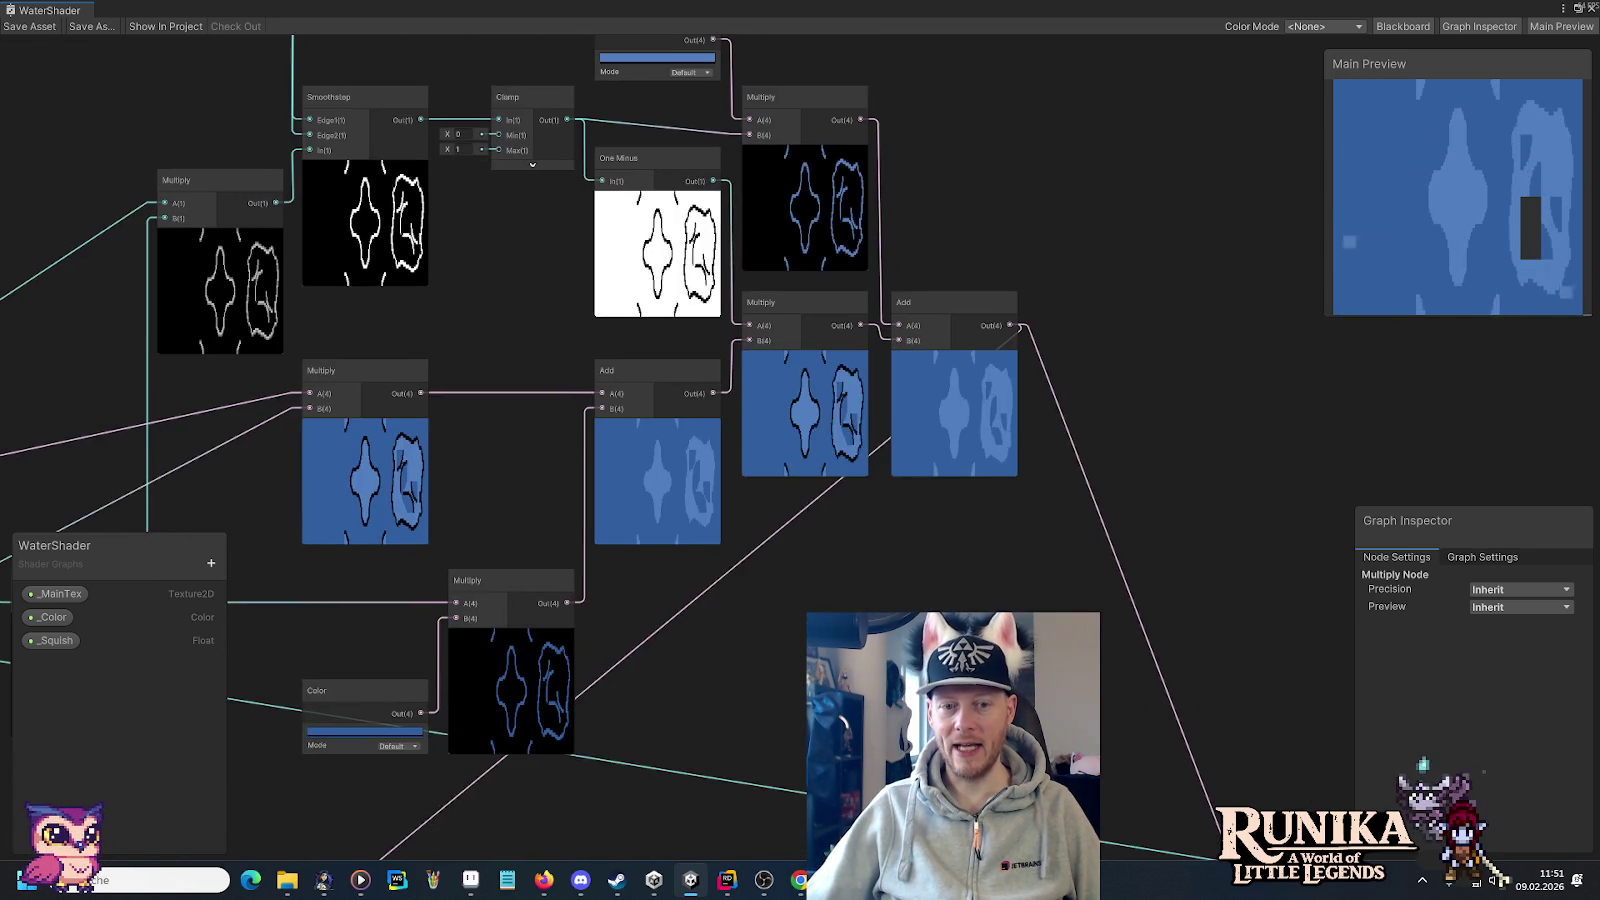
Frame the full graph, showing the upper outline chain and lower noise chain feeding the output.
drag(883, 770, 808, 408)
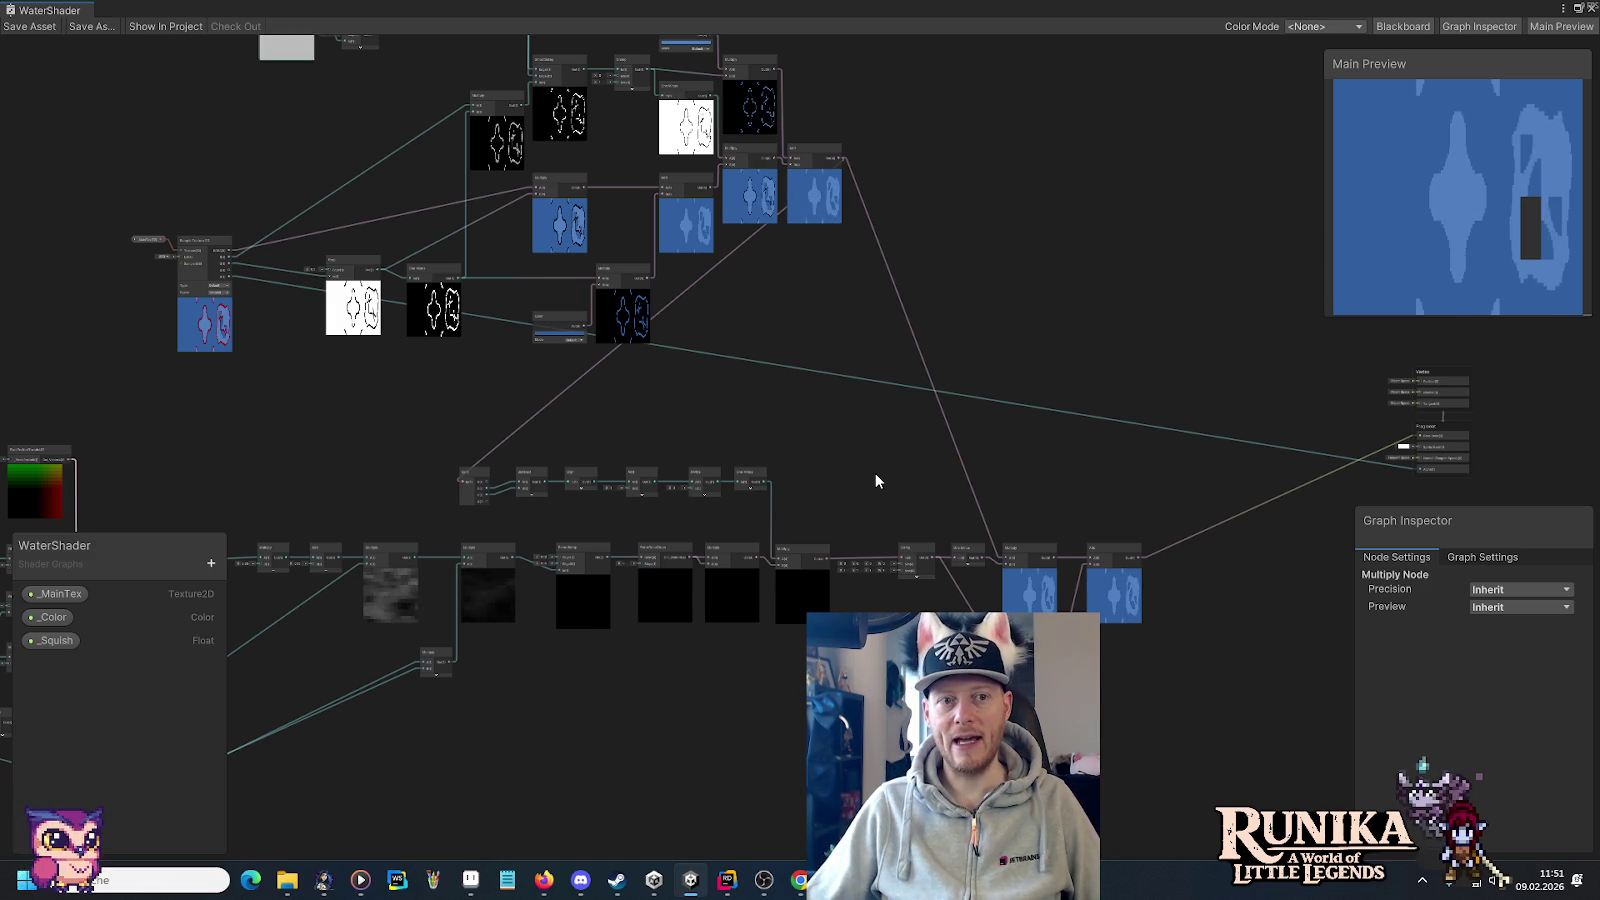
drag(700, 238, 893, 391)
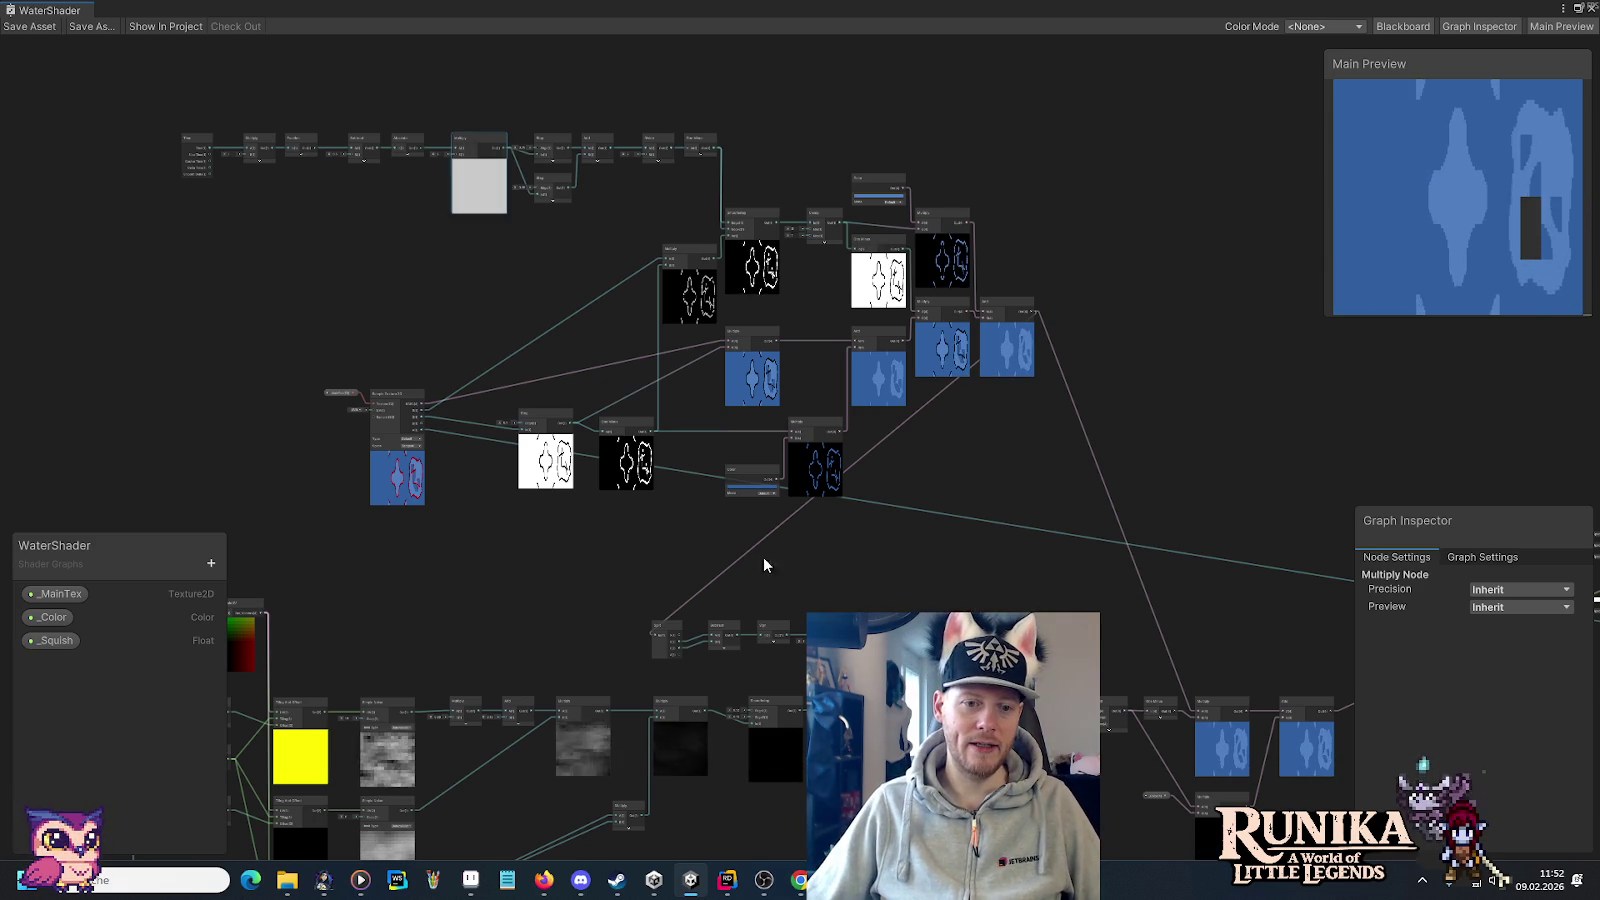
drag(572, 593, 805, 462)
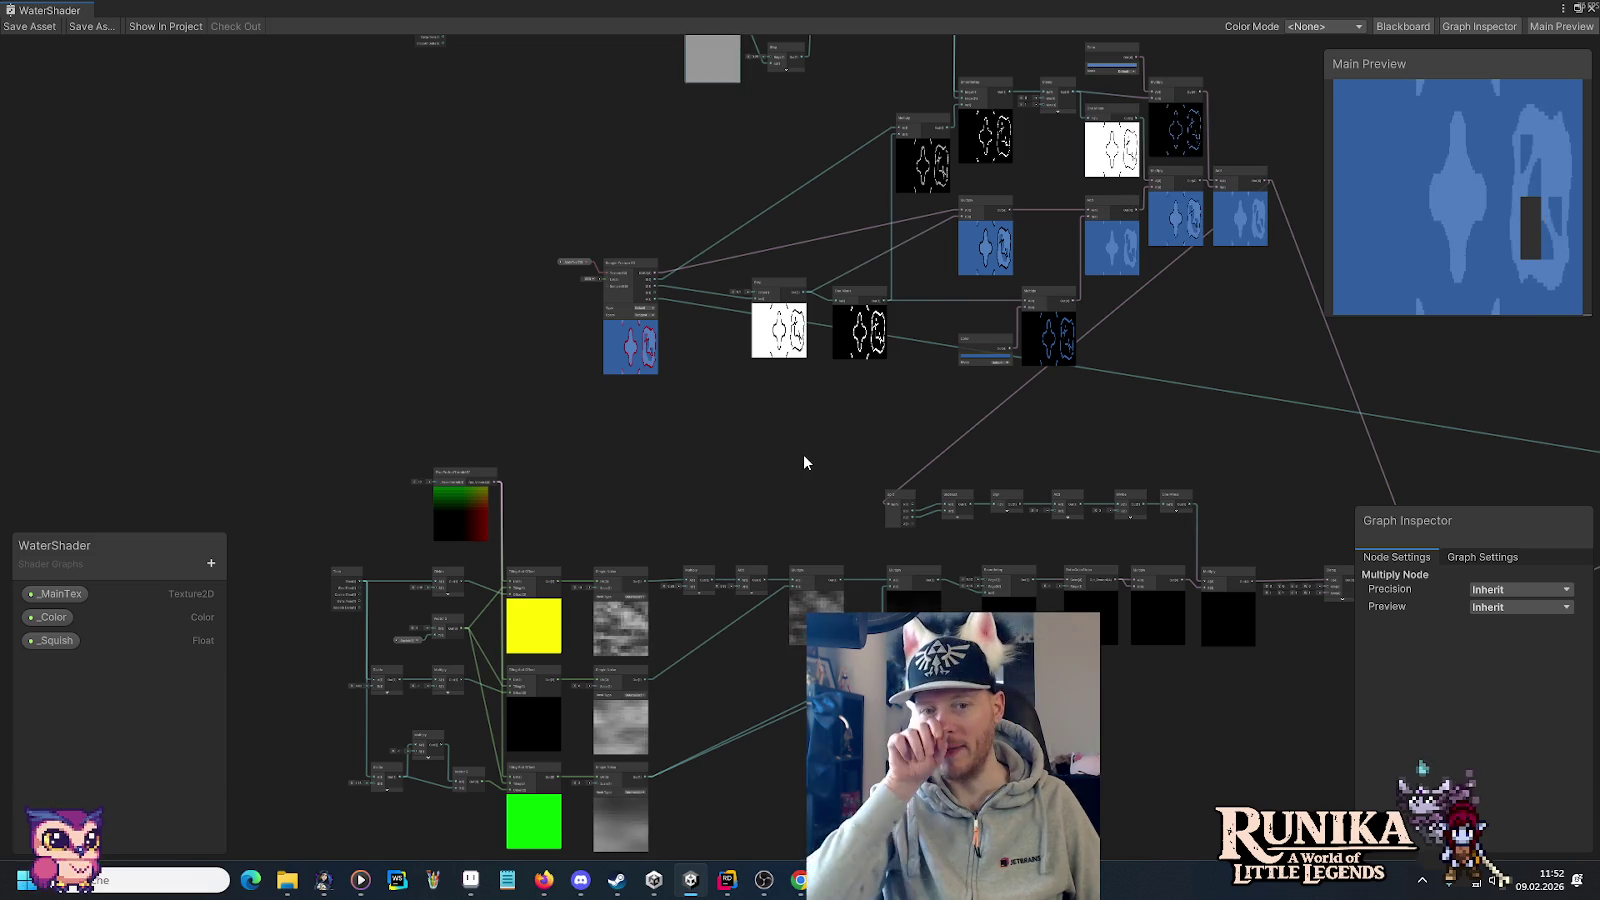
mouse_move(1261, 324)
mouse_down()
mouse_move(1076, 440)
mouse_move(1005, 458)
mouse_up()
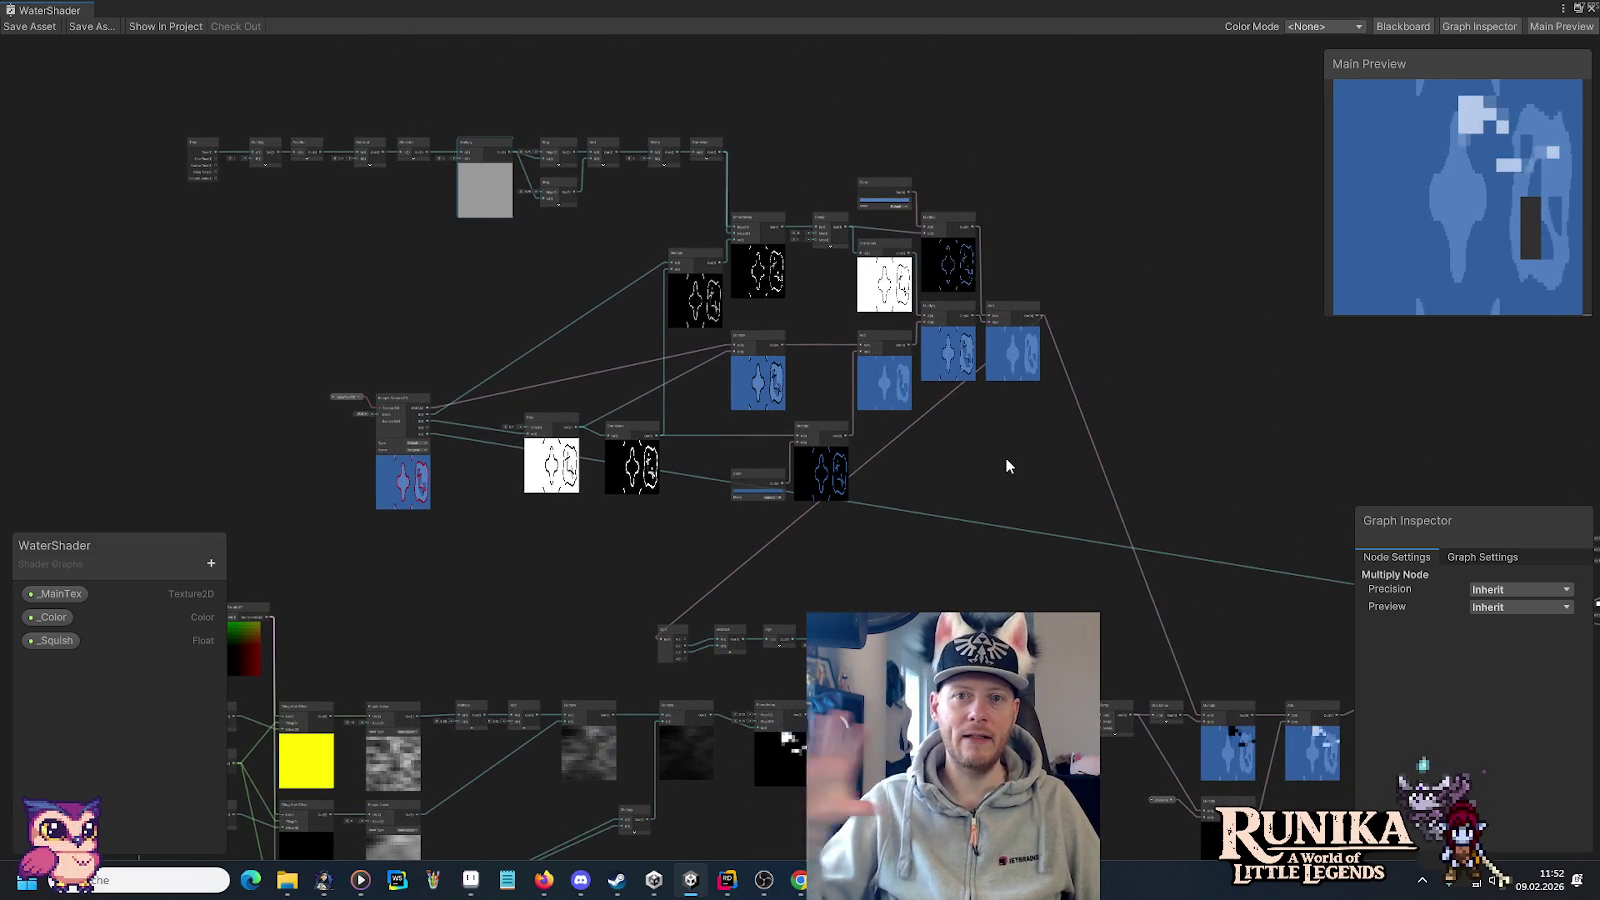
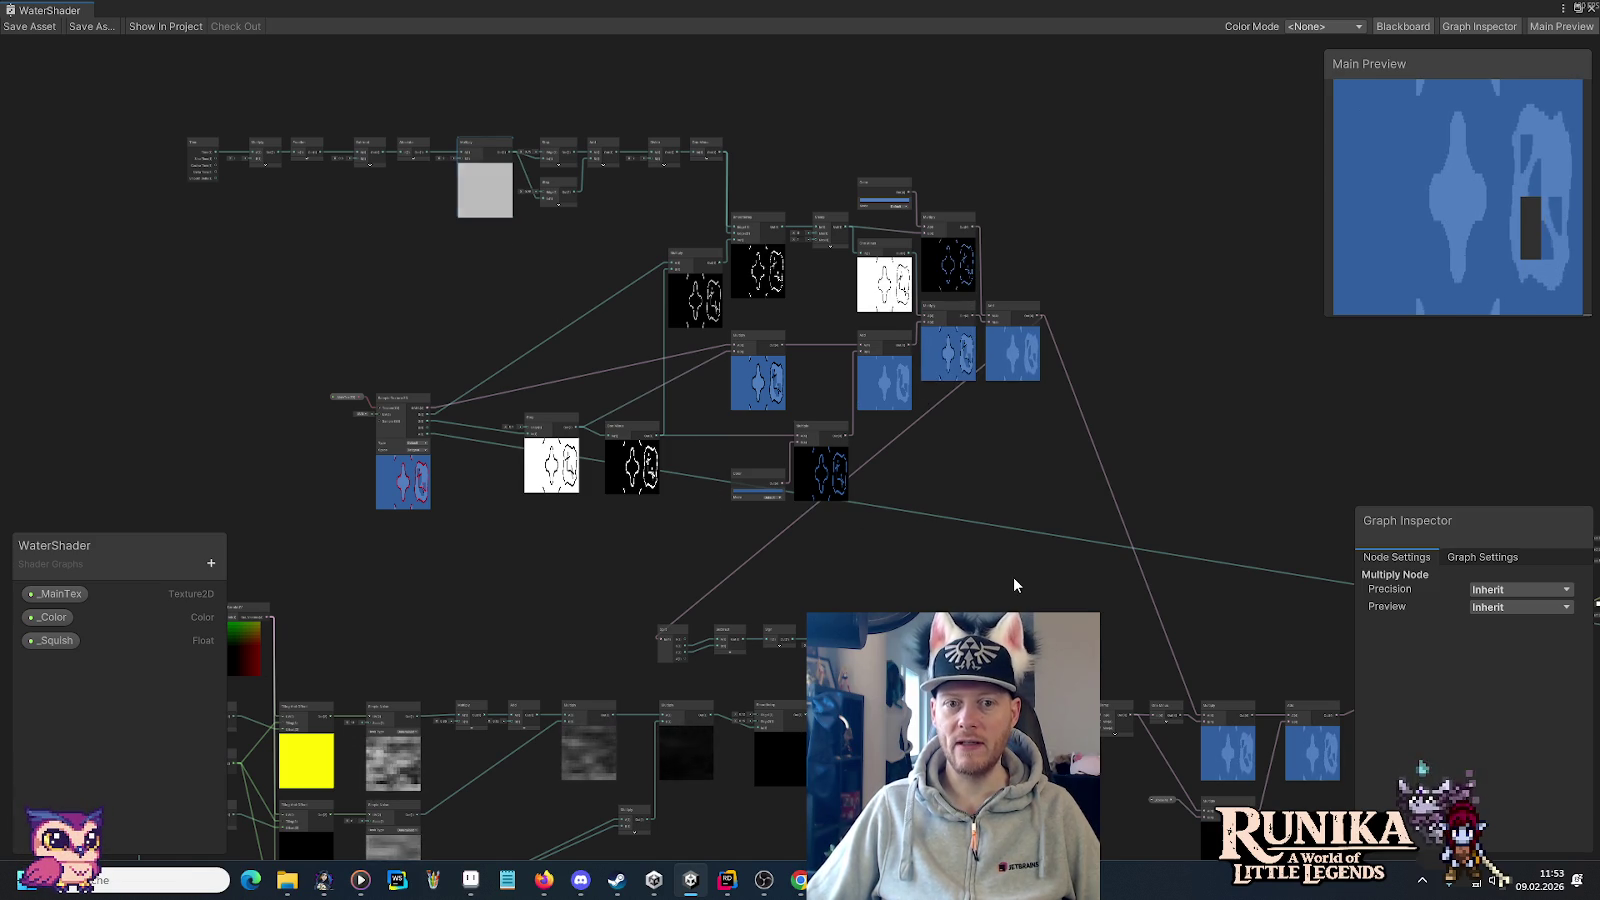
Look over the water shader node graph, then close the Shader Graph window.
drag(1014, 578, 812, 319)
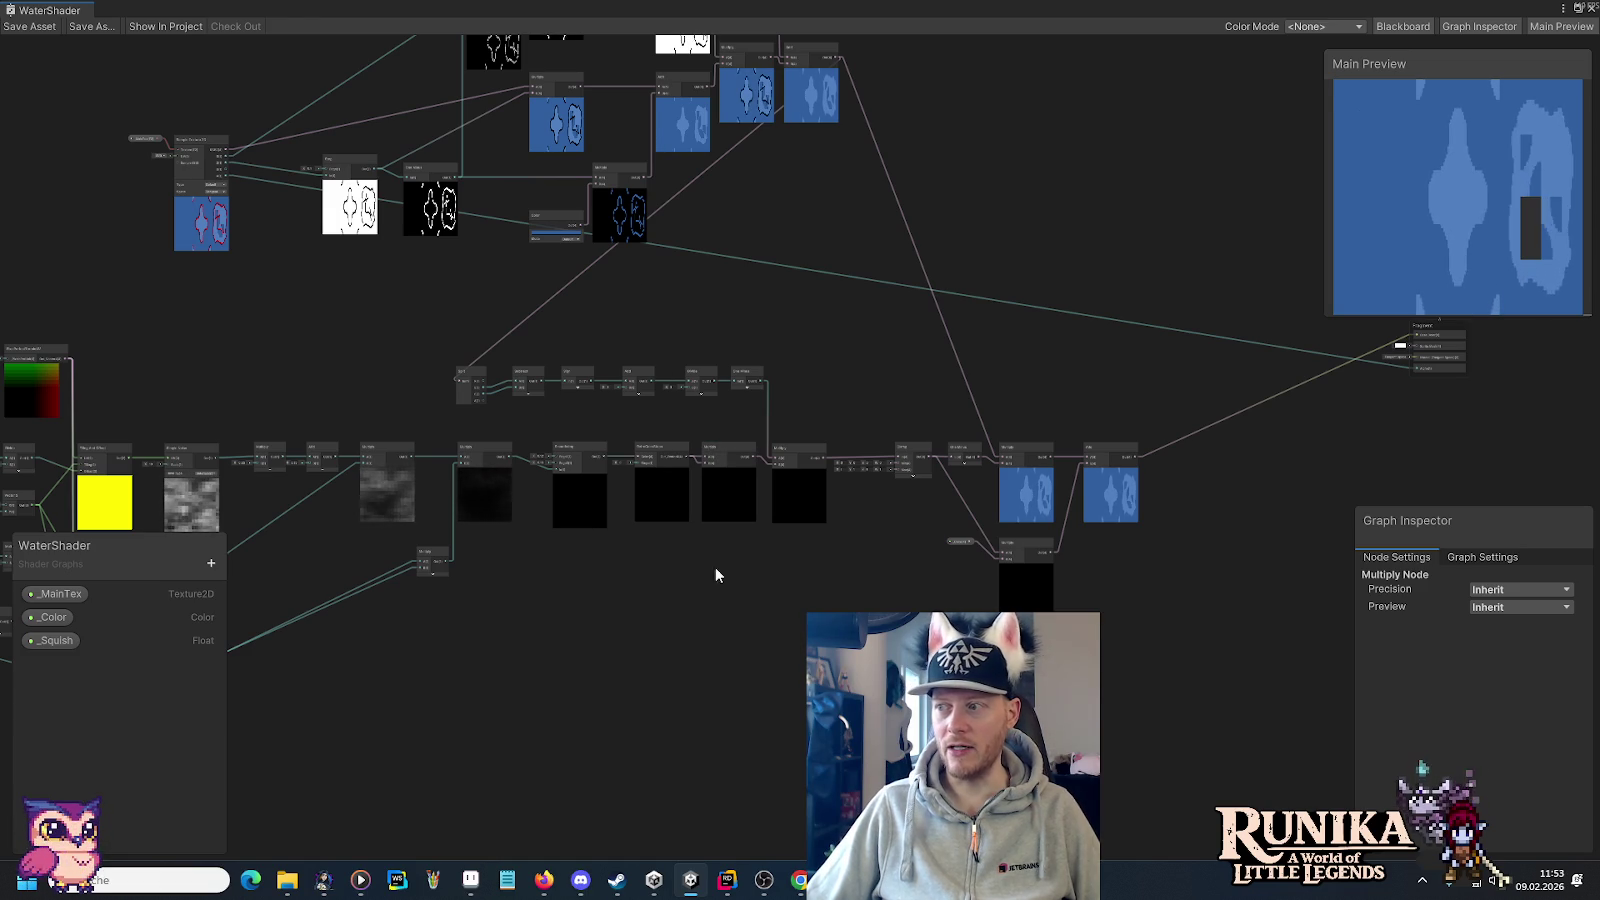
mouse_move(670, 585)
mouse_down()
mouse_move(1021, 574)
mouse_move(907, 663)
mouse_move(857, 735)
mouse_up()
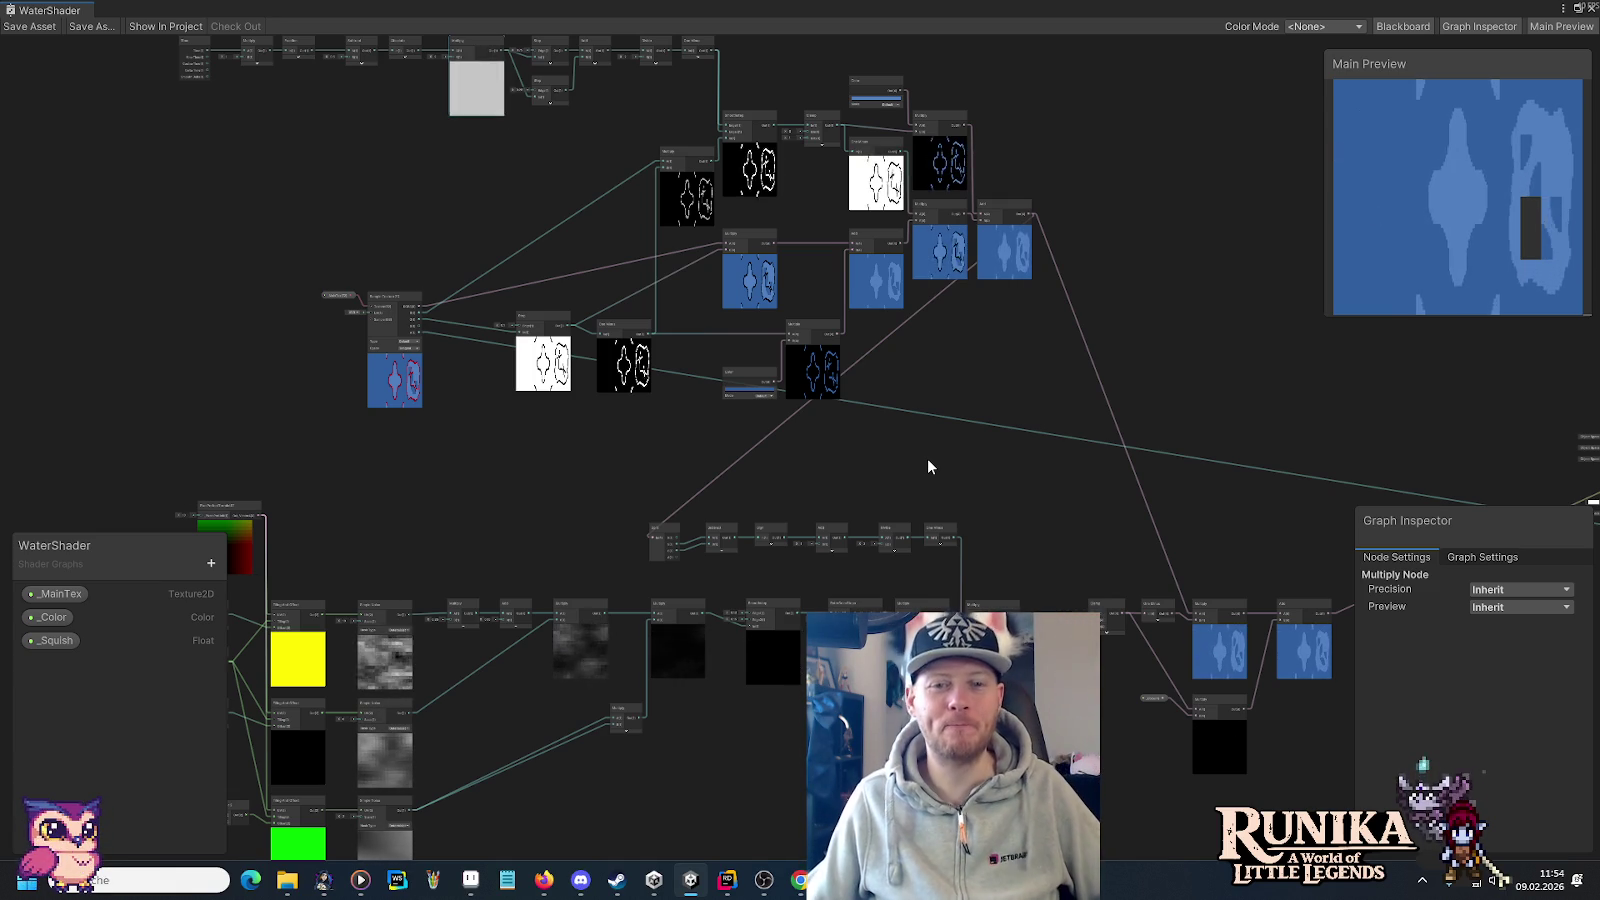
drag(540, 464, 683, 604)
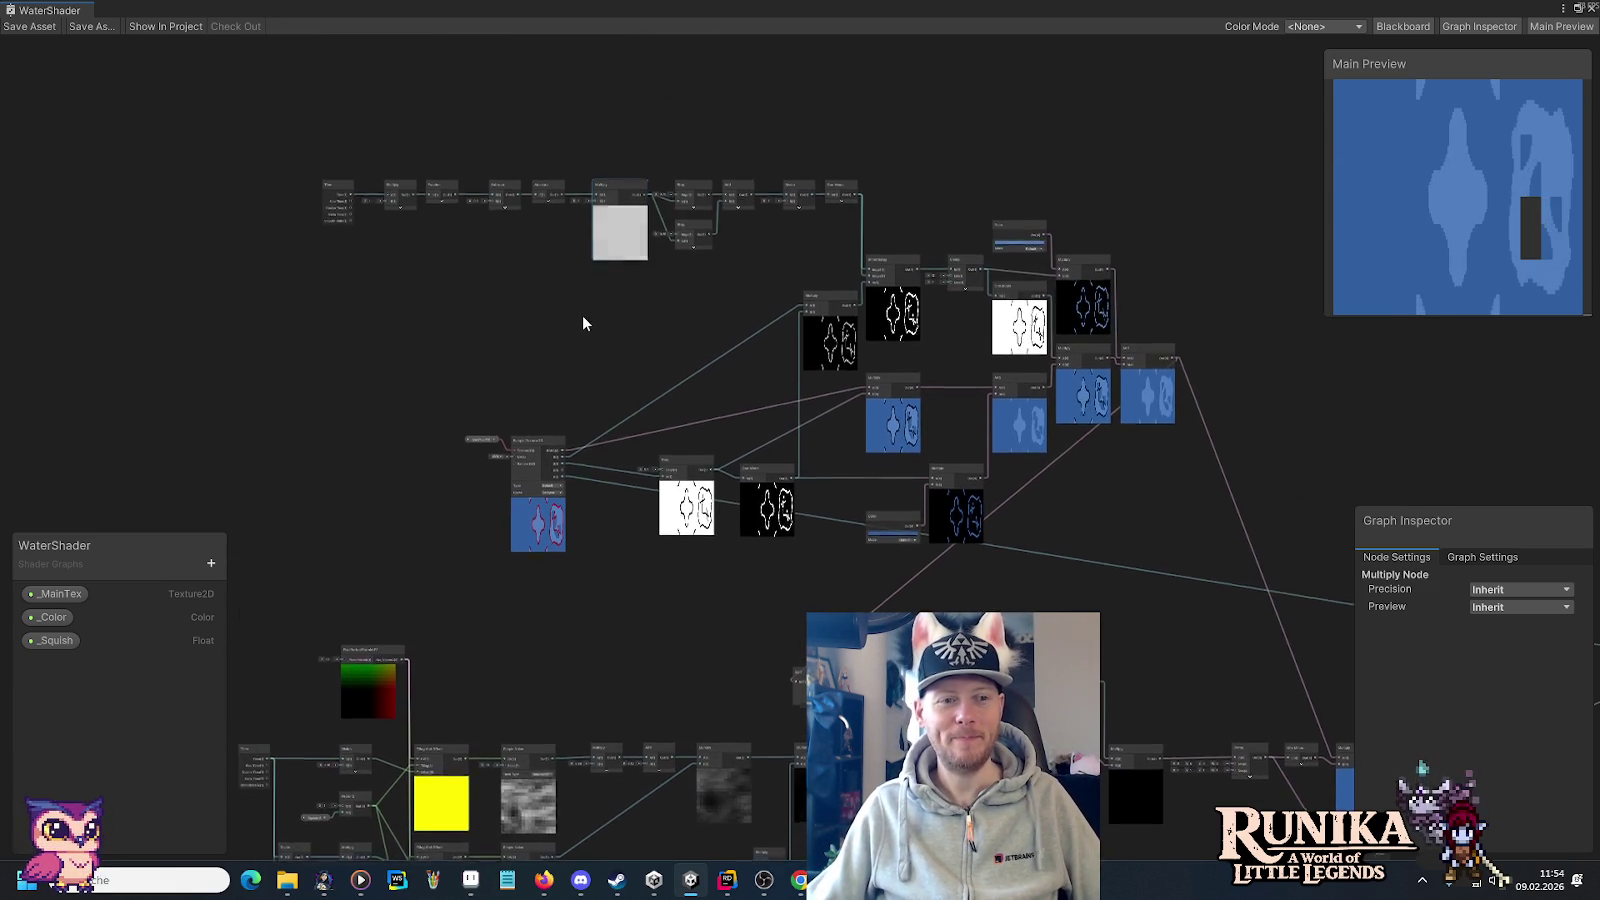
scroll(582, 320, up, 4)
drag(657, 346, 582, 366)
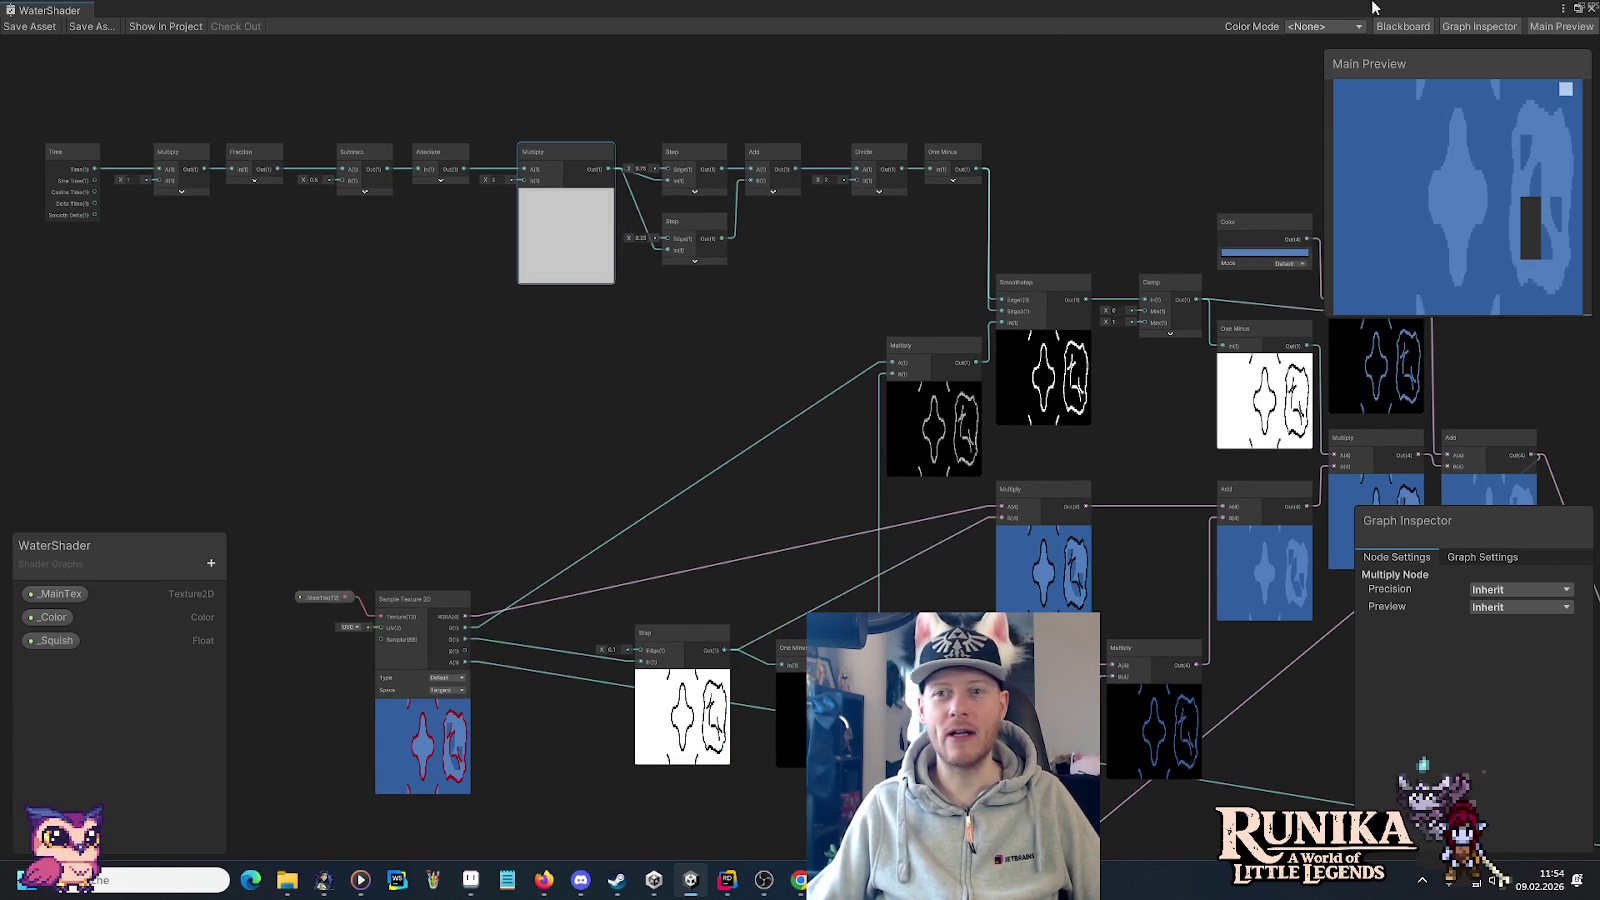
click(1592, 8)
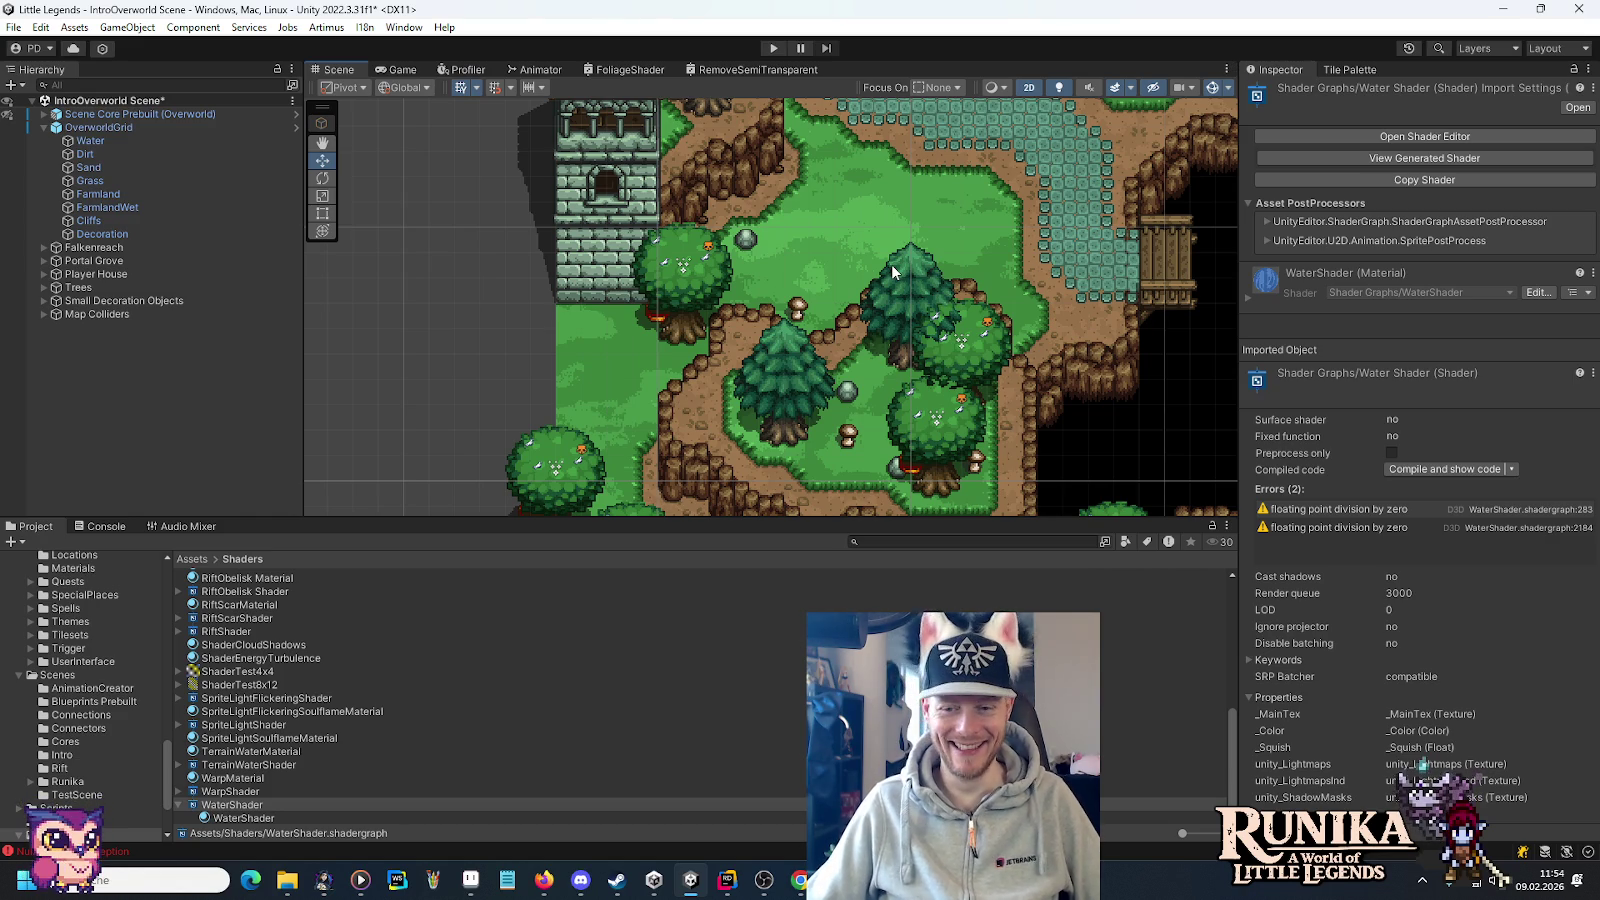
Pan and zoom the Scene view across the overworld's cave, river, farmhouse and castle.
scroll(809, 265, down, 3)
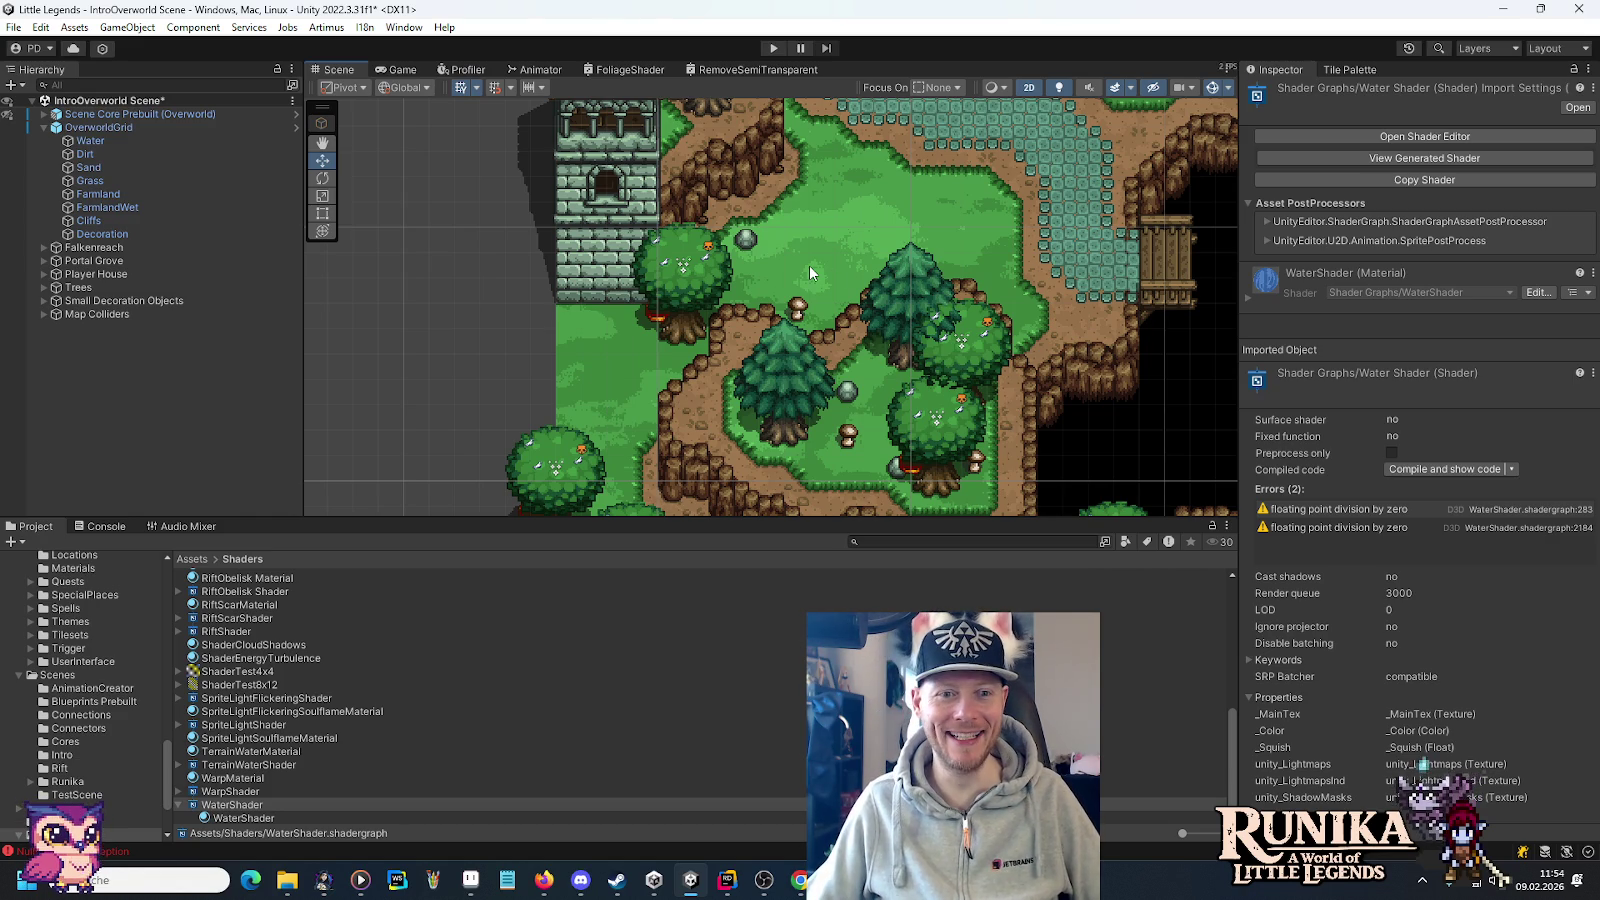
mouse_move(809, 265)
mouse_down()
mouse_move(695, 296)
mouse_move(632, 372)
mouse_up()
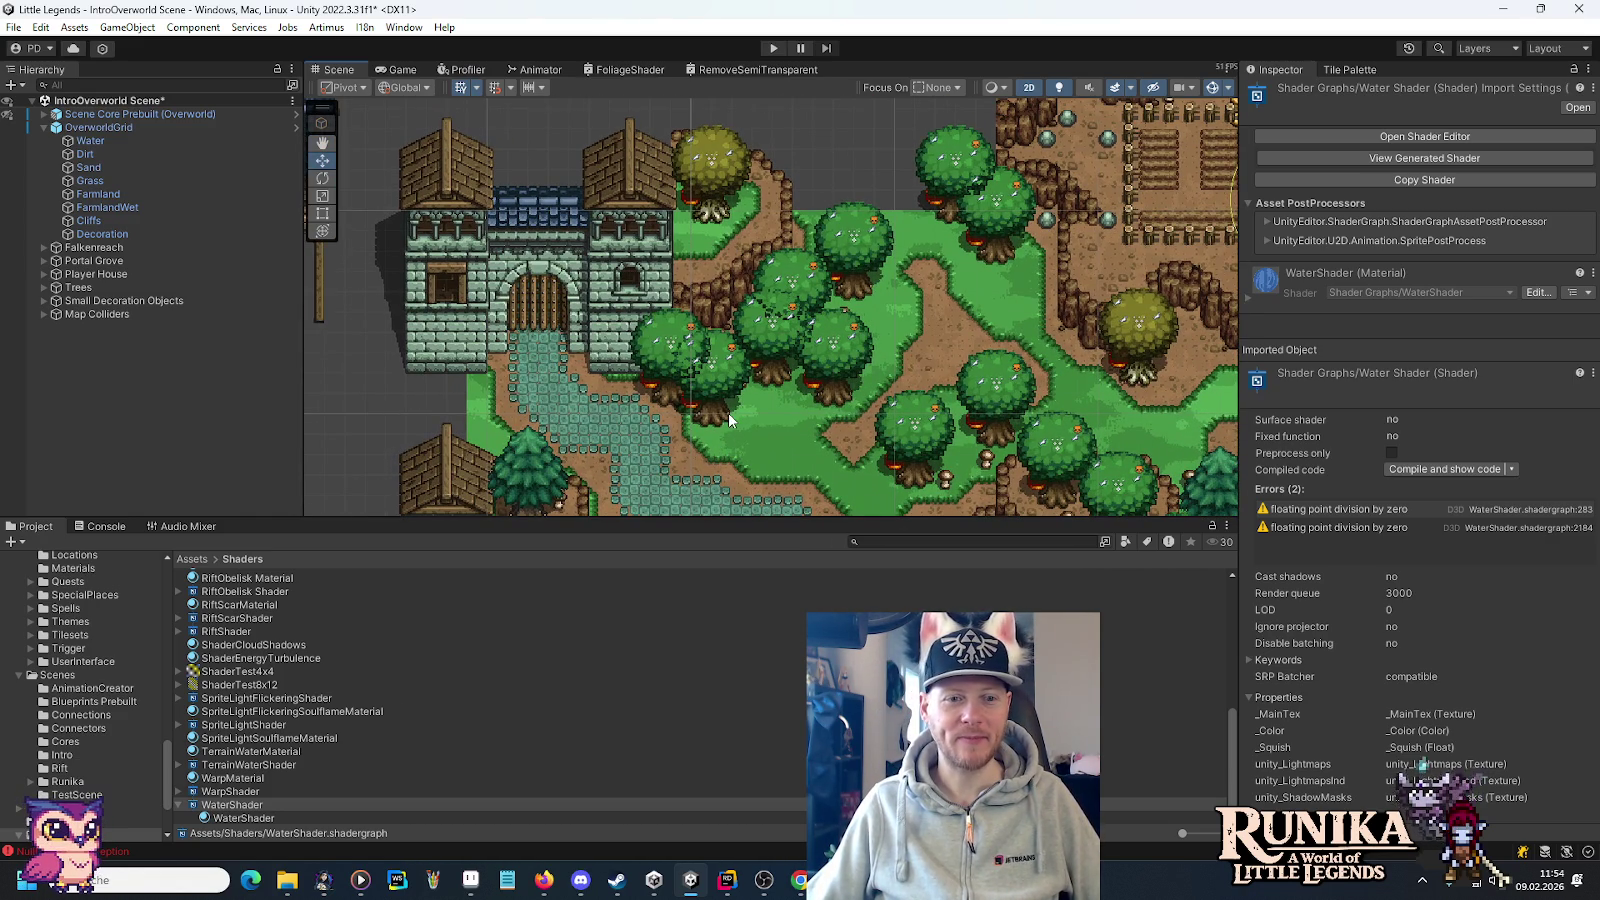
drag(728, 412, 708, 385)
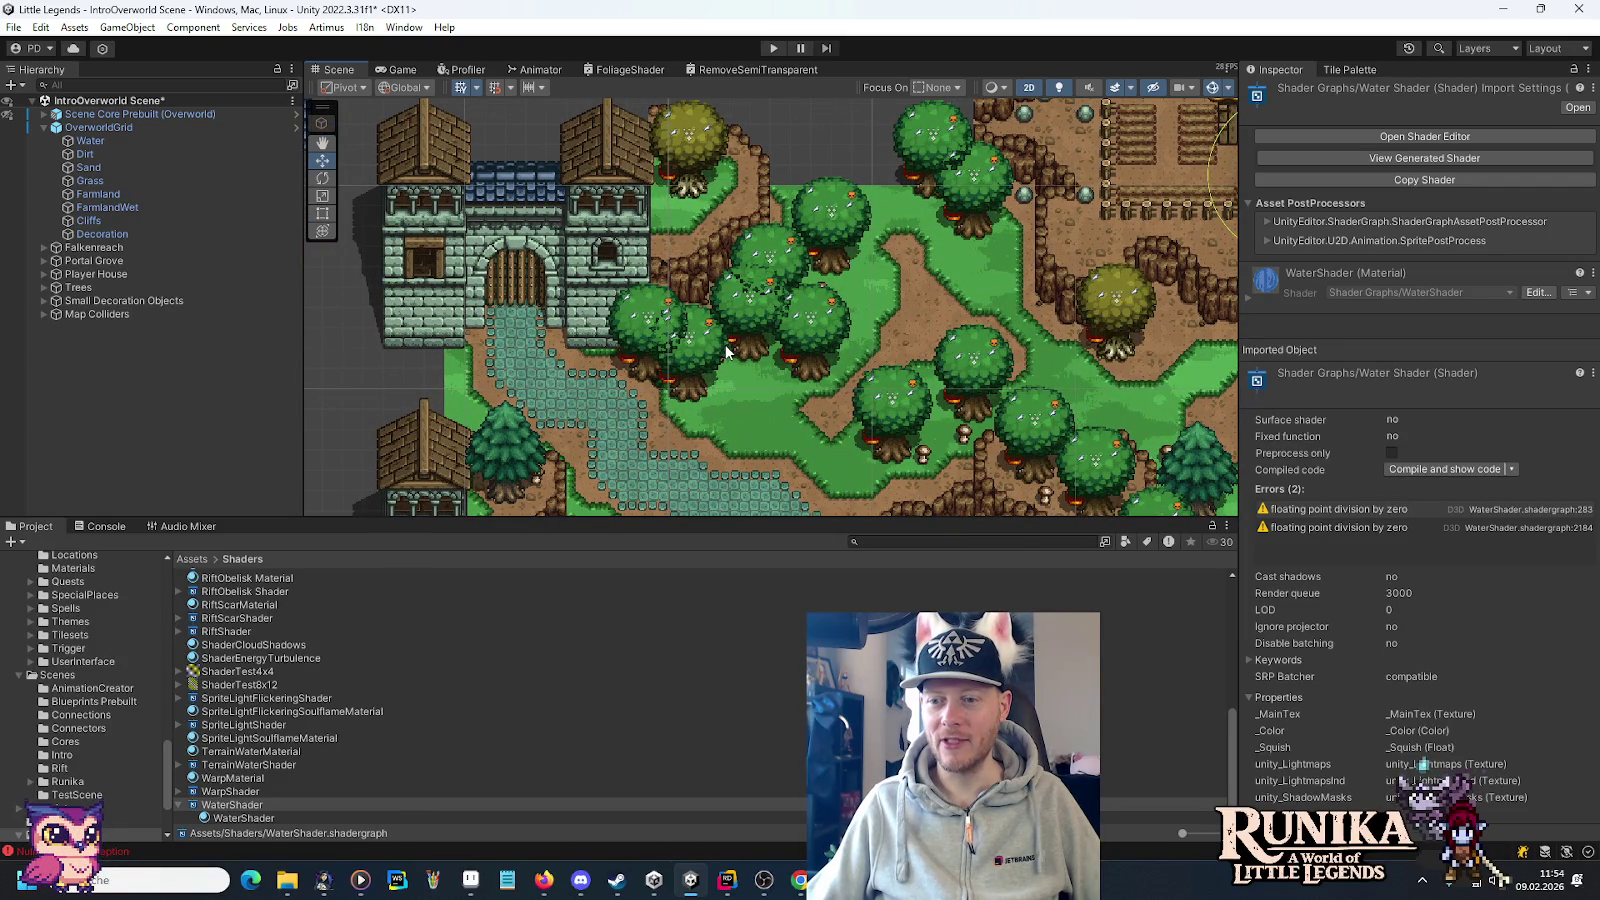
key(Up)
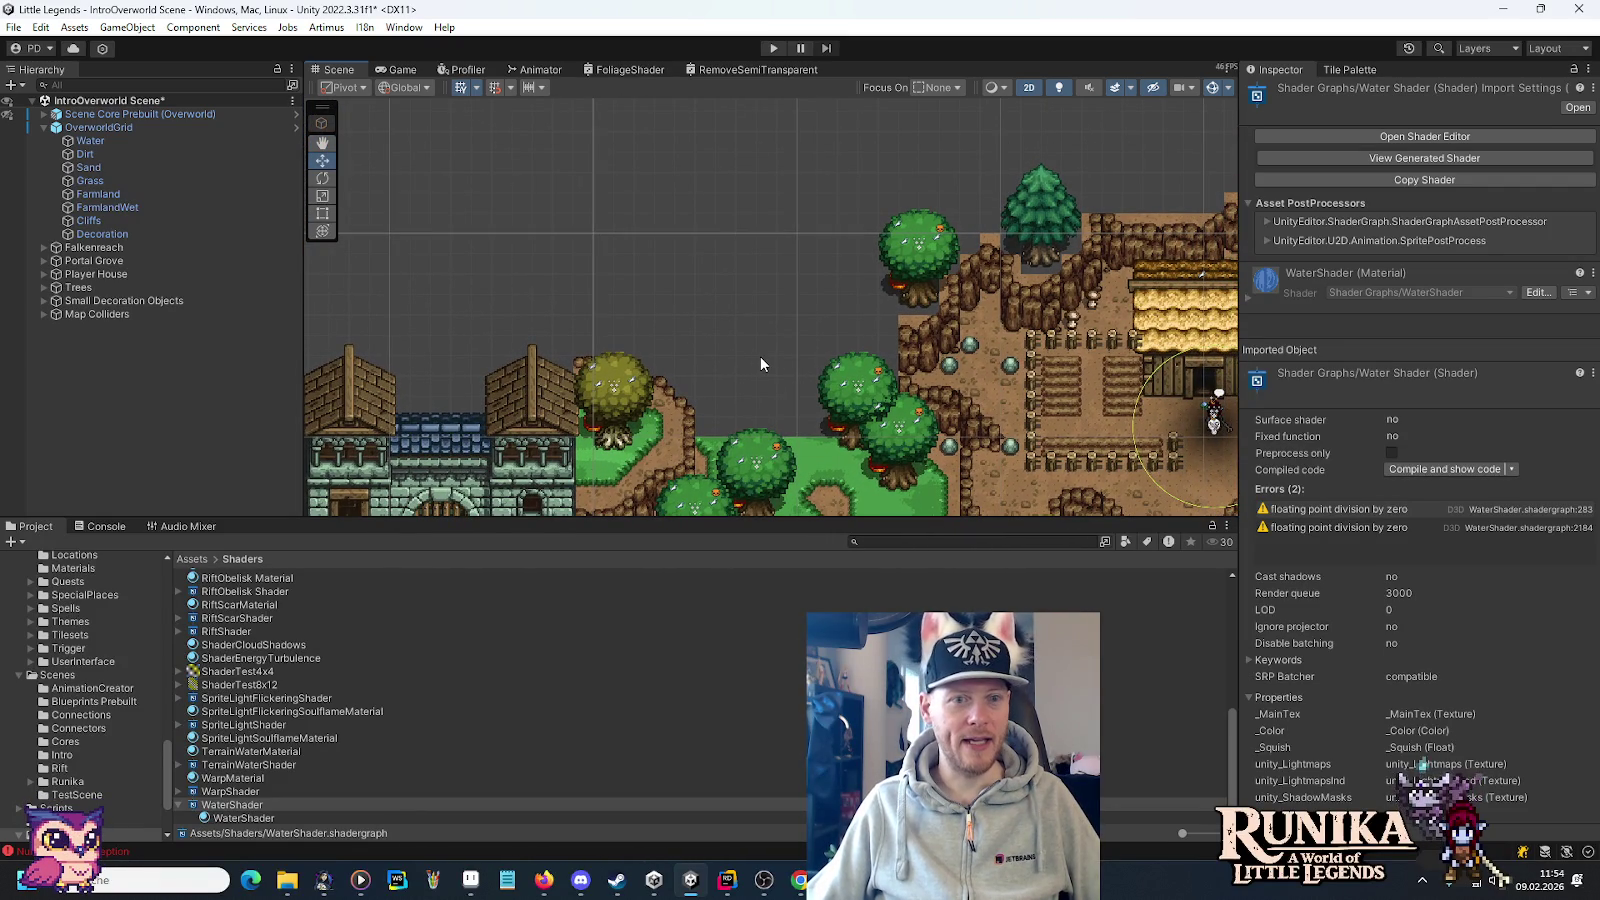
key(Right)
key(Down)
mouse_move(616, 335)
mouse_down()
mouse_move(700, 280)
mouse_move(928, 203)
mouse_up()
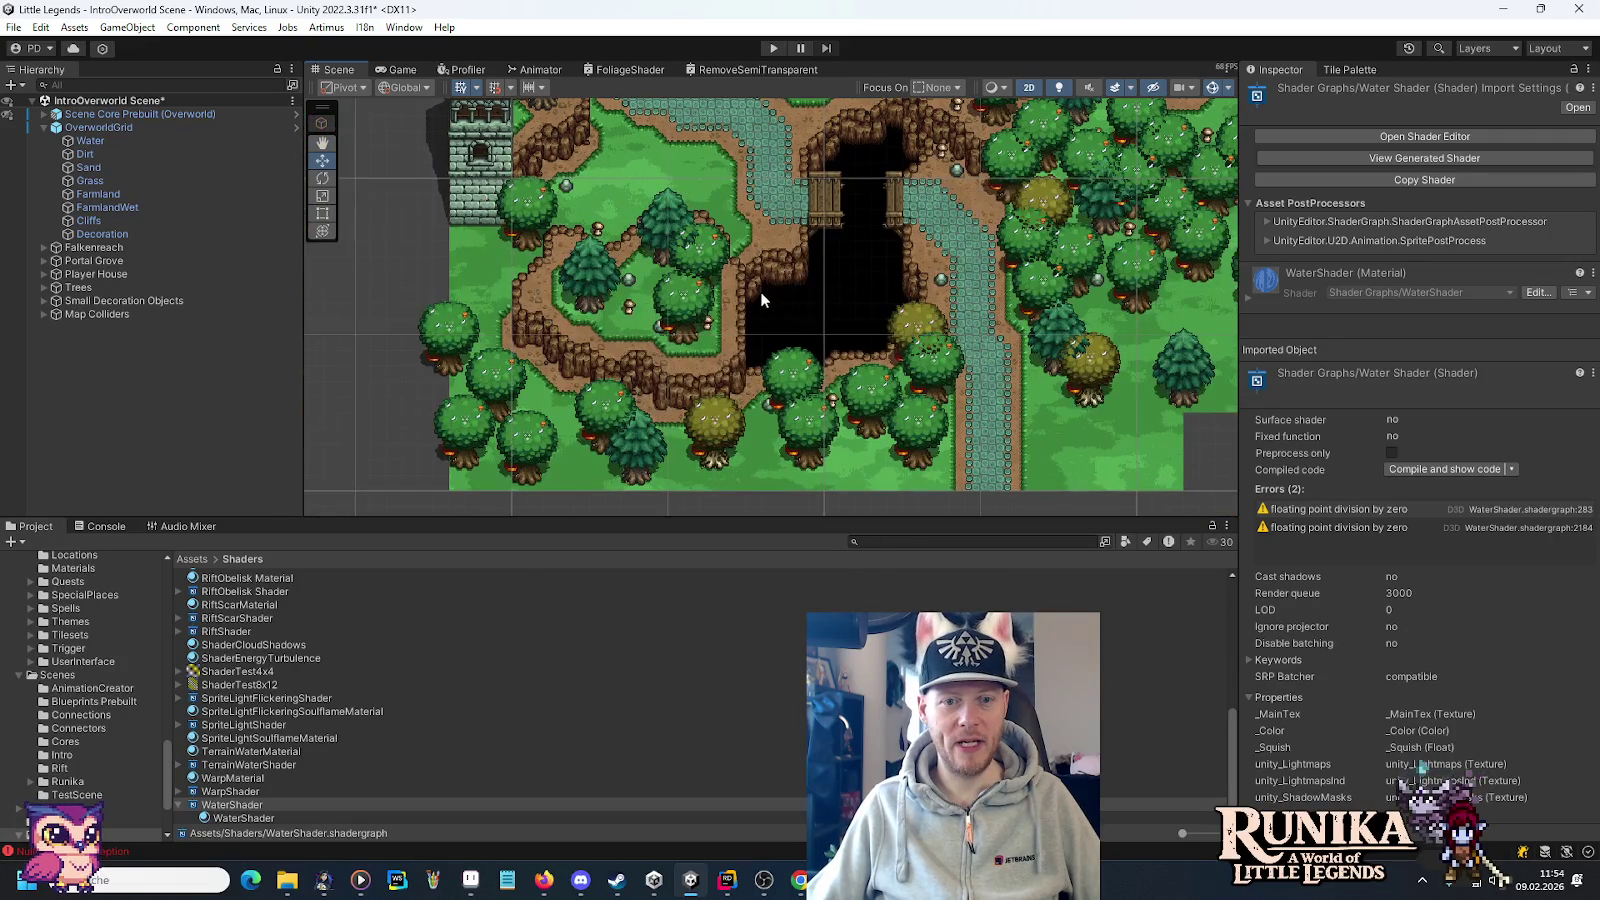
scroll(900, 340, up, 5)
scroll(908, 362, up, 3)
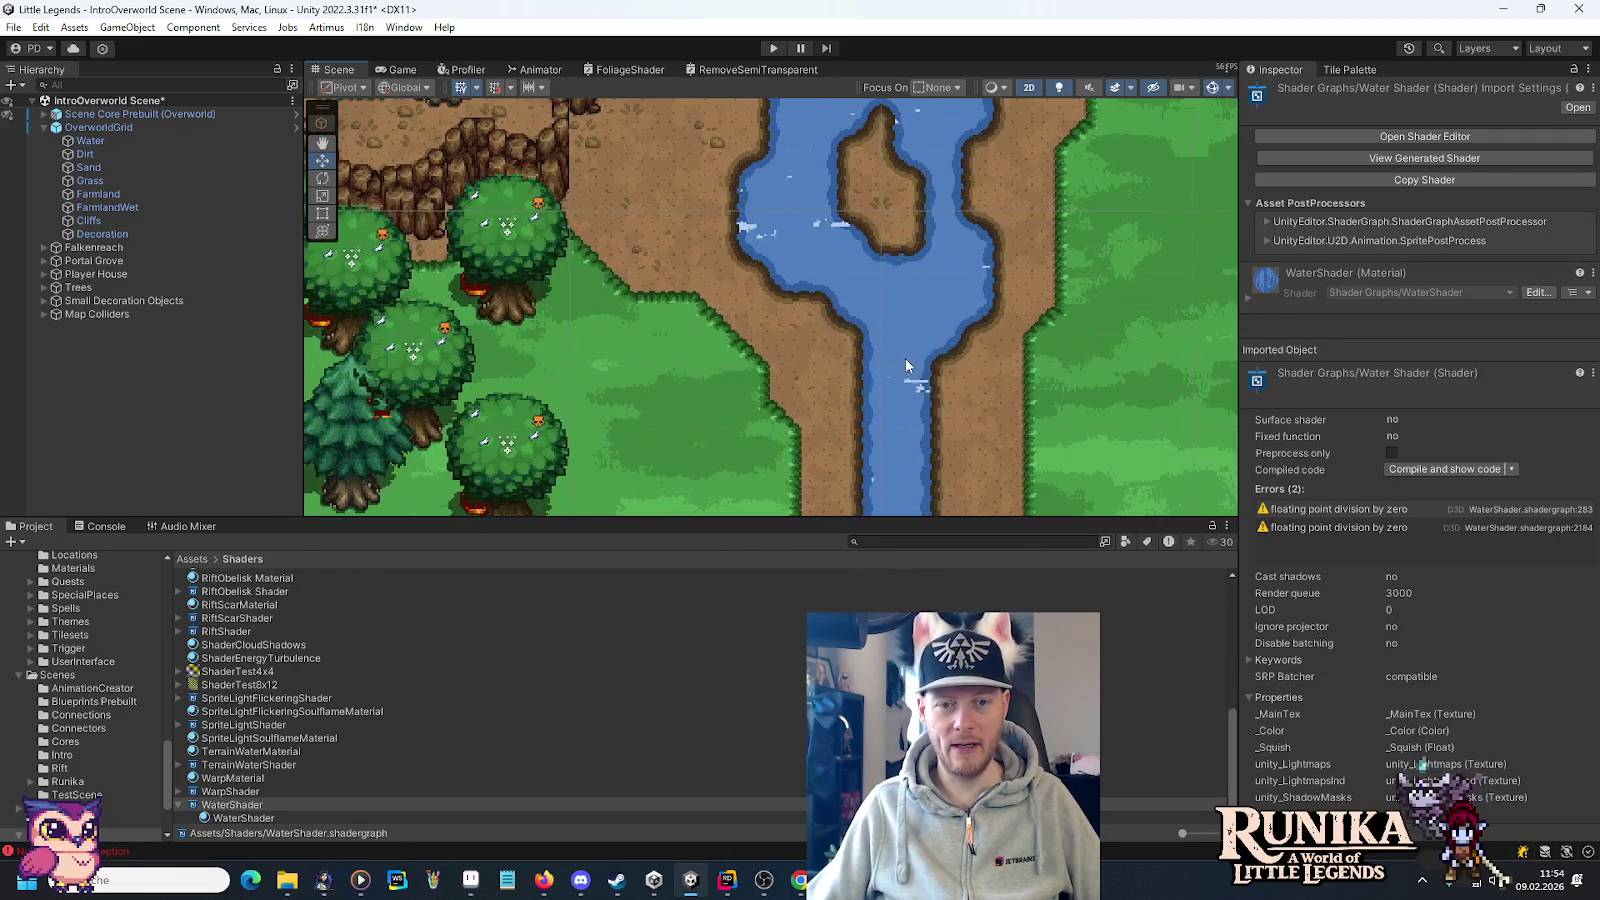
drag(905, 358, 941, 313)
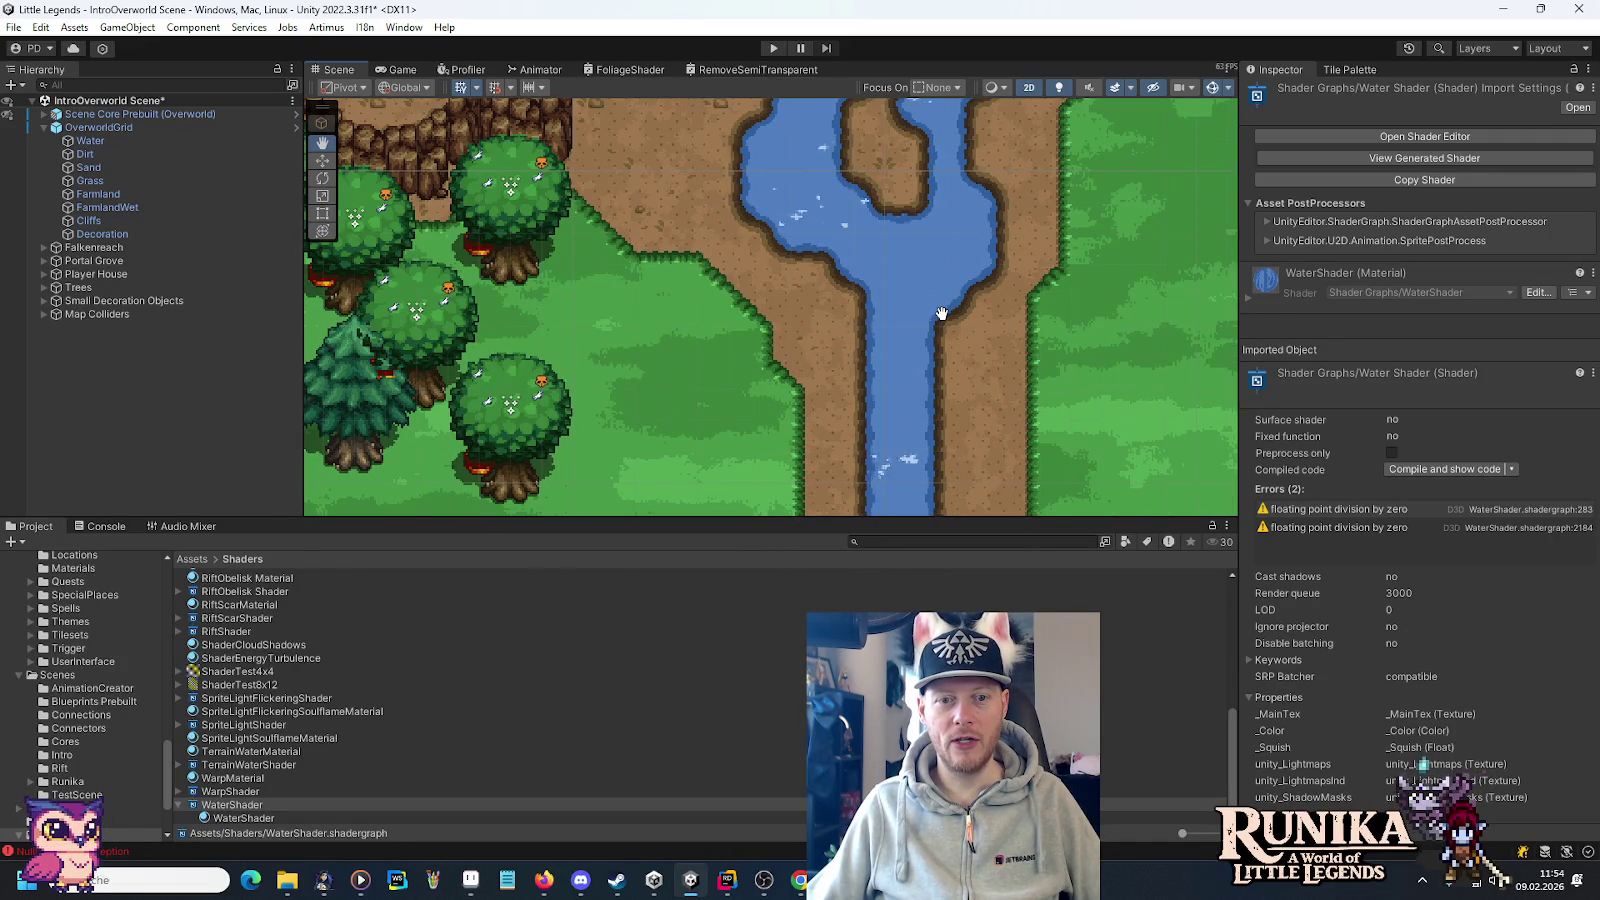
scroll(1105, 356, down, 5)
scroll(1105, 364, down, 2)
mouse_move(360, 300)
mouse_down()
mouse_move(872, 268)
mouse_move(853, 309)
mouse_up()
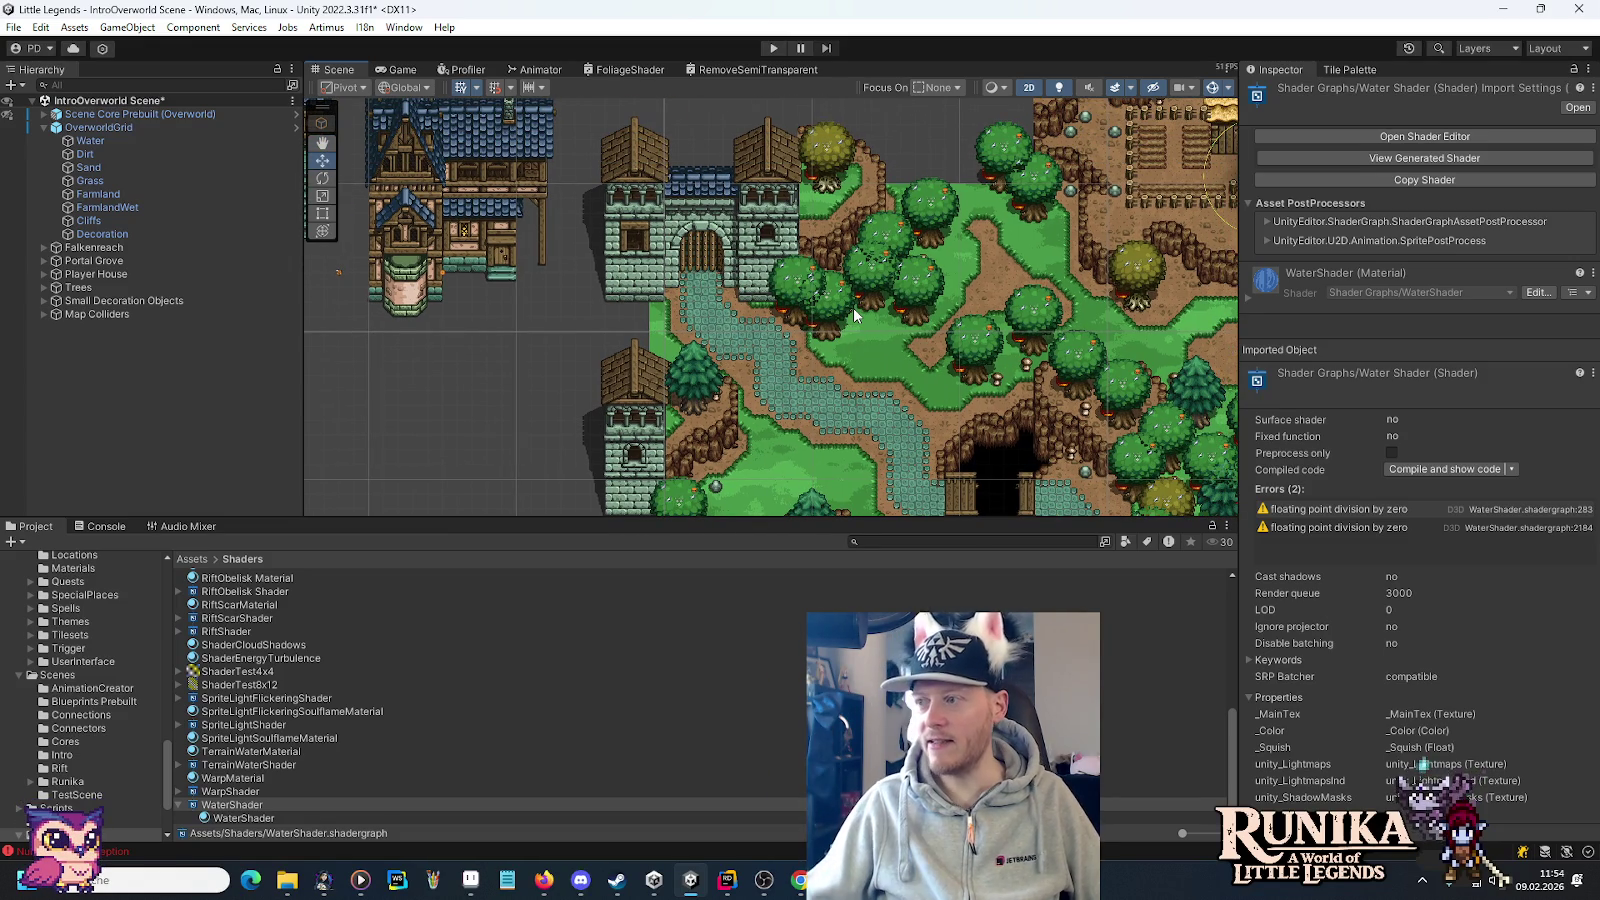
scroll(1051, 263, up, 5)
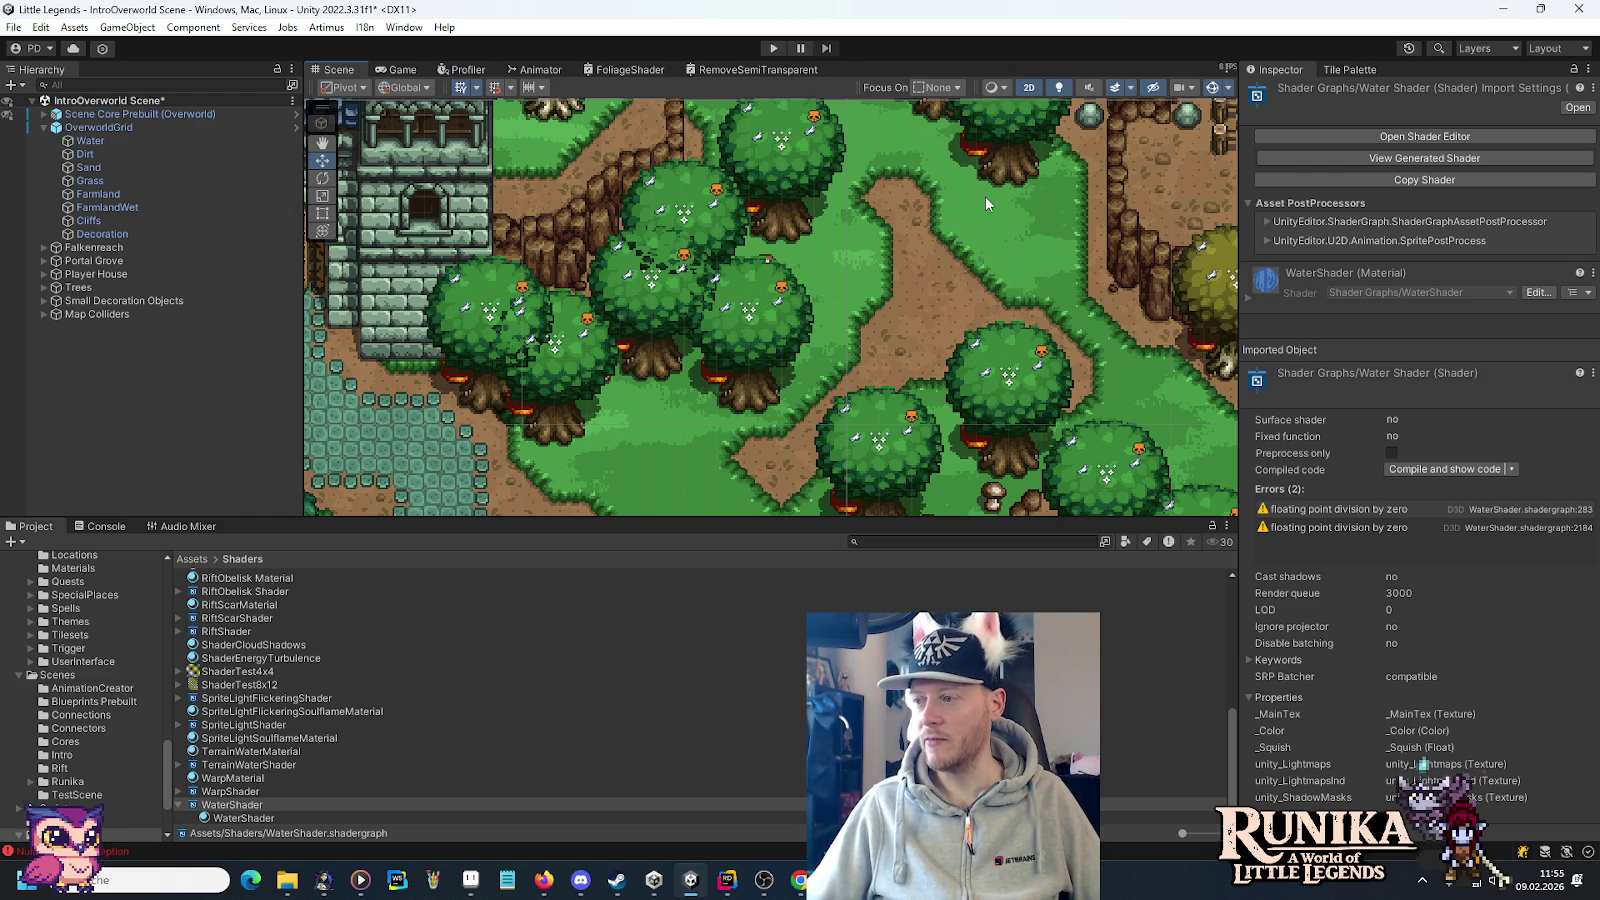
scroll(985, 196, down, 2)
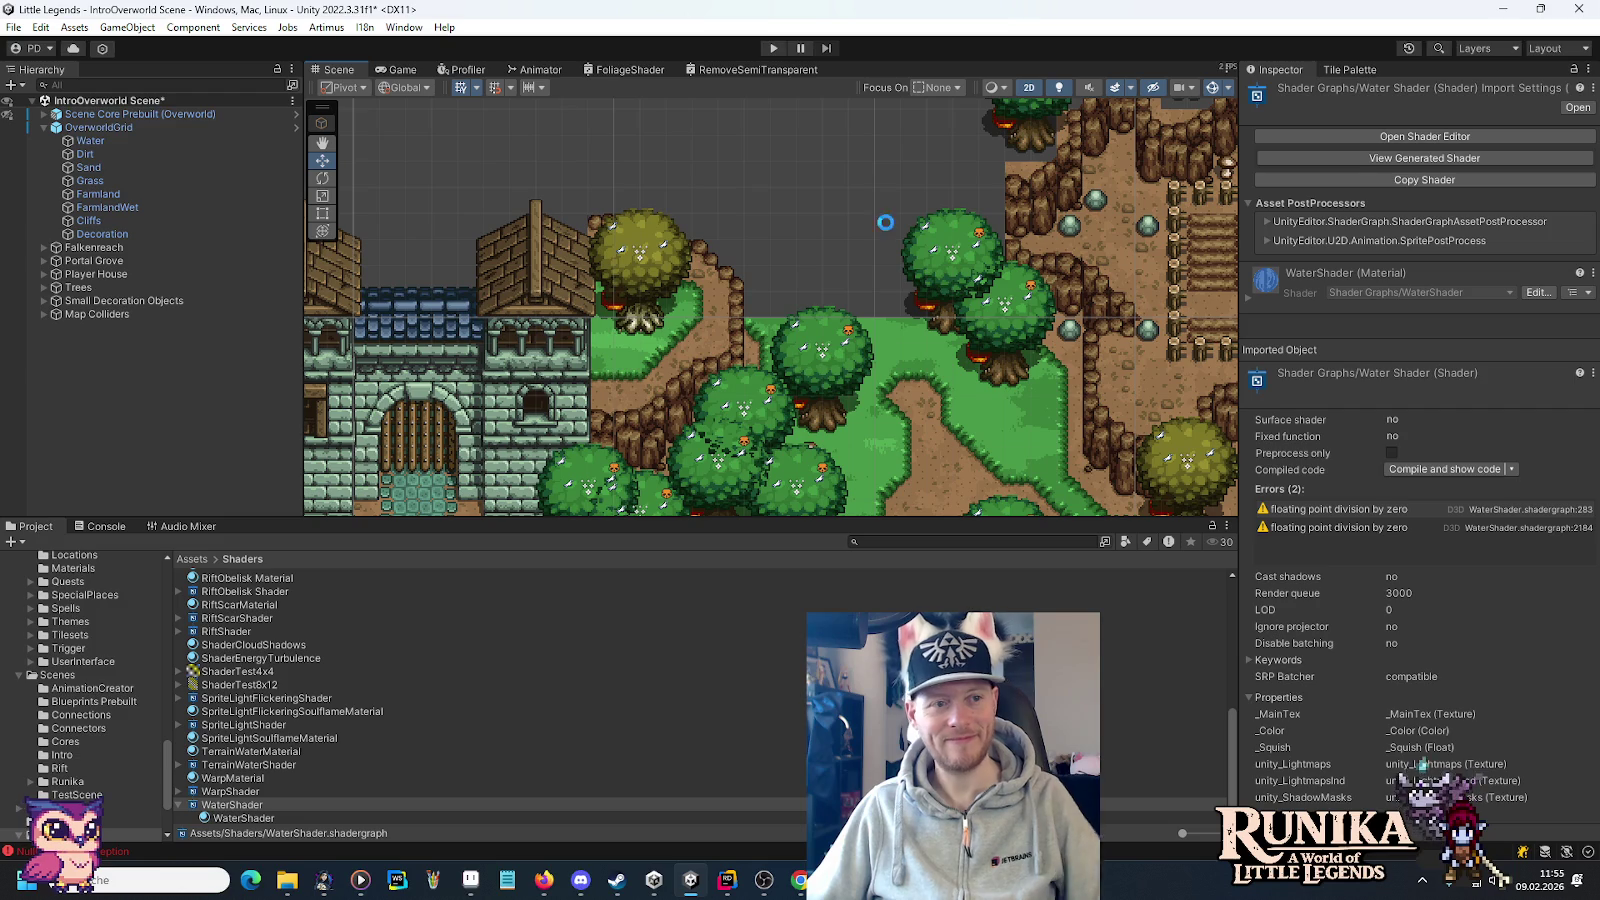
Save the IntroOverworld scene and bring Aseprite forward on wooden-houses.png.
key(ctrl+s)
scroll(881, 221, down, 2)
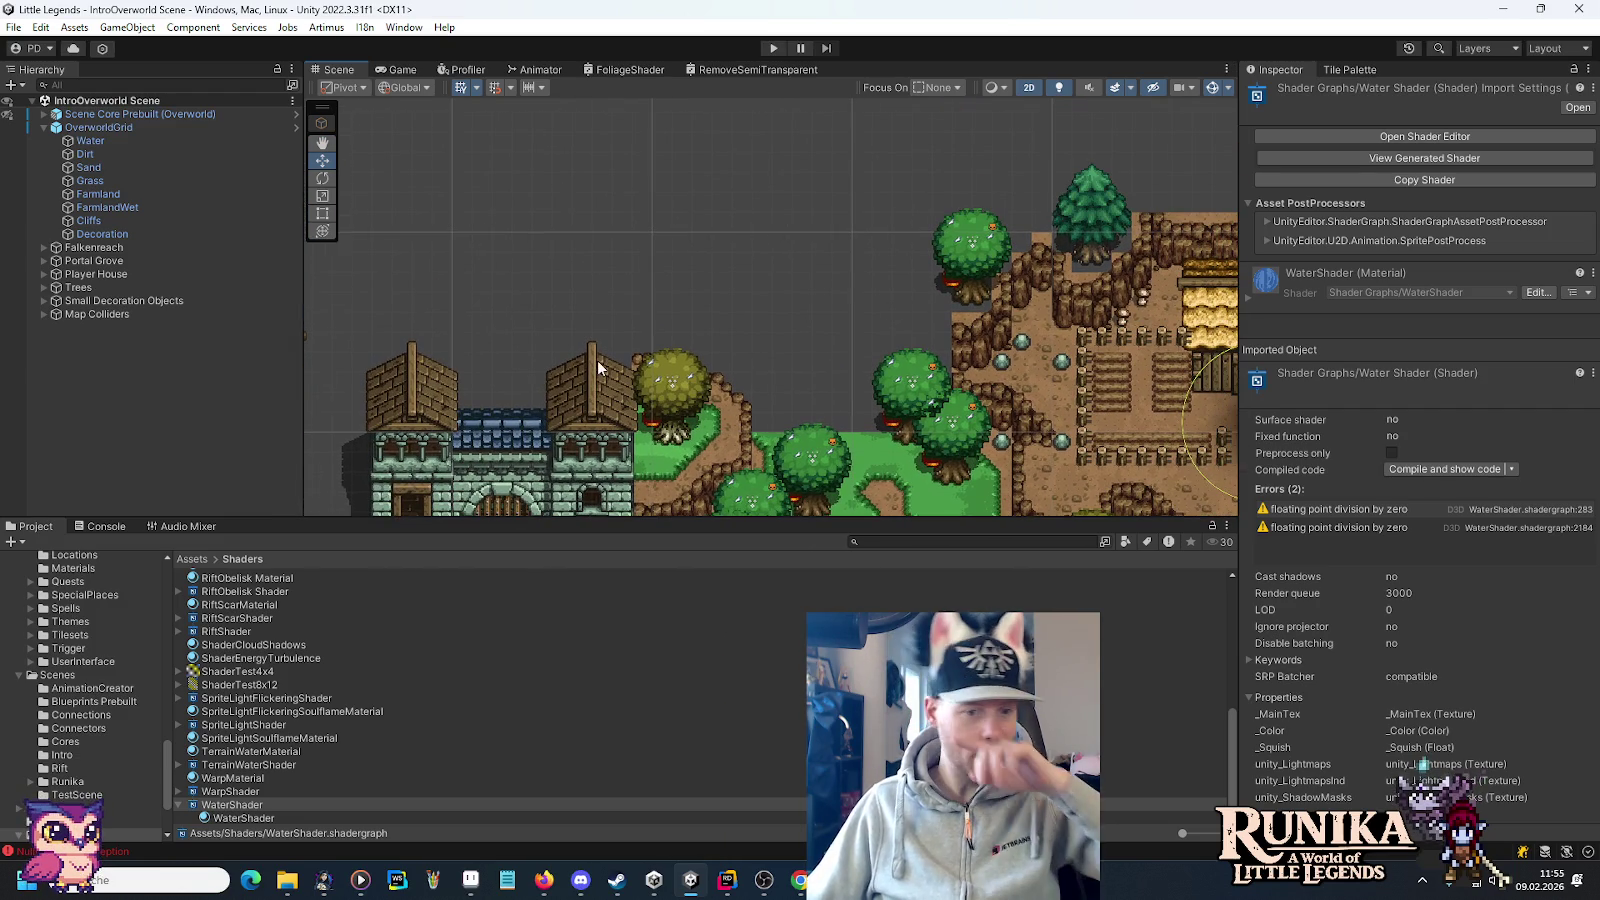
click(470, 879)
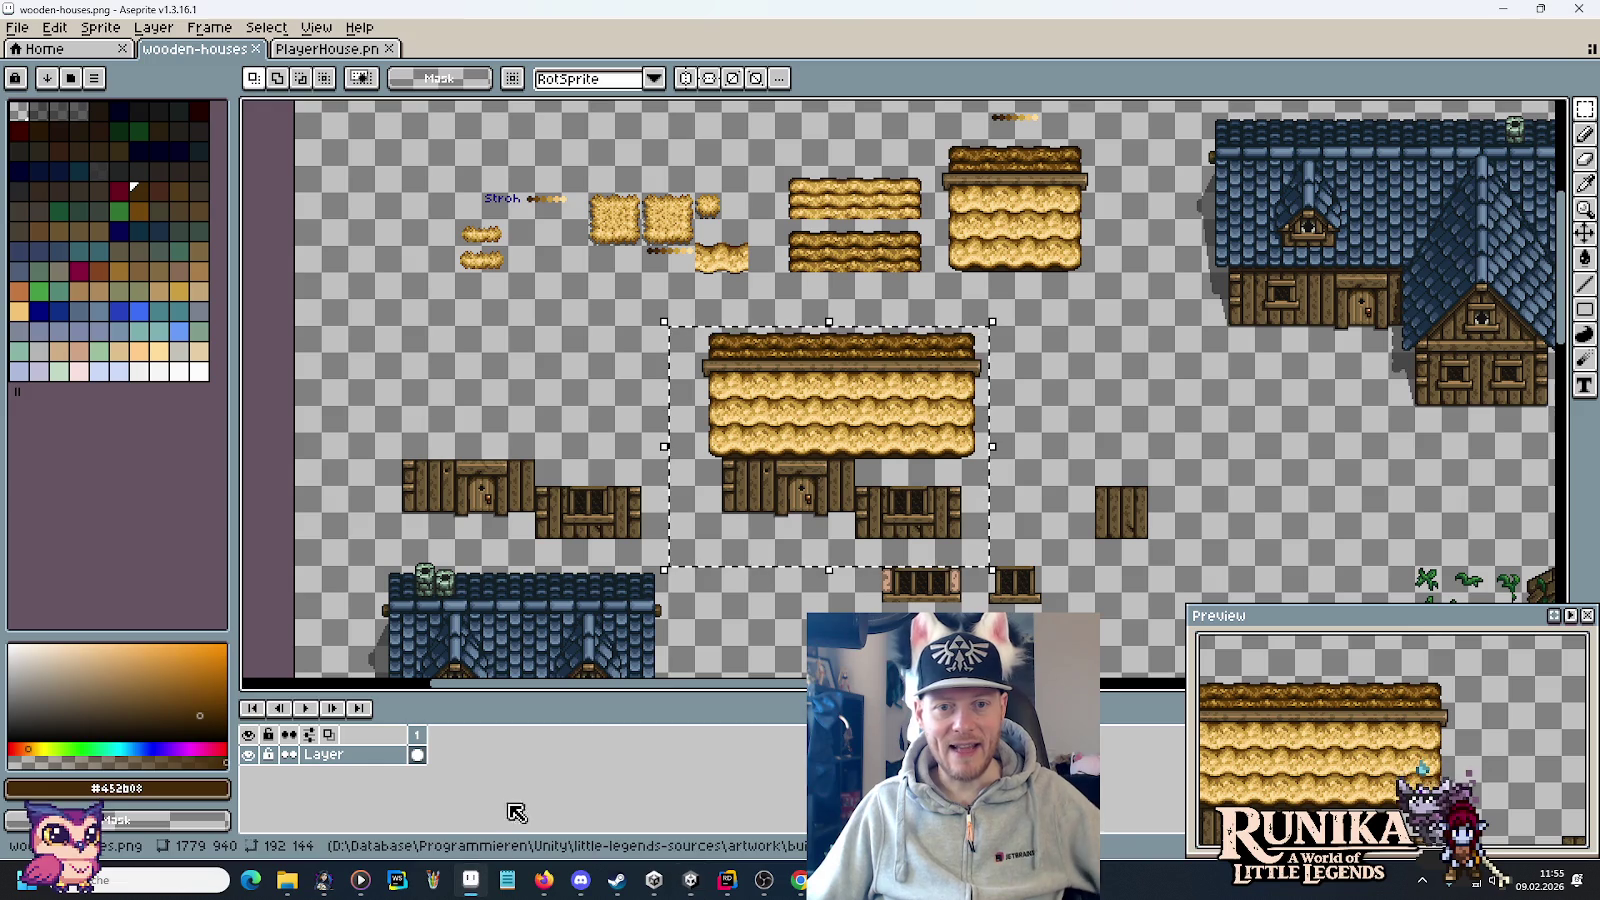
Open artwork/buildings/story-opening-full.png and pan the map to show the castle.
click(18, 27)
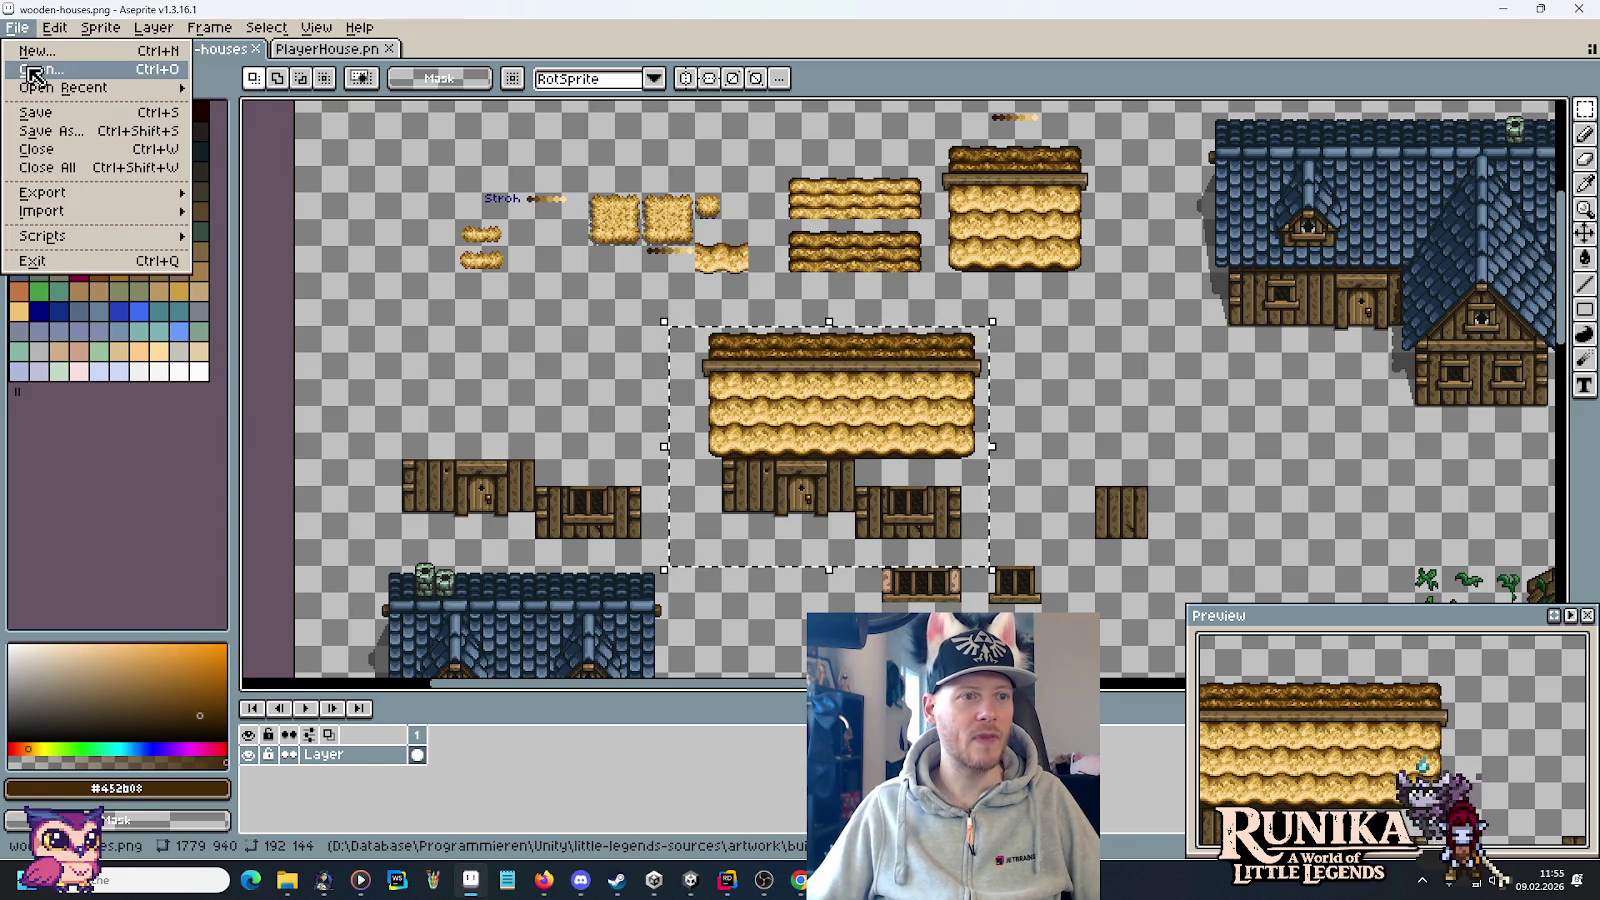
click(36, 72)
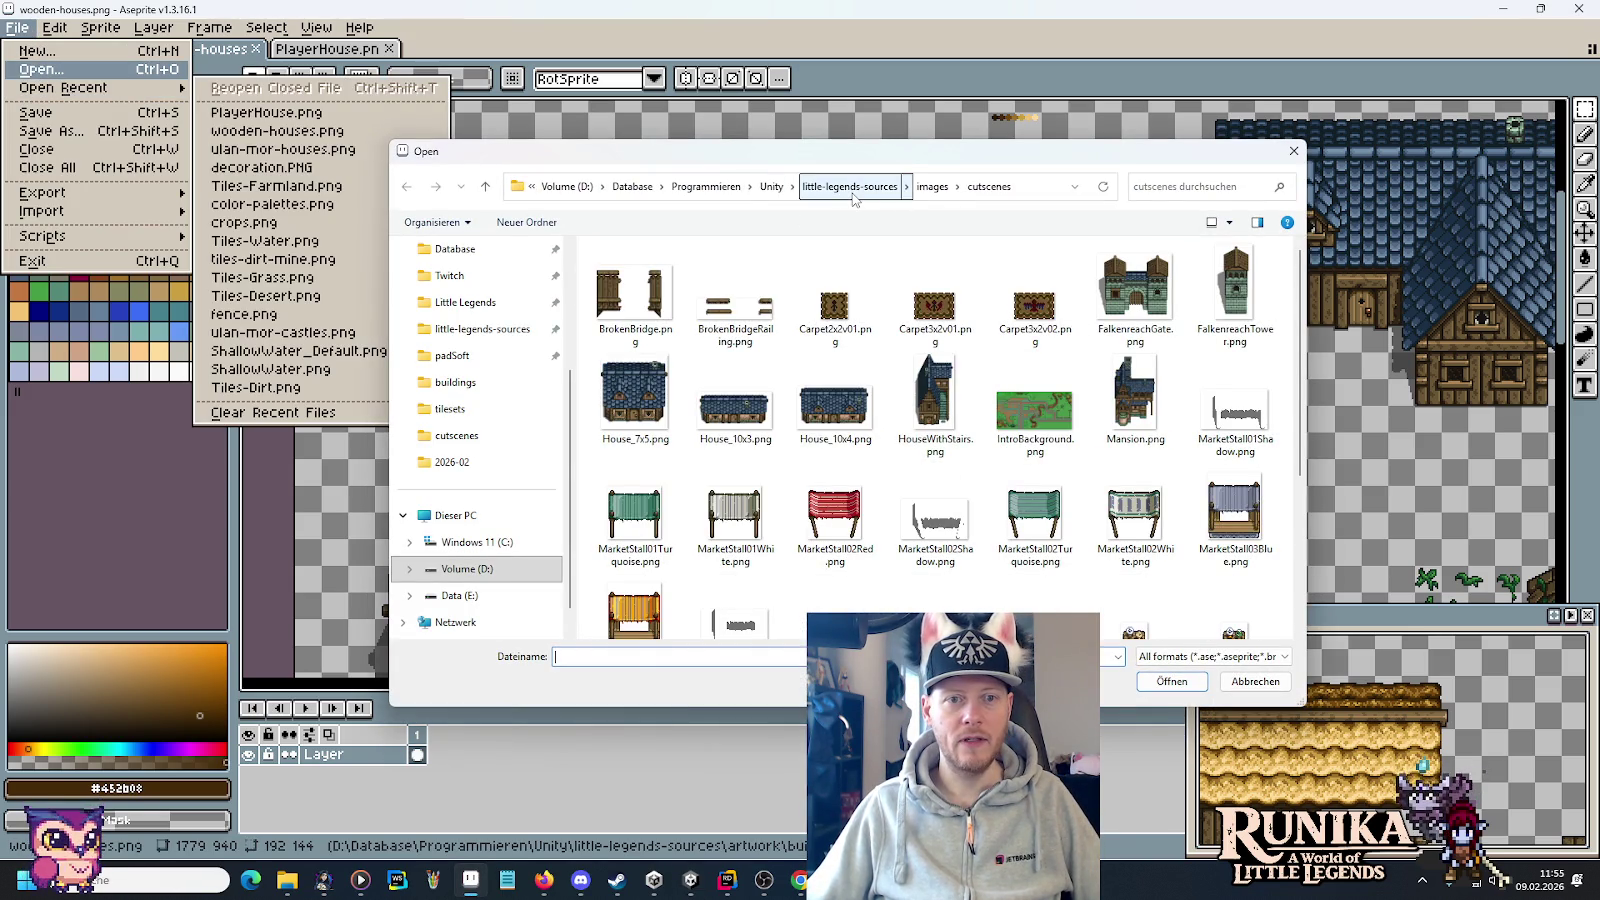
double_click(843, 285)
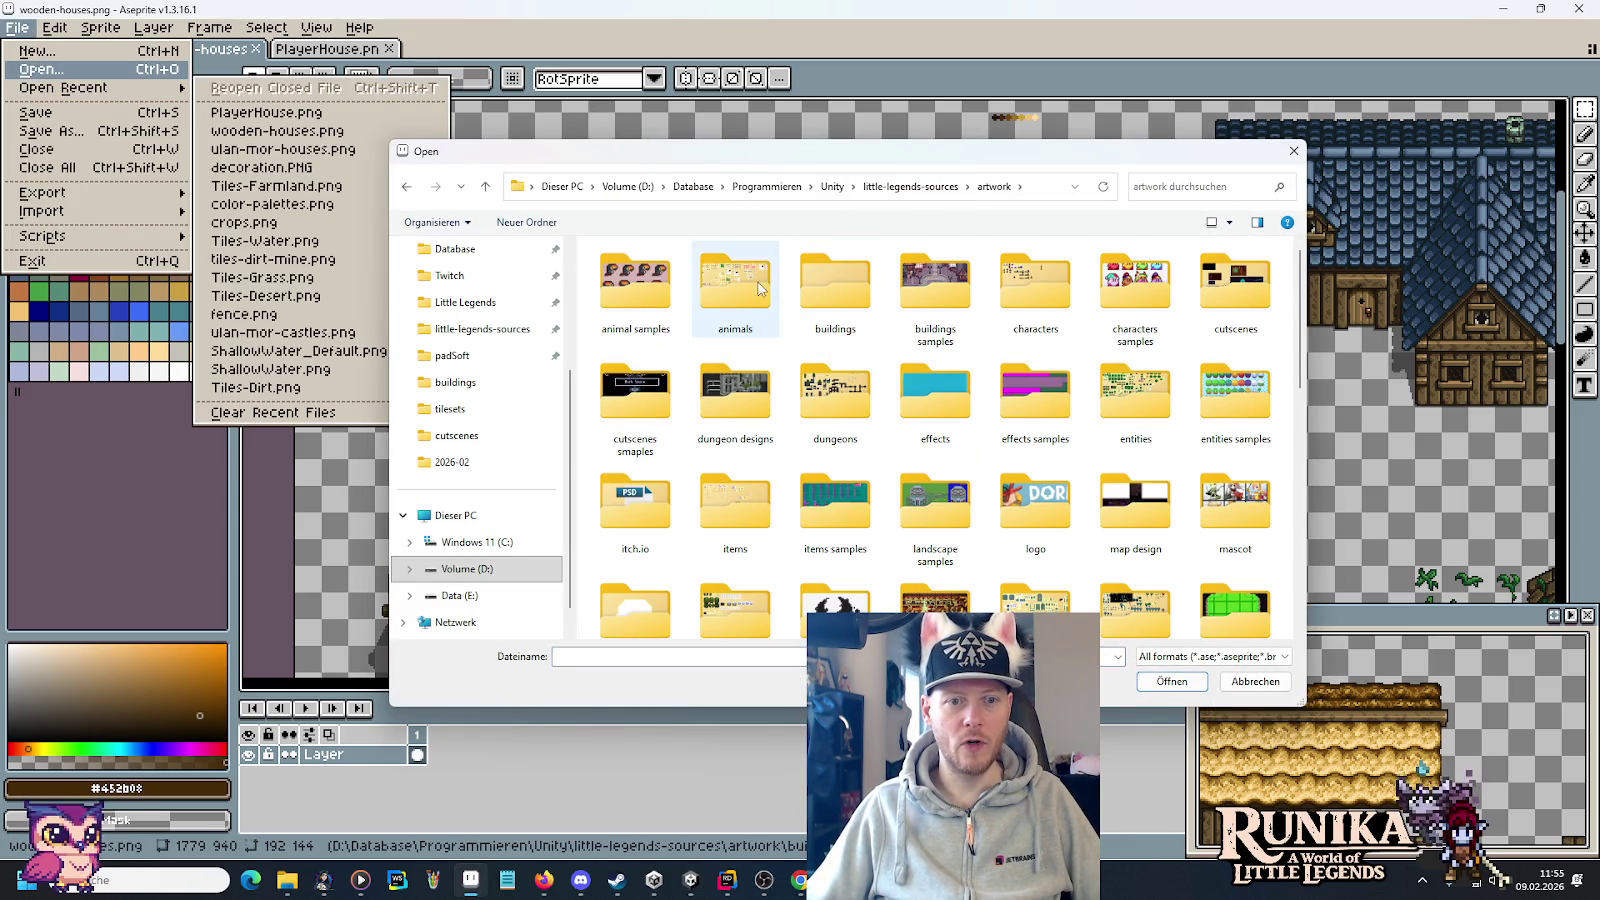
double_click(833, 287)
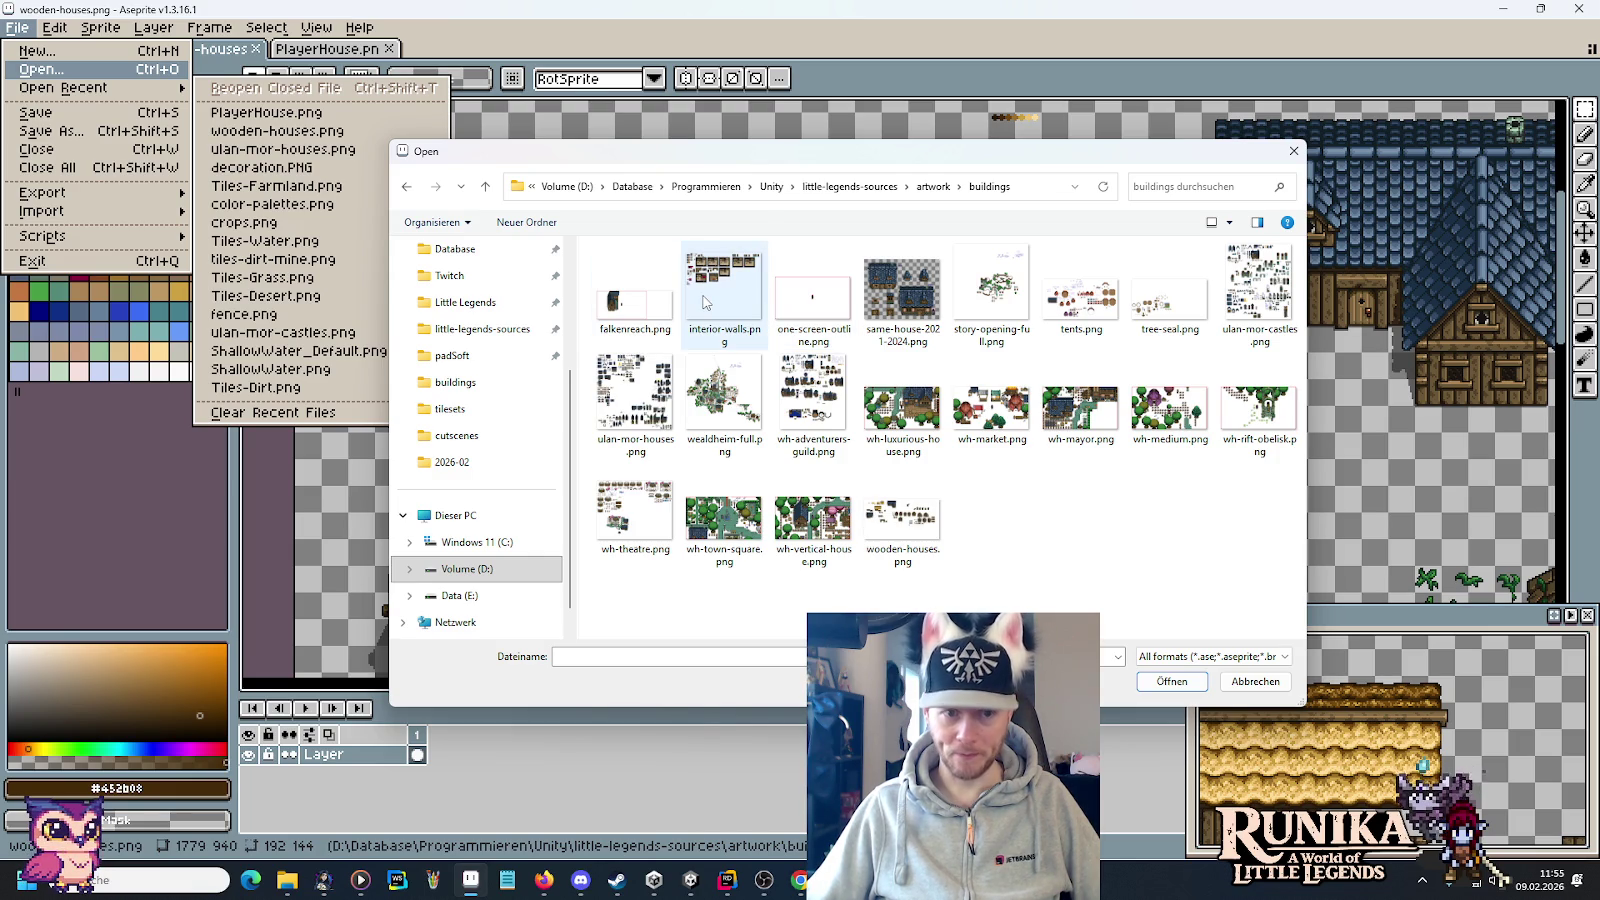
double_click(969, 304)
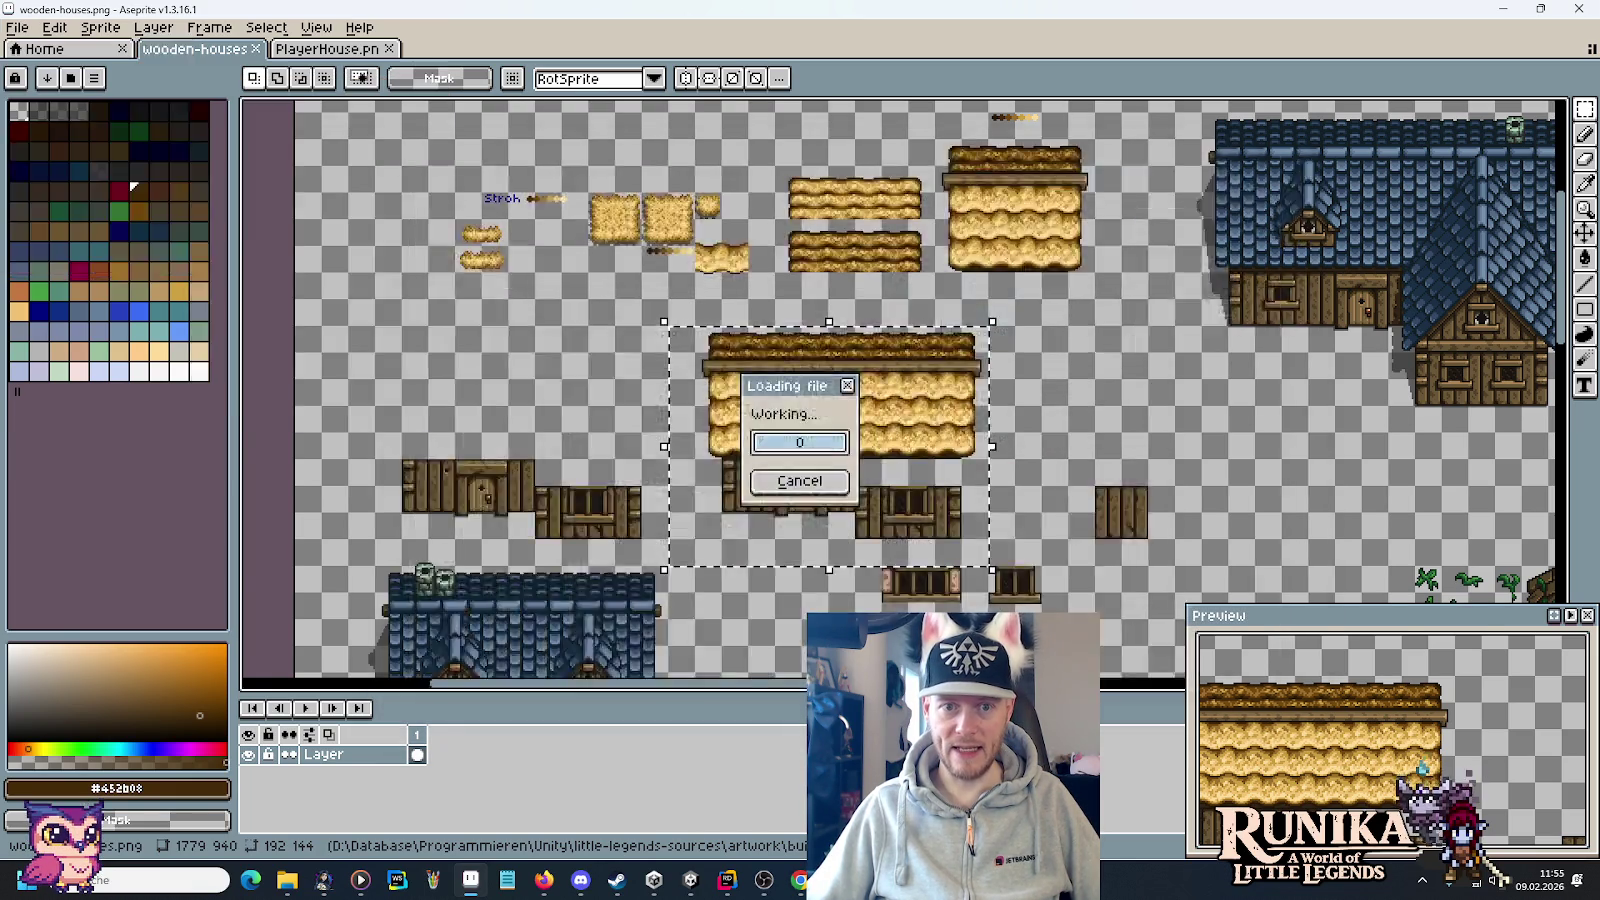
scroll(960, 322, down, 1)
mouse_move(969, 327)
mouse_down()
mouse_move(660, 150)
mouse_move(705, 110)
mouse_move(738, 302)
mouse_up()
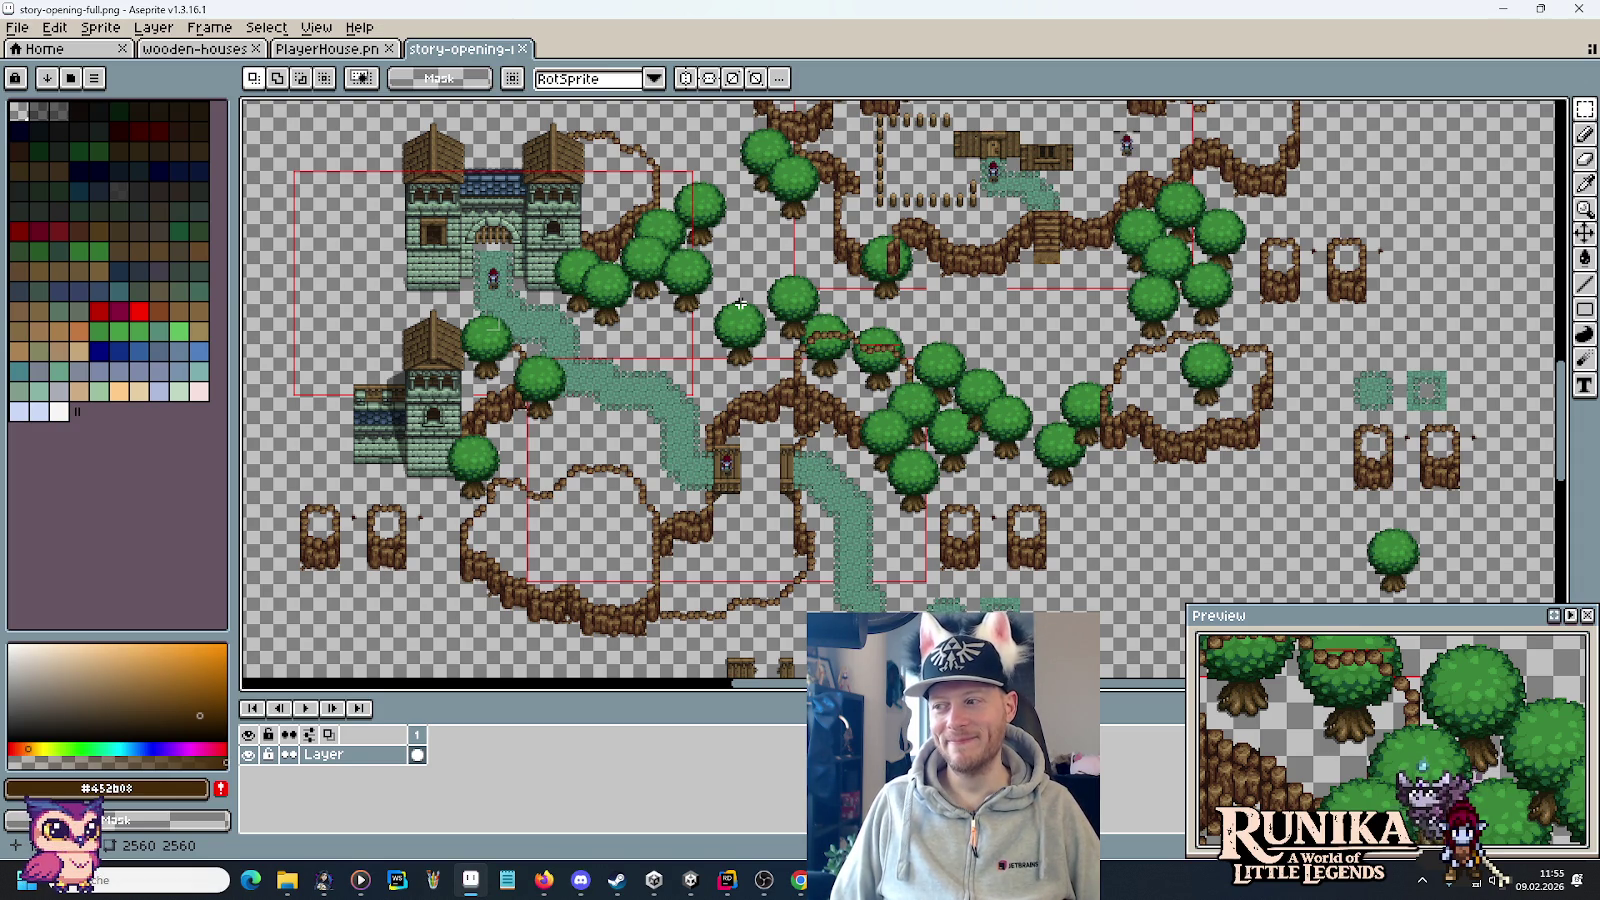
Pan along the cliff edge to frame the castle and farmhouse together.
drag(725, 213, 715, 388)
drag(643, 244, 648, 274)
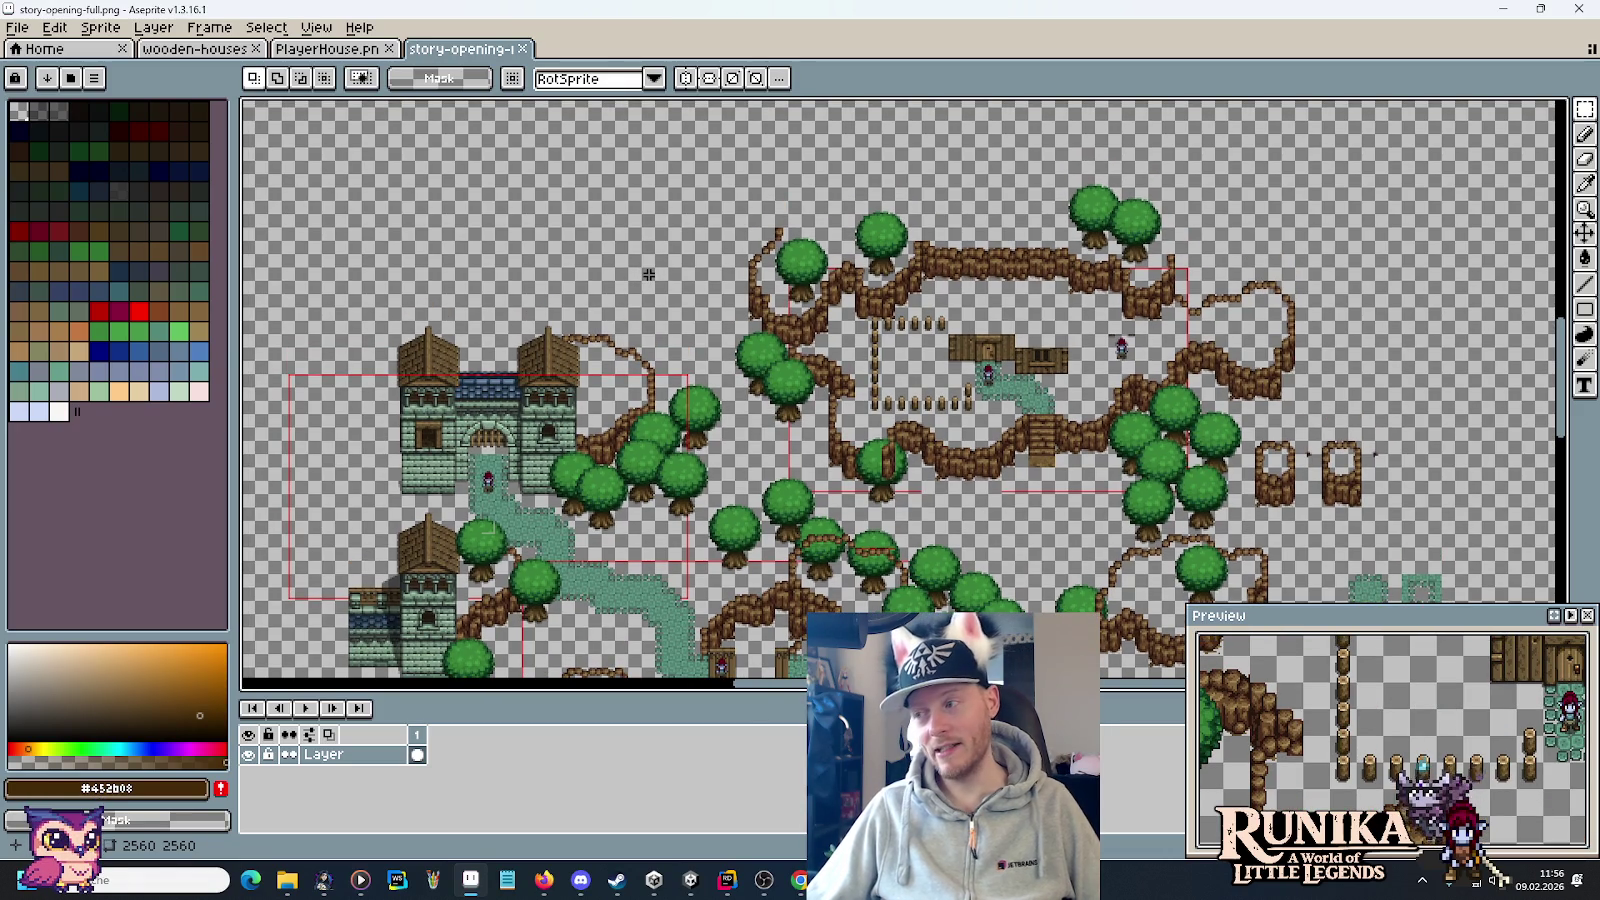
scroll(704, 251, up, 4)
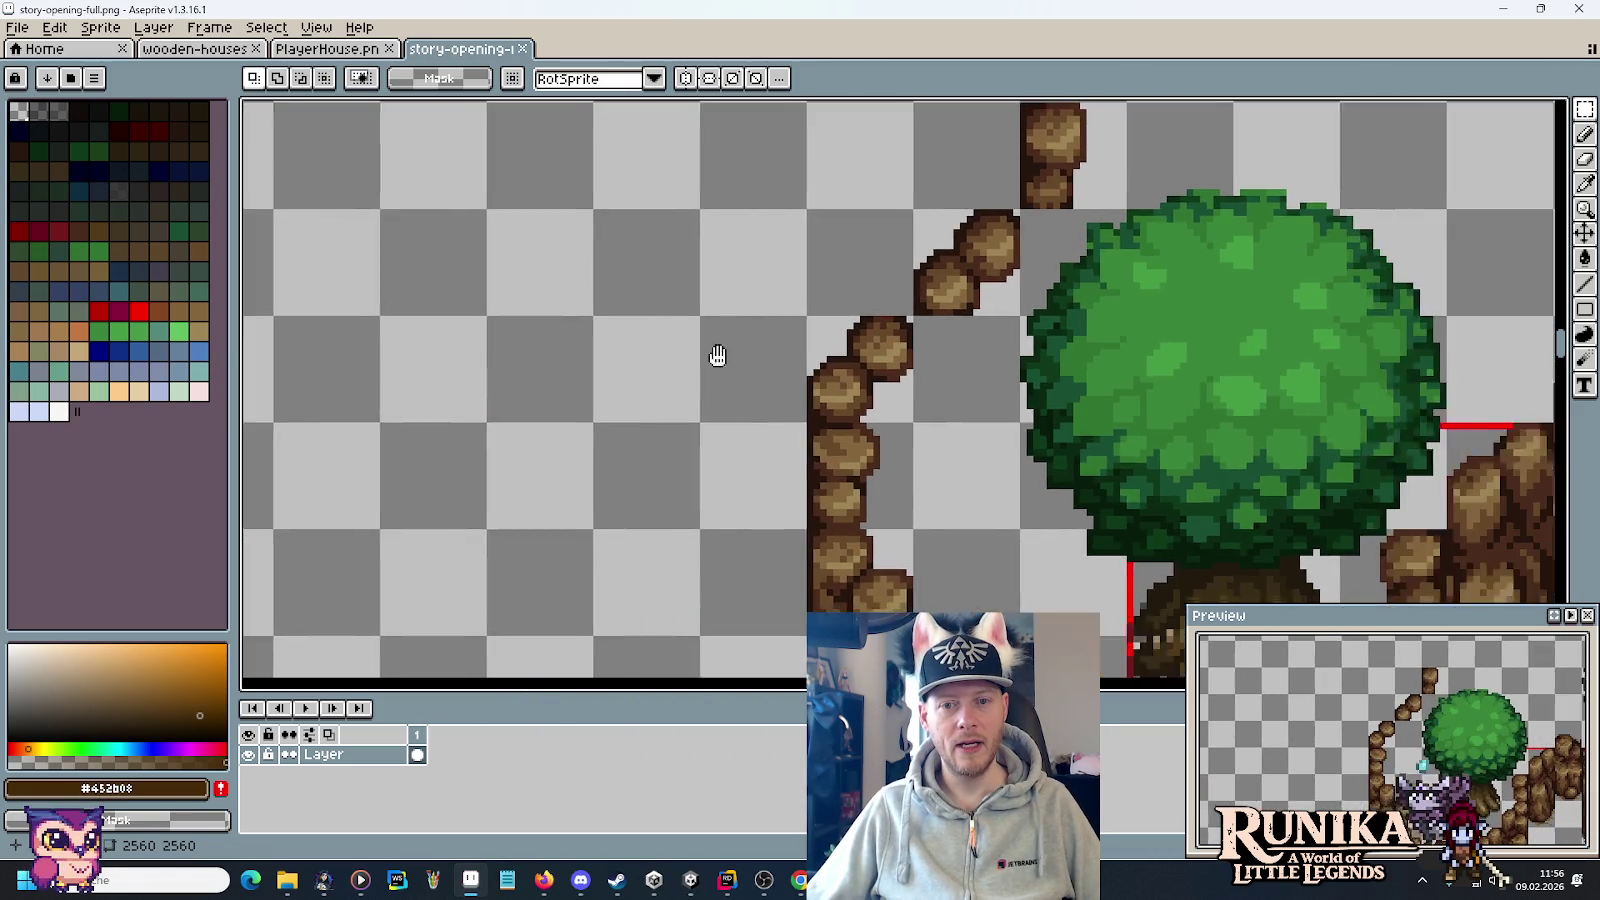
scroll(714, 354, down, 4)
scroll(780, 304, up, 4)
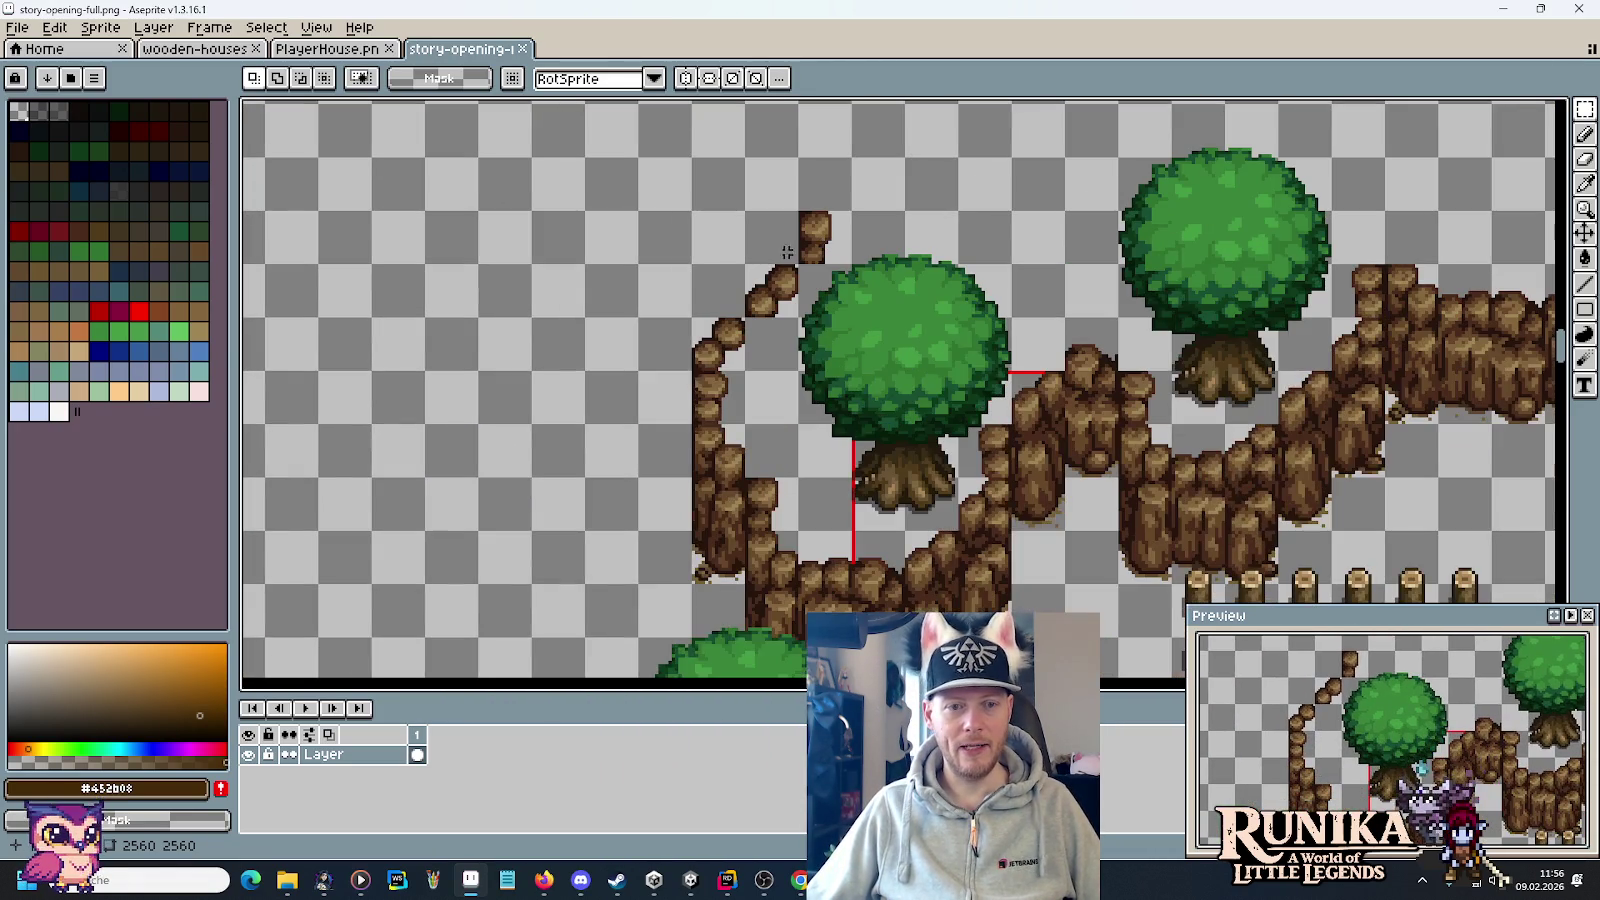
drag(708, 565, 785, 262)
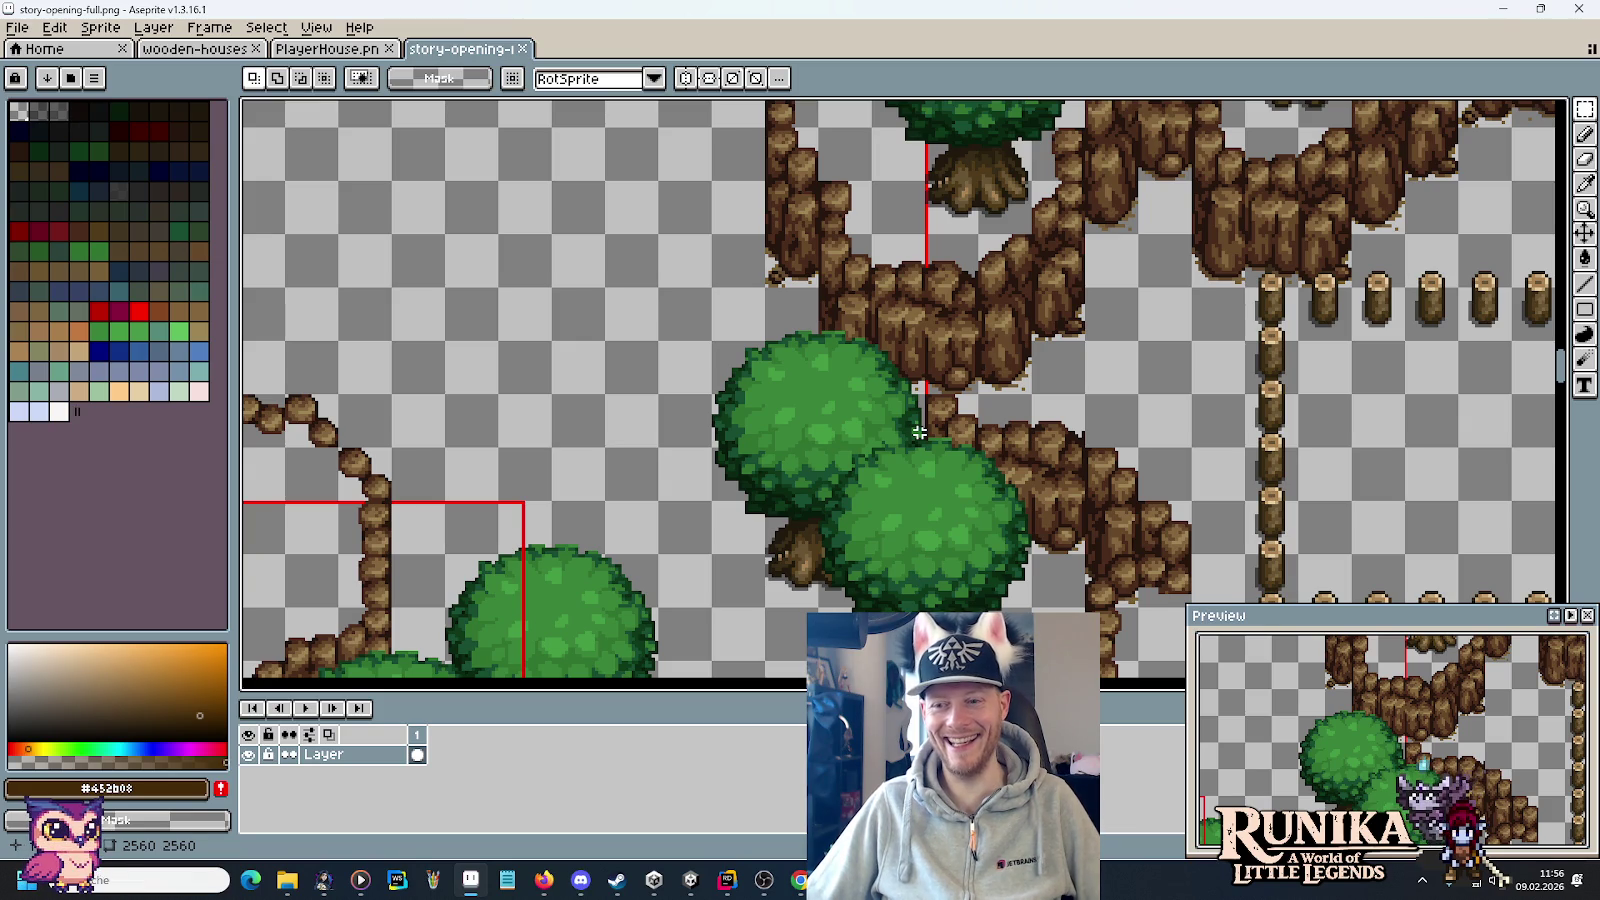
drag(870, 300, 870, 308)
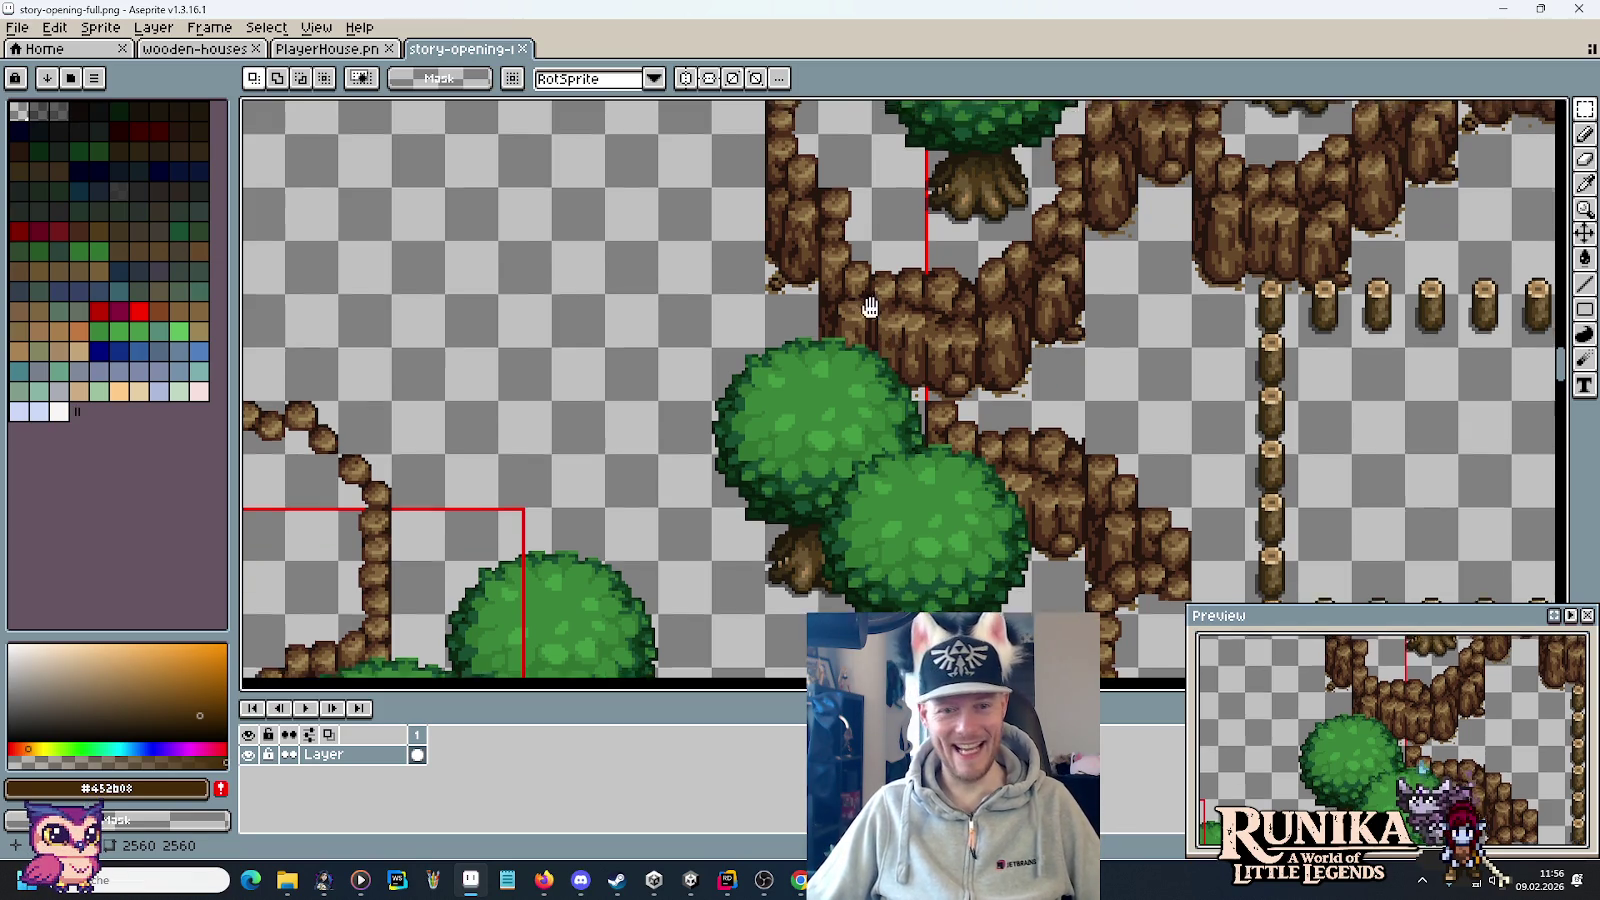
scroll(870, 308, down, 4)
scroll(775, 341, up, 2)
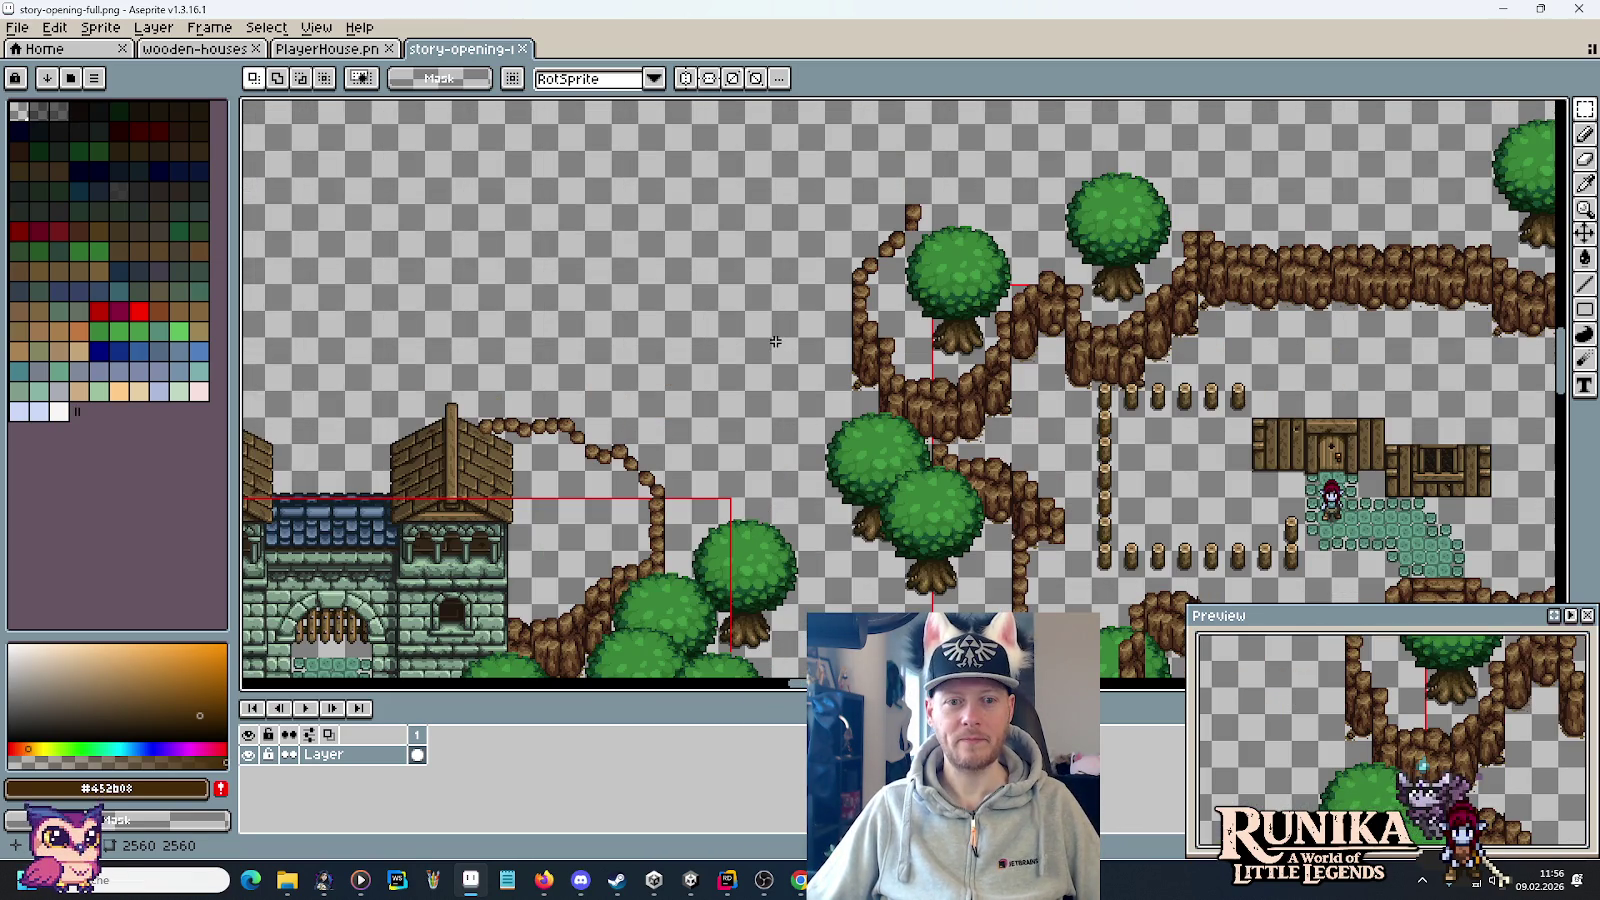
mouse_move(855, 317)
mouse_down()
mouse_move(825, 335)
mouse_move(448, 341)
mouse_move(342, 314)
mouse_move(902, 257)
mouse_up()
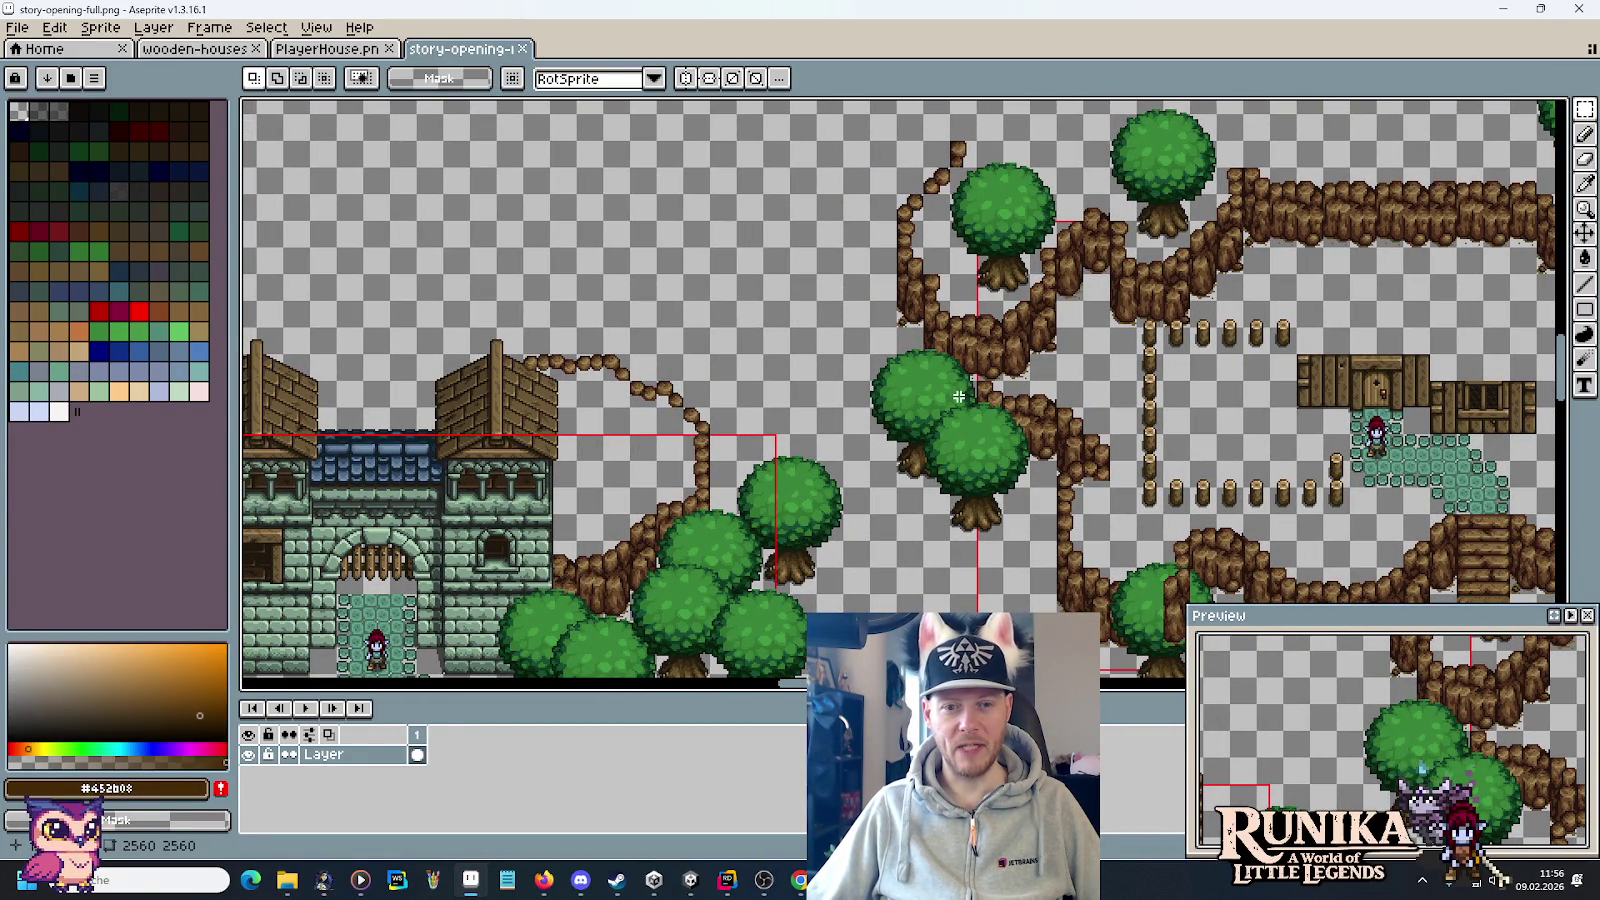
Select a 32x64 area, deselect the placed tree, then marquee the empty space above the cliffs.
drag(960, 414, 930, 338)
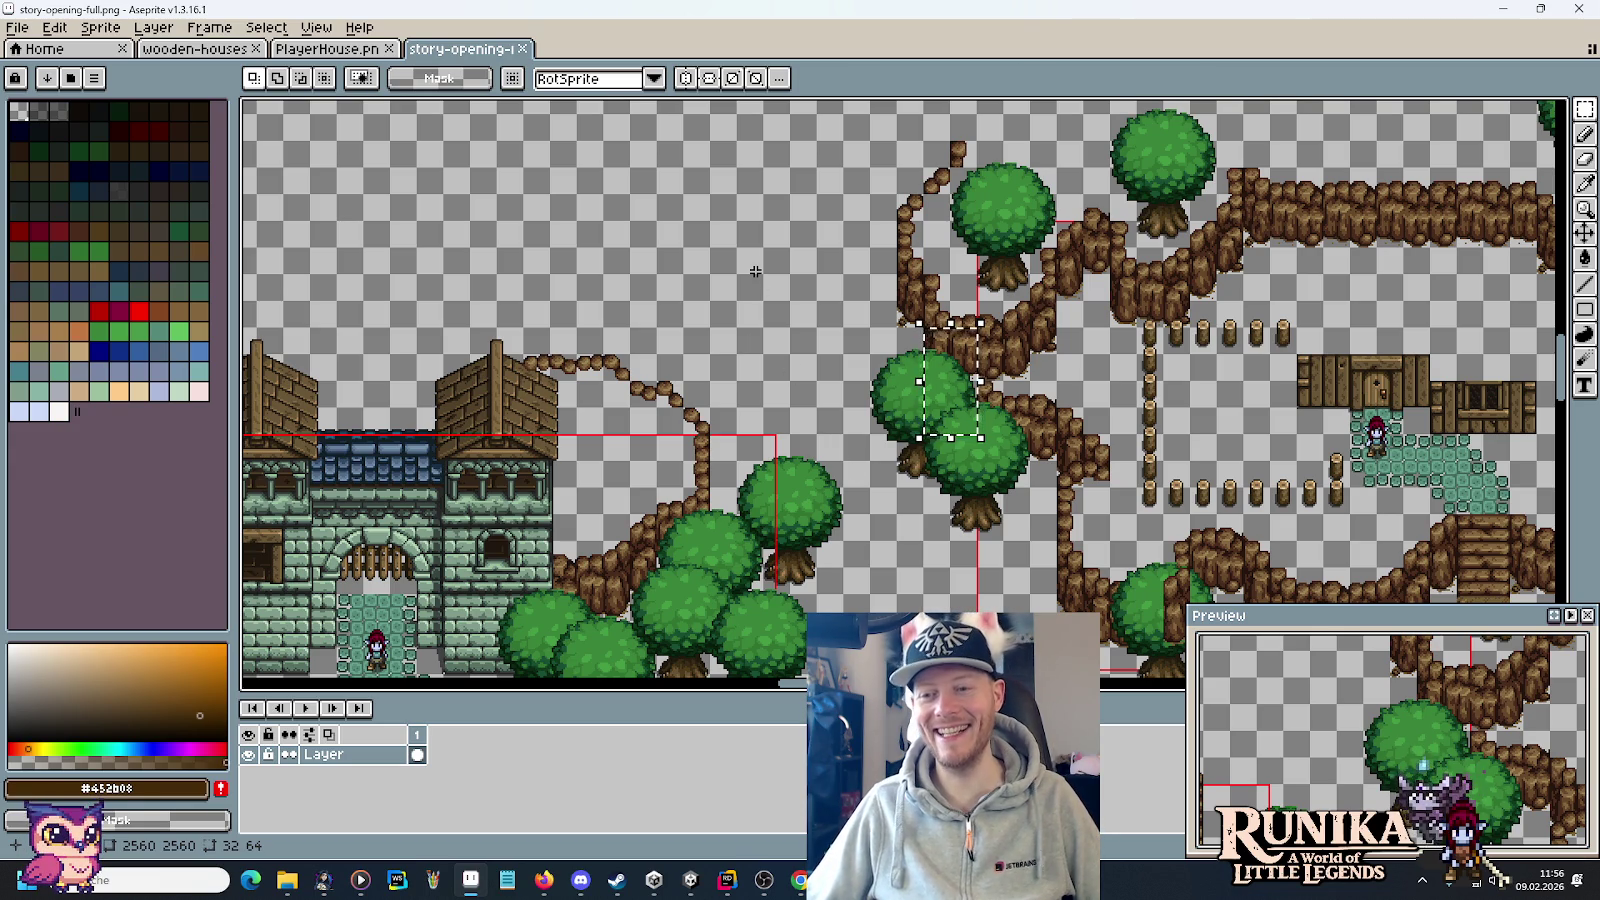
key(ctrl+d)
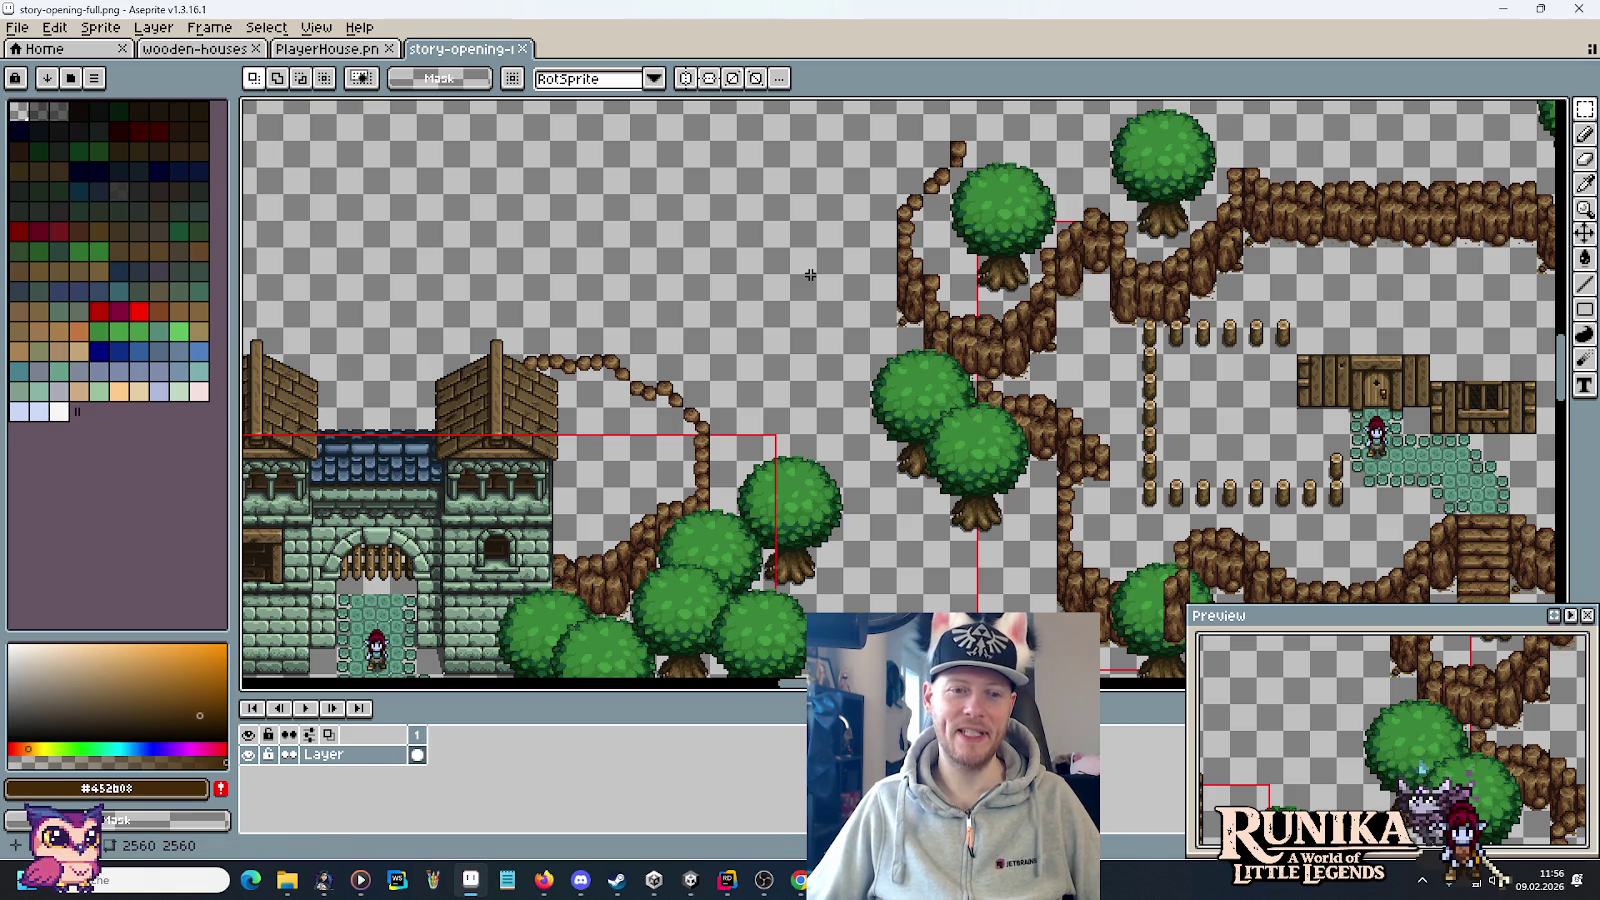
scroll(805, 190, up, 5)
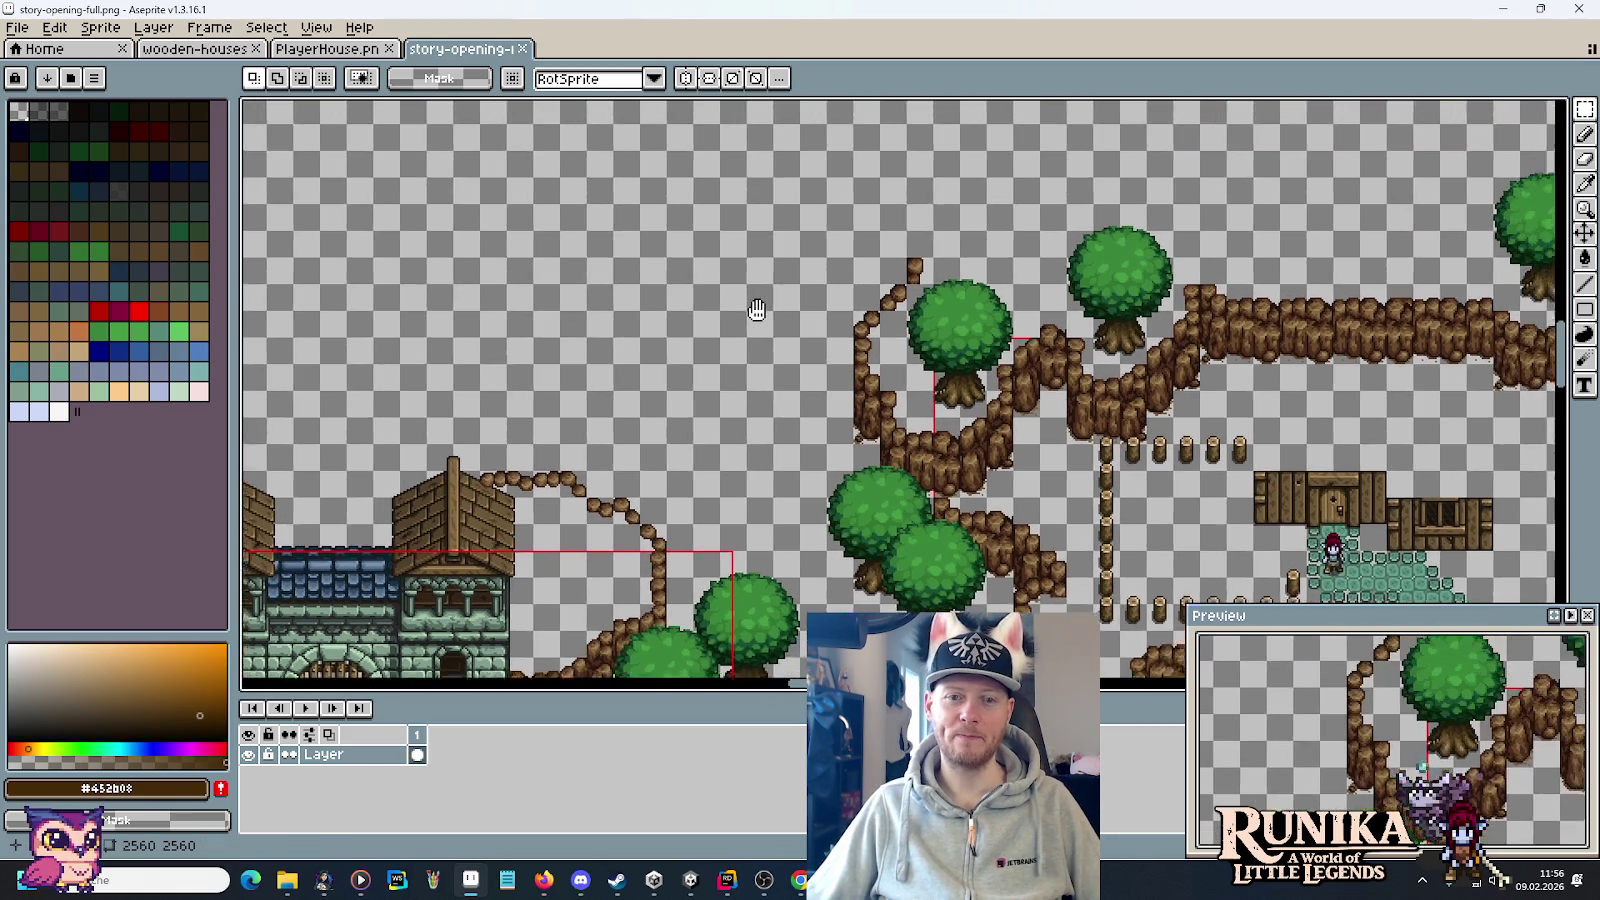
mouse_move(914, 337)
mouse_down()
mouse_move(652, 258)
mouse_move(690, 253)
mouse_up()
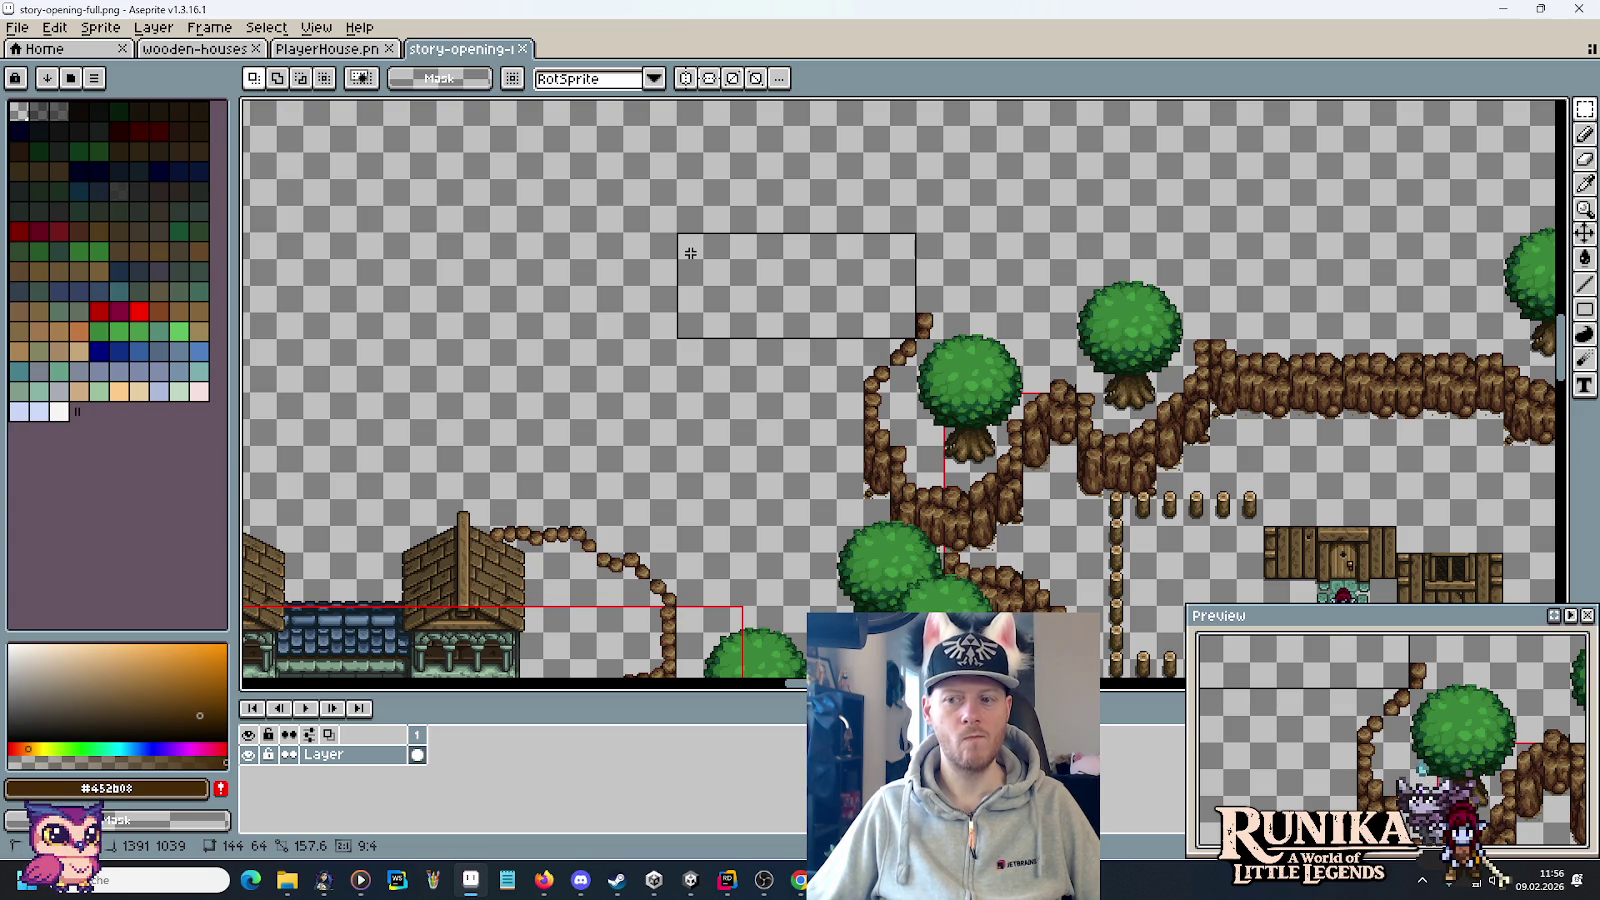
drag(690, 253, 691, 254)
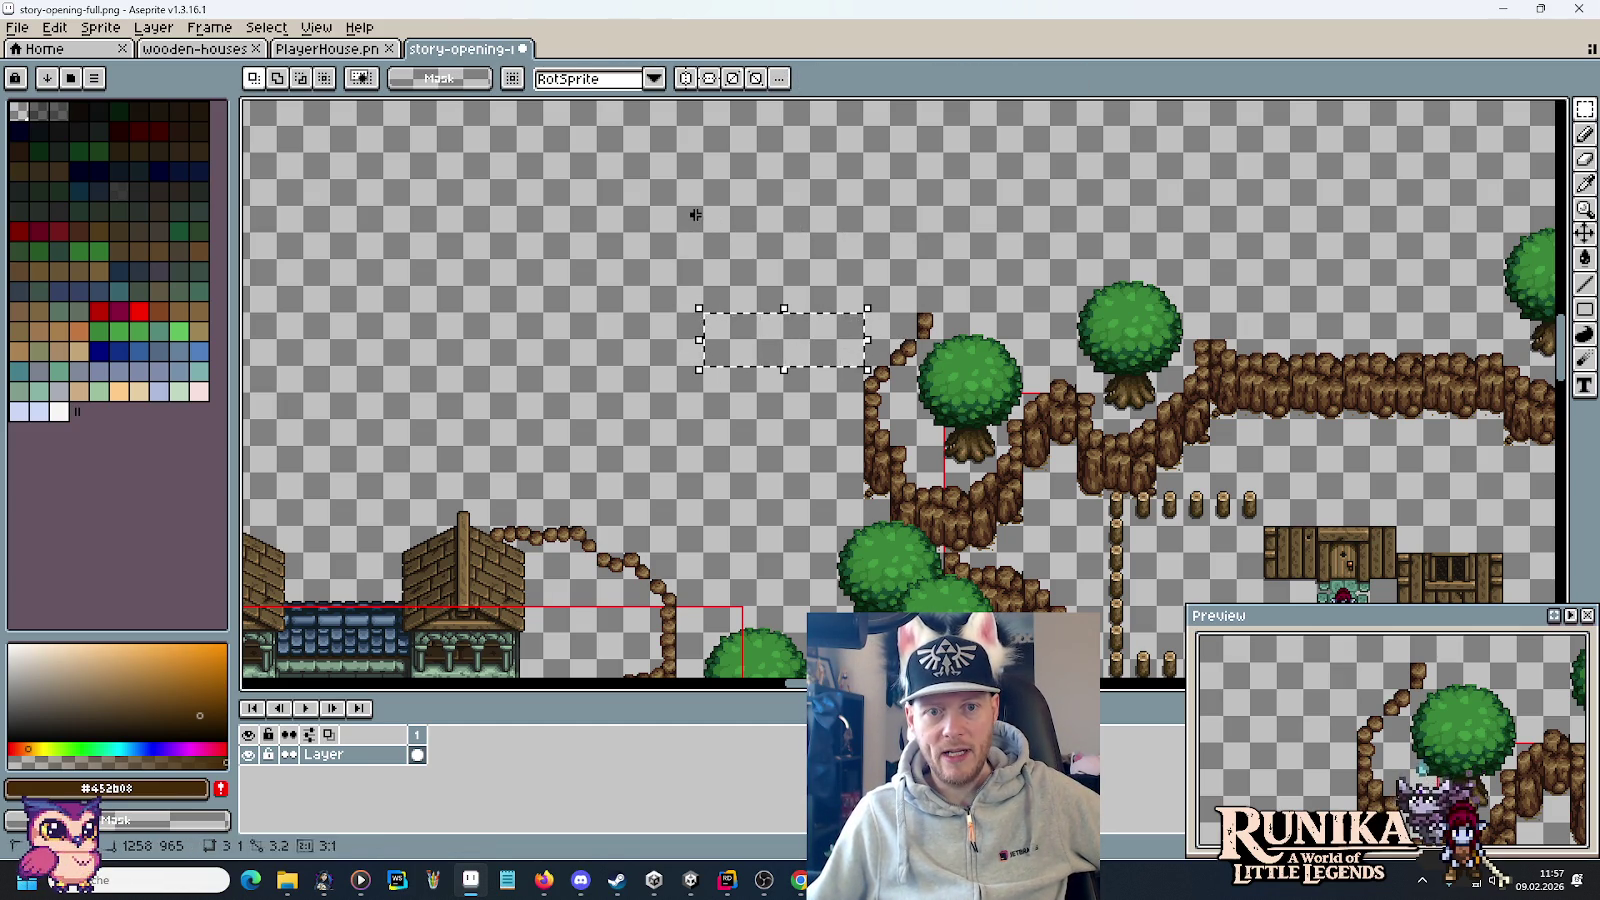
drag(700, 216, 728, 222)
drag(947, 202, 672, 262)
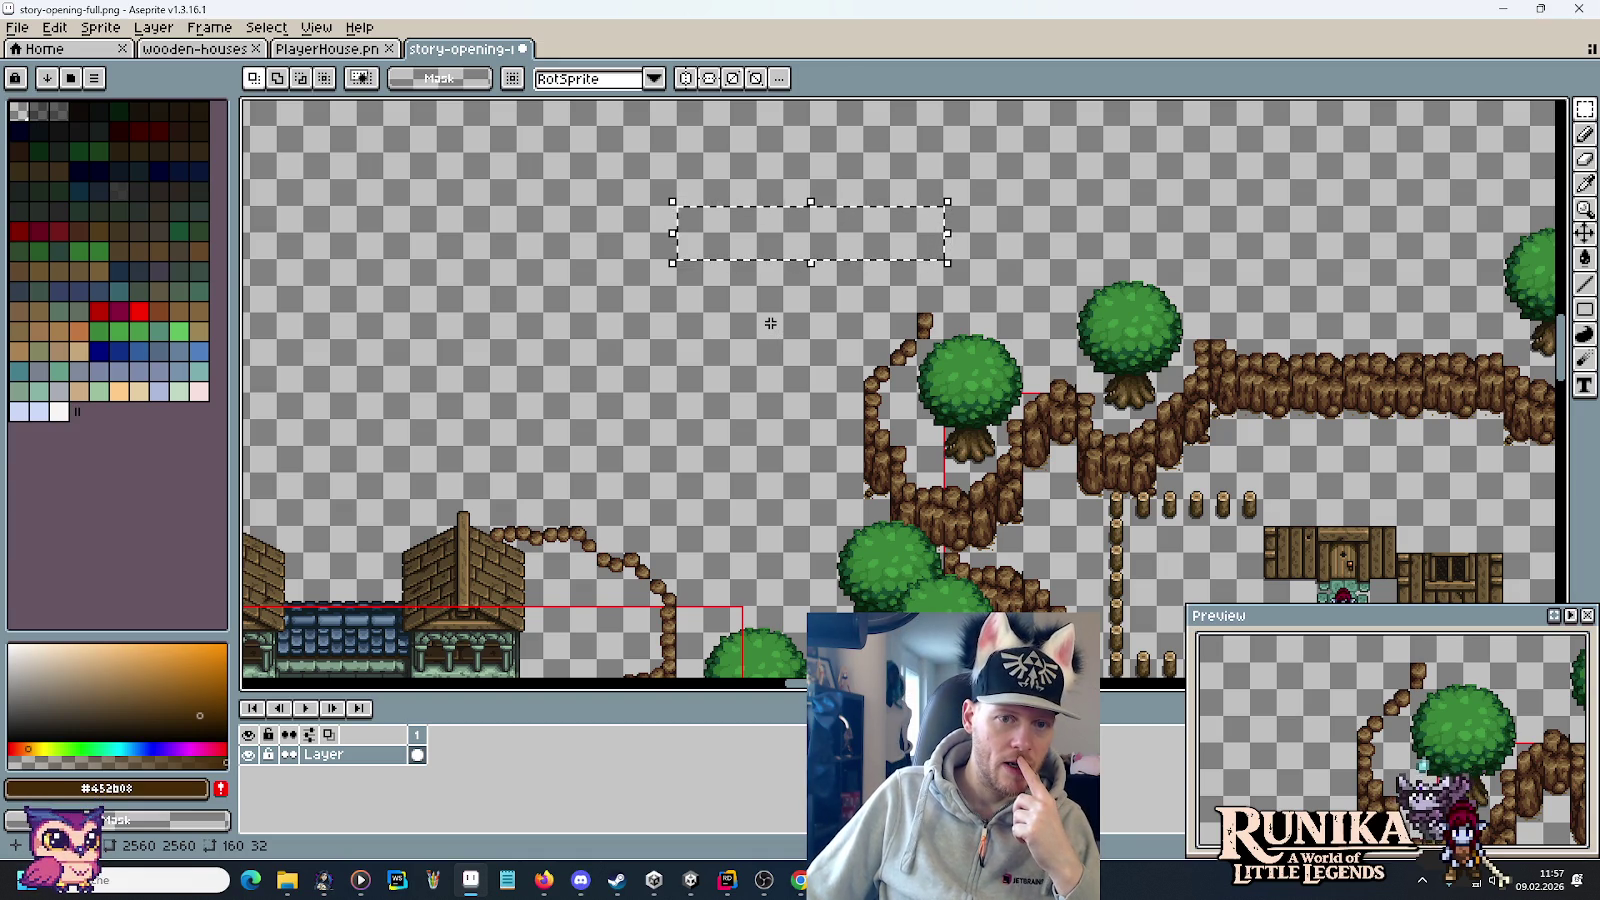
click(784, 323)
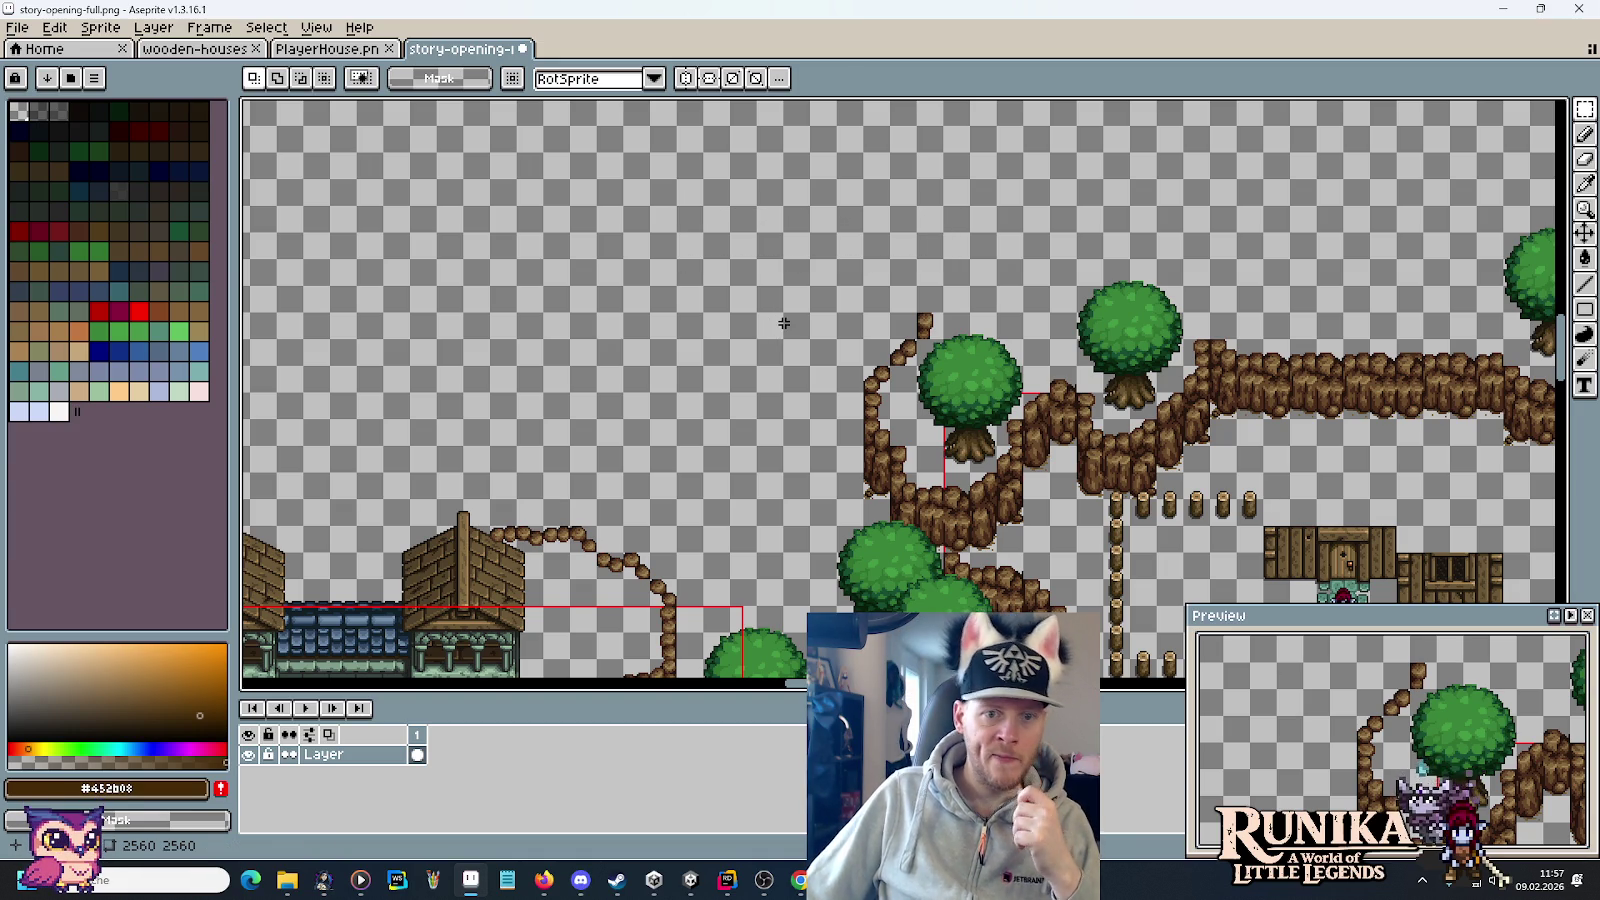
Open interdimensional-rift.png from the artwork theme rift folder.
click(17, 27)
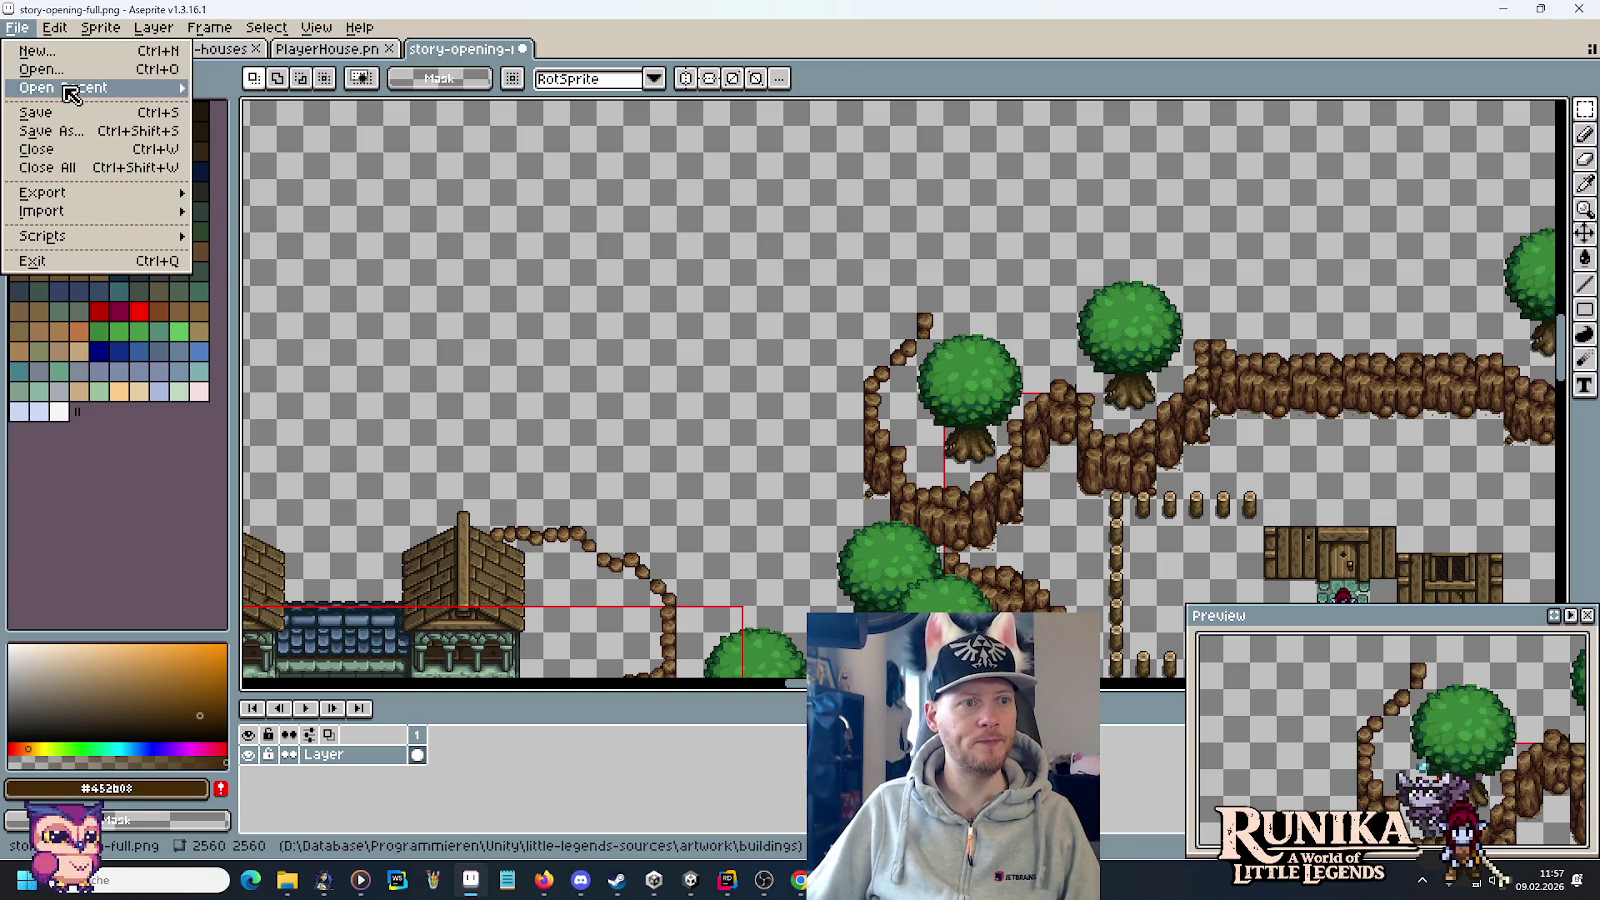
click(62, 70)
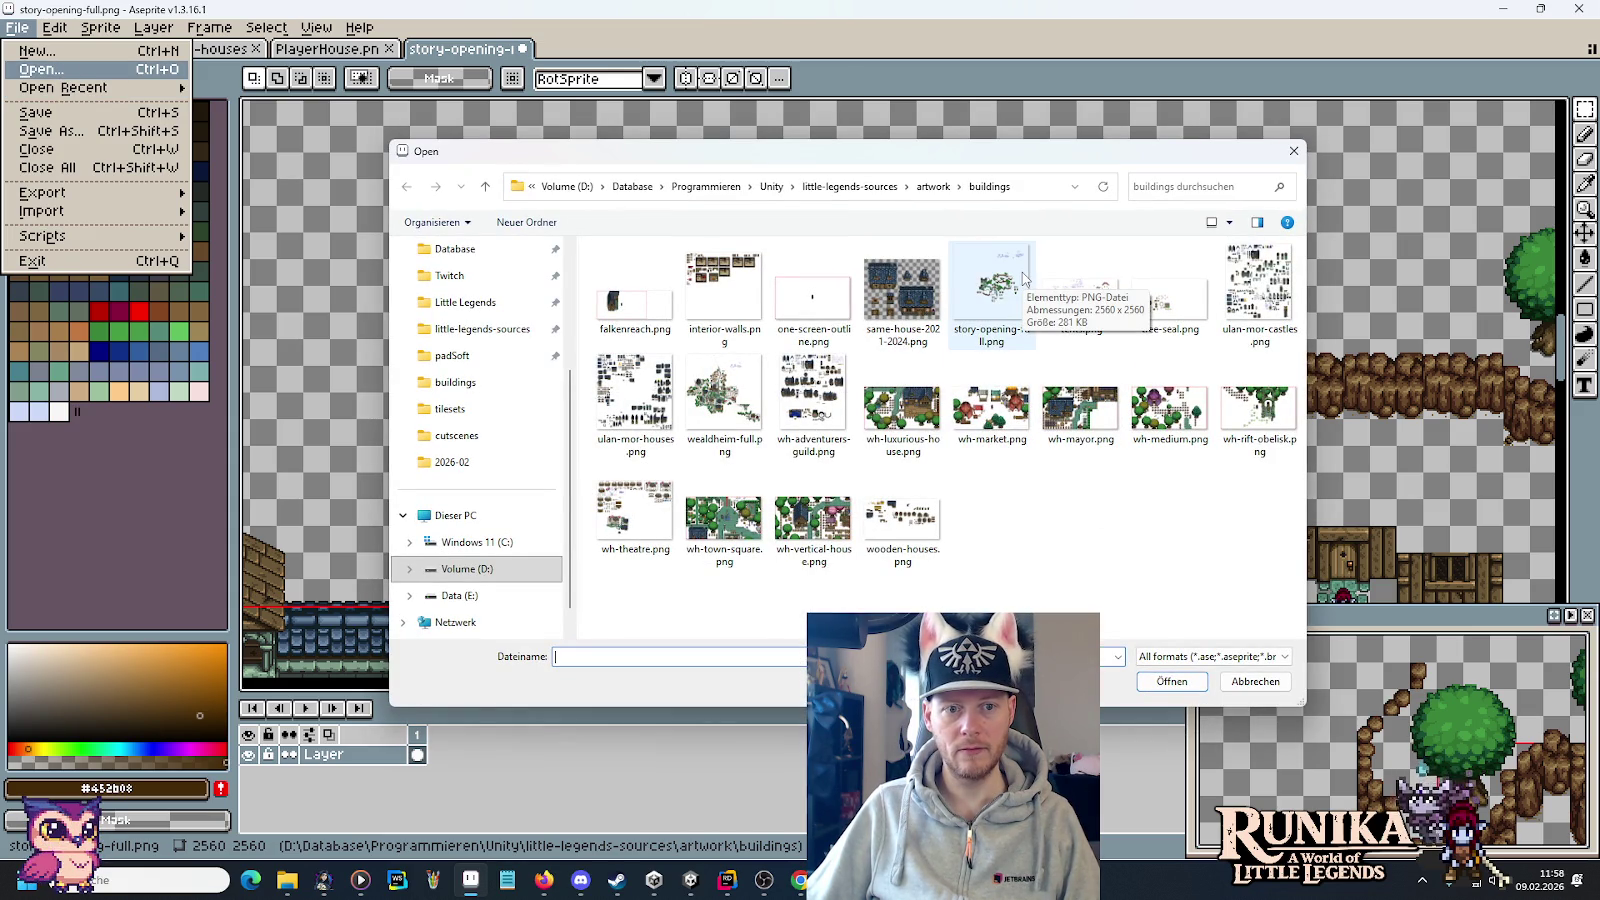
click(933, 186)
scroll(988, 438, down, 2)
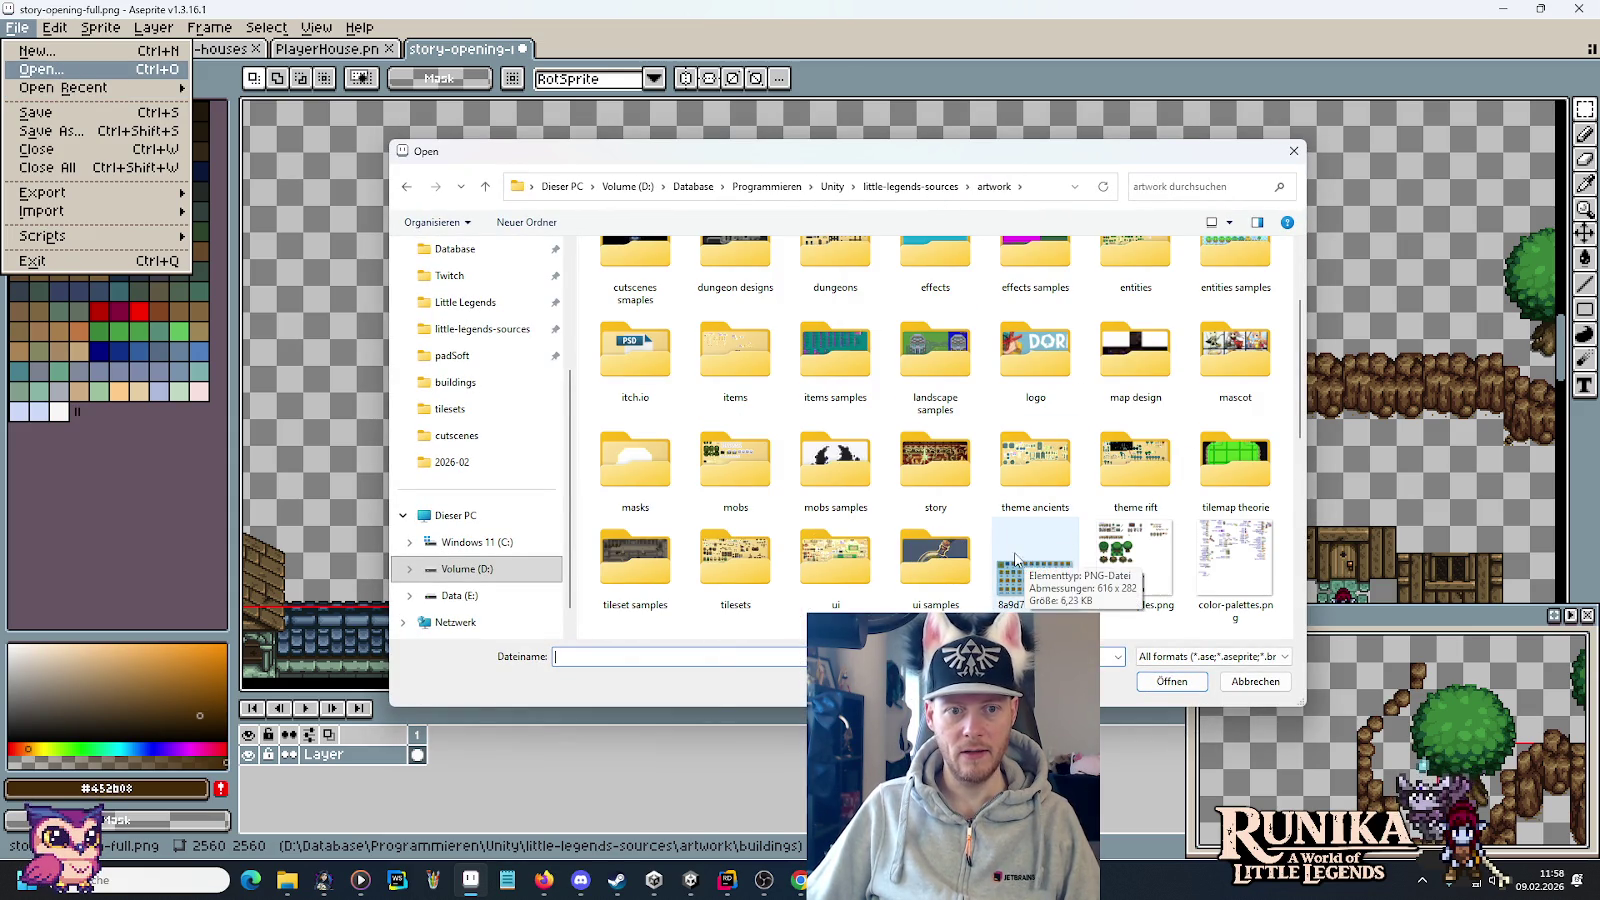
scroll(1083, 455, up, 3)
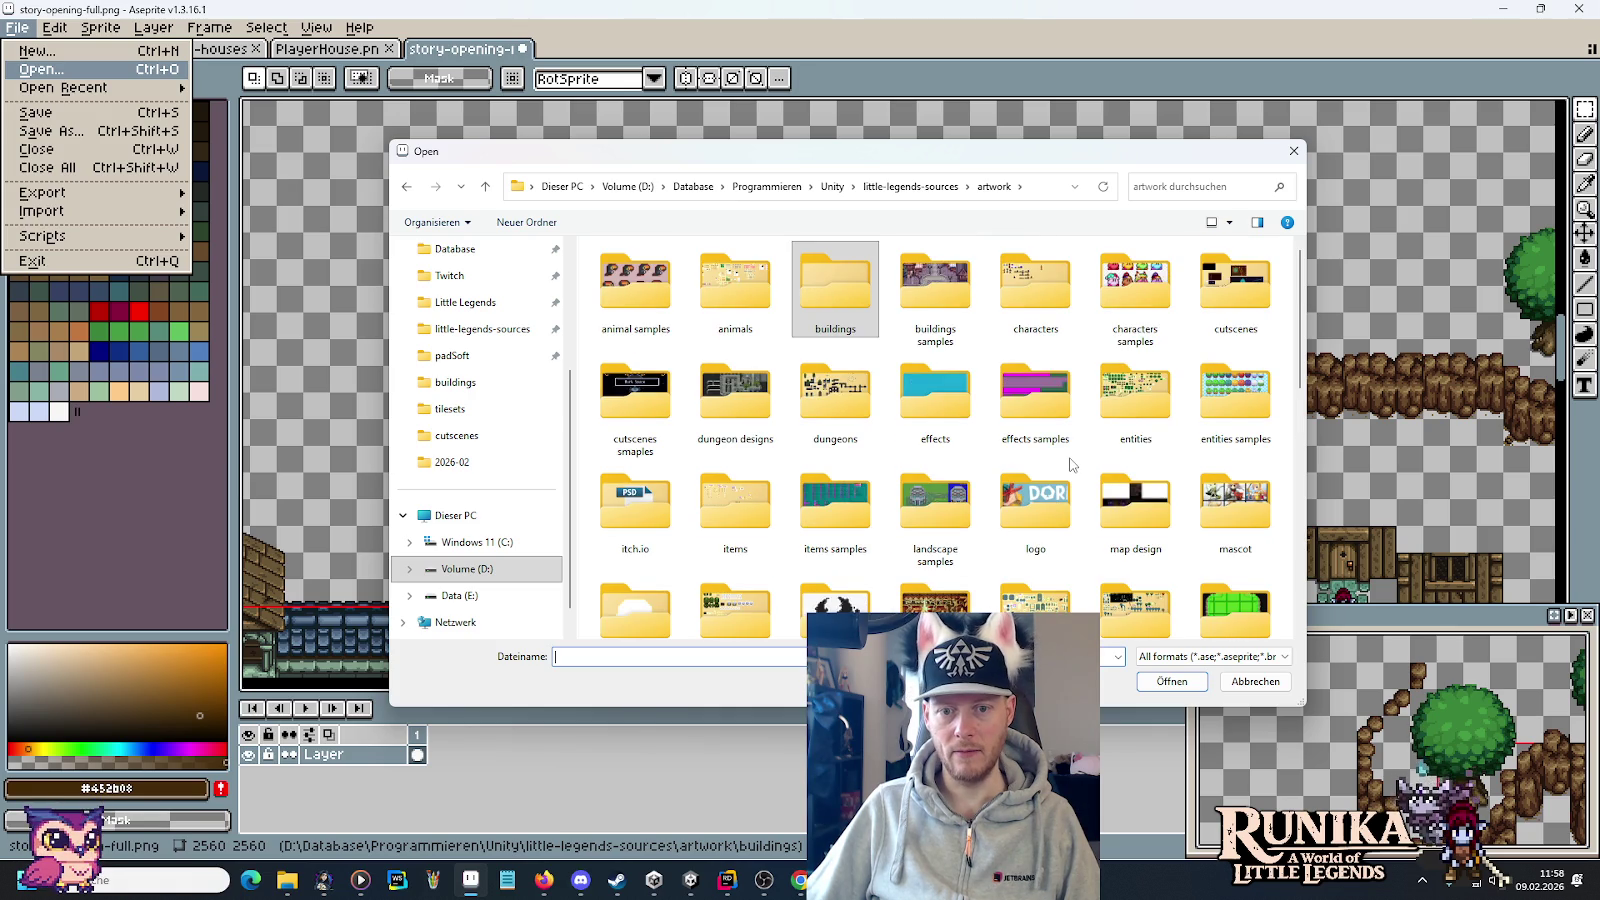
scroll(1071, 463, down, 2)
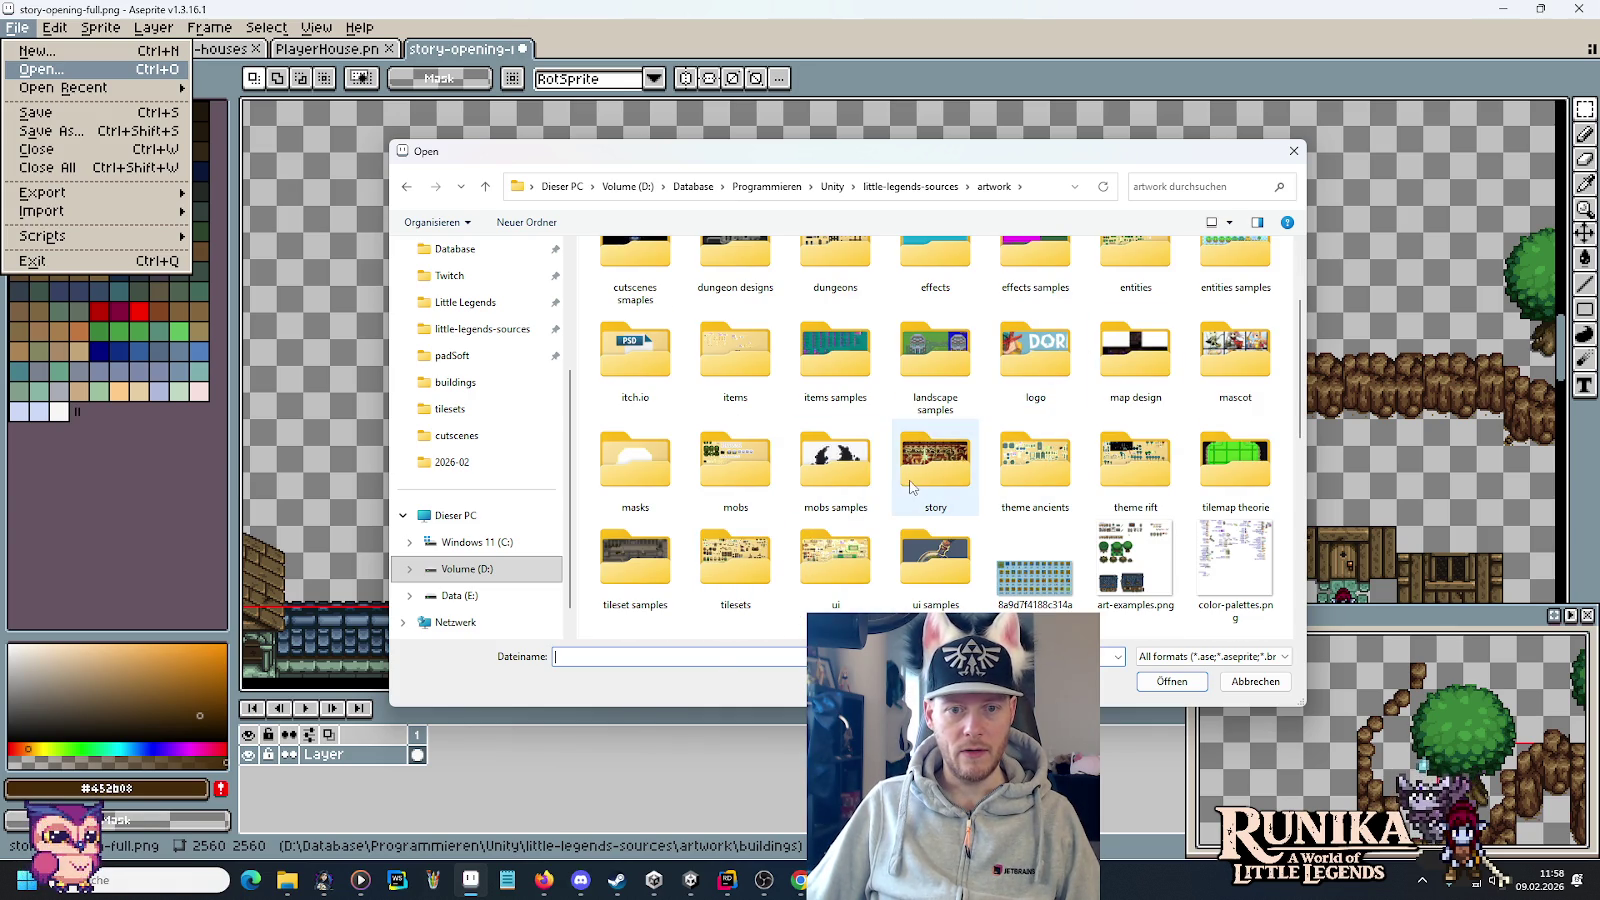
double_click(1132, 469)
click(662, 292)
double_click(650, 285)
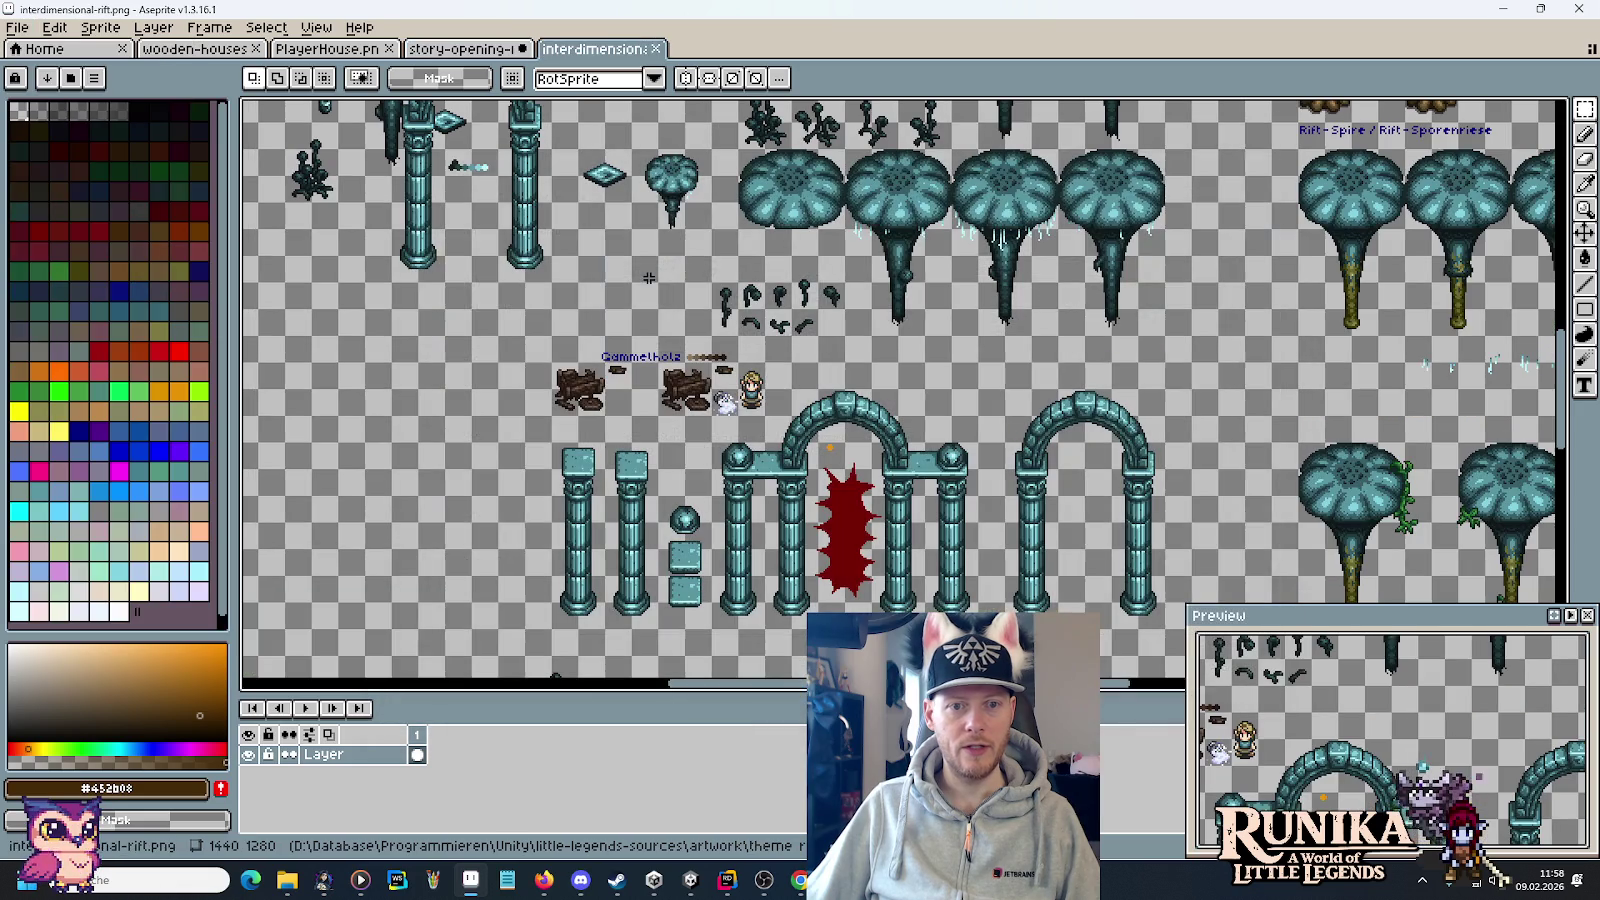
Select one teal mushroom tree and return to the story-opening-full.png tab.
mouse_move(1156, 340)
mouse_down()
mouse_move(1084, 357)
mouse_move(708, 253)
mouse_move(723, 394)
mouse_move(772, 430)
mouse_move(945, 483)
mouse_move(982, 524)
mouse_up()
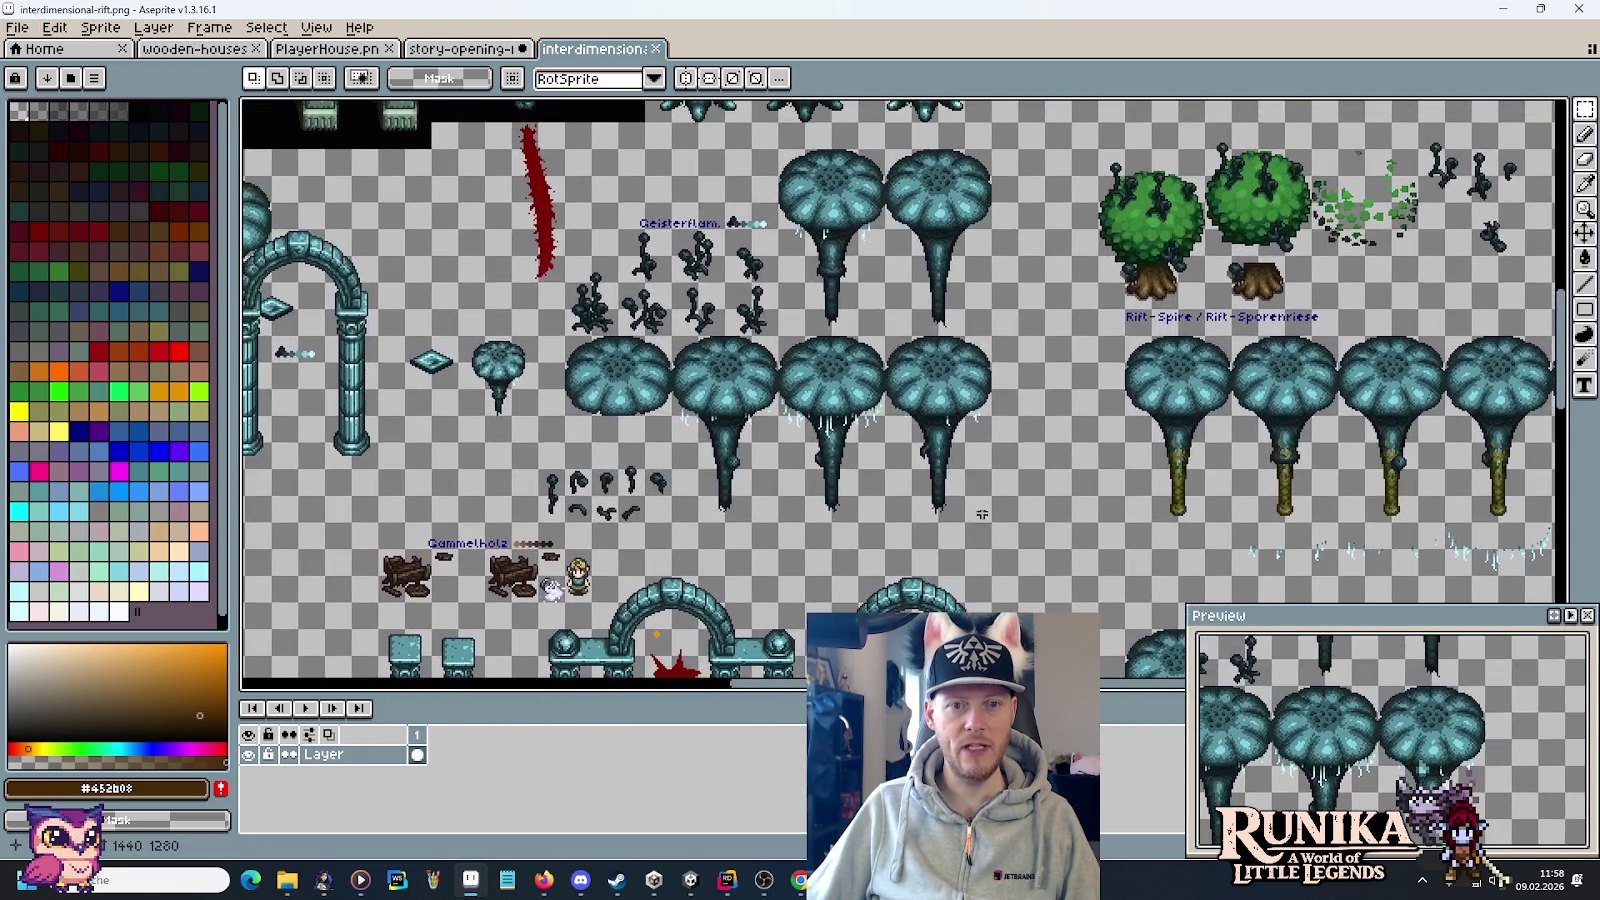
drag(991, 335, 886, 151)
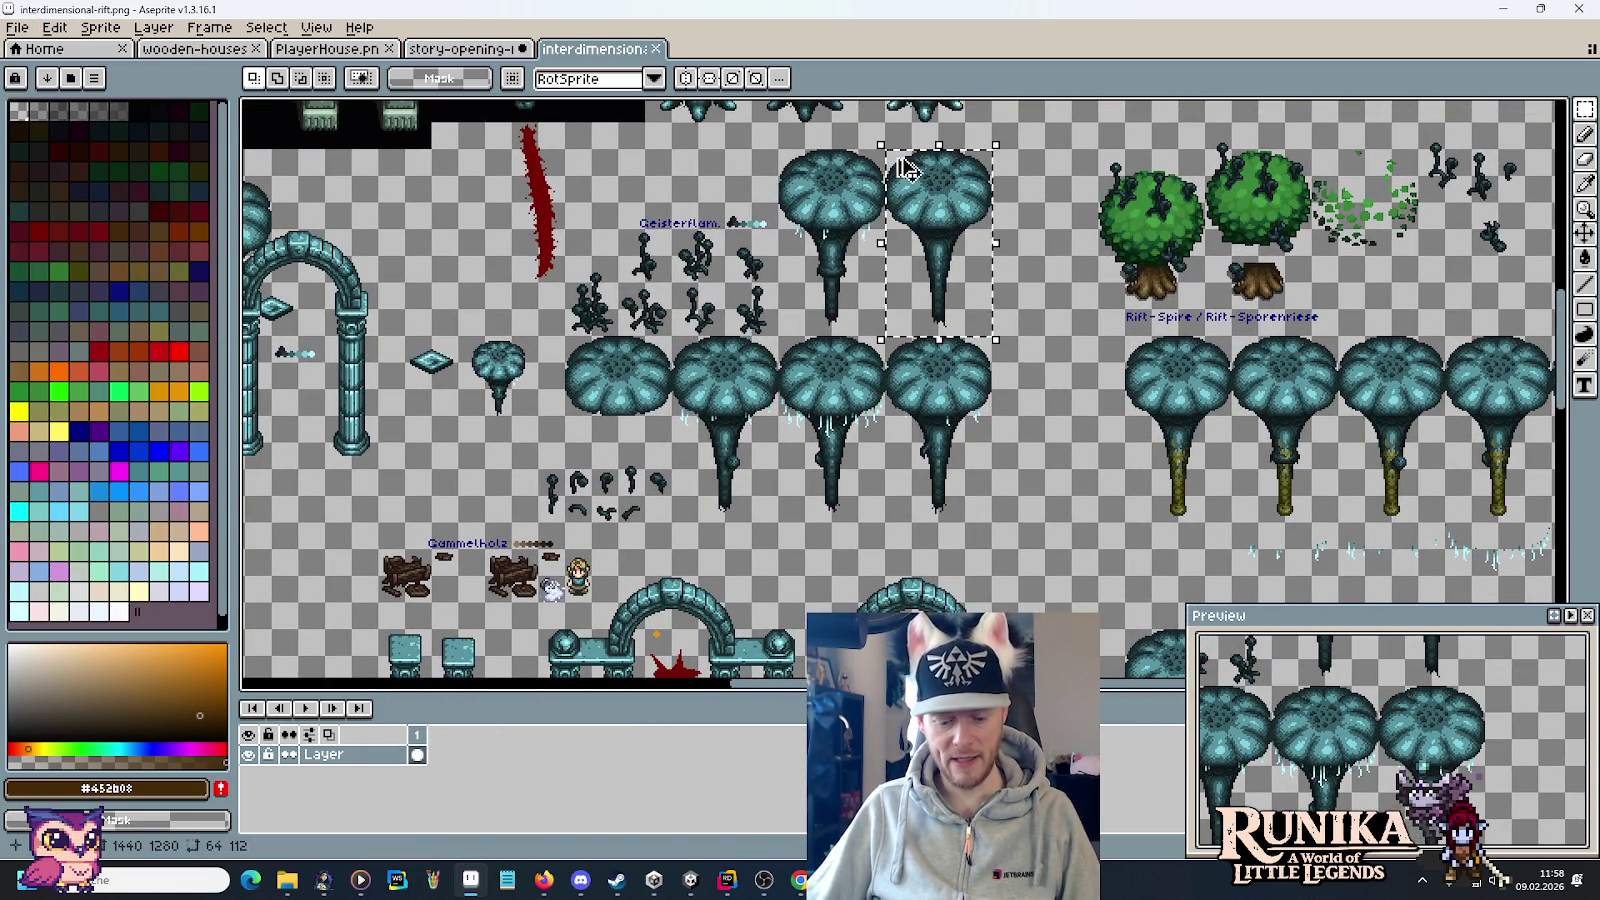
click(490, 48)
scroll(767, 349, up, 2)
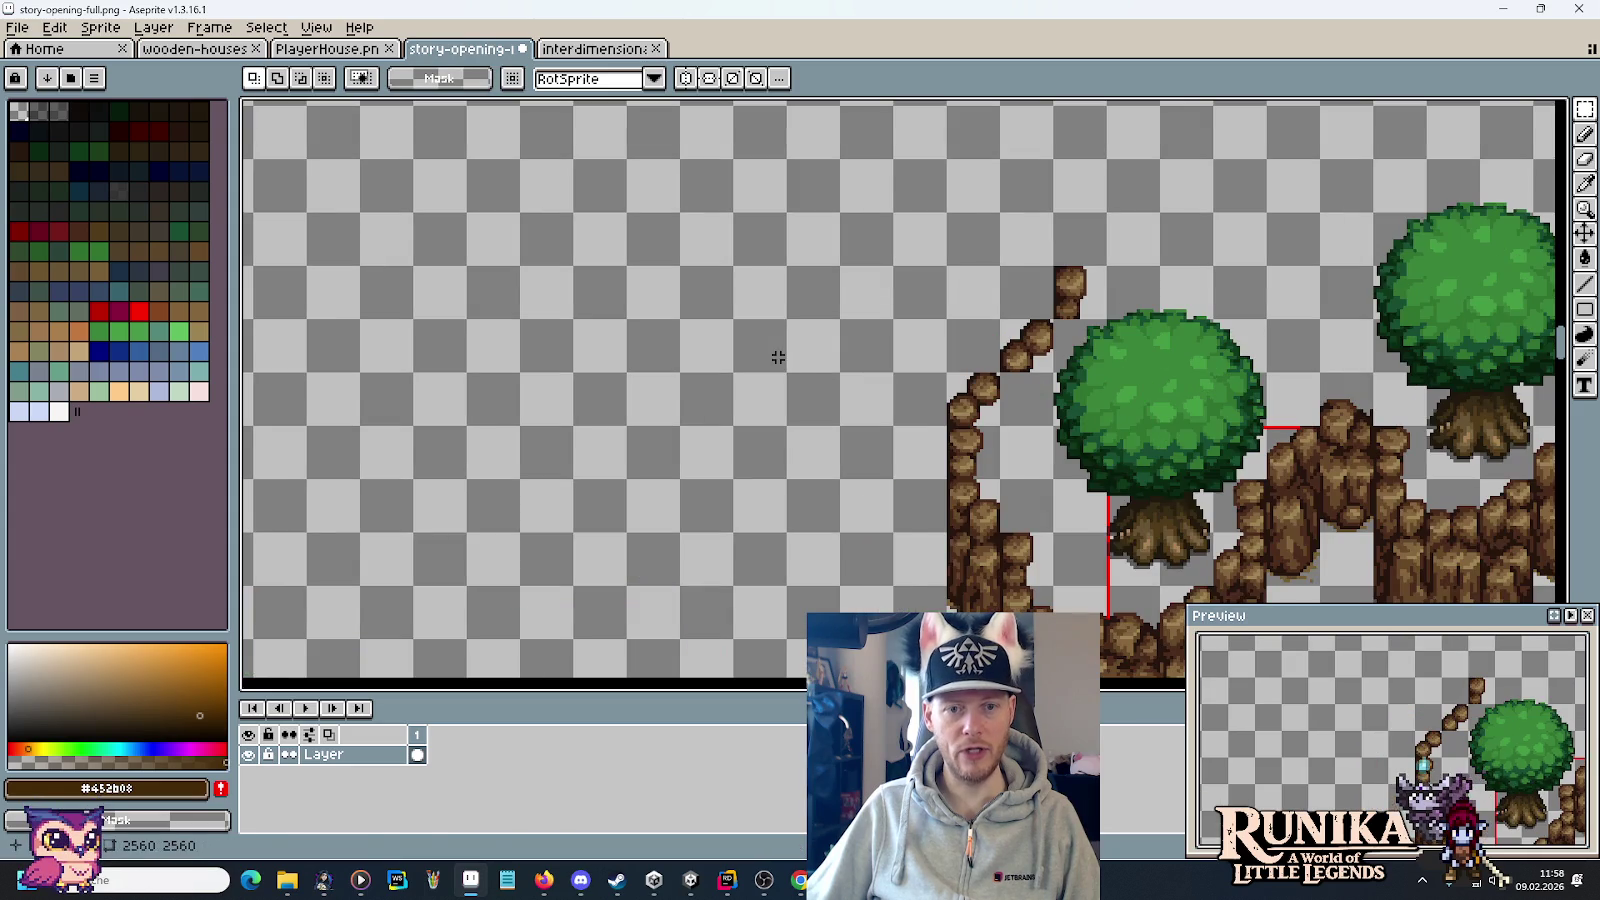
Paste and place two teal mushroom trees beside the cliff path.
key(ctrl+v)
mouse_move(946, 357)
mouse_down()
mouse_move(775, 312)
mouse_move(767, 350)
mouse_move(846, 410)
mouse_up()
mouse_move(825, 339)
mouse_down()
mouse_move(779, 439)
mouse_move(814, 421)
mouse_move(850, 329)
mouse_move(875, 329)
mouse_move(885, 365)
mouse_up()
key(Return)
key(ctrl+z)
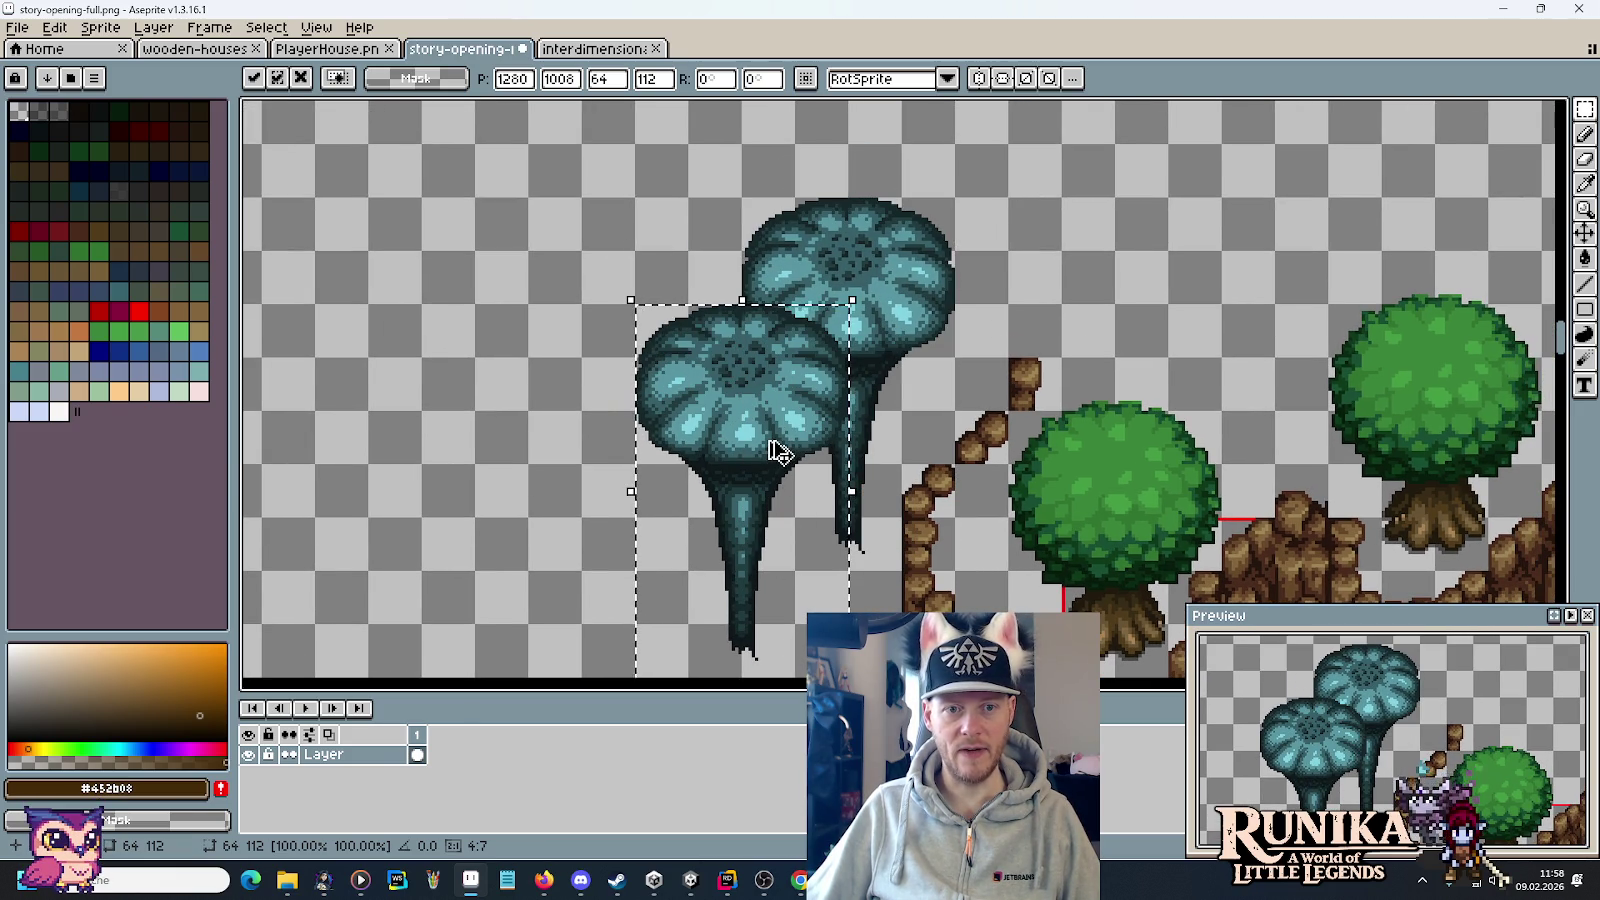
scroll(923, 256, down, 4)
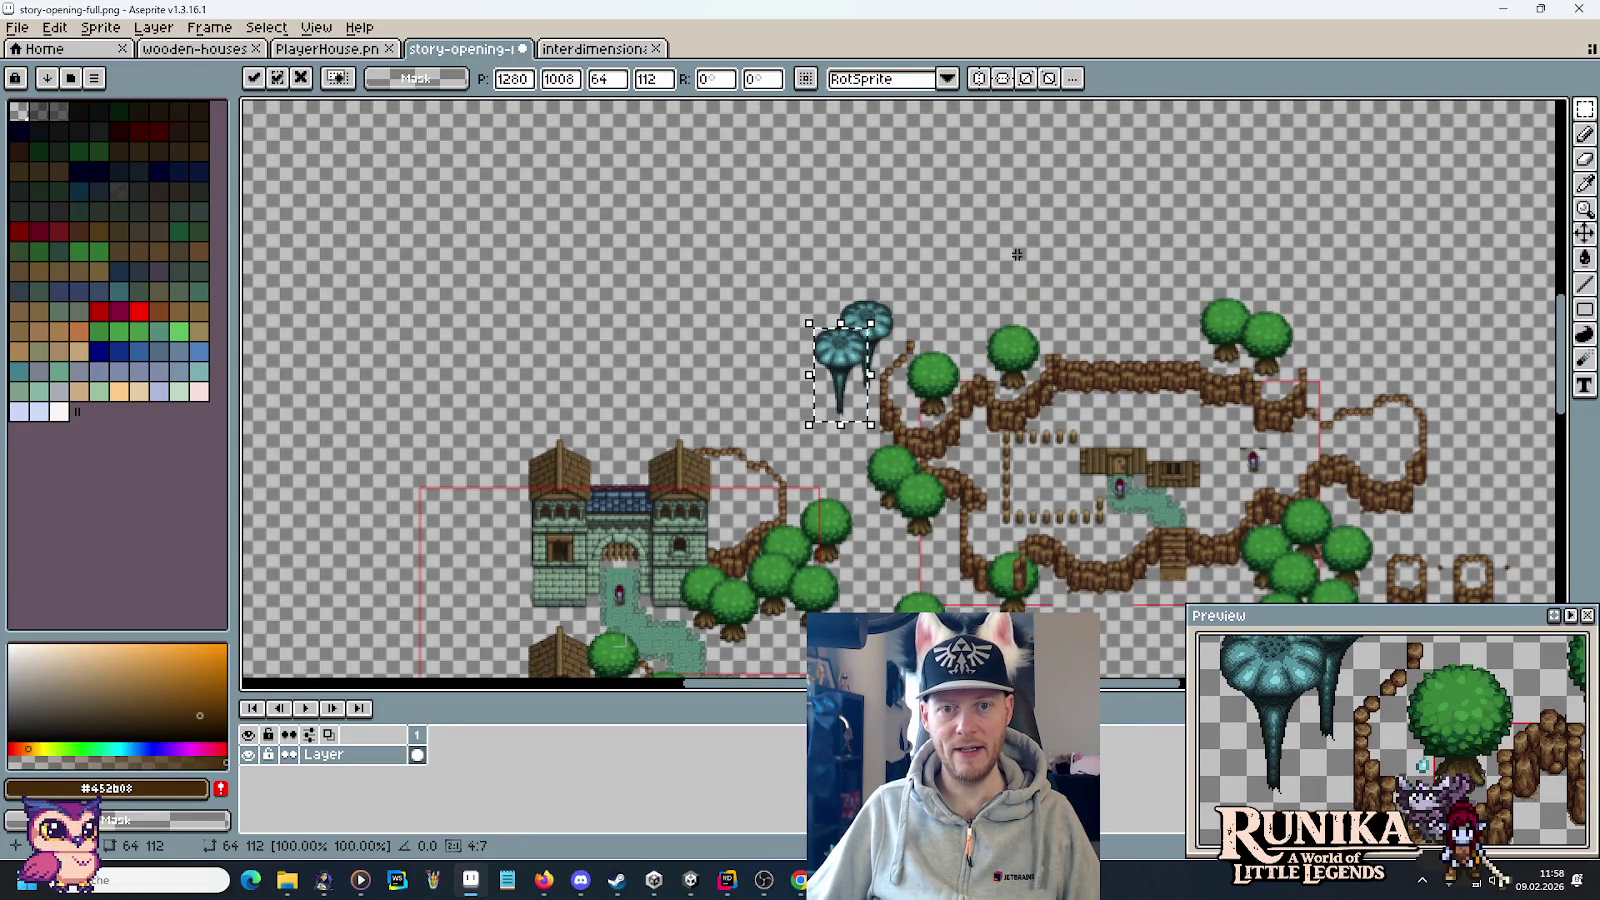
drag(1032, 235, 963, 346)
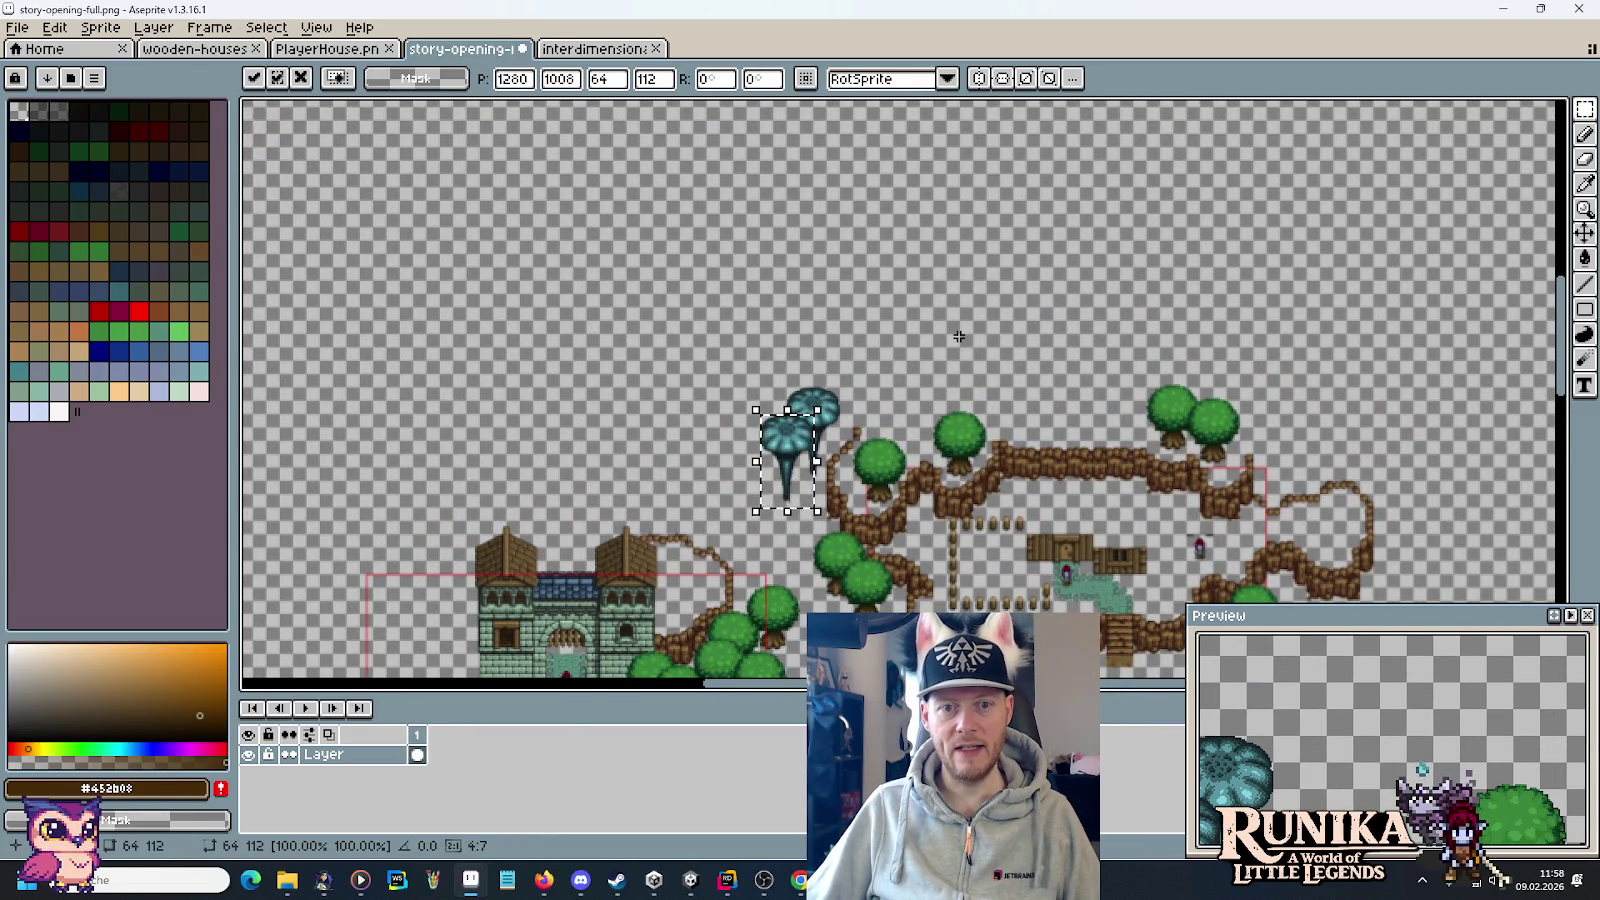
drag(924, 191, 928, 290)
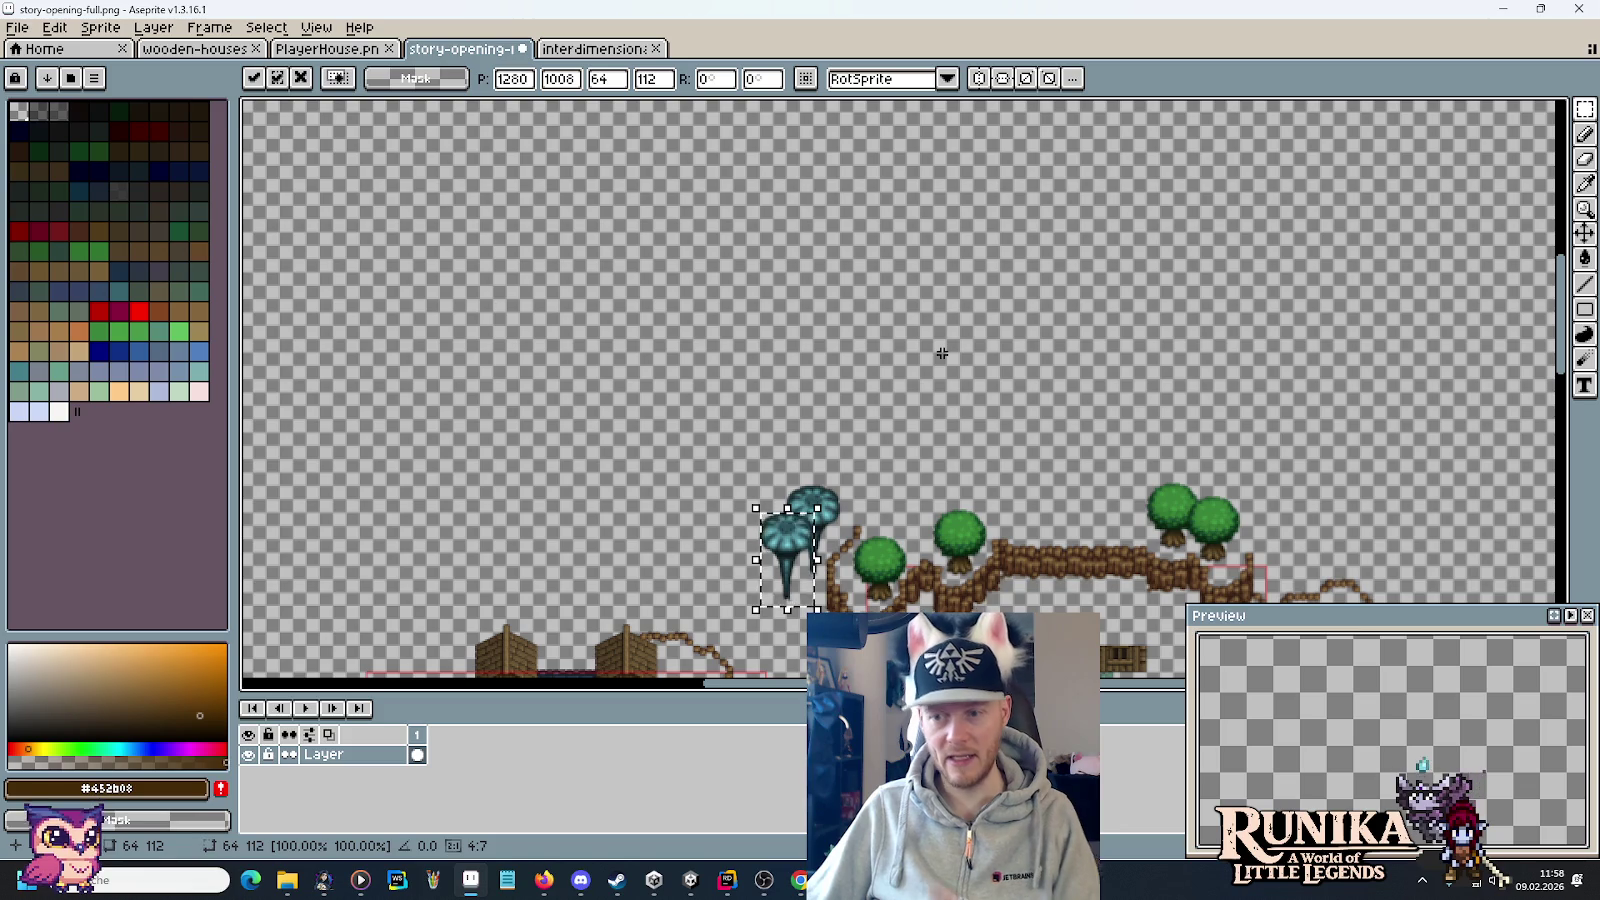
drag(906, 501, 906, 291)
scroll(900, 400, up, 4)
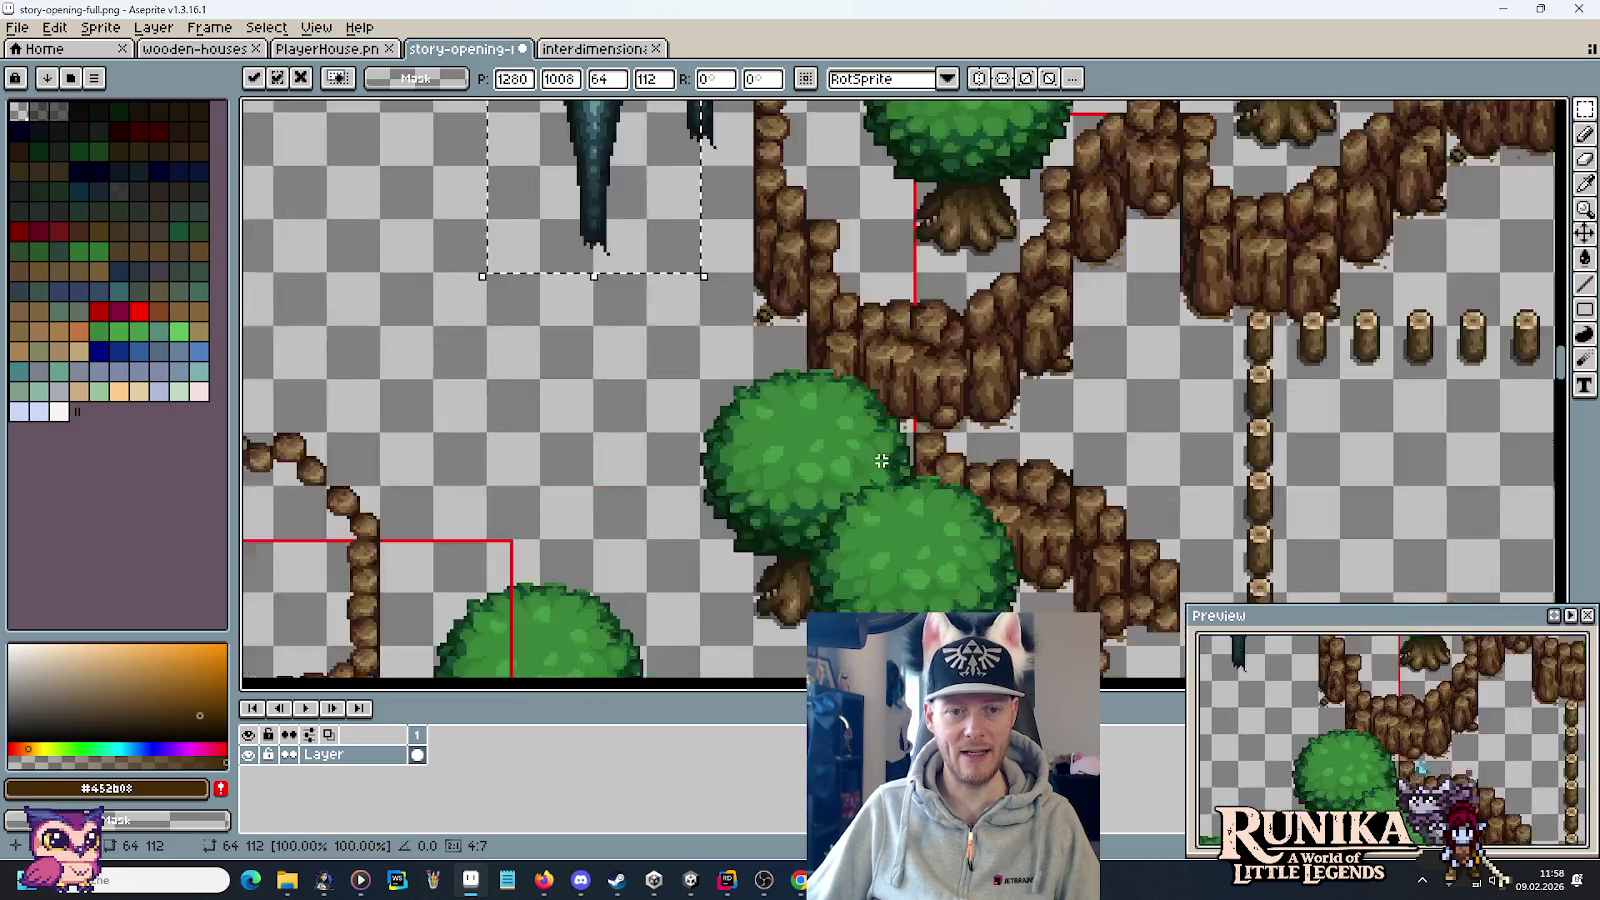
scroll(575, 390, down, 4)
key(Return)
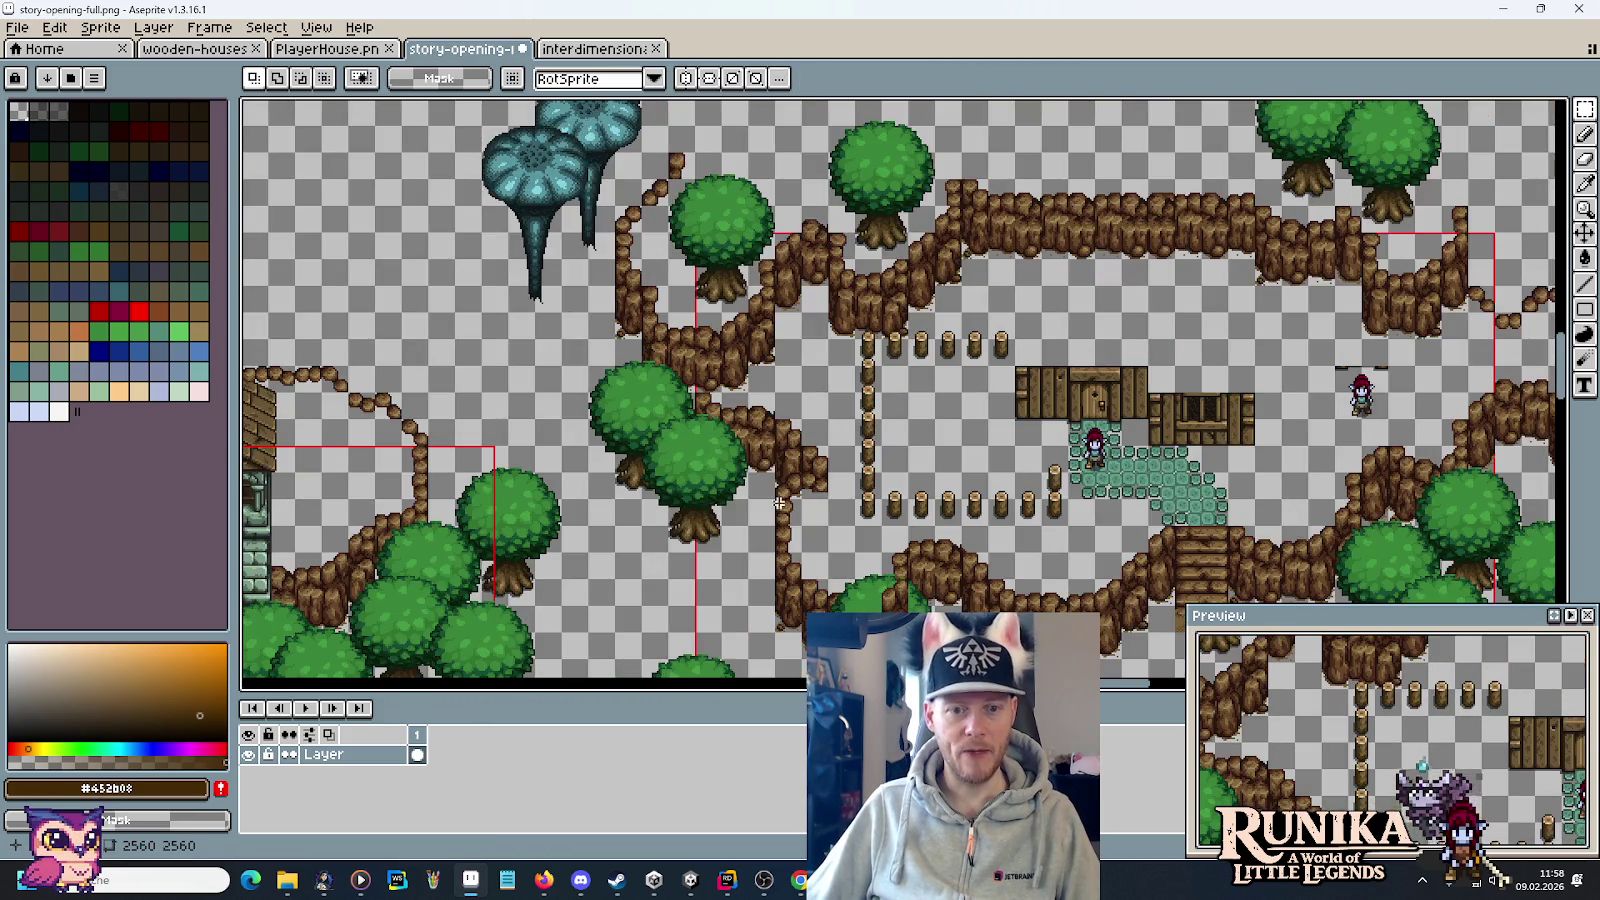
Copy the two brown stump pieces and place the copy up-left above the mushrooms.
scroll(900, 467, up, 1)
drag(1067, 580, 875, 464)
scroll(1147, 493, down, 2)
scroll(1147, 493, up, 5)
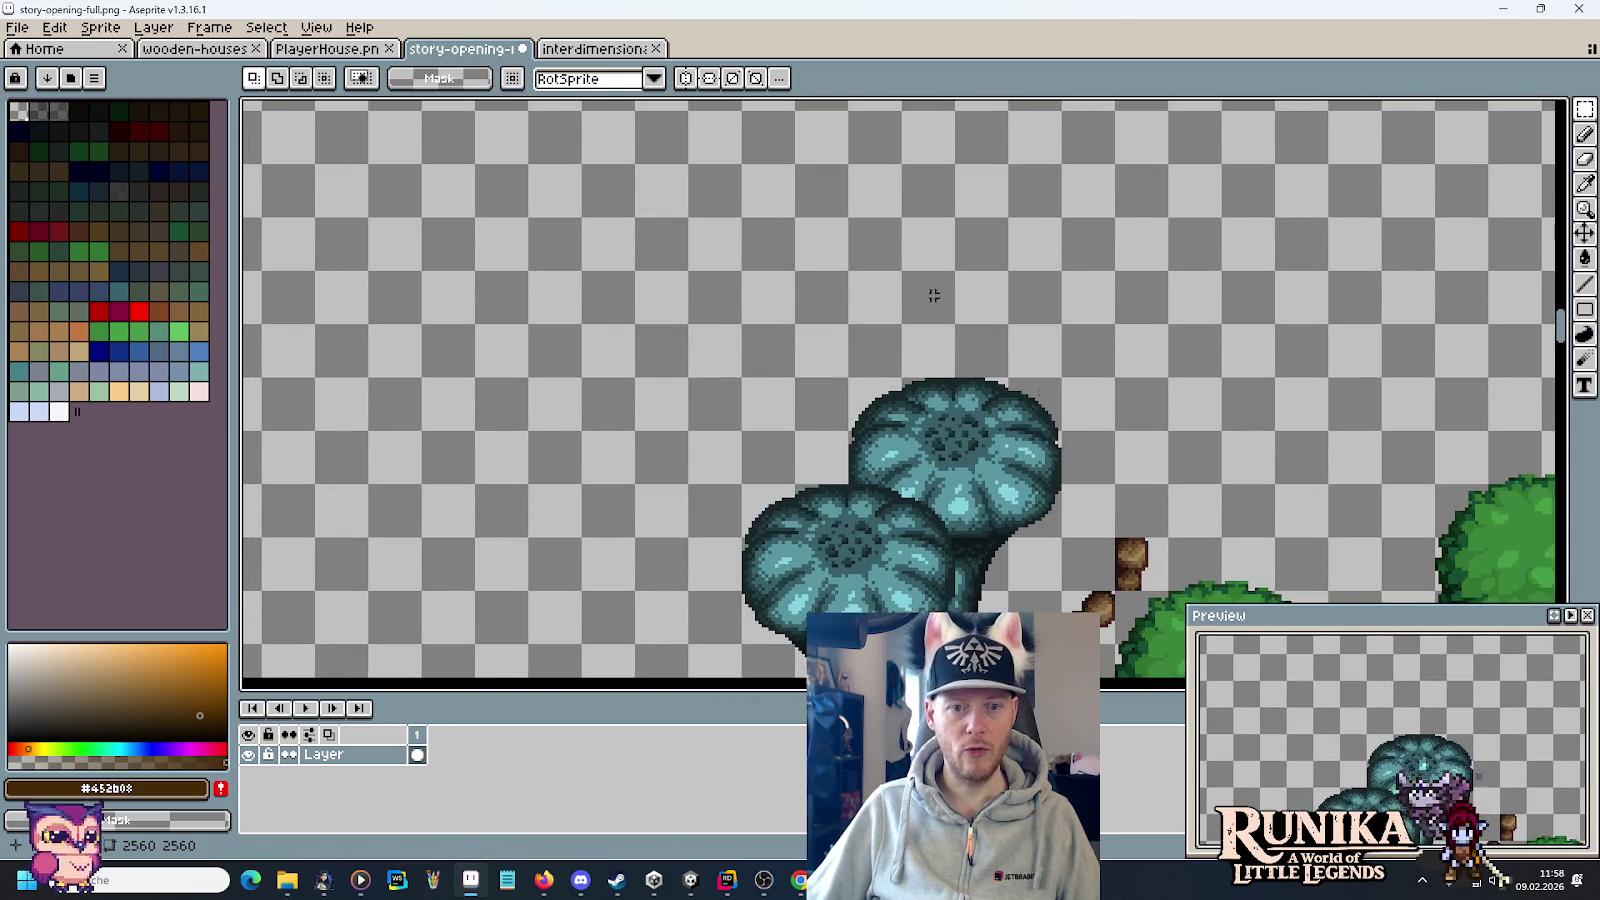
key(ctrl+v)
mouse_move(993, 391)
mouse_down()
mouse_move(654, 154)
mouse_move(604, 154)
mouse_up()
click(893, 279)
scroll(892, 275, down, 2)
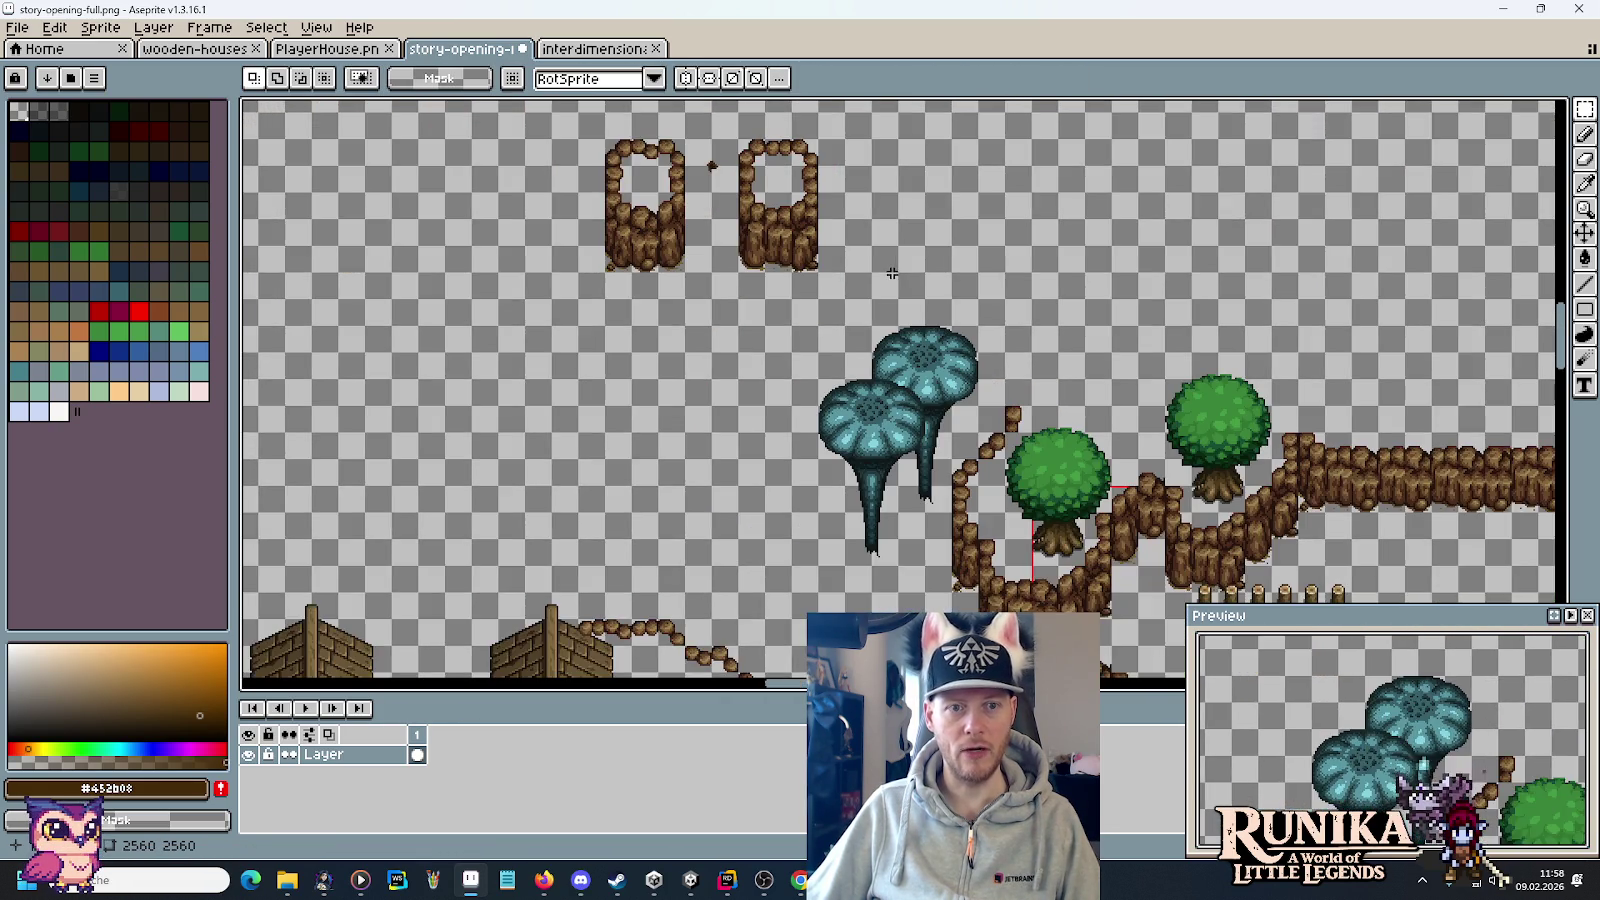
key(ctrl+v)
Place the 16x16 rock tile on the cliff rim beside the mushroom trunk, then return to Unity.
mouse_move(1018, 566)
mouse_down()
mouse_move(997, 395)
mouse_move(831, 406)
mouse_up()
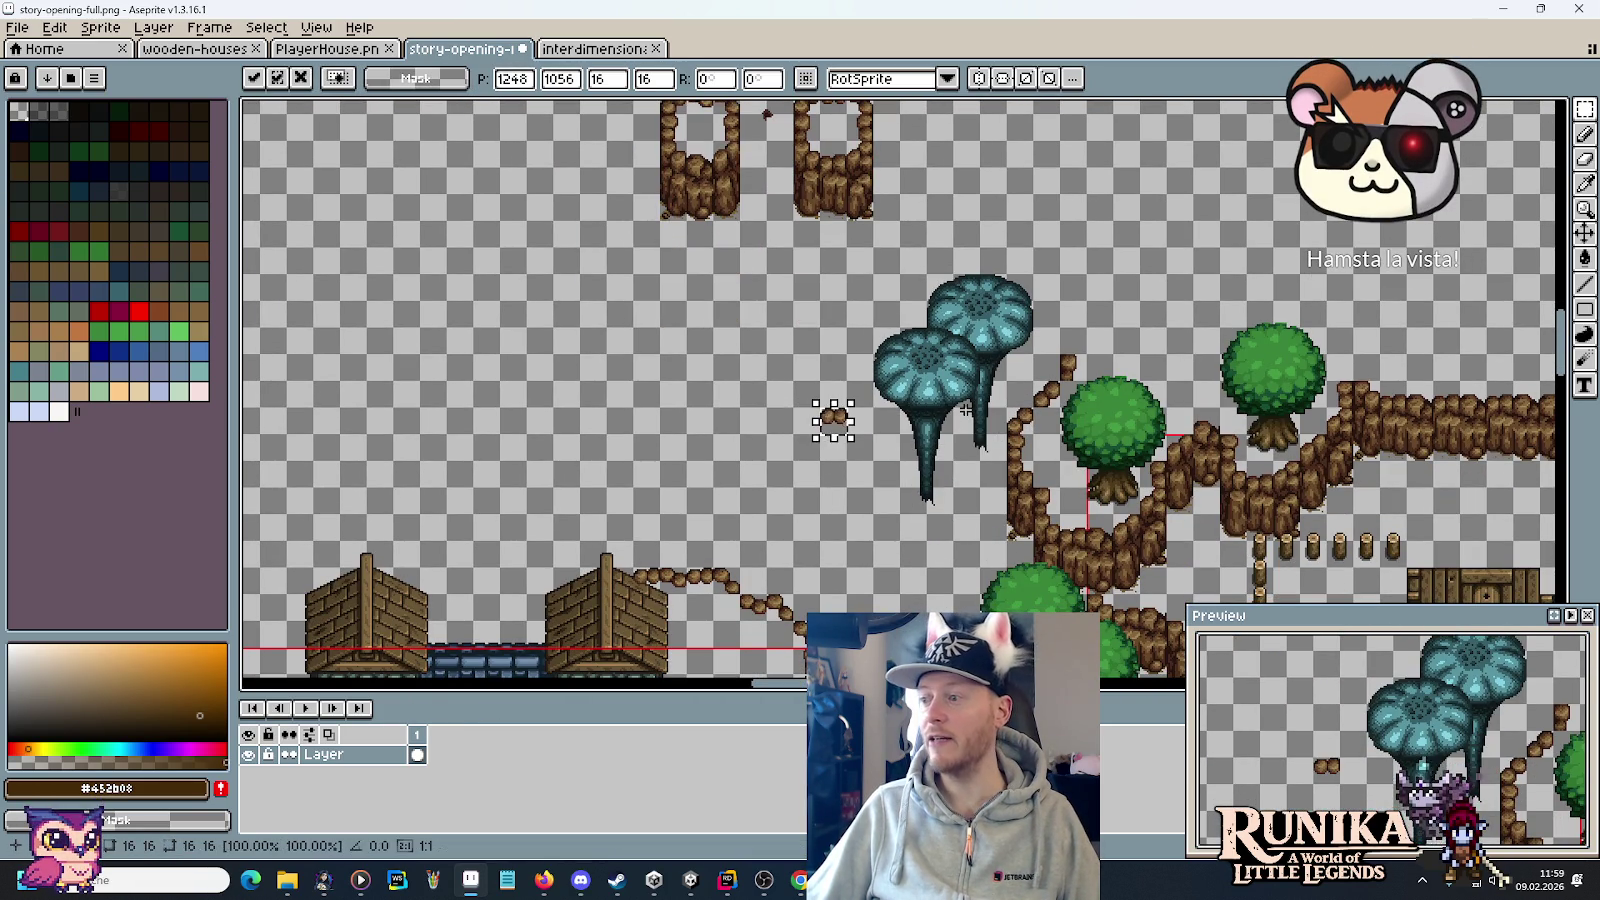
scroll(966, 410, up, 2)
mouse_move(628, 437)
mouse_down()
mouse_move(955, 452)
mouse_move(993, 443)
mouse_move(810, 450)
mouse_move(1040, 392)
mouse_up()
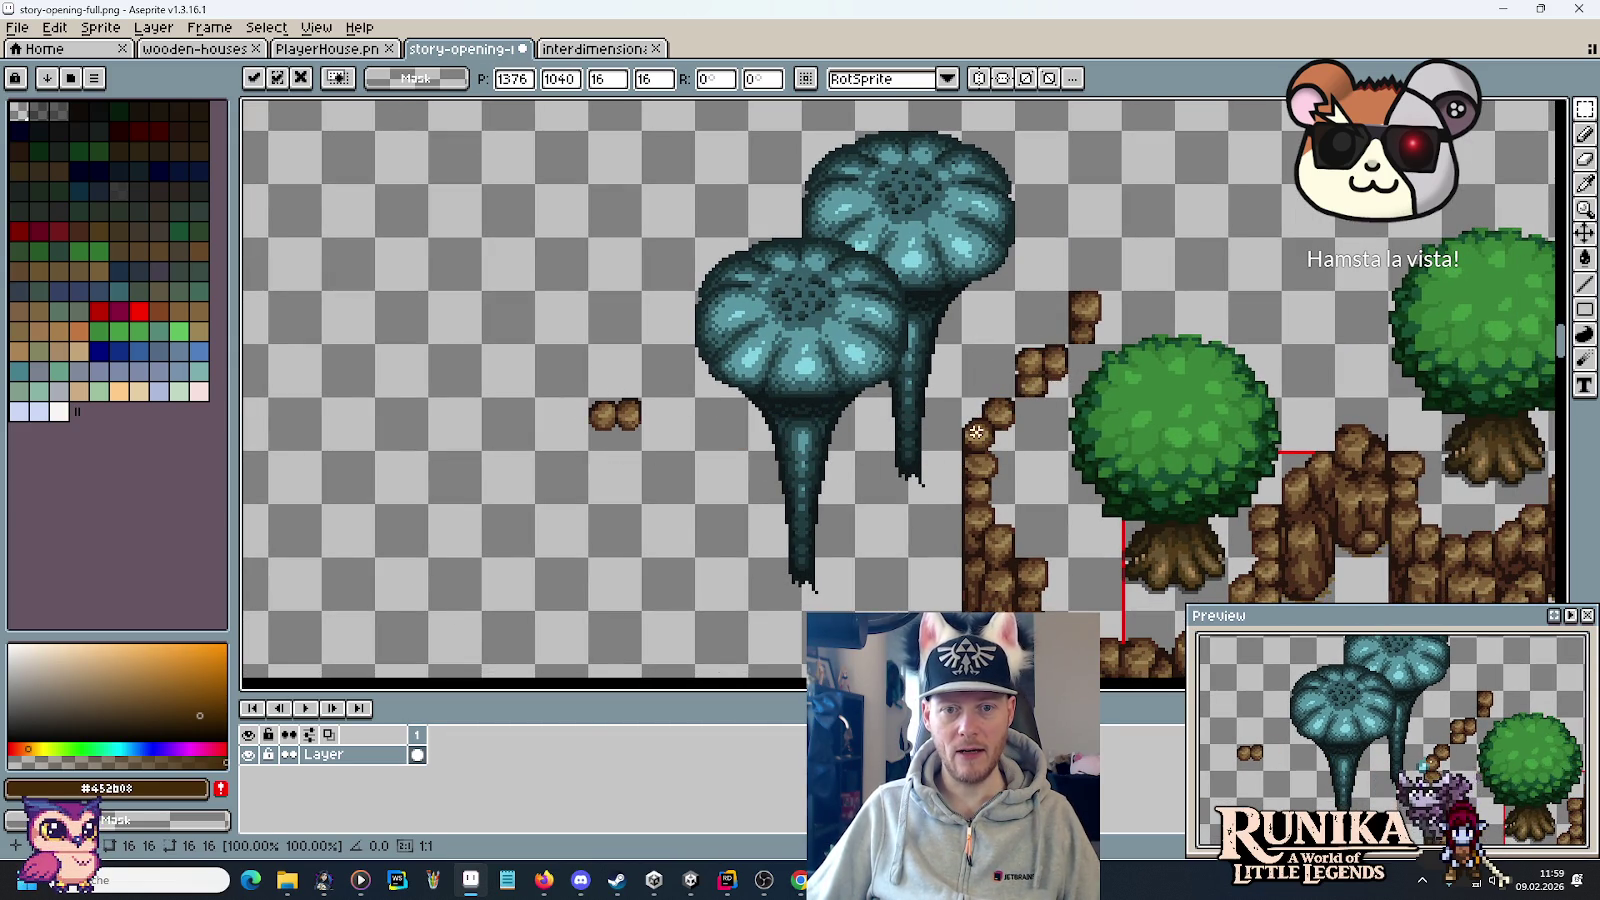
mouse_move(1012, 375)
mouse_down()
mouse_move(614, 416)
mouse_move(957, 385)
mouse_move(980, 365)
mouse_up()
scroll(1000, 350, down, 3)
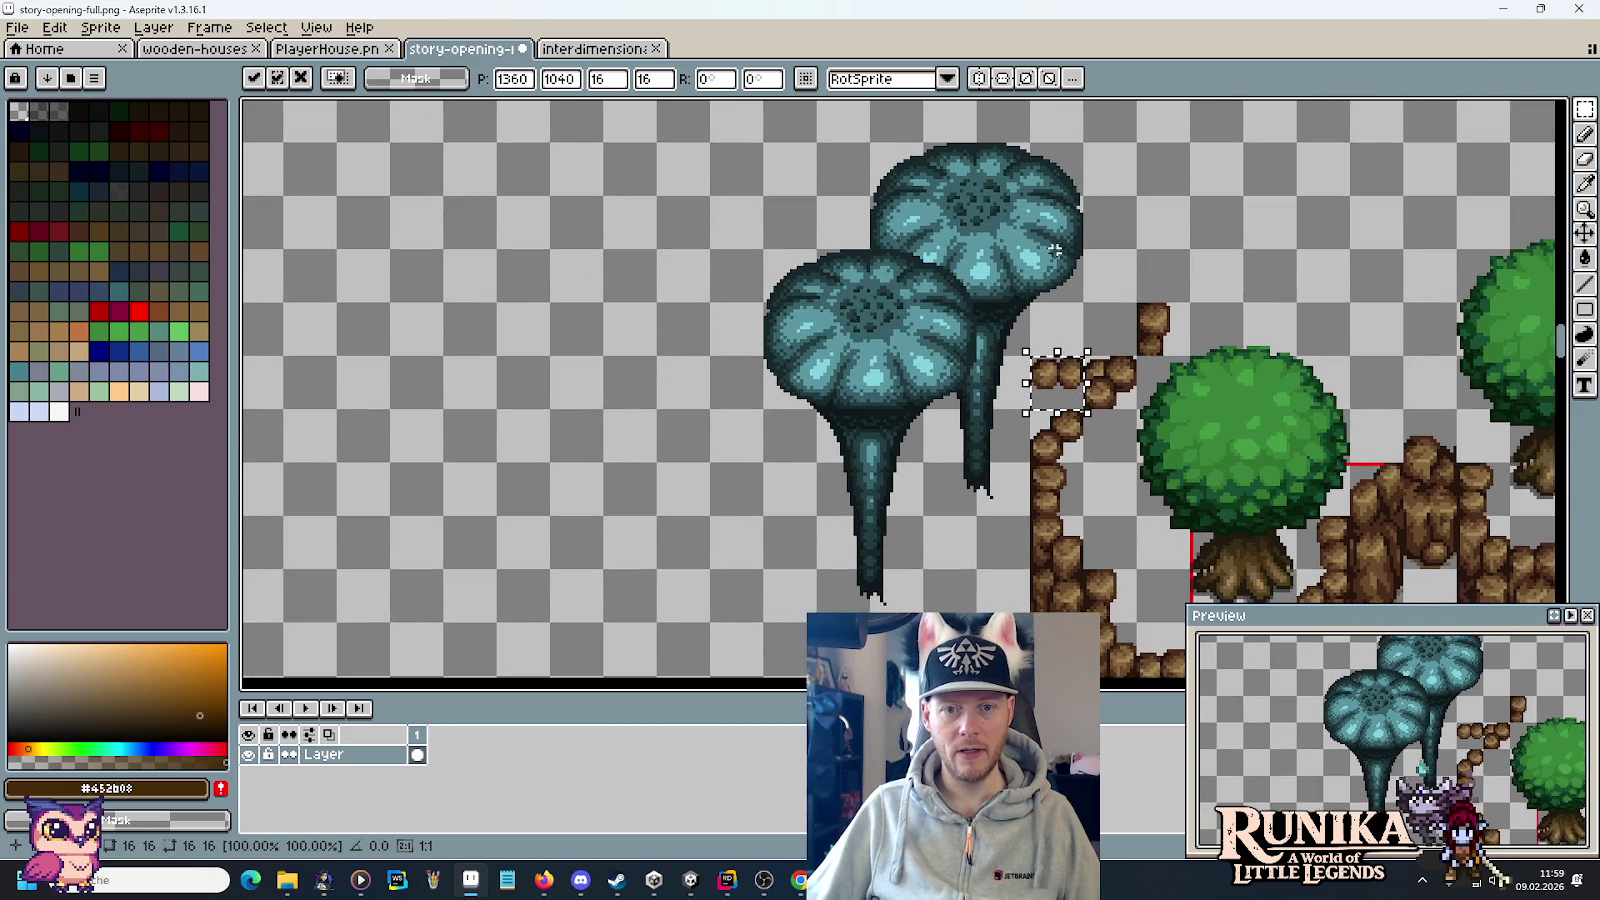
scroll(1038, 330, up, 2)
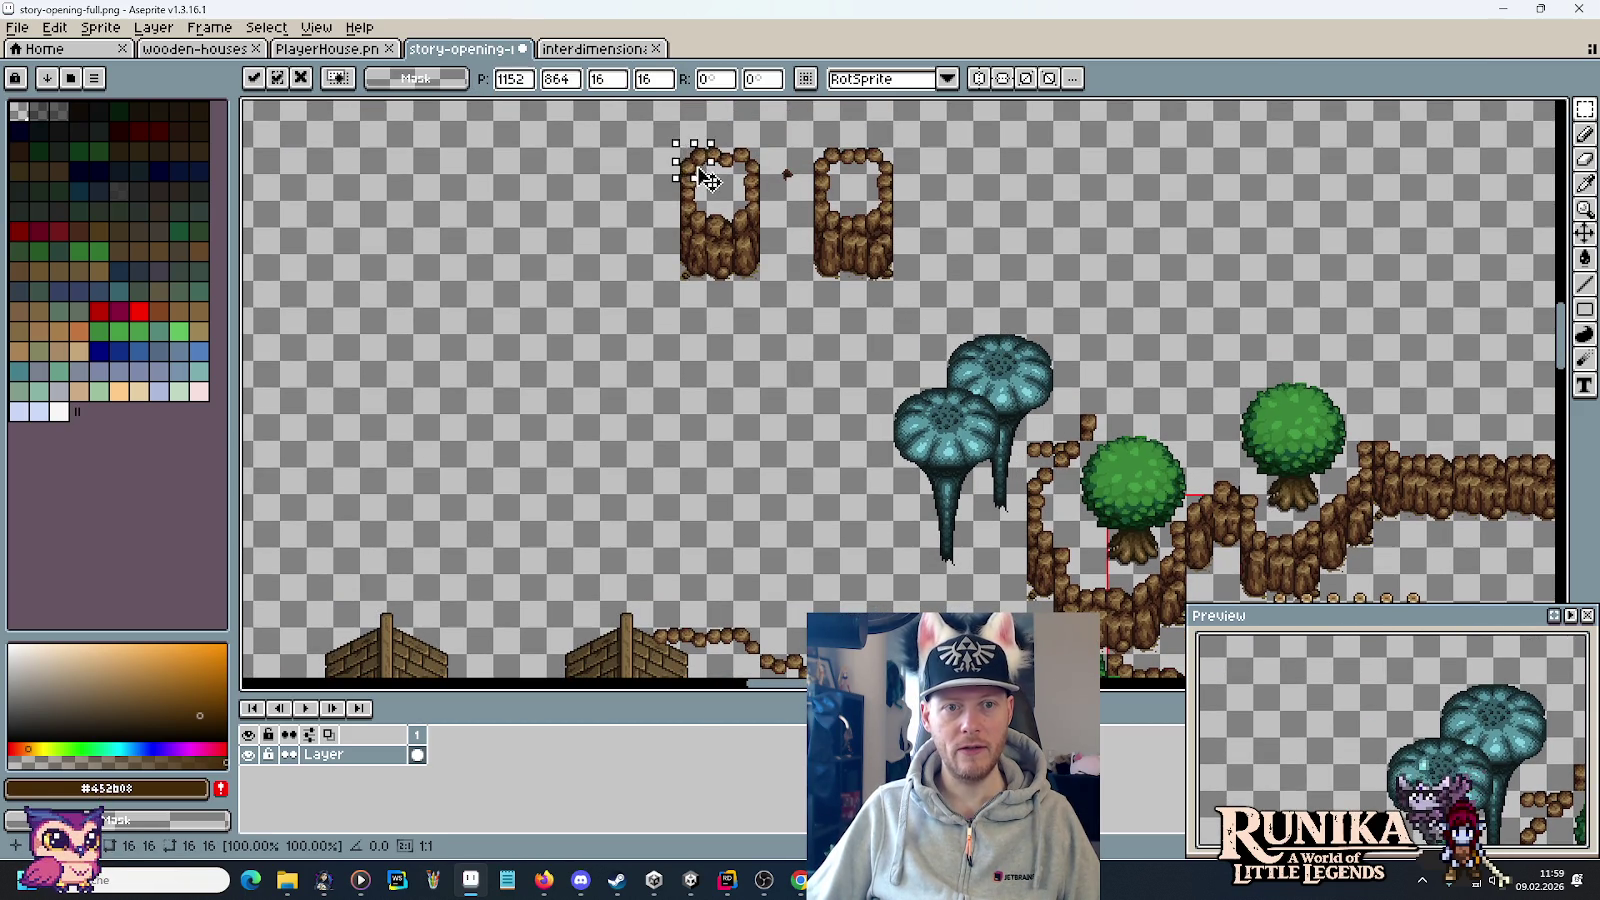
mouse_move(1040, 465)
mouse_down()
mouse_move(965, 478)
mouse_move(995, 492)
mouse_move(972, 497)
mouse_up()
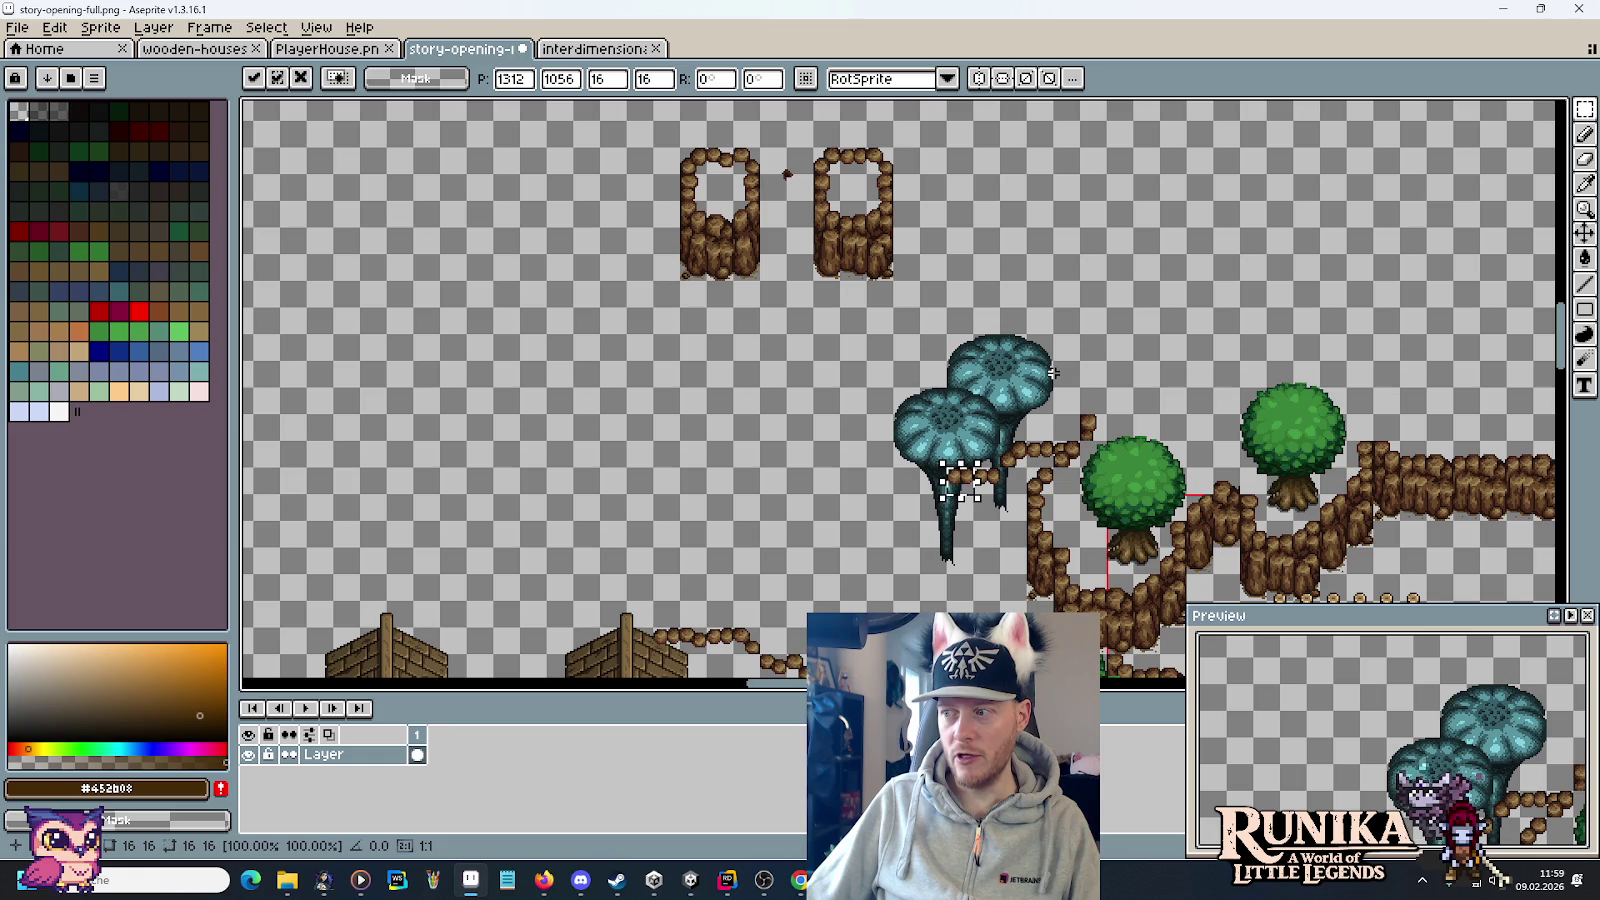
mouse_move(1053, 372)
mouse_down()
mouse_move(1050, 325)
mouse_move(740, 740)
mouse_move(805, 733)
mouse_up()
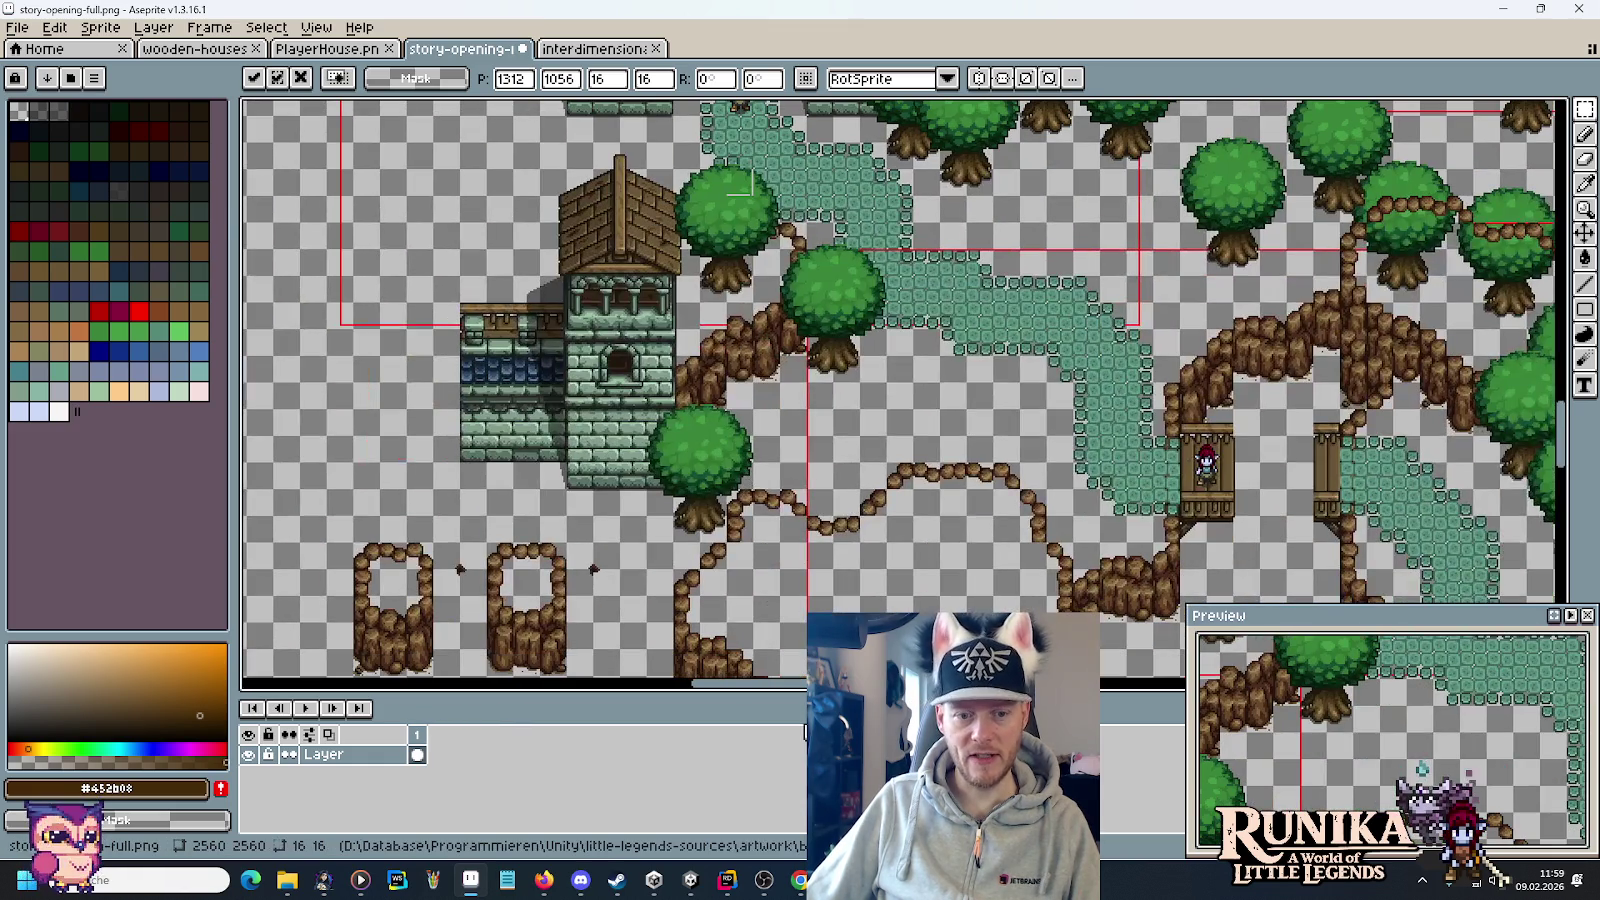
click(690, 880)
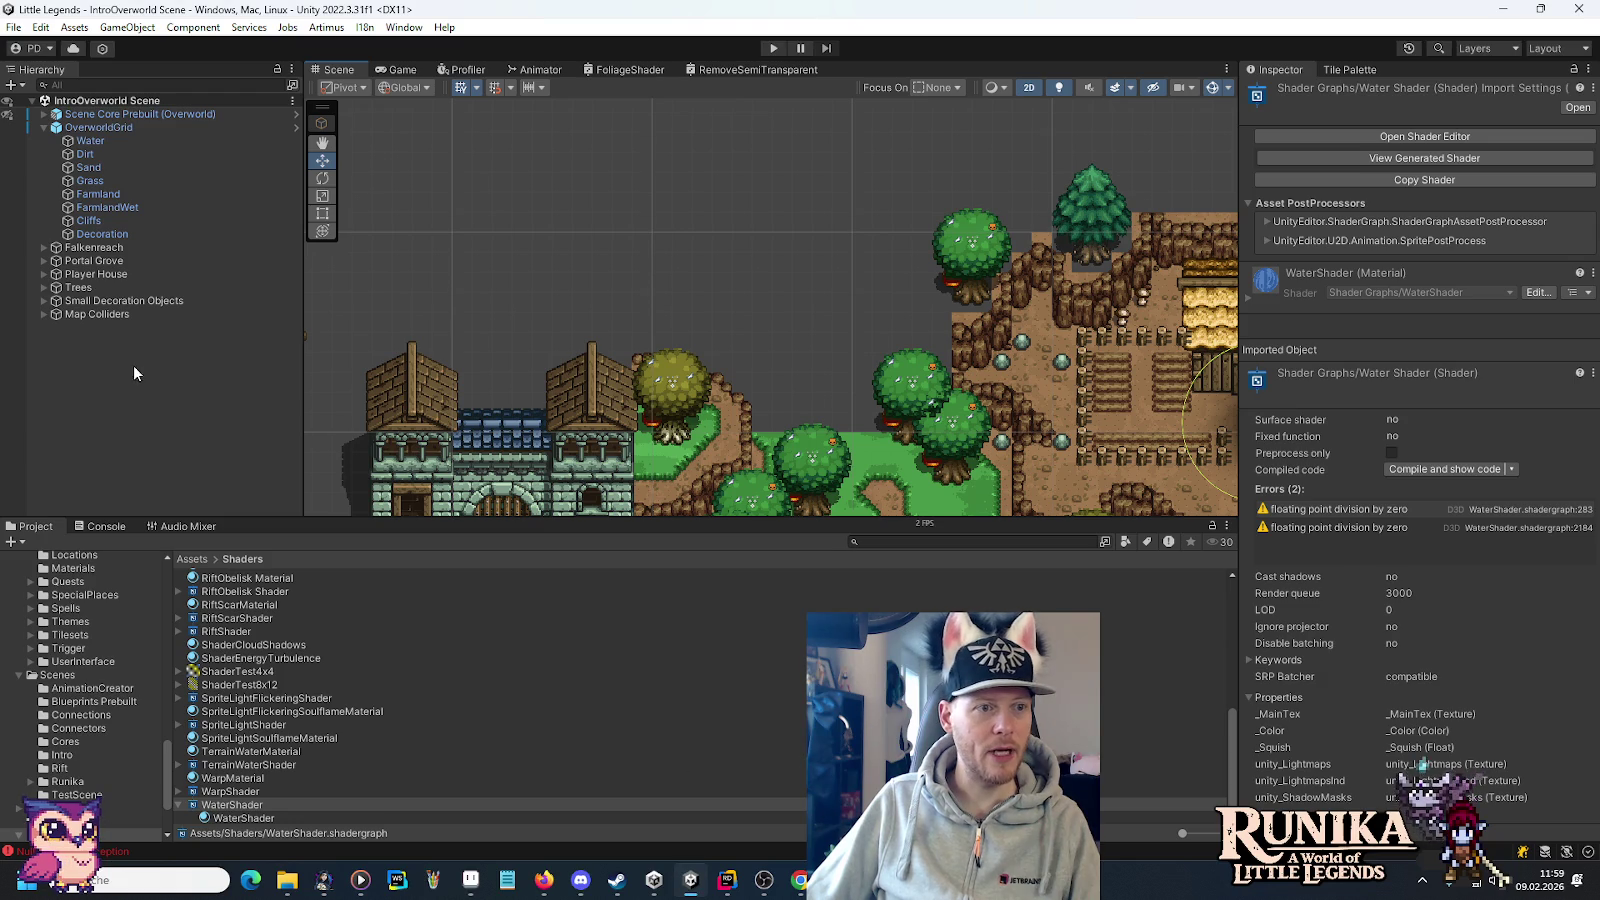
Expand the Map Colliders group and frame the tower and path in the Scene view.
click(100, 314)
click(43, 314)
mouse_move(560, 438)
mouse_down()
mouse_move(735, 428)
mouse_move(435, 328)
mouse_move(275, 428)
mouse_up()
drag(1102, 252, 1070, 304)
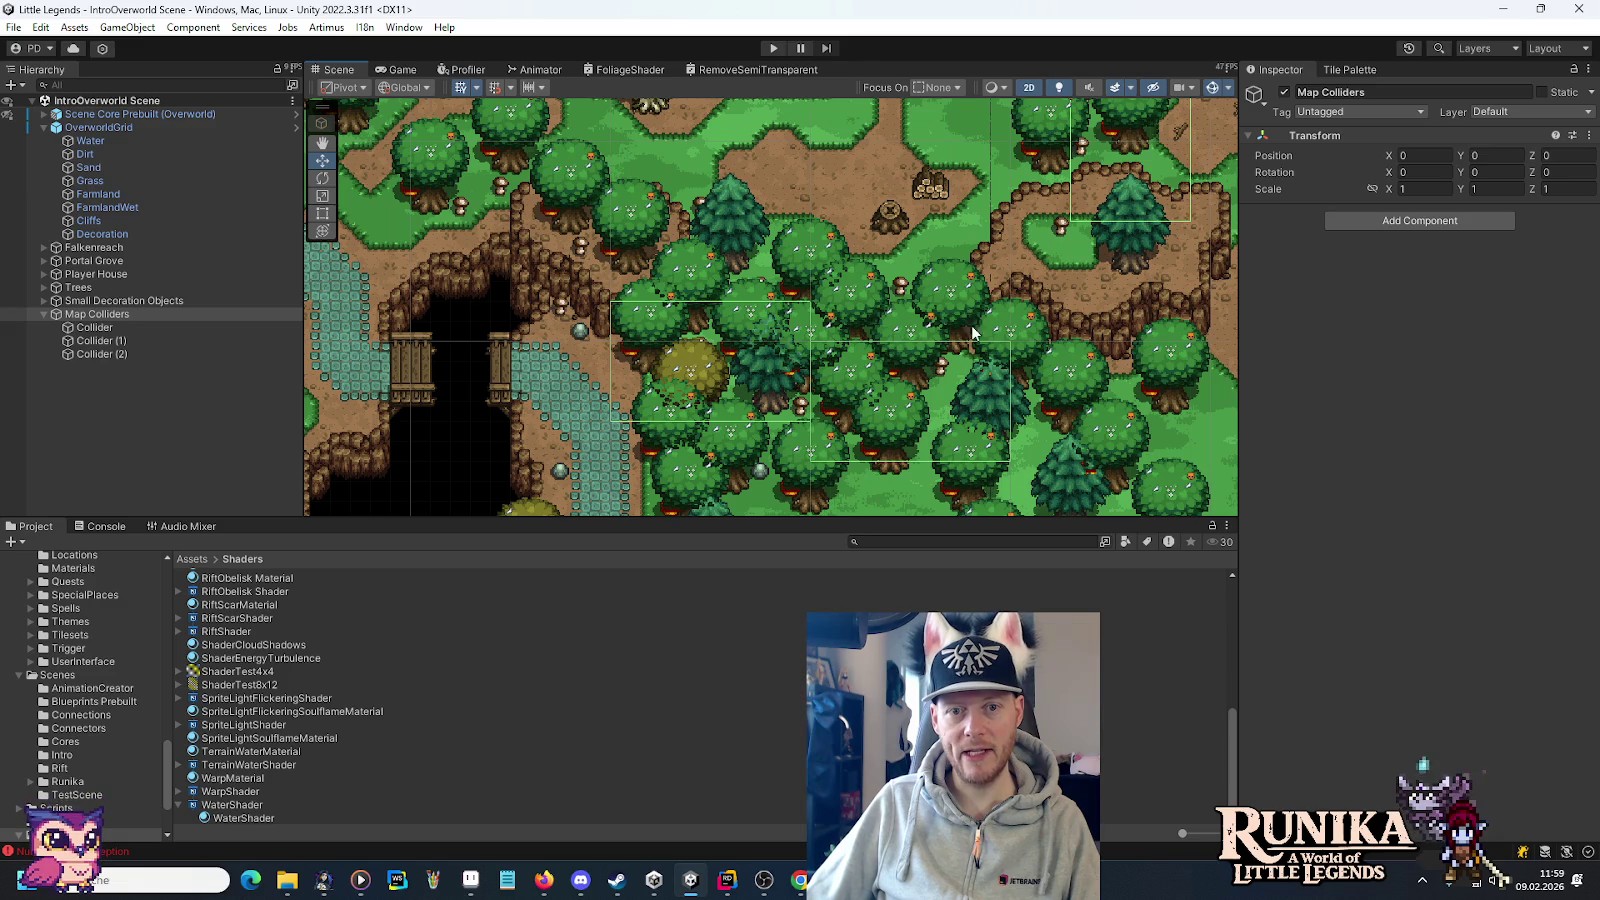
key(f)
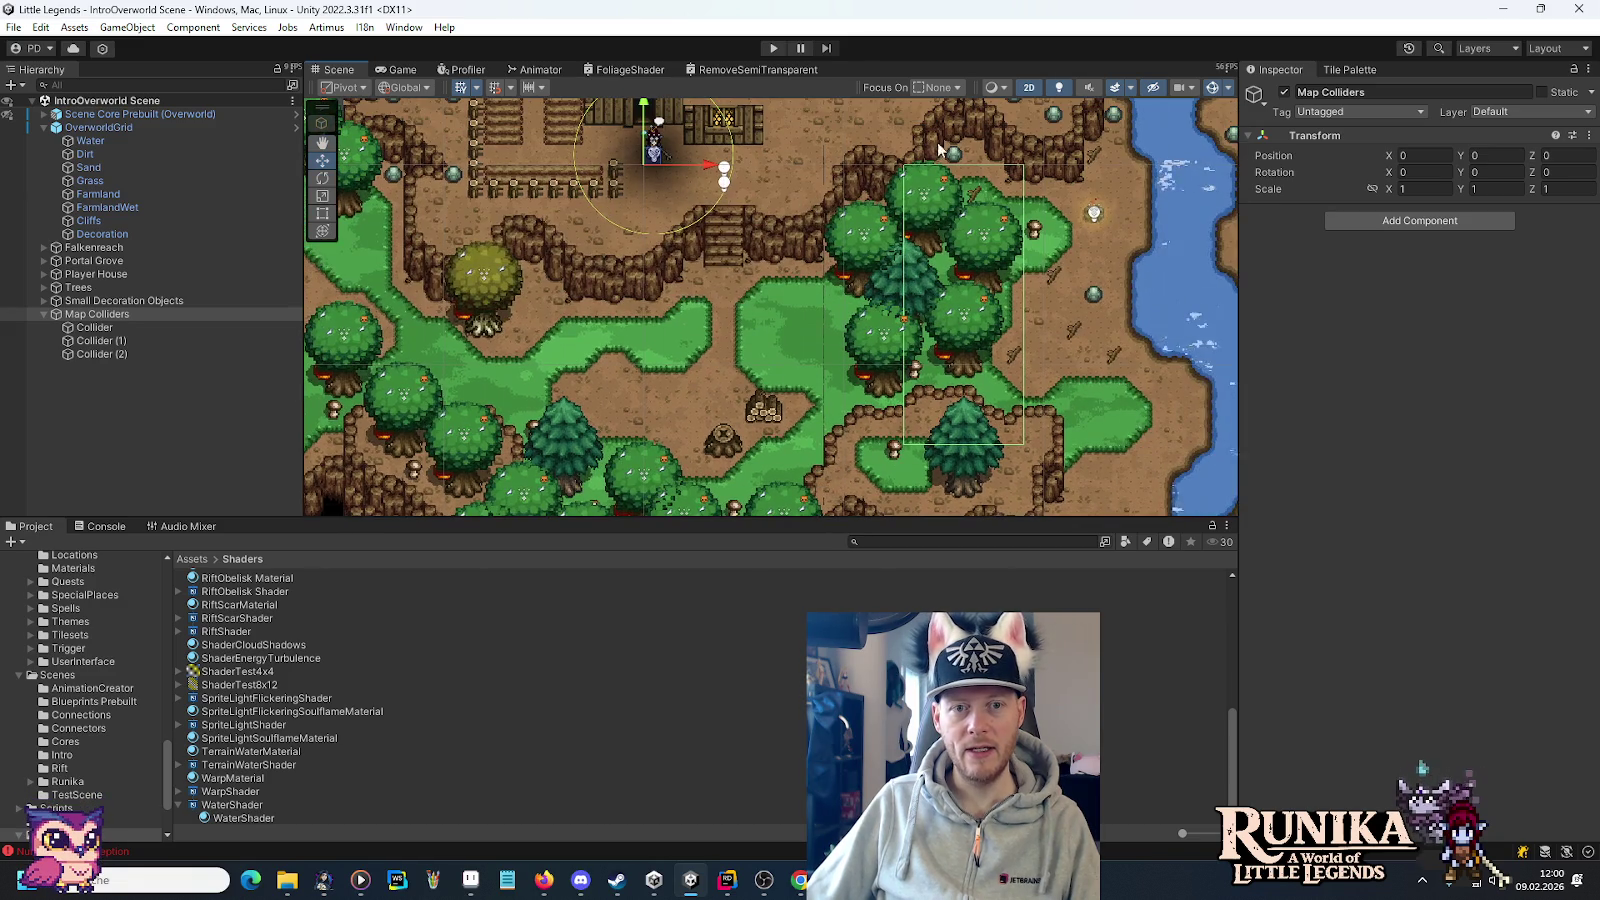
drag(722, 389, 846, 331)
drag(753, 384, 1198, 326)
Duplicate Collider (2) into Collider (3) and move it toward the tower.
click(145, 356)
key(ctrl+d)
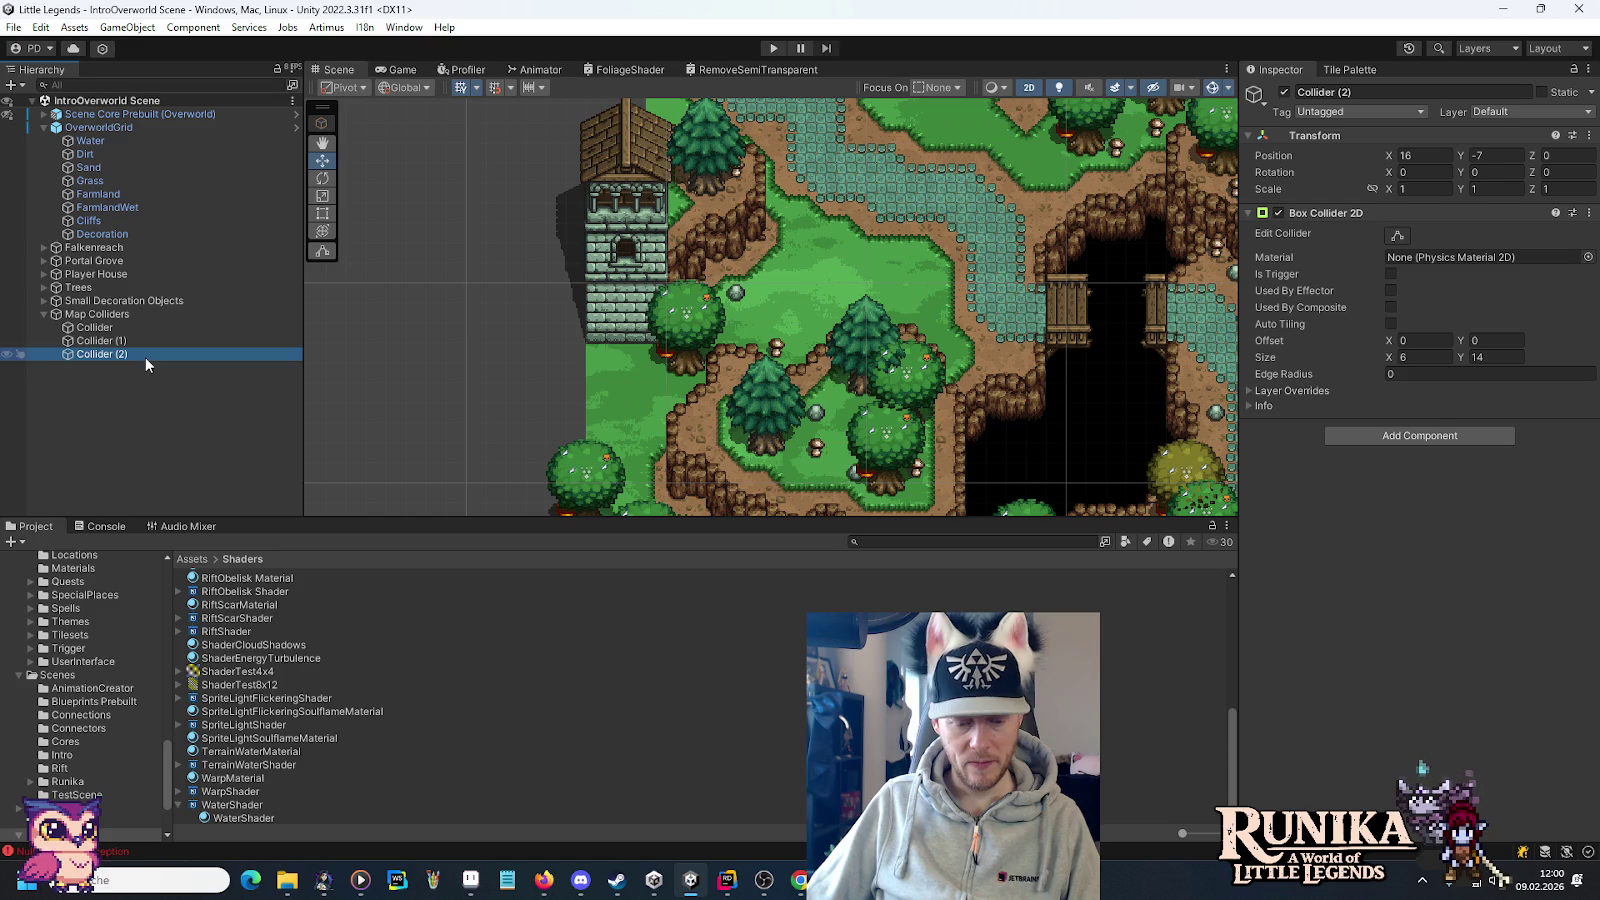
click(320, 163)
key(f)
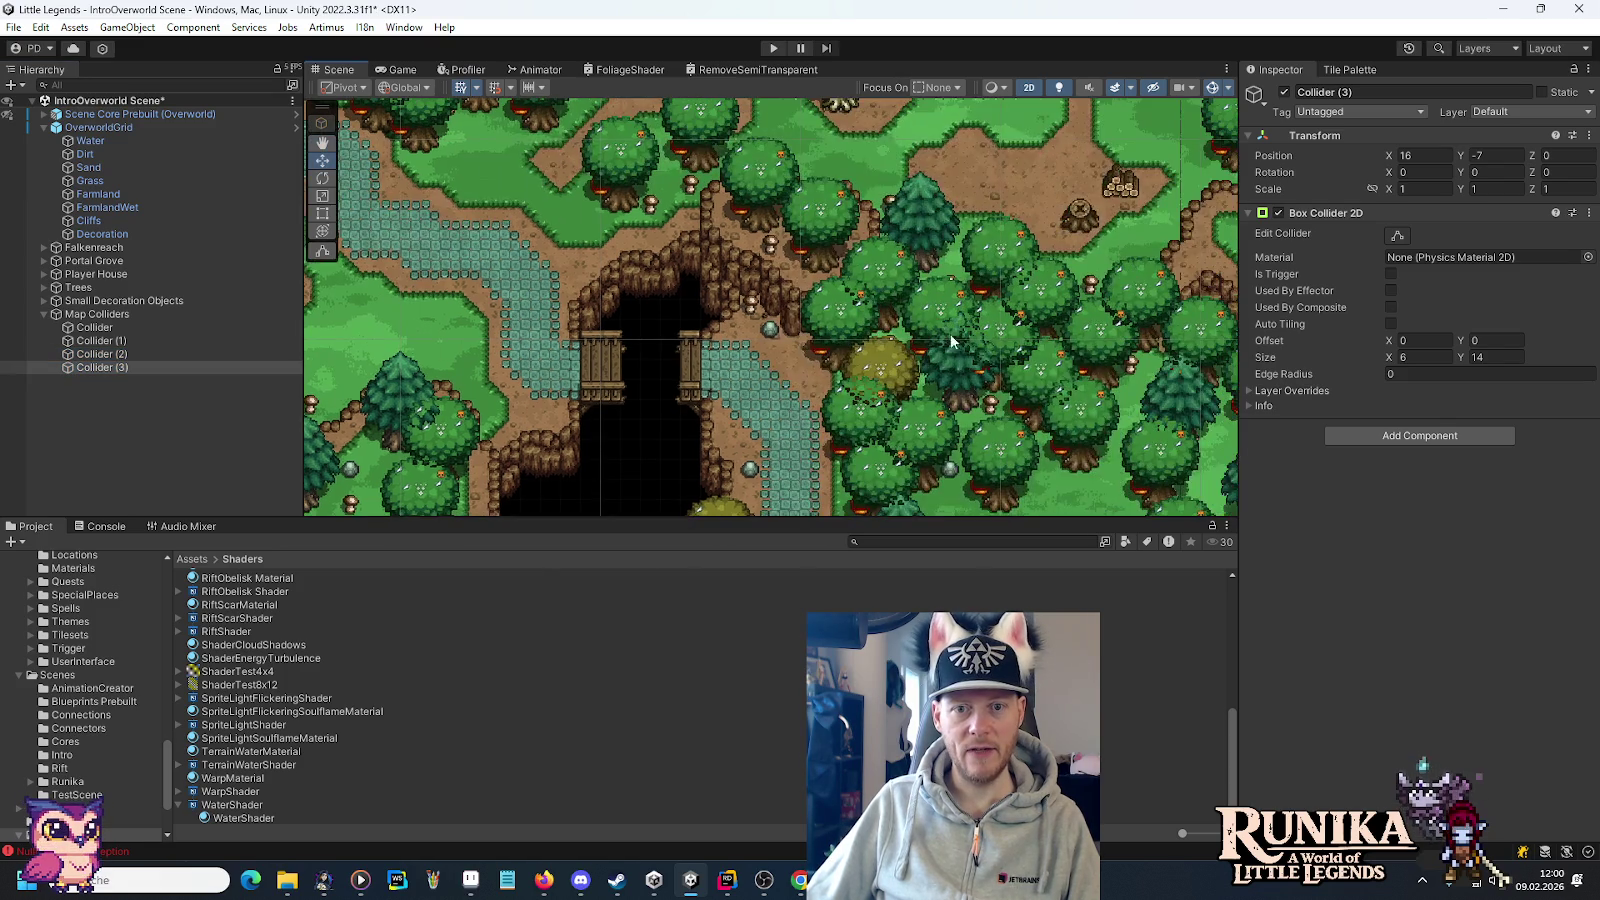
mouse_move(888, 225)
mouse_down()
mouse_move(1157, 228)
mouse_move(473, 420)
mouse_up()
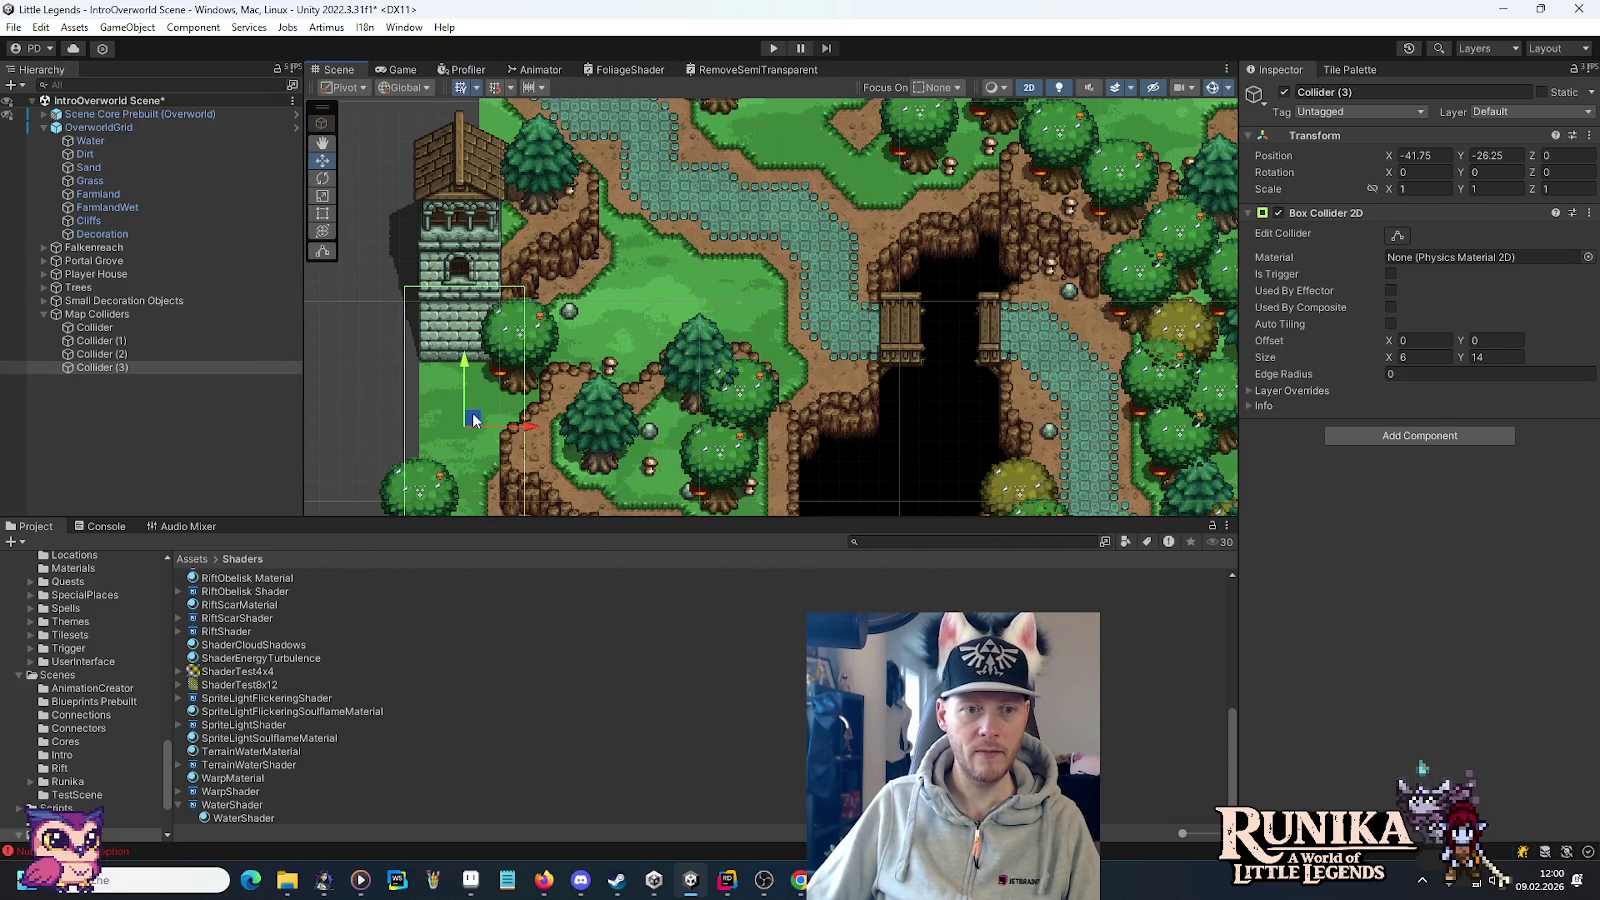
scroll(473, 420, up, 3)
Set Collider (3)'s size to 4 × 4.
click(1425, 357)
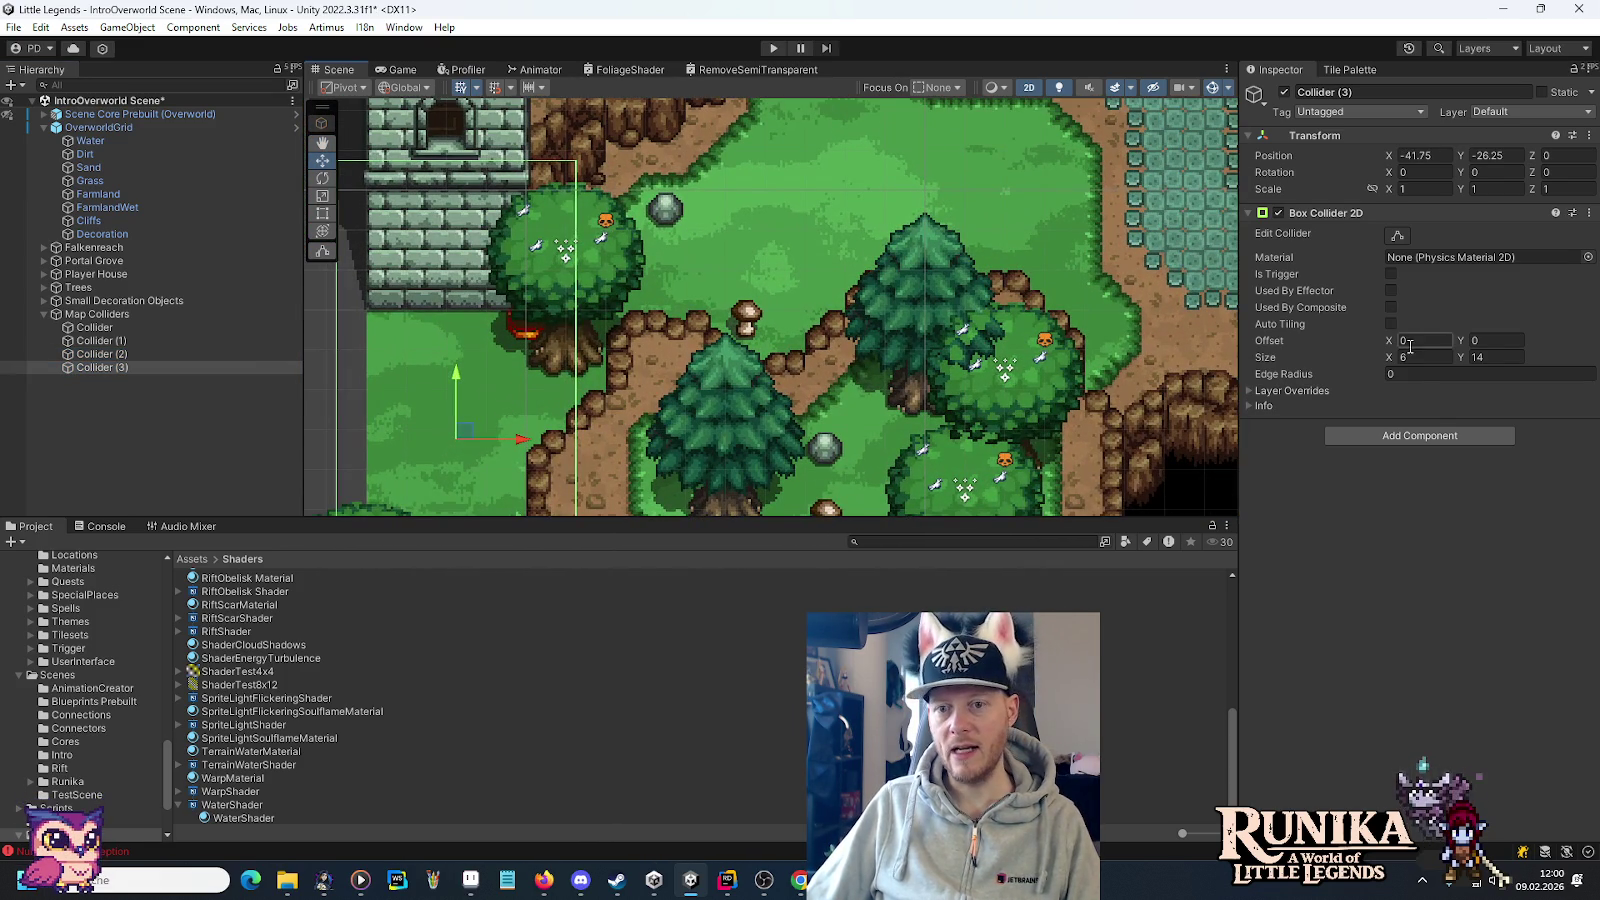
text(4)
click(1490, 357)
text(4)
key(Return)
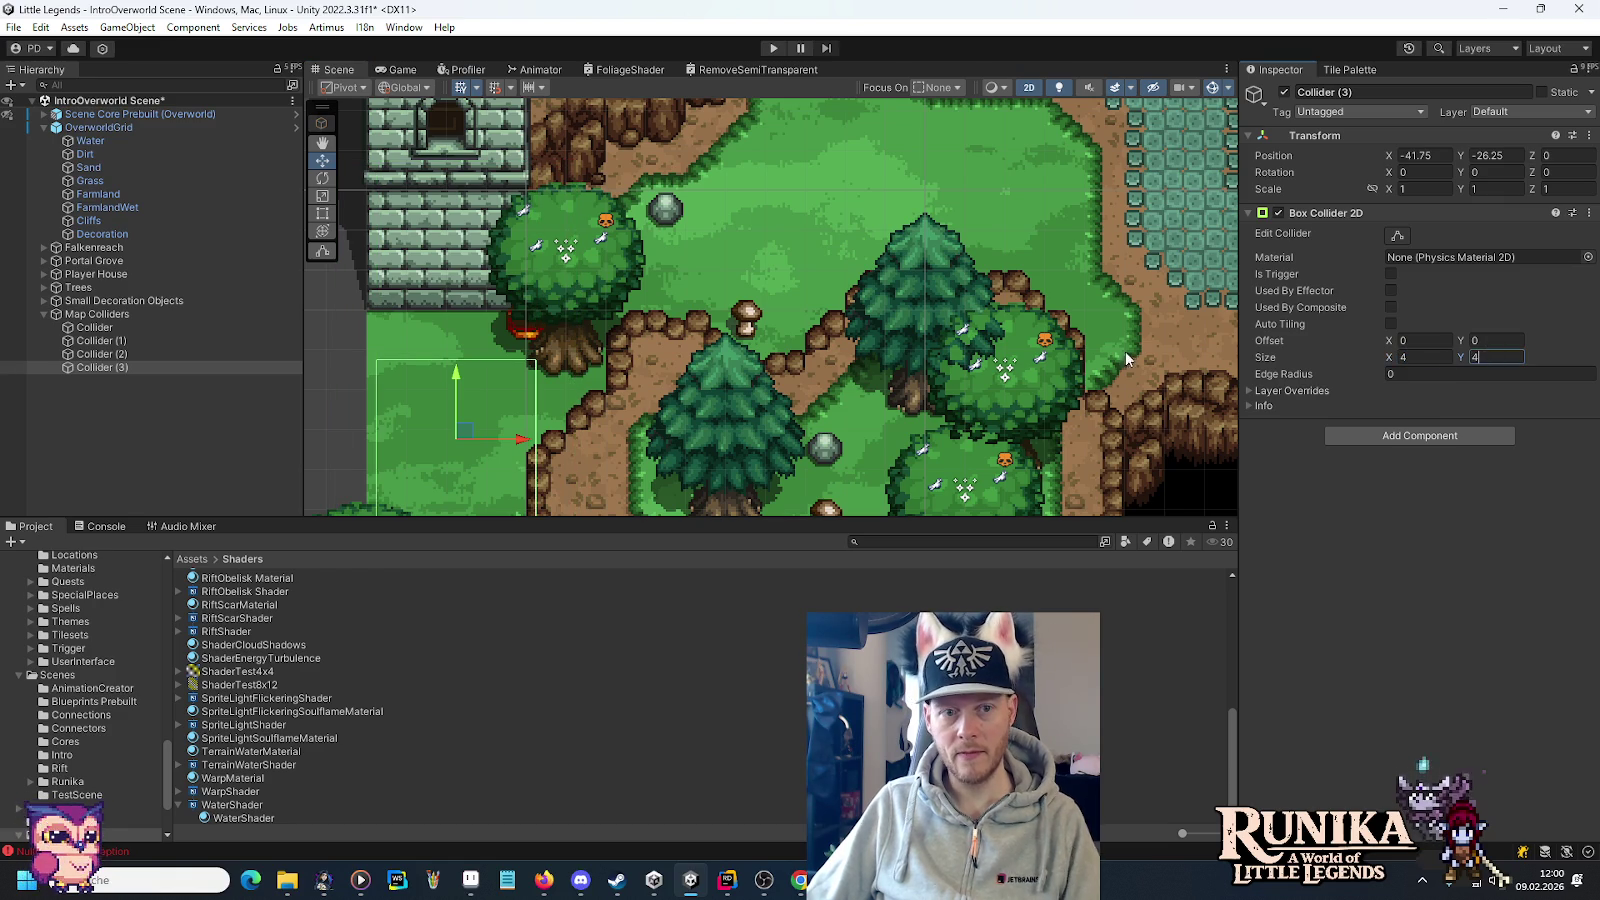
key(f)
Rotate the collider to Z -45 and nudge it onto the path corner.
click(322, 179)
drag(851, 262, 978, 299)
click(1549, 174)
text(-45)
click(322, 160)
drag(793, 295, 840, 265)
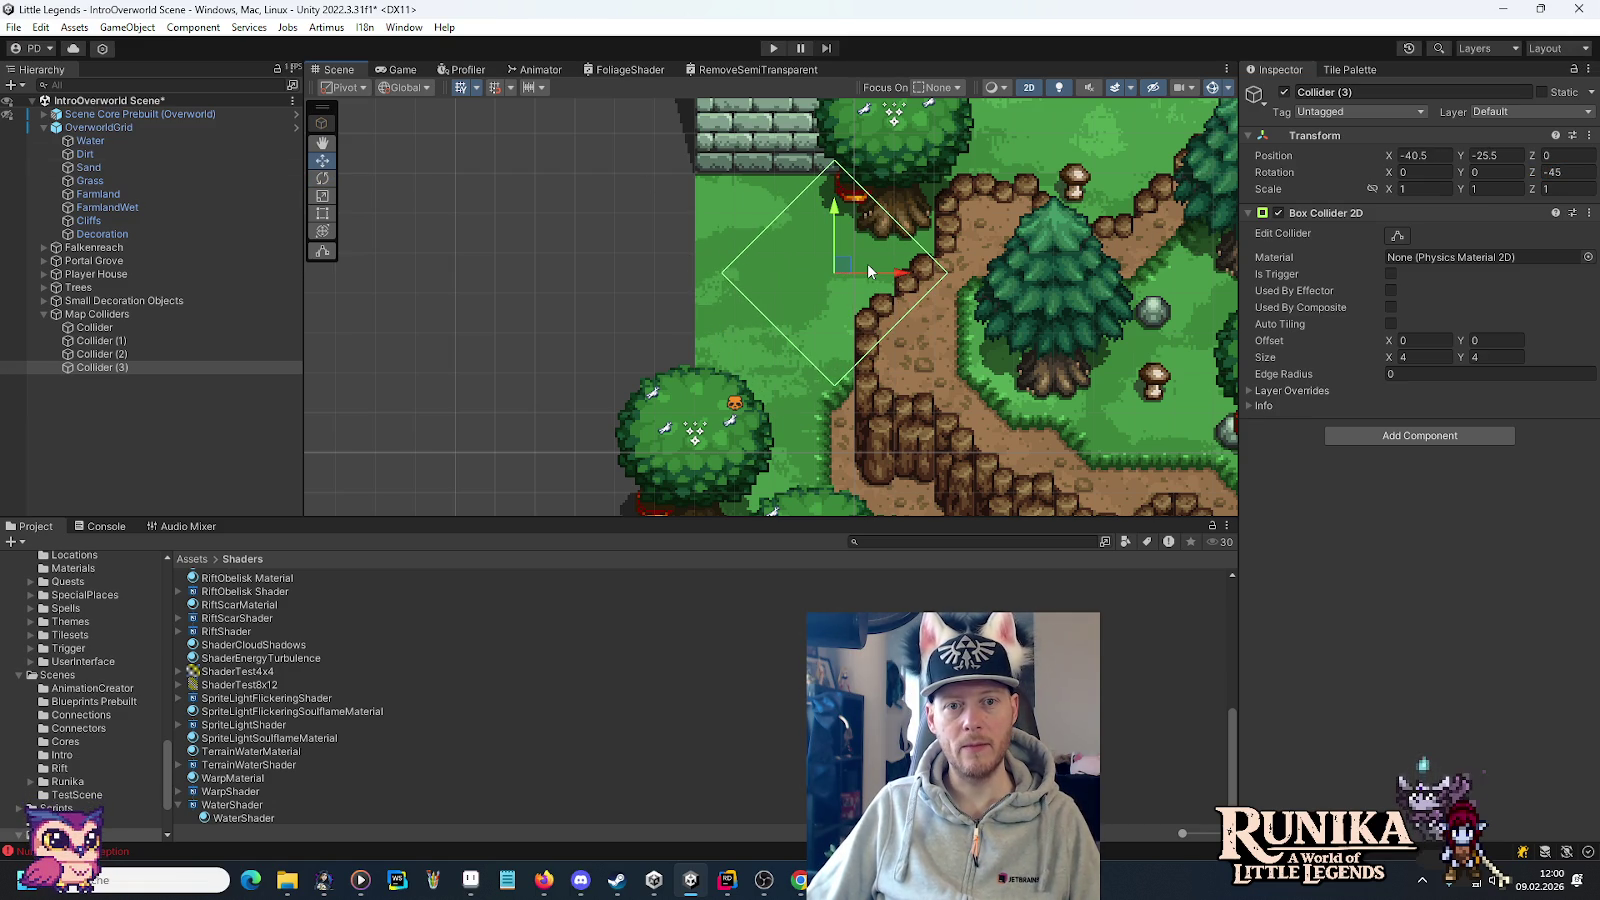
Save the overworld scene and switch back to the story-opening map in Aseprite.
drag(931, 212, 906, 274)
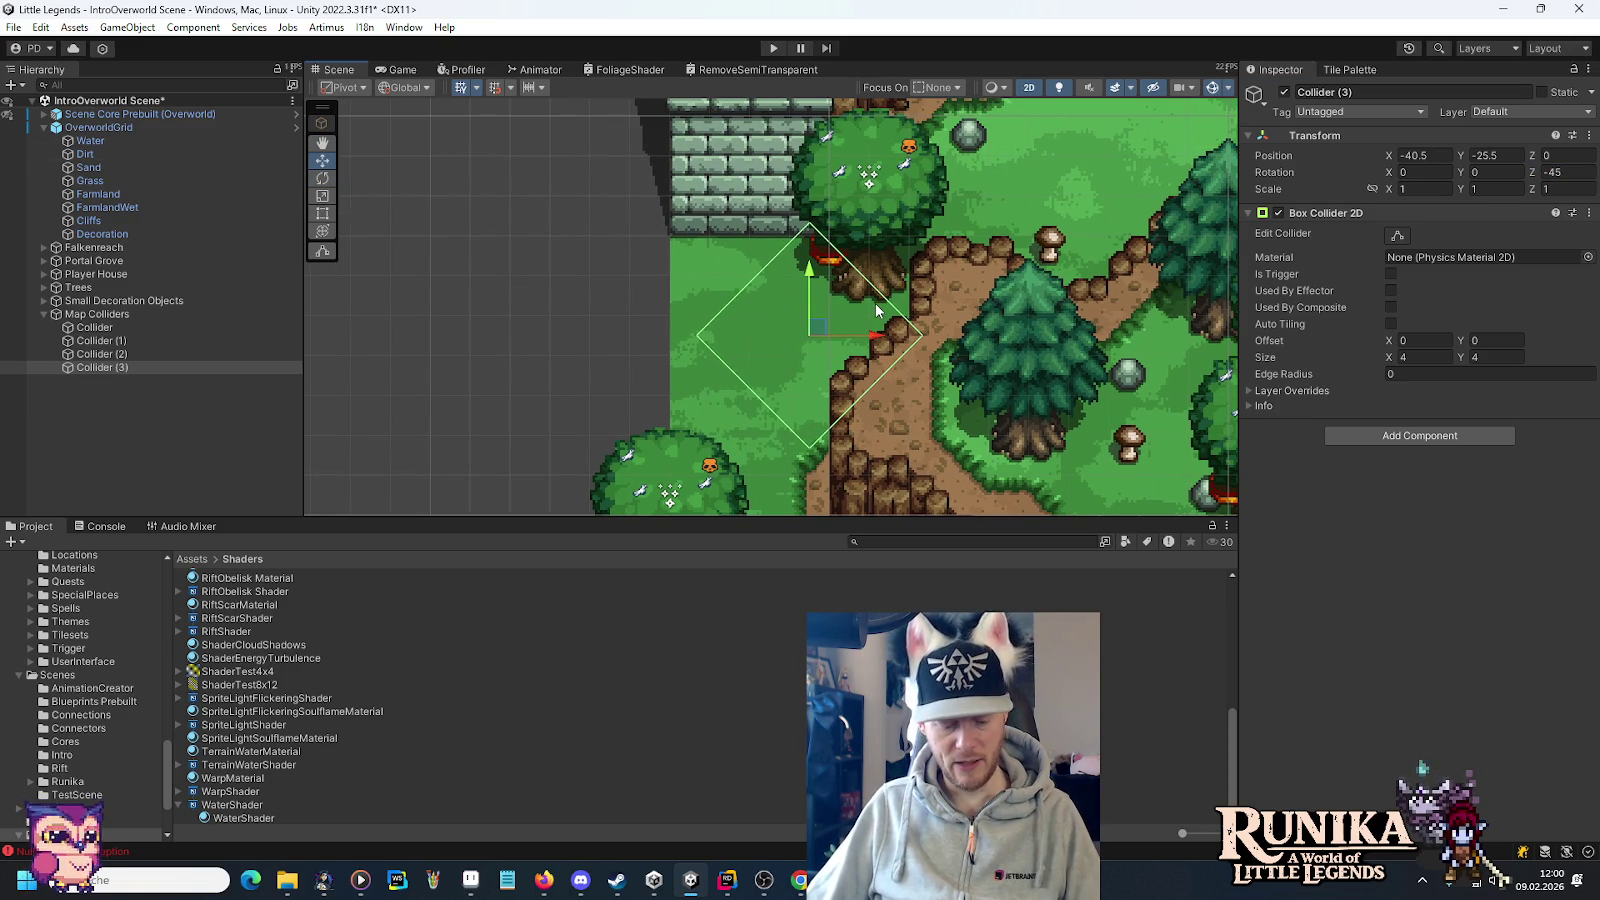
key(ctrl+s)
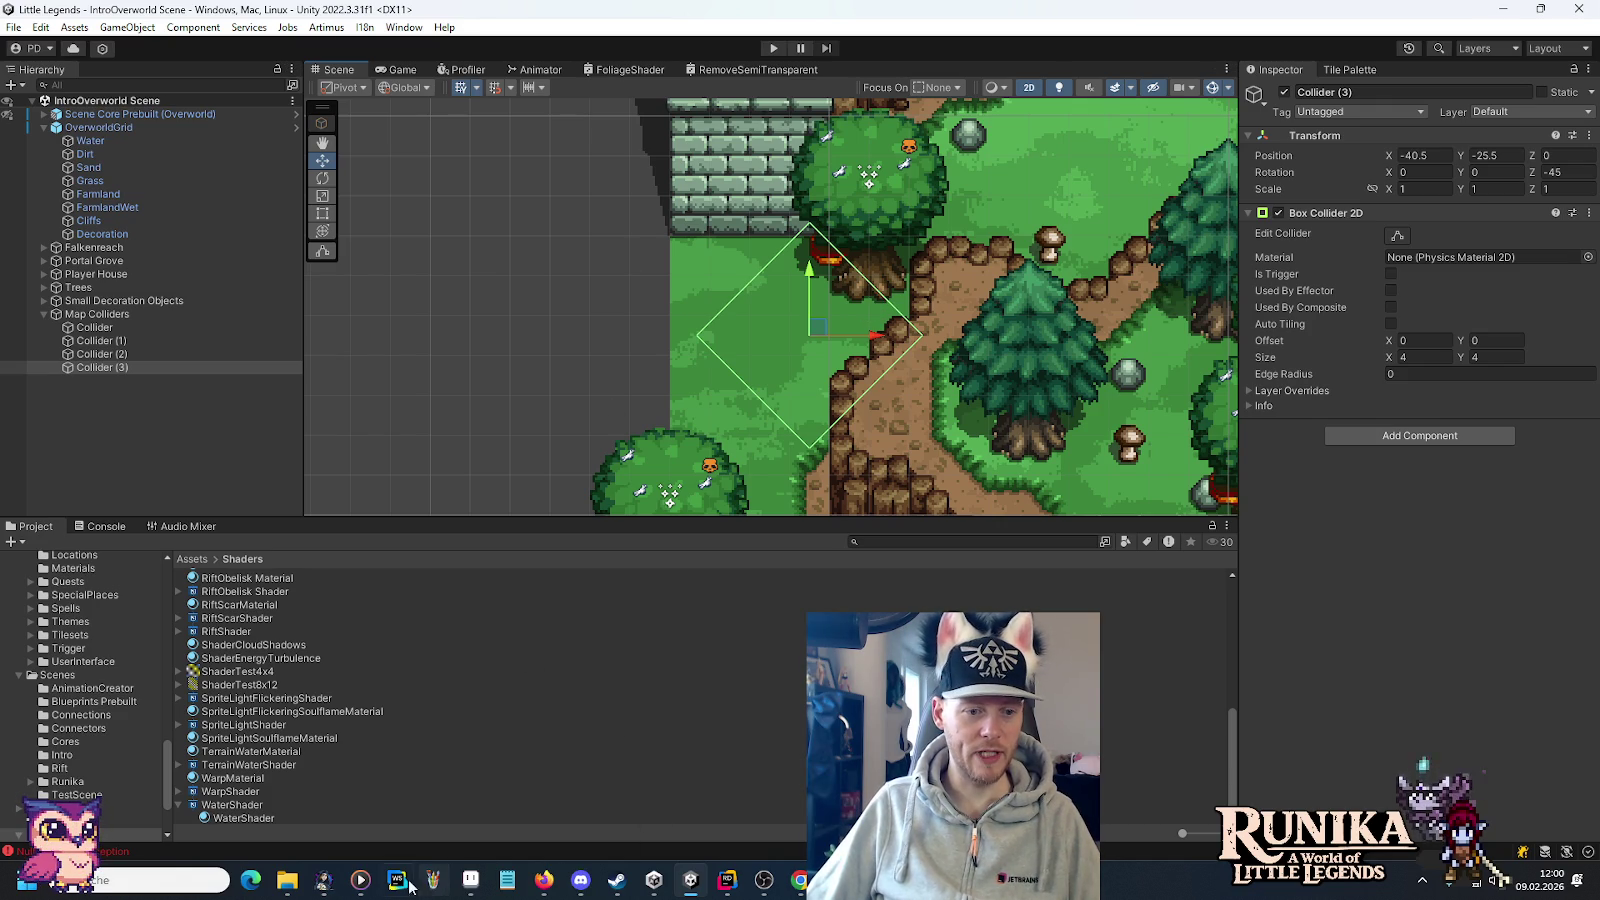
click(472, 893)
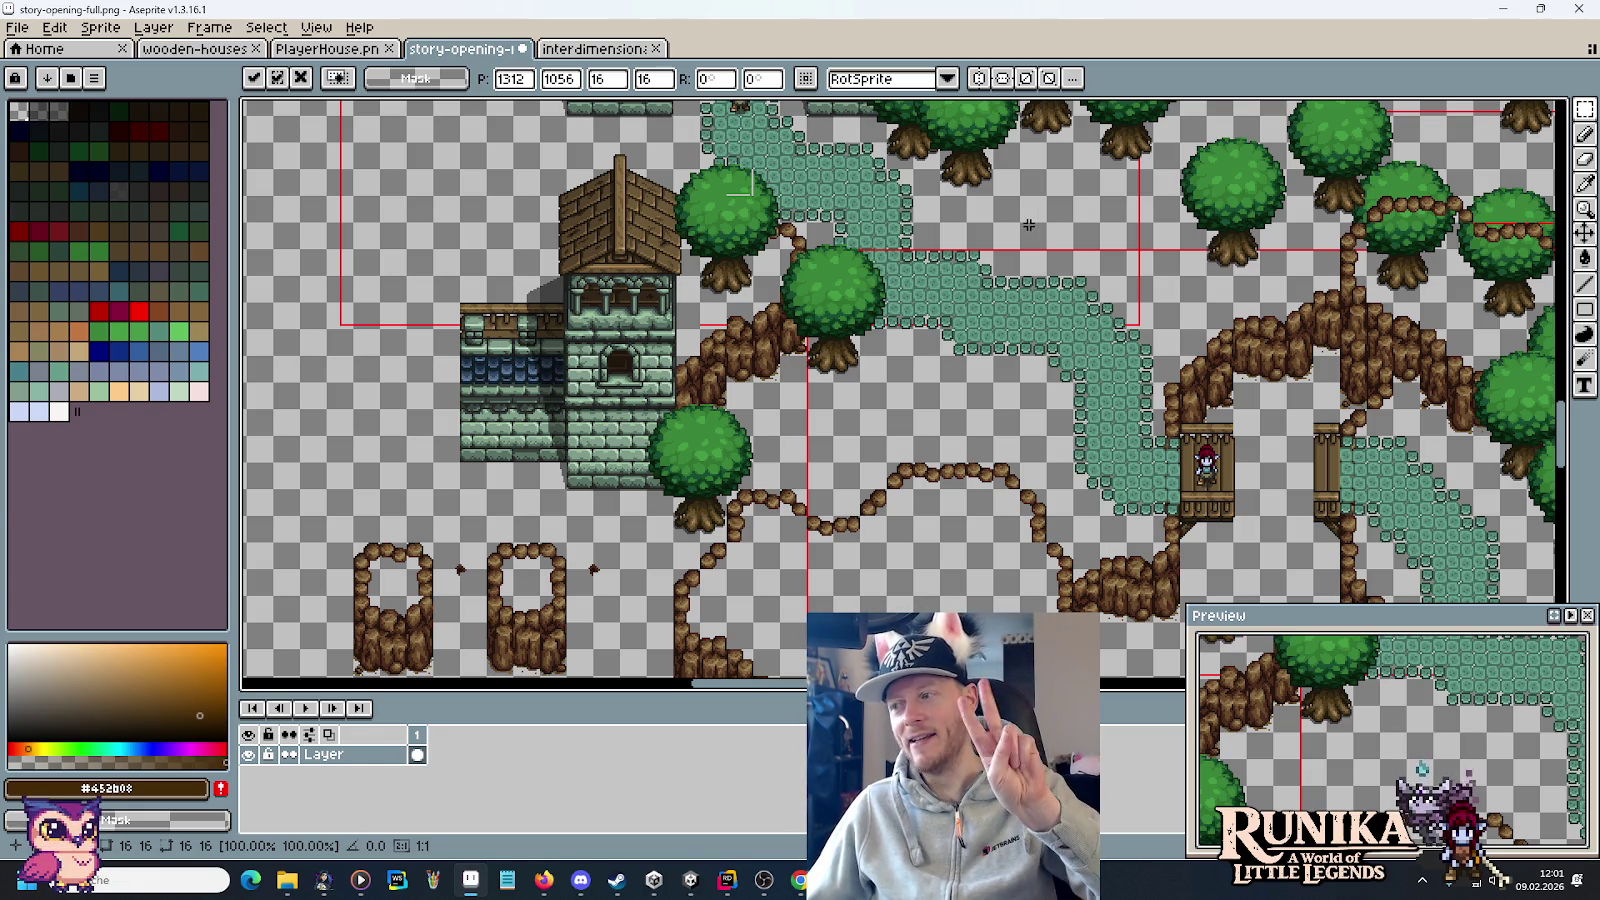
scroll(1098, 223, up, 10)
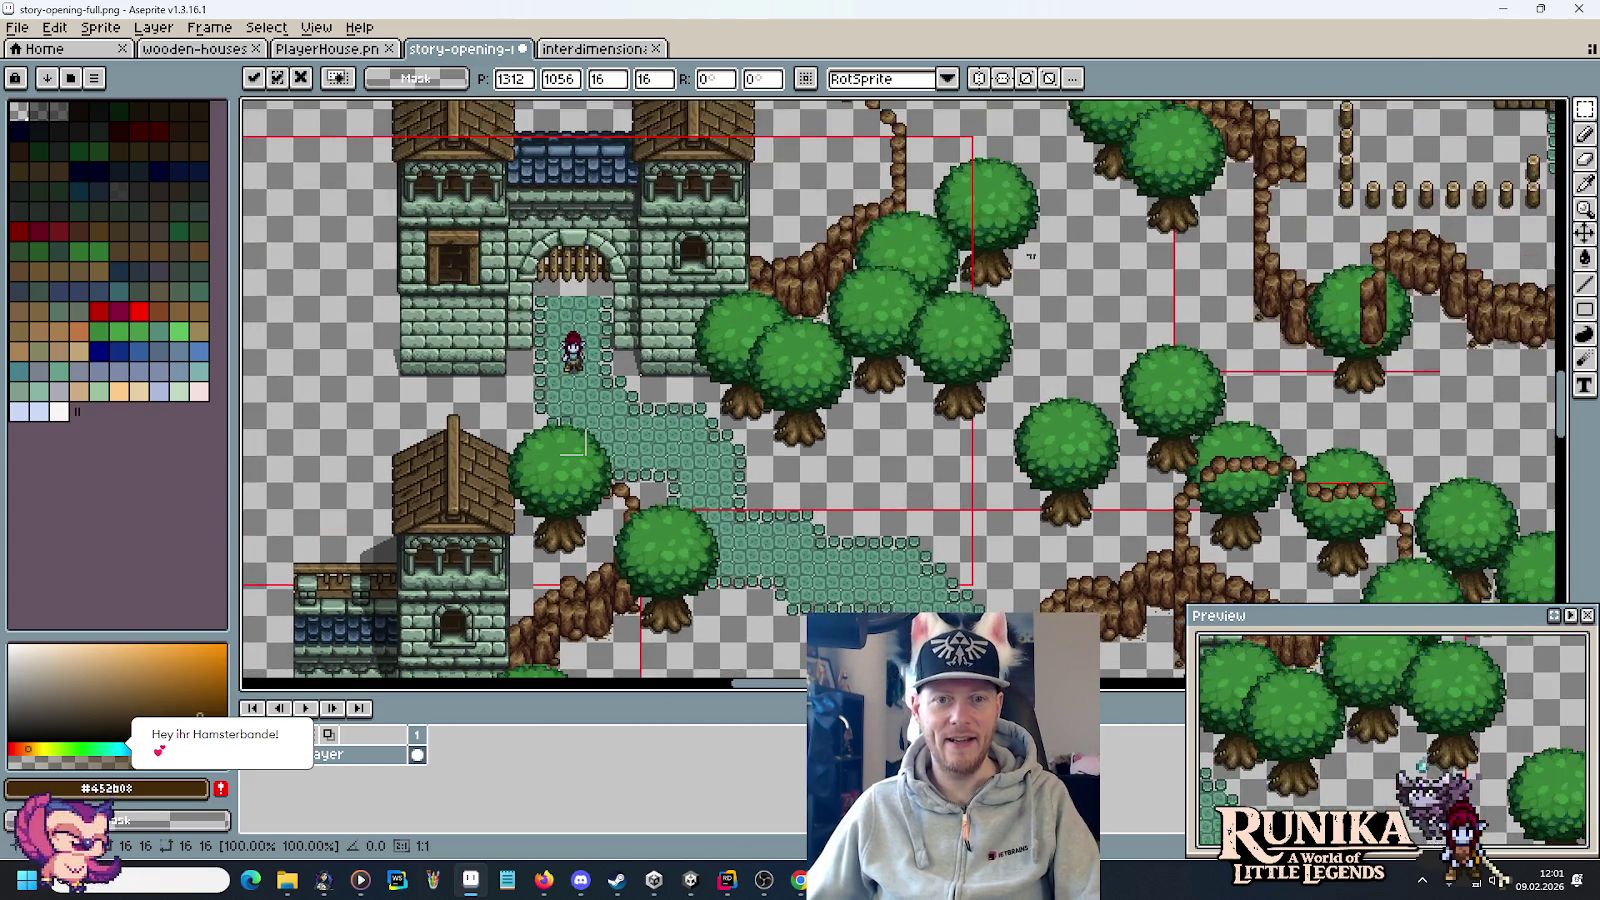
Move the loose rope piece left onto the existing rope and deselect it.
scroll(780, 225, up, 3)
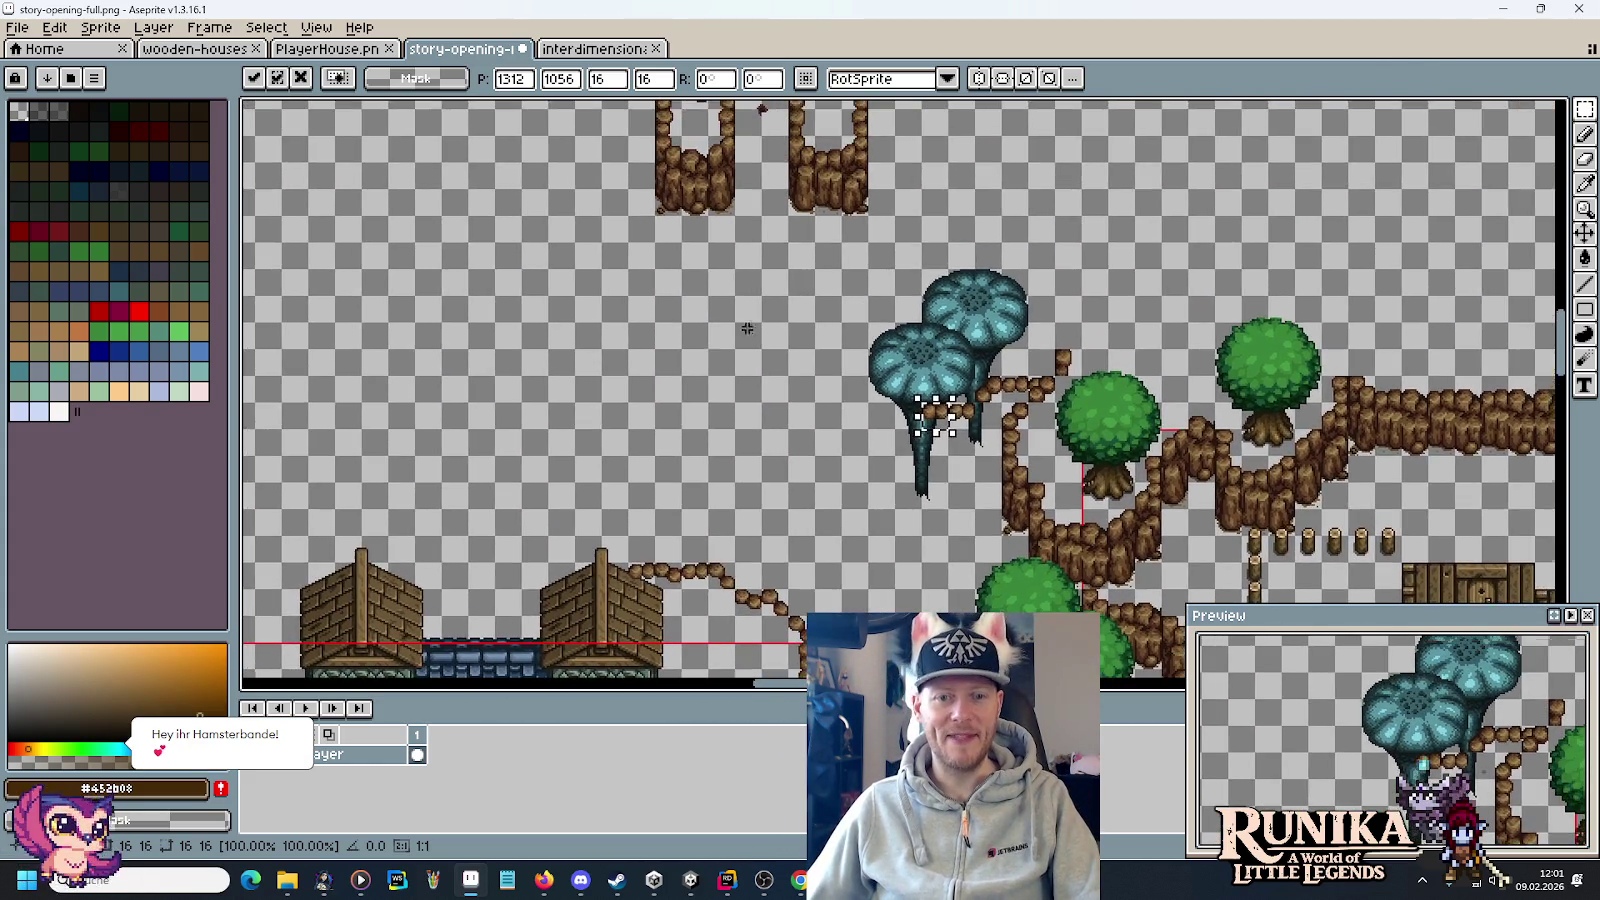
scroll(836, 320, up, 1)
drag(1055, 522, 882, 525)
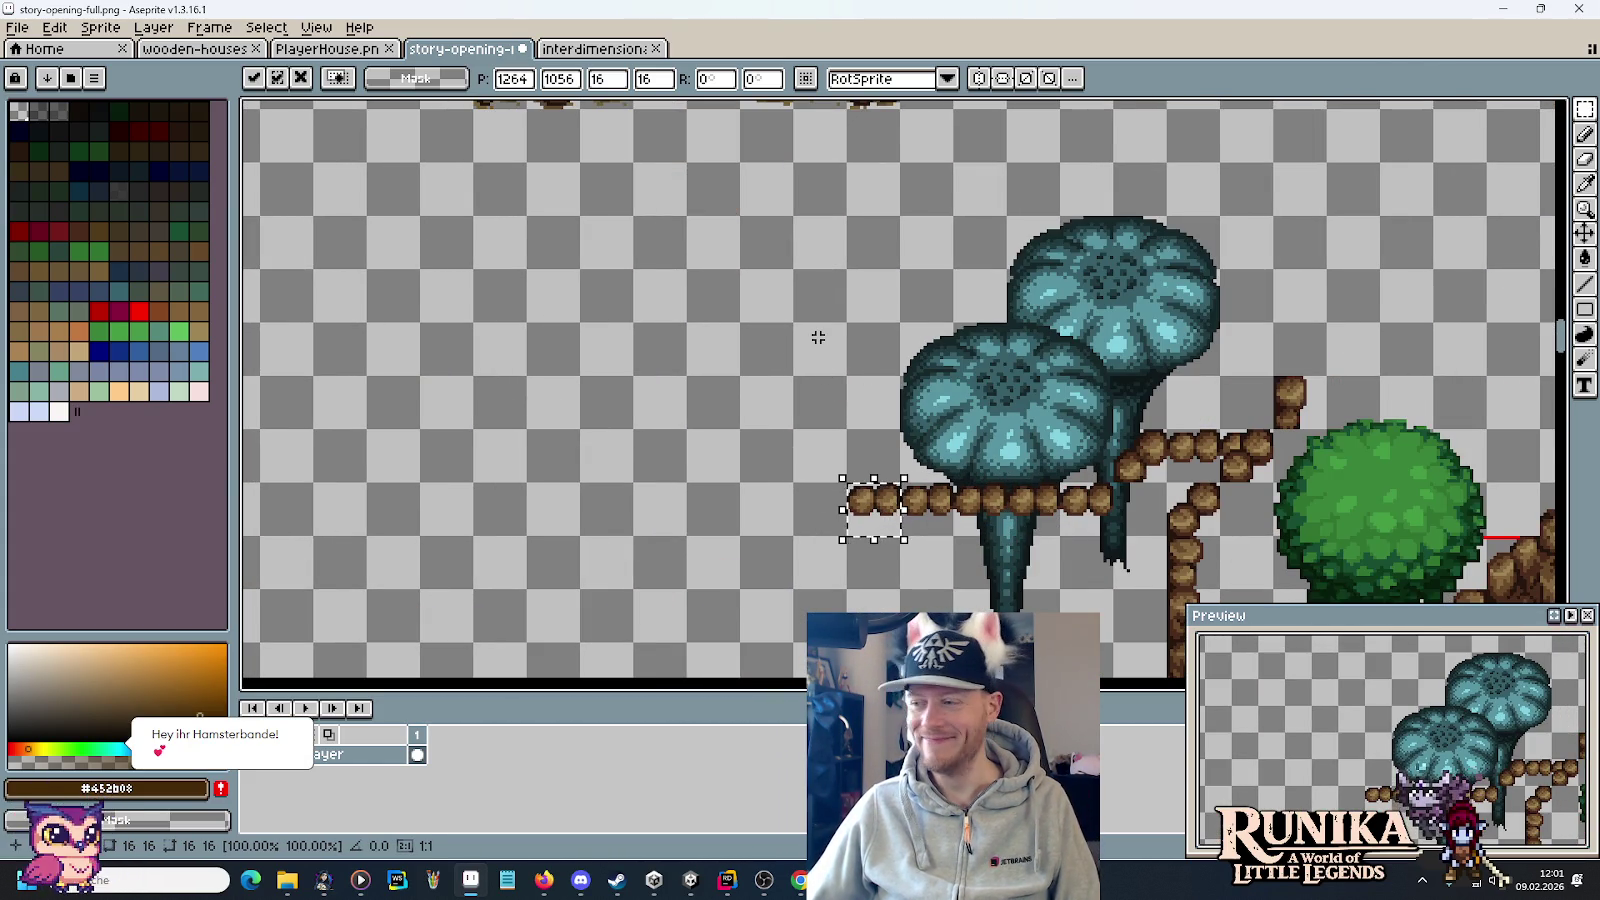
scroll(840, 330, up, 2)
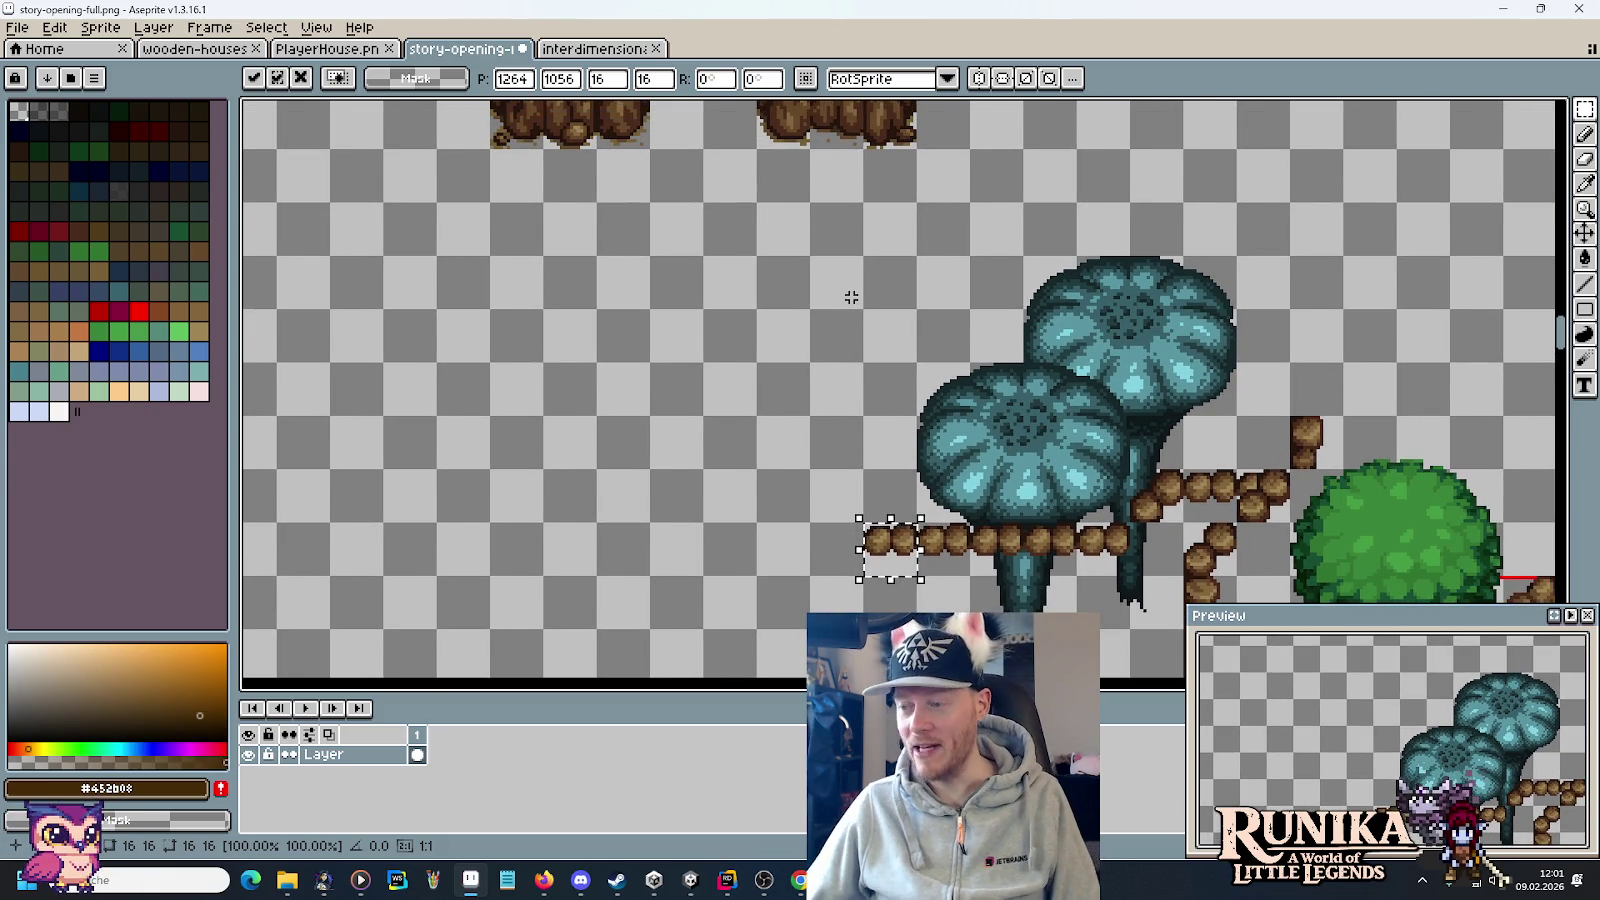
scroll(851, 305, down, 2)
key(ctrl+d)
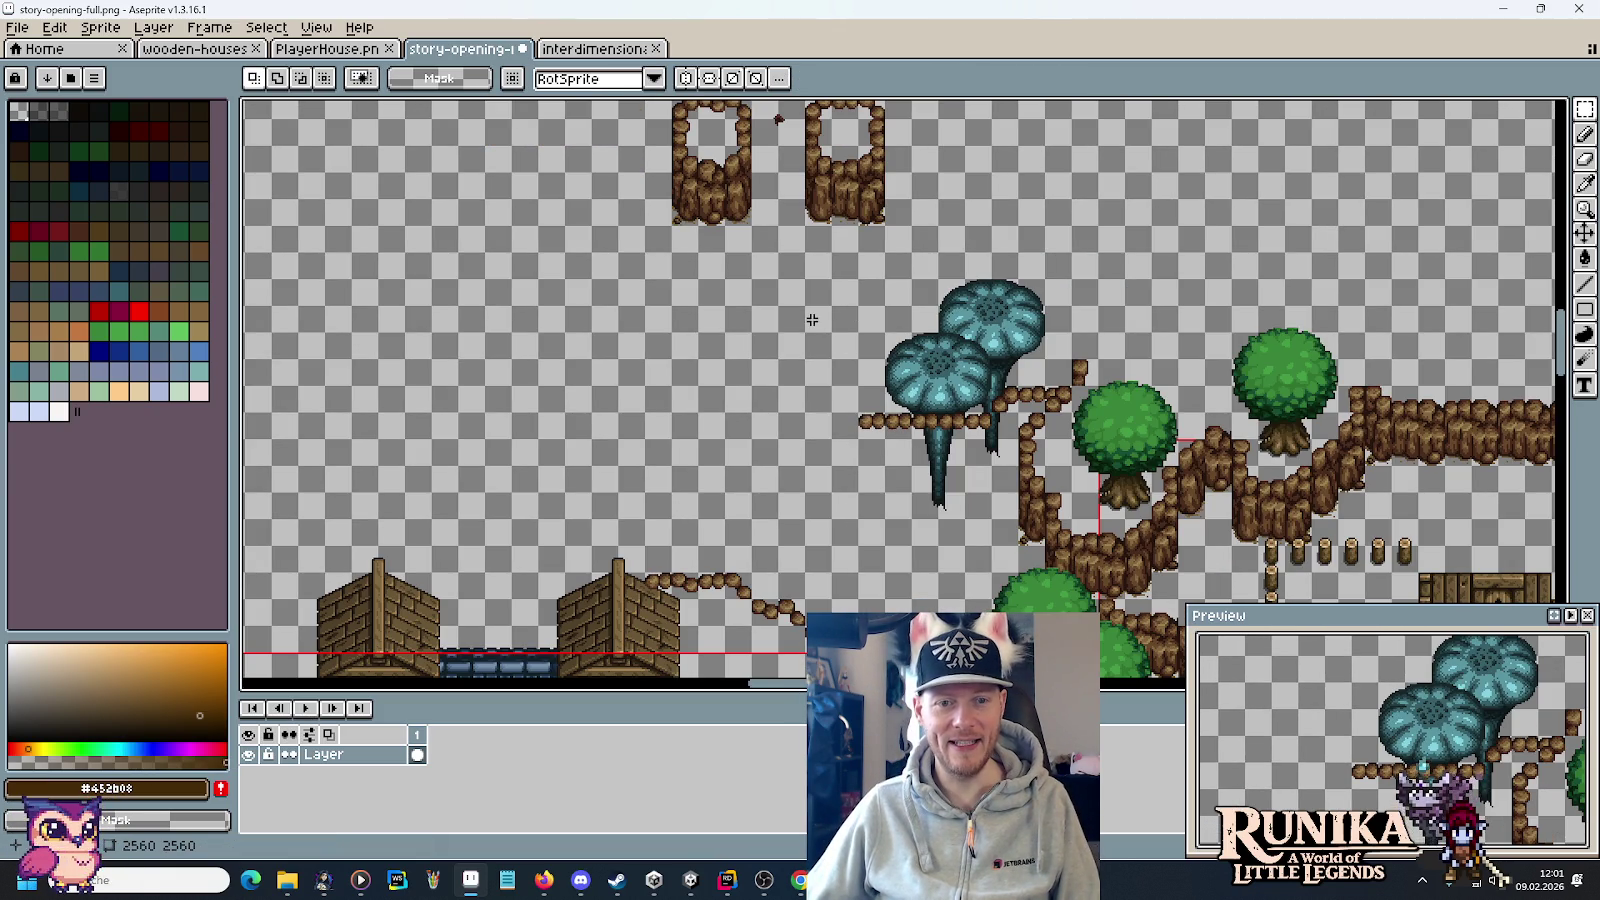
Select both wooden pillars and move them down and to the left.
scroll(810, 319, up, 2)
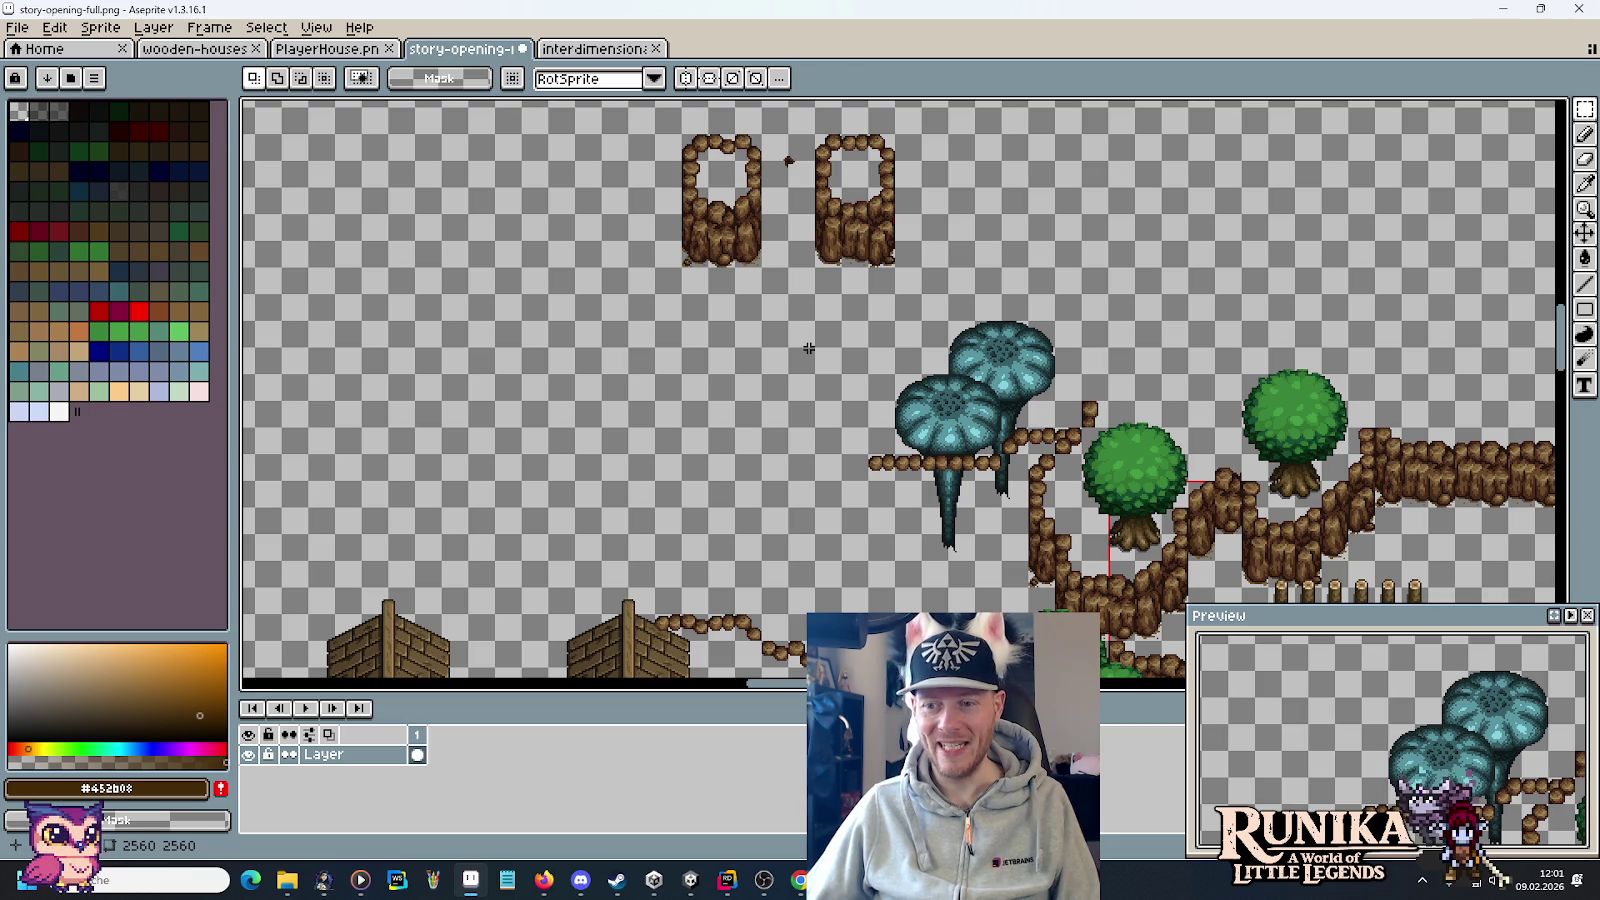
scroll(806, 360, up, 2)
scroll(840, 315, up, 2)
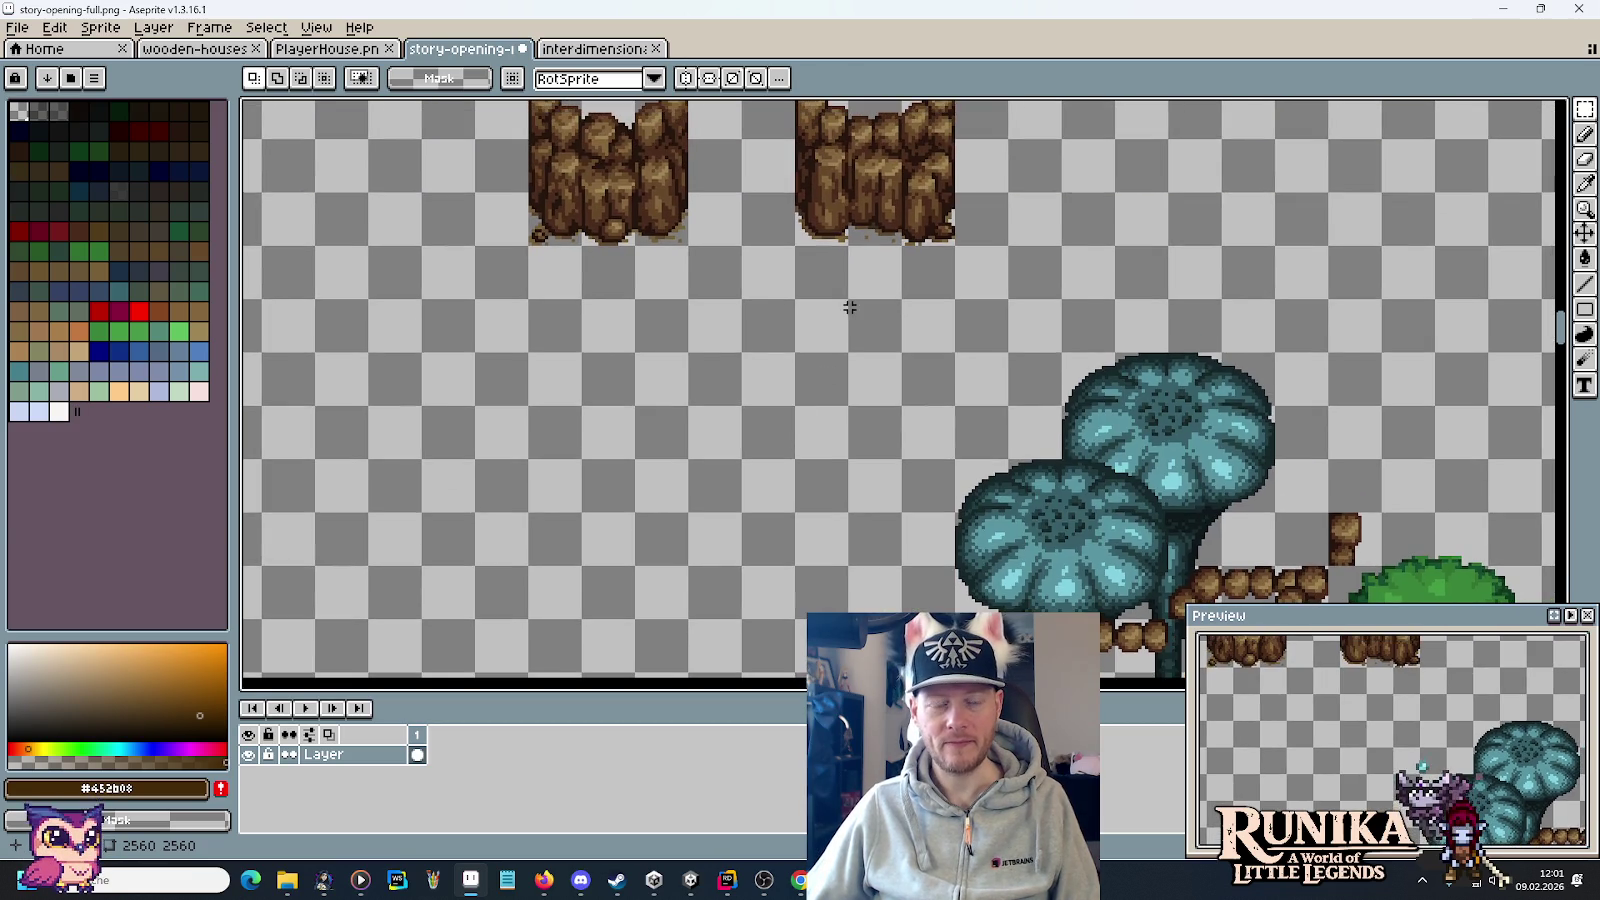
scroll(849, 307, up, 1)
scroll(843, 410, up, 2)
scroll(845, 440, down, 2)
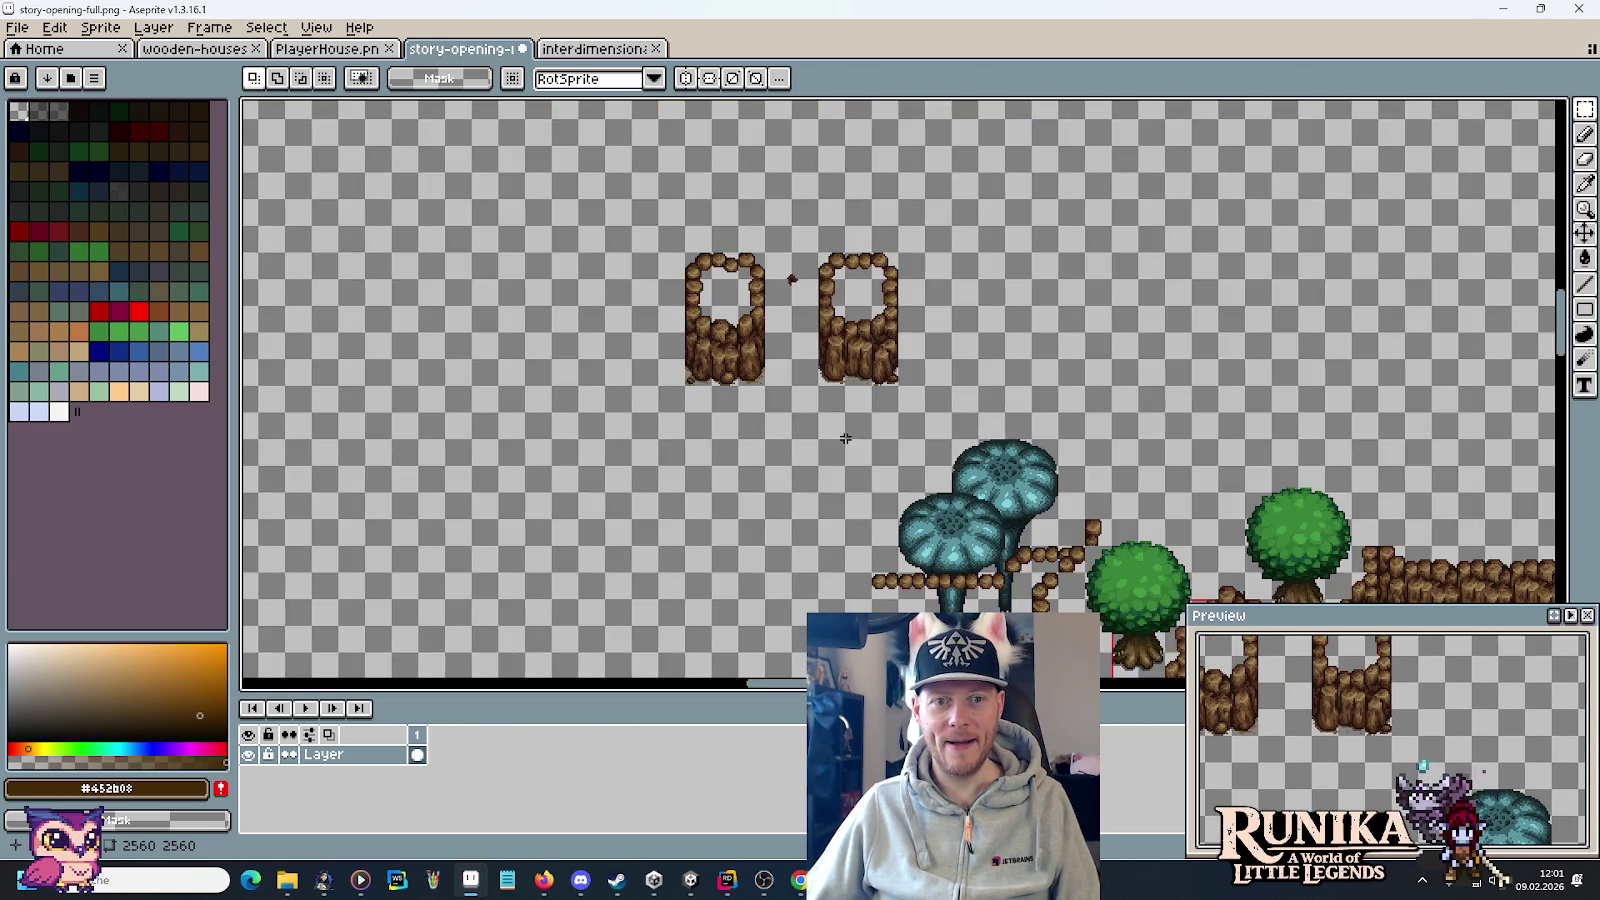
scroll(854, 388, up, 1)
mouse_move(942, 388)
mouse_down()
mouse_move(782, 222)
mouse_move(515, 118)
mouse_up()
mouse_move(567, 170)
mouse_down()
mouse_move(462, 330)
mouse_move(454, 384)
mouse_up()
key(ctrl+d)
Reposition the small rock piece by the right pillar, then fine-tune the pillars' position.
drag(957, 500, 1042, 261)
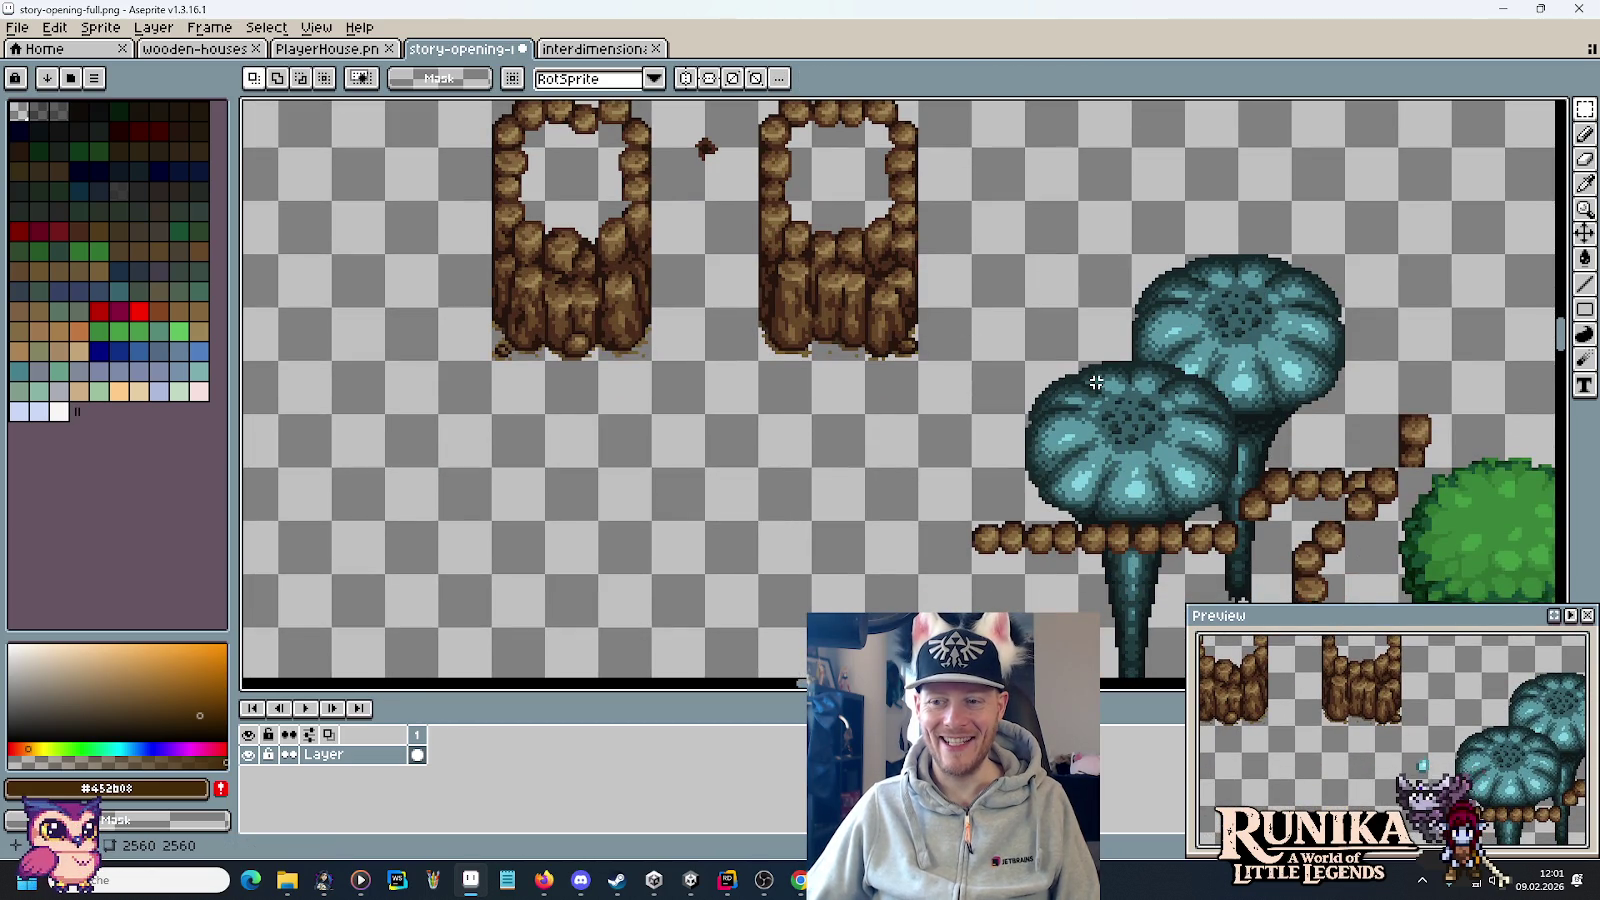
mouse_move(880, 115)
mouse_down()
mouse_move(905, 135)
mouse_move(962, 500)
mouse_move(958, 480)
mouse_up()
click(913, 586)
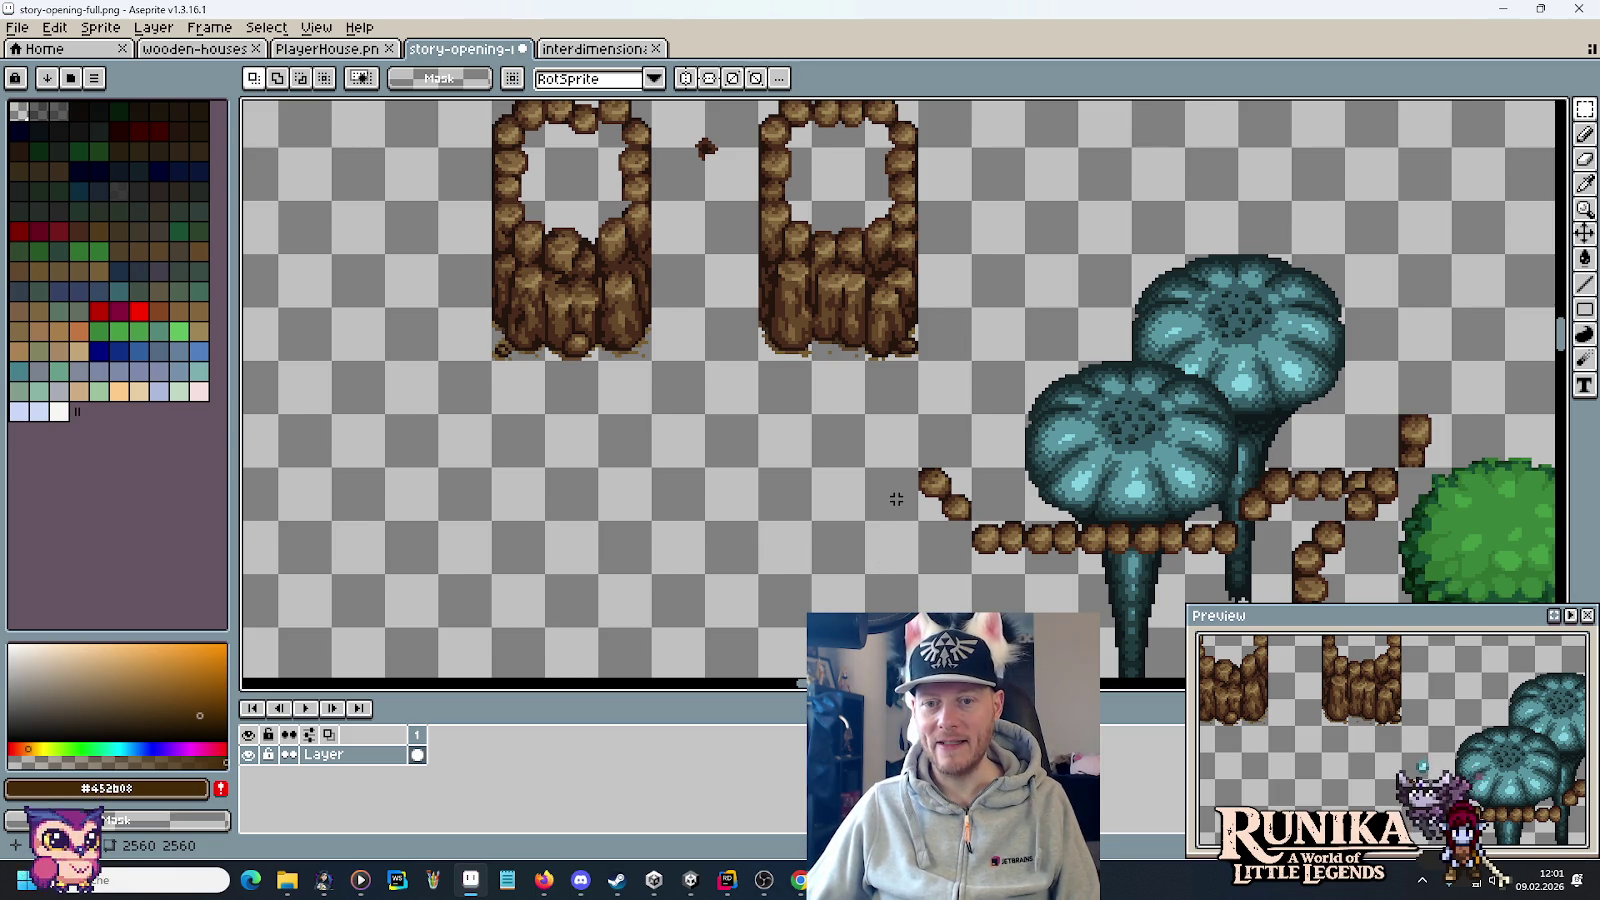
scroll(896, 502, down, 2)
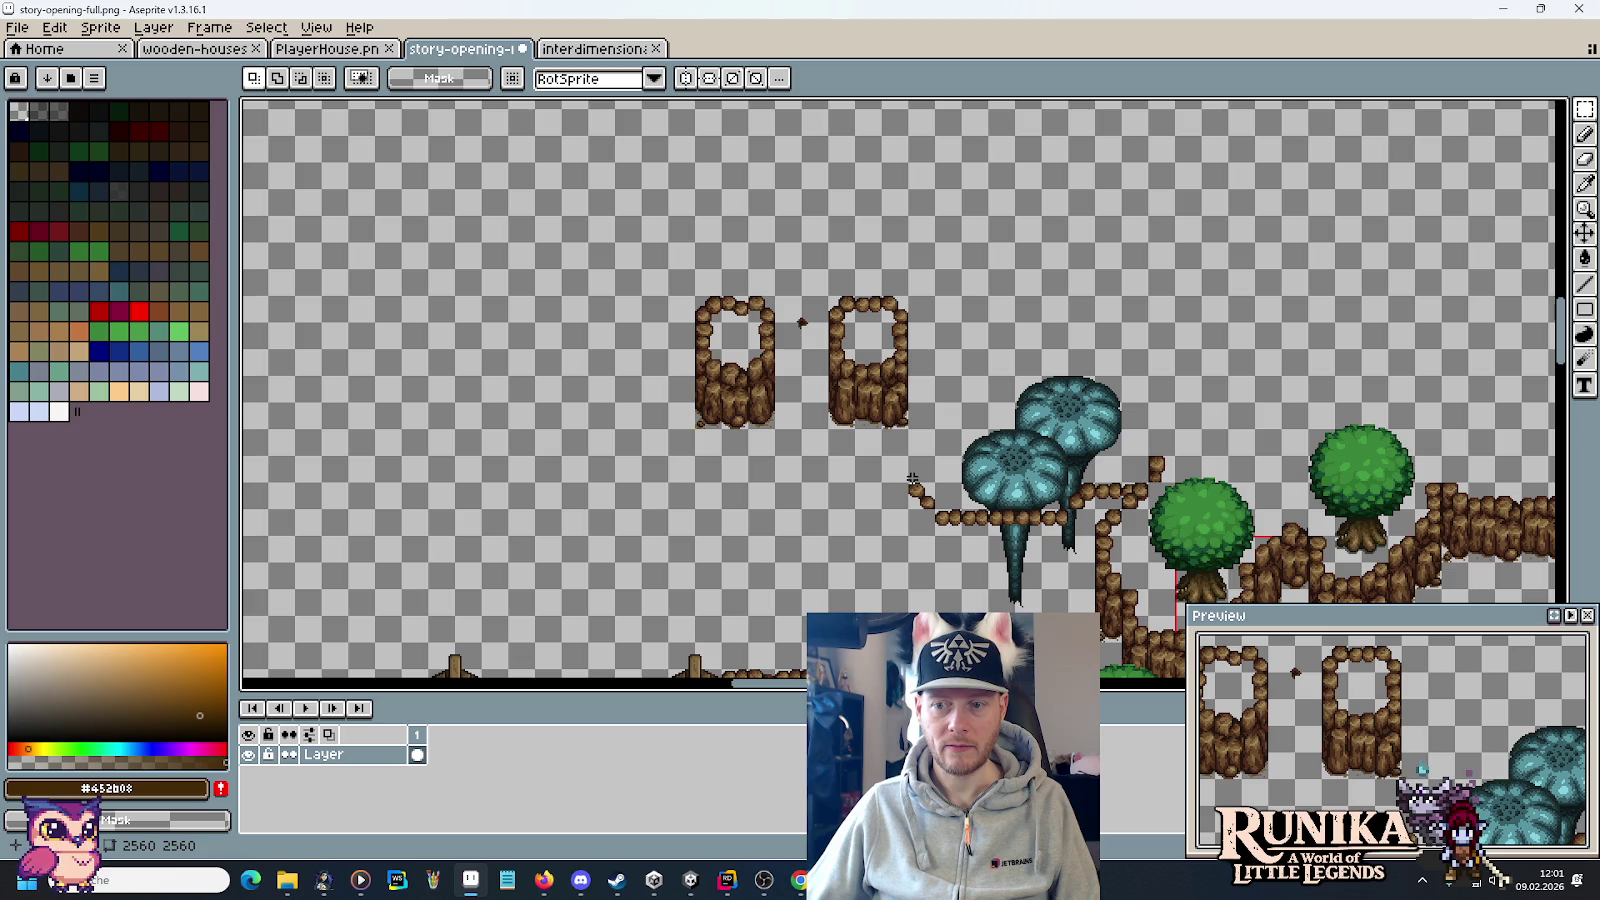
mouse_move(869, 482)
mouse_down()
mouse_move(893, 510)
mouse_move(718, 324)
mouse_move(704, 361)
mouse_up()
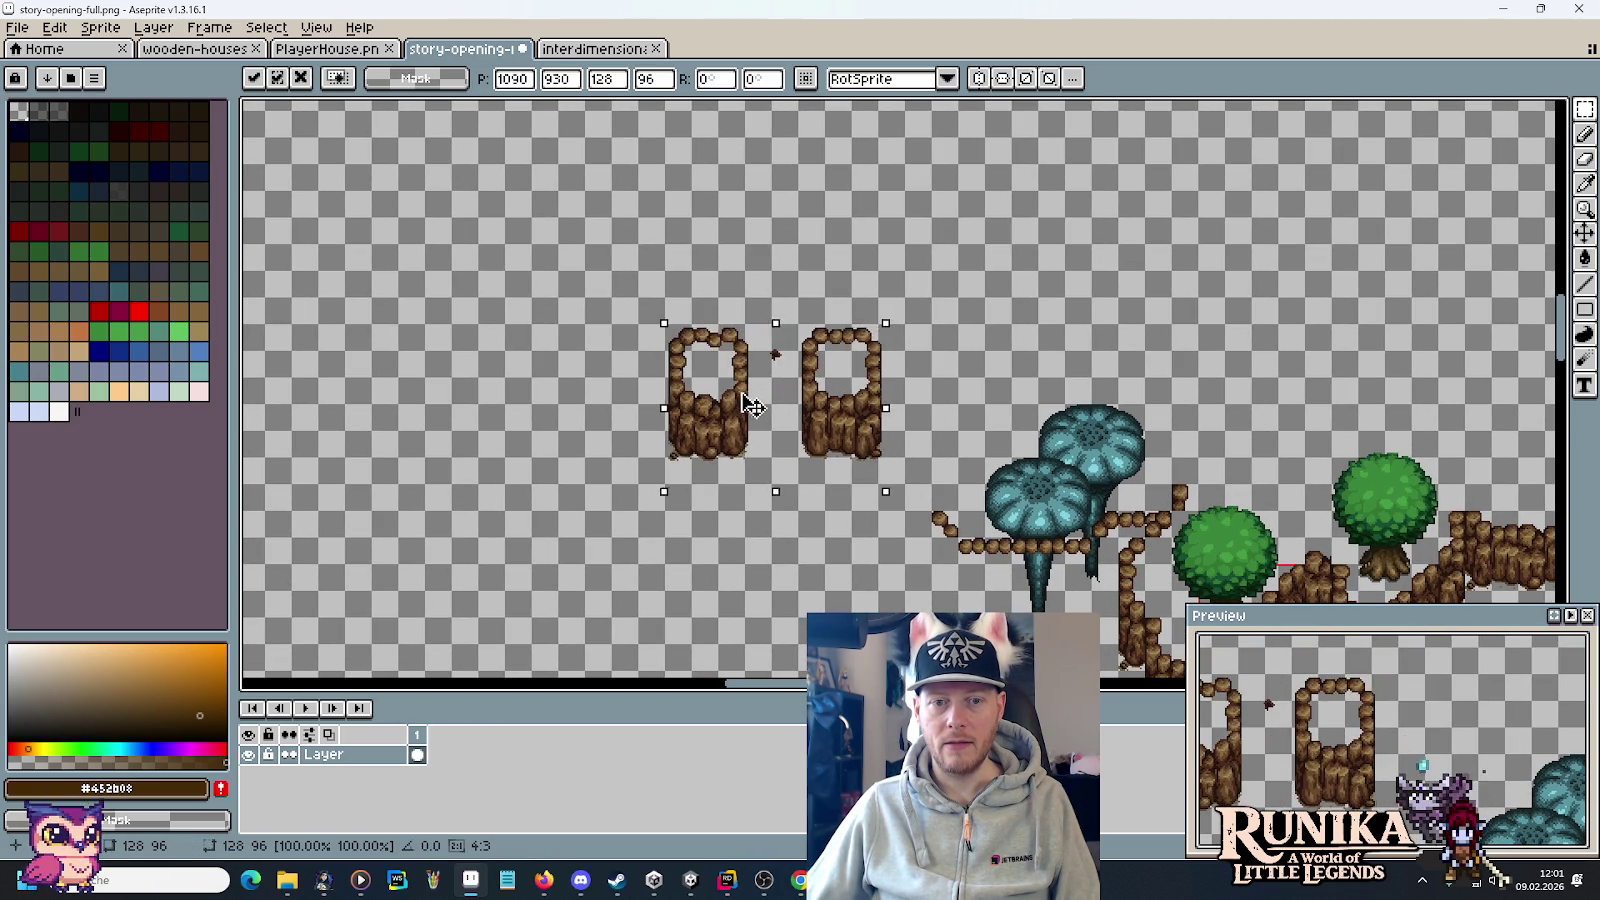
click(922, 441)
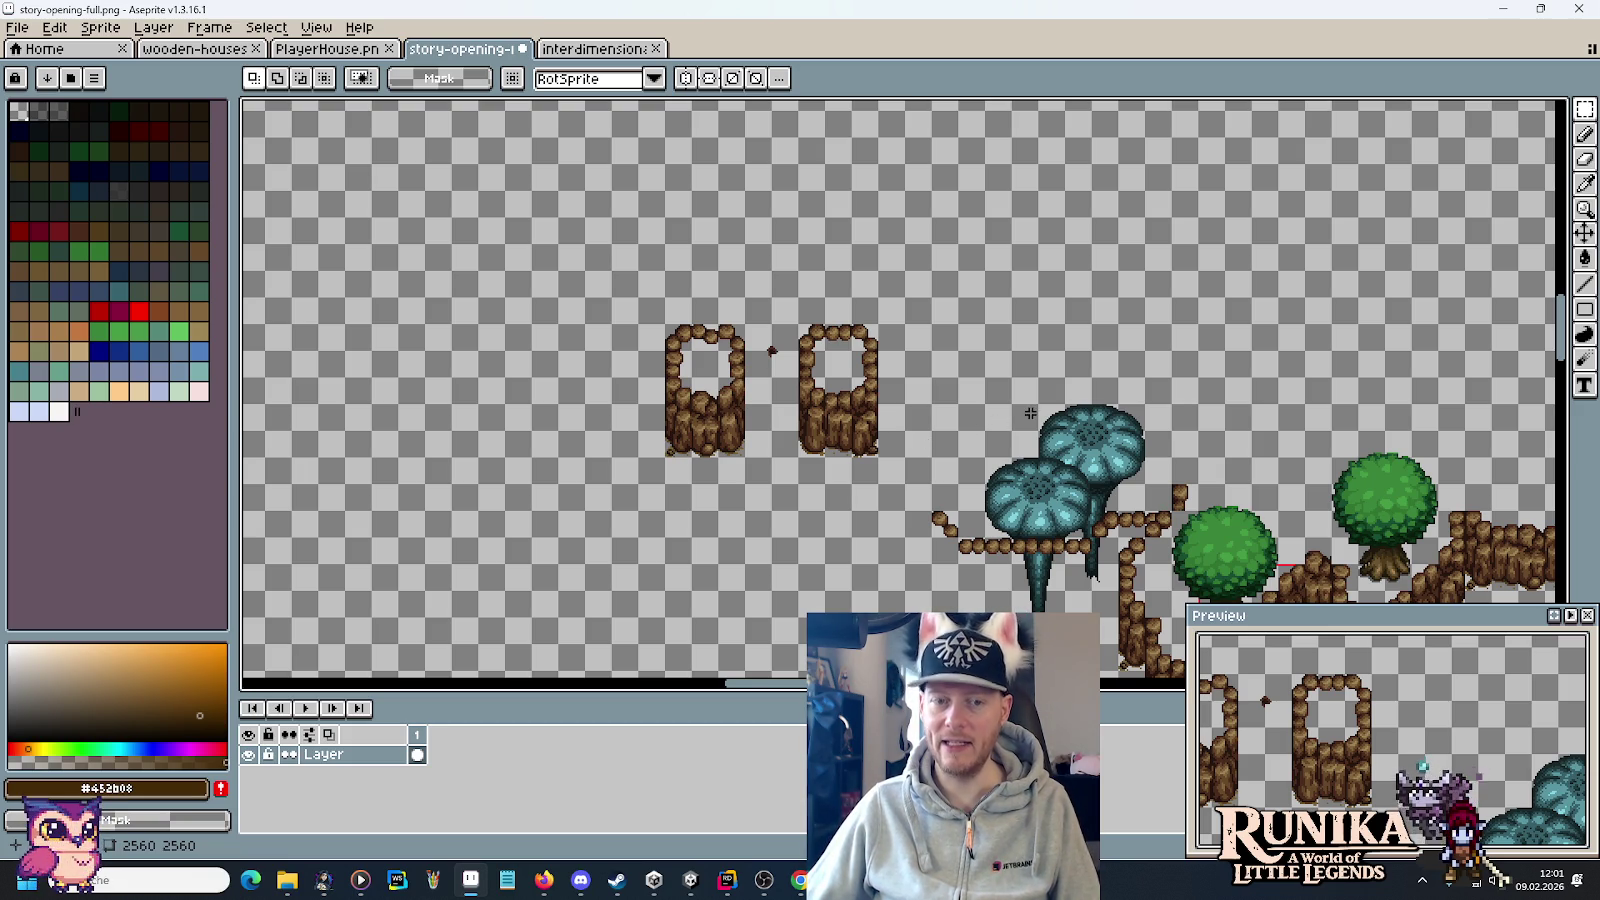
Paste a rope piece and place it beside the blue trees, one tile further right.
scroll(1023, 414, up, 3)
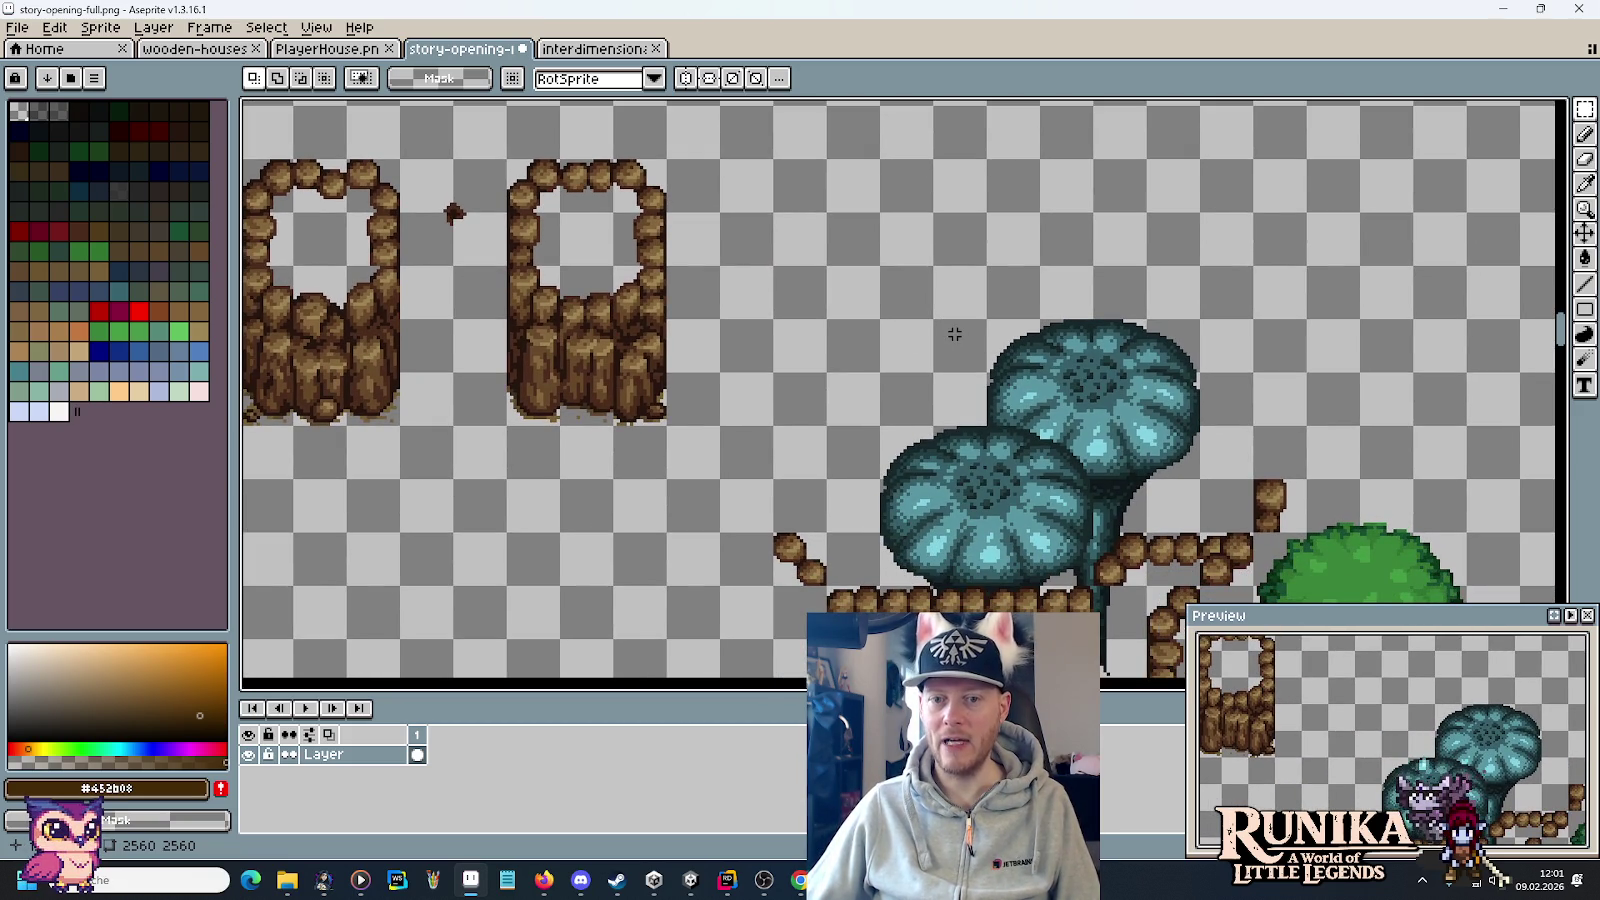
scroll(955, 334, down, 2)
scroll(955, 334, right, 3)
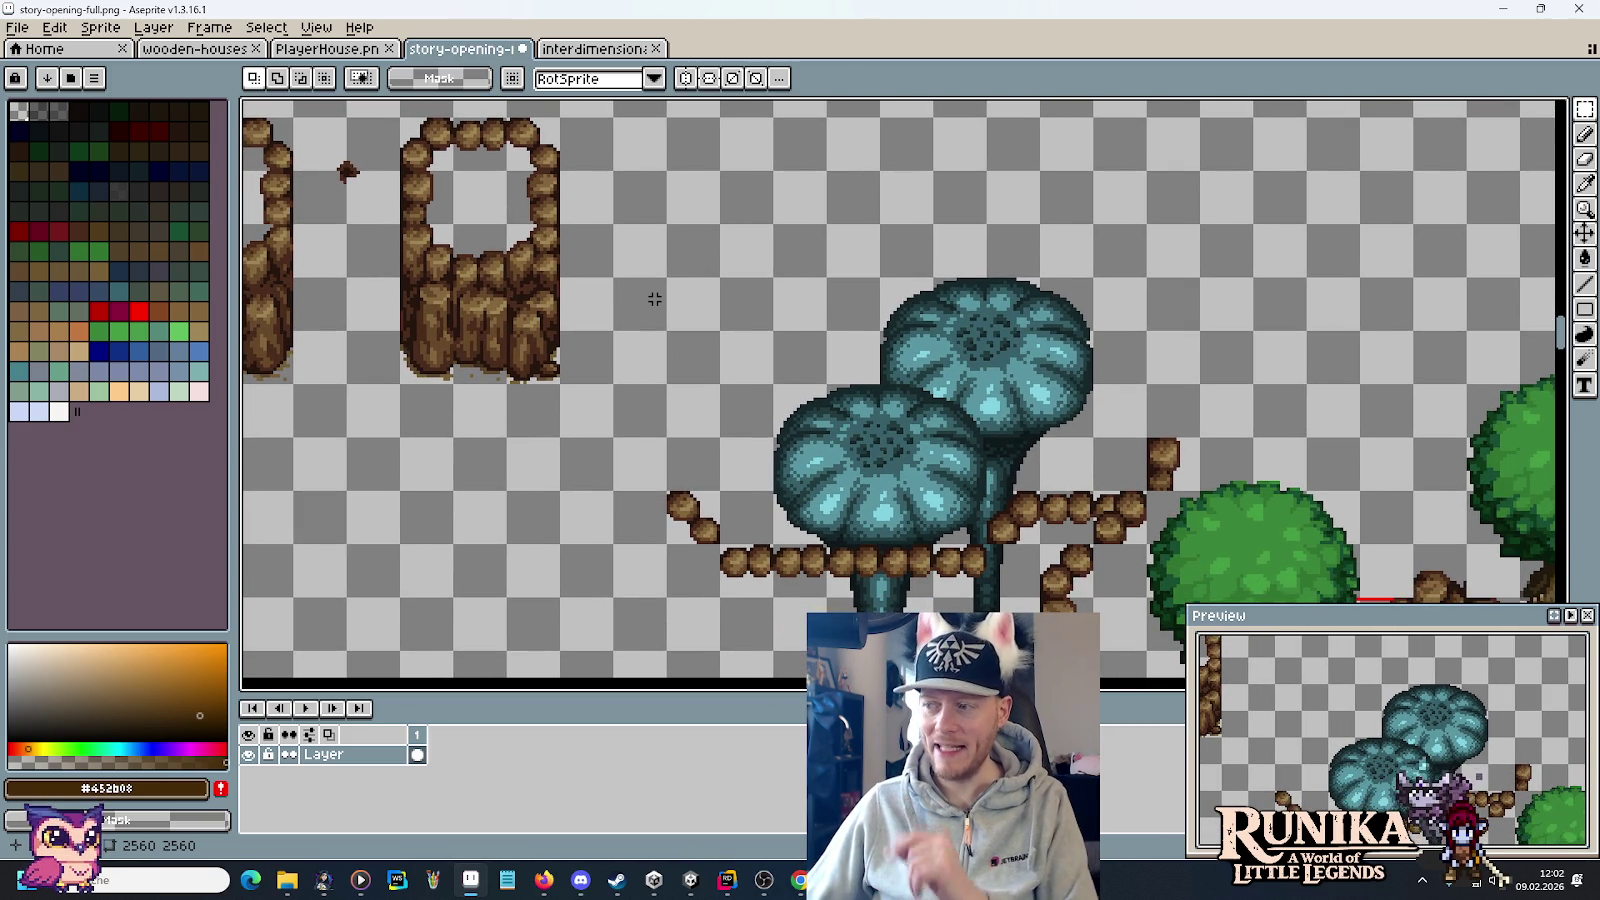
key(ctrl+v)
drag(897, 330, 1183, 418)
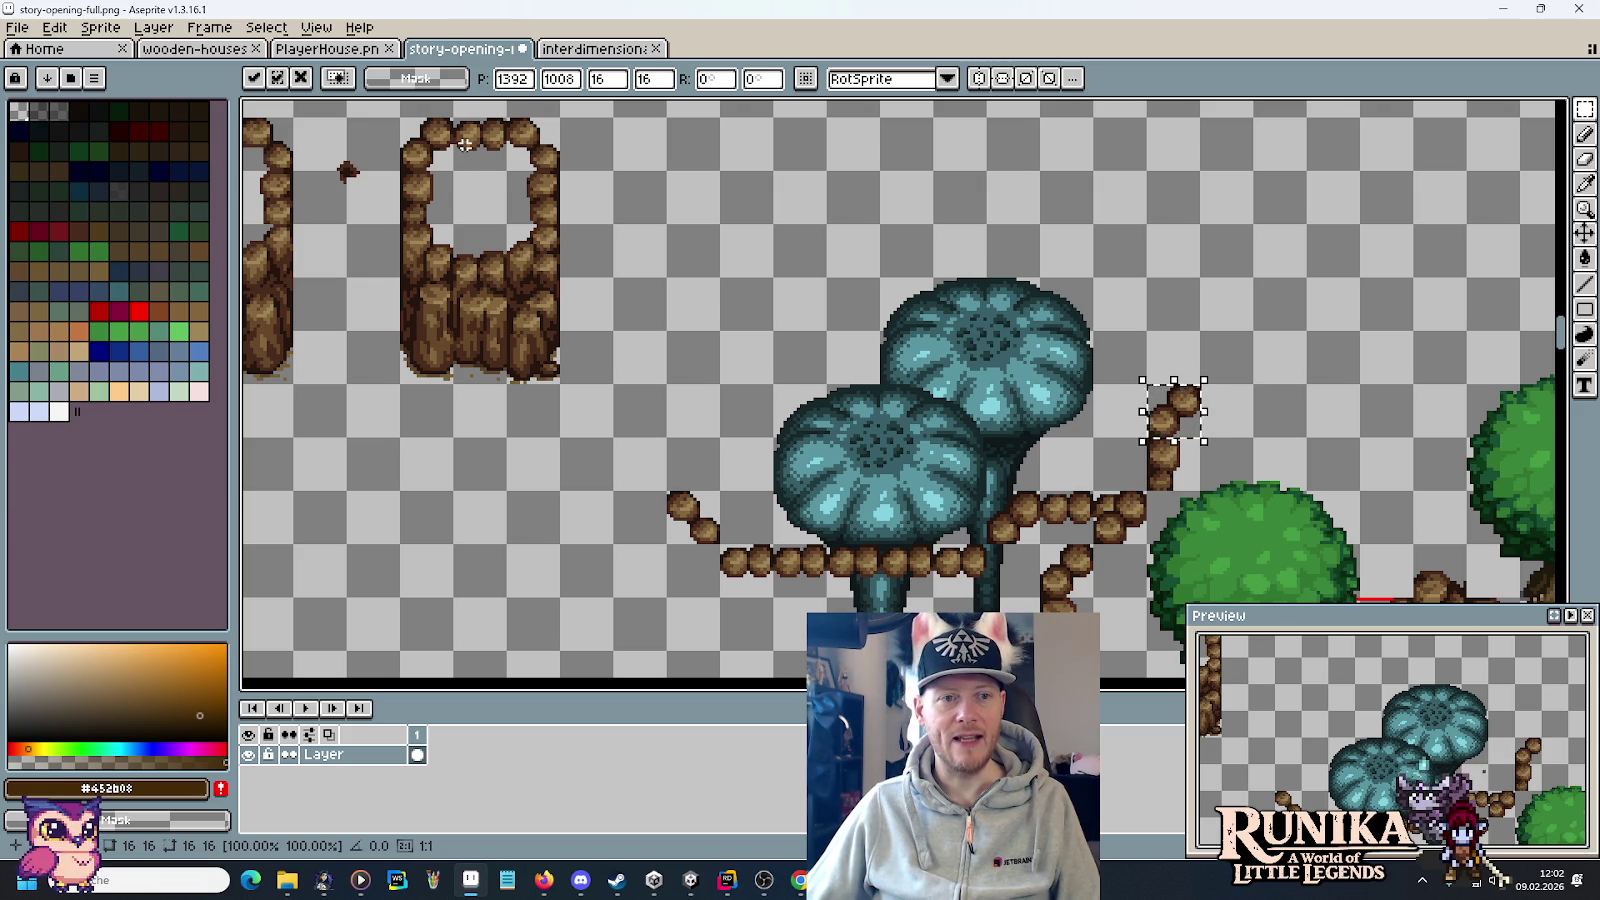
drag(1188, 420, 1245, 420)
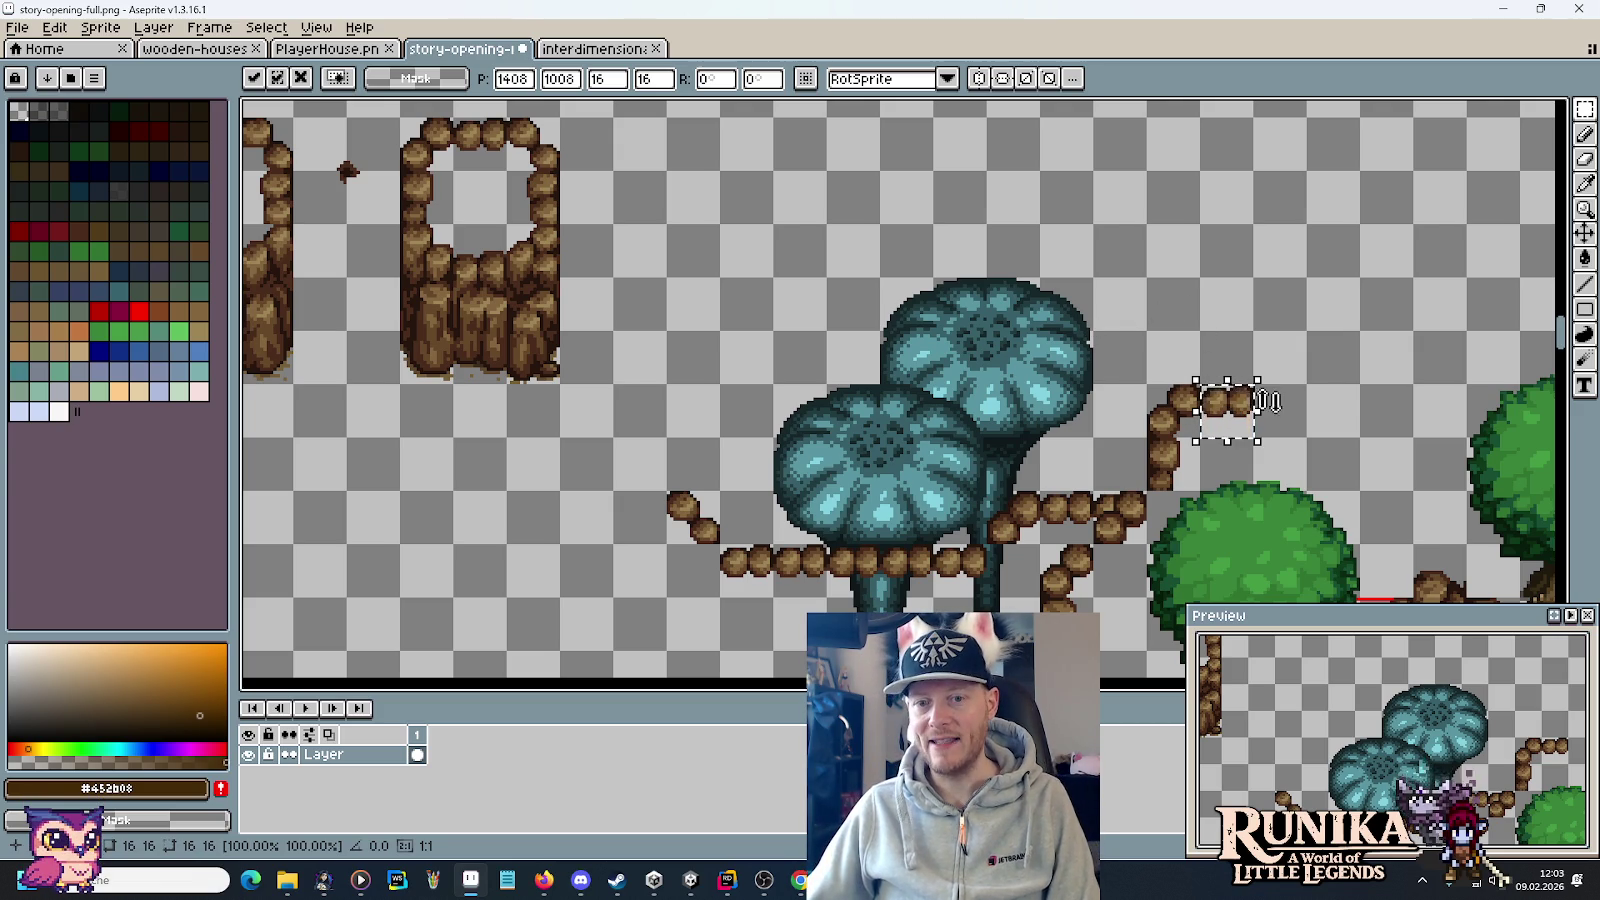
Replace the floating rope piece with a new one nudged two tiles right and committed.
key(Delete)
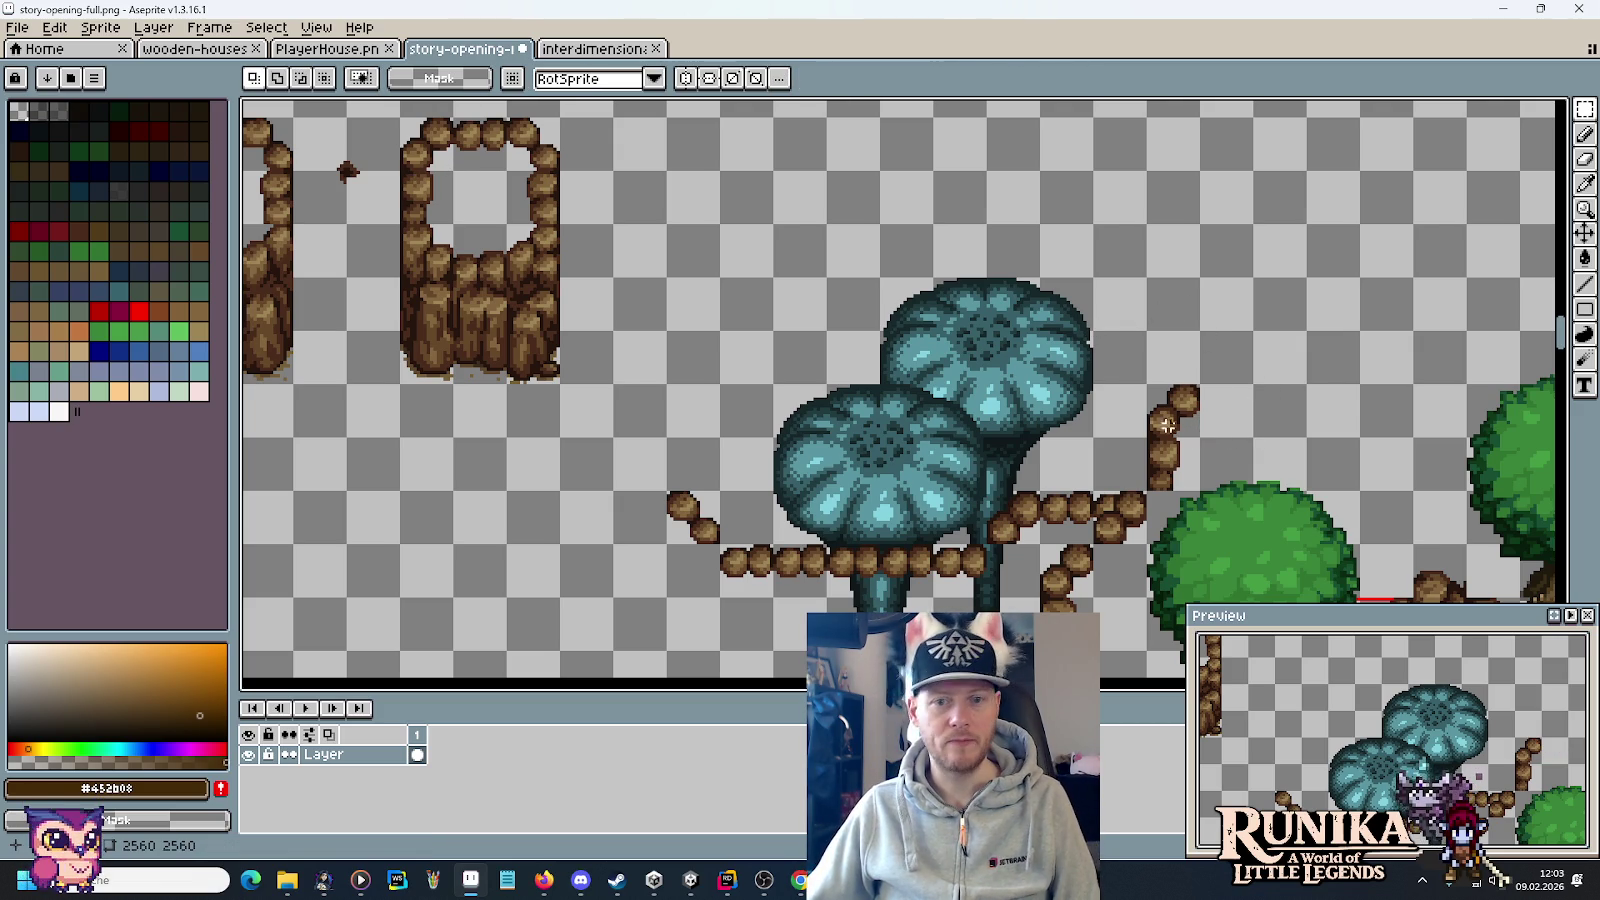
key(ctrl+v)
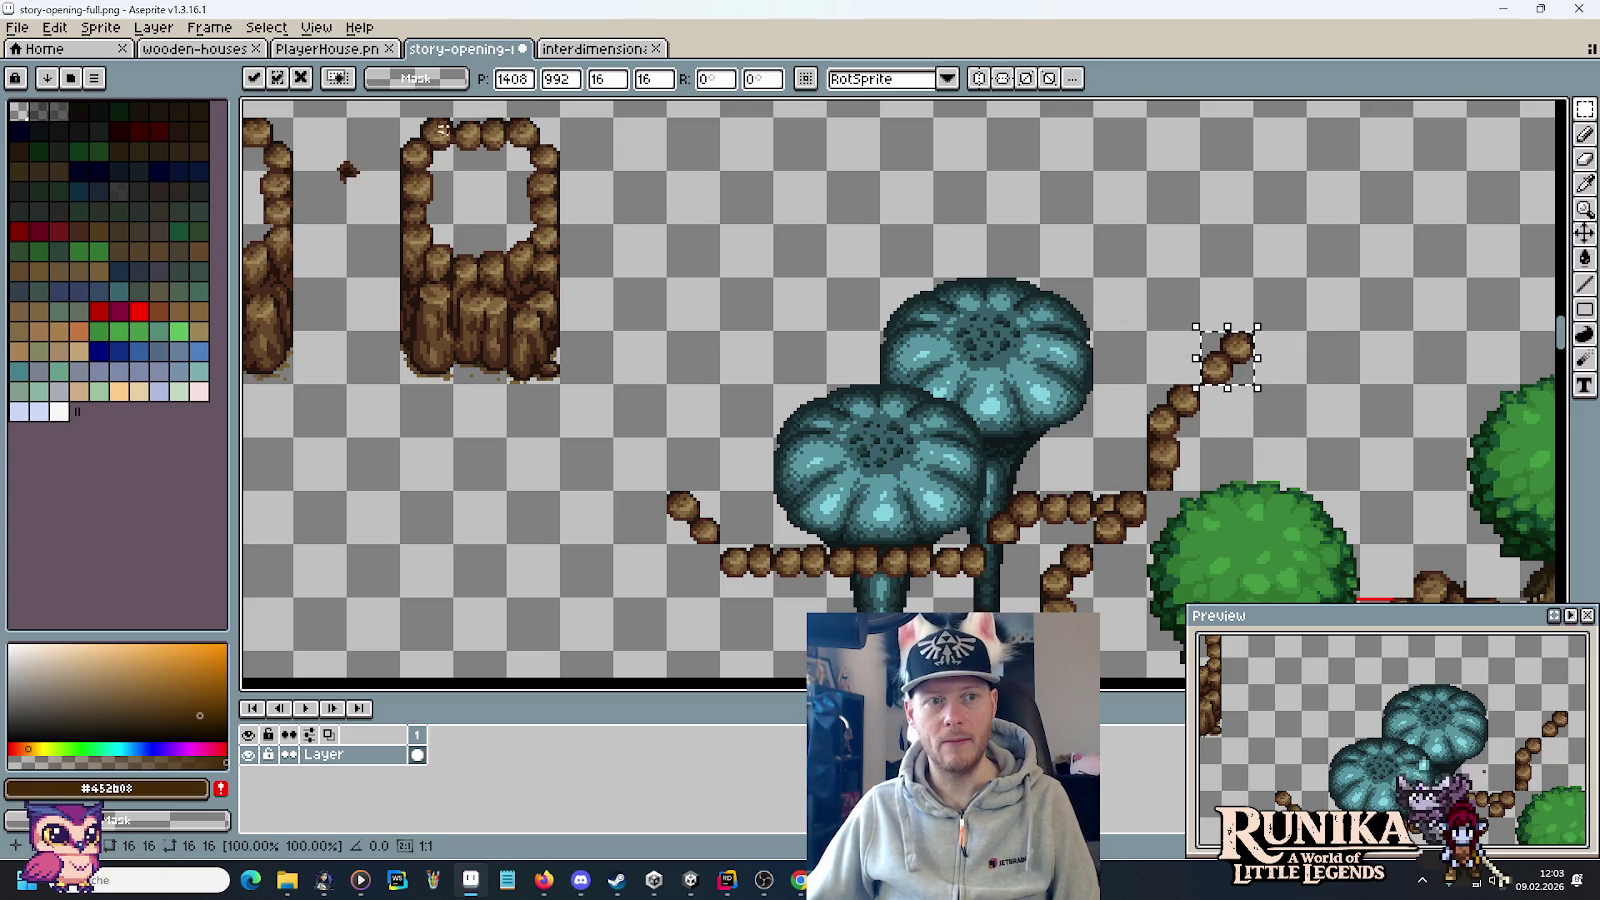
key(Right)
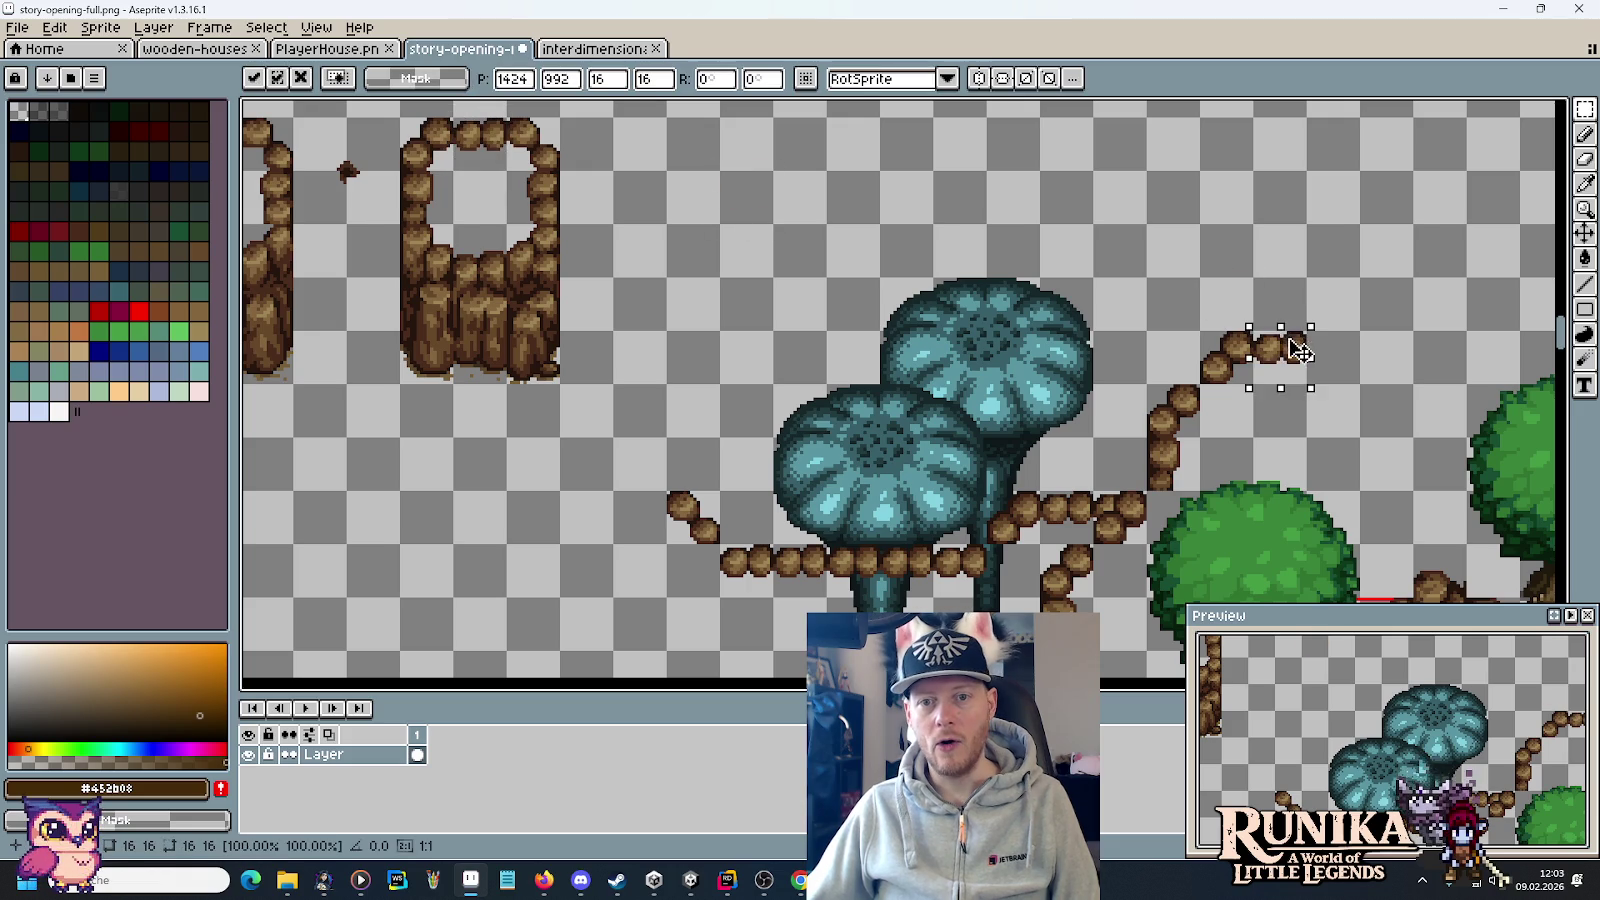
drag(798, 289, 1034, 349)
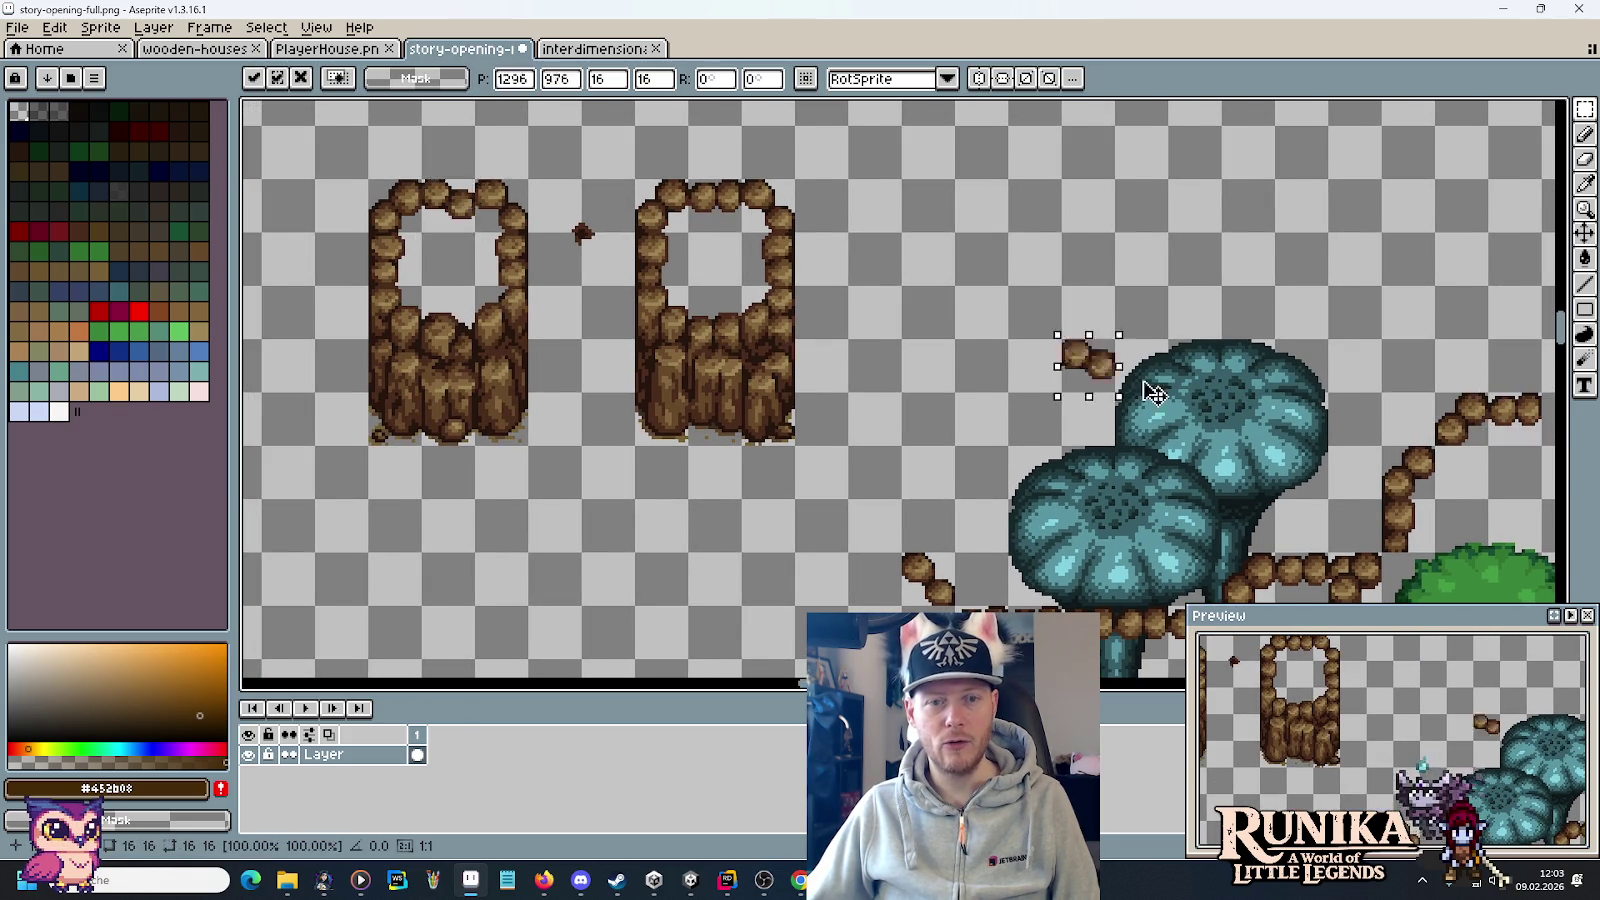
scroll(1150, 375, right, 3)
key(Right)
key(Return)
Copy the rock doorway's left post and a log piece onto the path junction.
scroll(1028, 410, left, 2)
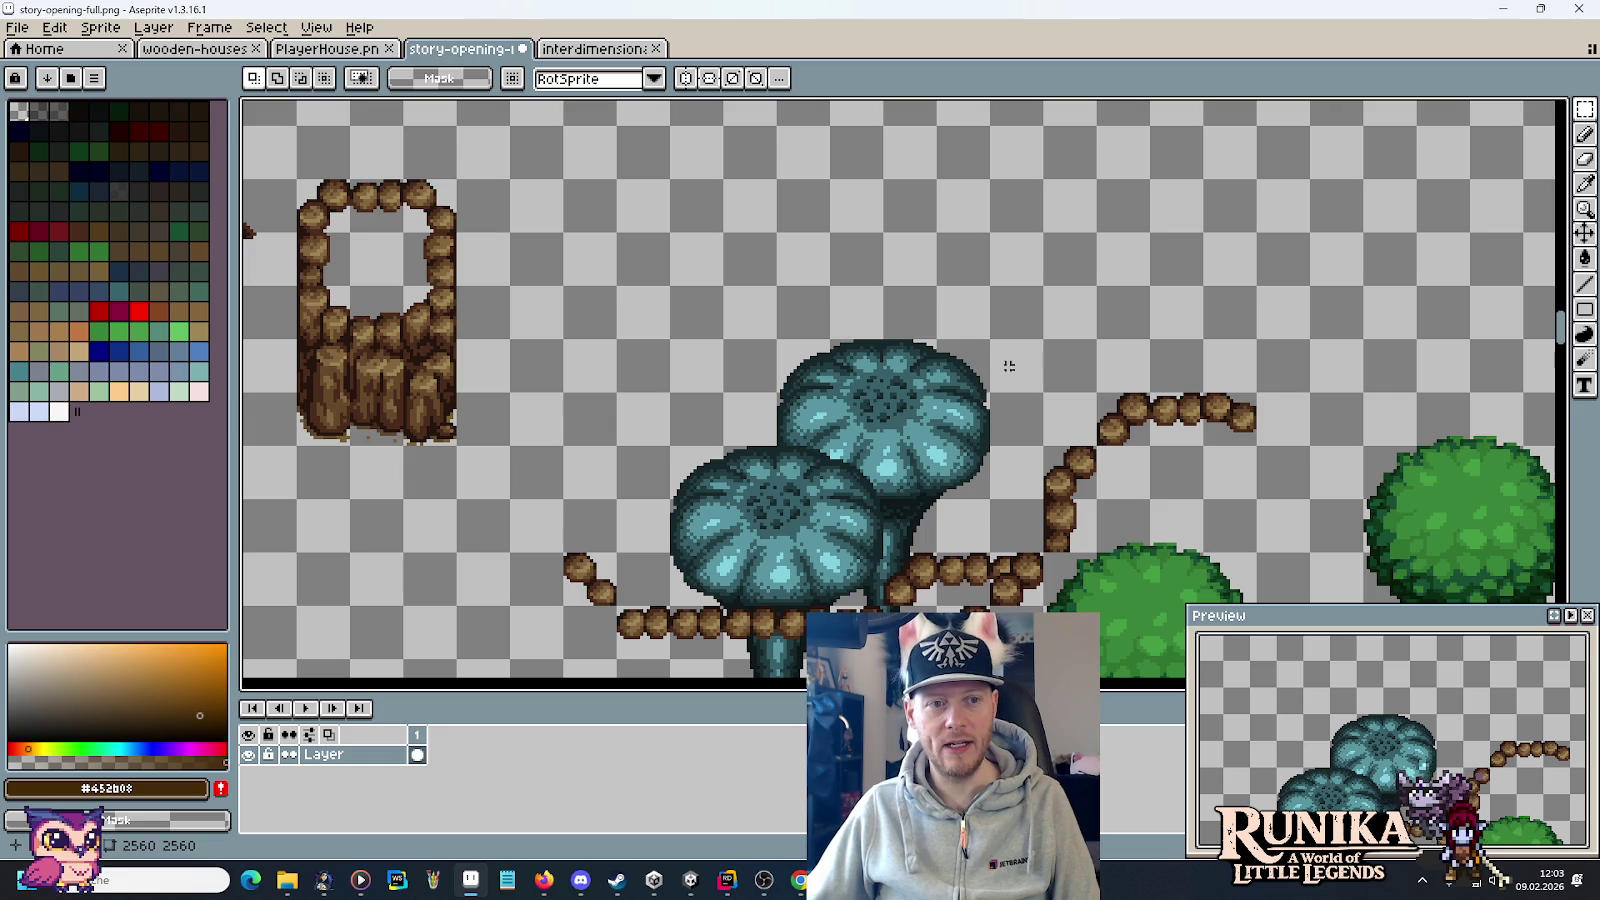
mouse_move(293, 450)
mouse_down()
mouse_move(354, 338)
mouse_move(354, 282)
mouse_up()
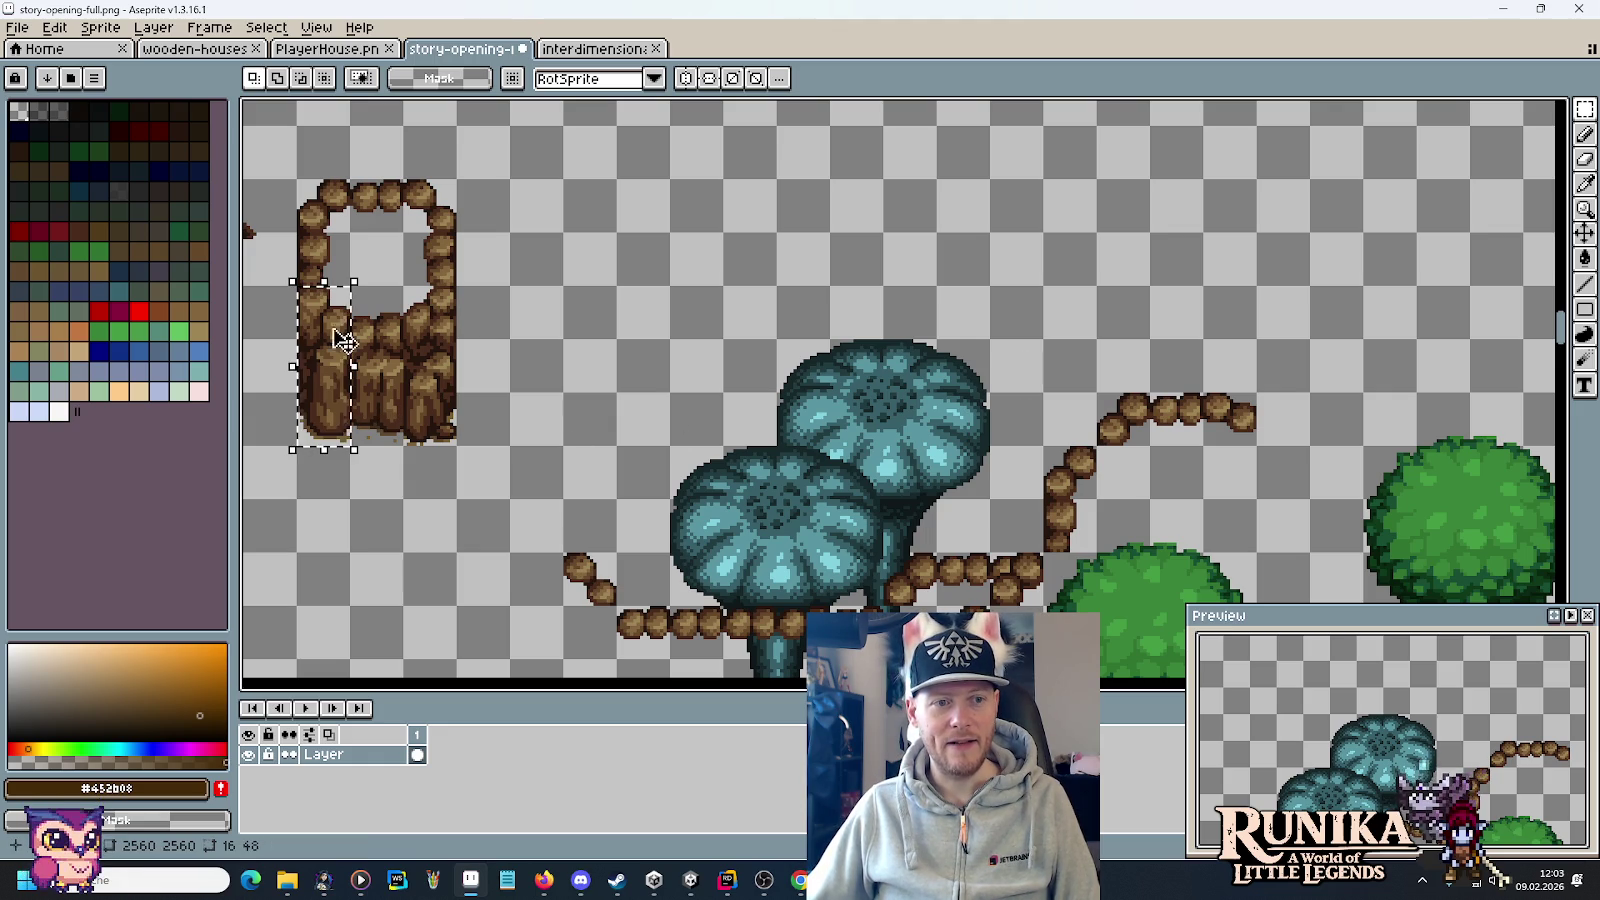
mouse_move(340, 345)
mouse_down()
mouse_move(1140, 438)
mouse_move(1078, 486)
mouse_up()
click(1120, 424)
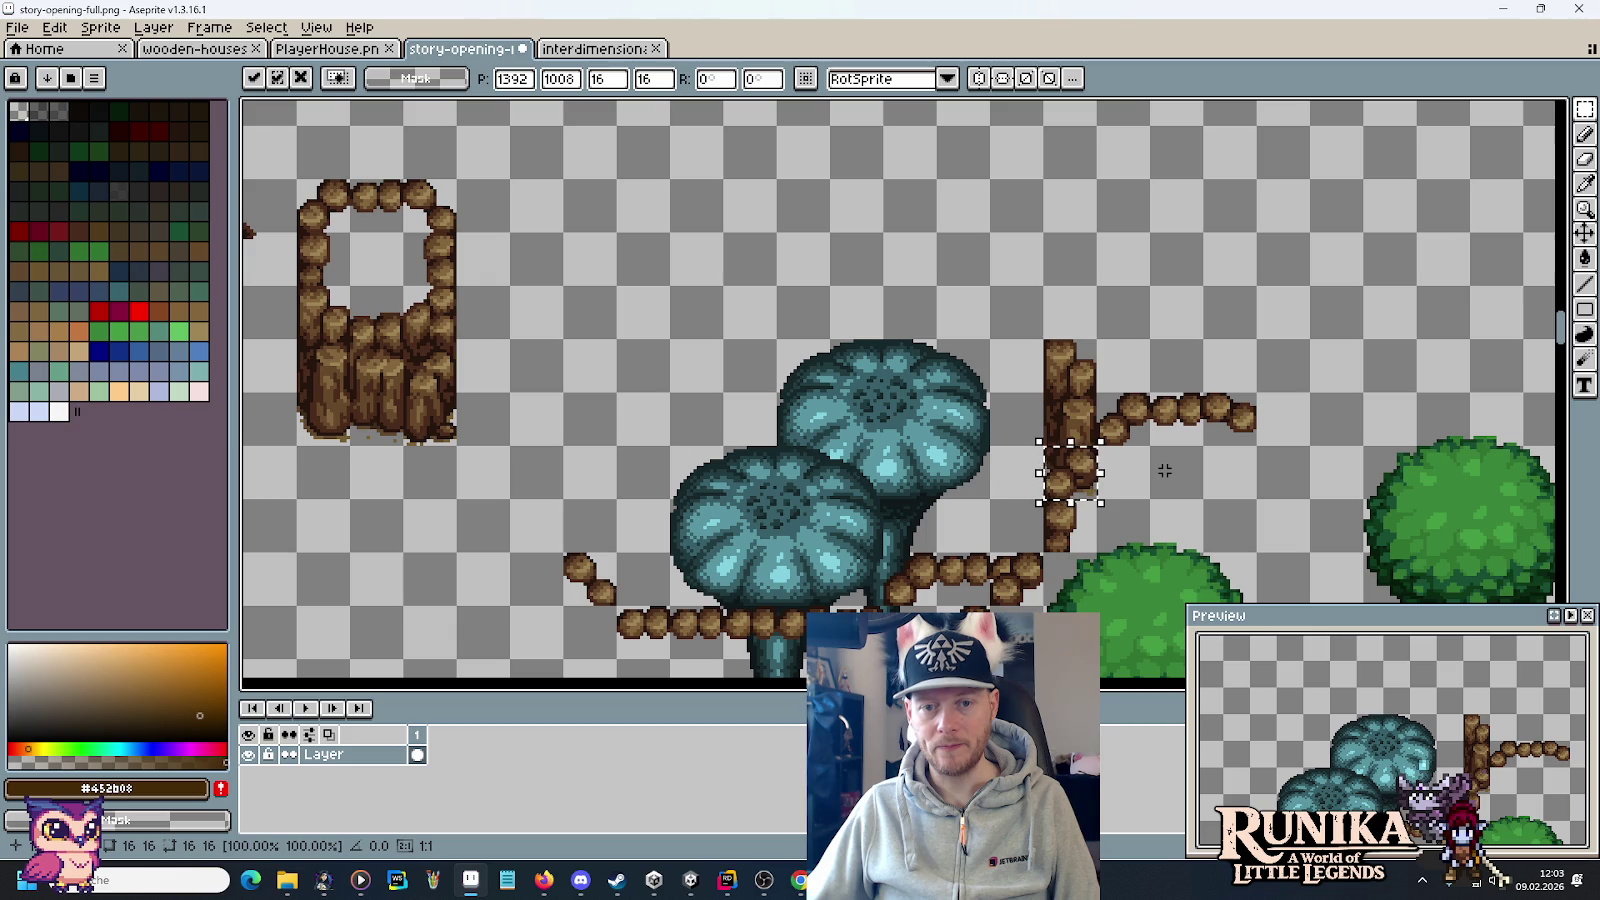
mouse_move(300, 240)
mouse_down()
mouse_move(306, 266)
mouse_move(676, 316)
mouse_move(1103, 425)
mouse_up()
key(ctrl+z)
mouse_move(400, 228)
mouse_down()
mouse_move(1160, 432)
mouse_move(1150, 443)
mouse_up()
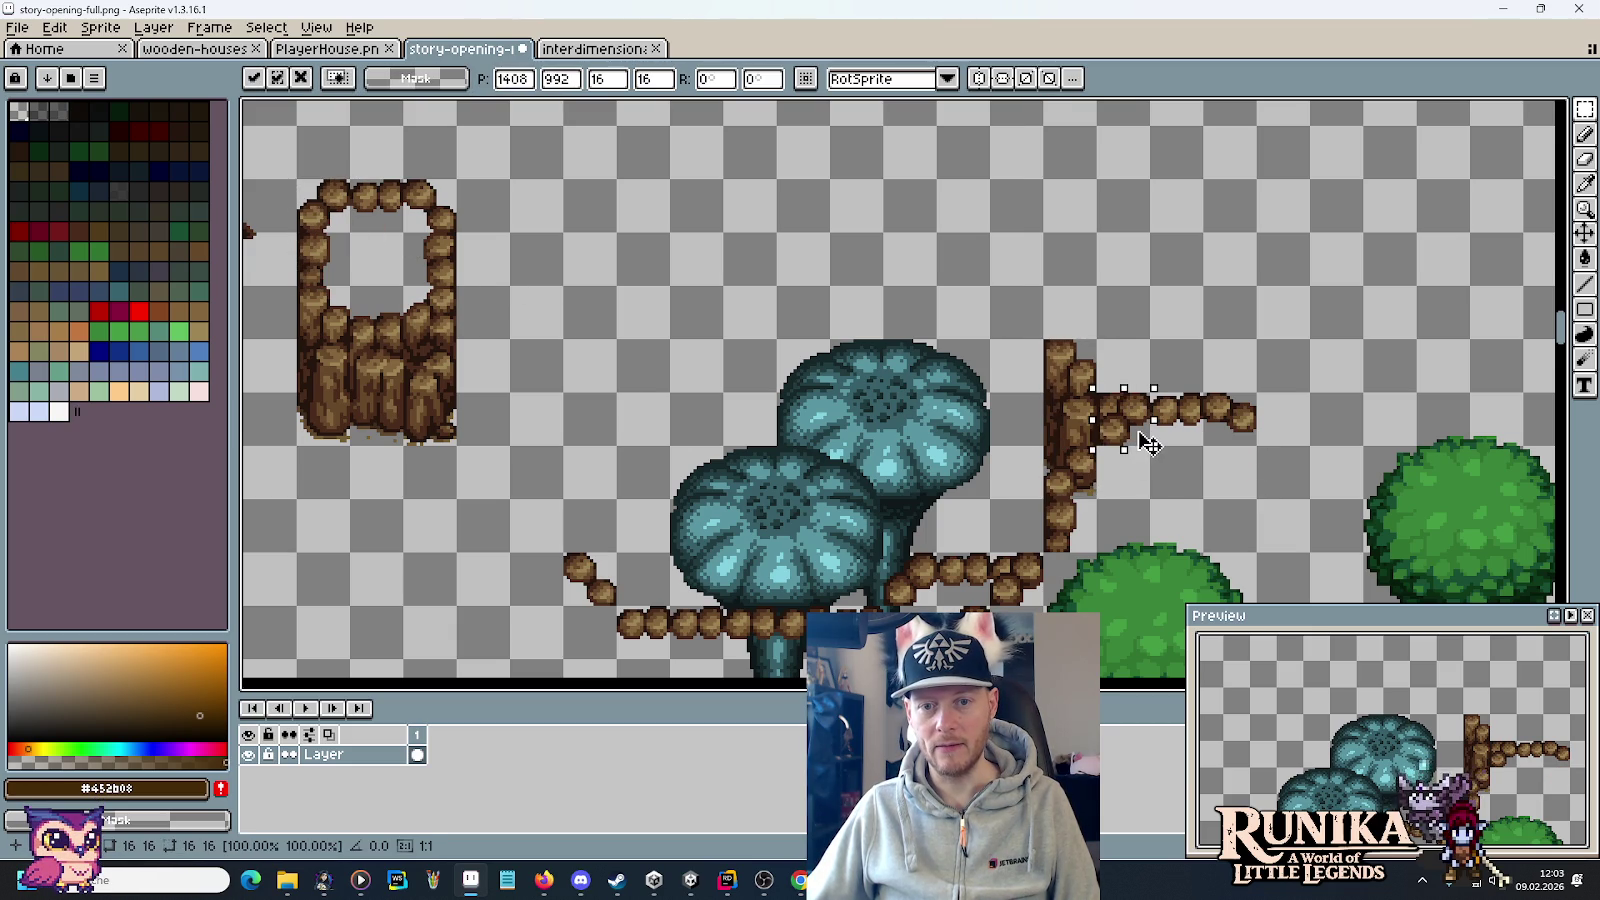
click(1218, 464)
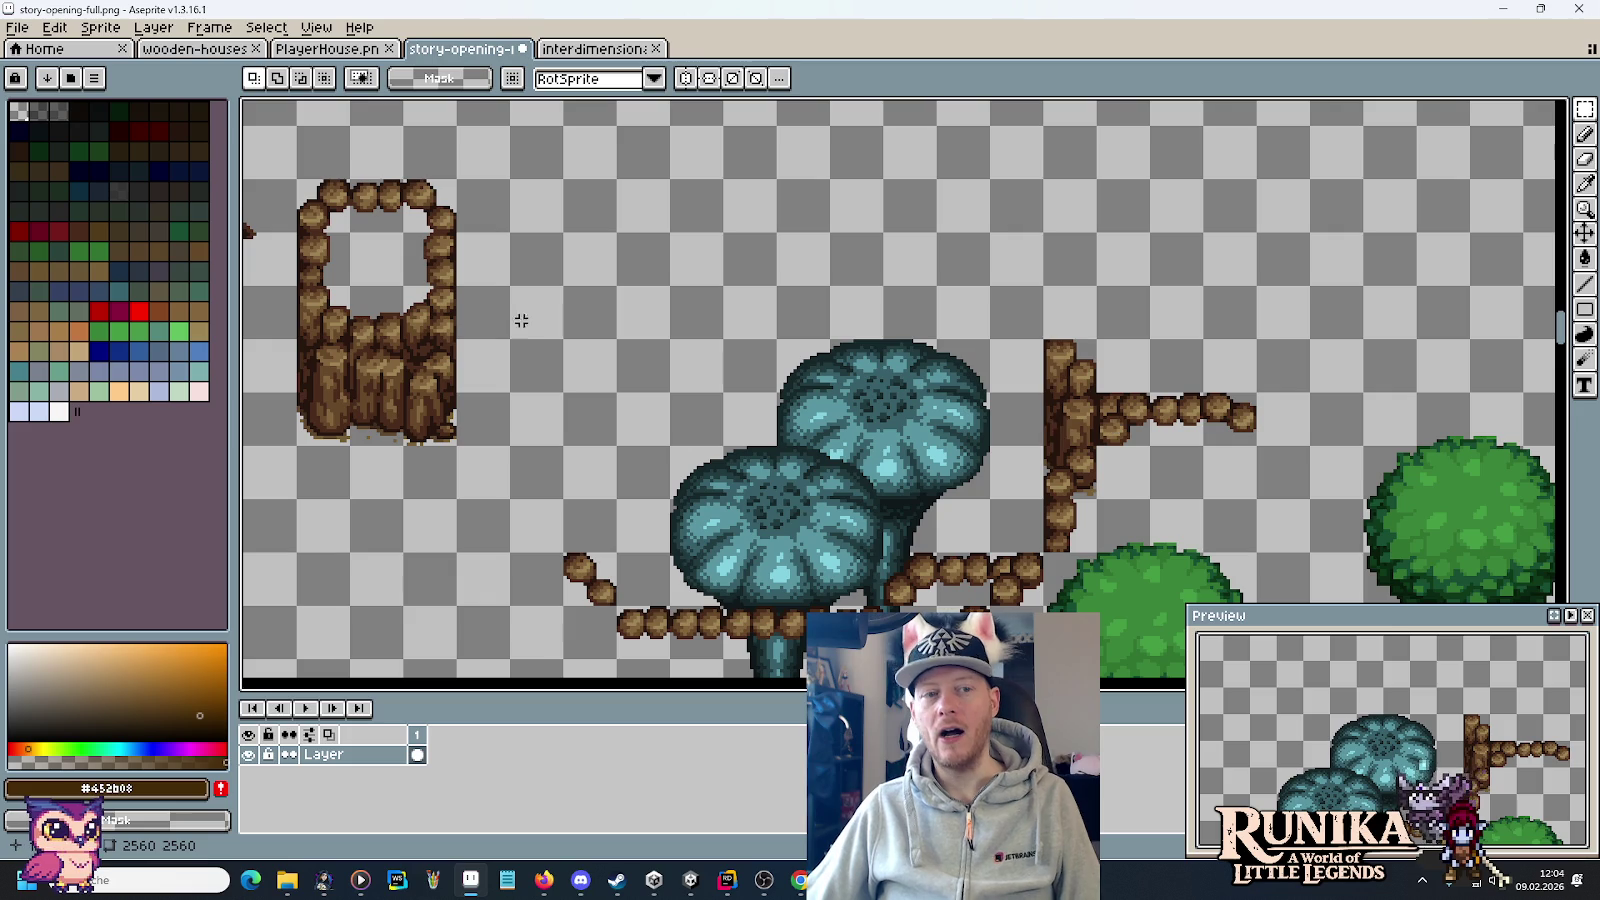
Copy the mushroom cap to the upper right and place a middle-frame rock post beside the mushrooms.
mouse_move(346, 282)
mouse_down()
mouse_move(407, 450)
mouse_move(1026, 470)
mouse_move(1032, 427)
mouse_move(957, 418)
mouse_move(778, 338)
mouse_up()
mouse_move(854, 433)
mouse_down()
mouse_move(1378, 286)
mouse_move(1275, 270)
mouse_up()
scroll(946, 411, left, 2)
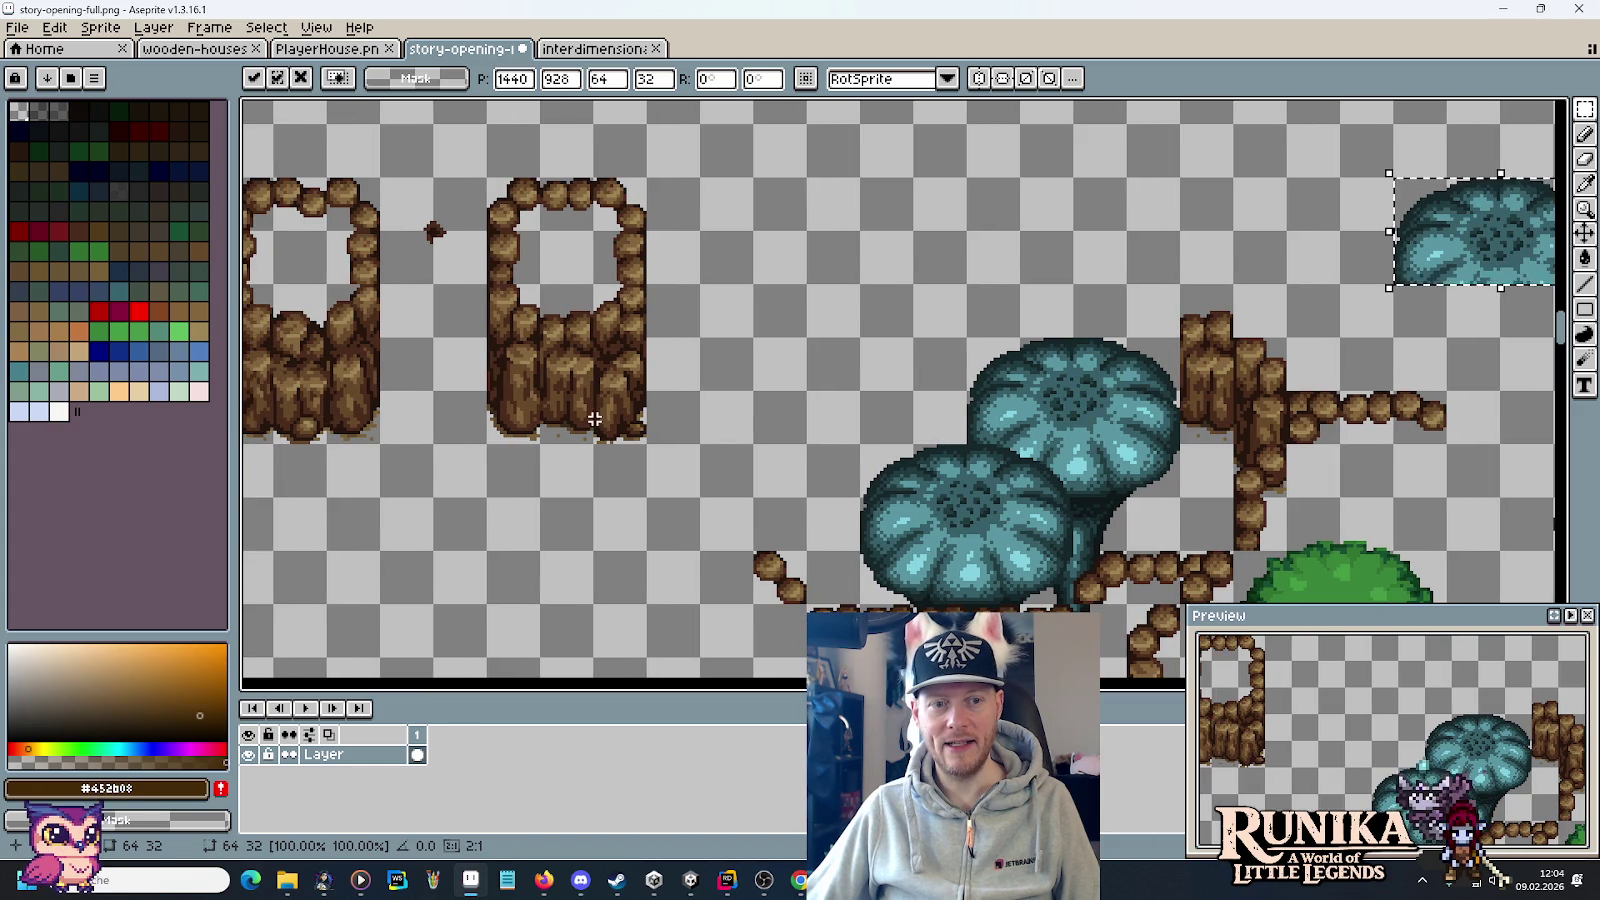
mouse_move(598, 446)
mouse_down()
mouse_move(545, 388)
mouse_move(536, 280)
mouse_up()
mouse_move(593, 352)
mouse_down()
mouse_move(1155, 352)
mouse_move(1064, 357)
mouse_move(1103, 358)
mouse_up()
key(Return)
Add two more rock posts from the left and middle frames to the mushroom area.
drag(272, 284, 330, 446)
ctrl+drag(318, 333, 1061, 357)
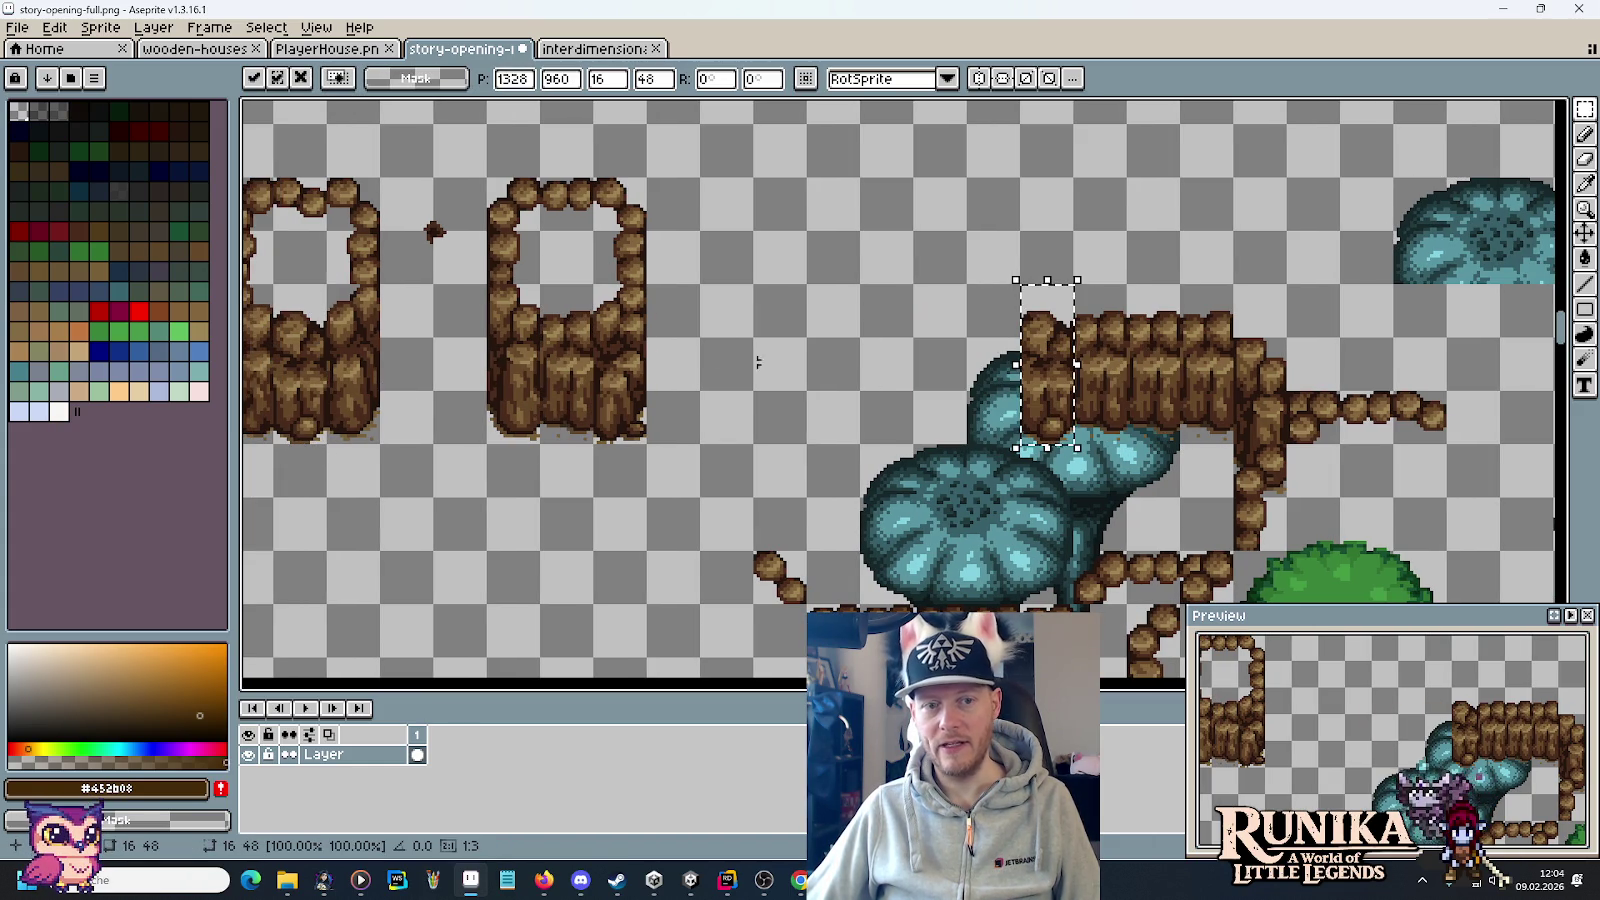
key(Return)
drag(487, 283, 541, 445)
ctrl+drag(530, 345, 1005, 352)
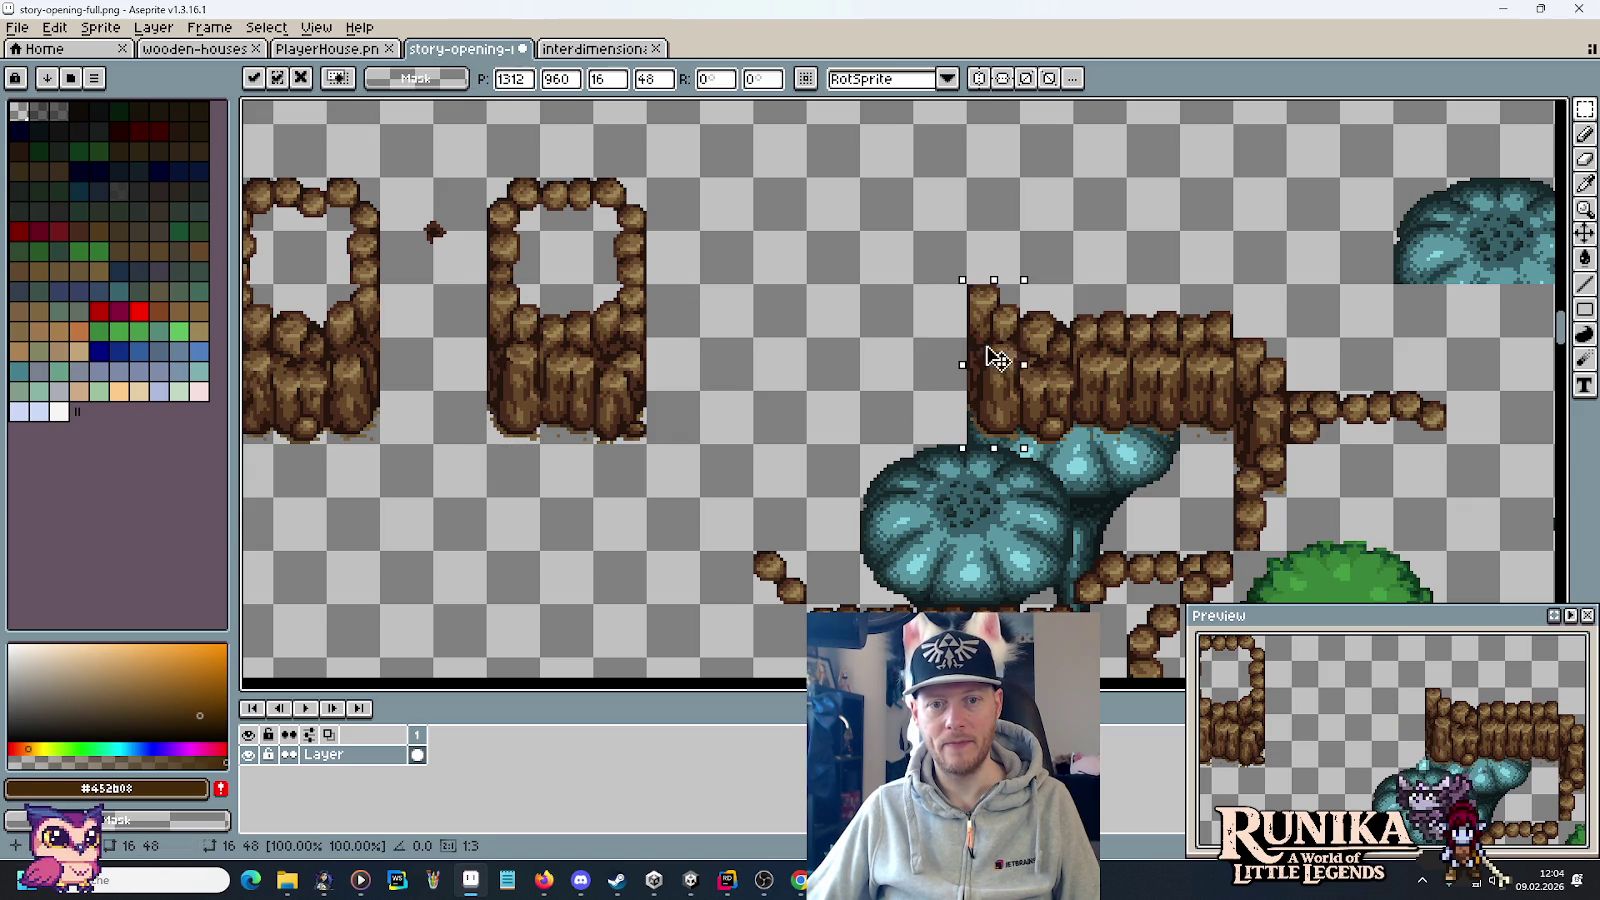
drag(1296, 321, 1228, 350)
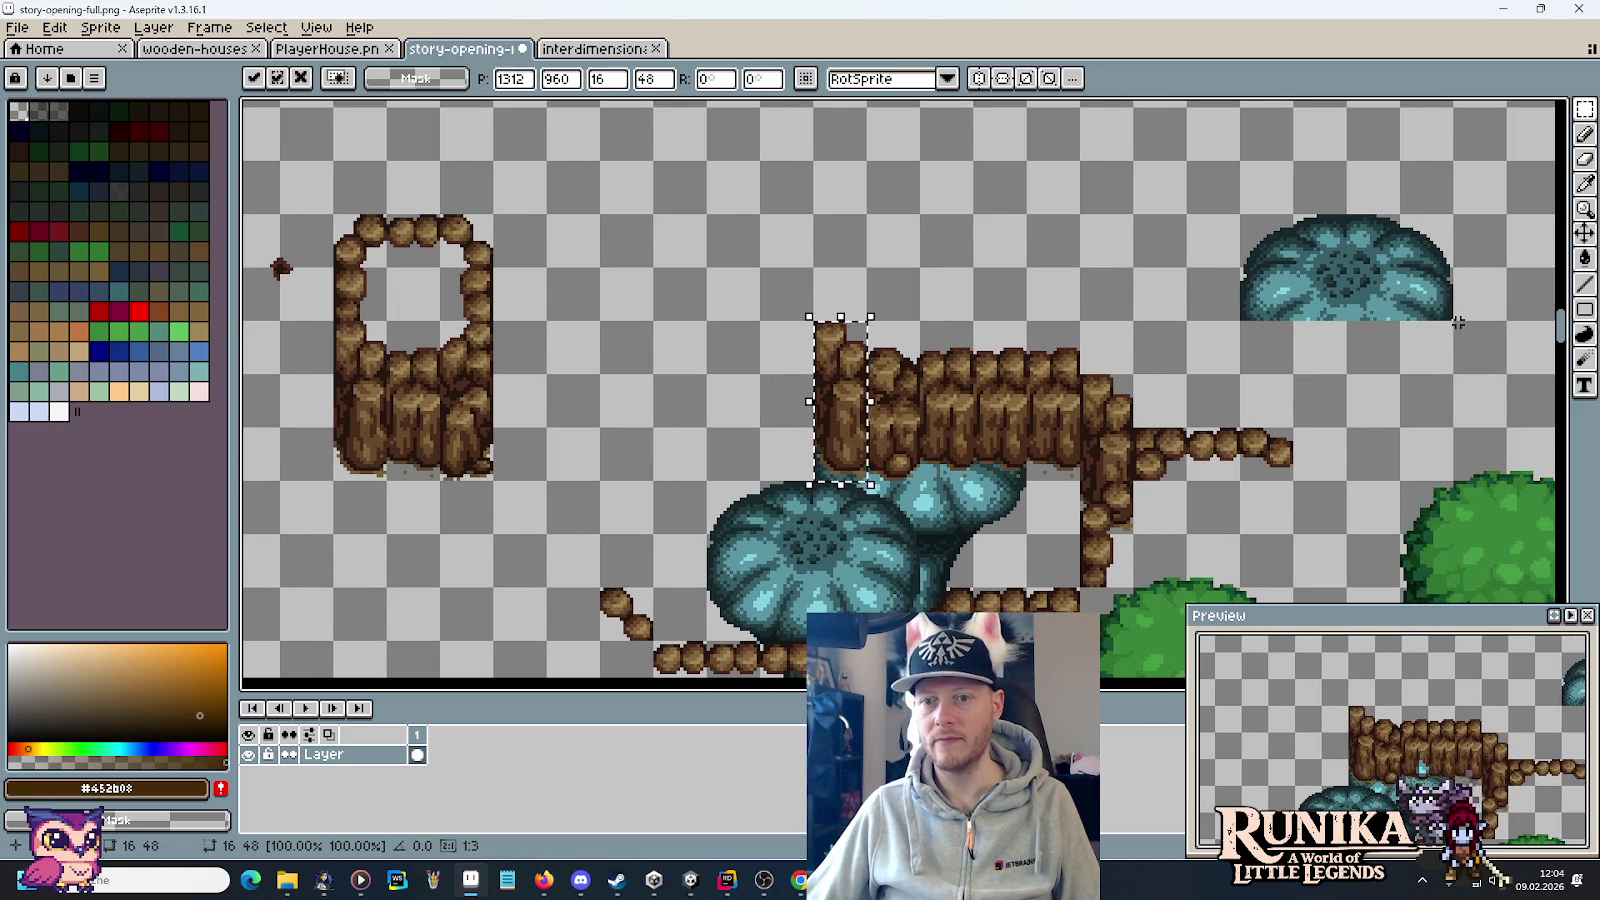
Set the whole mushroom cap onto the new posts and erase the posts right of the mushrooms.
drag(1295, 216, 1452, 319)
drag(1240, 216, 1452, 320)
mouse_move(1350, 275)
mouse_down()
mouse_move(921, 428)
mouse_move(924, 447)
mouse_up()
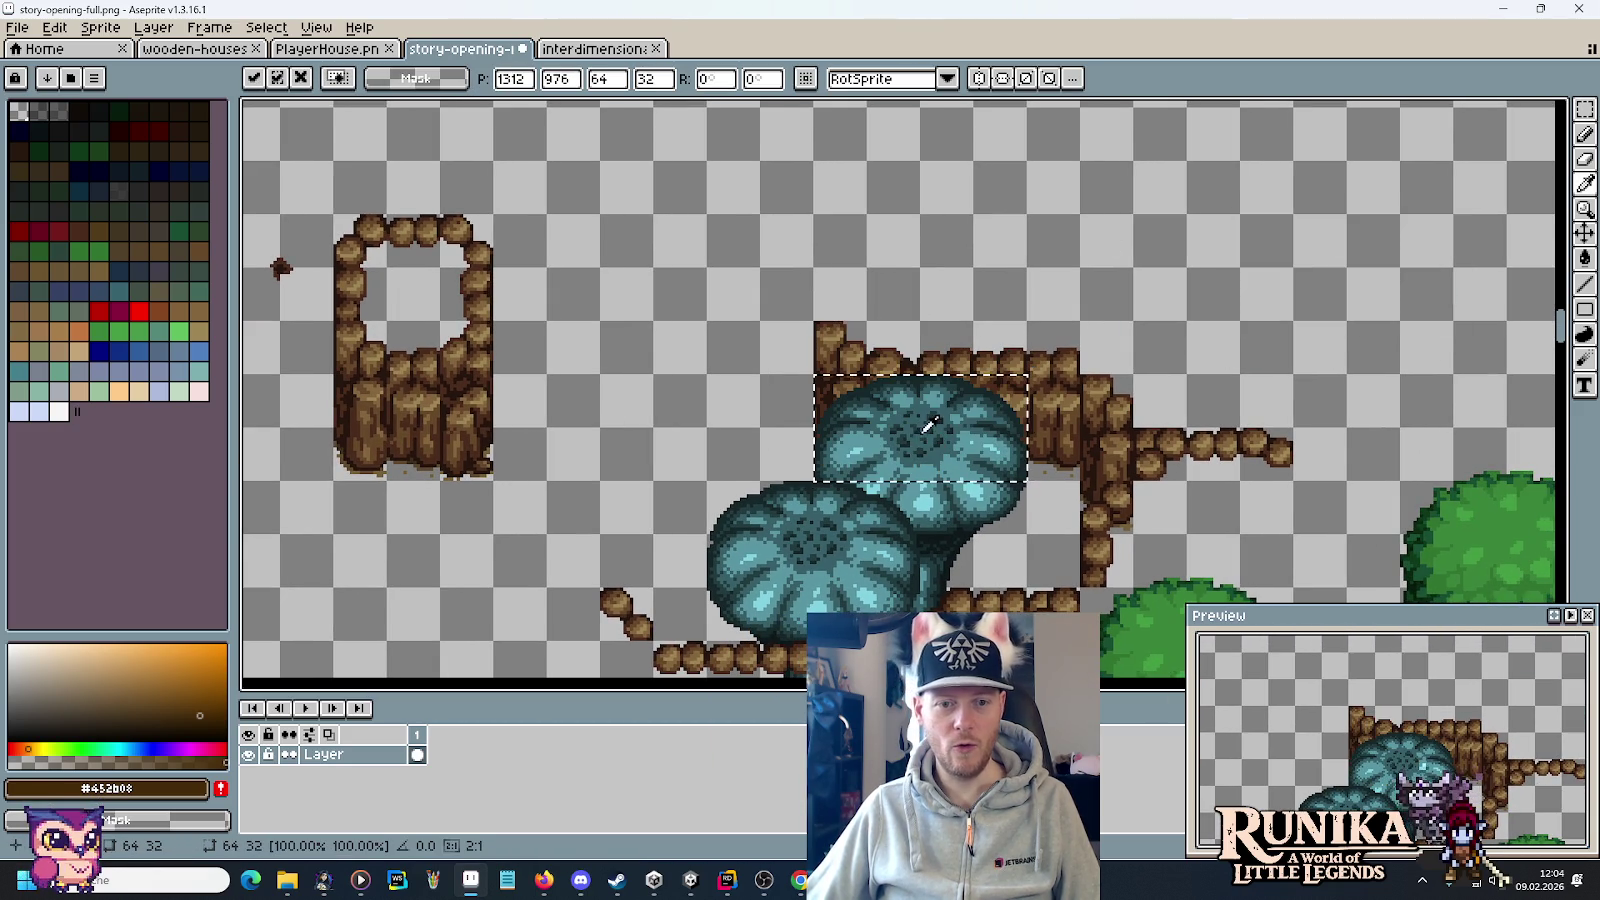
key(ctrl+d)
drag(648, 449, 820, 370)
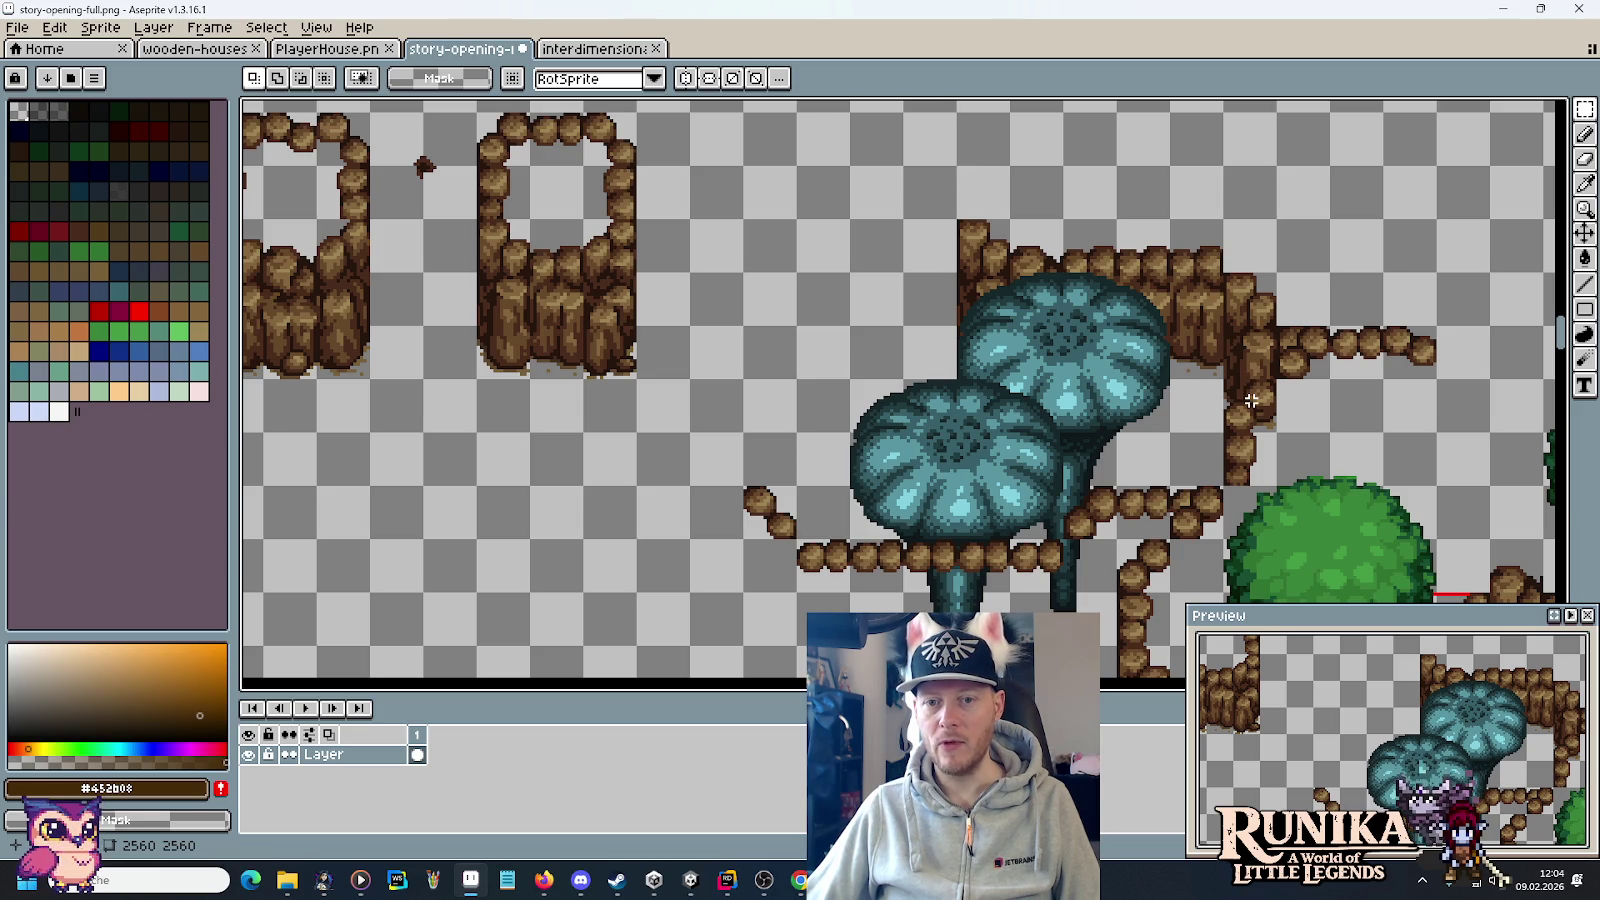
mouse_move(1278, 435)
mouse_down()
mouse_move(1222, 322)
mouse_move(1168, 272)
mouse_move(1166, 214)
mouse_up()
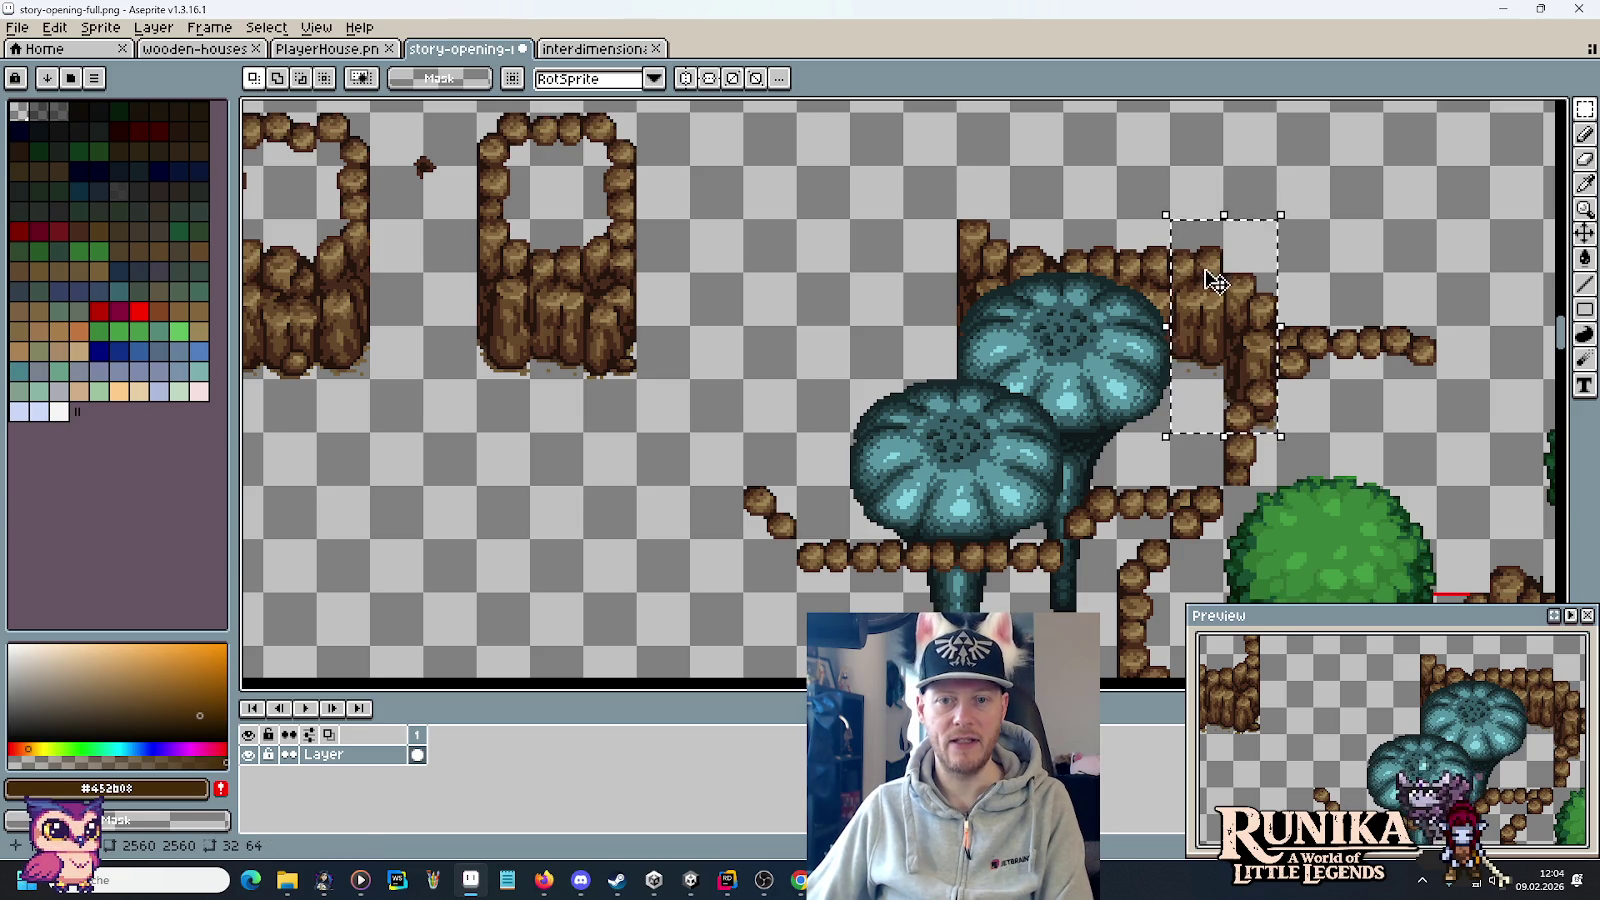
key(Delete)
Paste a rock post at the cliff corner, trimmed to one 16×16 tile and nudged up-right.
drag(534, 386, 474, 216)
key(ctrl+c)
key(ctrl+v)
mouse_move(947, 313)
mouse_down()
mouse_move(1215, 313)
mouse_move(1255, 340)
mouse_move(1250, 418)
mouse_move(1368, 418)
mouse_move(1275, 357)
mouse_move(1252, 420)
mouse_up()
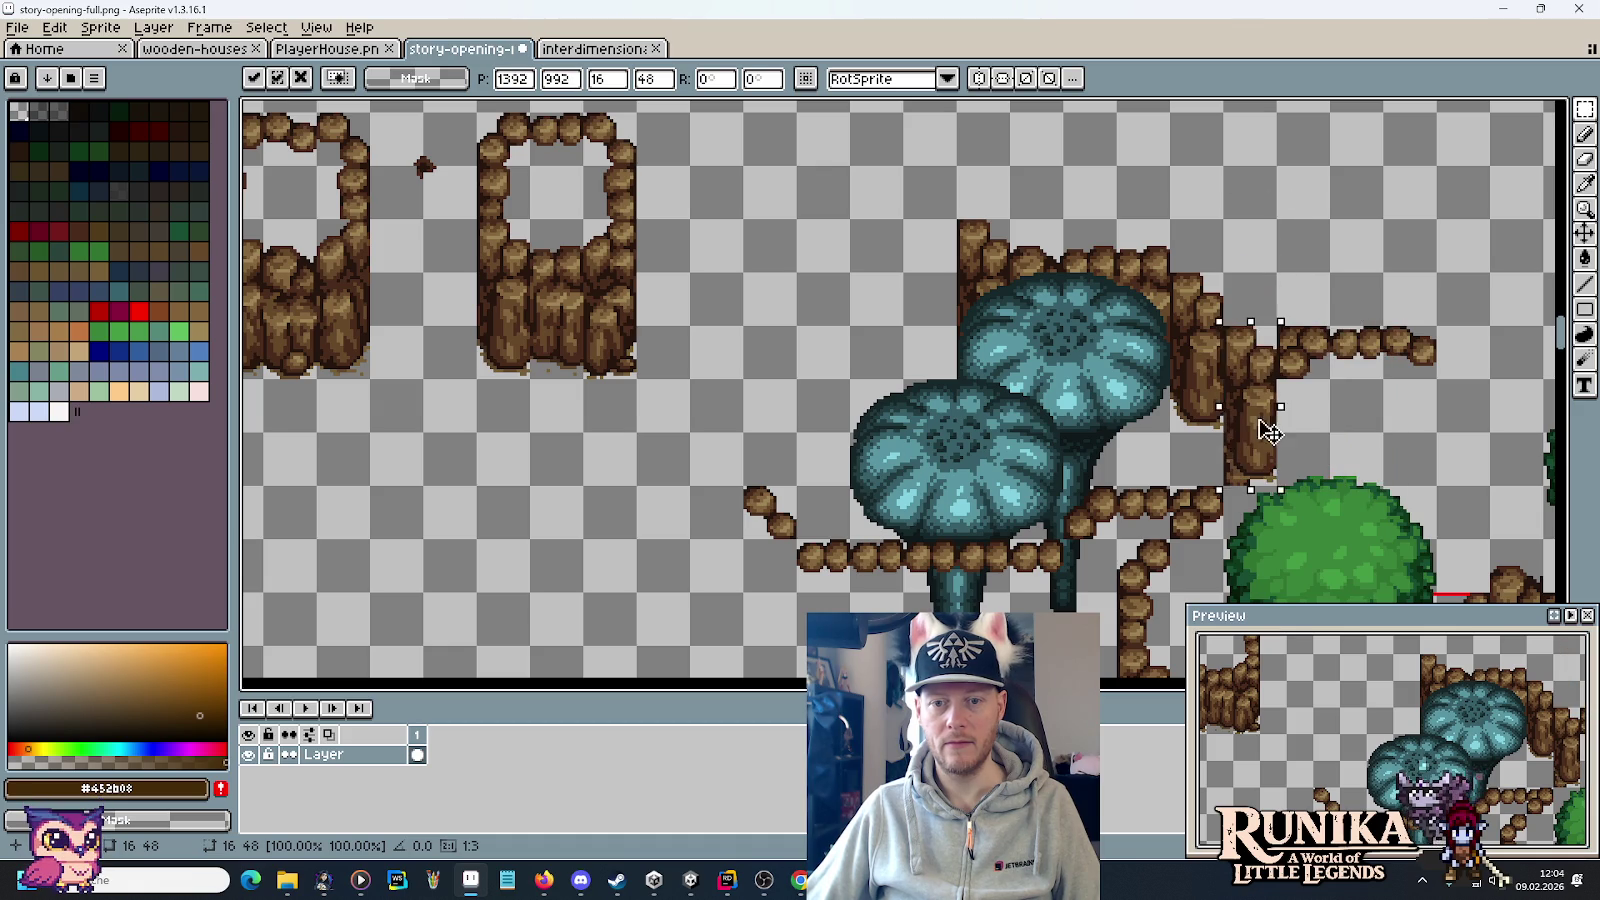
drag(1251, 327, 1251, 428)
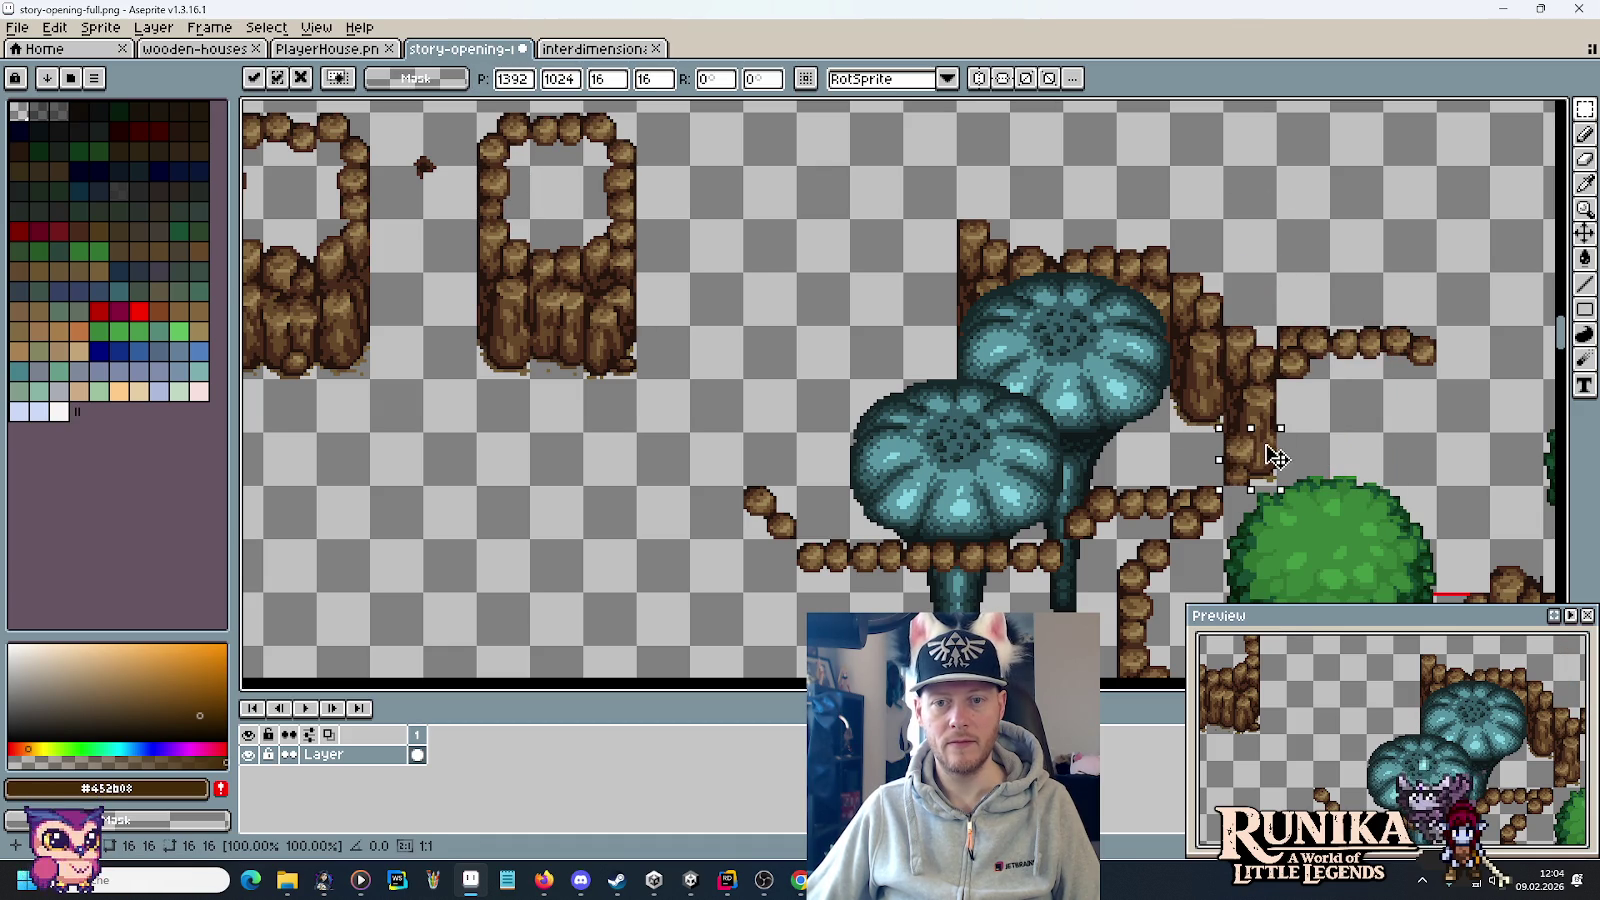
key(Up)
key(Right)
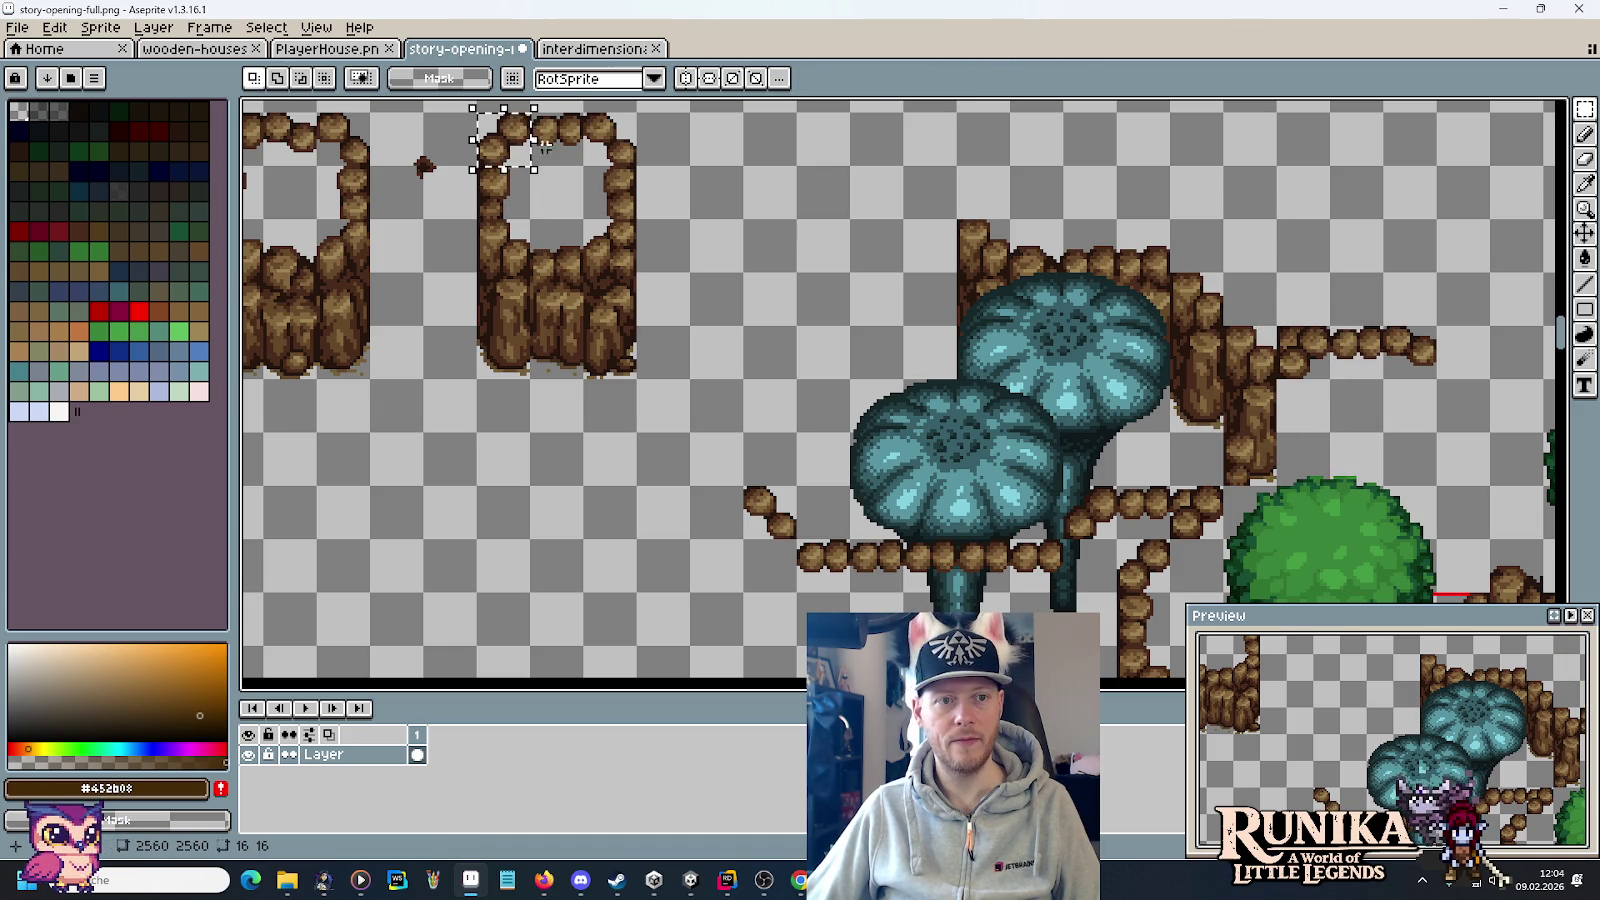
click(1326, 408)
scroll(1365, 430, down, 2)
scroll(1365, 430, up, 2)
drag(1262, 418, 1290, 466)
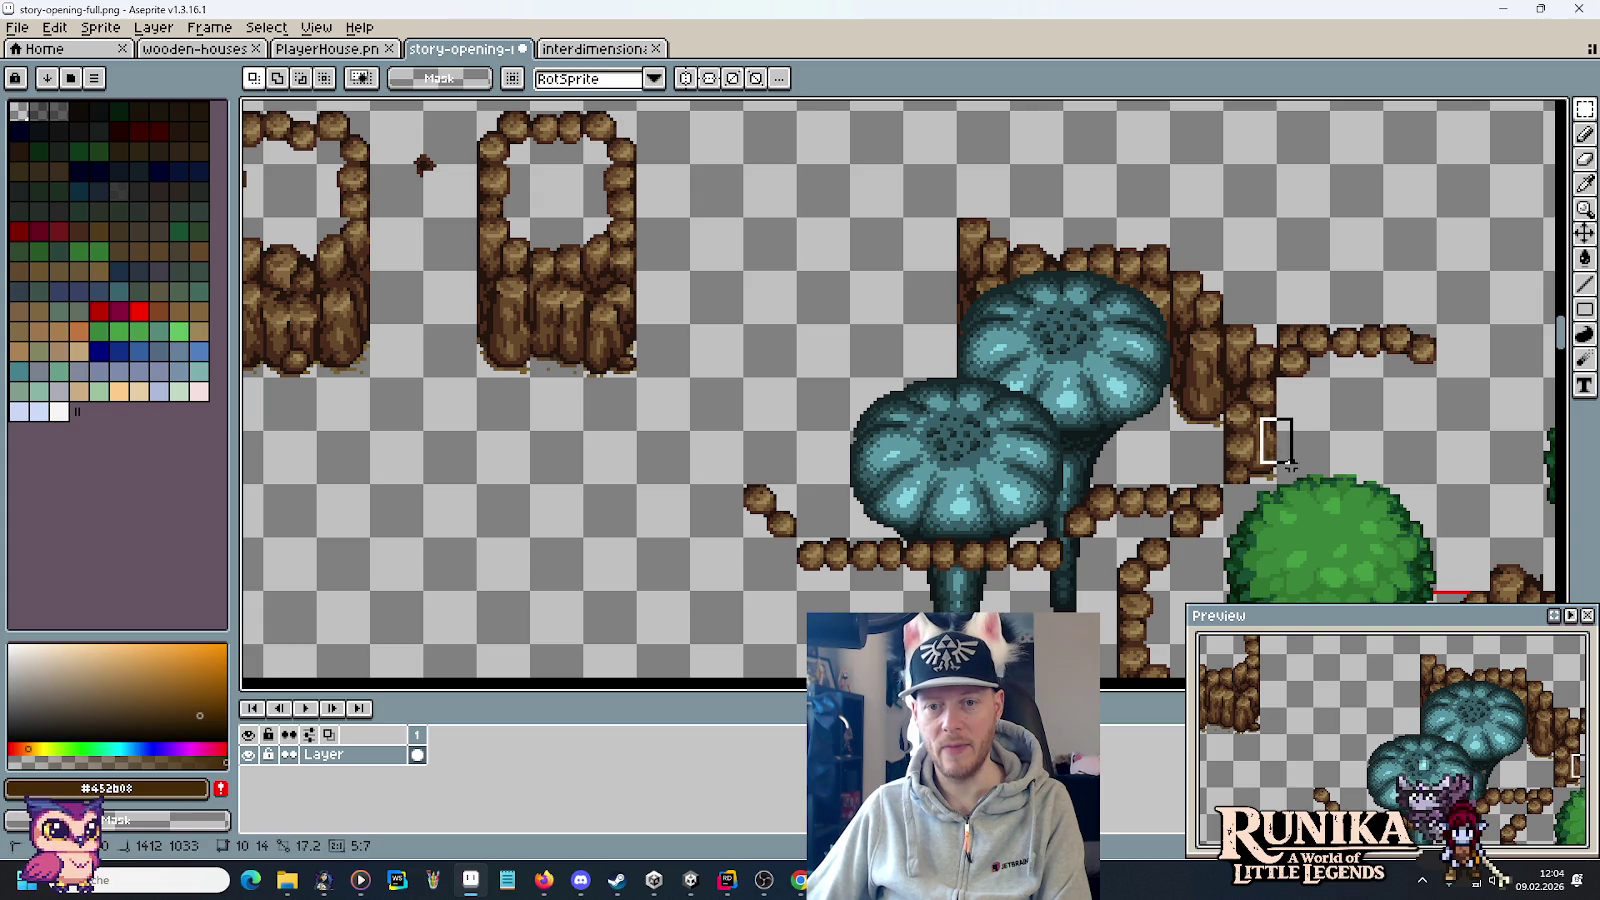
click(1290, 466)
scroll(1333, 446, down, 2)
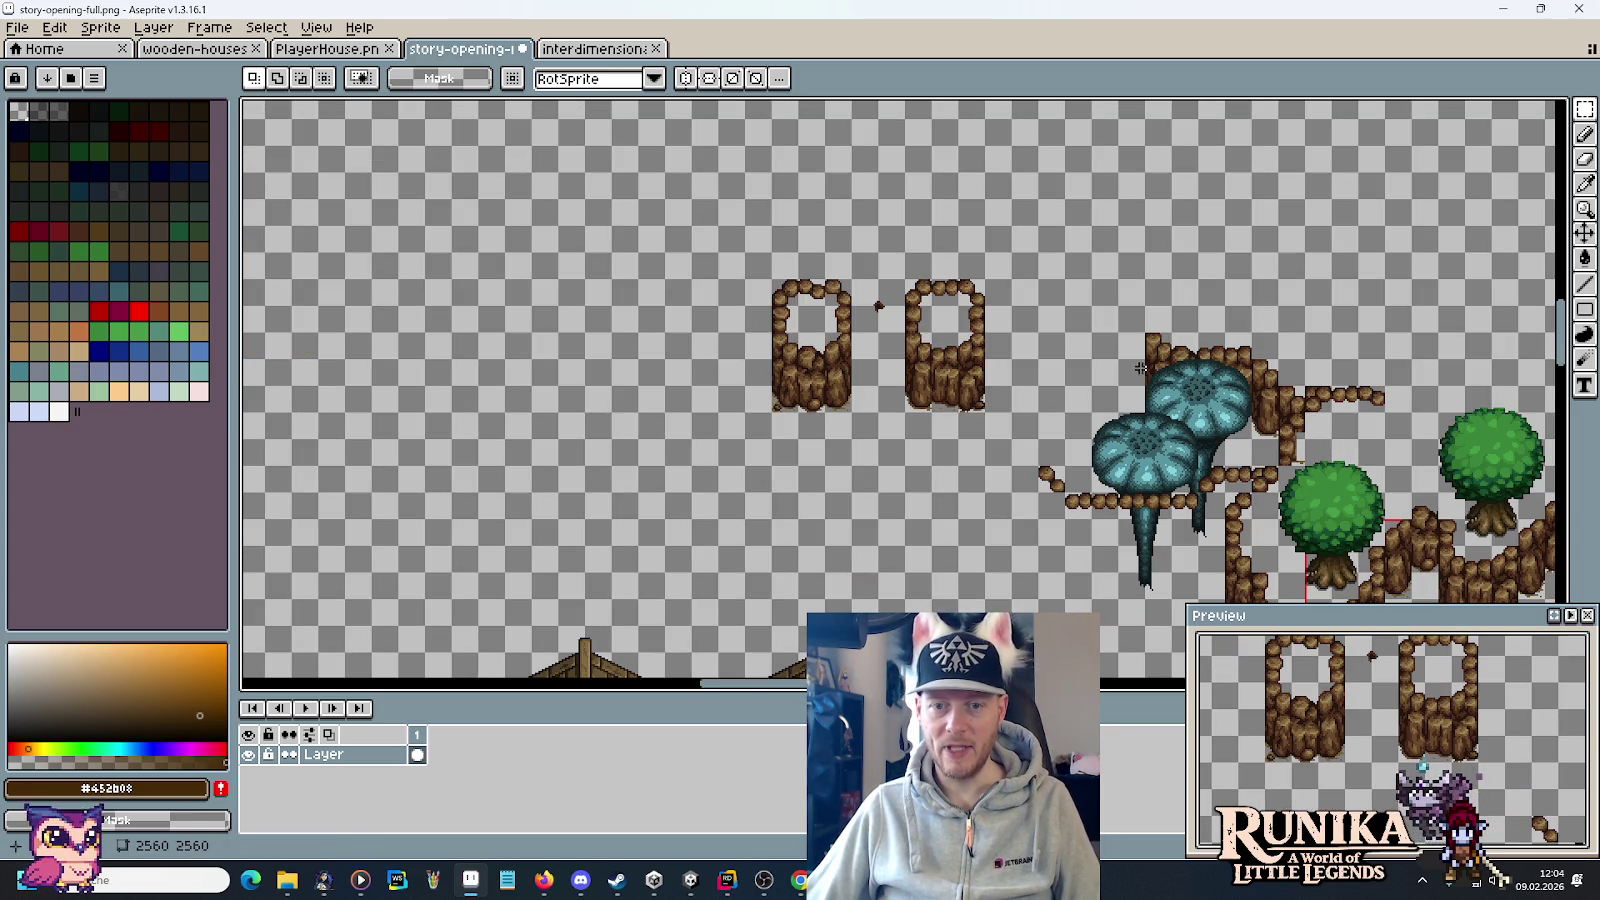
Copy a 16×48 column of the right rock post to the cliff wall's left end and commit it.
scroll(1144, 372, left, 2)
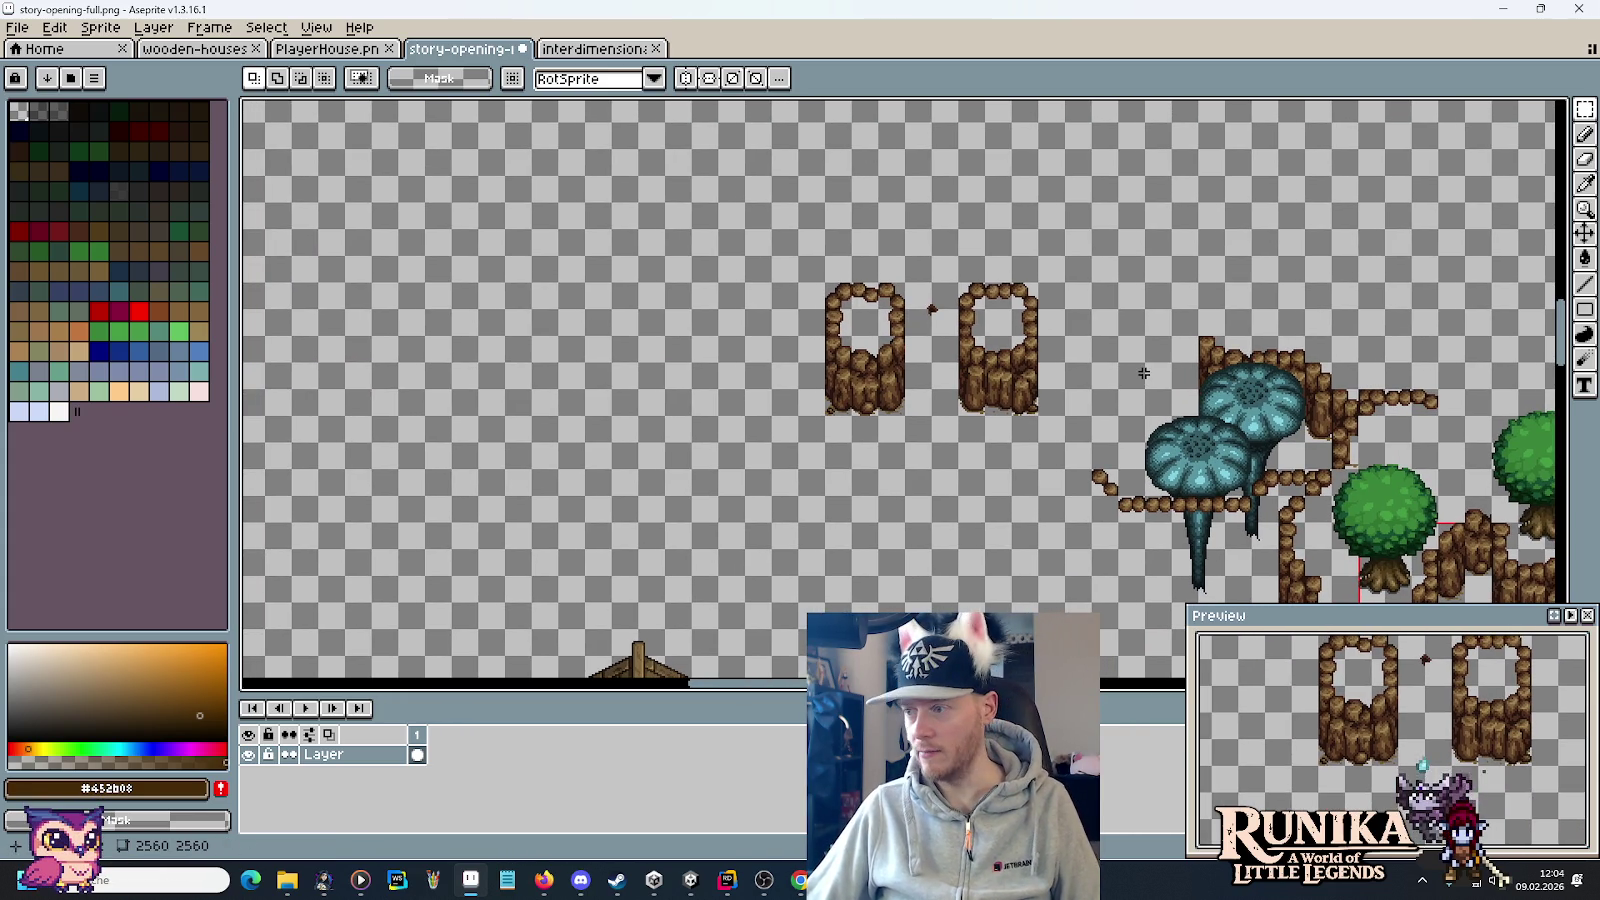
scroll(1142, 372, up, 2)
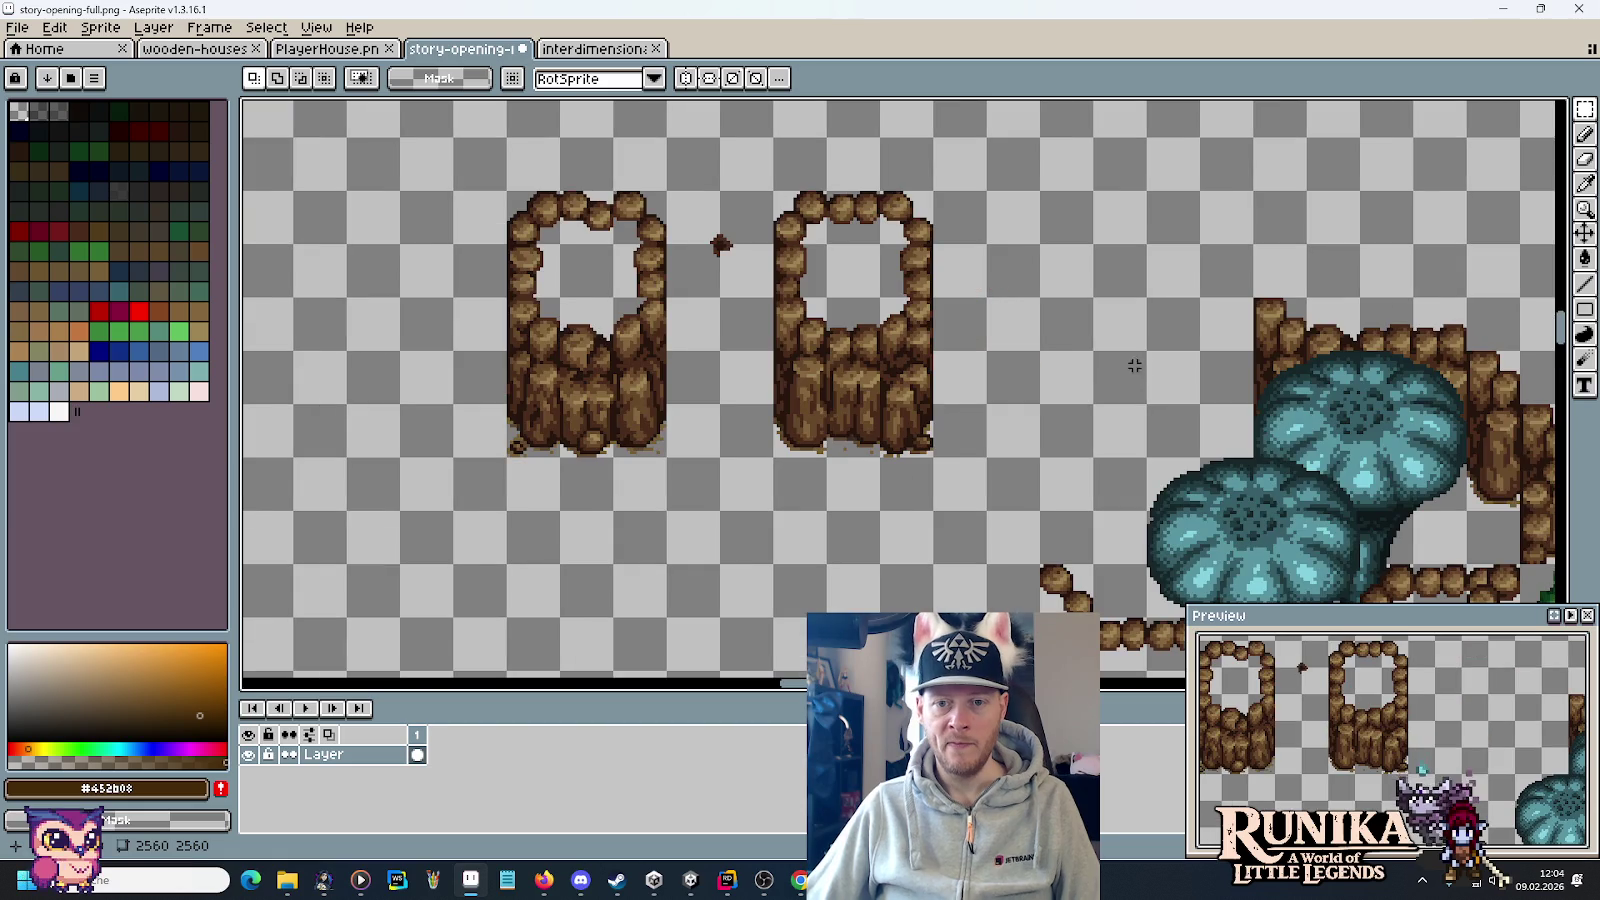
scroll(989, 332, right, 3)
drag(745, 280, 812, 452)
mouse_move(780, 370)
mouse_down()
mouse_move(992, 322)
mouse_move(1155, 320)
mouse_up()
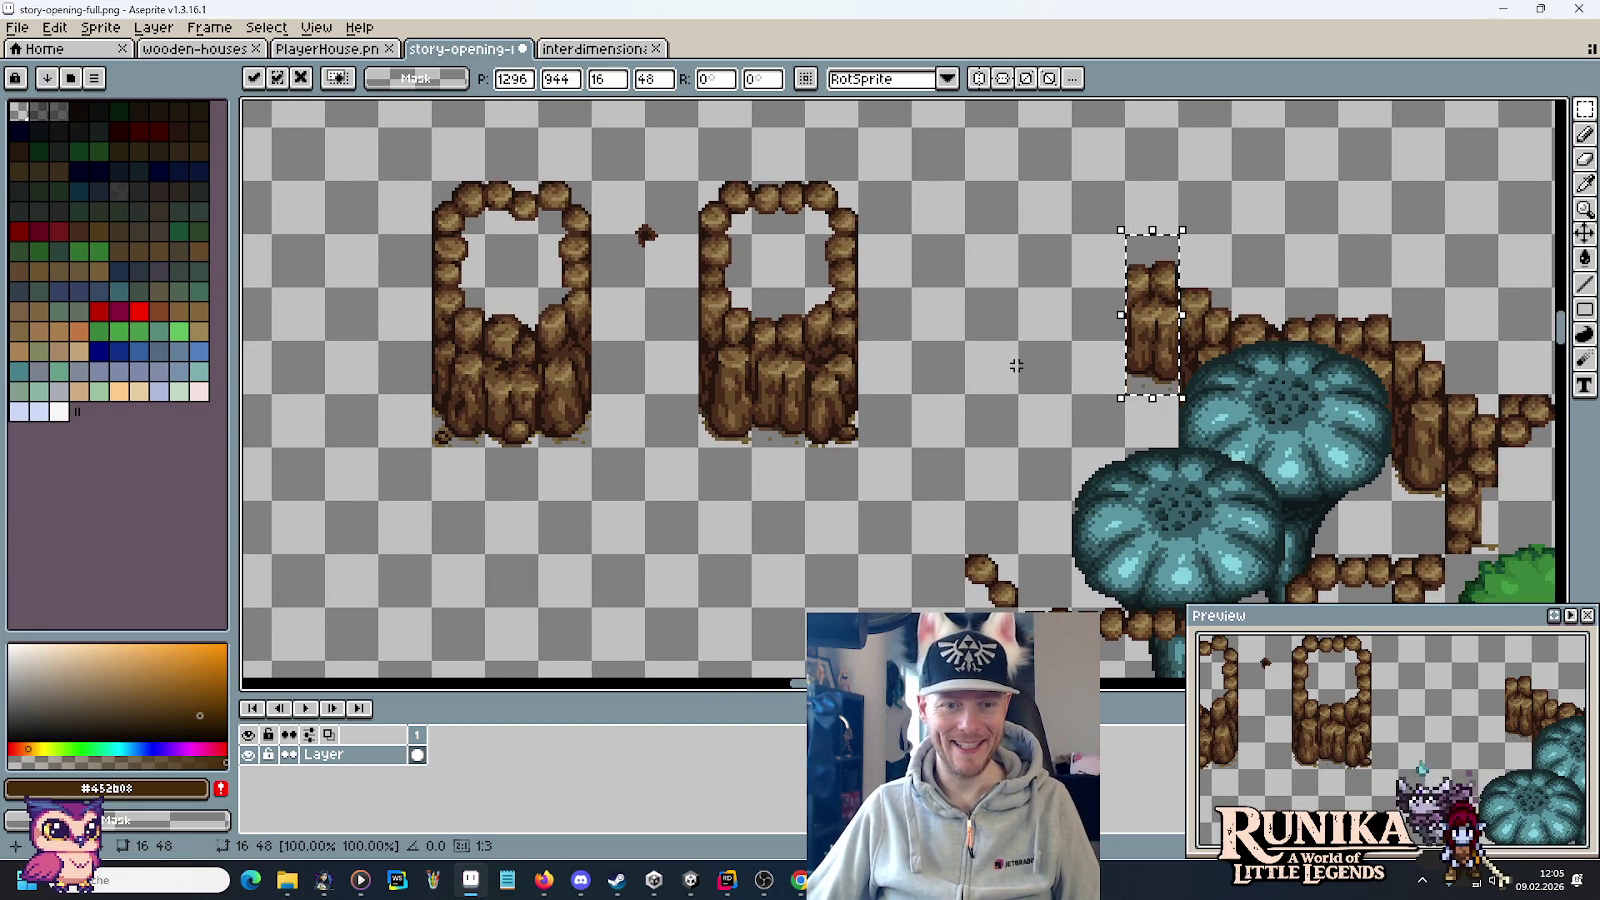
scroll(1016, 365, down, 1)
scroll(1015, 366, up, 1)
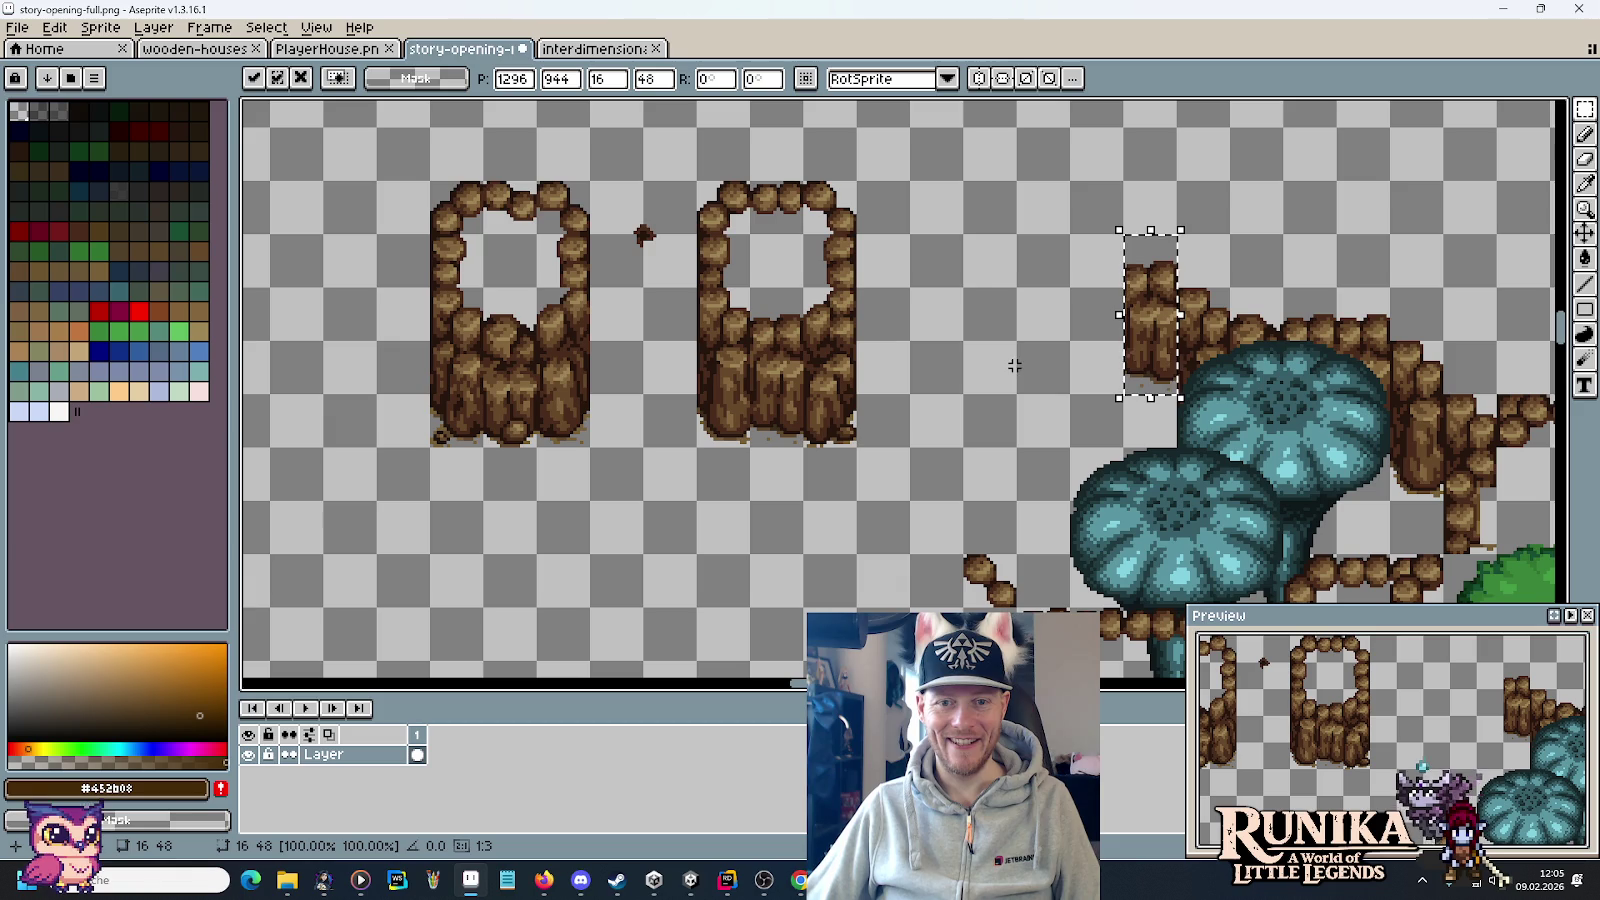
scroll(1000, 323, down, 1)
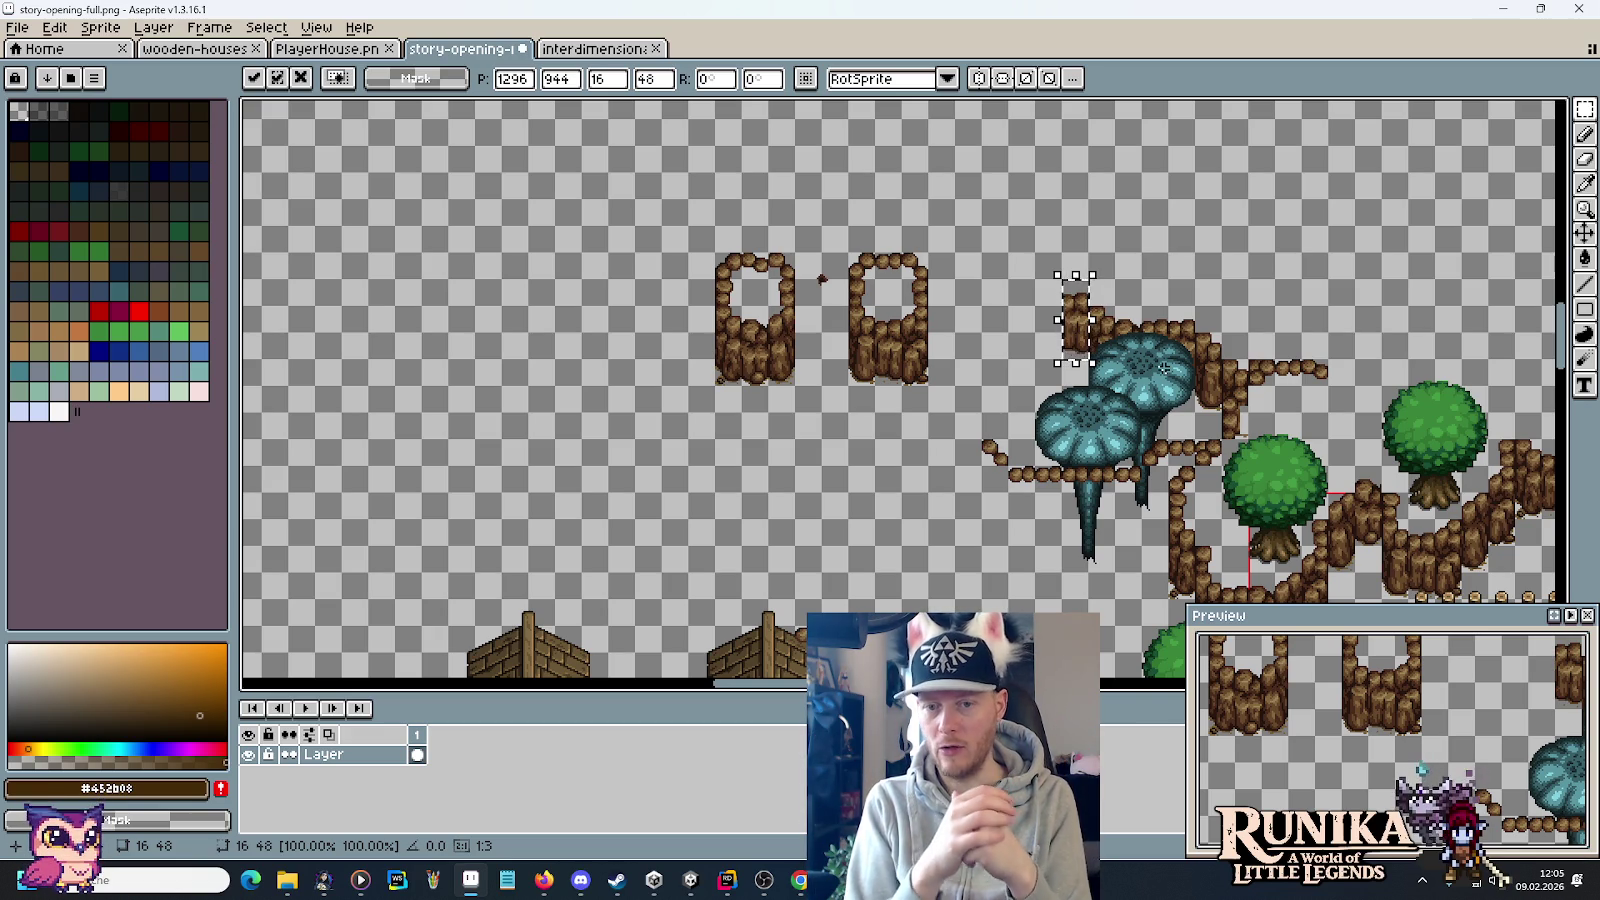
scroll(1215, 497, down, 5)
scroll(1215, 497, right, 4)
scroll(1150, 265, up, 5)
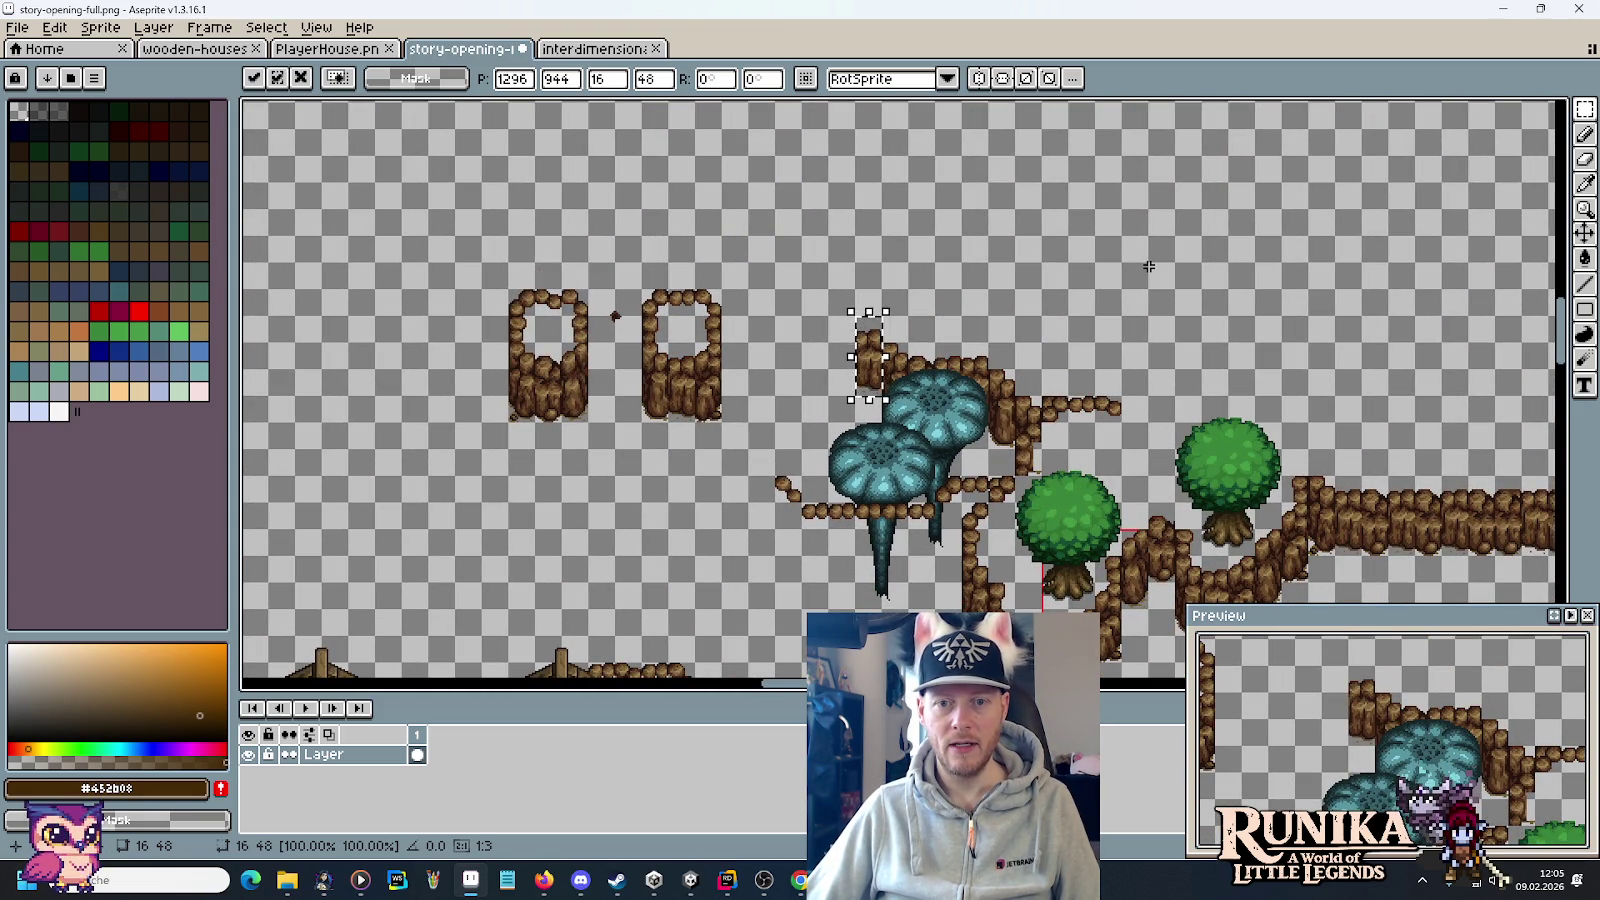
scroll(1150, 265, down, 2)
scroll(1150, 265, down, 3)
scroll(1146, 298, up, 2)
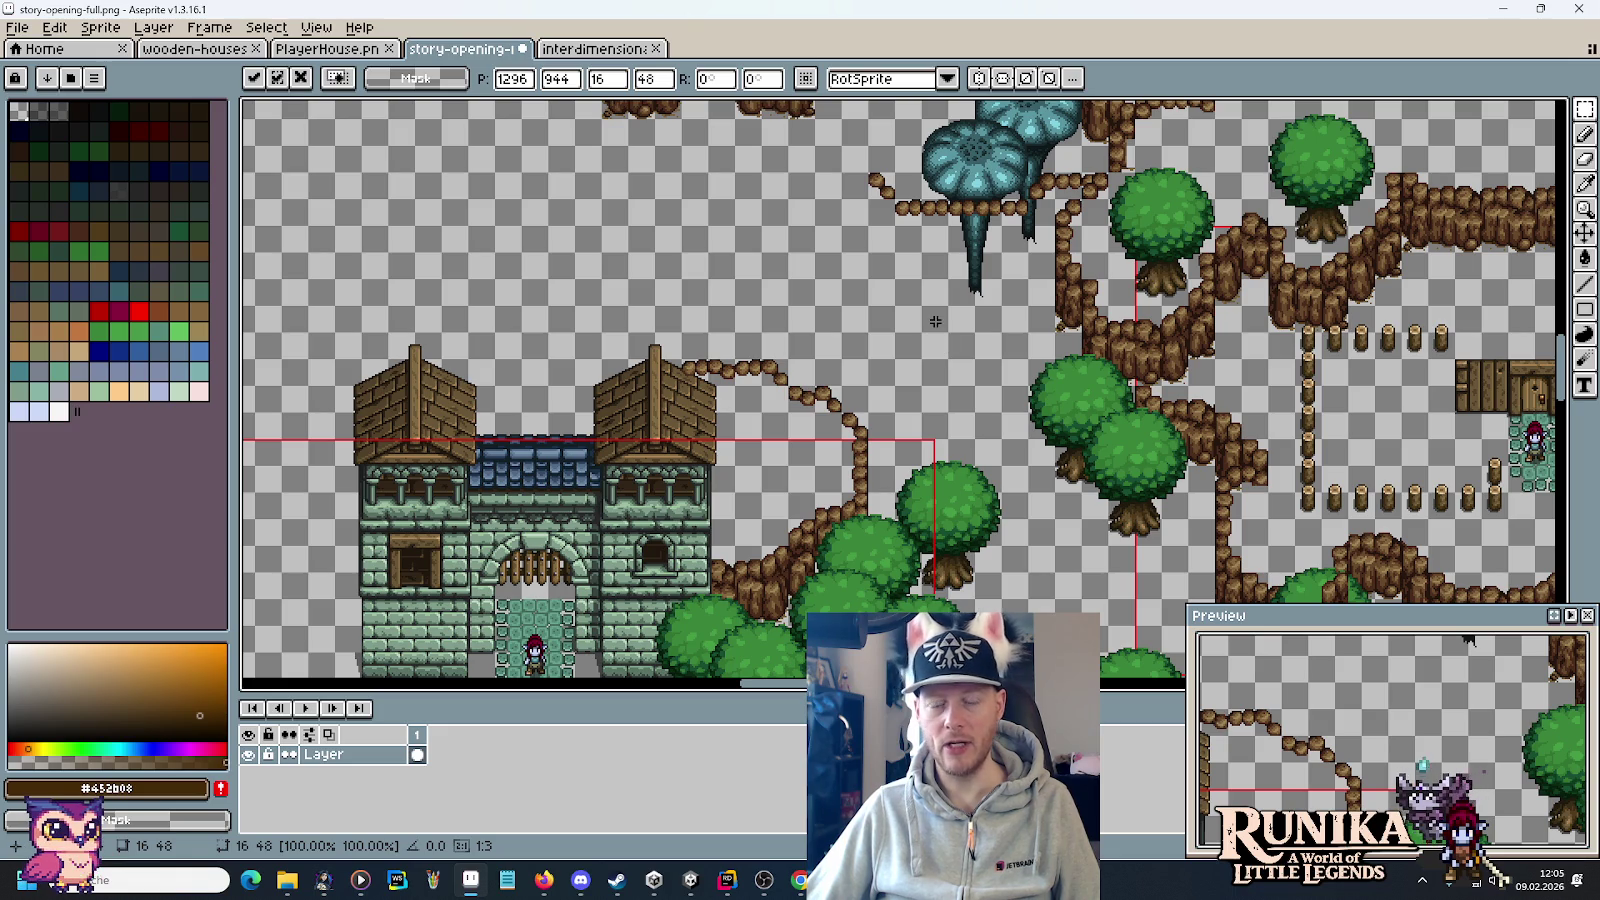
drag(935, 321, 1060, 570)
scroll(955, 445, up, 2)
drag(978, 436, 958, 486)
key(Return)
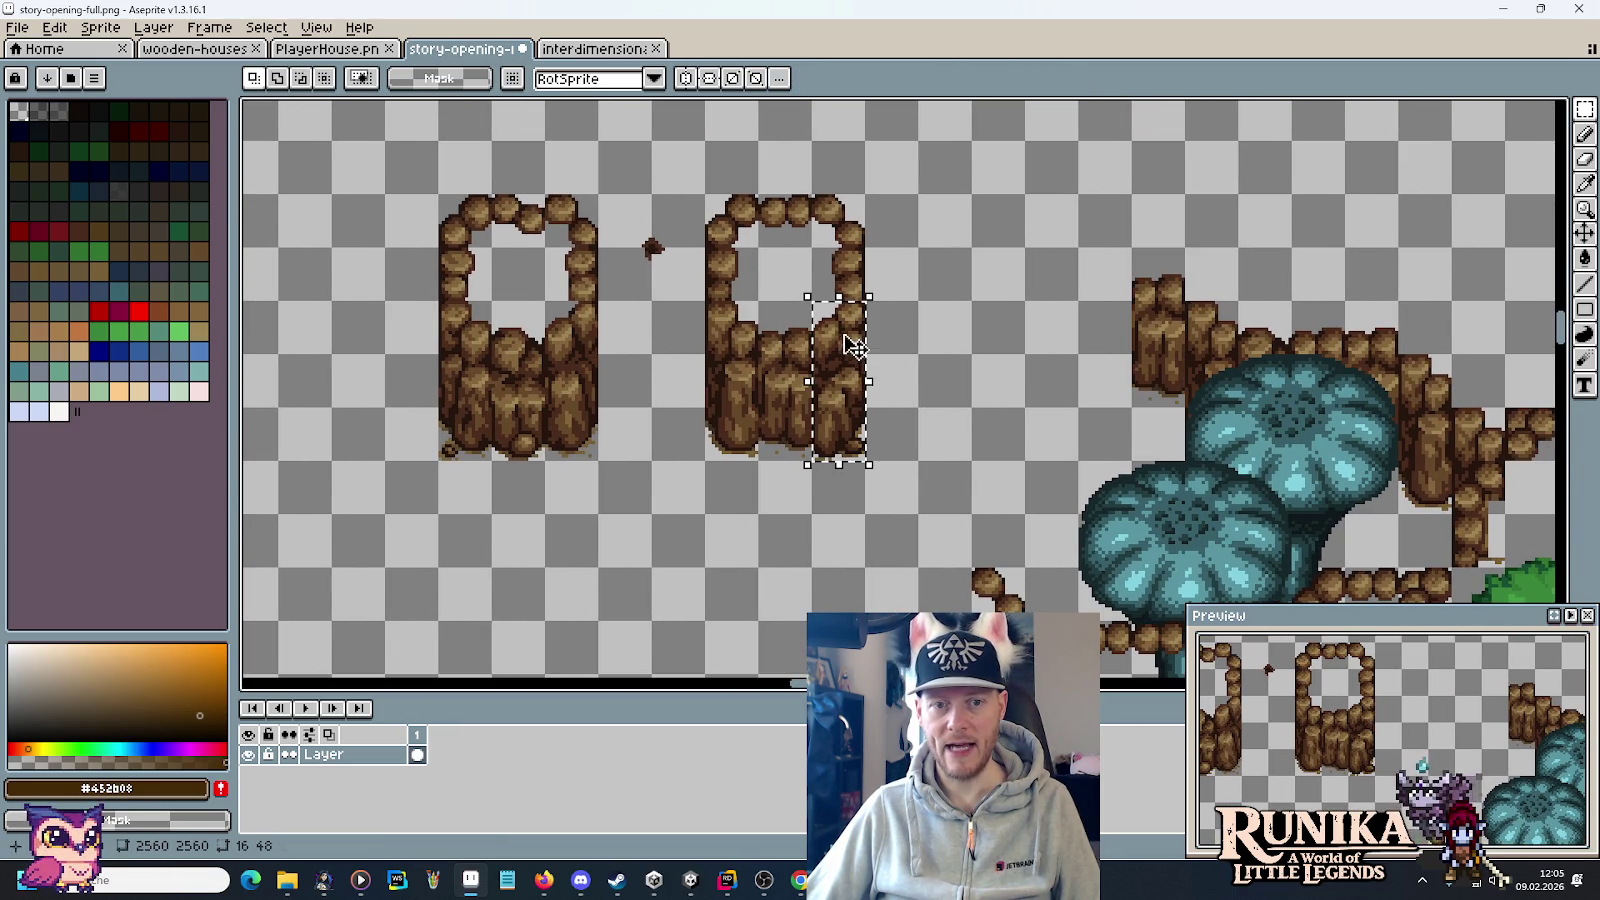
Place a pillar copy at the cliff's left end and add a small rock piece onto the cliff.
drag(864, 390, 1130, 230)
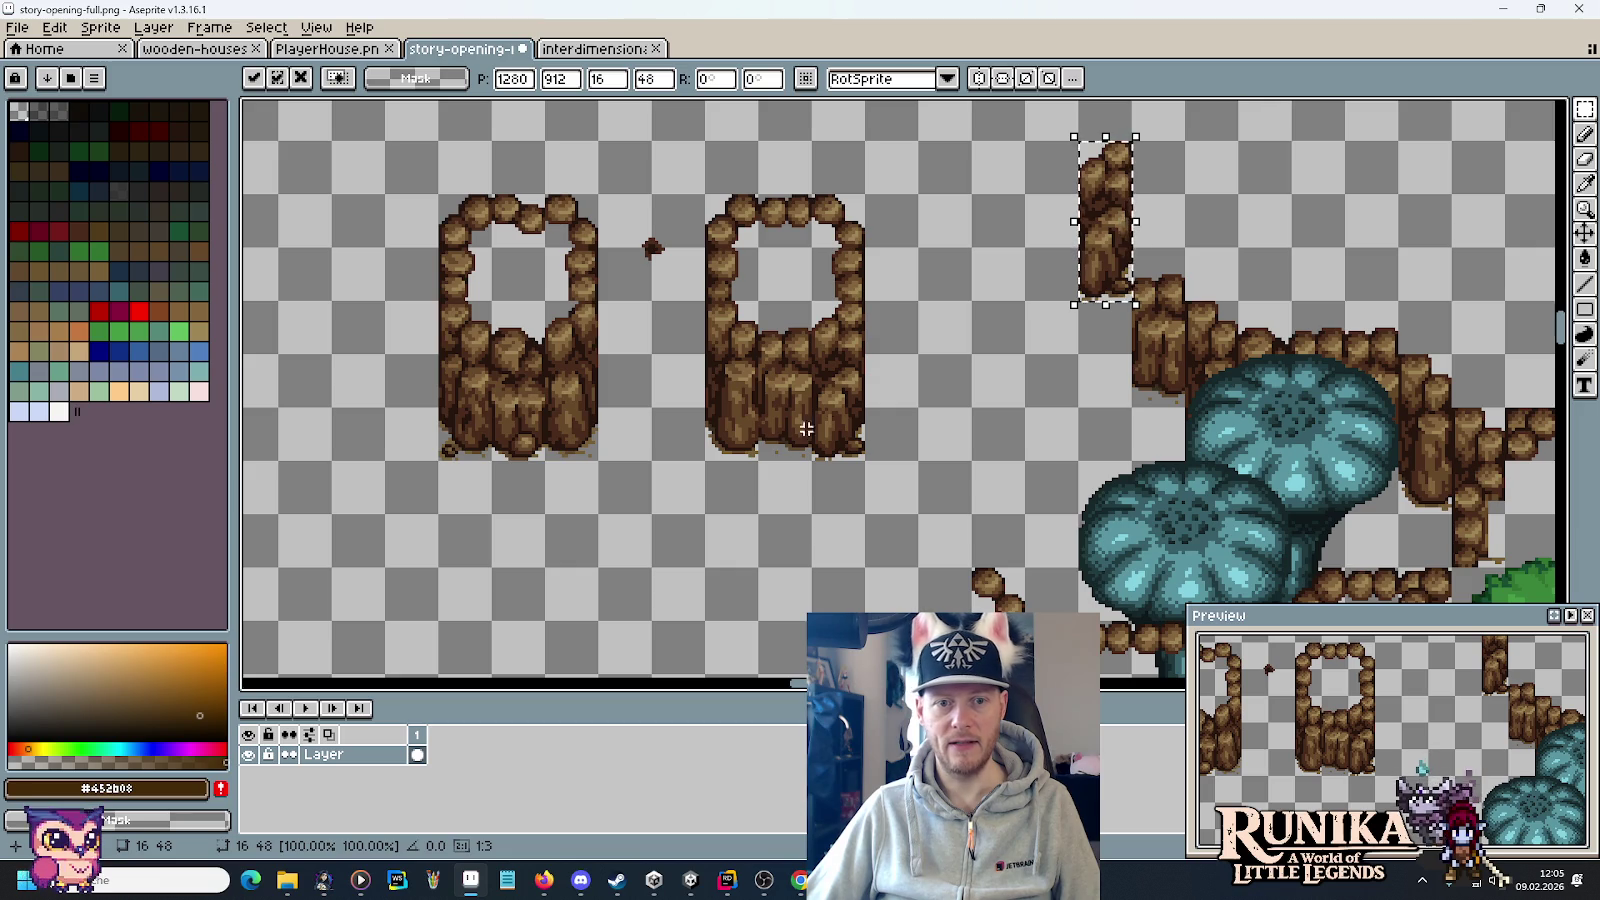
mouse_move(558, 452)
mouse_down()
mouse_move(582, 364)
mouse_move(546, 457)
mouse_move(566, 462)
mouse_move(571, 400)
mouse_move(545, 300)
mouse_move(1057, 341)
mouse_up()
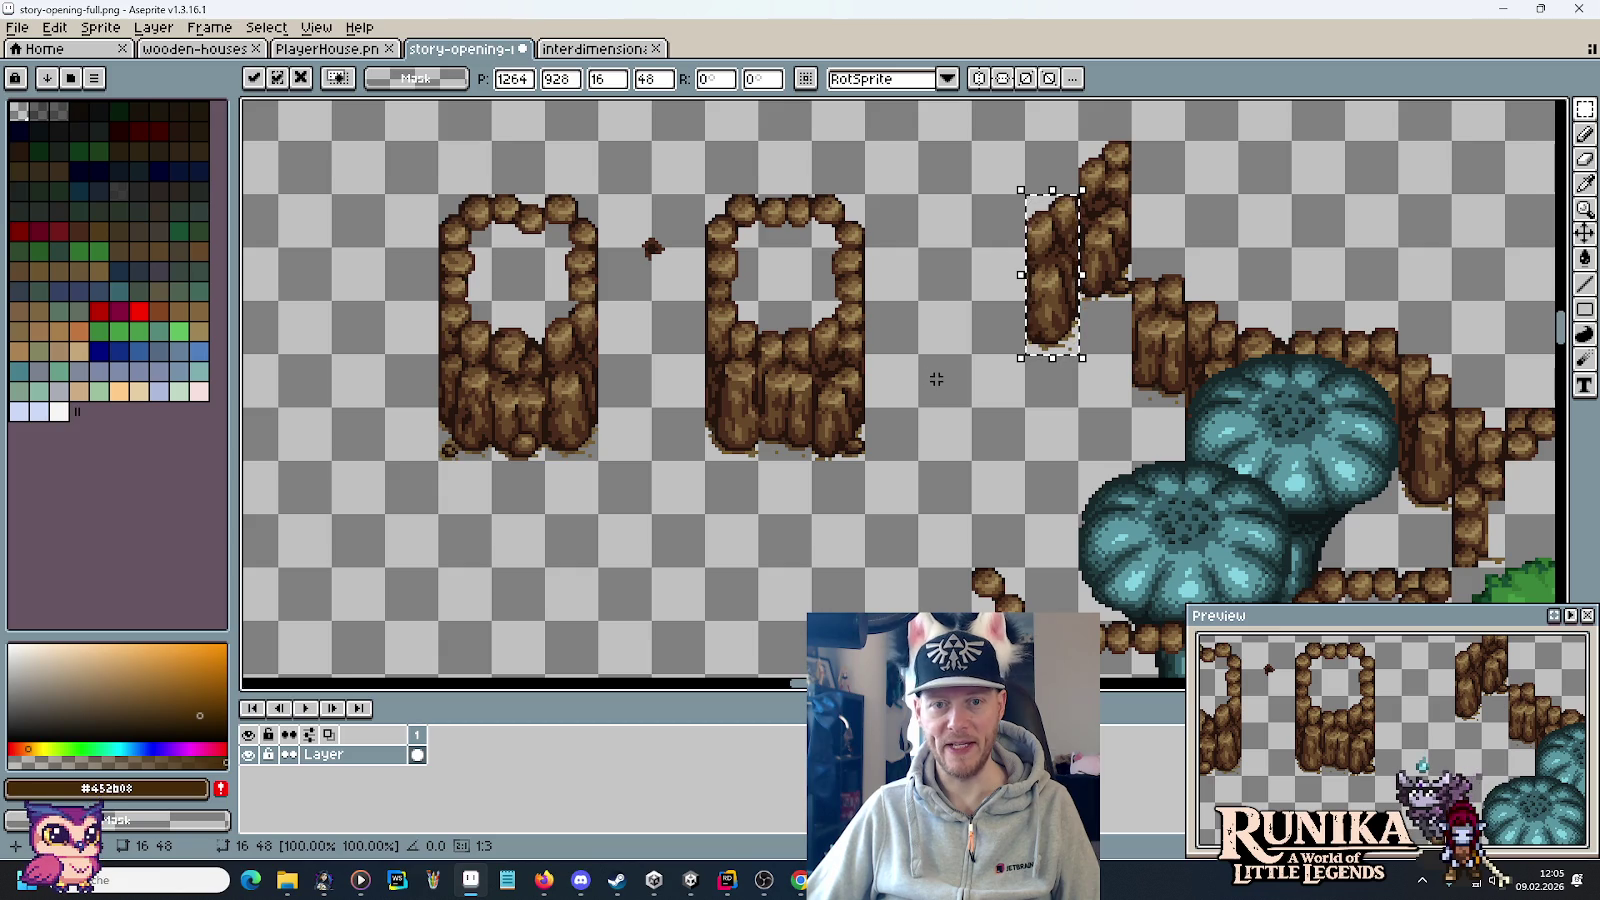
key(Return)
mouse_move(1072, 225)
mouse_down()
mouse_move(1010, 287)
mouse_move(1003, 327)
mouse_up()
click(845, 315)
Copy the second frame's right pillar toward the cliff and move a rock piece beside the house.
mouse_move(845, 315)
mouse_down()
mouse_move(846, 421)
mouse_move(975, 429)
mouse_move(1011, 453)
mouse_move(948, 515)
mouse_up()
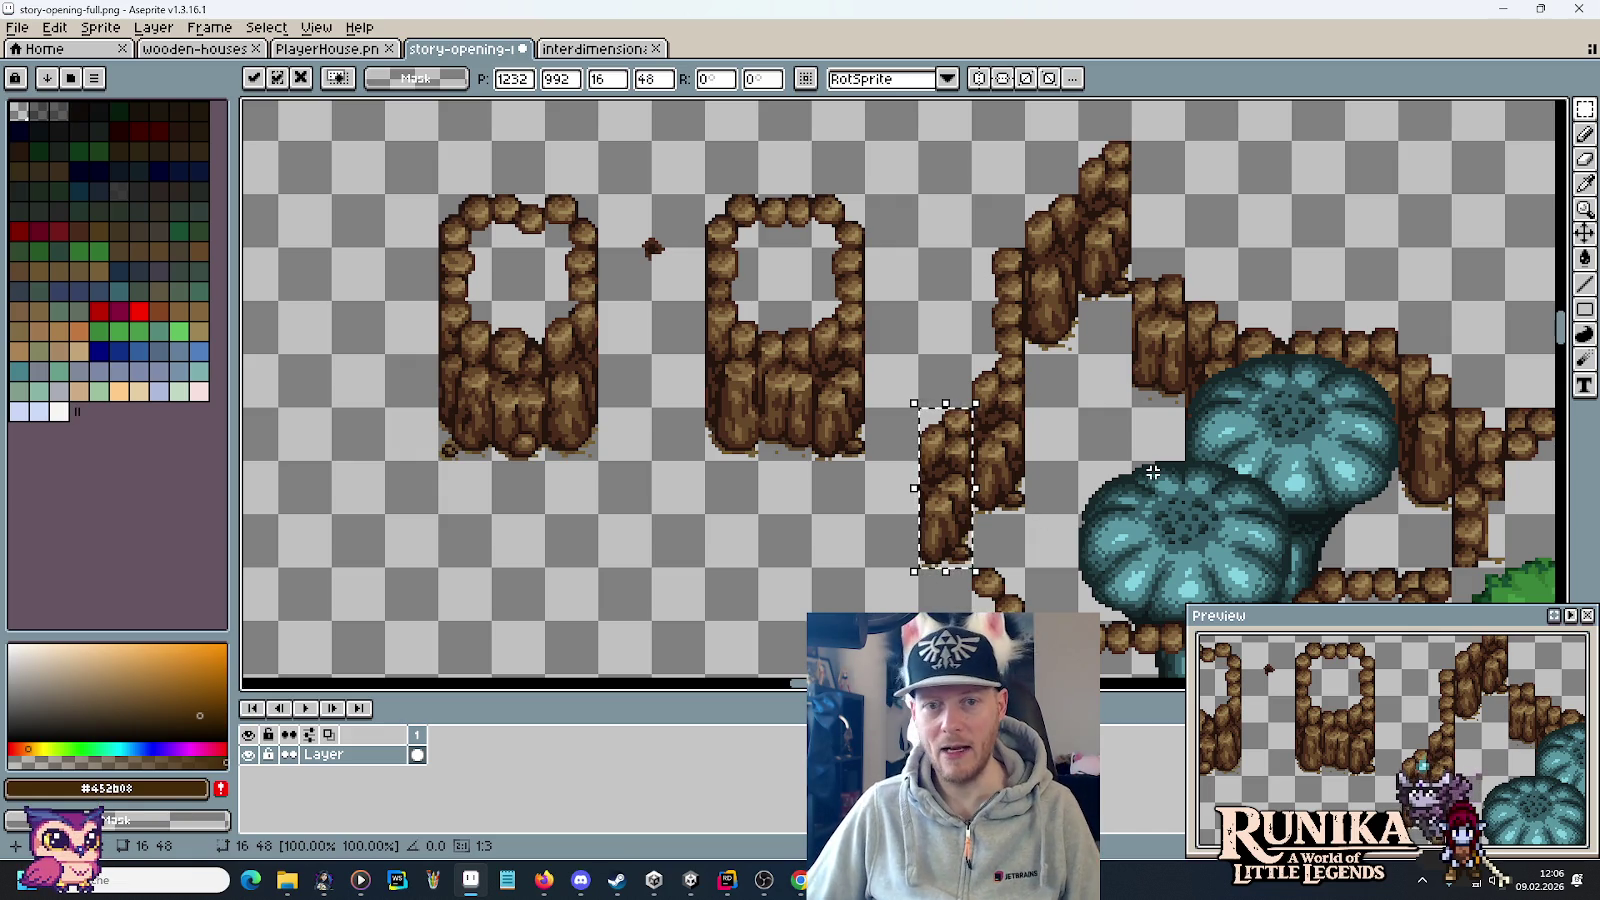
scroll(1151, 439, down, 2)
scroll(1229, 449, down, 2)
scroll(1229, 449, right, 5)
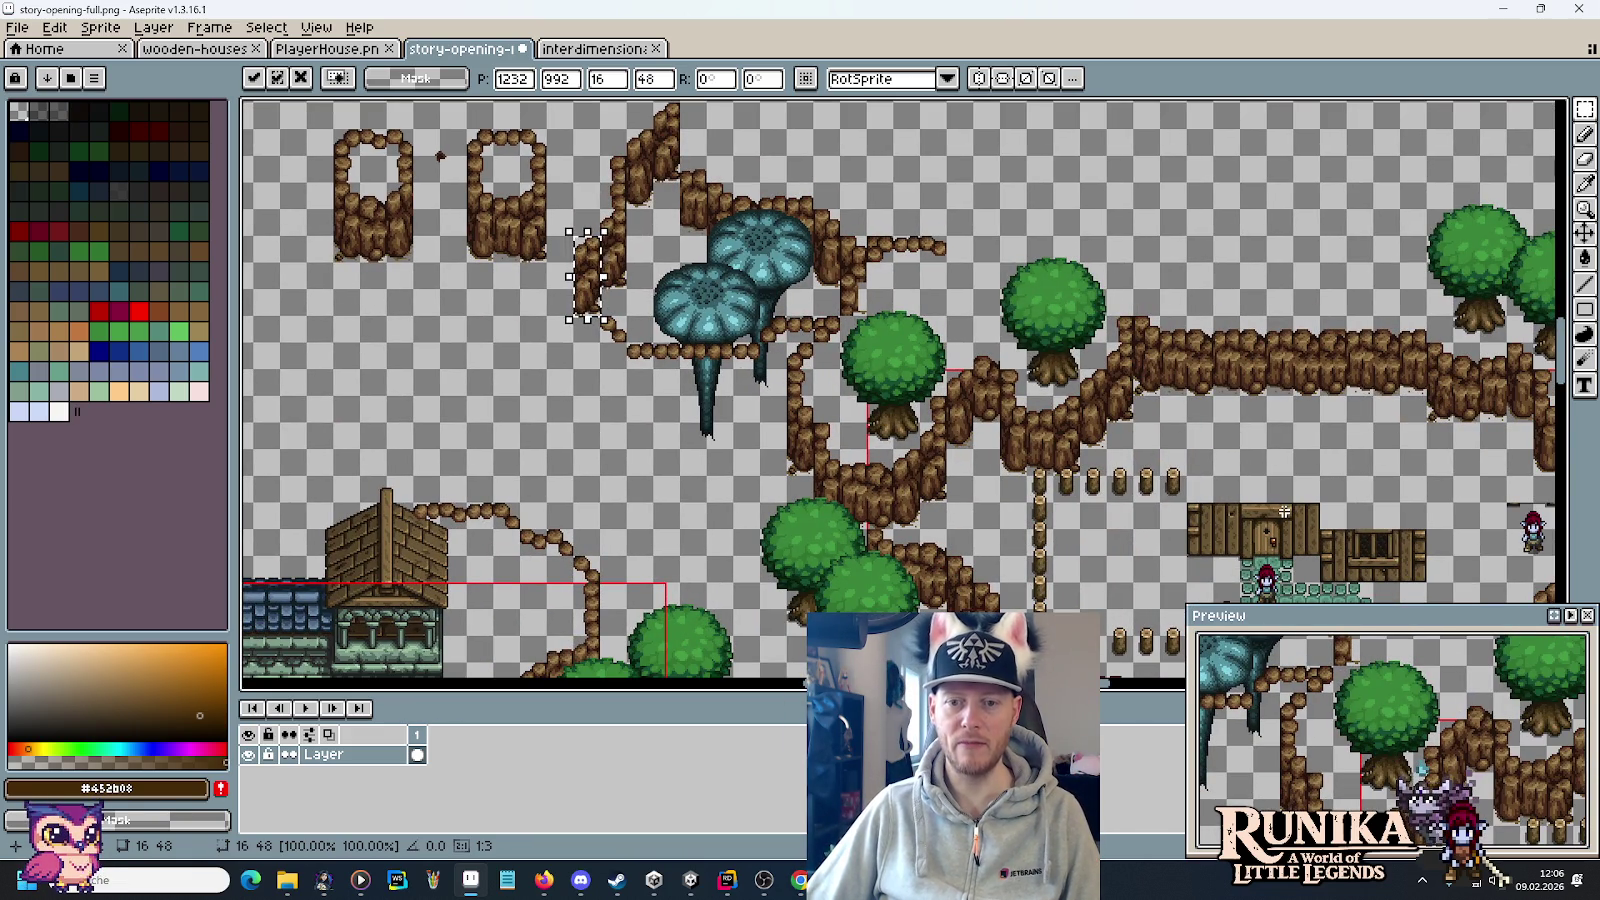
scroll(796, 366, up, 2)
scroll(796, 366, left, 3)
drag(892, 218, 928, 254)
mouse_move(950, 492)
mouse_down()
mouse_move(1008, 286)
mouse_move(1018, 306)
mouse_up()
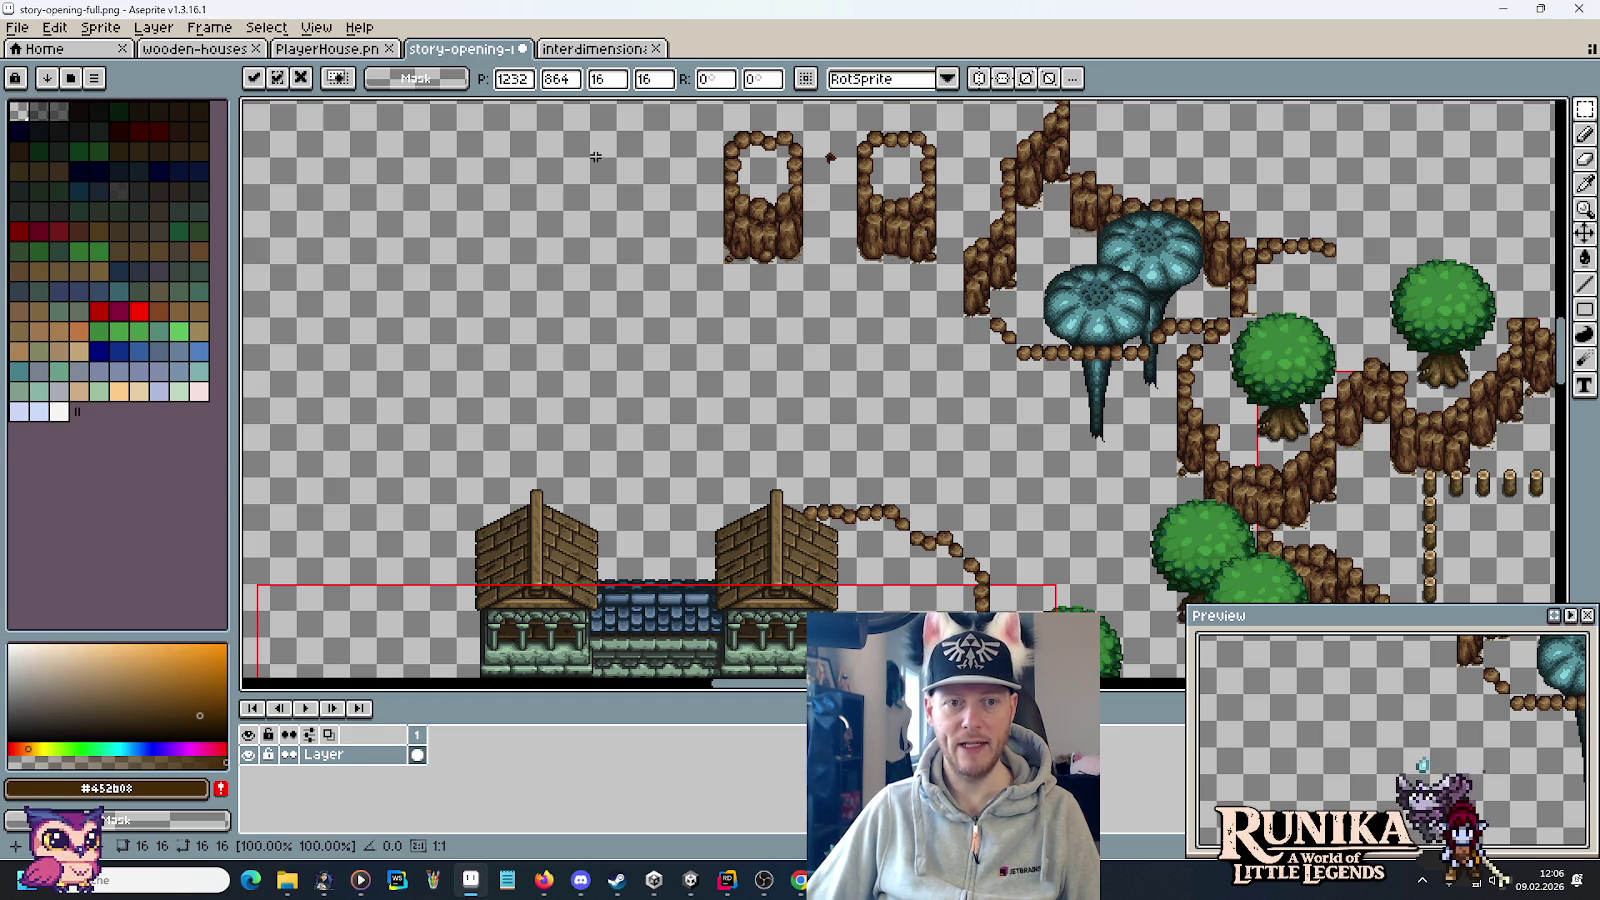
scroll(884, 257, up, 2)
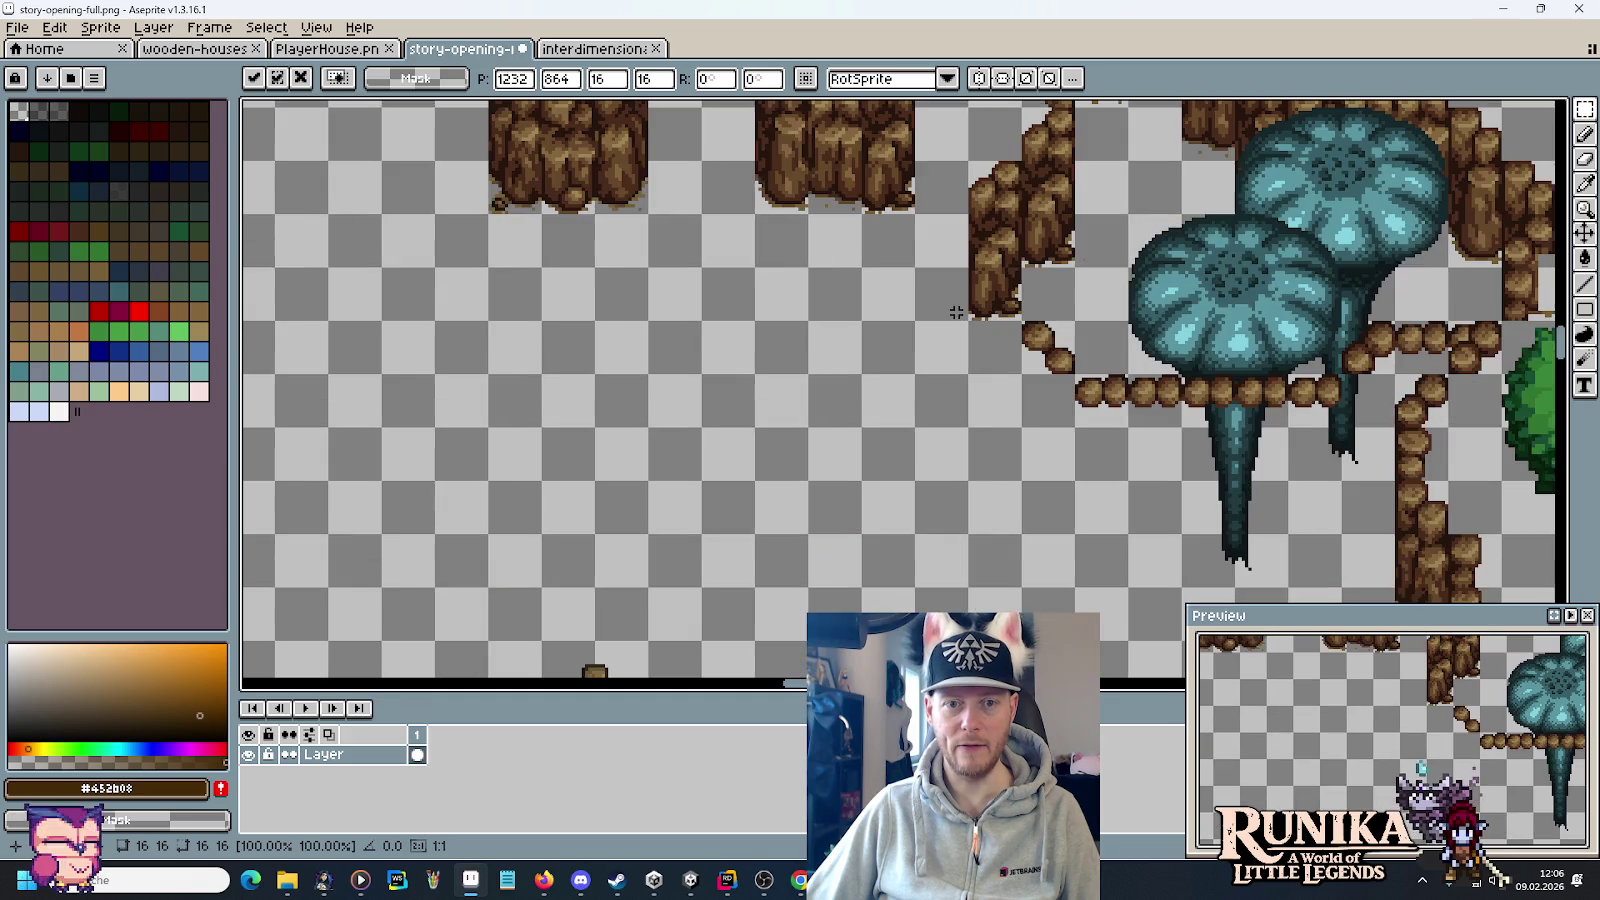
scroll(857, 239, up, 3)
key(Return)
mouse_move(912, 240)
mouse_down()
mouse_move(900, 455)
mouse_move(960, 450)
mouse_move(960, 565)
mouse_move(1010, 345)
mouse_move(996, 435)
mouse_up()
Move a tall narrow 16×48 cliff strip down below the cliff edge.
drag(880, 278, 938, 112)
drag(918, 175, 958, 473)
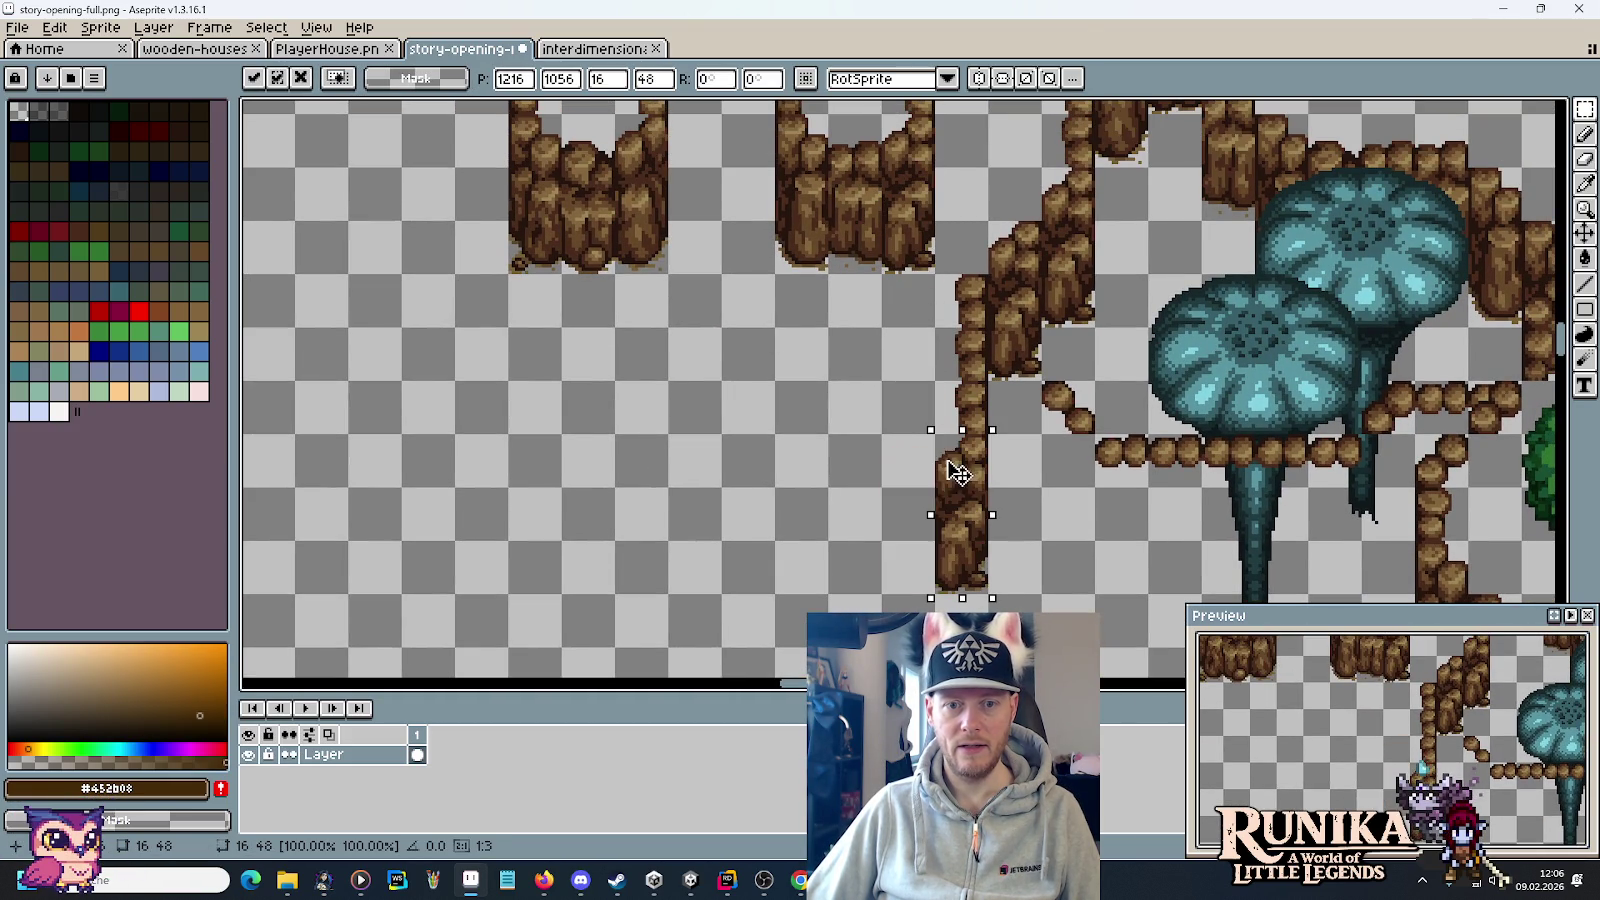
drag(1065, 502, 1078, 485)
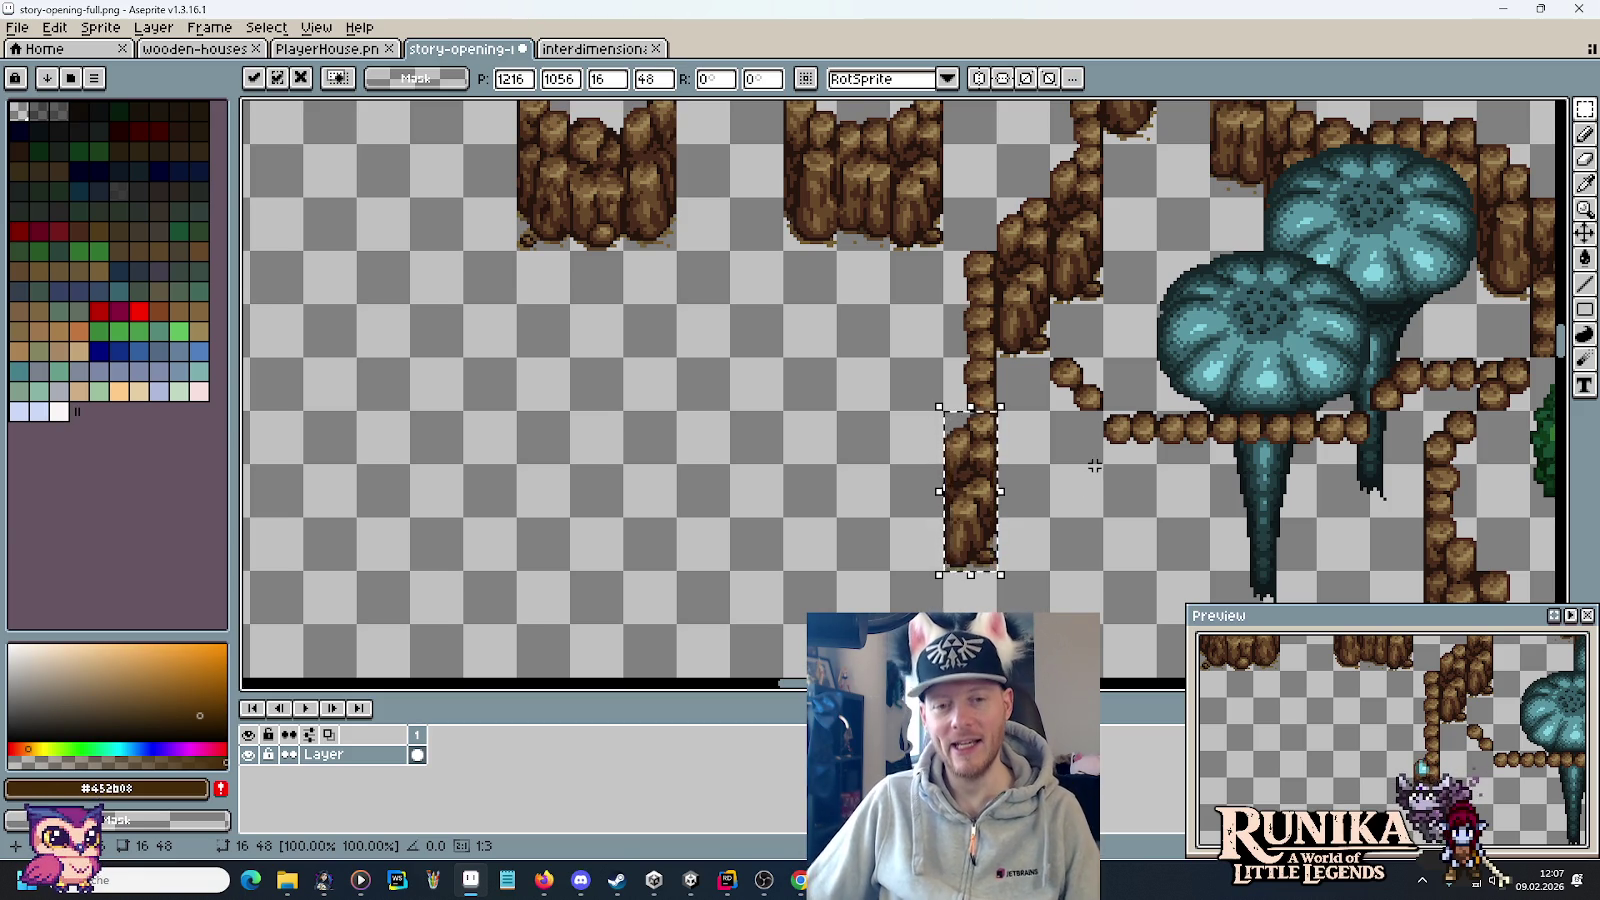
scroll(1074, 309, down, 2)
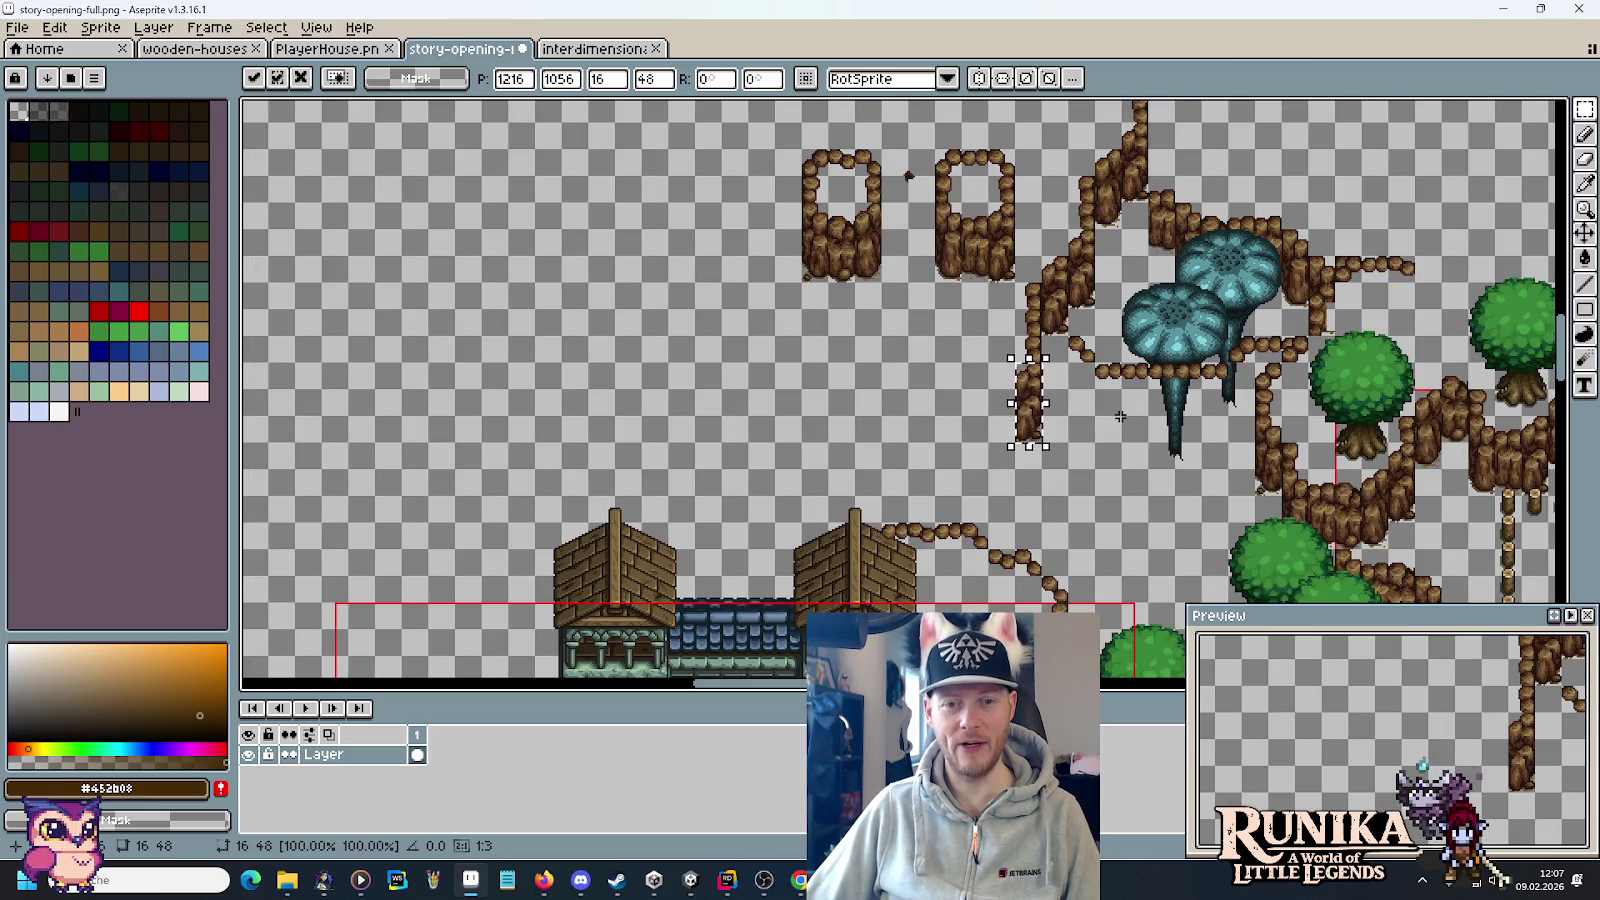
Extend the cliff column diagonally down toward the houses with copied cliff pieces.
drag(1120, 415, 1130, 392)
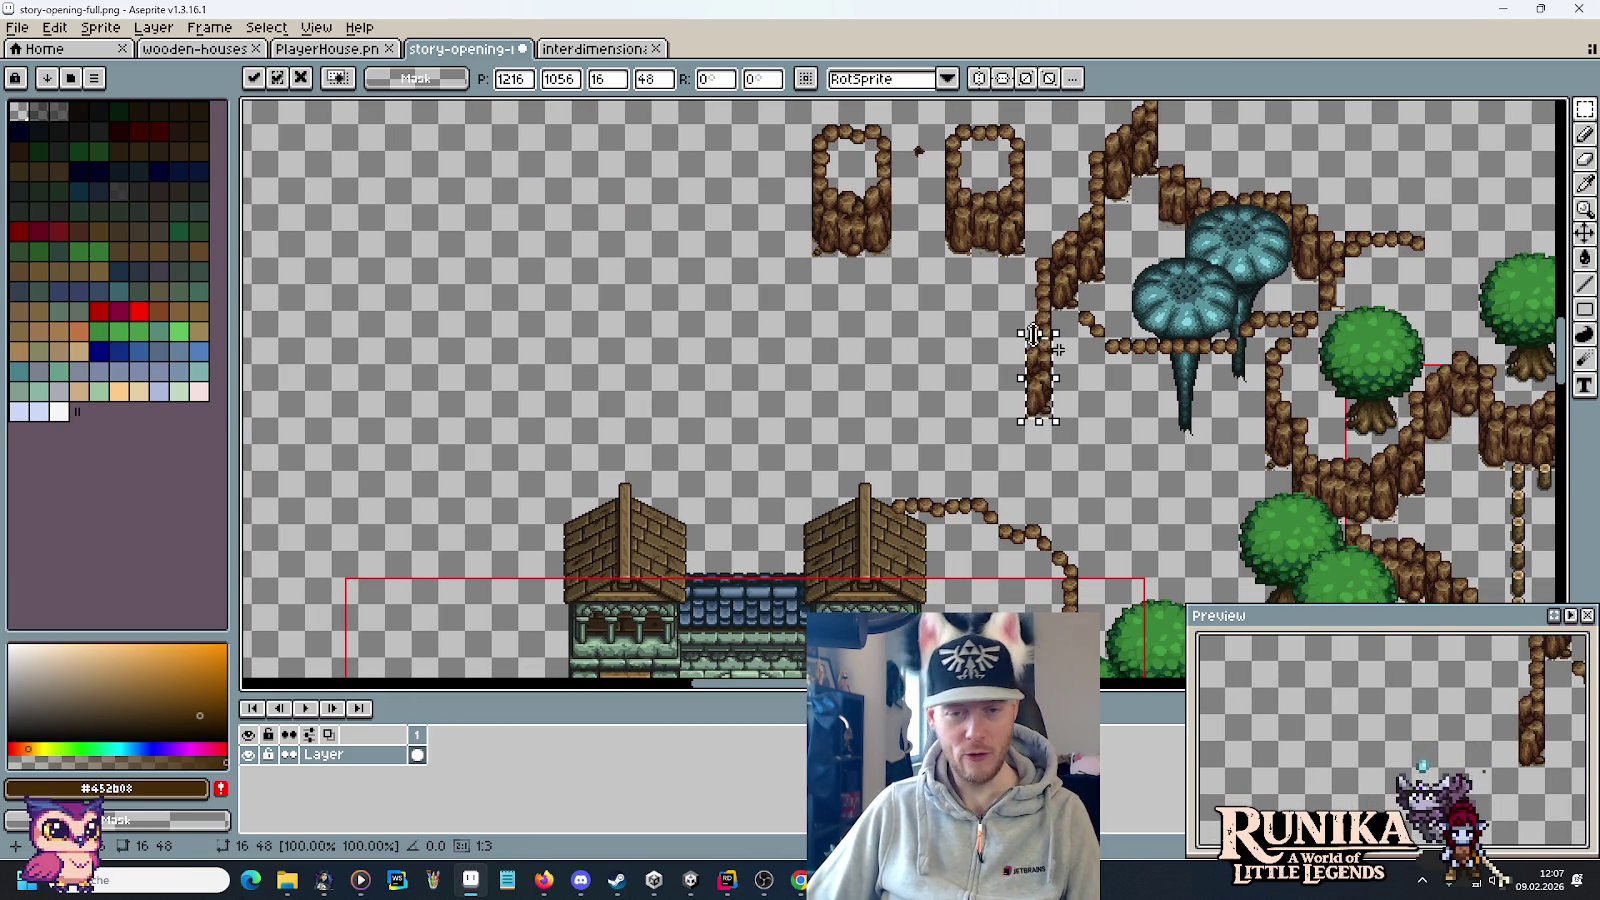
mouse_move(862, 170)
mouse_down()
mouse_move(886, 161)
mouse_move(897, 205)
mouse_move(1030, 383)
mouse_up()
drag(920, 346, 900, 367)
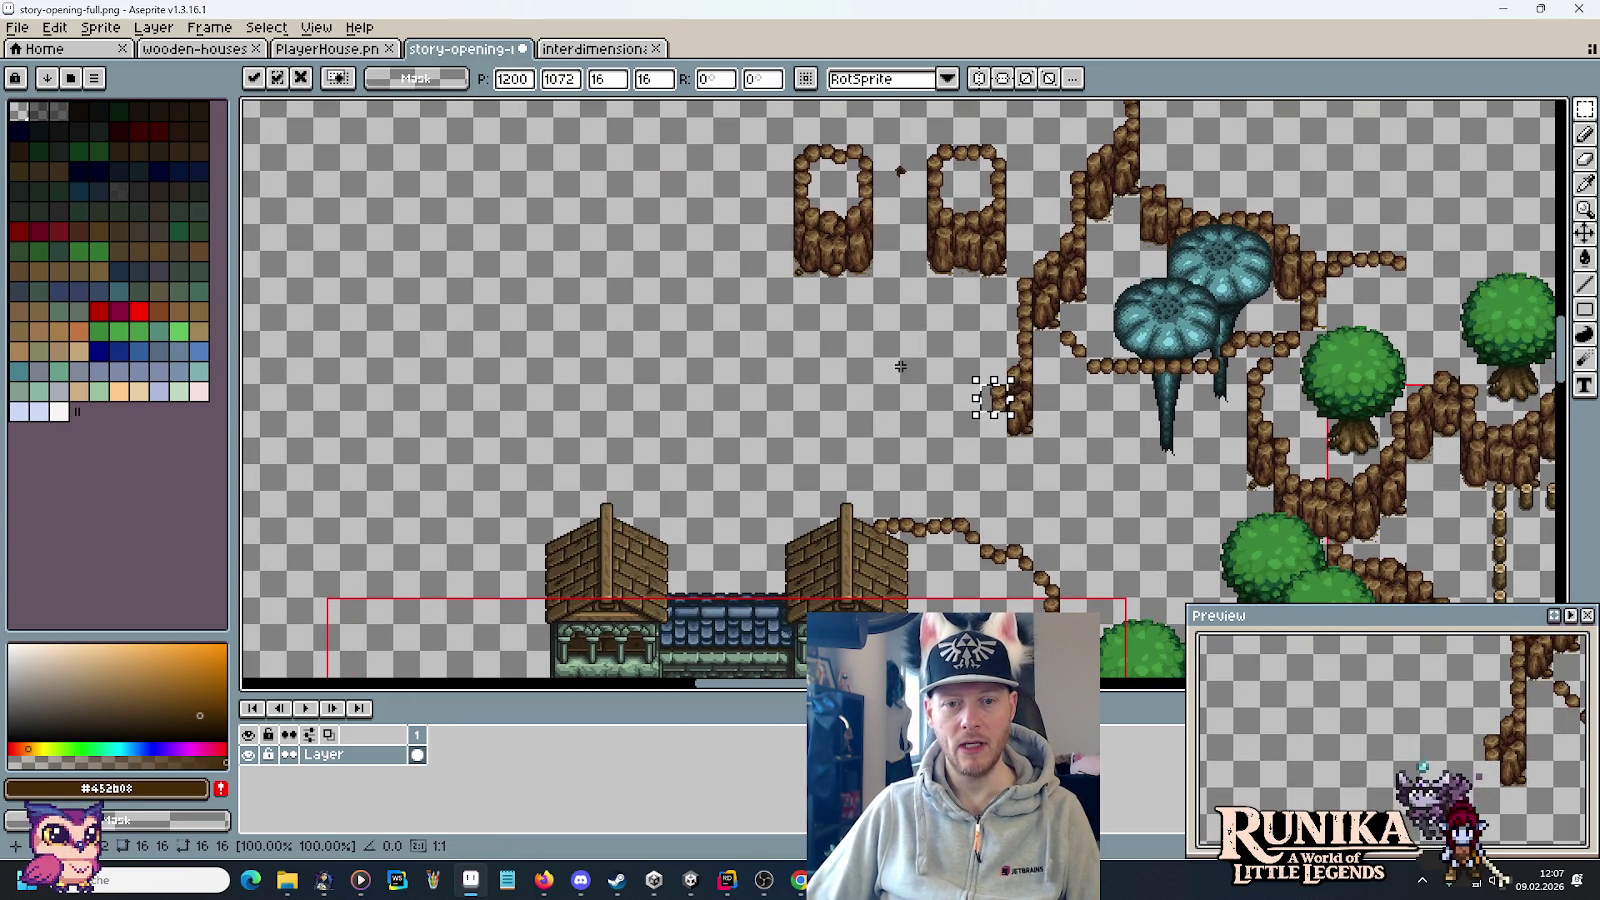
mouse_move(868, 268)
mouse_down()
mouse_move(857, 205)
mouse_move(936, 446)
mouse_move(1000, 445)
mouse_move(974, 479)
mouse_up()
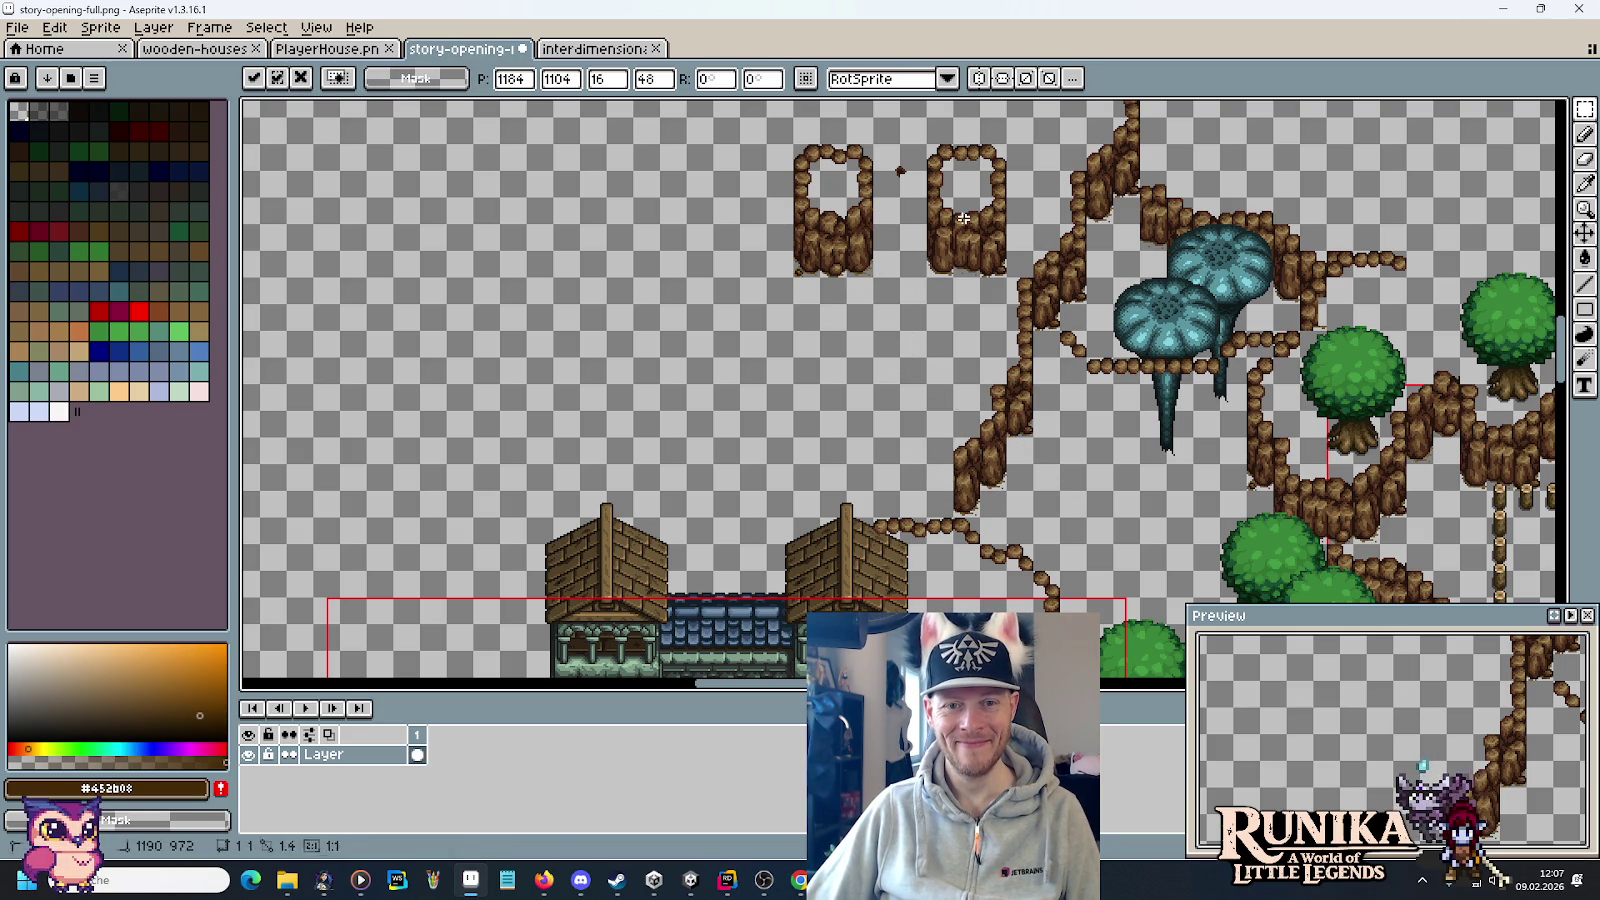
drag(988, 477, 955, 477)
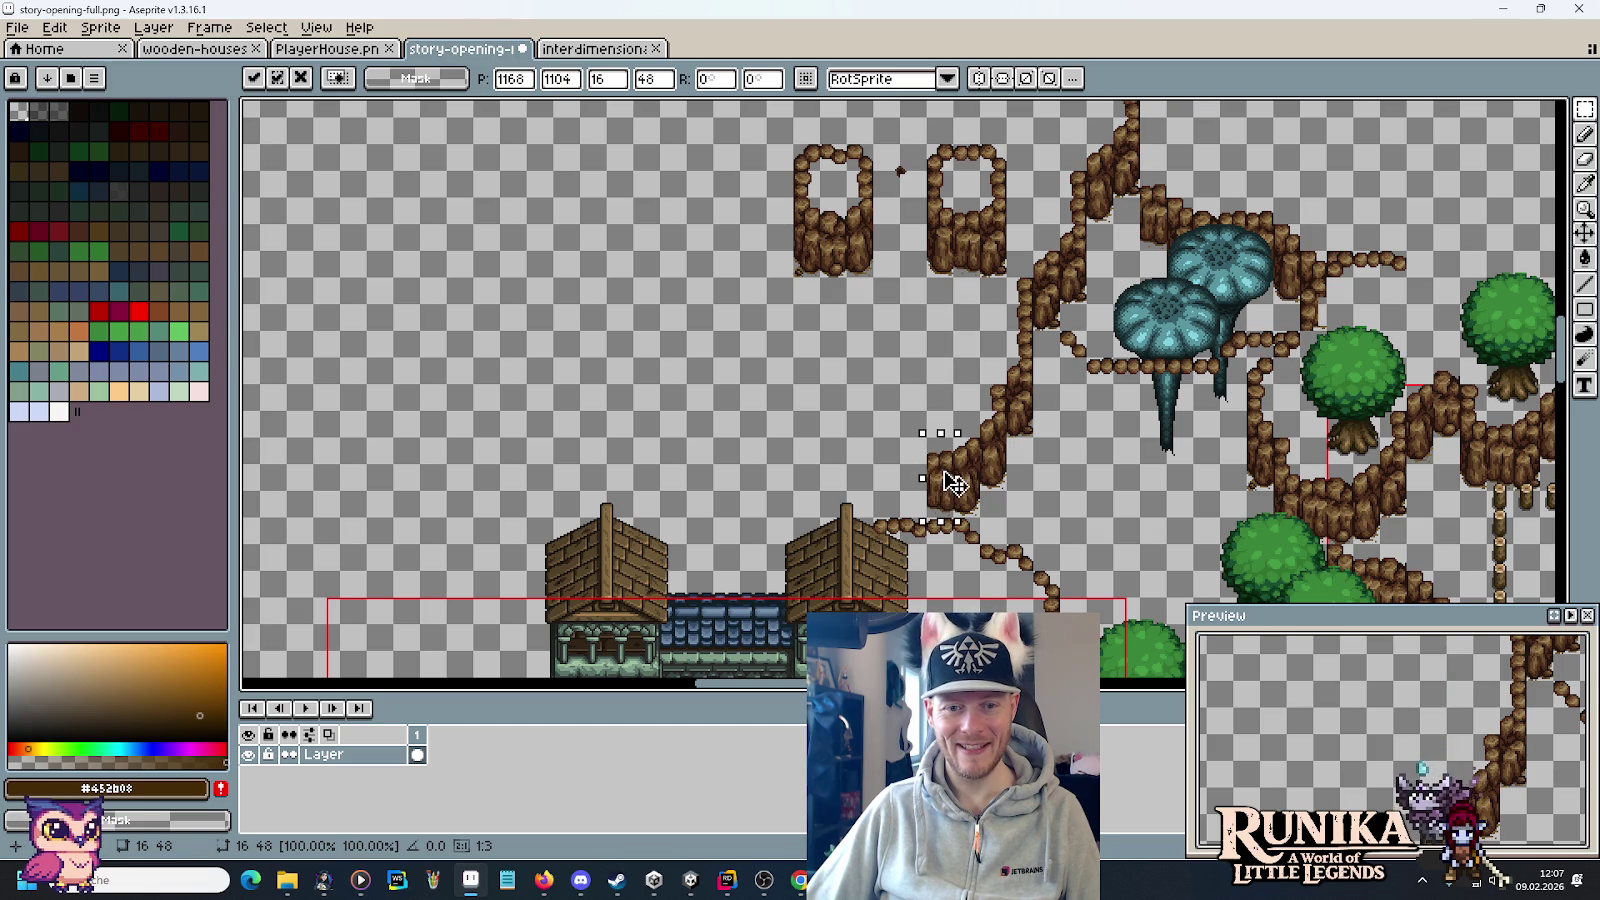
mouse_move(848, 201)
mouse_down()
mouse_move(905, 489)
mouse_move(920, 460)
mouse_move(903, 321)
mouse_up()
key(Escape)
mouse_move(841, 194)
mouse_down()
mouse_move(880, 256)
mouse_move(893, 436)
mouse_move(930, 522)
mouse_move(886, 505)
mouse_up()
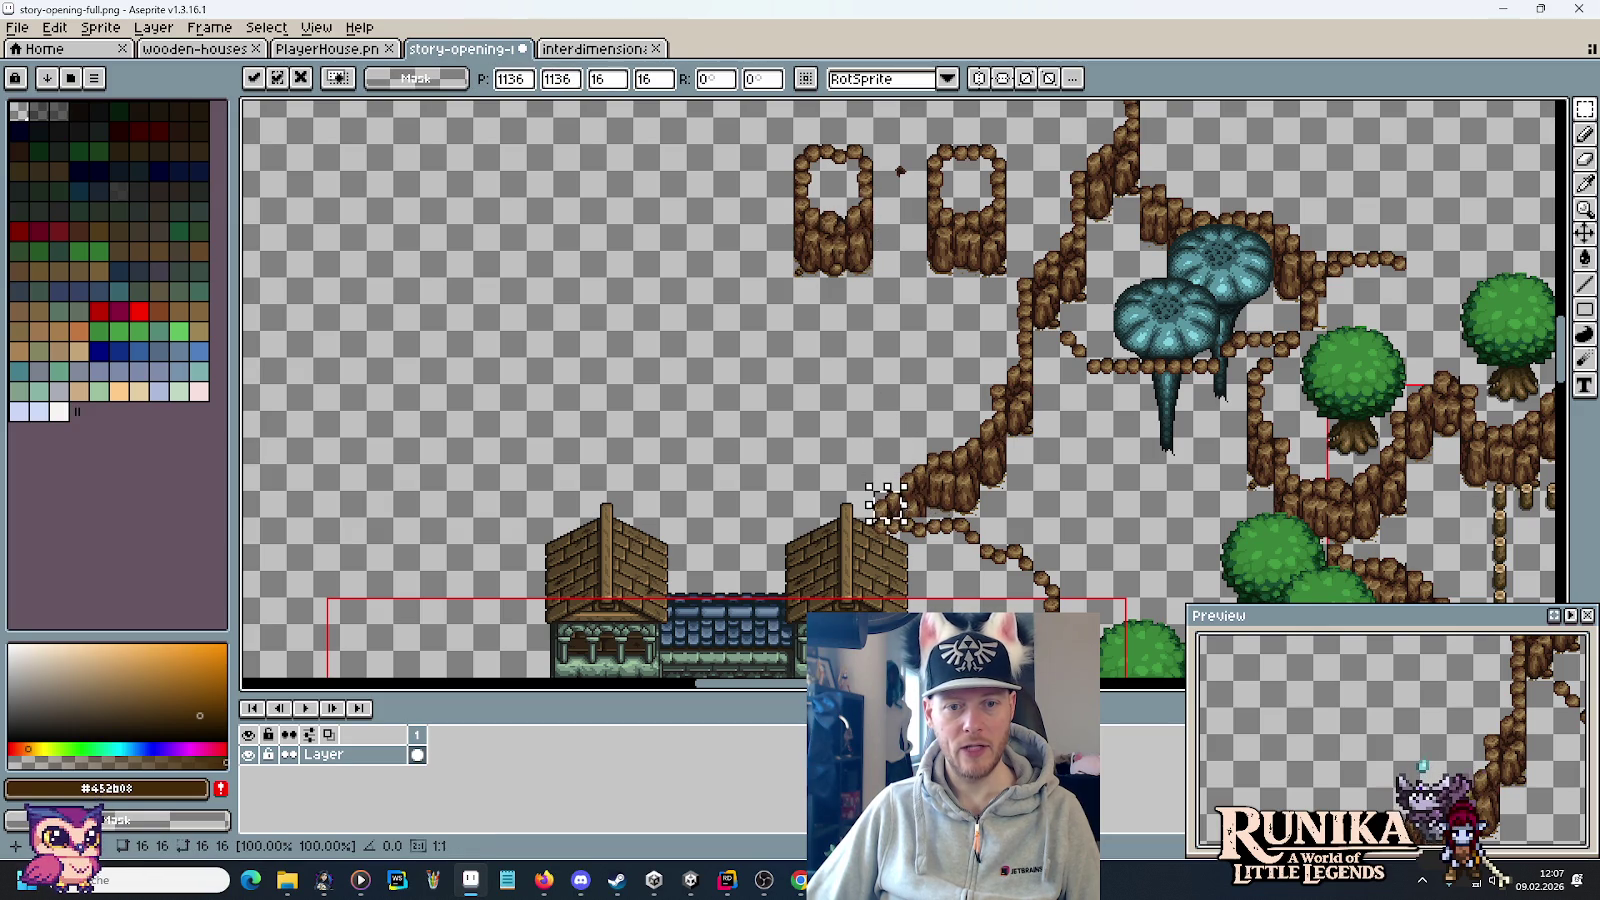
click(1008, 496)
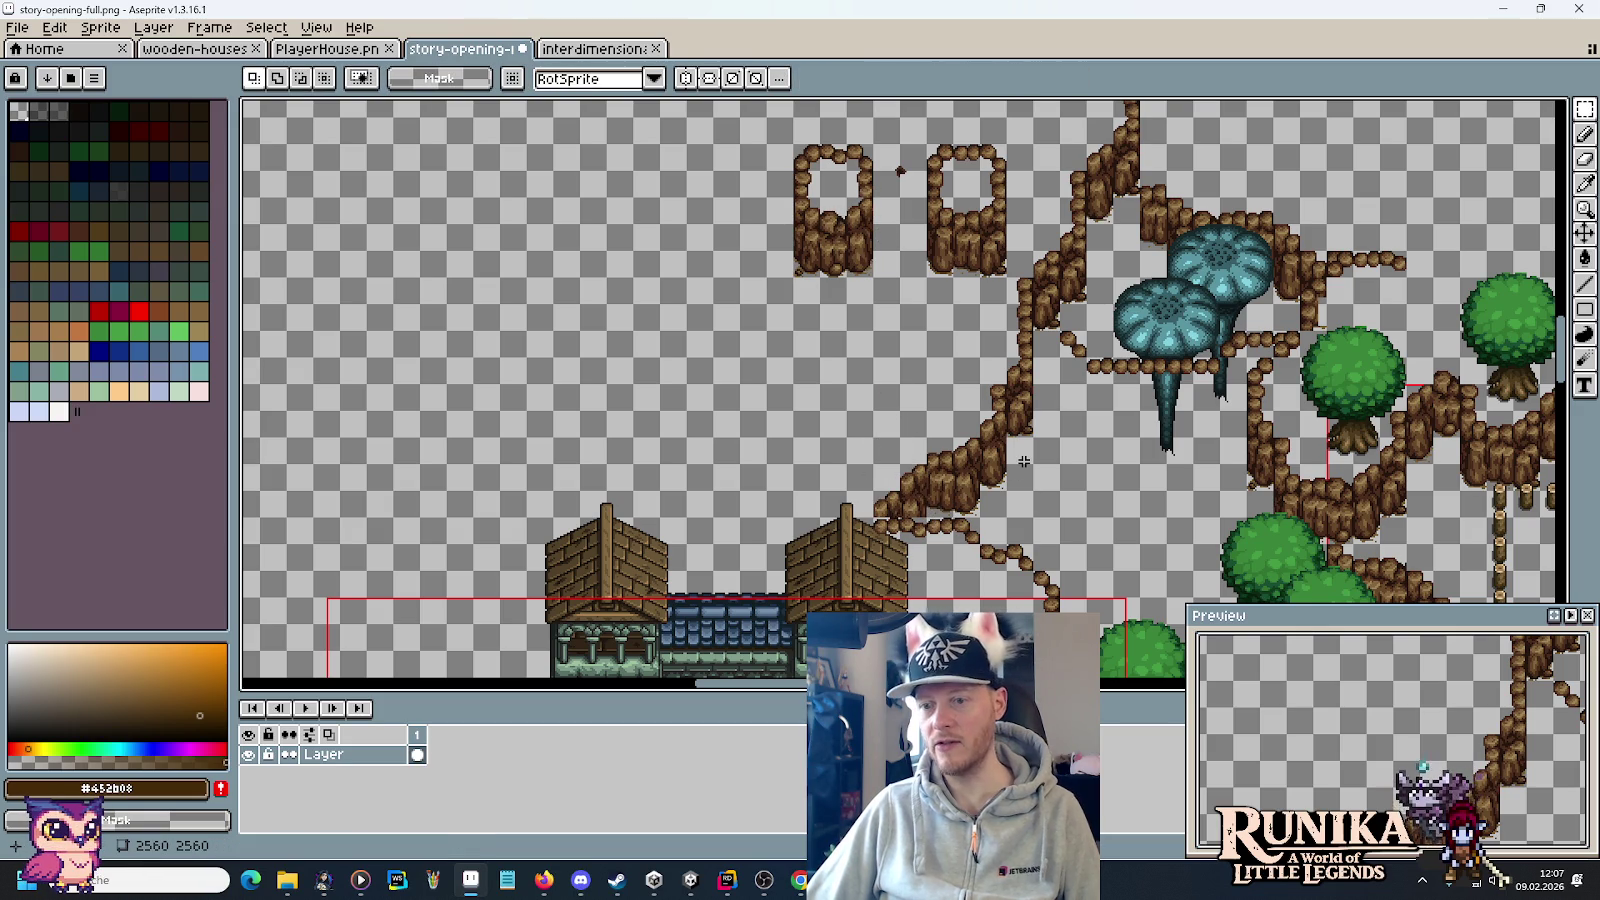
Move both rock frames up and to the left and confirm their new position.
mouse_move(1032, 278)
mouse_down()
mouse_move(845, 142)
mouse_move(795, 143)
mouse_up()
drag(887, 232, 745, 200)
key(Return)
mouse_move(1110, 268)
mouse_down()
mouse_move(1116, 231)
mouse_move(1073, 391)
mouse_move(991, 213)
mouse_move(986, 266)
mouse_up()
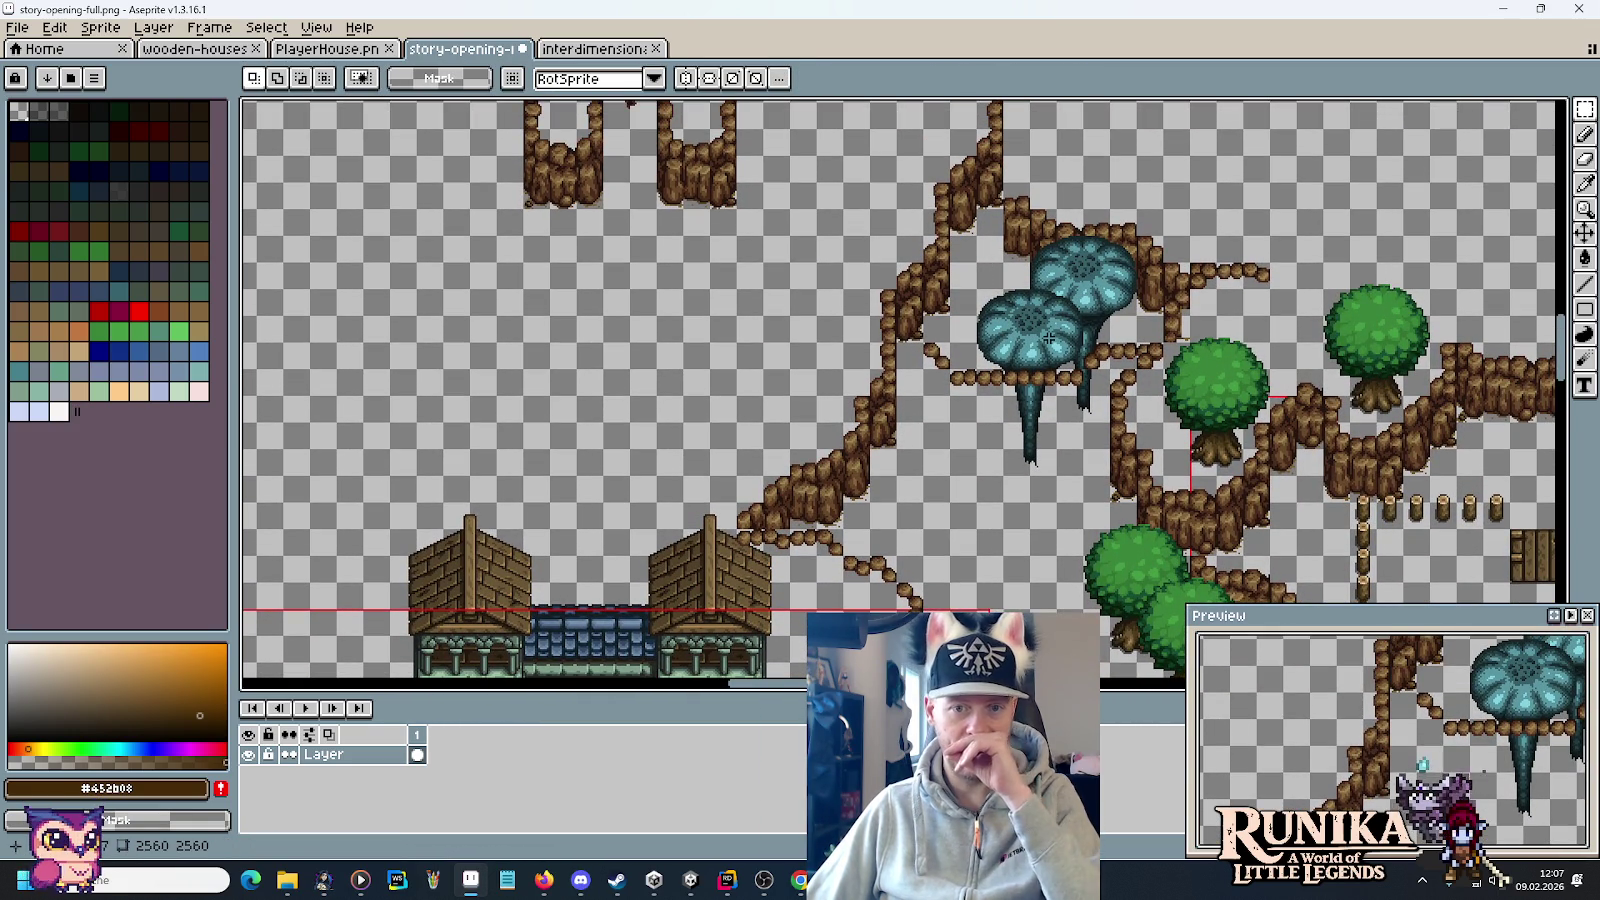
drag(1010, 458, 991, 434)
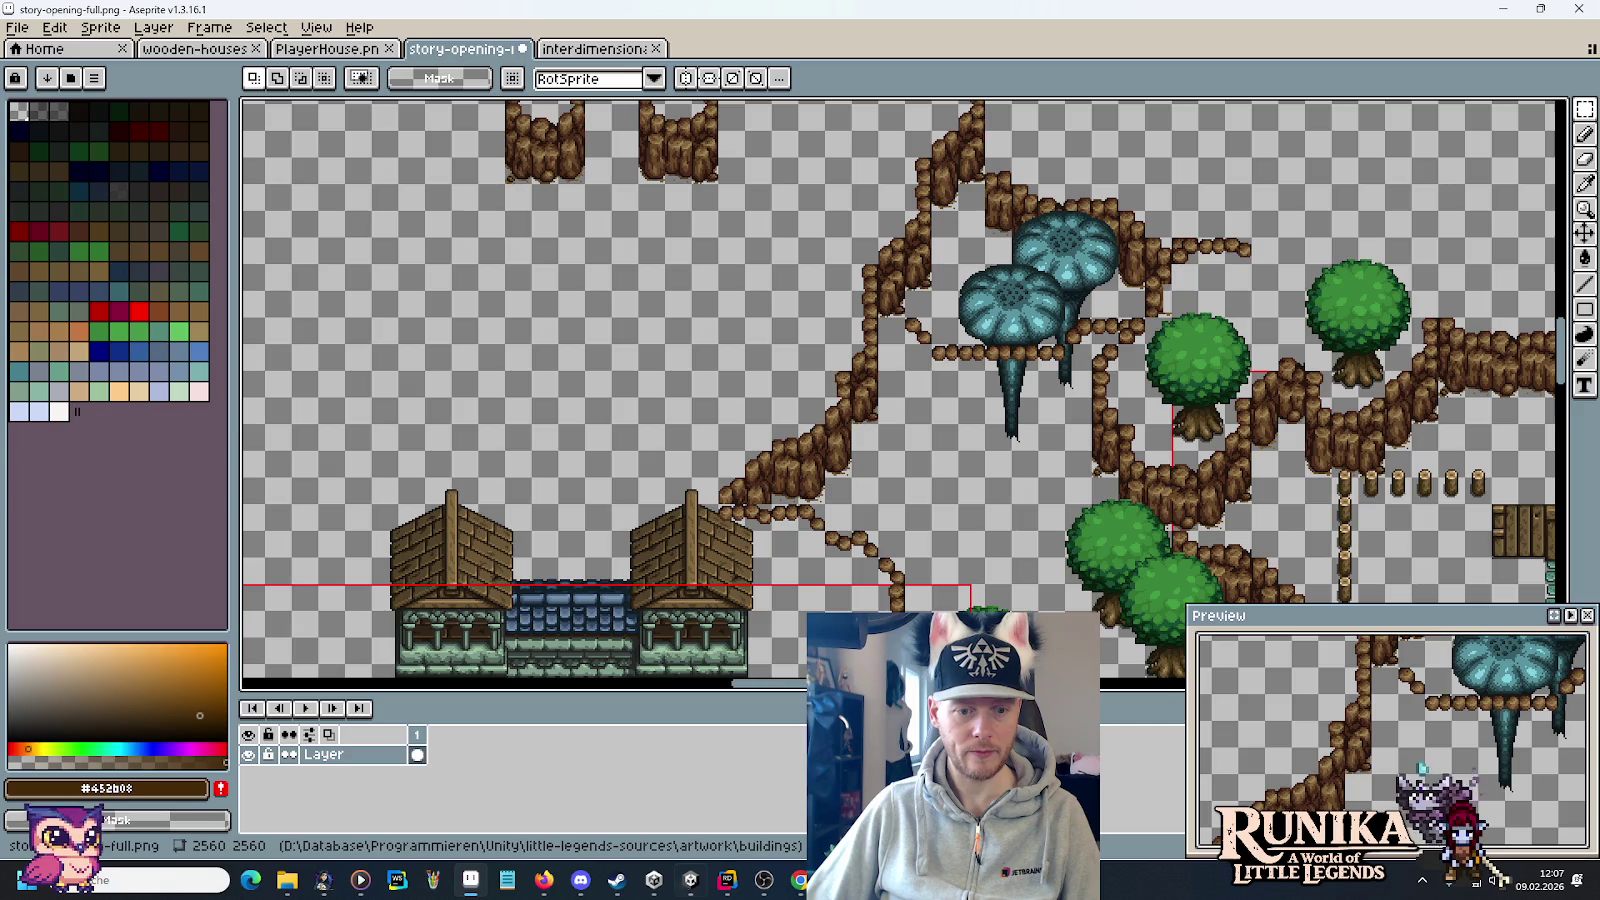
click(690, 880)
Pan Unity's Scene view, hide the Trees object to reveal the cliffs, and return to Aseprite.
scroll(922, 428, down, 5)
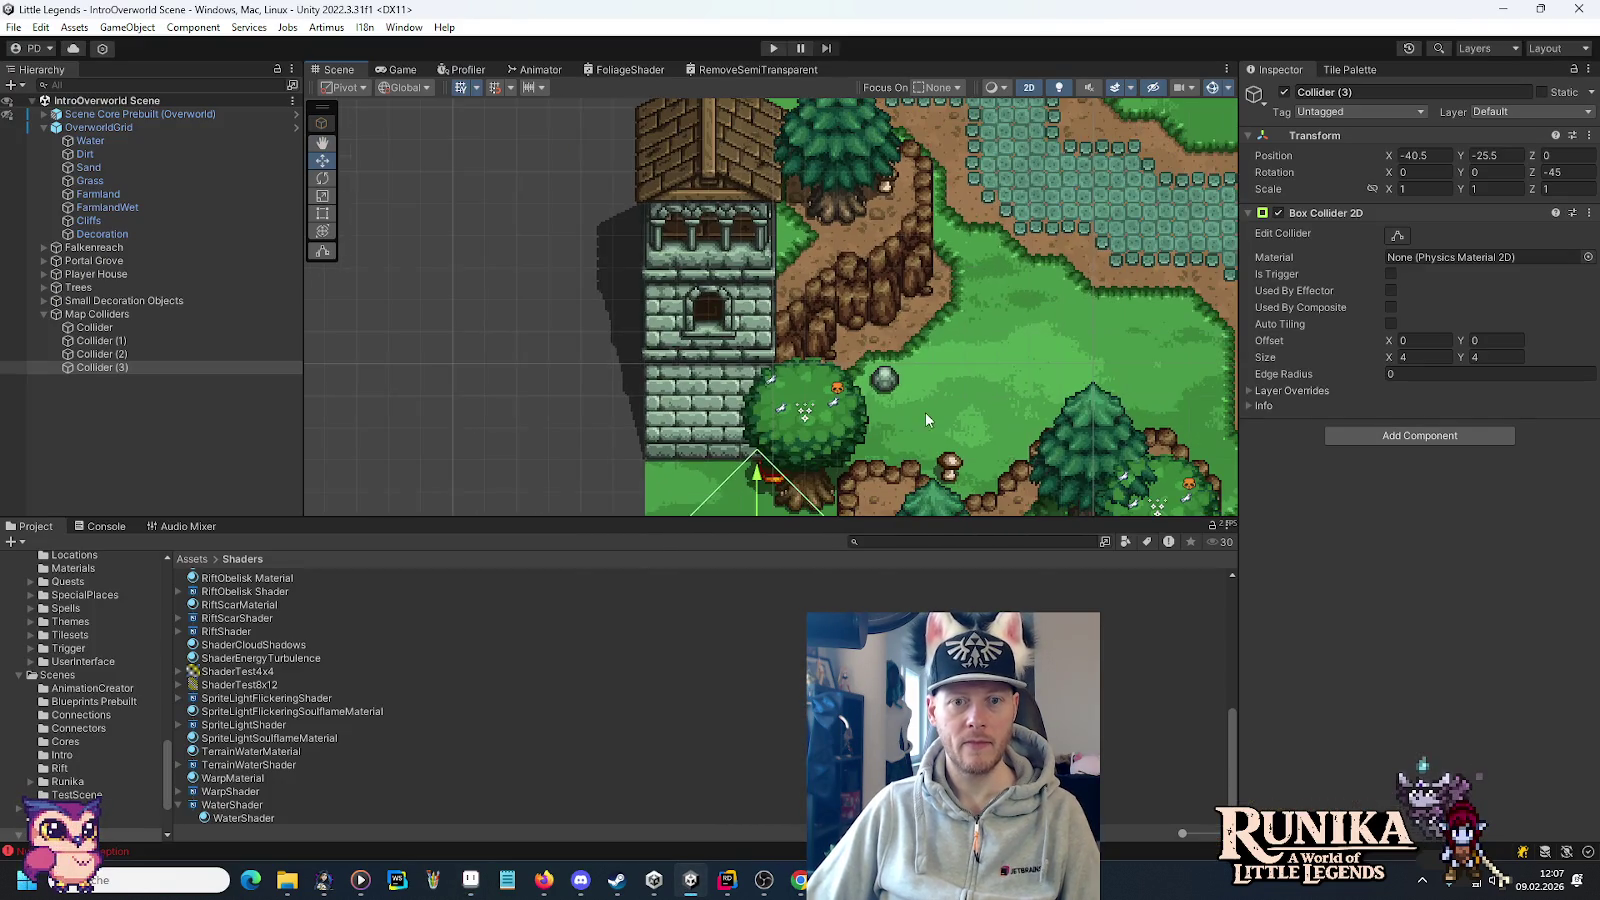
scroll(987, 210, down, 2)
key(Up)
key(Right)
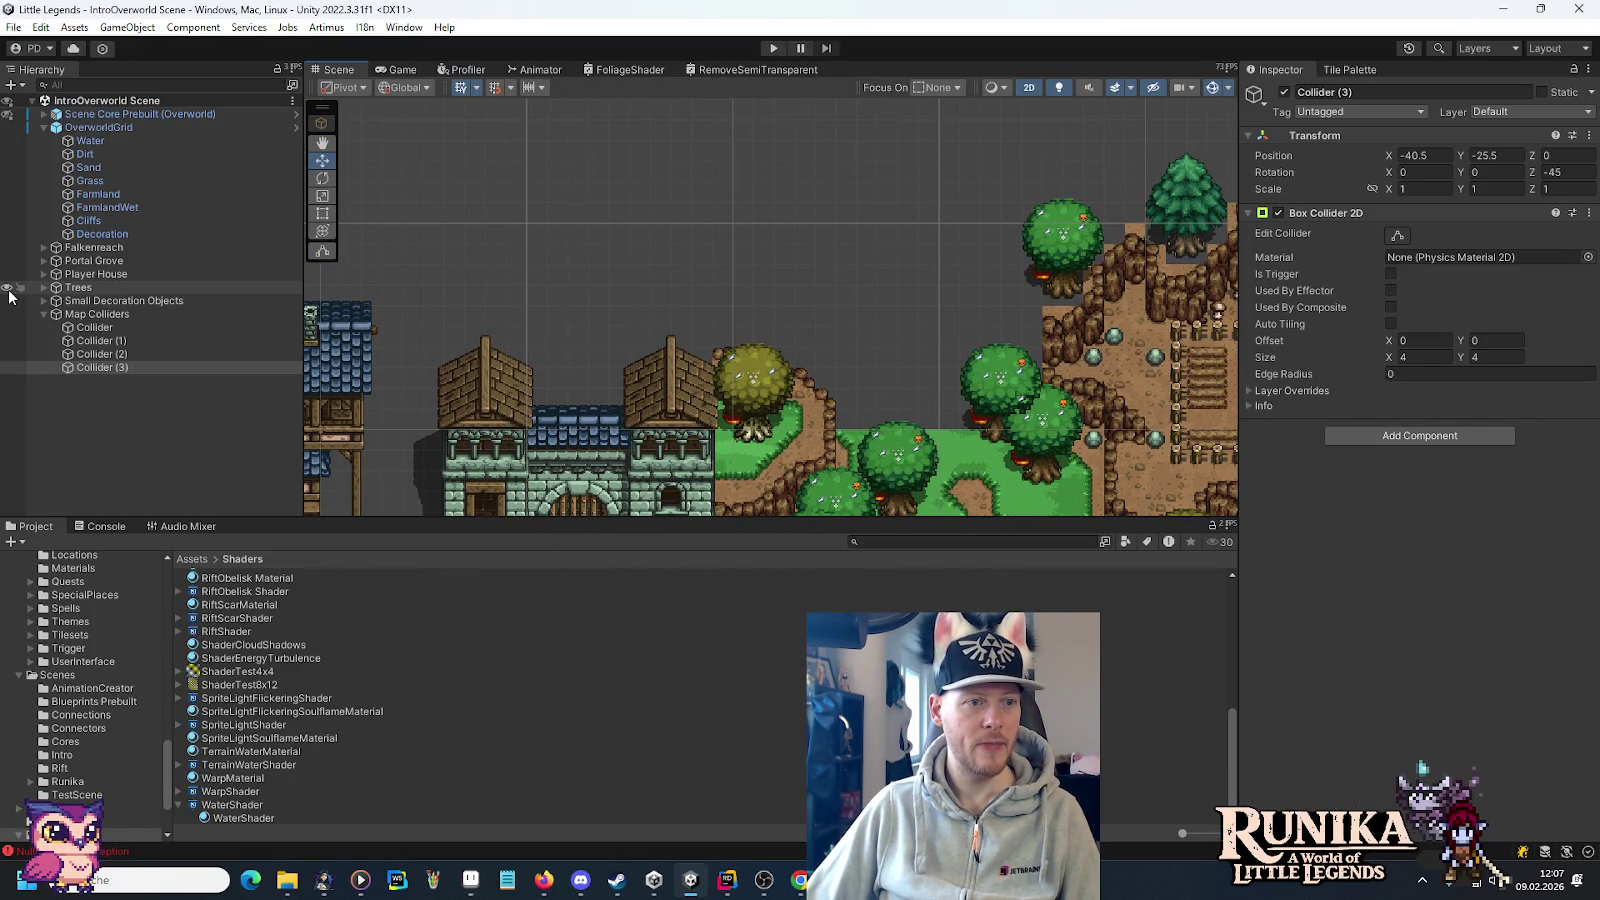
click(8, 287)
key(Right)
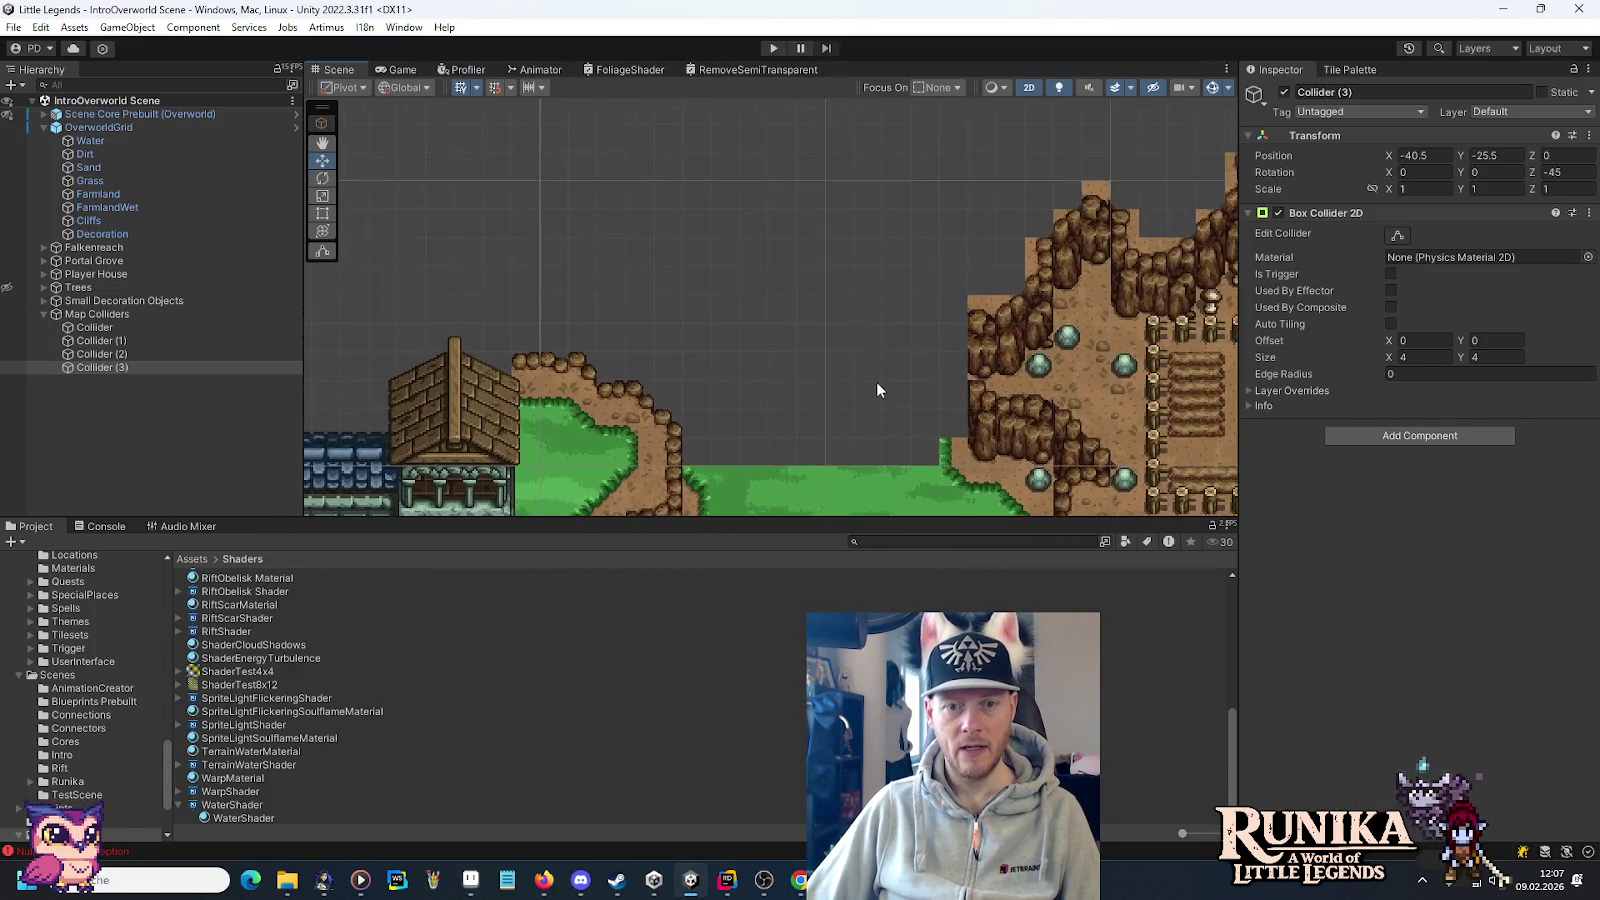
scroll(885, 360, up, 2)
key(alt+Tab)
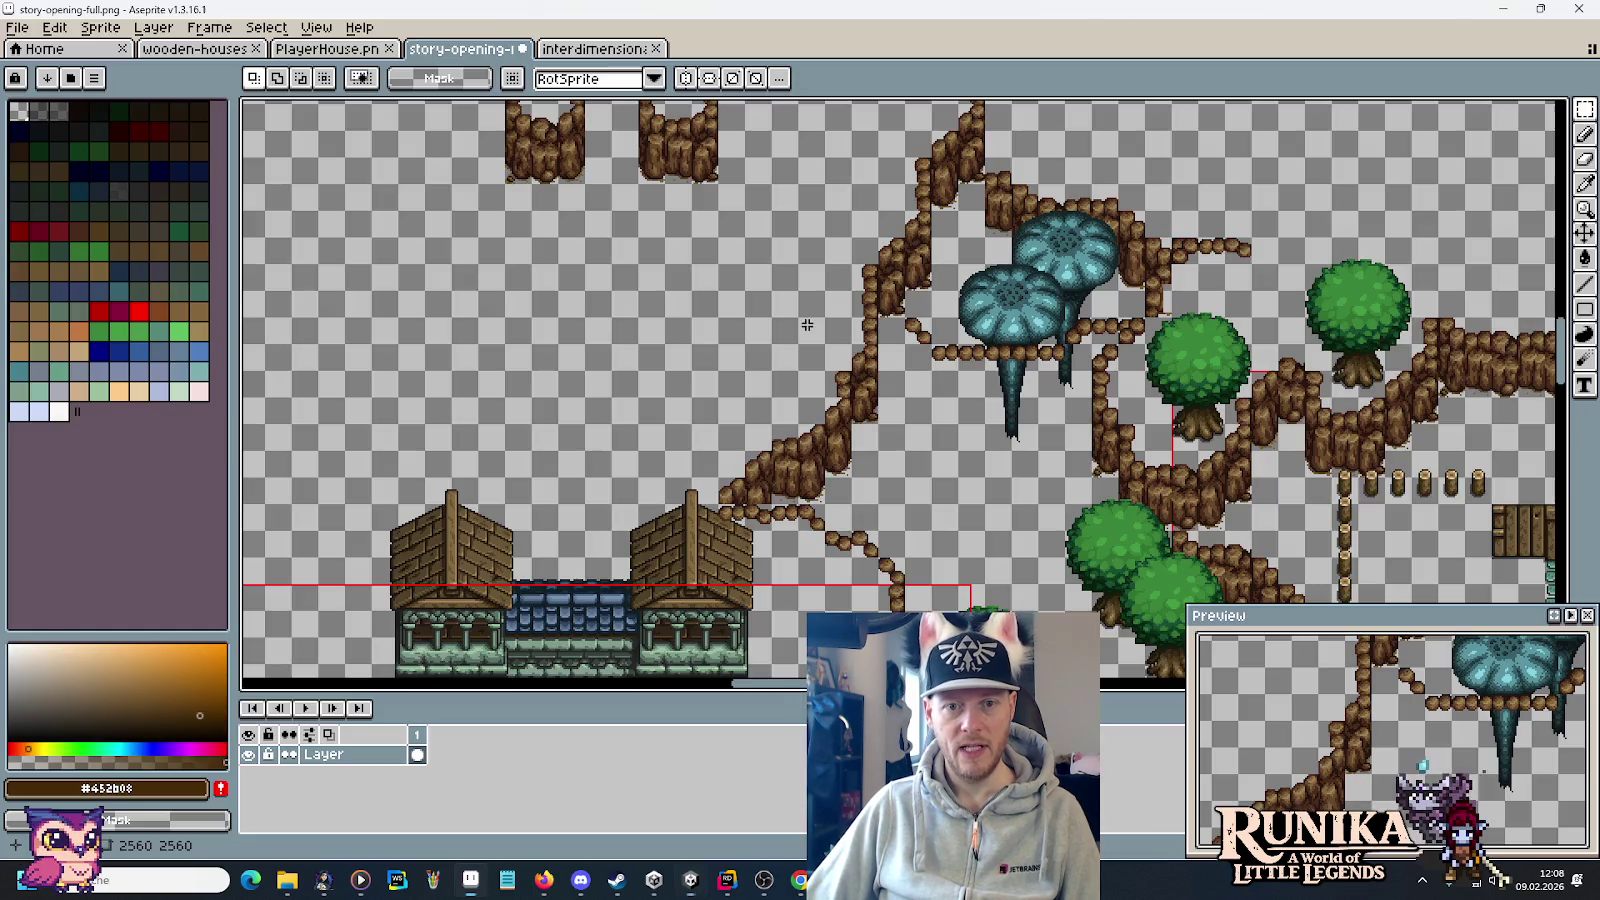
Pan the map toward the houses, pick the eyedropper, and go back to Unity.
drag(1168, 500, 1133, 432)
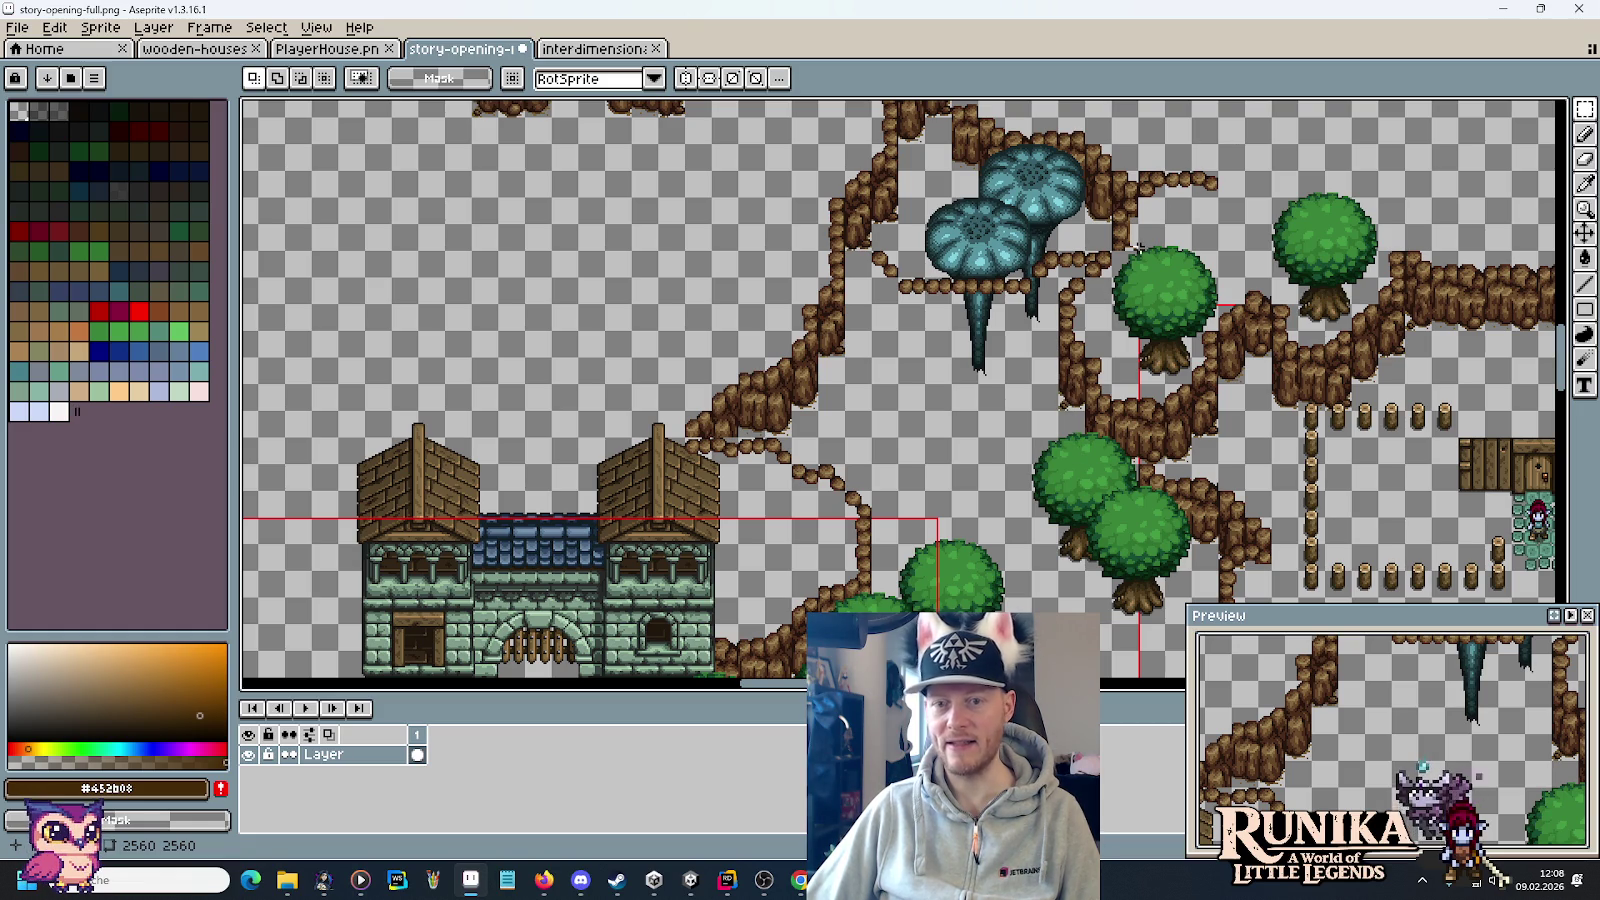
key(i)
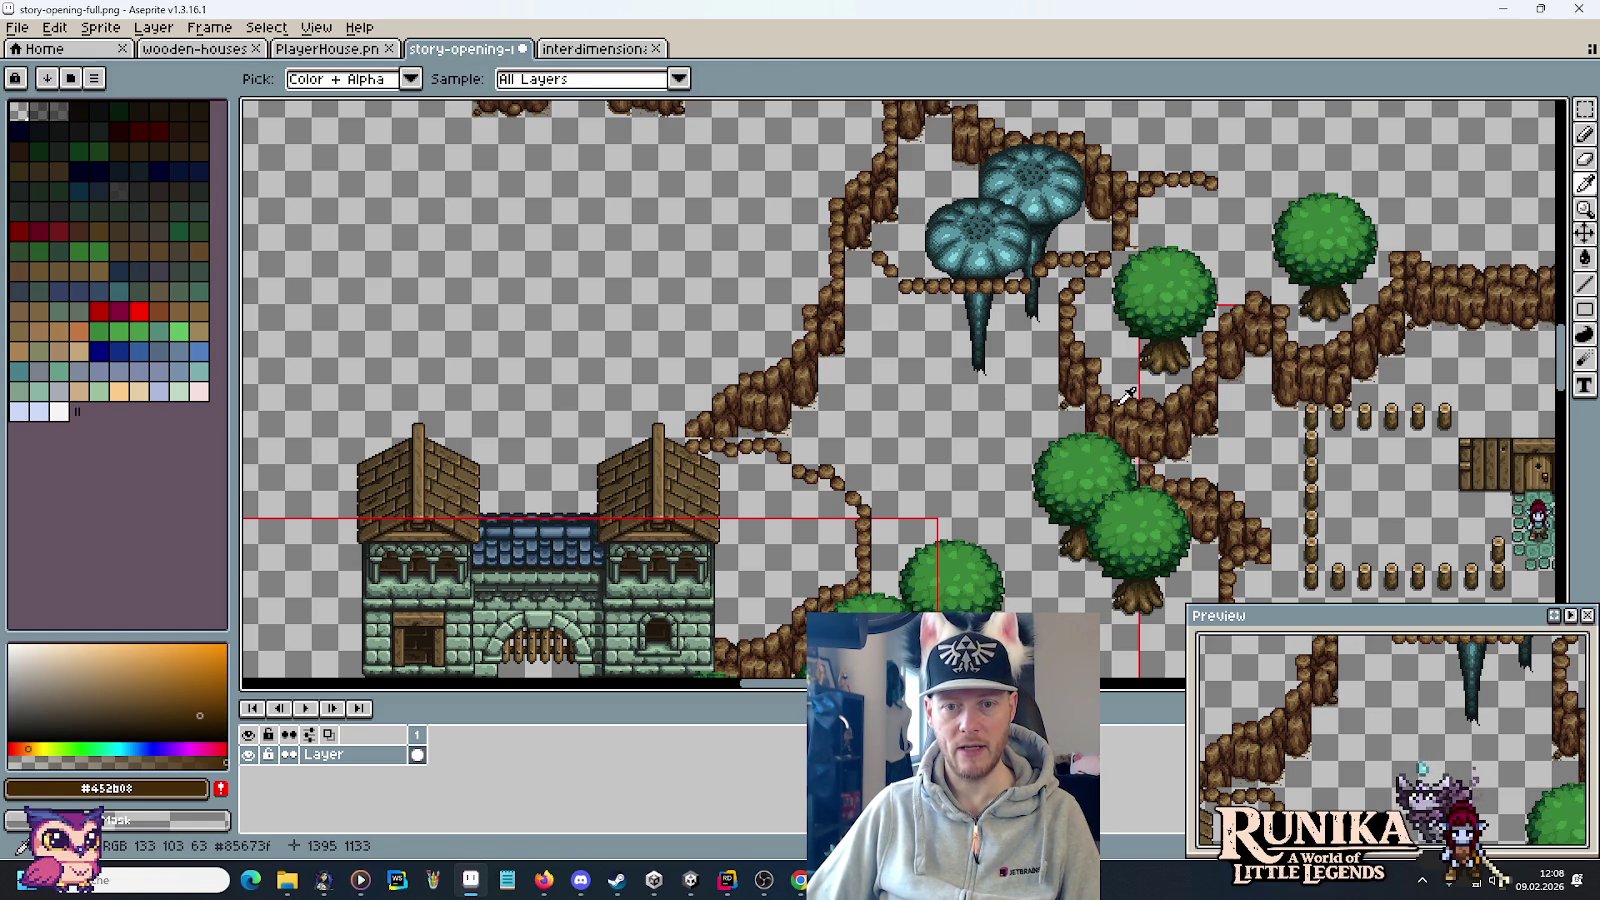
key(alt+Tab)
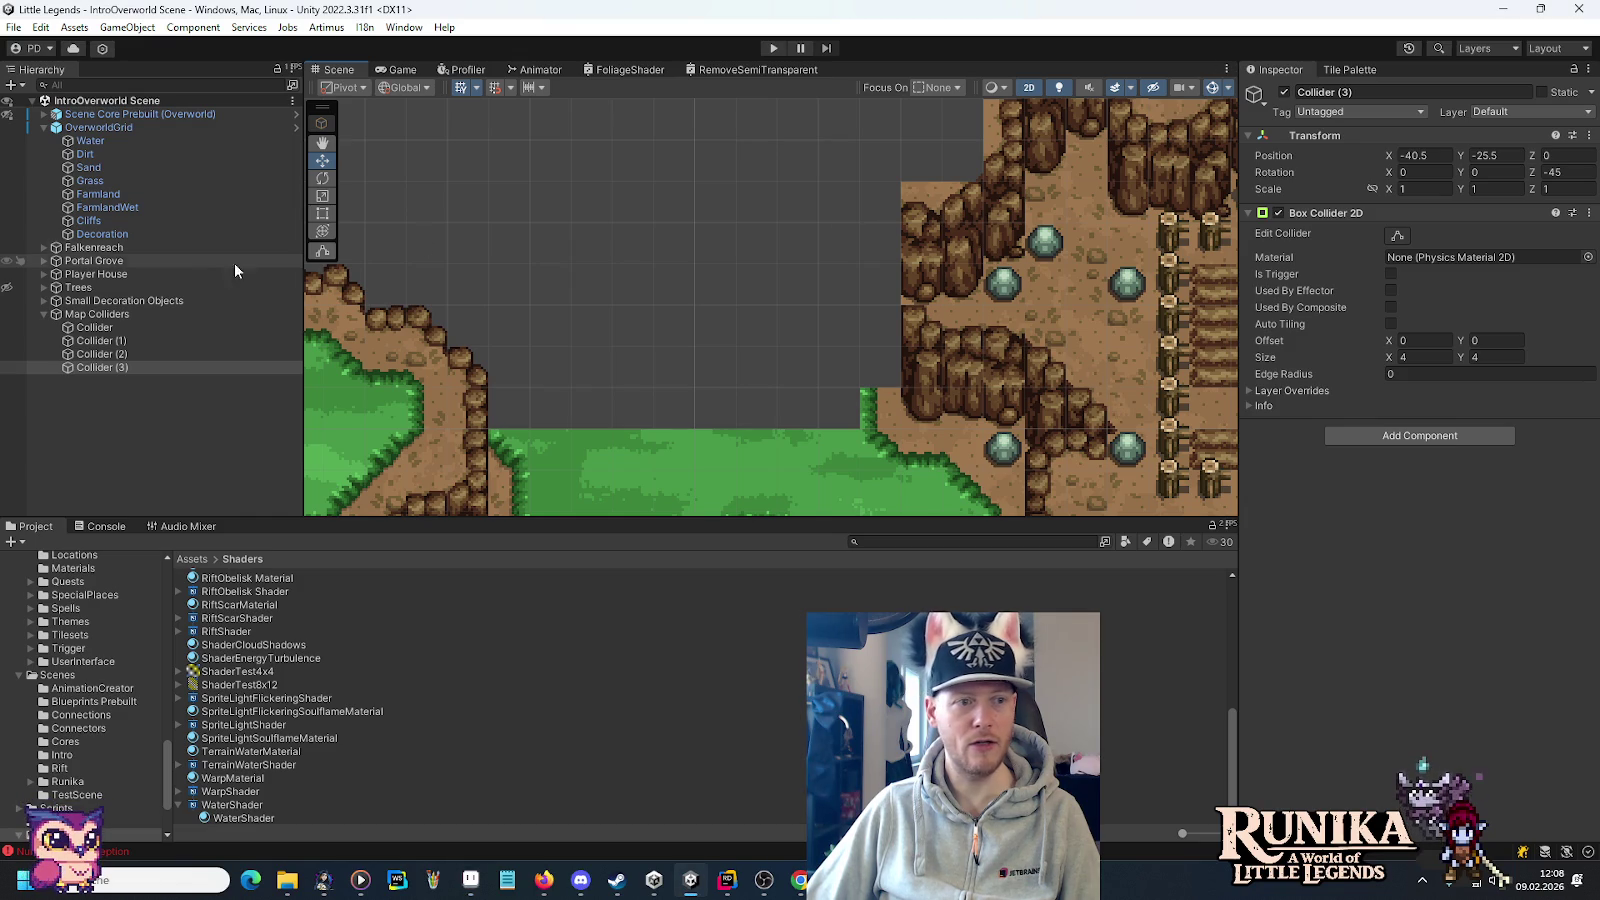
On the Cliffs tilemap, paint a two-tile cliff piece and a single cliff tile from the Cliff Palette.
click(84, 221)
click(1344, 72)
click(1340, 130)
click(1308, 208)
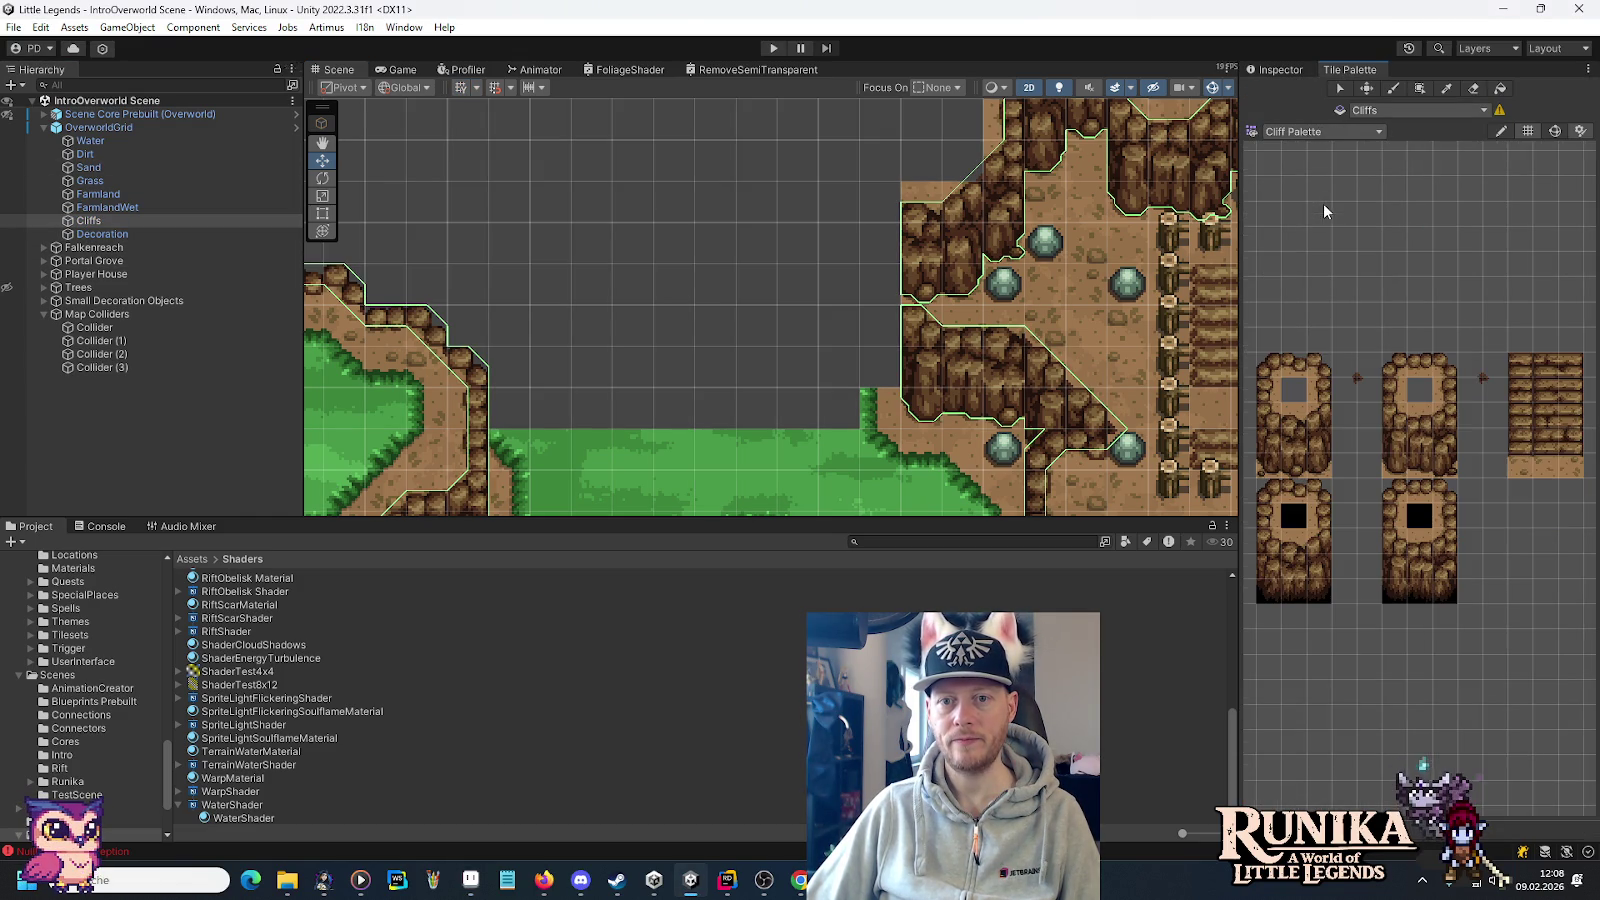
scroll(886, 207, up, 3)
drag(1427, 432, 1422, 412)
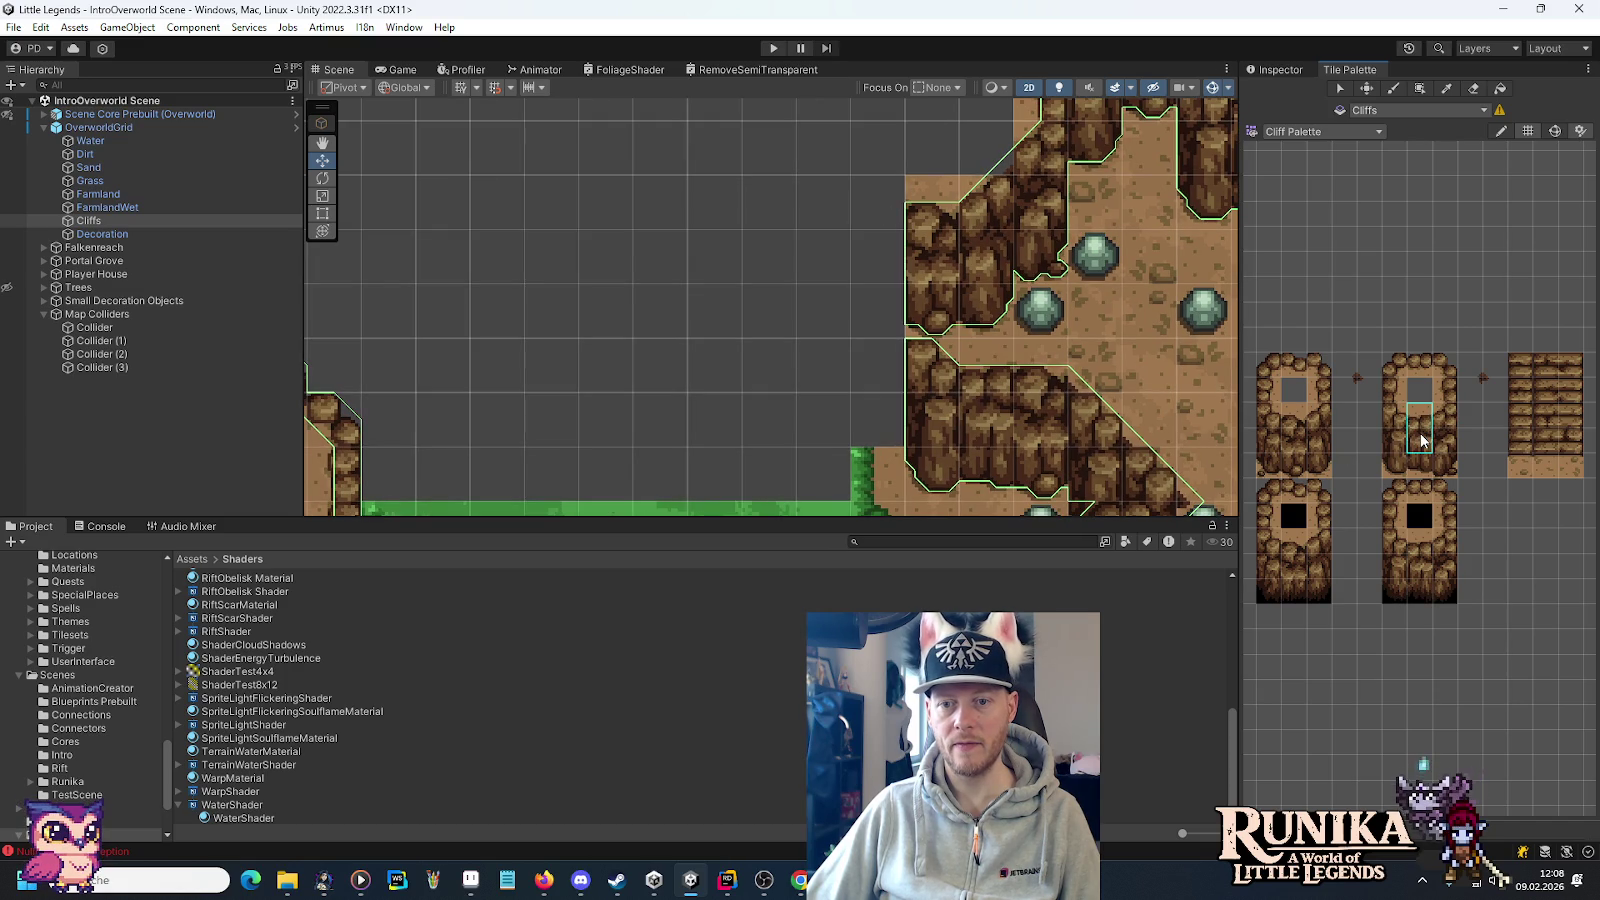
click(897, 258)
click(1293, 465)
click(890, 425)
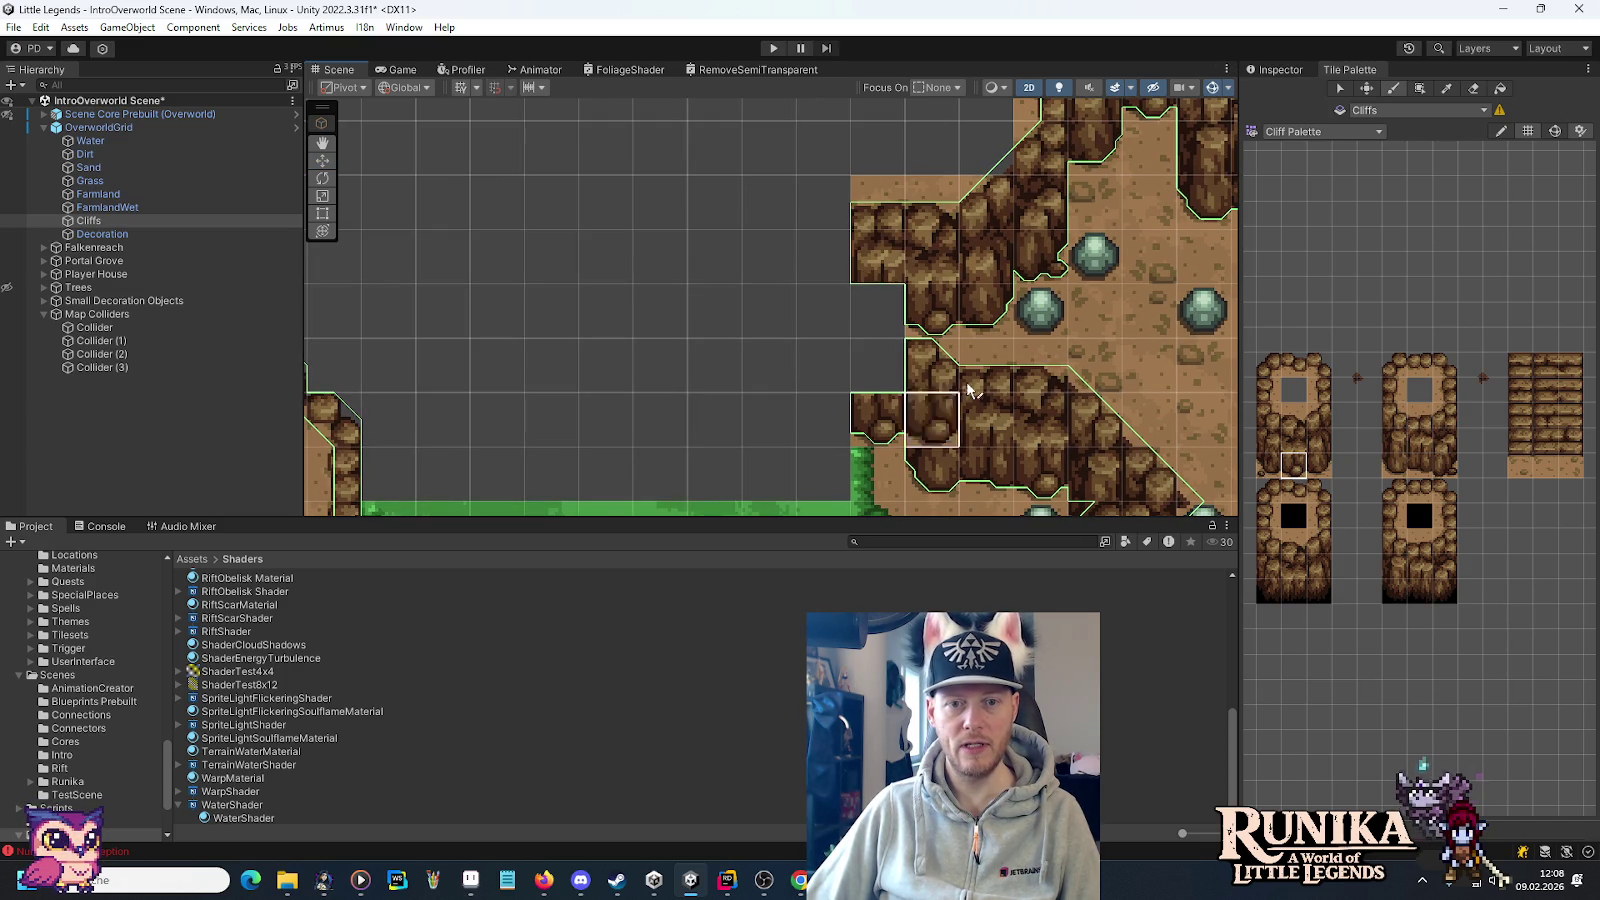
Switch to the Cave Palette and try picking two-tile-tall cave cliff pieces.
click(1336, 134)
click(1334, 194)
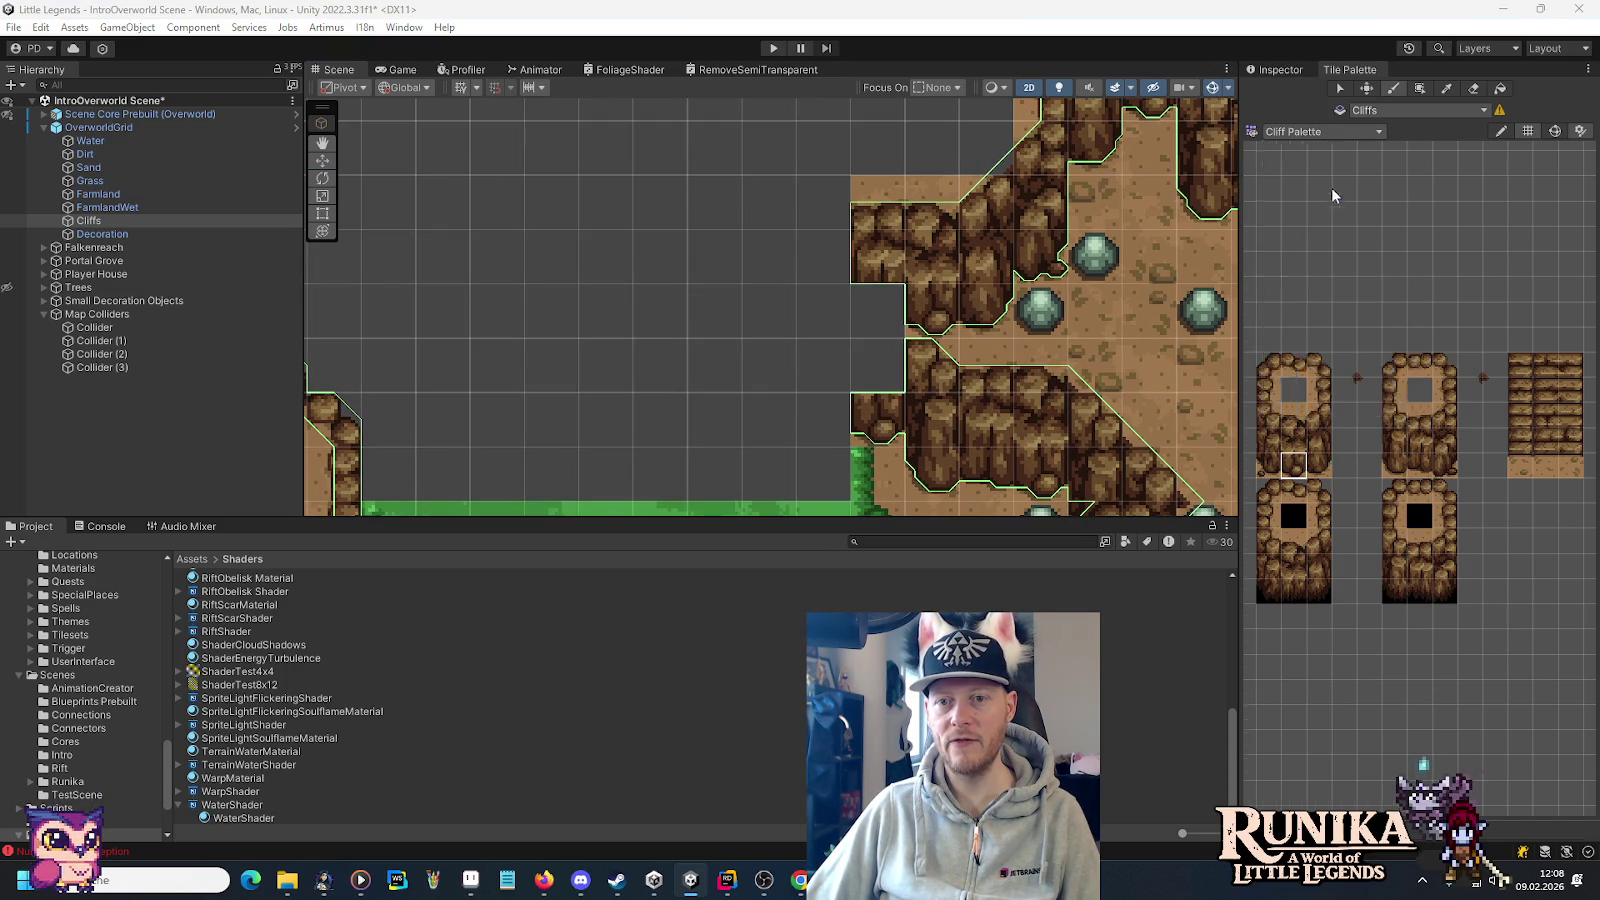
scroll(1410, 338, up, 5)
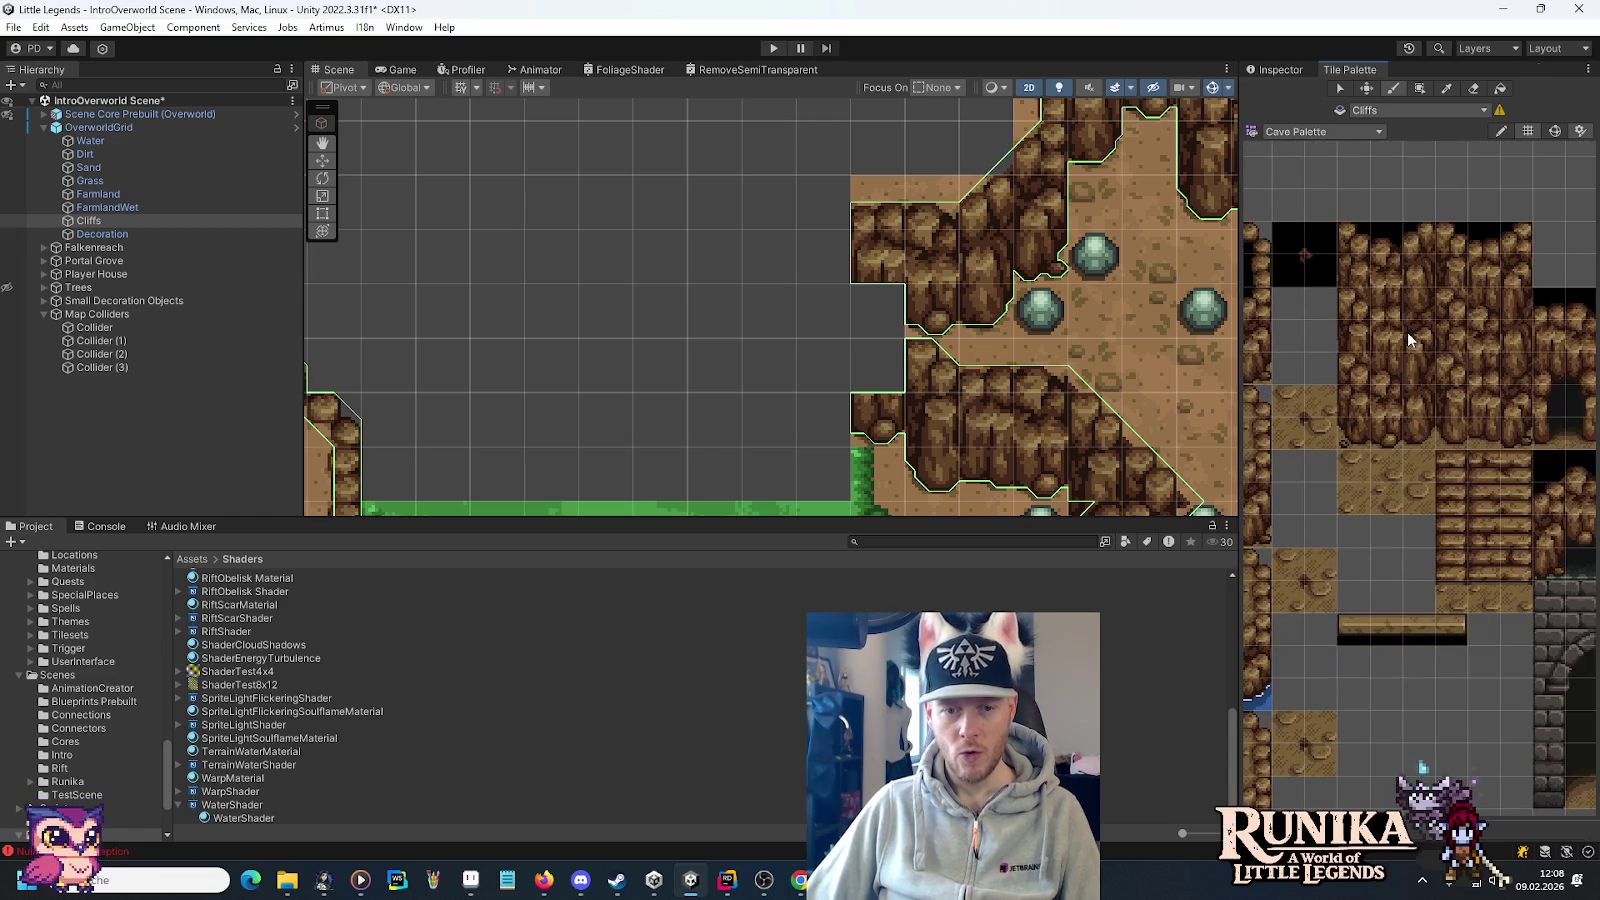
drag(1382, 391, 1385, 368)
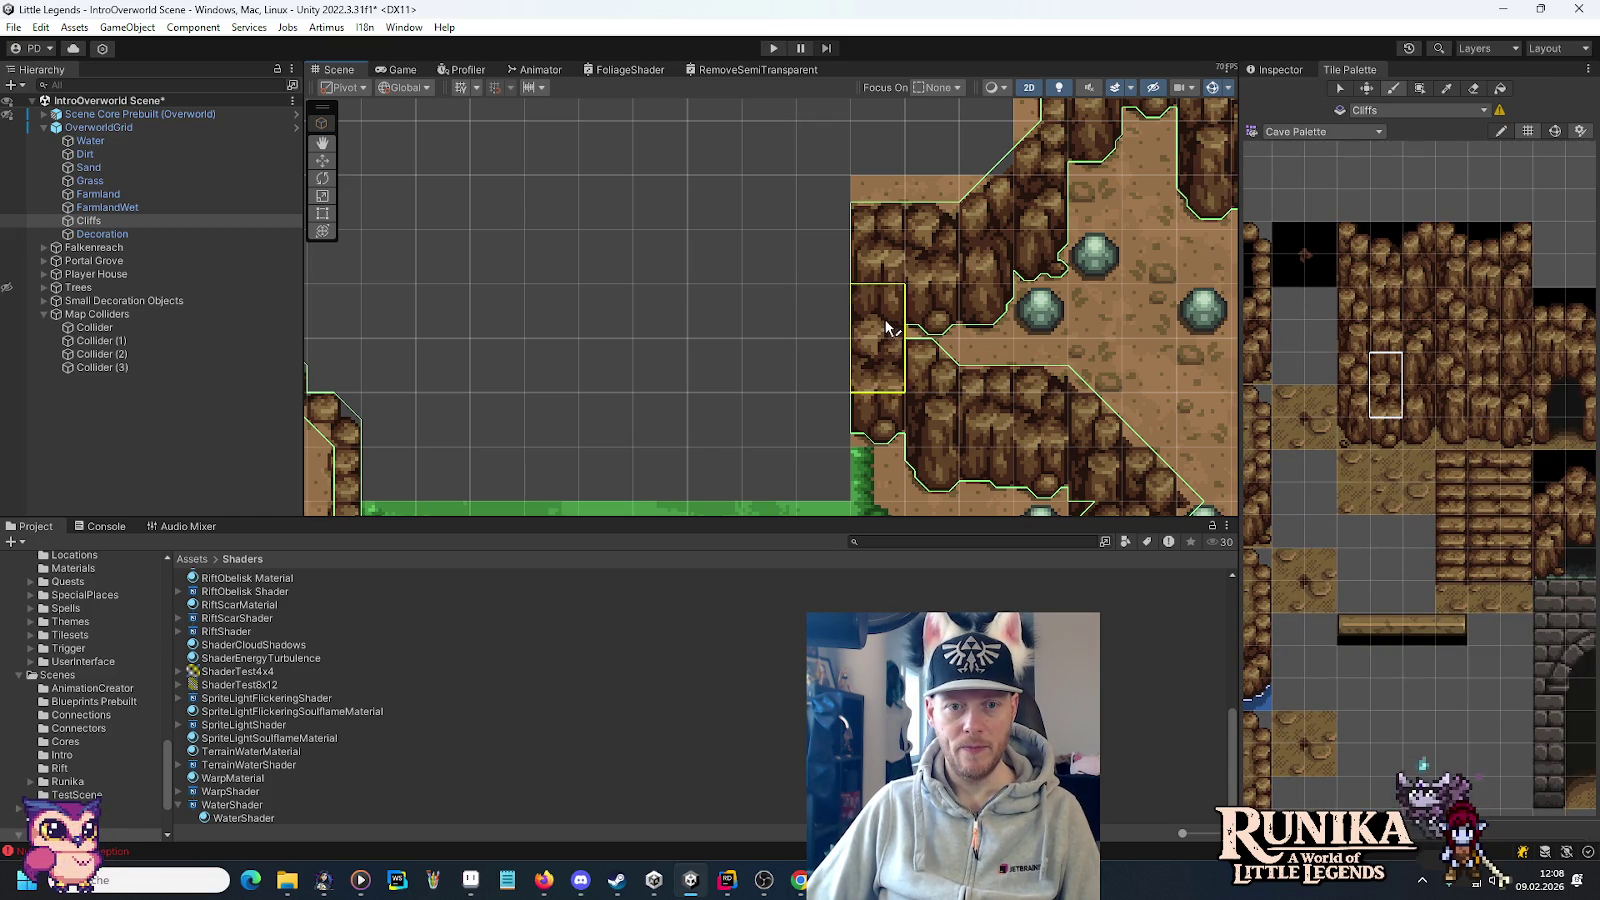
scroll(1115, 310, down, 4)
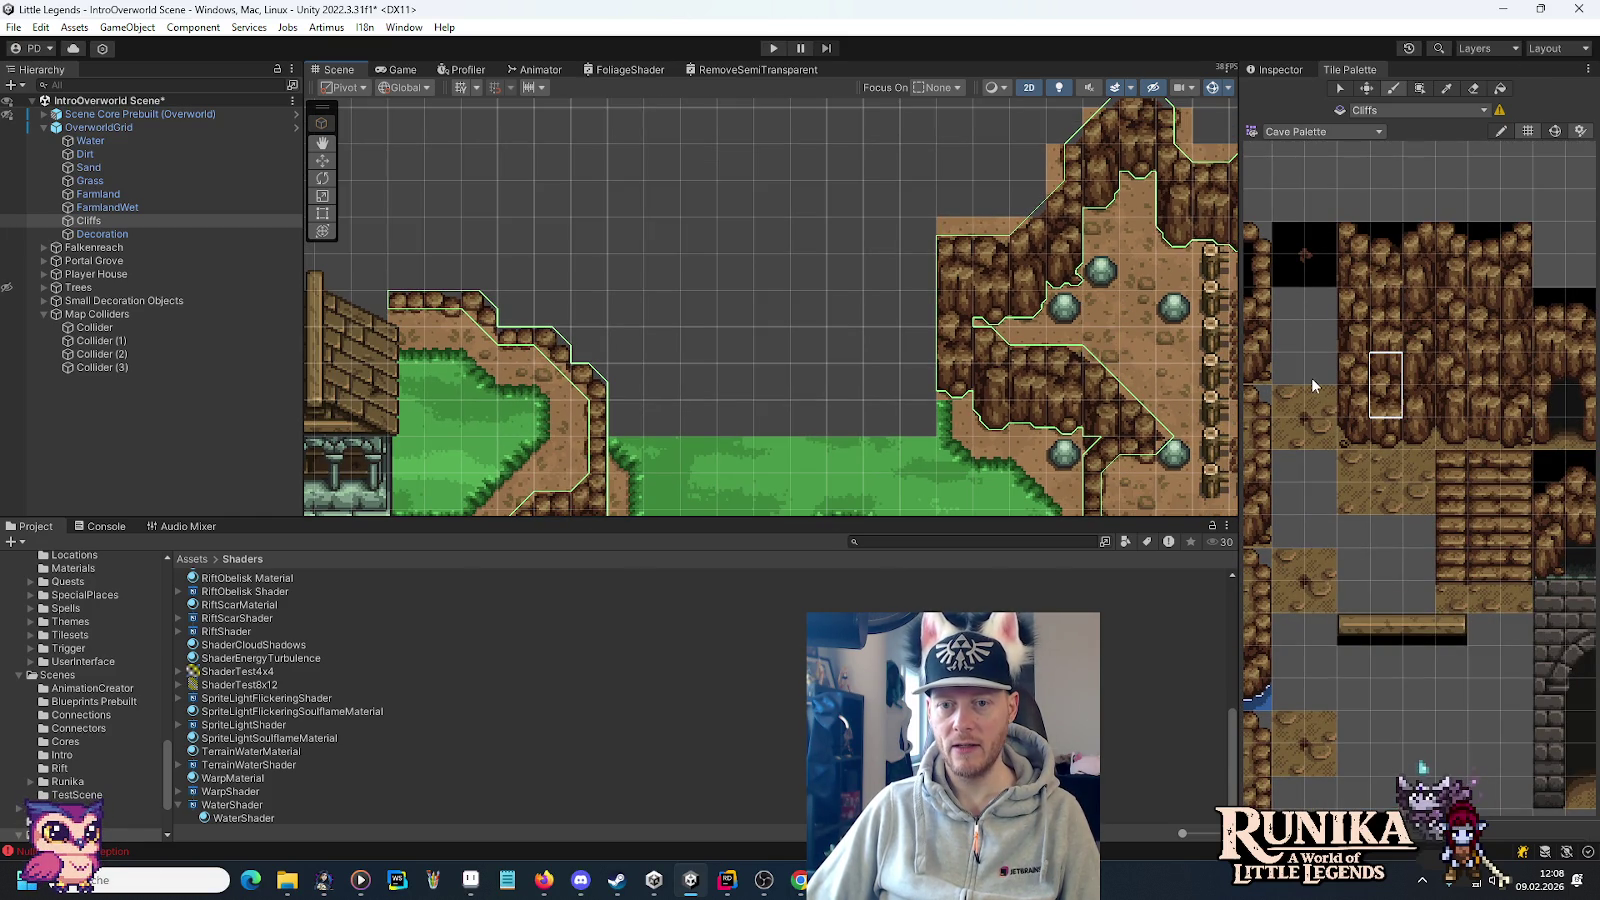
click(1351, 383)
drag(1352, 390, 1352, 410)
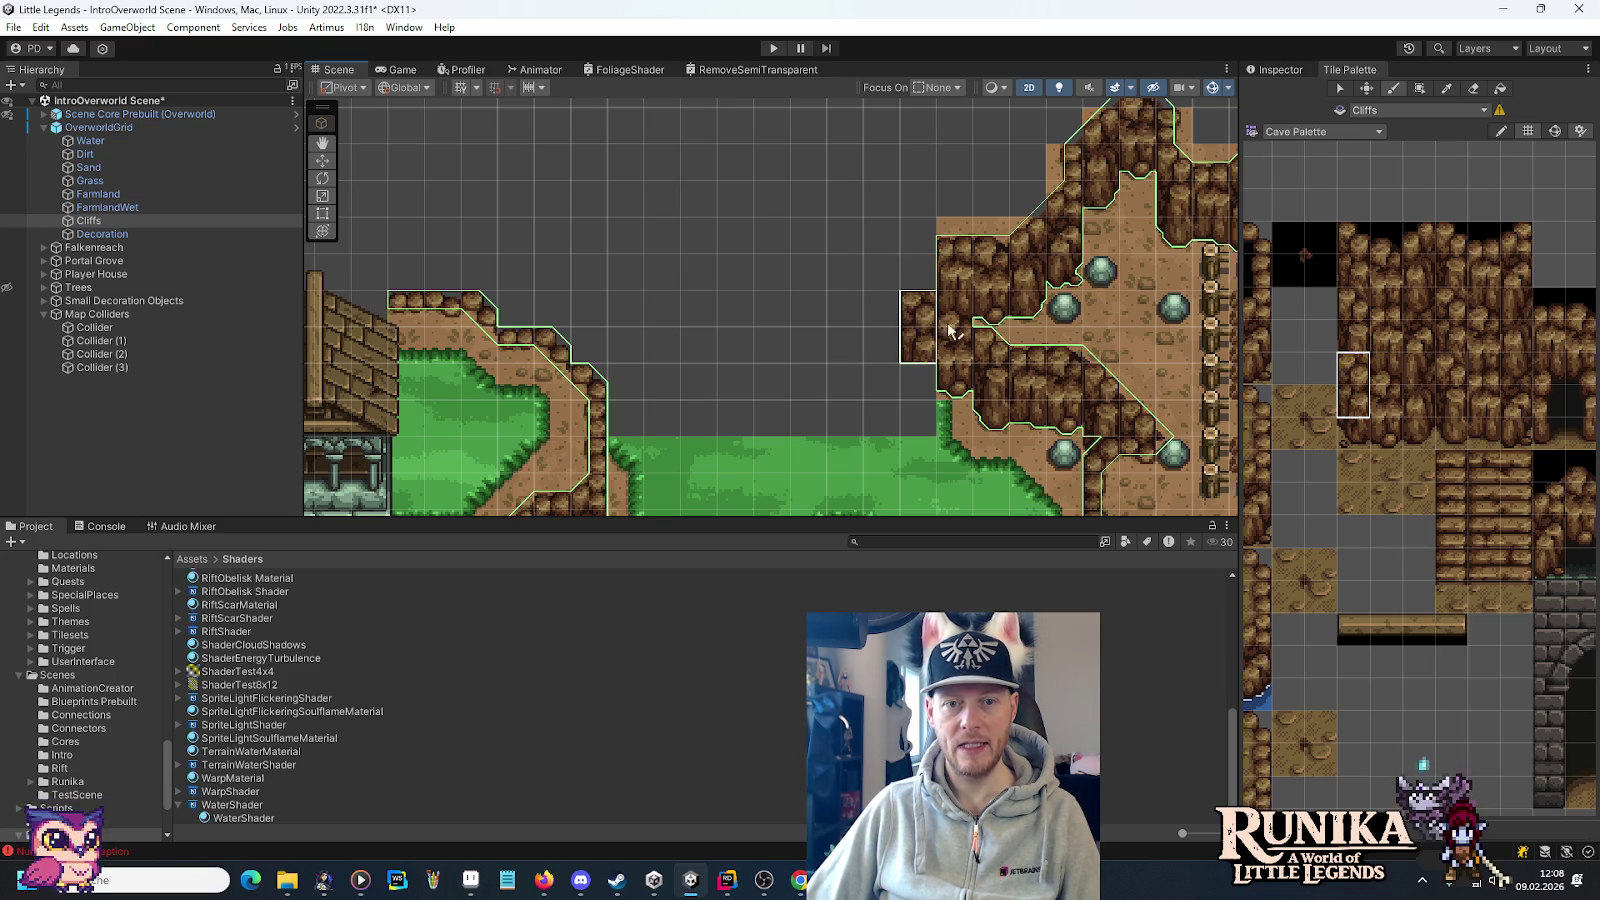
Return to the Cliff Palette and fill the gap at the cliff's upper left.
click(1290, 71)
click(1337, 71)
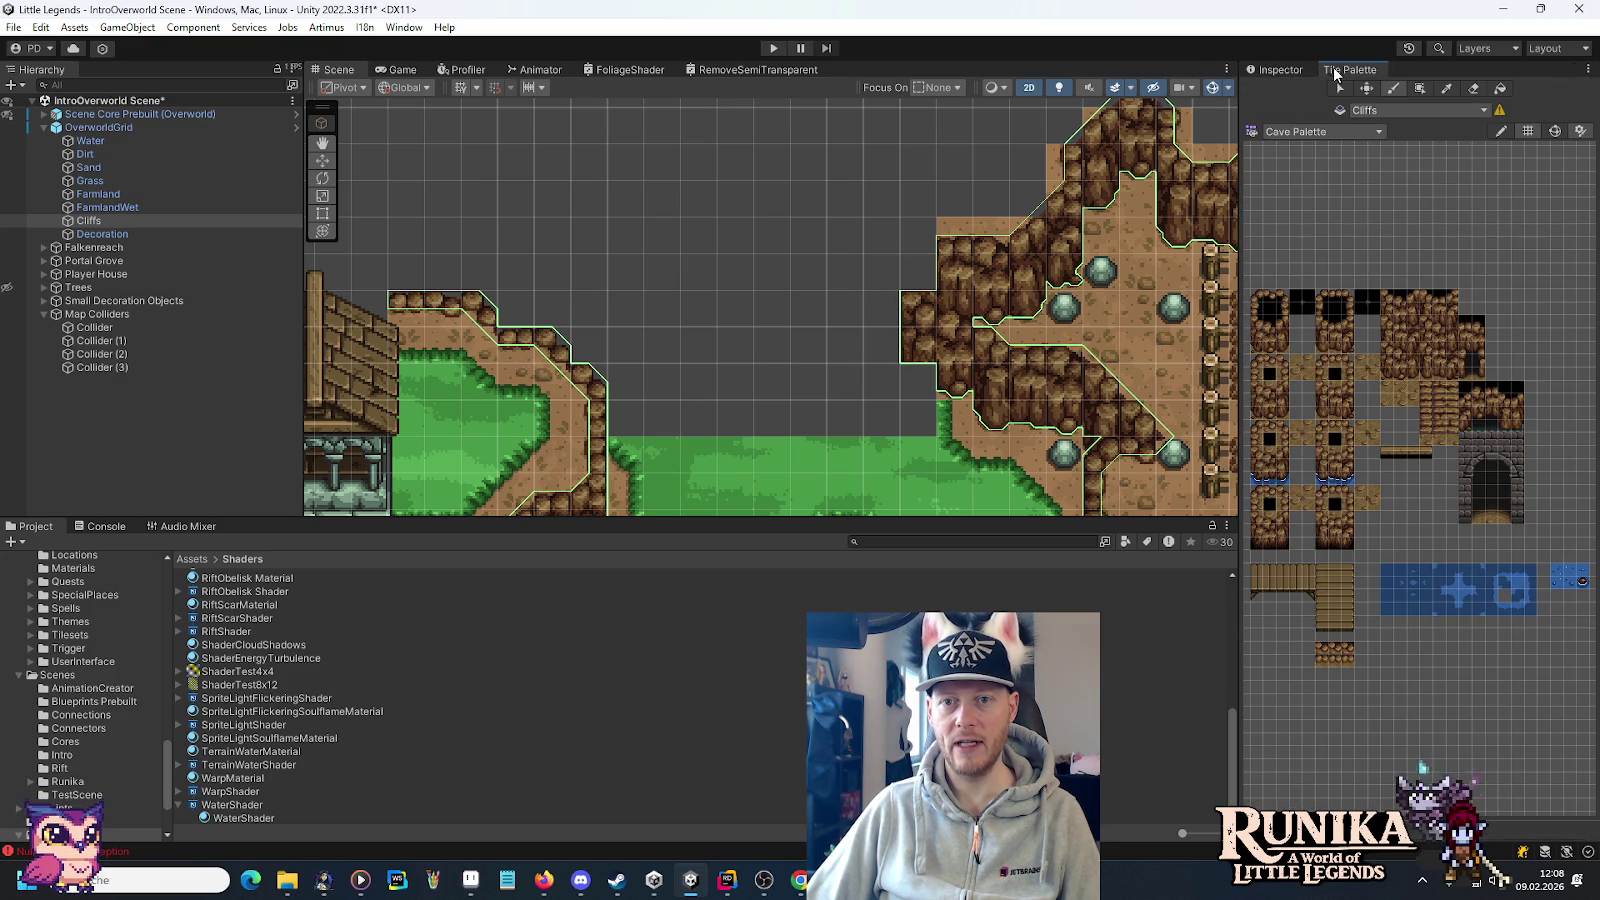
click(1338, 132)
click(1340, 215)
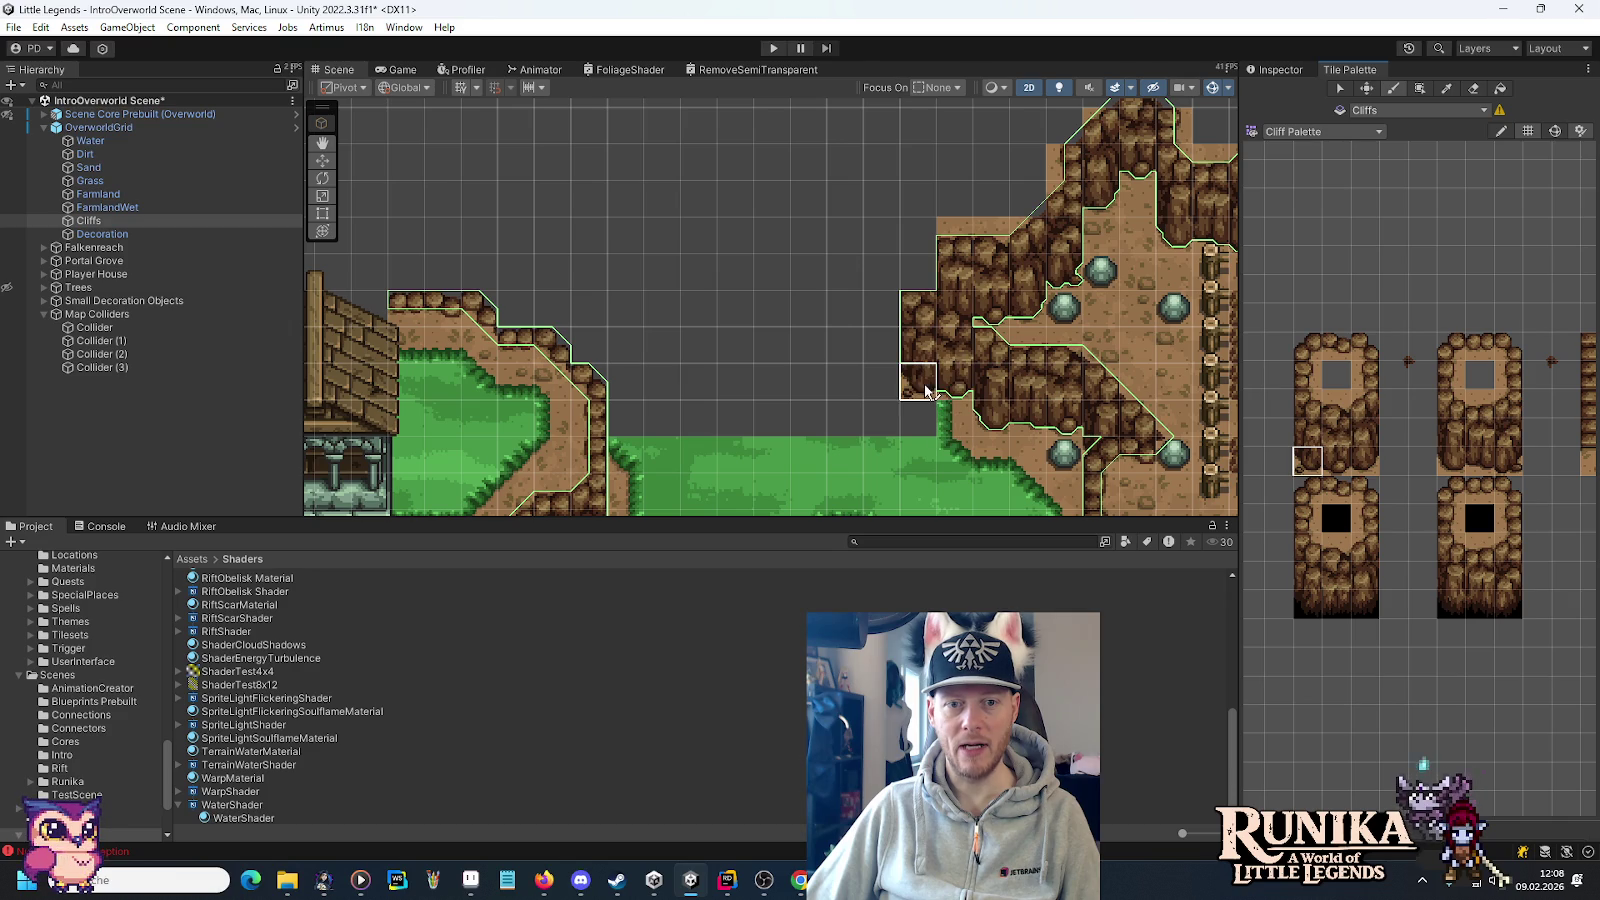
drag(1307, 374, 1312, 398)
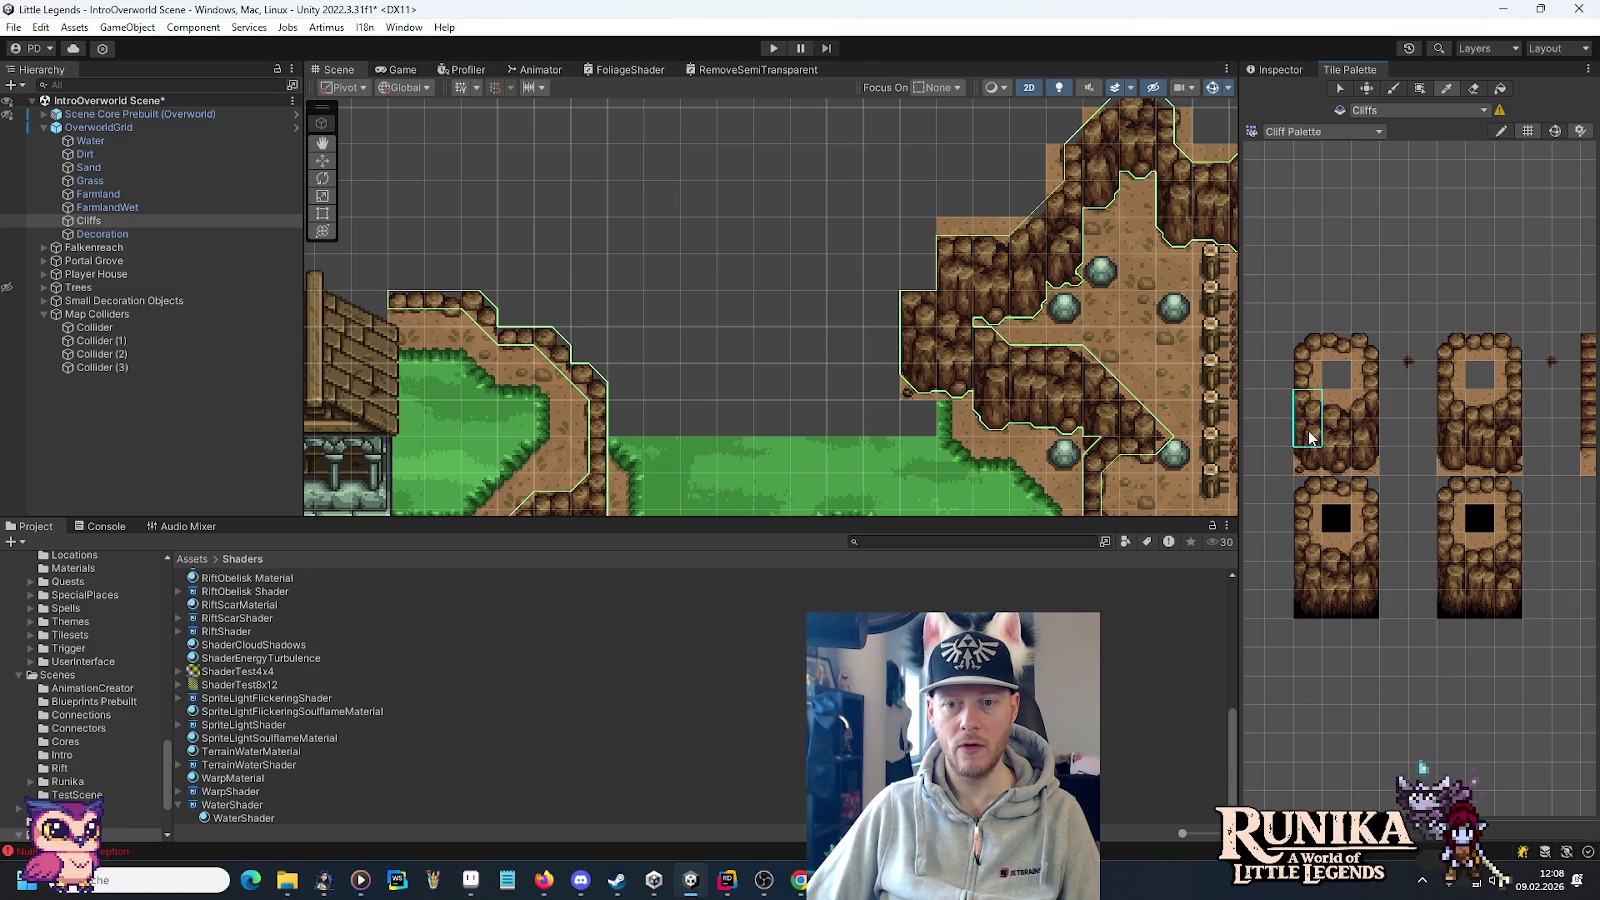
click(918, 255)
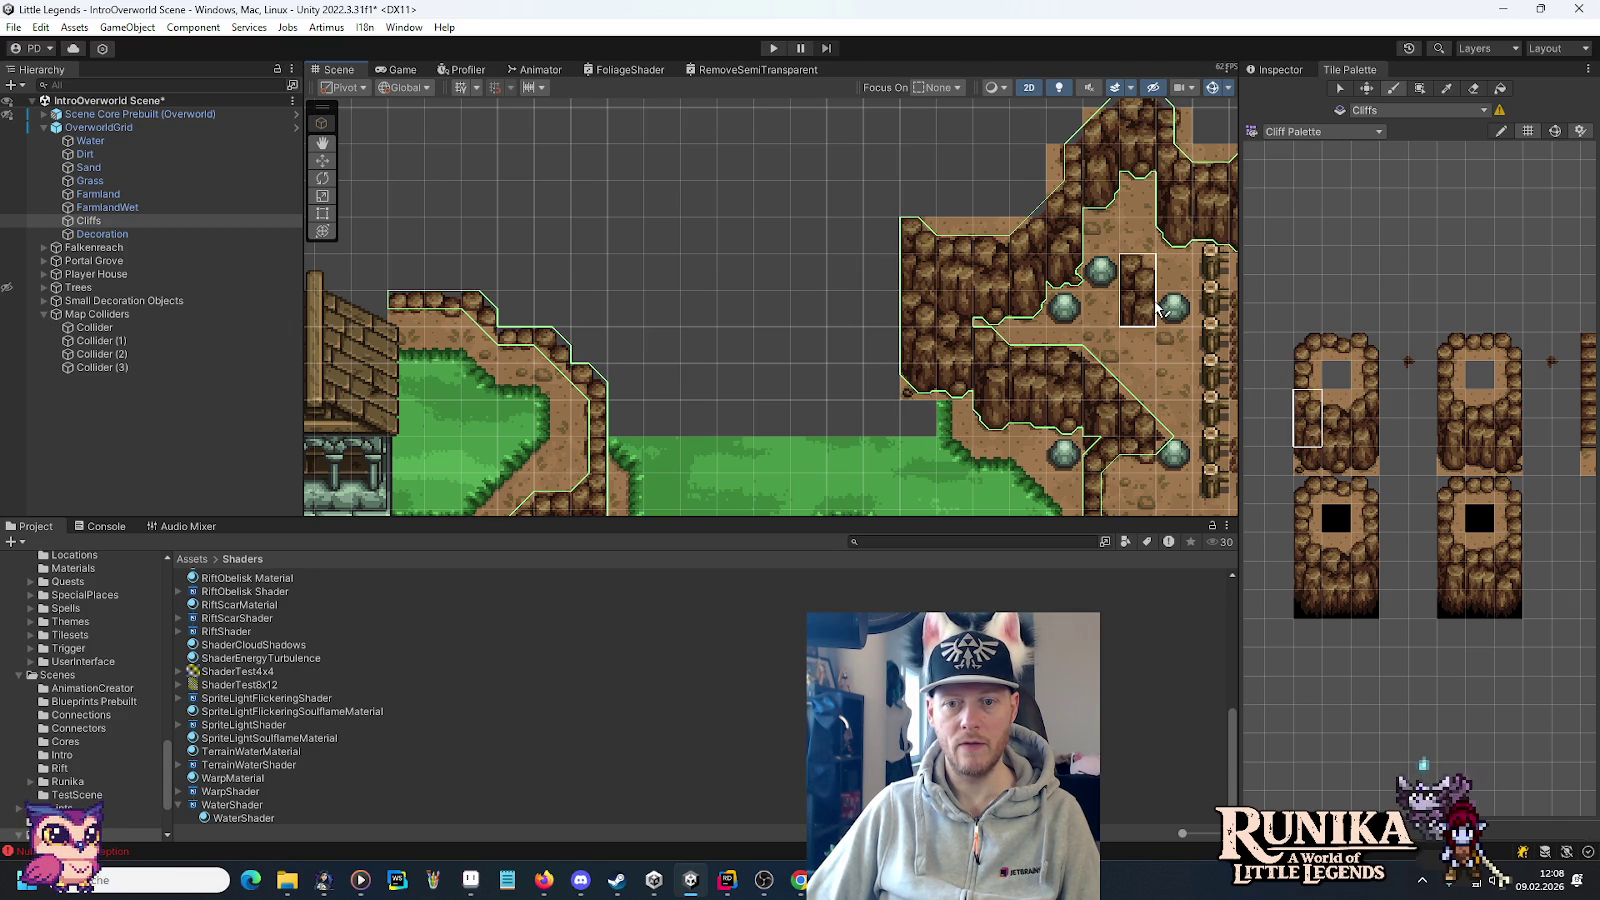
Pick the second cliff tile's left column and compare against the Aseprite reference map.
drag(1446, 403, 1458, 432)
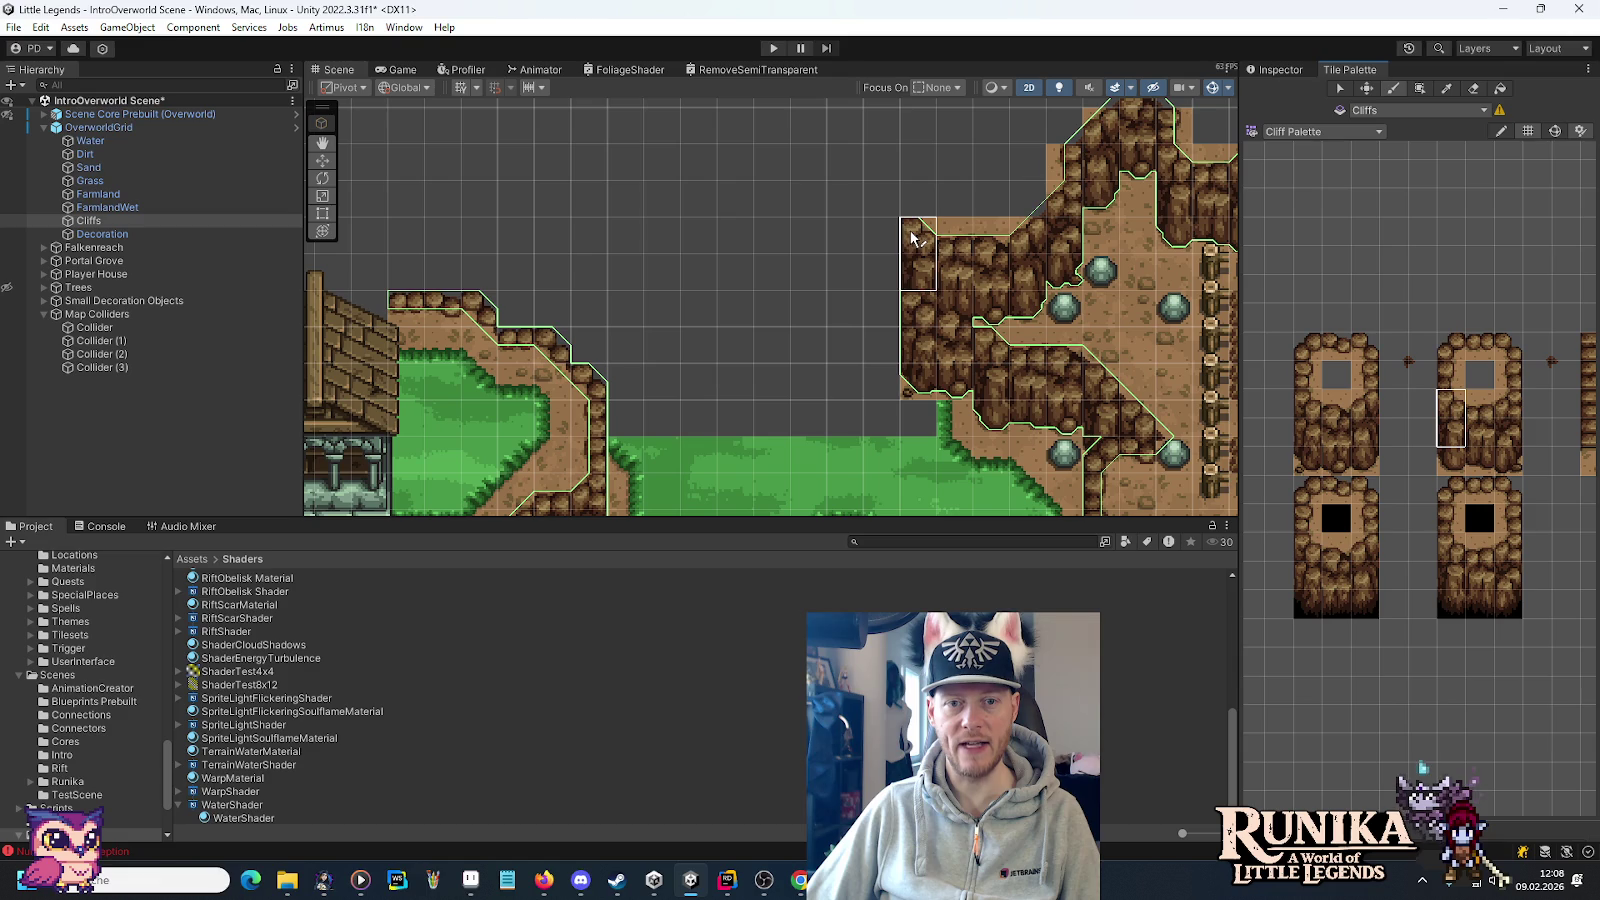
scroll(1010, 295, up, 3)
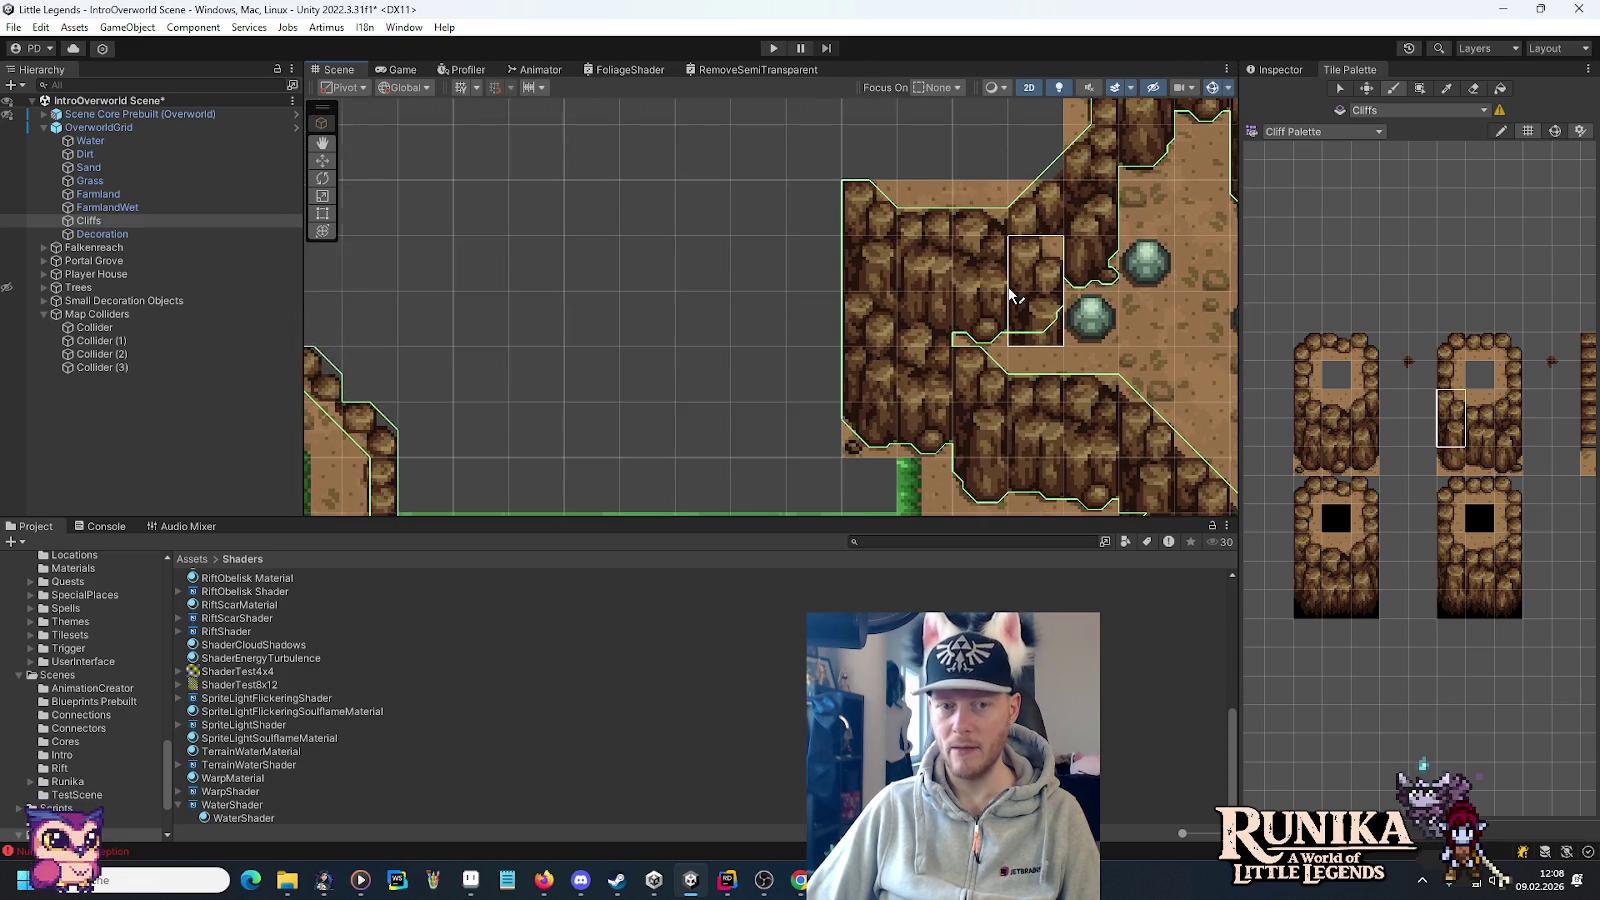
key(alt+Tab)
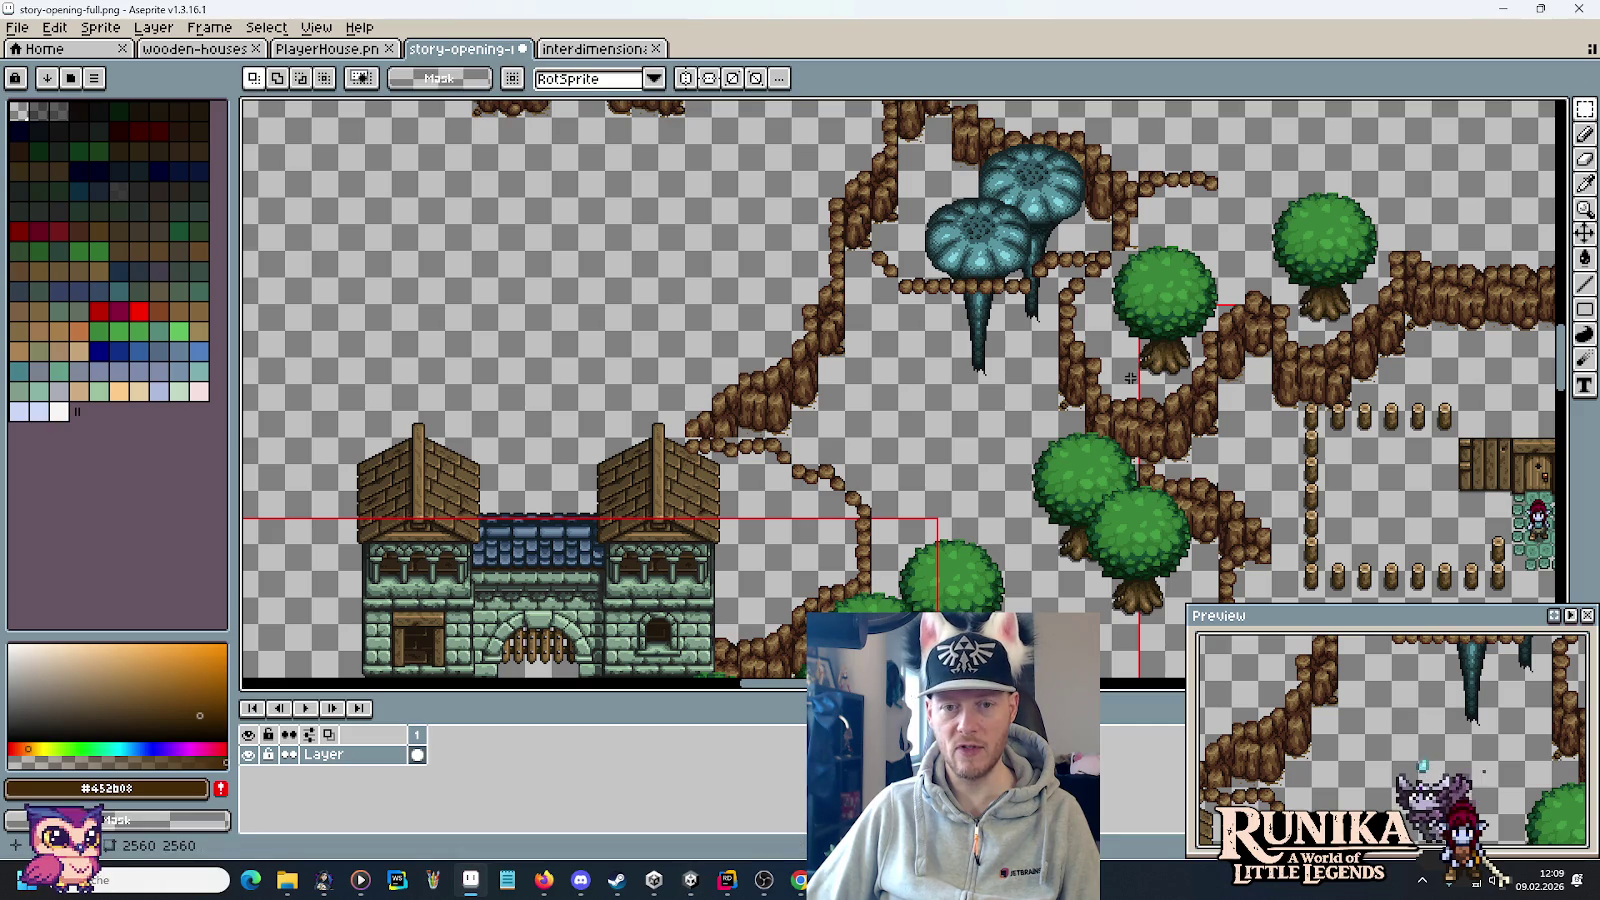
scroll(1094, 383, up, 2)
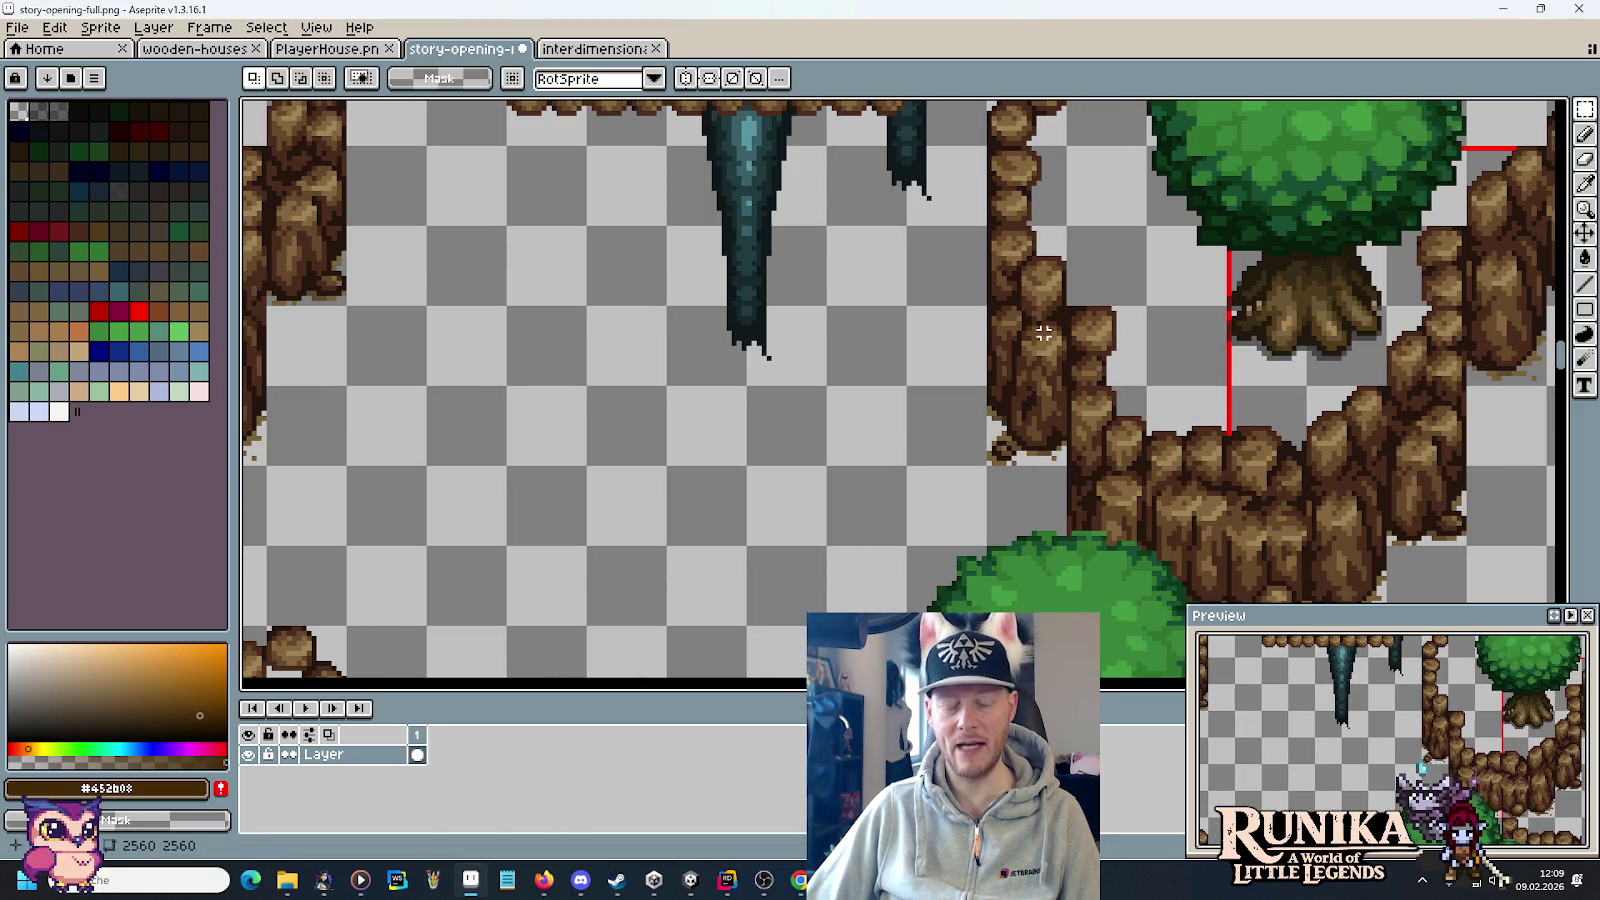
key(alt+Tab)
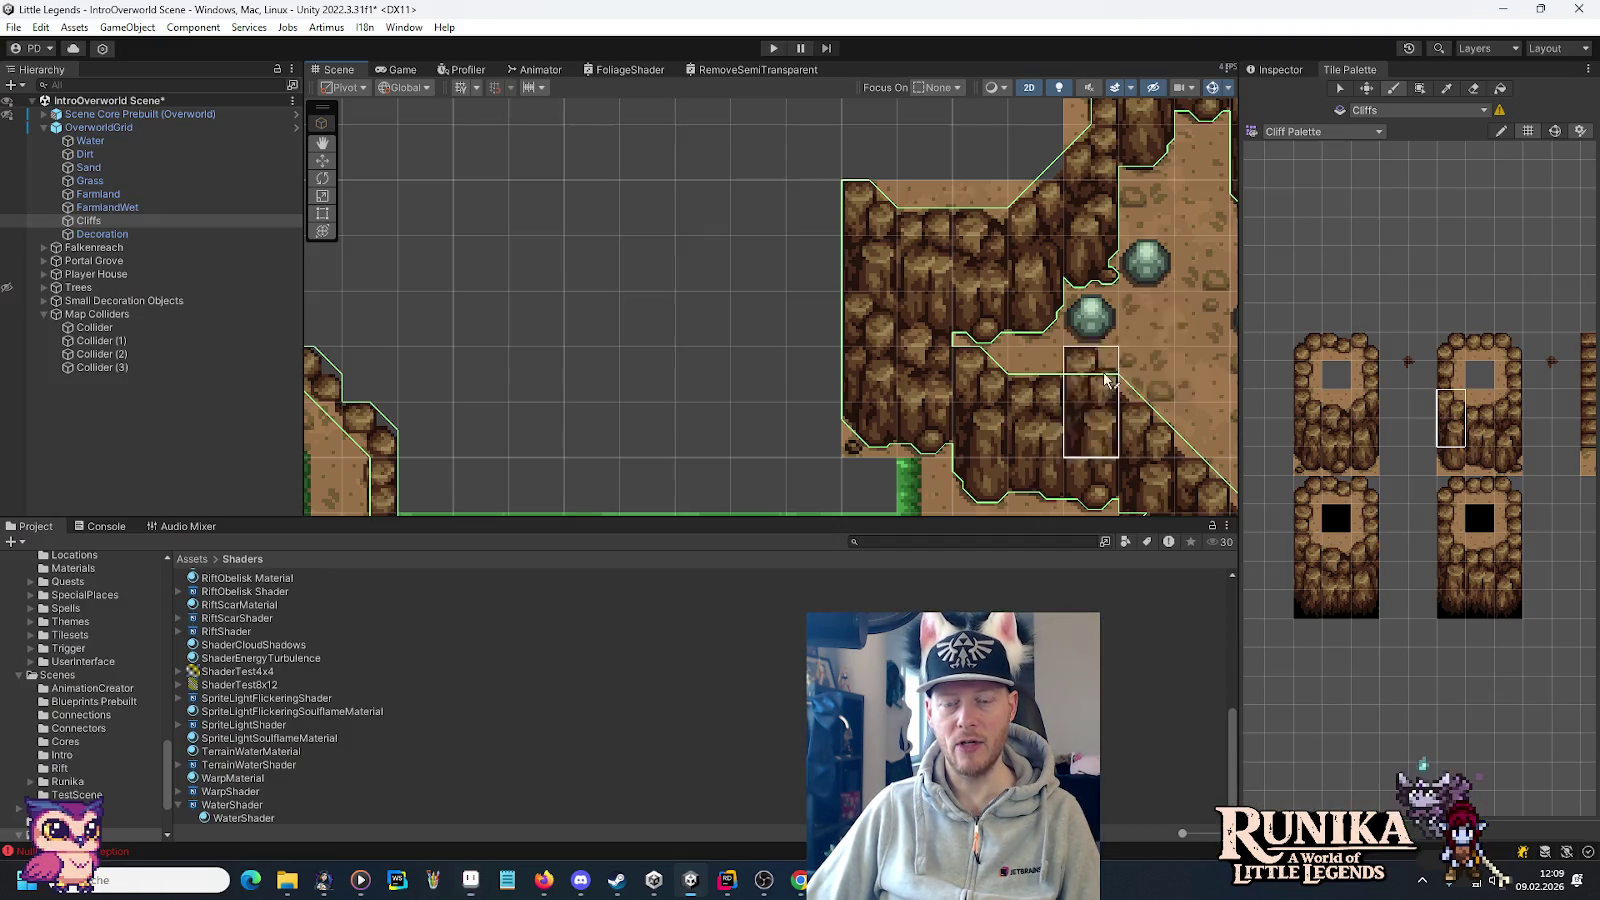
Paint single cliff tiles and a two-tile cliff block along the cliff's top and left edges.
click(1451, 375)
click(848, 168)
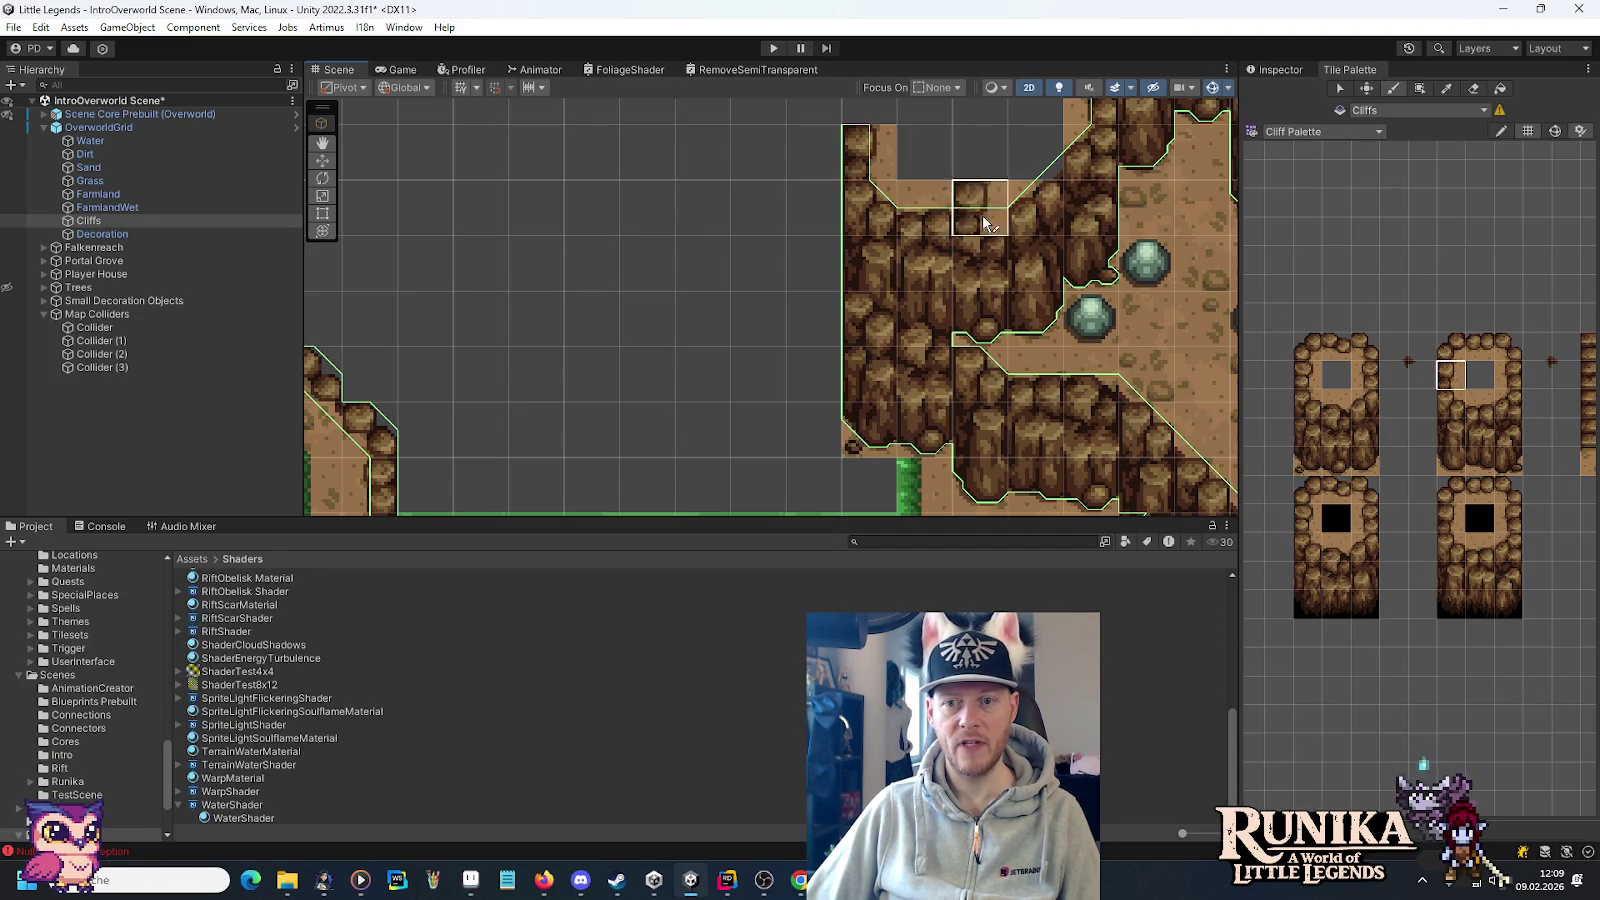
drag(1318, 400, 1312, 432)
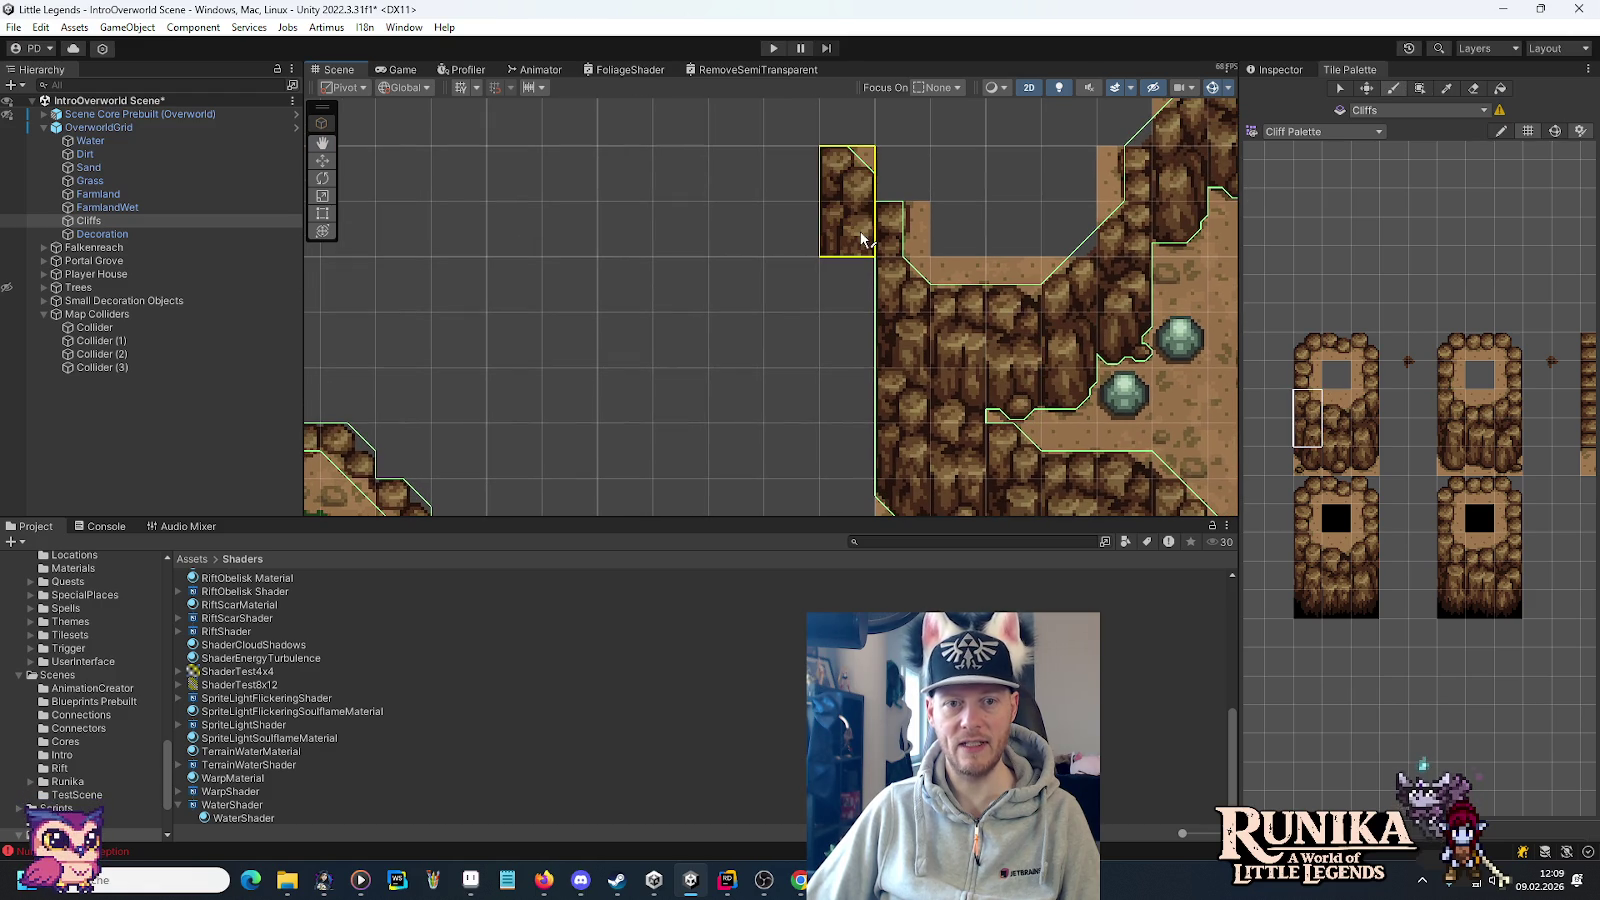
click(862, 240)
click(1307, 461)
click(858, 285)
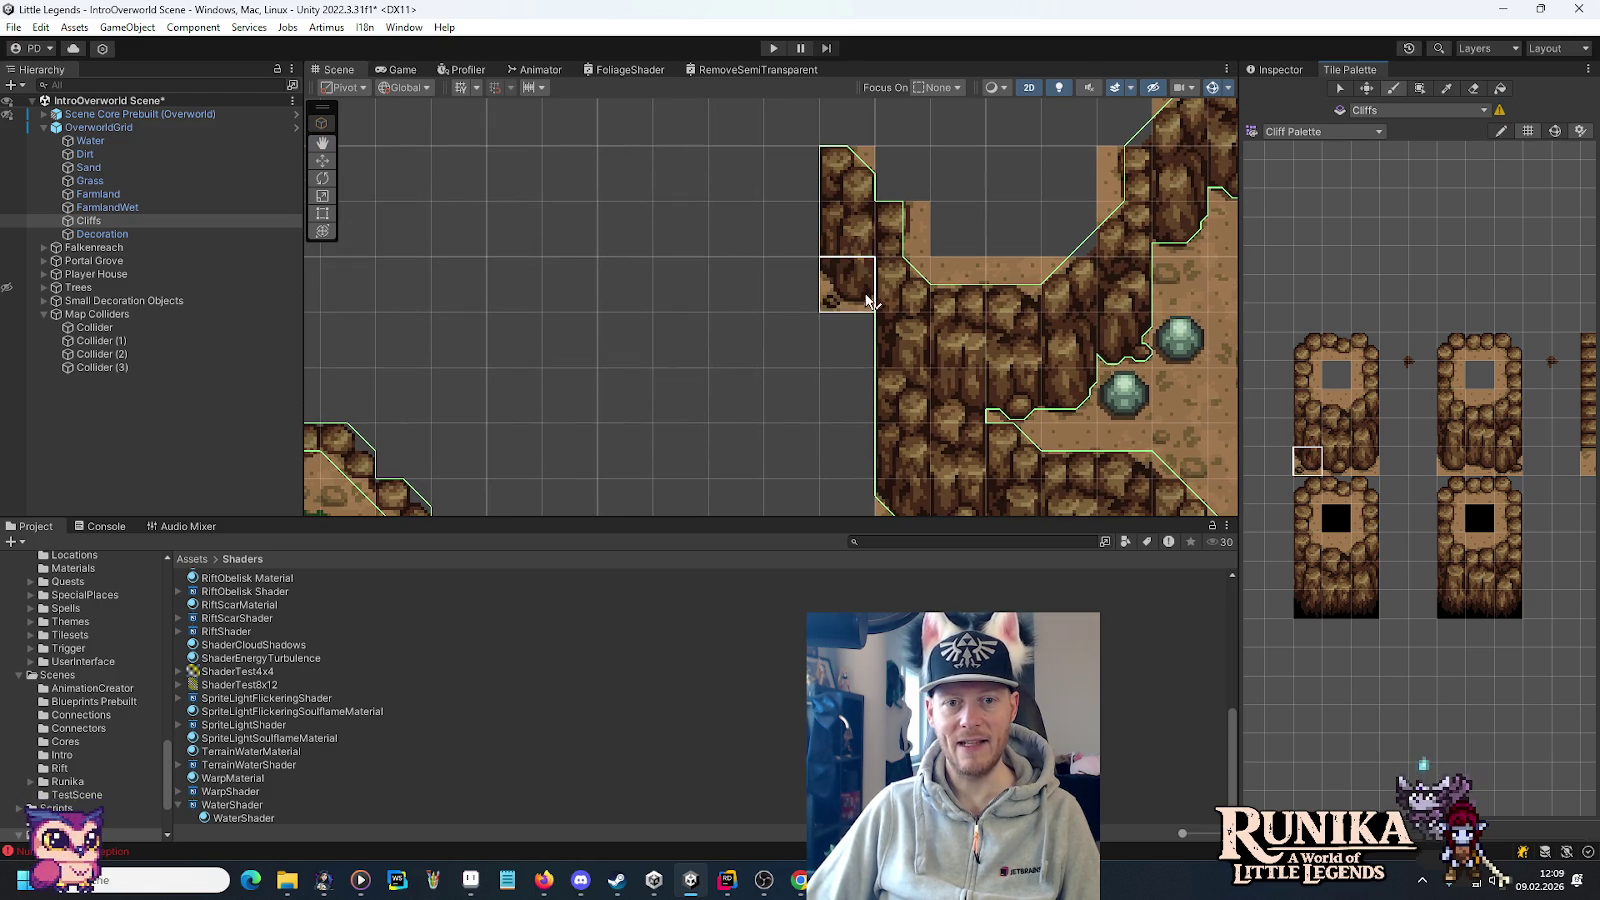
scroll(1090, 343, down, 5)
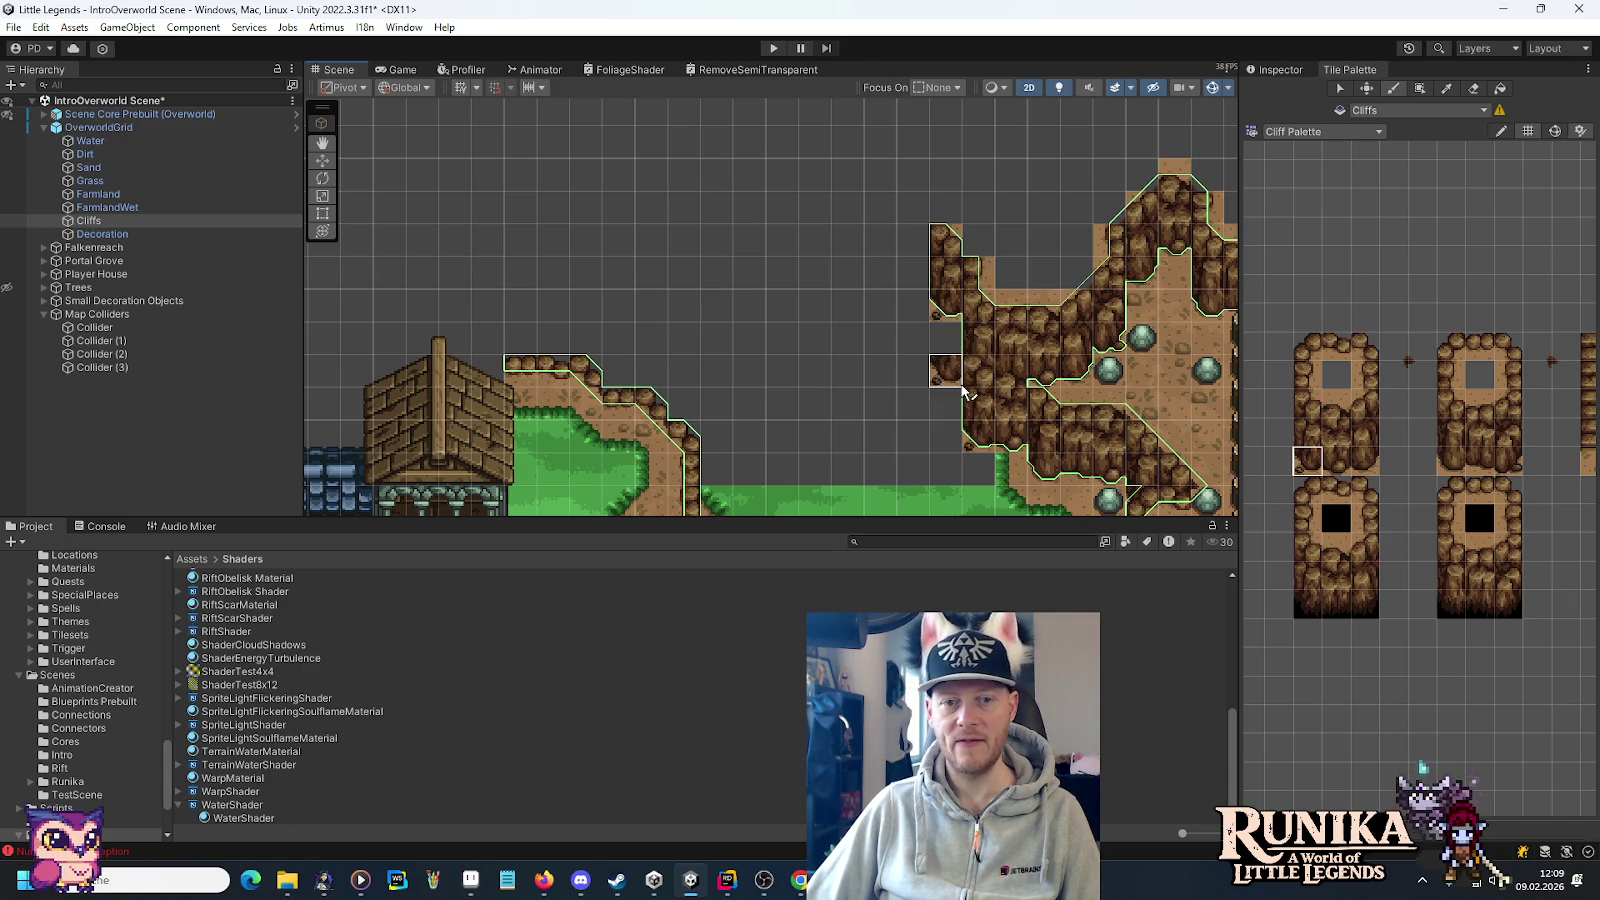
click(1458, 459)
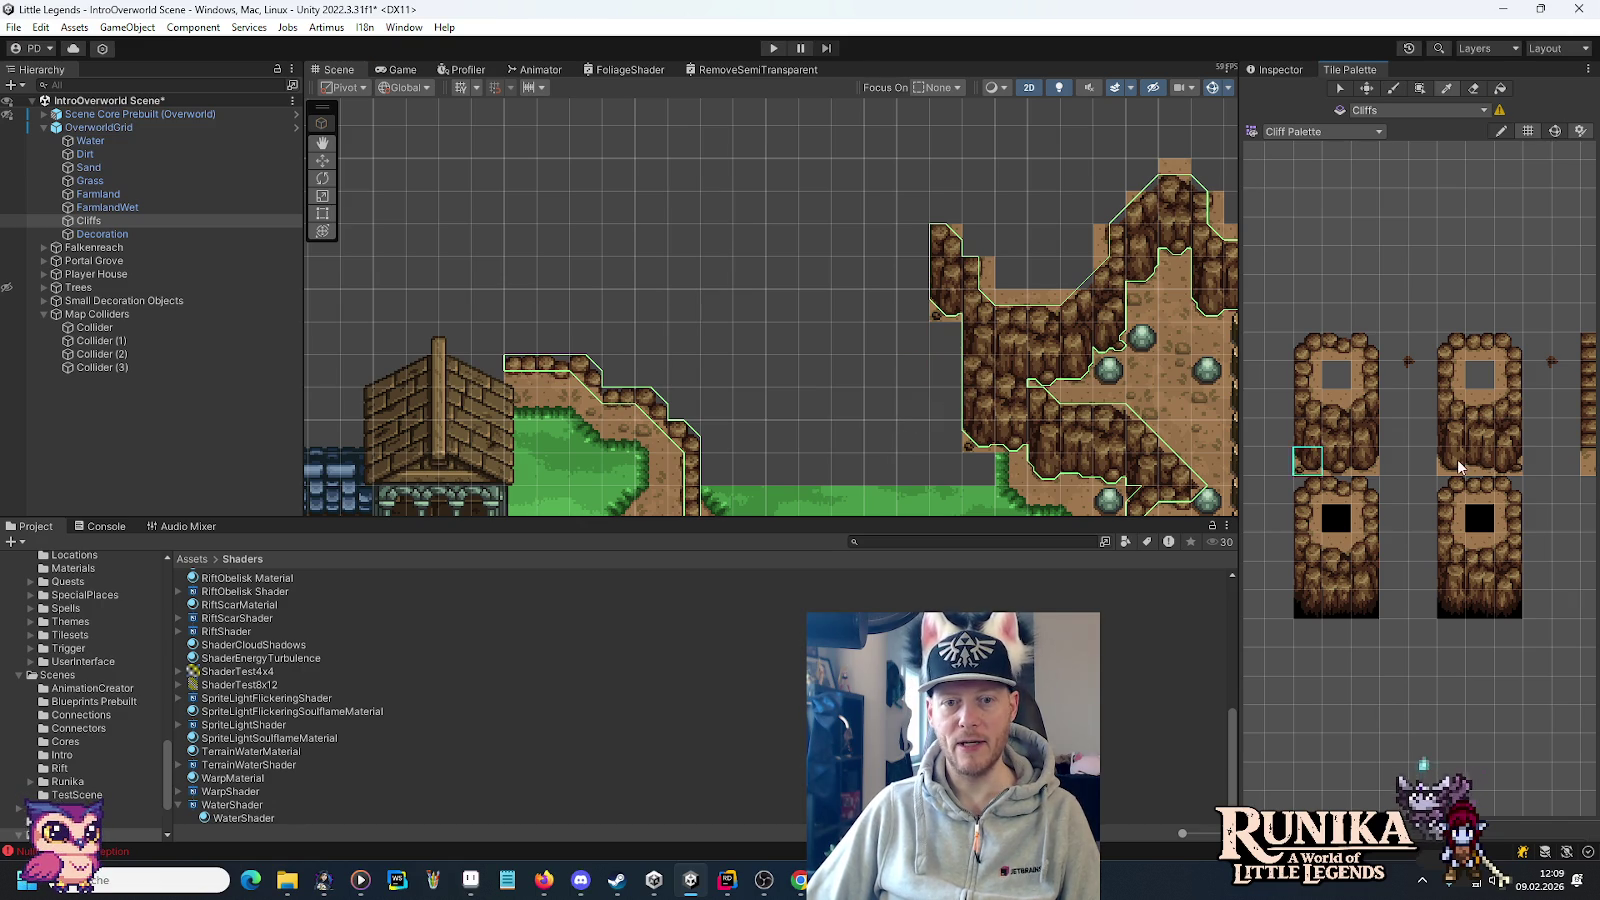
click(952, 383)
Load the Cave Palette and pick a two-tile-tall cave wall block.
click(1313, 133)
click(1312, 194)
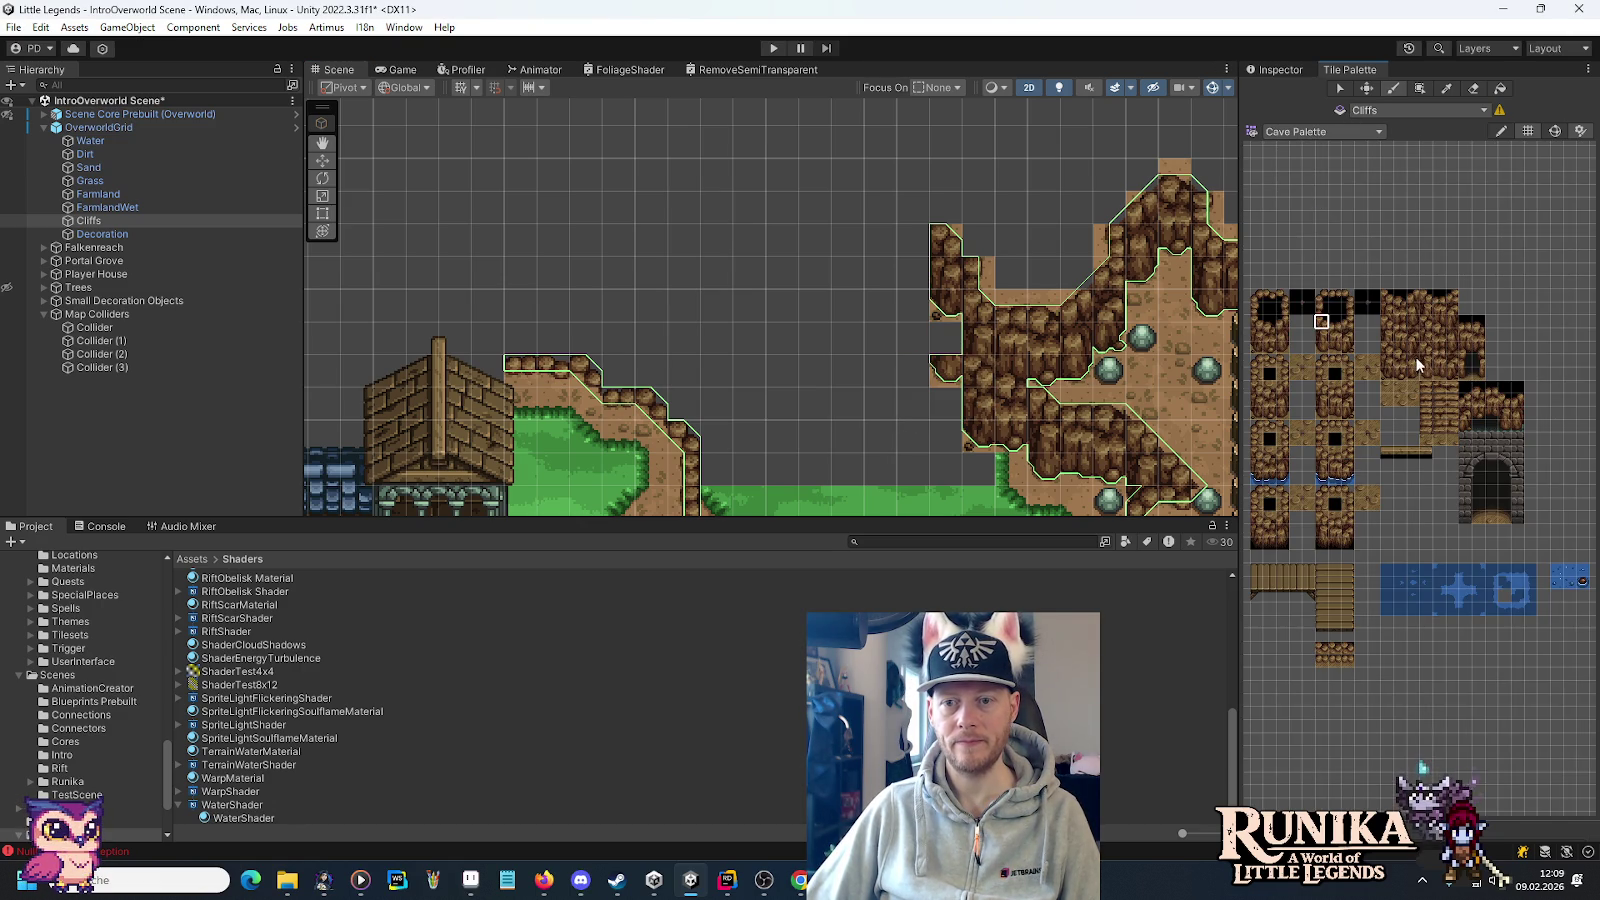
drag(1428, 358, 1427, 347)
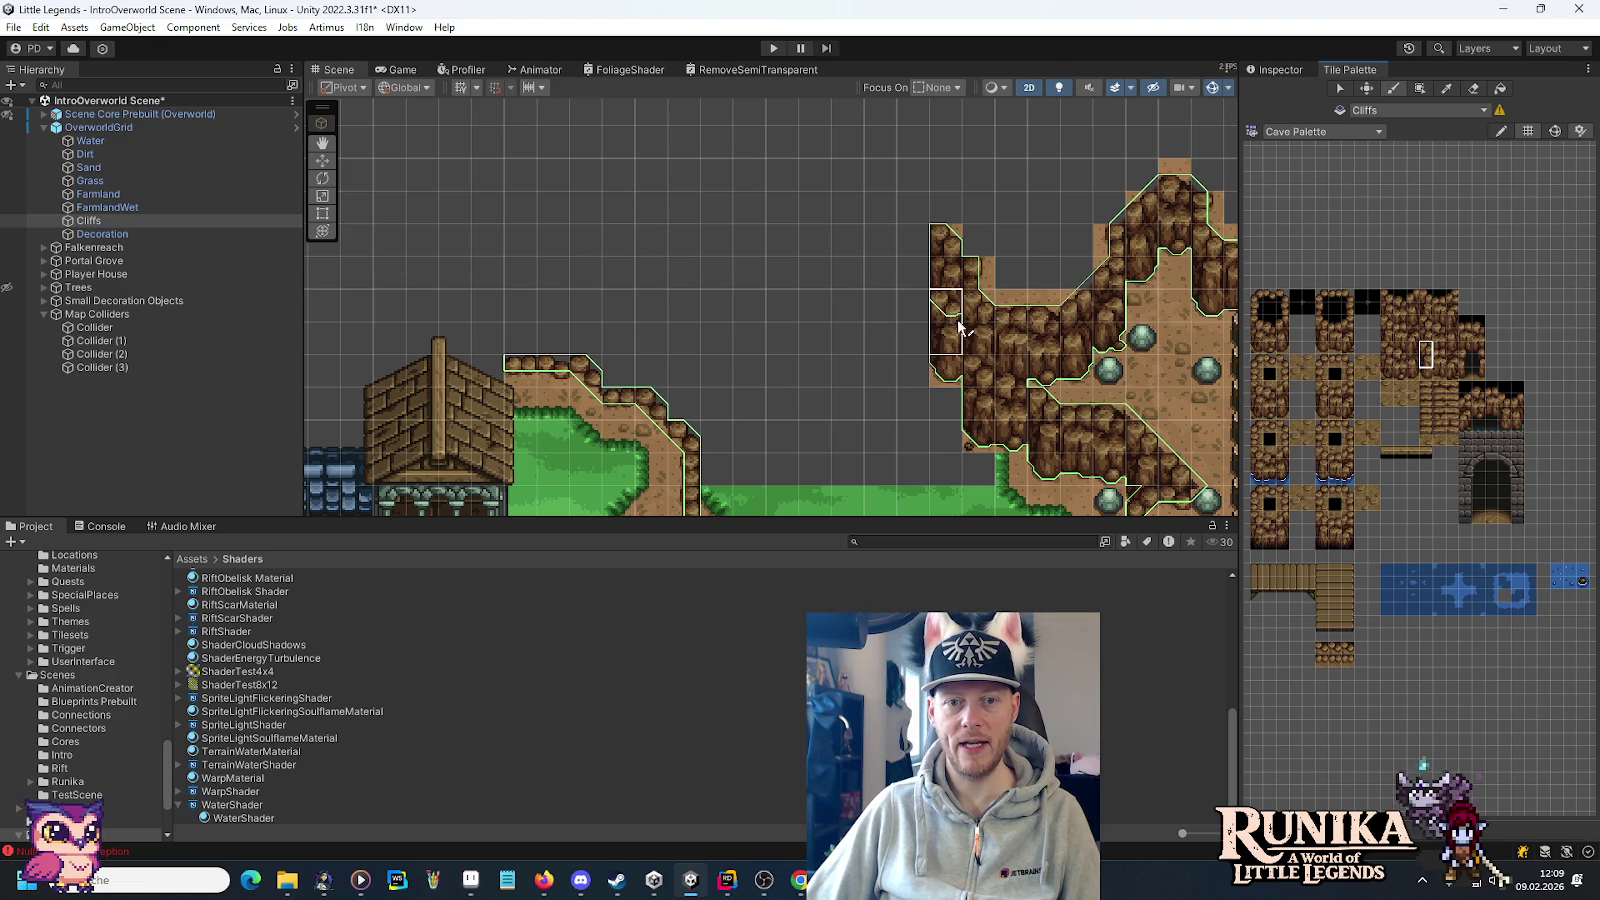
scroll(814, 262, up, 2)
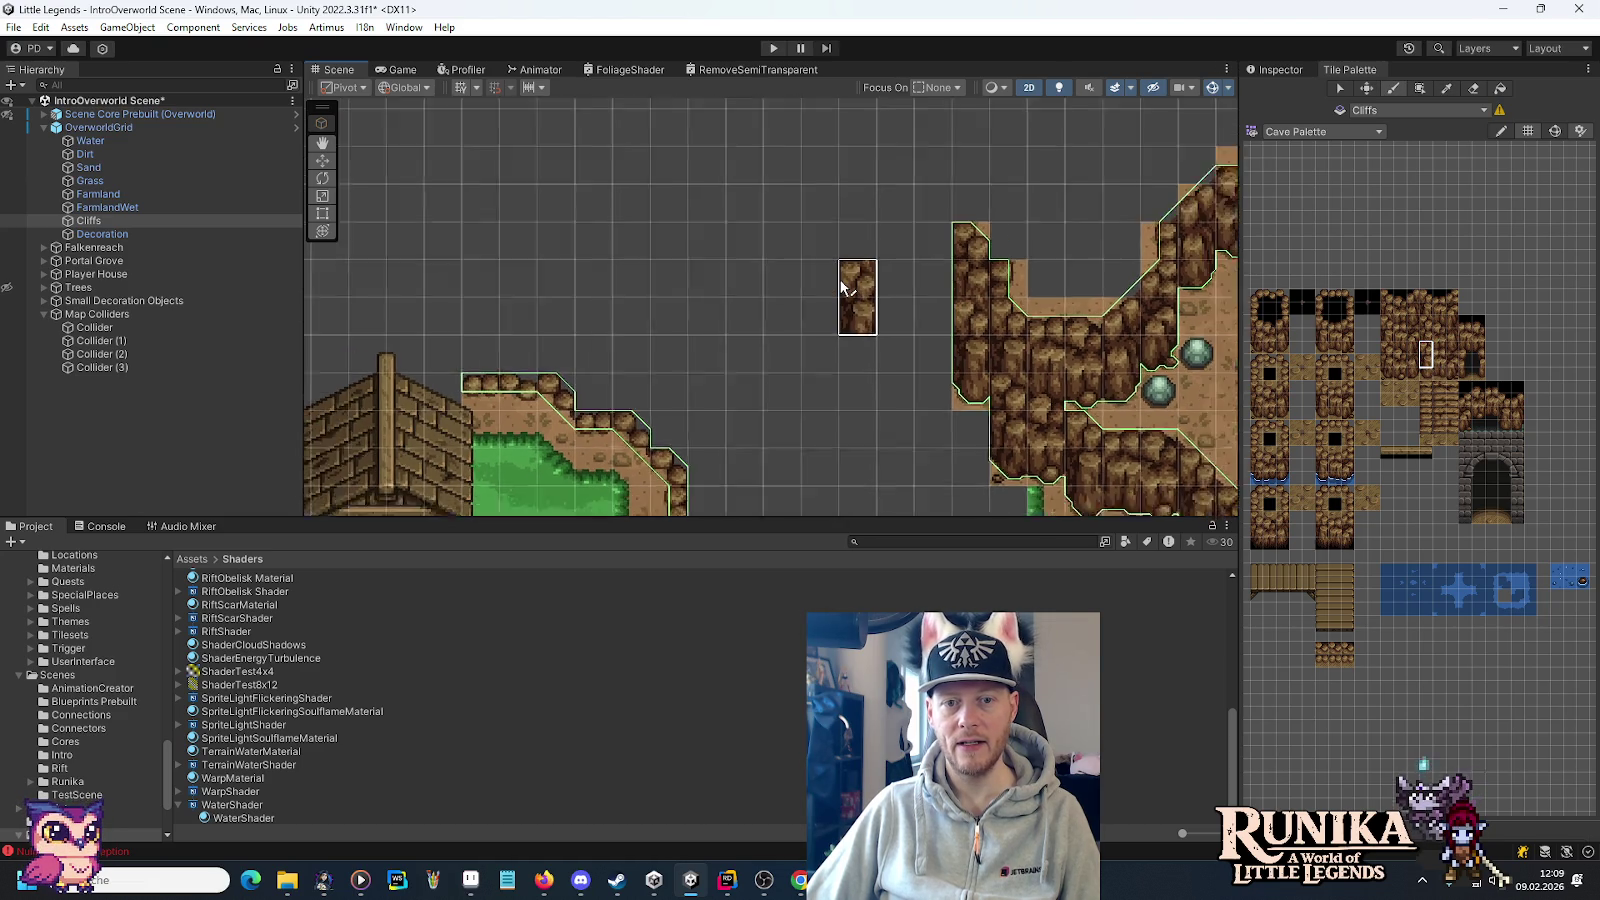
scroll(840, 288, down, 2)
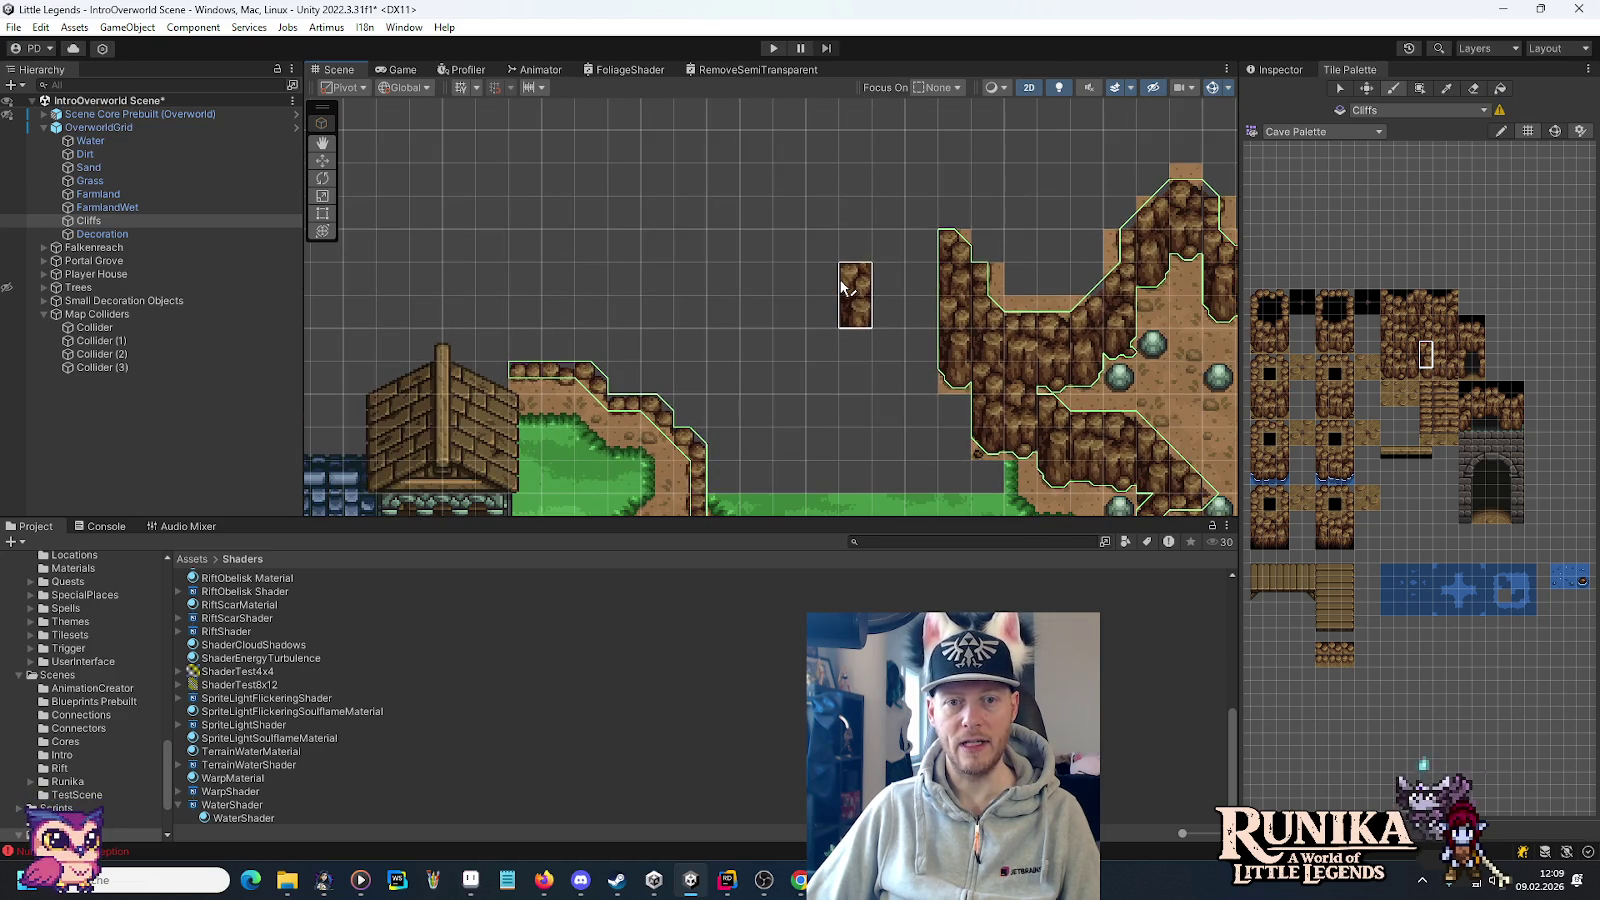
Reload the Cliff Palette and check the cliff near the house on the Aseprite map.
click(1314, 134)
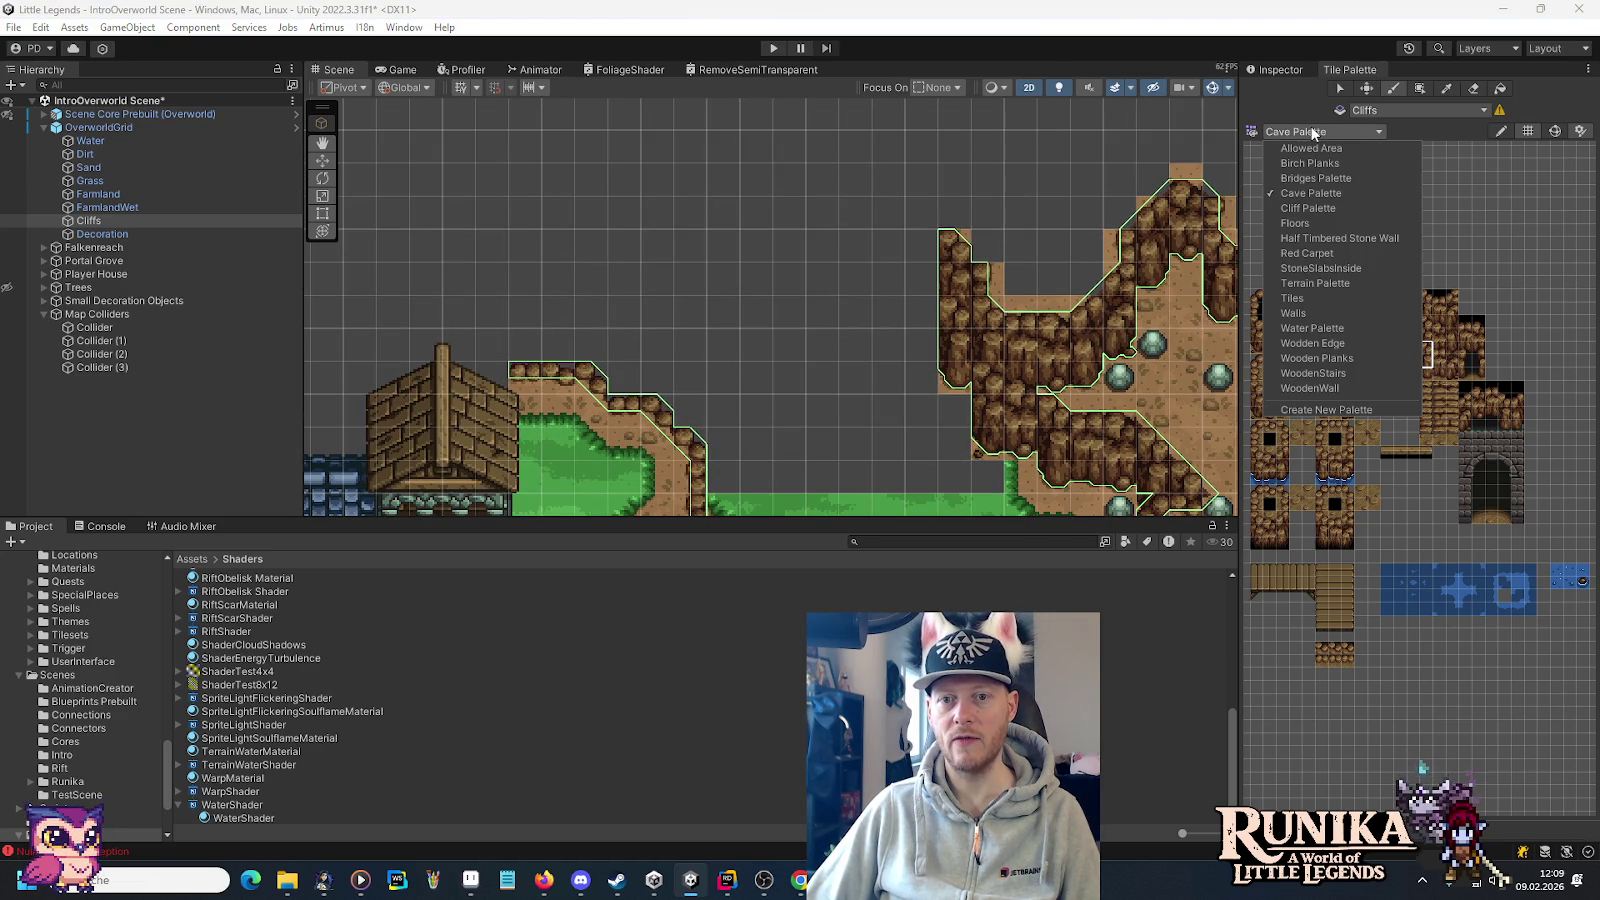
click(1313, 209)
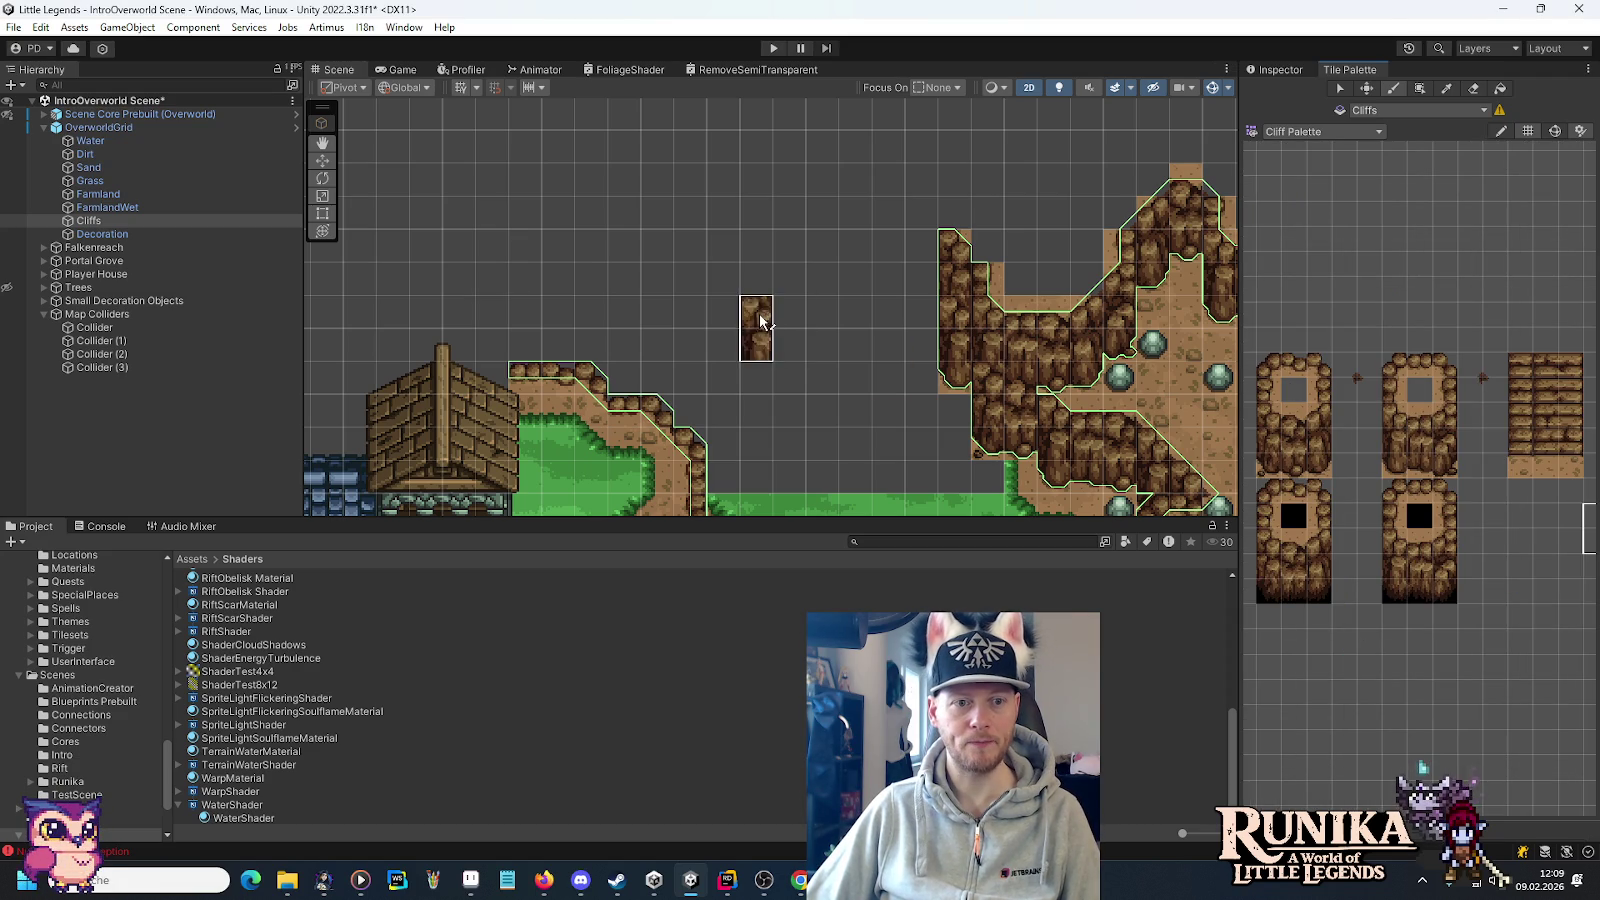
key(alt+Tab)
drag(571, 321, 1229, 357)
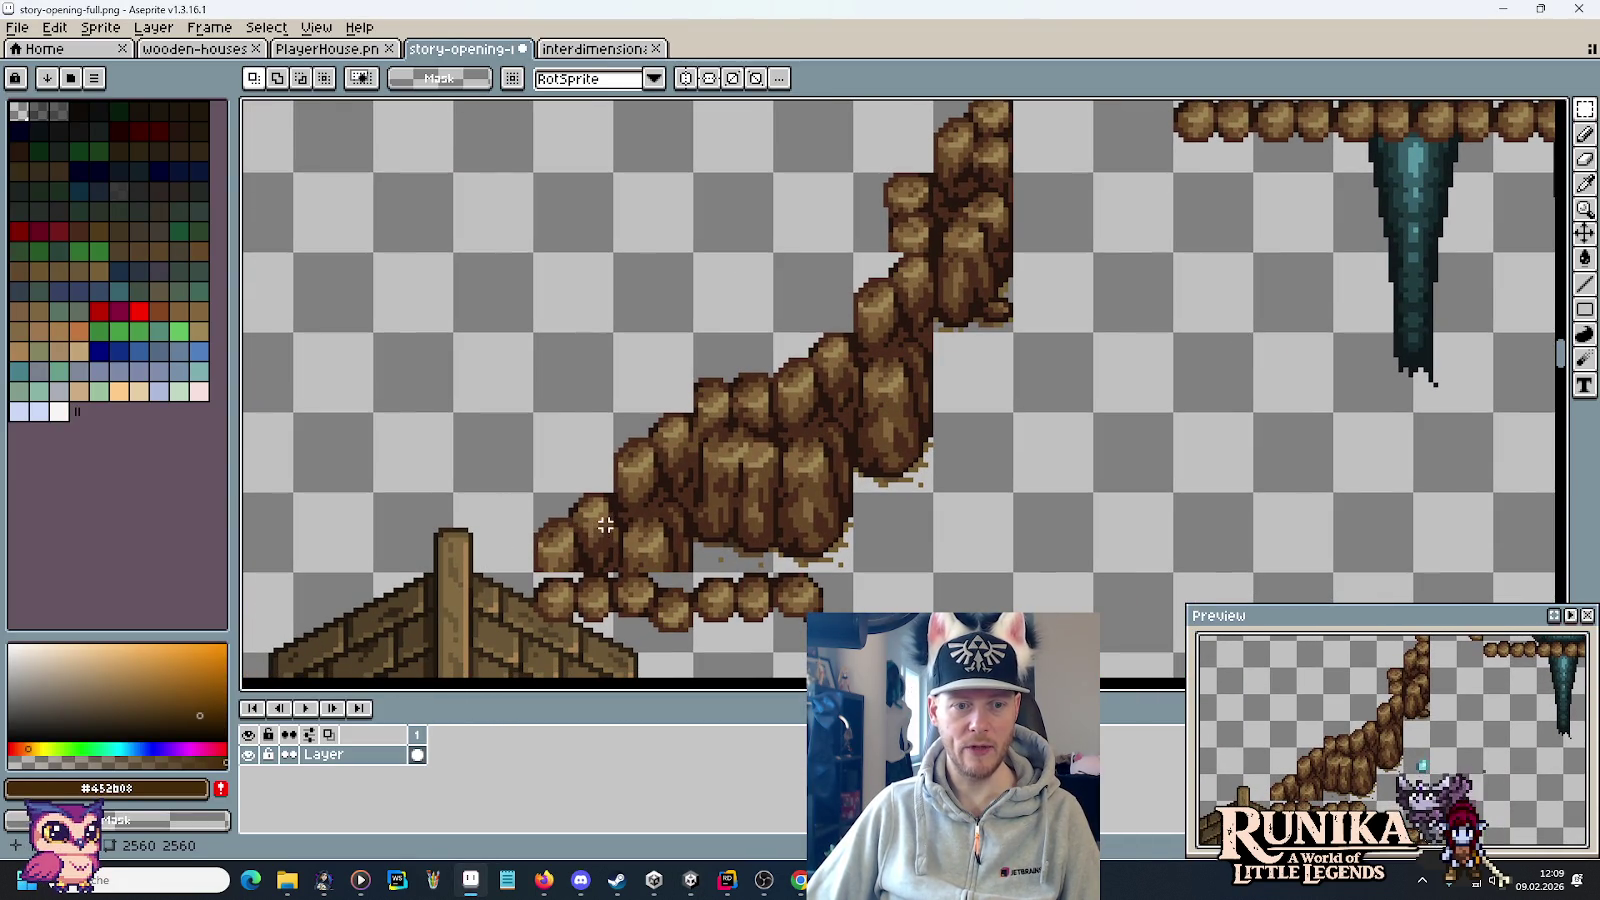
key(alt+Tab)
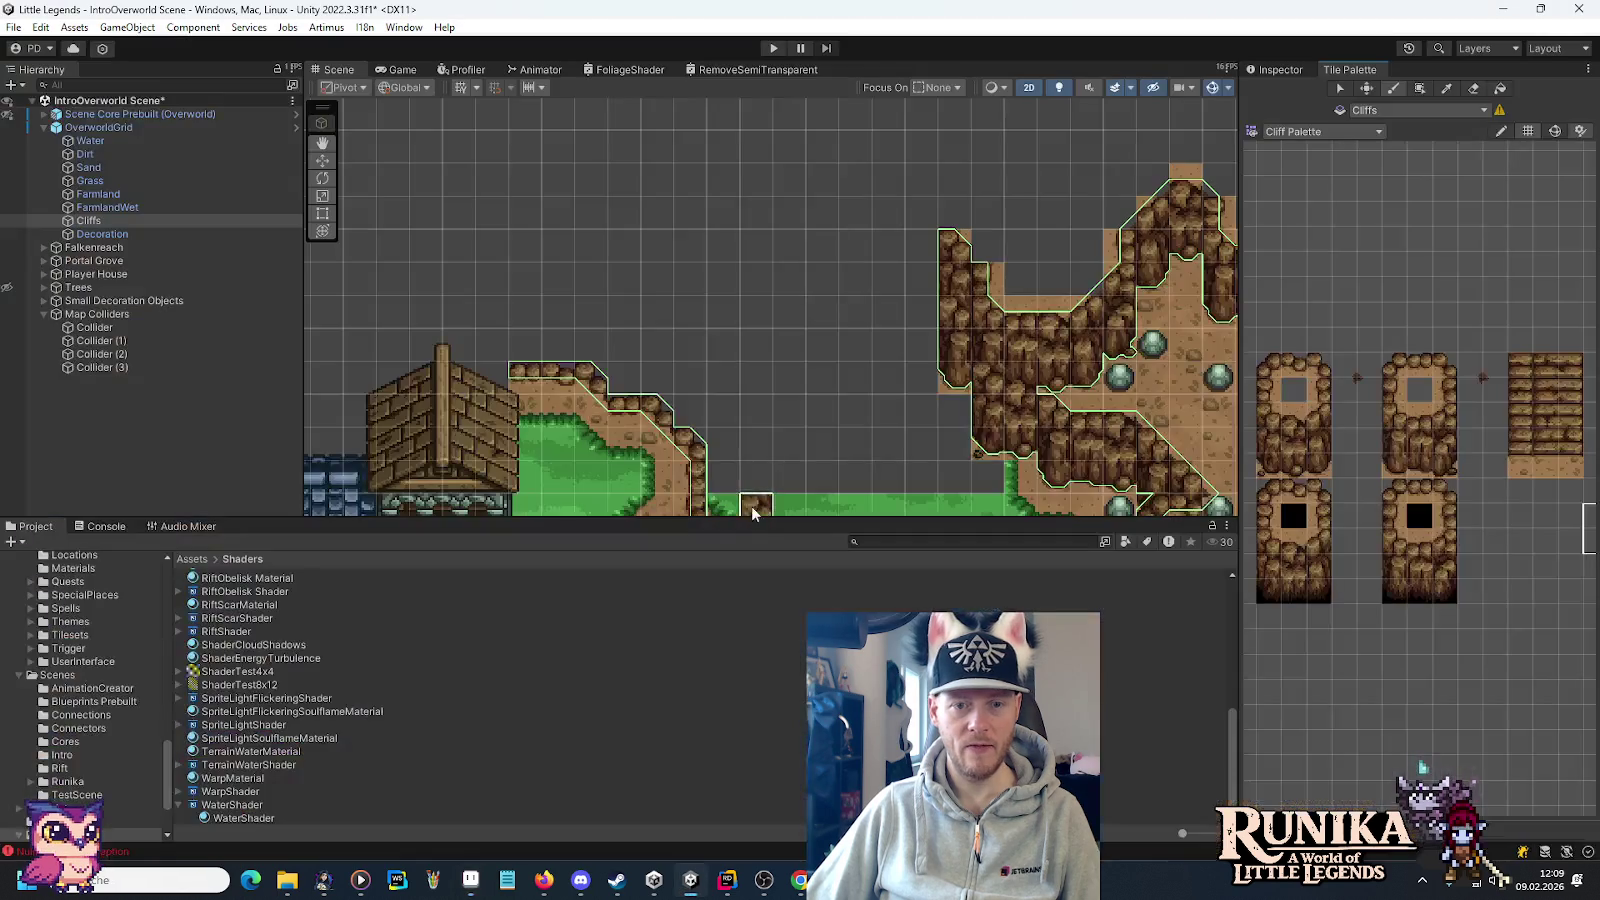
Paint a two-tile cliff column above the dirt ledge beside the house on the Cliffs tilemap.
scroll(523, 370, up, 2)
click(1450, 420)
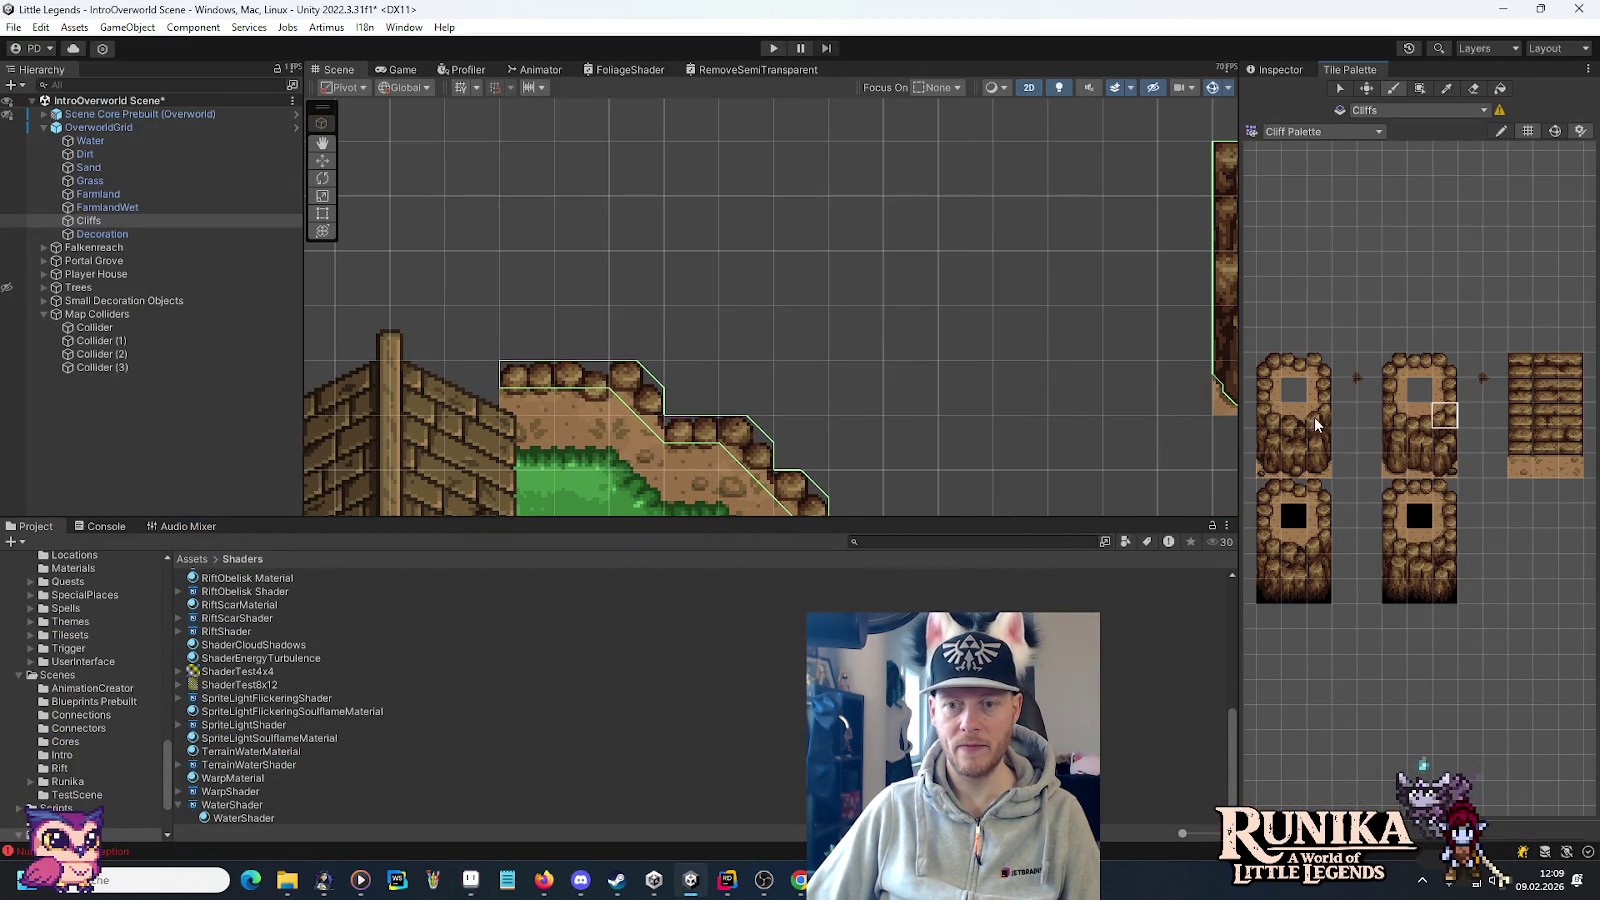
drag(690, 350, 868, 357)
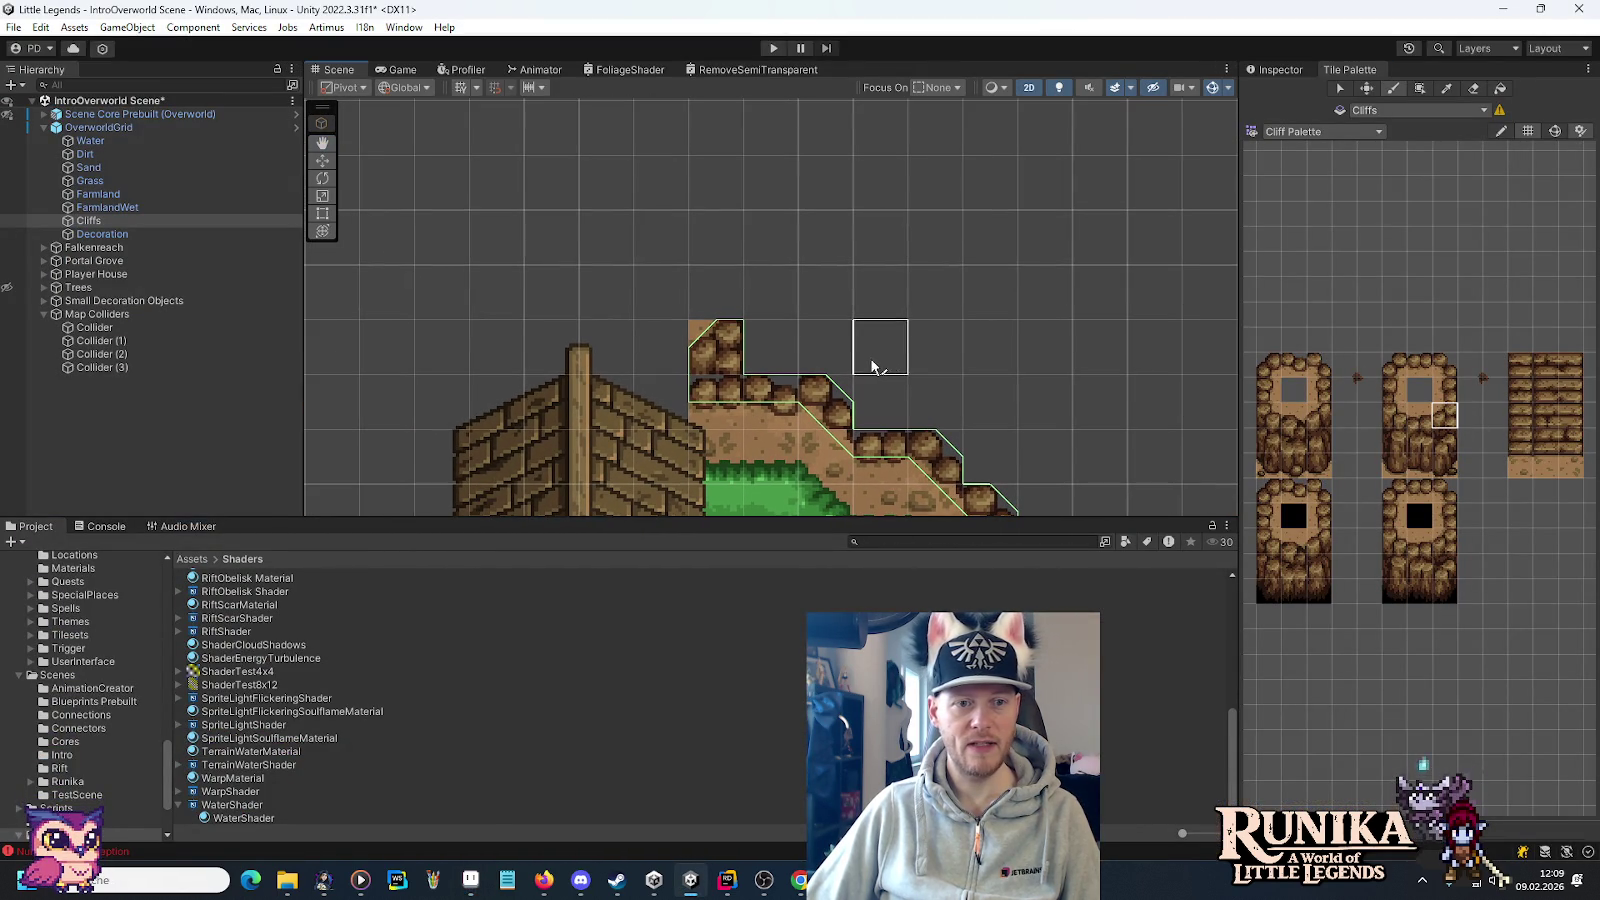
click(147, 157)
click(1444, 440)
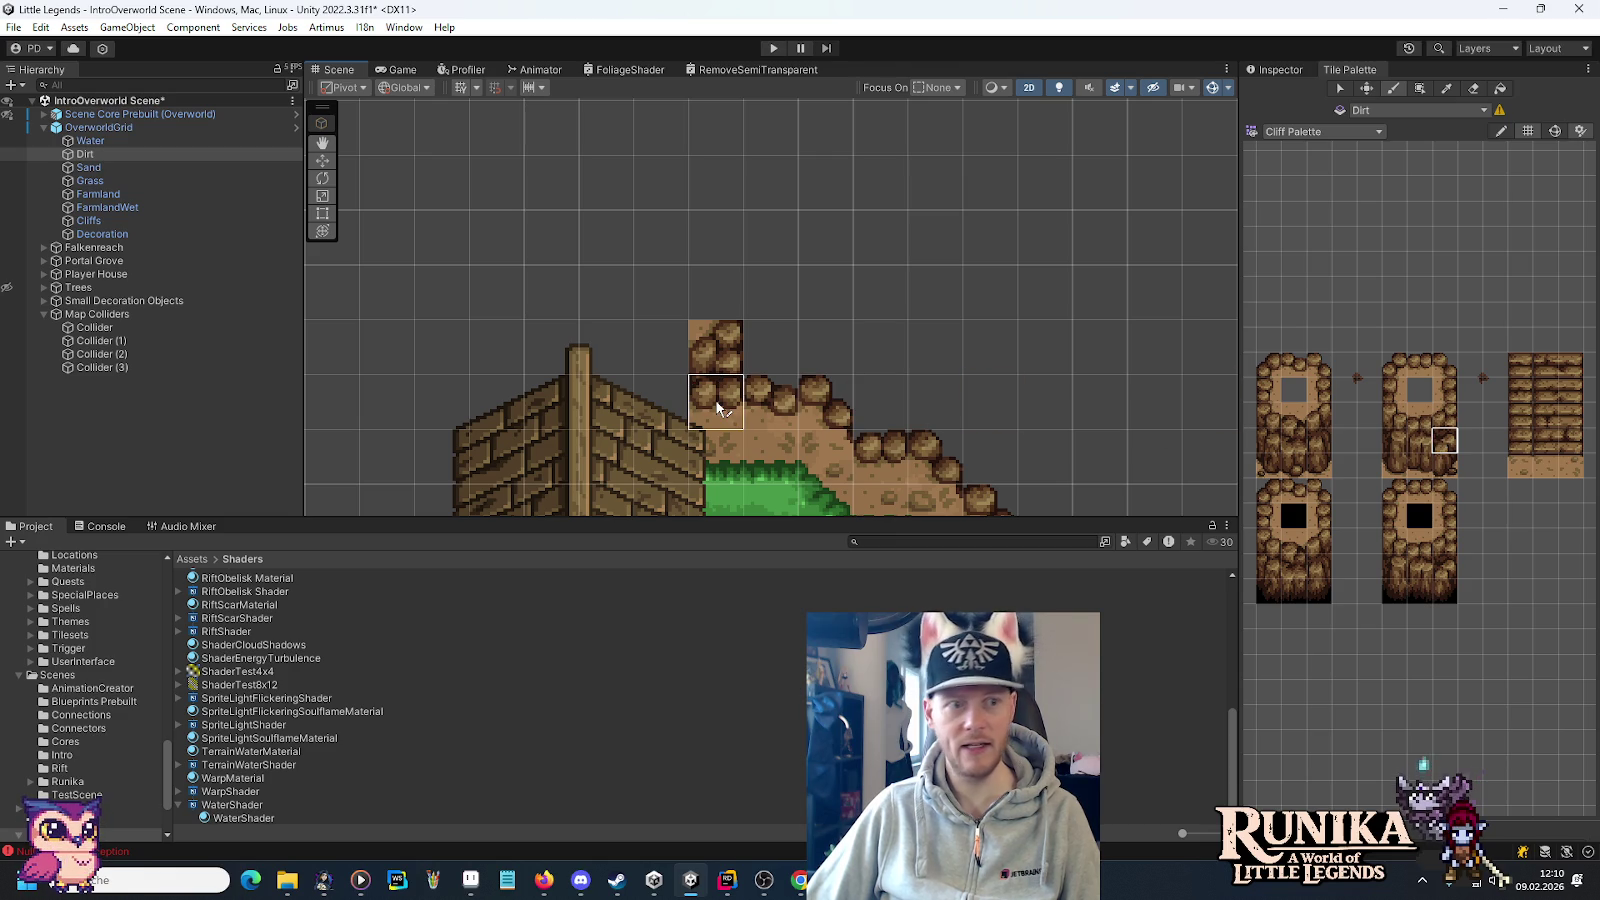
click(193, 221)
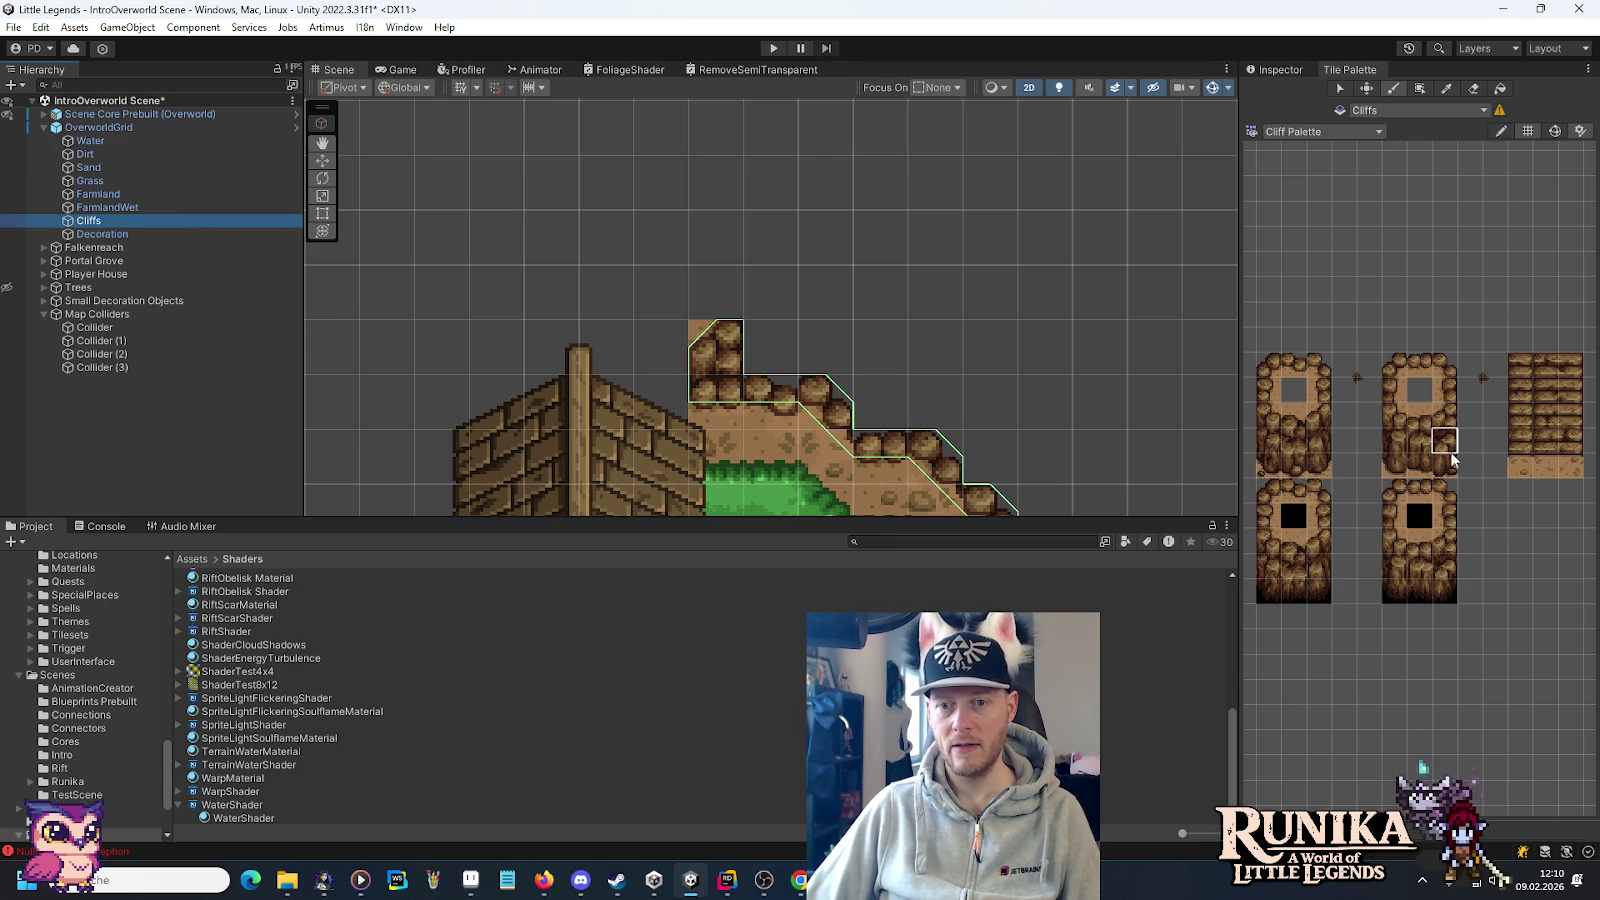
drag(1322, 418, 1320, 442)
click(757, 349)
Paint a two-by-three cliff block above the existing cliff, after checking the reference.
click(1318, 465)
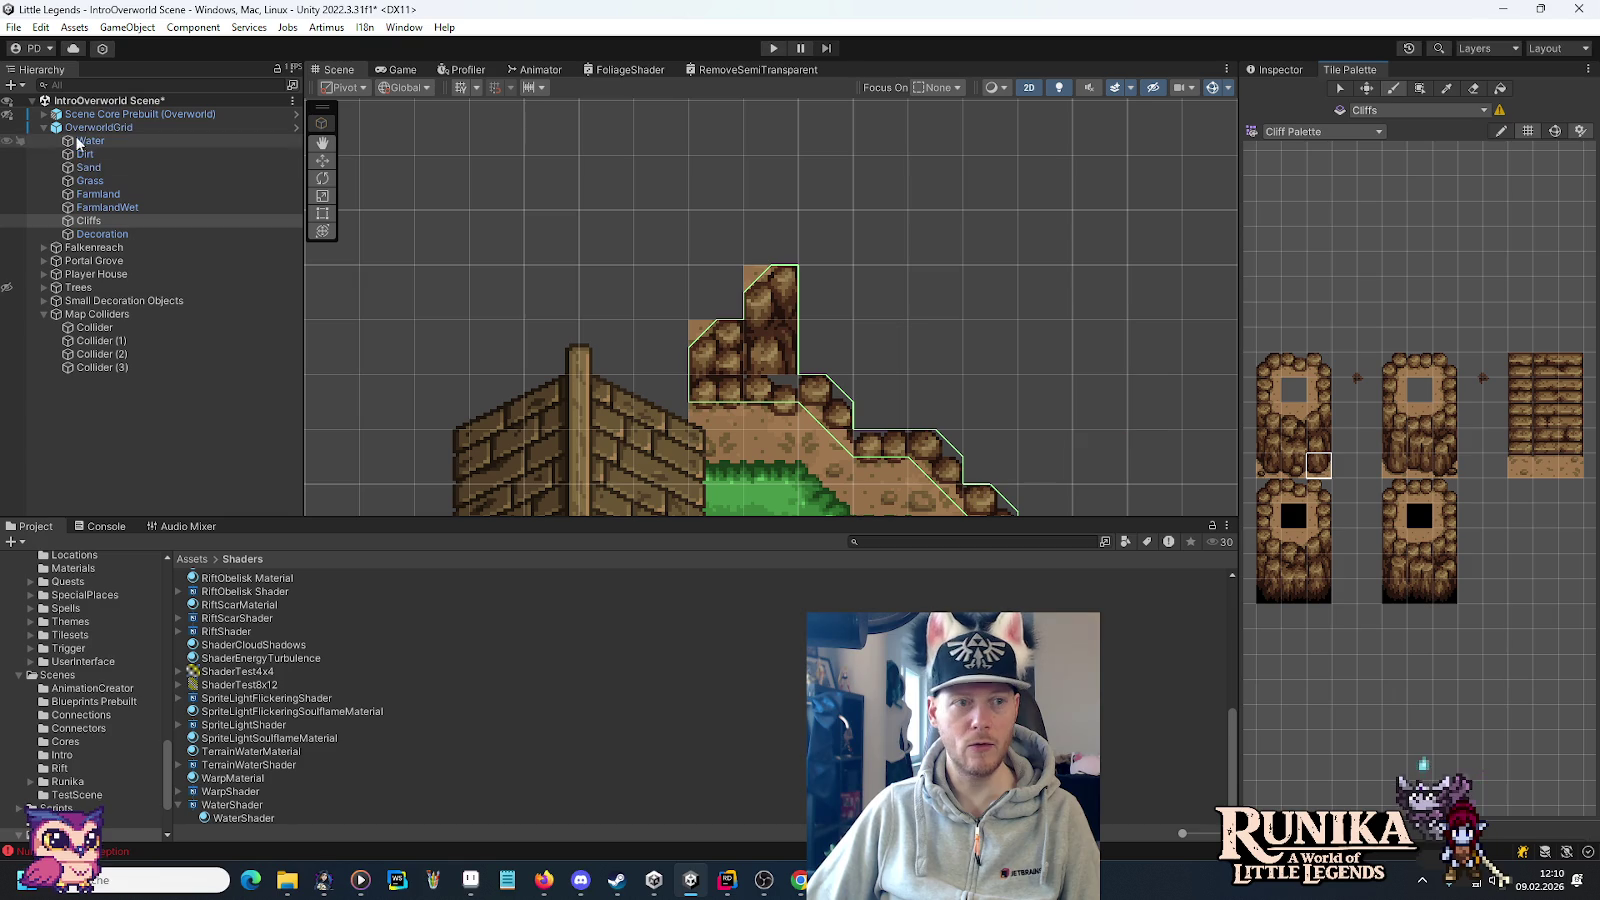
click(84, 154)
click(88, 222)
key(alt+Tab)
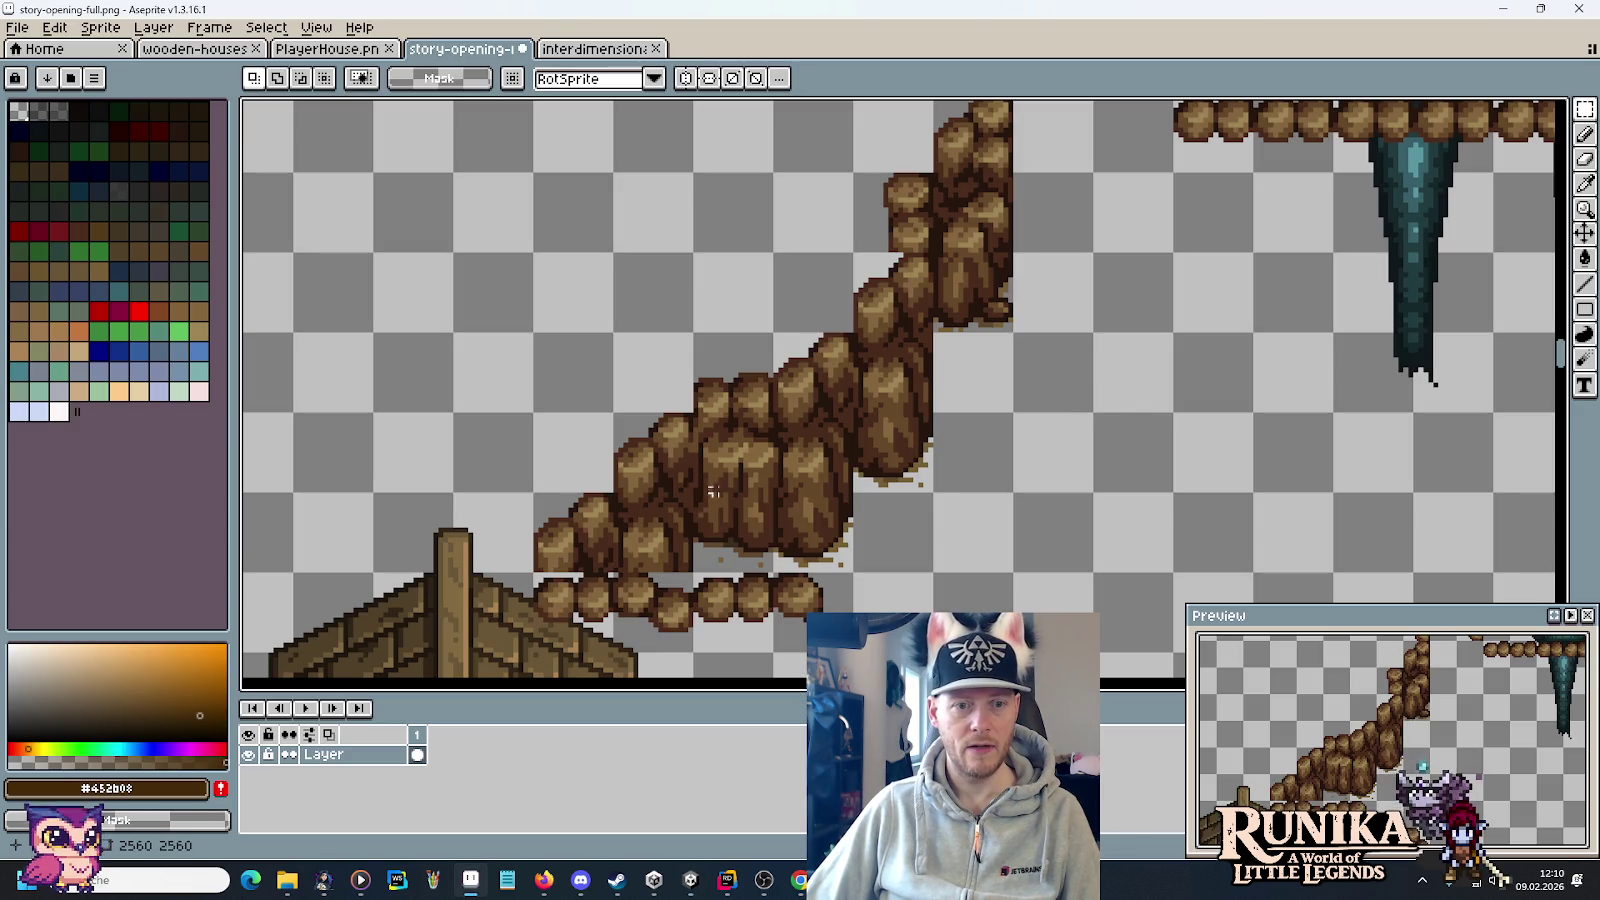
key(alt+Tab)
click(1425, 463)
drag(1430, 460, 1445, 415)
click(864, 261)
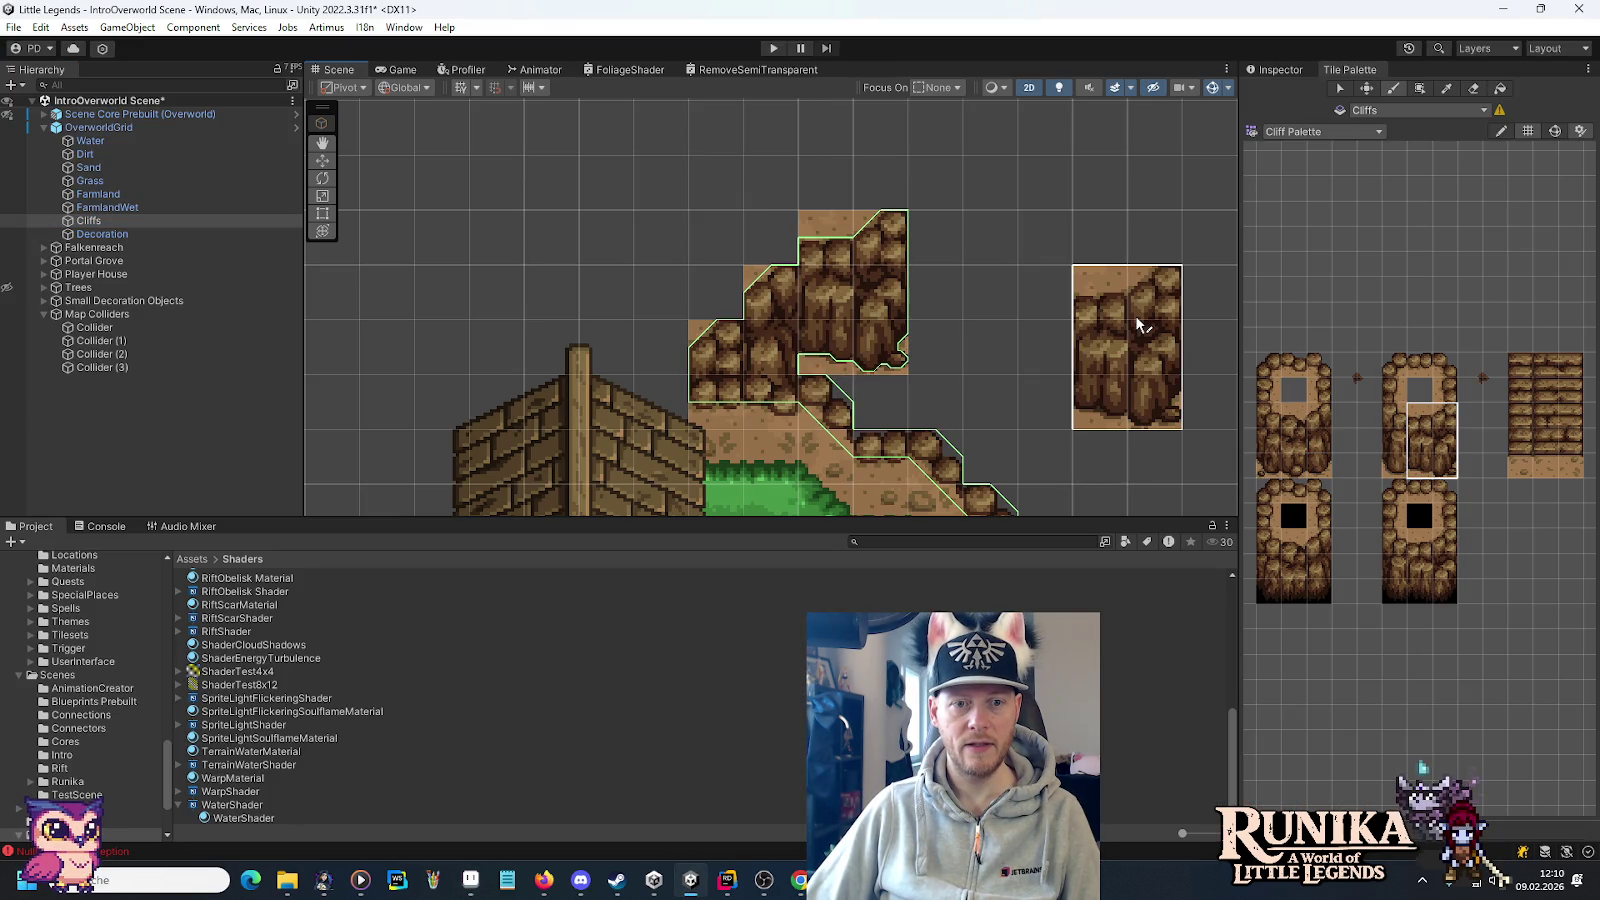
Add a three-tile cliff column on the new cliff's right side.
key(alt+Tab)
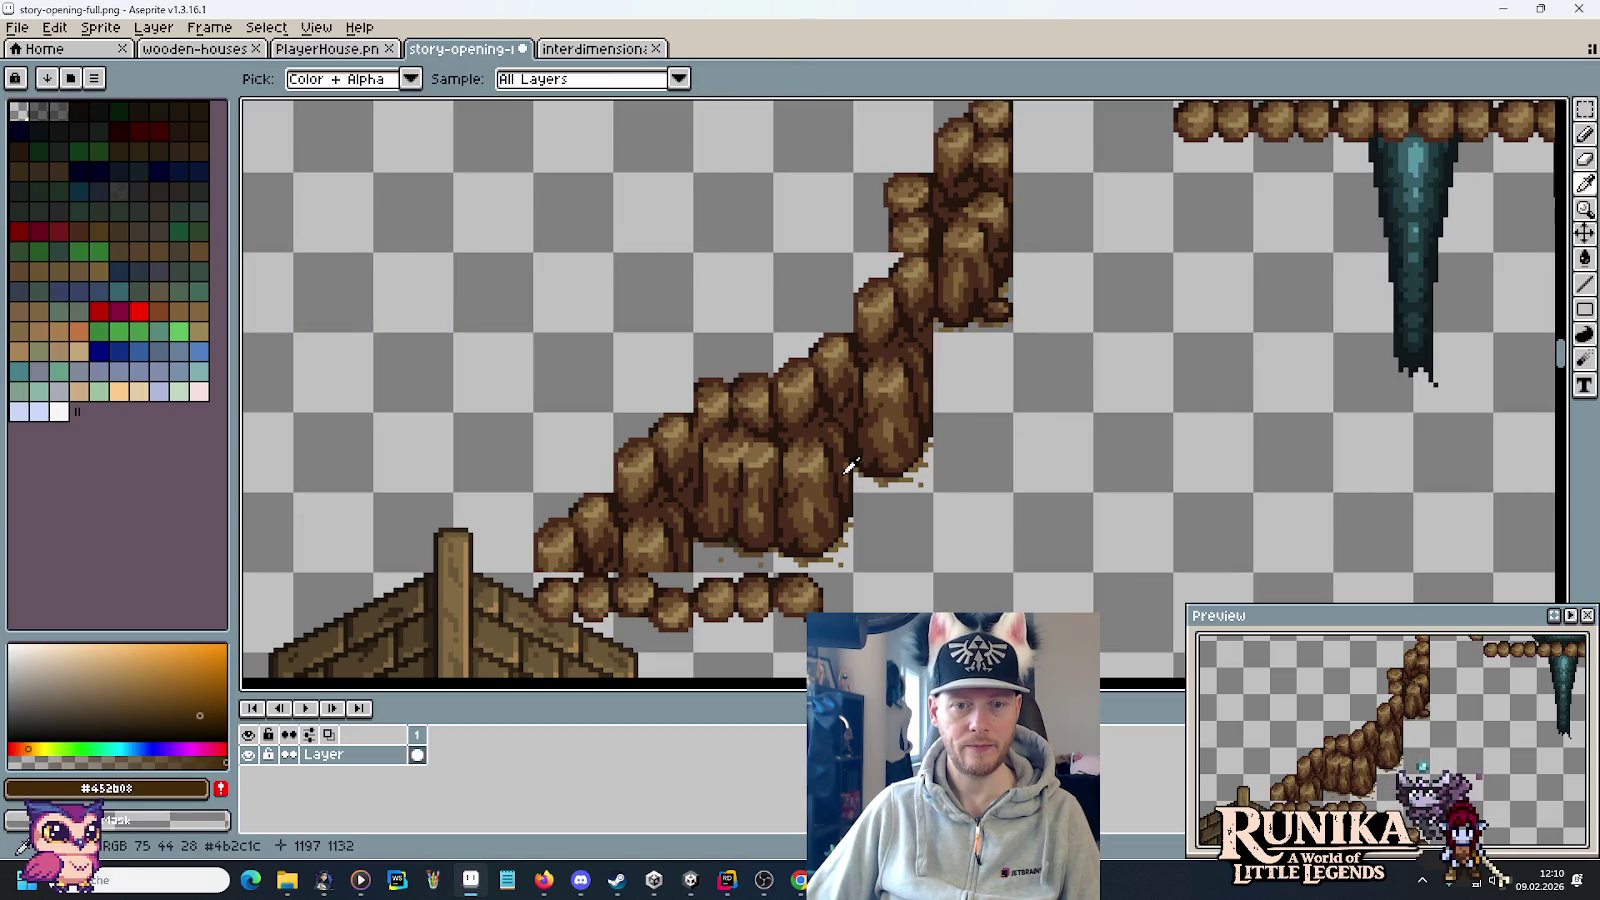
key(alt+Tab)
drag(1318, 466, 1318, 416)
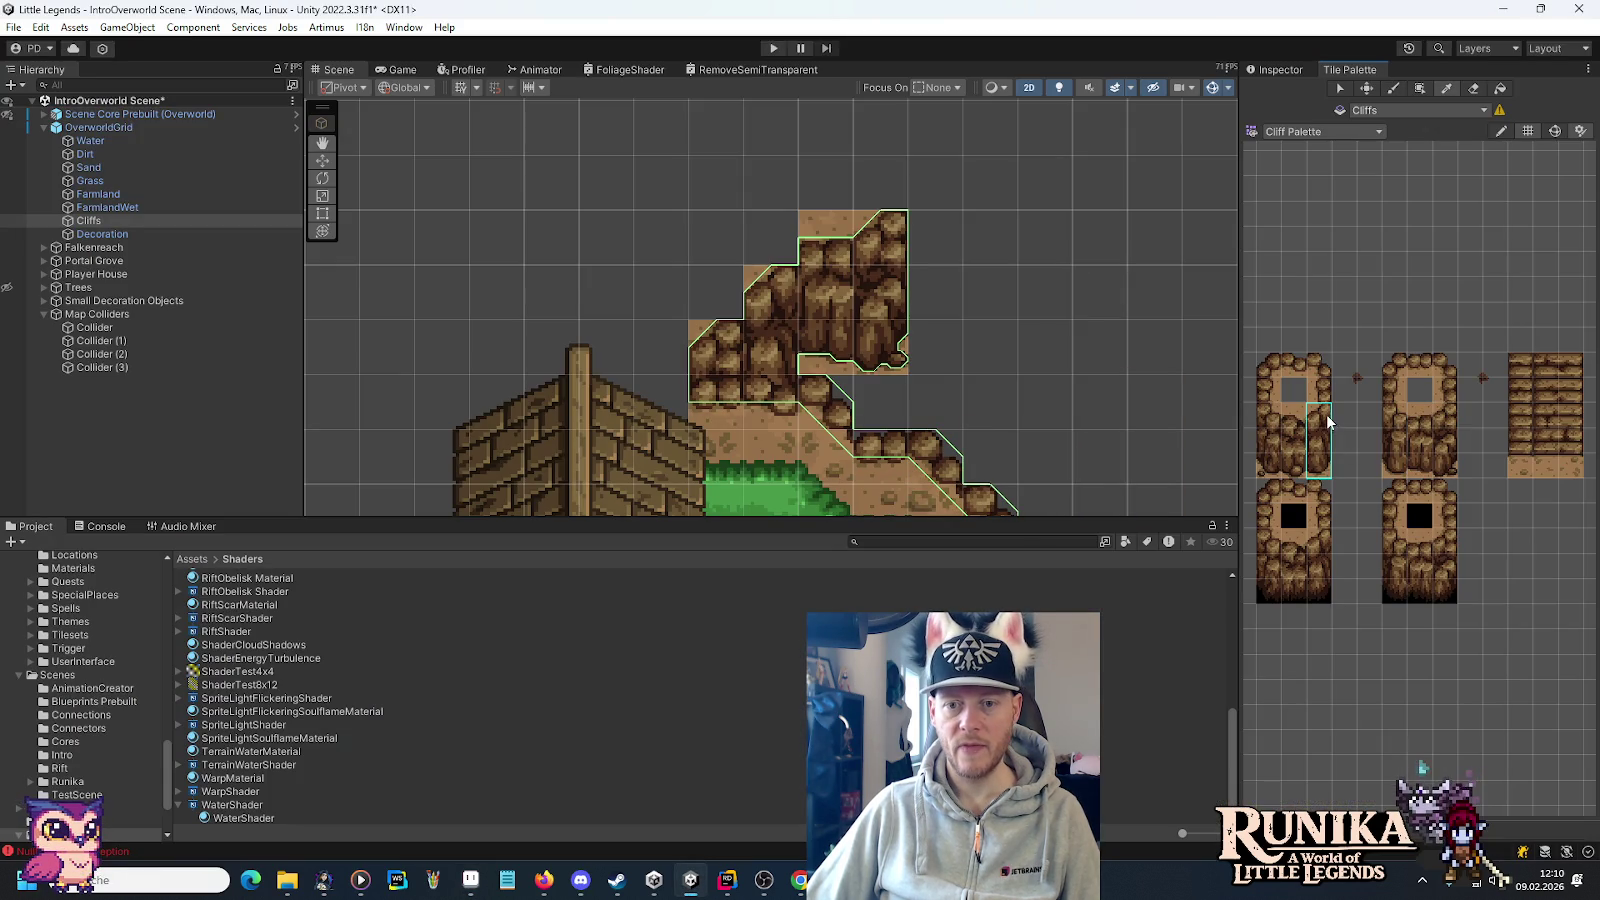
click(920, 212)
key(alt+Tab)
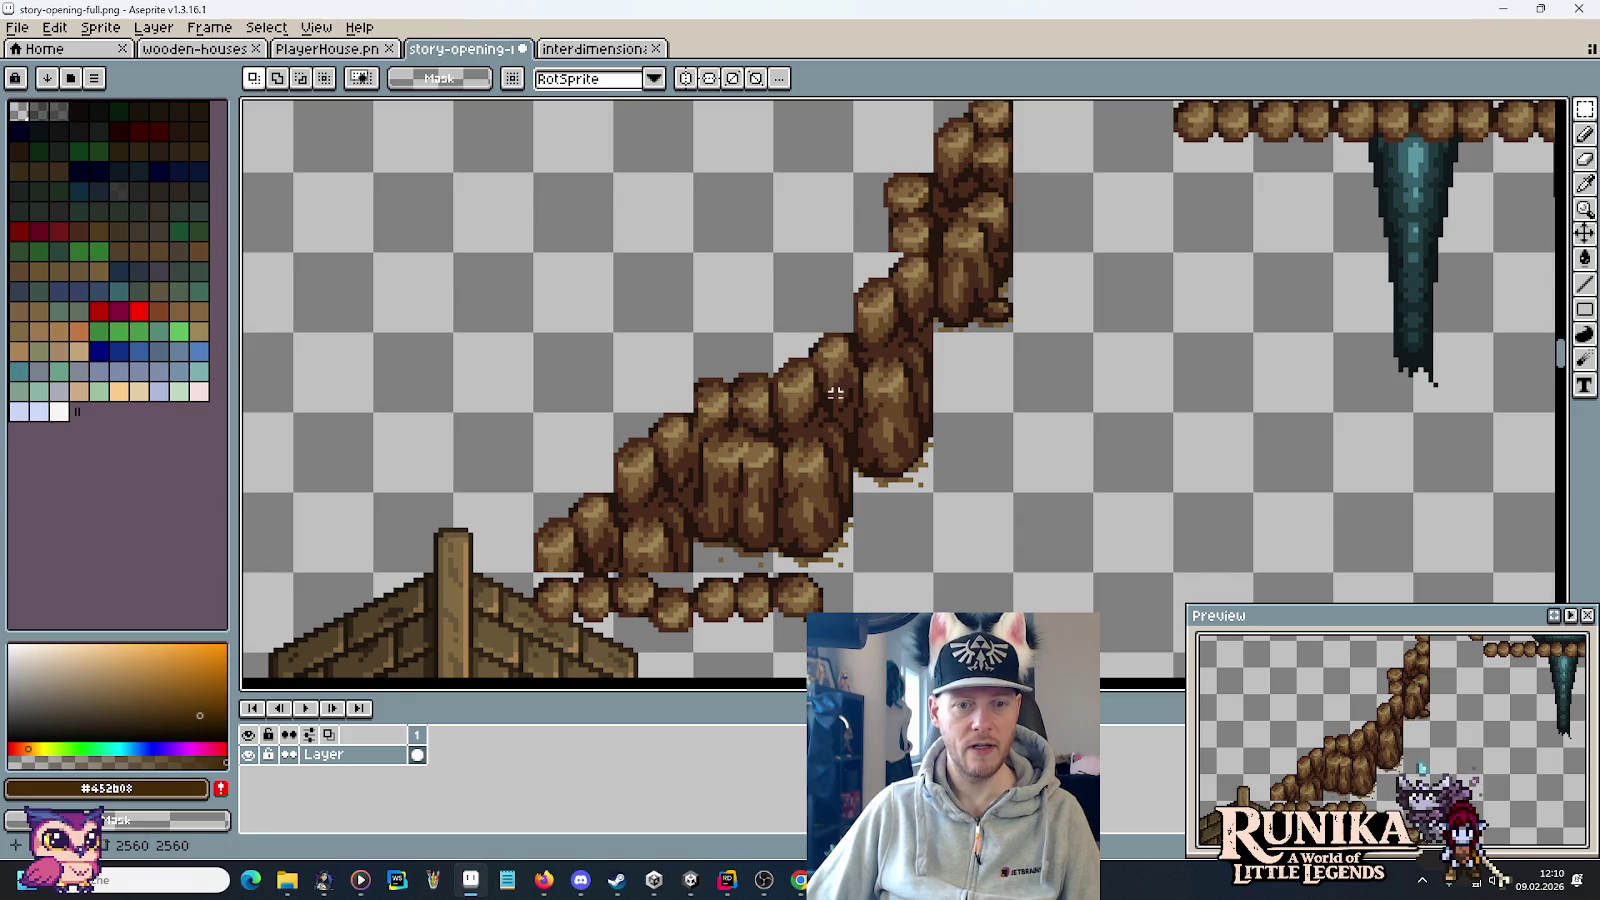
scroll(925, 348, down, 4)
scroll(936, 300, up, 3)
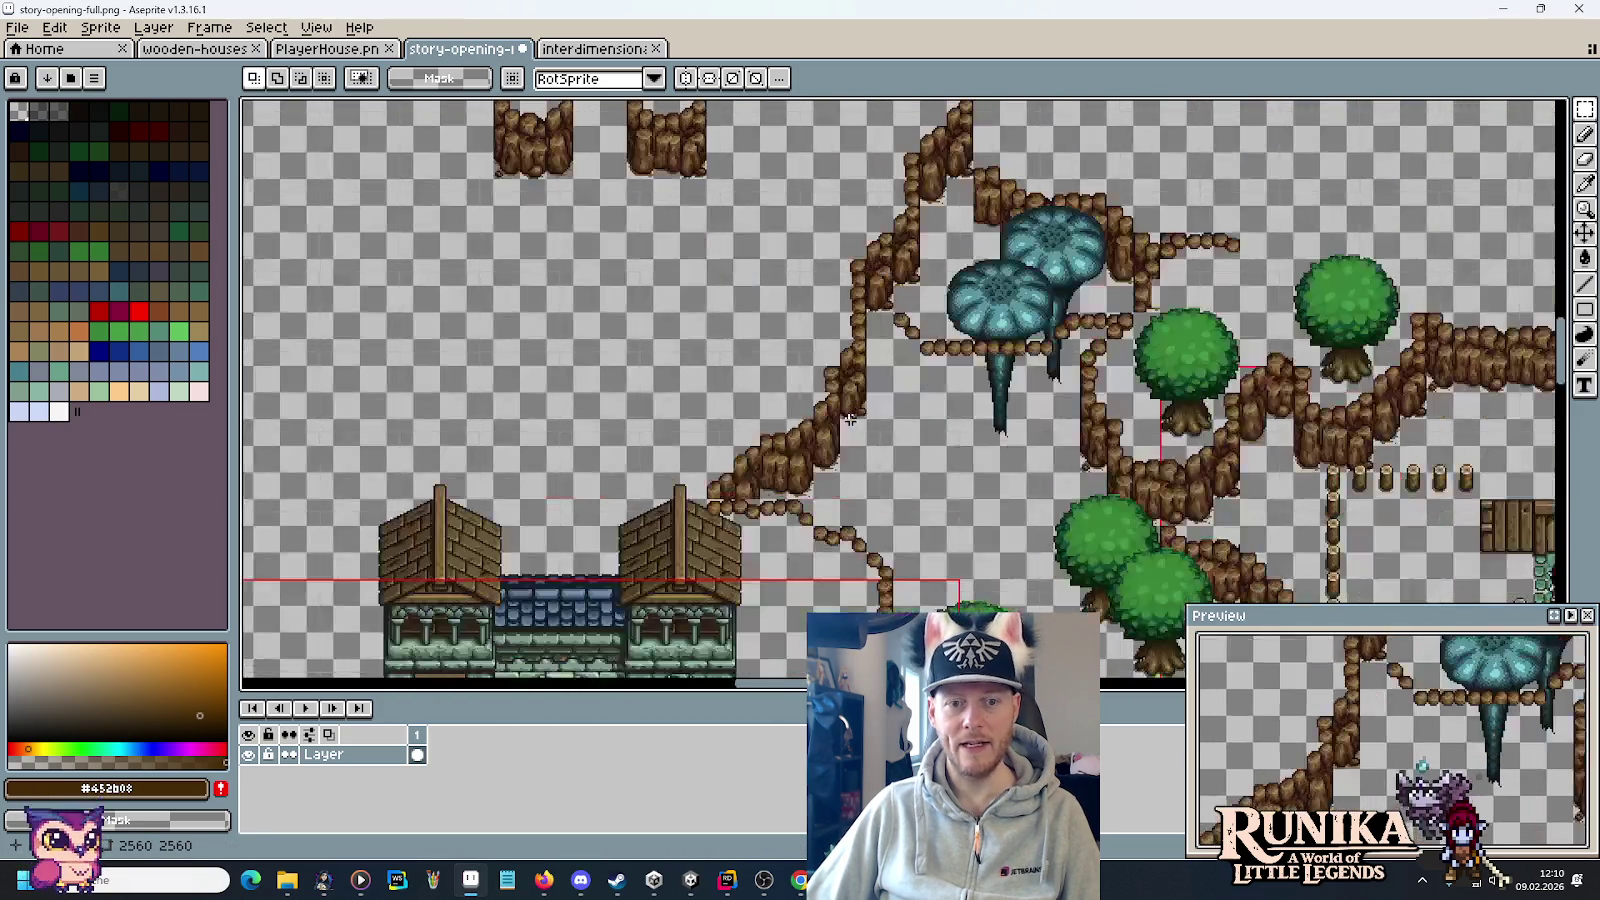
Compare the map's cliff edge in Aseprite and pick three-tile cliff columns in Unity.
drag(936, 300, 831, 435)
drag(816, 284, 921, 186)
key(alt+Tab)
drag(1318, 470, 1318, 405)
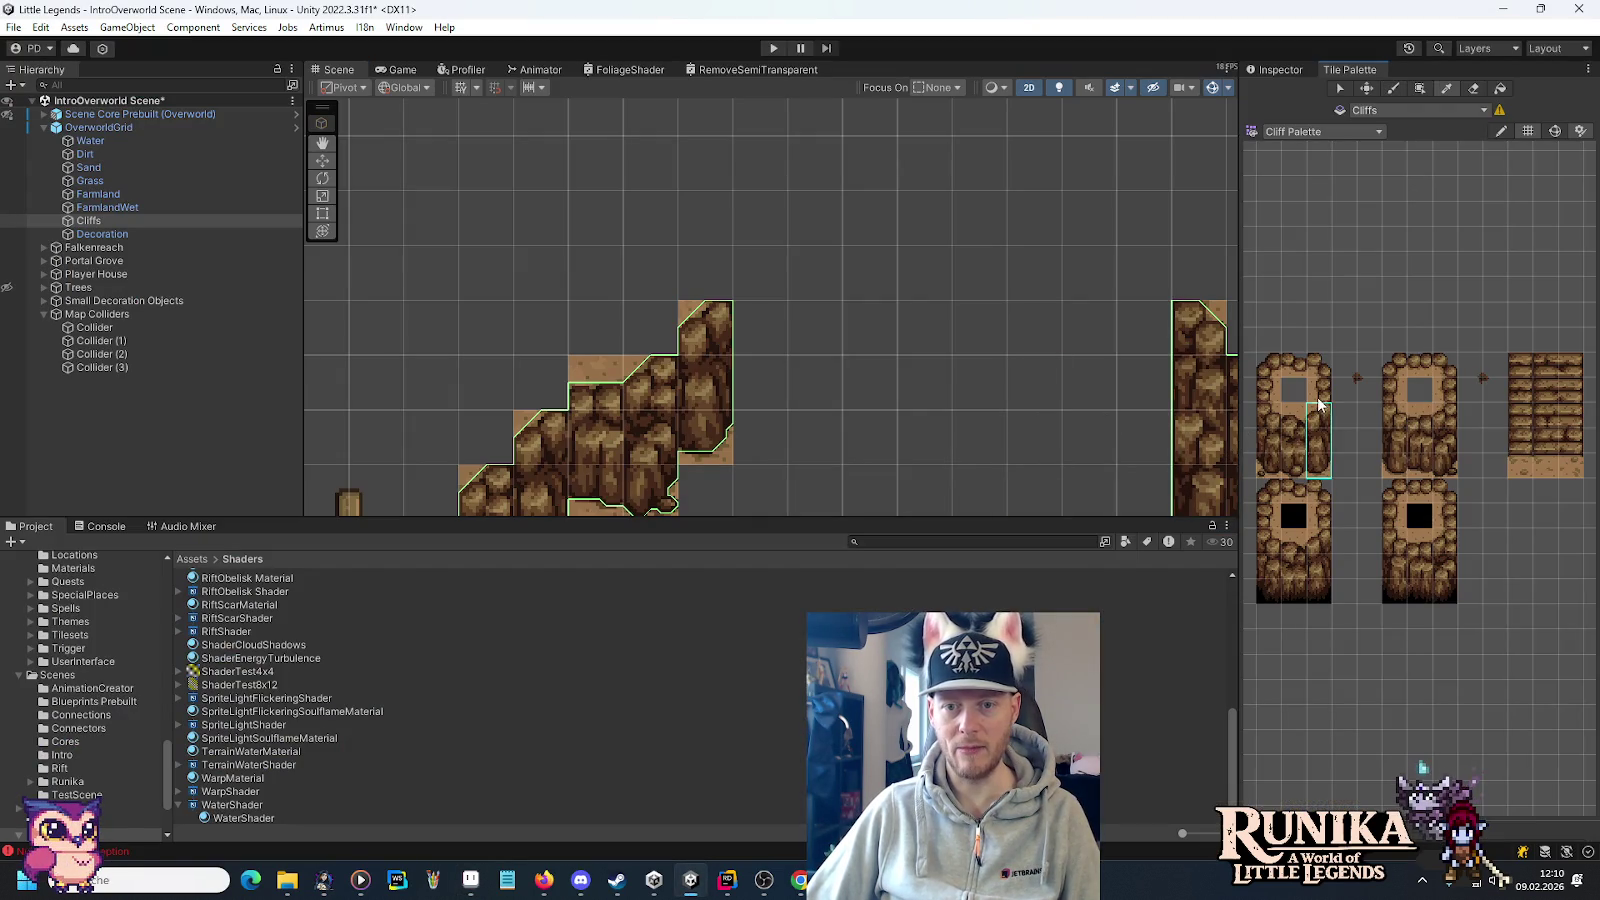
key(alt+Tab)
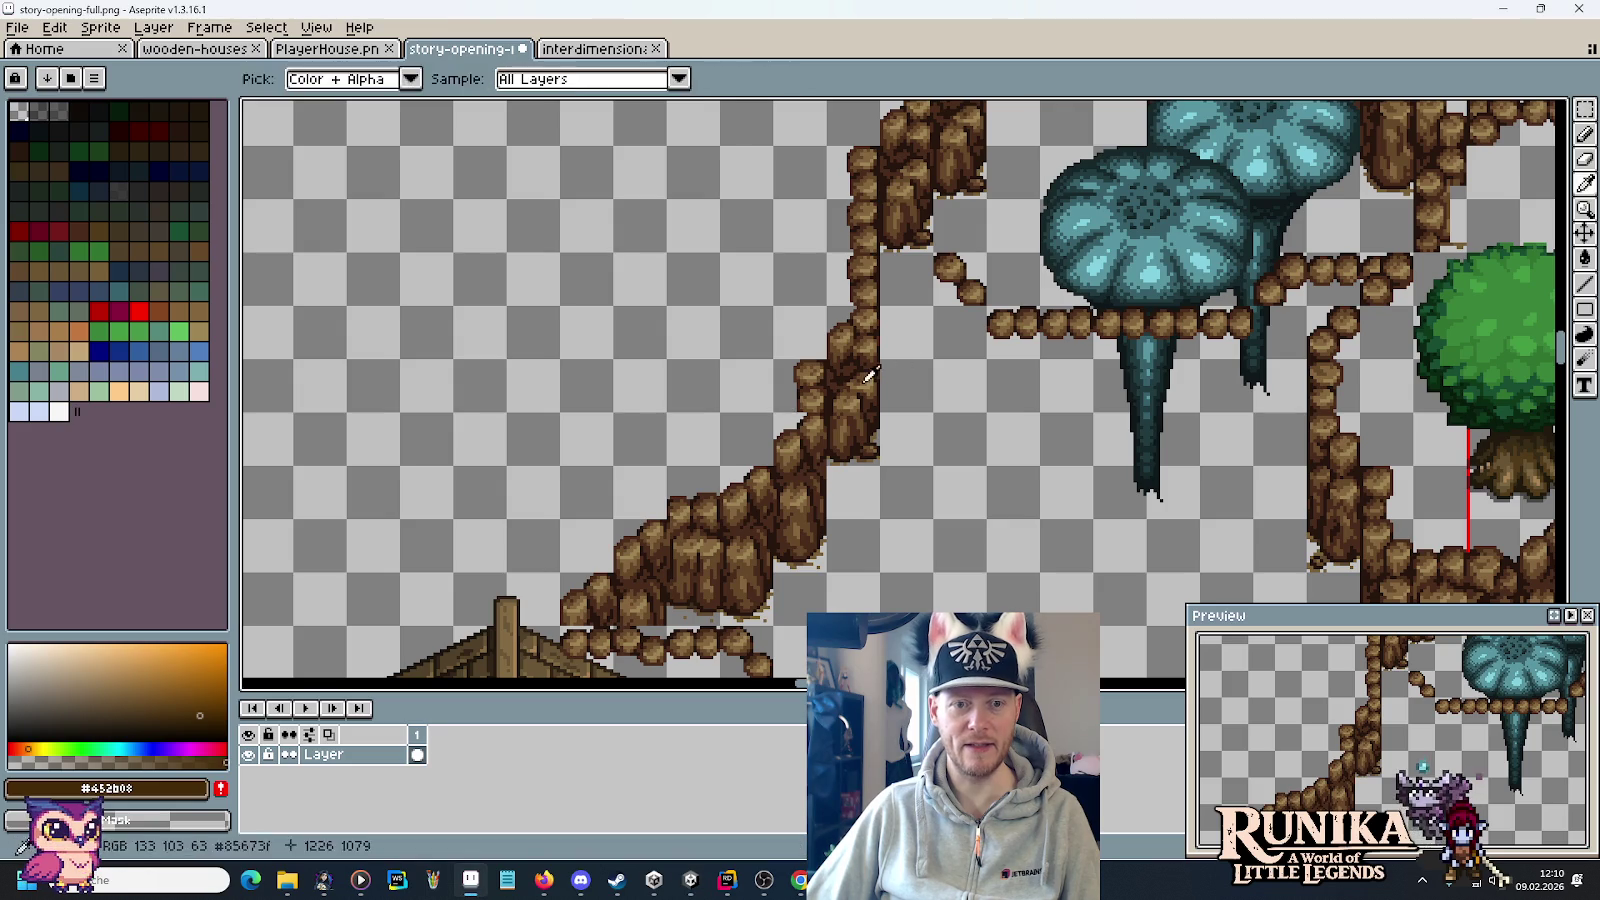
key(alt+Tab)
click(1443, 467)
drag(1443, 467, 1443, 415)
Extend the cliff column upward with more cliff tiles.
key(alt+Tab)
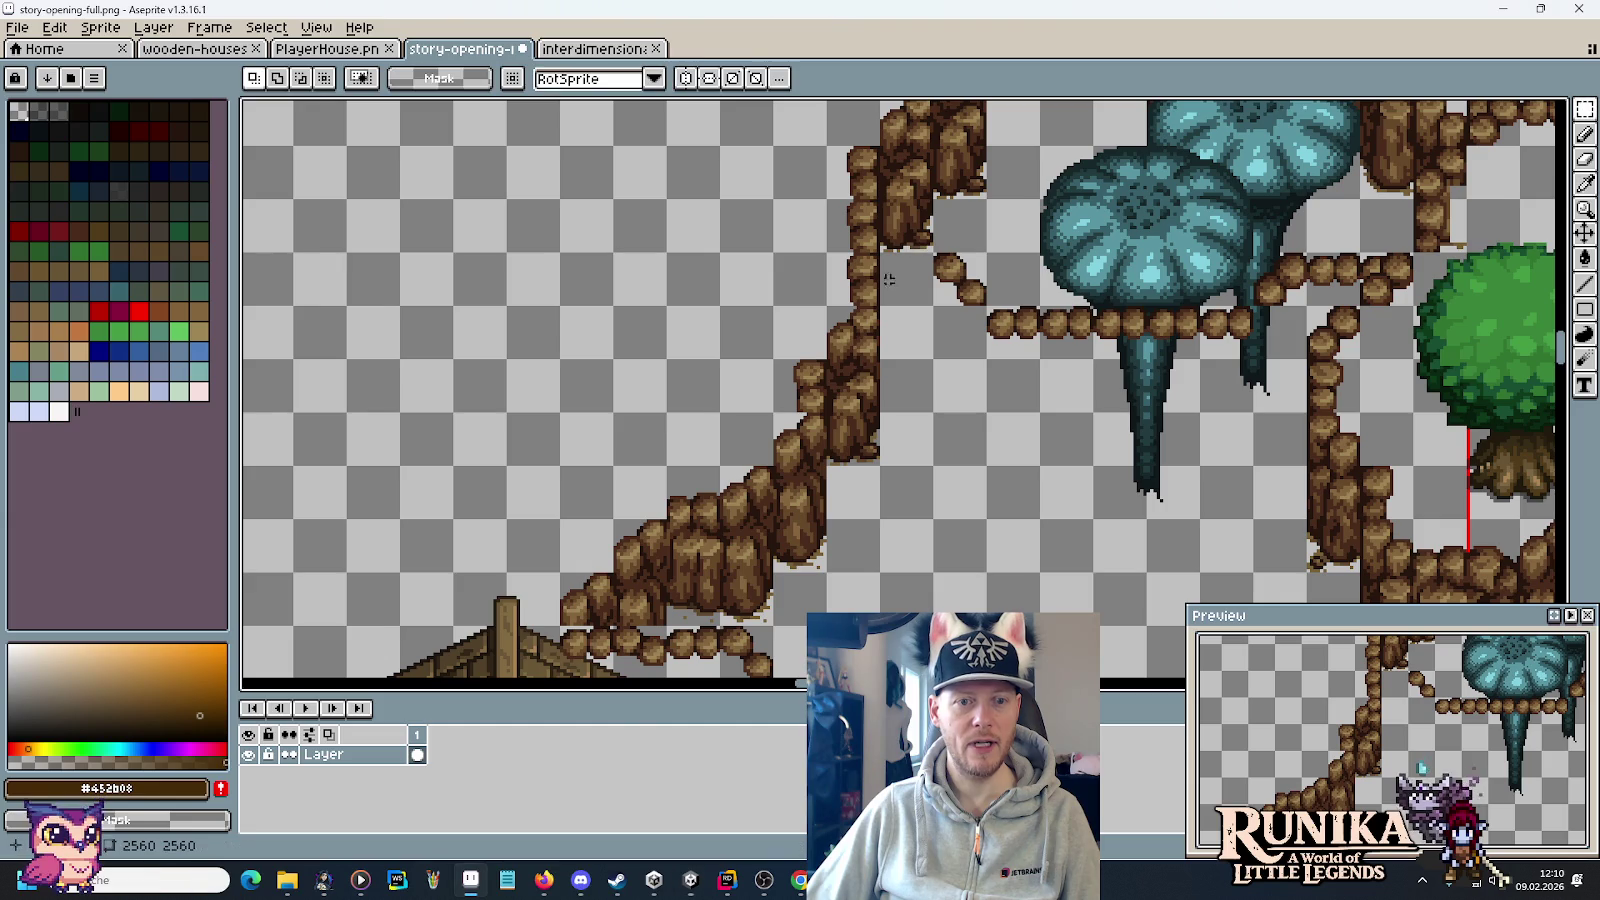
key(alt+Tab)
click(1445, 390)
drag(752, 250, 757, 190)
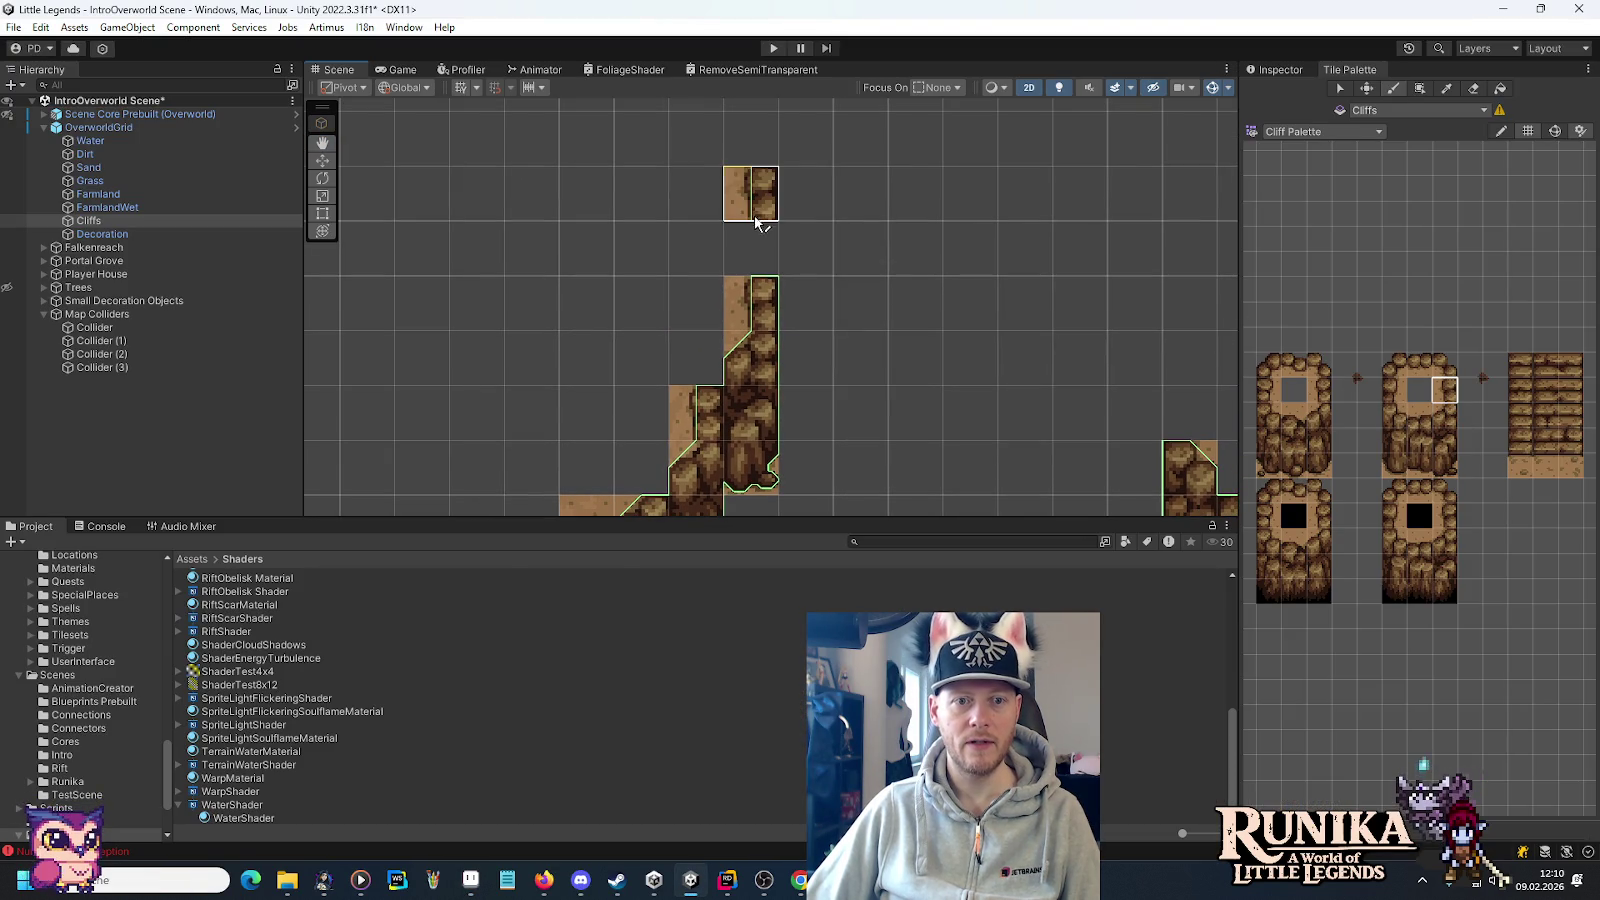
ctrl+click(750, 265)
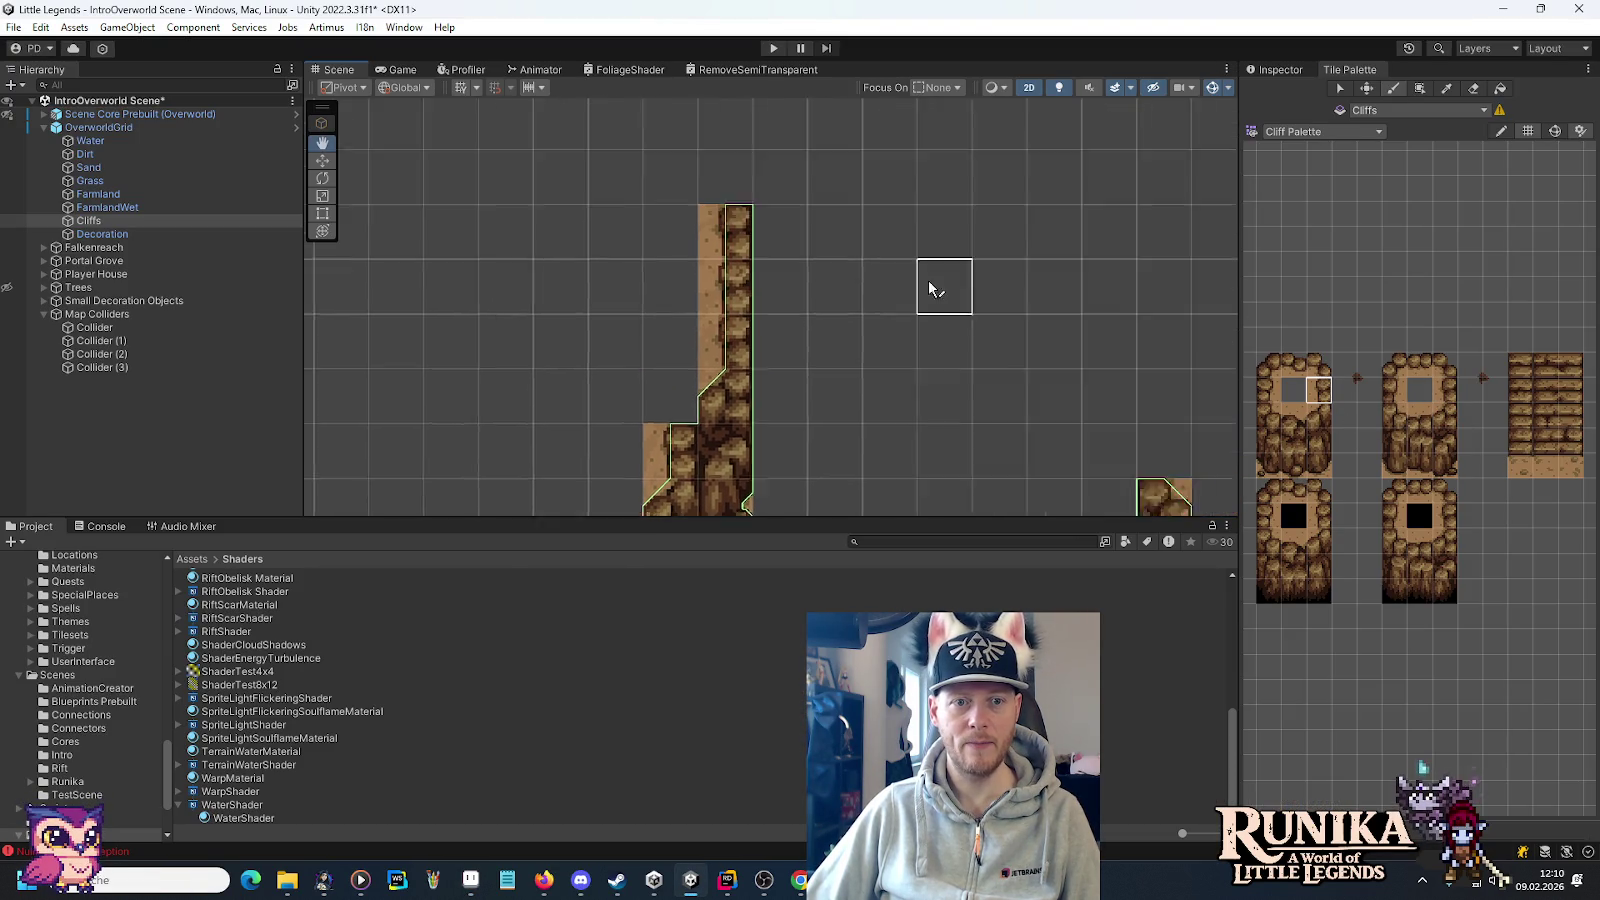
In Aseprite, move a 16x16 rock tile left and up into place and commit it.
key(alt+Tab)
scroll(873, 195, up, 5)
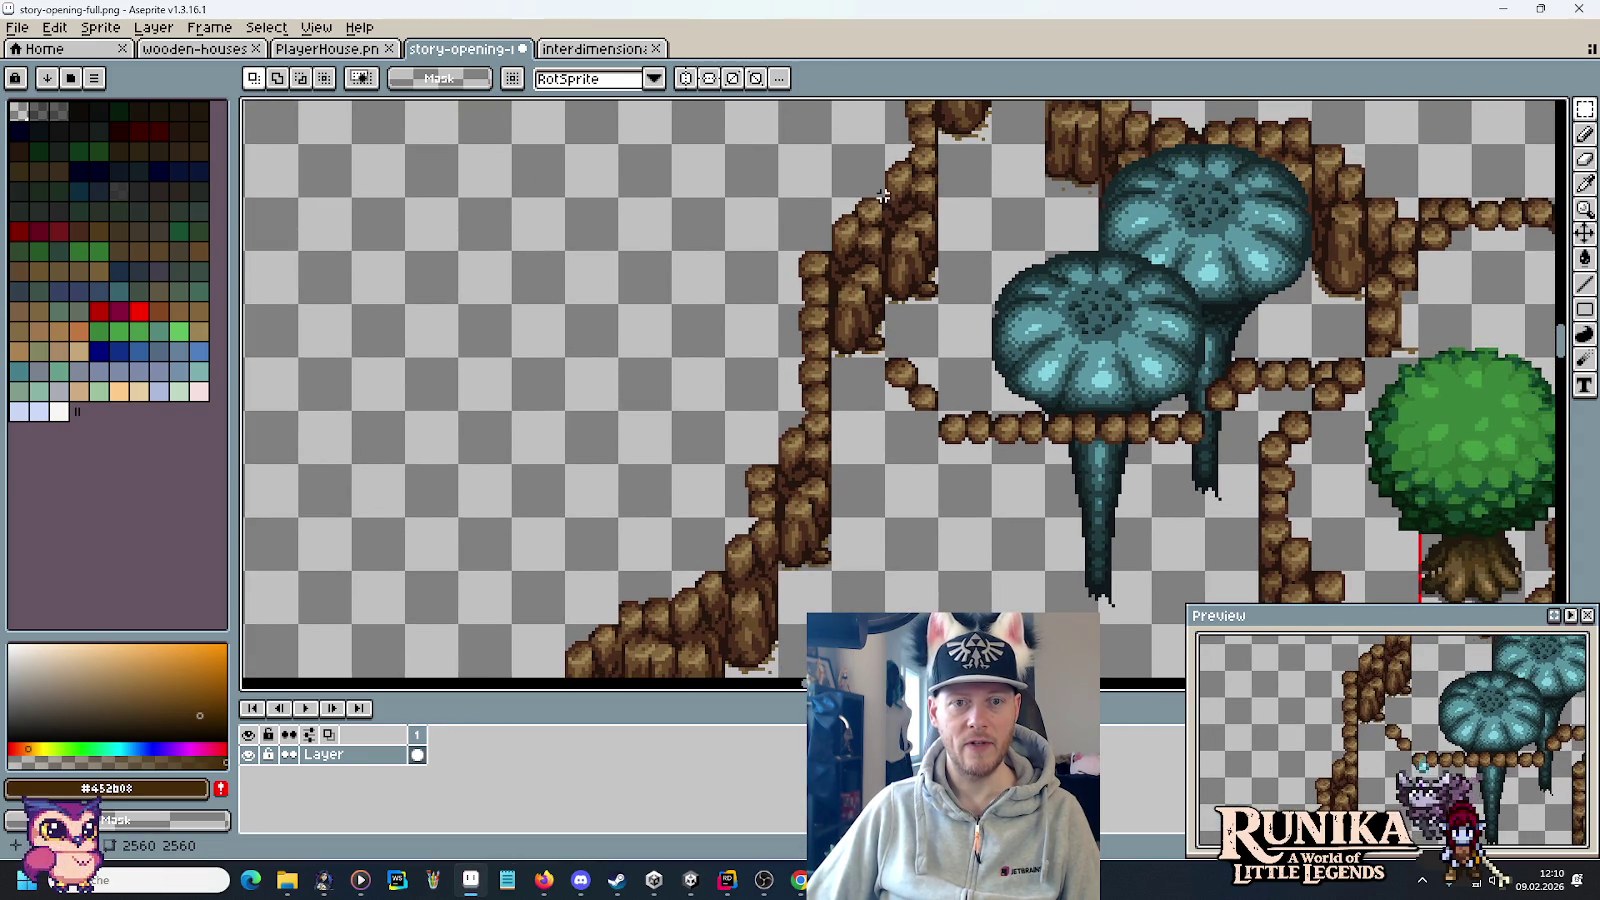
scroll(870, 340, up, 3)
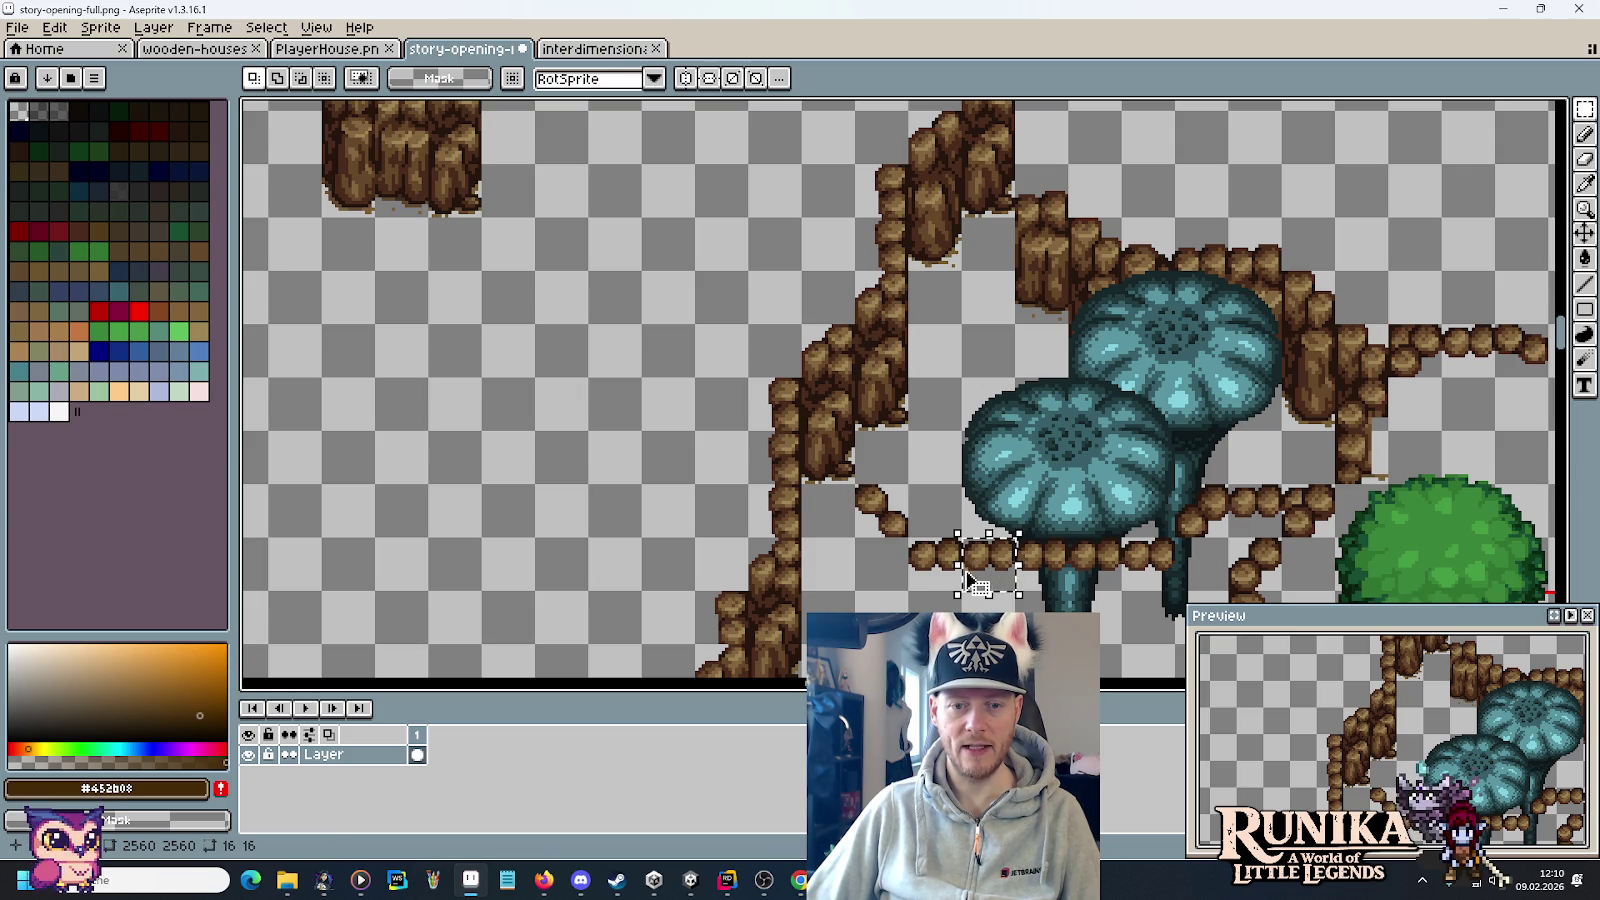
drag(800, 483, 855, 538)
click(862, 479)
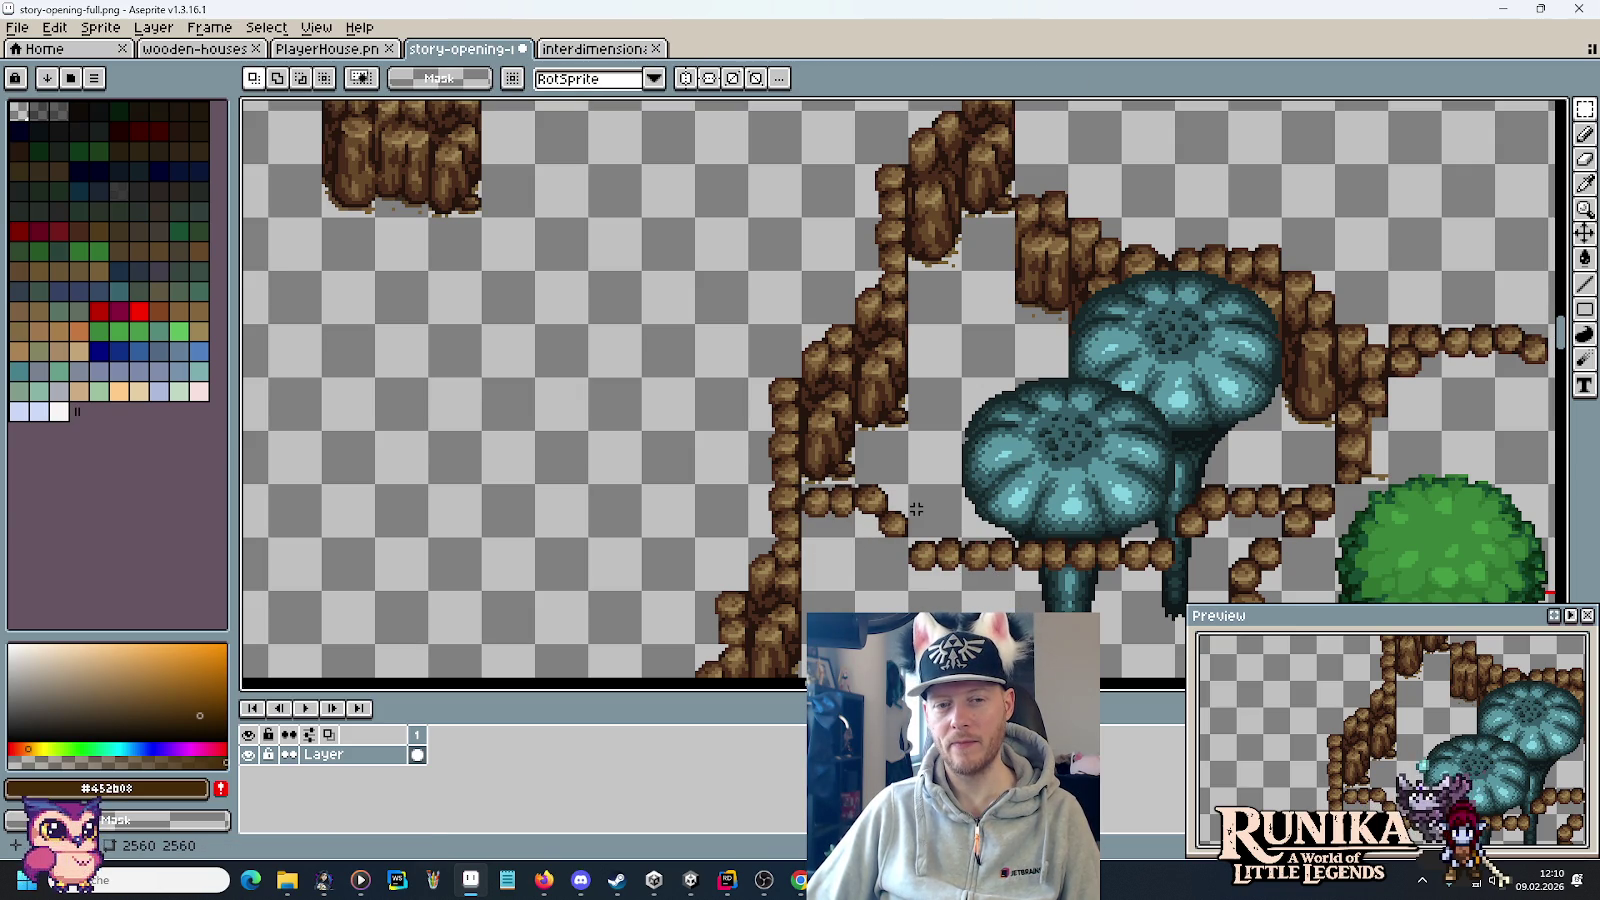
mouse_move(800, 483)
mouse_down()
mouse_move(855, 538)
mouse_move(884, 517)
mouse_move(828, 505)
mouse_up()
key(Return)
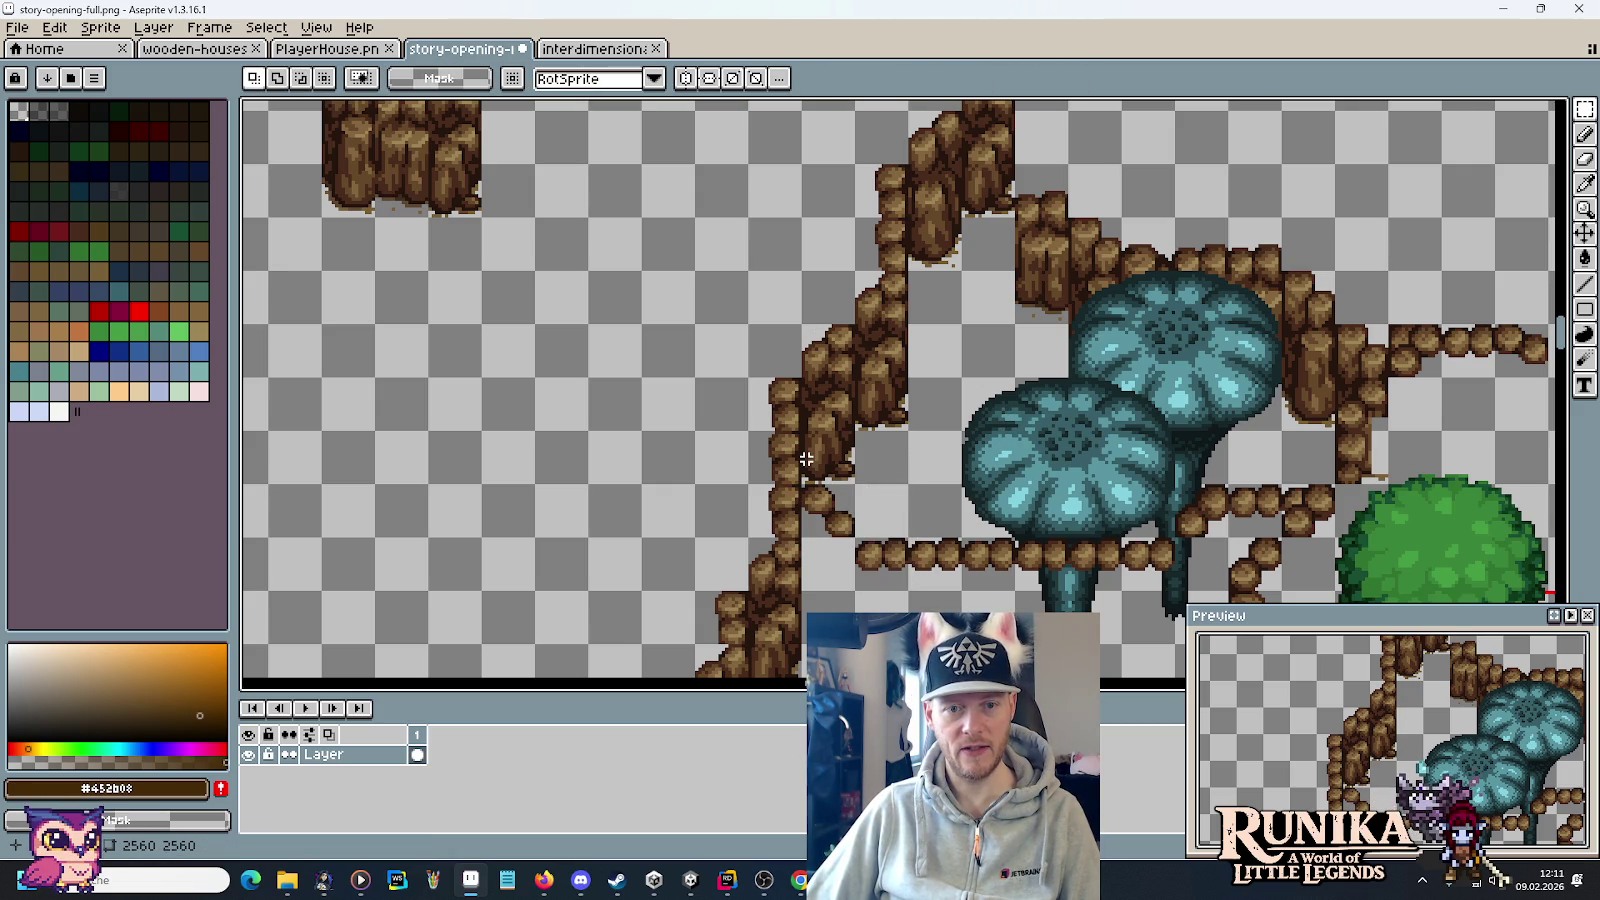
key(alt+Tab)
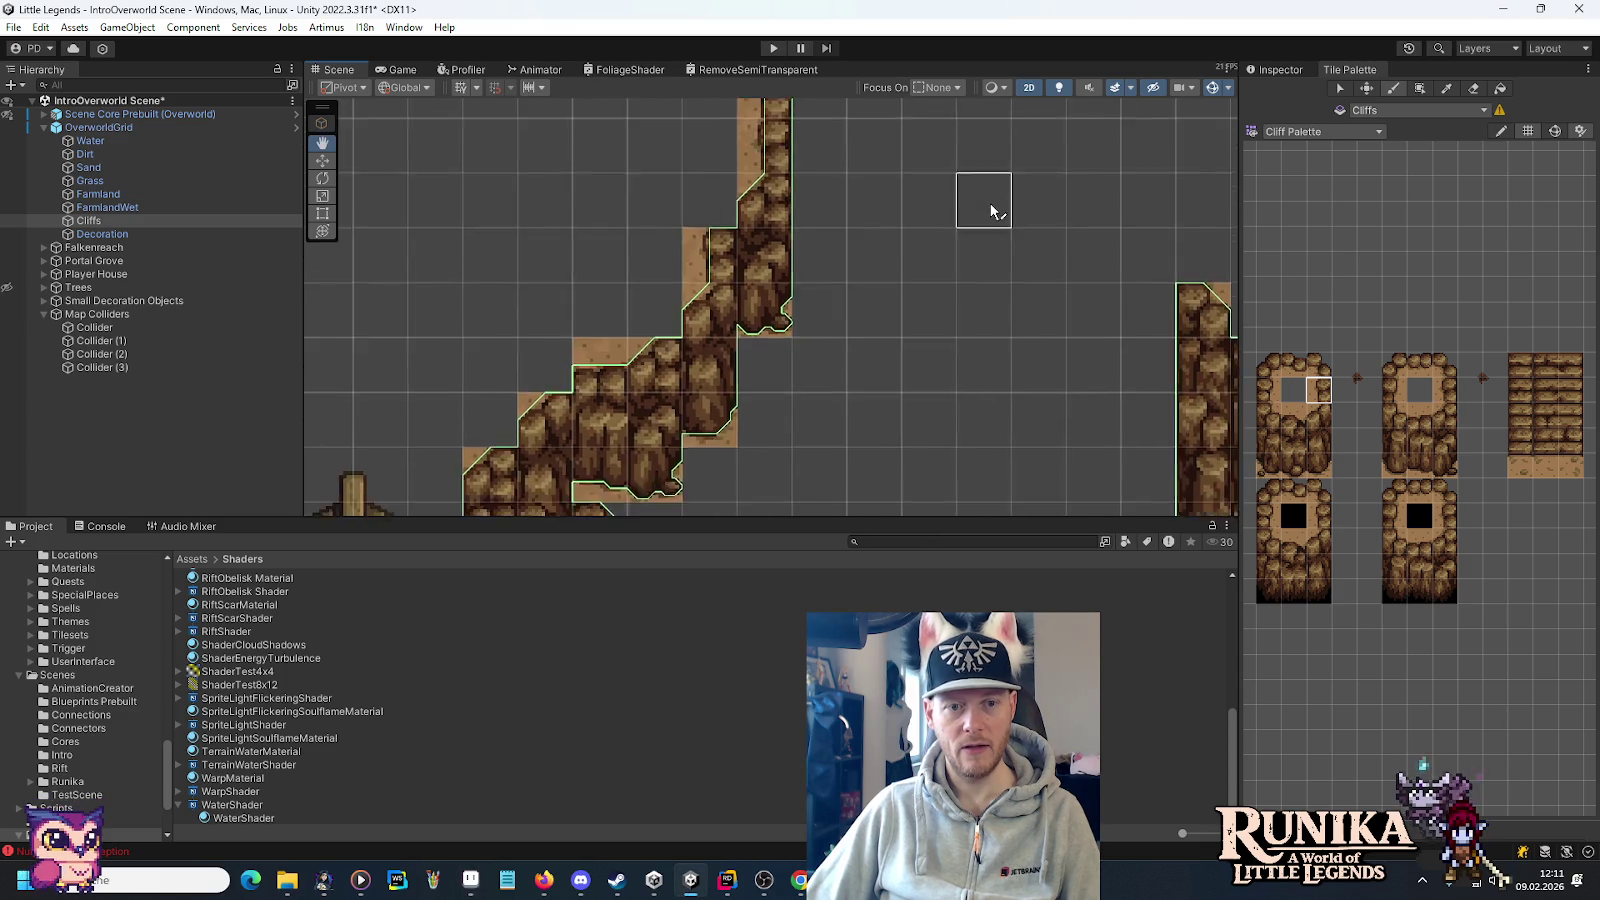
Paint a two-tile vertical cliff piece at the top of the cliff column.
drag(1318, 442, 1318, 412)
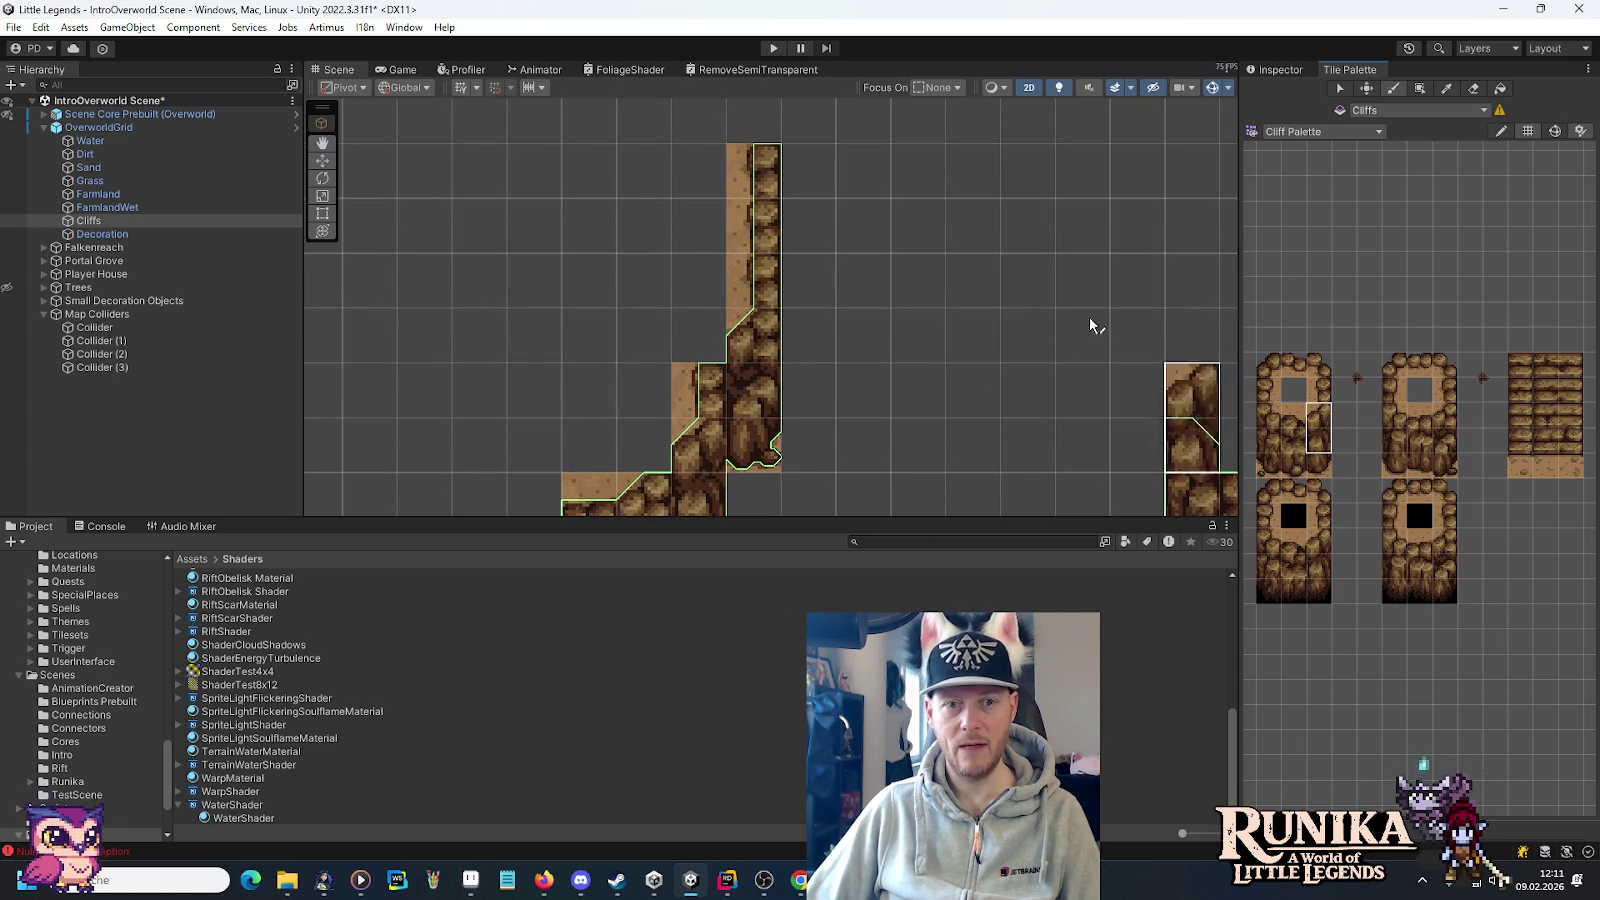
click(810, 140)
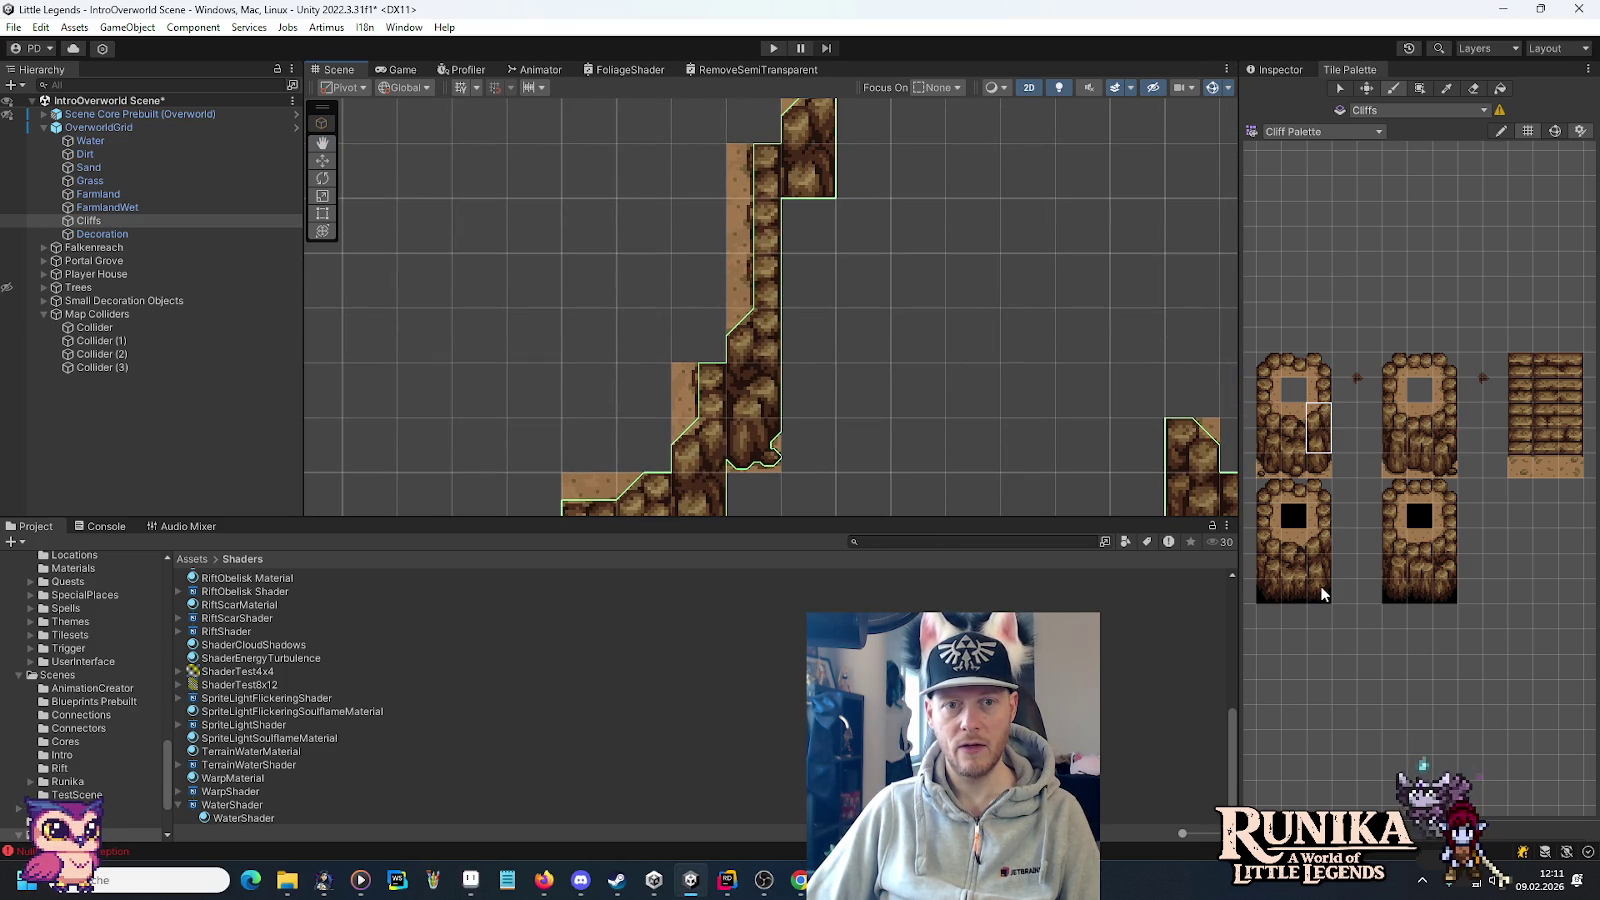
drag(1444, 566, 1445, 588)
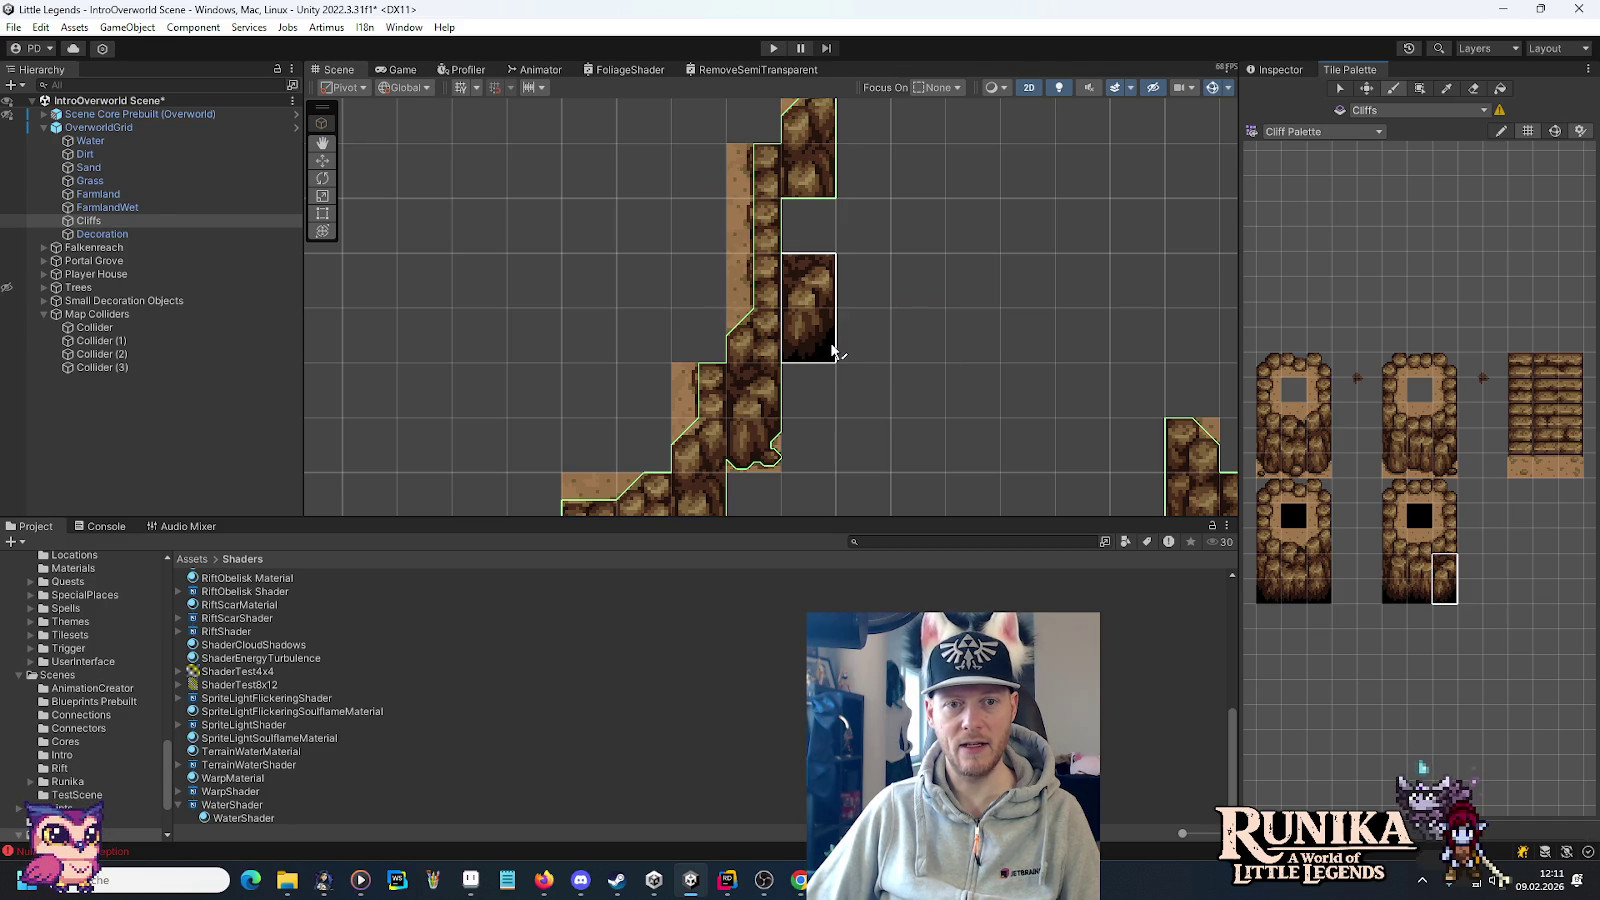
key(alt+Tab)
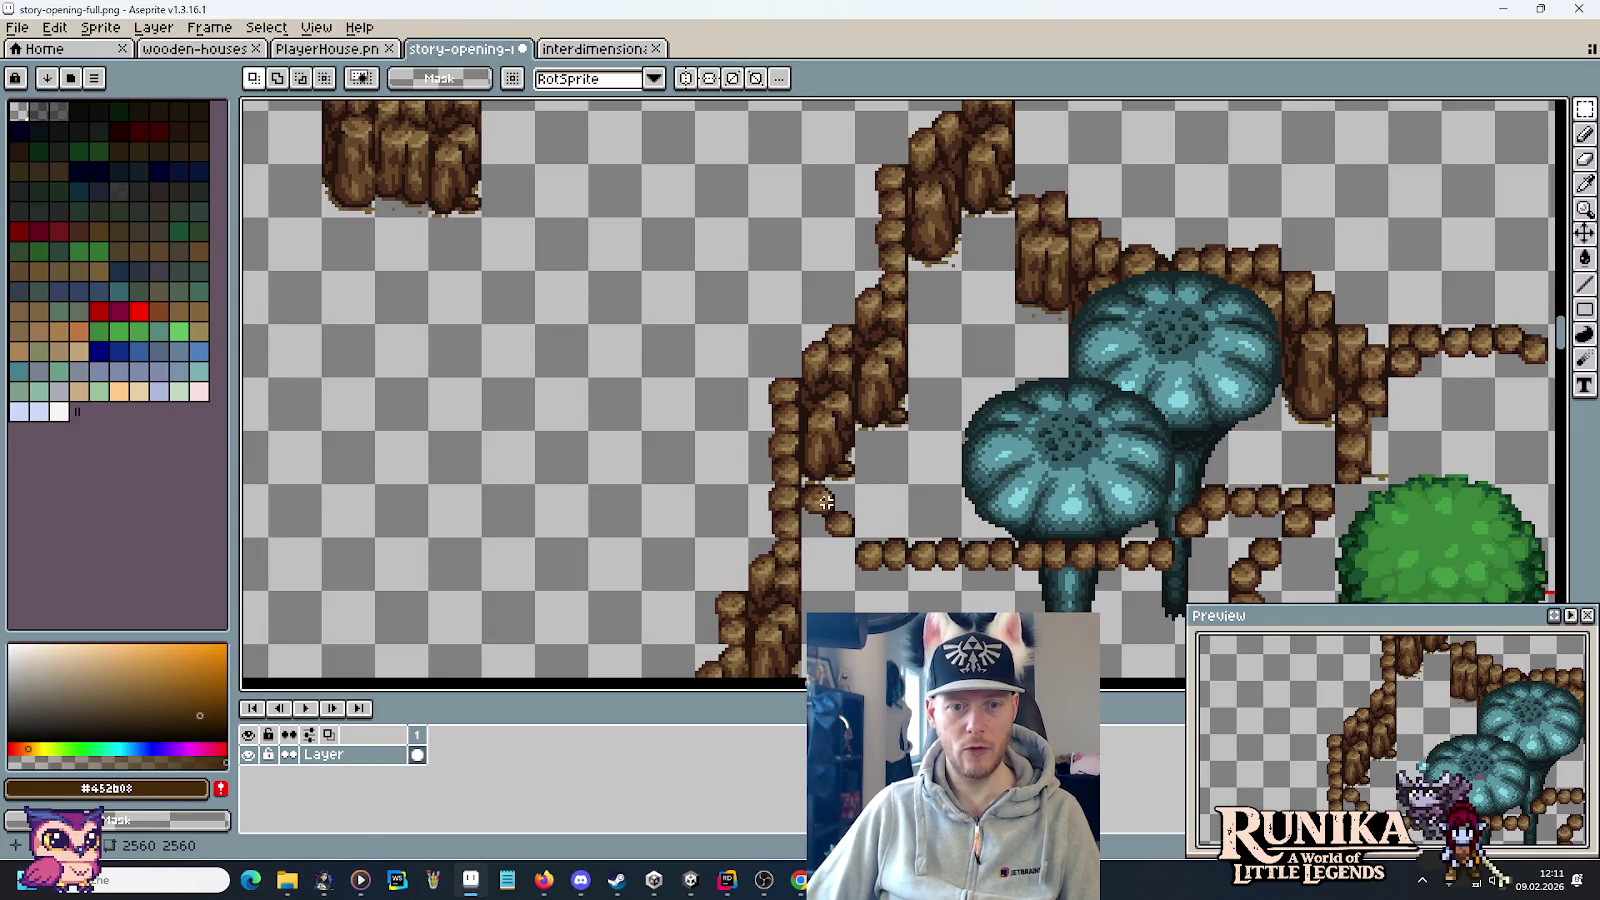
key(alt+Tab)
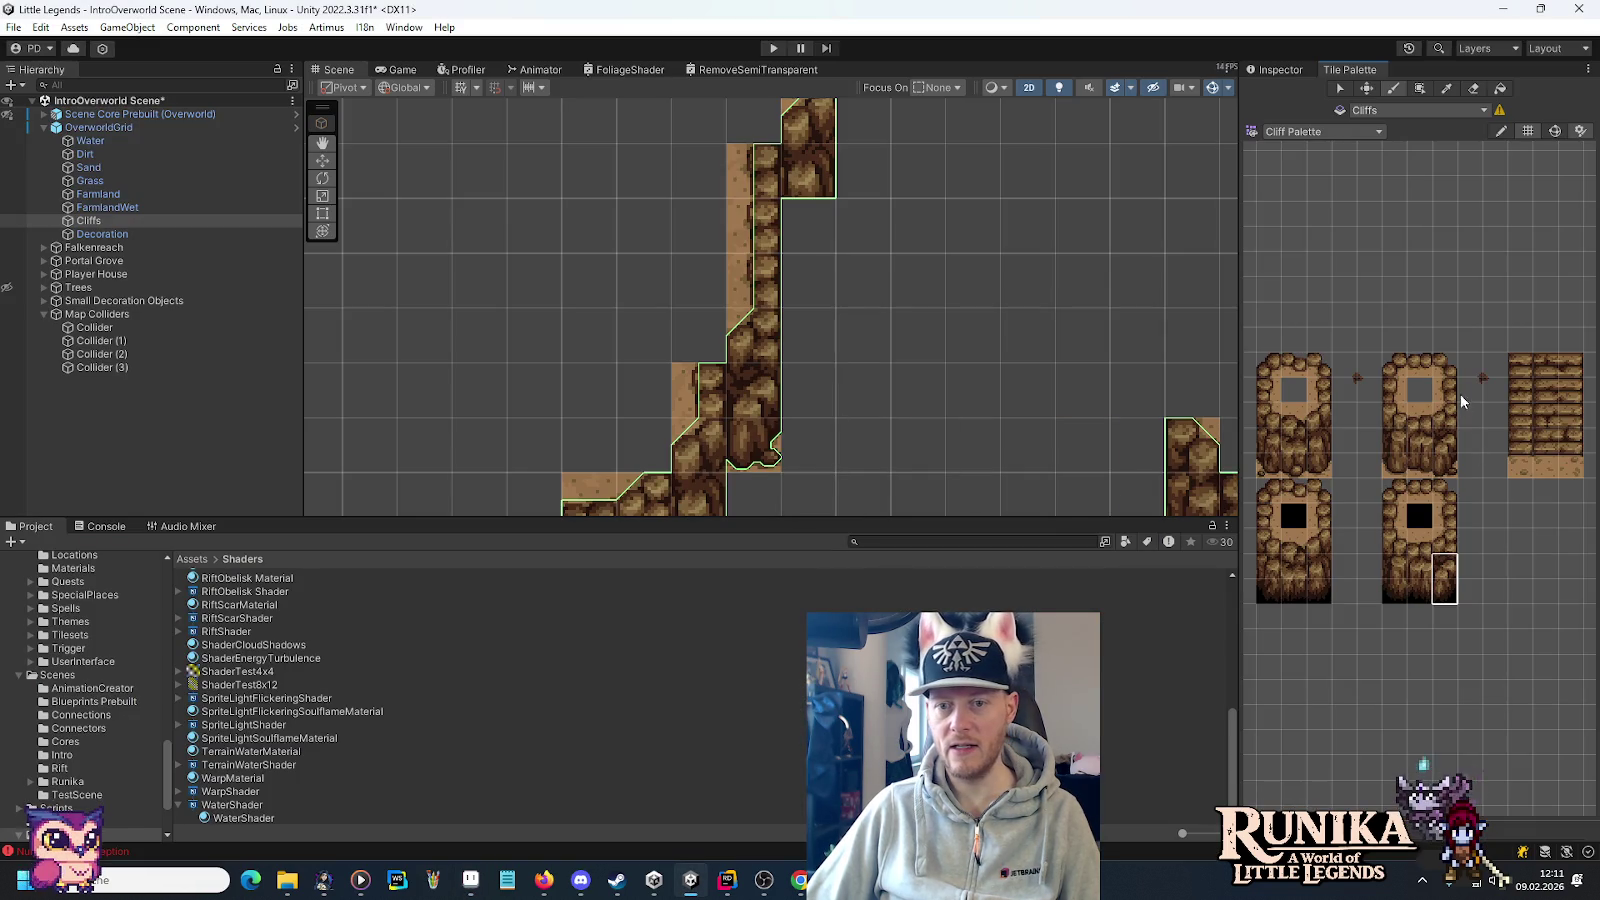
Add a top-left corner tile and fill the empty cell beside the column top.
click(1325, 374)
key(alt+Tab)
key(alt+Tab)
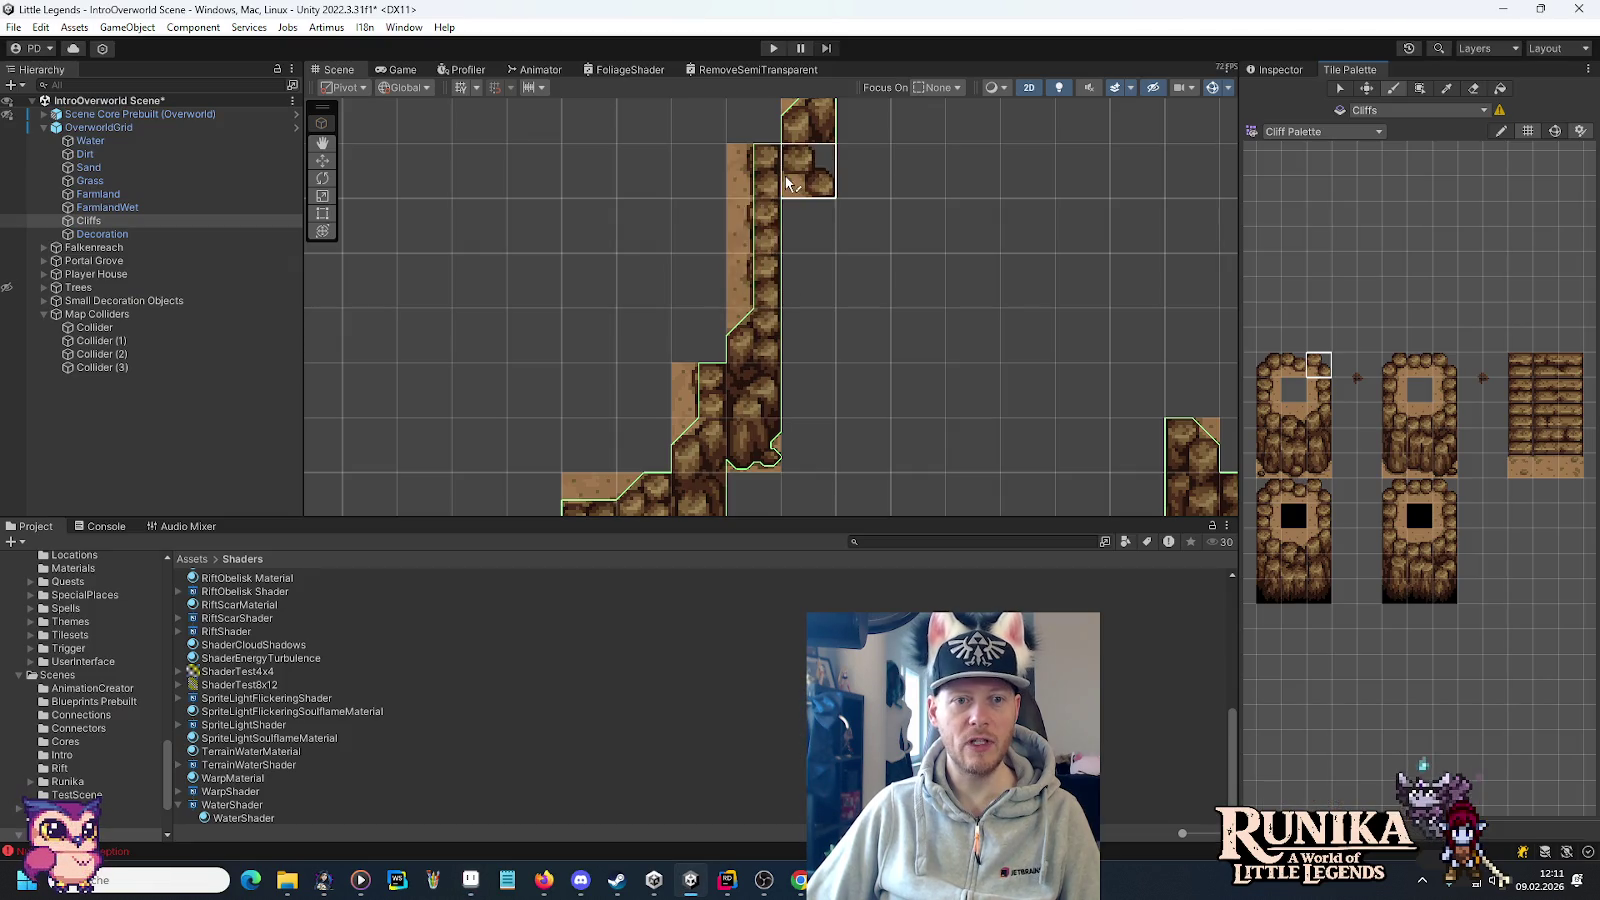
click(800, 300)
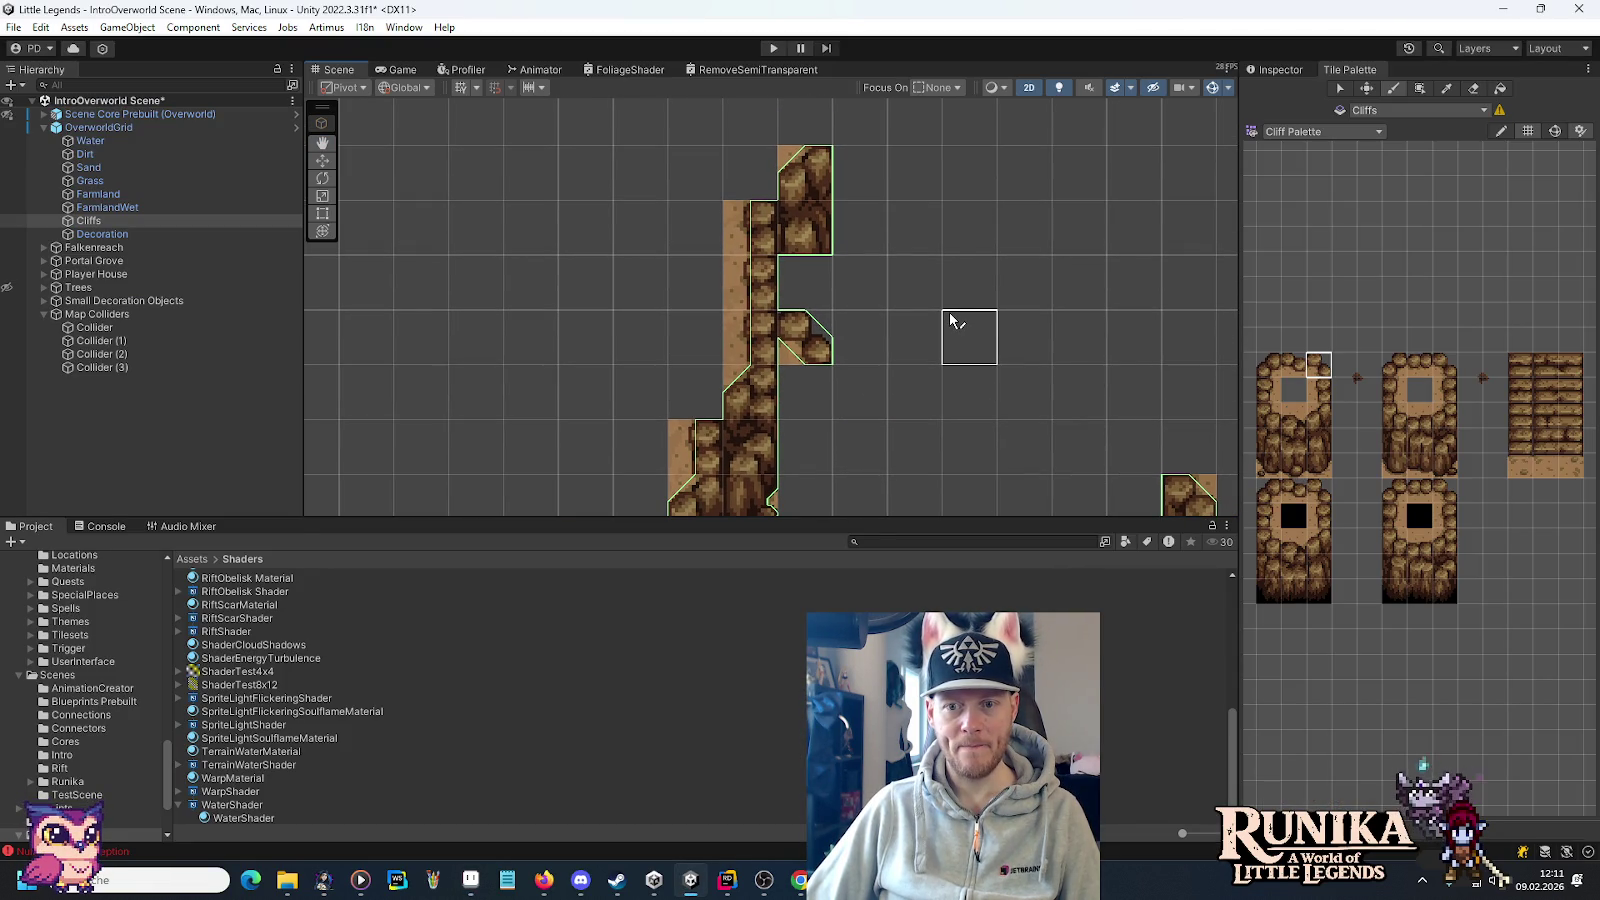
click(806, 280)
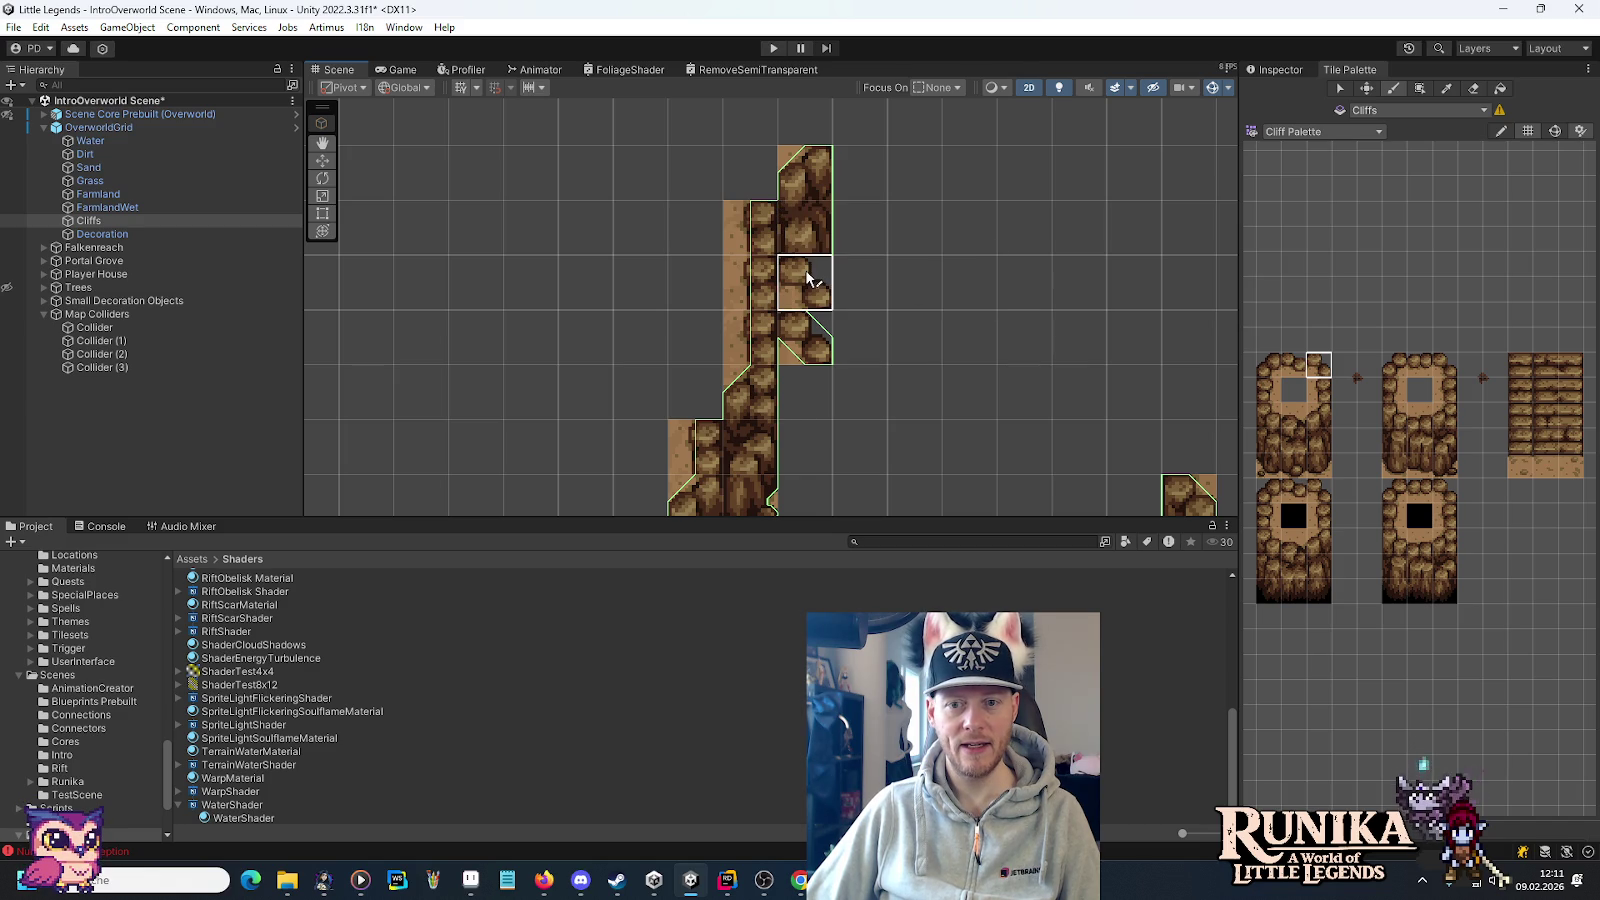
drag(1002, 383, 990, 366)
mouse_move(1318, 413)
mouse_down()
mouse_move(1345, 468)
mouse_move(1323, 467)
mouse_up()
click(1320, 132)
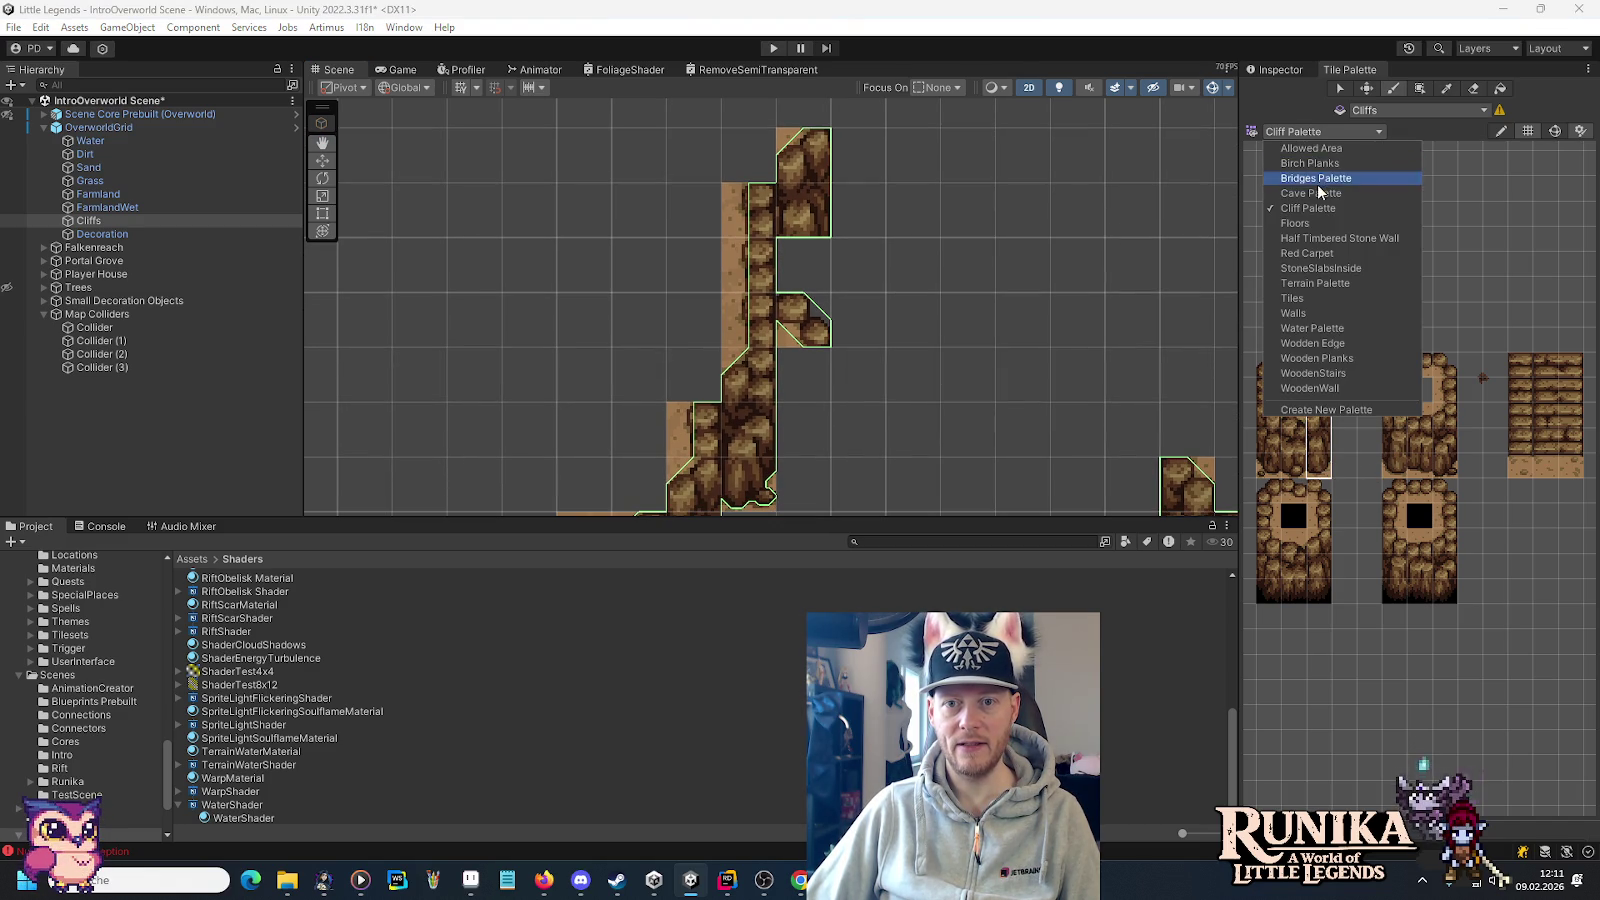
Load the Cave Palette and pick cave tiles with the Dirt tilemap targeted.
click(1316, 200)
click(1410, 321)
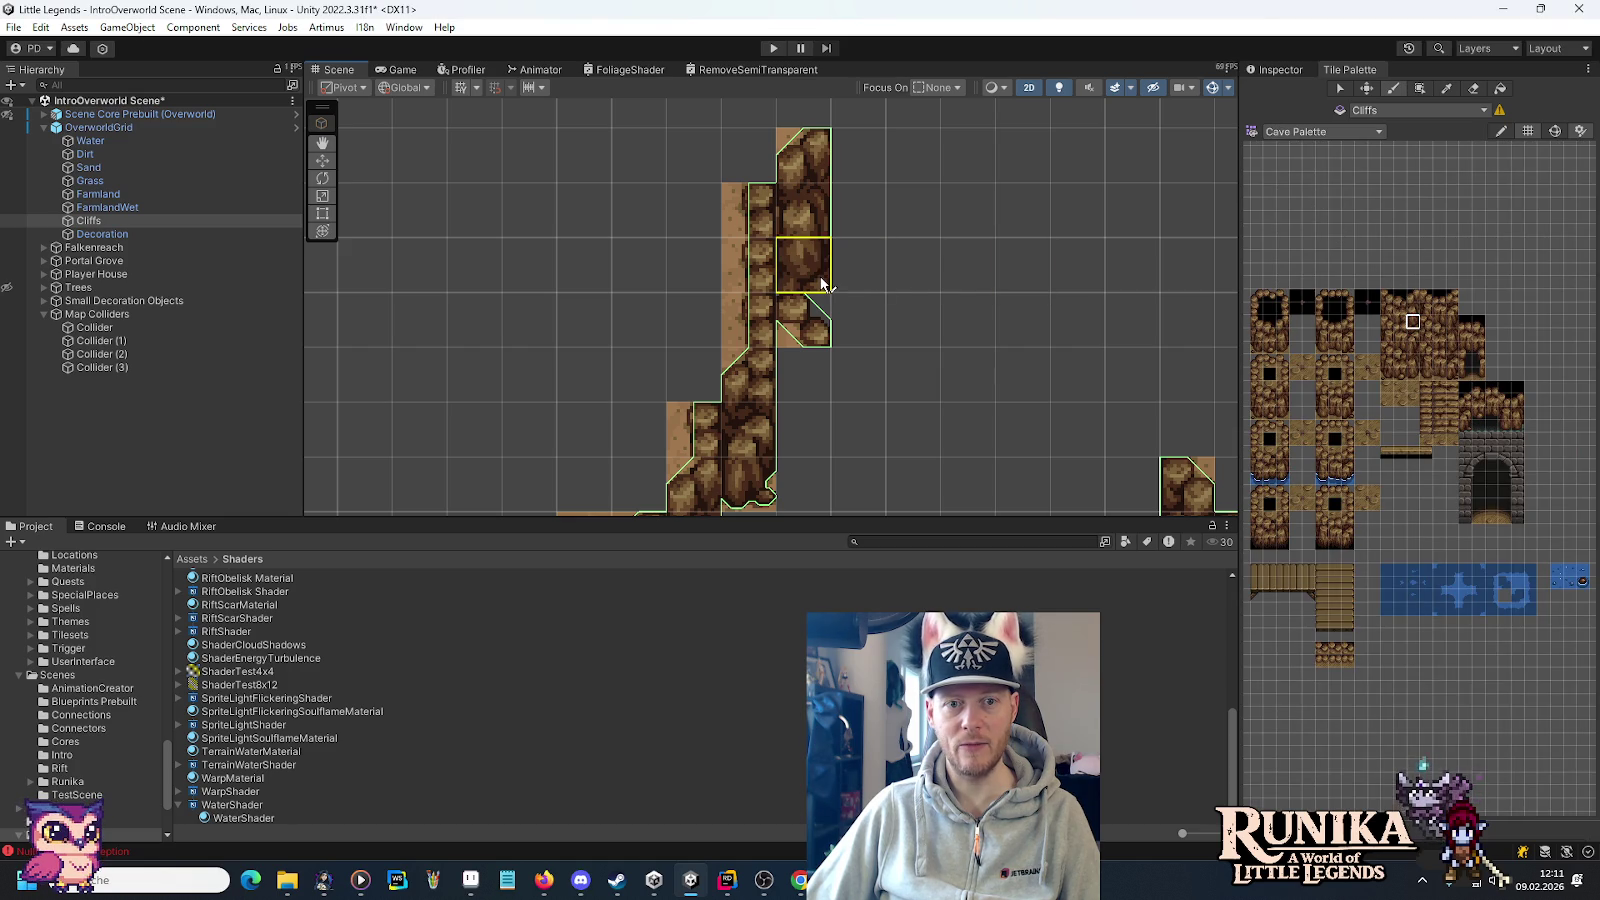
click(121, 155)
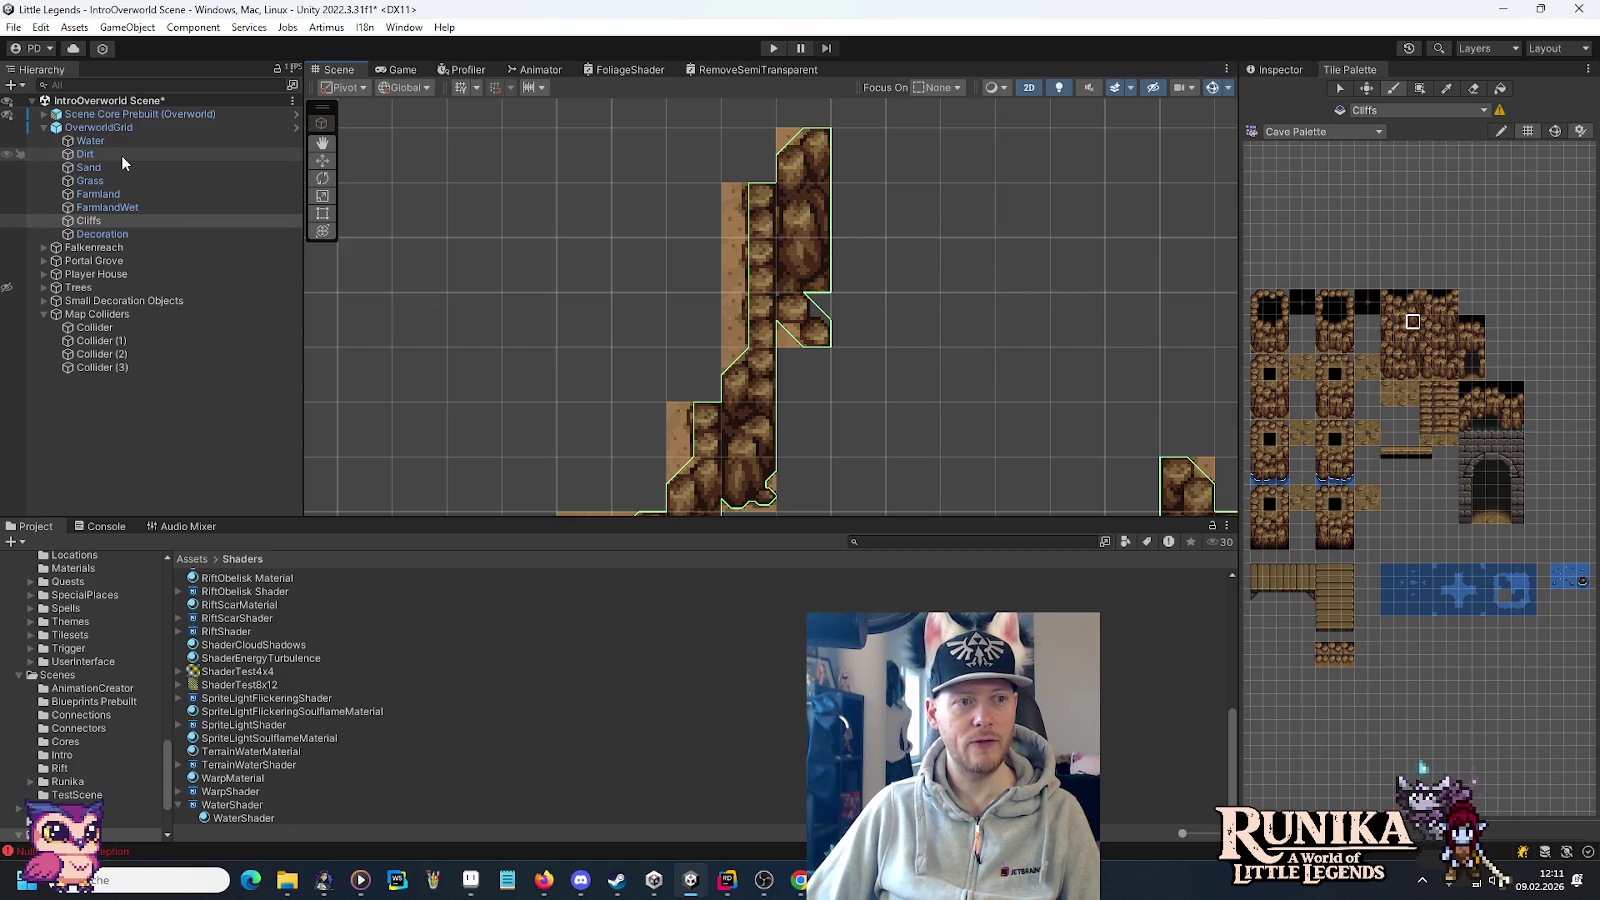
click(1412, 336)
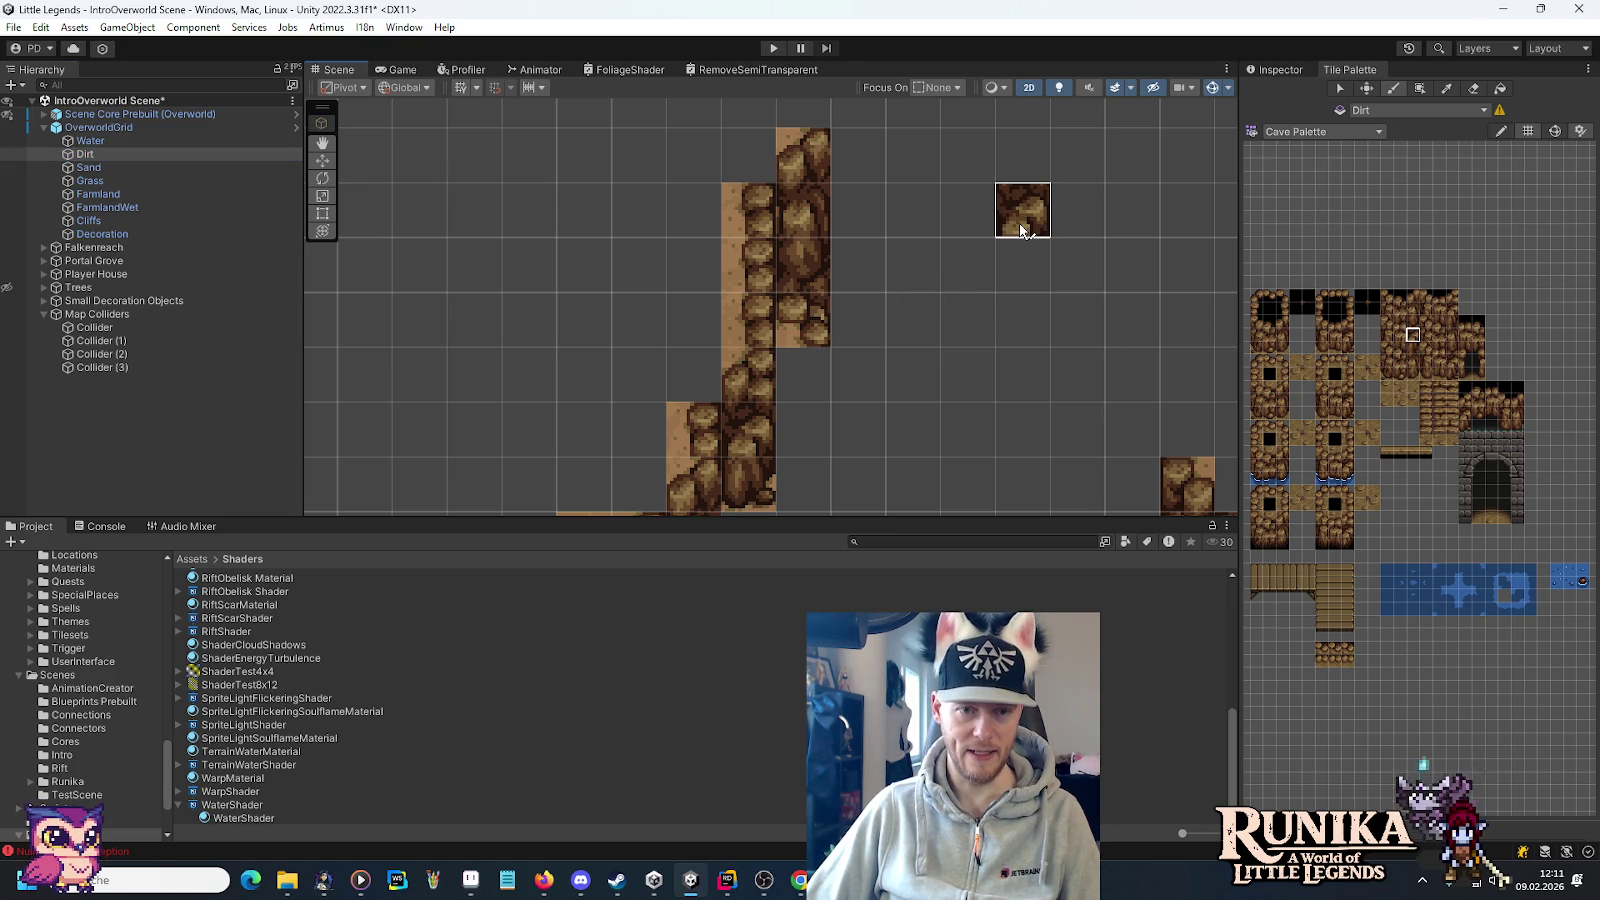
key(alt+Tab)
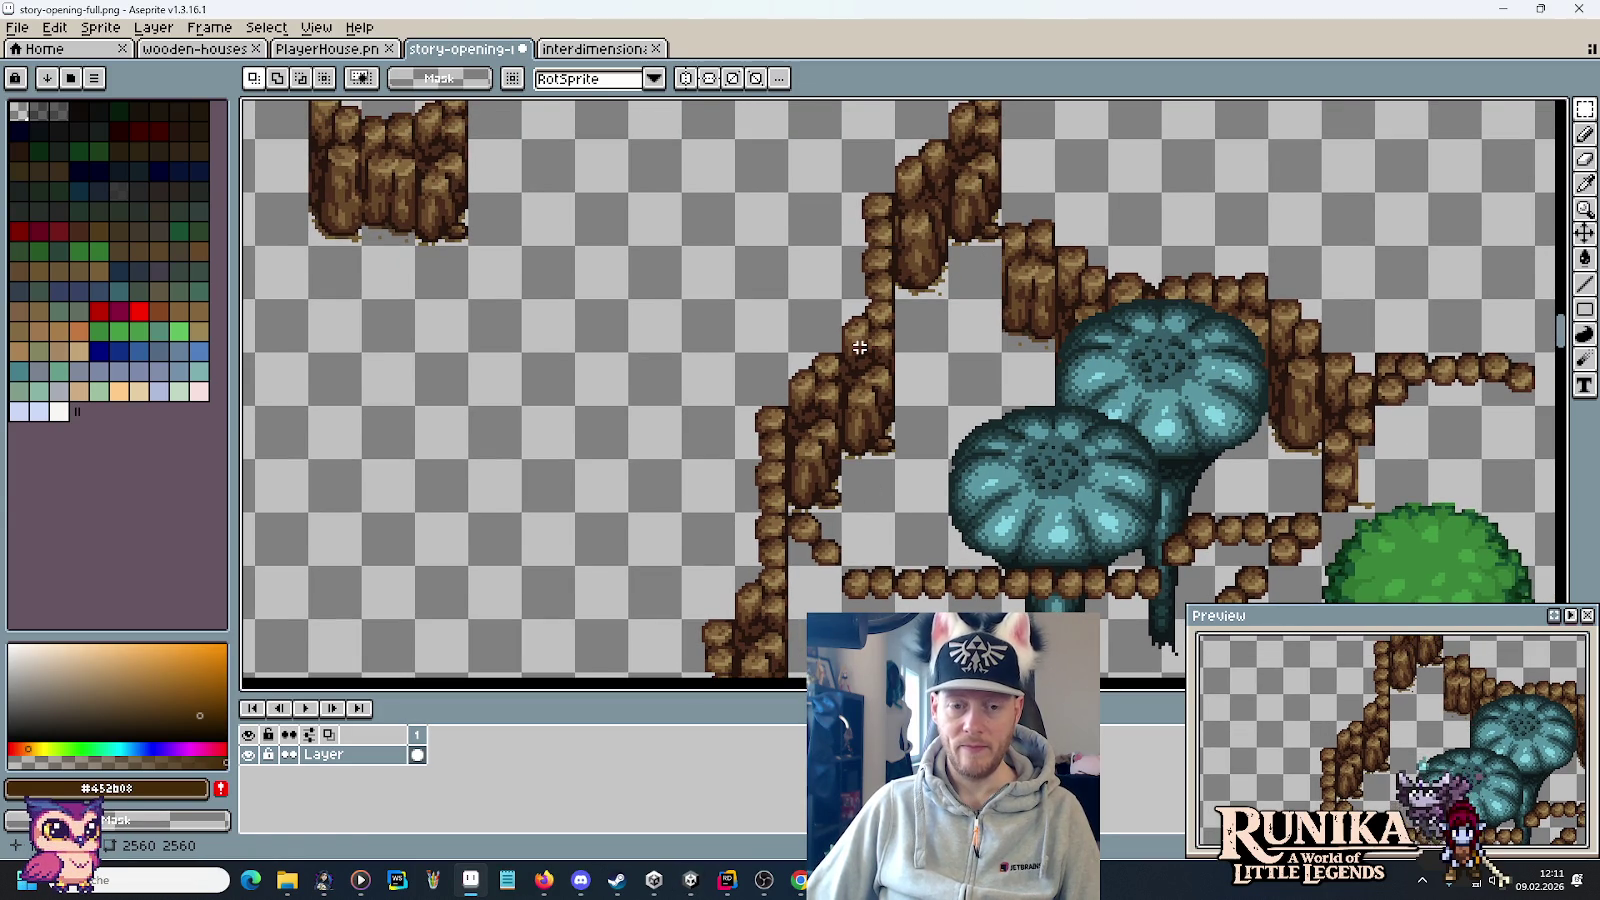
key(alt+Tab)
Target the Cliffs tilemap, reload the Cliff Palette, and paint a tile atop the cliff stack.
click(121, 222)
click(1335, 134)
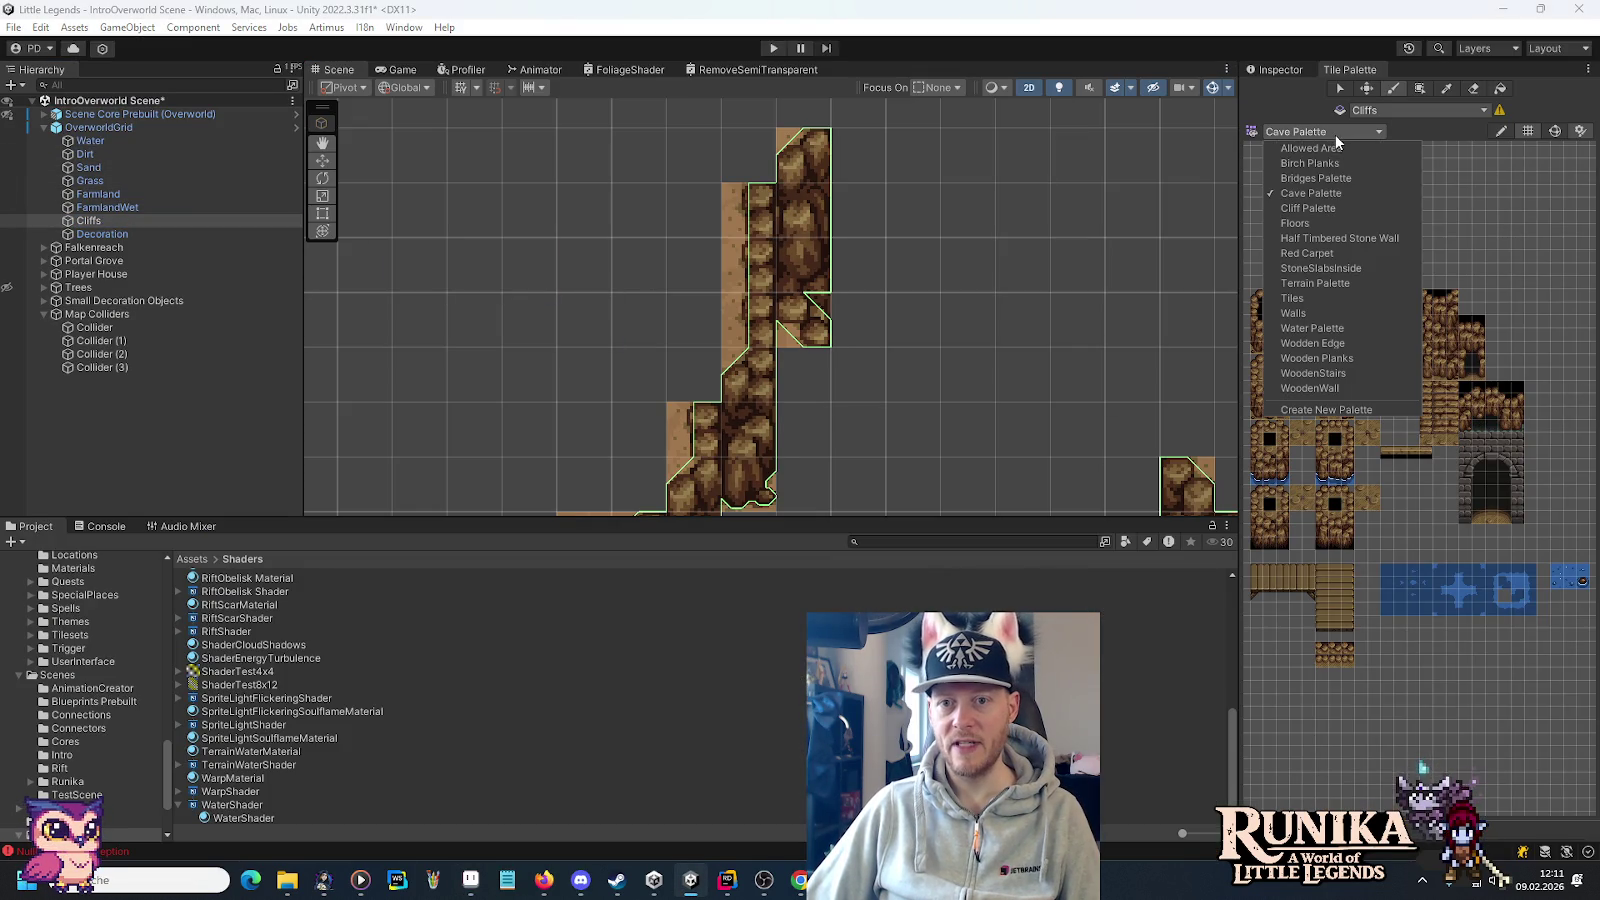
click(1322, 208)
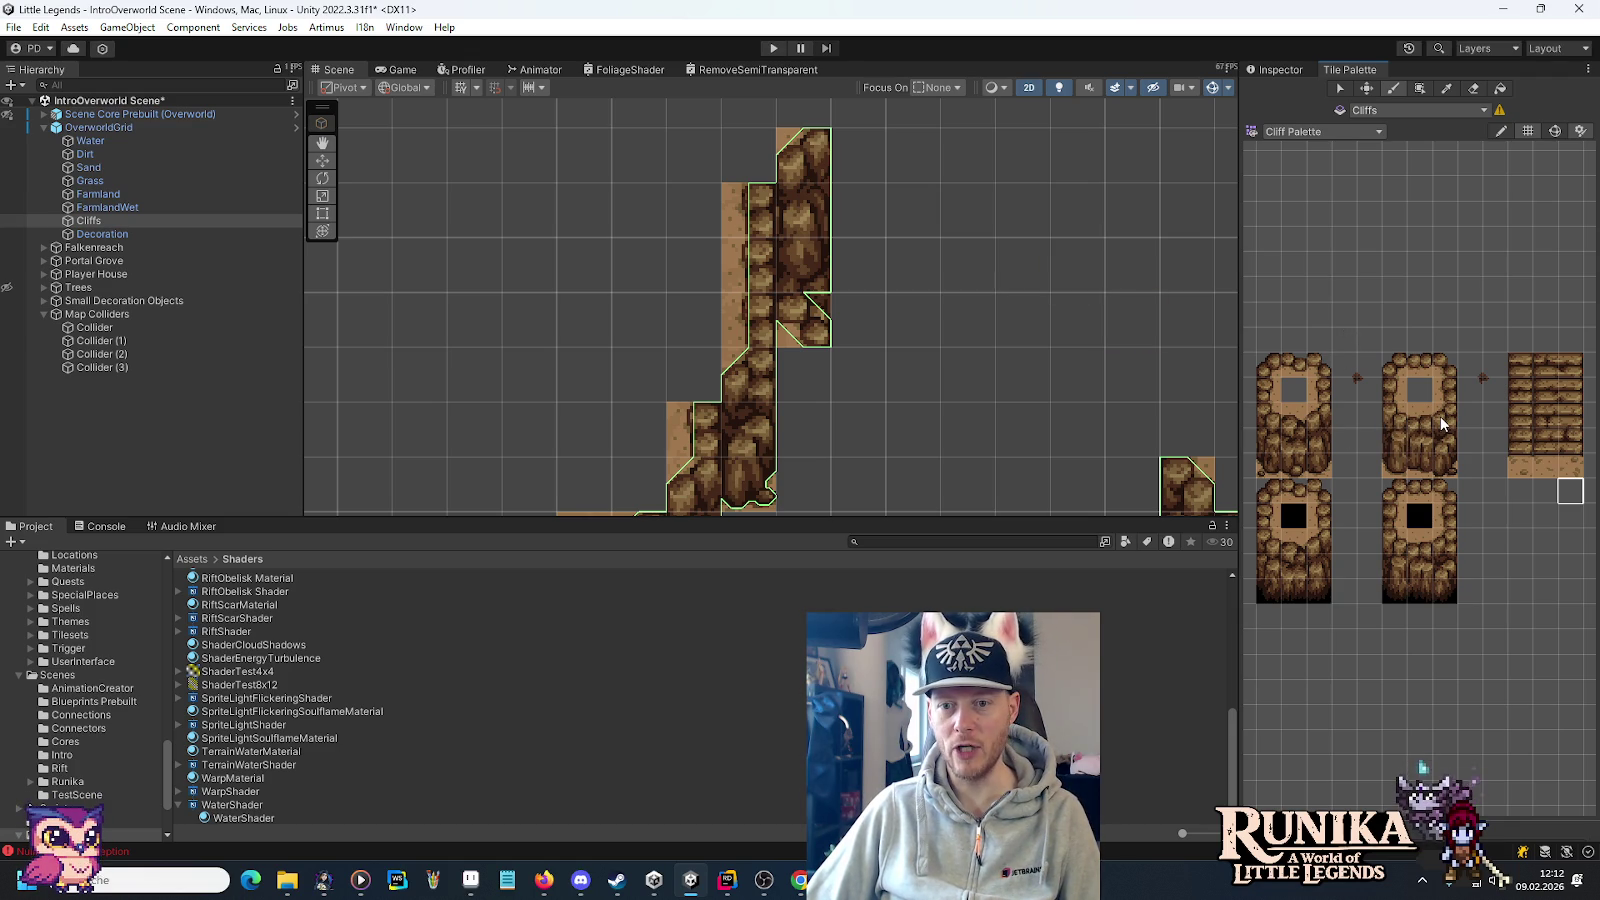
drag(1438, 448, 1452, 410)
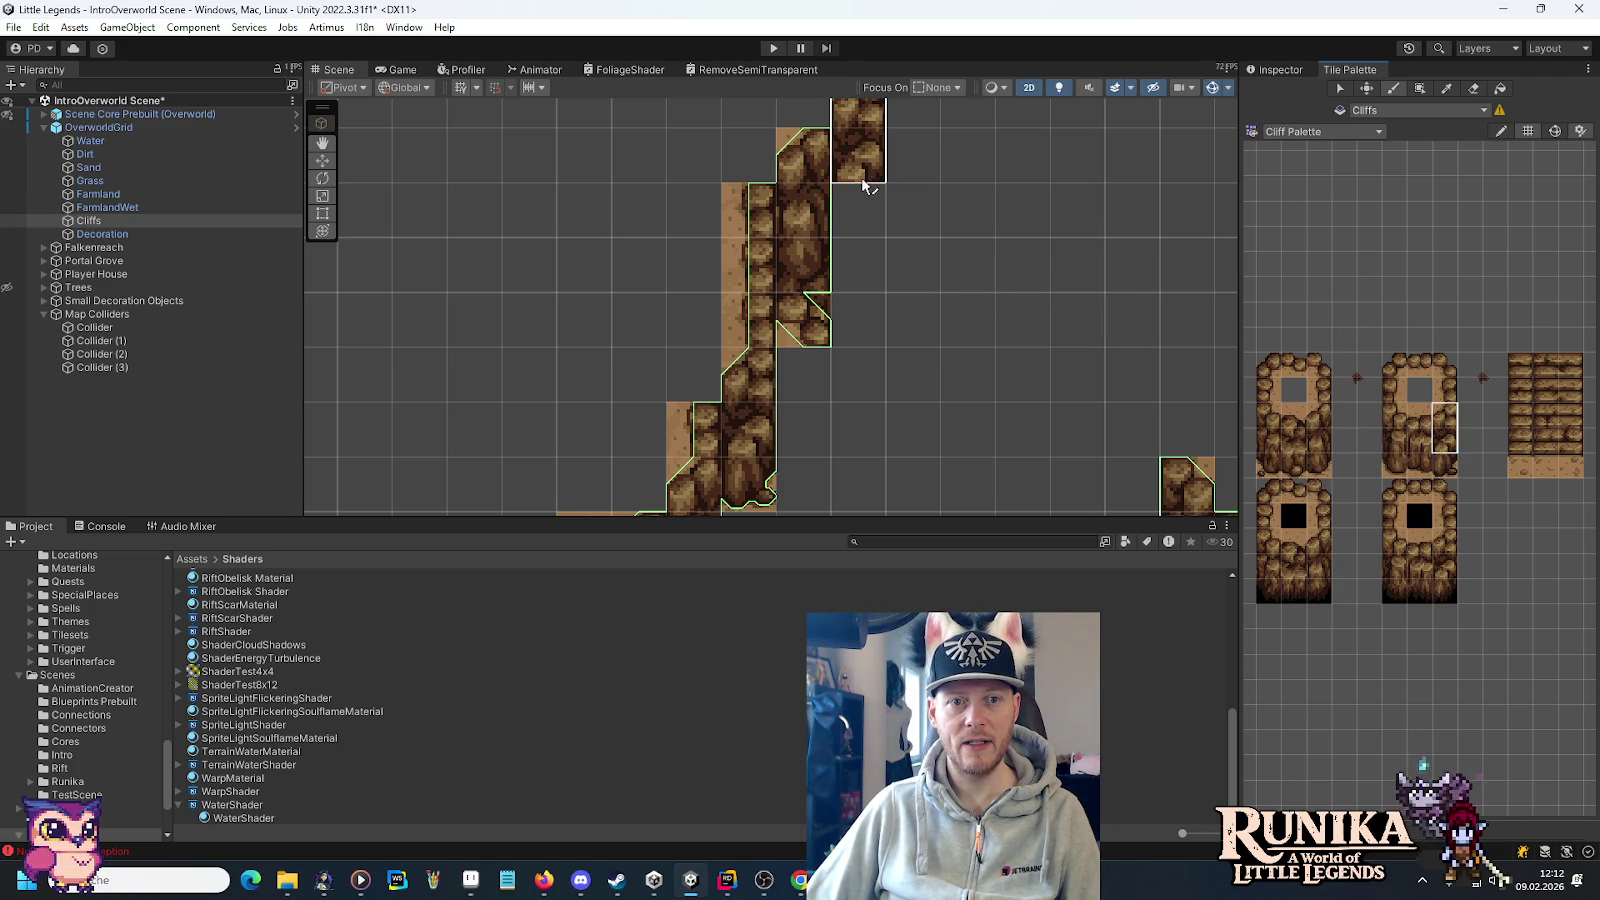
click(862, 180)
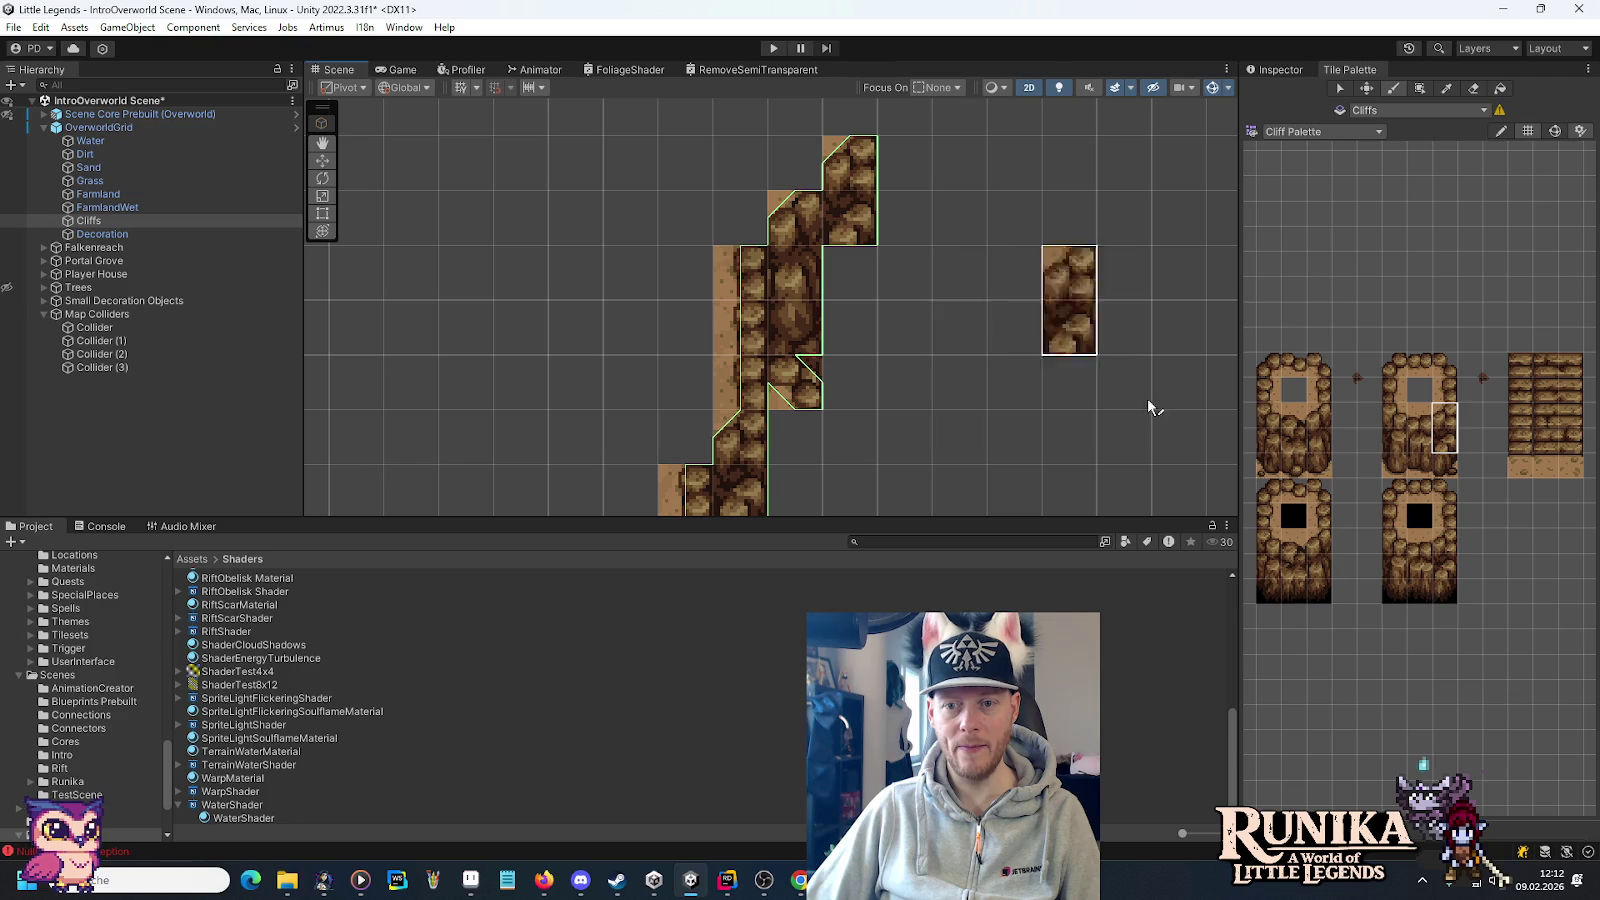
drag(1320, 596, 1319, 562)
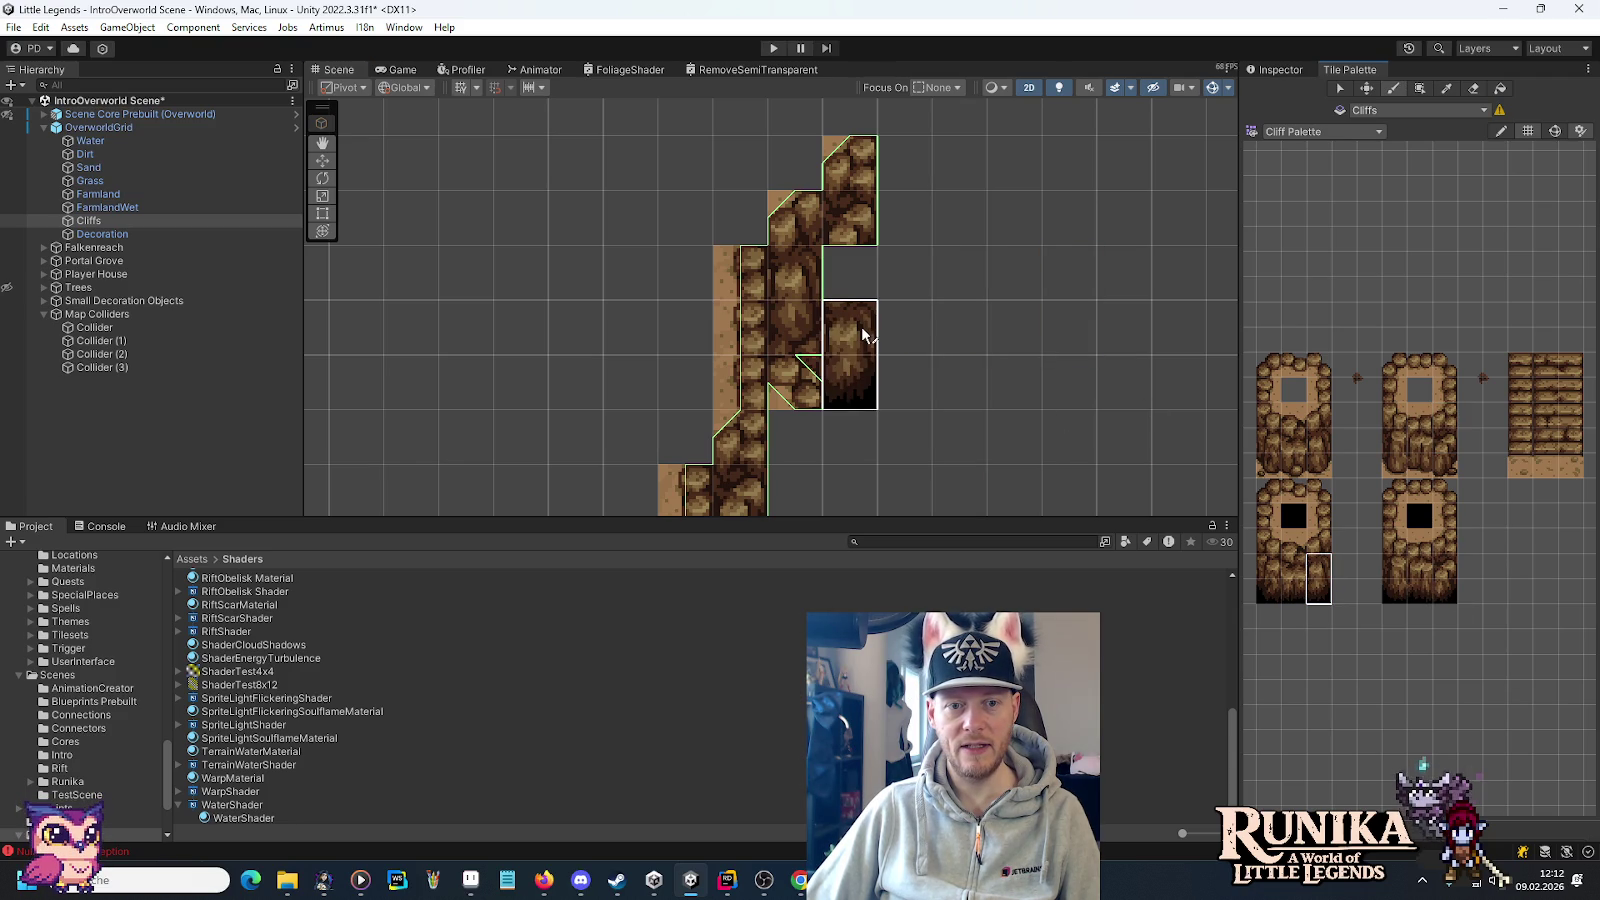
key(alt+Tab)
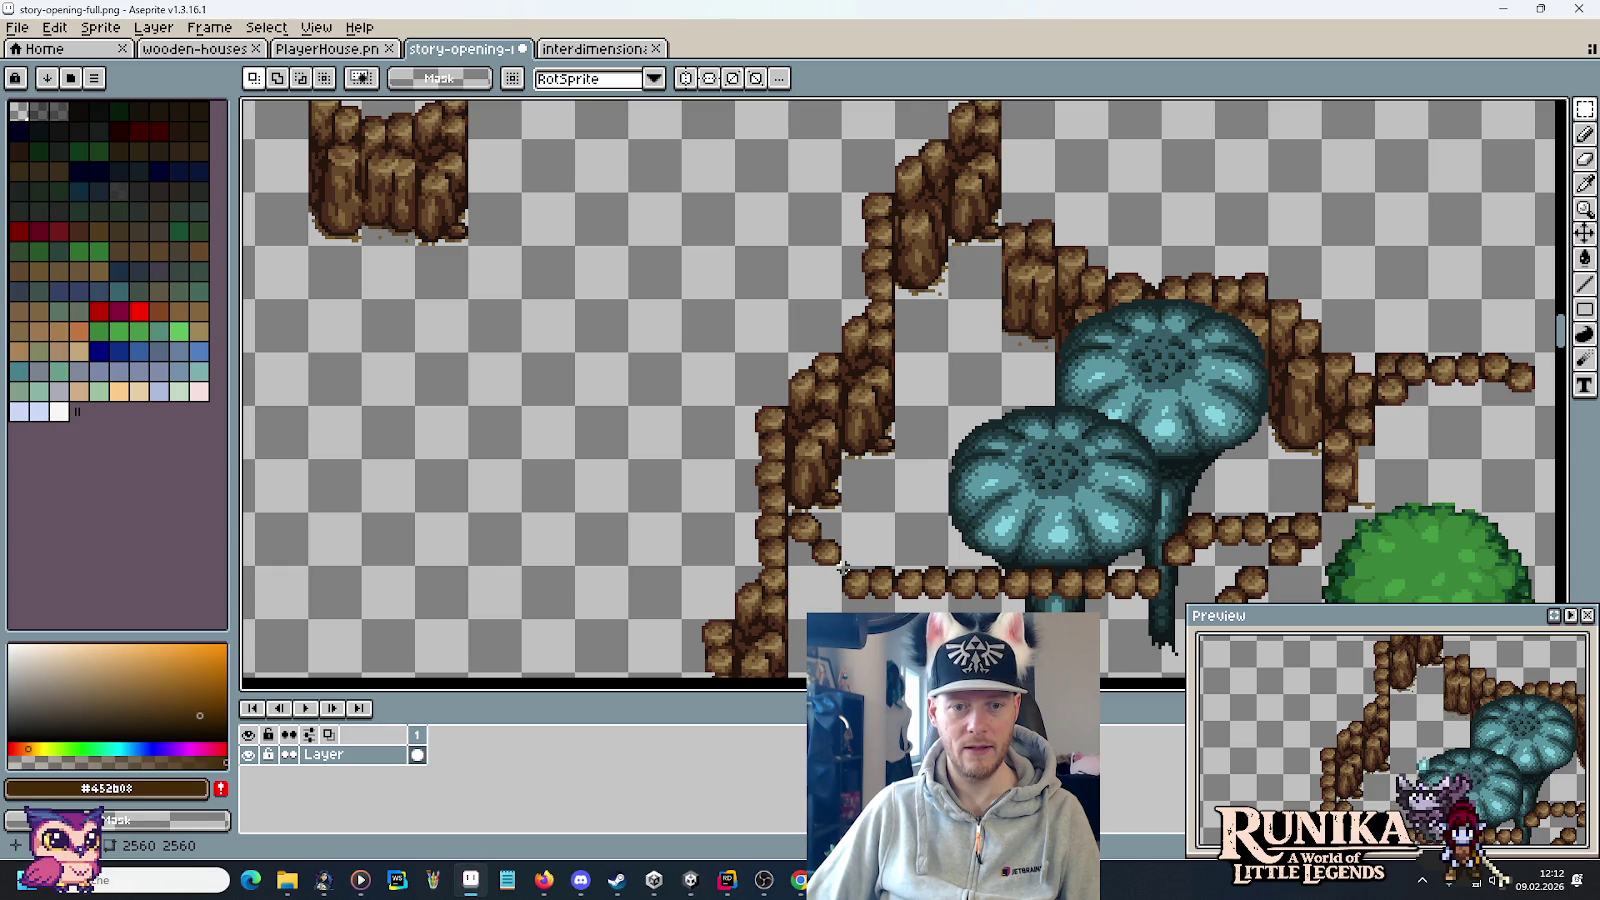
key(alt+Tab)
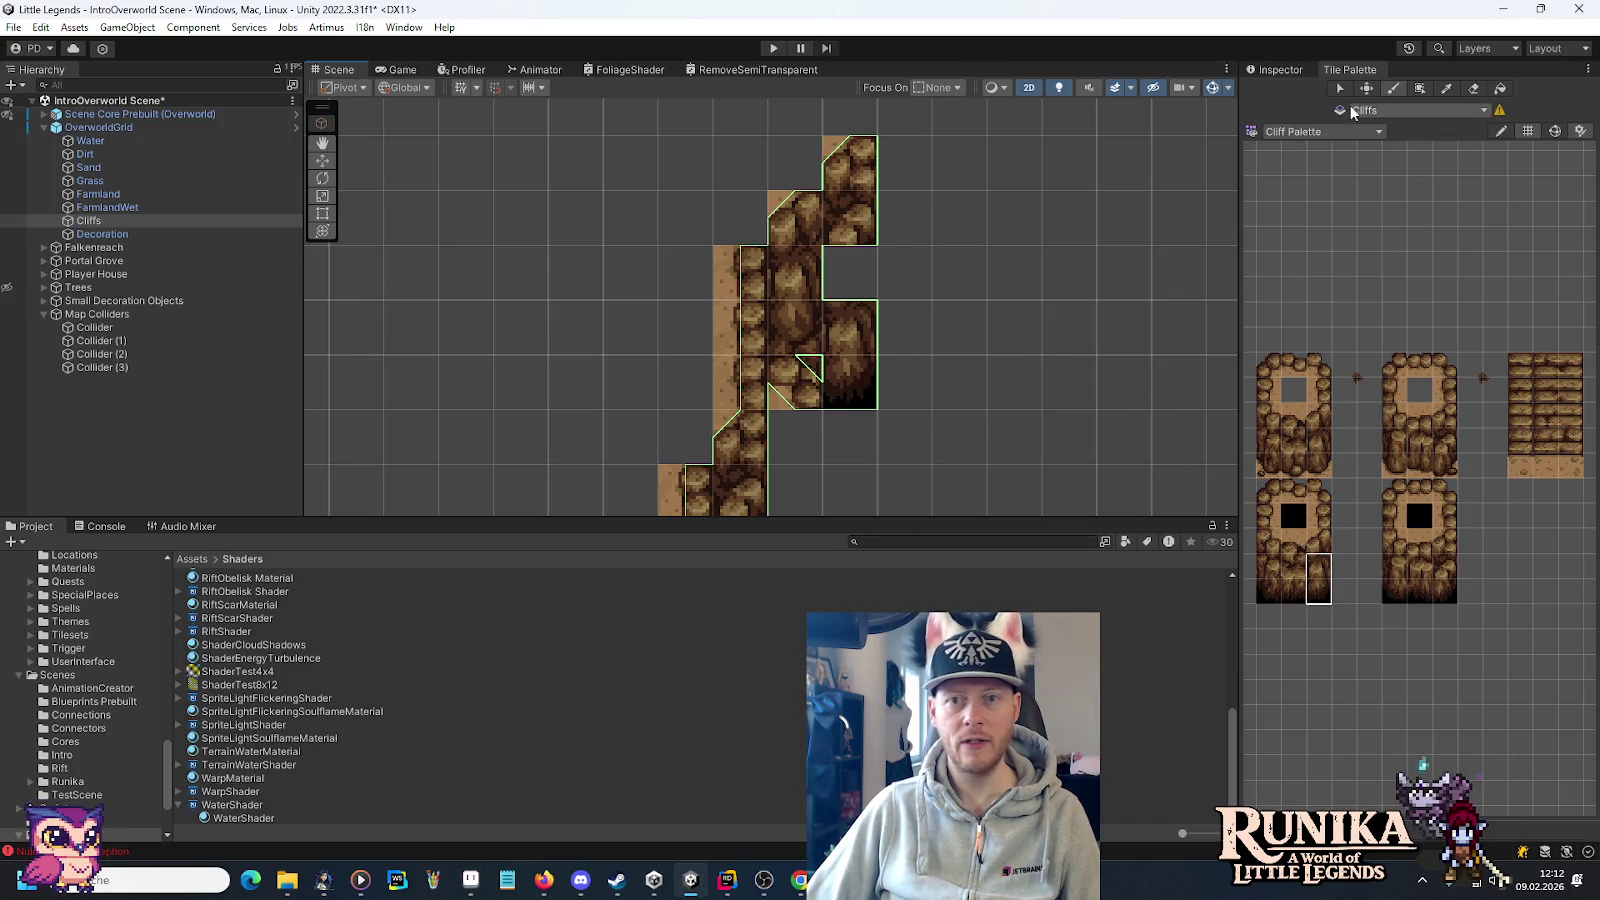
Fill the notch at the cliff's right edge with a Cave Palette tile.
click(1313, 134)
click(1318, 193)
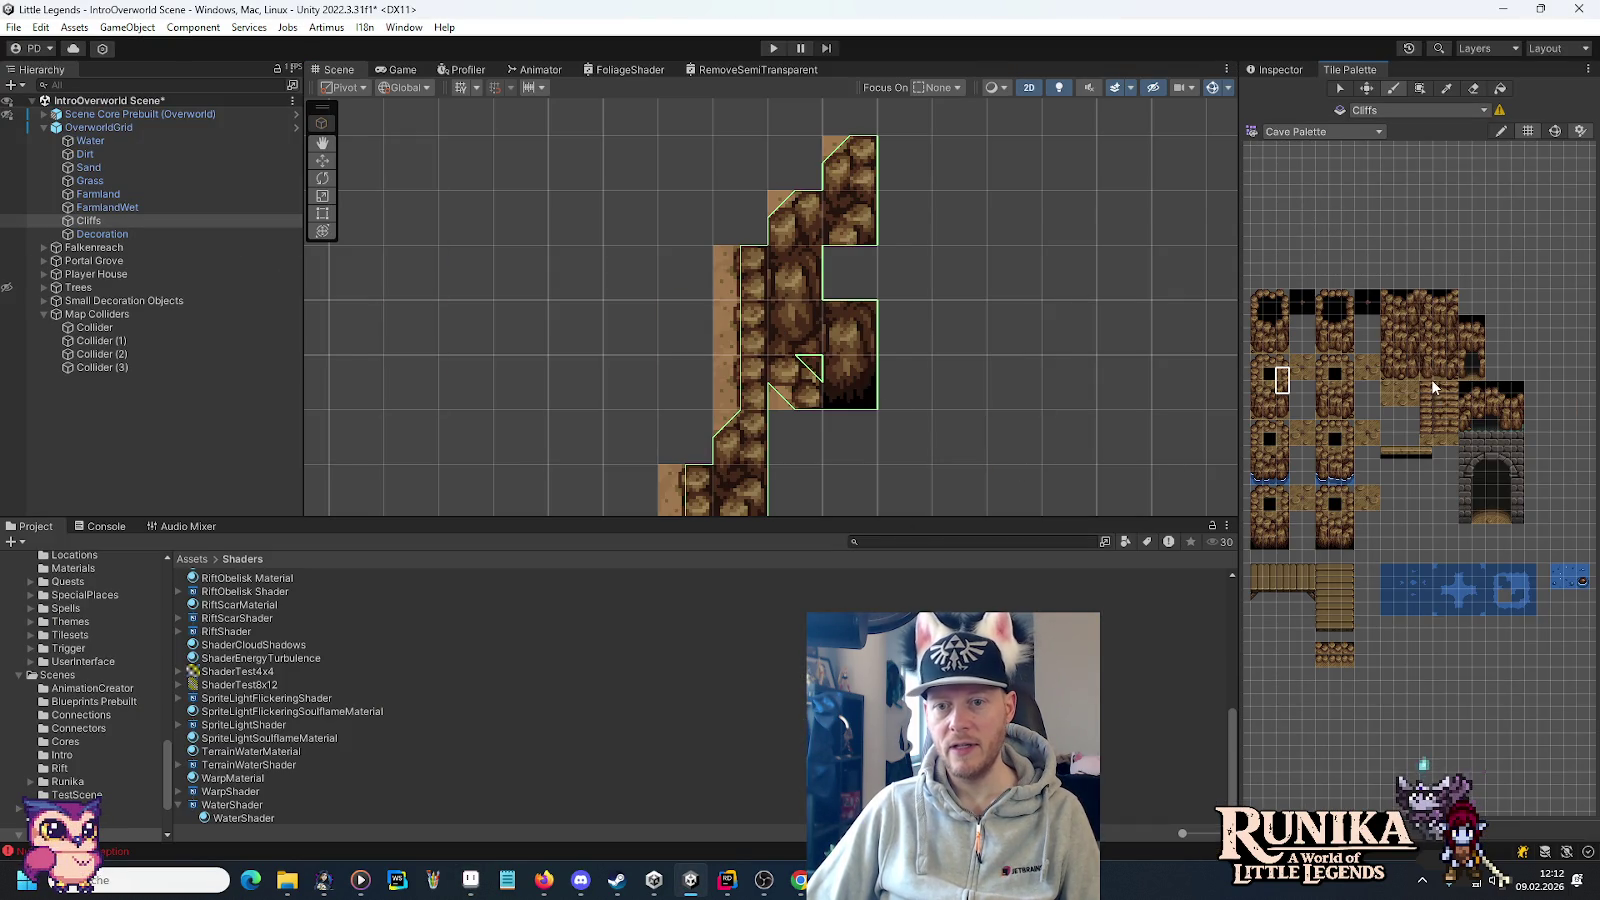
click(848, 272)
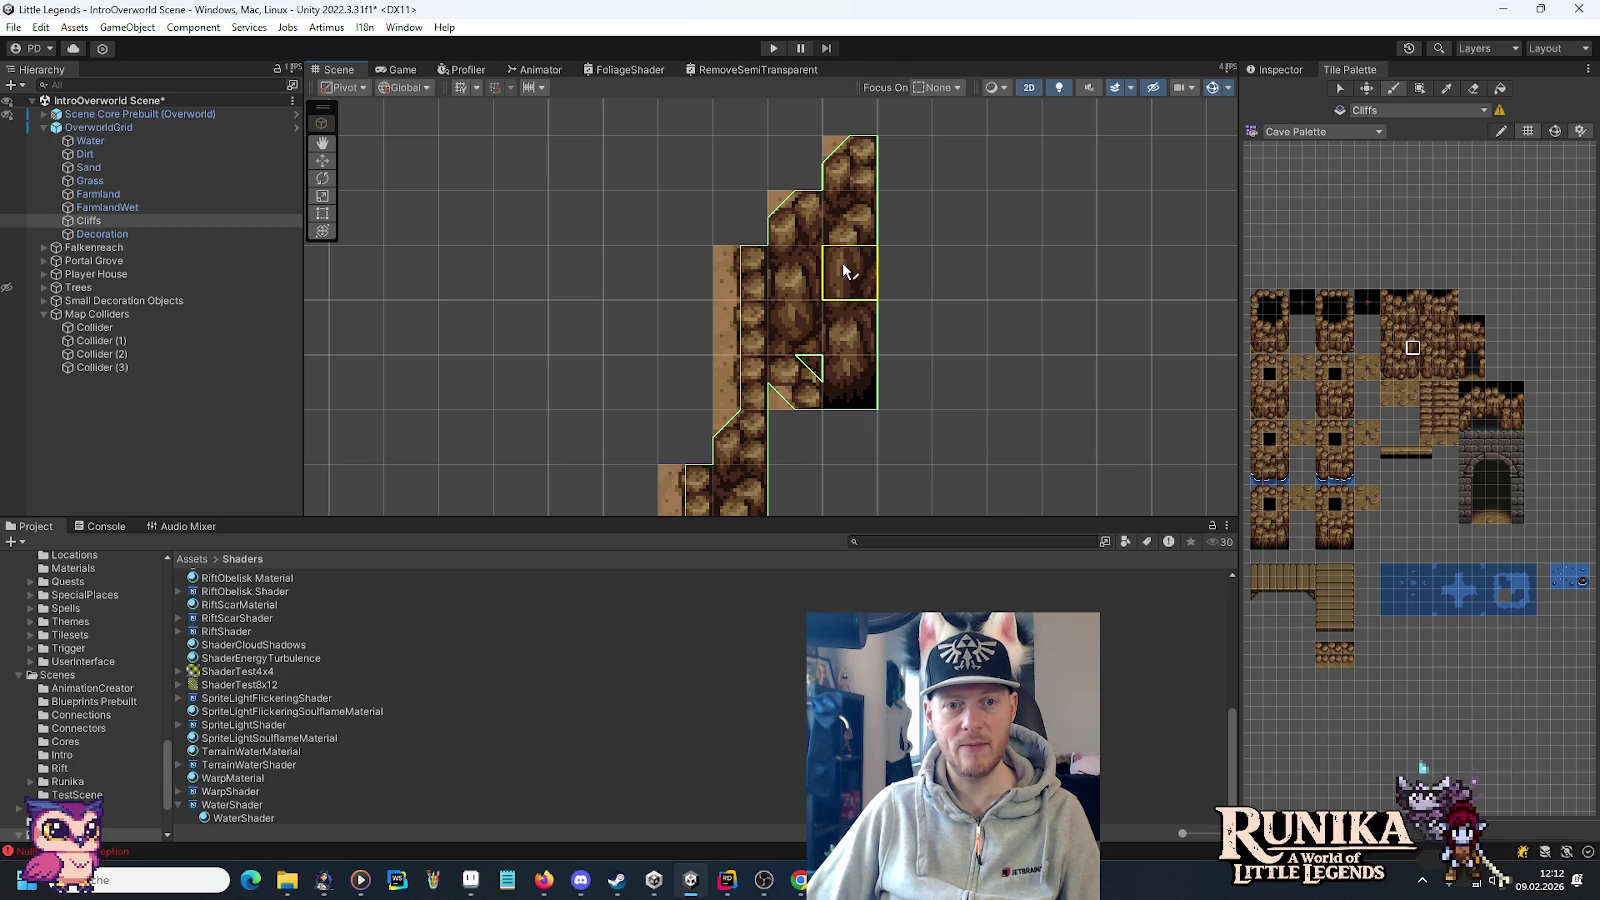
key(alt+Tab)
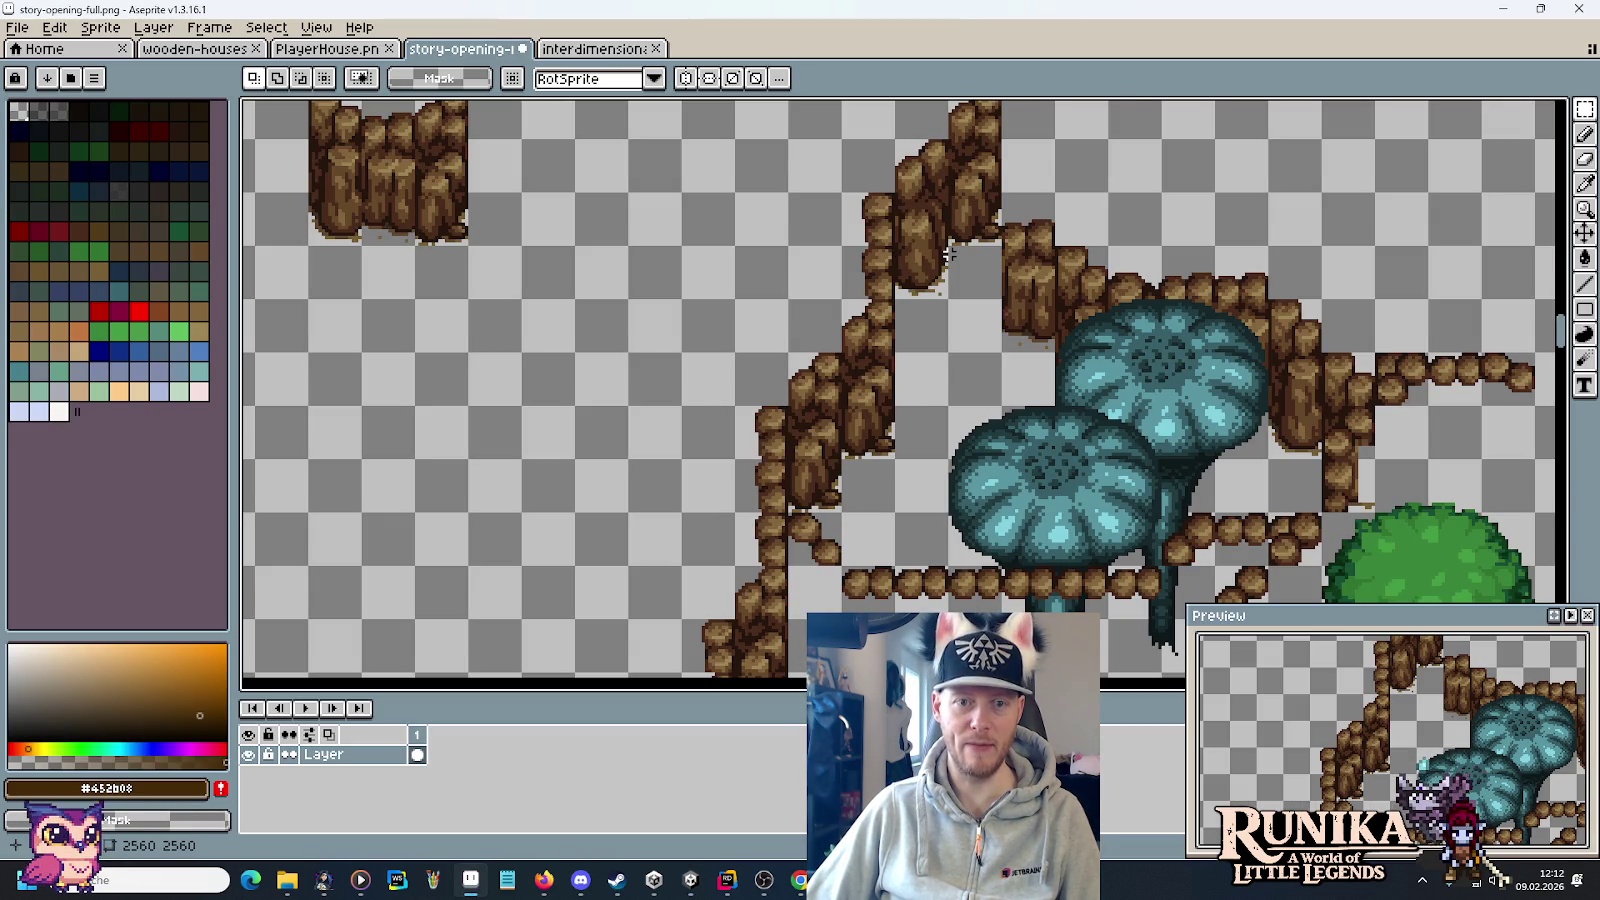
key(alt+Tab)
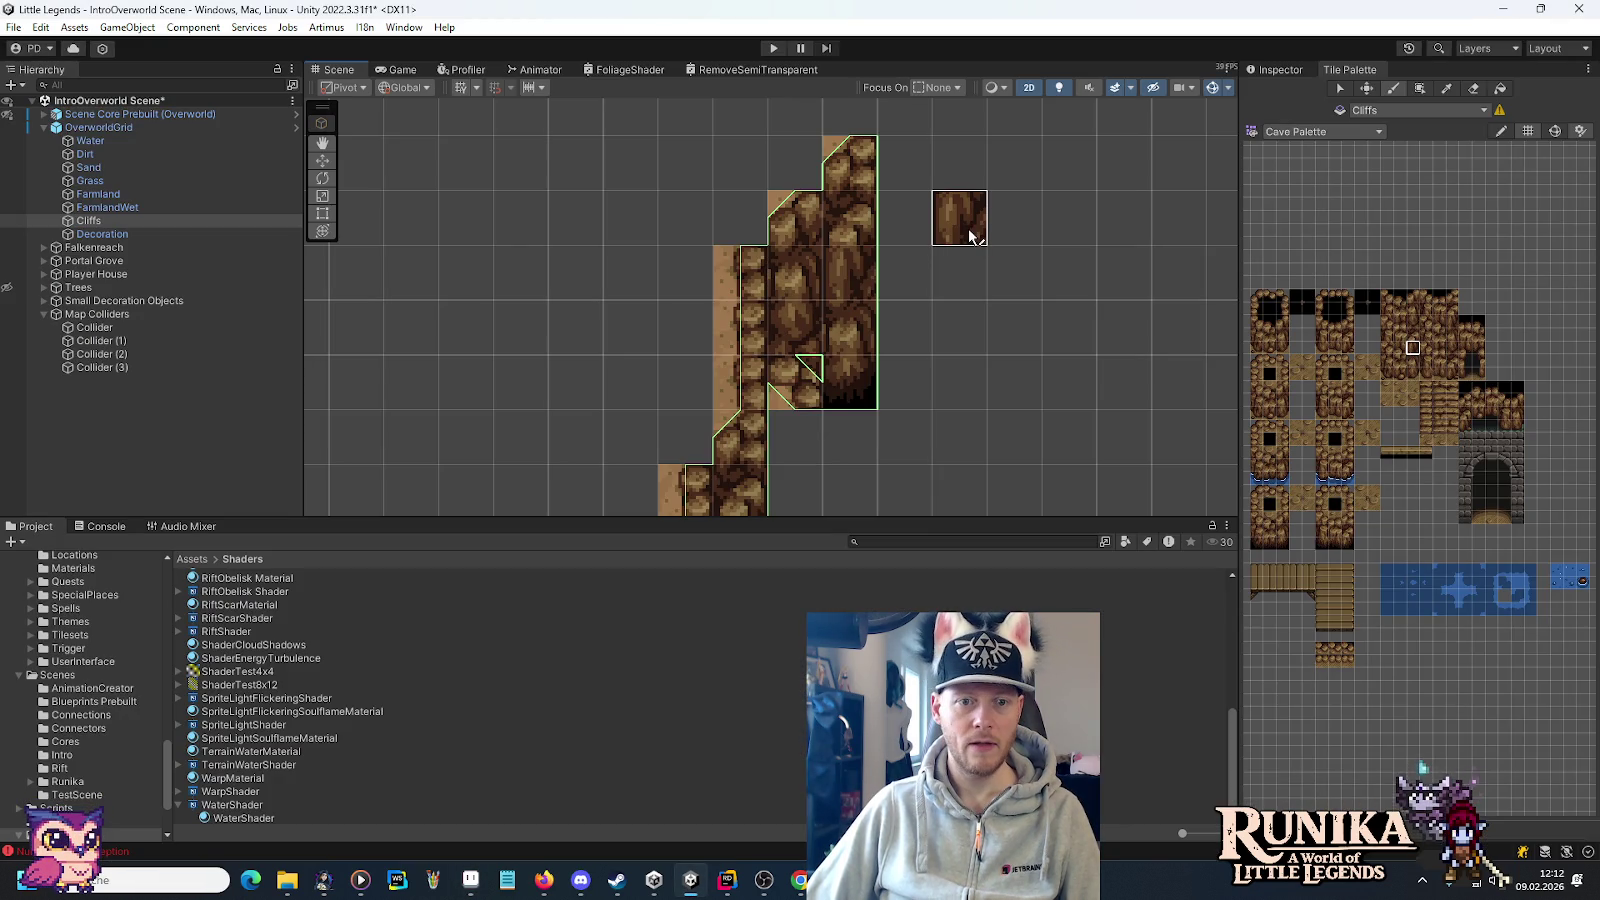
Reload the Cliff Palette and check the Aseprite reference map once more.
drag(970, 236, 930, 311)
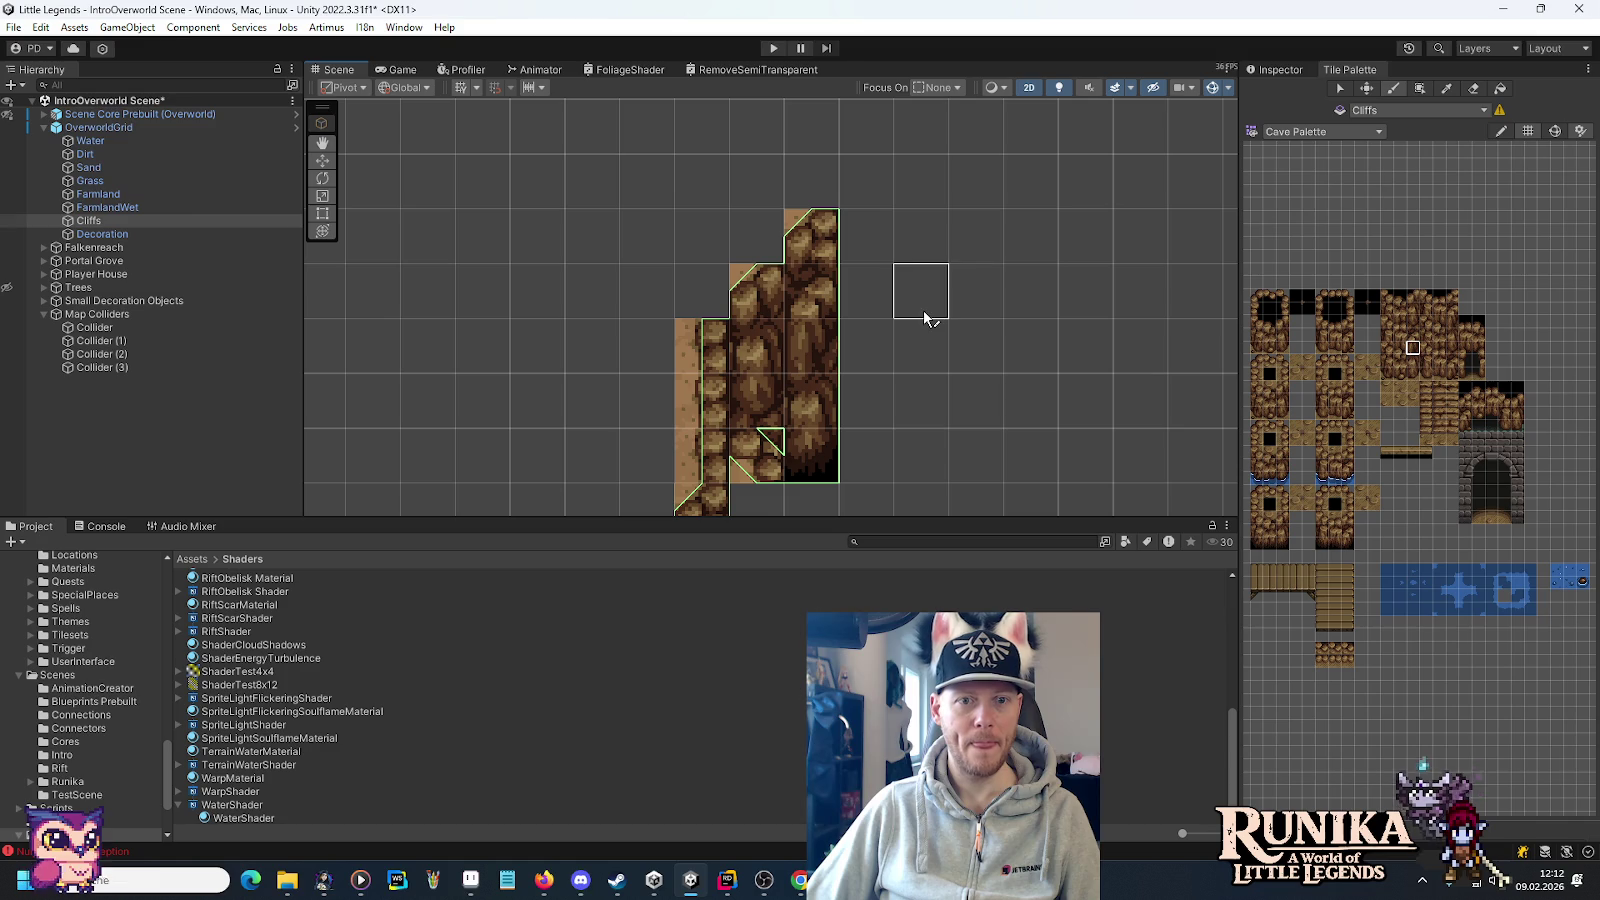
click(1310, 132)
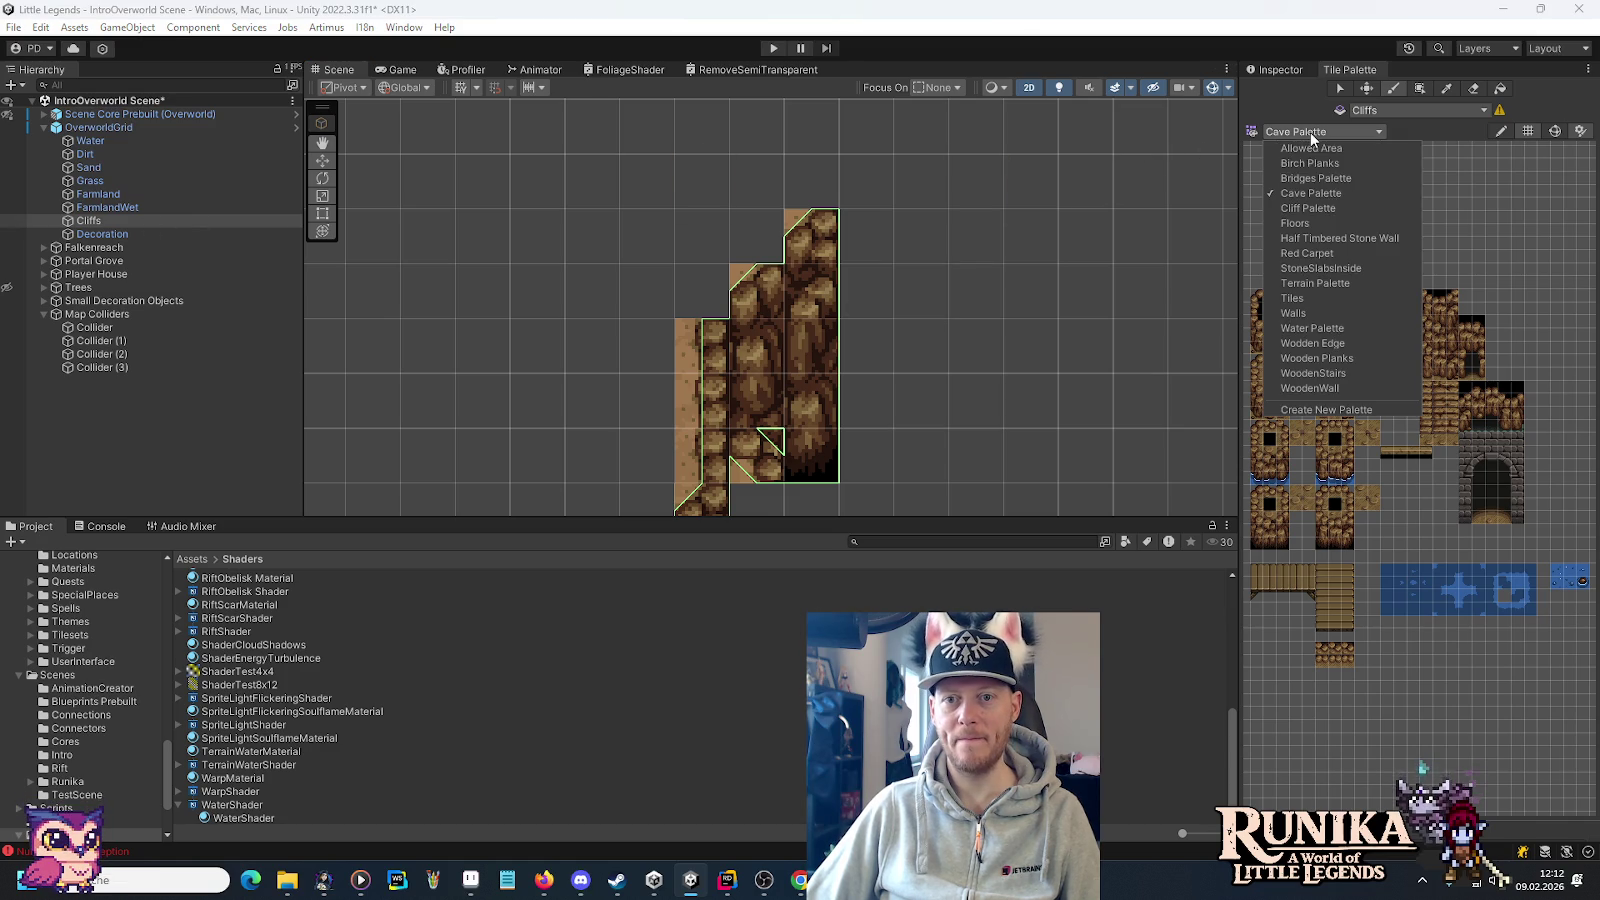
click(1314, 193)
key(alt+Tab)
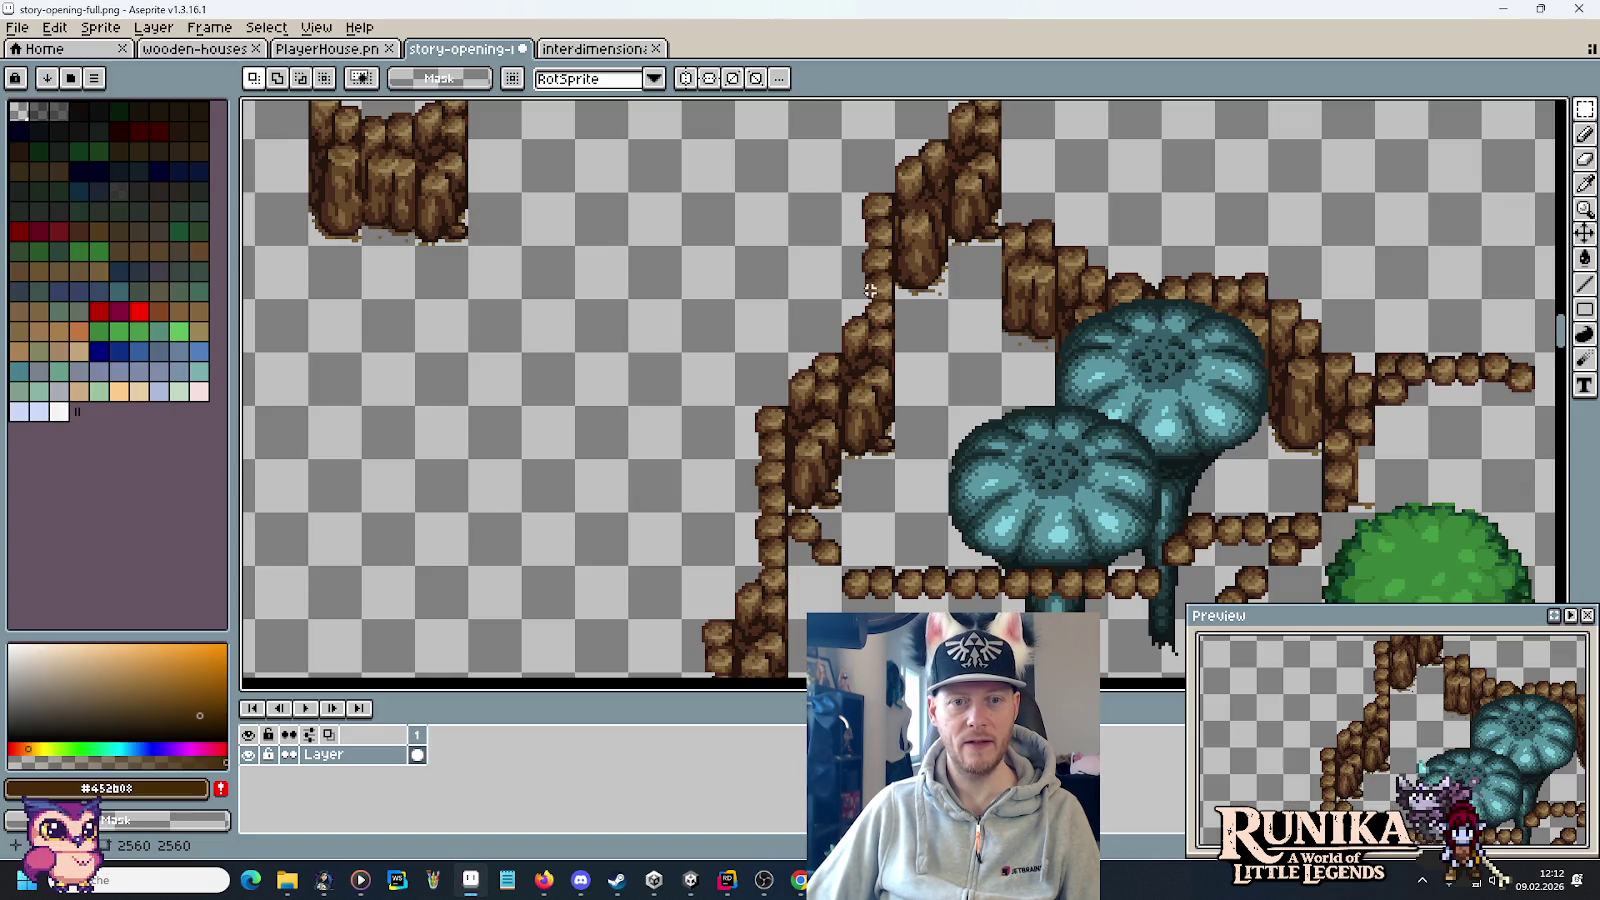
key(alt+Tab)
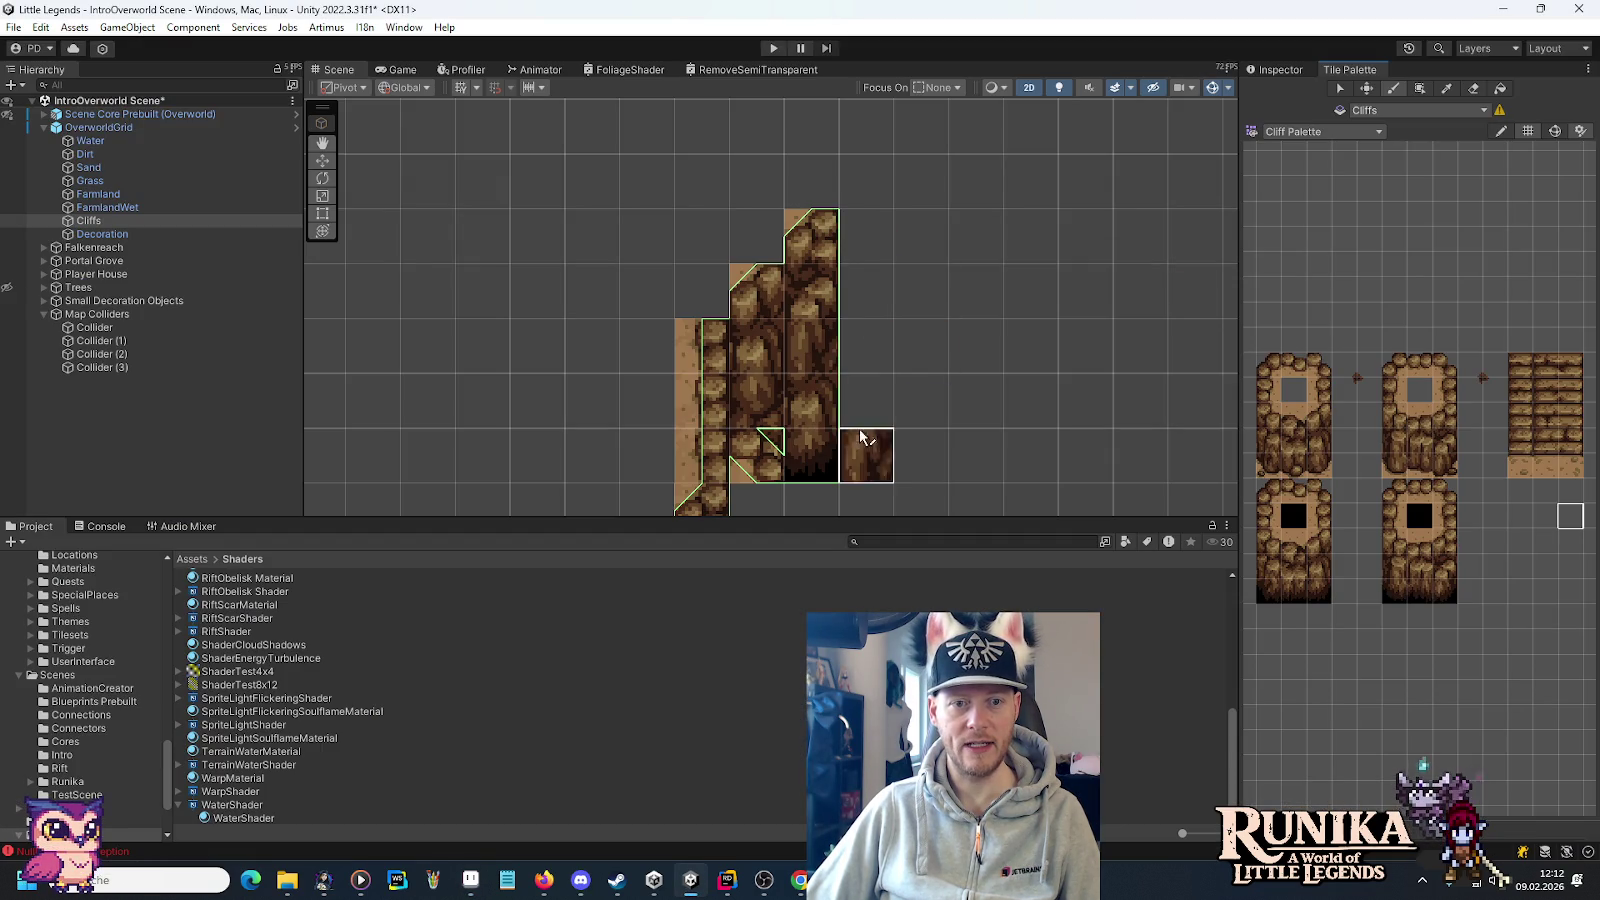
Paint cliff wall tiles into the empty cell and above the cliff column.
drag(972, 404, 1014, 221)
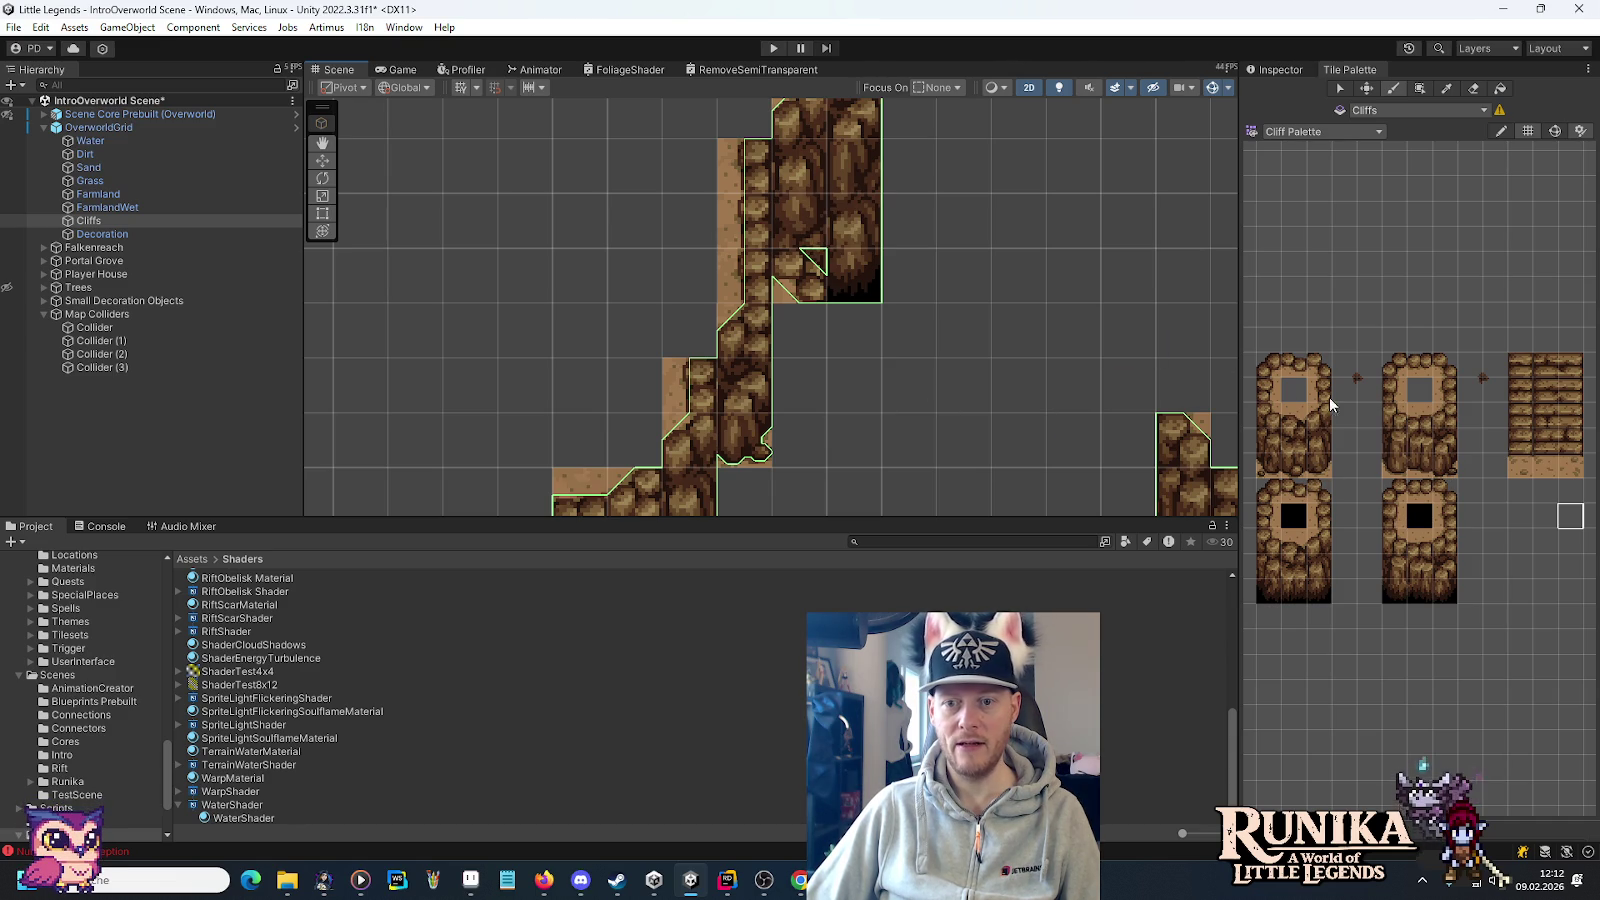
click(1445, 390)
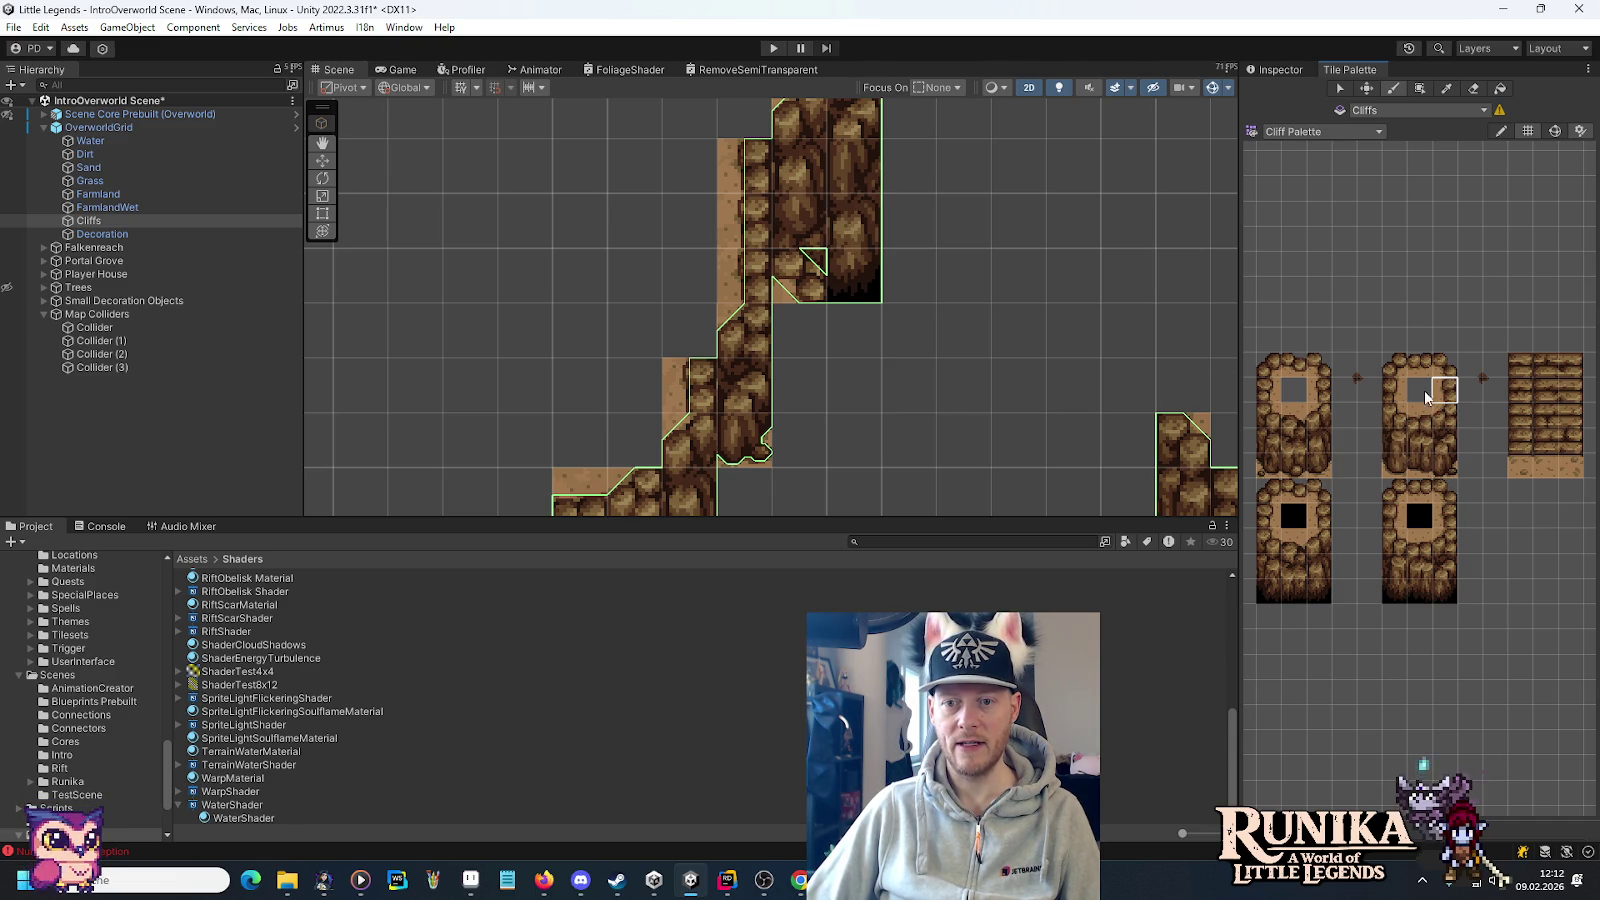
click(822, 335)
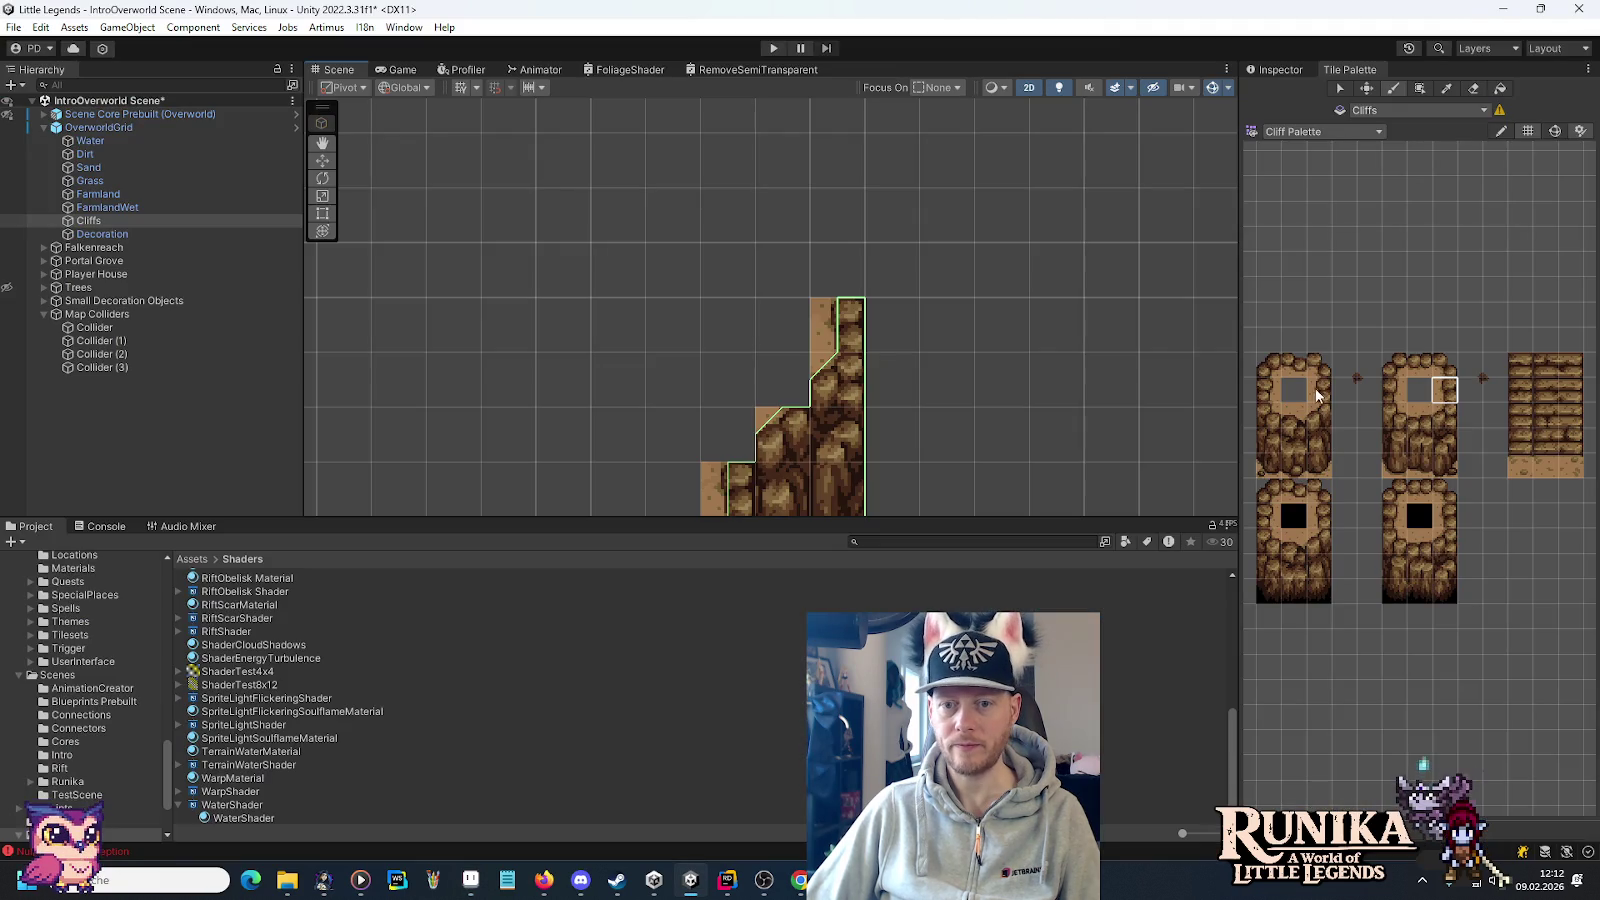
click(1318, 390)
click(850, 270)
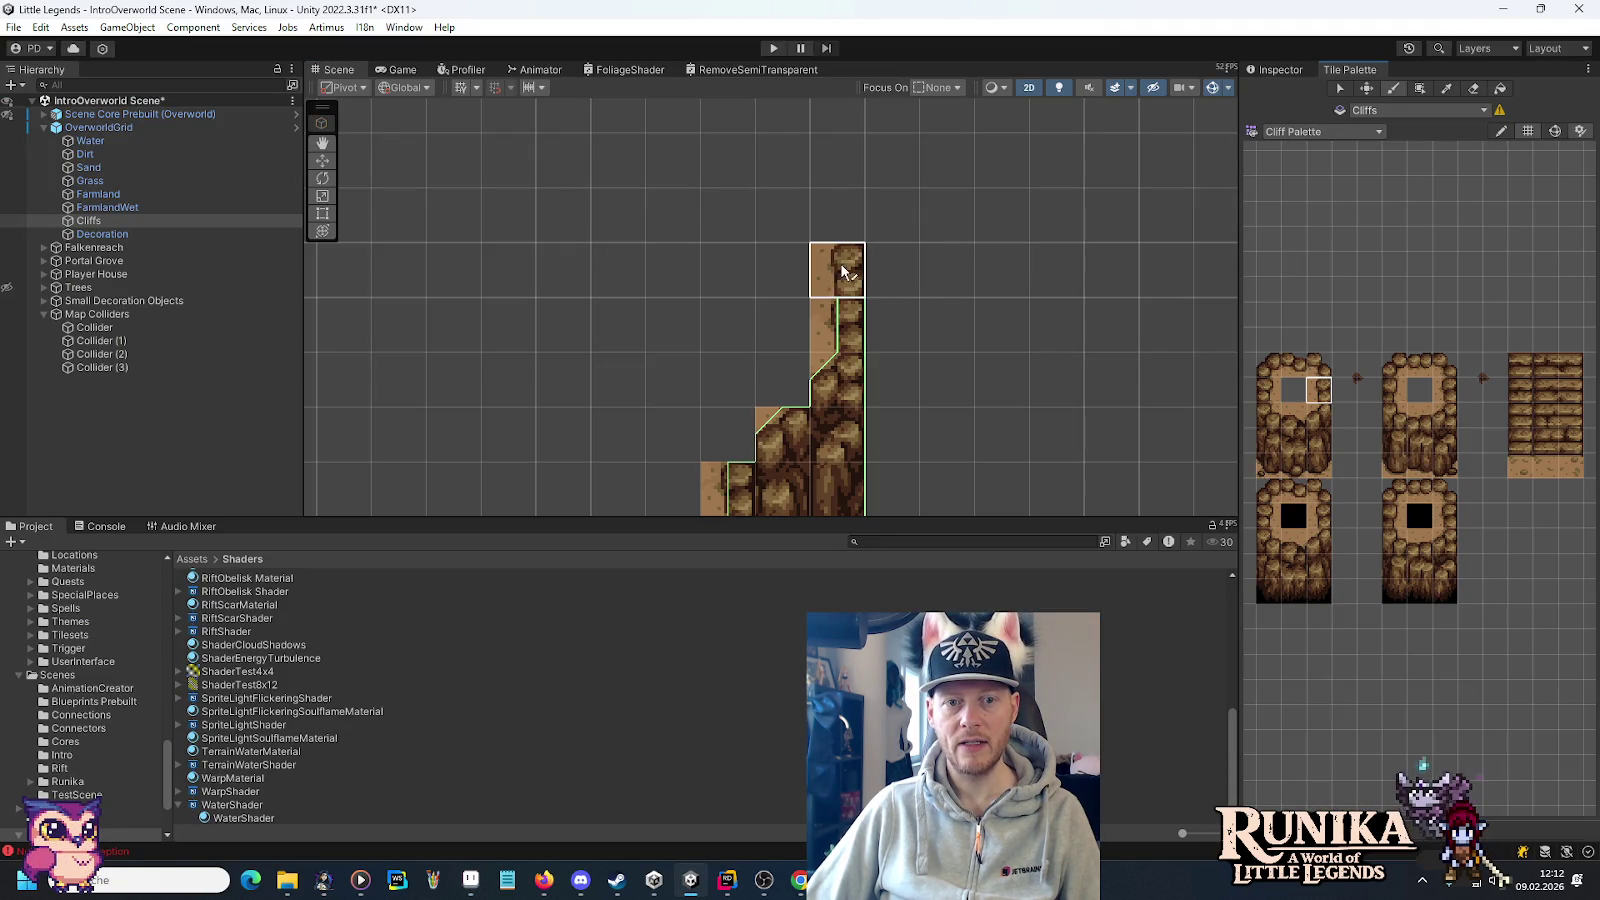
Cap the column top with the middle and left cliffs' right-edge tiles.
drag(1025, 436, 975, 261)
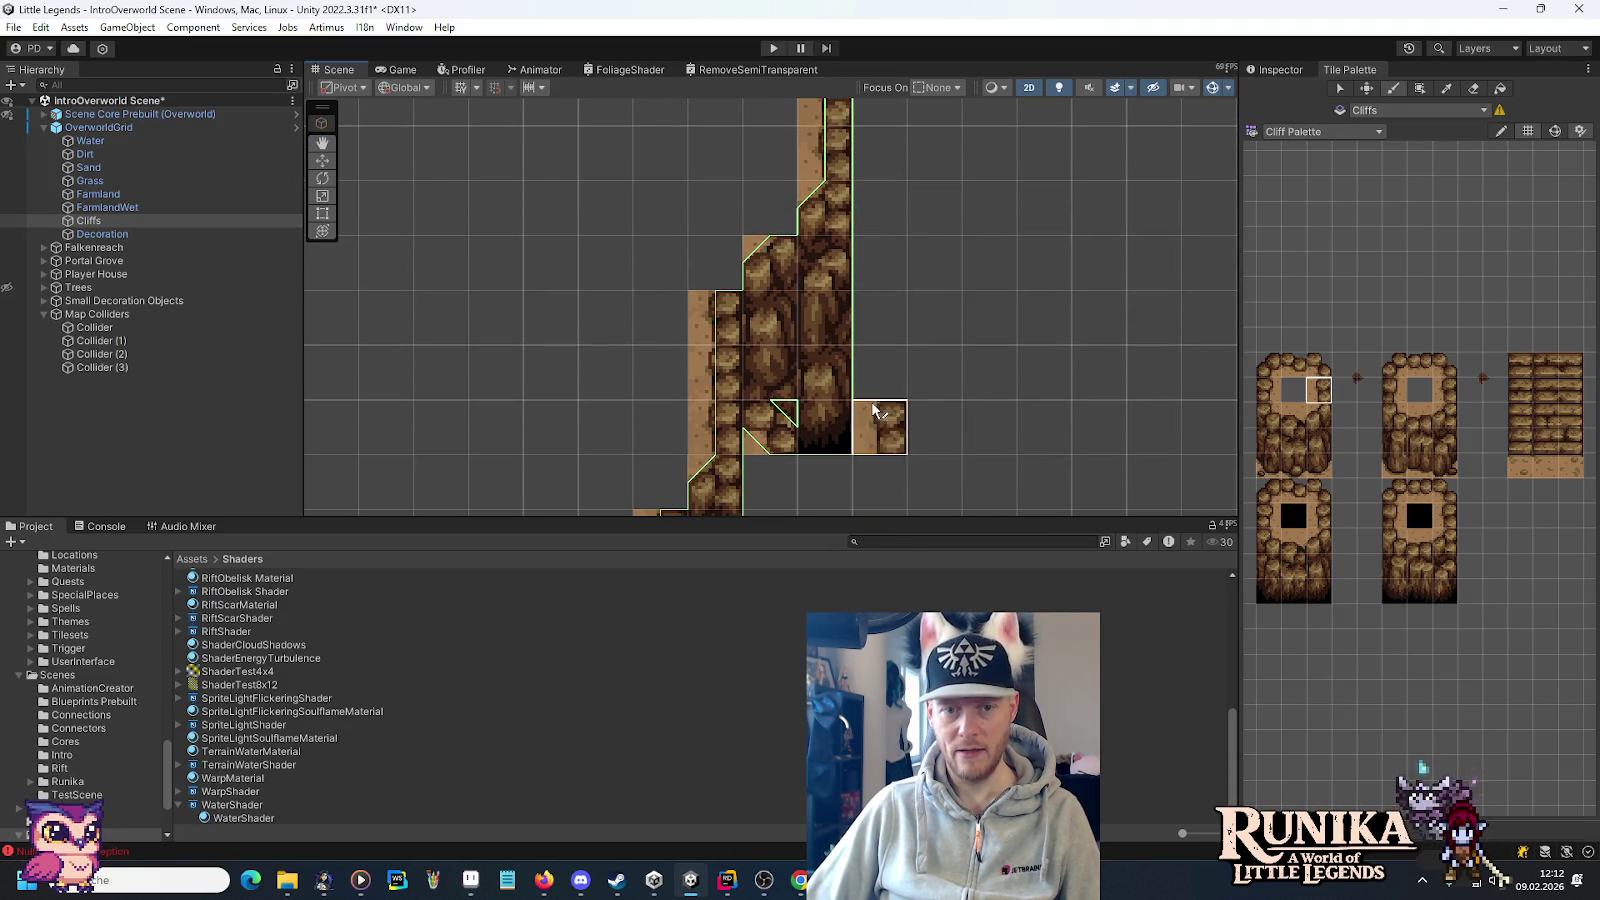
click(1445, 425)
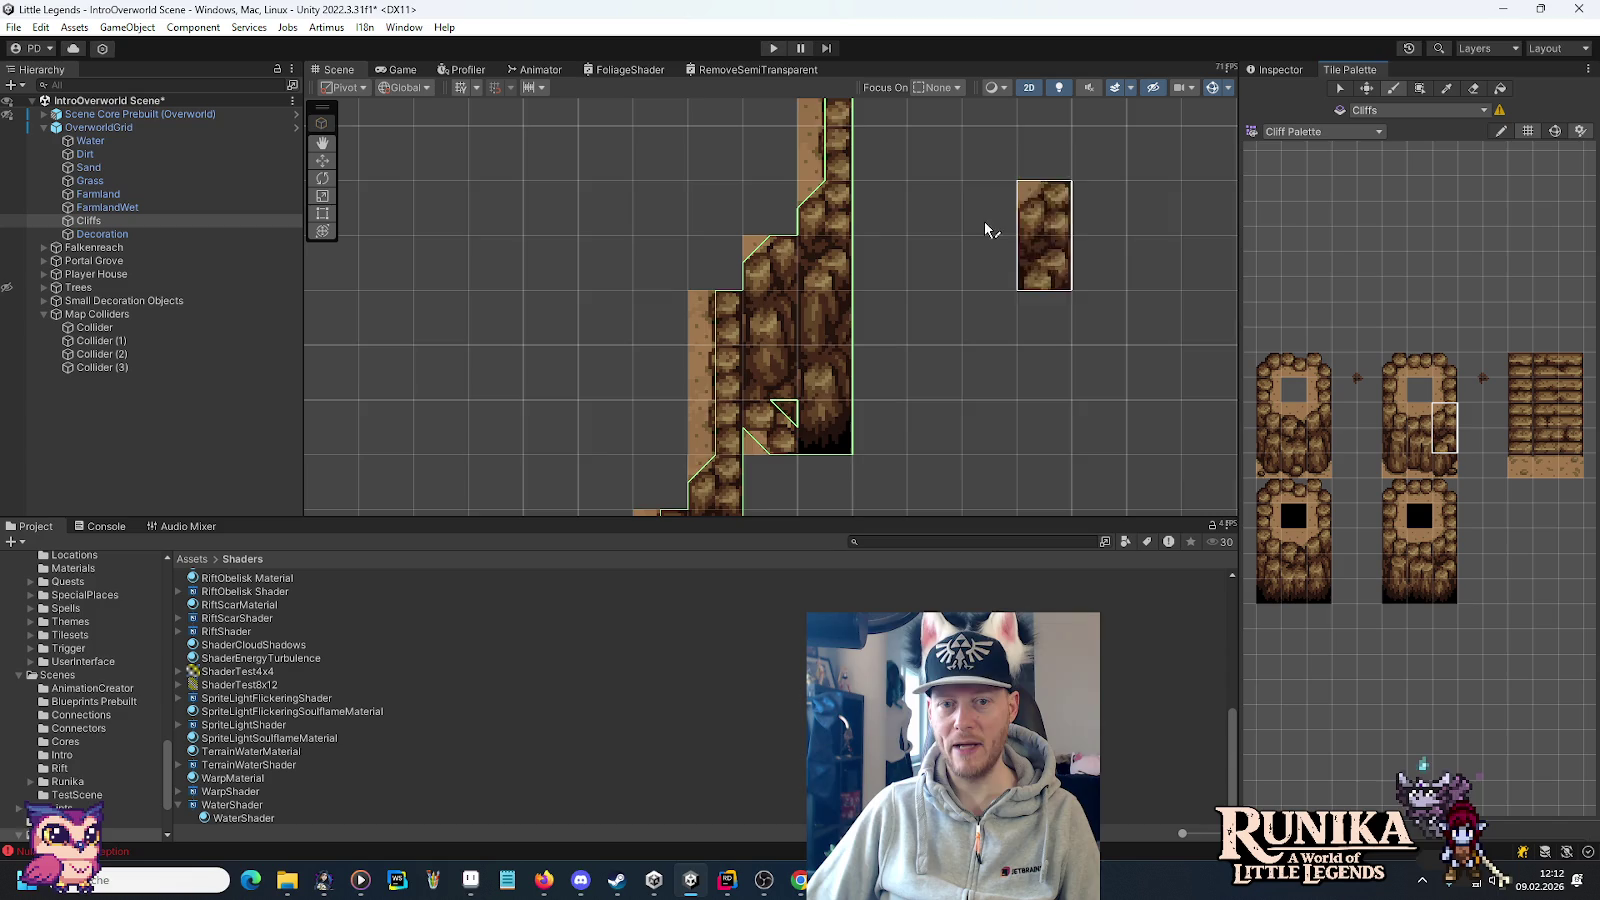
drag(989, 232, 964, 321)
click(865, 228)
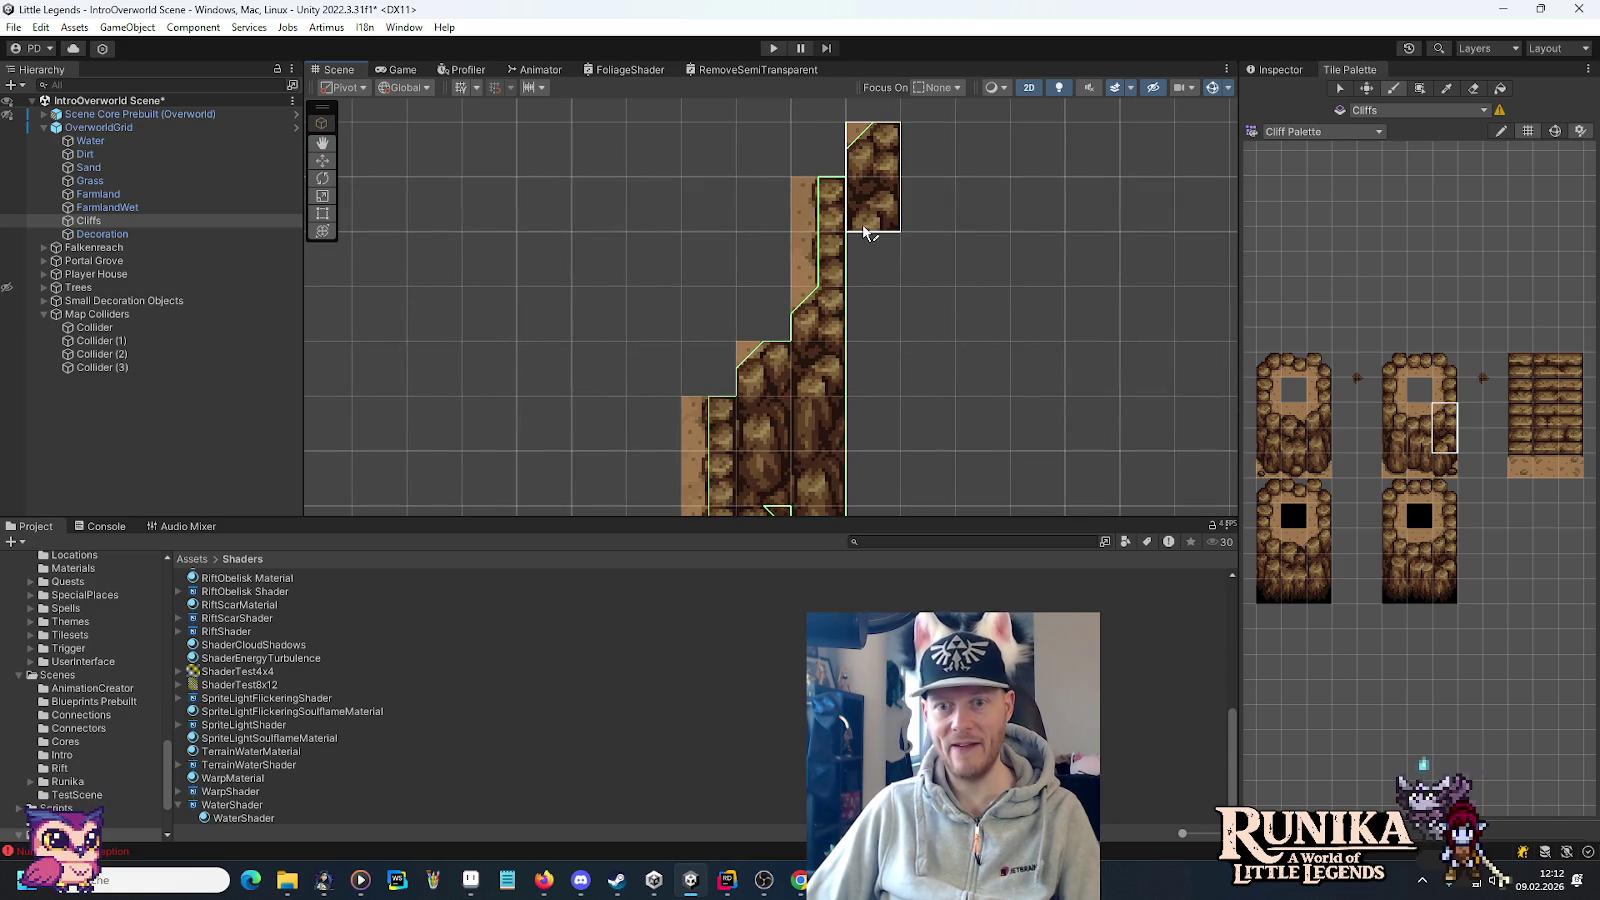
click(1320, 436)
drag(1019, 293, 1025, 321)
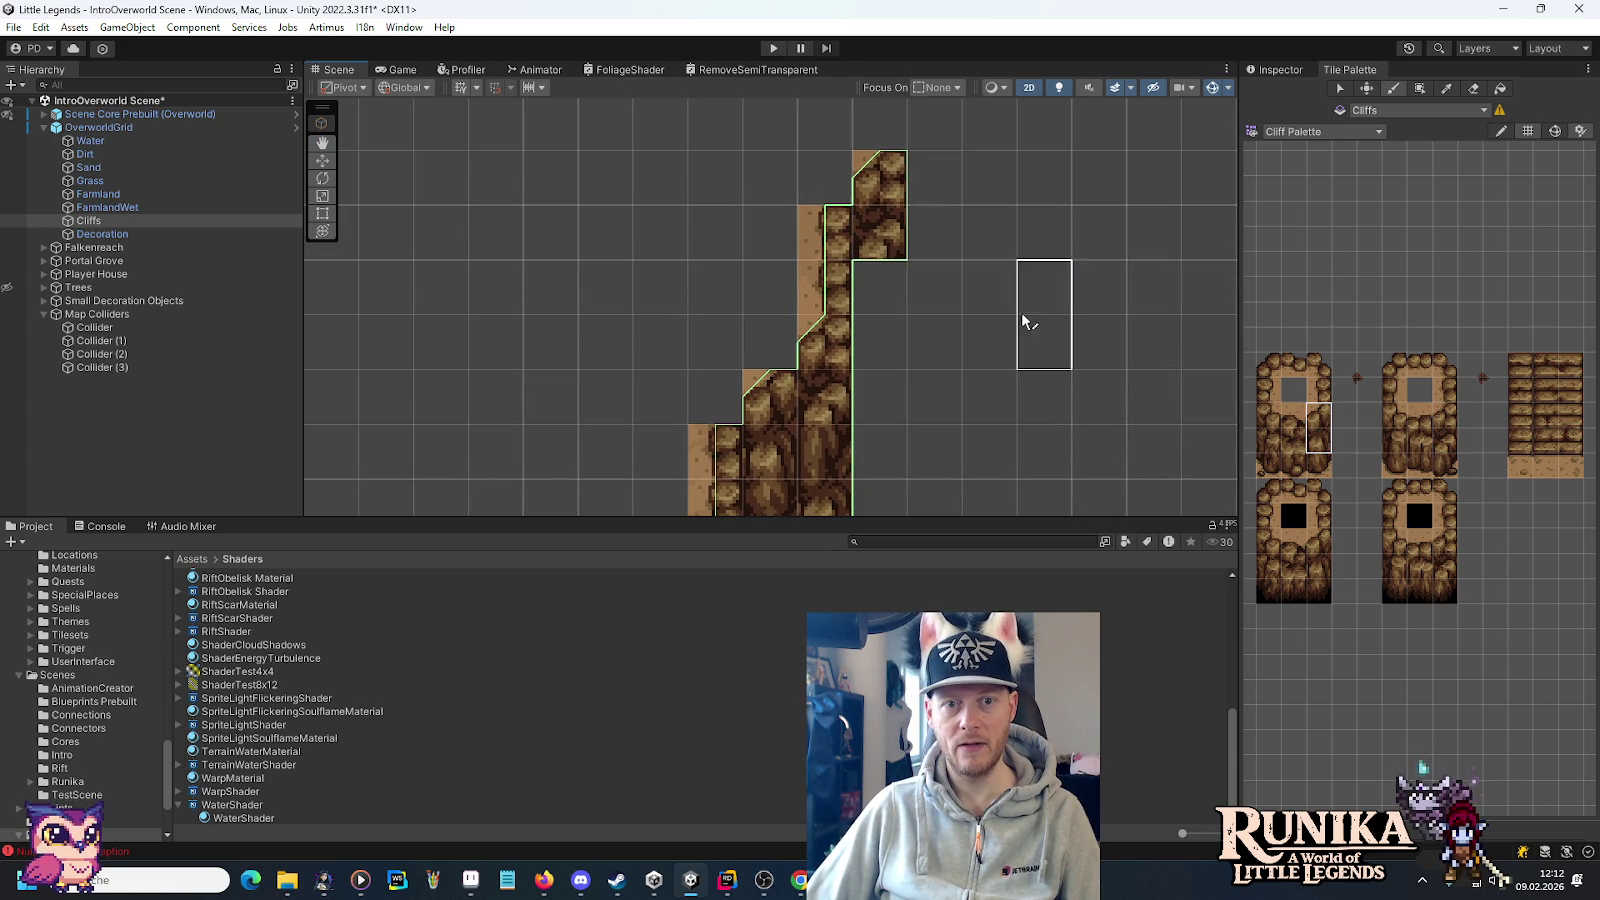
click(940, 187)
Paint the lower-right cliff tile beside the column's upper part.
click(1447, 568)
click(948, 354)
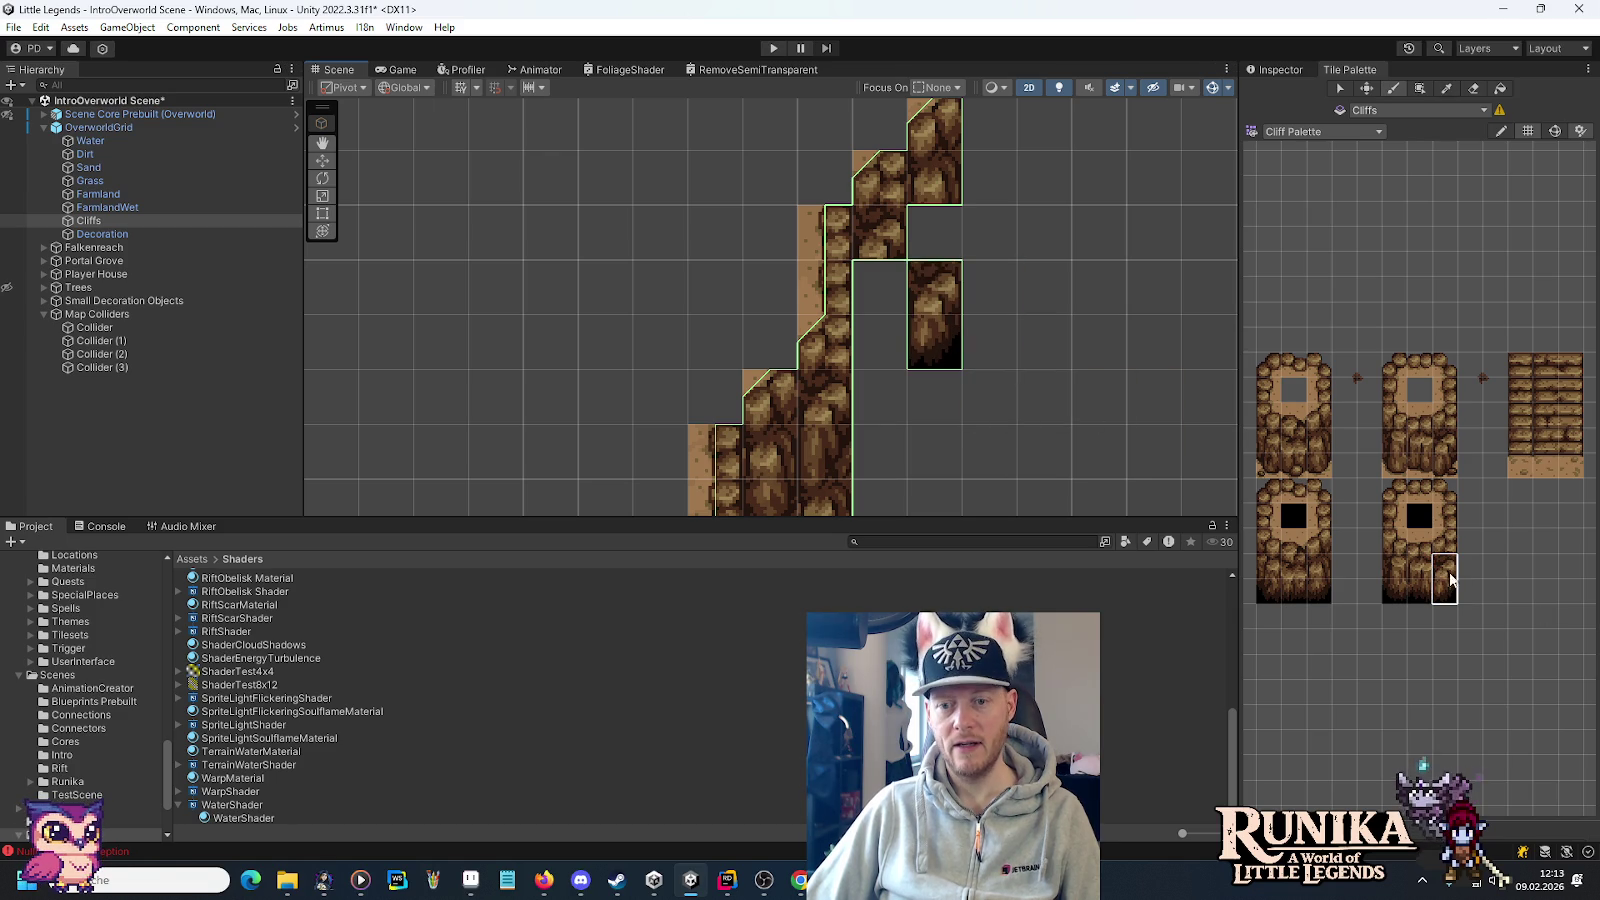
click(1319, 572)
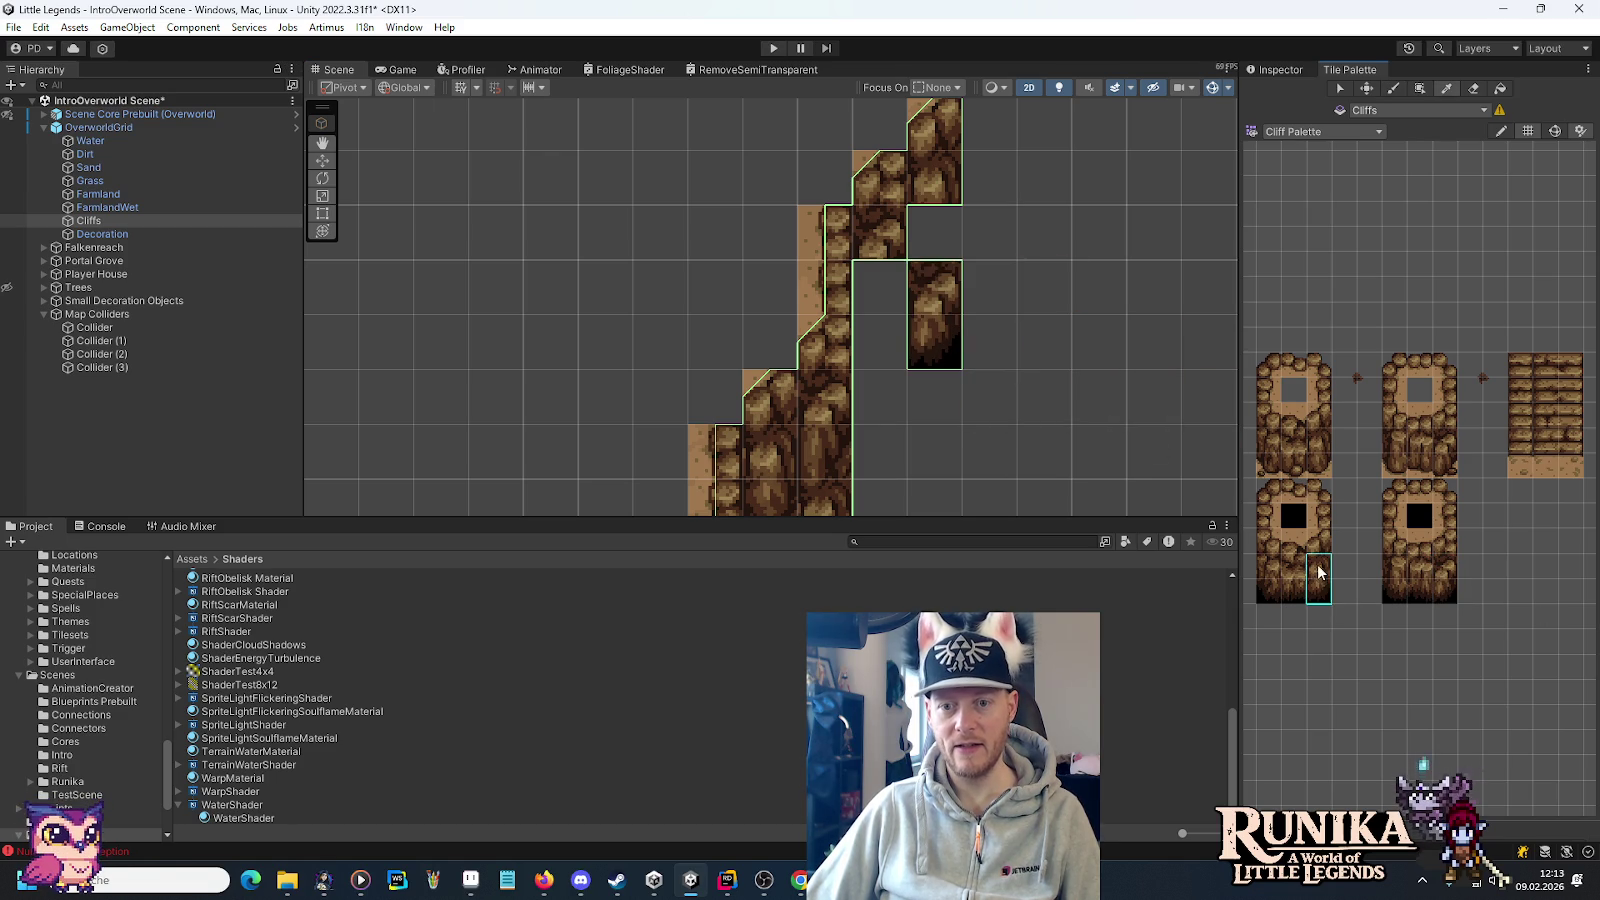
Paint a two-cell cliff block beside the column, then a Cave Palette wall tile in the gap.
click(880, 370)
click(1292, 131)
click(1308, 192)
click(1412, 348)
click(880, 288)
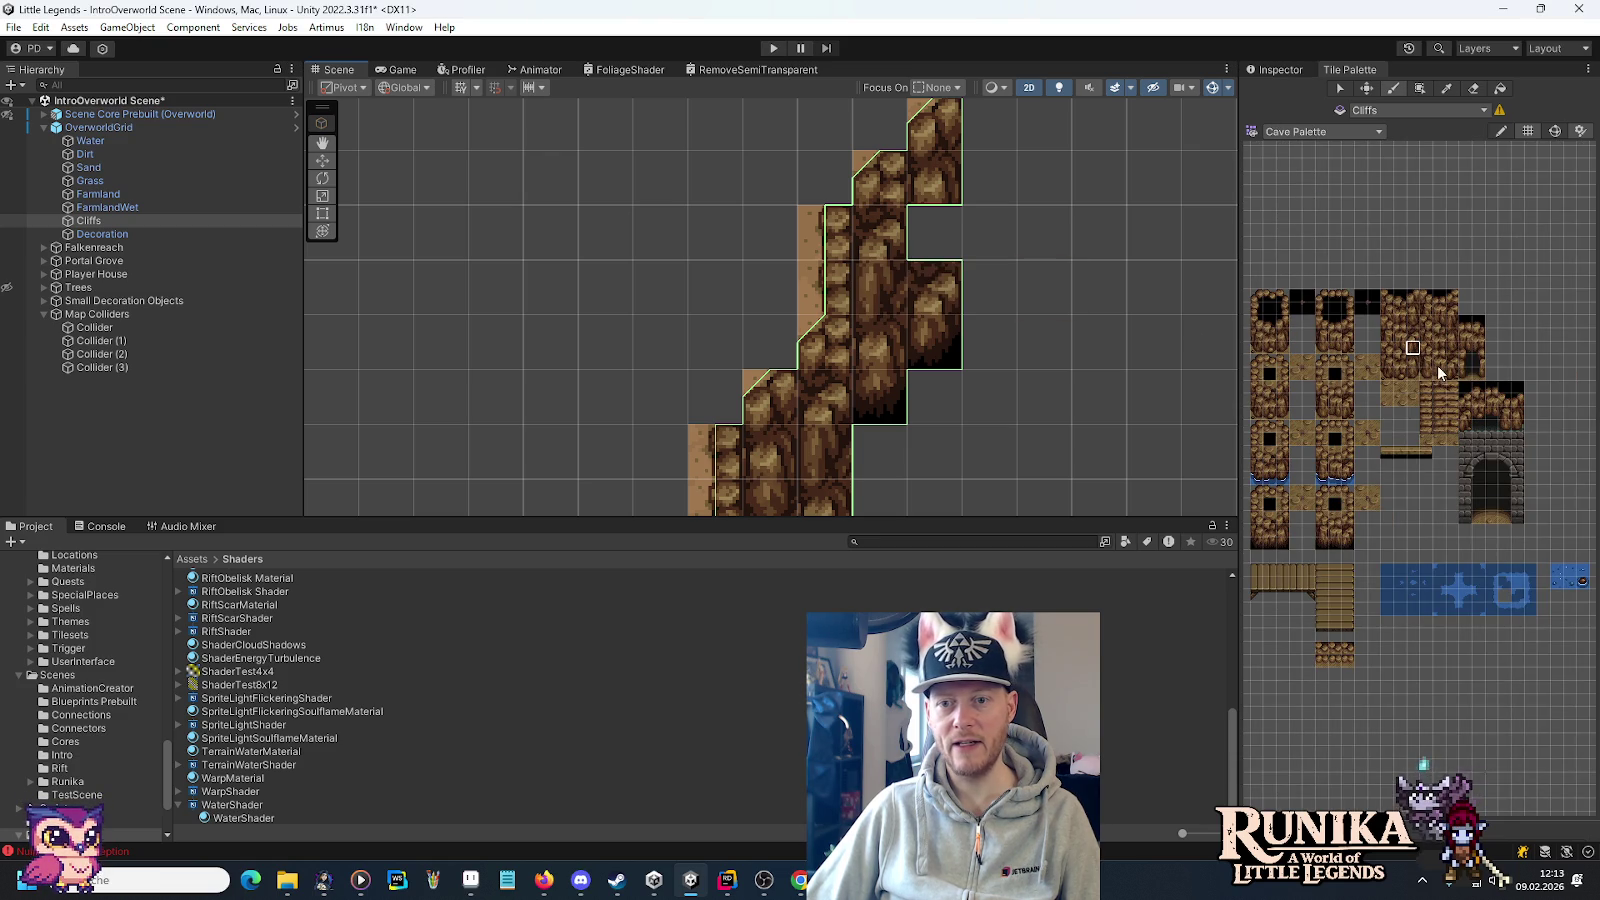
Select the neighbouring cave tile and bring the whole cliff run back into view.
click(1452, 350)
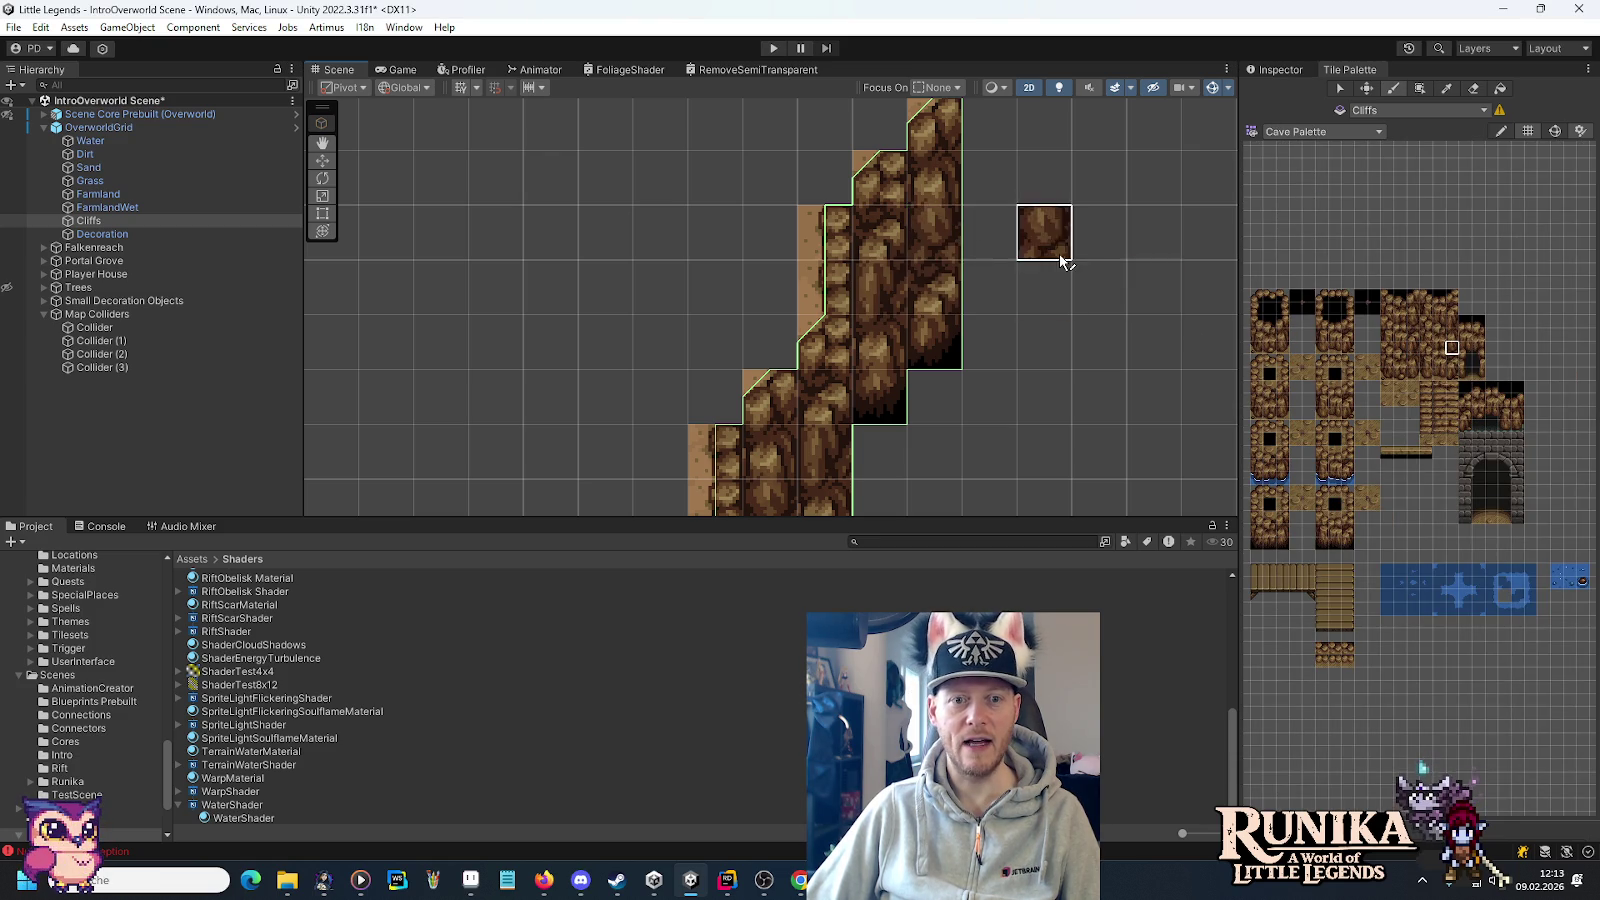
scroll(1098, 332, down, 2)
scroll(1068, 275, down, 1)
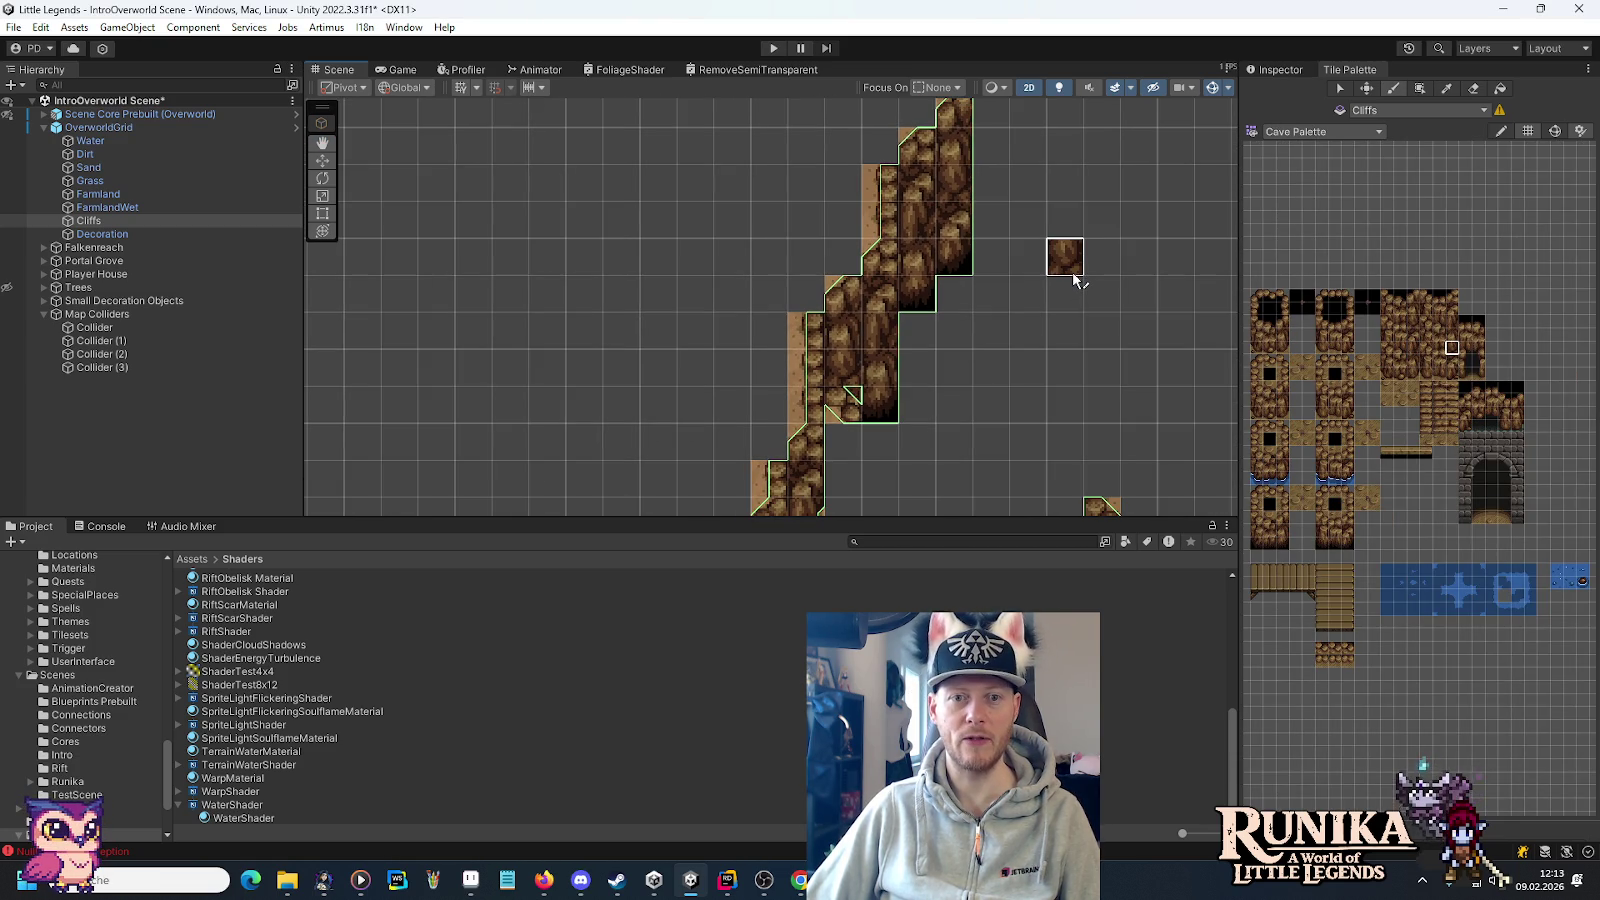
drag(1082, 236, 1082, 314)
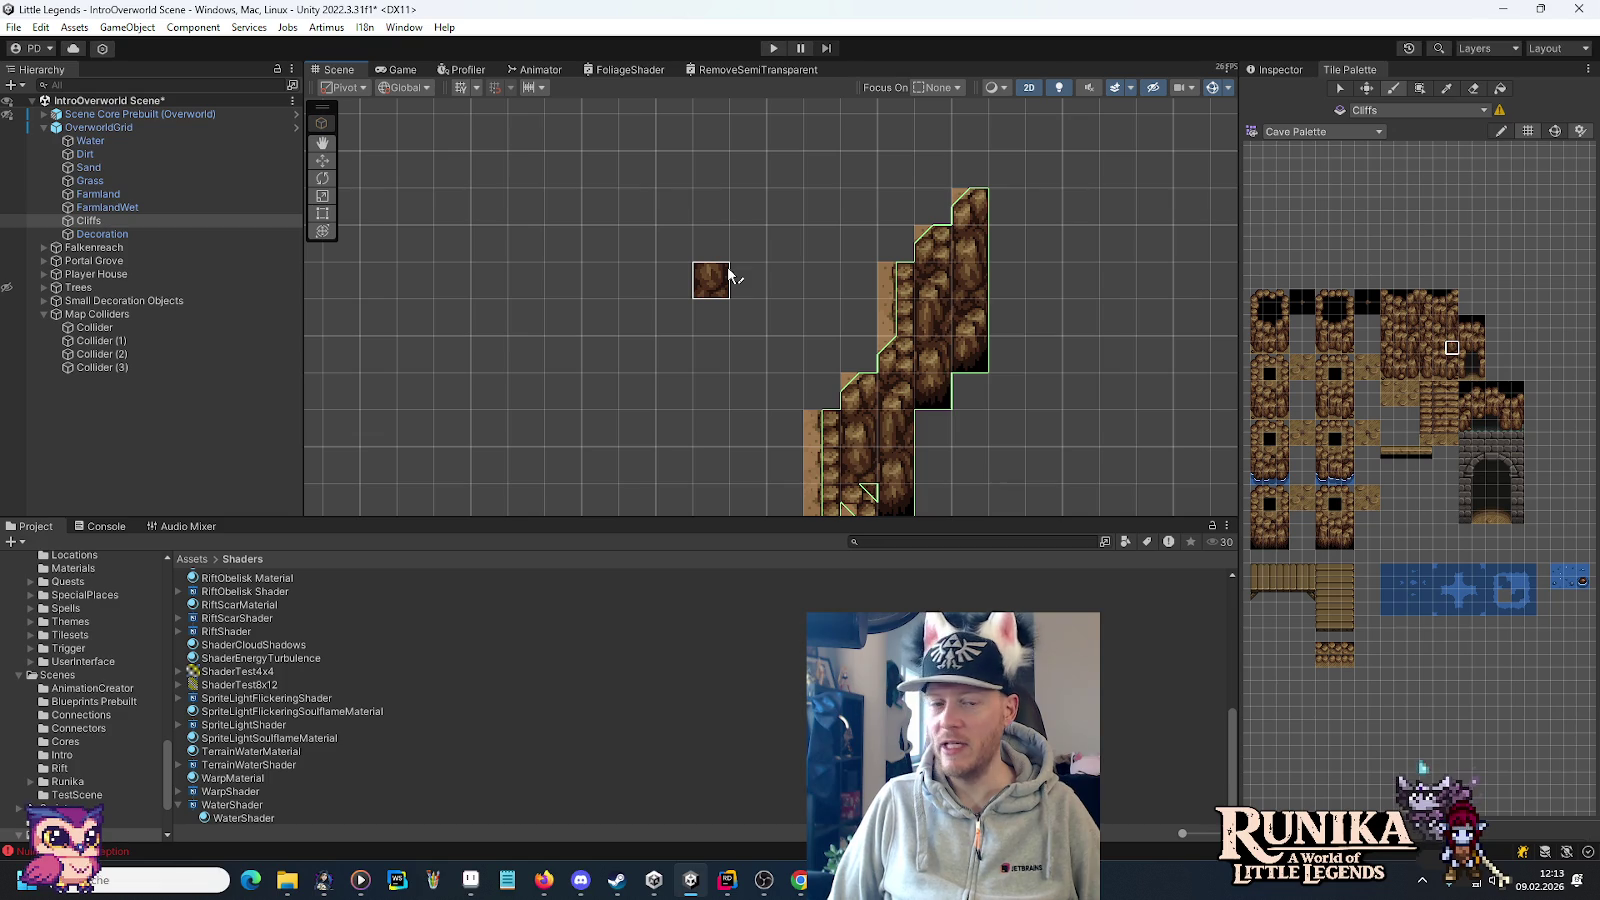
Switch to Aseprite and scroll around story-opening-full.png over its cliff paths and wooden houses.
key(alt+Tab)
scroll(803, 271, down, 2)
scroll(900, 290, down, 2)
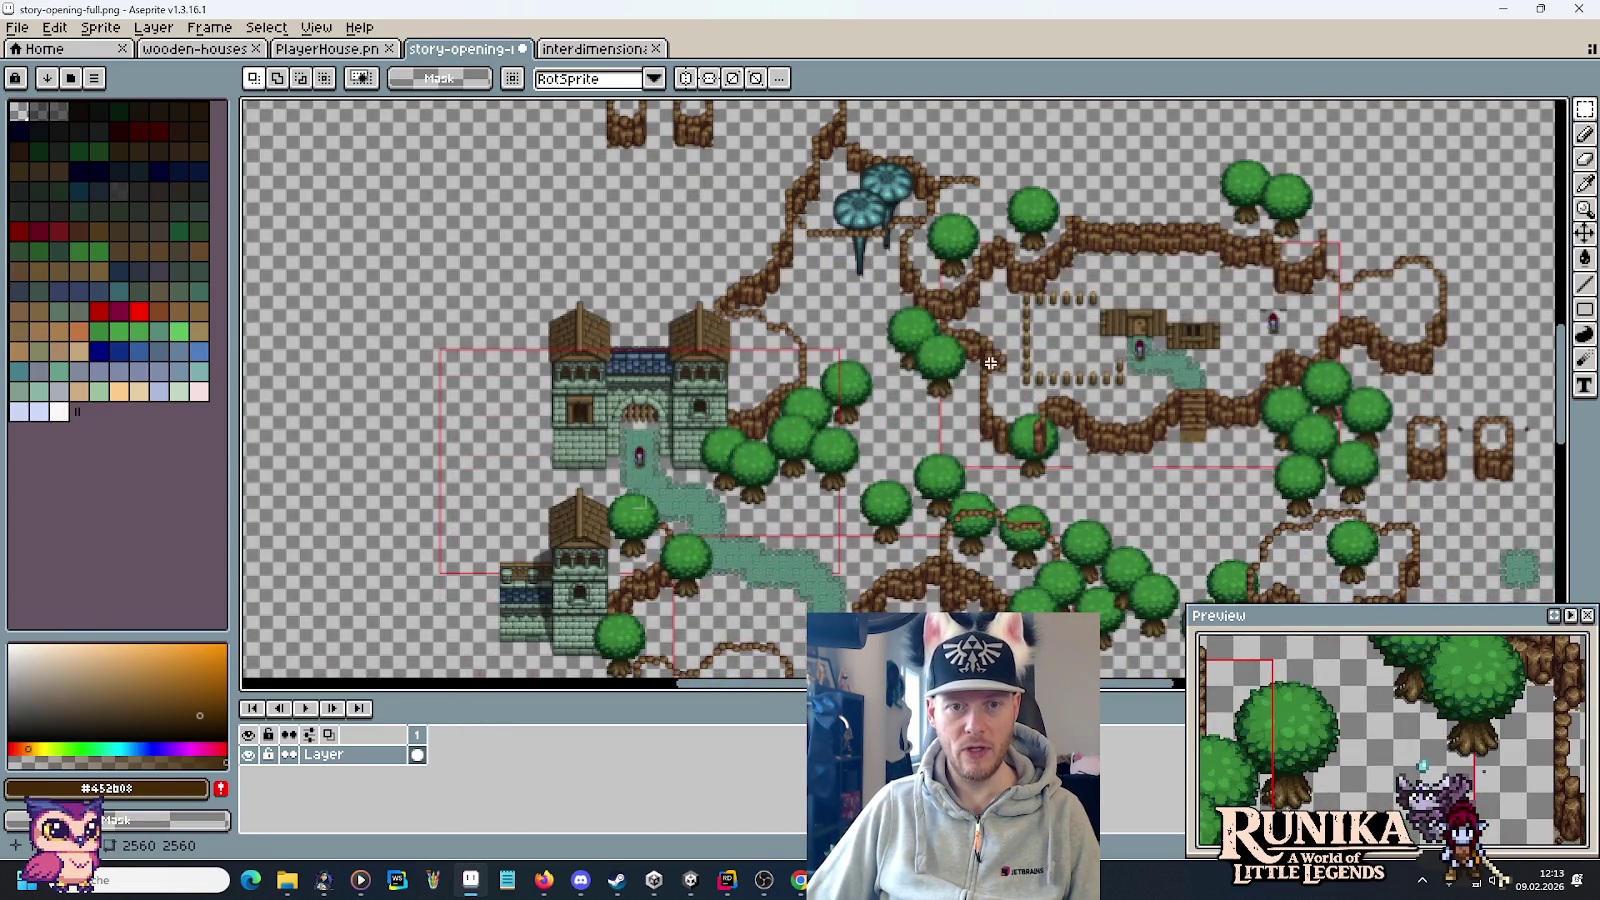
scroll(994, 365, up, 4)
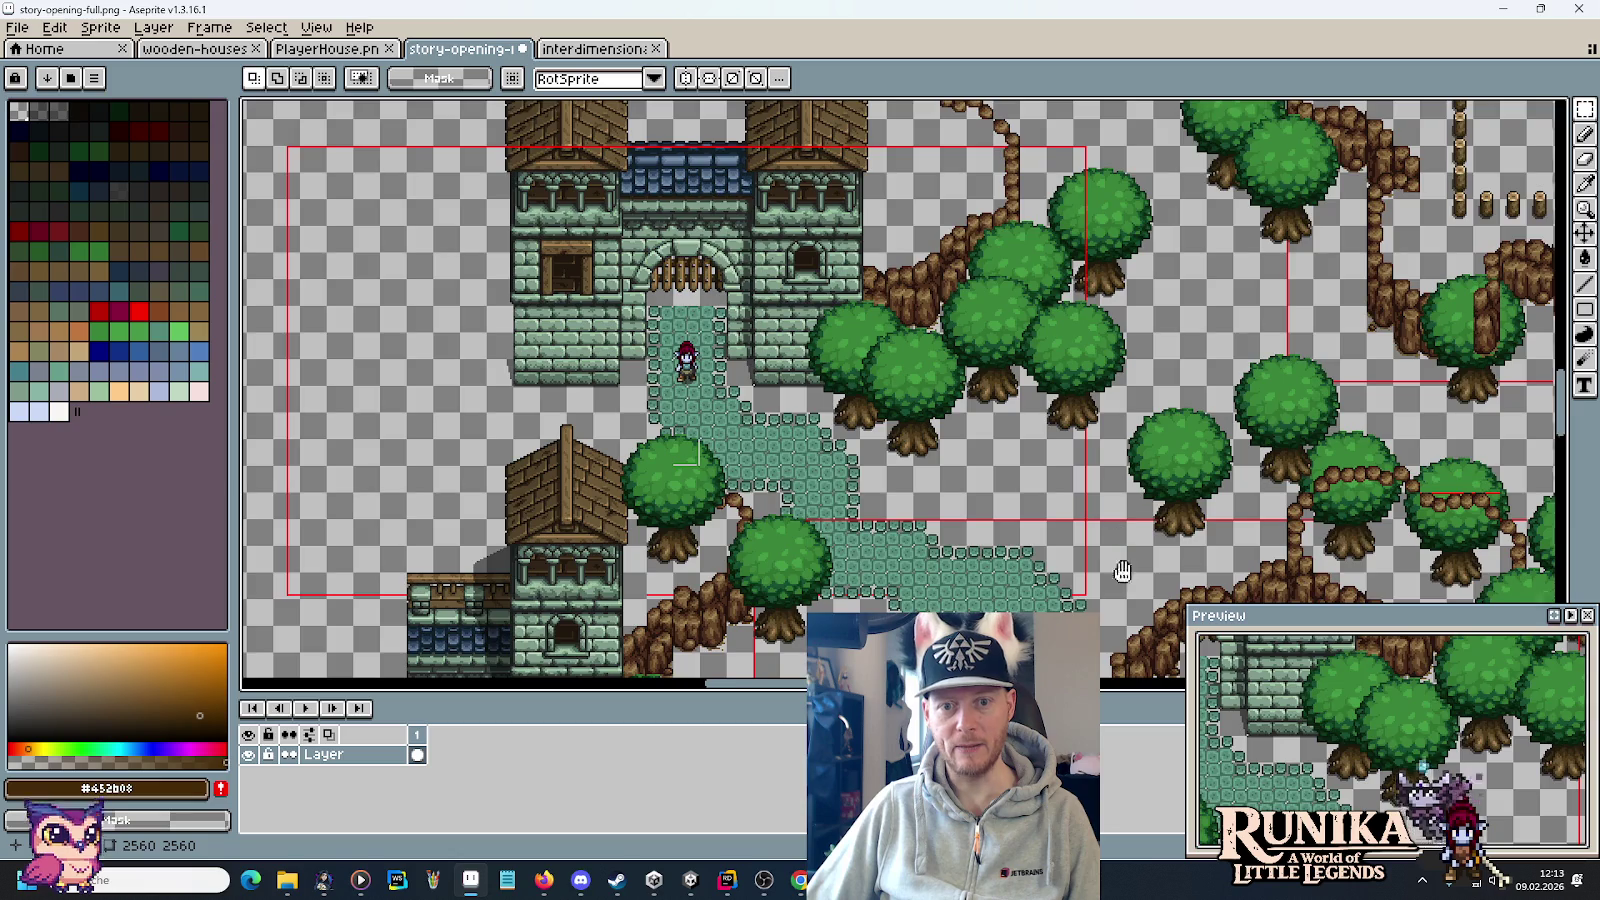
scroll(1110, 390, down, 3)
scroll(1345, 530, right, 4)
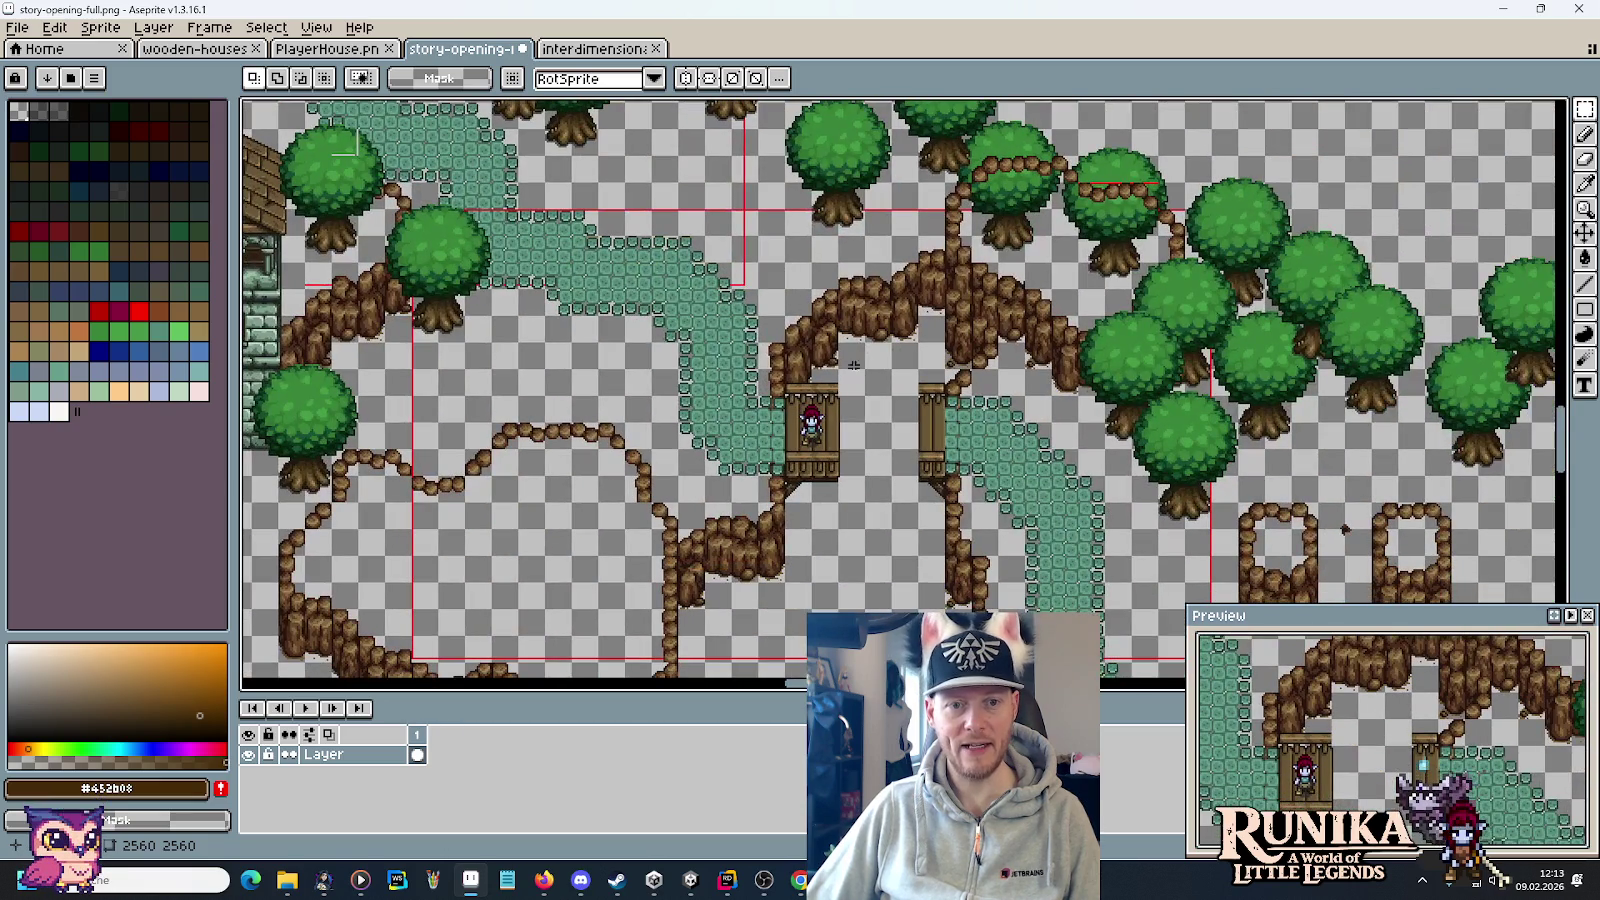
scroll(858, 380, down, 2)
scroll(858, 380, left, 2)
scroll(900, 365, up, 2)
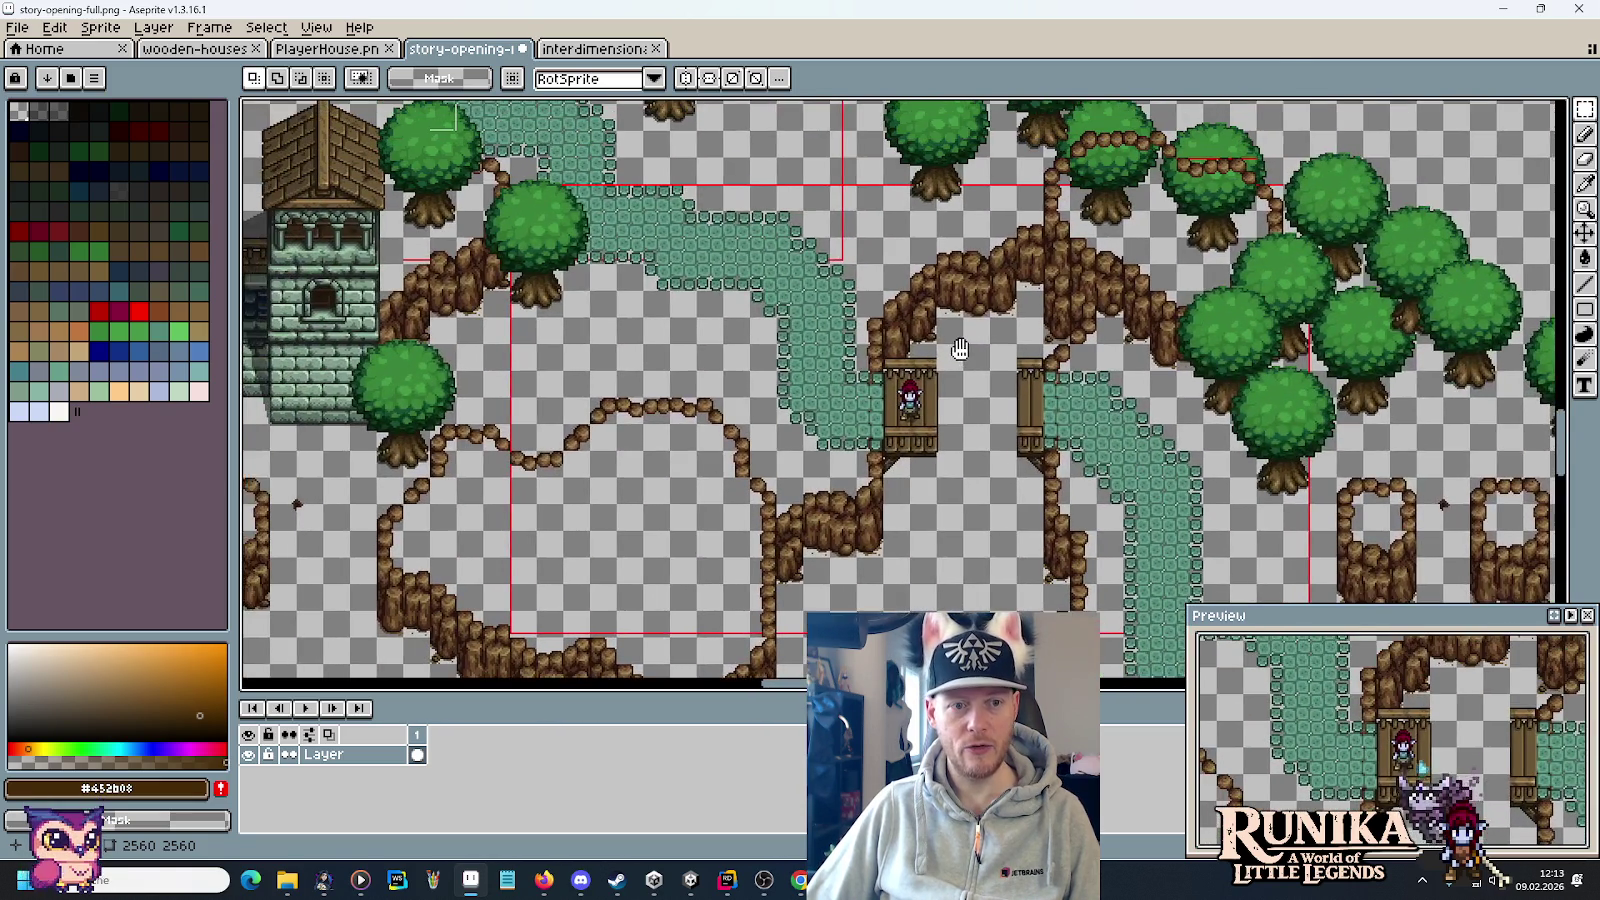
scroll(864, 315, up, 3)
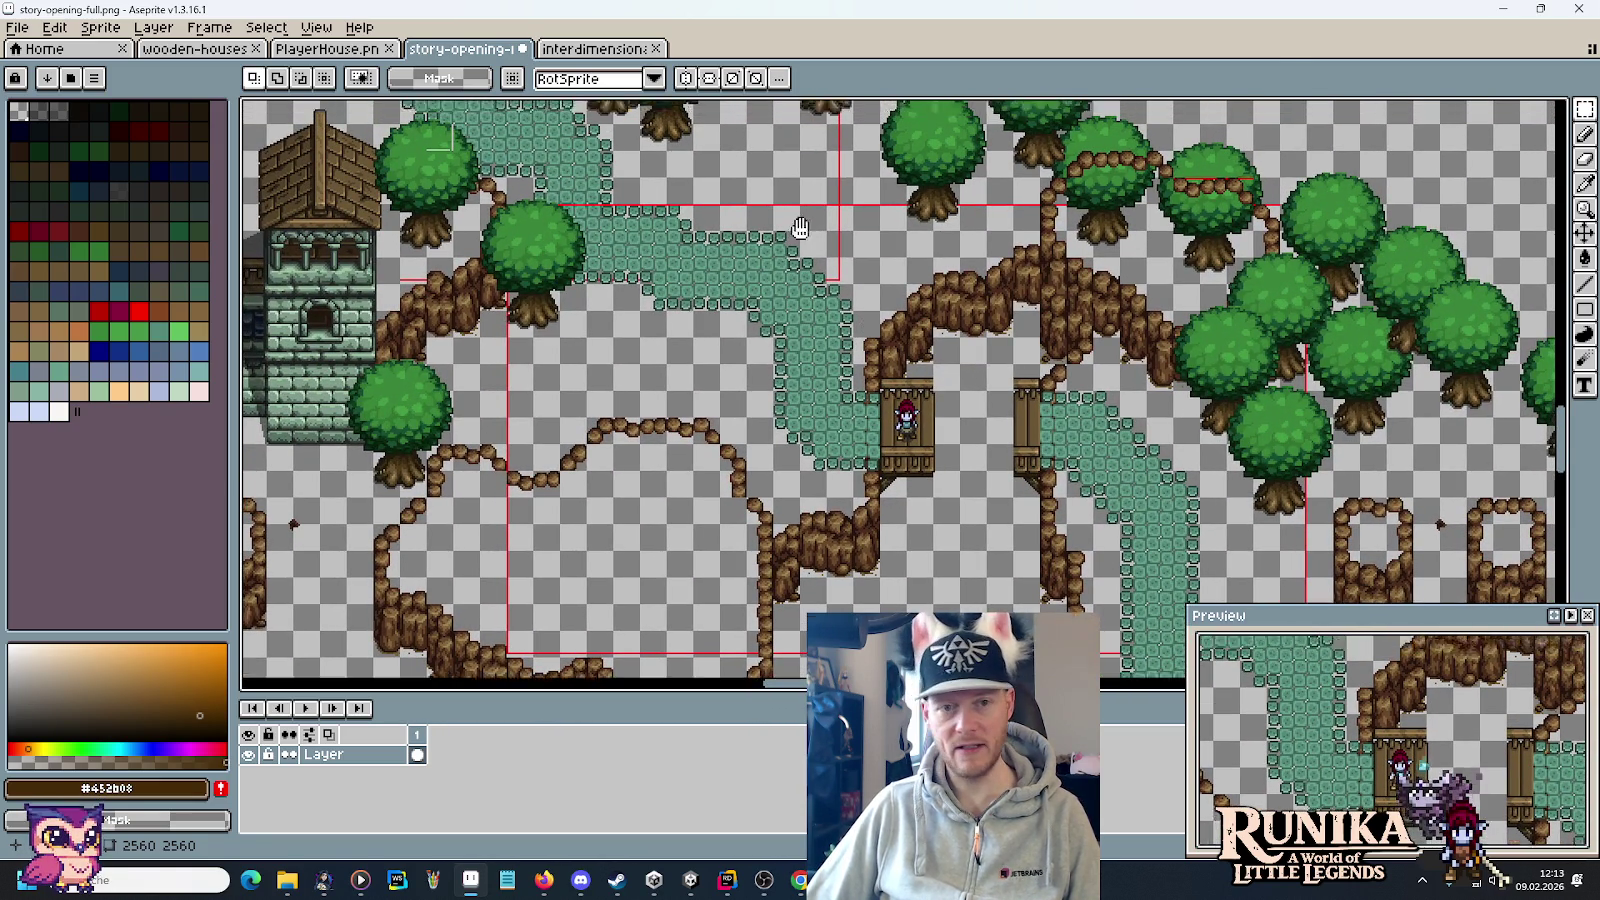
scroll(875, 330, down, 3)
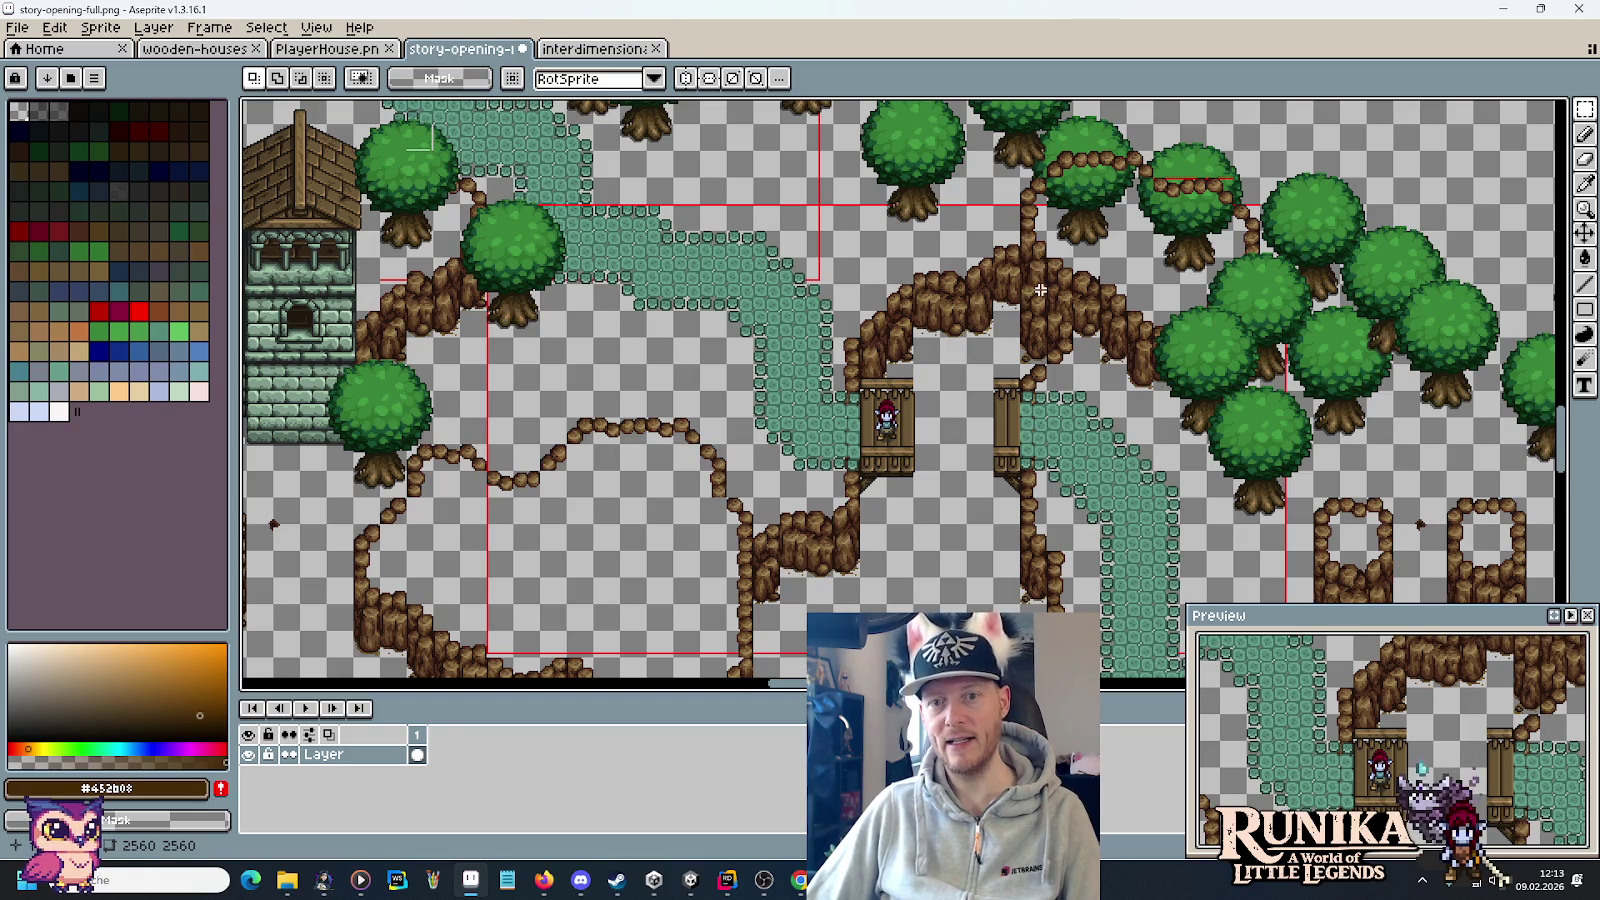
scroll(943, 381, up, 10)
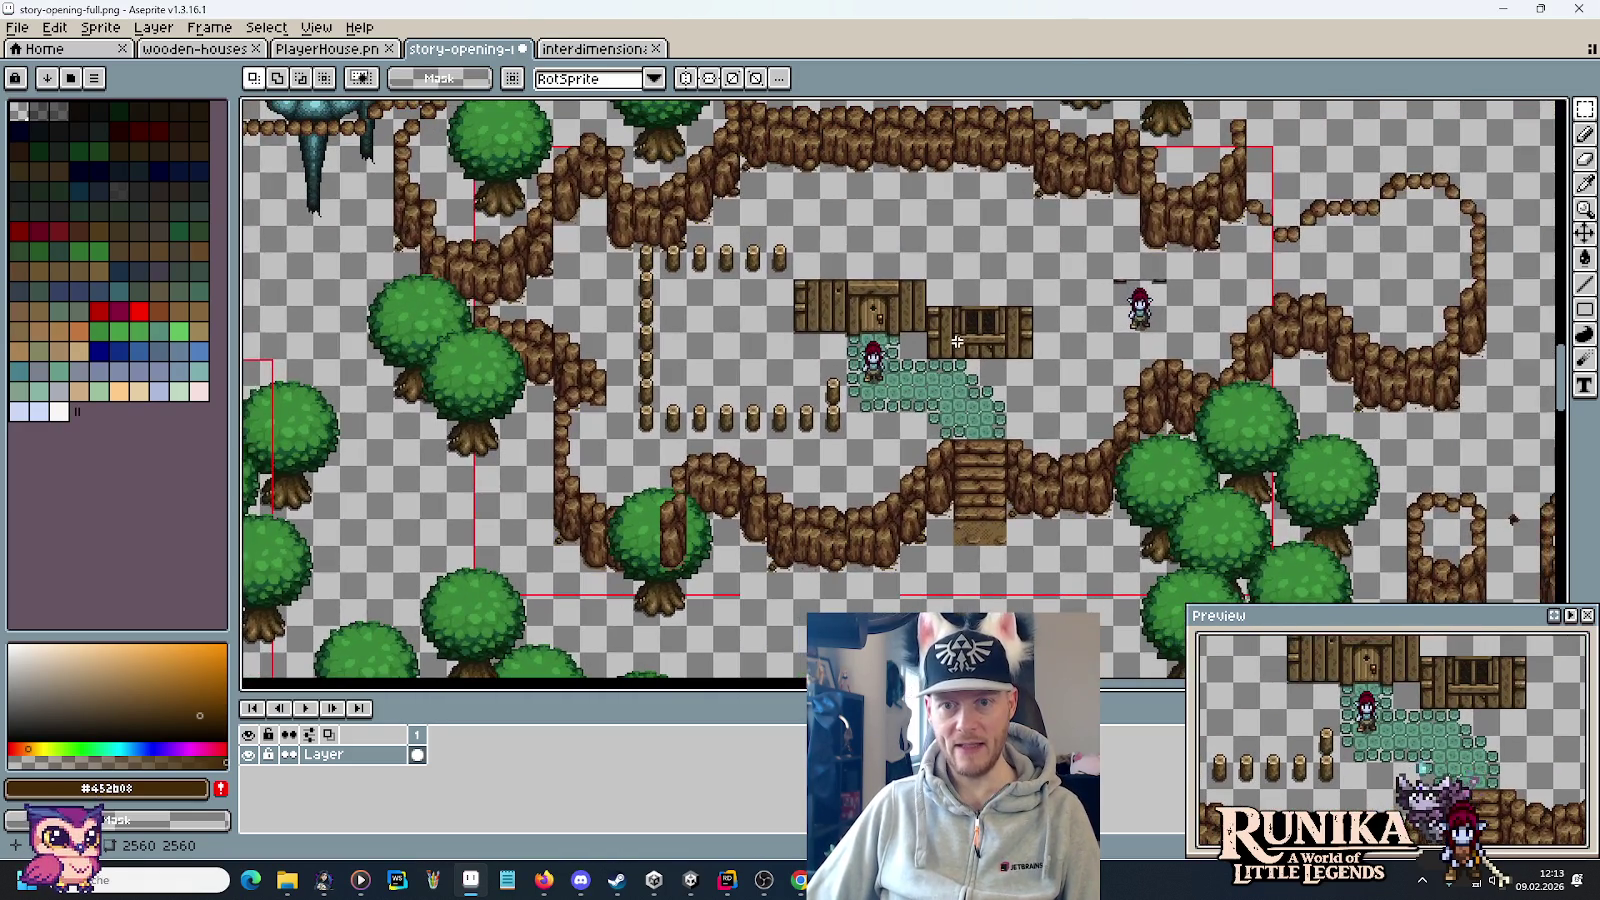
Centre the castle gateway and its teal cobblestone path in the map view.
drag(957, 342, 952, 362)
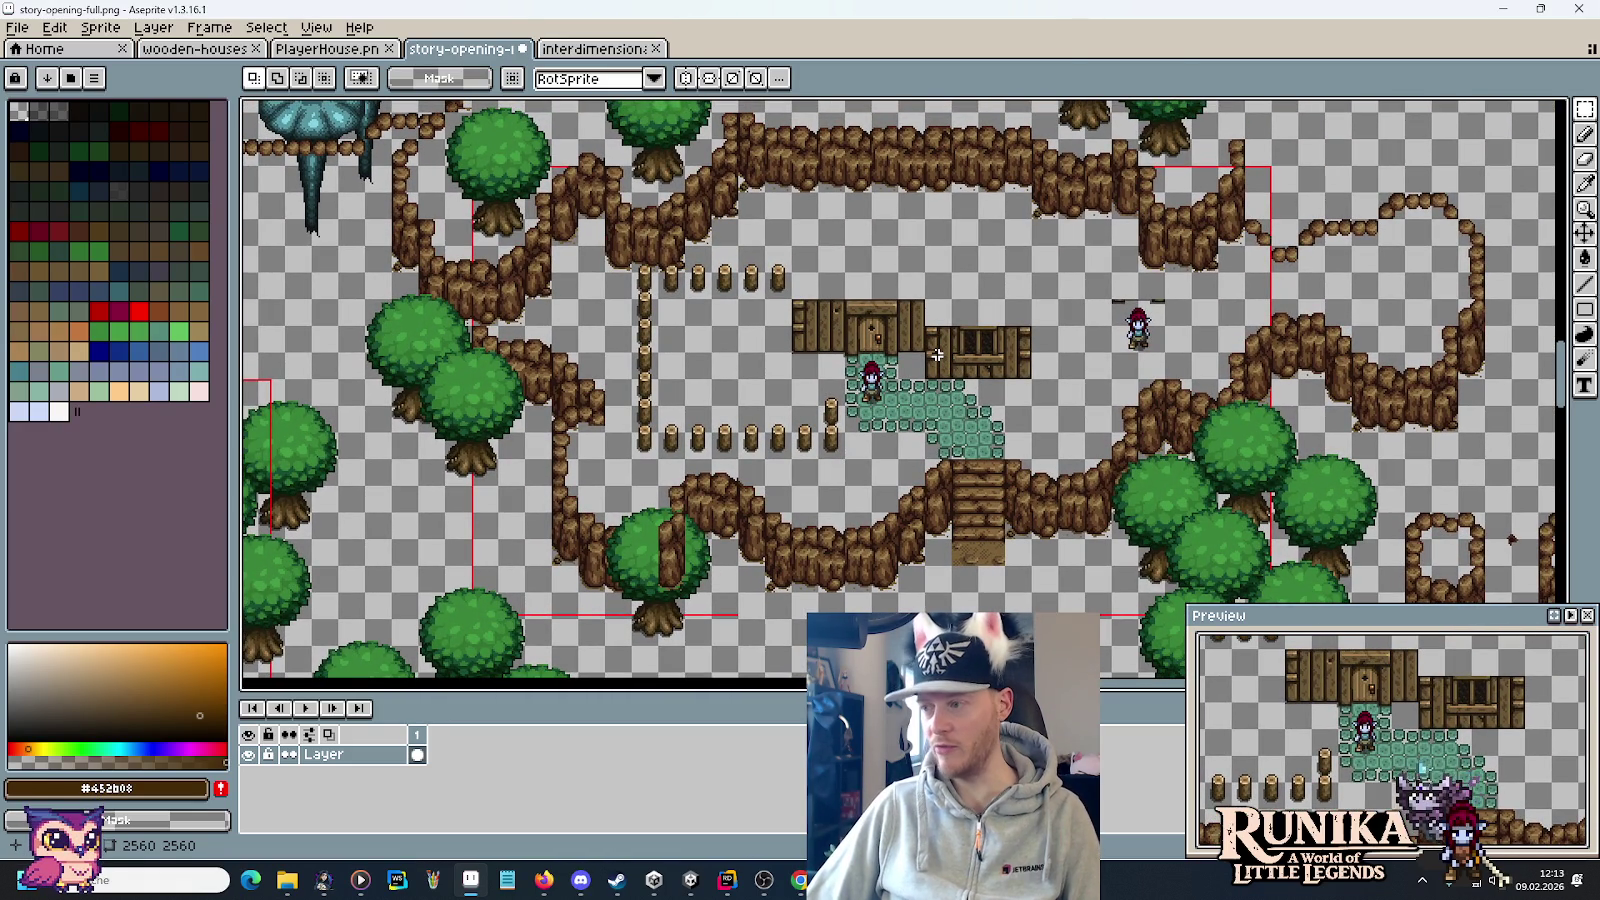
scroll(860, 300, left, 10)
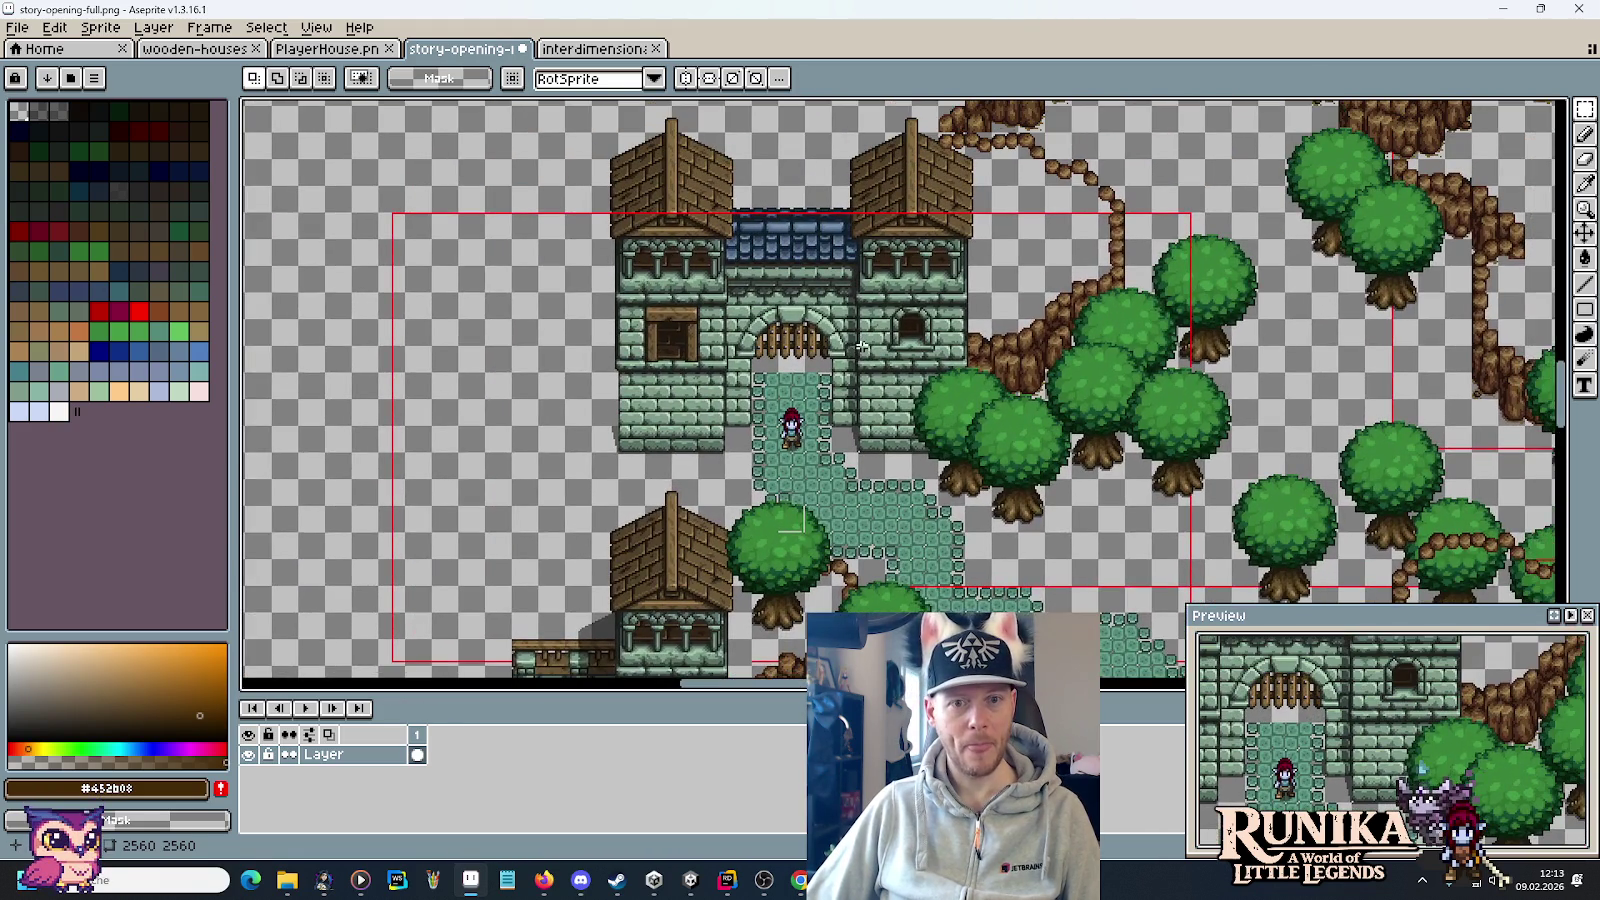
drag(862, 346, 893, 301)
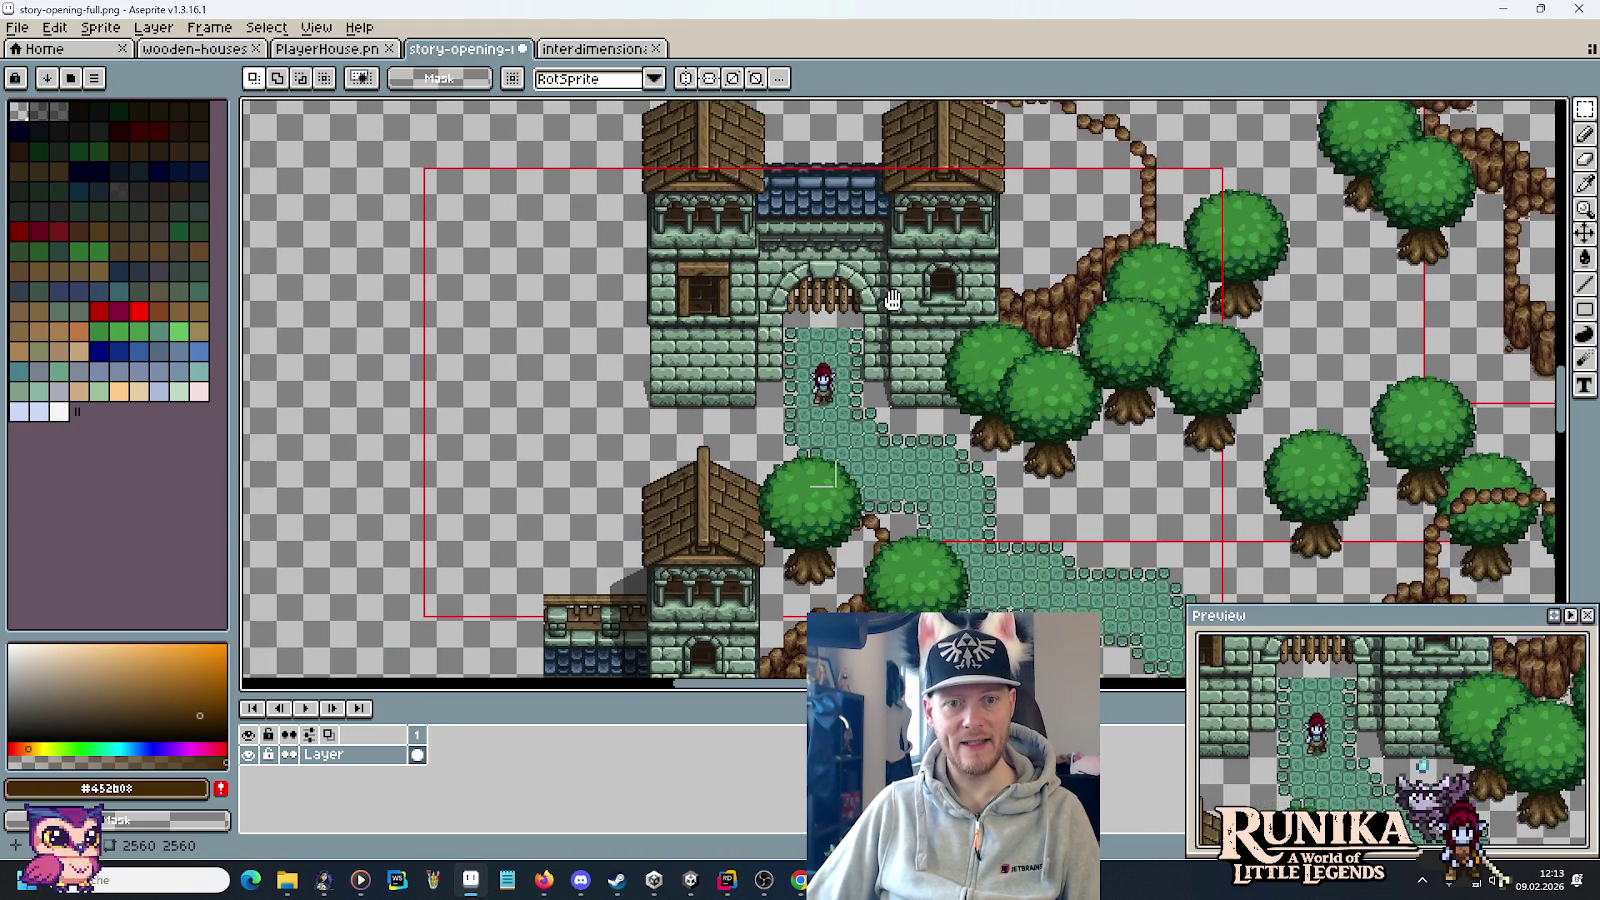
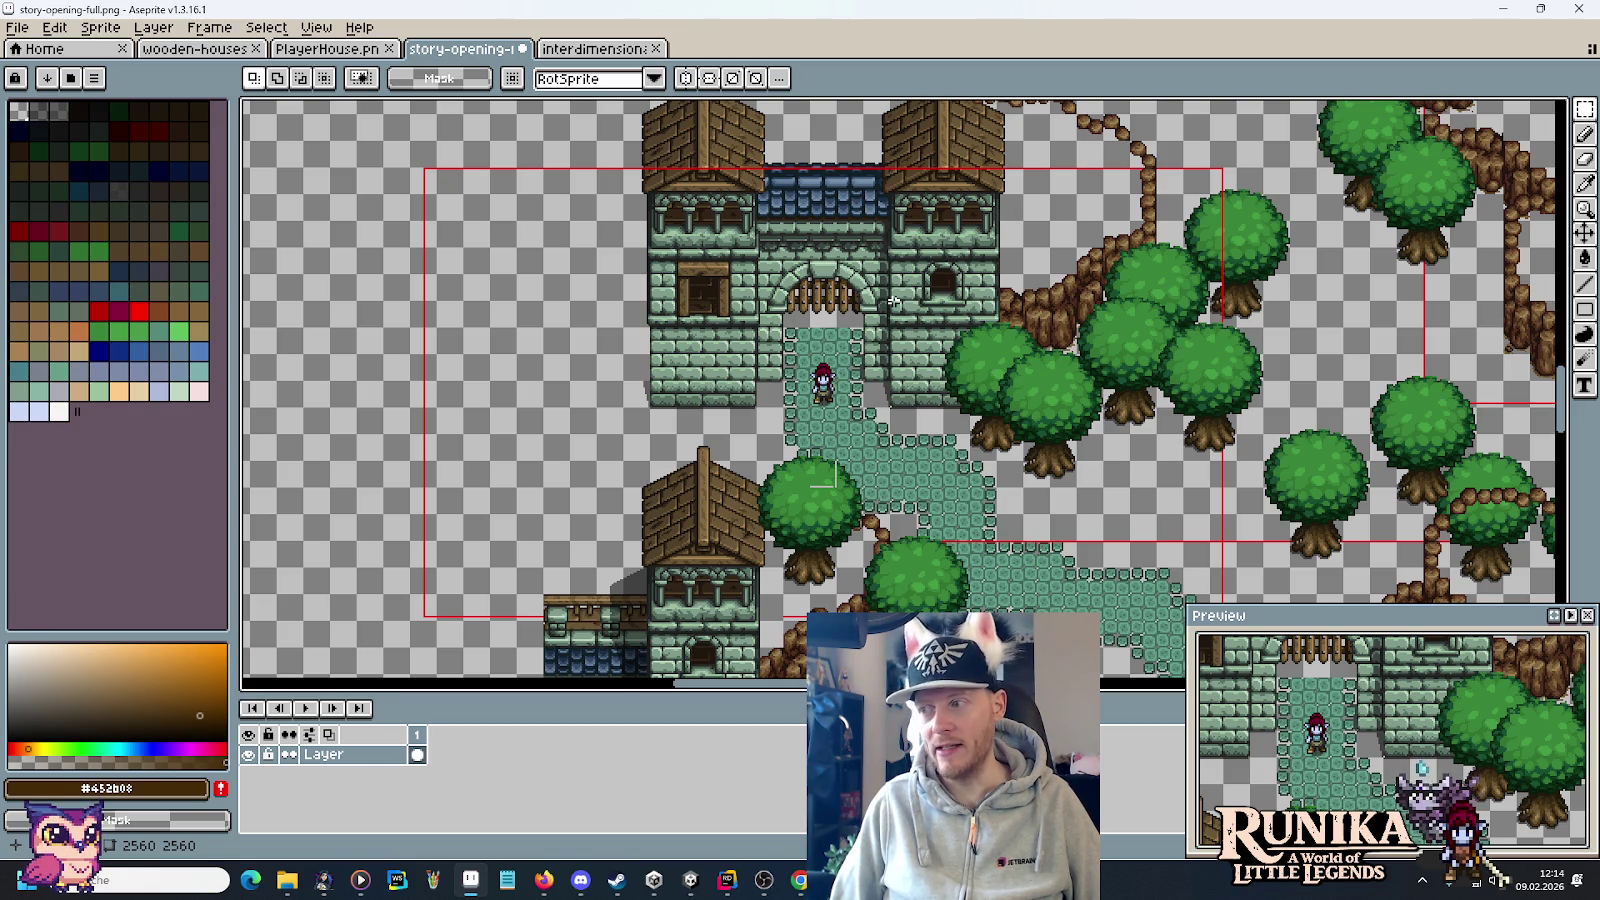
Pan the story-opening mockup to the mushroom spires and cliff paths, then bring up File Explorer.
scroll(1000, 250, up, 5)
scroll(1000, 250, right, 4)
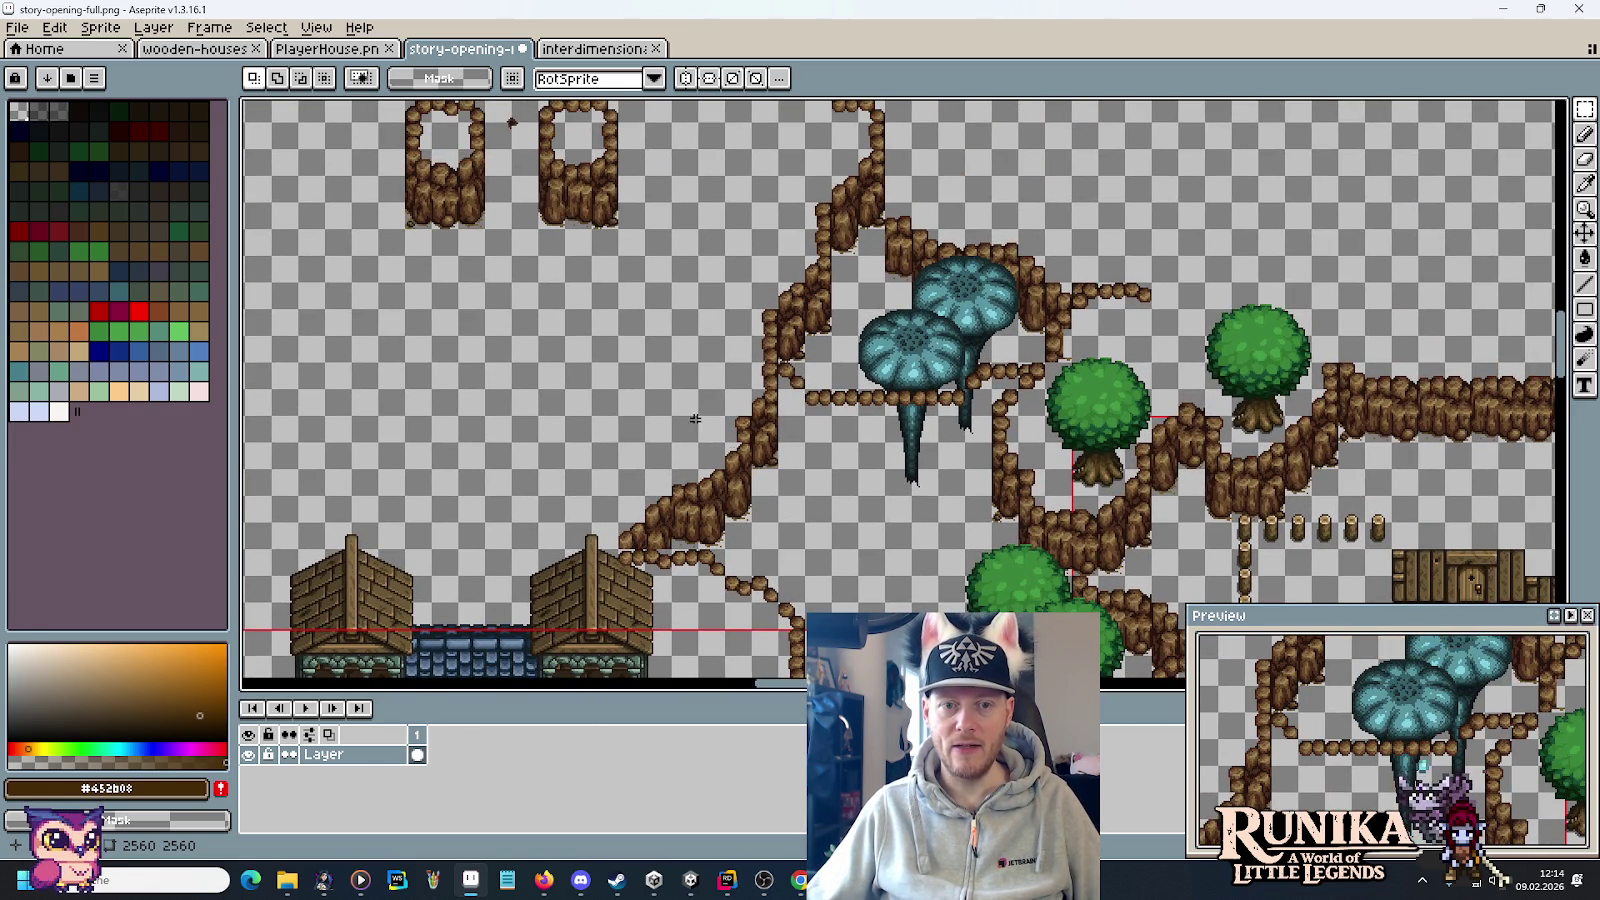
scroll(917, 330, up, 1)
scroll(917, 330, right, 1)
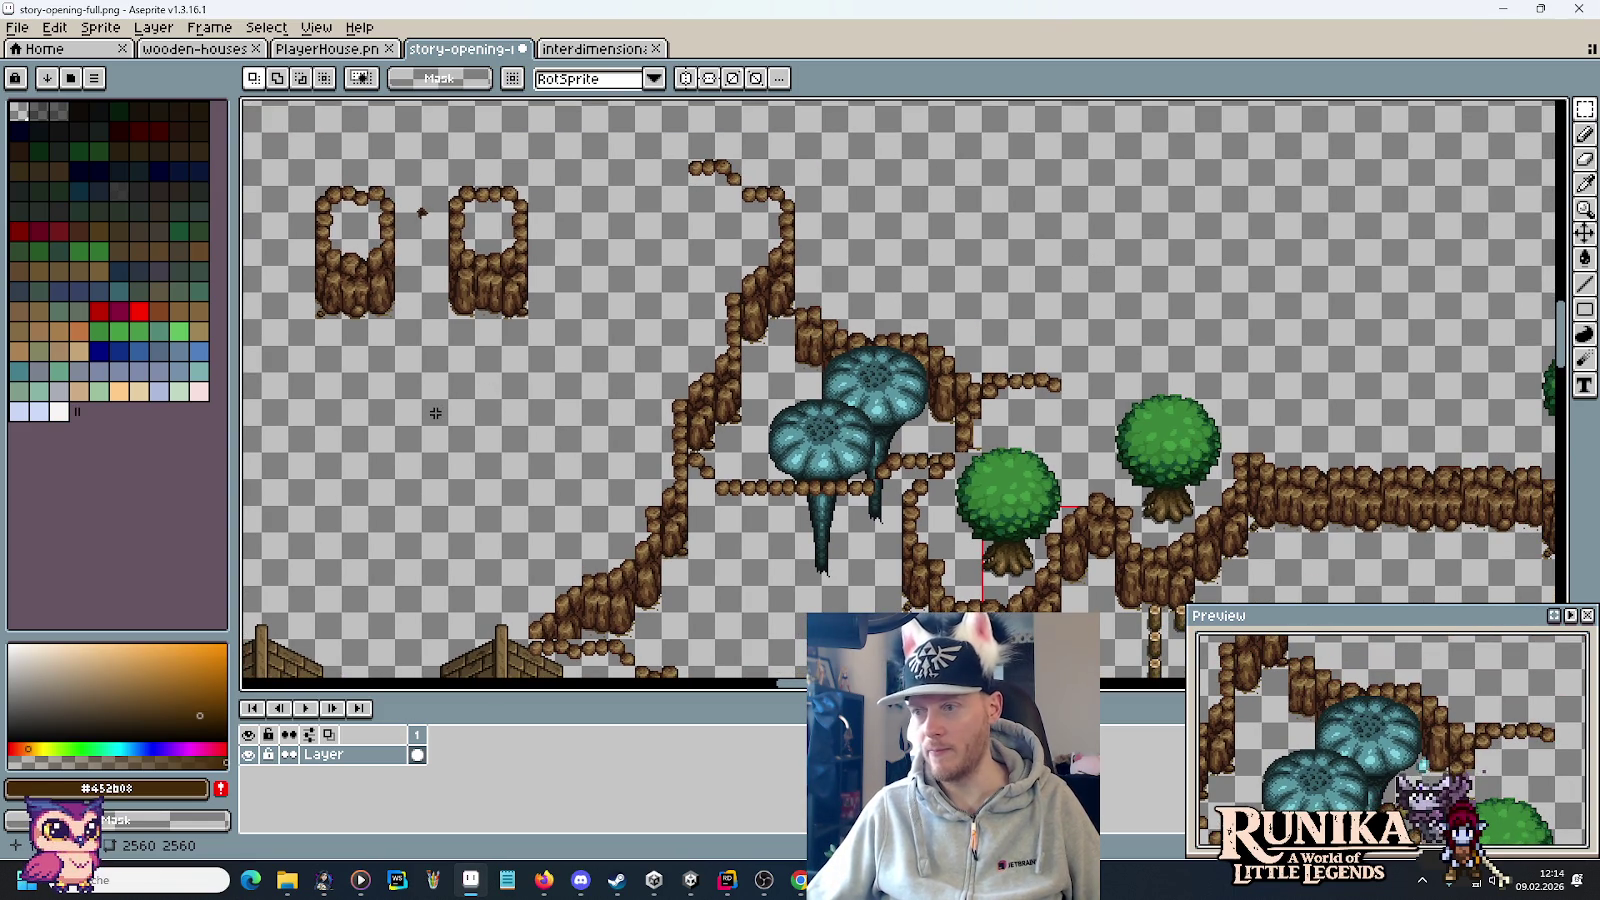
drag(978, 285, 963, 165)
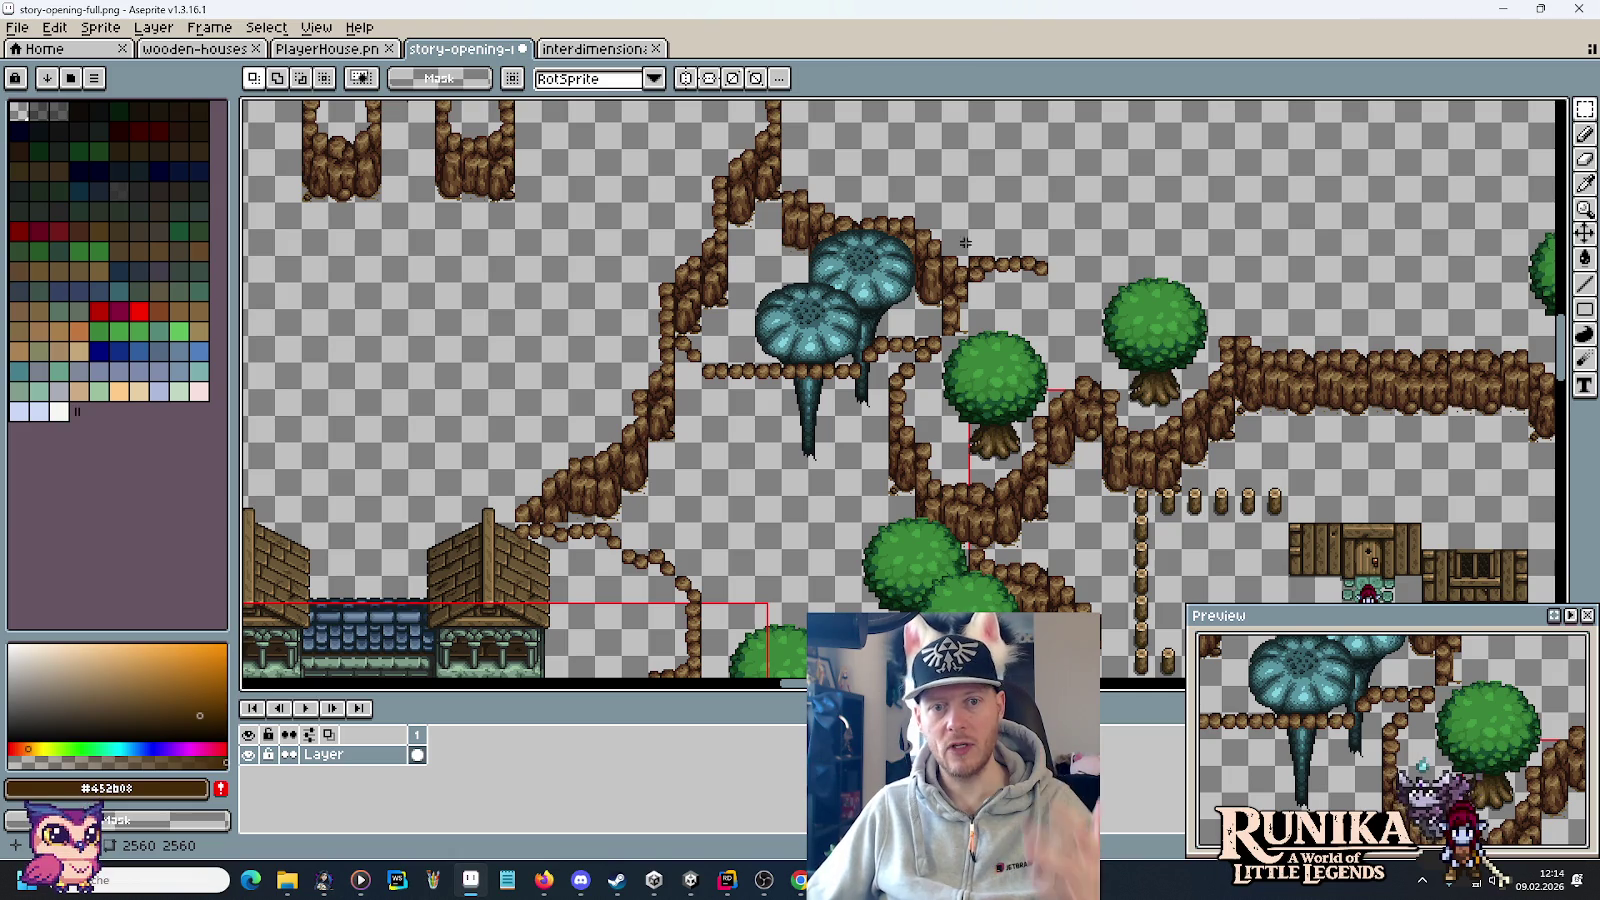
key(alt+Tab)
key(alt+Tab)
key(alt+Tab)
key(alt+Tab)
key(alt+Tab)
key(alt+Tab)
key(alt+Tab)
key(alt+Tab)
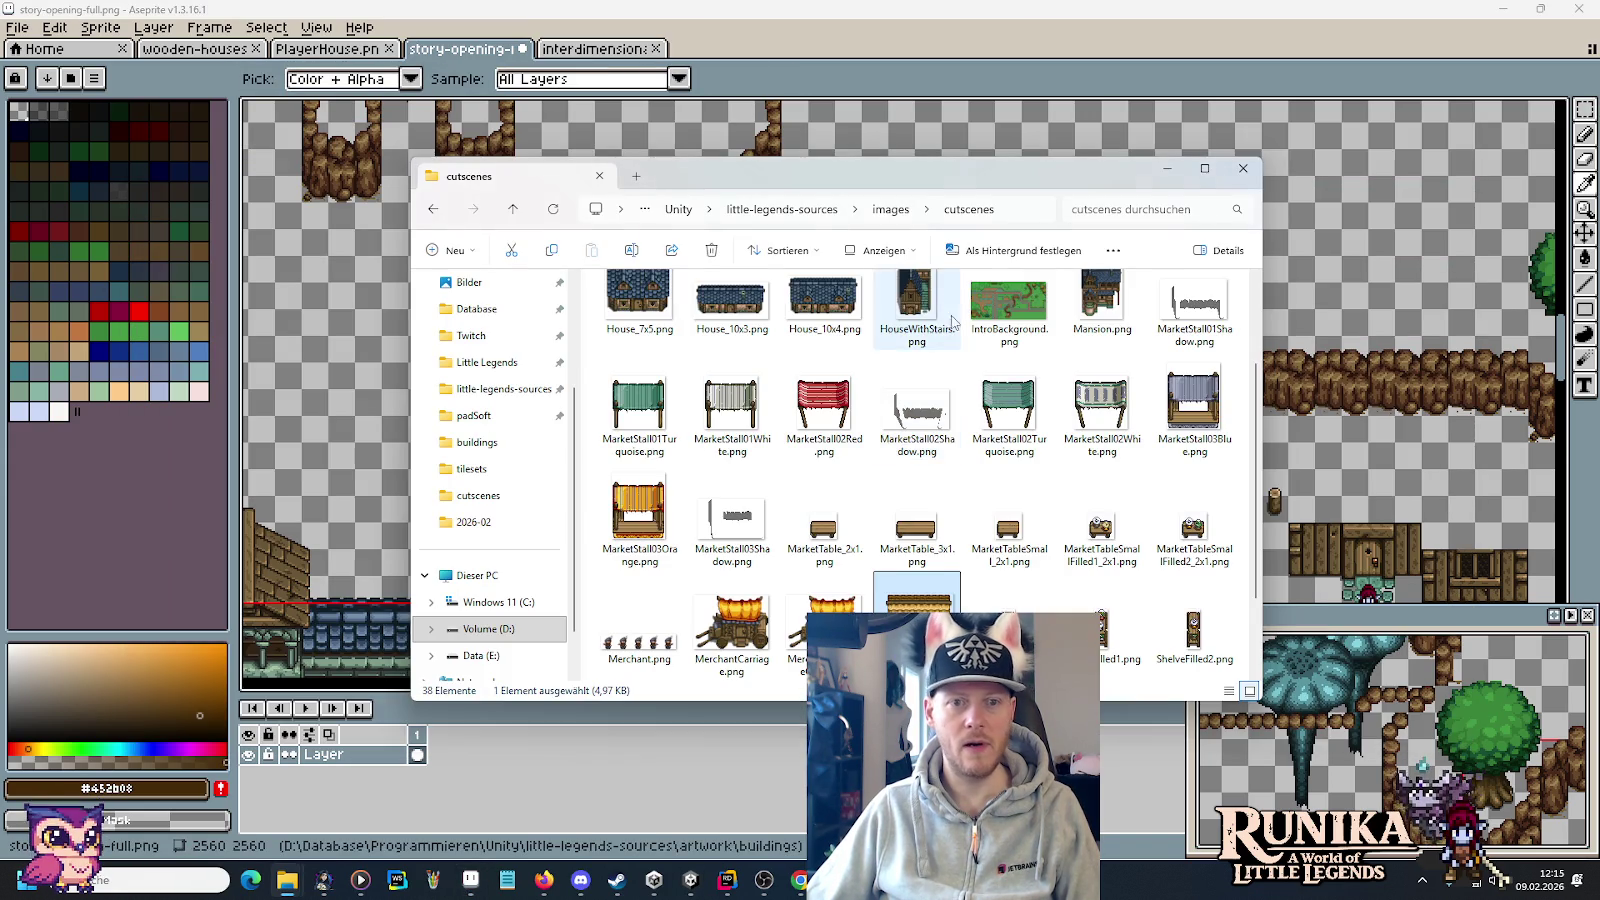
Open one-screen-outline.png from little-legends-sources > artwork > buildings in Aseprite.
click(782, 209)
click(836, 312)
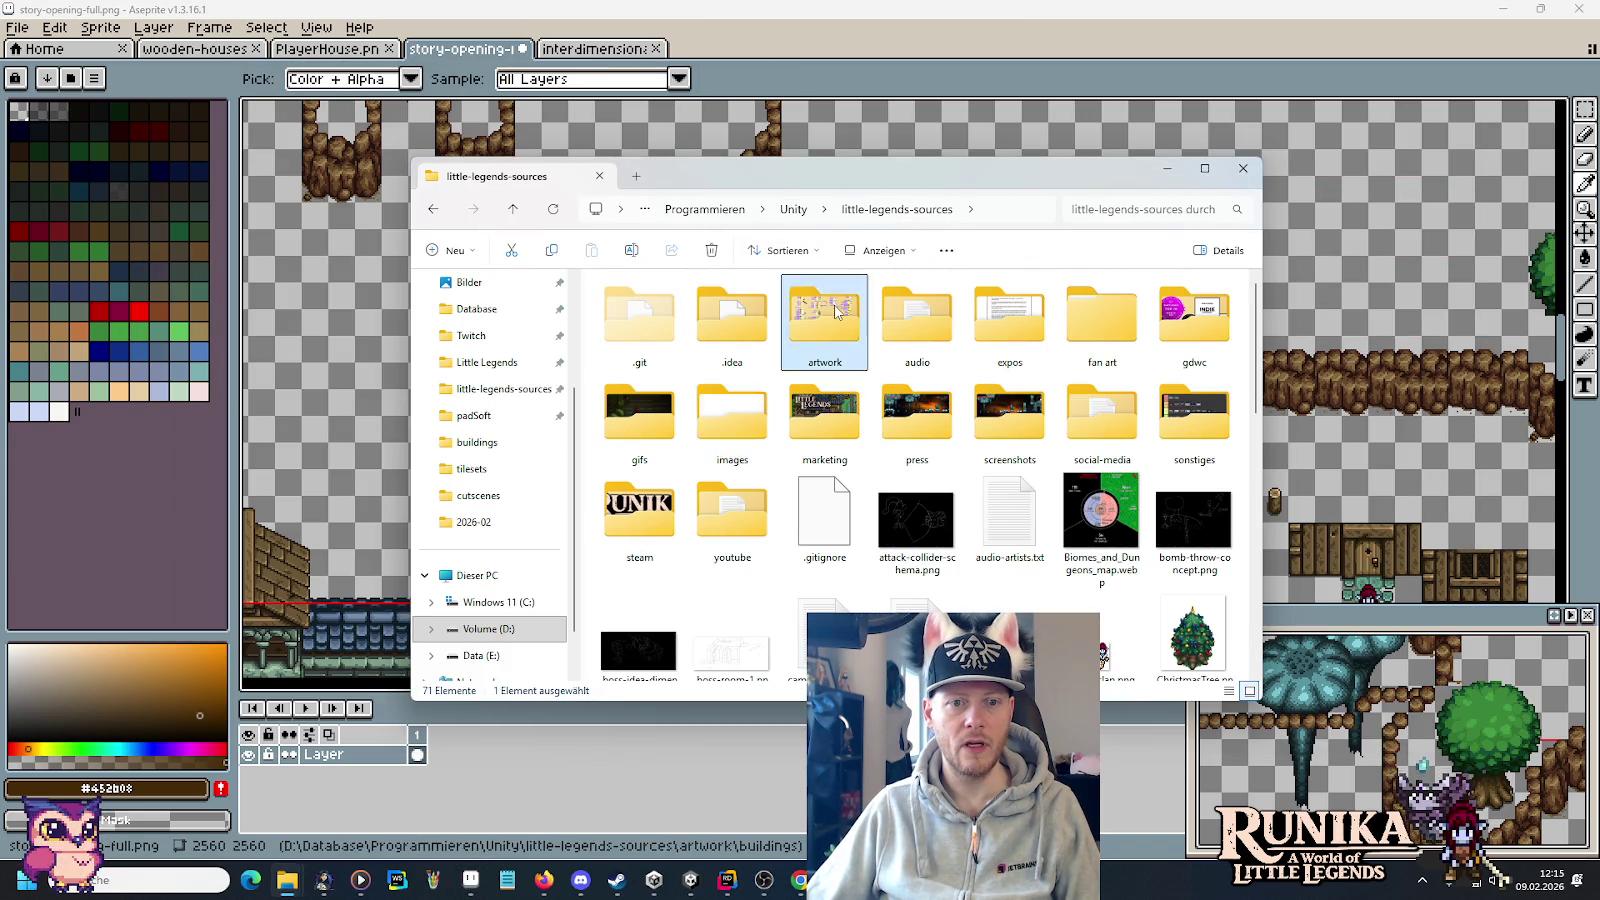
double_click(836, 312)
double_click(807, 312)
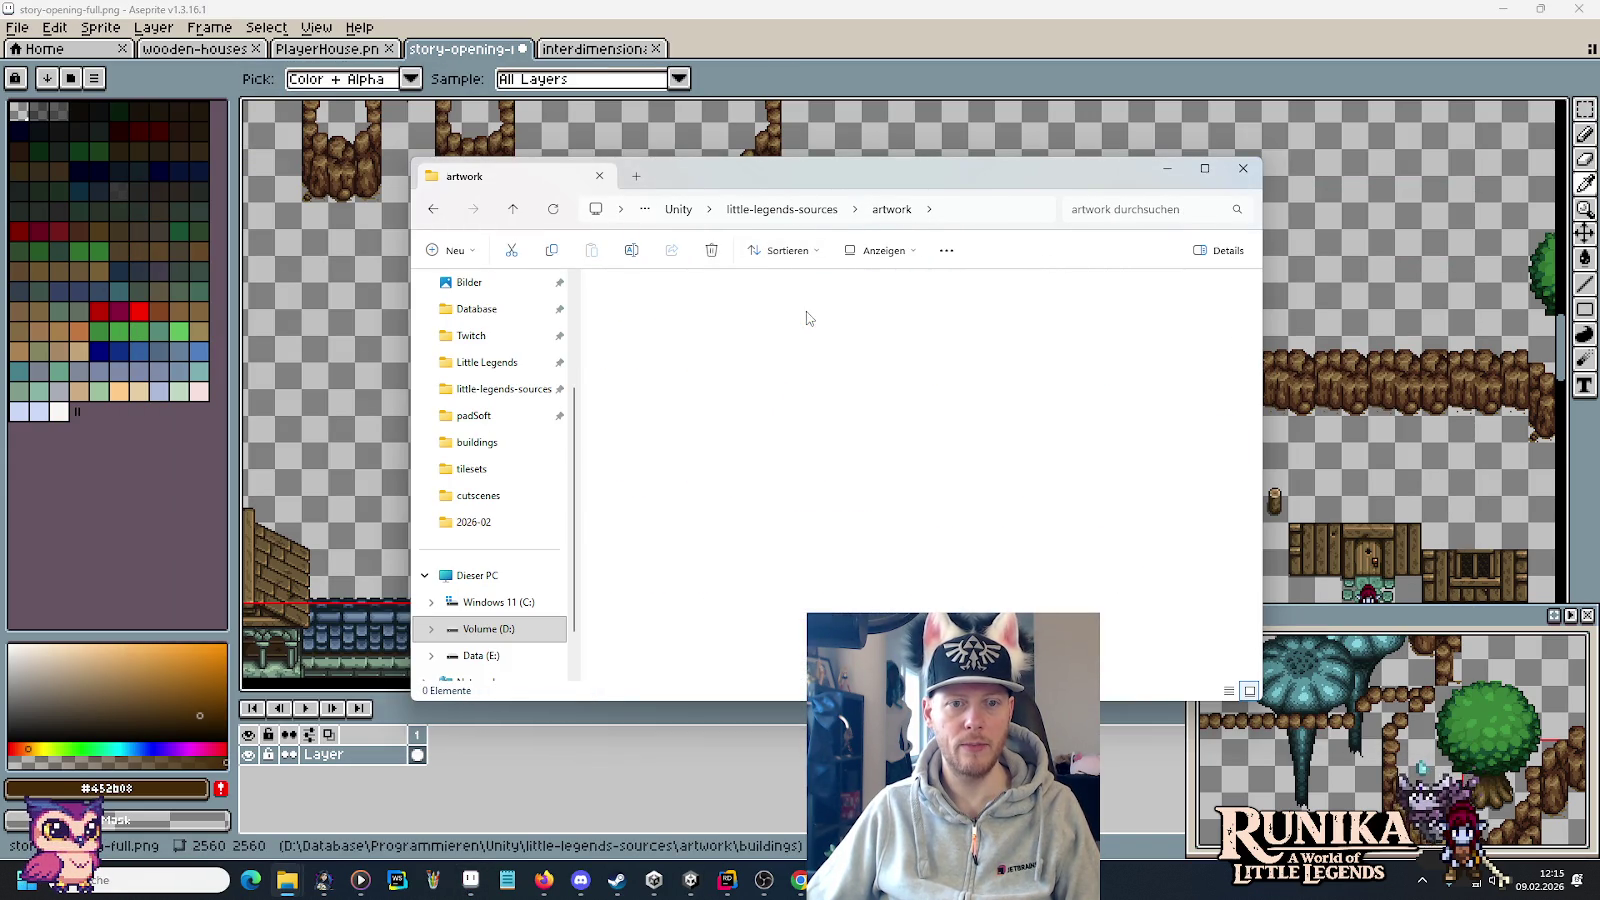
double_click(820, 335)
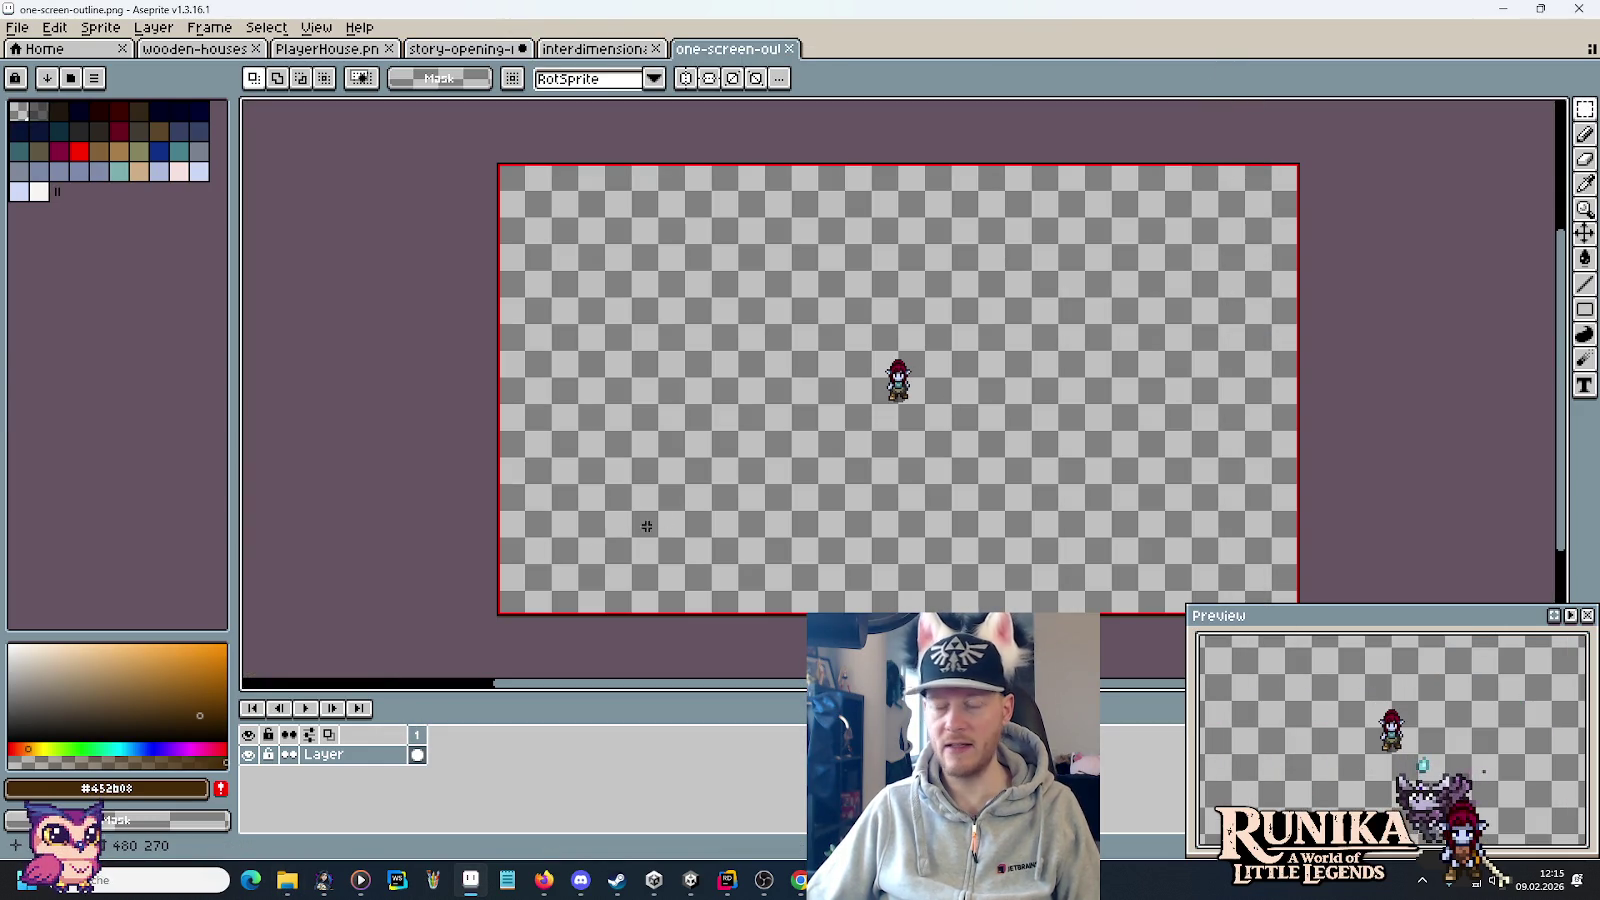
Copy the 480x270 screen outline into story-opening-full and place it over the mushroom spires.
key(ctrl+a)
key(ctrl+c)
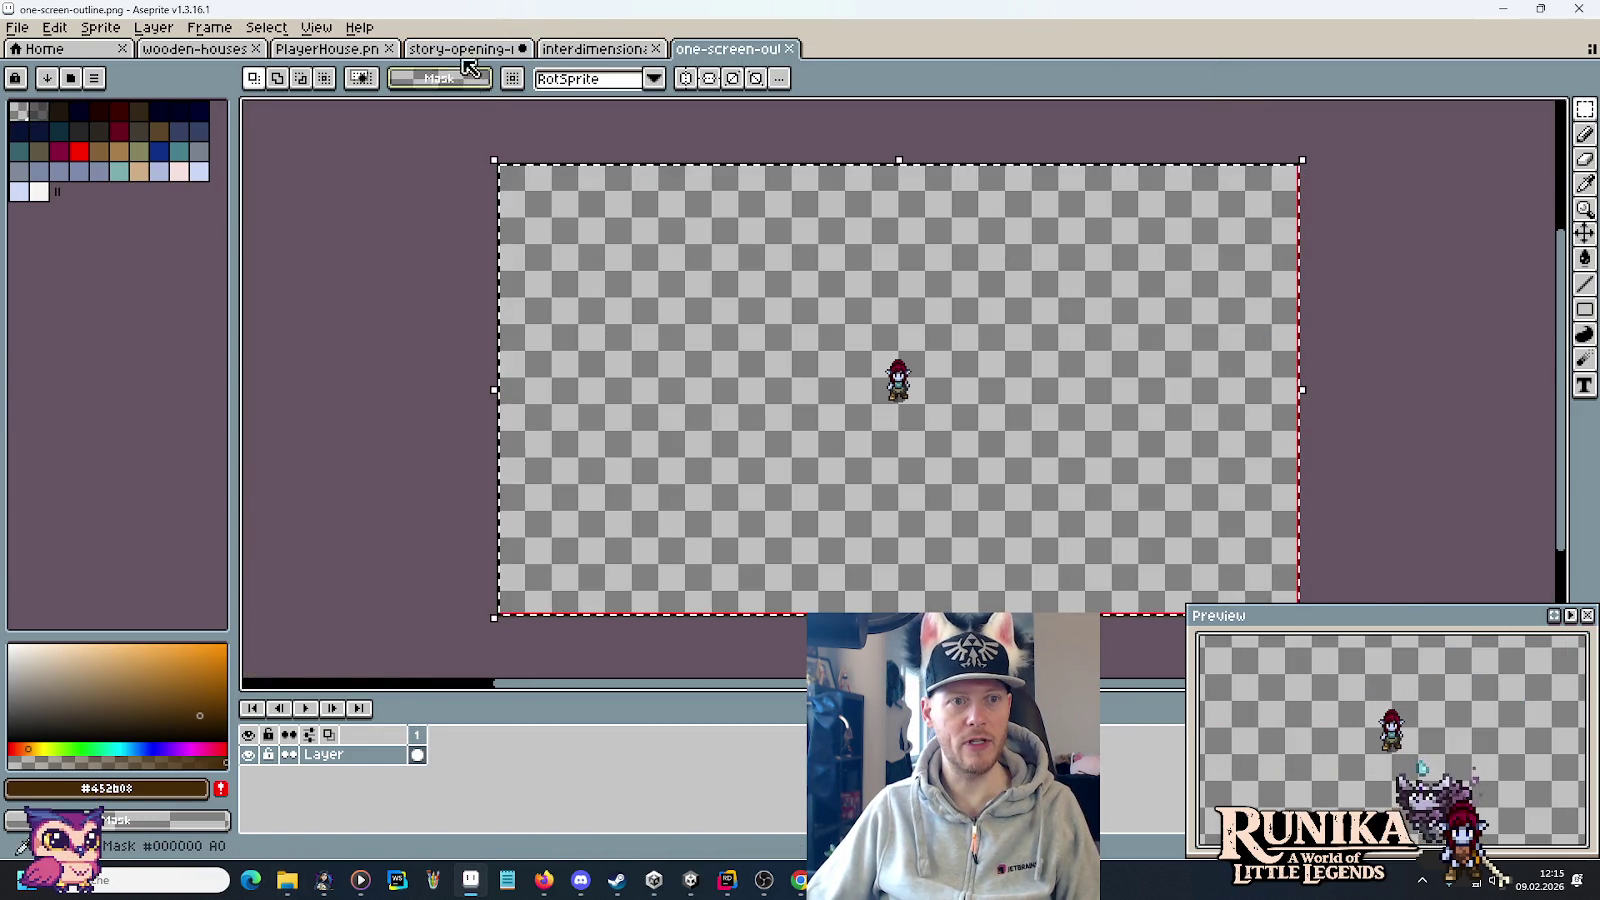
click(455, 48)
key(ctrl+v)
mouse_move(1003, 375)
mouse_down()
mouse_move(945, 280)
mouse_move(1011, 360)
mouse_move(1011, 317)
mouse_move(1090, 346)
mouse_up()
key(Return)
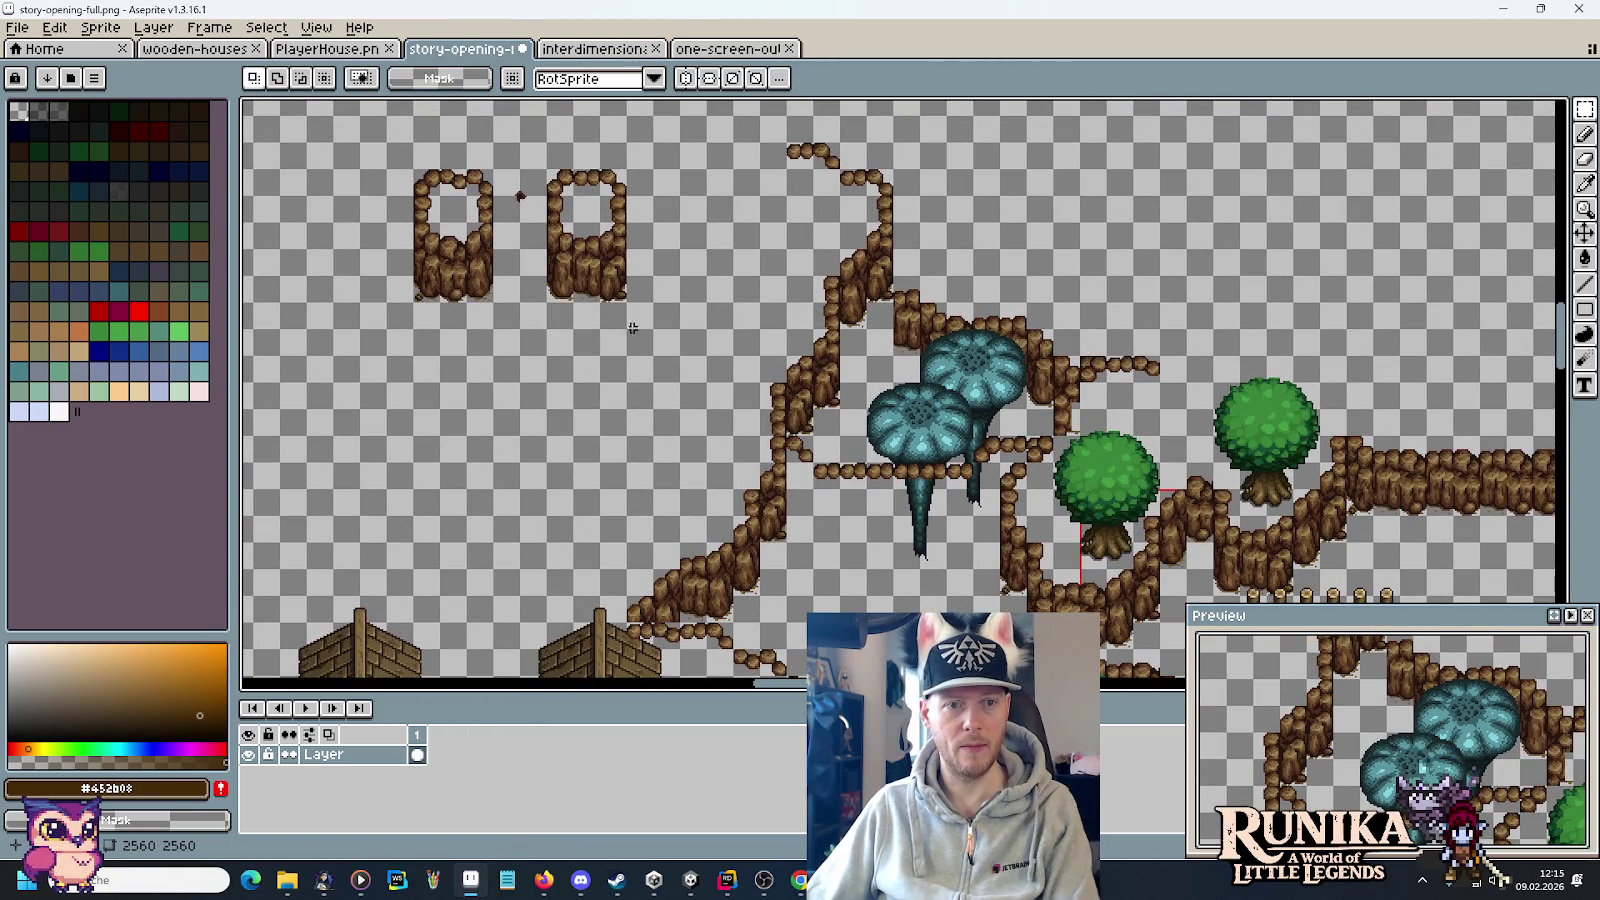
Re-paste the screen outline over the mushrooms and reframe the view around it.
mouse_move(626, 328)
mouse_down()
mouse_move(441, 171)
mouse_move(175, 241)
mouse_up()
key(Return)
key(ctrl+v)
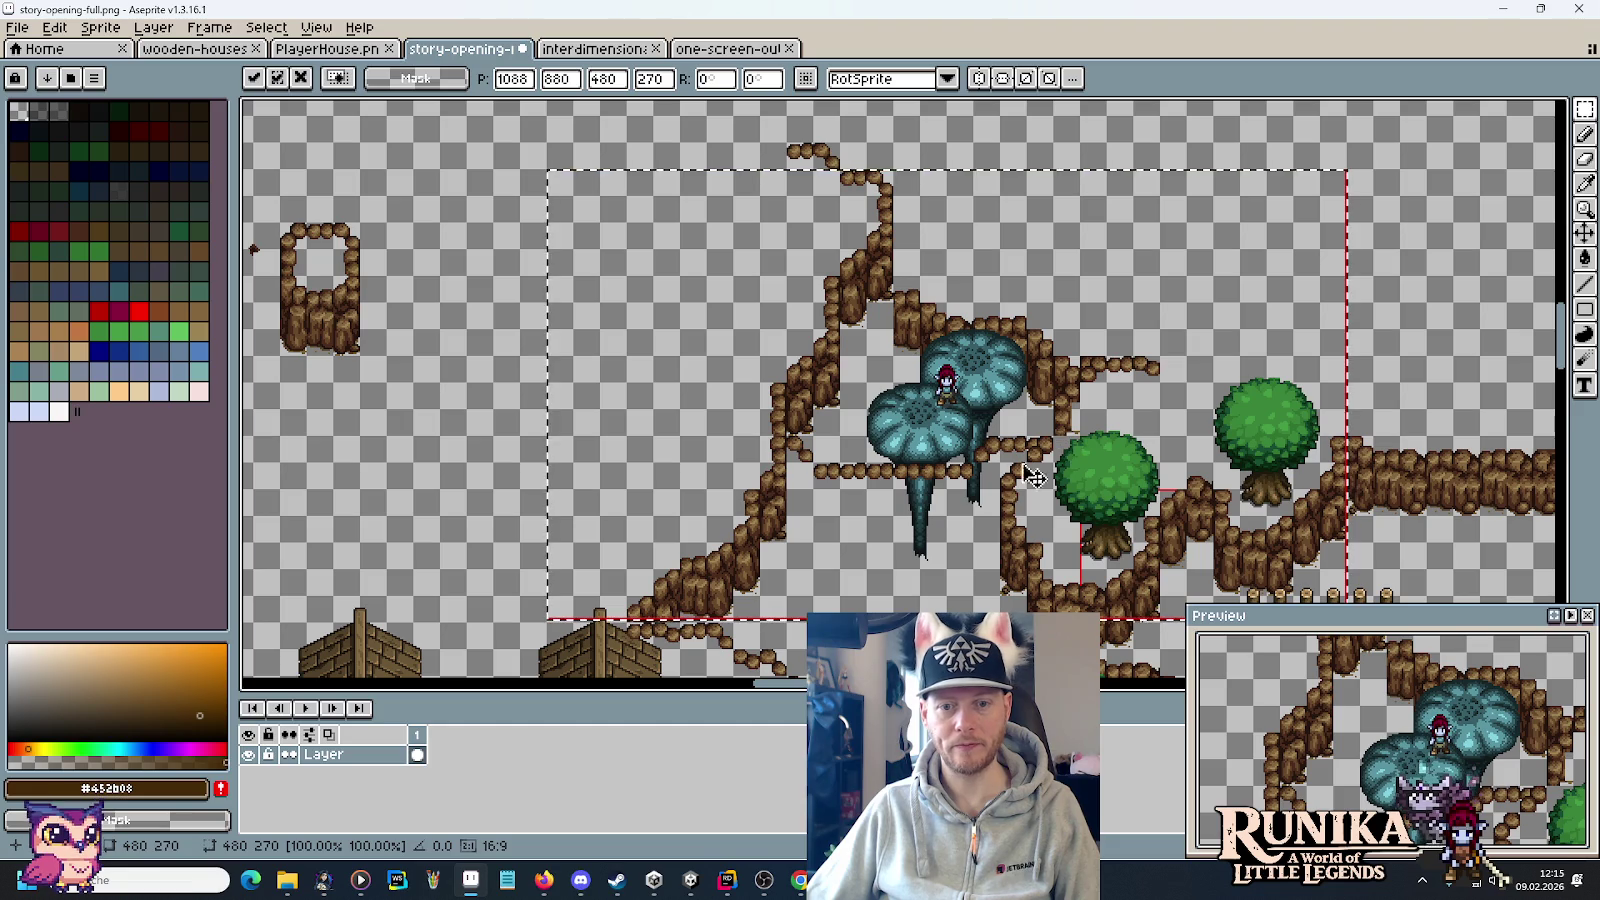
mouse_move(992, 500)
mouse_down()
mouse_move(982, 346)
mouse_move(1098, 442)
mouse_up()
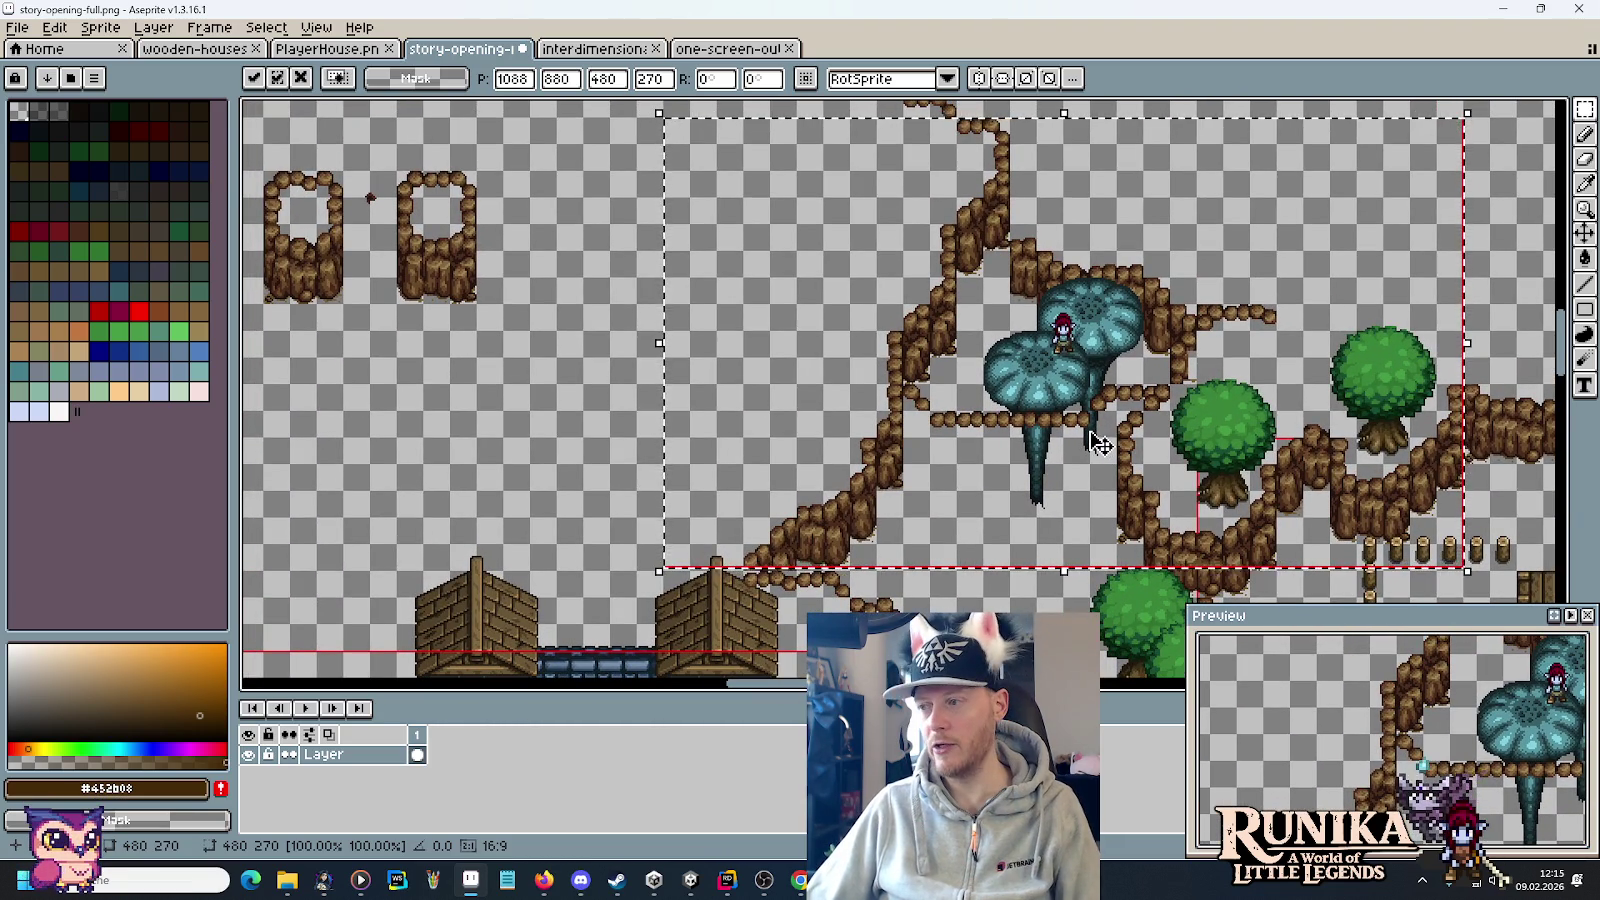
drag(1098, 442, 1200, 487)
Move the two wooden cliff pieces above the mushroom area and save story-opening-full.png.
drag(636, 372, 355, 193)
mouse_move(400, 245)
mouse_down()
mouse_move(600, 257)
mouse_move(1551, 118)
mouse_move(1171, 161)
mouse_up()
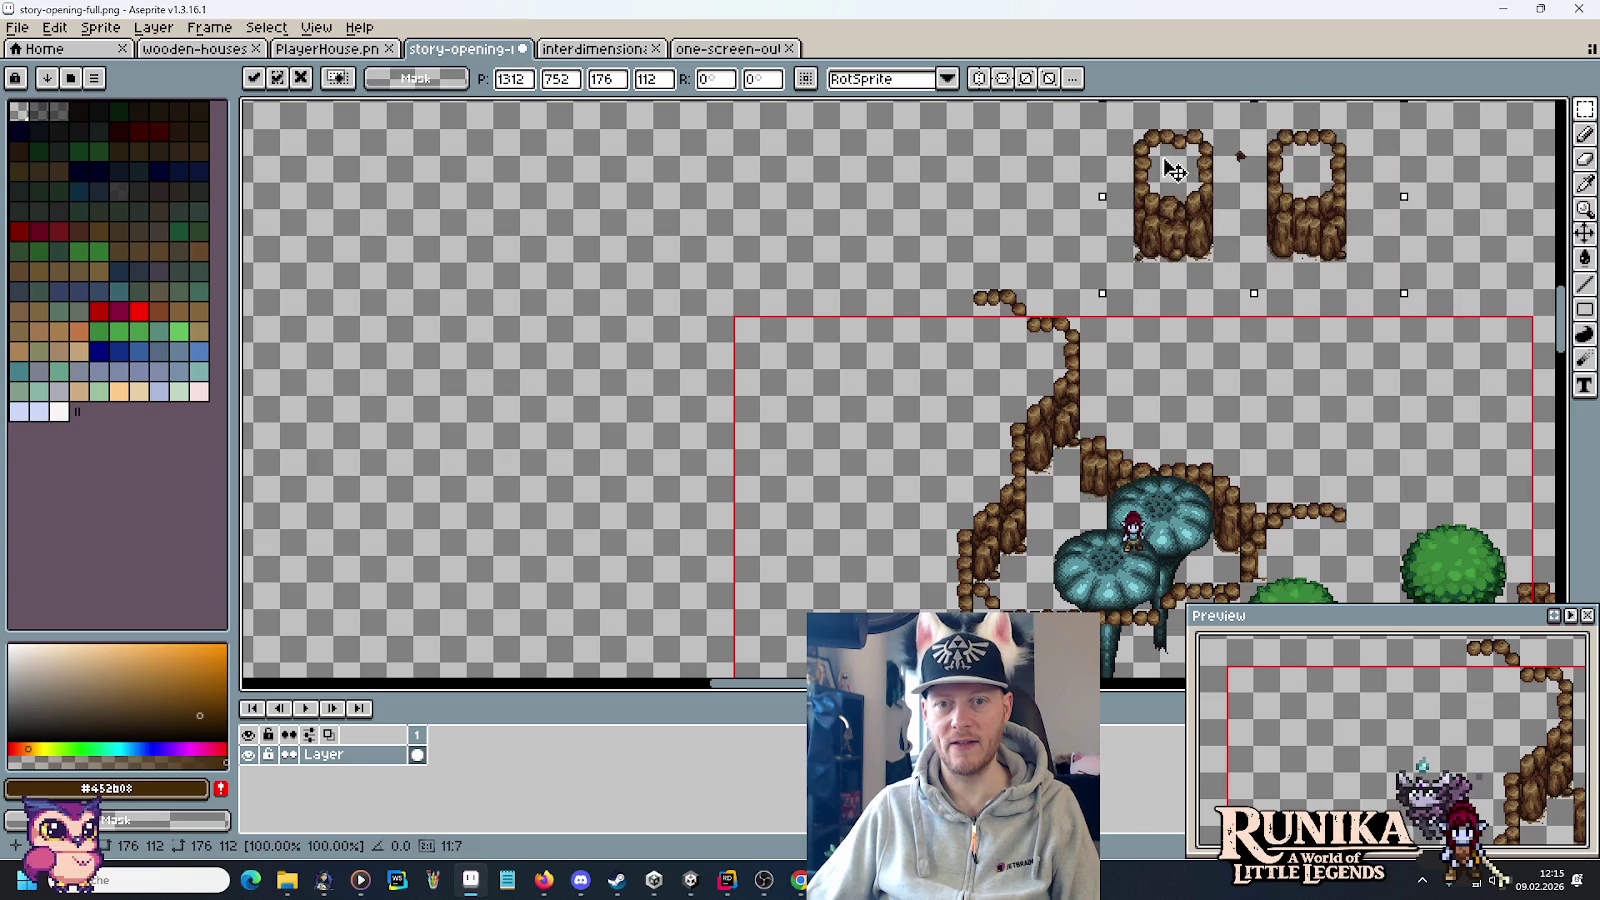
mouse_move(1188, 440)
mouse_down()
mouse_move(853, 253)
mouse_move(863, 265)
mouse_up()
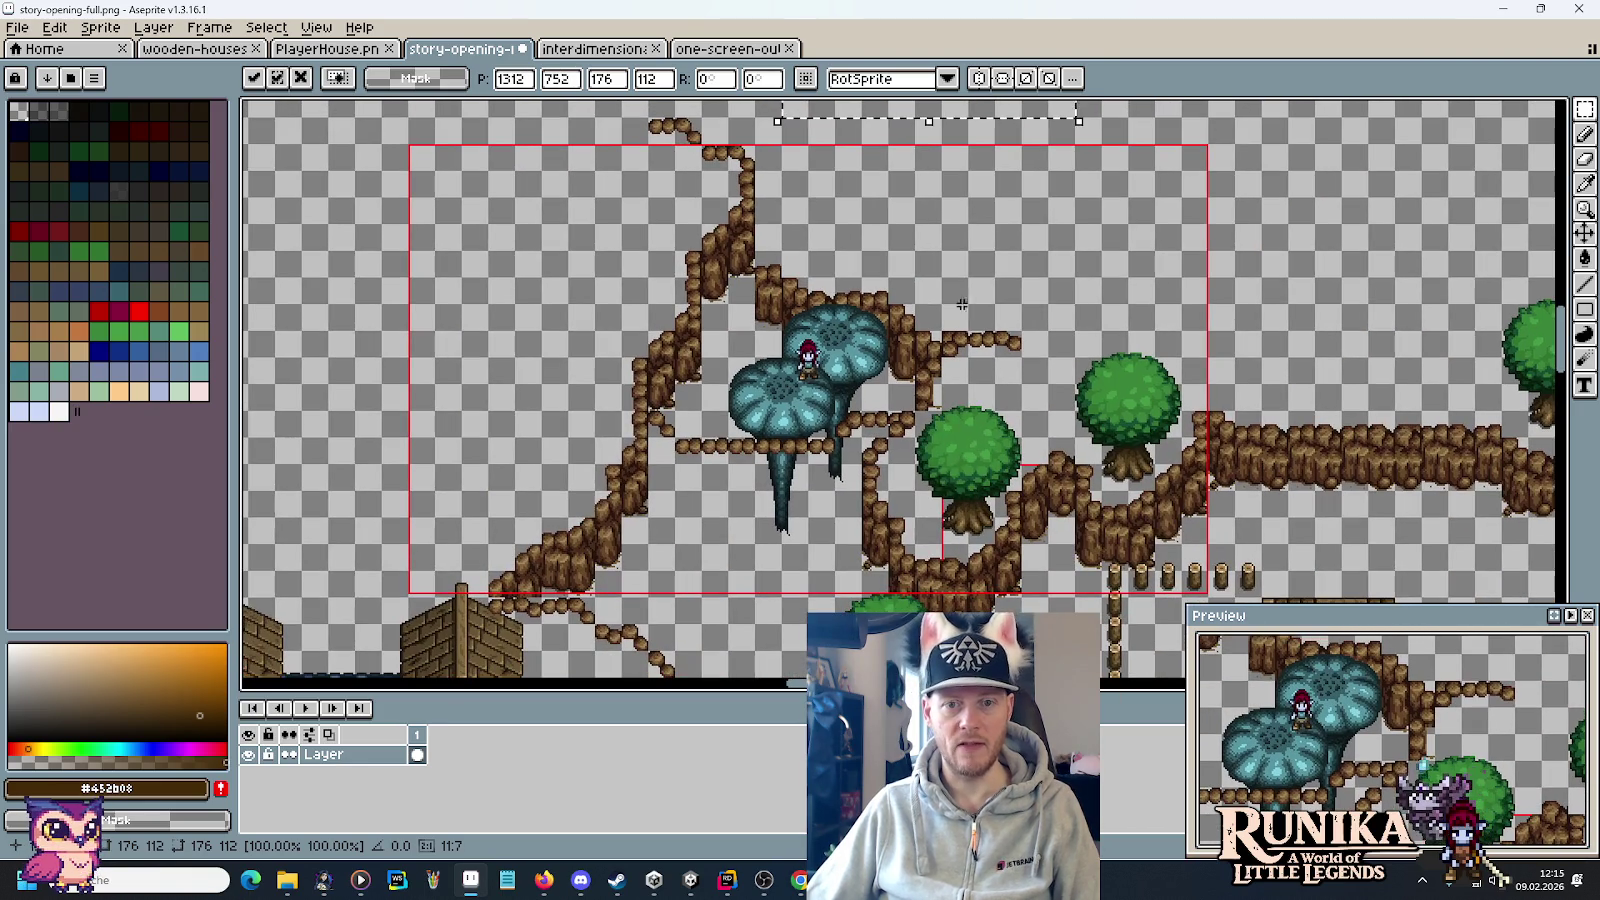
key(ctrl+s)
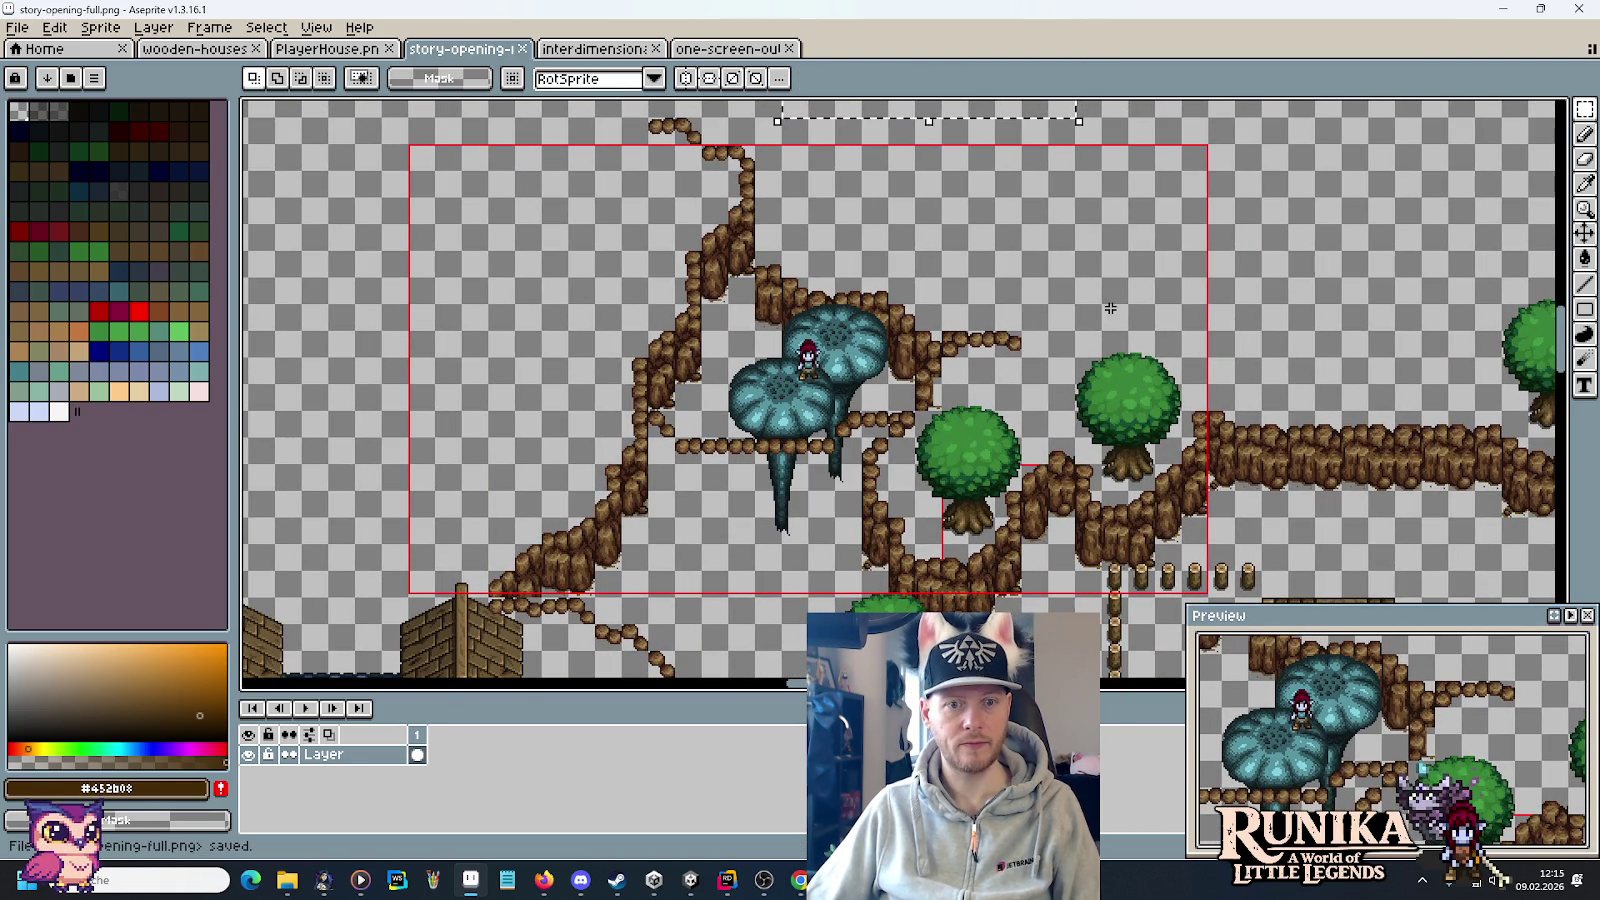
Switch over to the Unity editor's IntroOverworld scene.
drag(817, 298, 828, 335)
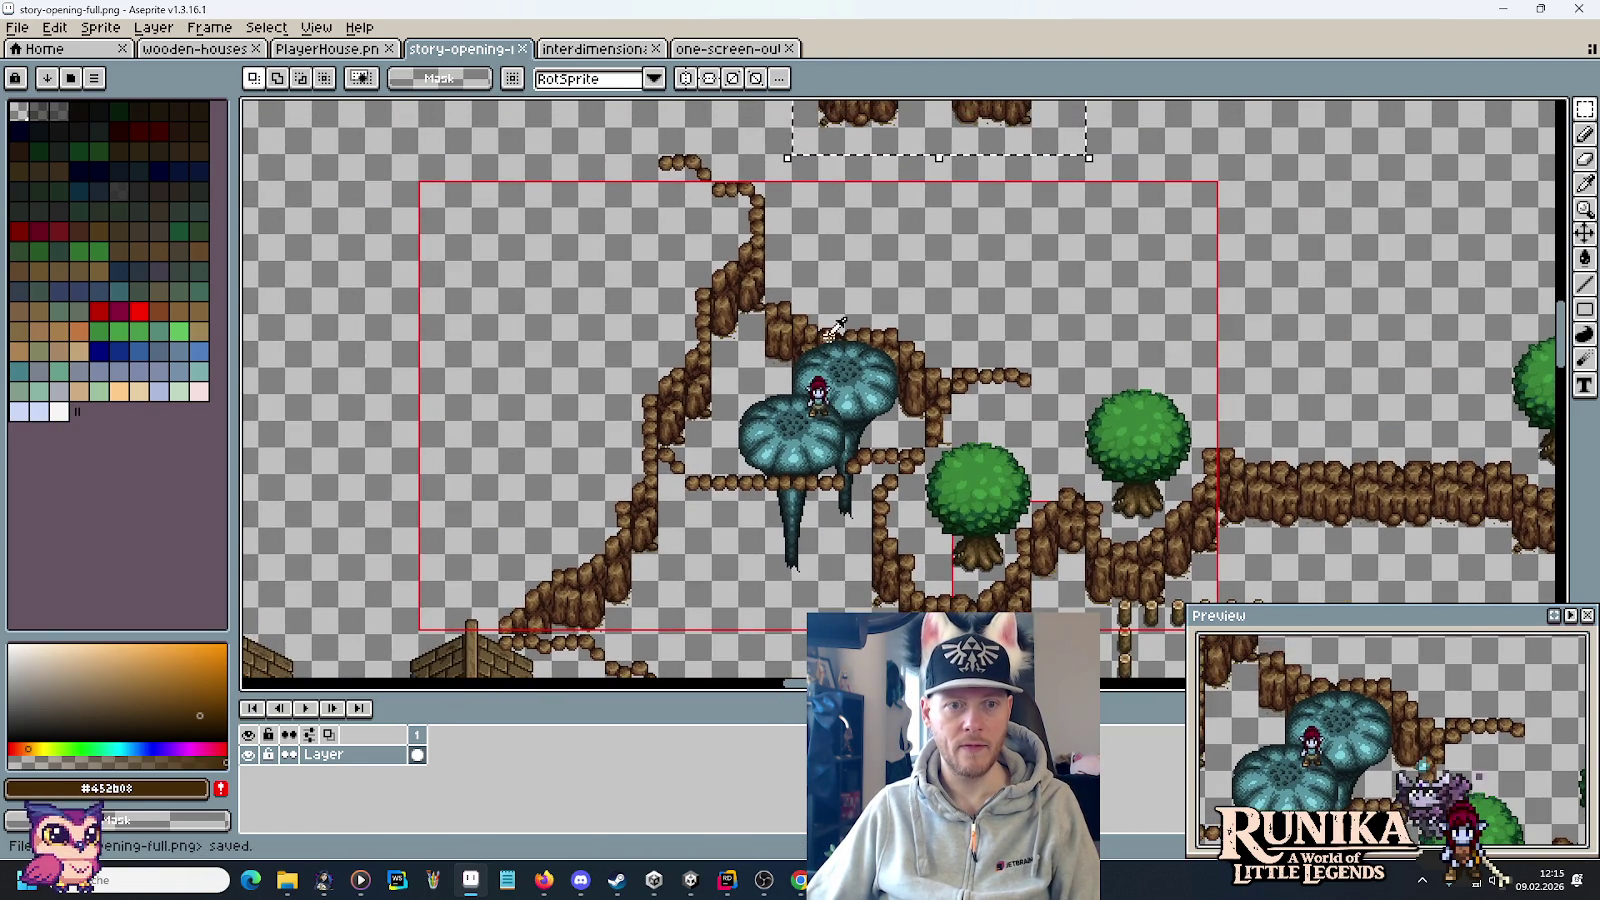
key(alt+Tab)
key(alt+Tab)
key(ctrl+z)
key(alt+Tab)
key(alt+Tab)
key(alt+Tab)
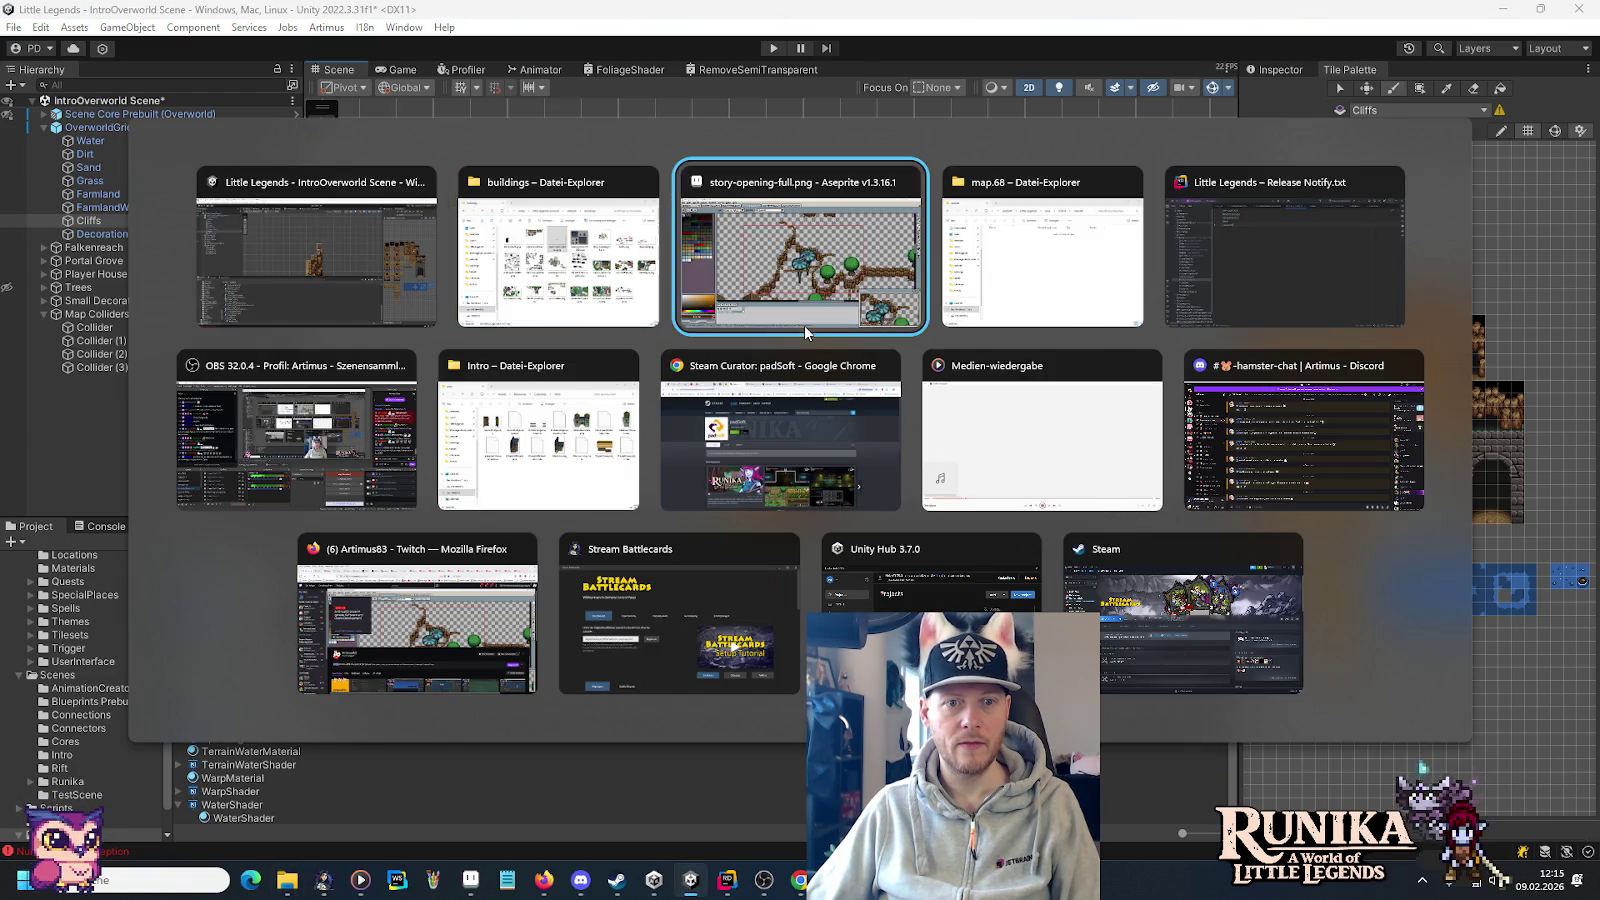
scroll(785, 519, up, 3)
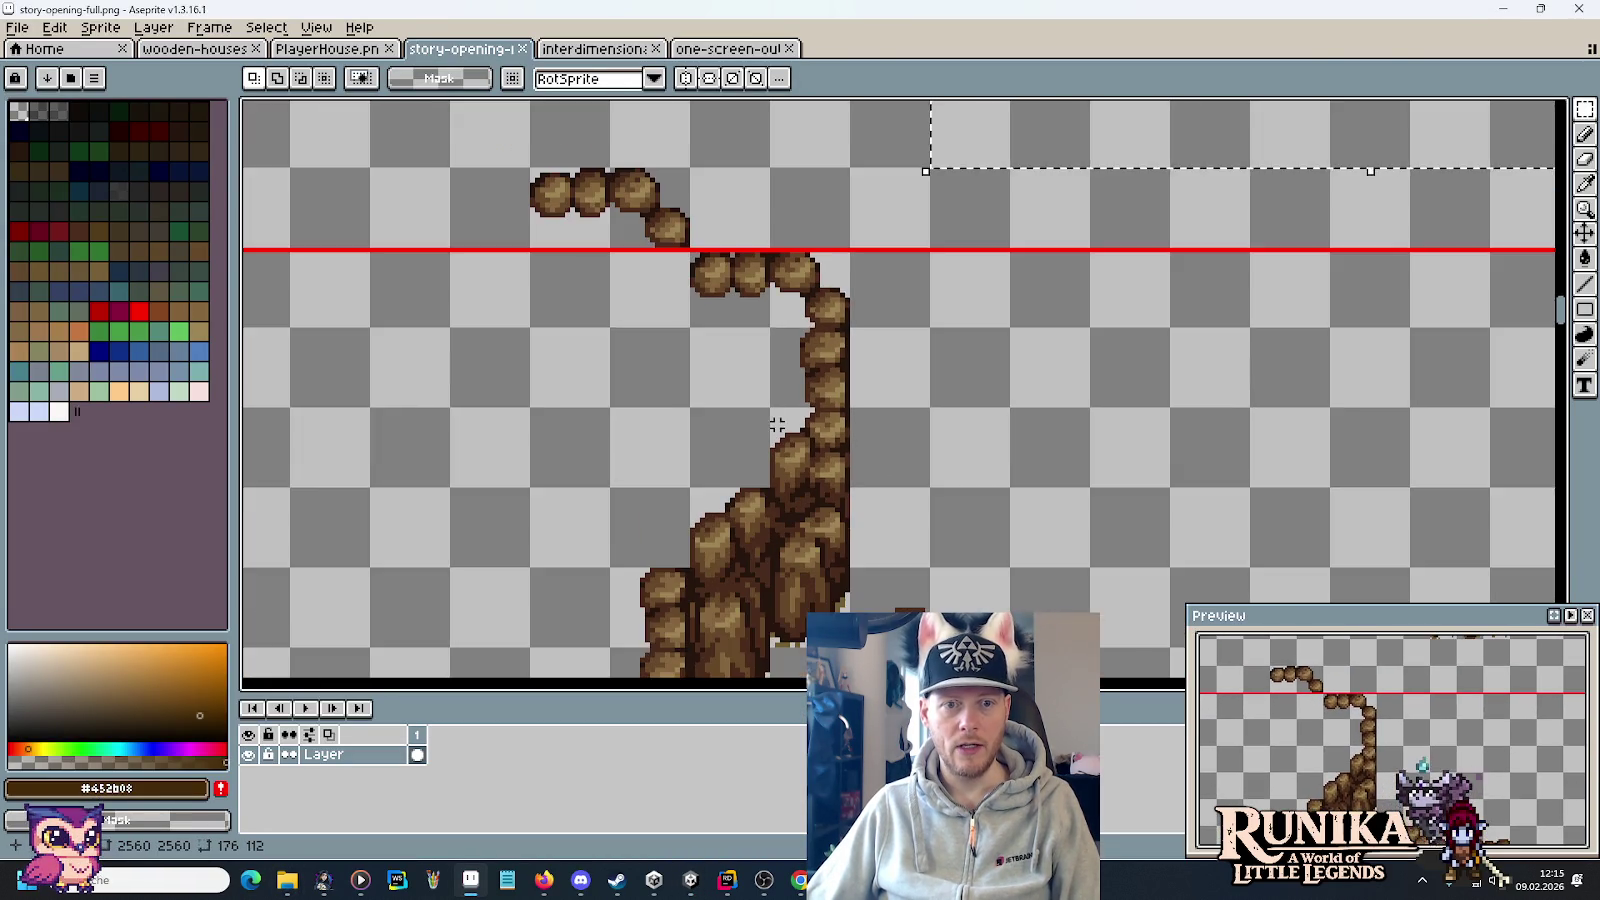
scroll(780, 421, down, 2)
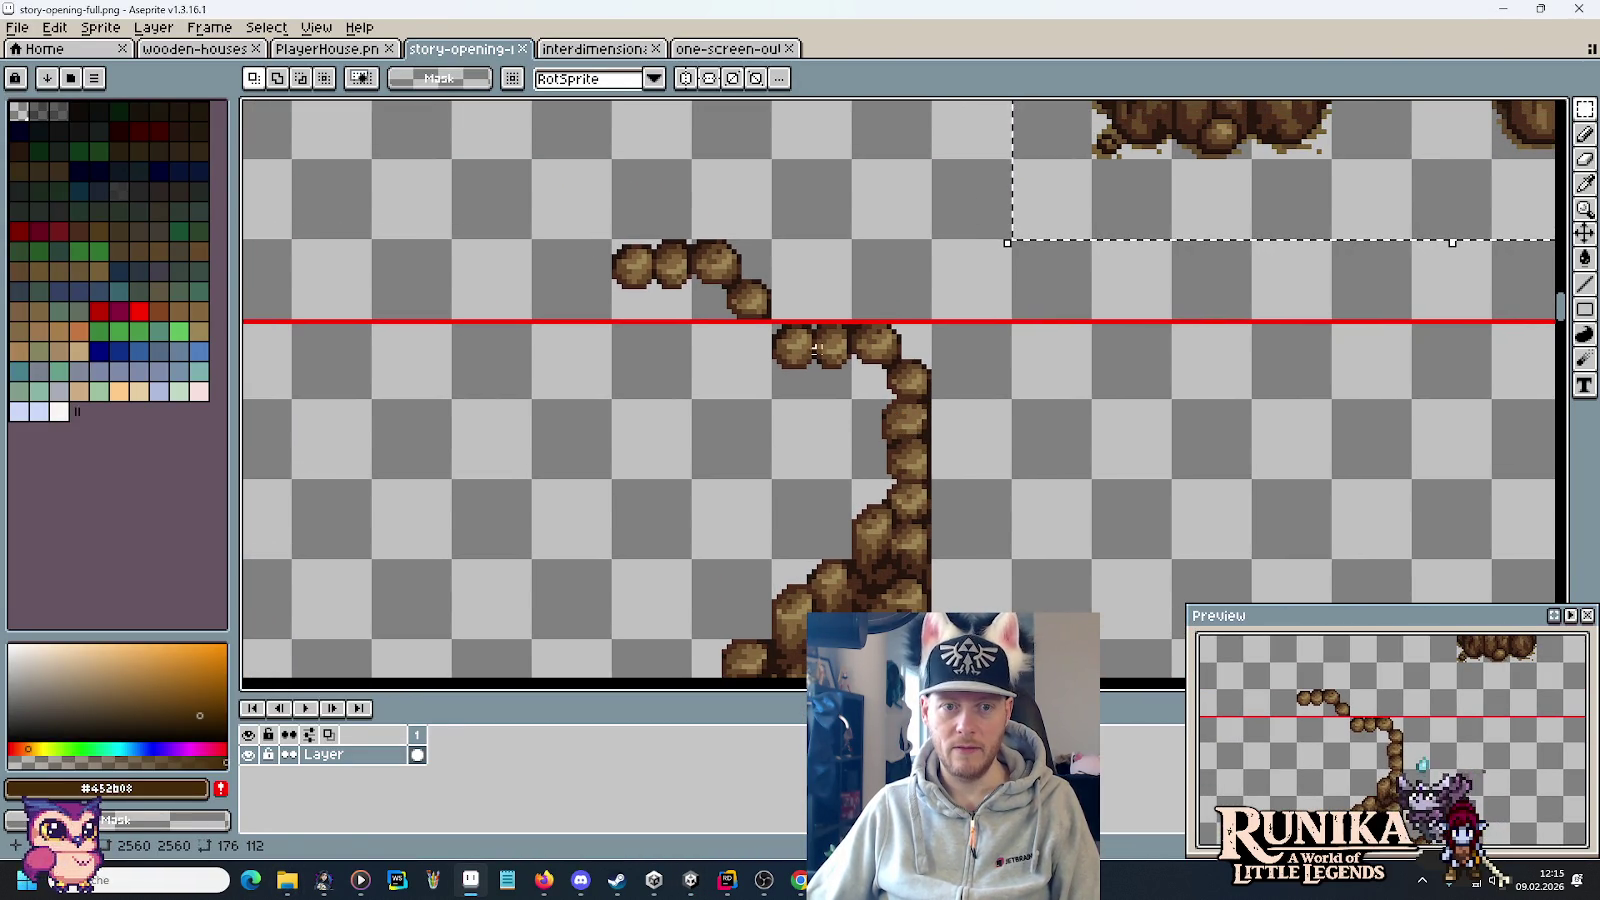
key(alt+Tab)
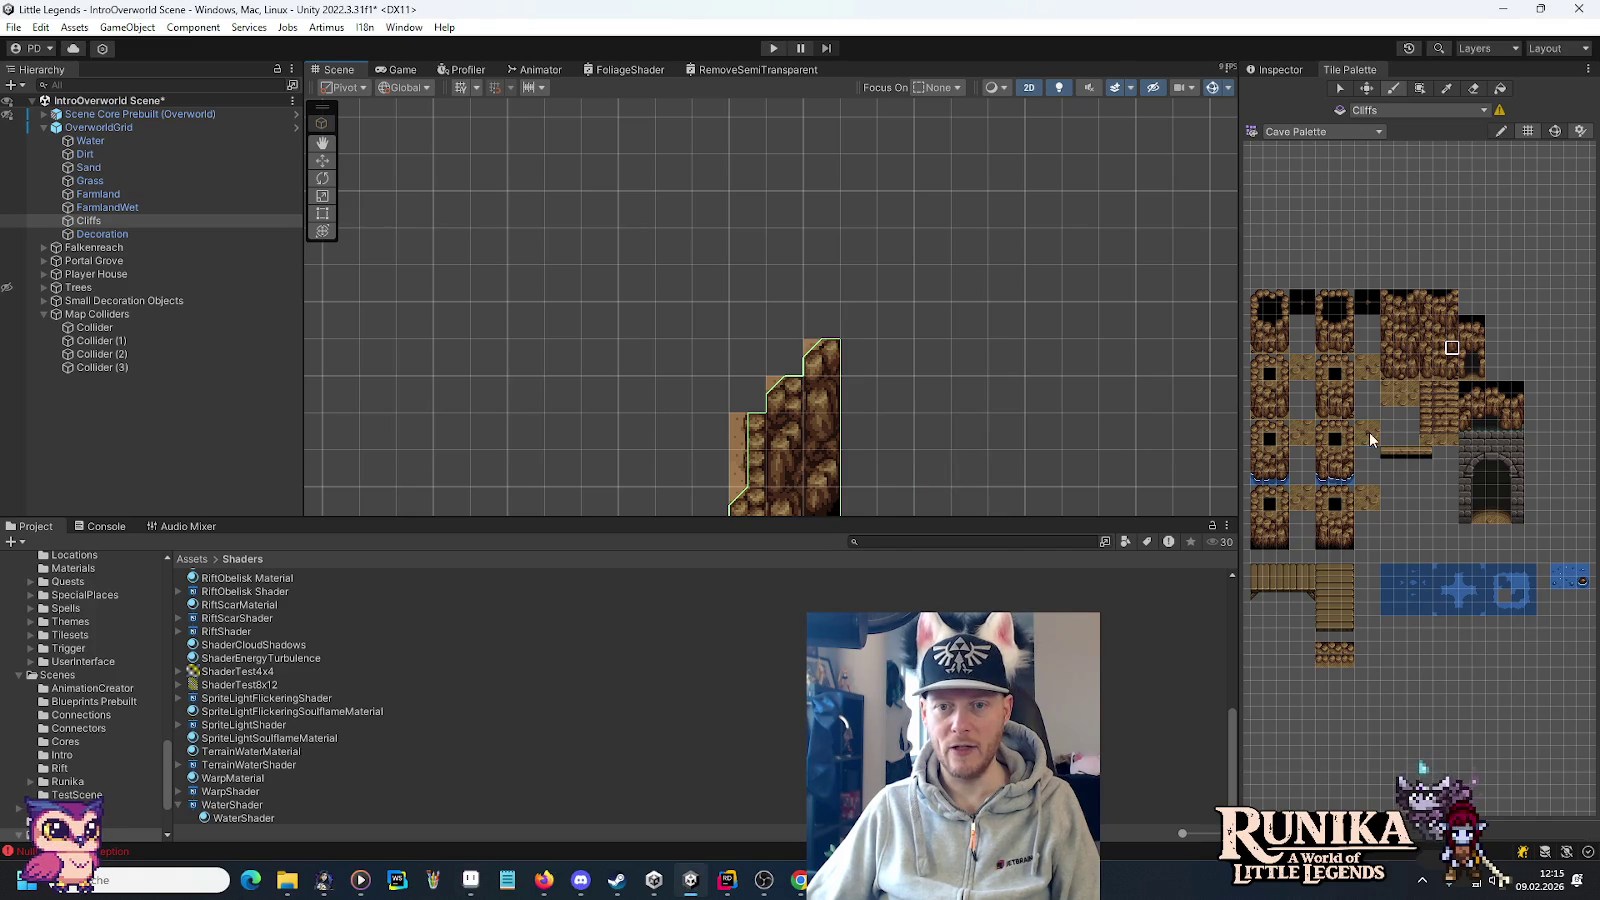
Switch to the Cliff Palette and paint a cliff side tile above the cliff.
click(1300, 132)
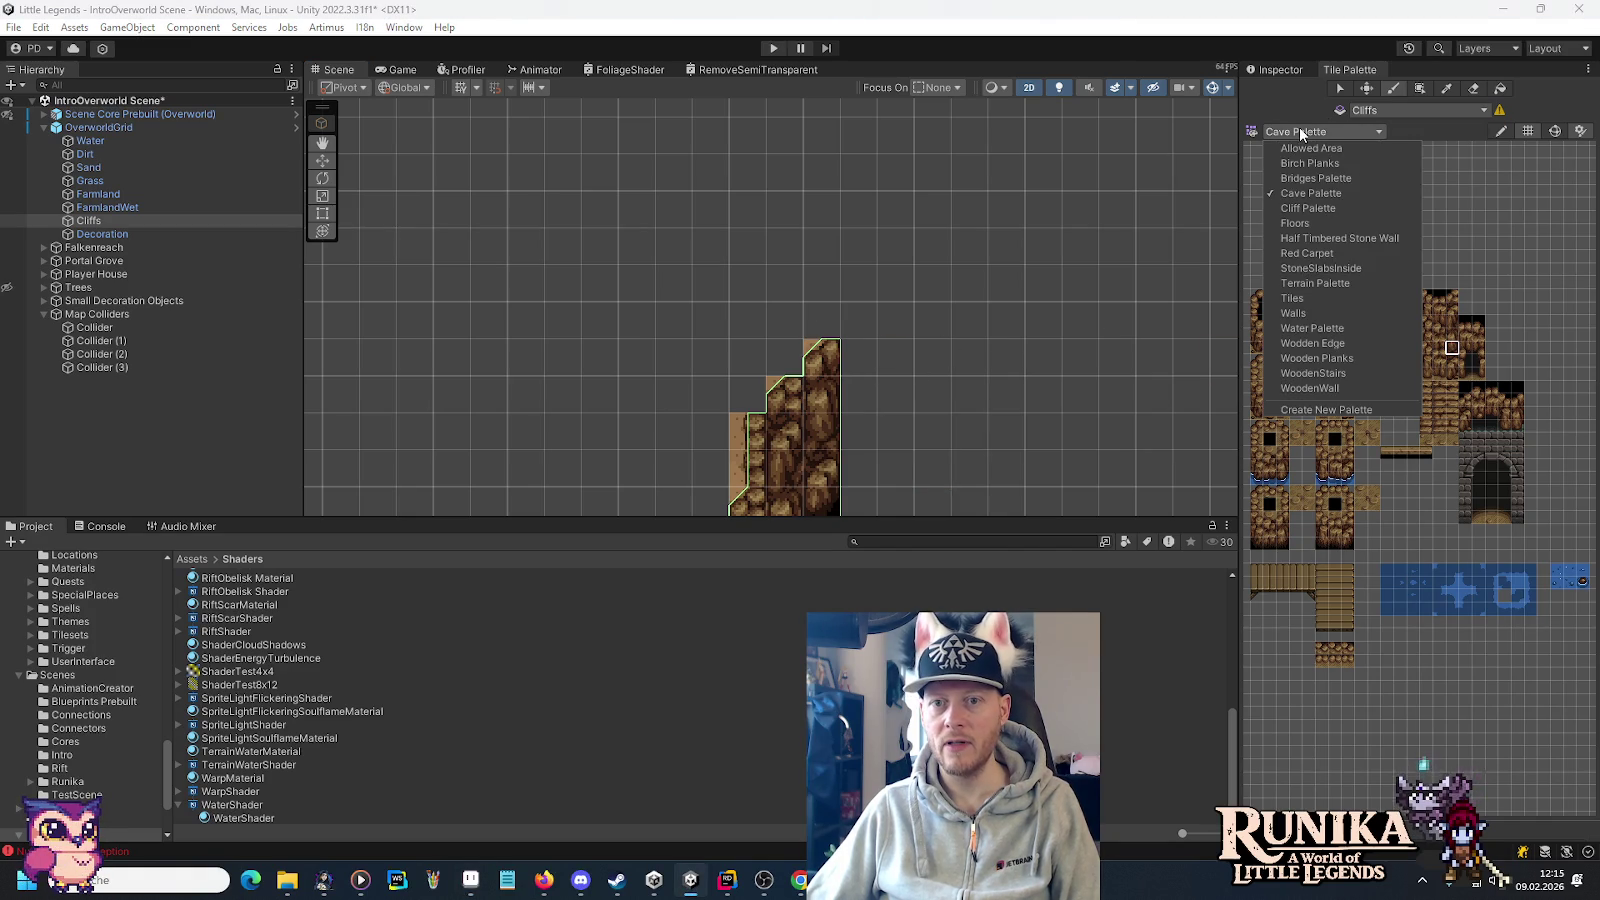
click(1302, 208)
scroll(840, 360, up, 4)
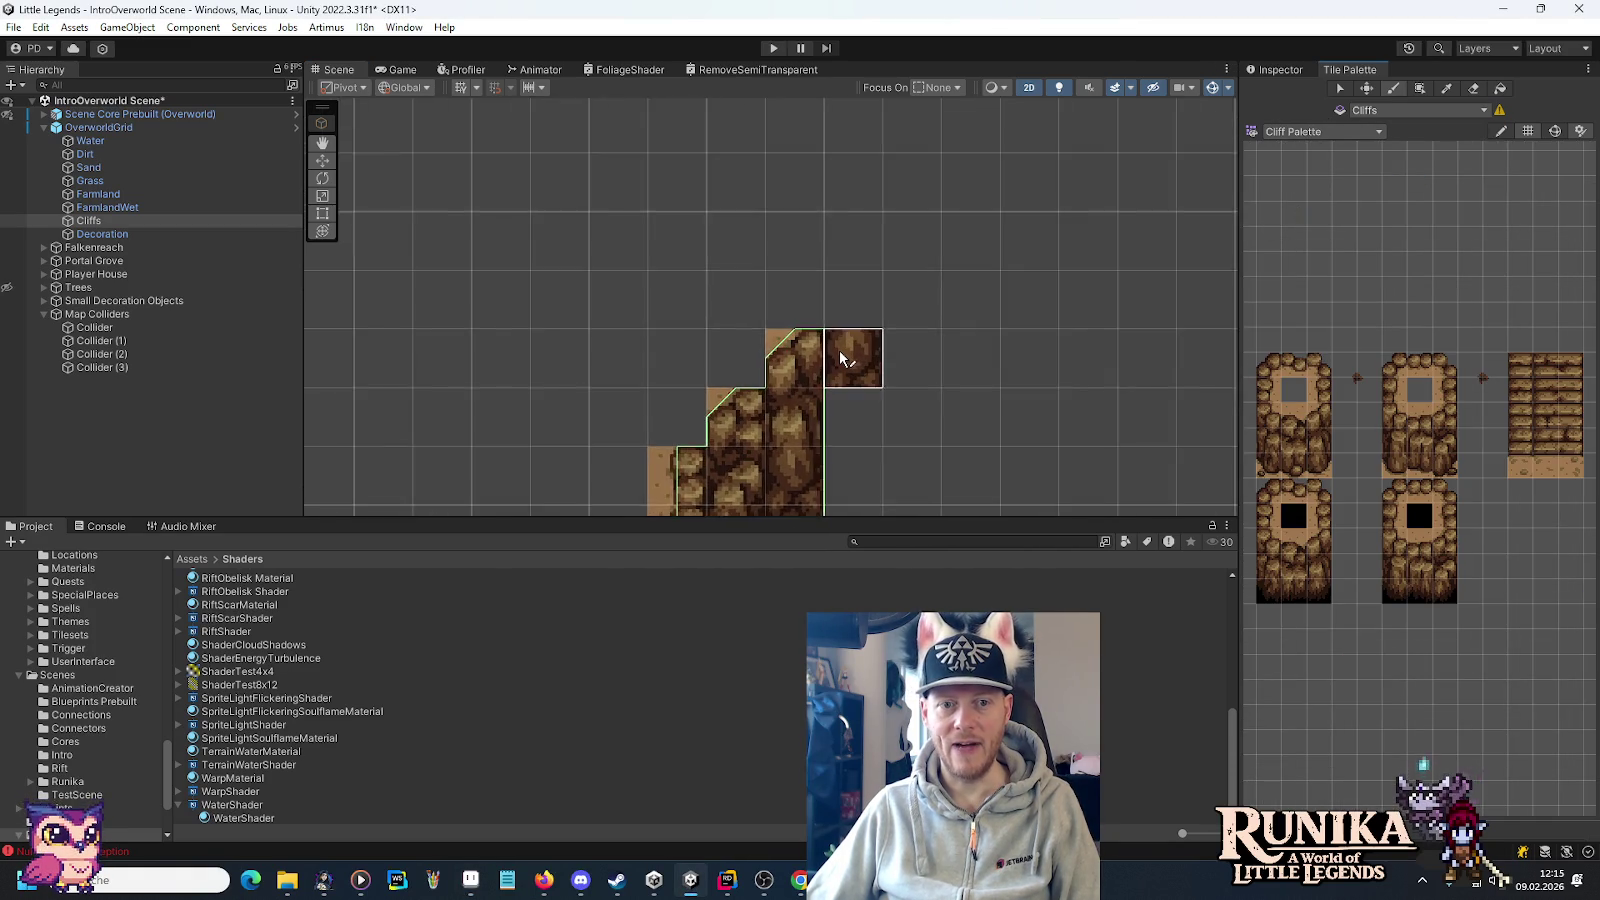
click(1444, 390)
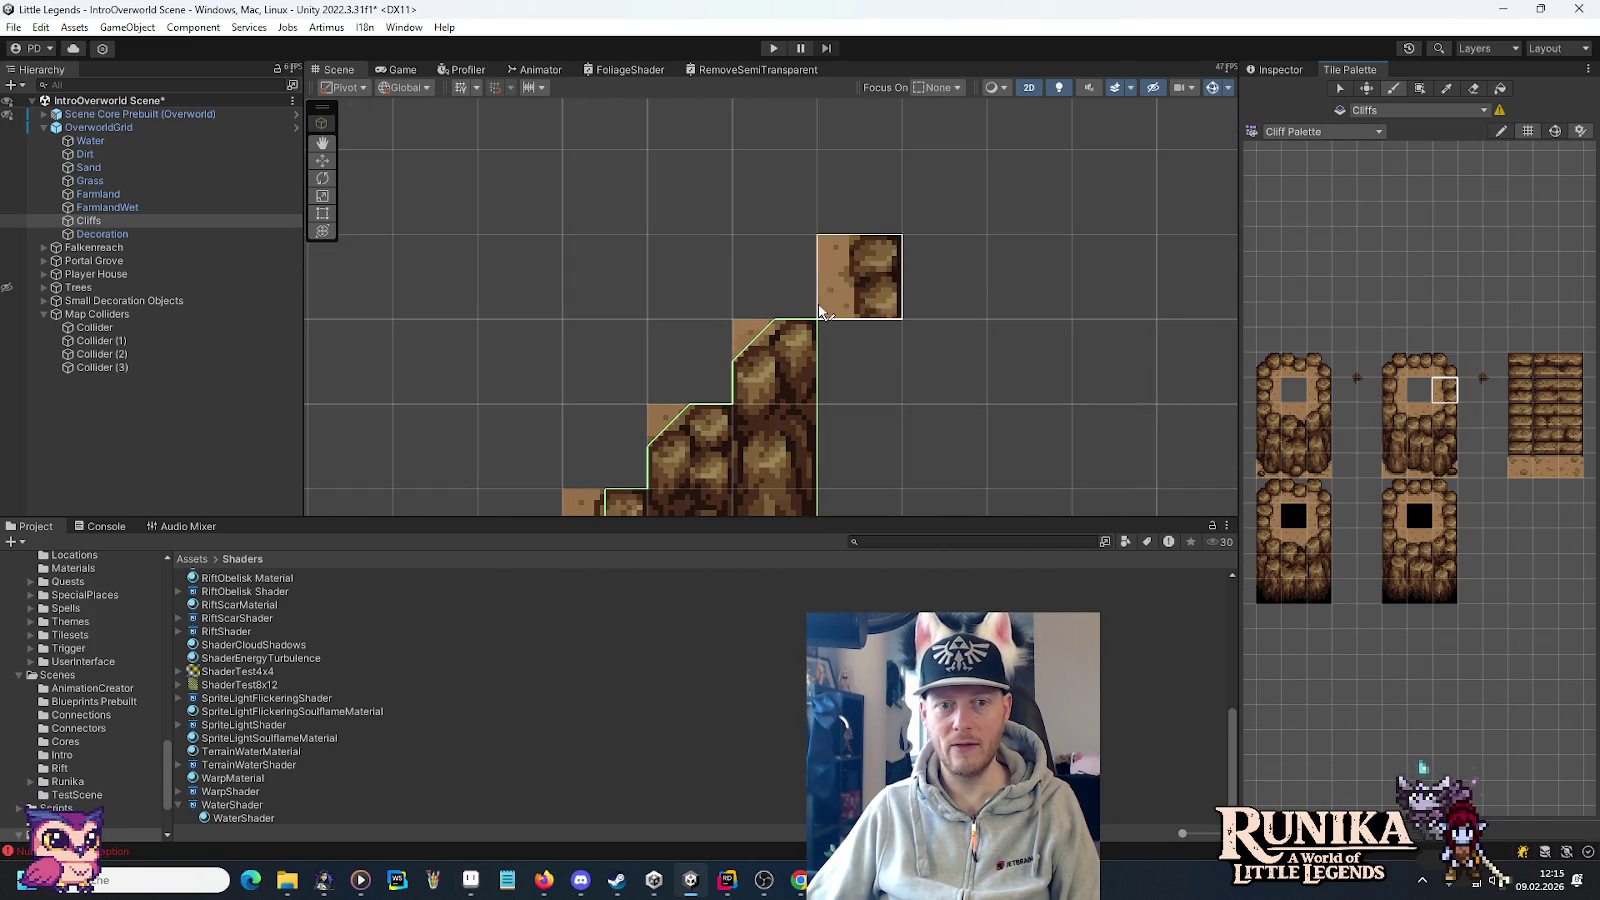
click(810, 295)
Pick the top-right corner cliff tile, then glance back at the Aseprite mockup.
click(1444, 365)
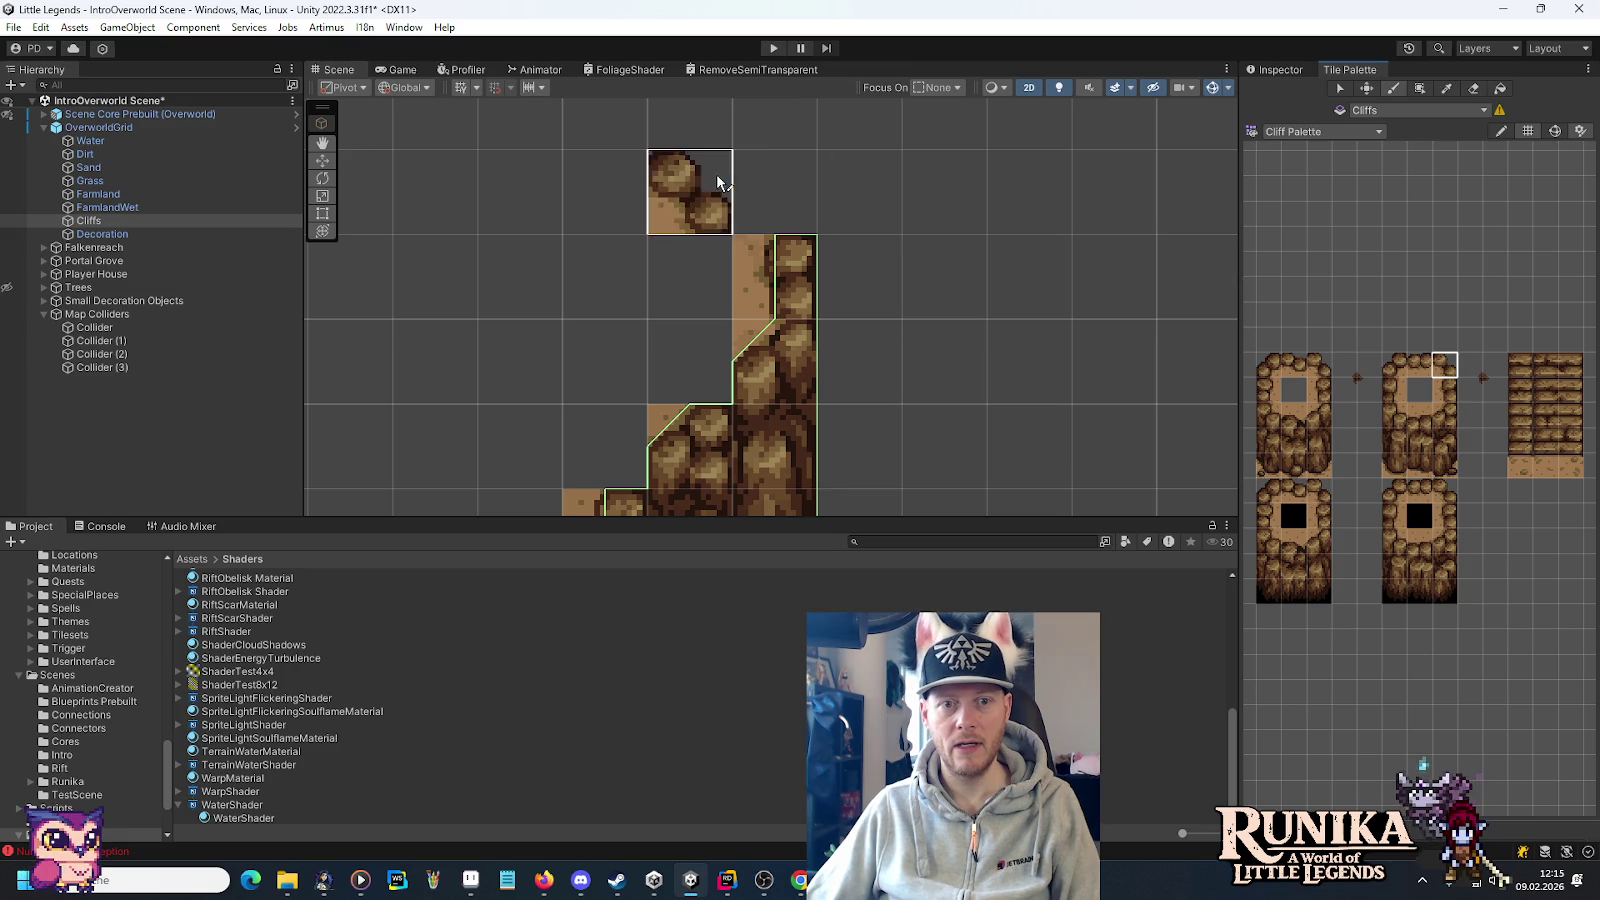
scroll(1065, 300, down, 4)
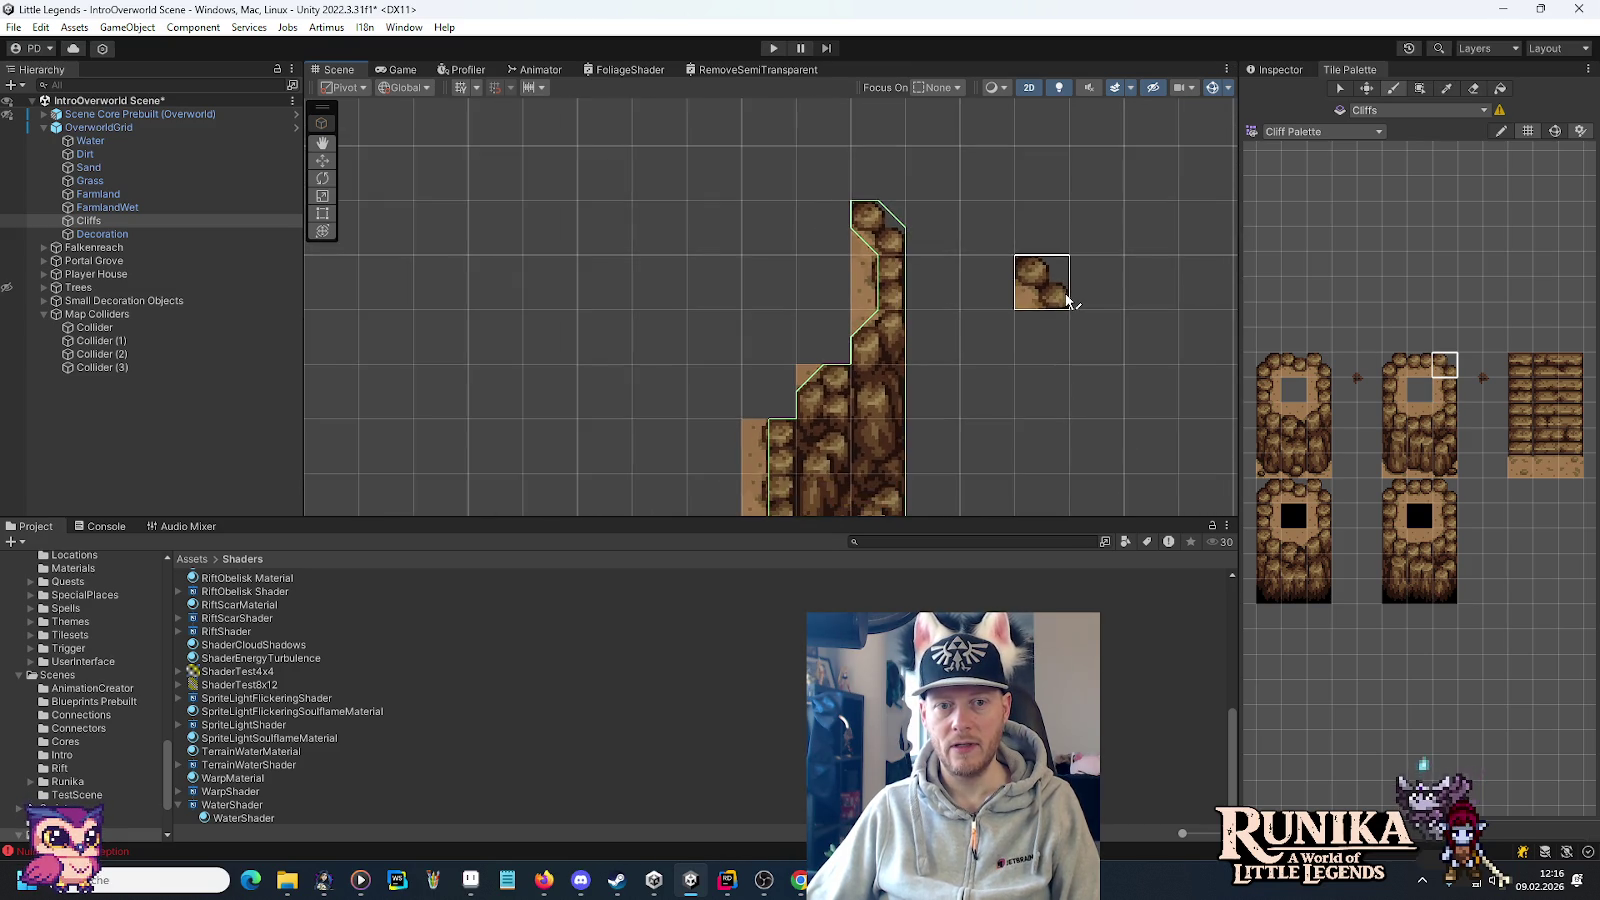
key(alt+Tab)
scroll(1025, 360, down, 3)
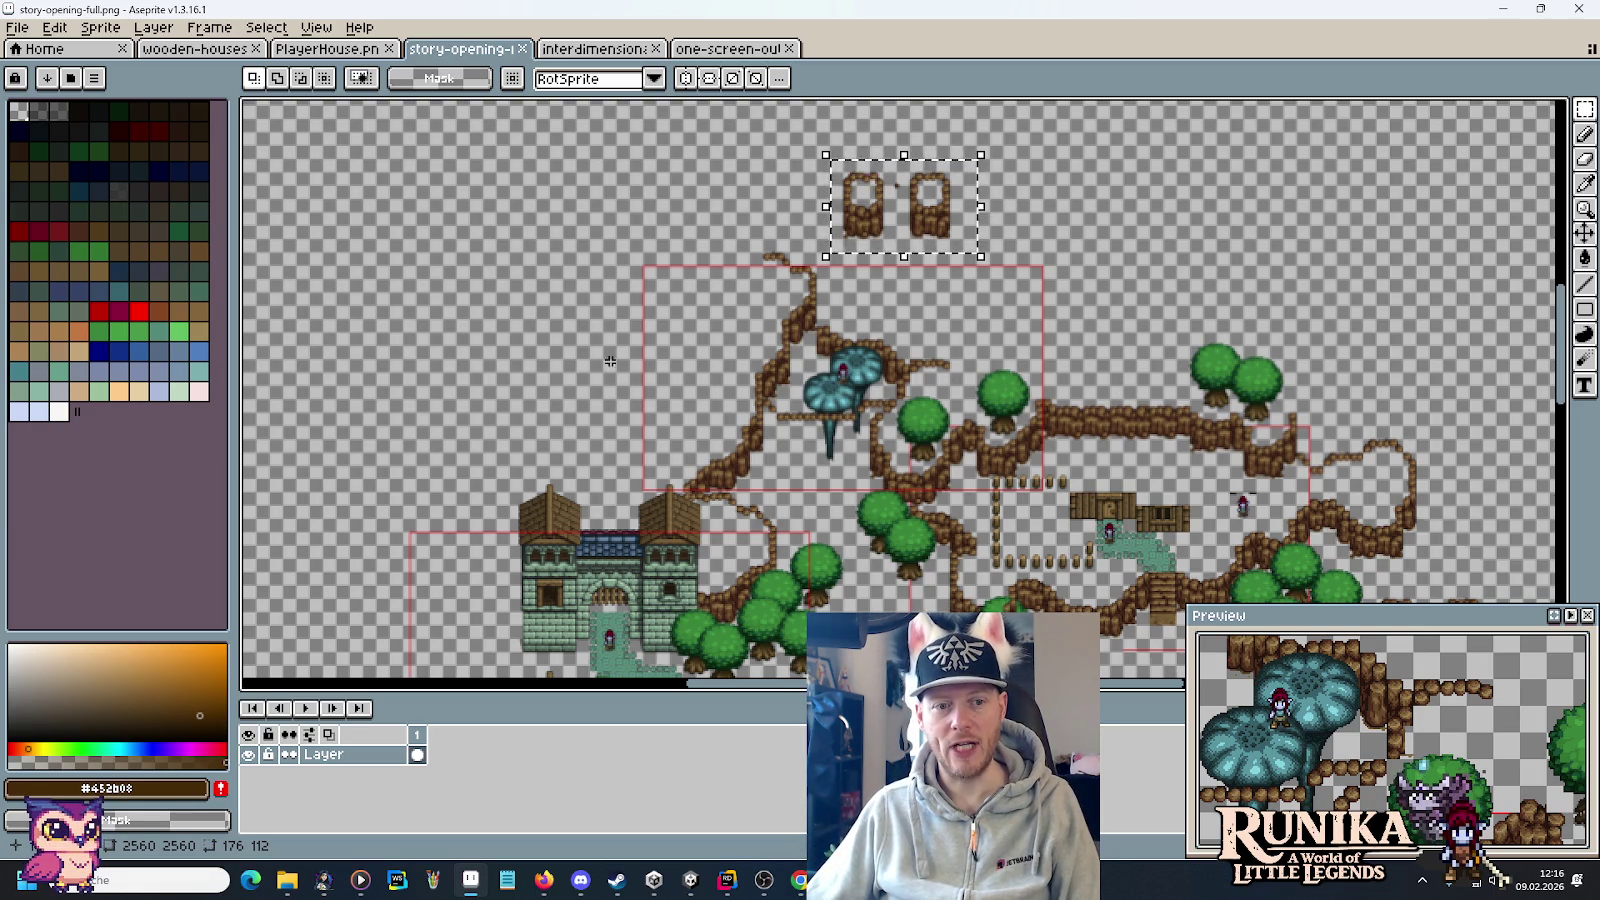
mouse_move(690, 254)
mouse_down()
mouse_move(668, 293)
mouse_move(718, 167)
mouse_move(740, 315)
mouse_up()
scroll(783, 385, up, 1)
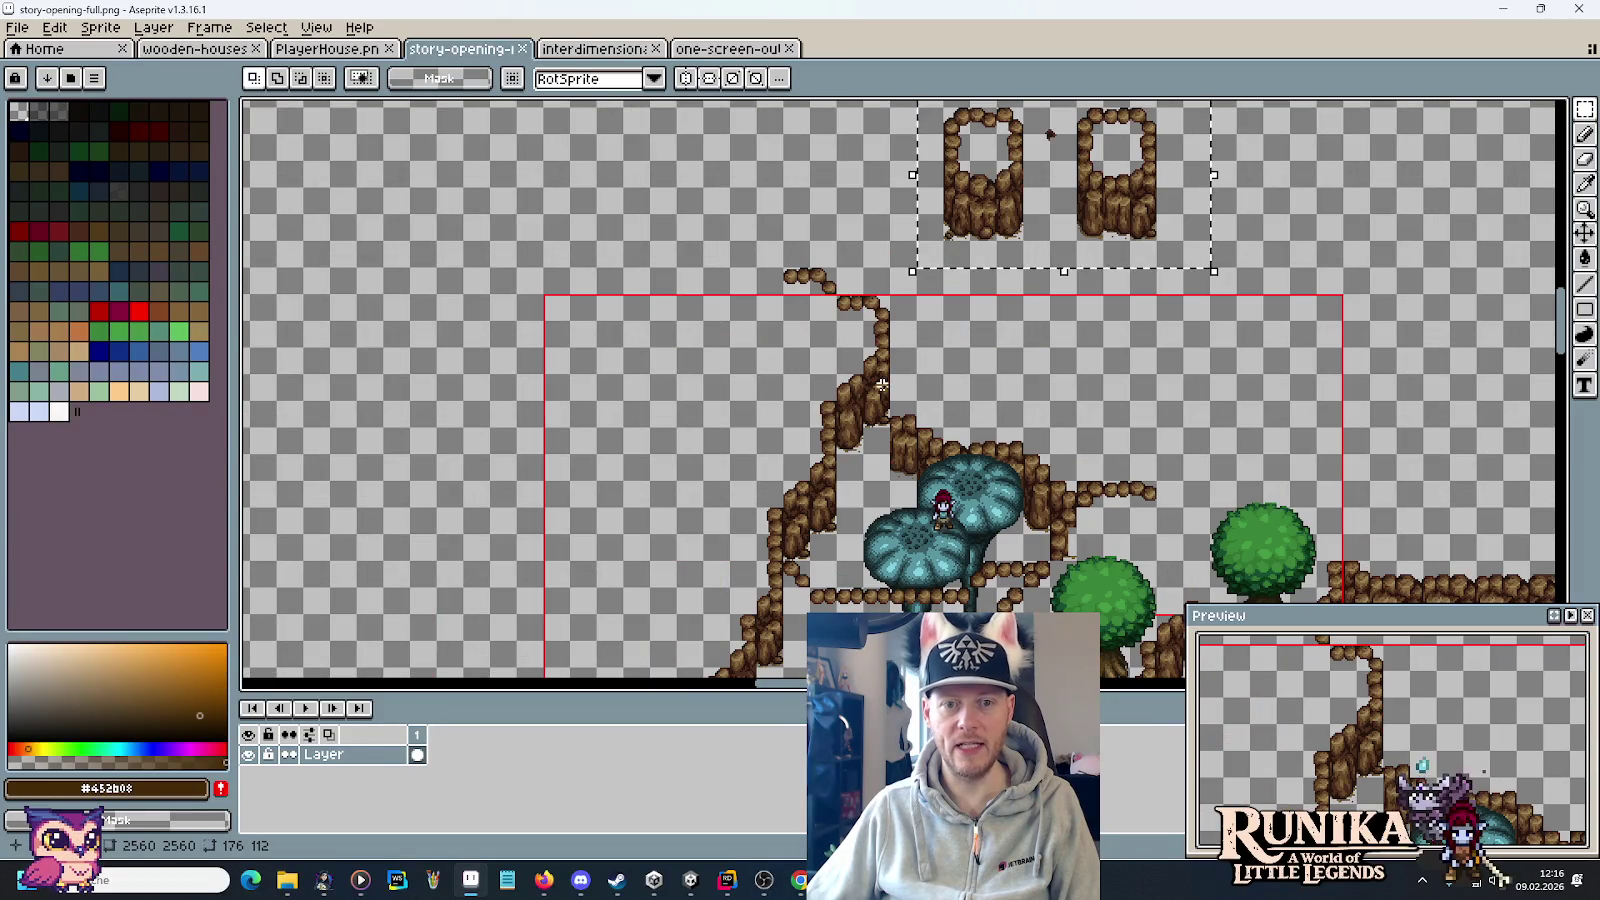
mouse_move(881, 385)
mouse_down()
mouse_move(881, 293)
mouse_move(958, 229)
mouse_up()
scroll(875, 340, down, 1)
drag(418, 456, 648, 206)
mouse_move(381, 141)
mouse_down()
mouse_move(1075, 482)
mouse_move(1075, 505)
mouse_up()
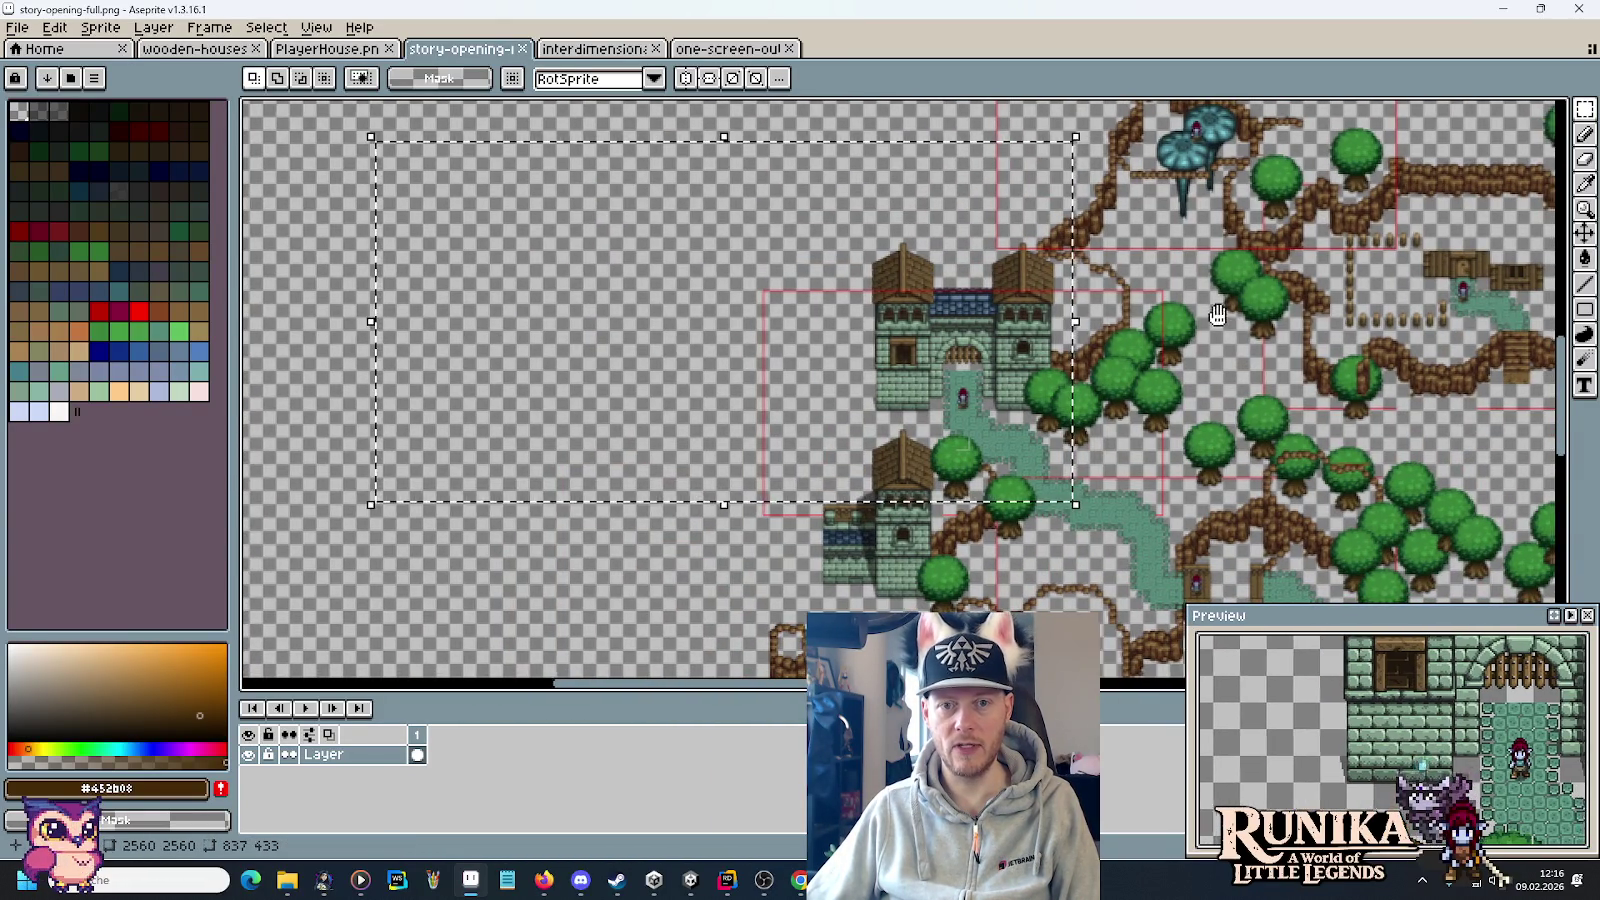
drag(1217, 315, 972, 520)
scroll(1015, 351, up, 1)
key(ctrl+d)
mouse_move(858, 361)
mouse_down()
mouse_move(921, 332)
mouse_move(894, 383)
mouse_up()
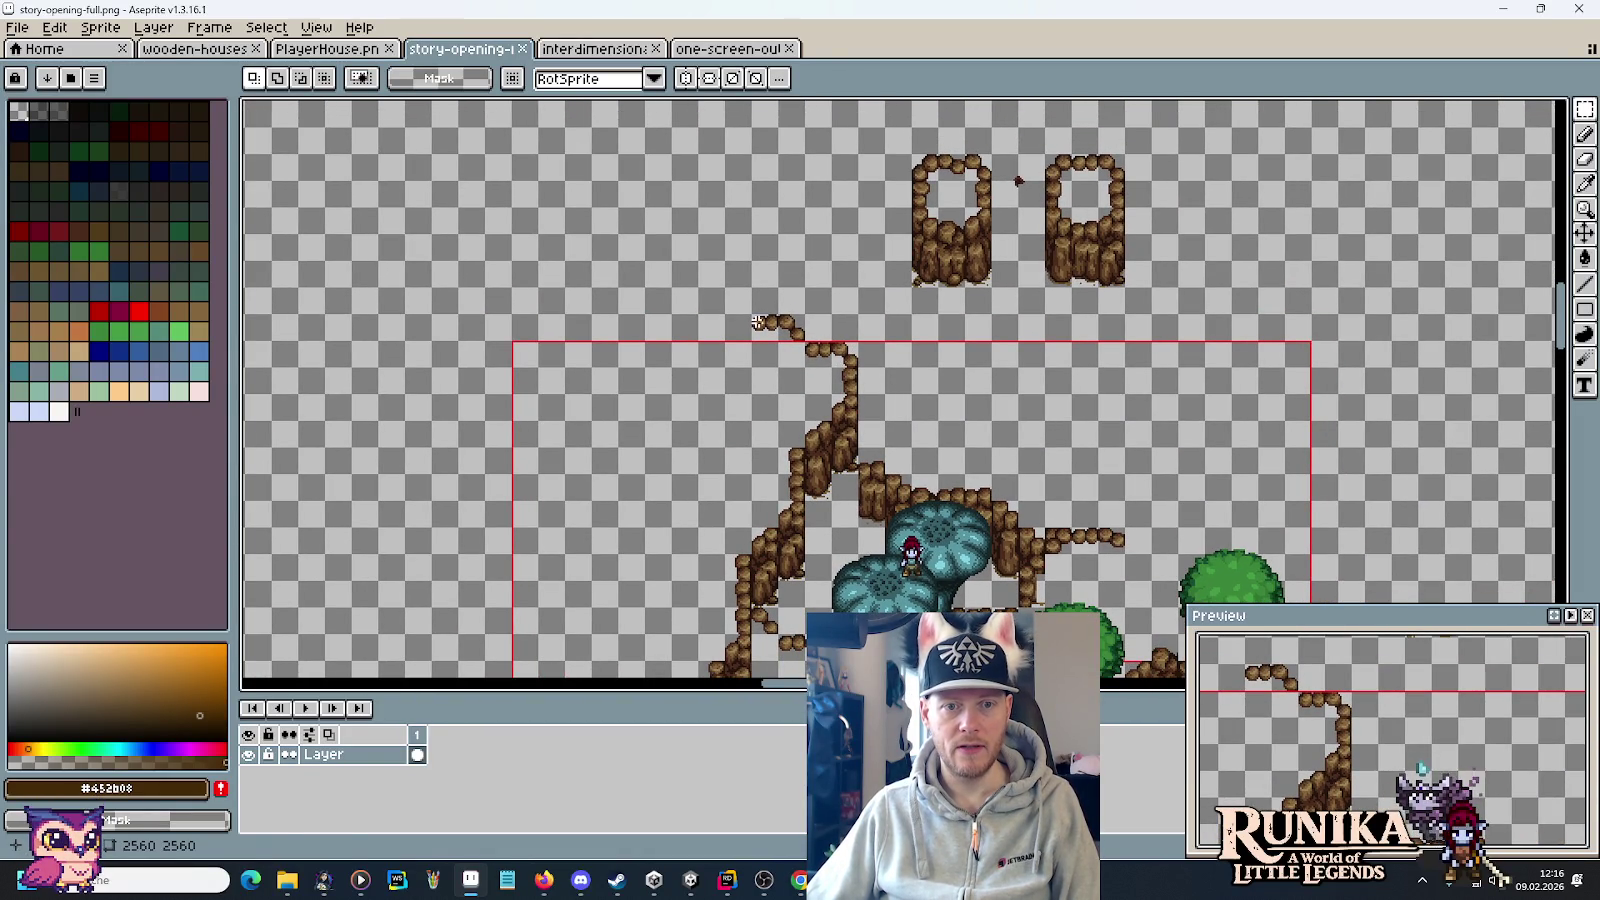
key(alt+Tab)
Paint top-middle and top-left cliff tiles on both sides of the cliff top.
click(1420, 366)
click(824, 229)
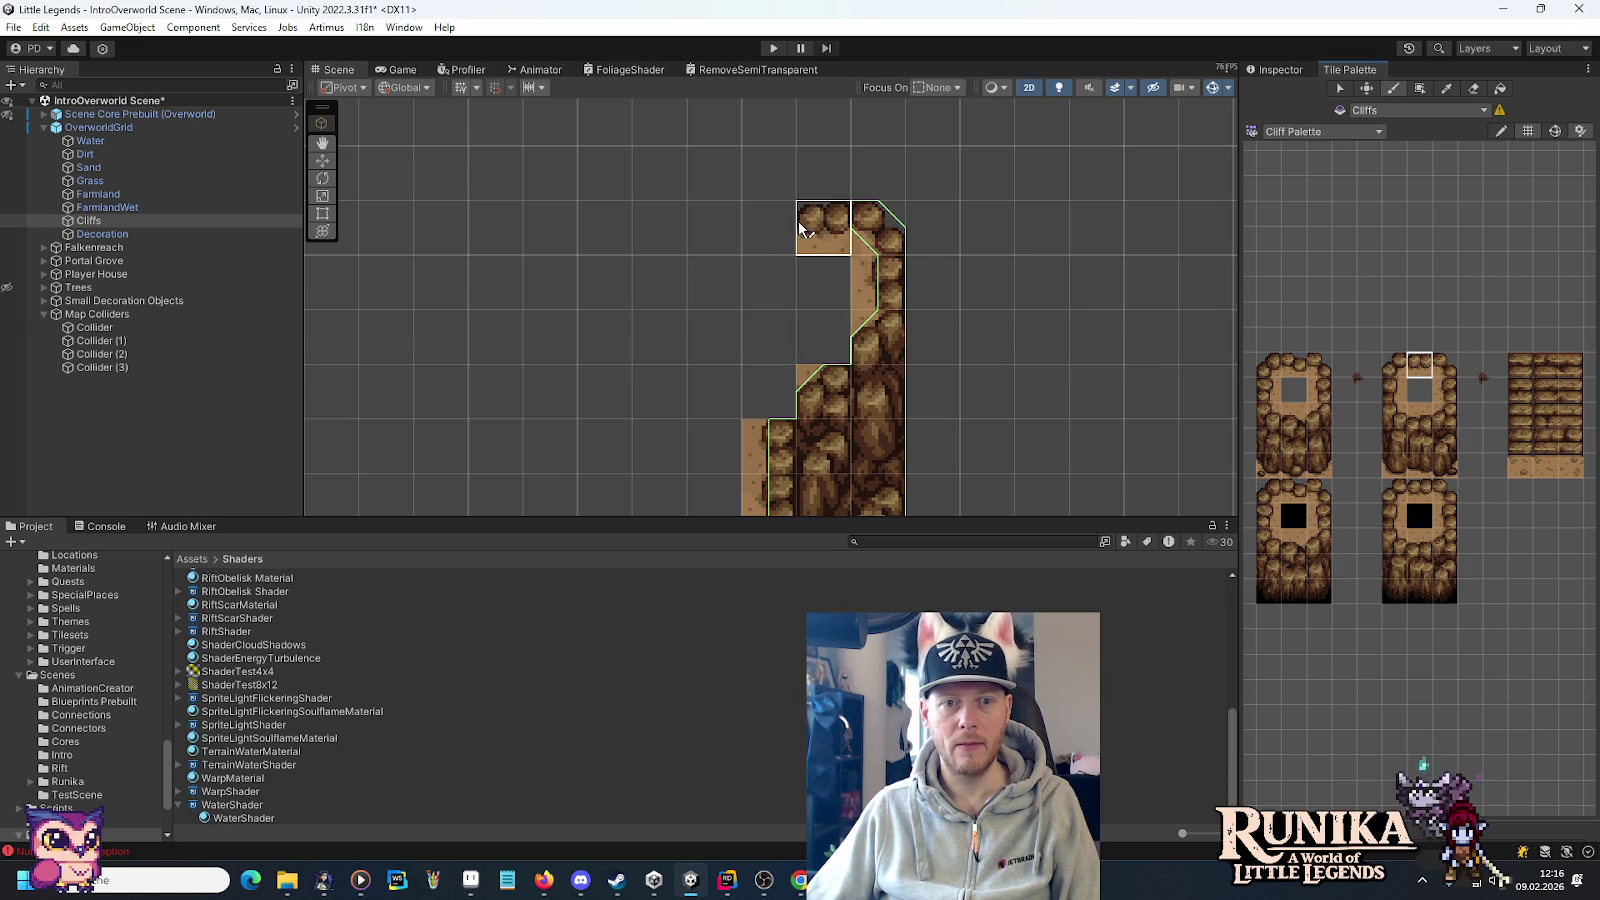
click(1298, 369)
click(740, 170)
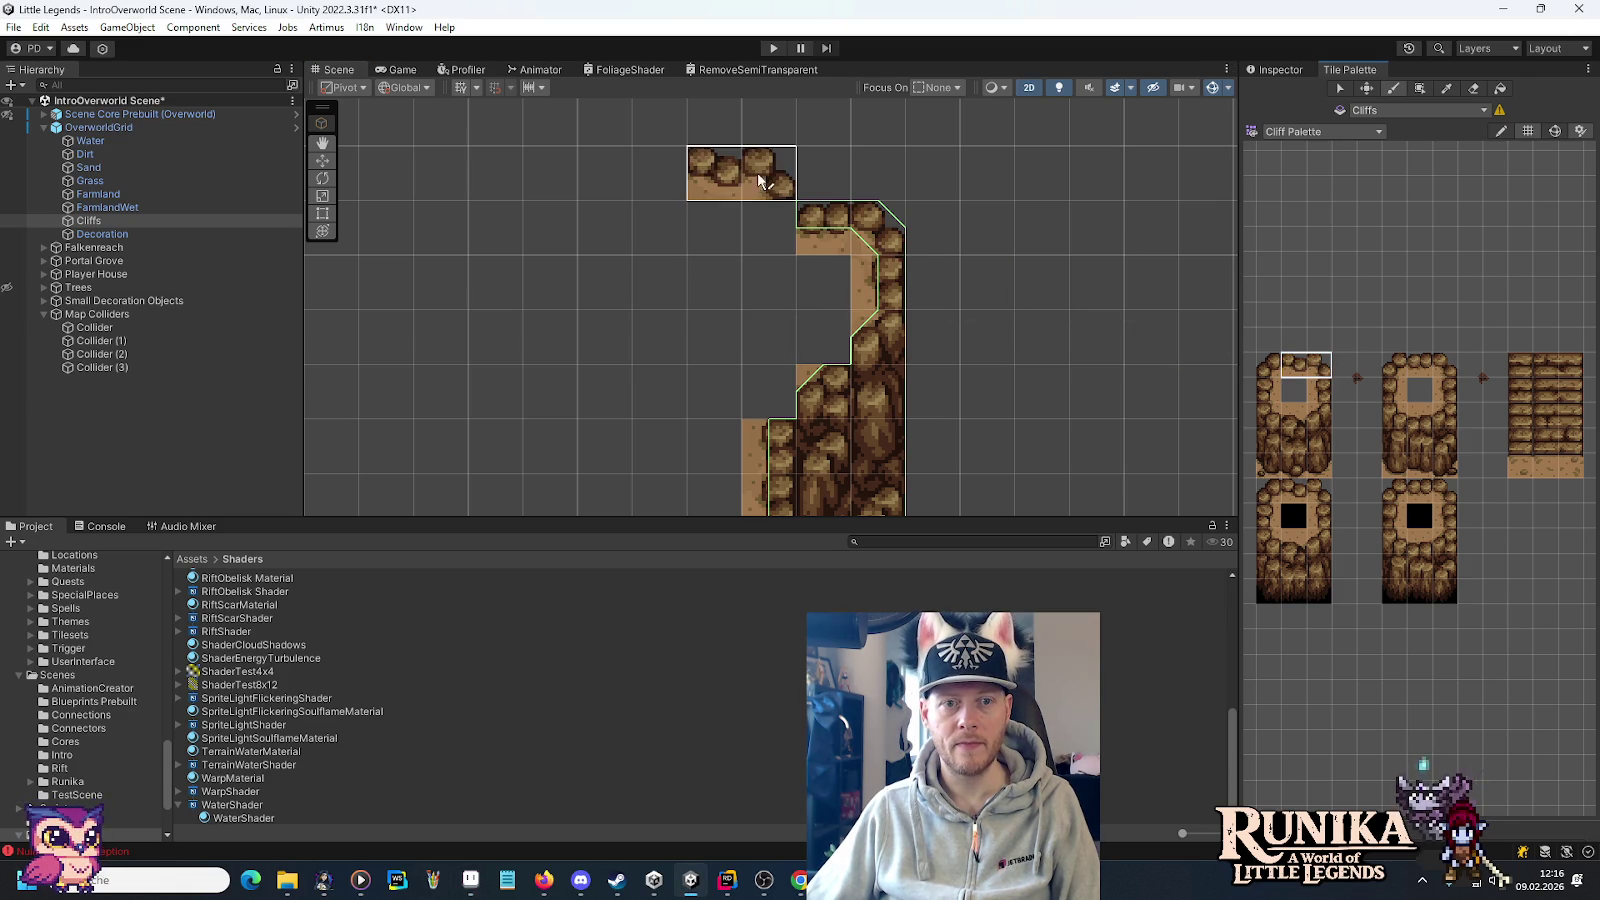
key(alt+Tab)
key(alt+Tab)
key(ctrl+z)
click(1014, 285)
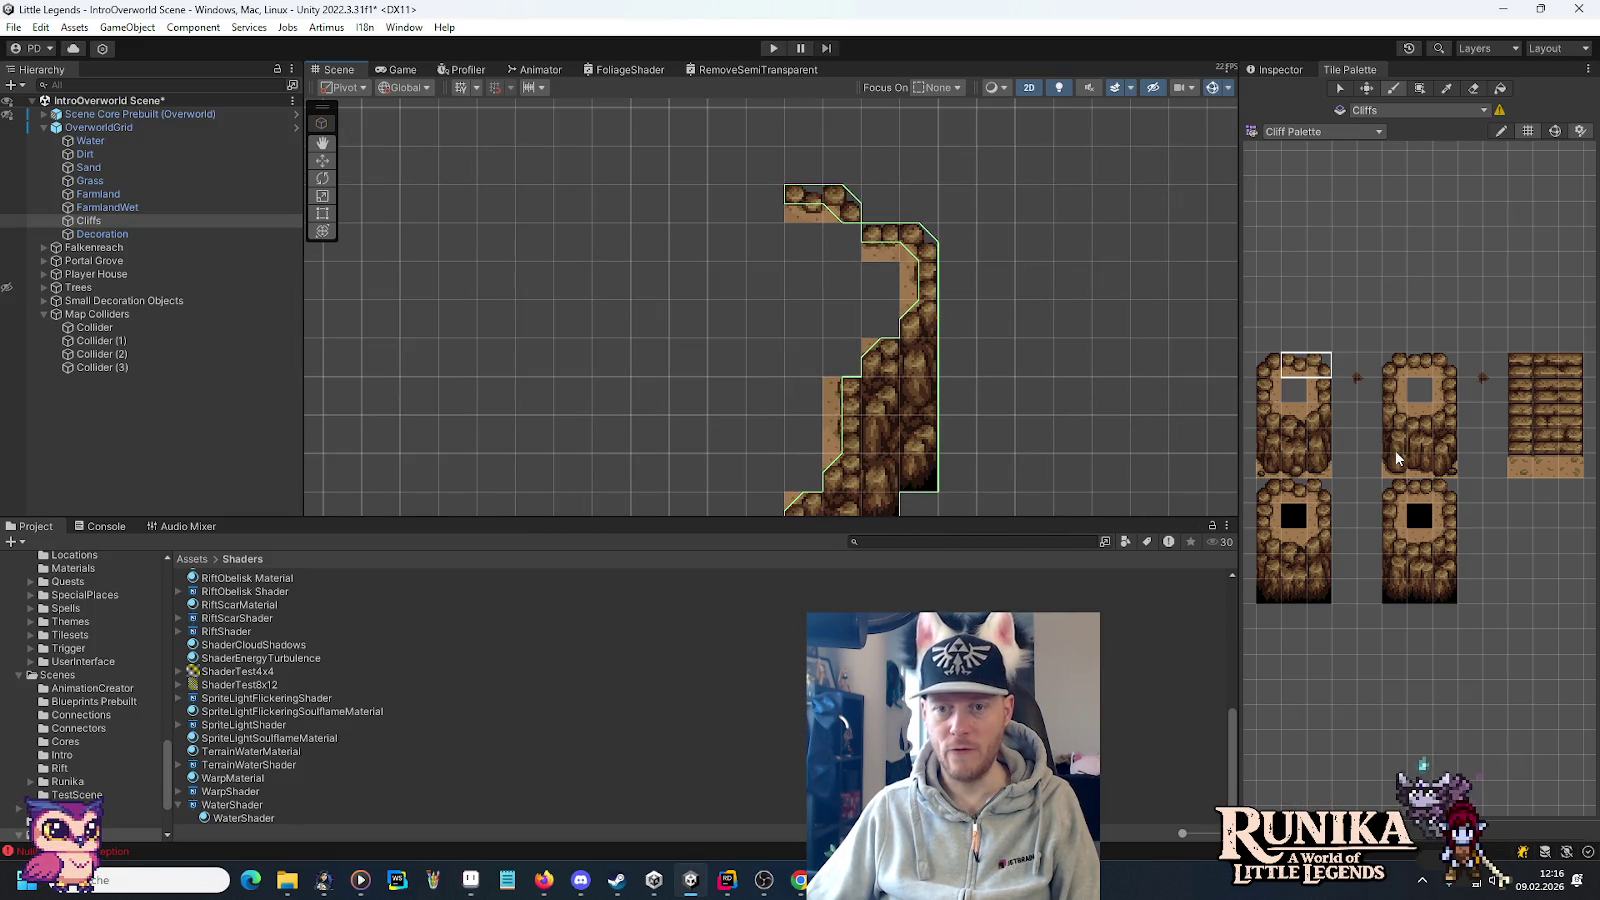
Erase a stray cliff tile and add a slope tile to the cliff edge.
click(1346, 390)
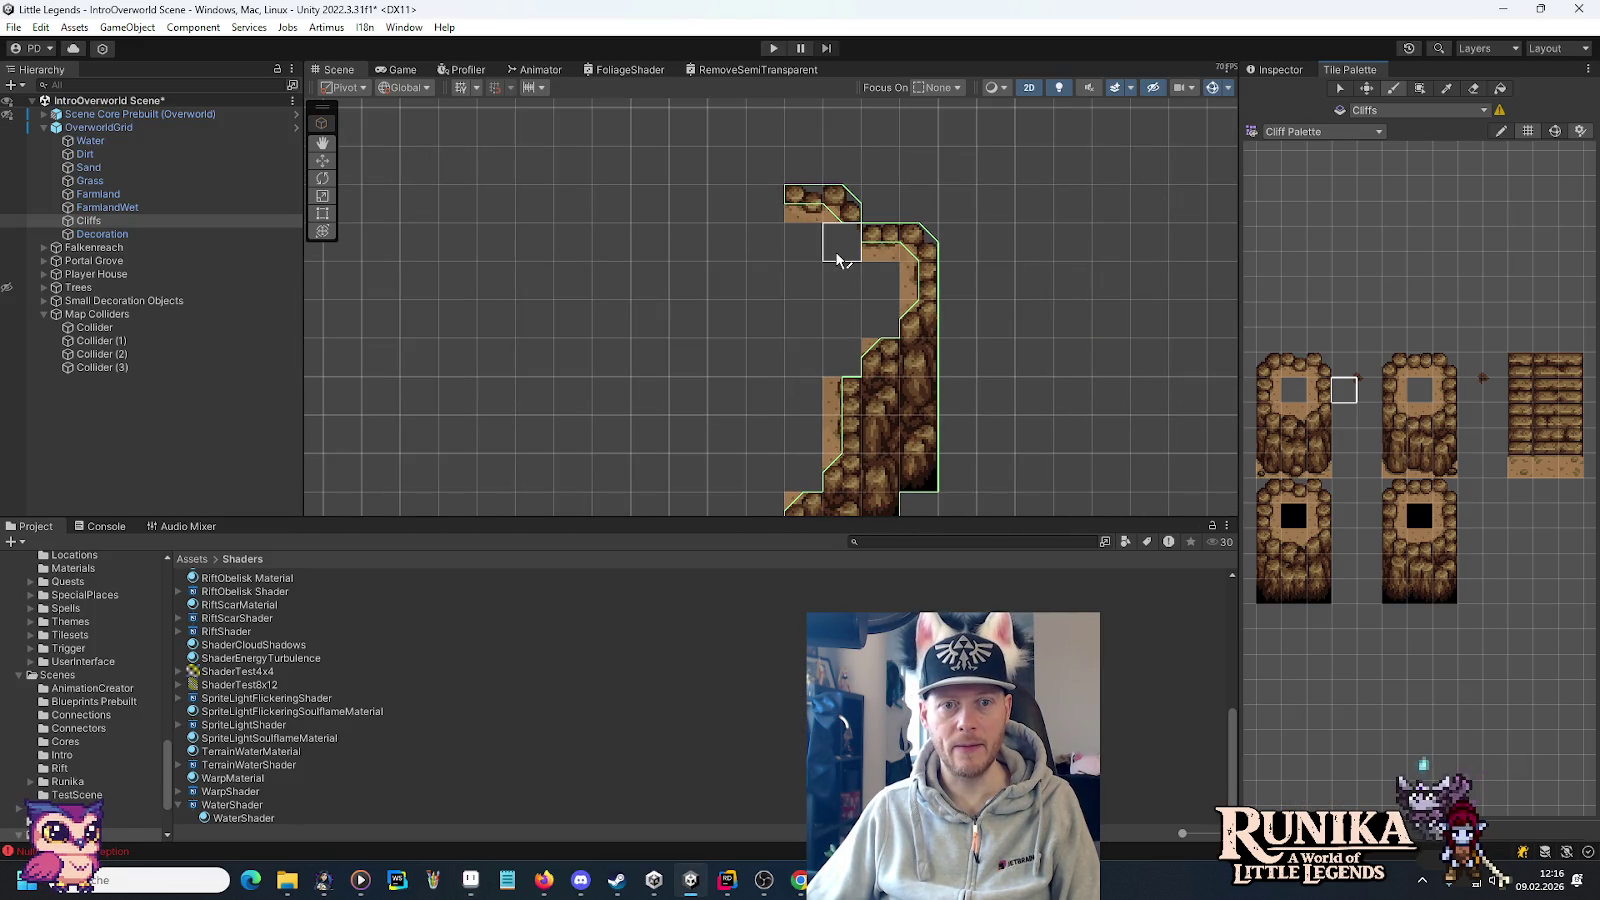
click(1340, 368)
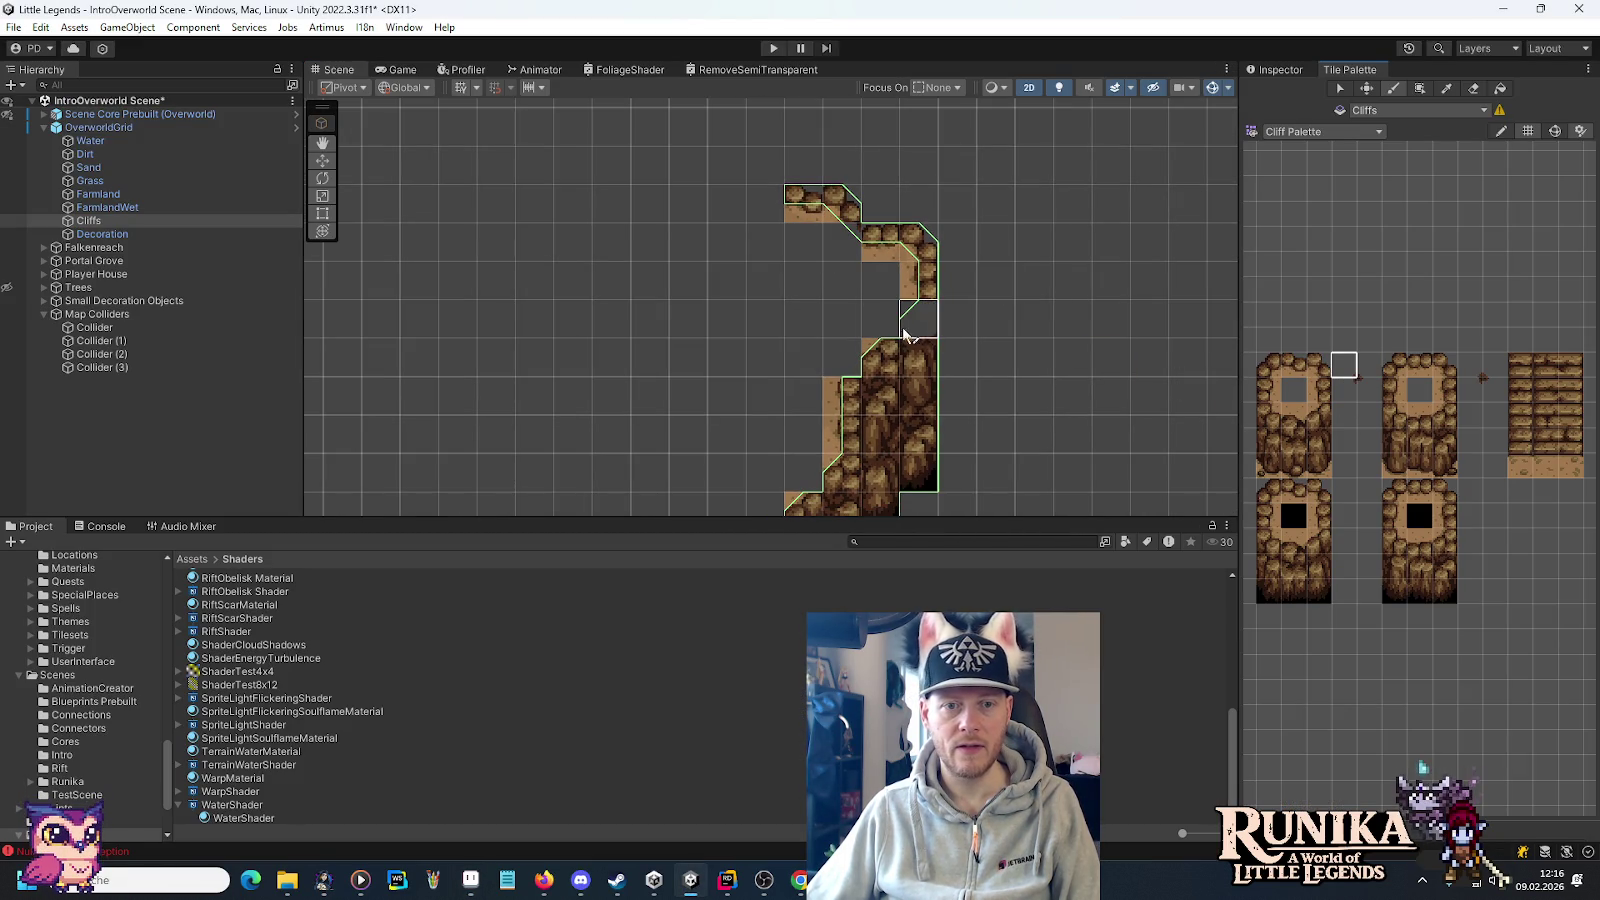
drag(650, 432, 790, 200)
click(857, 275)
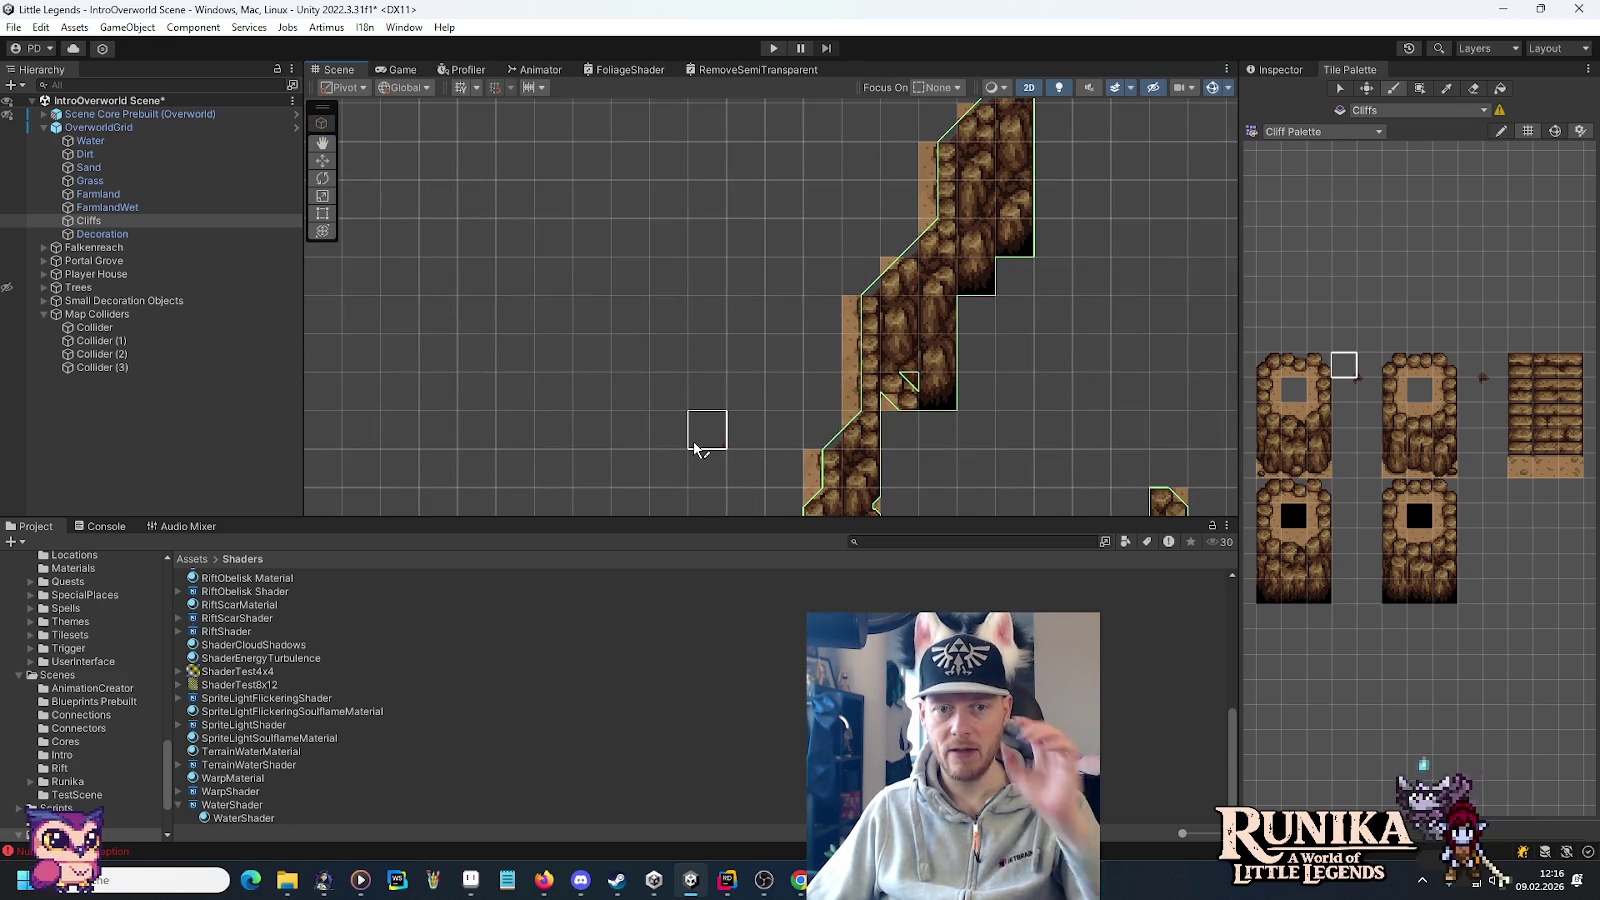
scroll(745, 432, down, 4)
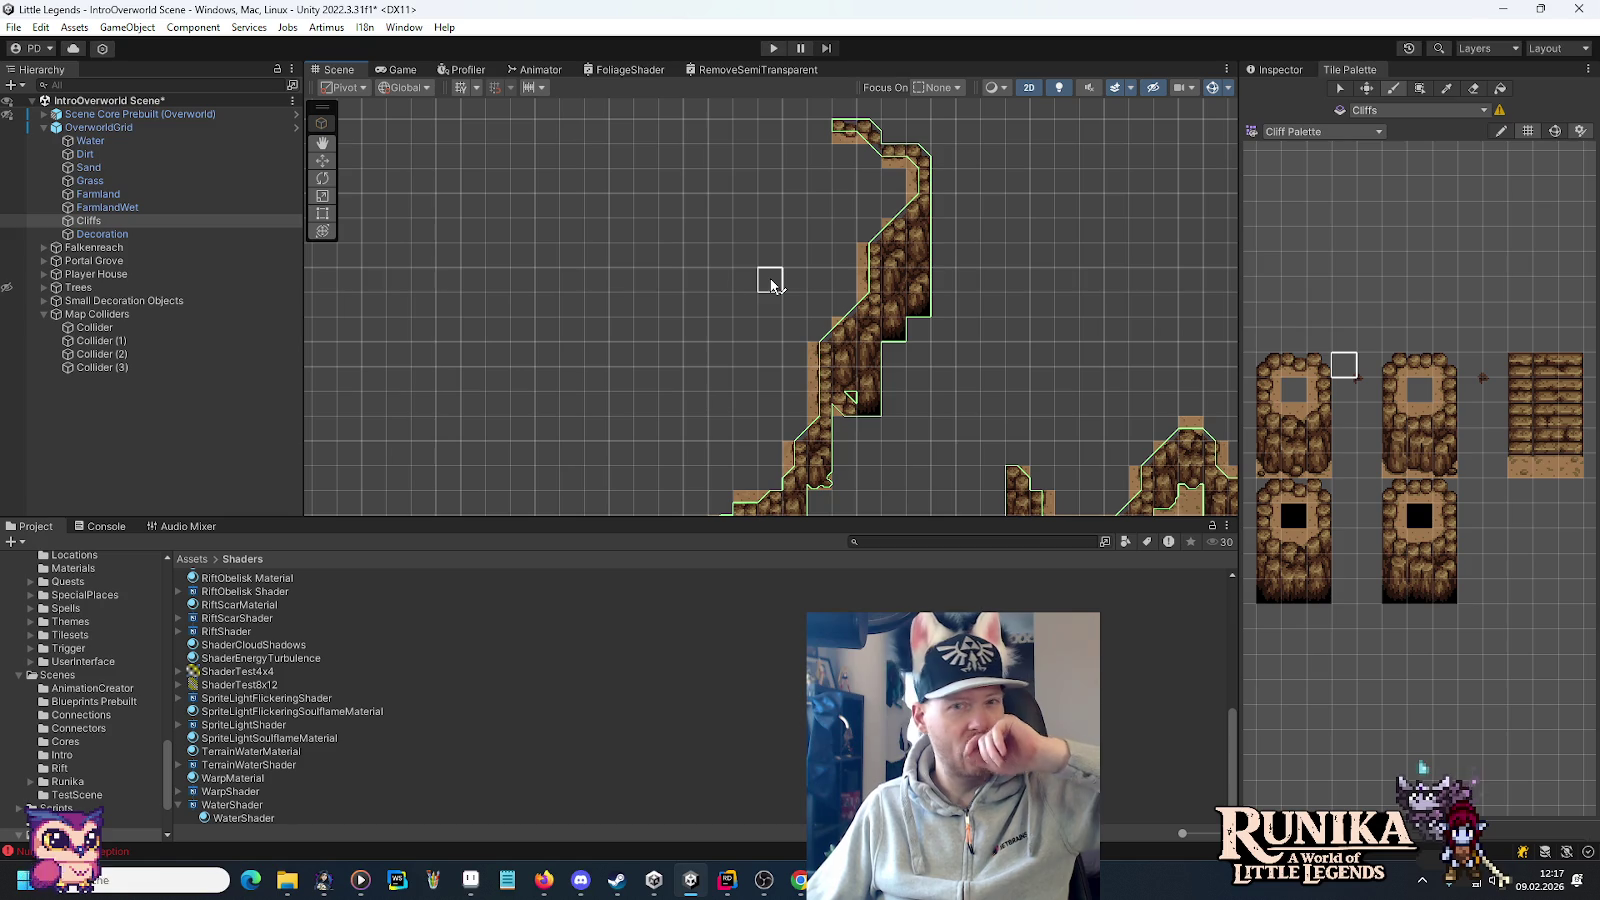
Pan the Scene view down the cliff wall to the castle and grass, then return to Aseprite.
key(Left)
key(Down)
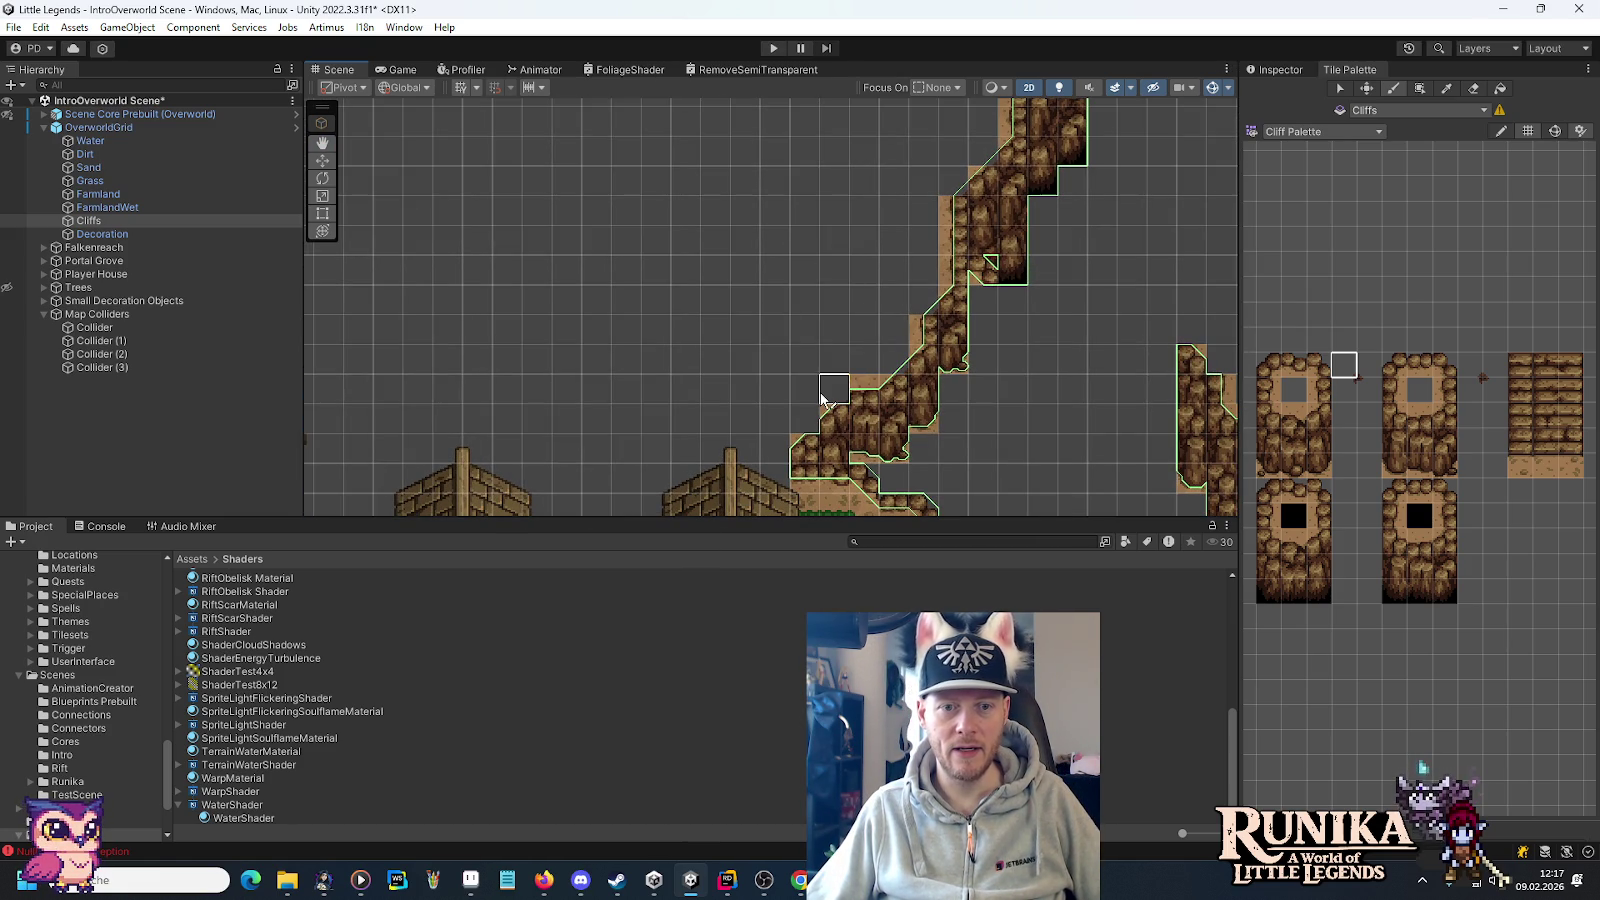
drag(771, 386, 737, 320)
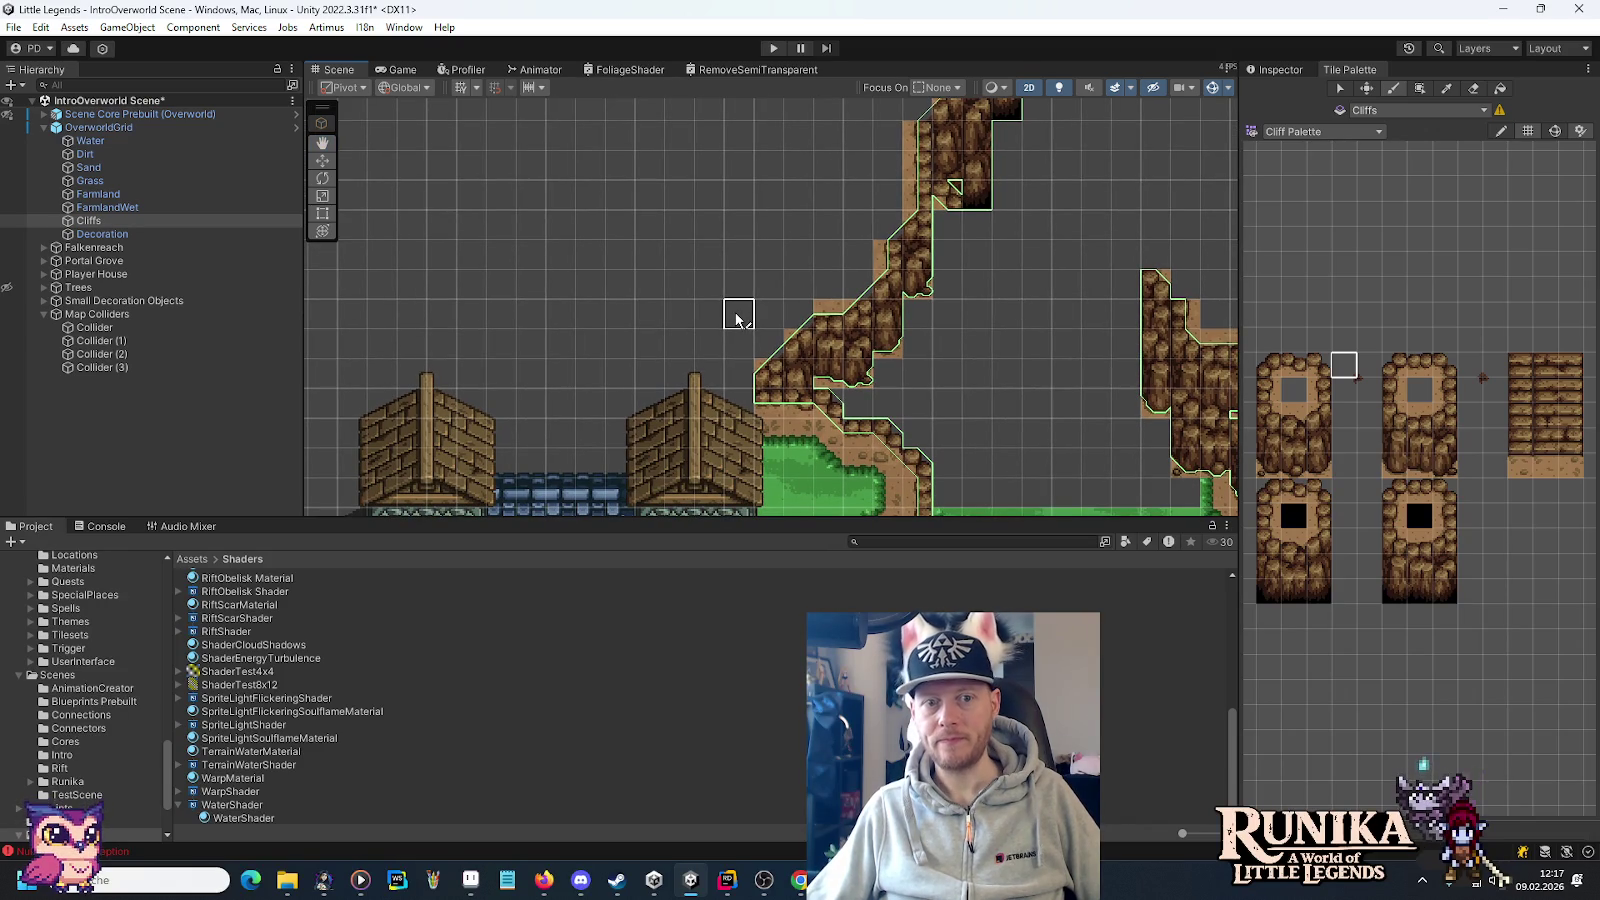
drag(715, 400, 750, 210)
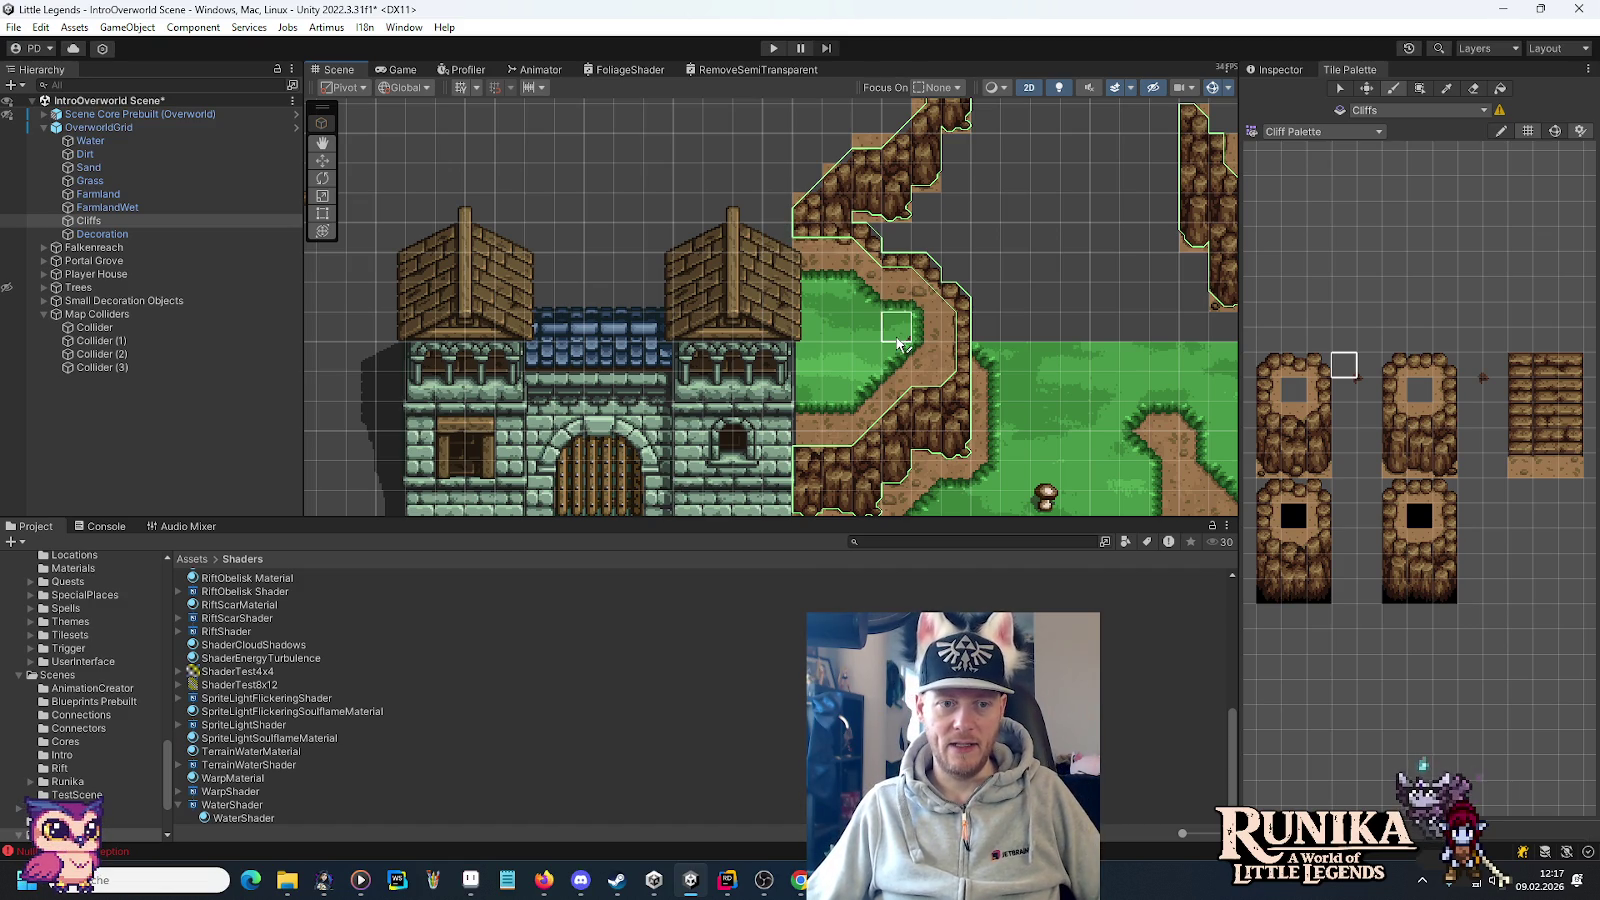
click(470, 879)
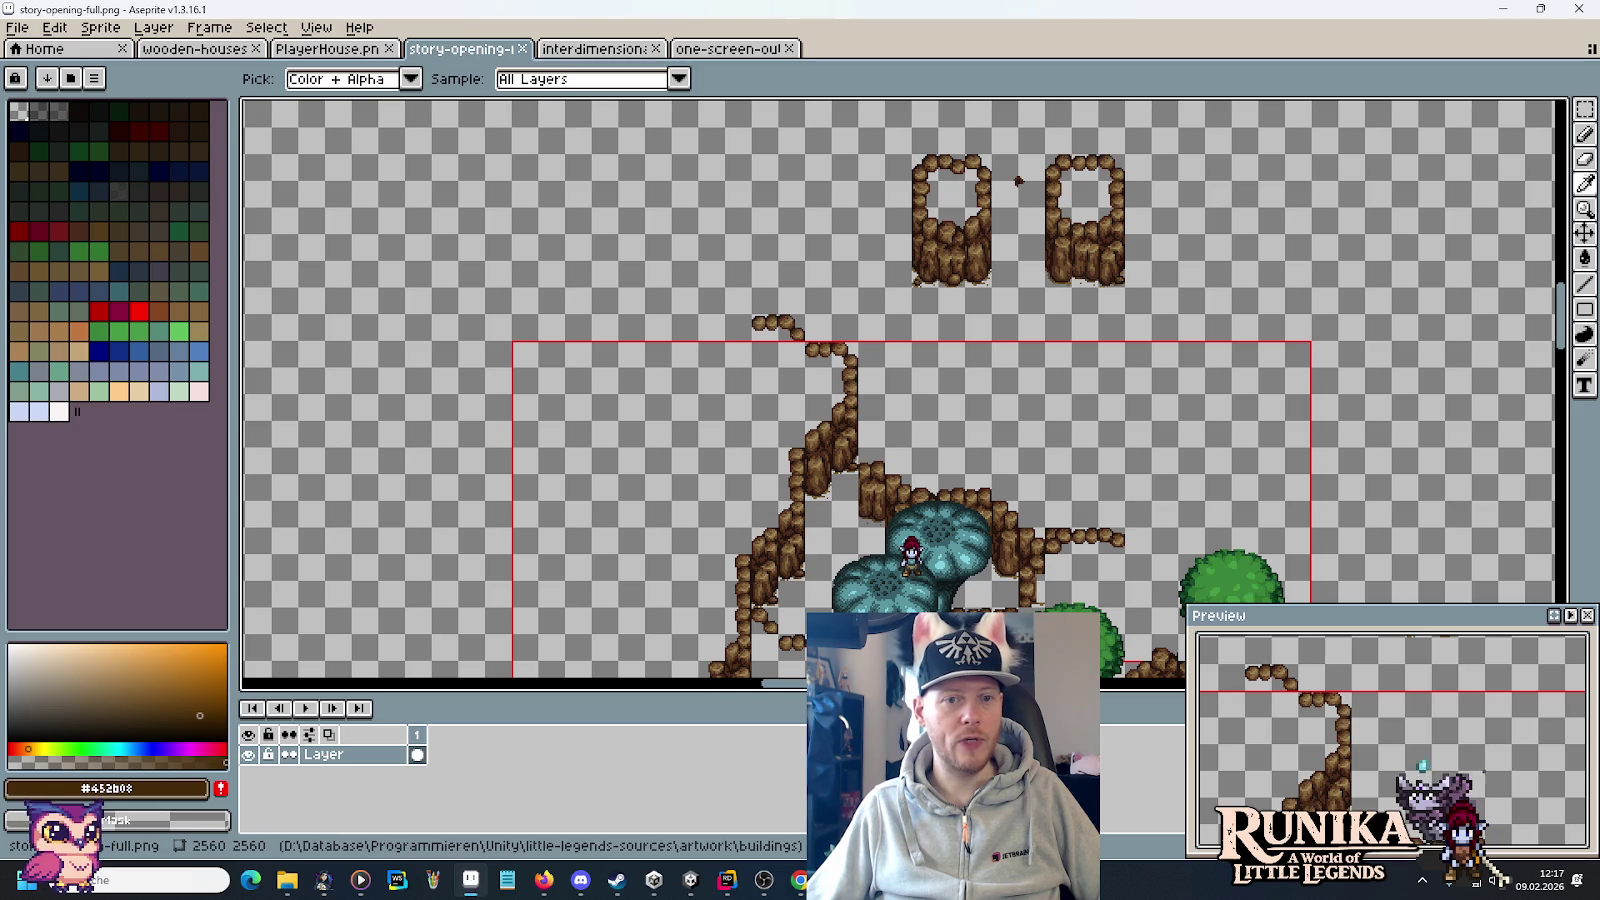
Bring up Aseprite's Open dialog browsing the little-legends-sources artwork folder.
click(20, 30)
mouse_move(57, 90)
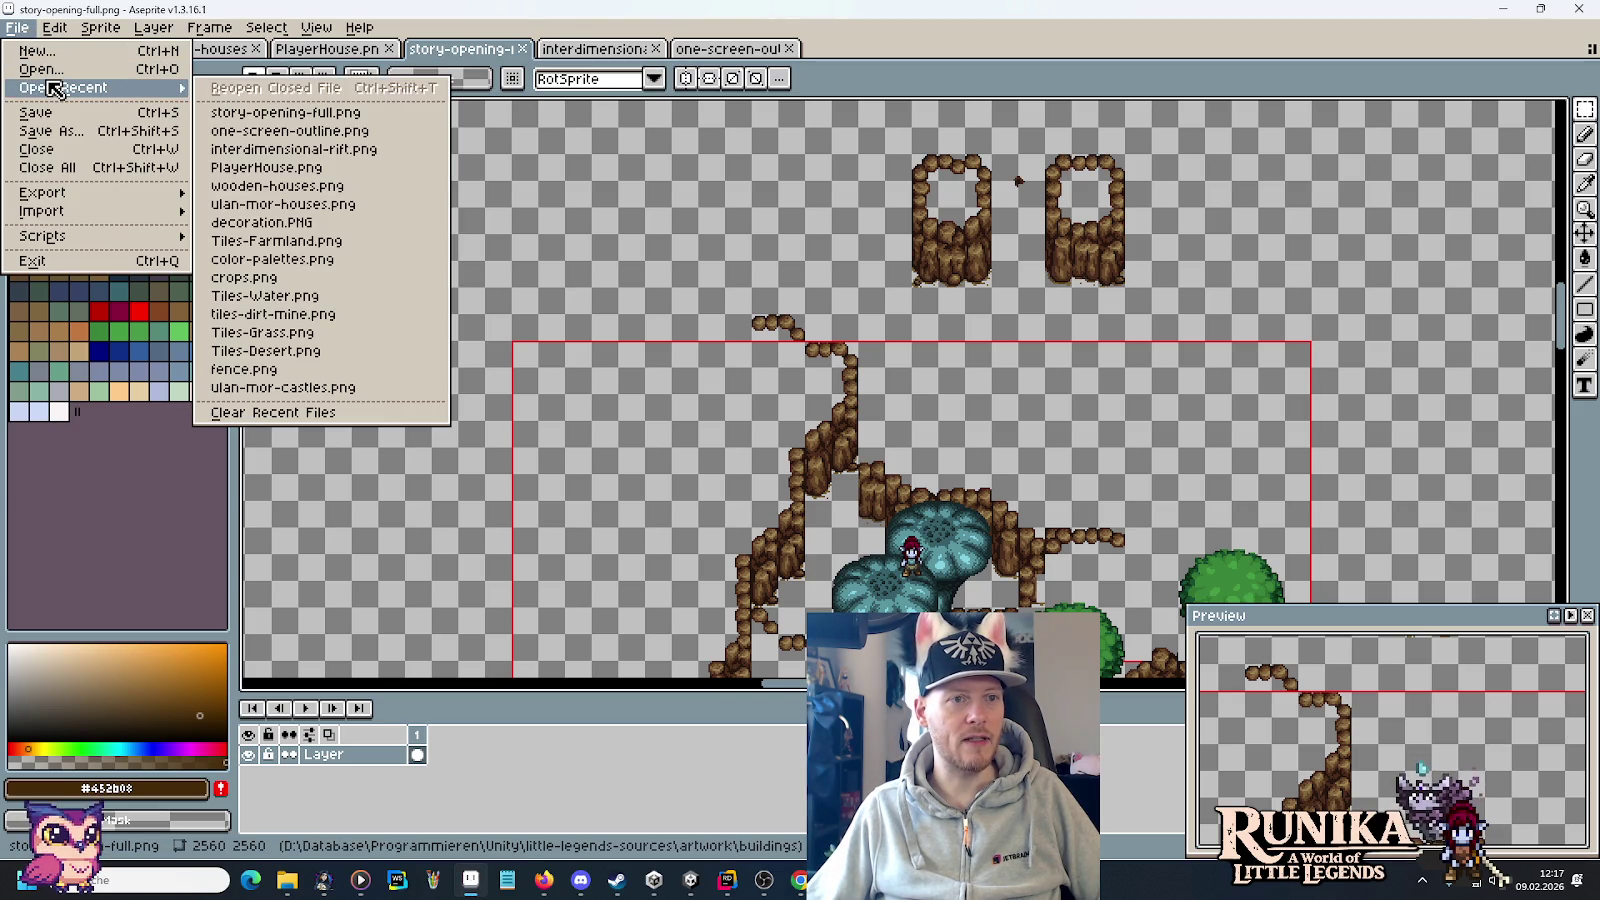
click(55, 72)
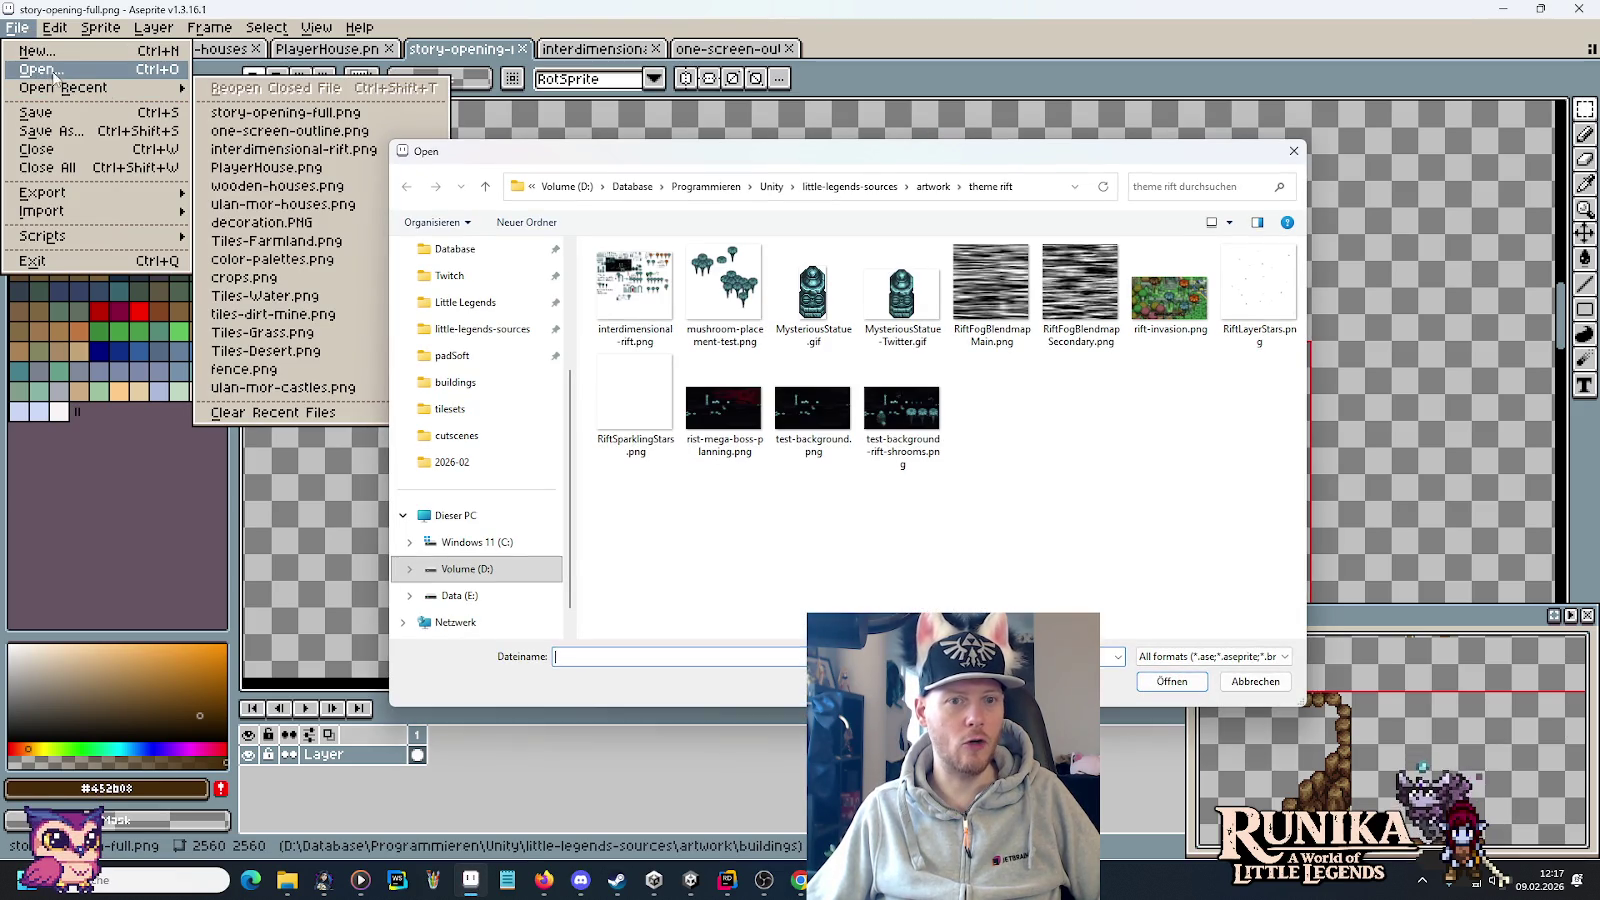
click(933, 186)
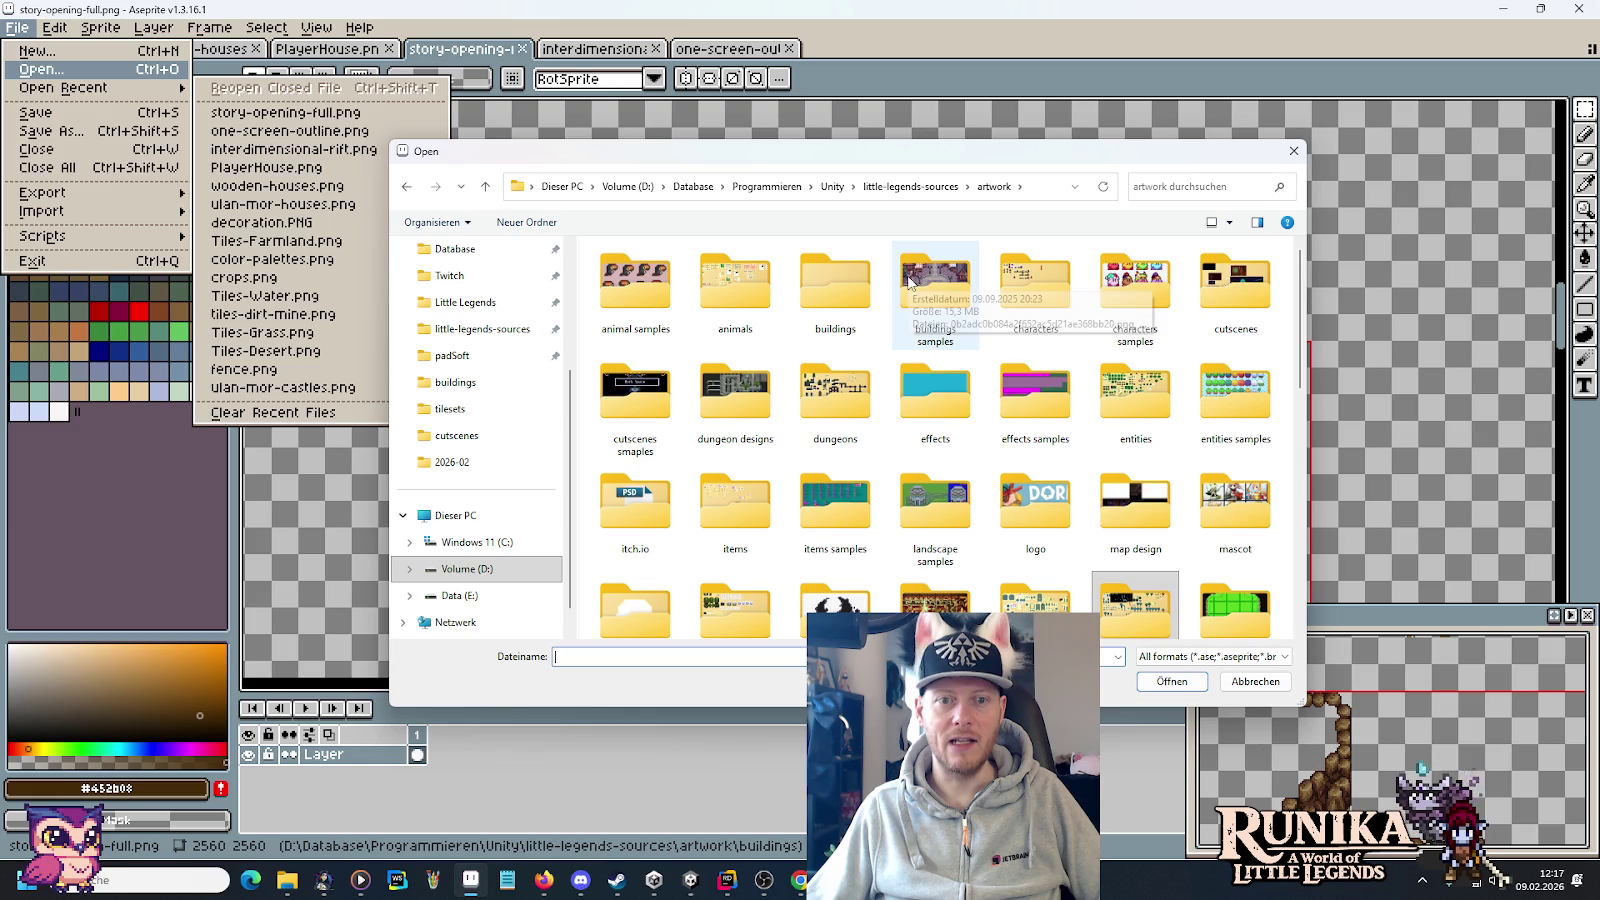
Open ulan-mor-castles.png from the buildings folder and scroll over its pillars and small towers.
double_click(856, 272)
double_click(1260, 295)
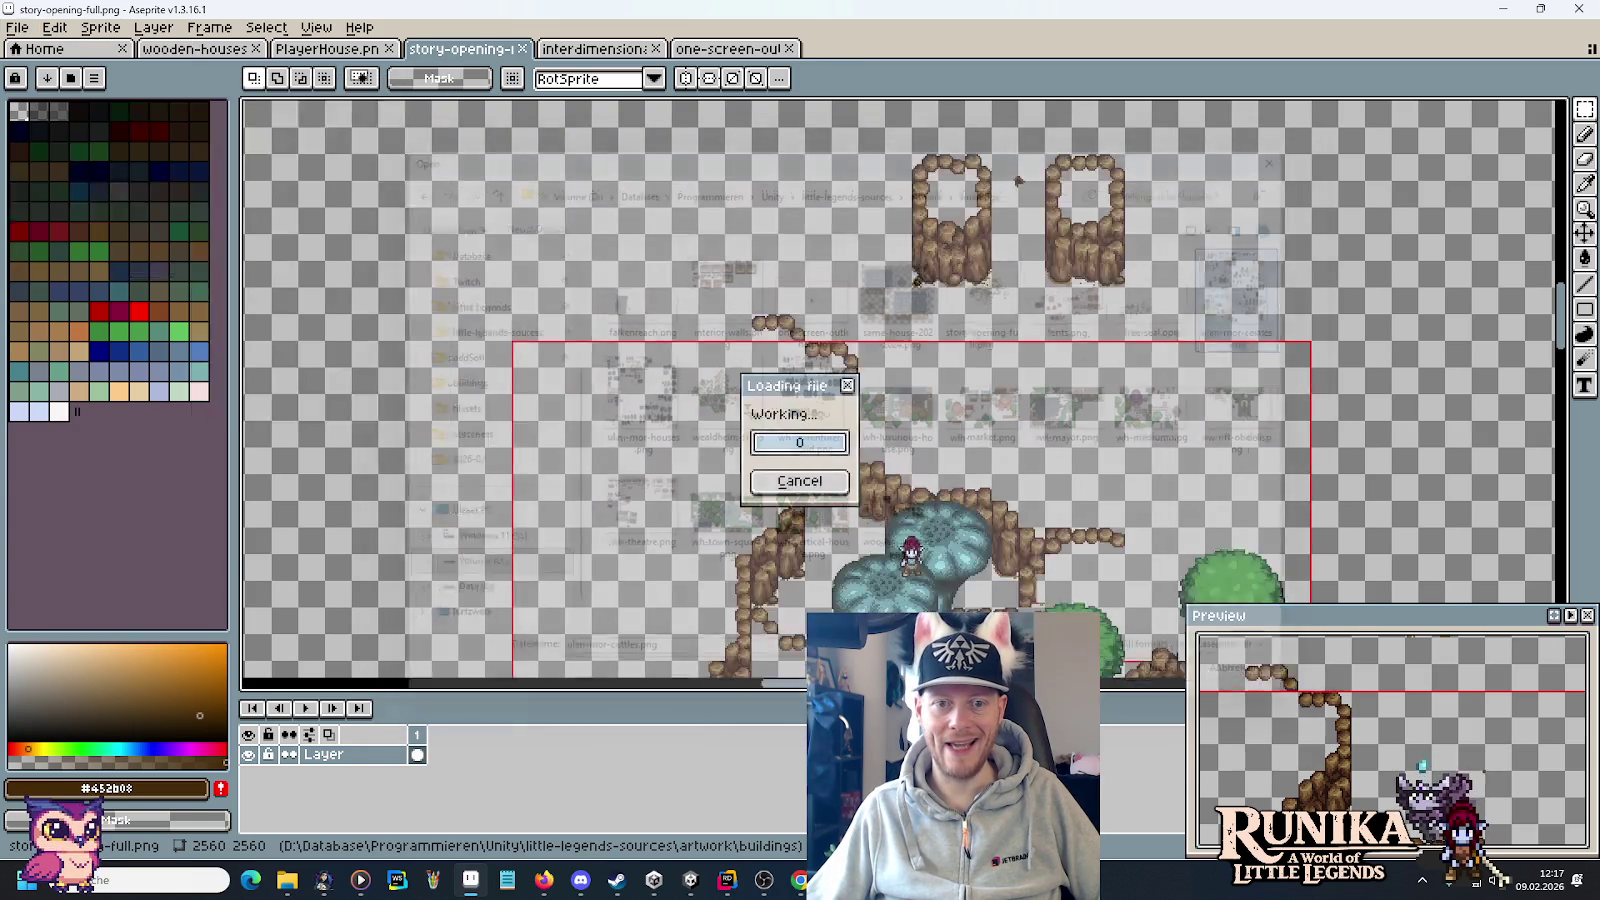
scroll(1163, 175, down, 2)
scroll(1163, 175, up, 5)
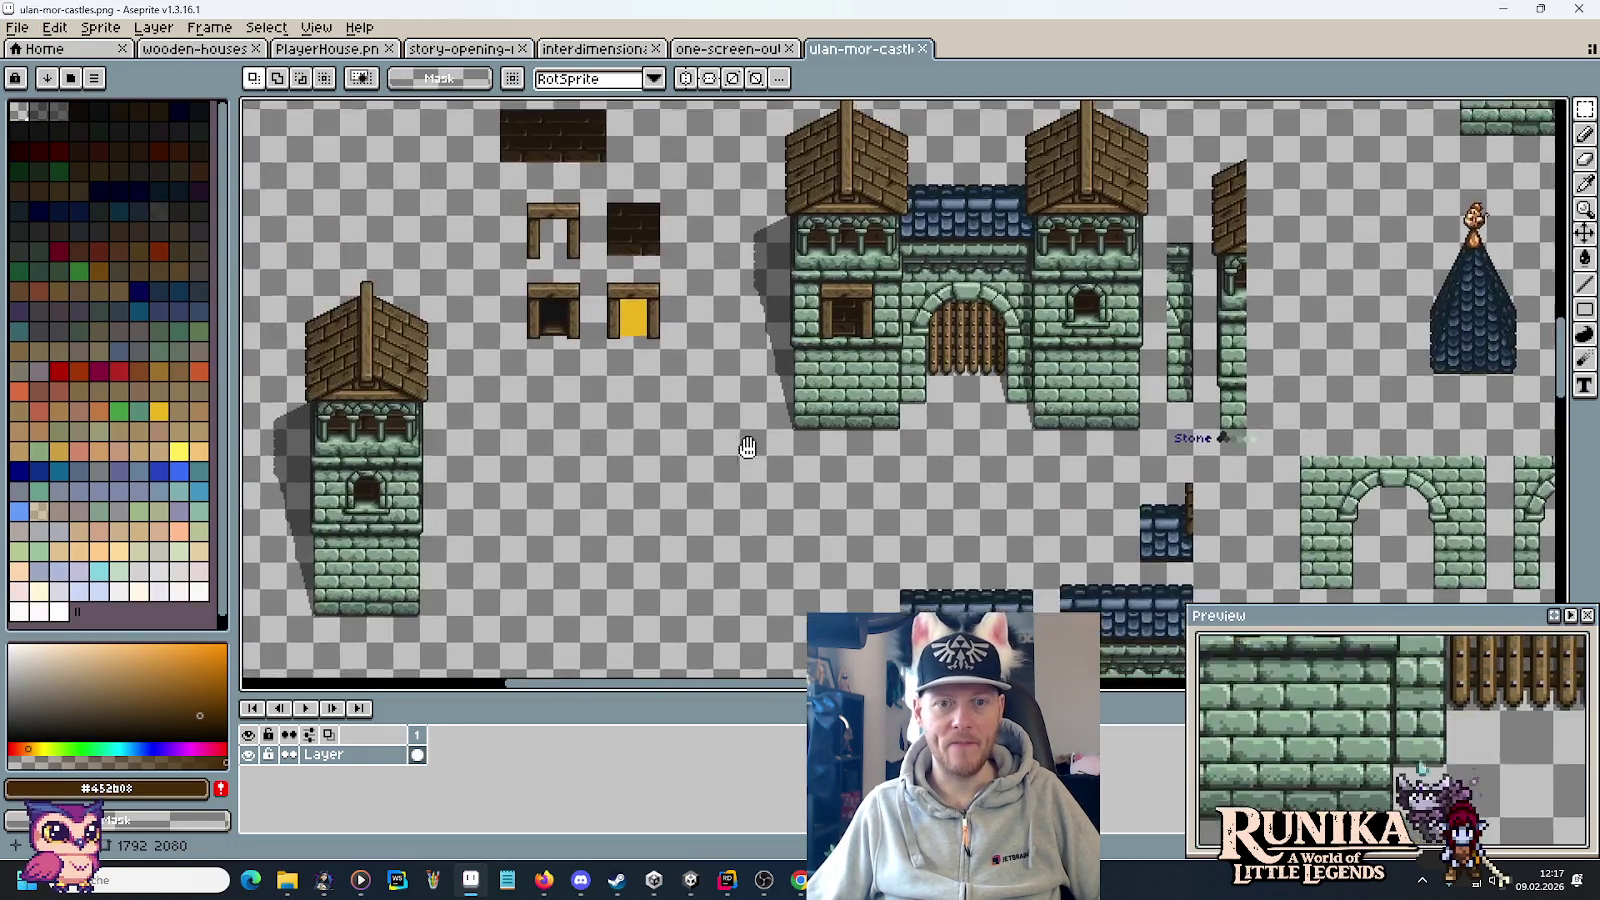
scroll(1000, 280, right, 5)
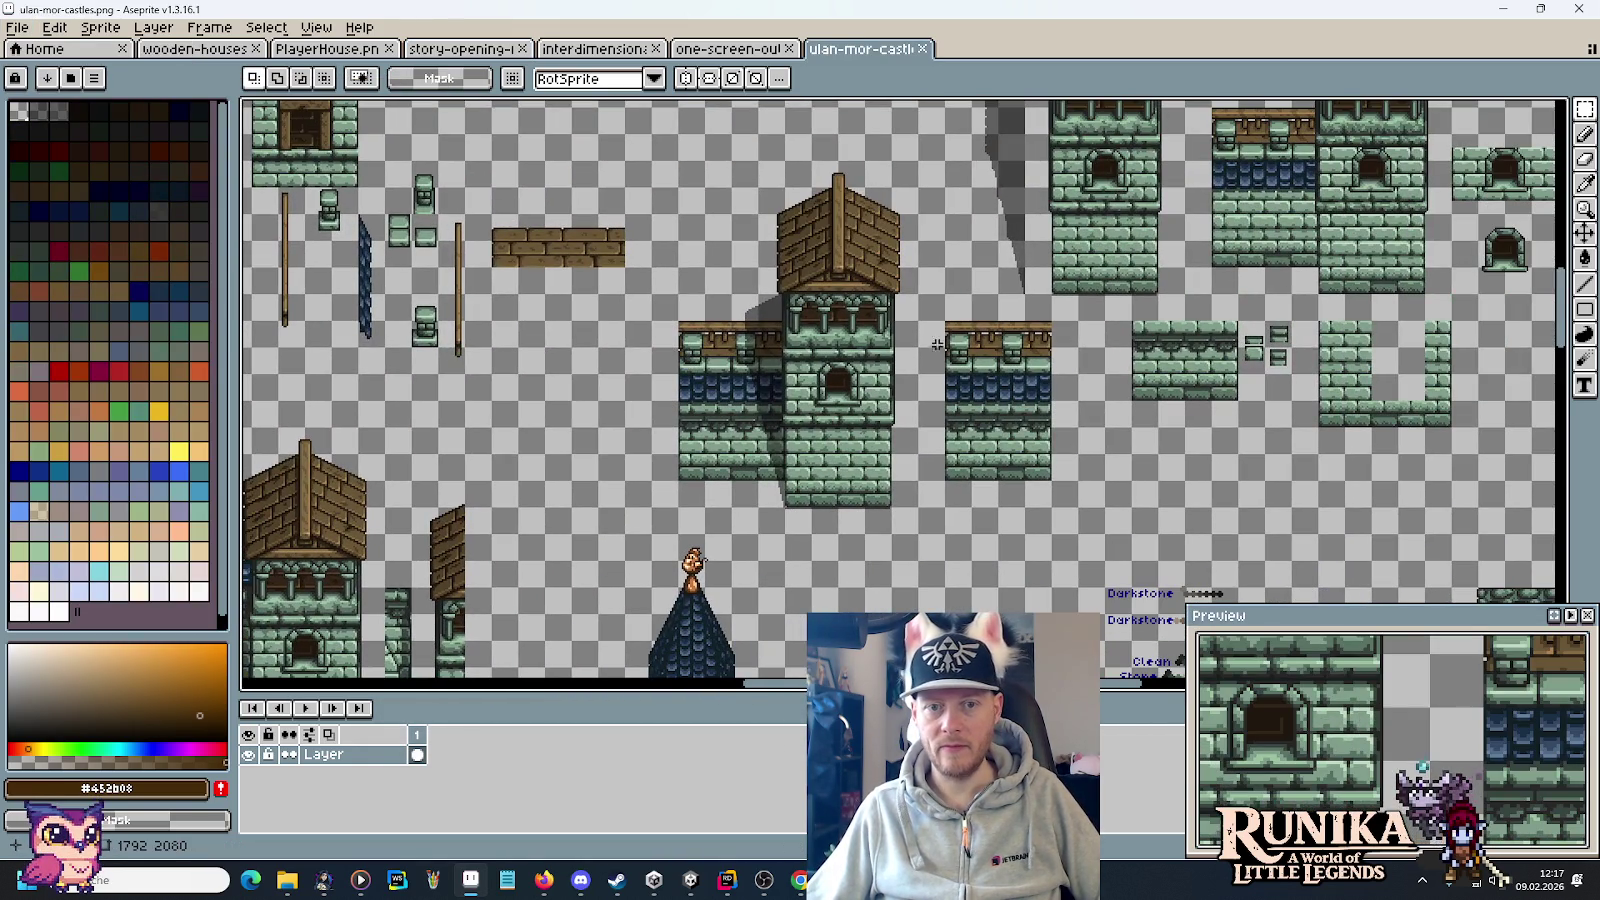
scroll(838, 487, left, 5)
scroll(838, 487, down, 1)
scroll(893, 366, up, 3)
scroll(893, 366, up, 2)
scroll(985, 430, up, 1)
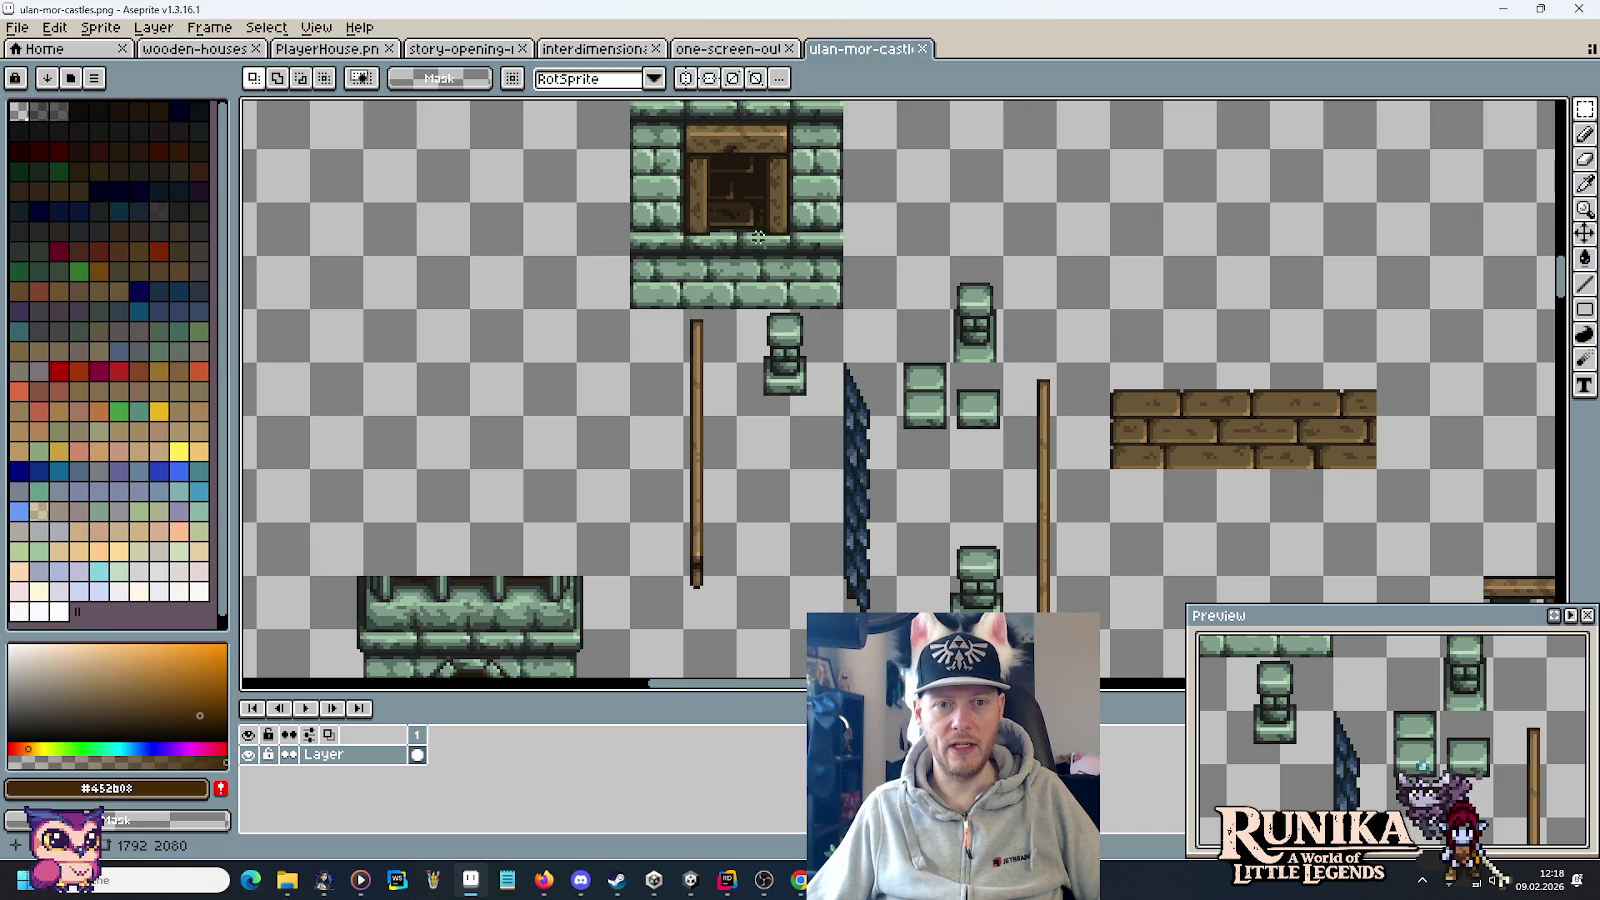
Marquee-select the vertical pillar, then the brick block, on the castle sheet.
mouse_move(672, 311)
mouse_down()
mouse_move(714, 430)
mouse_move(727, 590)
mouse_up()
click(795, 561)
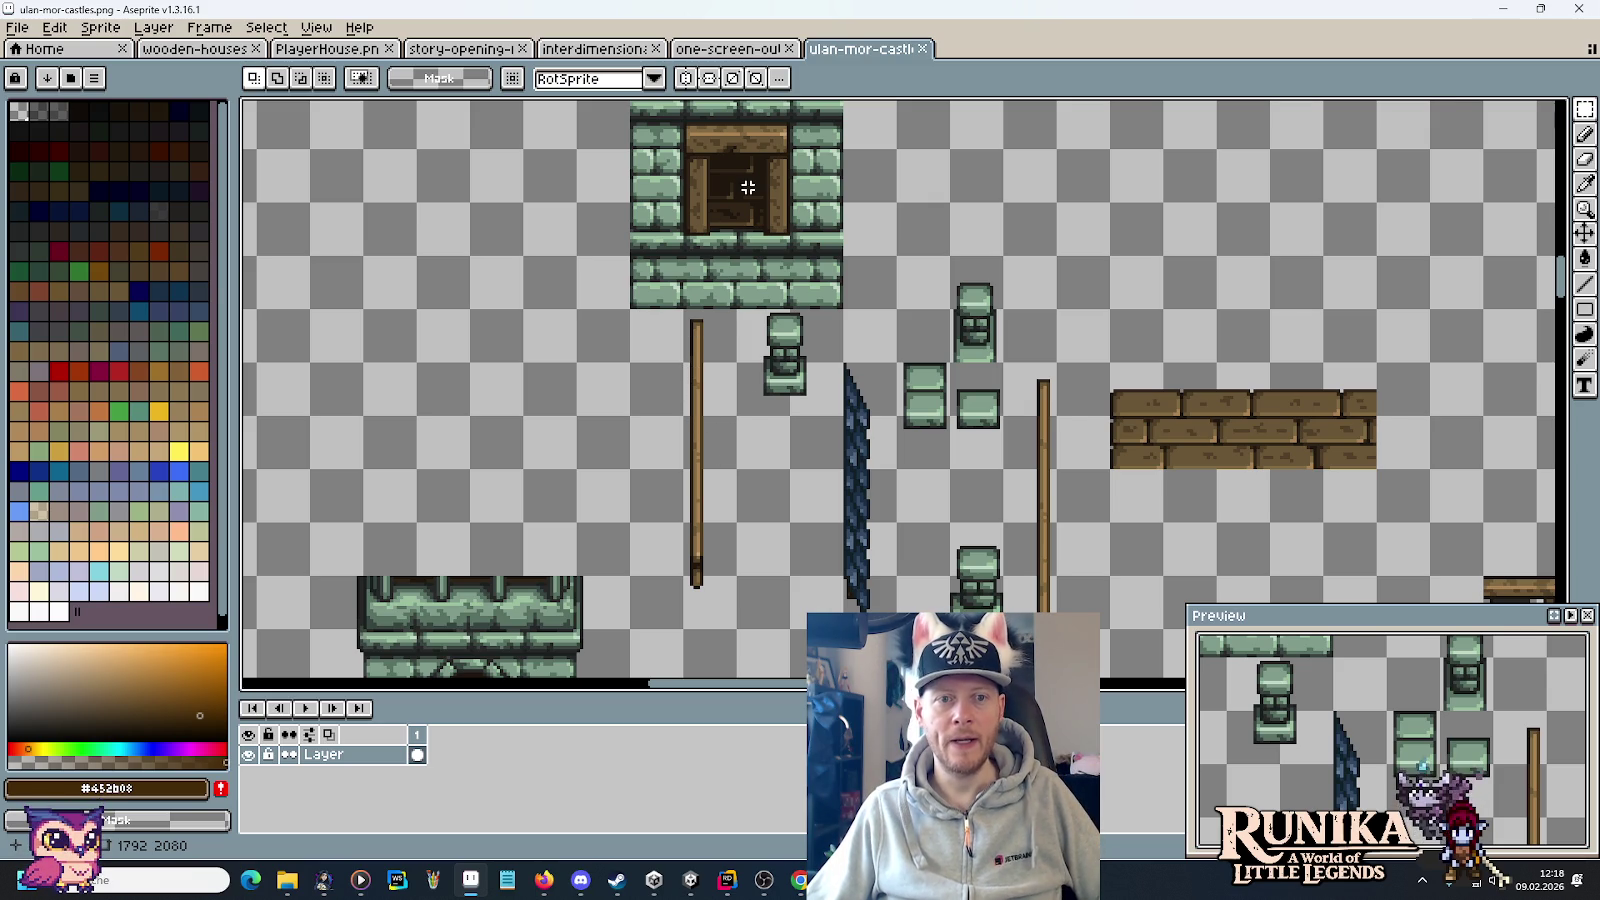
mouse_move(1127, 384)
mouse_down()
mouse_move(1350, 443)
mouse_move(1378, 470)
mouse_up()
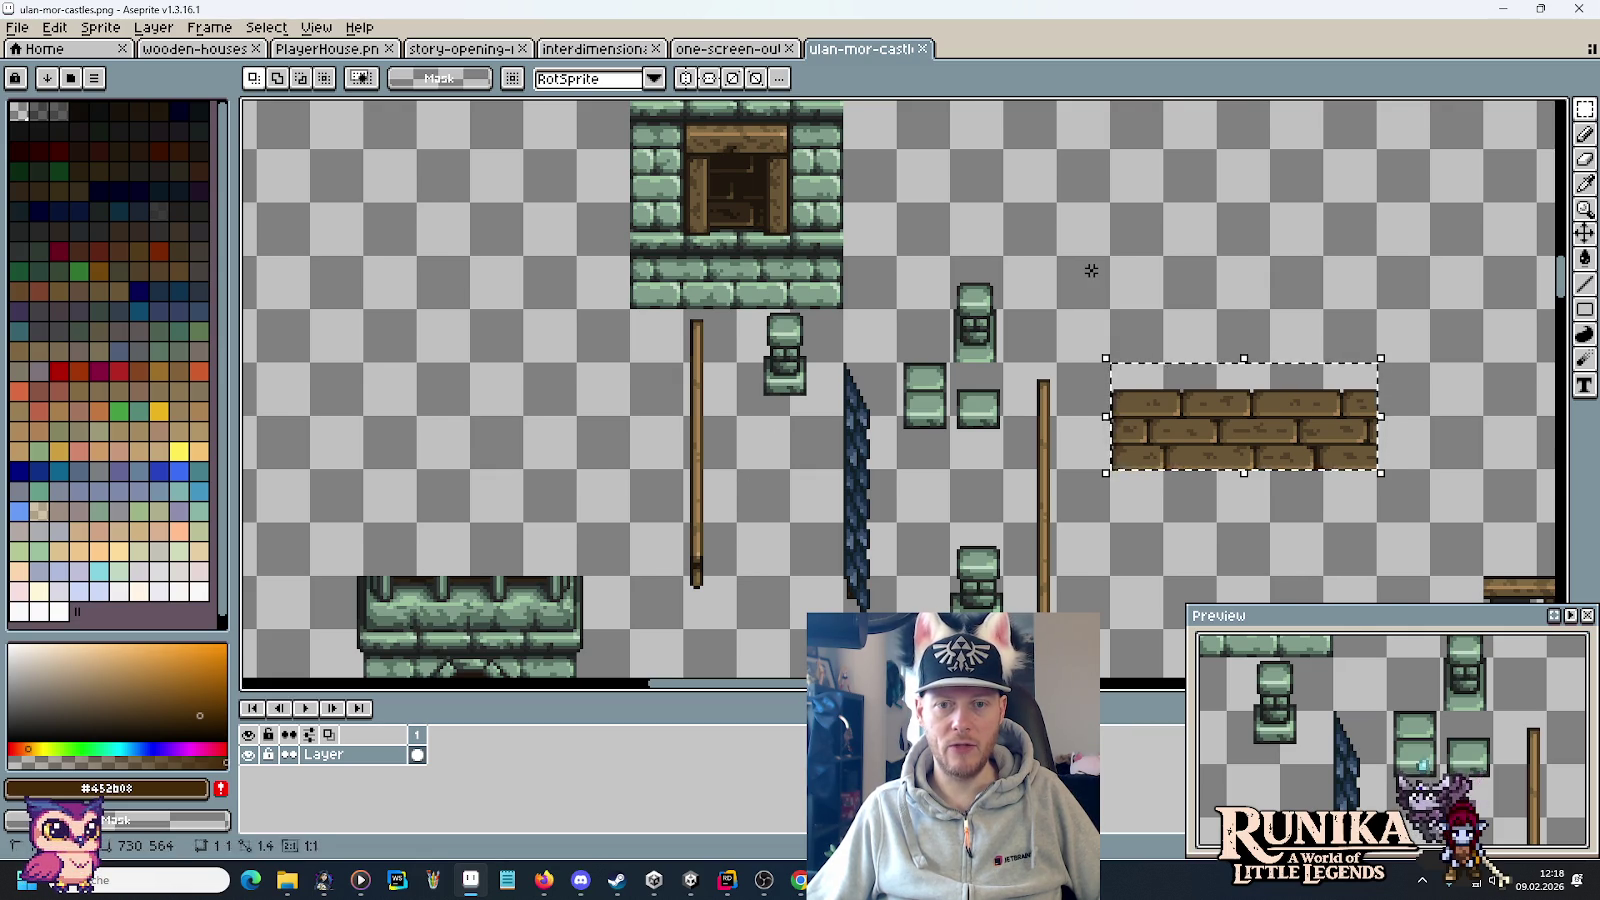
Zoom out and pan across the whole castle sheet, then return to the Unity scene.
scroll(1091, 270, down, 3)
scroll(601, 344, up, 2)
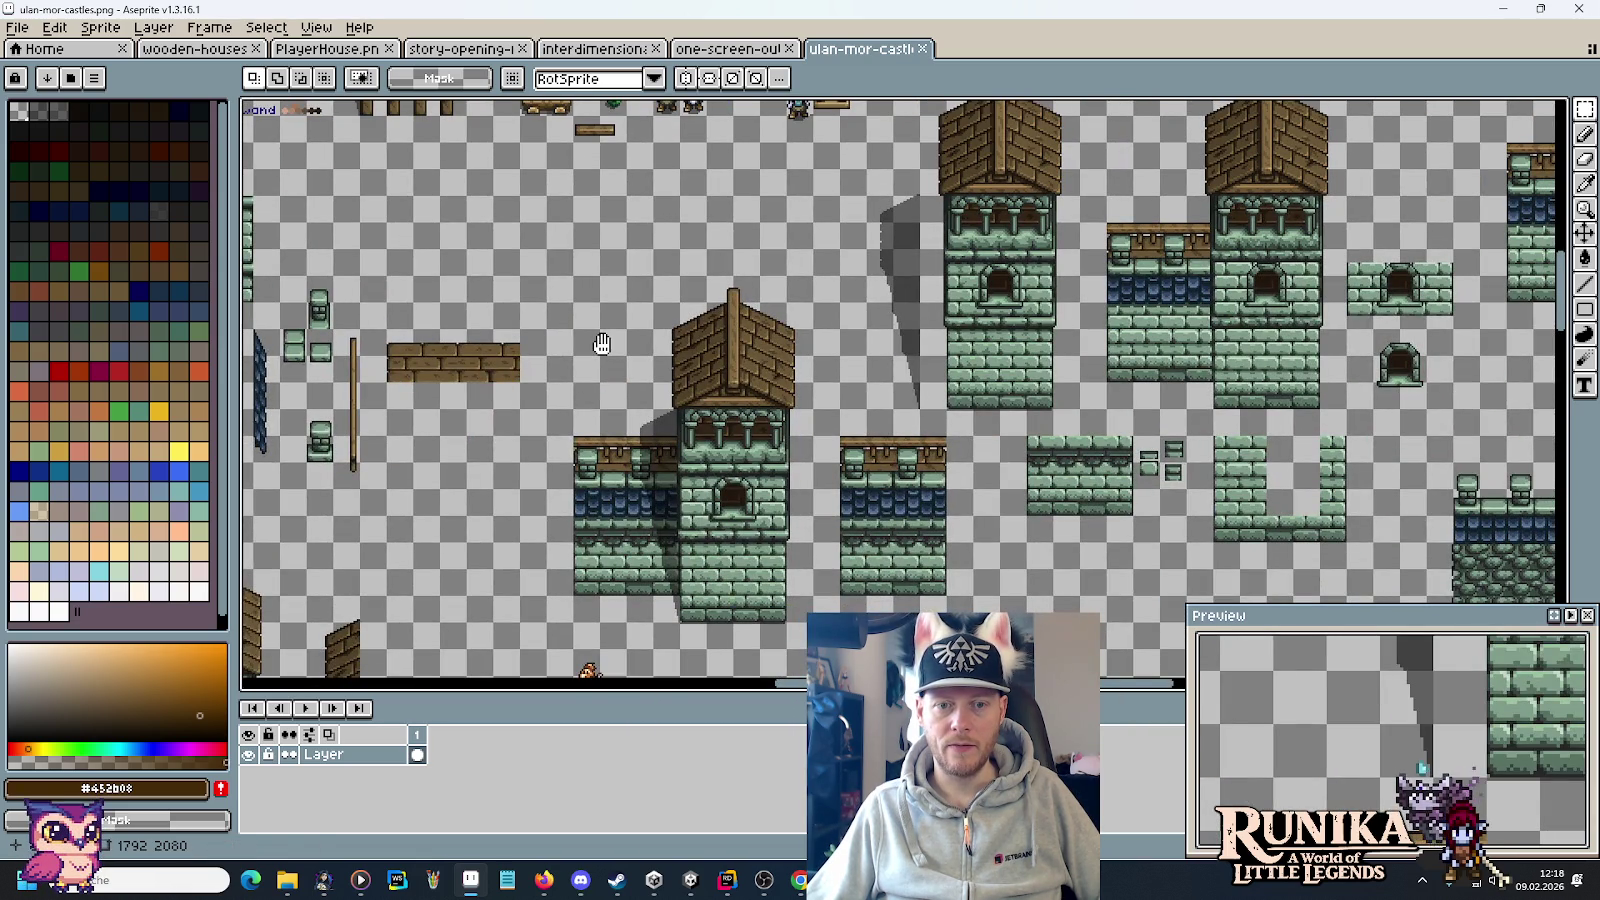
drag(603, 343, 1040, 423)
scroll(991, 297, down, 2)
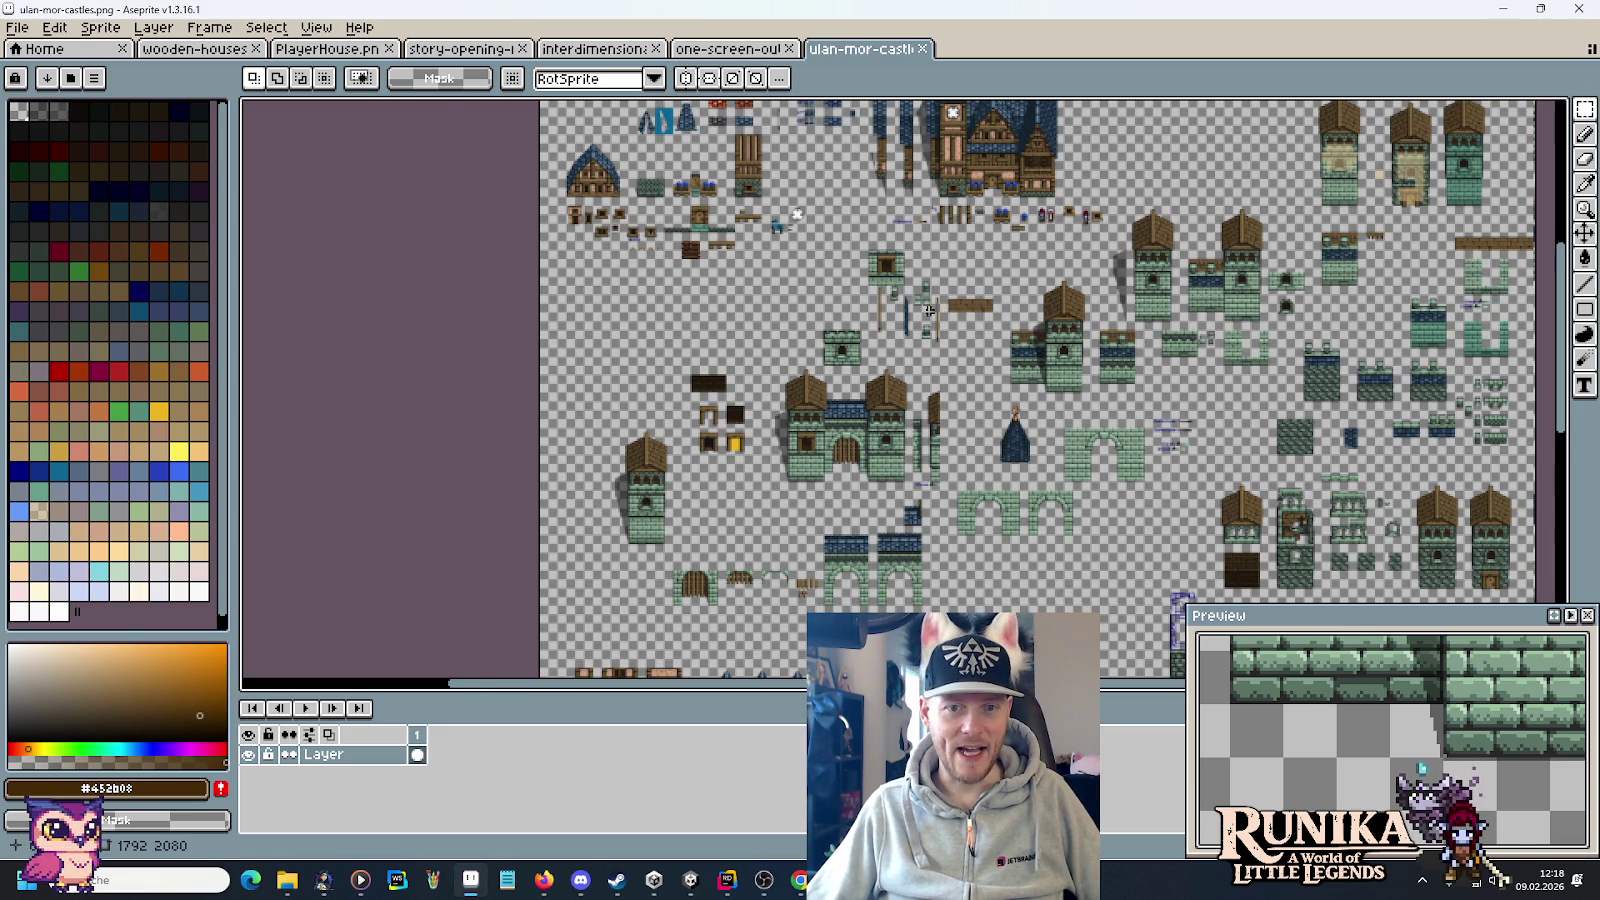
scroll(929, 311, up, 5)
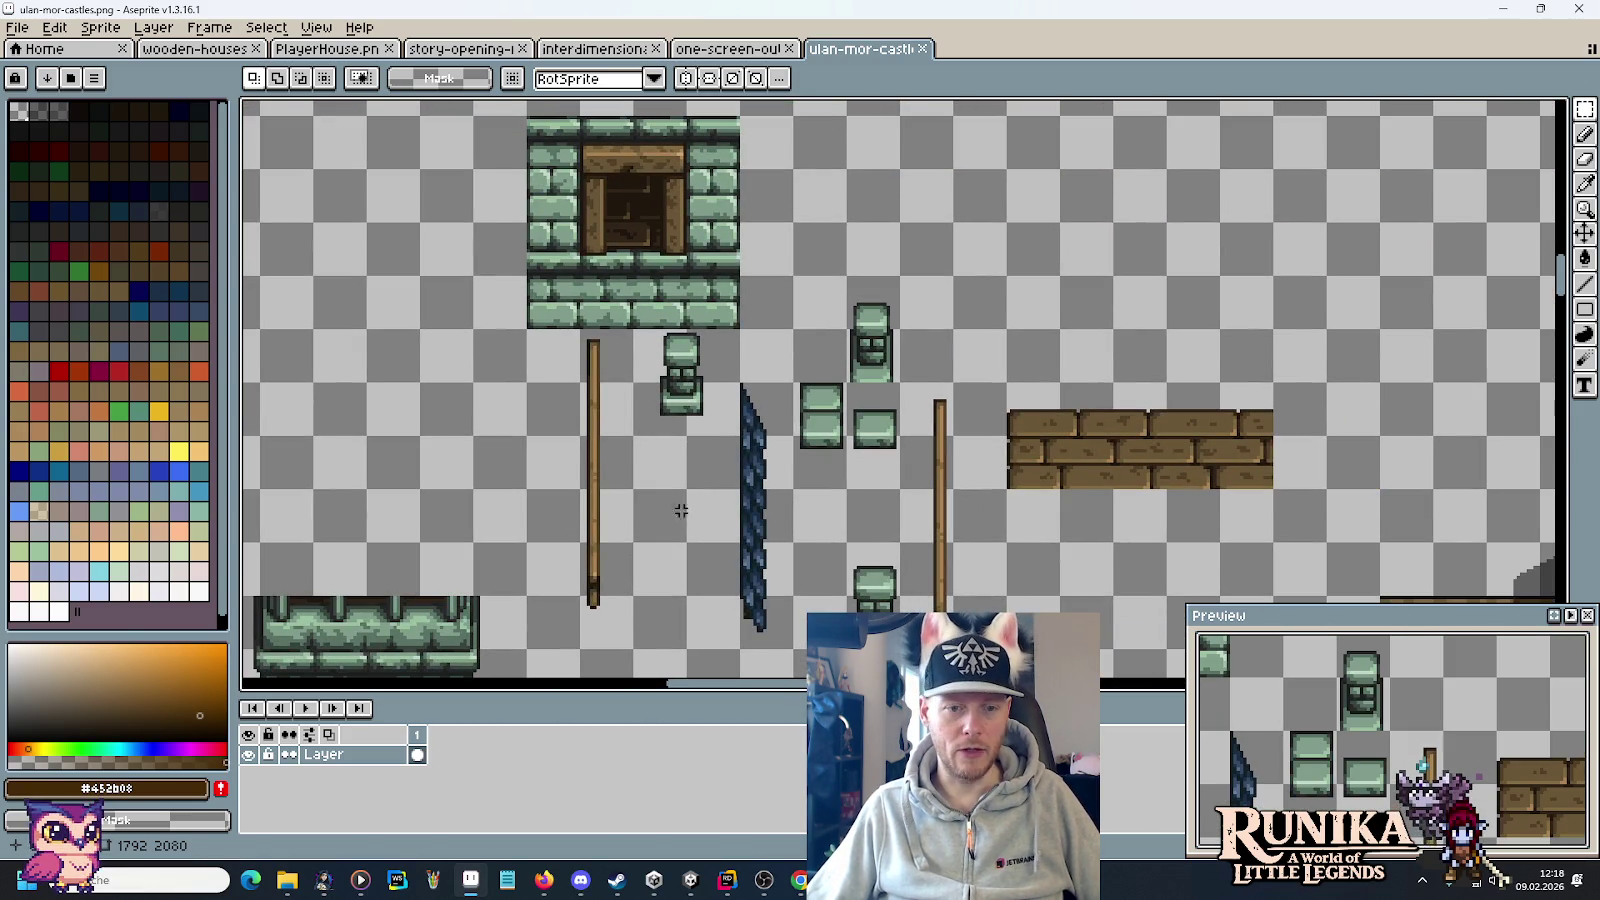
click(688, 880)
scroll(712, 400, up, 3)
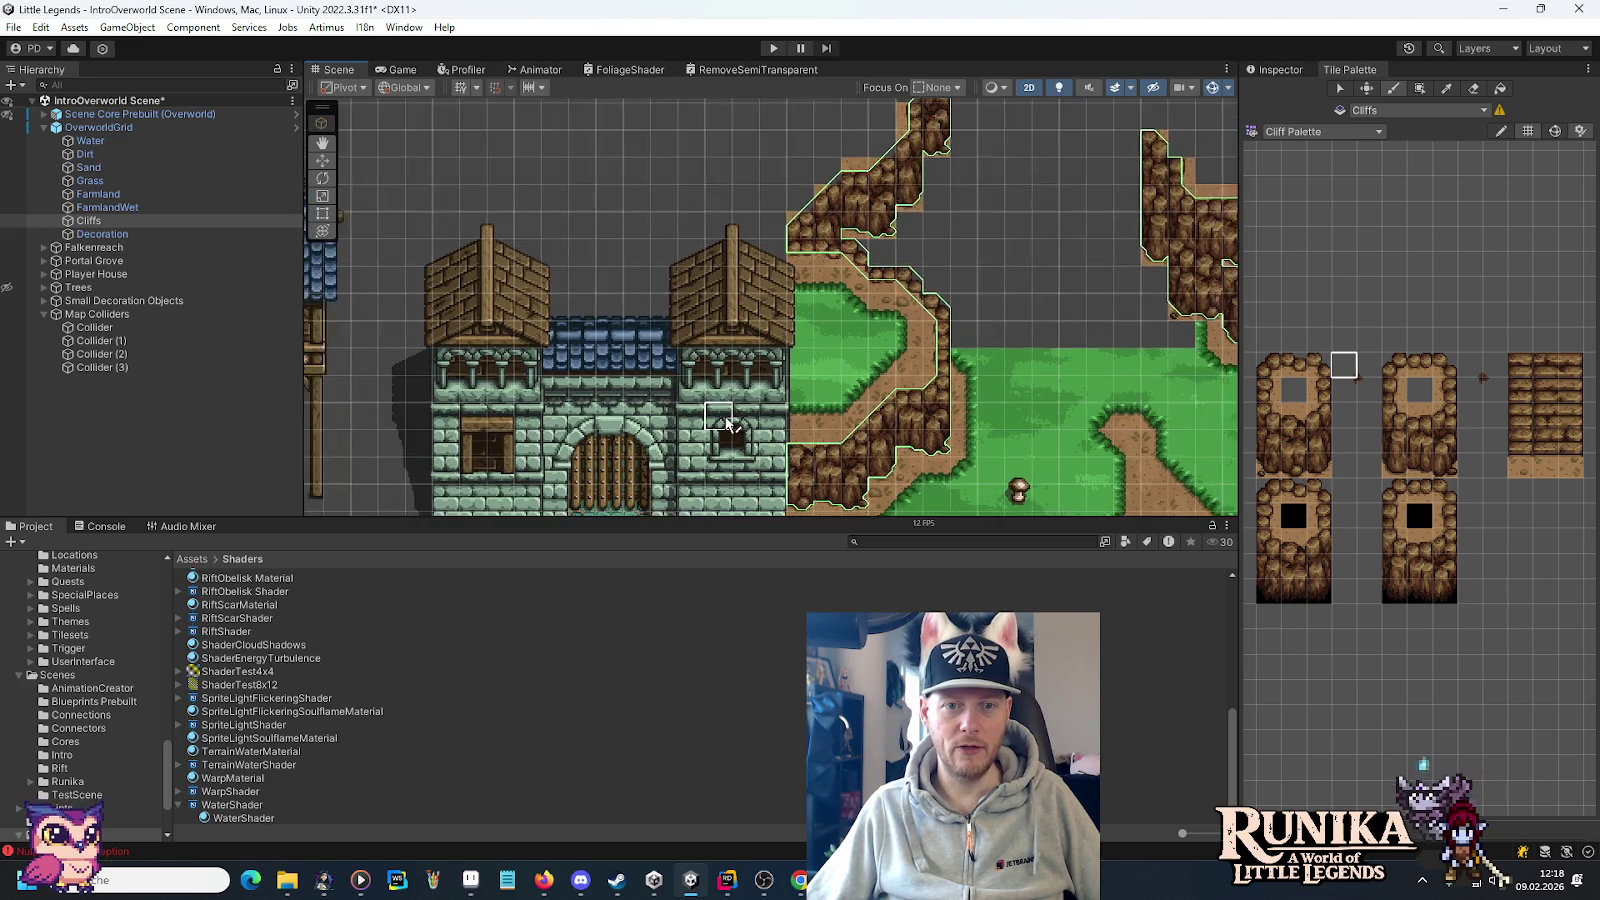
Pan and zoom the Scene view over the cliffs above the castle, then return to ulan-mor-castles.png.
drag(758, 304, 714, 400)
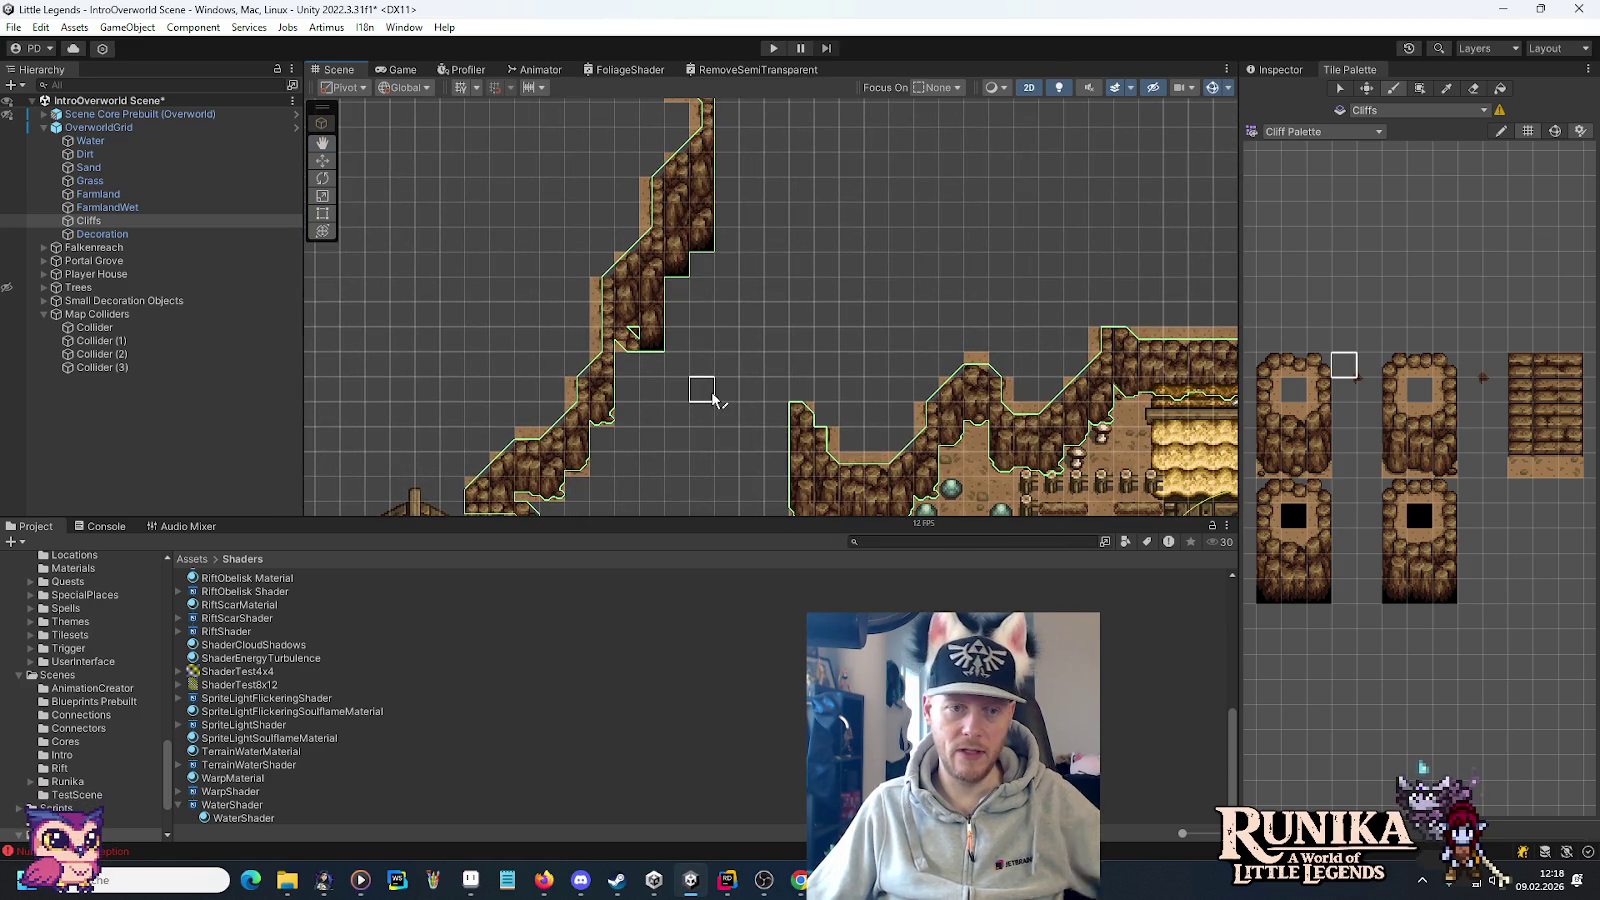
scroll(815, 345, up, 3)
scroll(801, 375, up, 3)
key(alt+Tab)
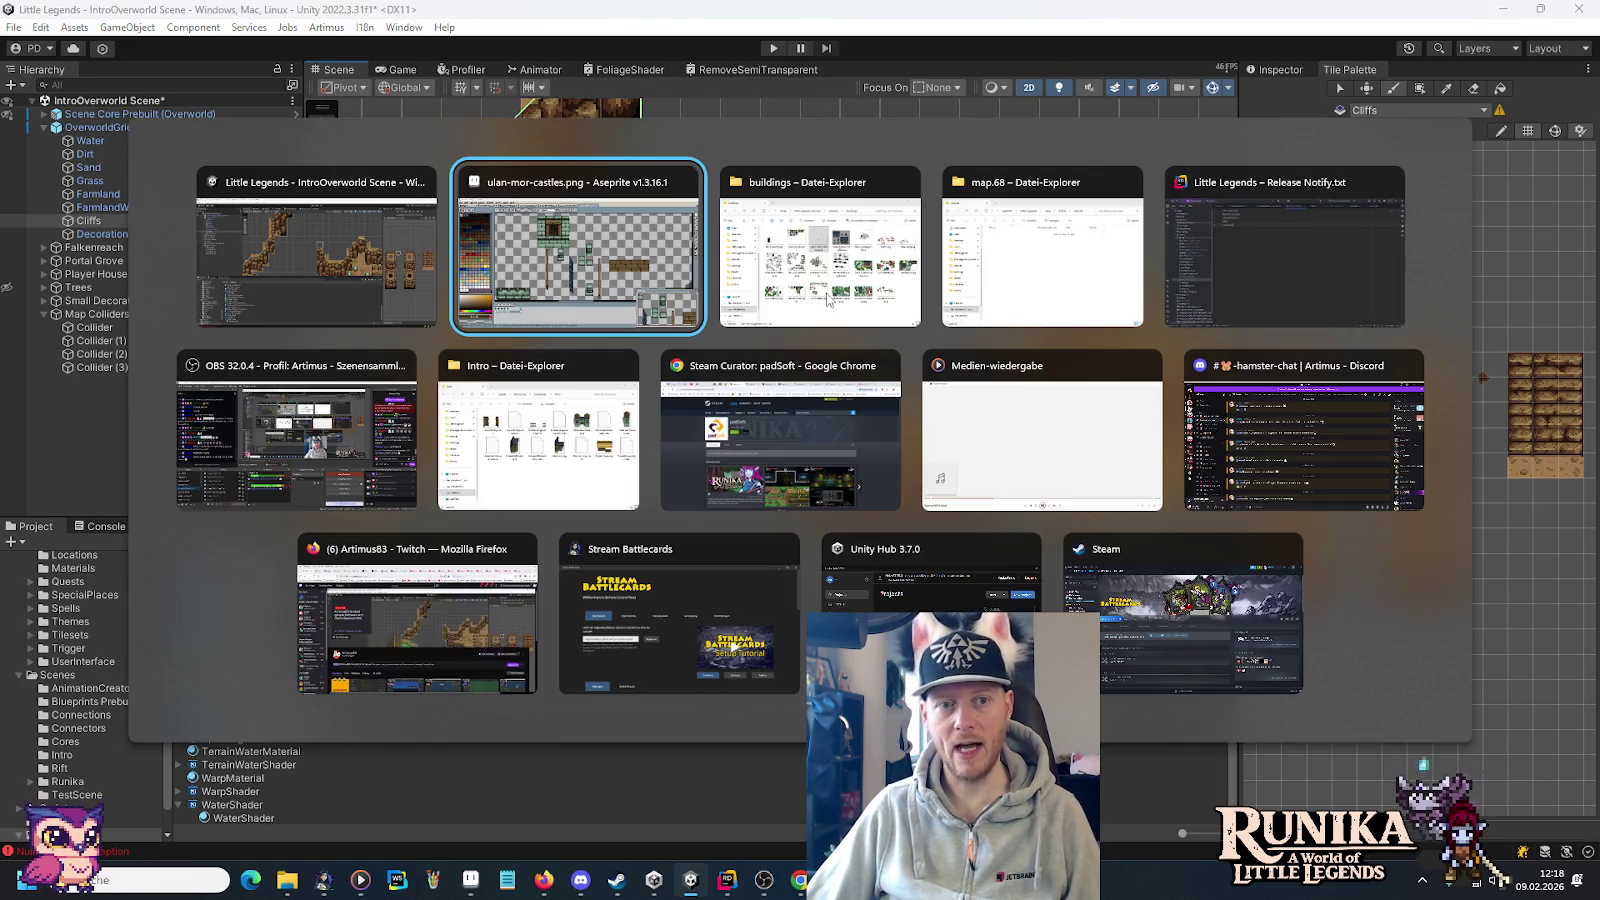
scroll(912, 282, down, 3)
scroll(918, 290, up, 2)
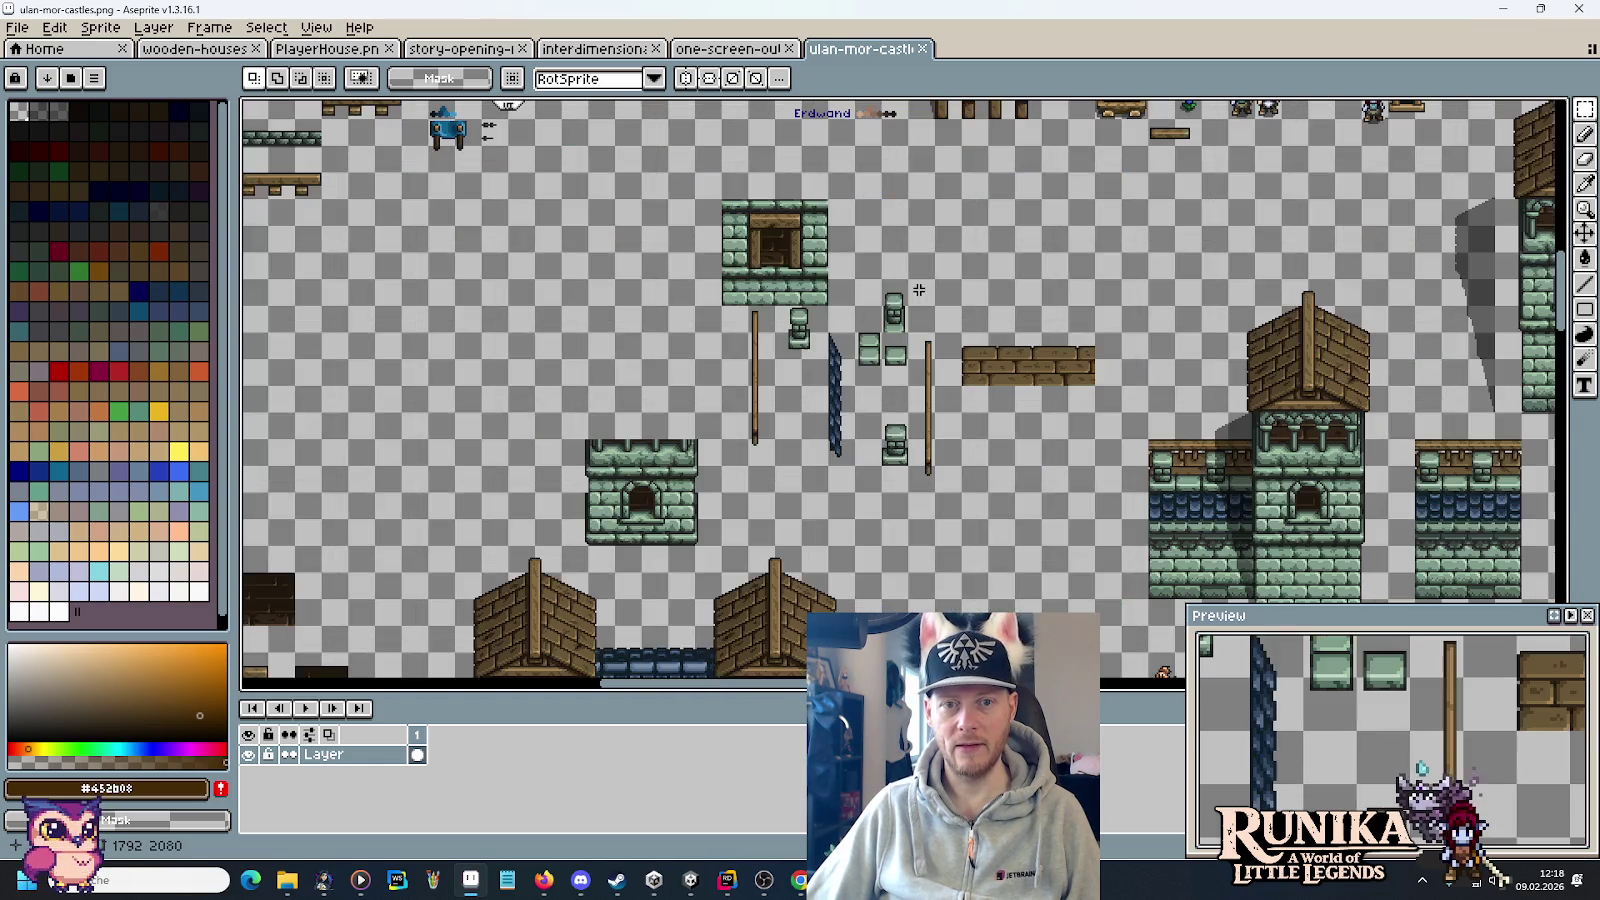
Close ulan-mor-castles.png and zoom story-opening-full in on the giant teal mushroom caps.
click(922, 48)
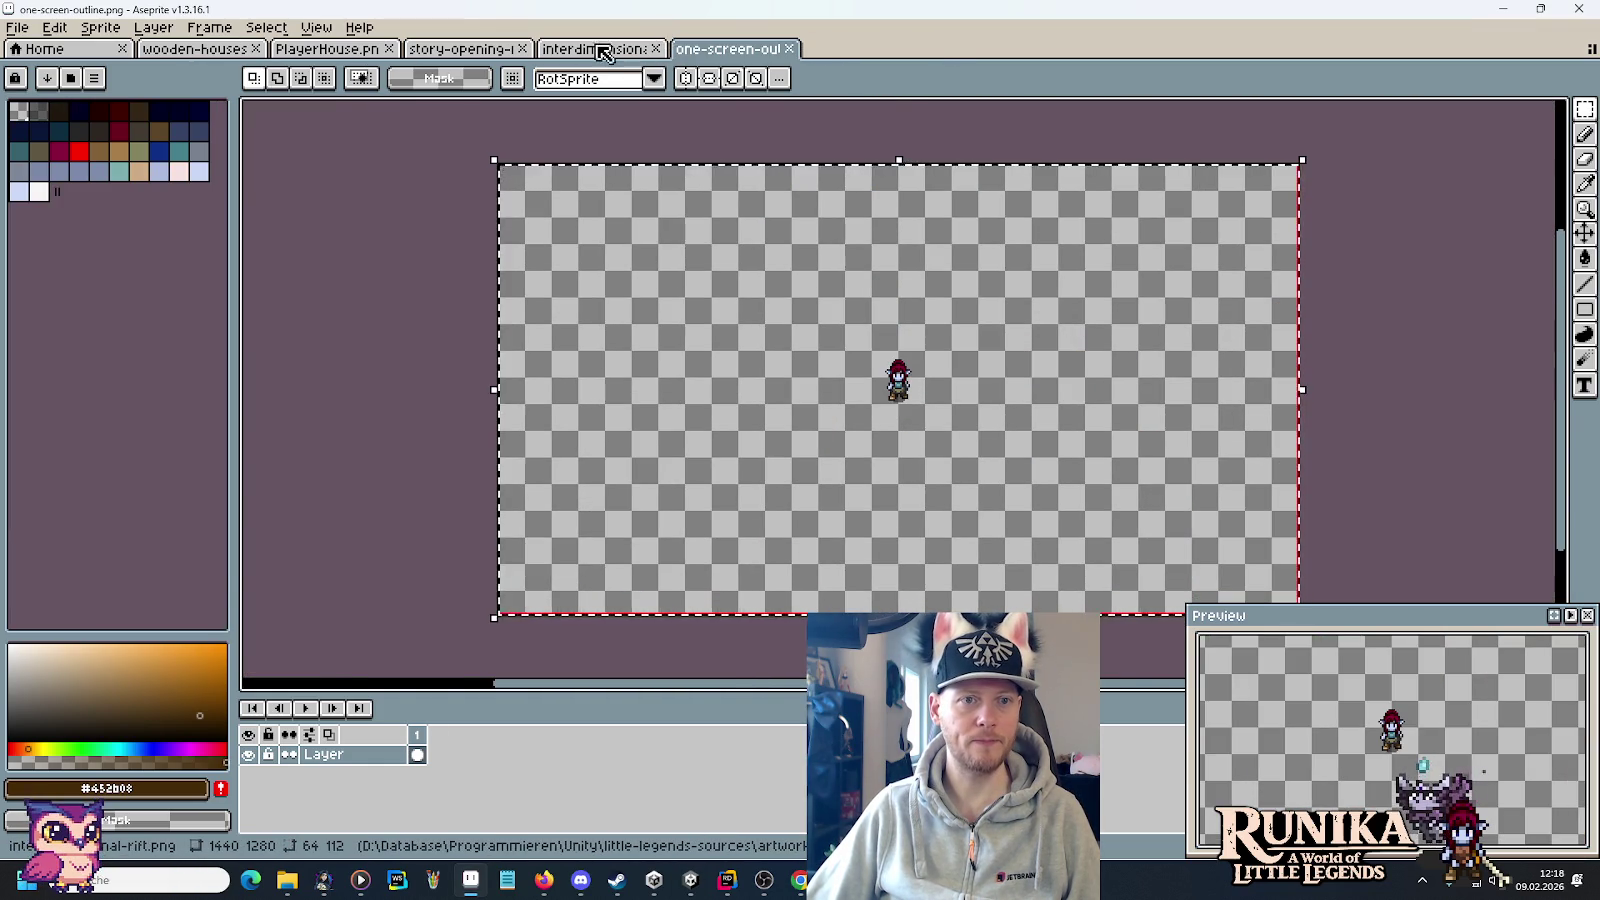
click(636, 47)
click(452, 57)
scroll(855, 497, up, 5)
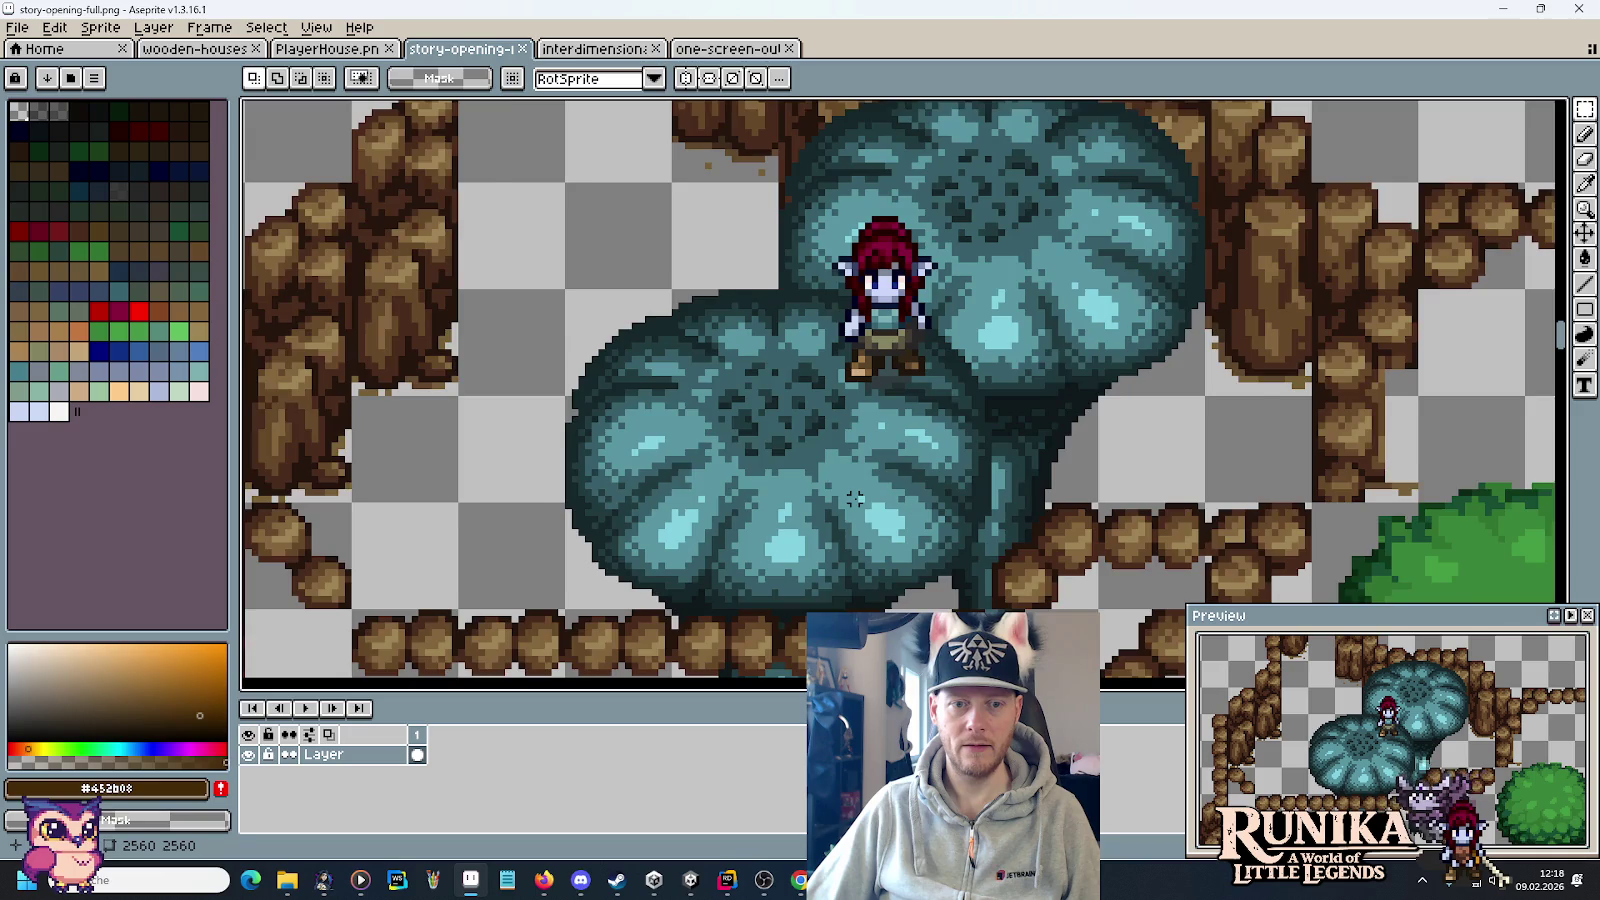
scroll(855, 497, down, 1)
drag(845, 497, 890, 423)
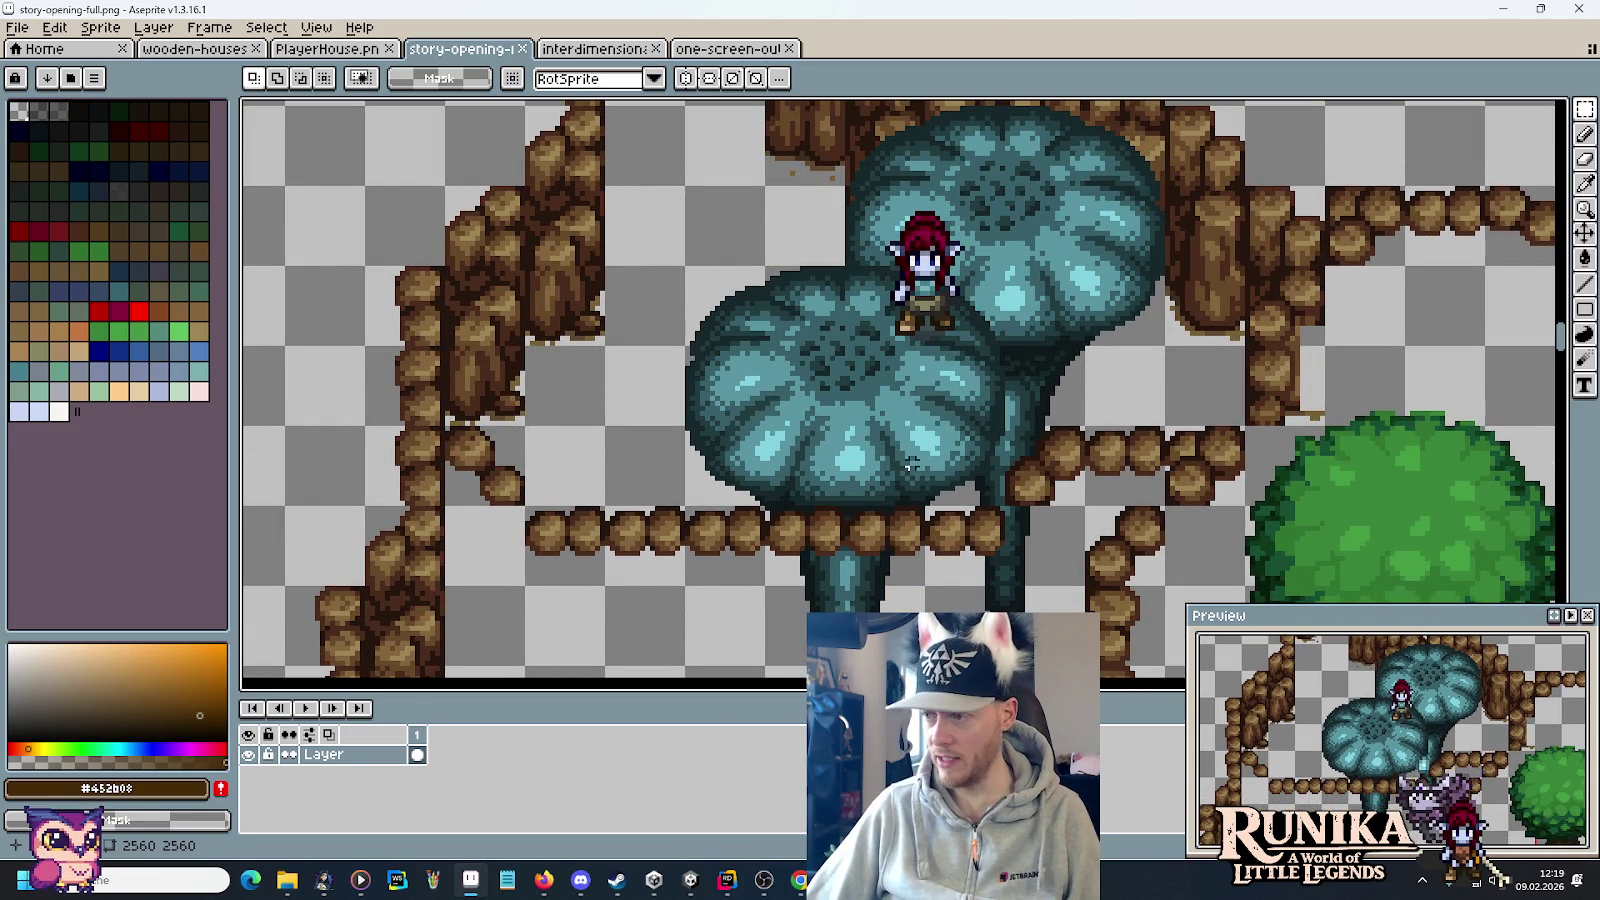
drag(907, 479, 920, 423)
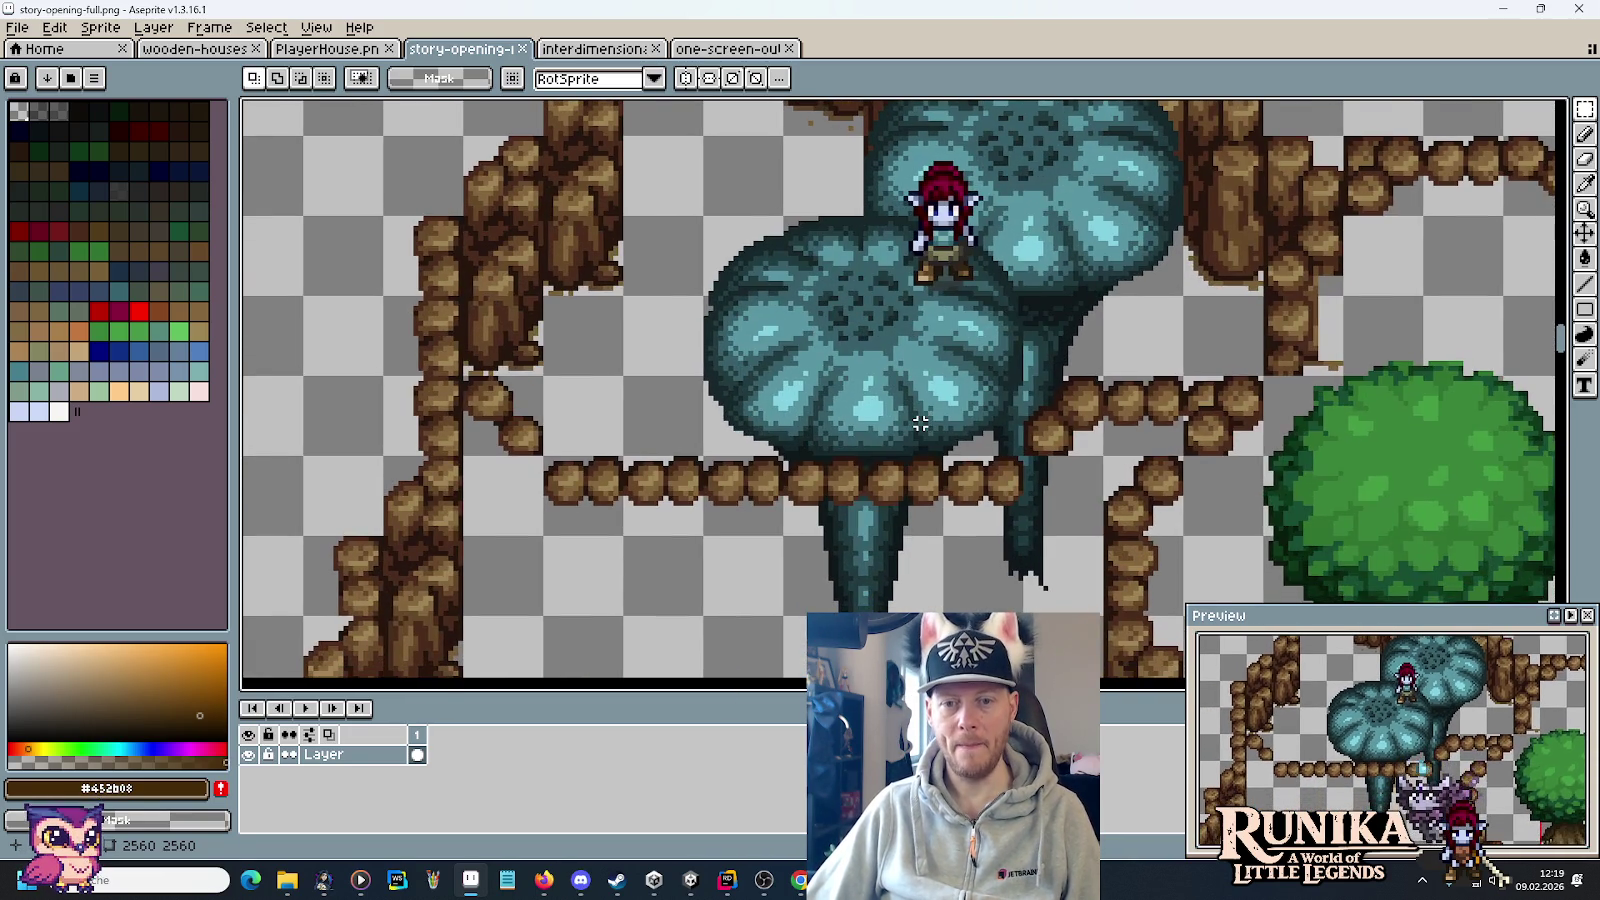
key(alt+Tab)
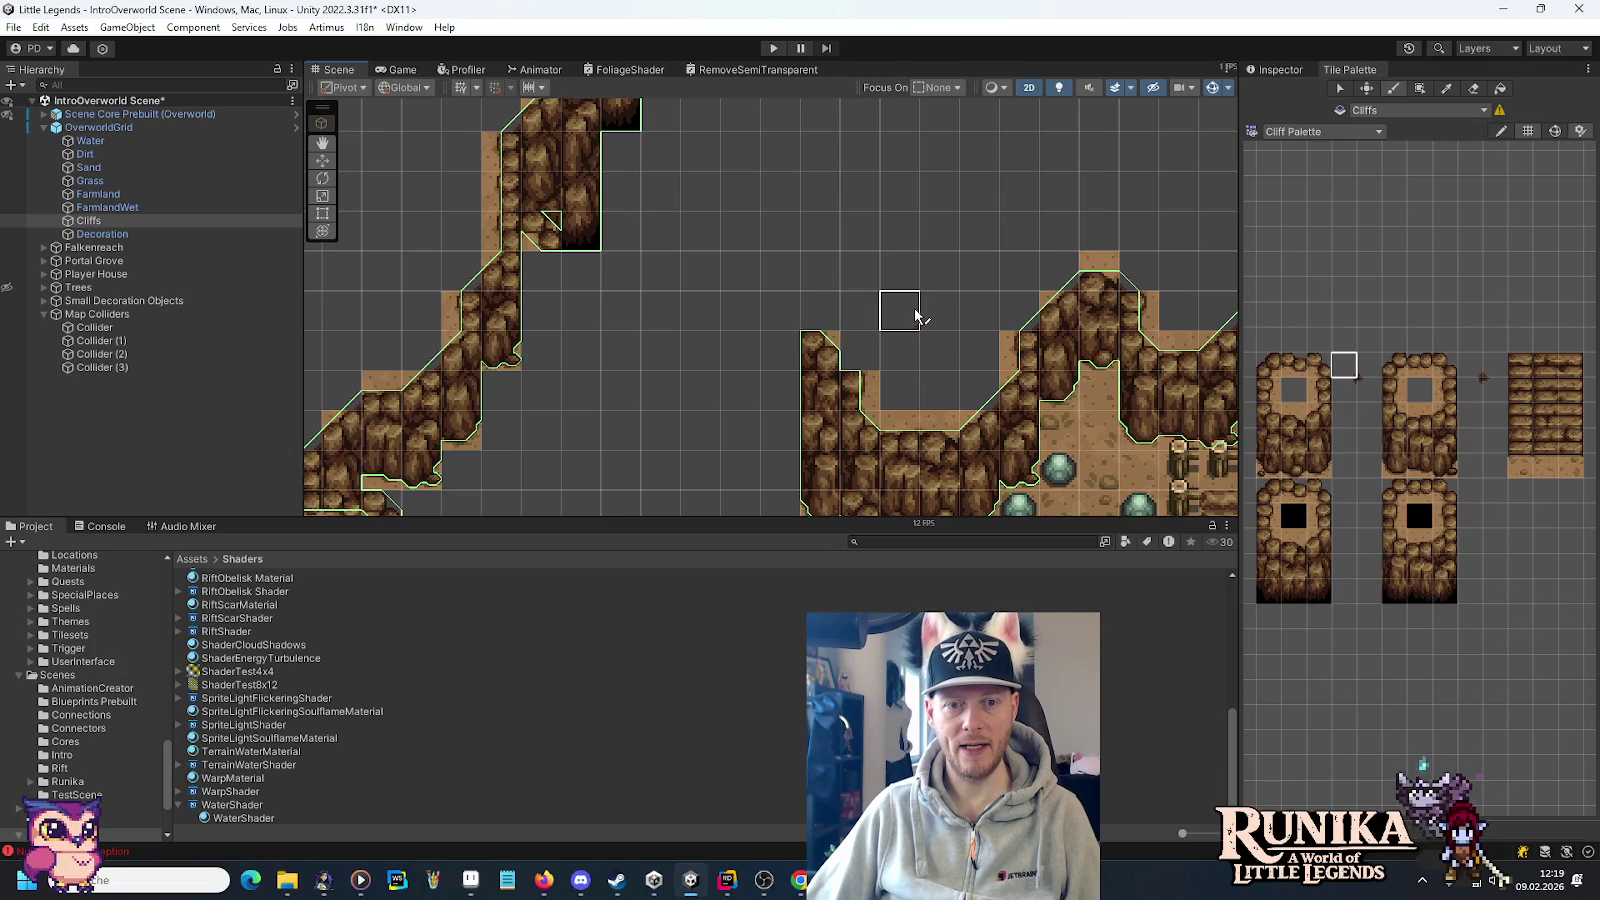
Check the mockup's mushroom area, then paint two 1x2 cliff blocks along the inner pit edge.
key(alt+Tab)
mouse_move(920, 379)
mouse_down()
mouse_move(905, 309)
mouse_move(796, 267)
mouse_move(741, 205)
mouse_up()
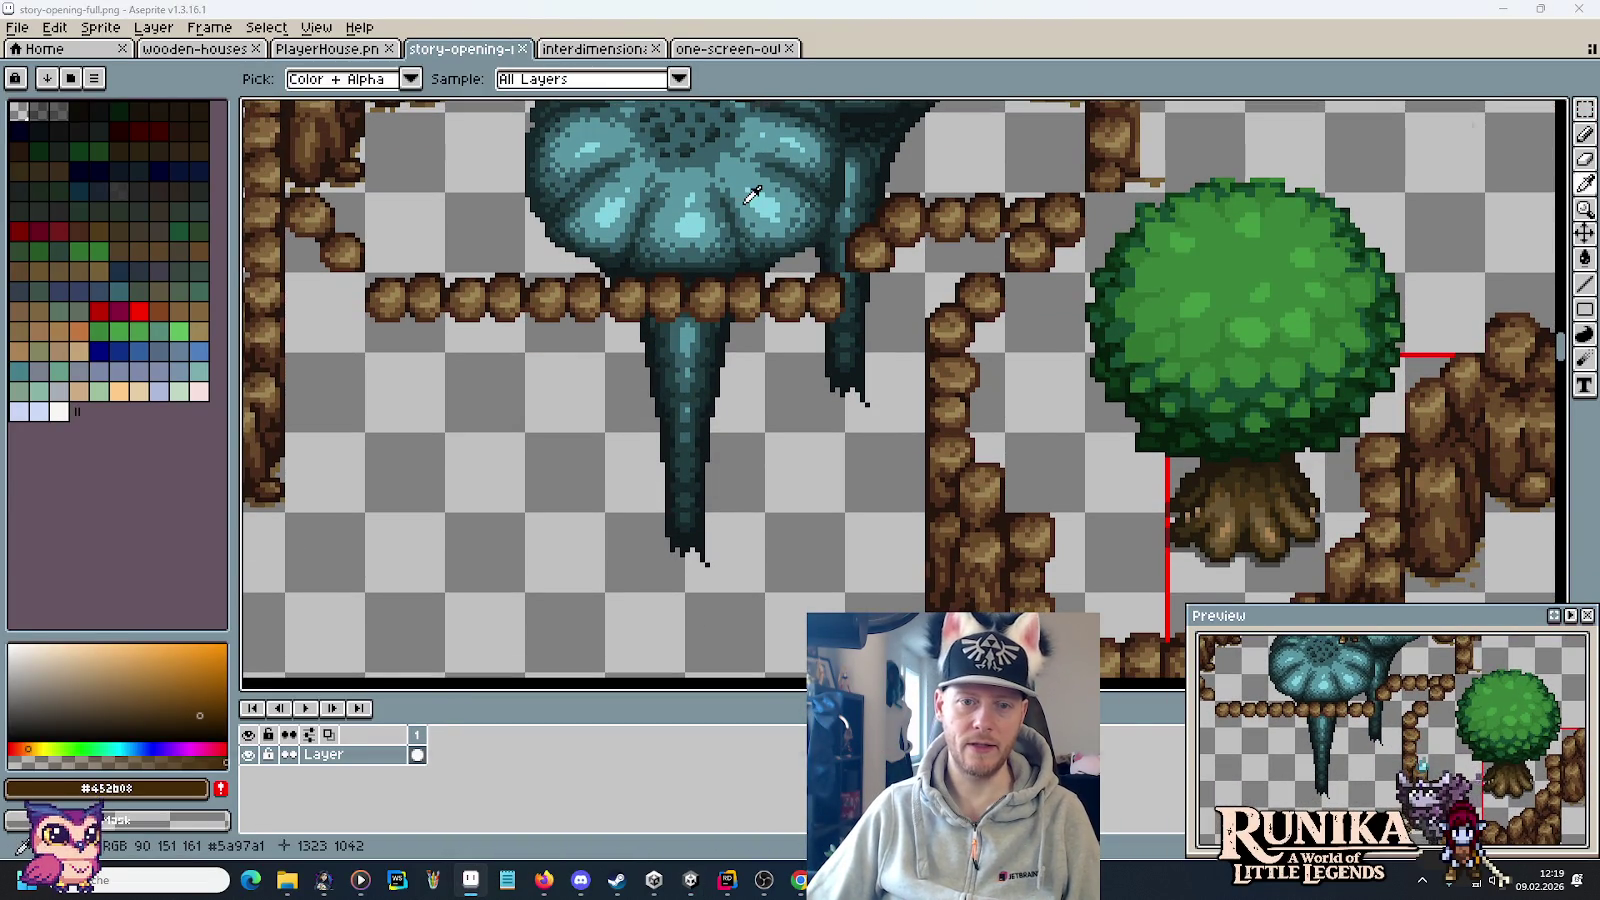
key(alt+Tab)
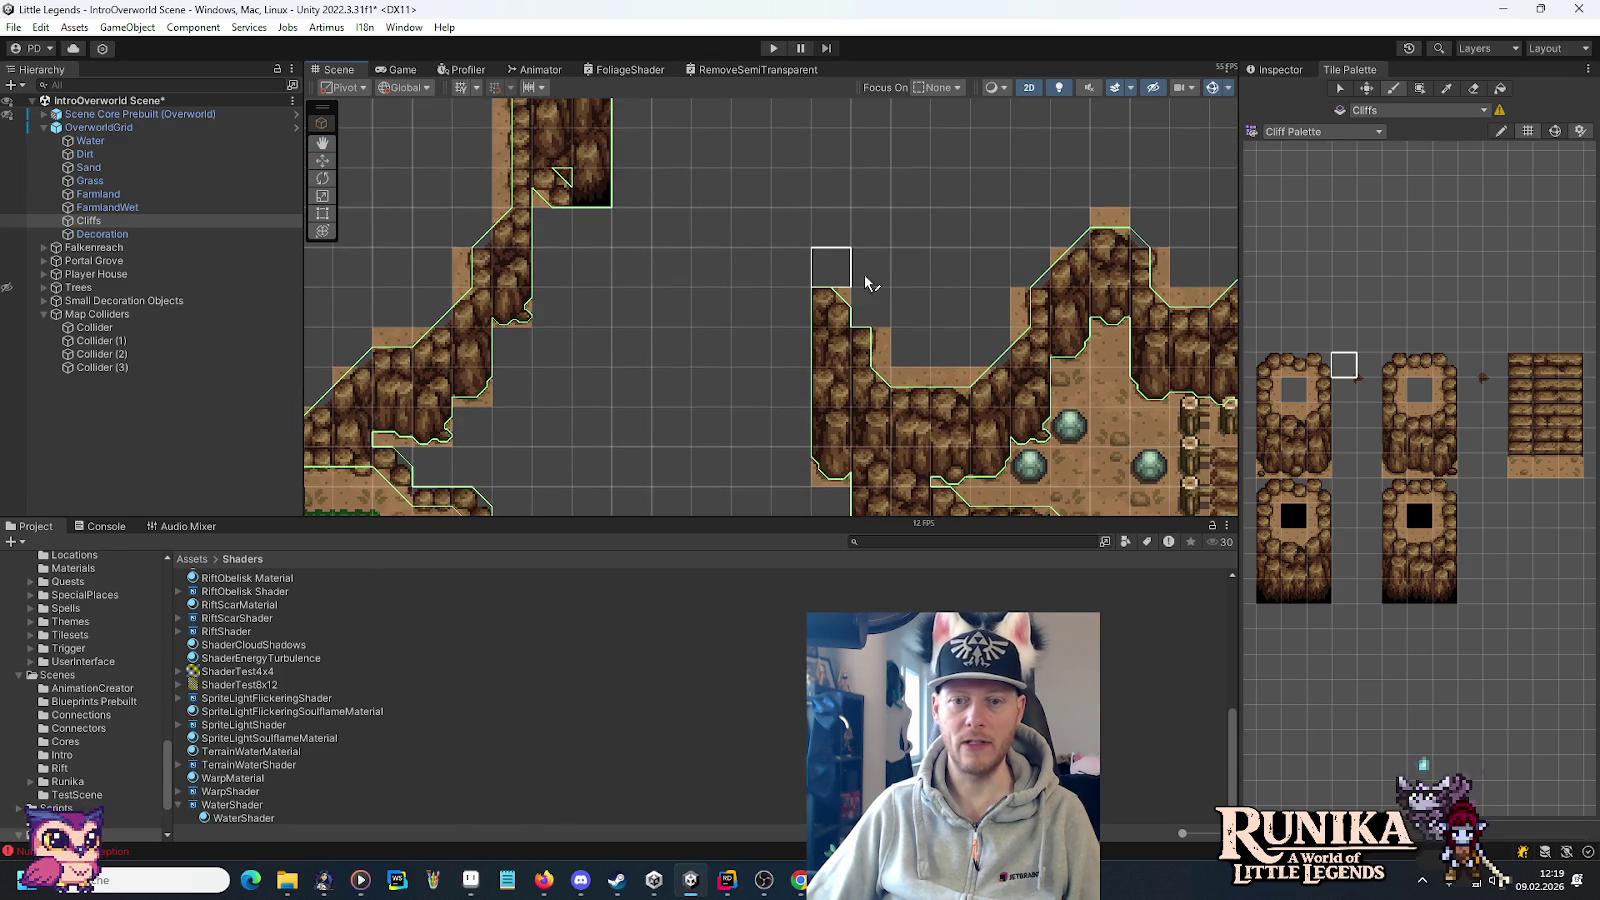
drag(1265, 395, 1266, 366)
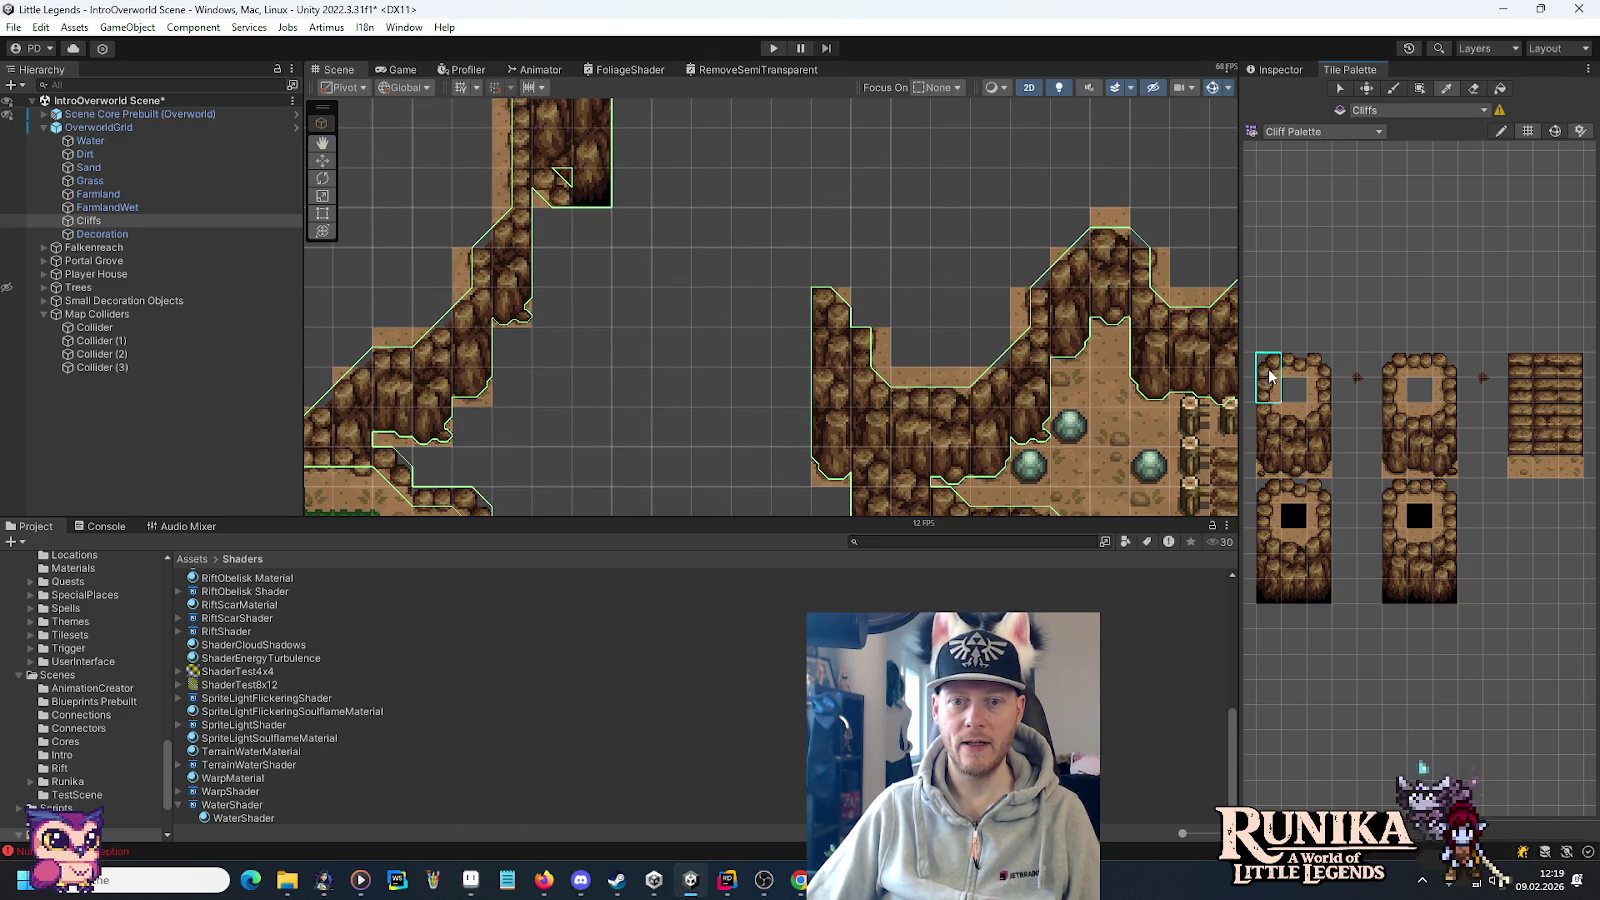
click(826, 222)
drag(992, 222, 967, 343)
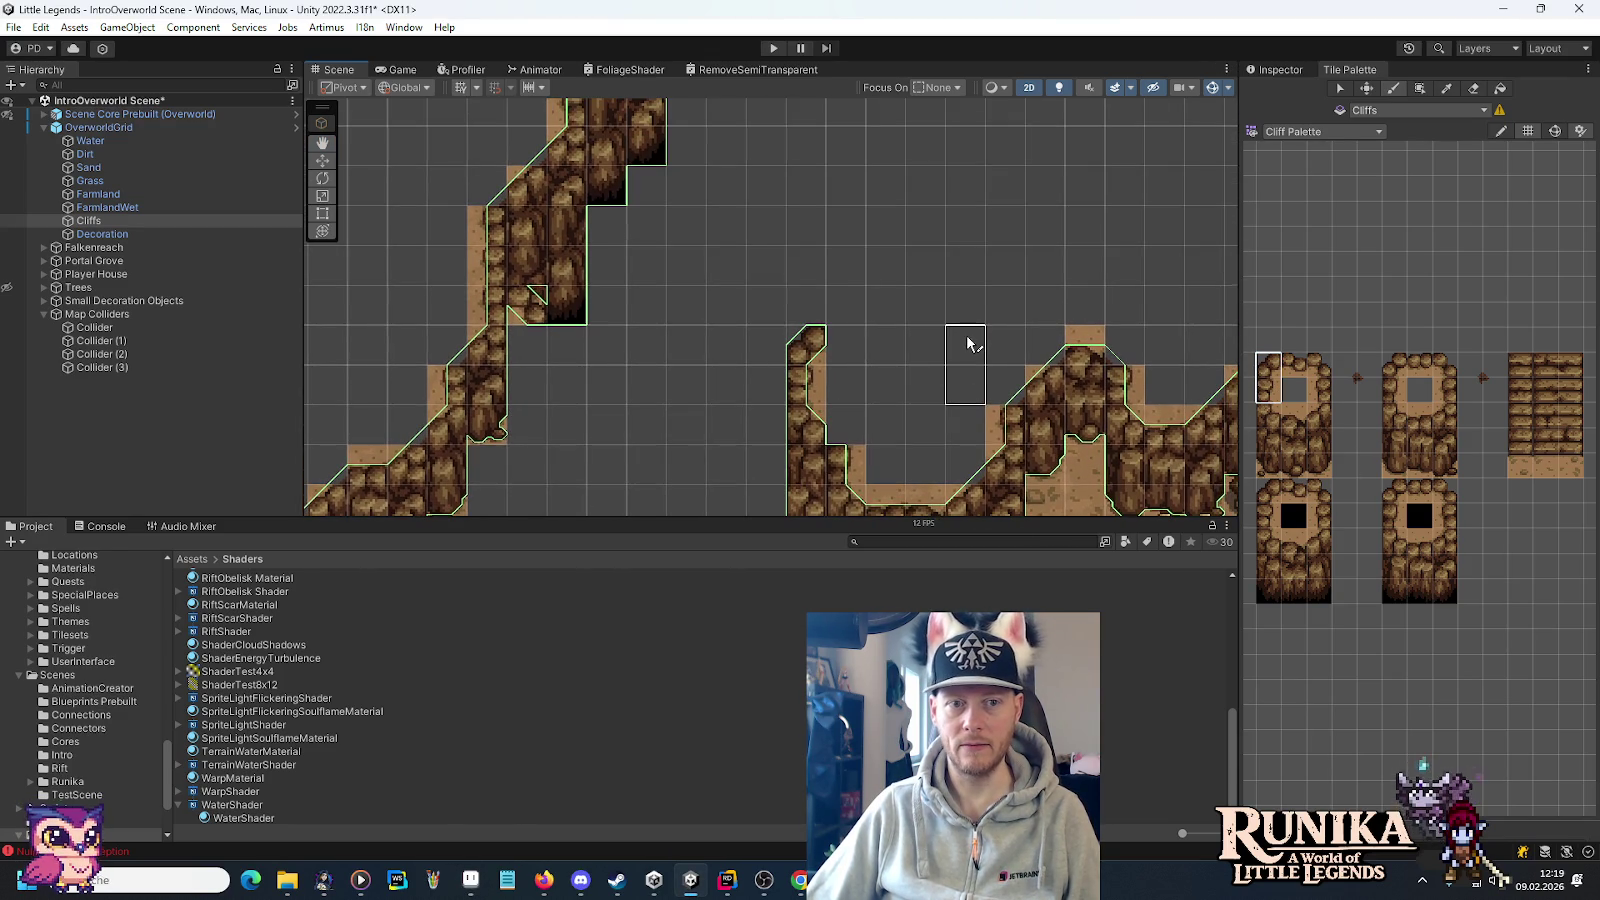
Compare the mockup layout against the Unity scene's grass and building area.
key(alt+Tab)
drag(703, 280, 770, 442)
scroll(770, 442, down, 3)
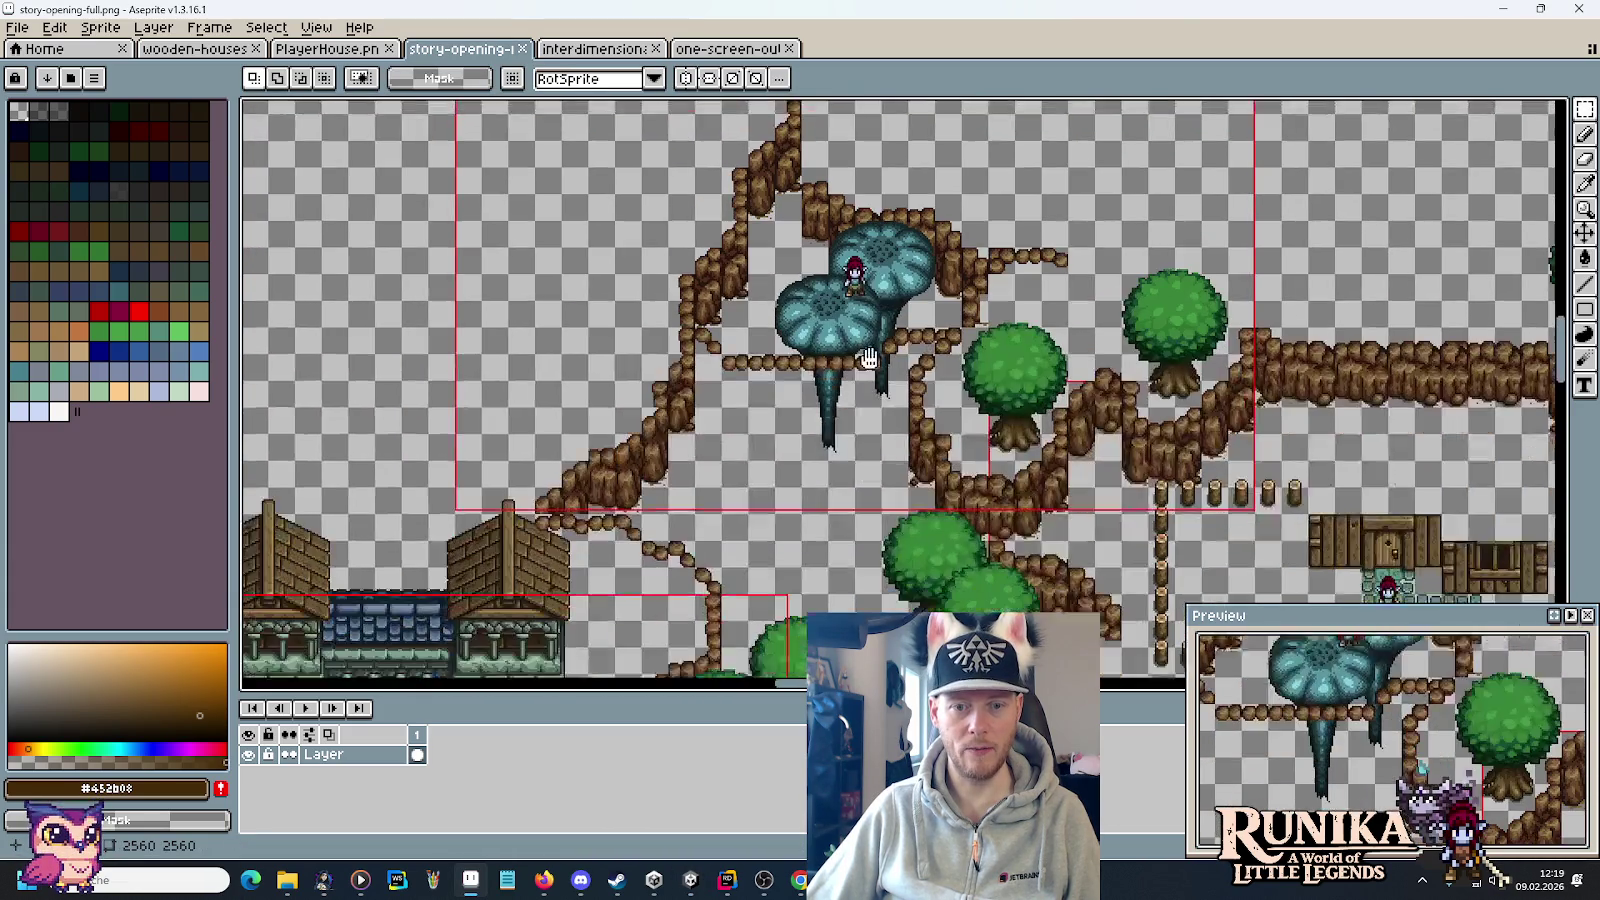
mouse_move(868, 358)
mouse_down()
mouse_move(868, 338)
mouse_move(880, 345)
mouse_move(775, 333)
mouse_up()
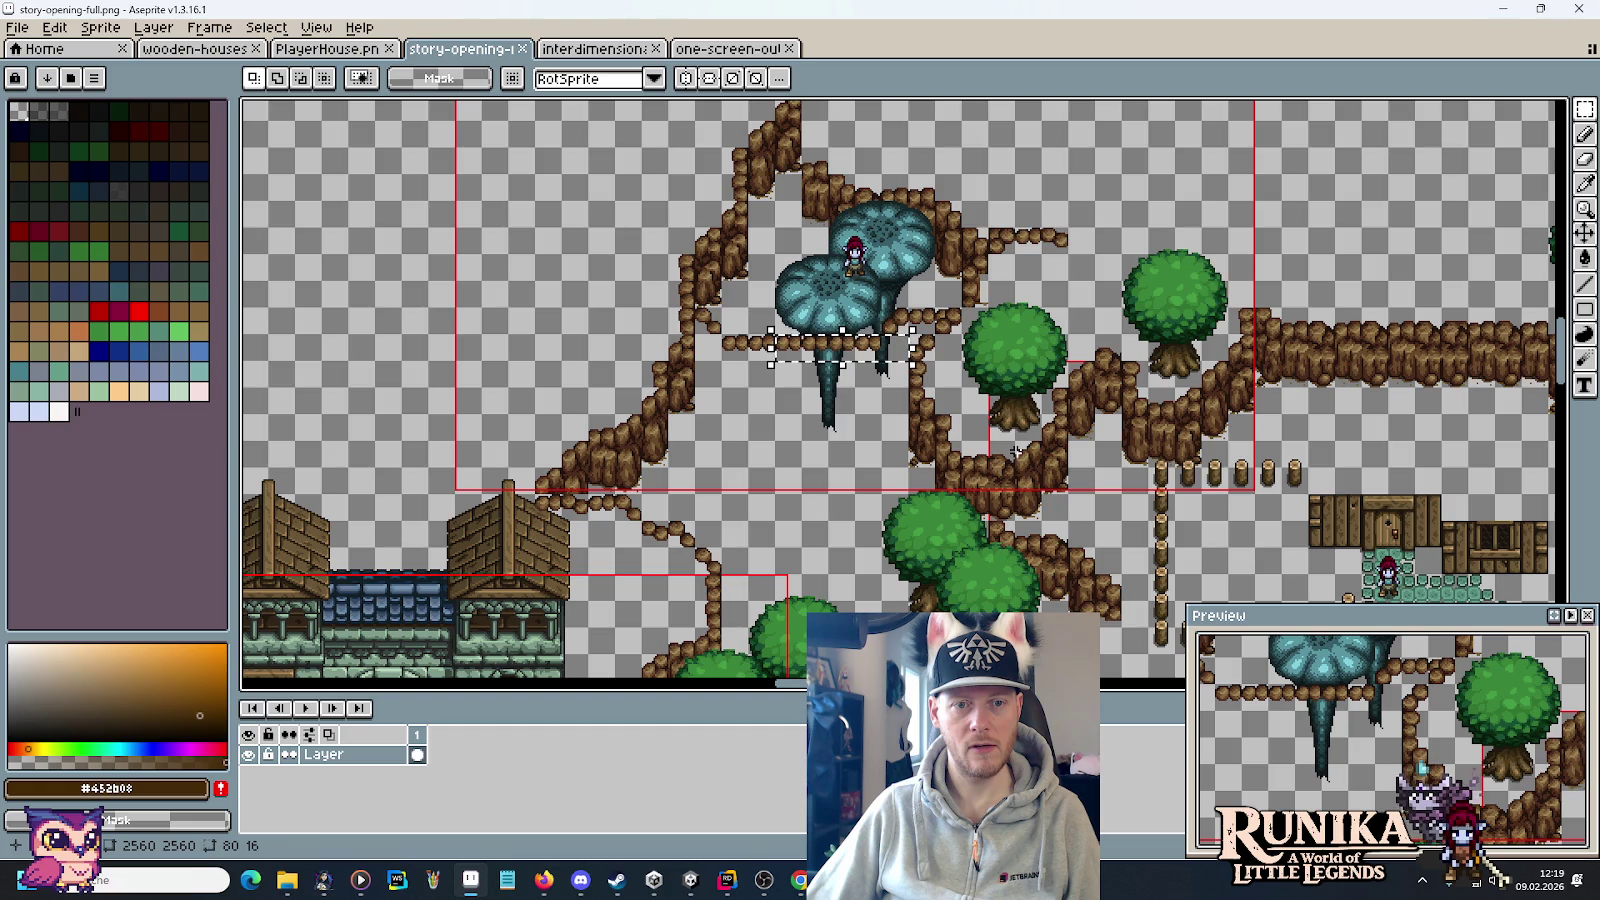
key(alt+Tab)
mouse_move(965, 450)
mouse_down()
mouse_move(893, 143)
mouse_move(903, 196)
mouse_move(800, 350)
mouse_up()
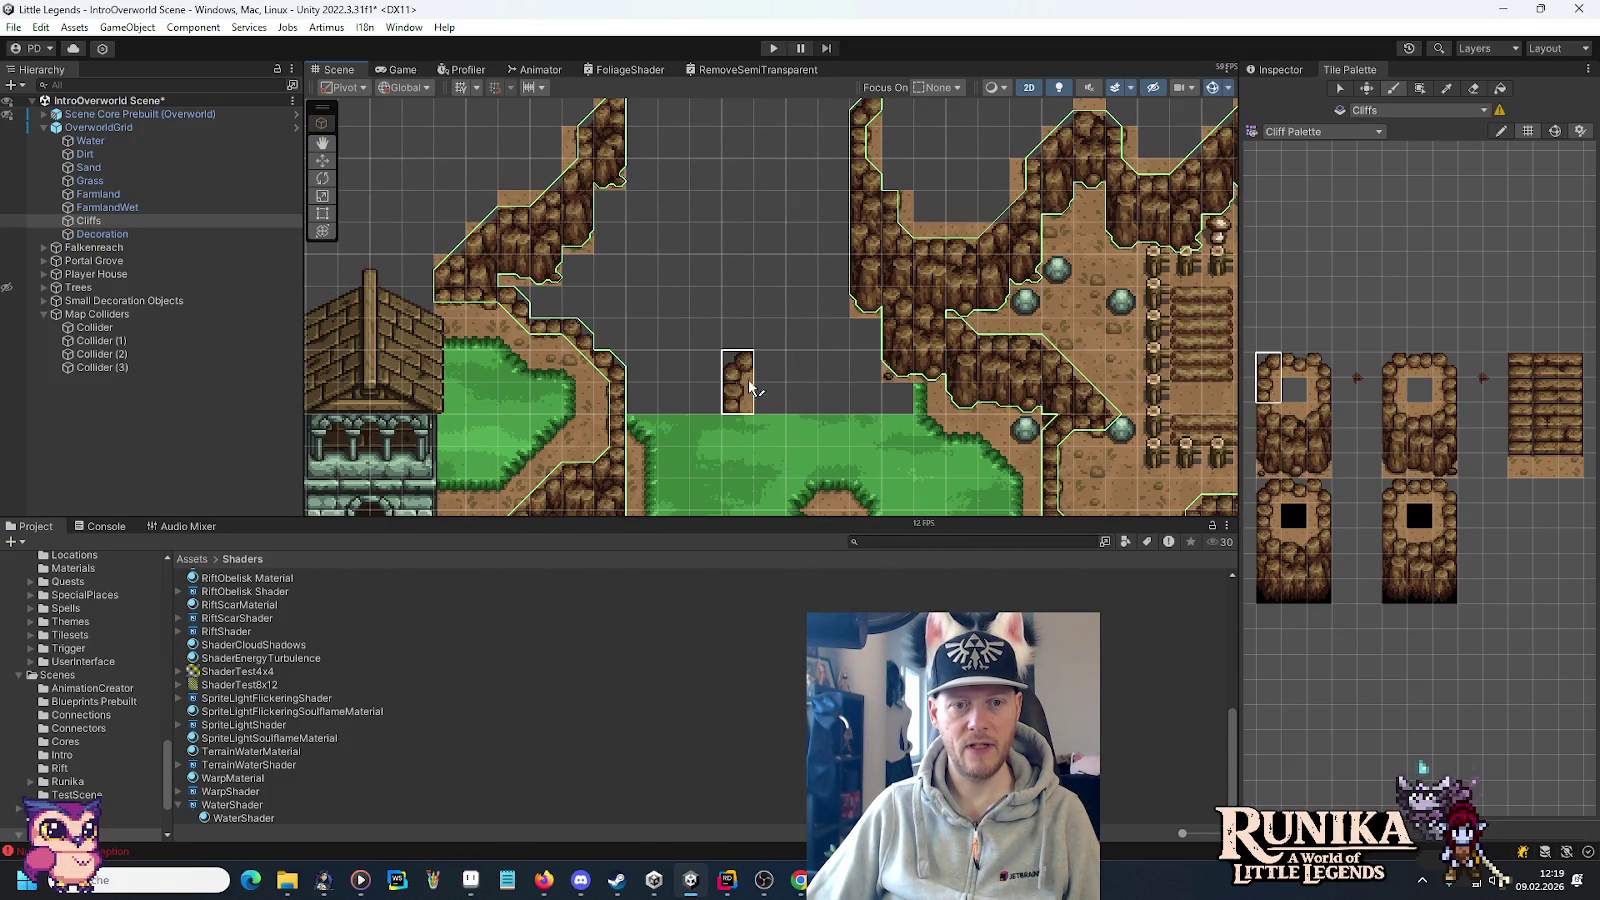
Measure a 176×16 cliff strip in the mockup and line up the Unity view on the pit edge.
key(alt+Tab)
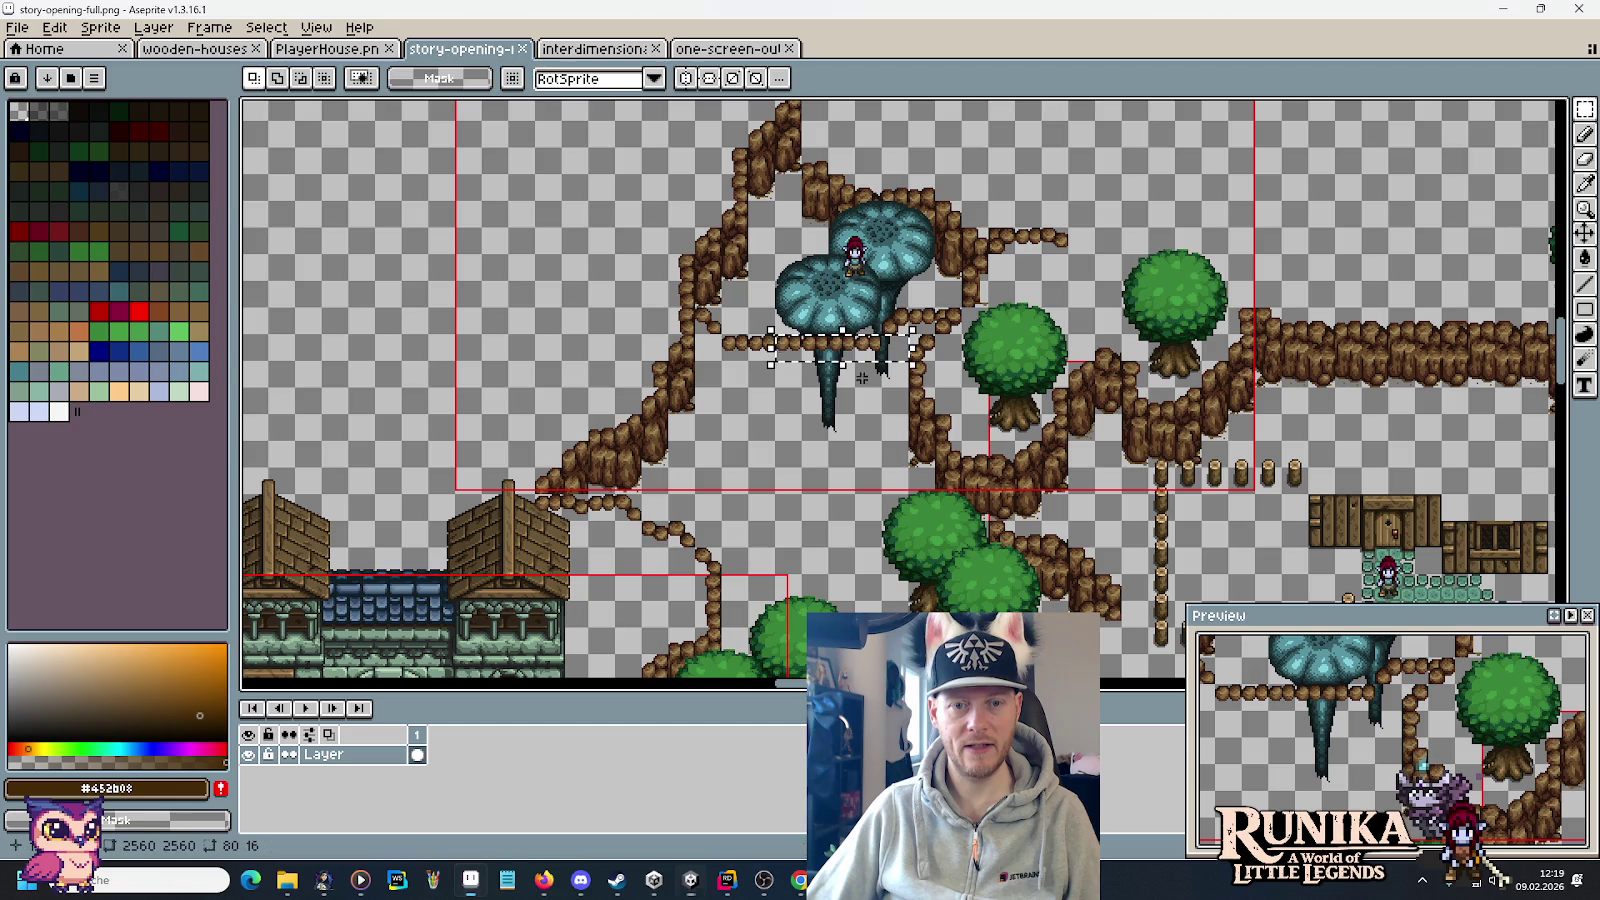
key(ctrl+d)
mouse_move(772, 568)
mouse_down()
mouse_move(787, 437)
mouse_move(947, 440)
mouse_up()
drag(965, 358, 689, 357)
key(alt+Tab)
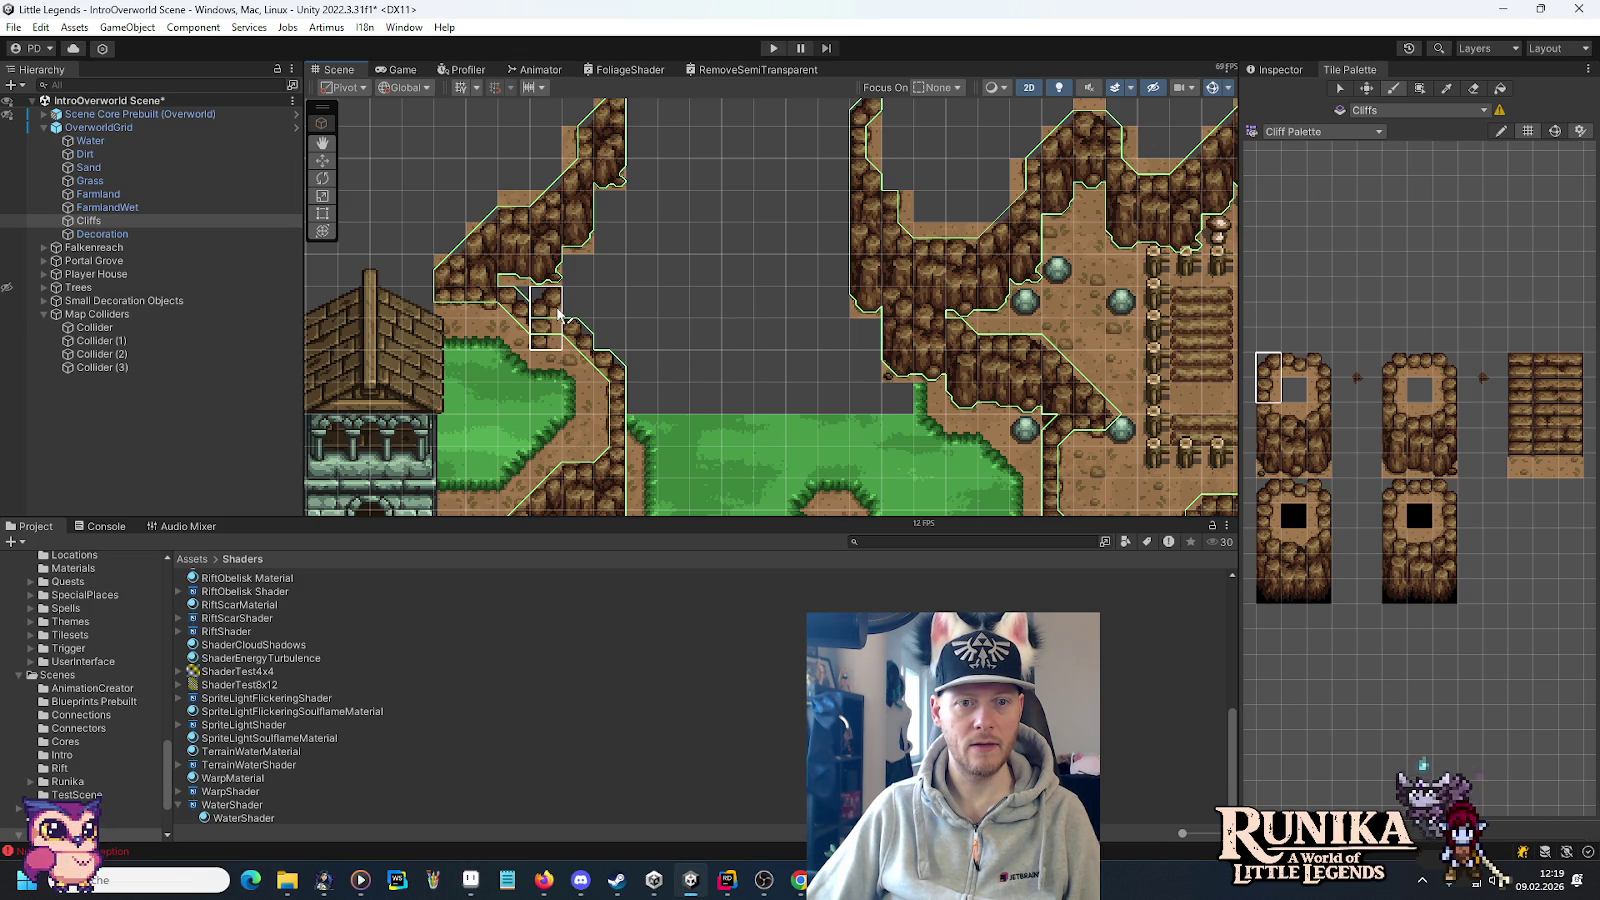
drag(705, 255, 800, 400)
key(alt+Tab)
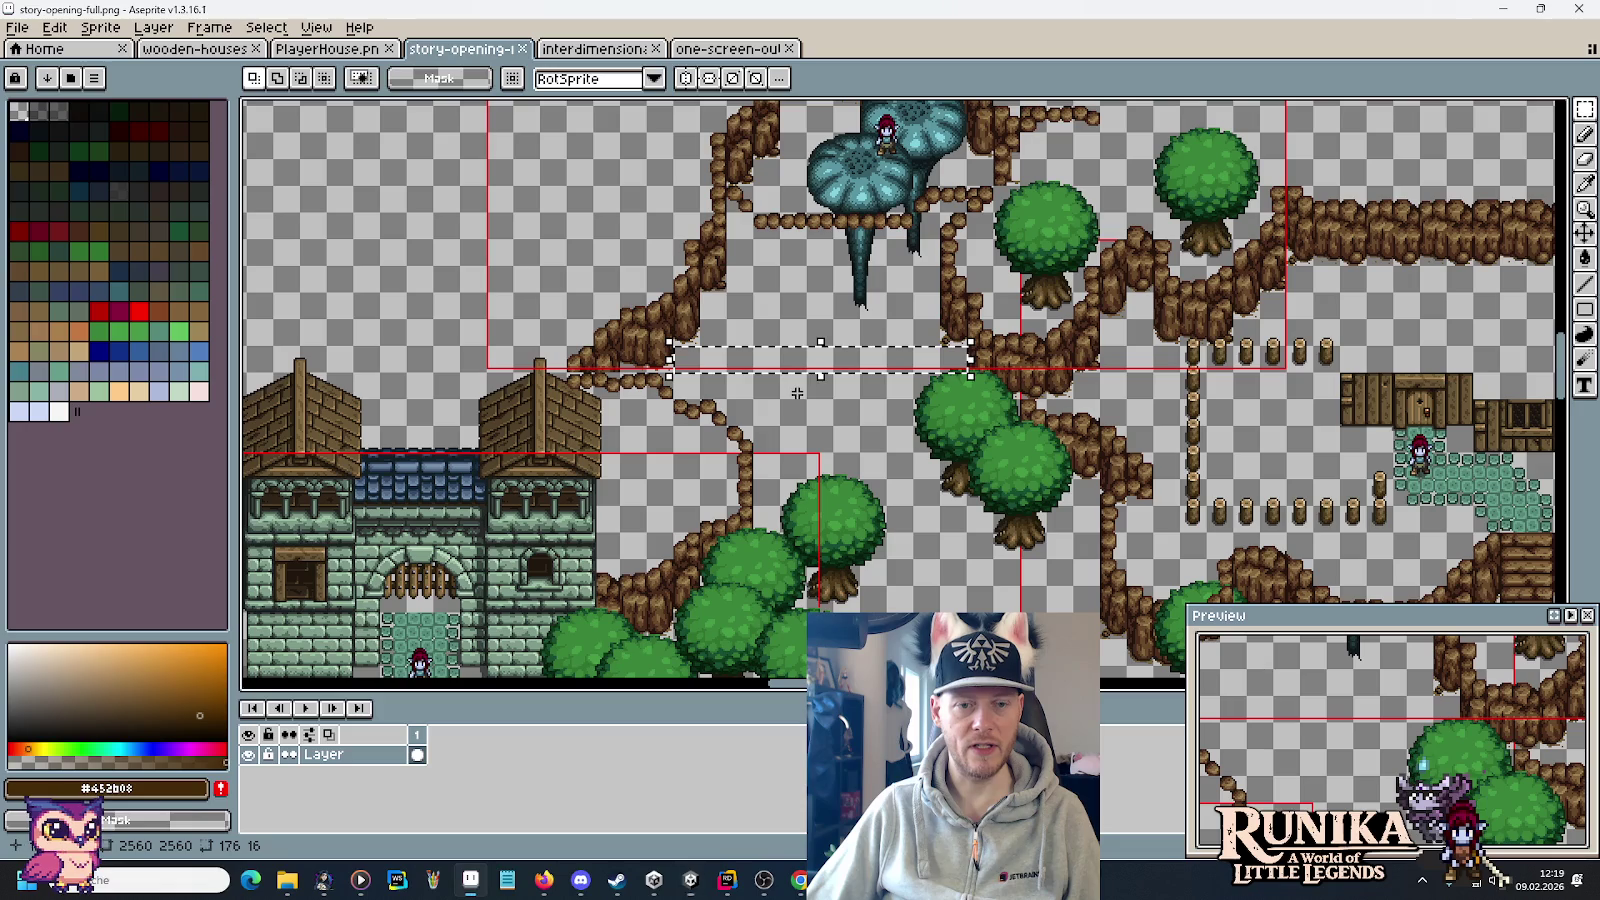
Compare Unity with the mockup and measure a 16×64 cliff column there.
key(alt+Tab)
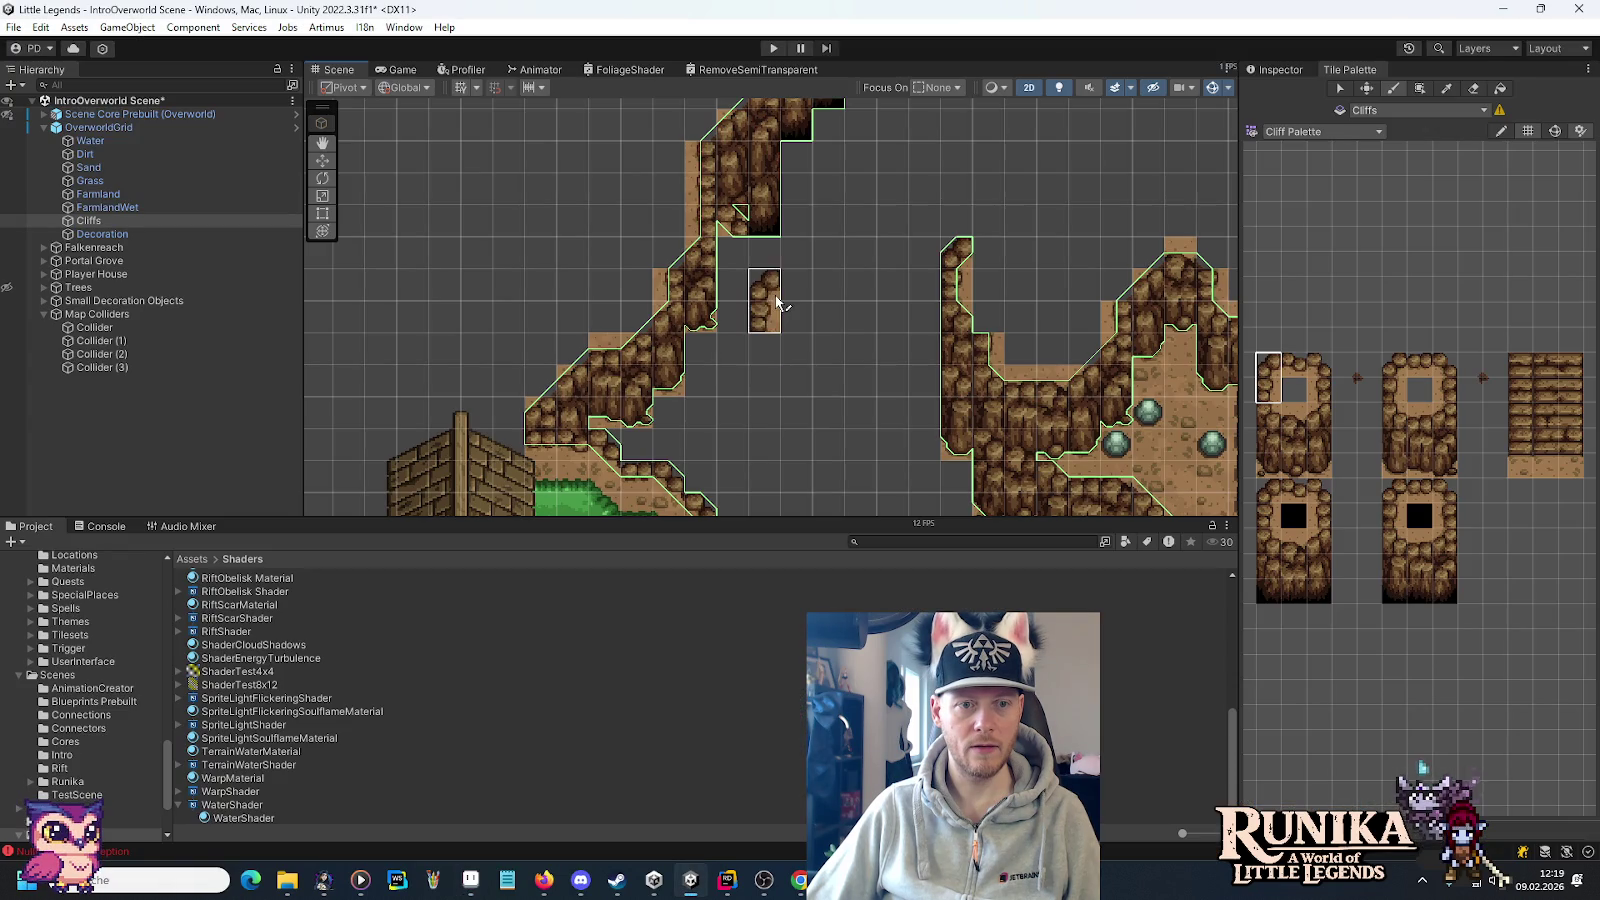
key(alt+Tab)
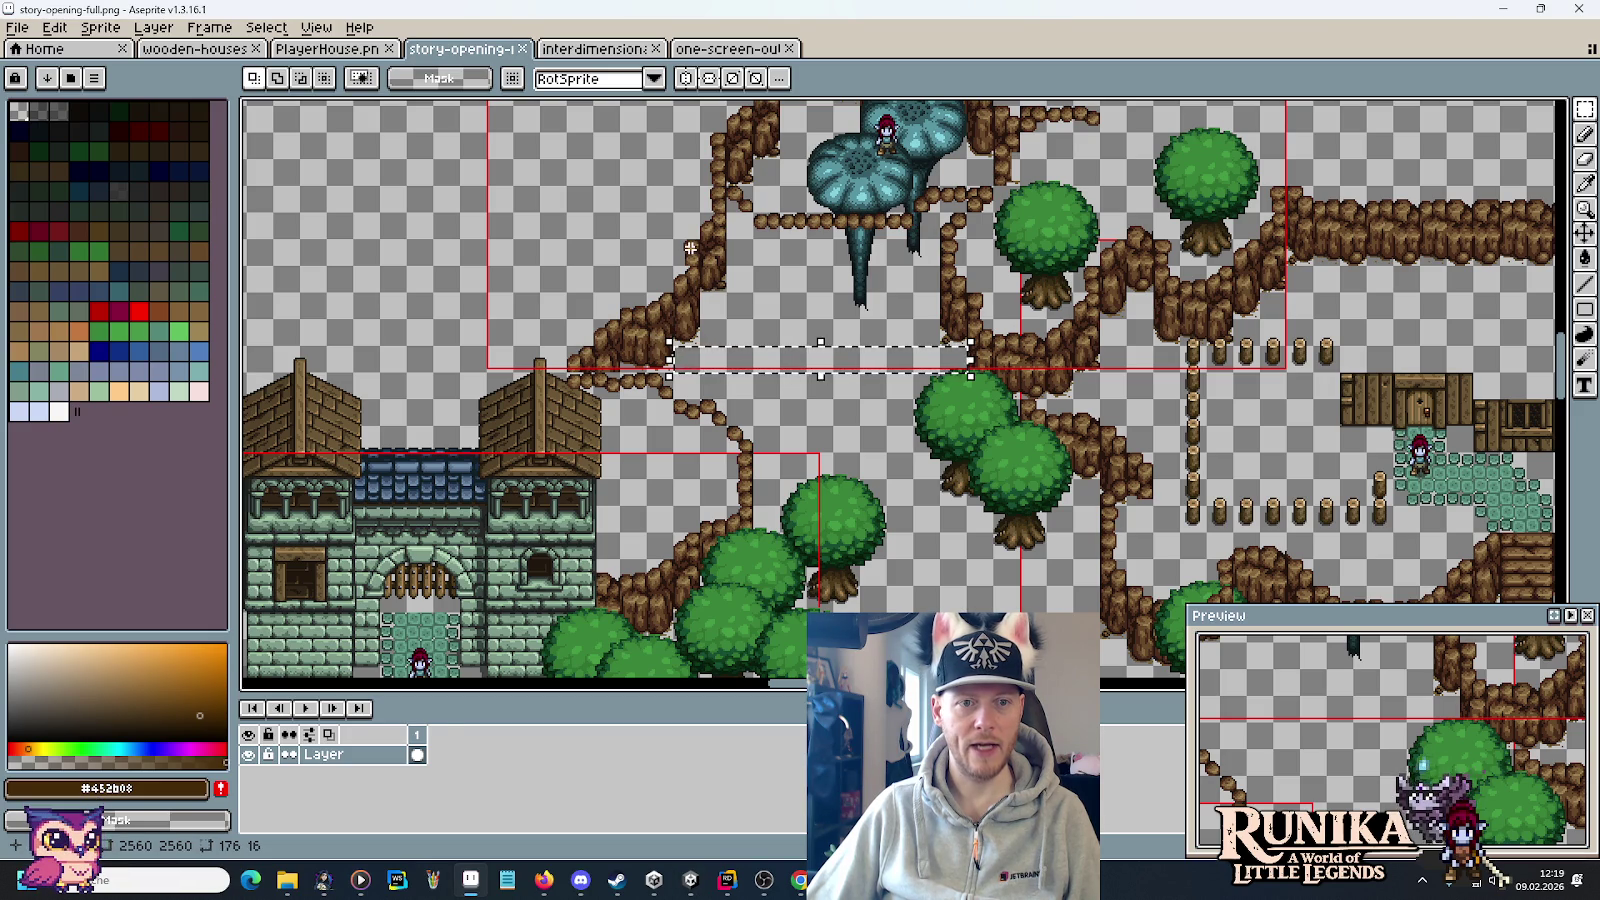
key(alt+Tab)
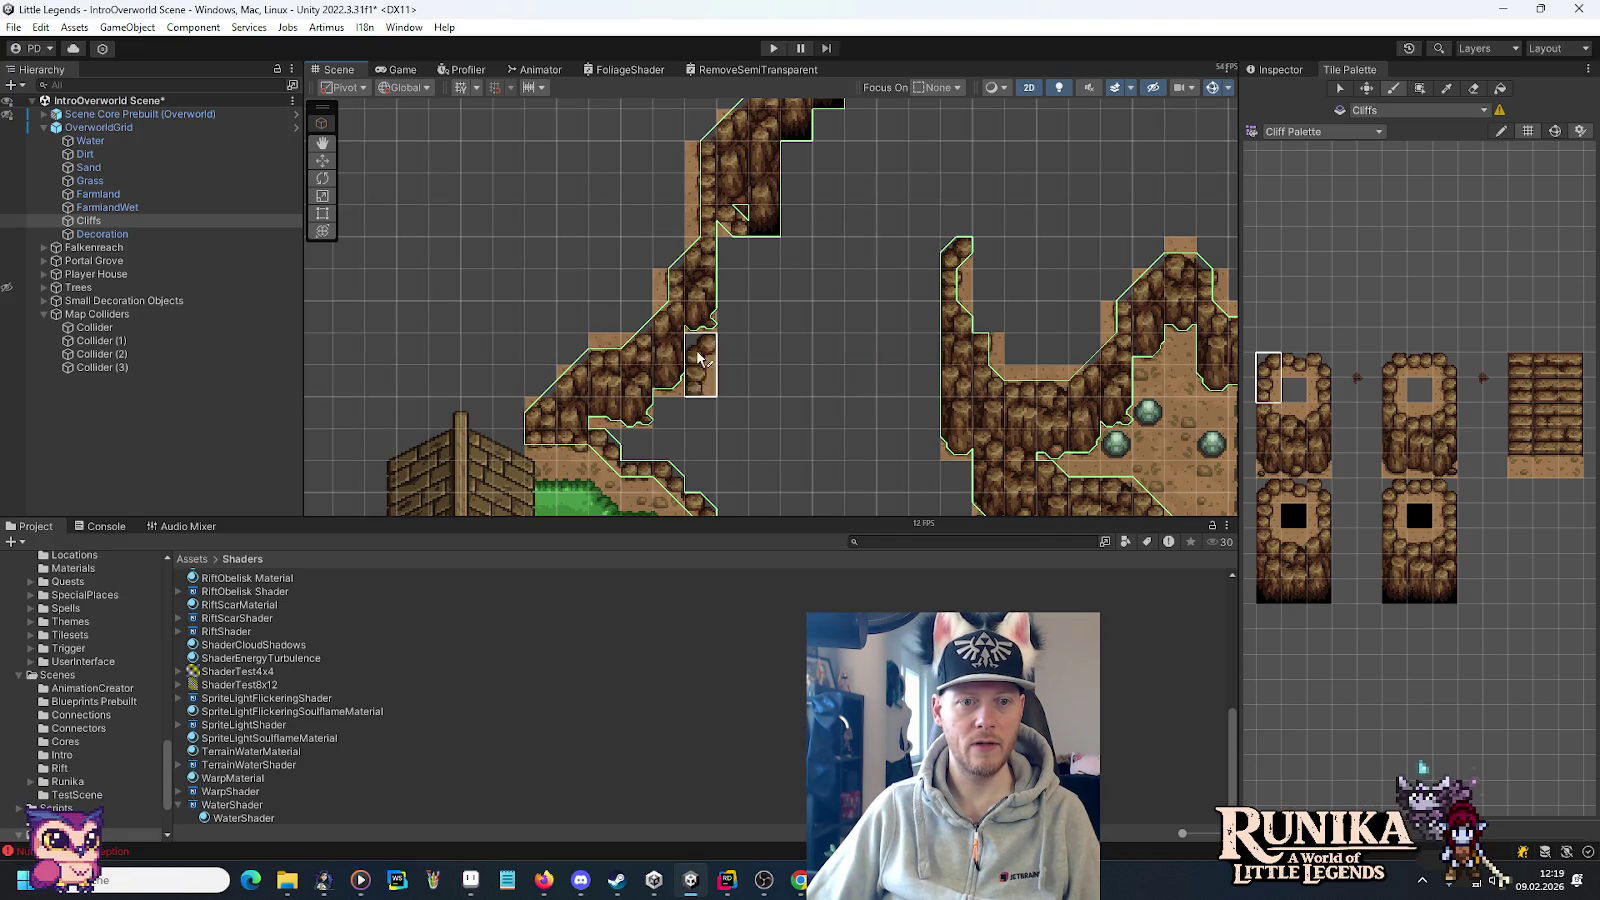
key(alt+Tab)
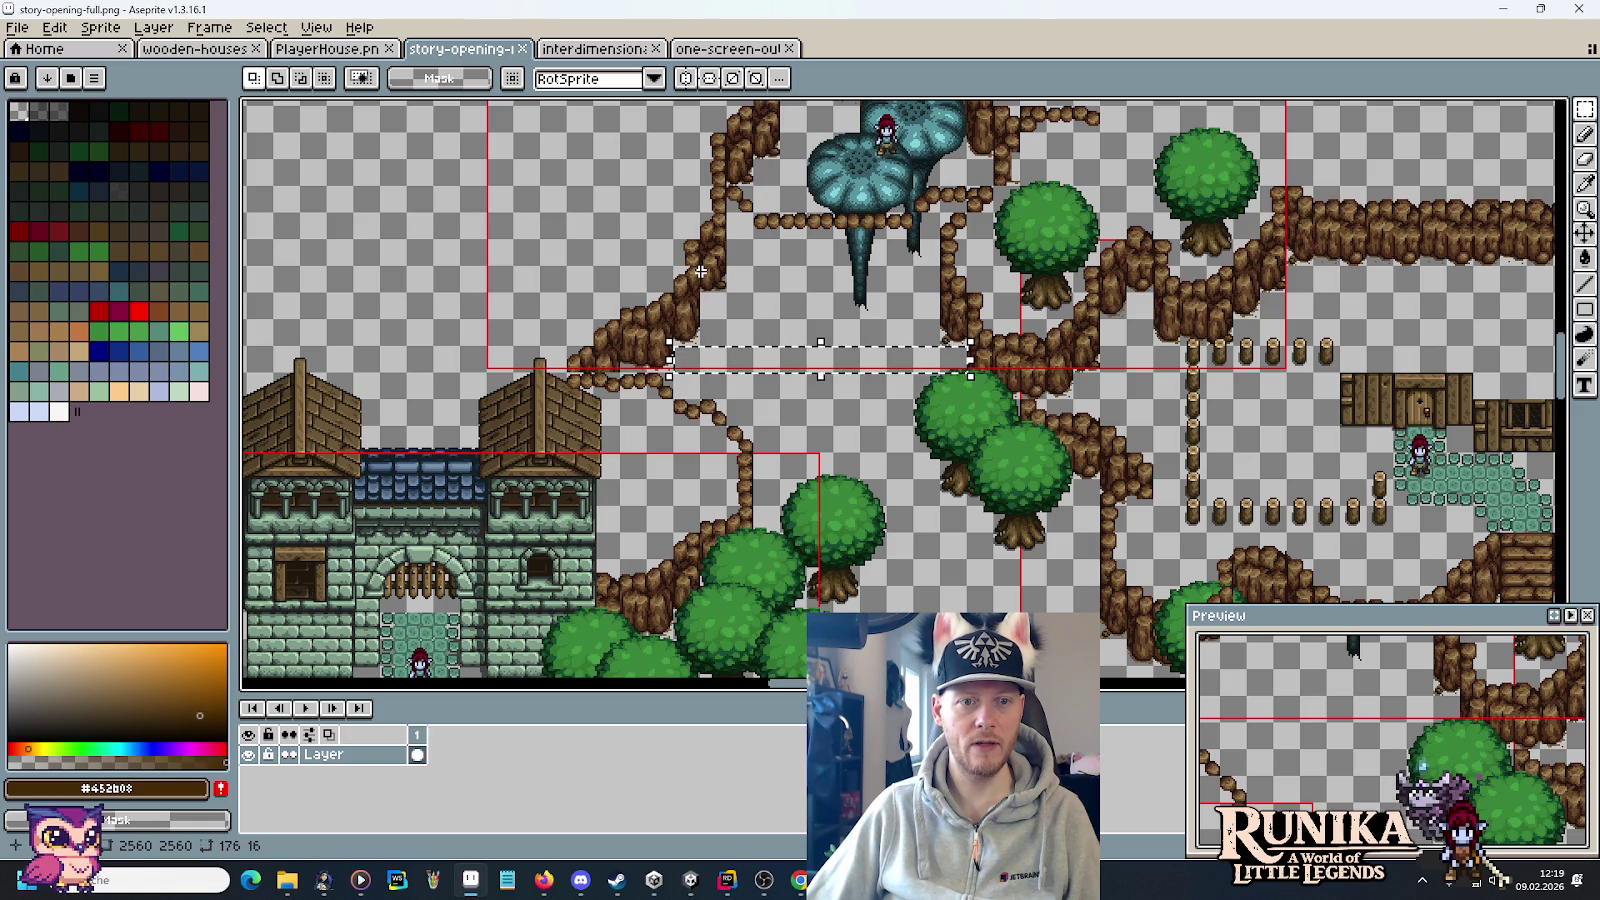
scroll(712, 139, up, 3)
scroll(800, 270, right, 3)
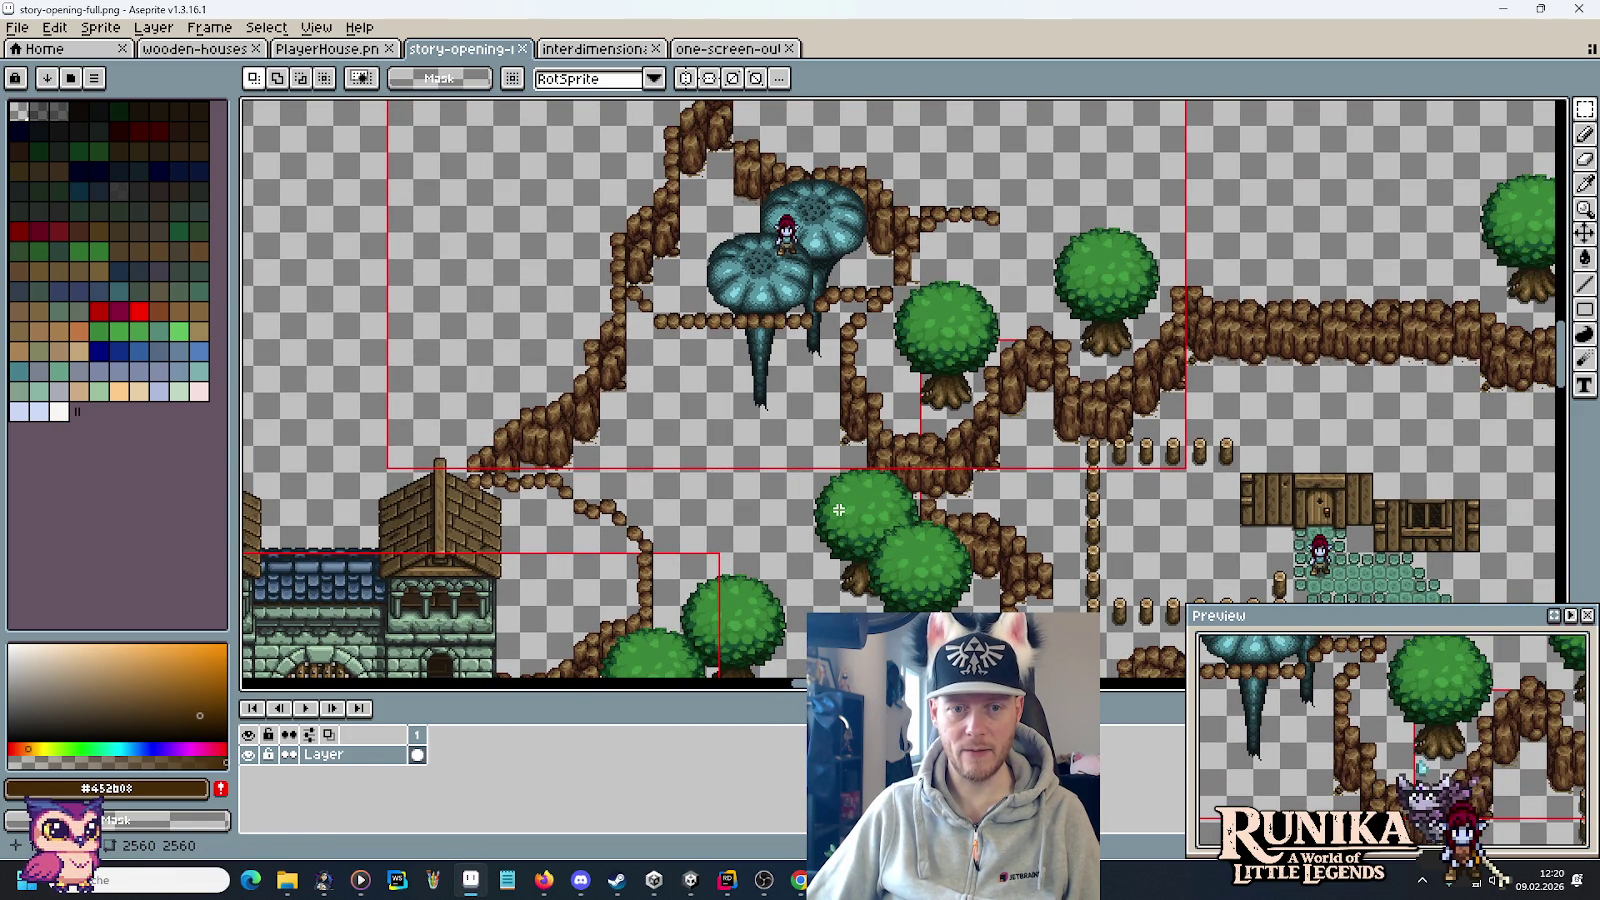
drag(850, 493, 857, 372)
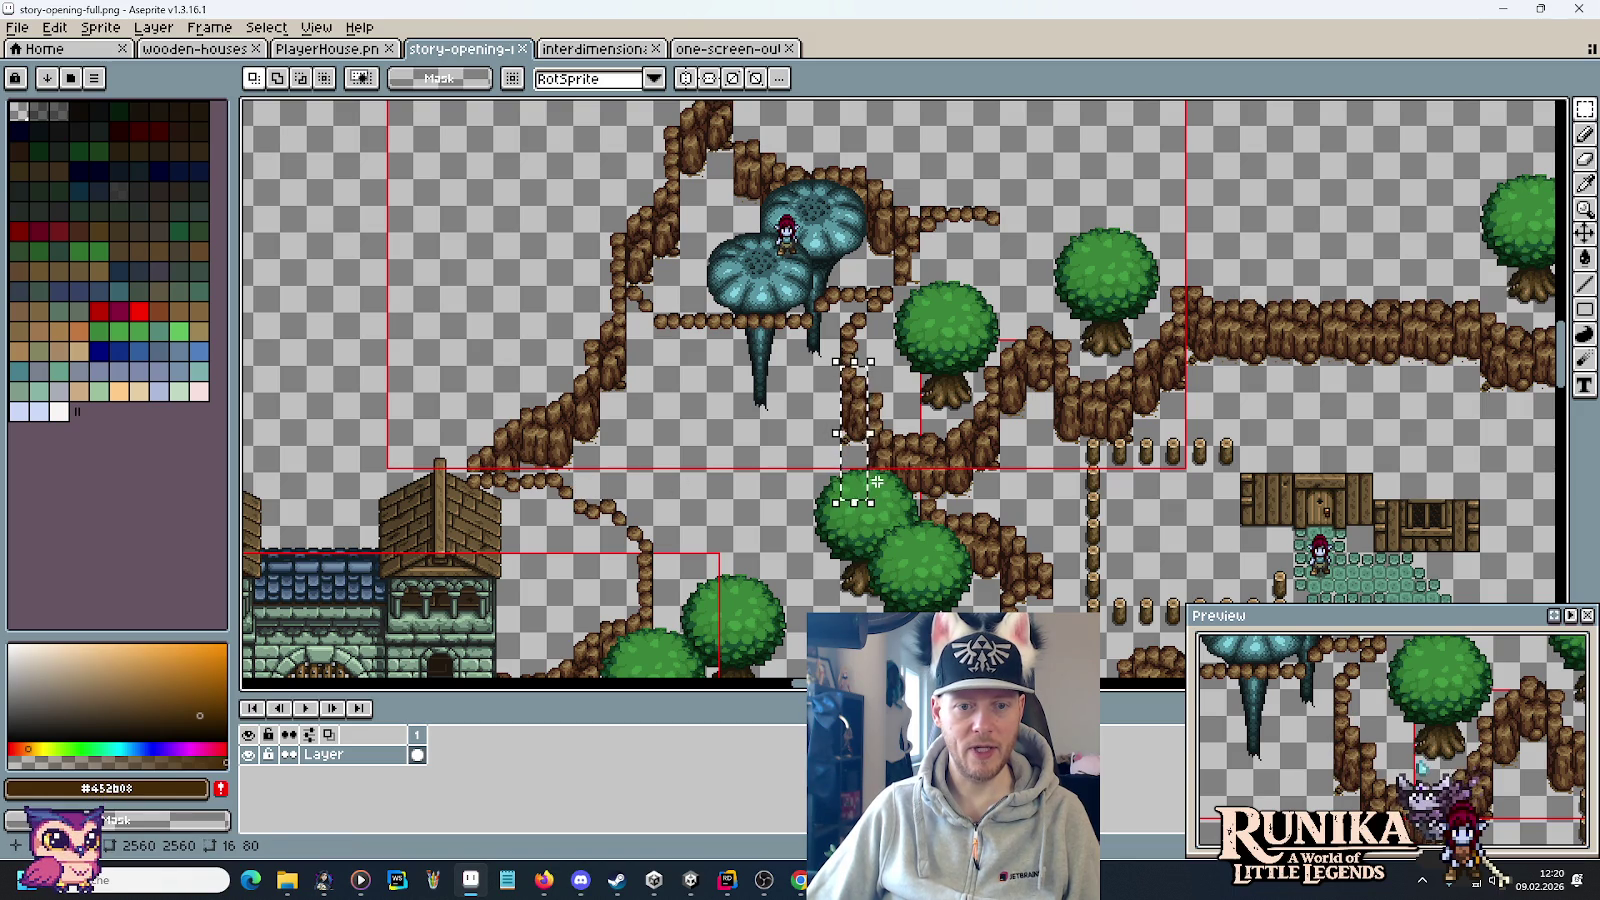
Bring the lone cliff column into view and paint a cliff tile at the pit's top edge.
key(alt+Tab)
drag(767, 472, 757, 357)
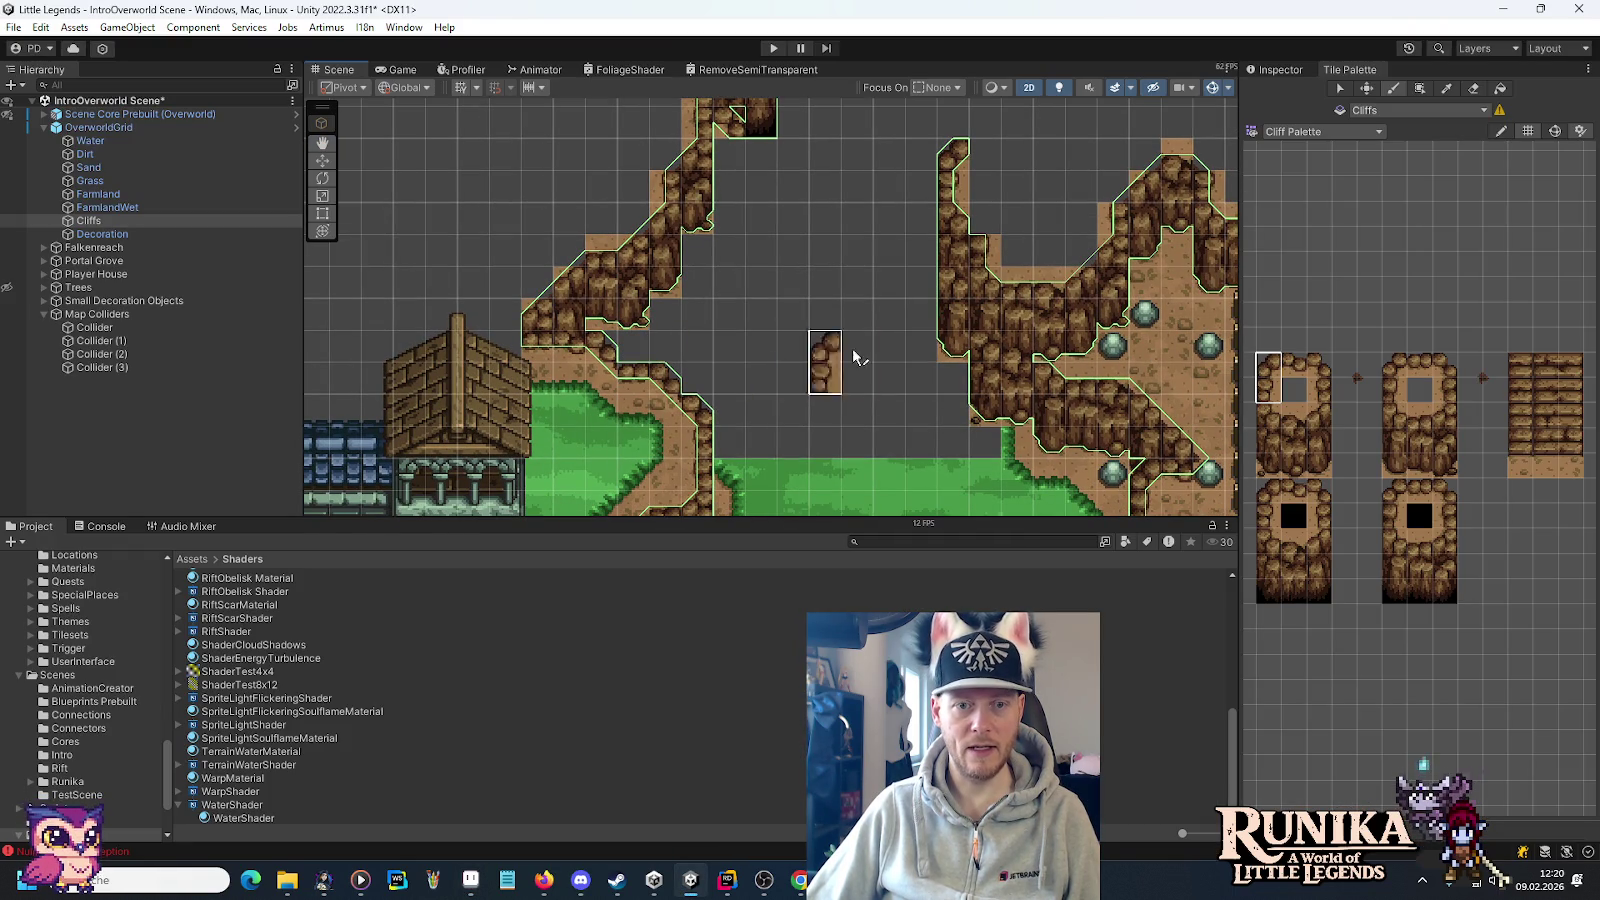
drag(845, 265, 748, 390)
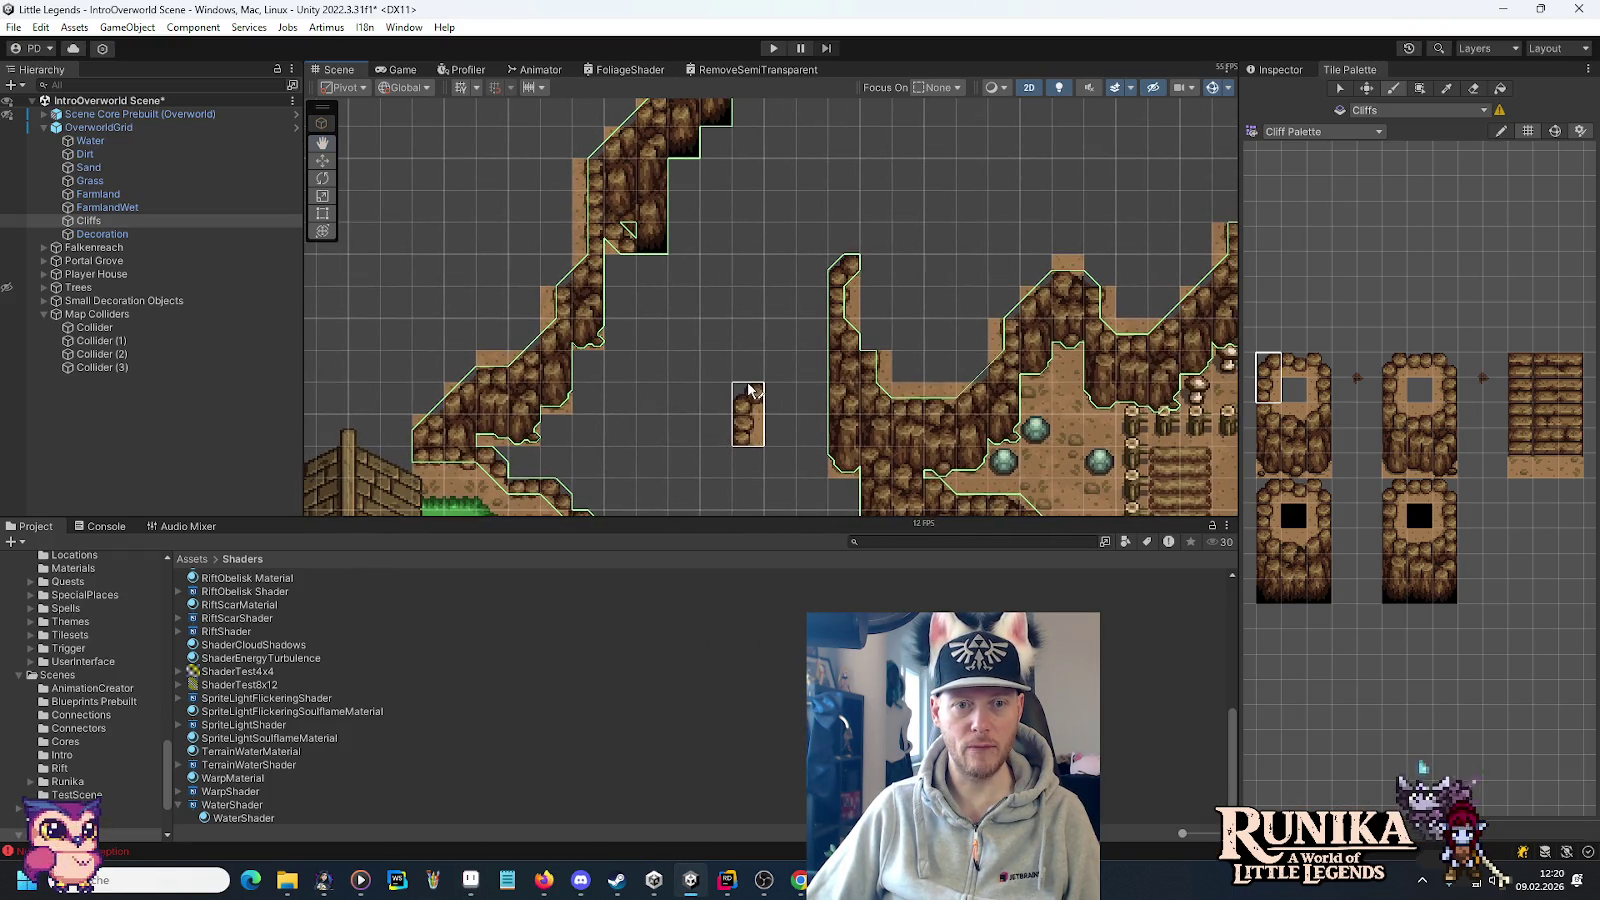
key(alt+Tab)
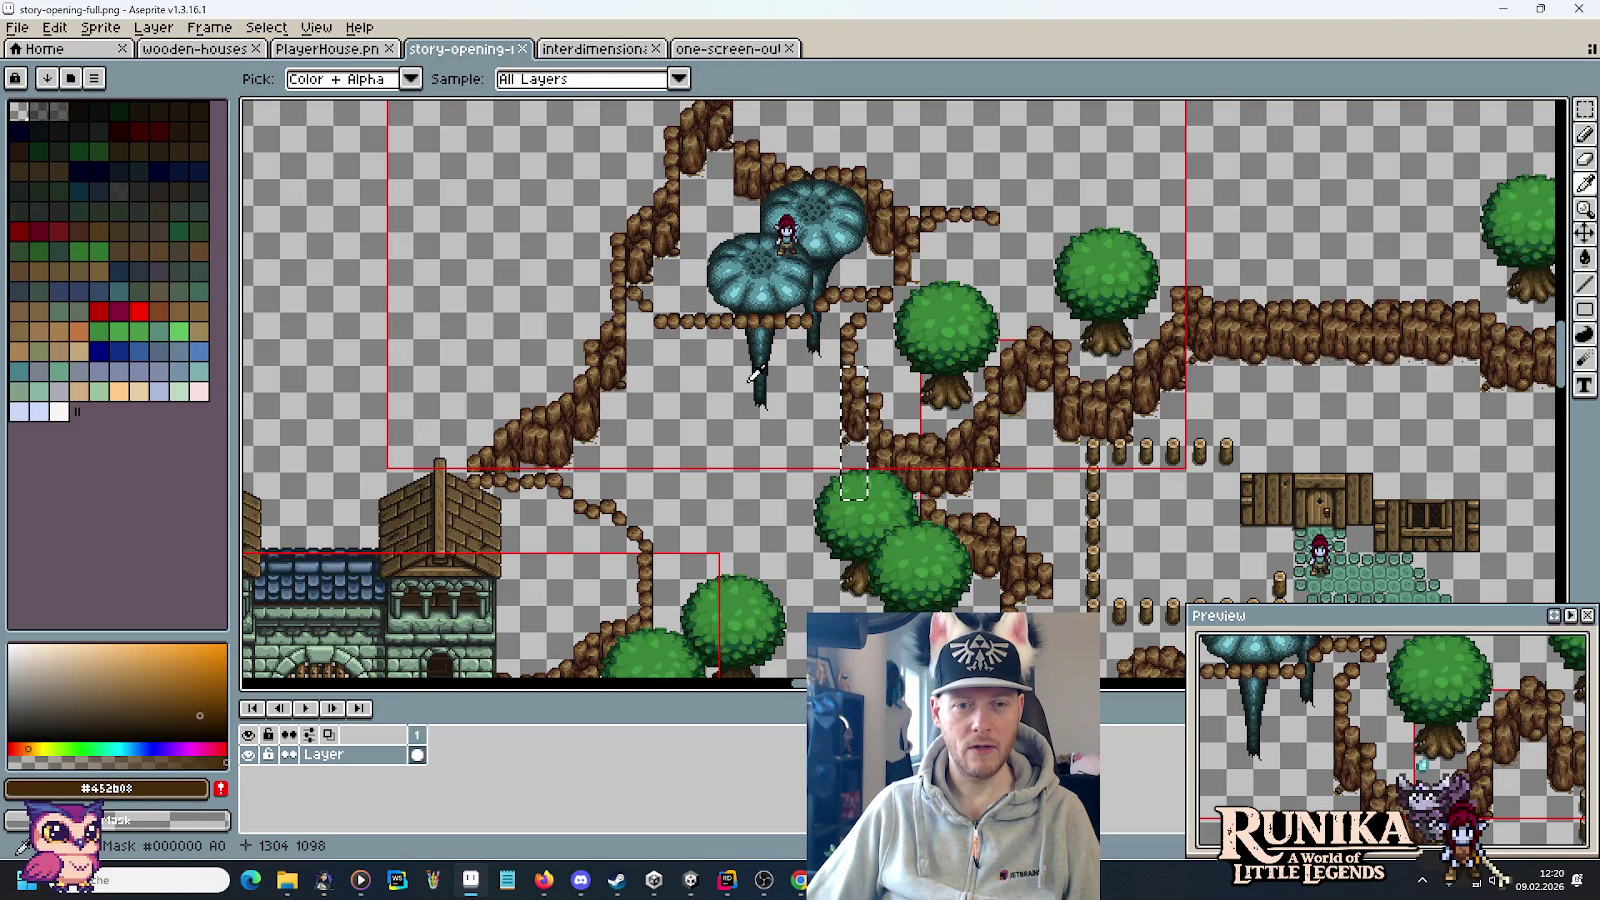
key(alt+Tab)
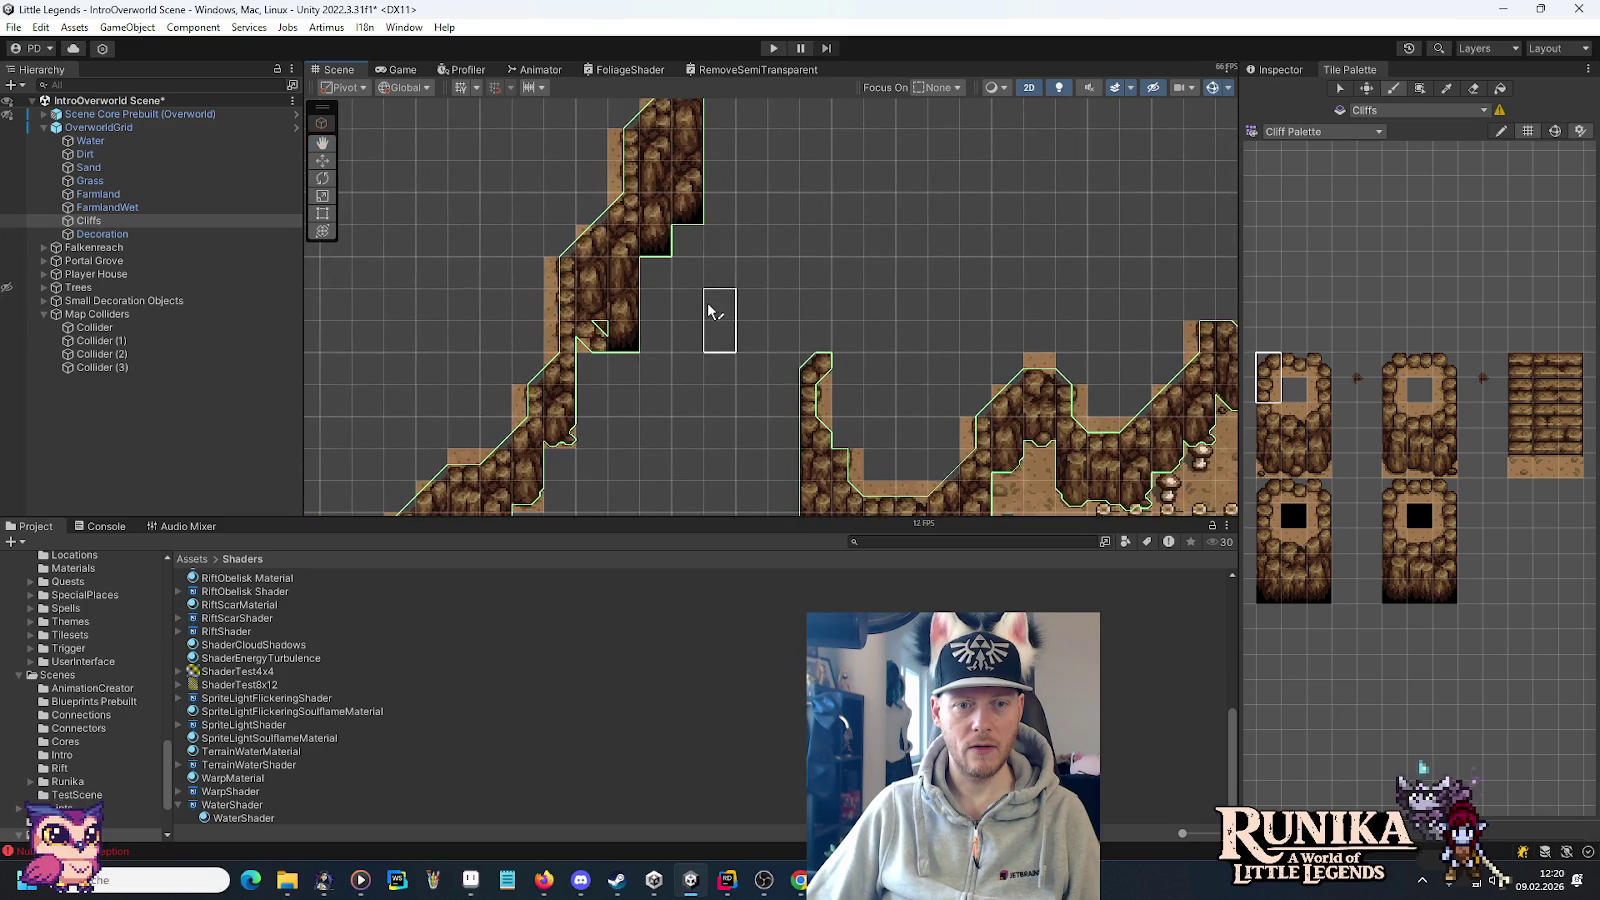
key(alt+Tab)
key(alt+Tab)
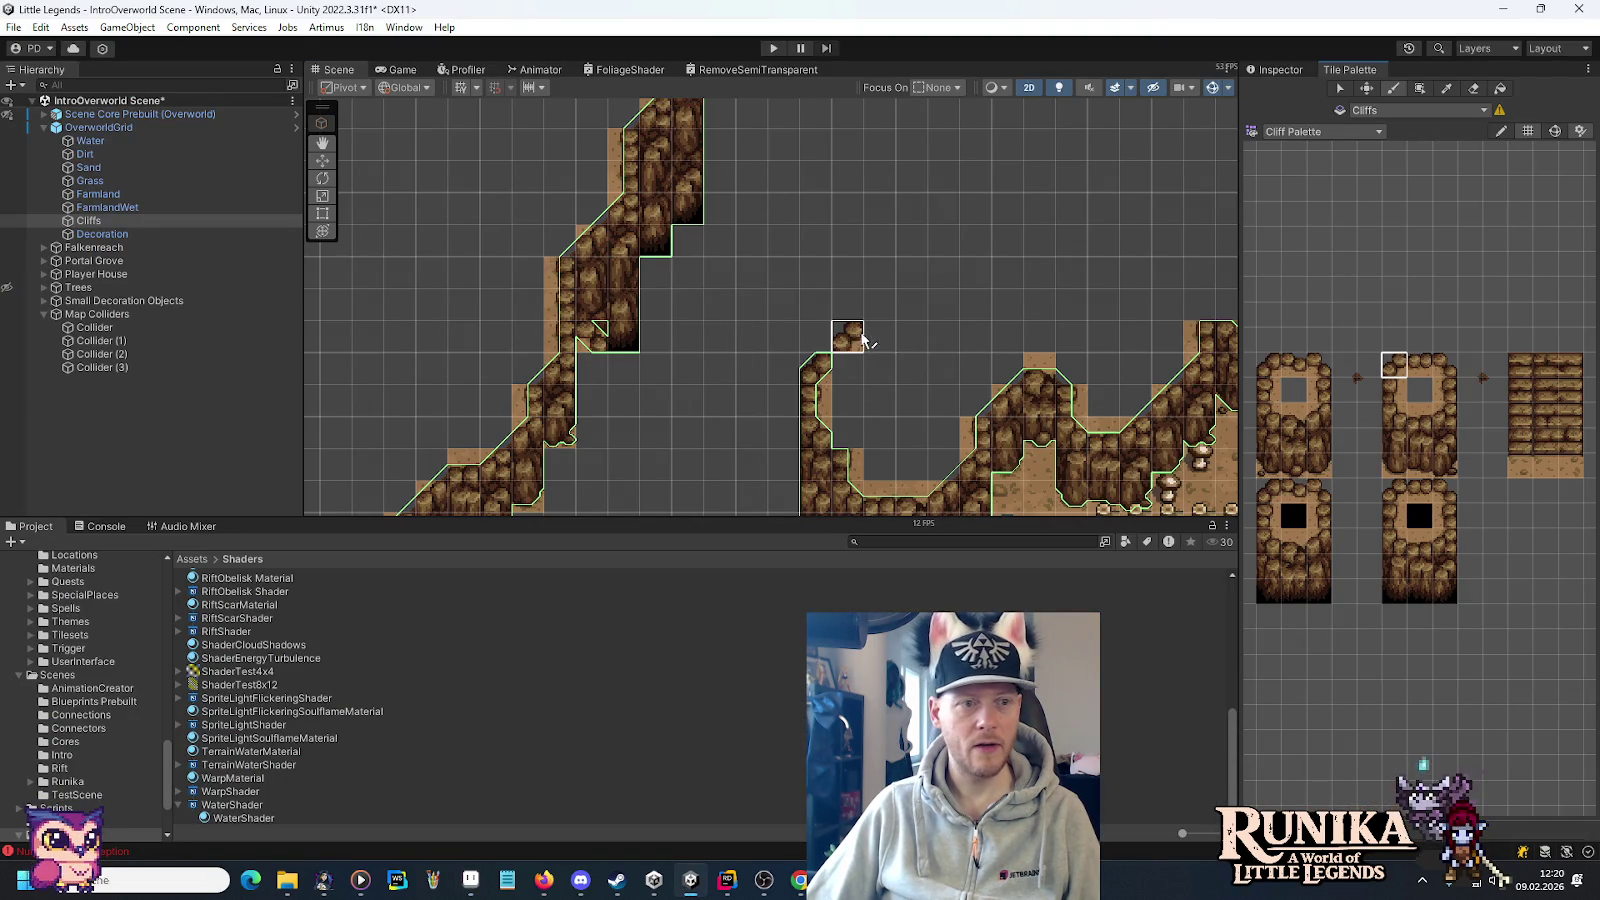
click(859, 341)
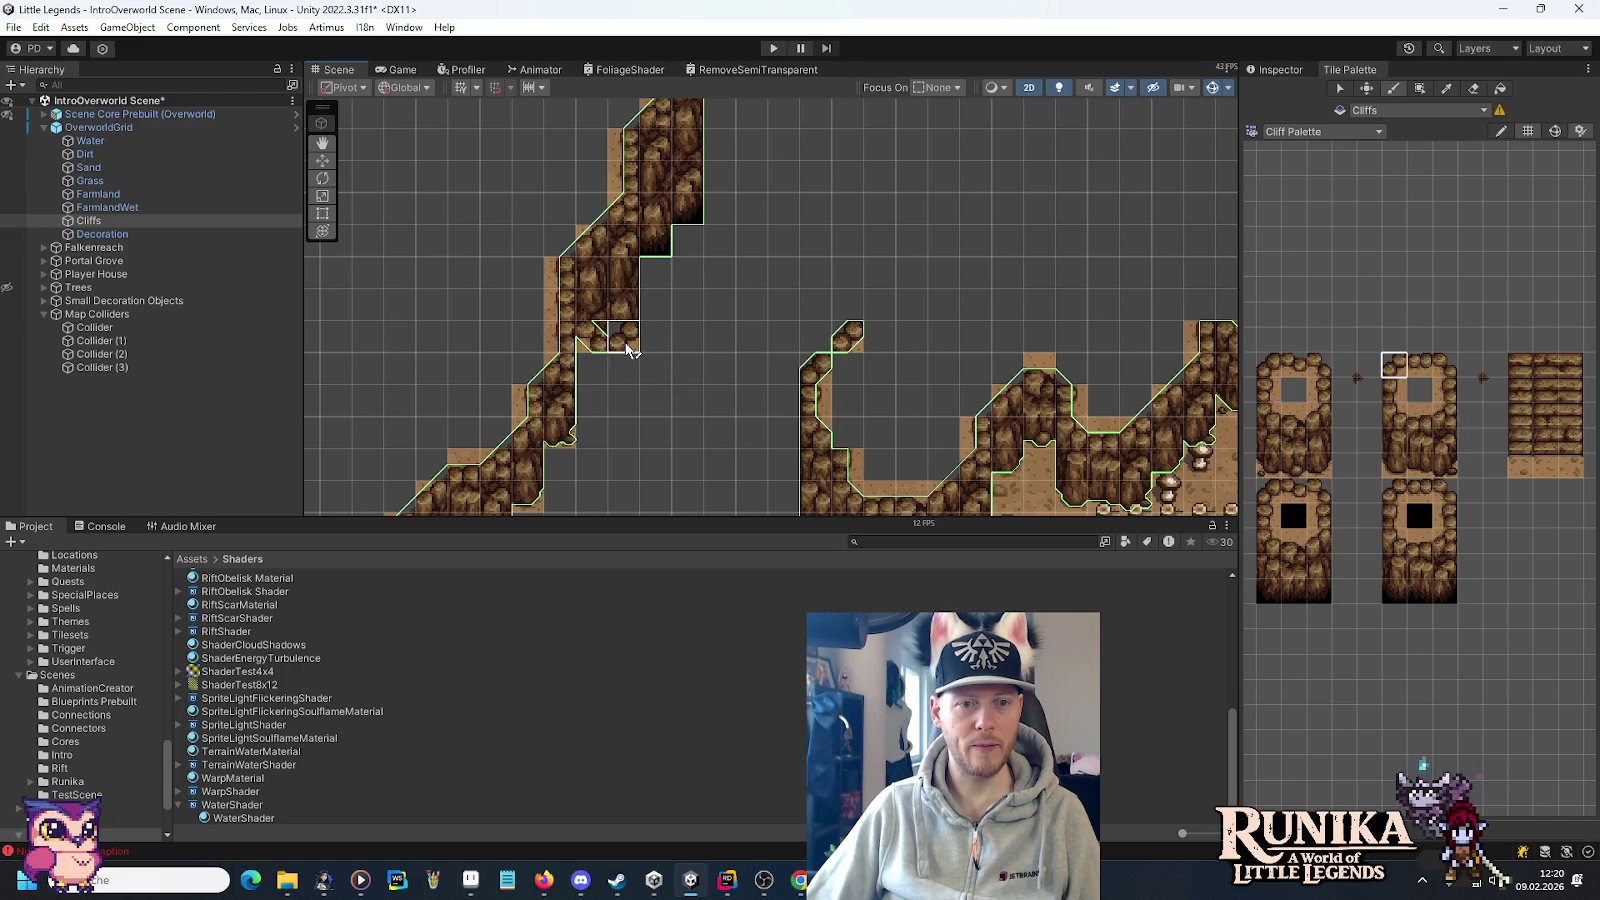
Measure the mockup's 96-pixel and 80-pixel ledge strips, then paint a cliff tile along the ledge.
key(alt+Tab)
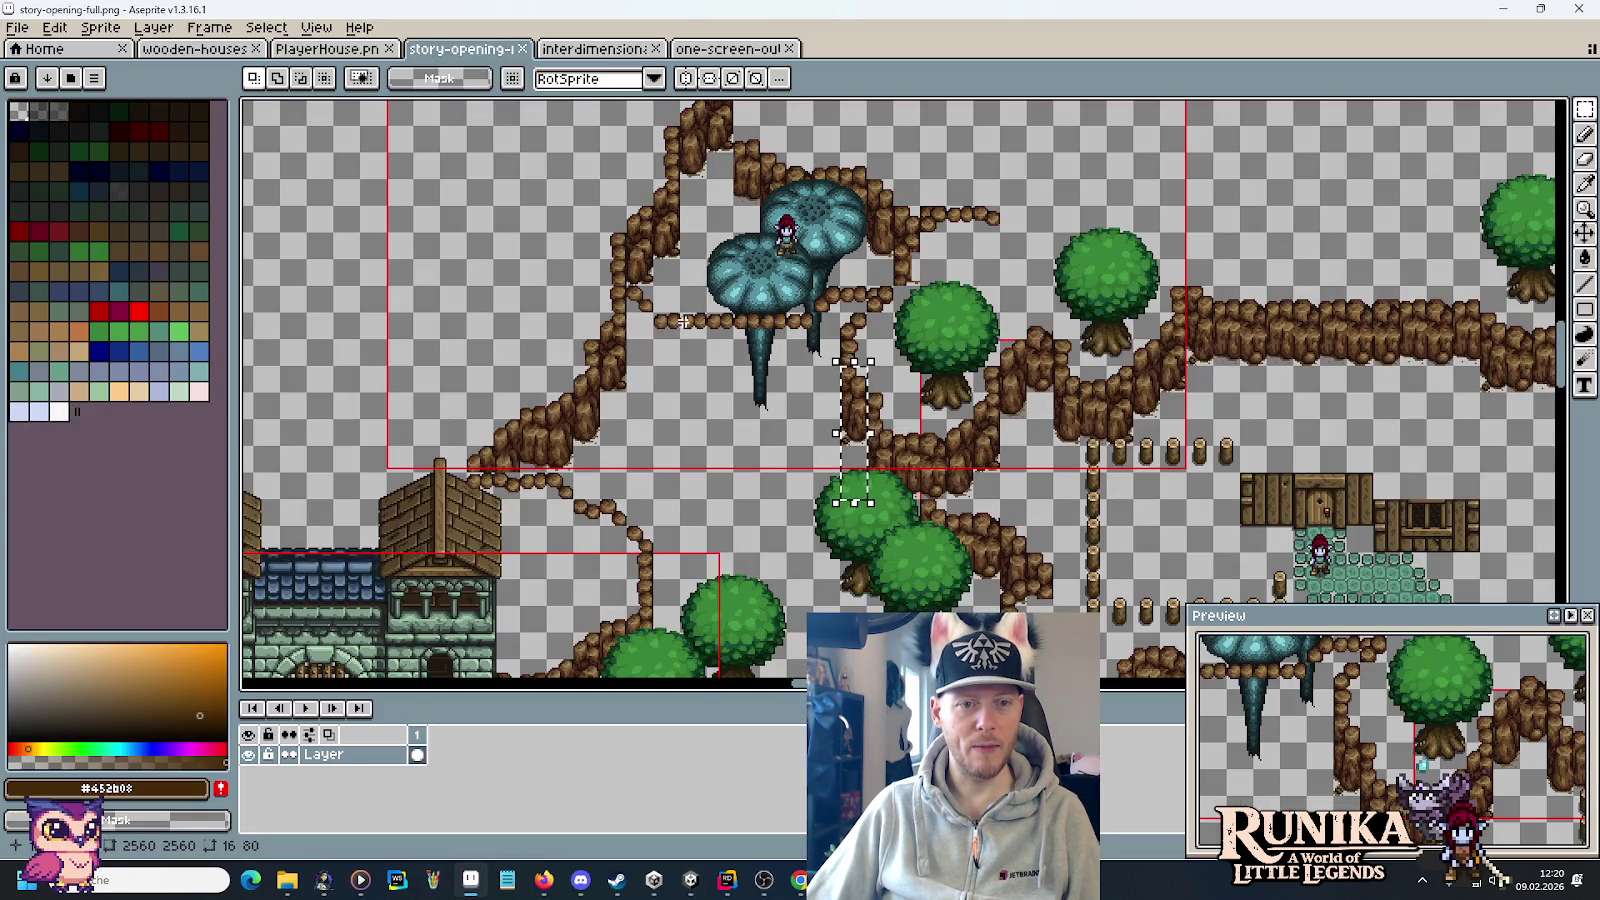
drag(732, 352, 818, 353)
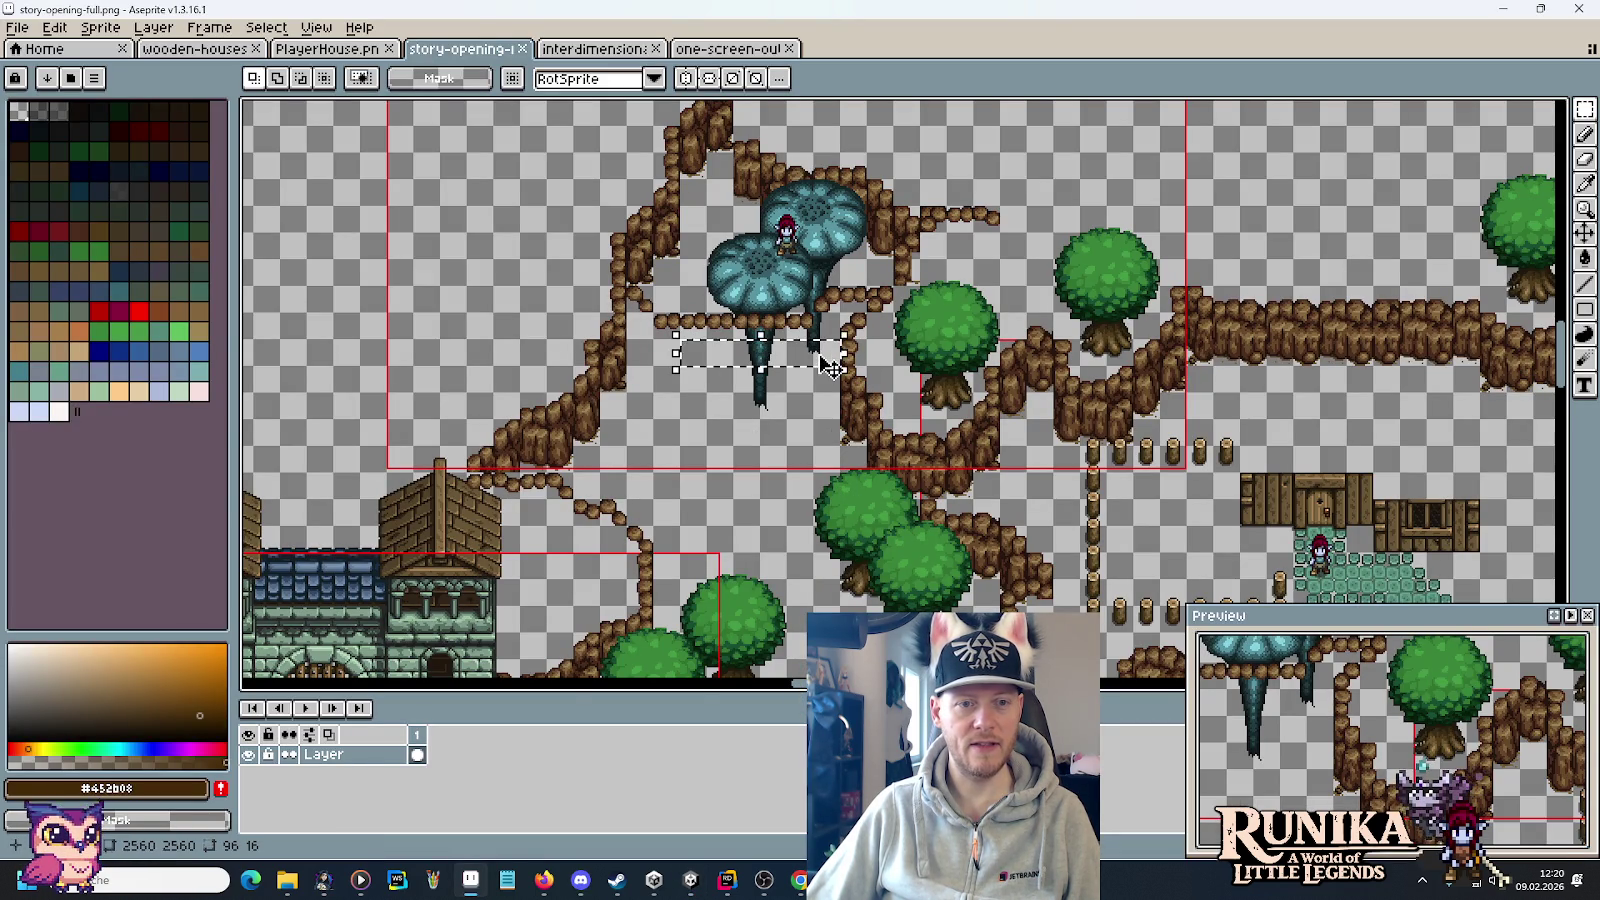
key(alt+Tab)
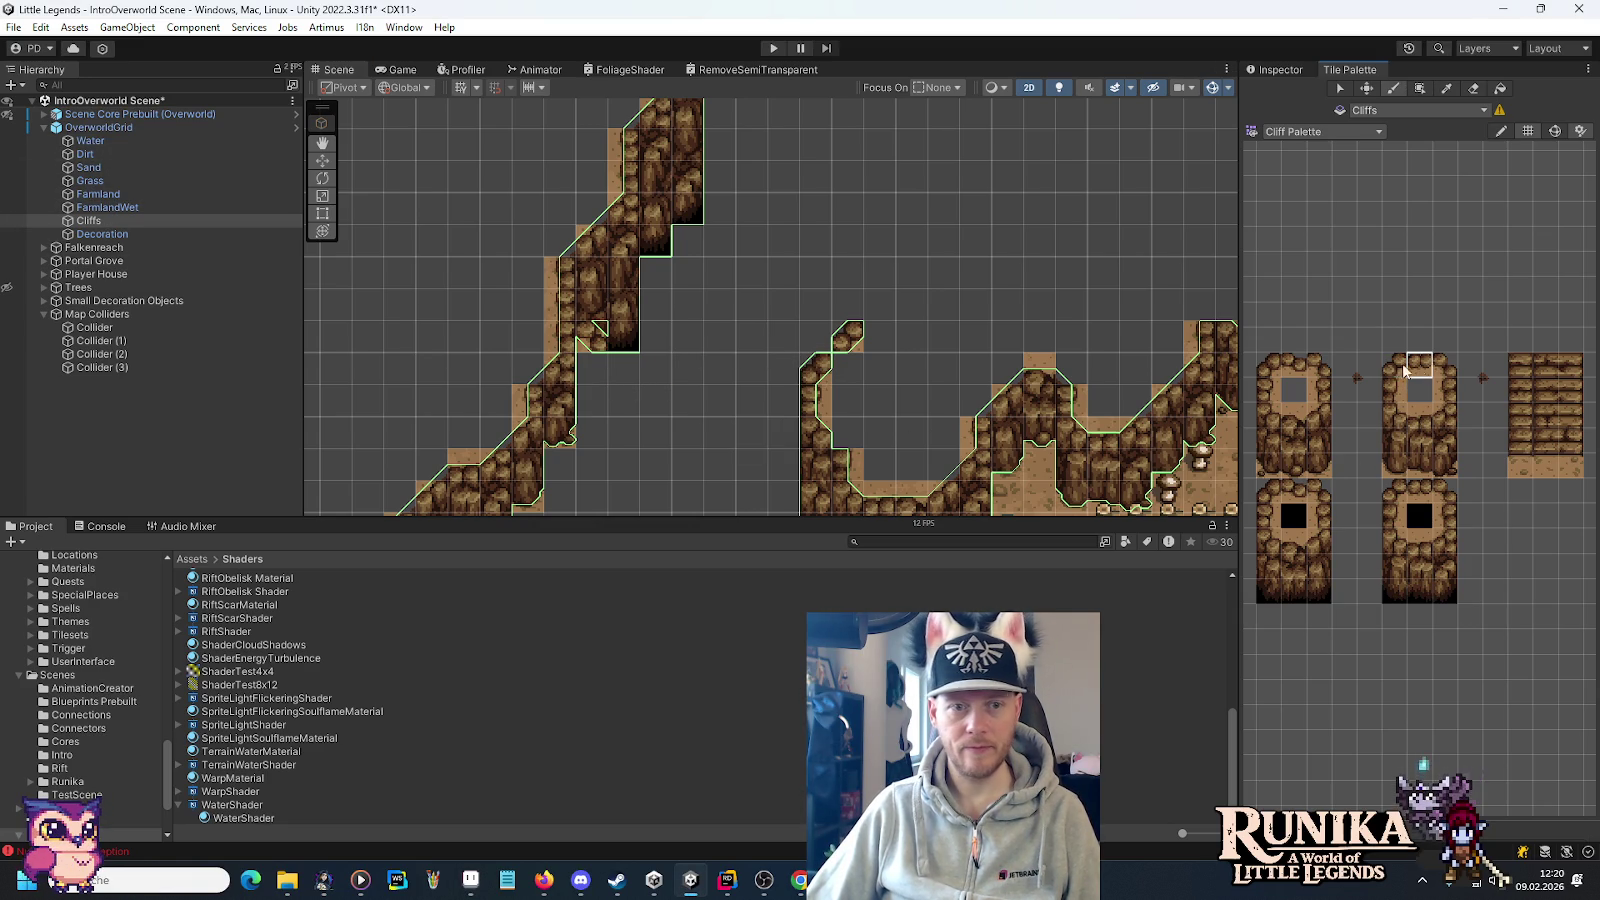
key(alt+Tab)
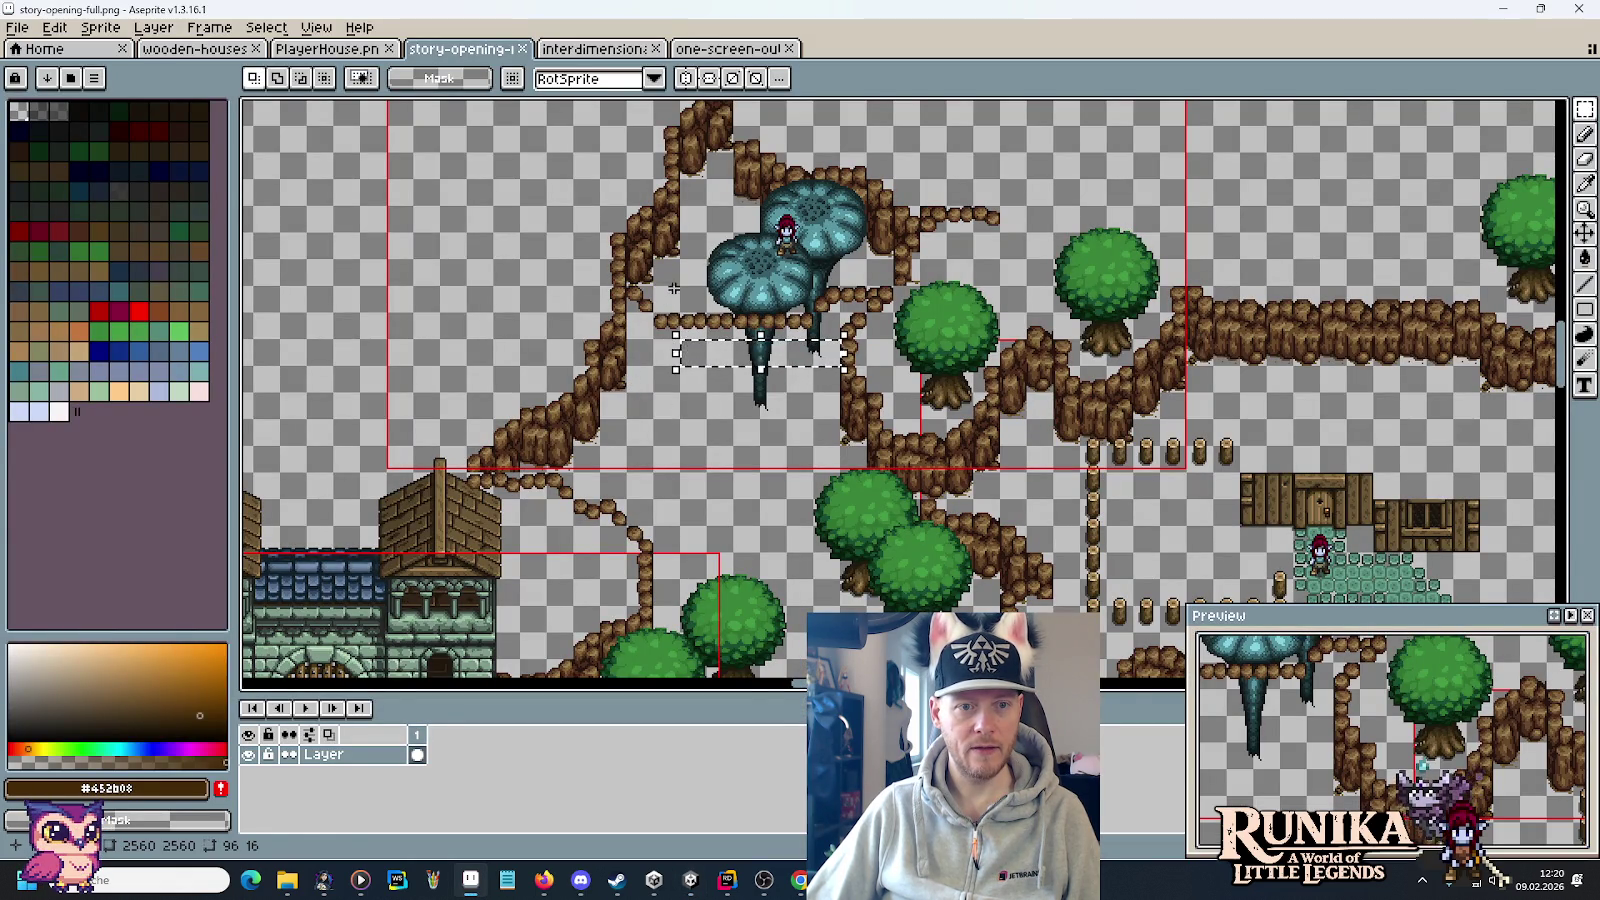
drag(655, 316, 790, 328)
key(alt+Tab)
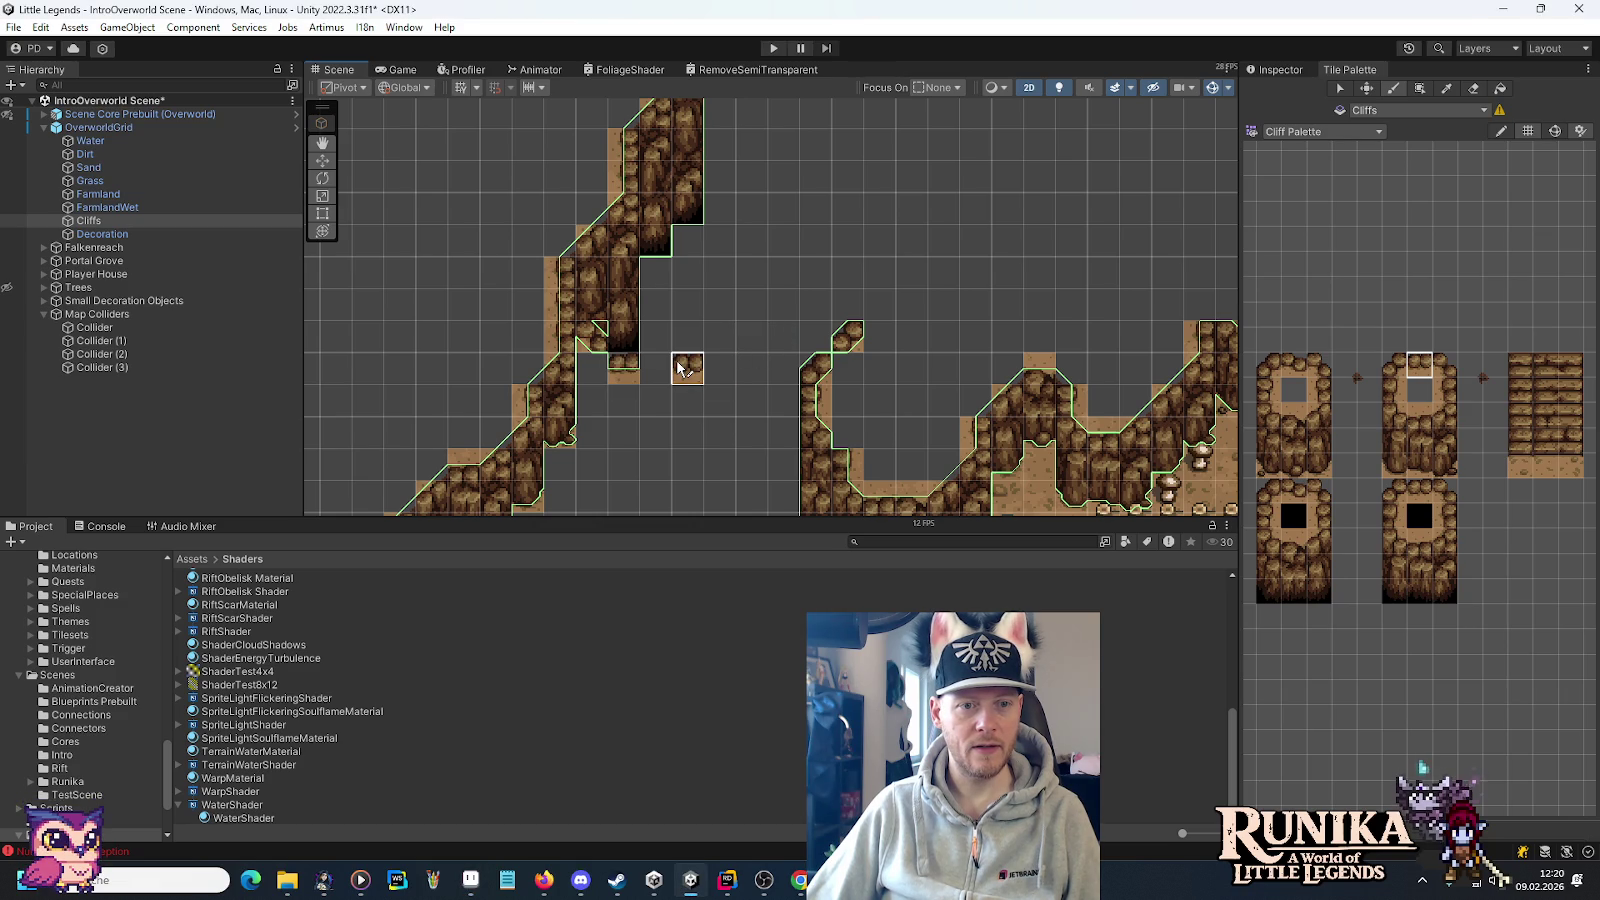
click(677, 368)
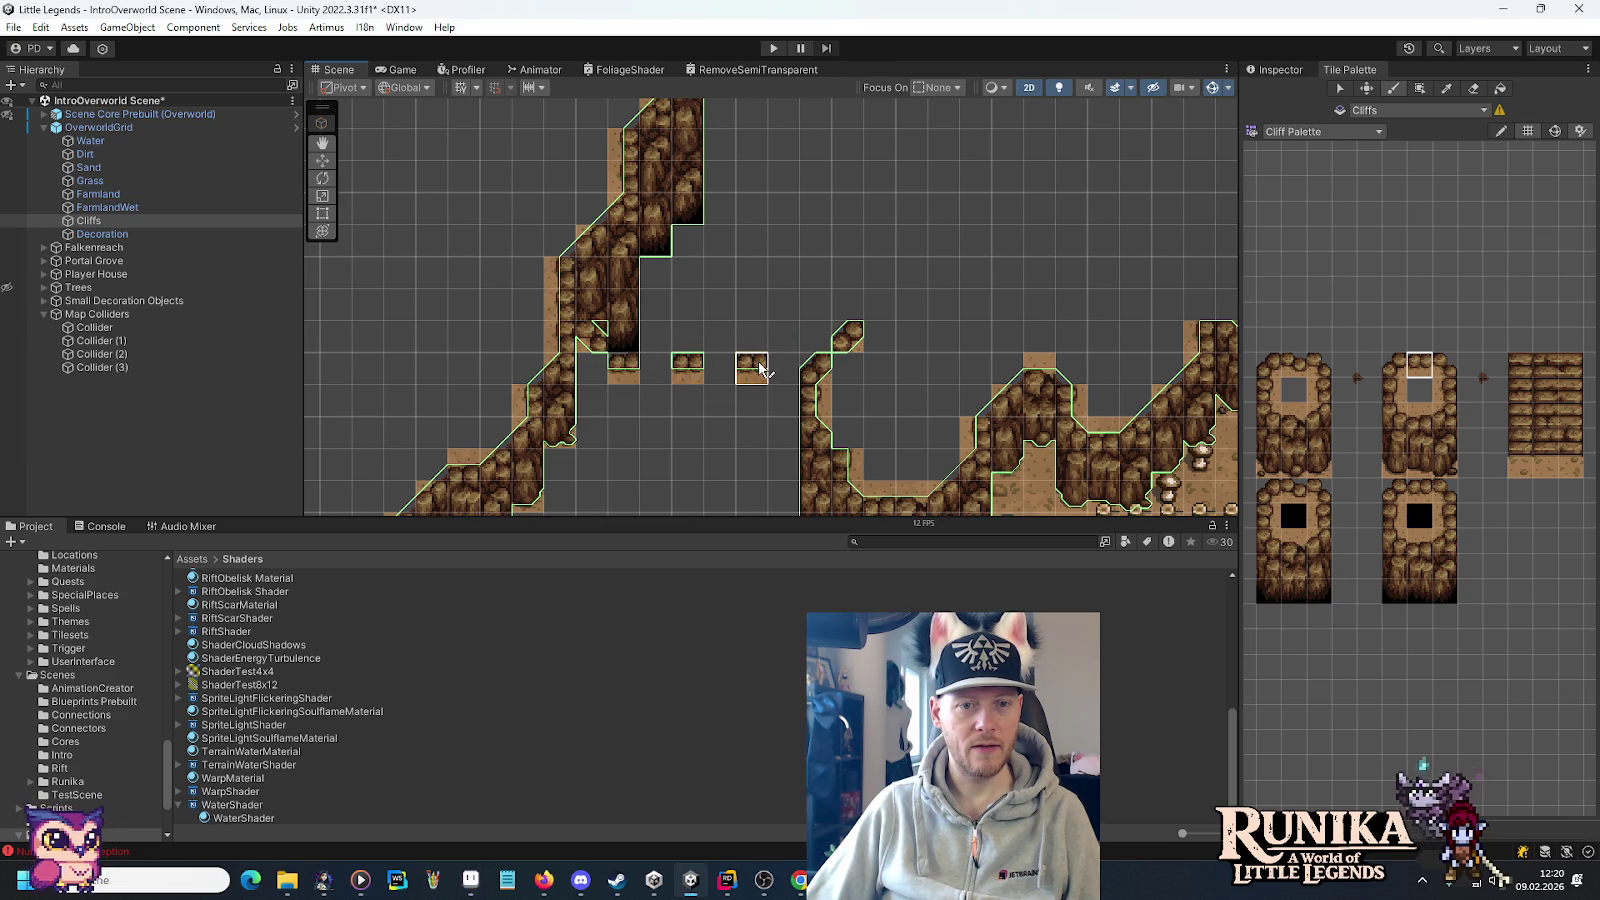
Paint the top cliff edge tile across the ledge gaps and compare with the mockup.
key(alt+Tab)
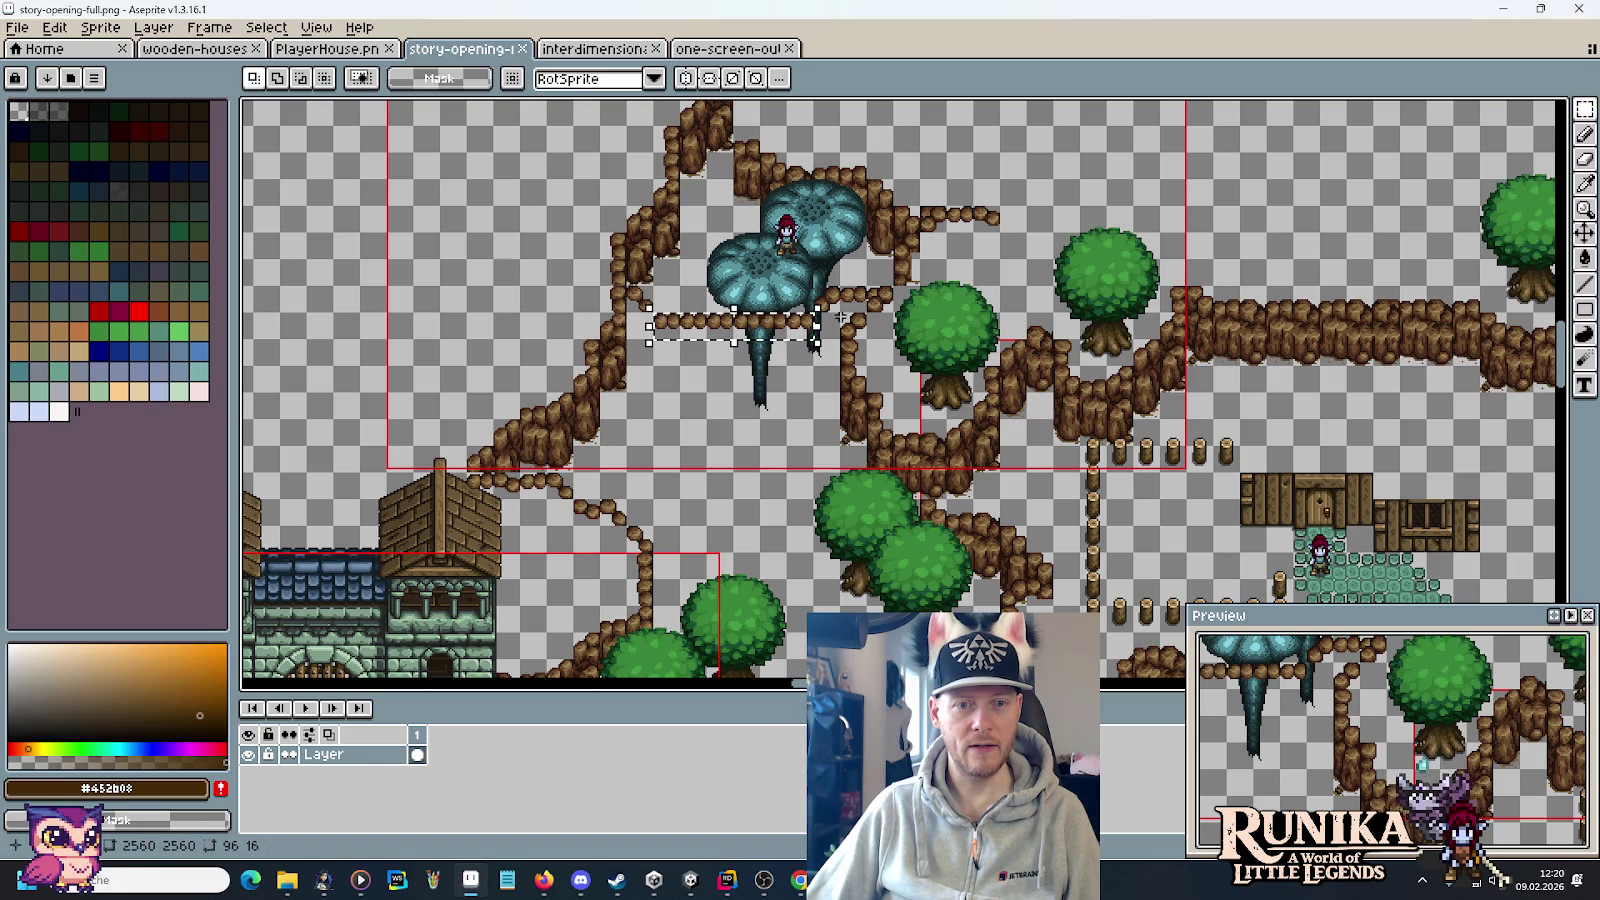
key(alt+Tab)
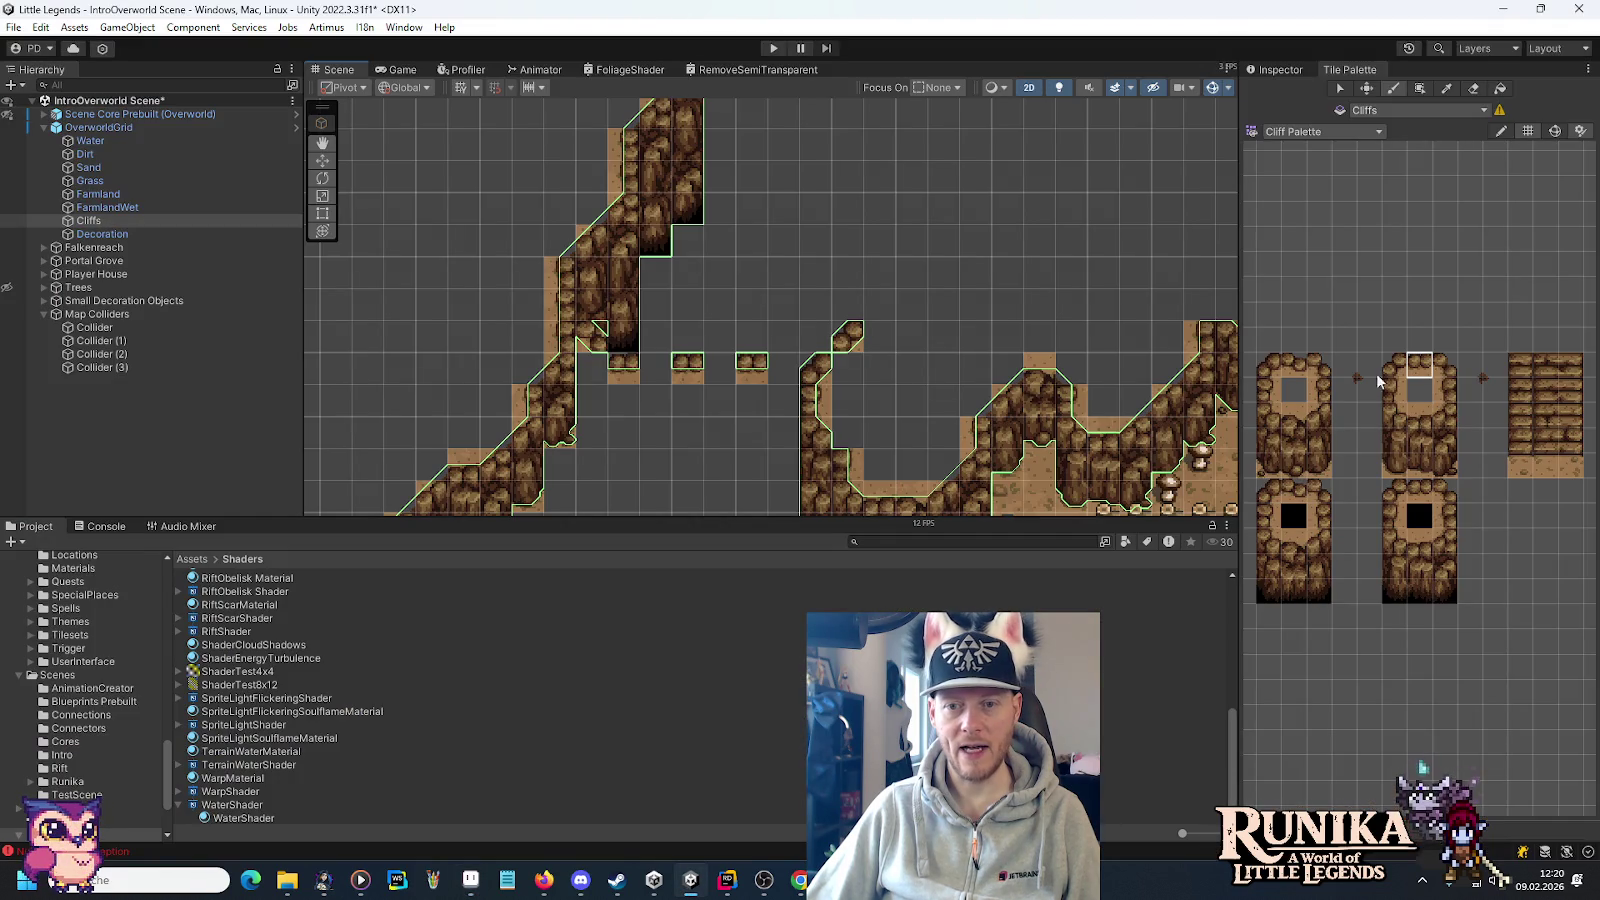
click(1295, 366)
drag(650, 368, 785, 372)
scroll(690, 400, down, 2)
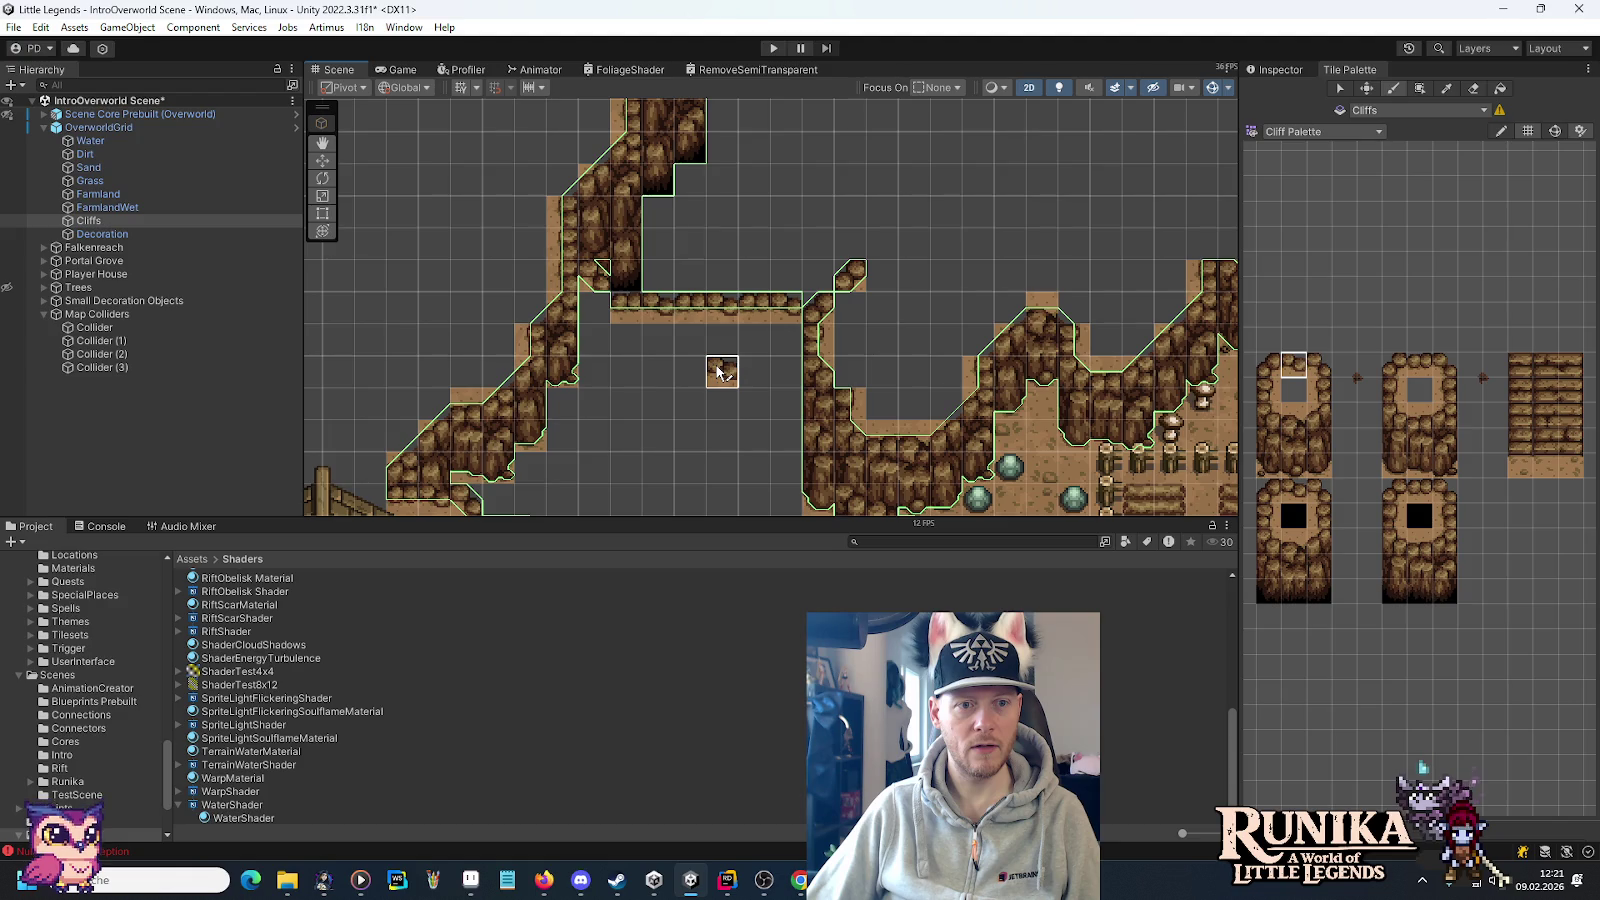
key(alt+Tab)
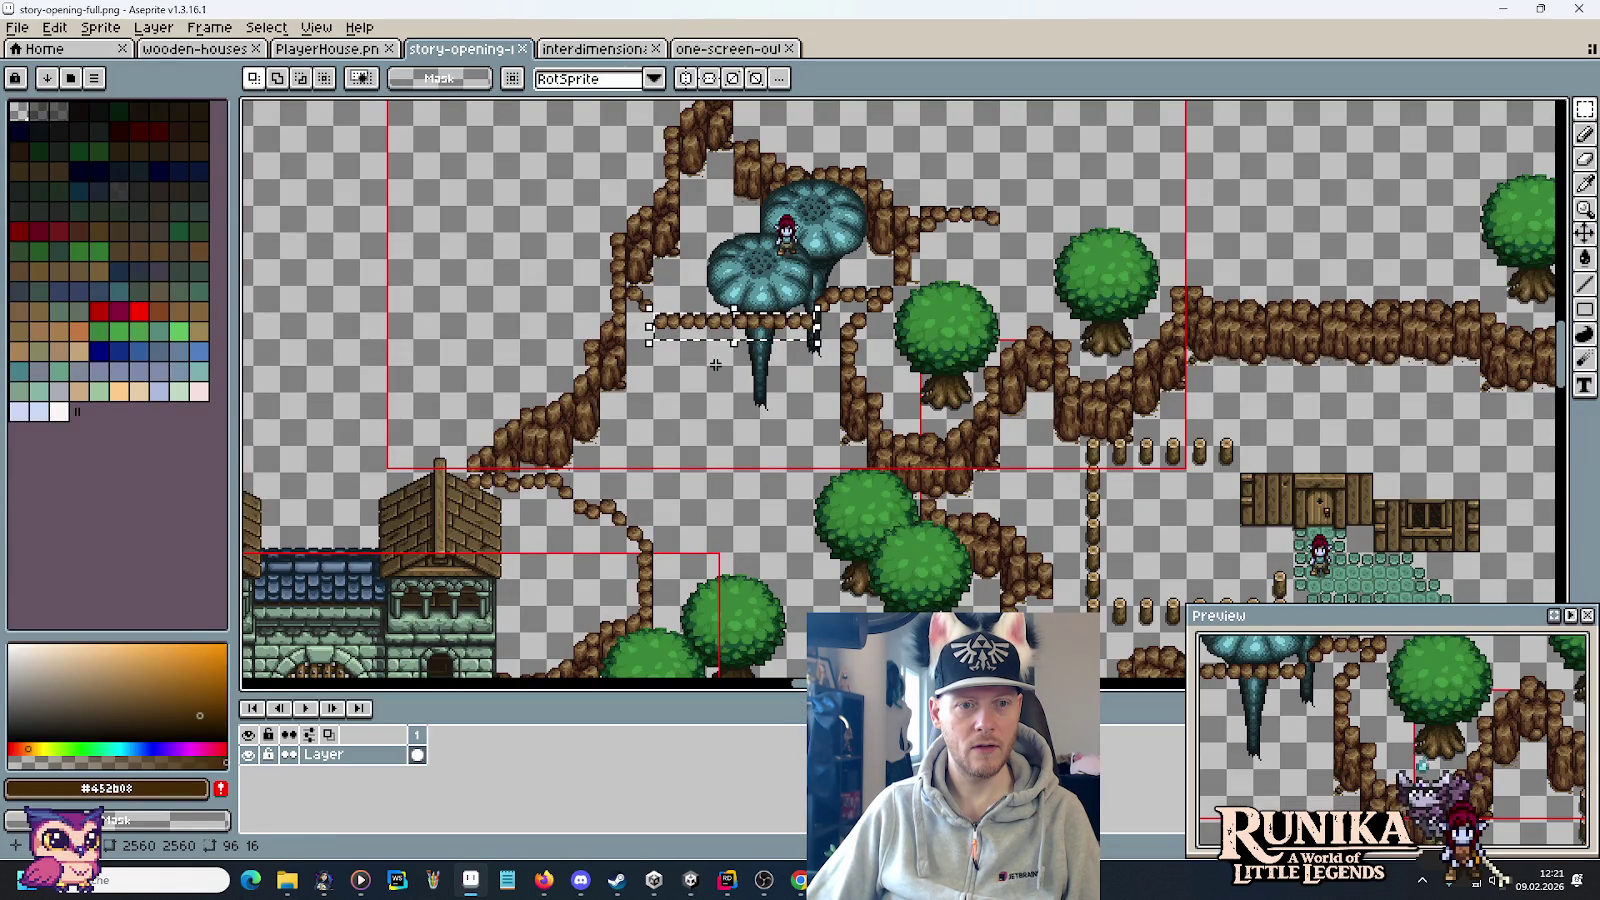
key(alt+Tab)
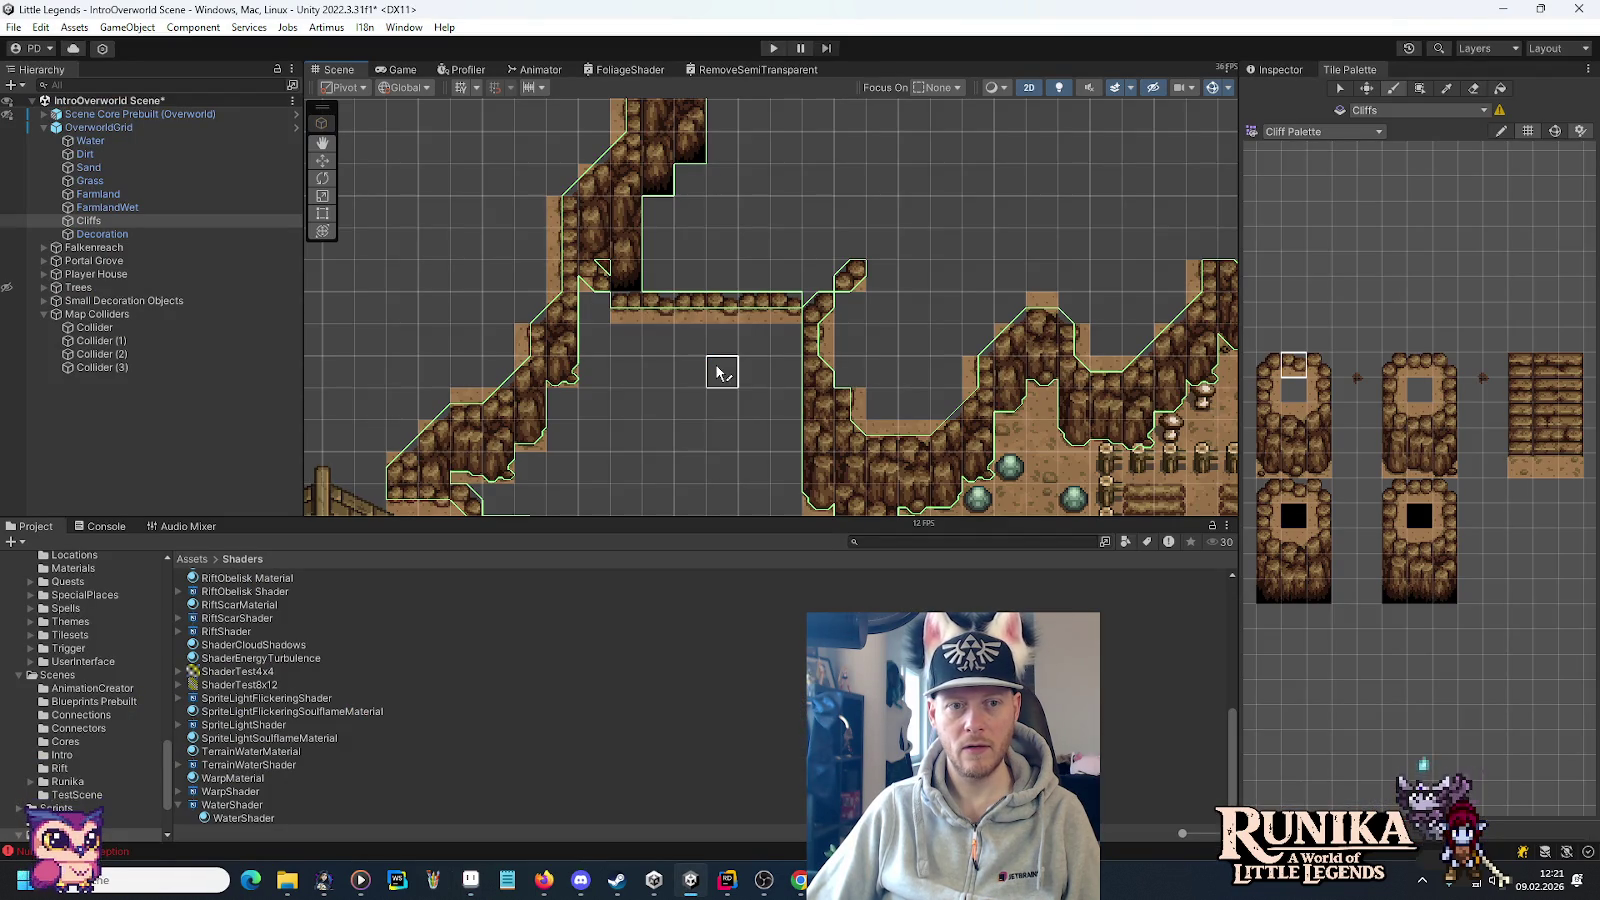
drag(716, 395, 718, 322)
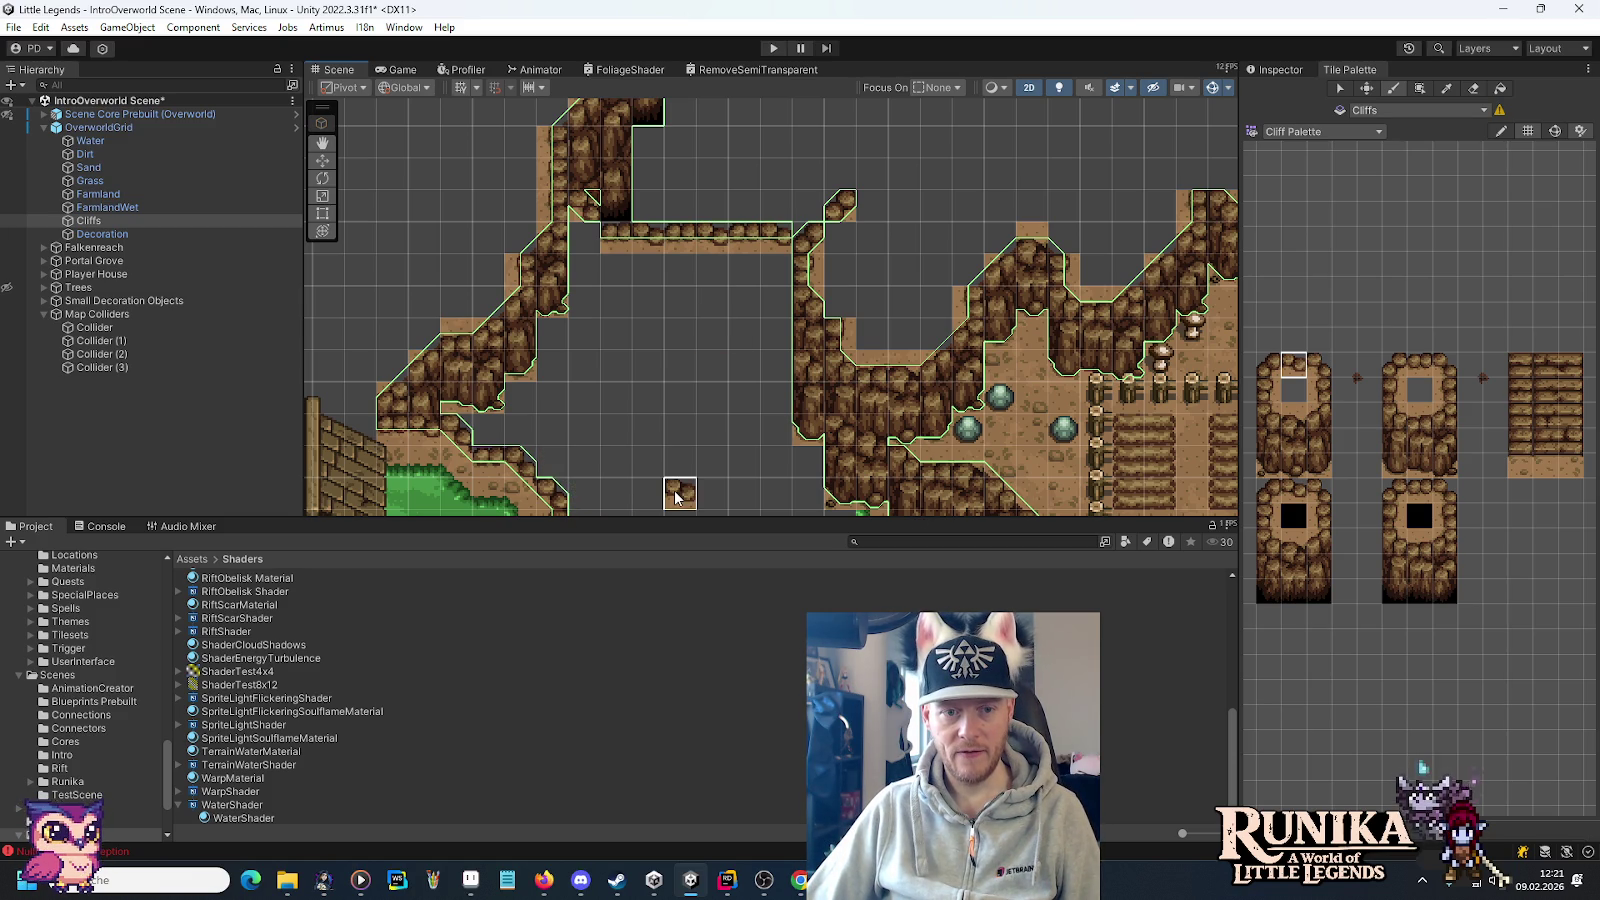
key(alt+Tab)
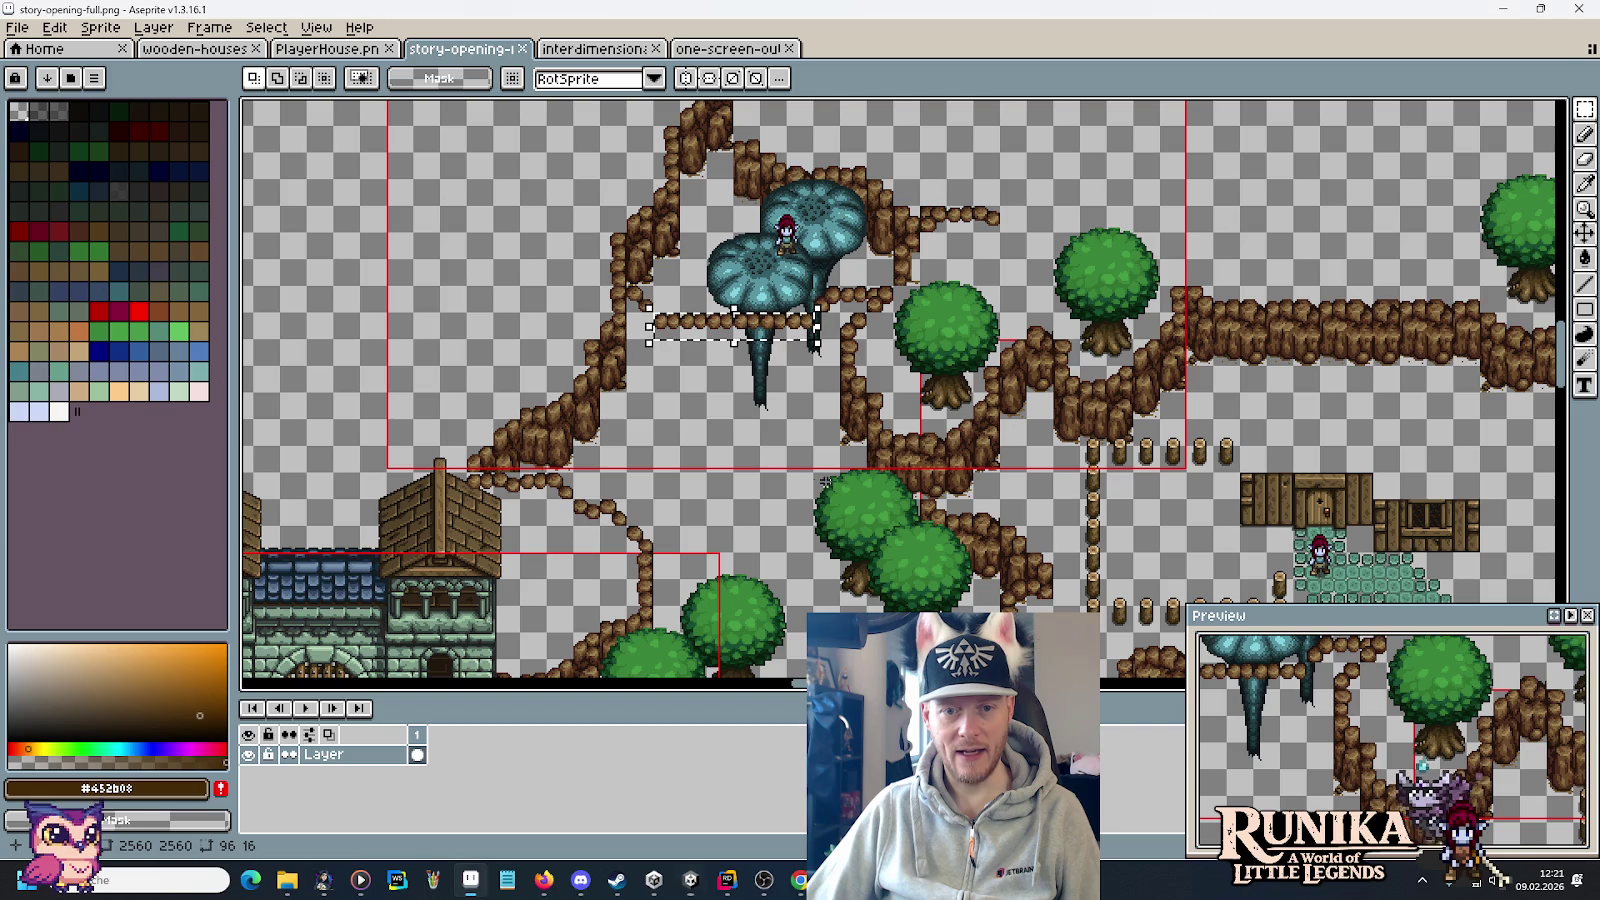
Review the mockup areas near the tree against the Unity scene.
drag(866, 500, 813, 517)
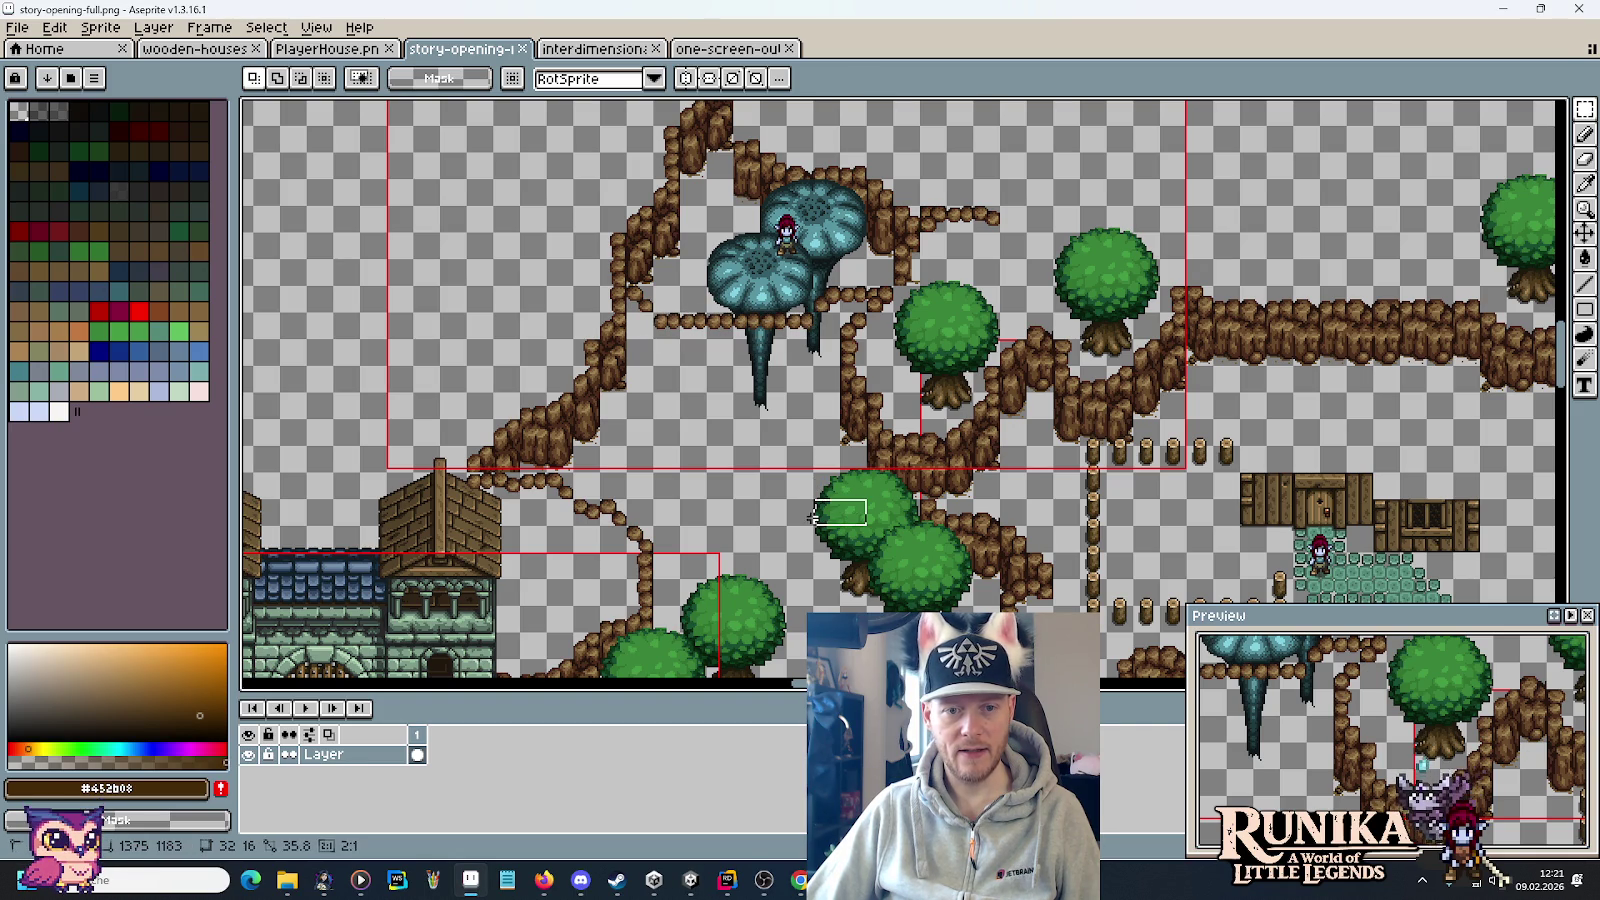
key(alt+Tab)
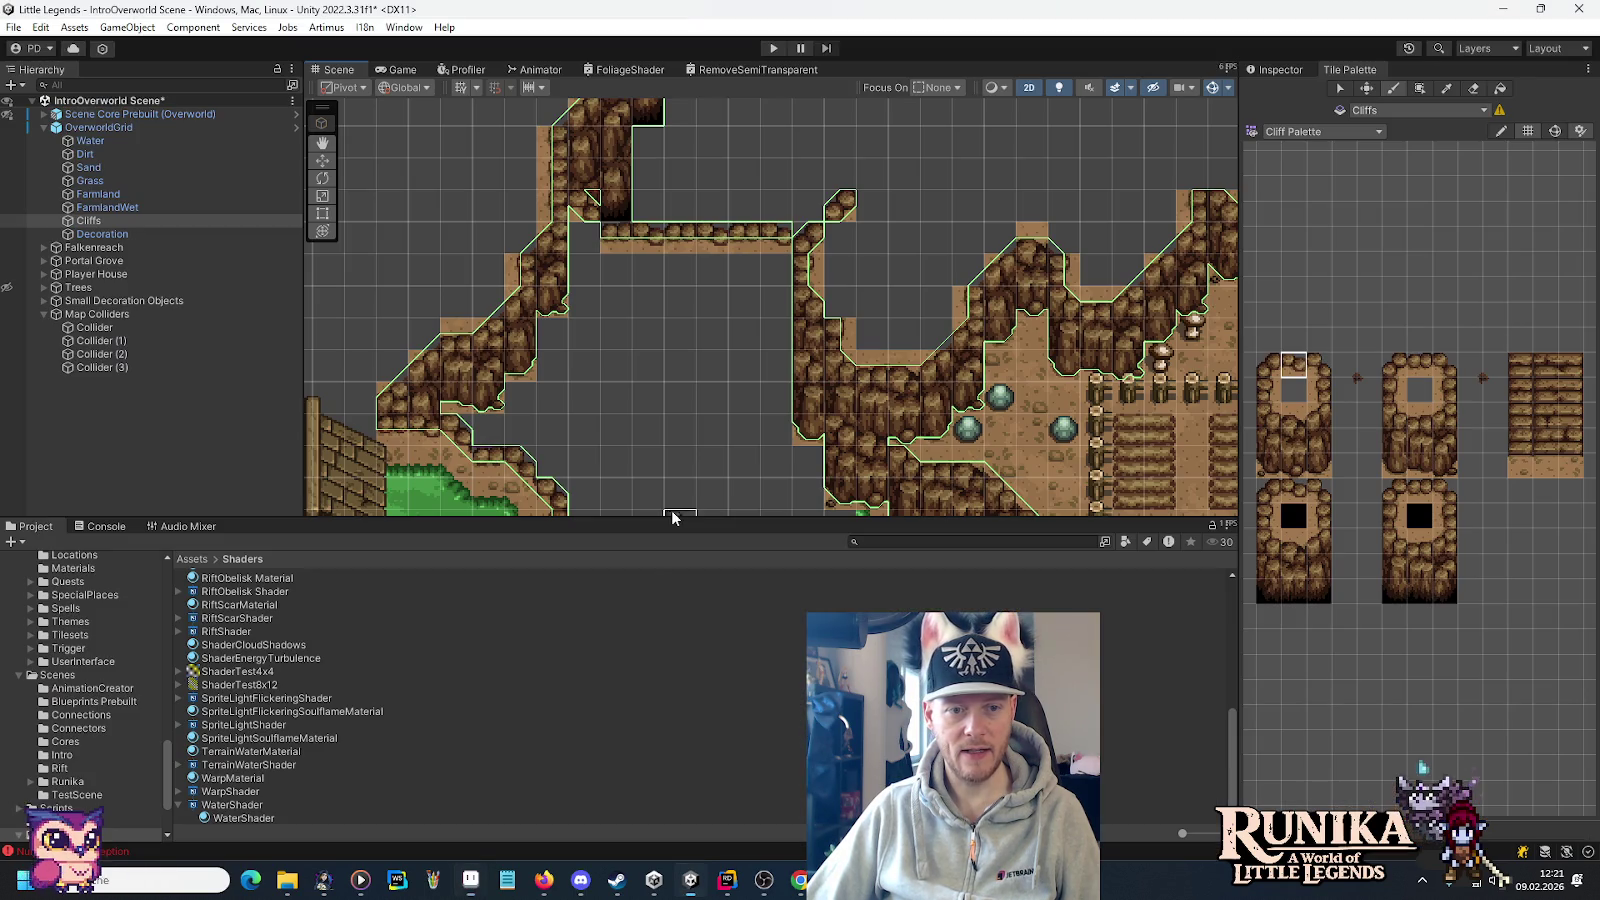
key(alt+Tab)
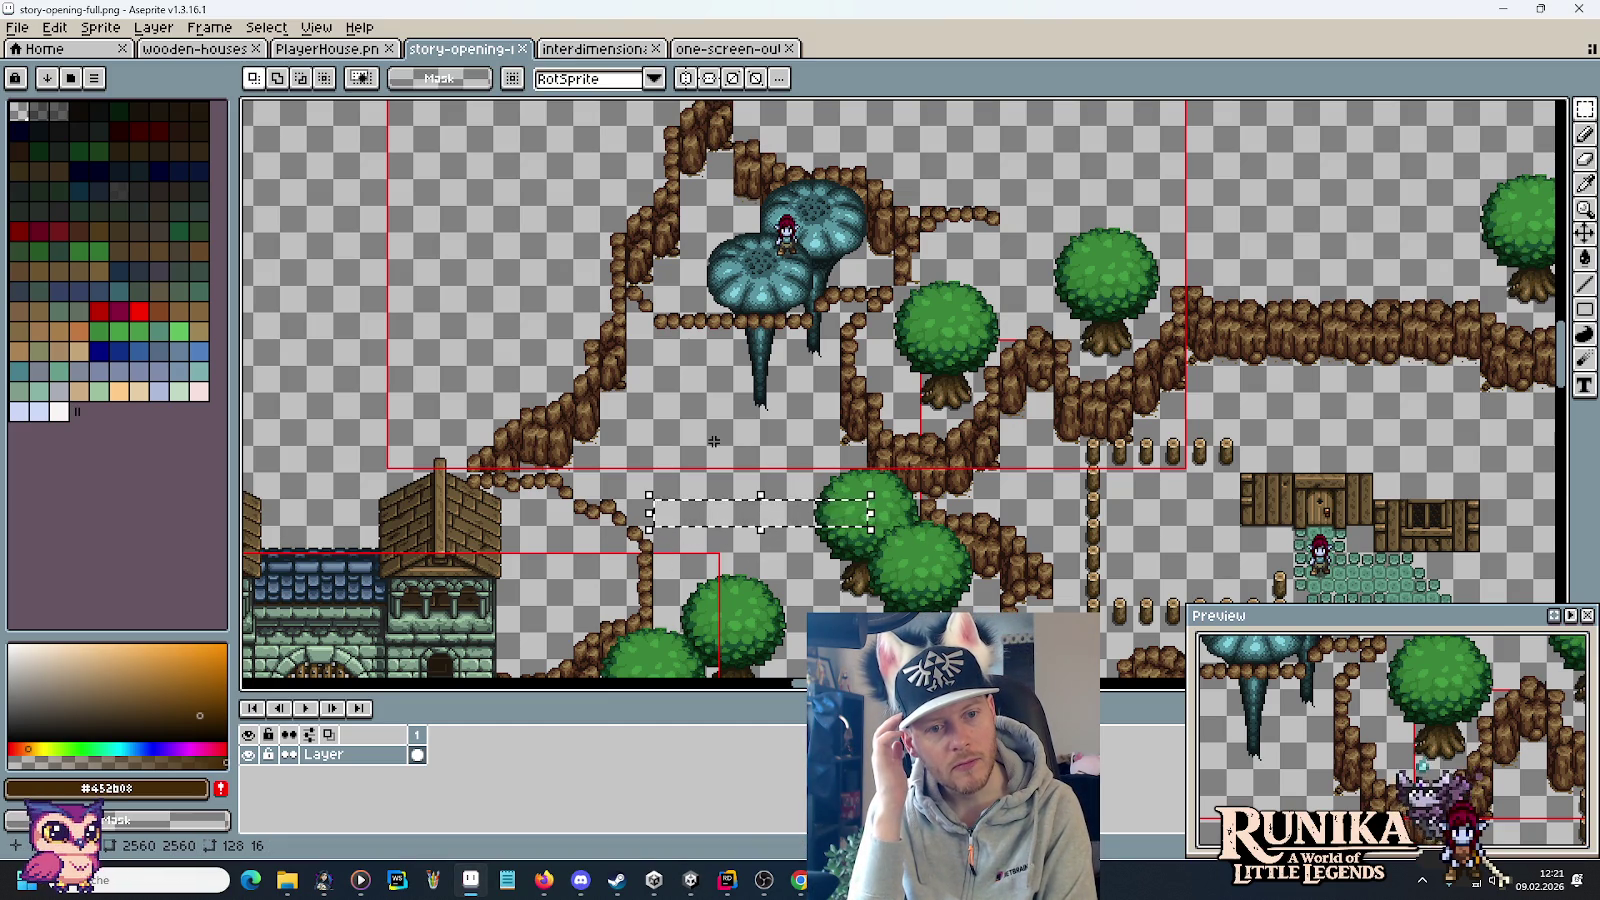
drag(524, 504, 740, 356)
key(alt+Tab)
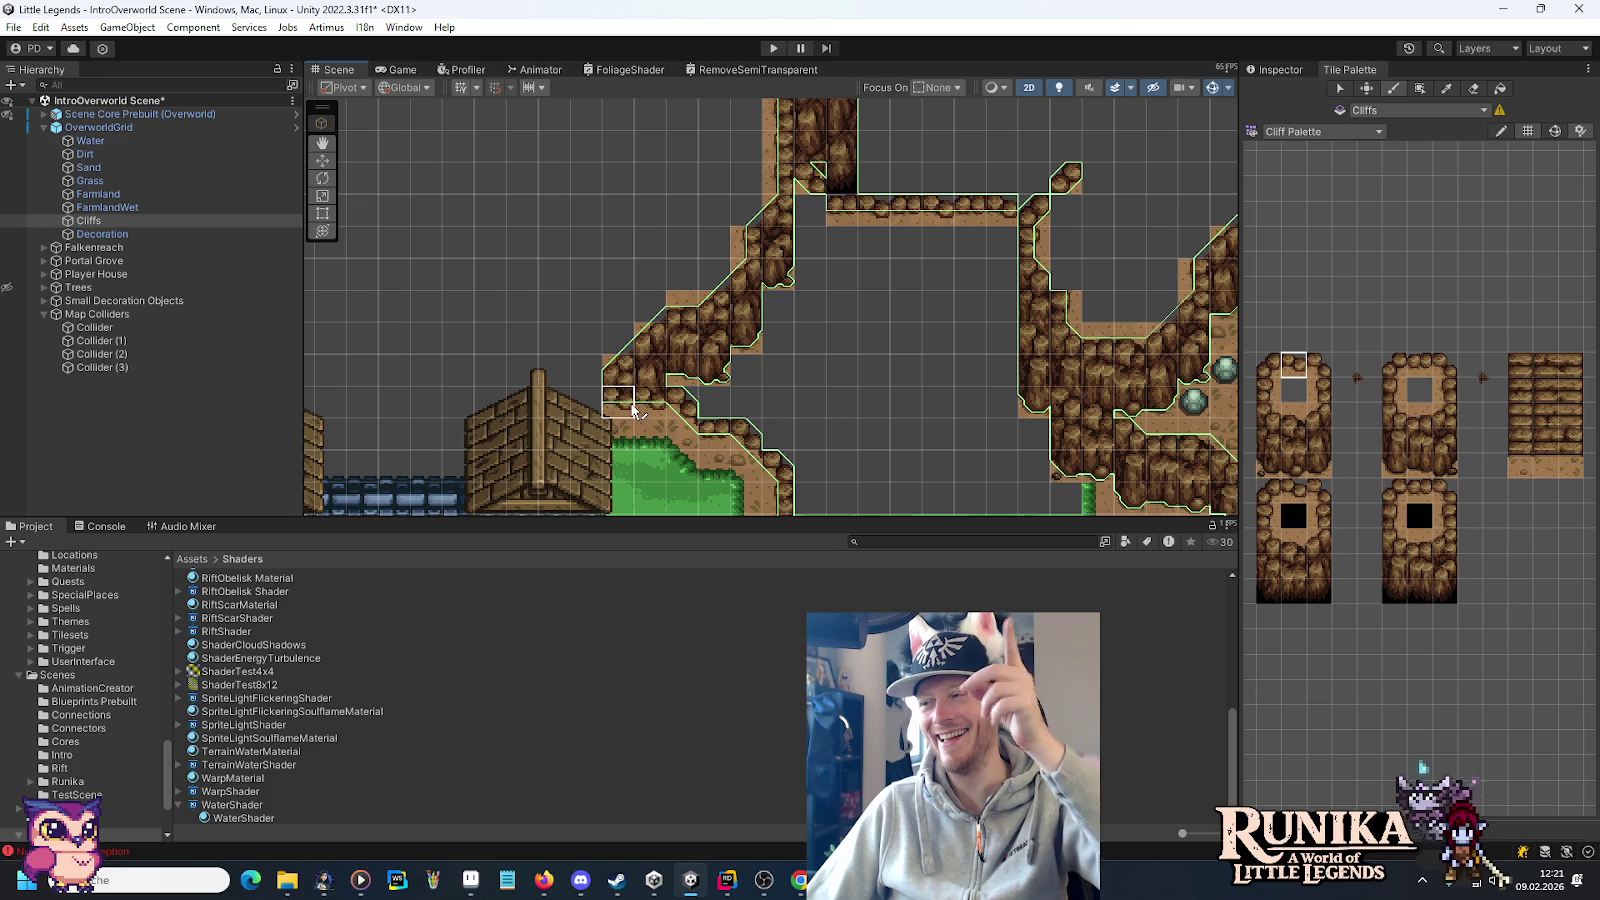
With the Move tool, select the upper cliff block and shift it one cell left.
scroll(875, 368, down, 2)
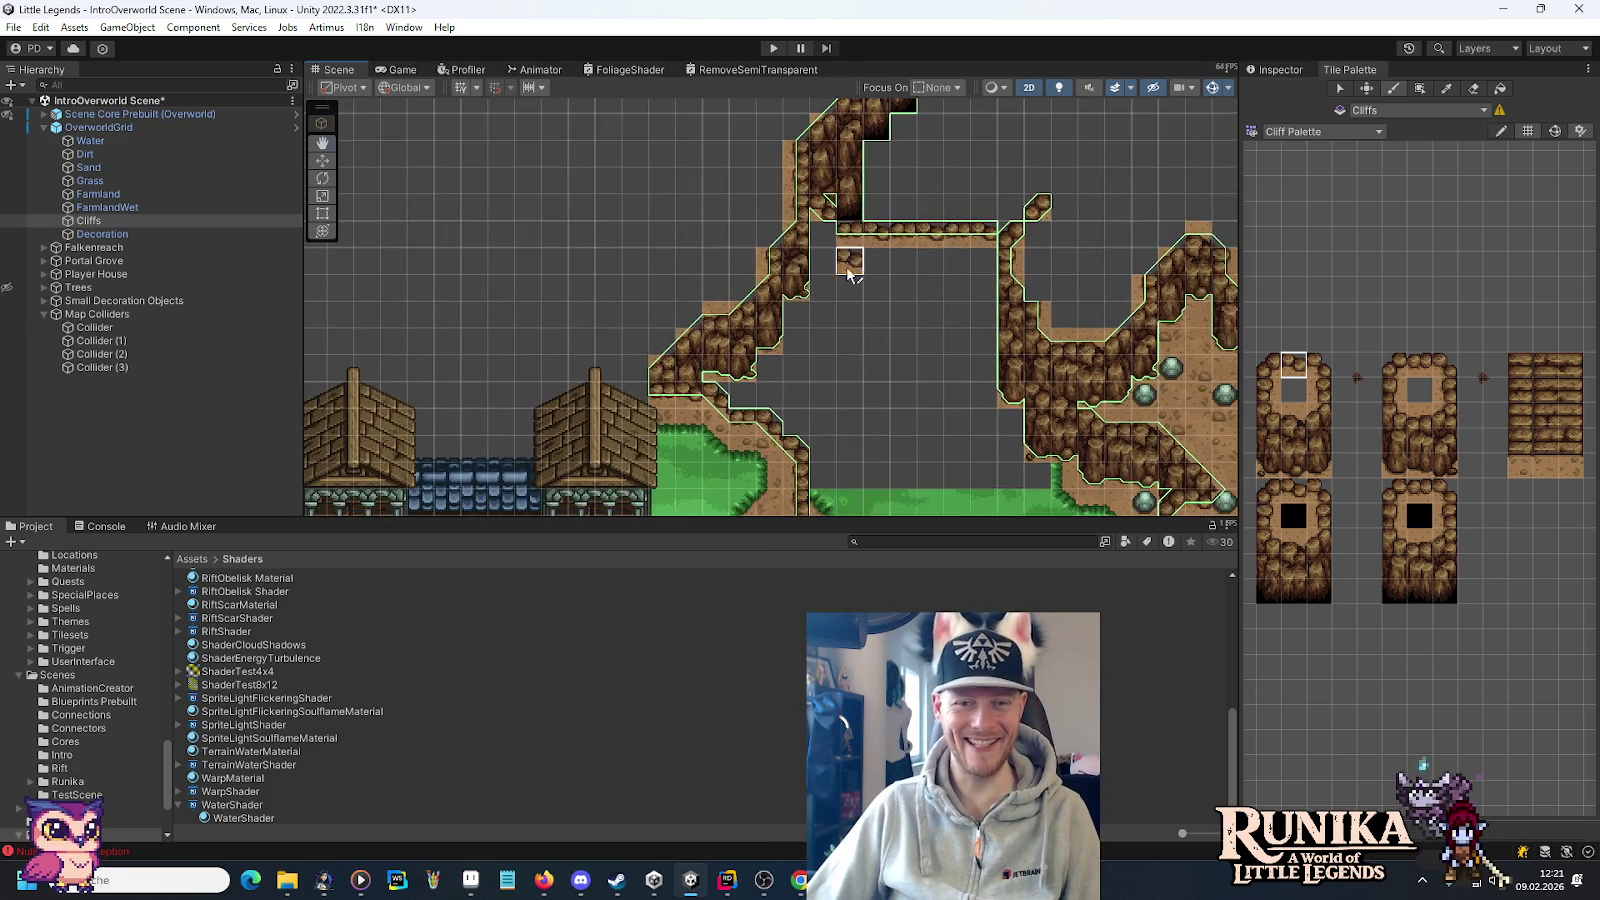
drag(848, 275, 864, 400)
scroll(864, 400, down, 2)
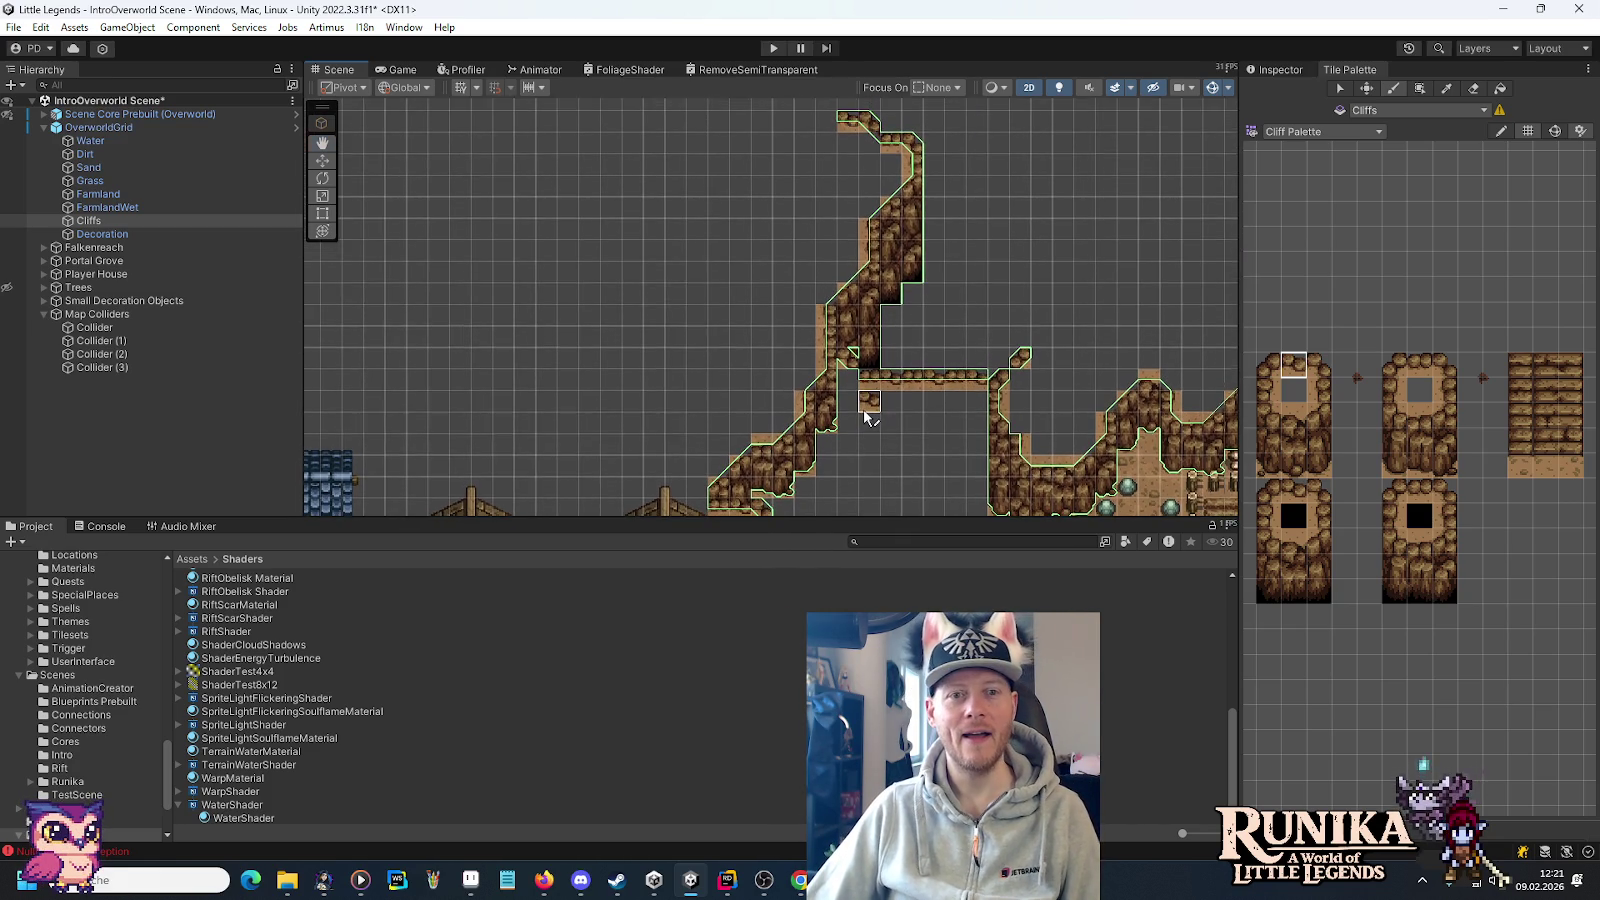
click(1368, 89)
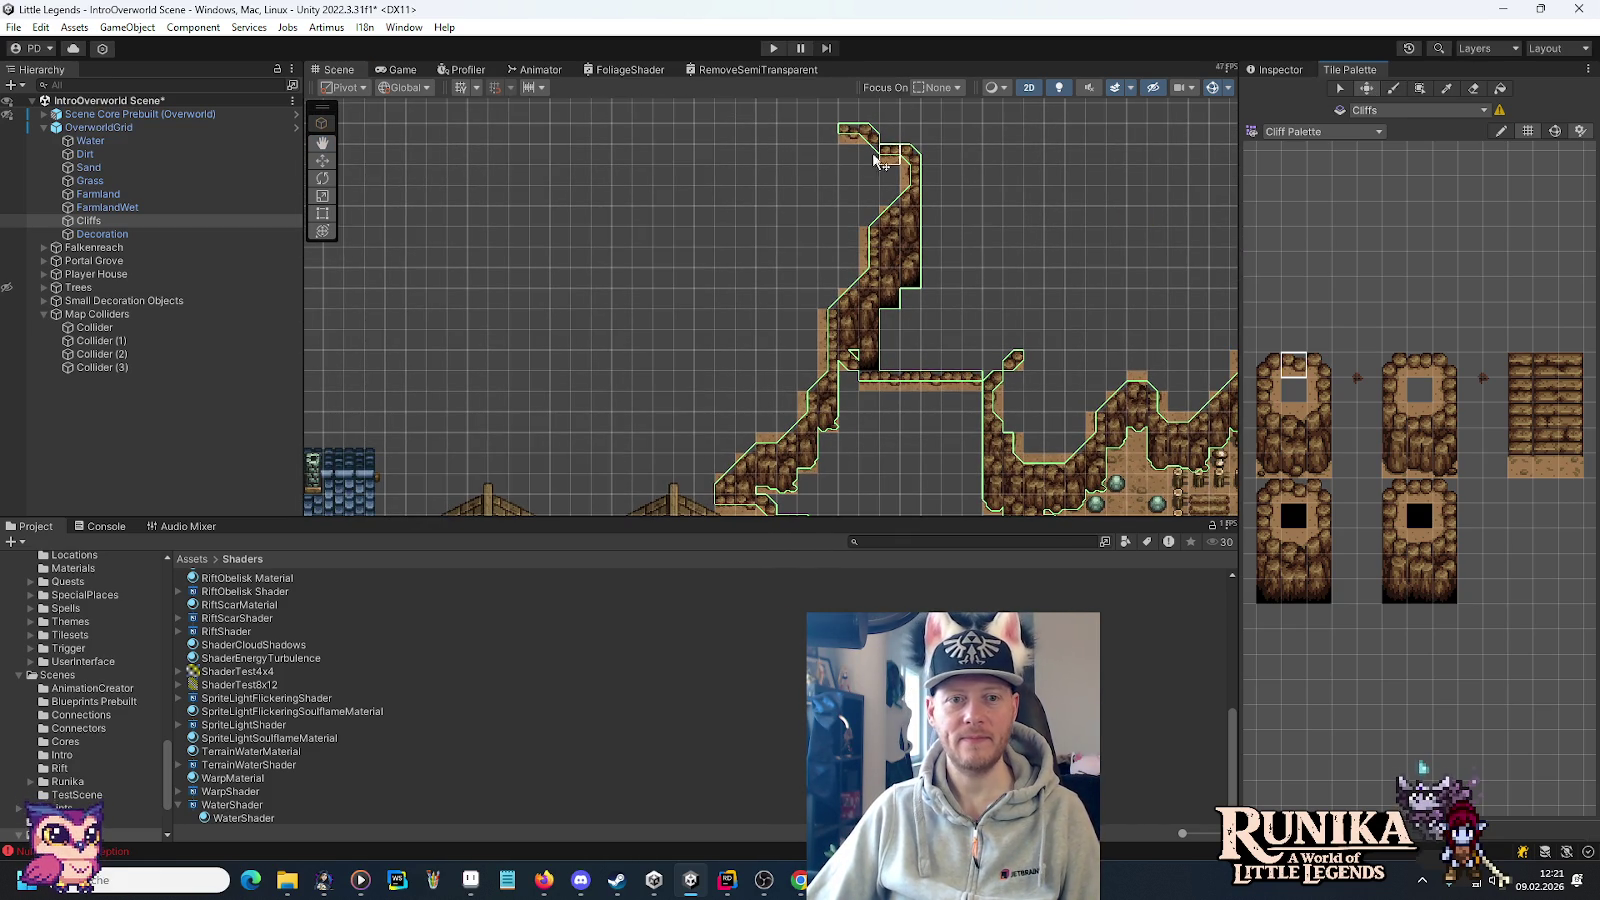
mouse_move(665, 122)
mouse_down()
mouse_move(925, 402)
mouse_move(934, 468)
mouse_move(965, 485)
mouse_up()
drag(879, 380, 862, 381)
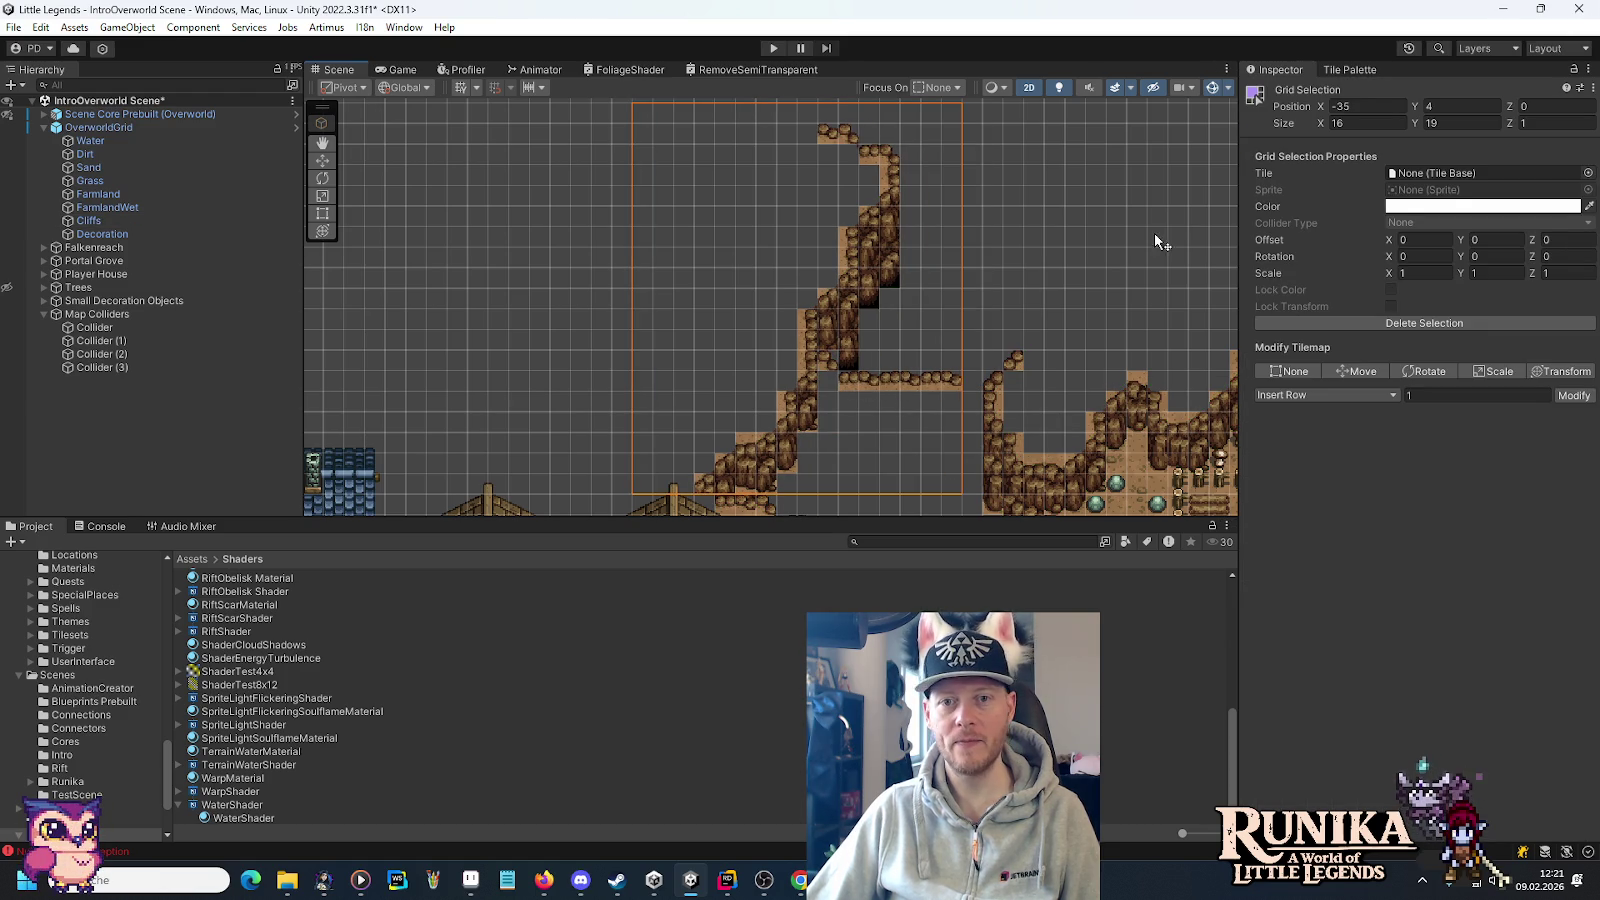
Select the Dirt tilemap and box-select a 6x4 tile patch near the houses.
click(85, 154)
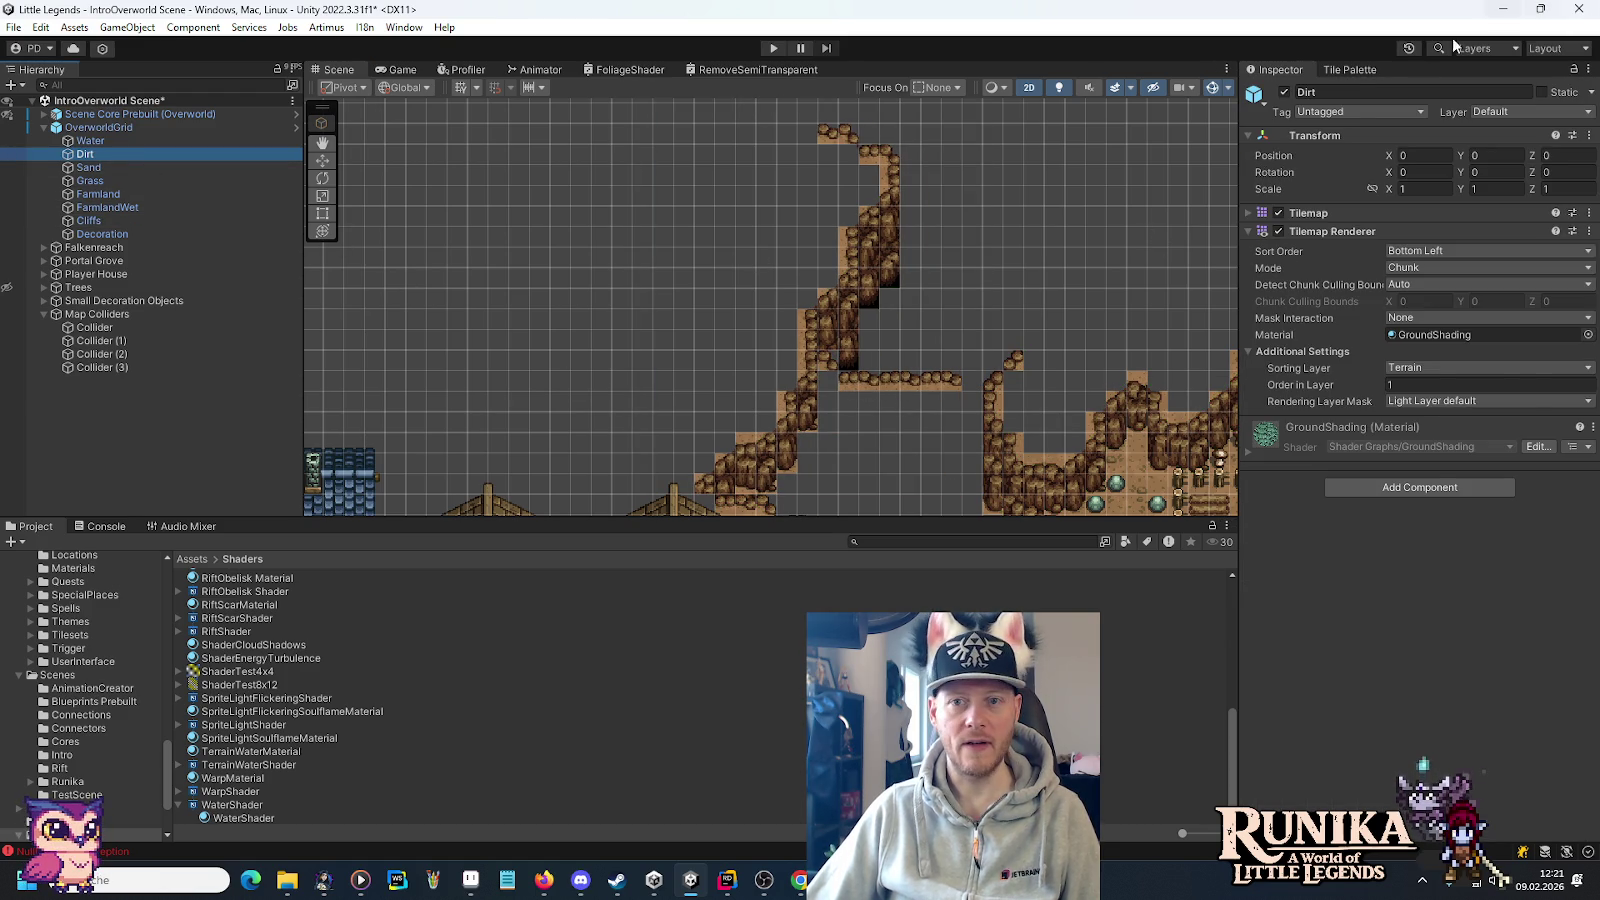
click(1352, 70)
mouse_move(690, 450)
mouse_down()
mouse_move(760, 468)
mouse_move(793, 503)
mouse_move(745, 488)
mouse_move(971, 316)
mouse_up()
scroll(935, 335, up, 5)
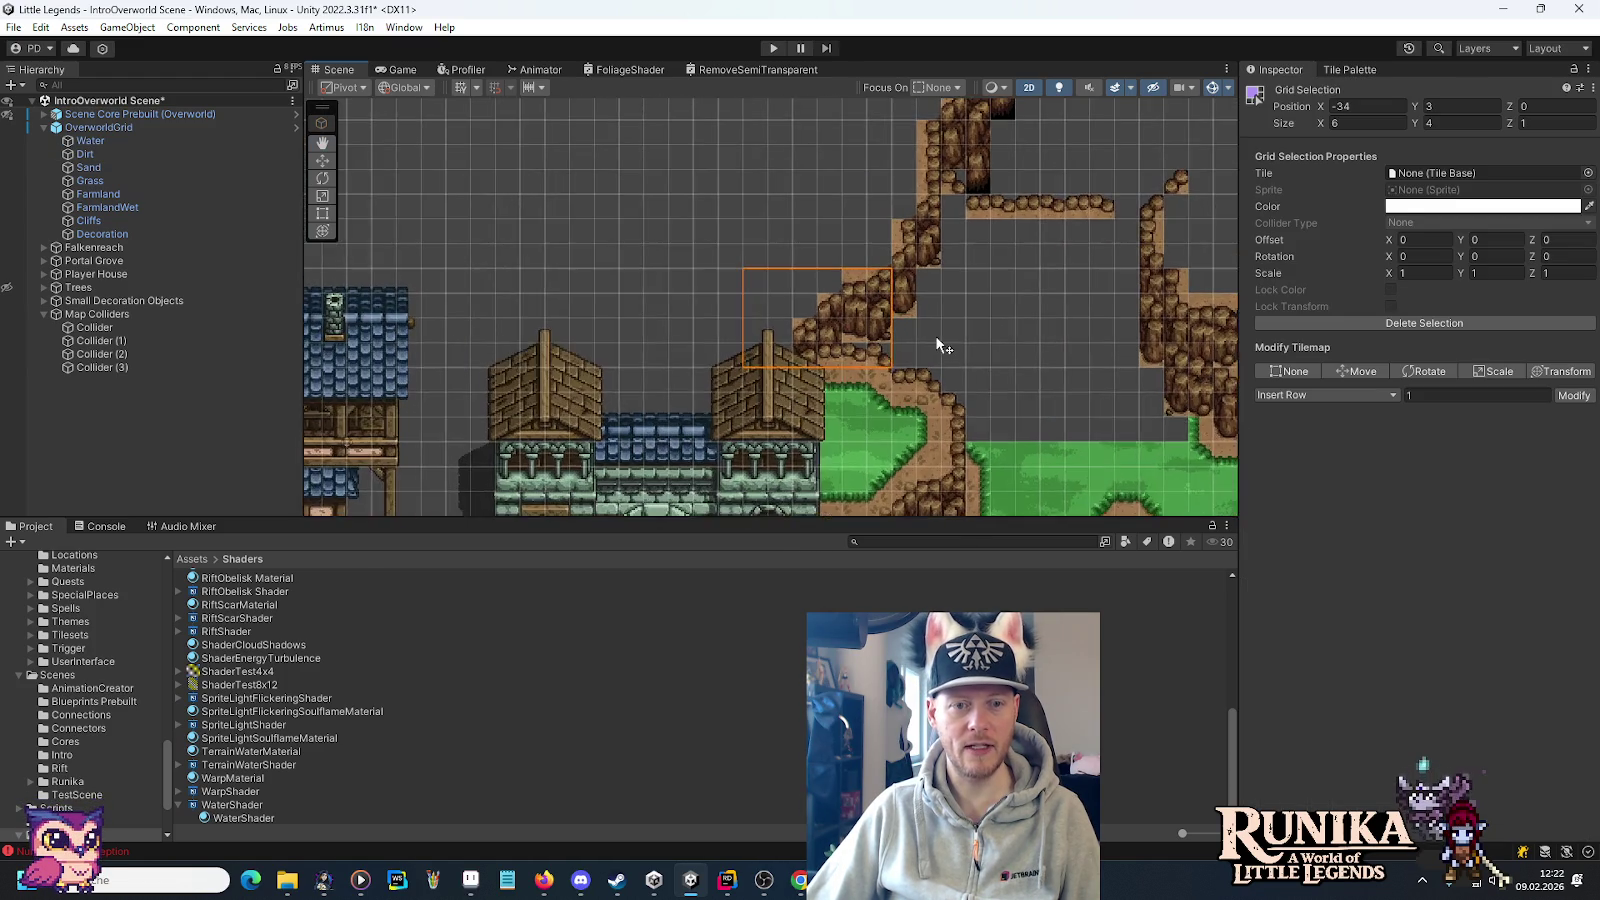
Make Cliffs the target tilemap with the Cliff Palette tiles showing.
click(128, 221)
click(1345, 72)
scroll(747, 292, up, 2)
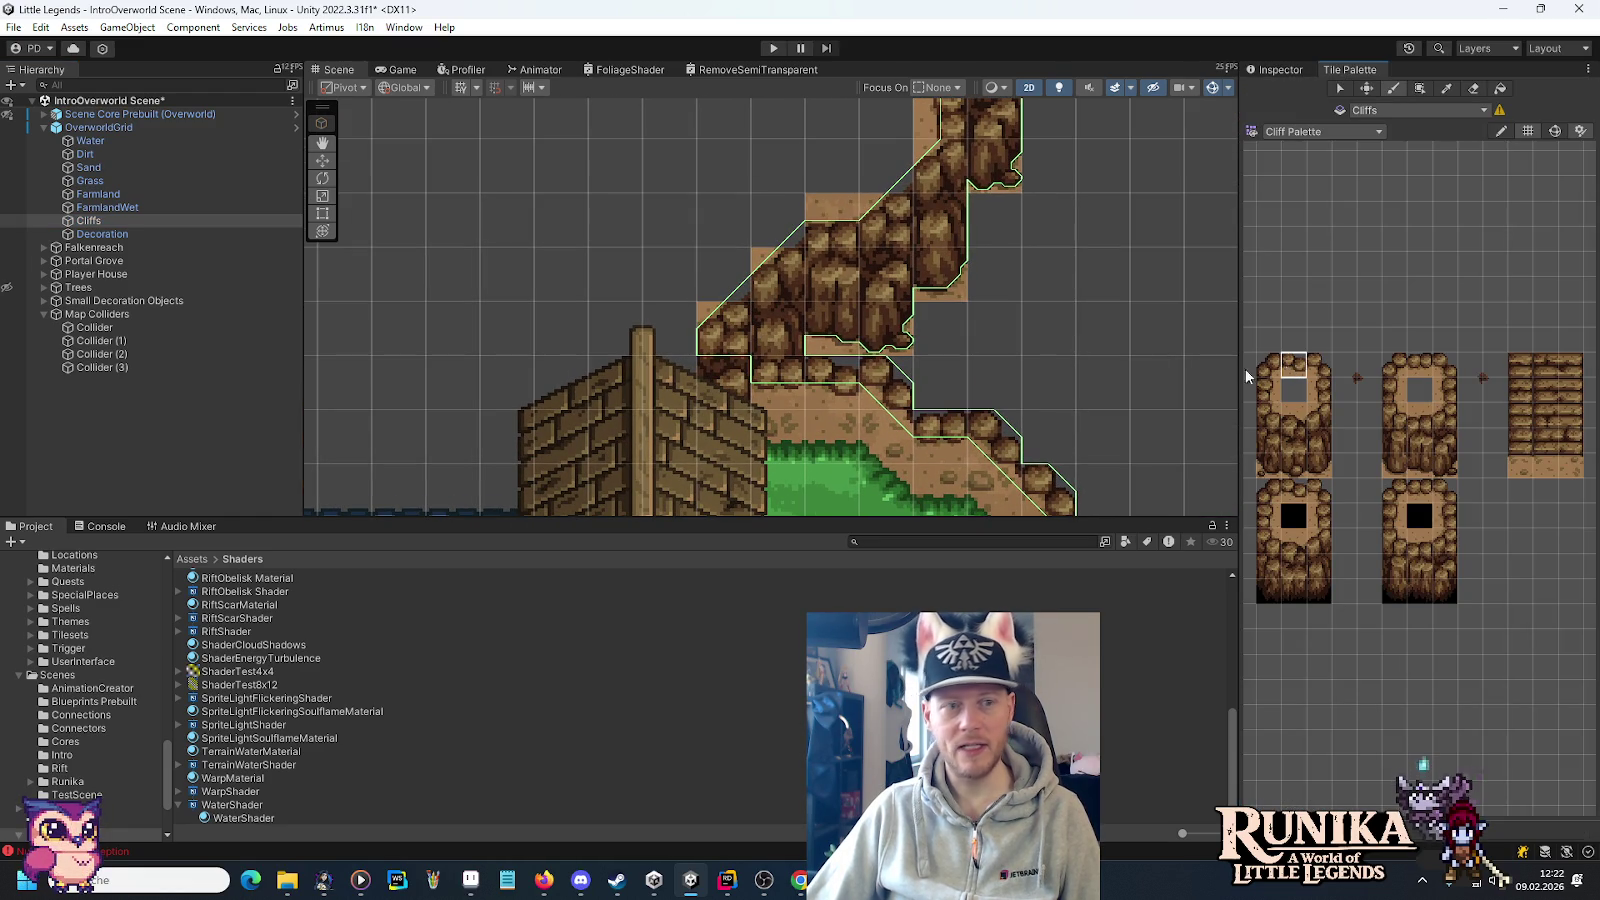
scroll(1080, 298, down, 2)
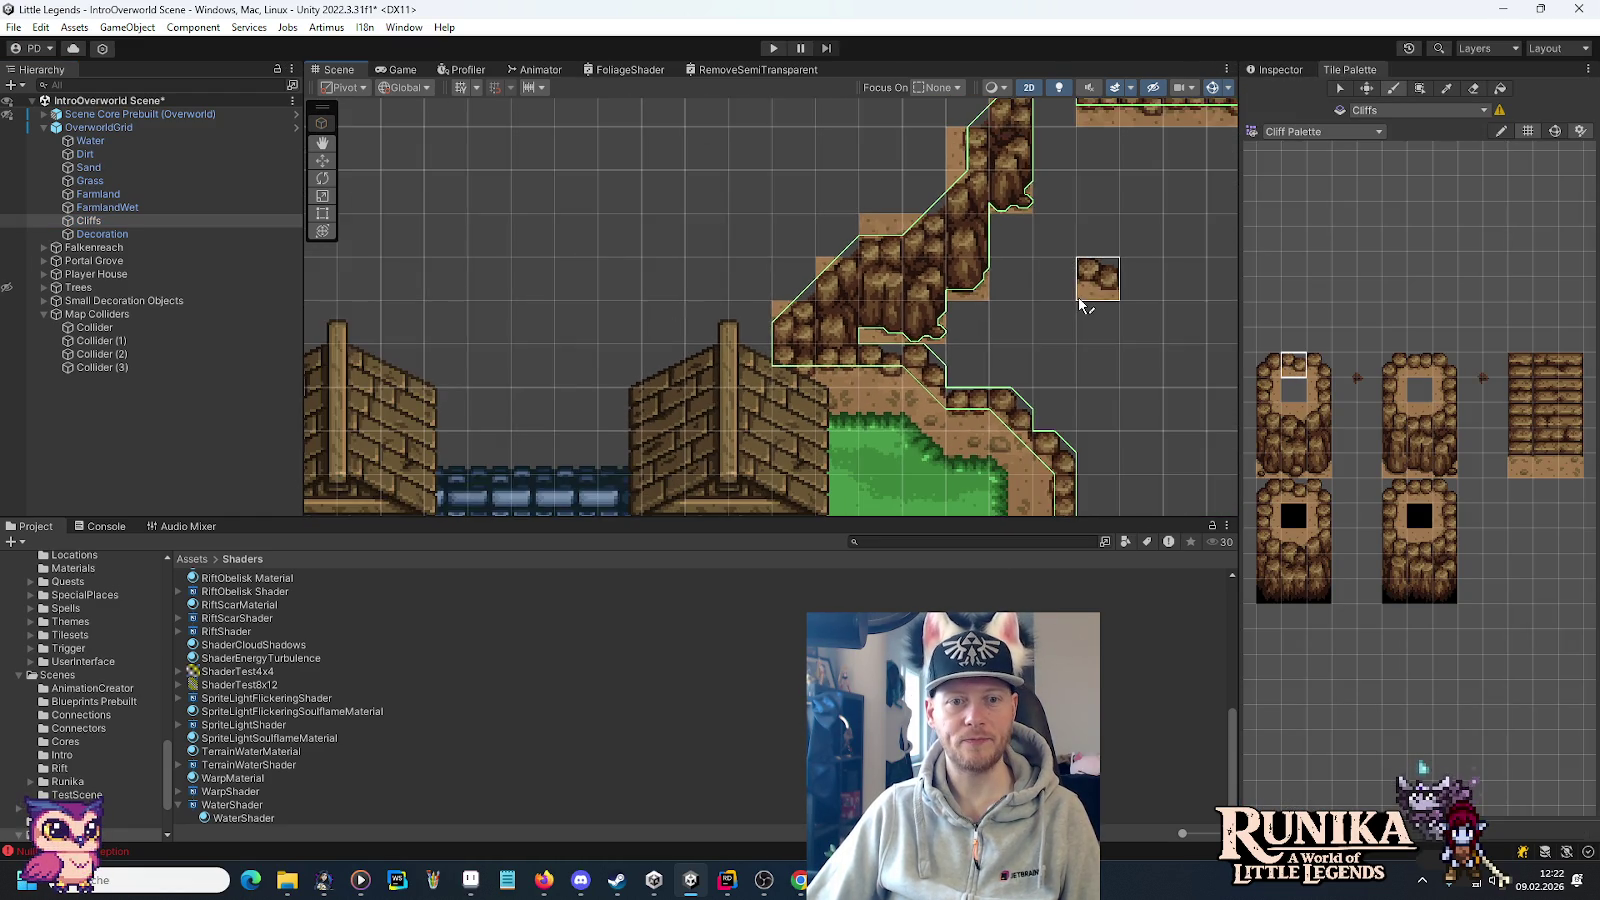
Compare the mushroom mockup in Aseprite with the Unity scene.
scroll(1078, 296, down, 2)
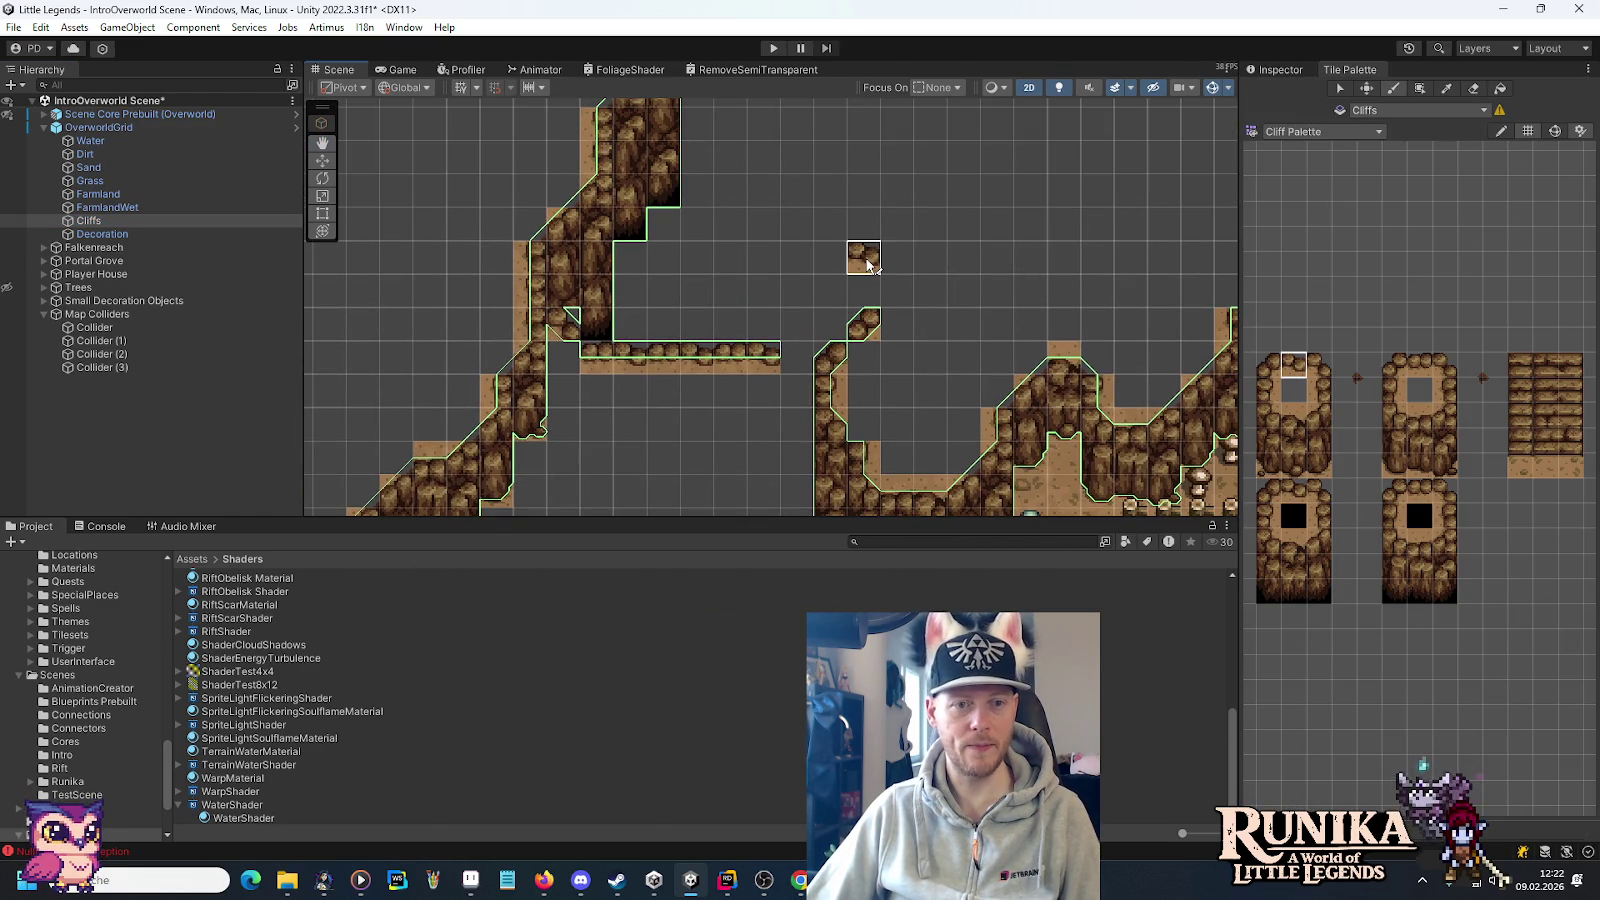
key(alt+Tab)
scroll(908, 366, up, 4)
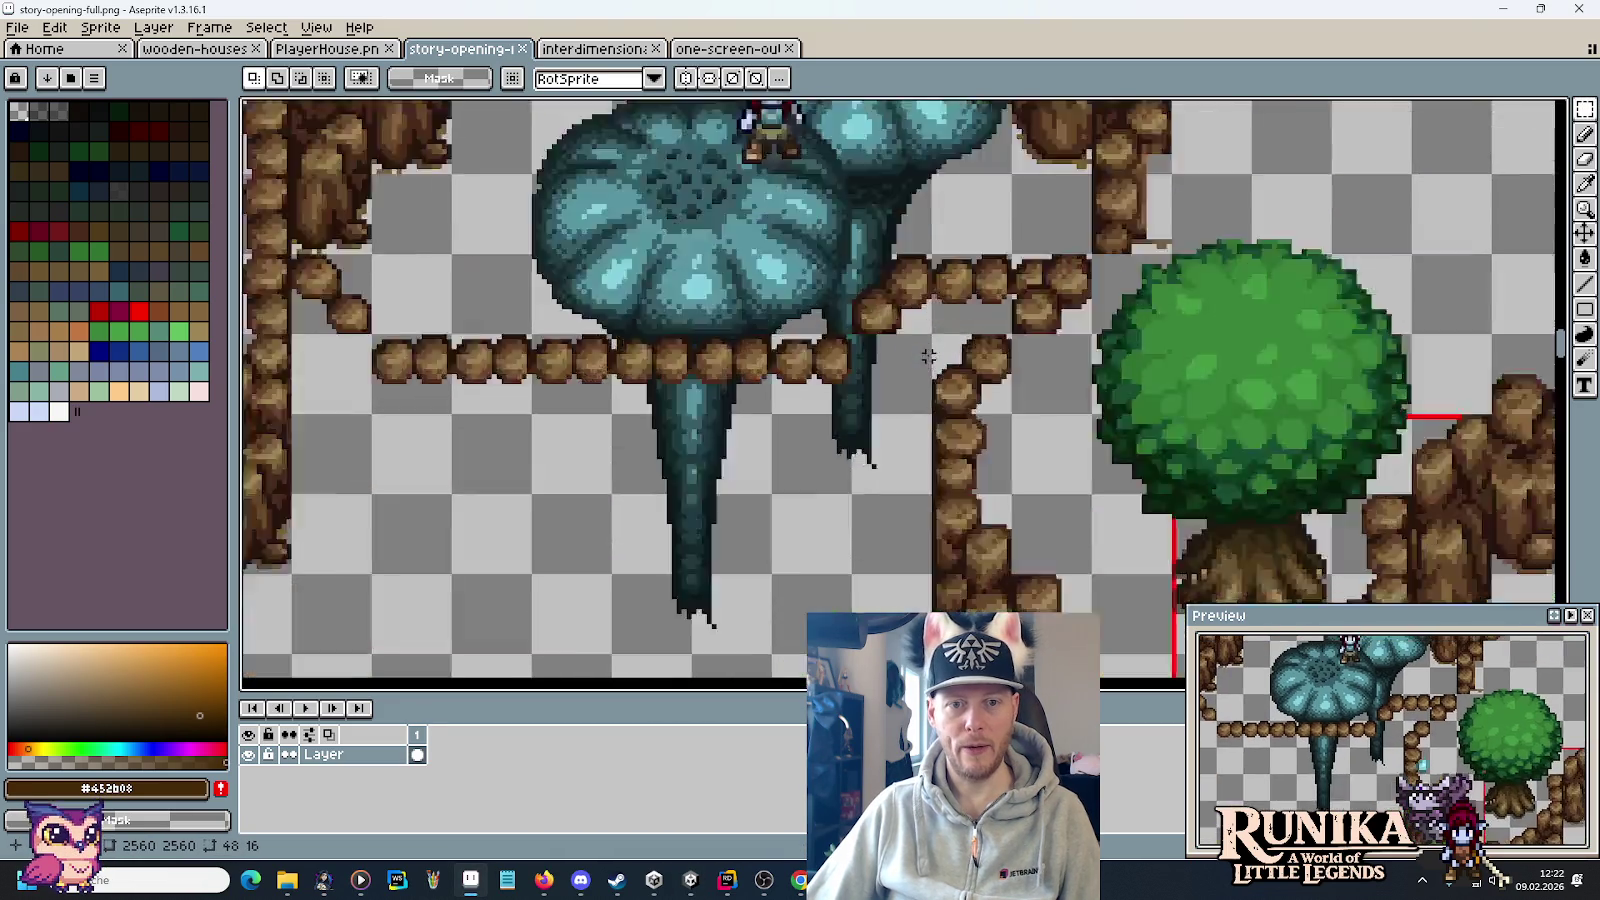
scroll(908, 366, down, 3)
key(alt+Tab)
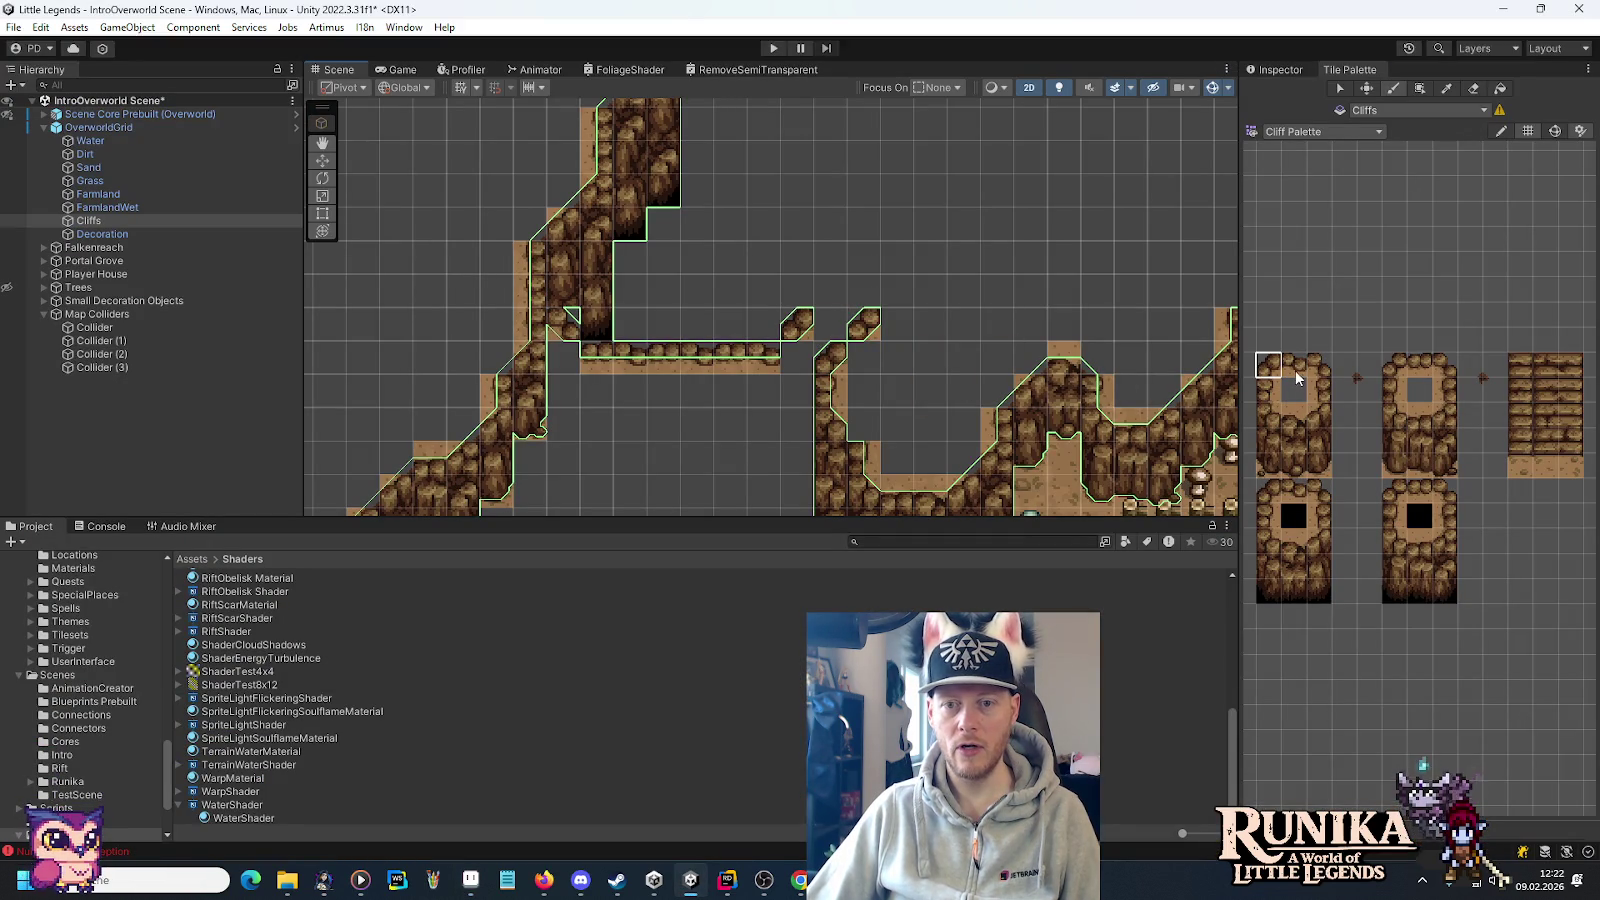
key(alt+Tab)
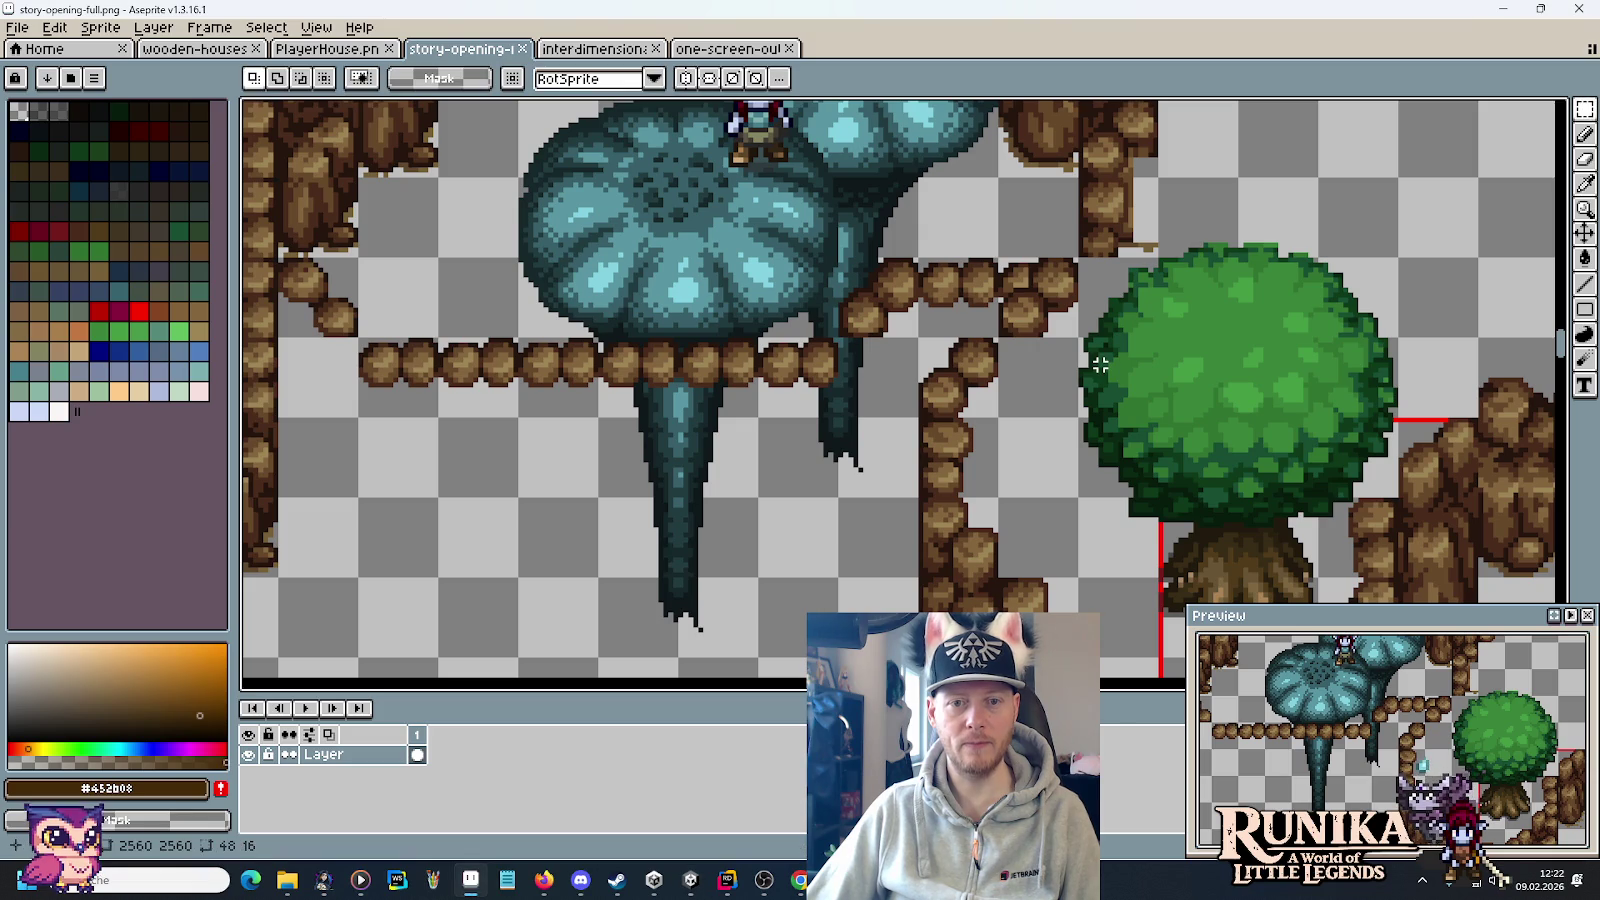
key(alt+Tab)
On the Dirt tilemap with the middle cliff tile, move a 12x7 area one cell left.
click(141, 154)
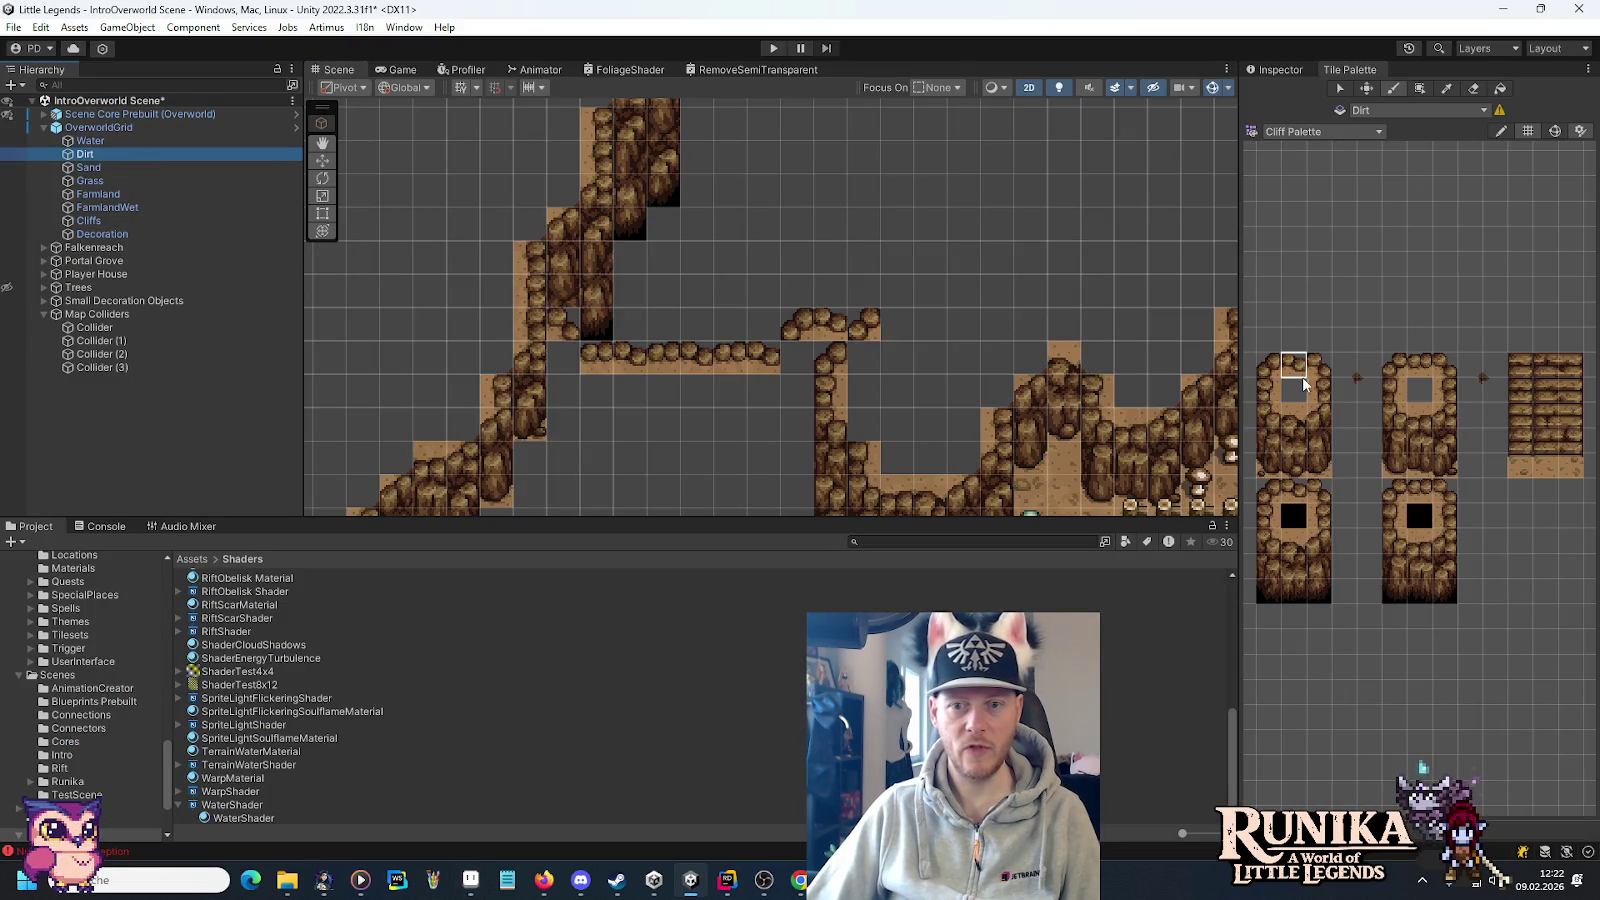
click(1414, 369)
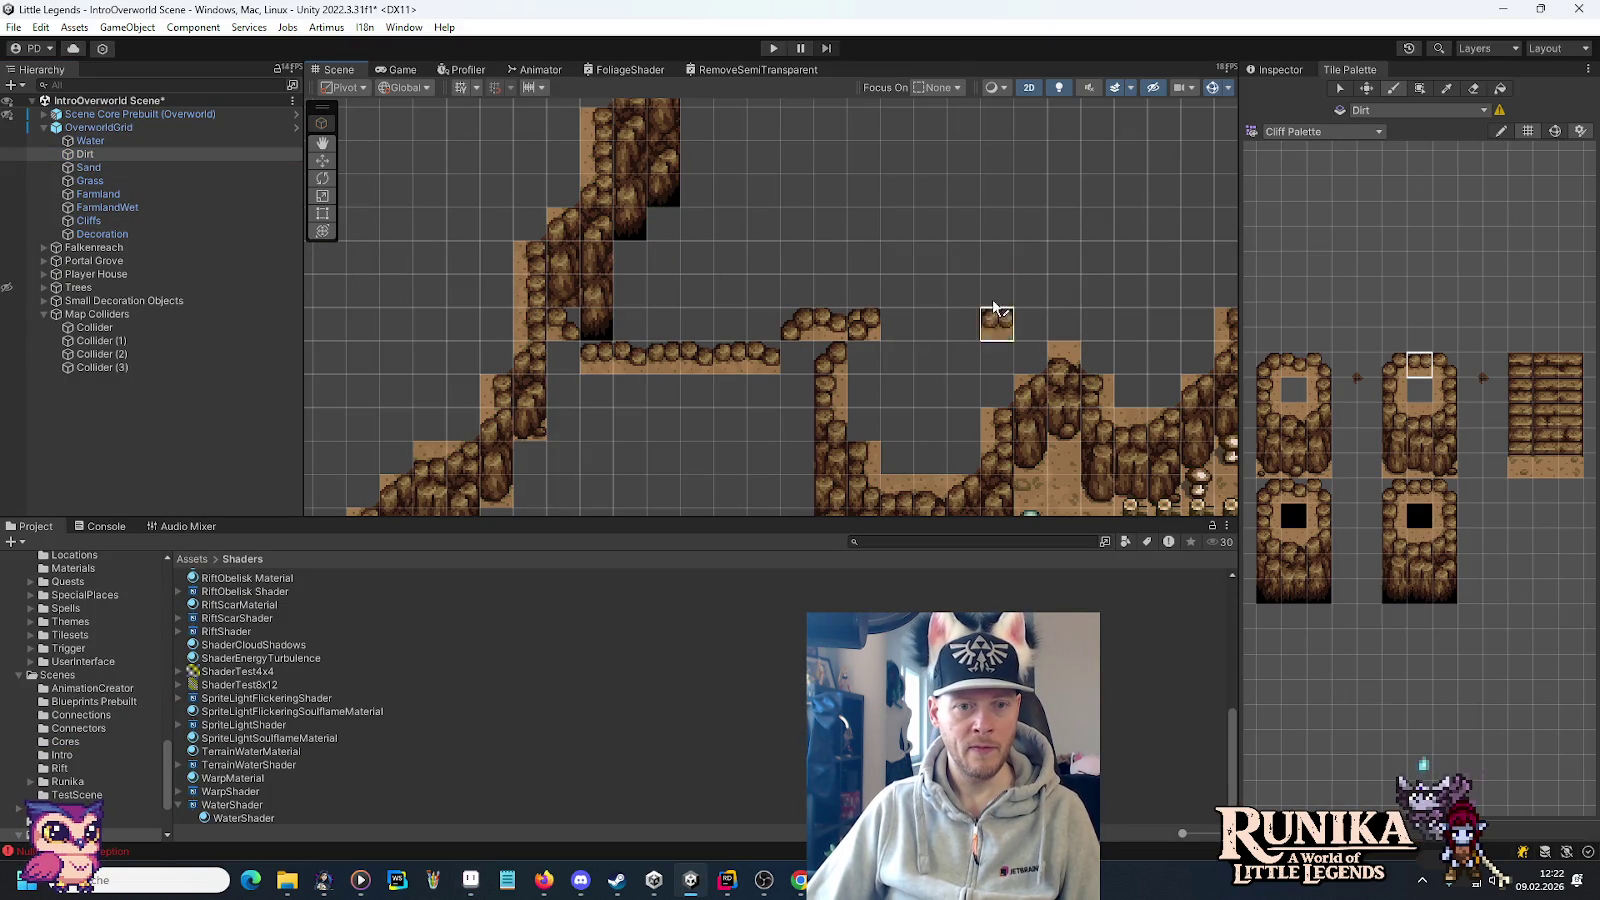
drag(964, 286, 988, 393)
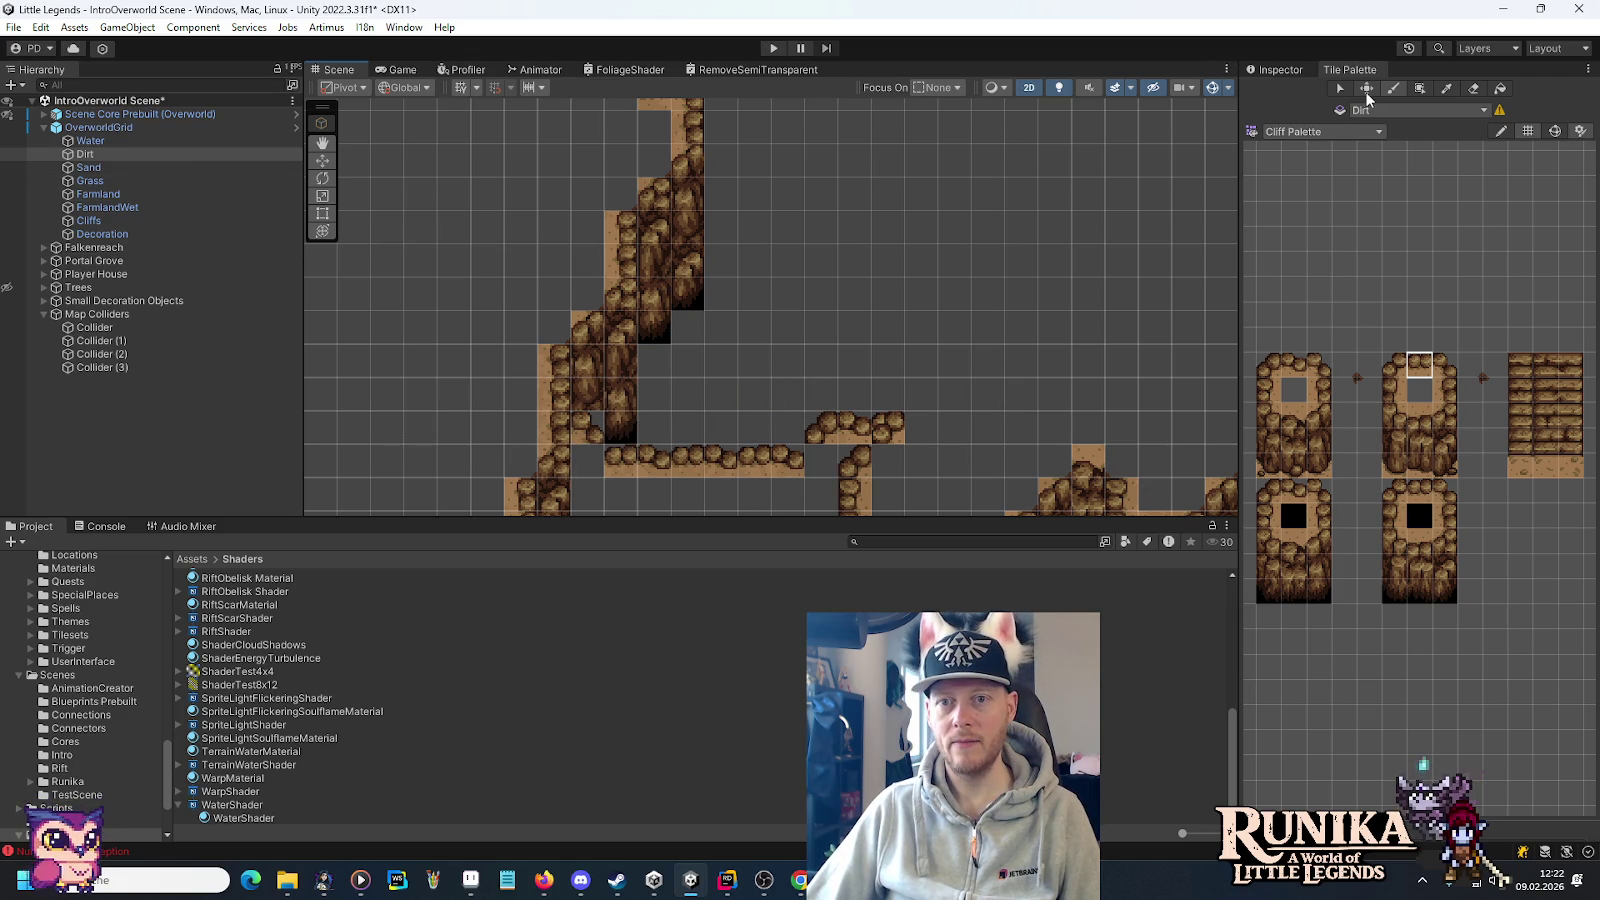
drag(455, 295, 828, 500)
drag(646, 431, 622, 432)
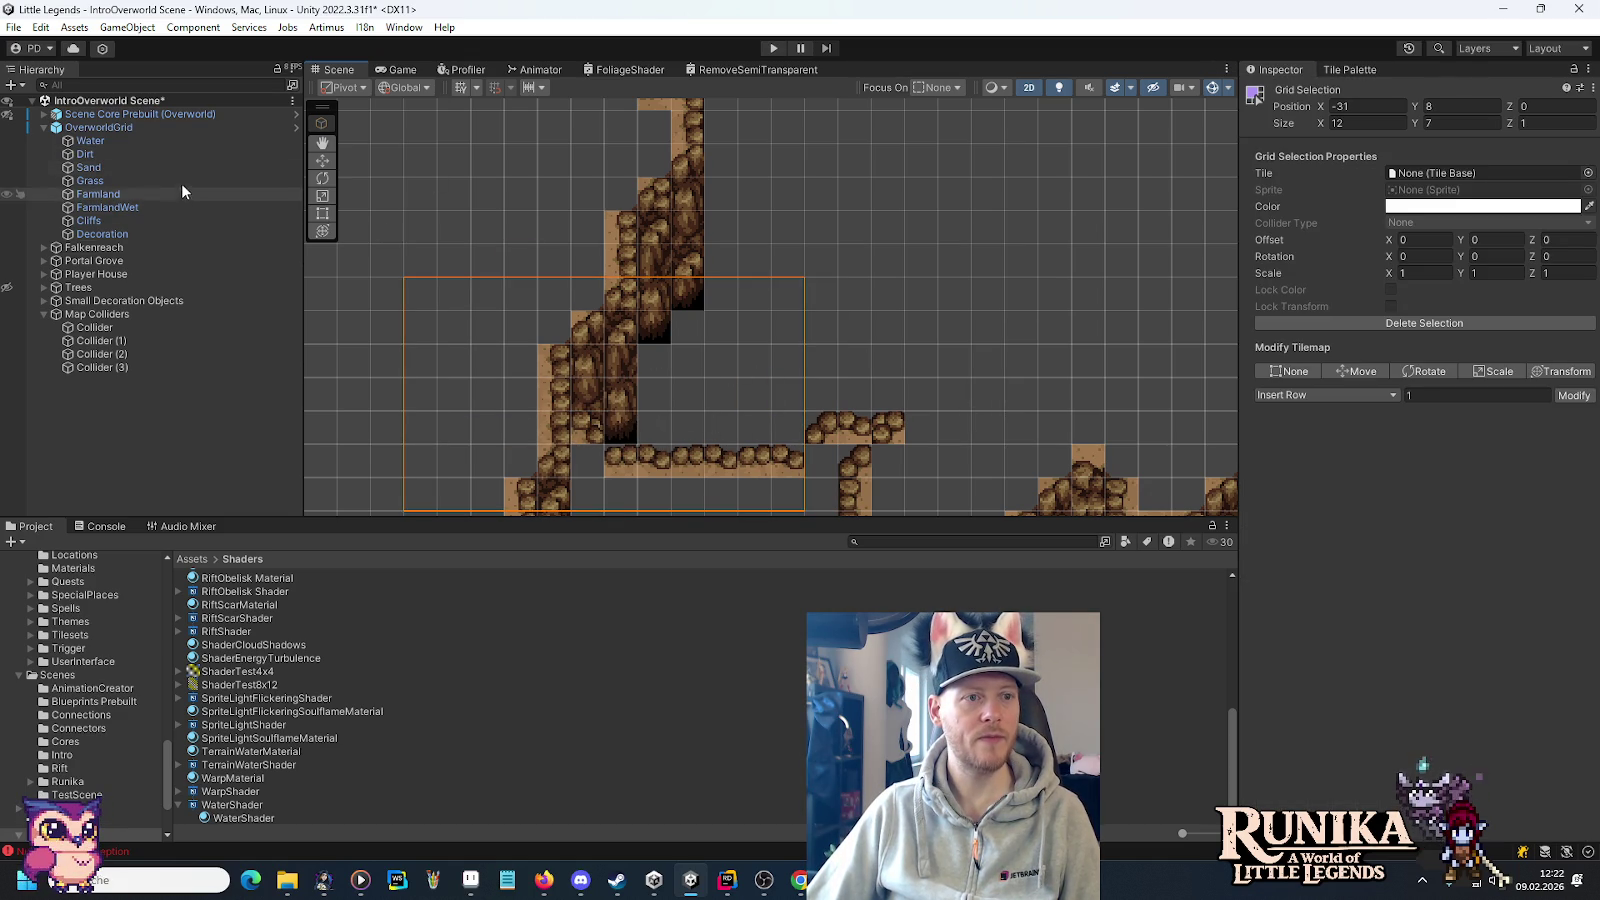
Reselect the Cliffs tilemap, reopen the Tile Palette, and check the mockup.
click(190, 221)
click(1349, 69)
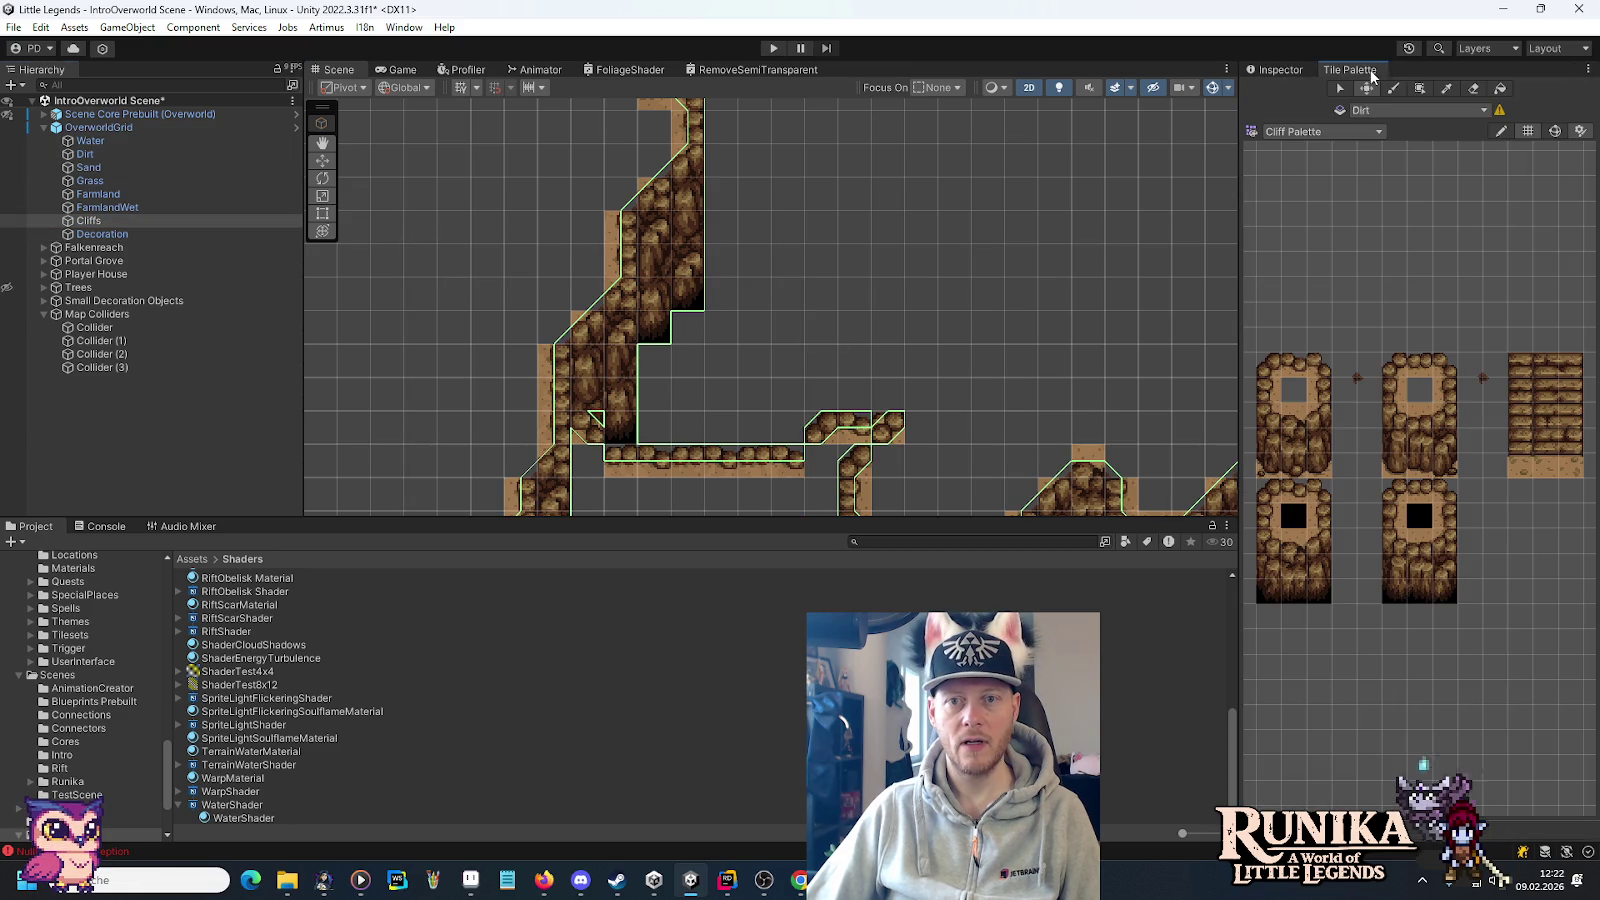
key(alt+Tab)
scroll(1089, 268, up, 5)
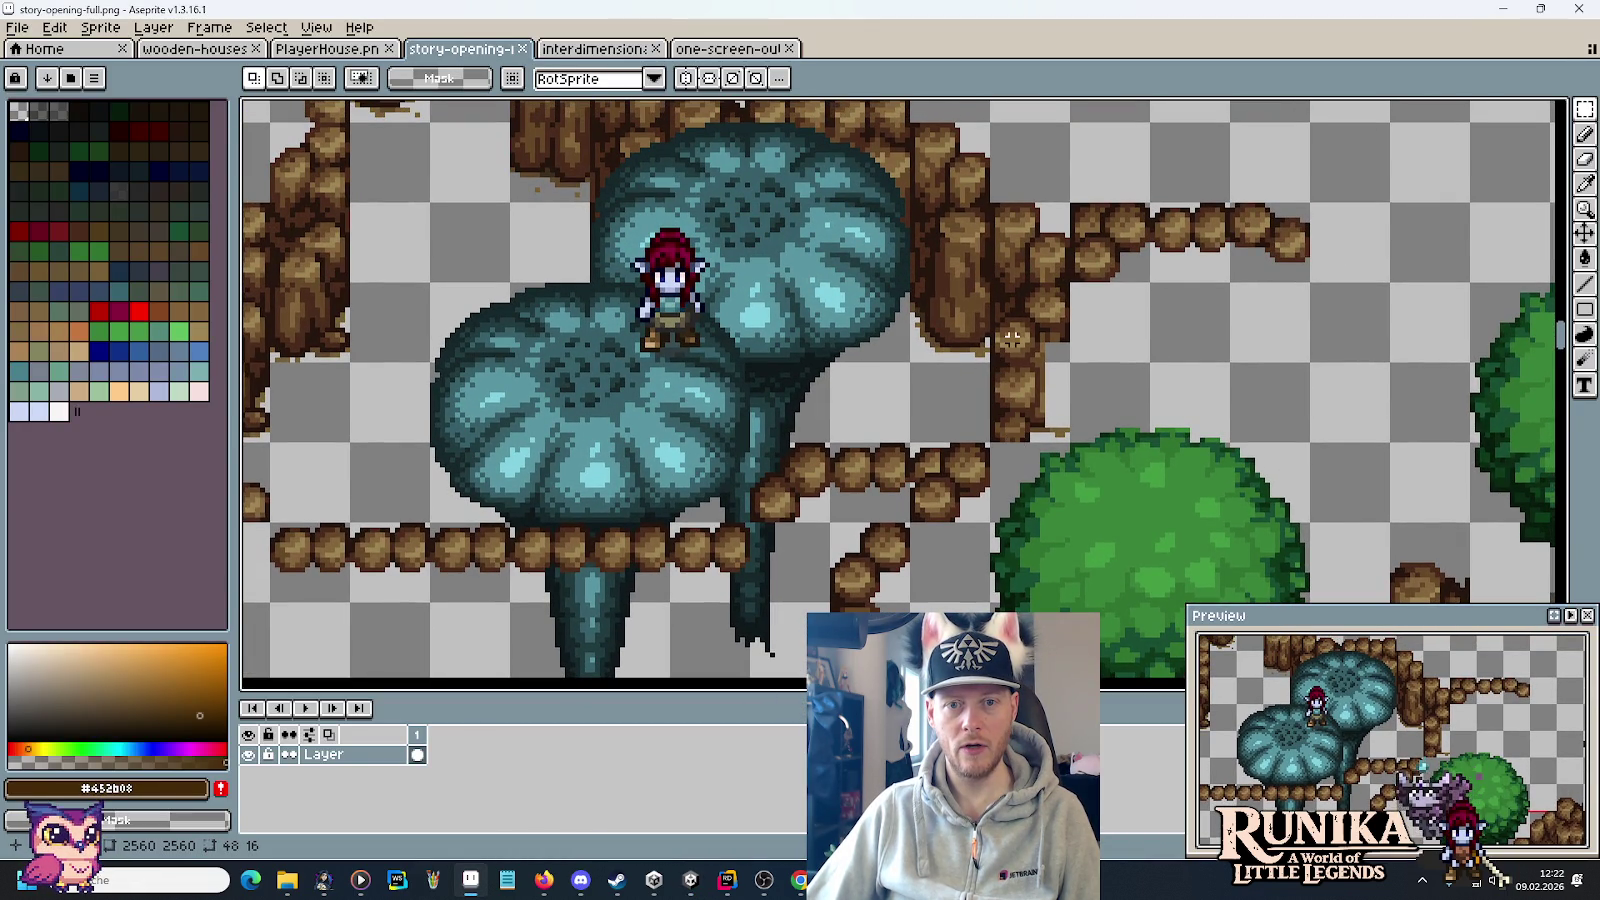
Paint cliff edge tiles and a cliff piece into the wall above the existing cliff.
key(alt+Tab)
scroll(915, 421, up, 4)
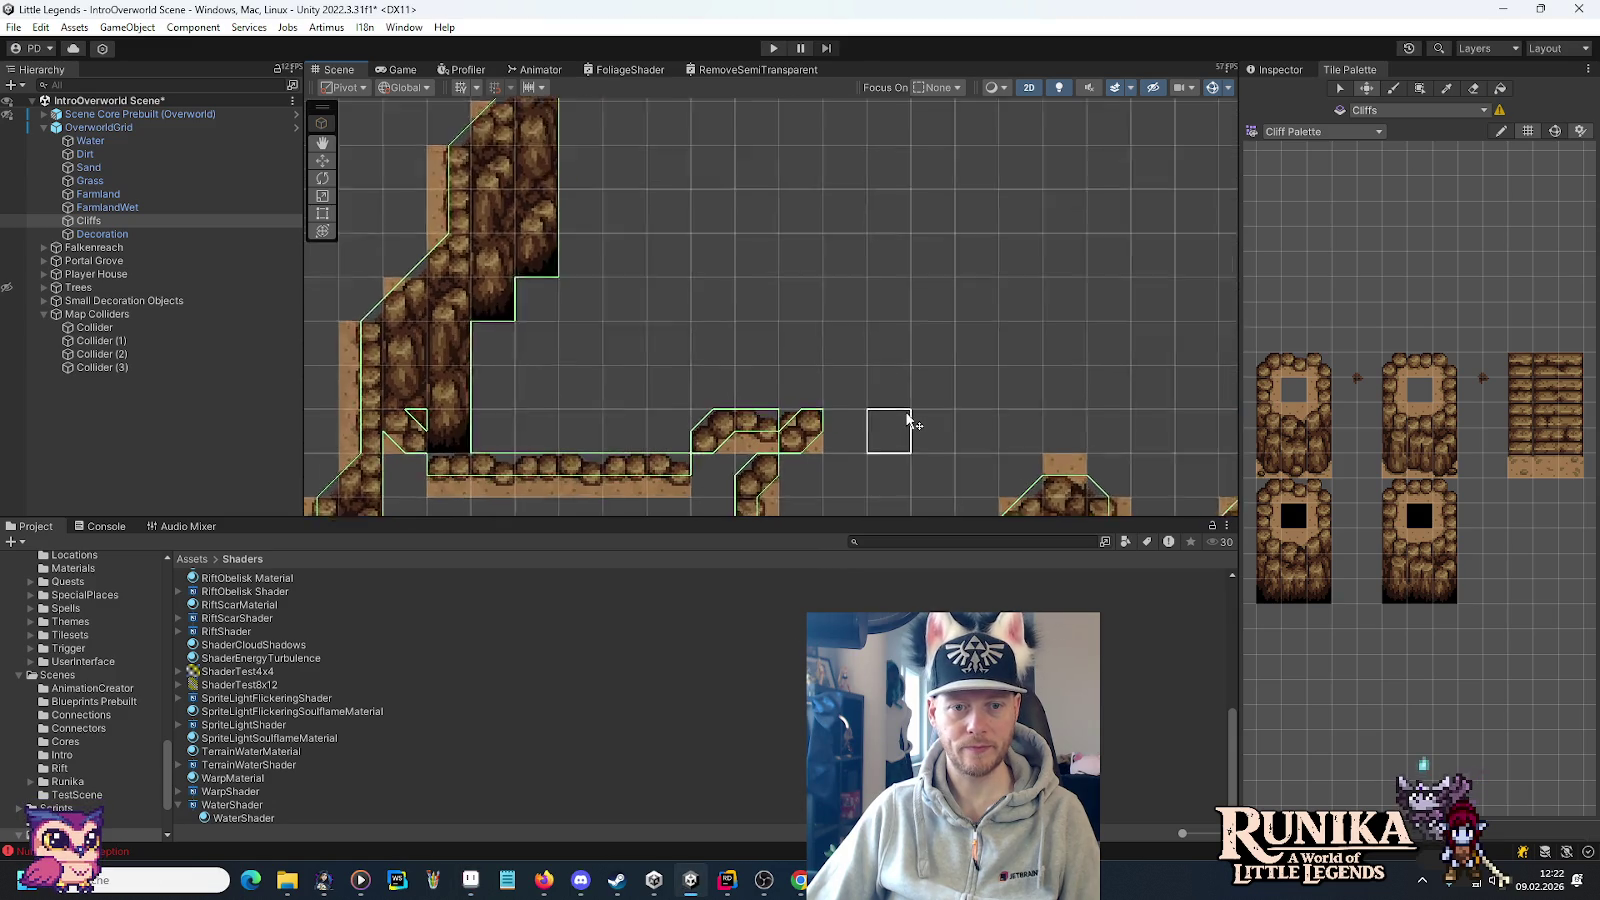
click(1264, 388)
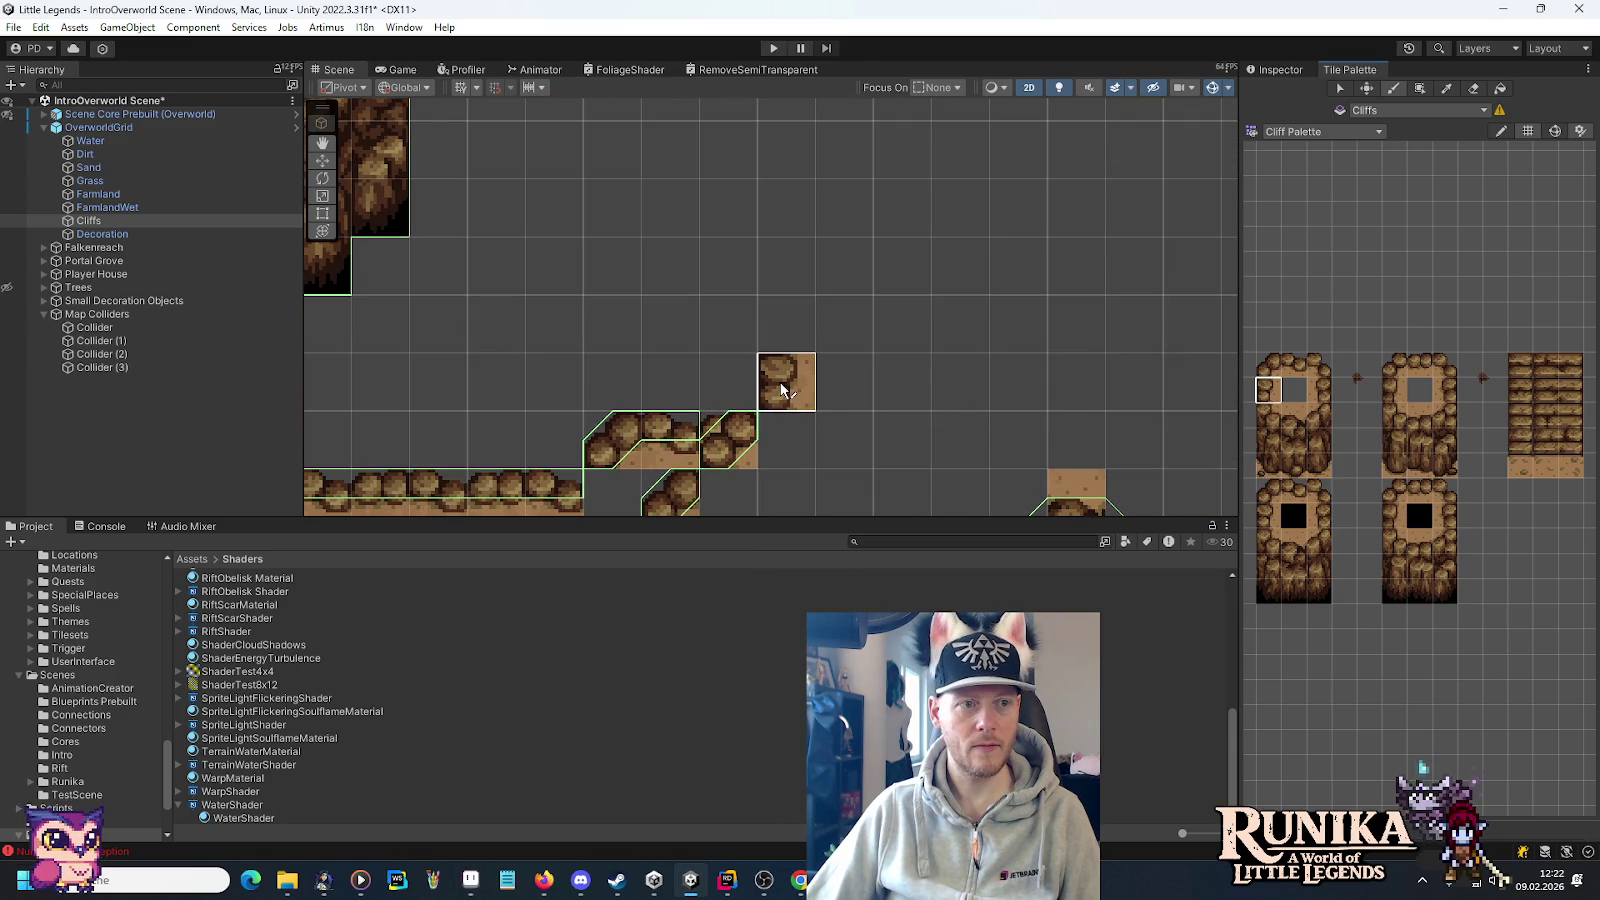
click(1268, 365)
click(792, 335)
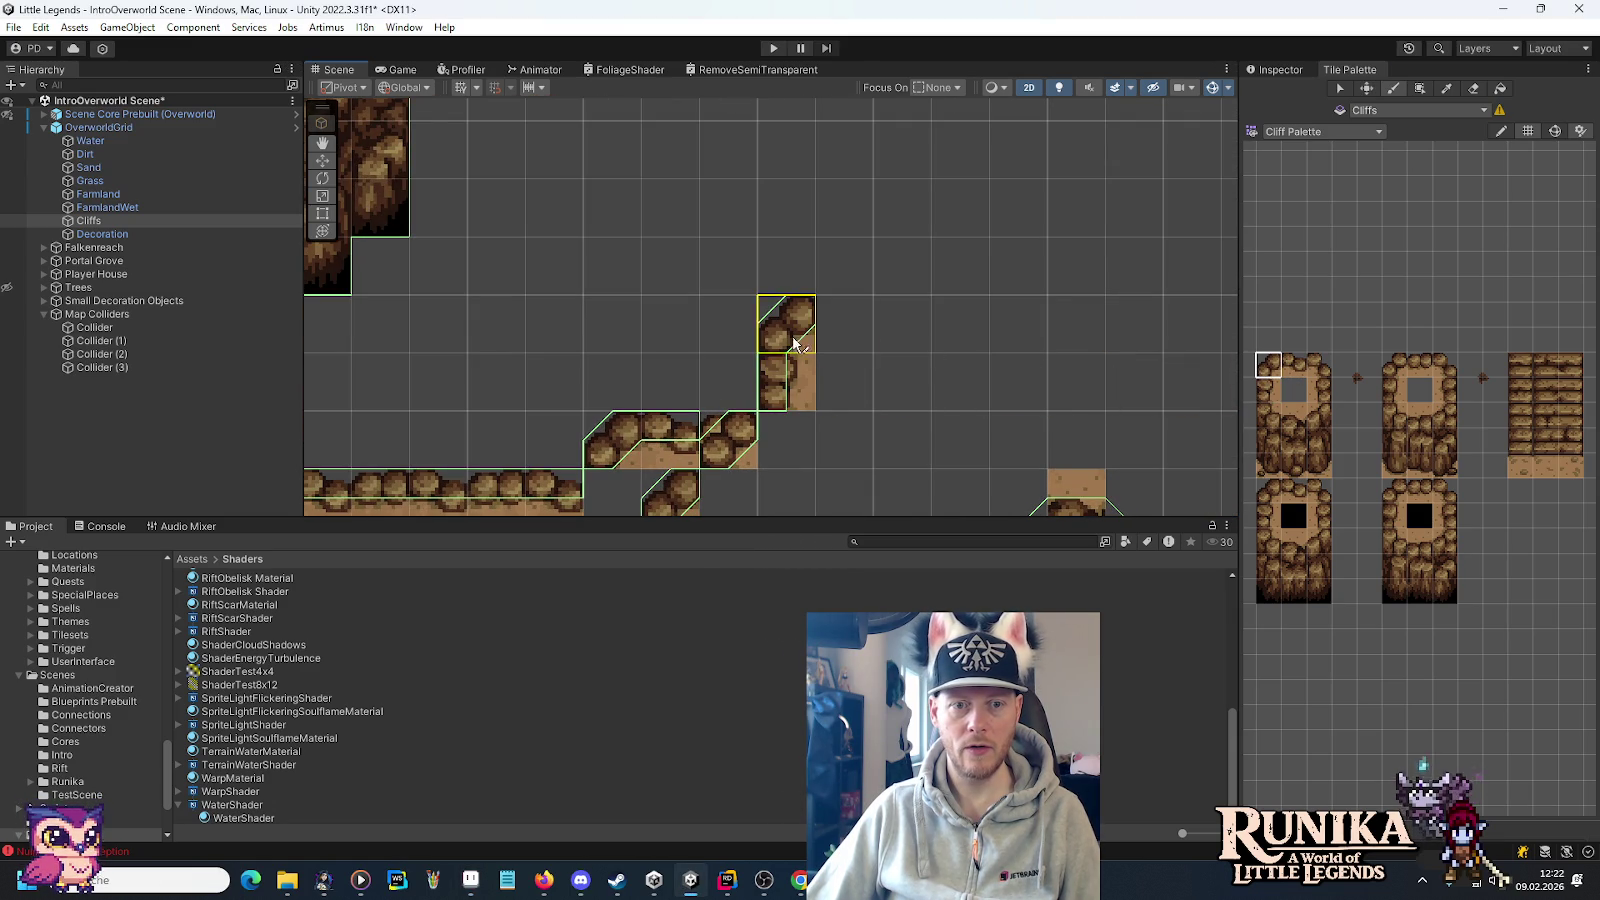
click(1400, 366)
click(930, 284)
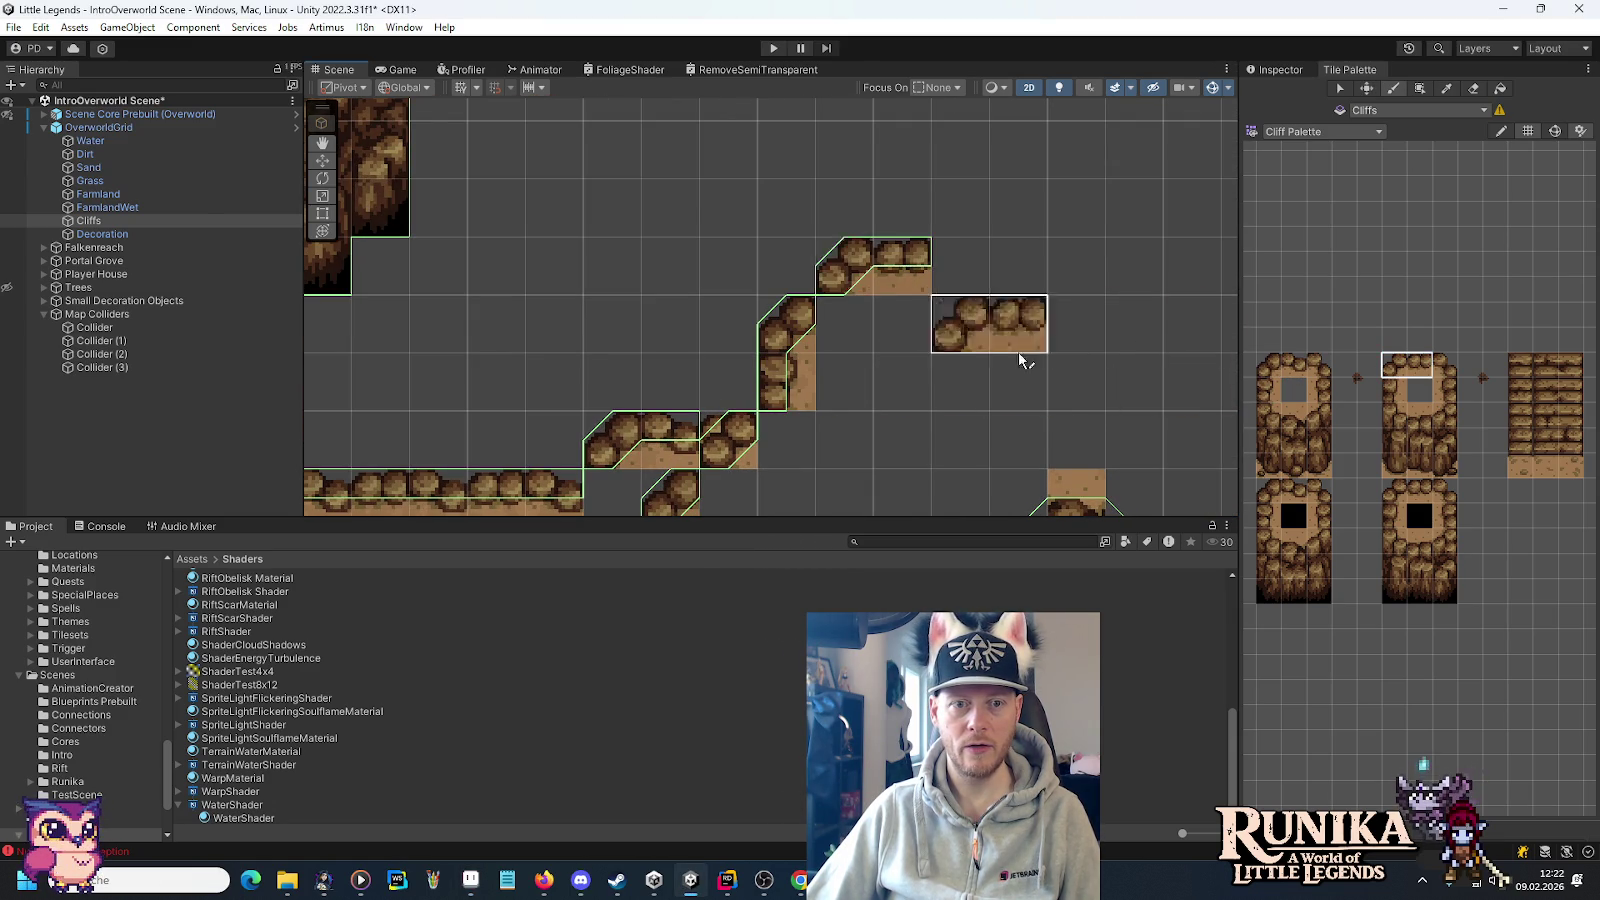
key(alt+Tab)
key(alt+Tab)
Review the mockup's upper cliffs, then paint a row of top-left cliff tiles rightward.
click(1293, 365)
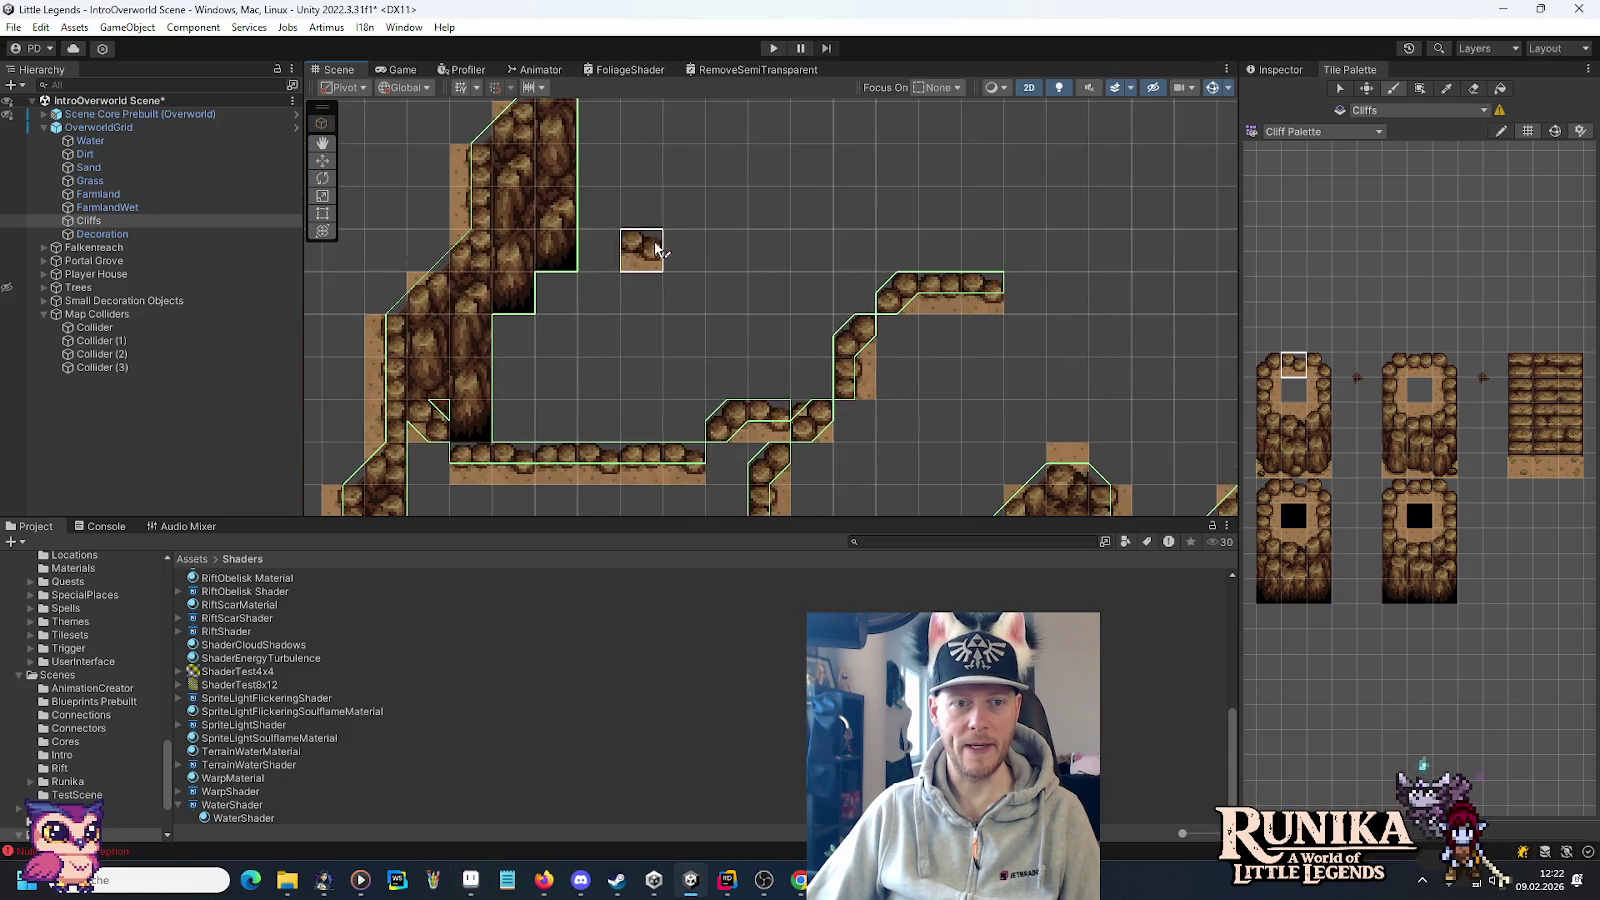
key(alt+Tab)
drag(787, 255, 947, 480)
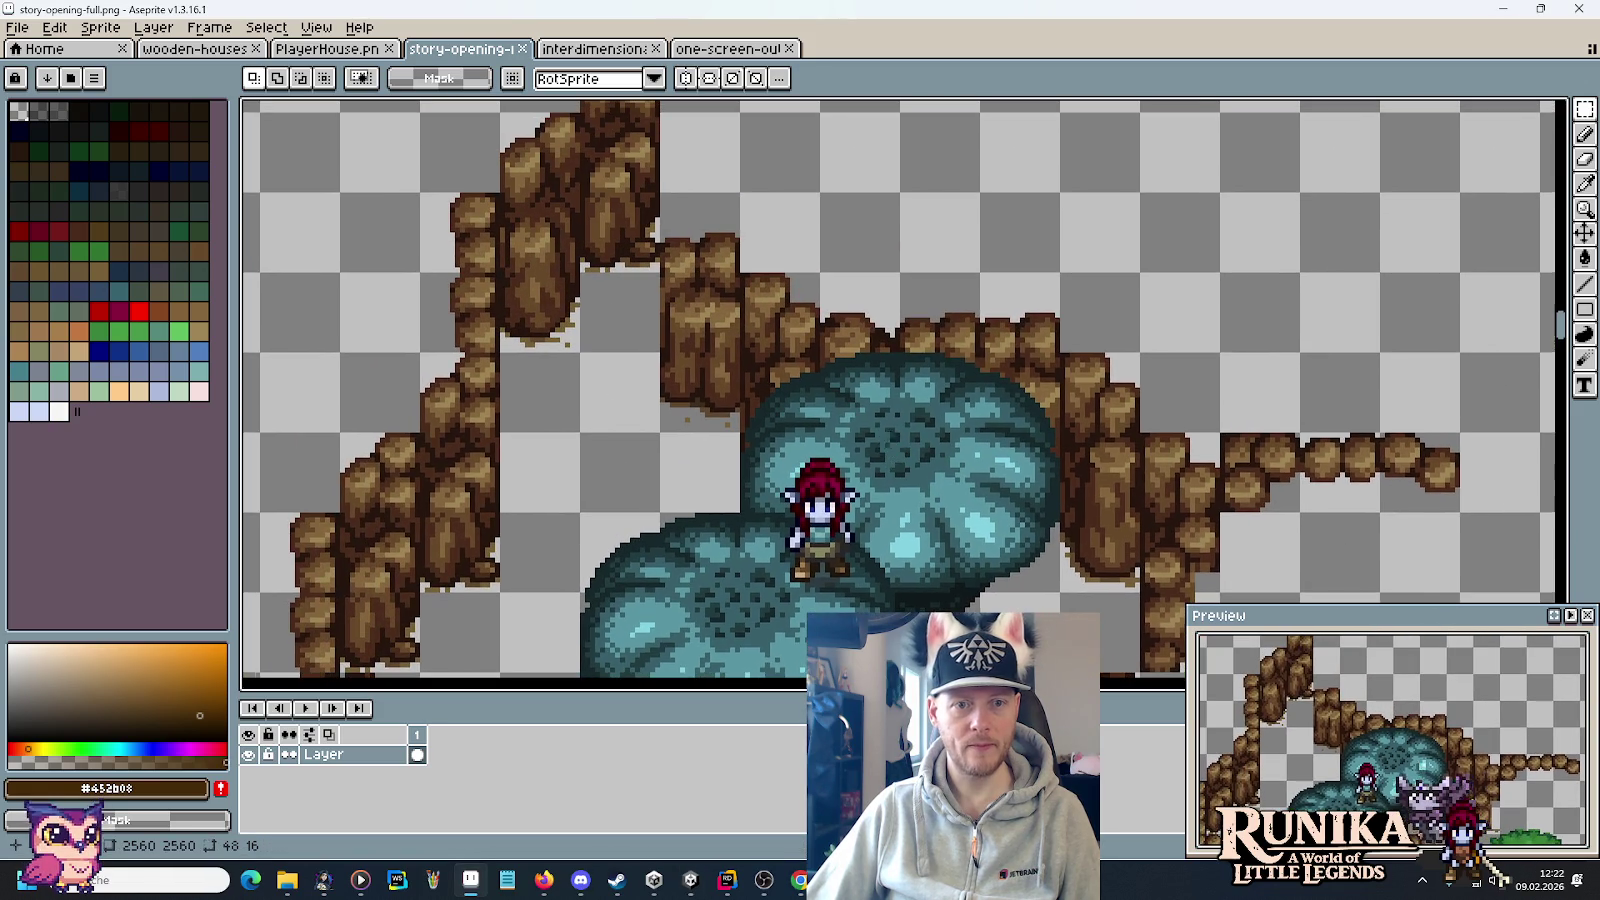
scroll(882, 430, down, 3)
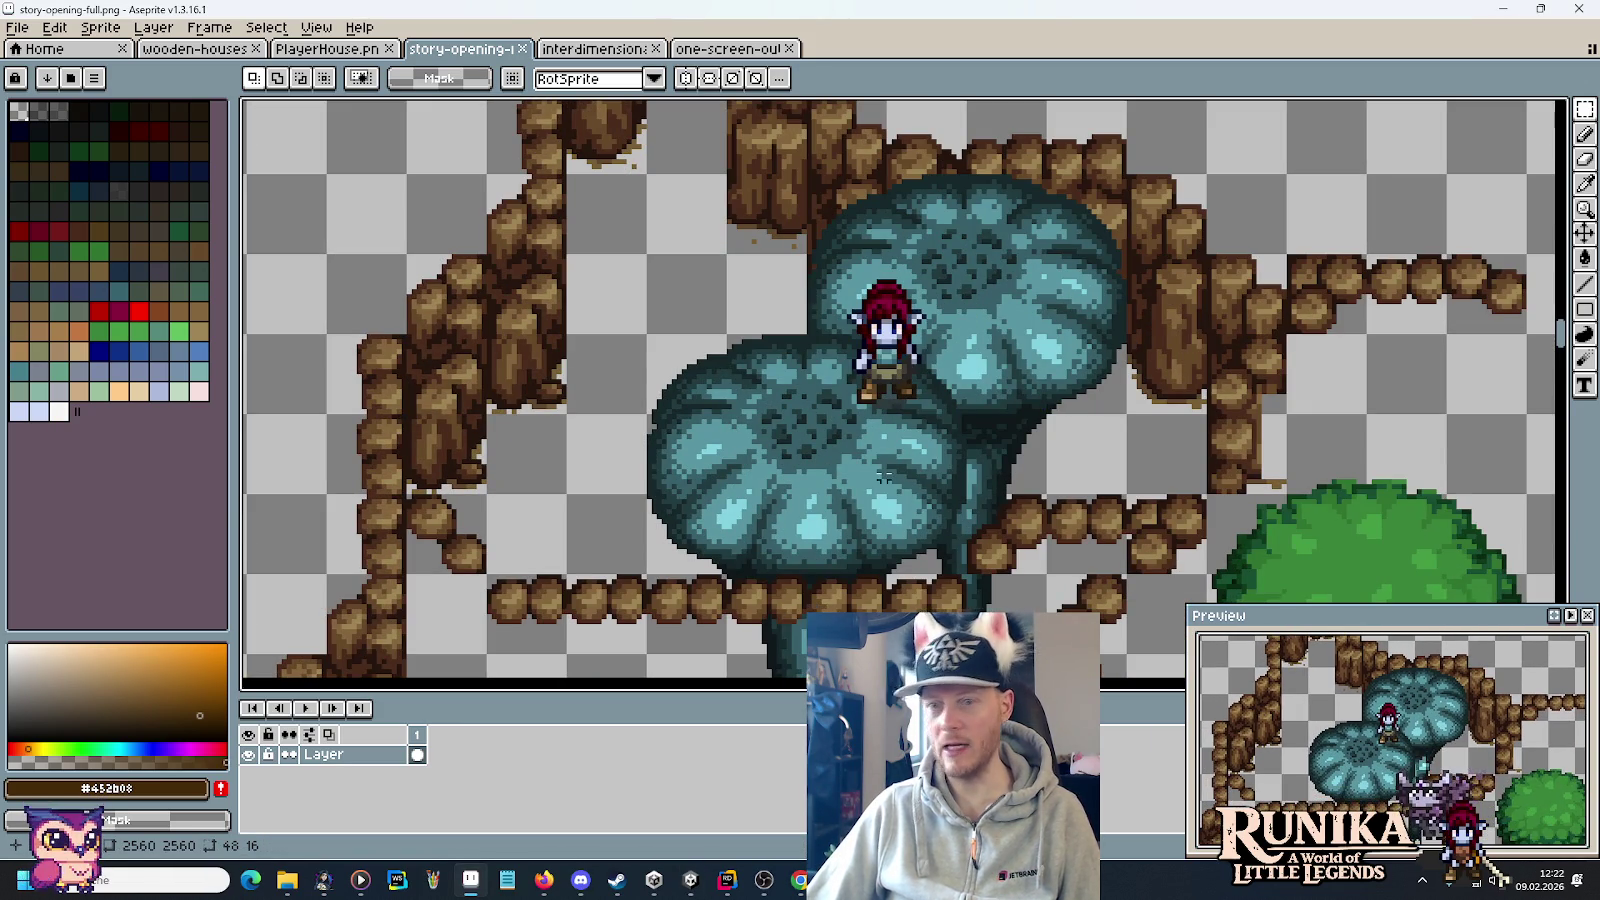
mouse_move(978, 262)
mouse_down()
mouse_move(950, 404)
mouse_move(913, 422)
mouse_up()
drag(960, 320, 947, 340)
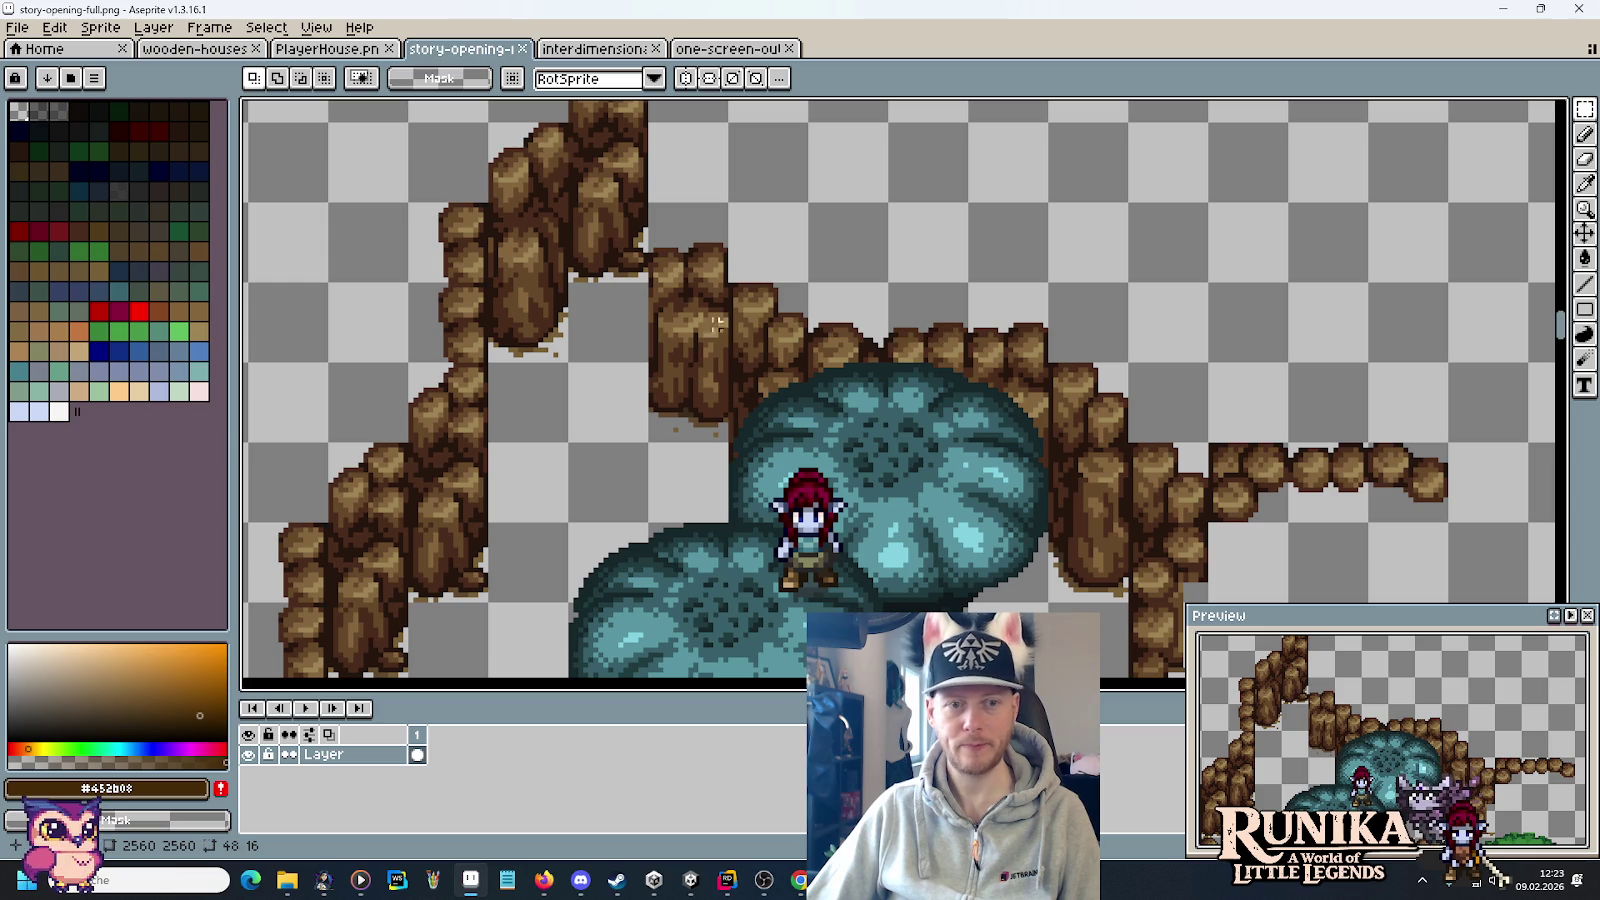
drag(690, 256, 690, 350)
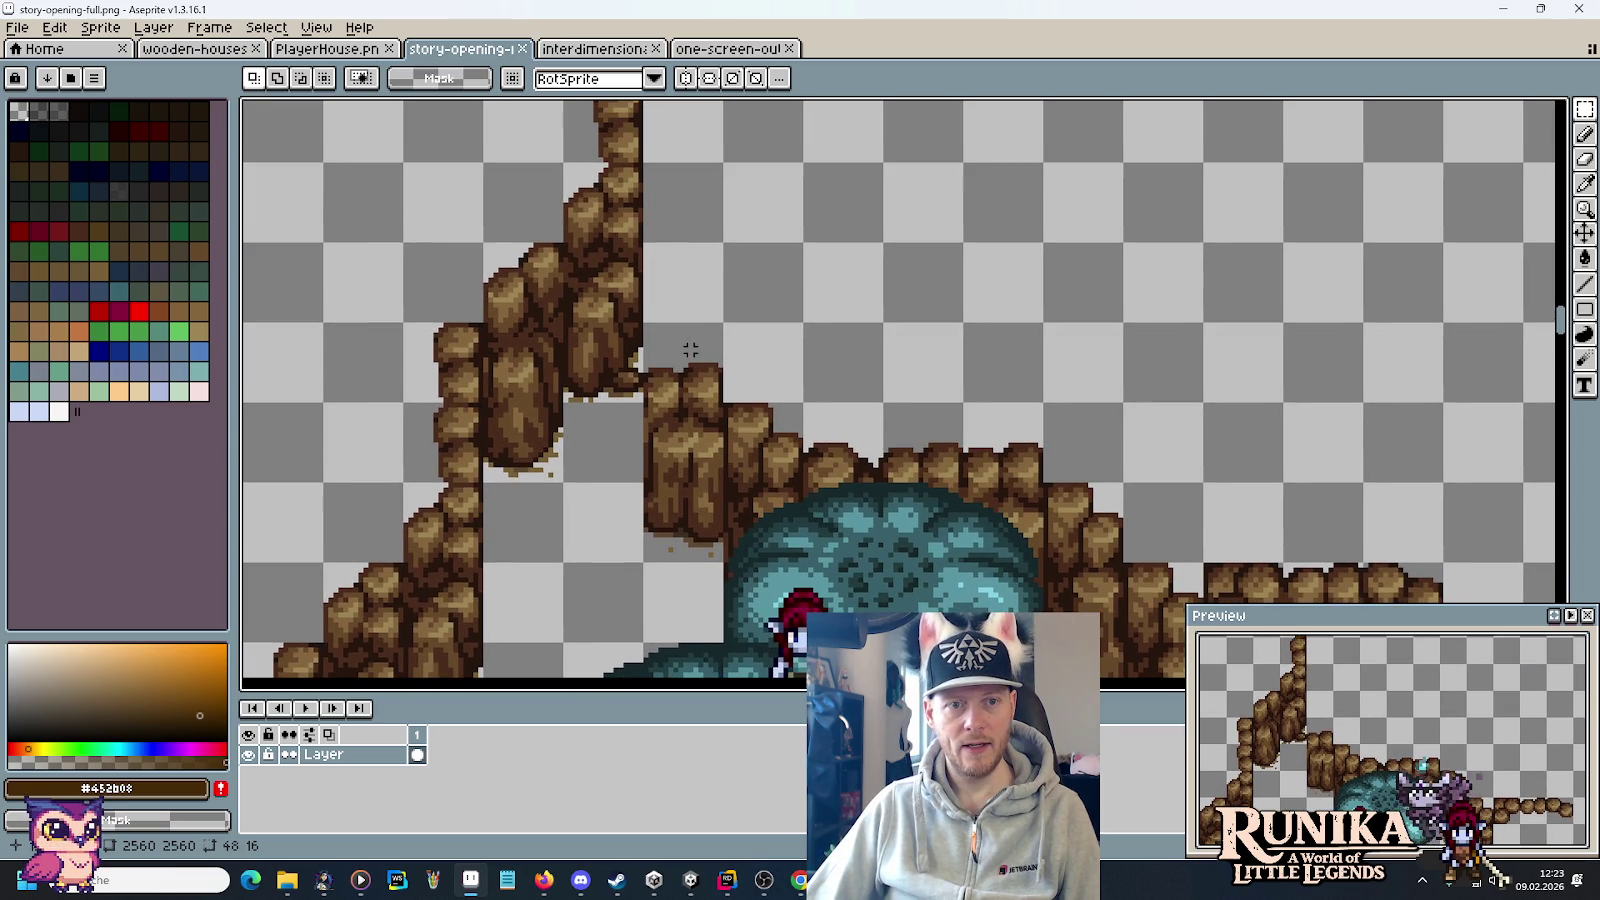
key(alt+Tab)
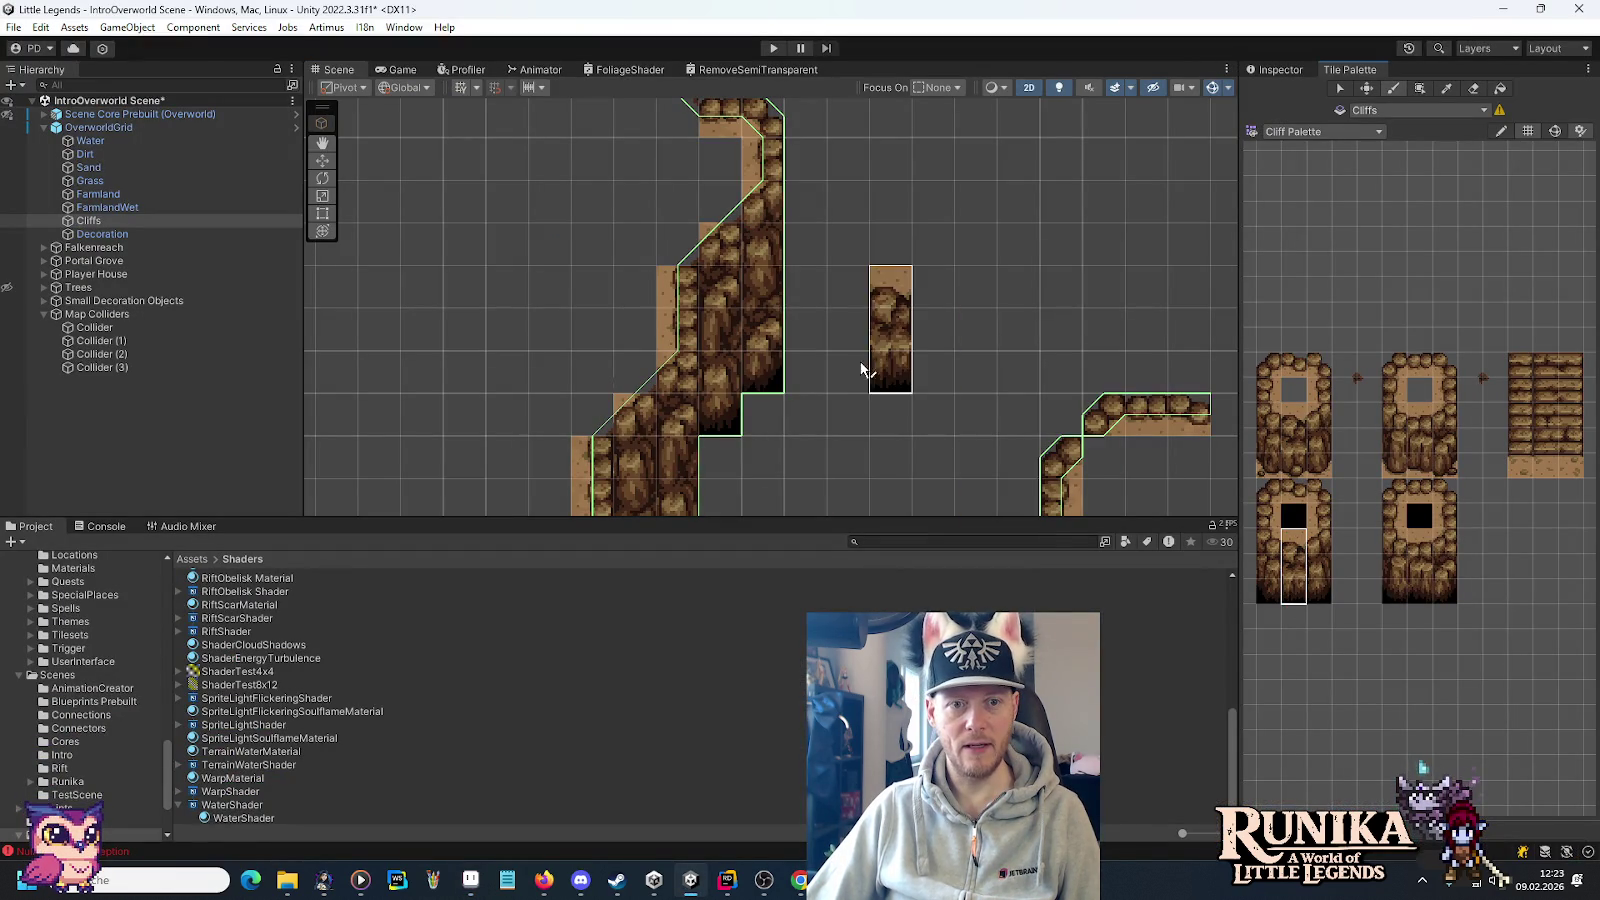
drag(817, 360, 975, 400)
Pick the left-half and smaller cliff tiles to finish the cliff ring.
click(1268, 560)
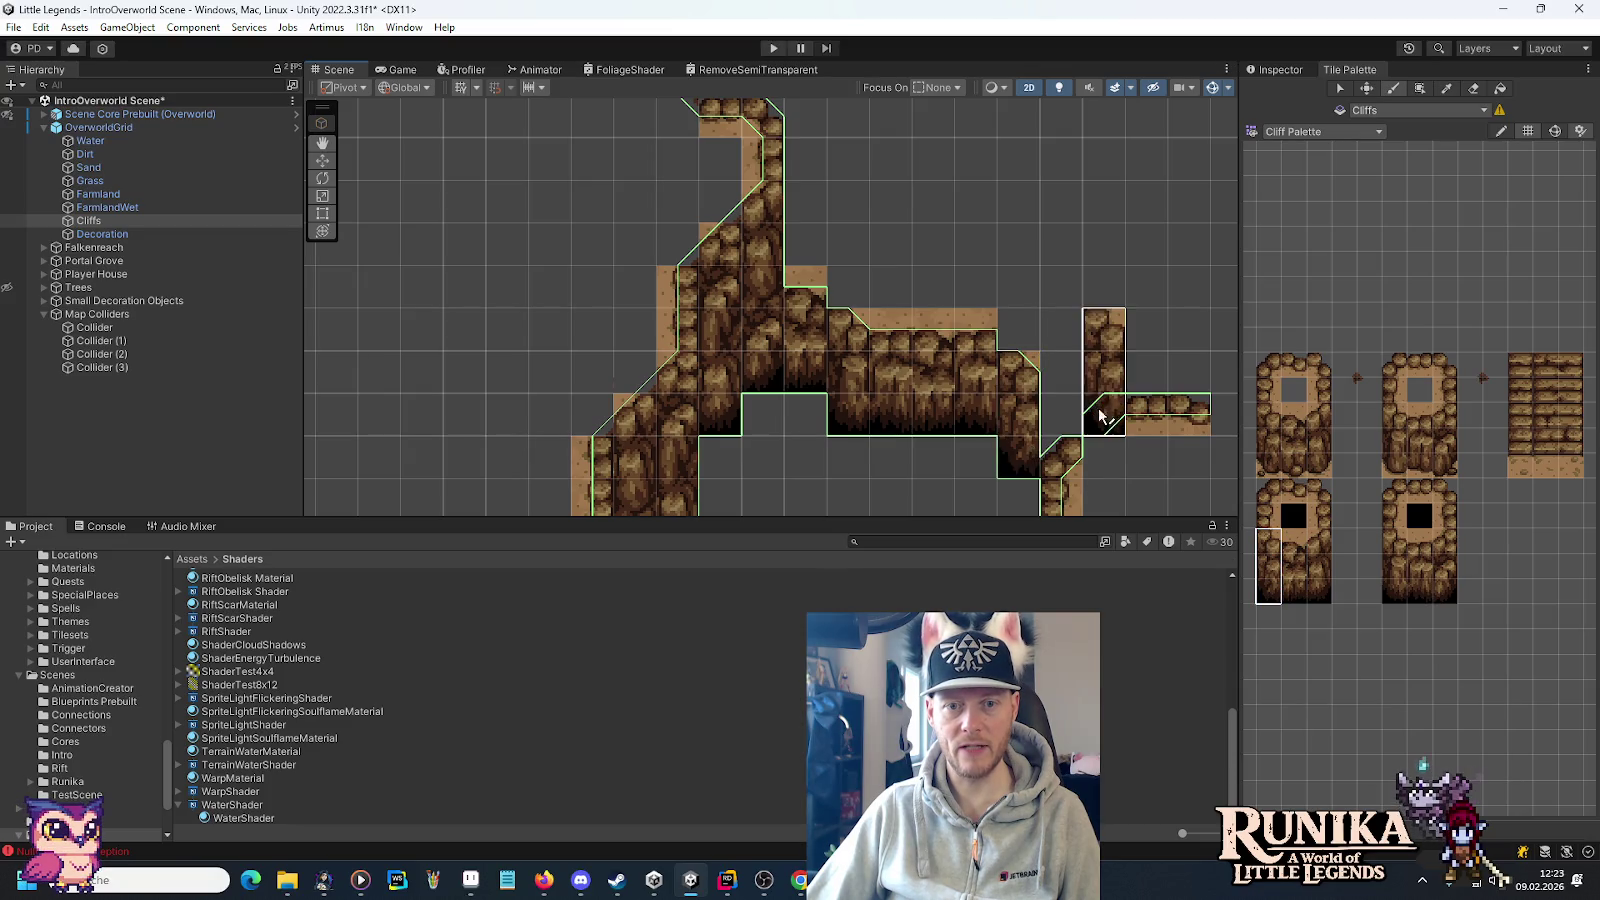
drag(1096, 418, 1037, 277)
click(1393, 541)
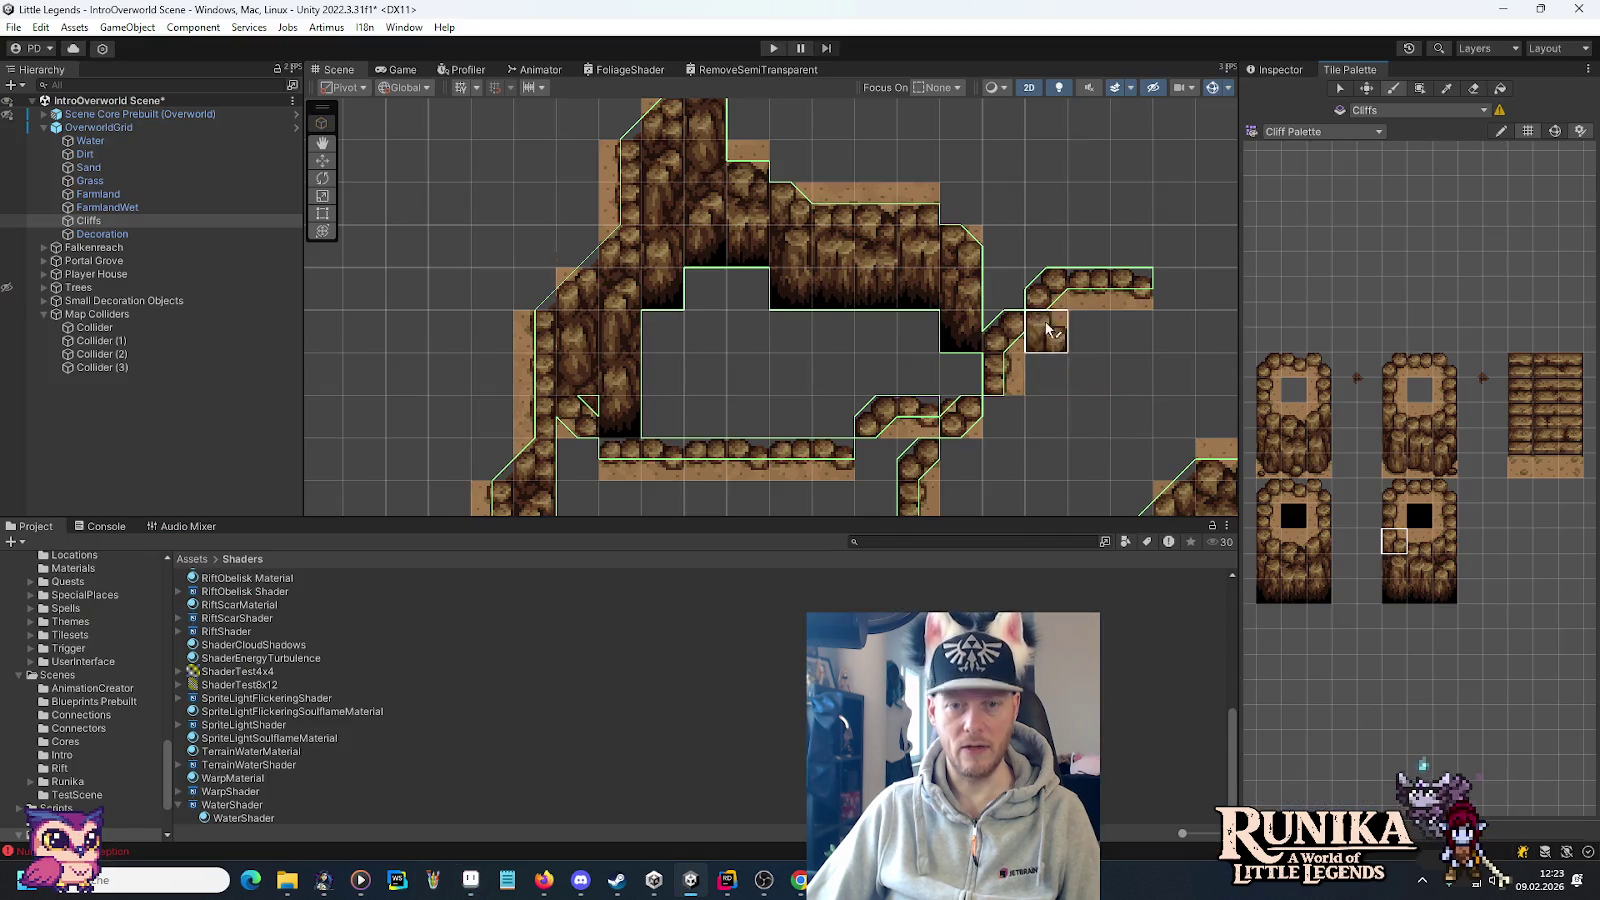
Target the Dirt tilemap with the cliff-edge tile one row down, zoom out, and view the mockup.
click(138, 157)
click(1399, 574)
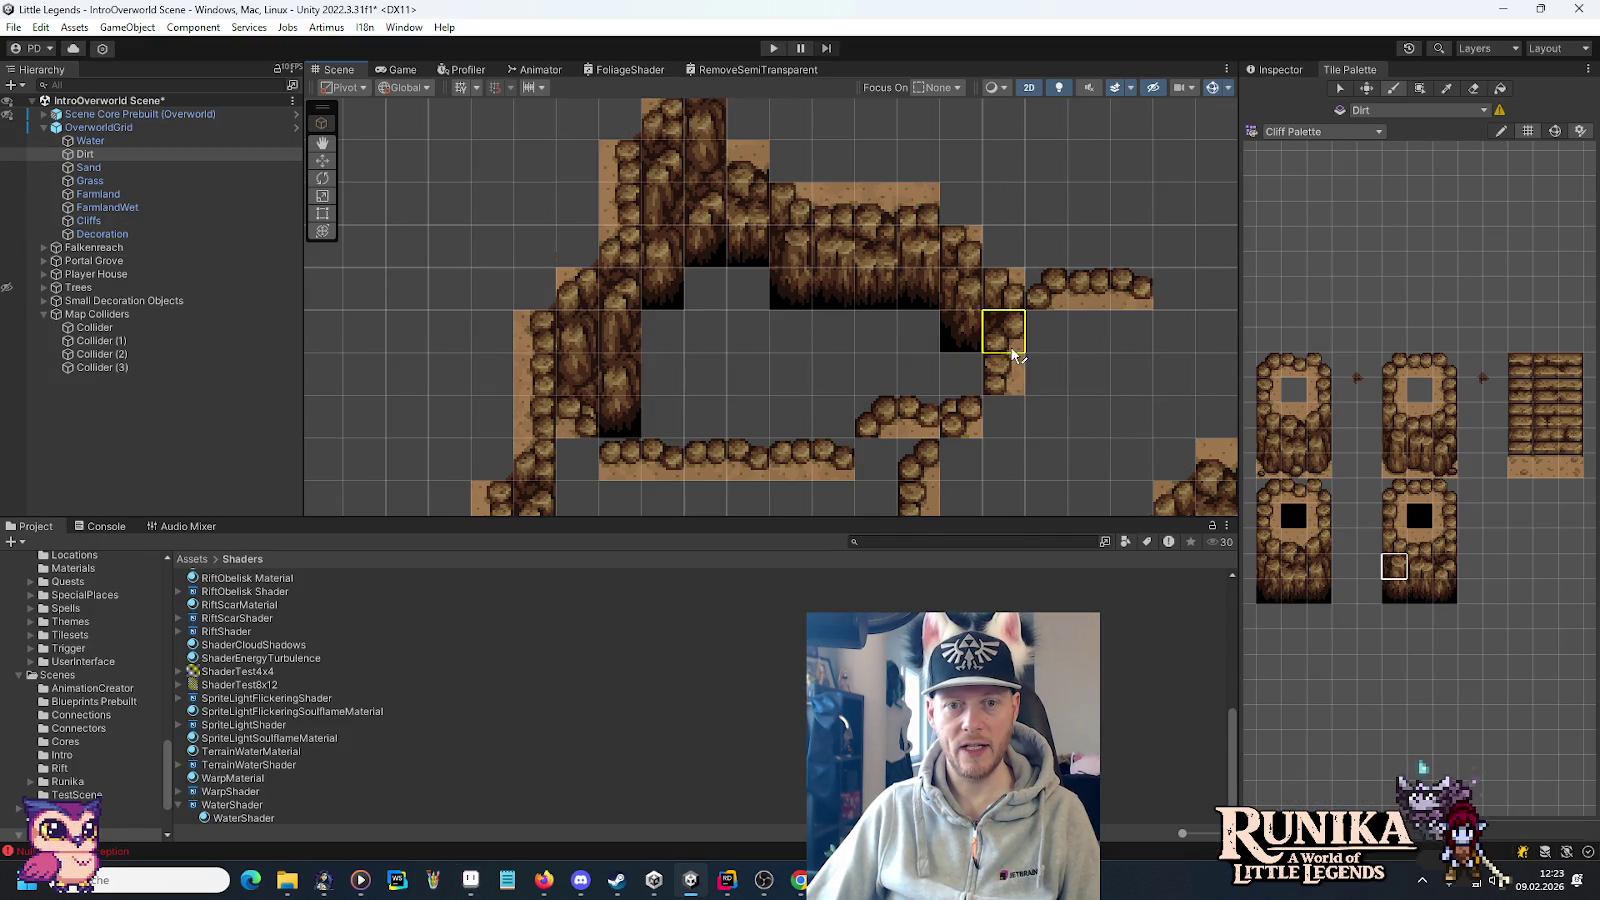
scroll(1115, 442, down, 2)
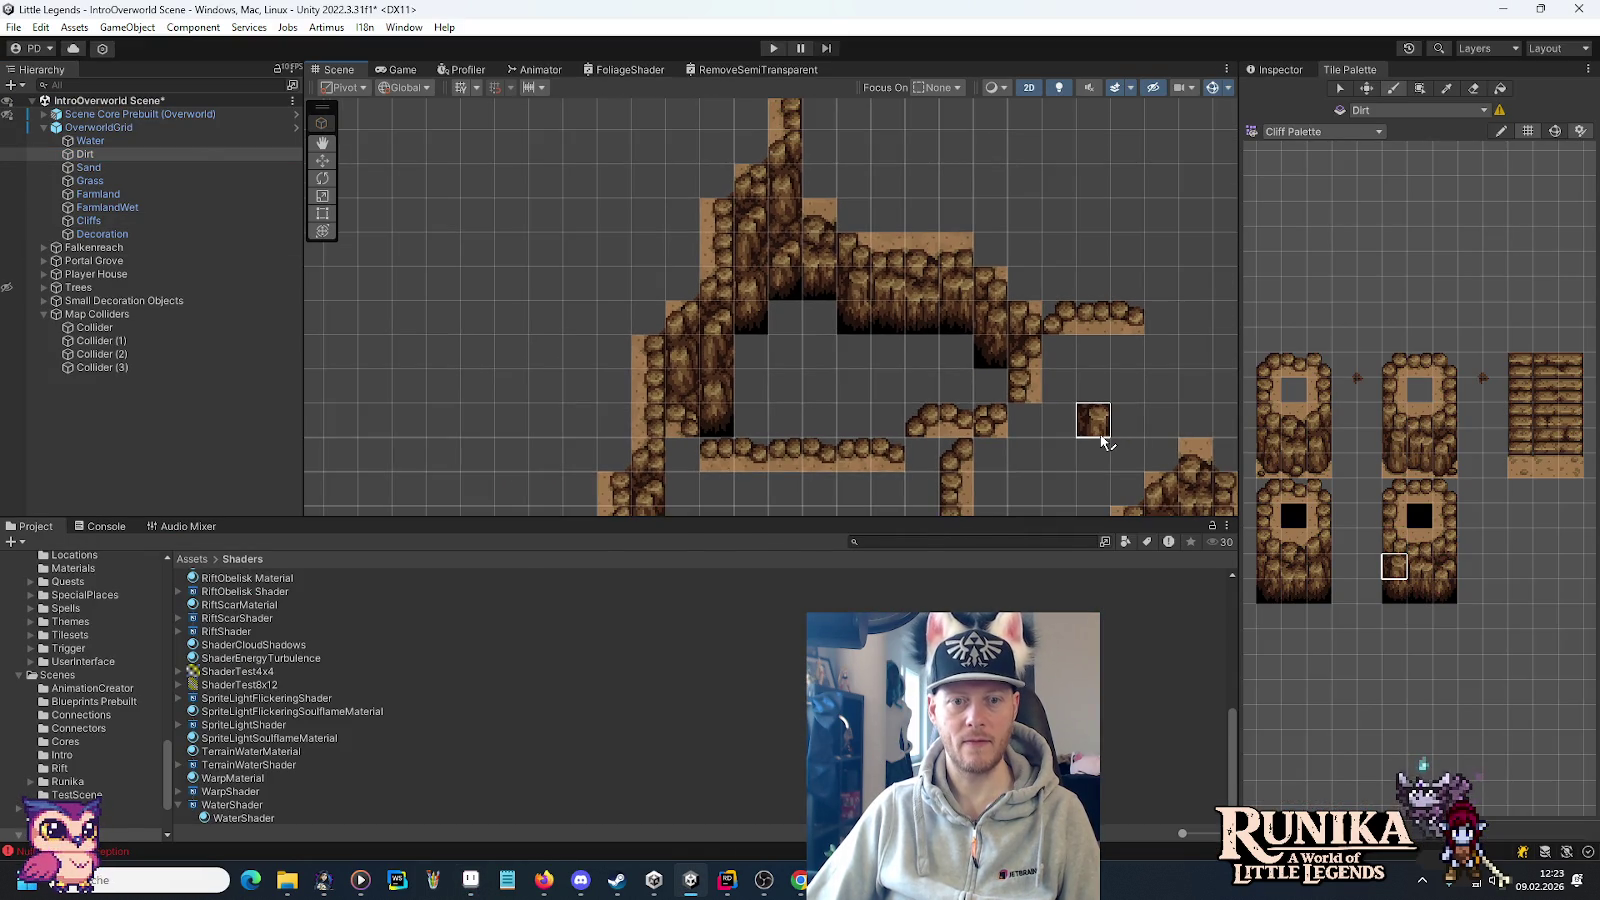
key(alt+Tab)
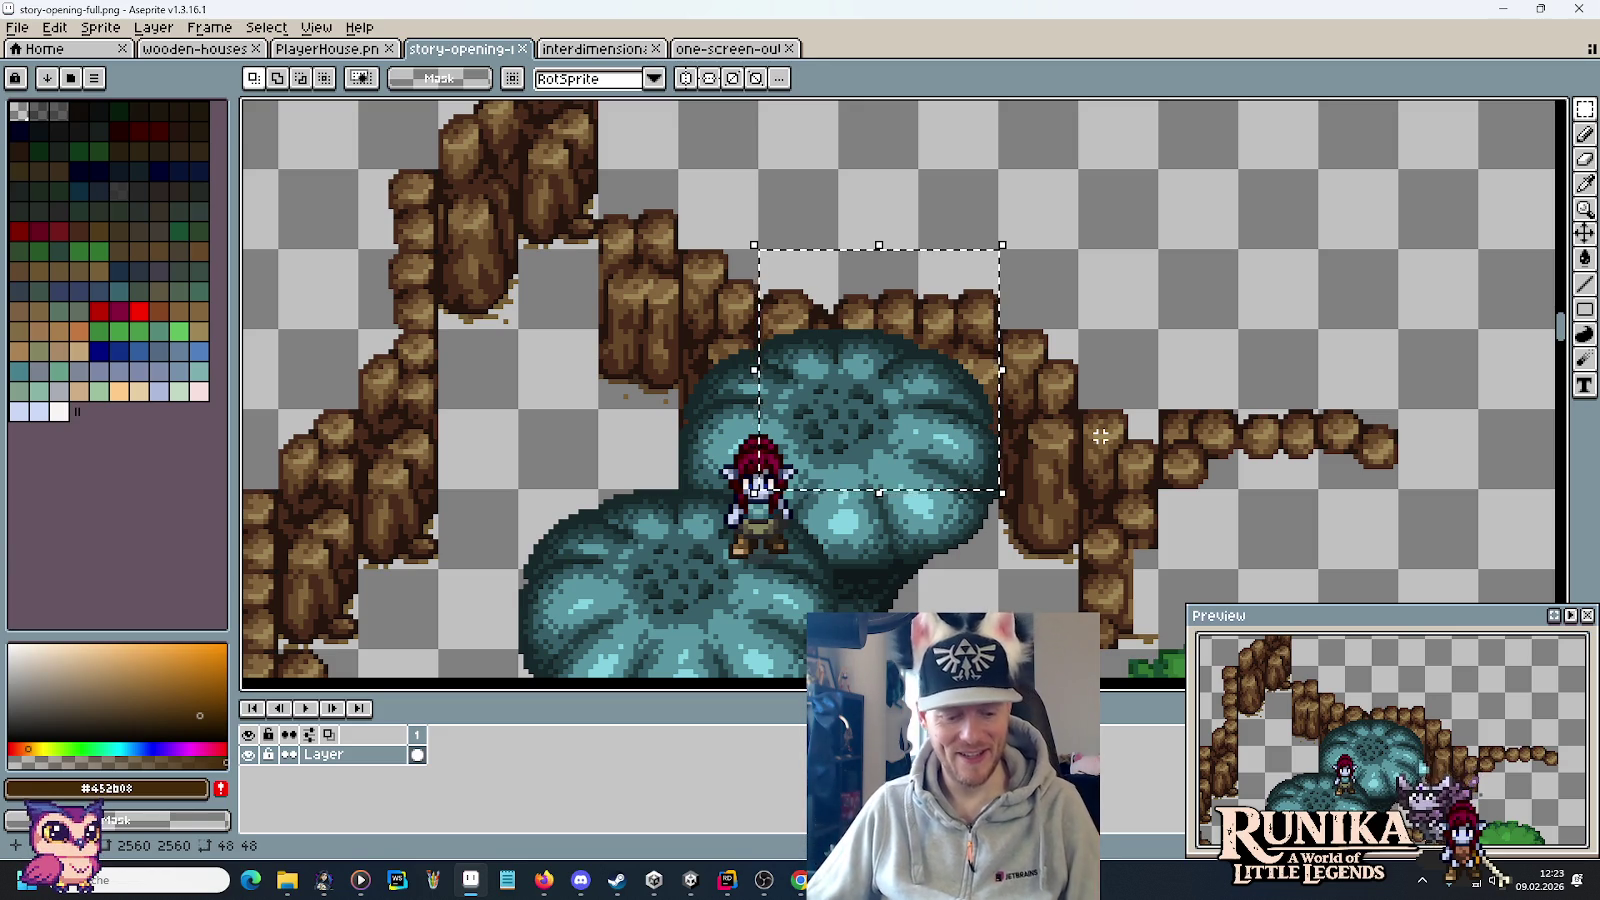
Return from the Aseprite mockup to the Unity editor.
key(alt+Tab)
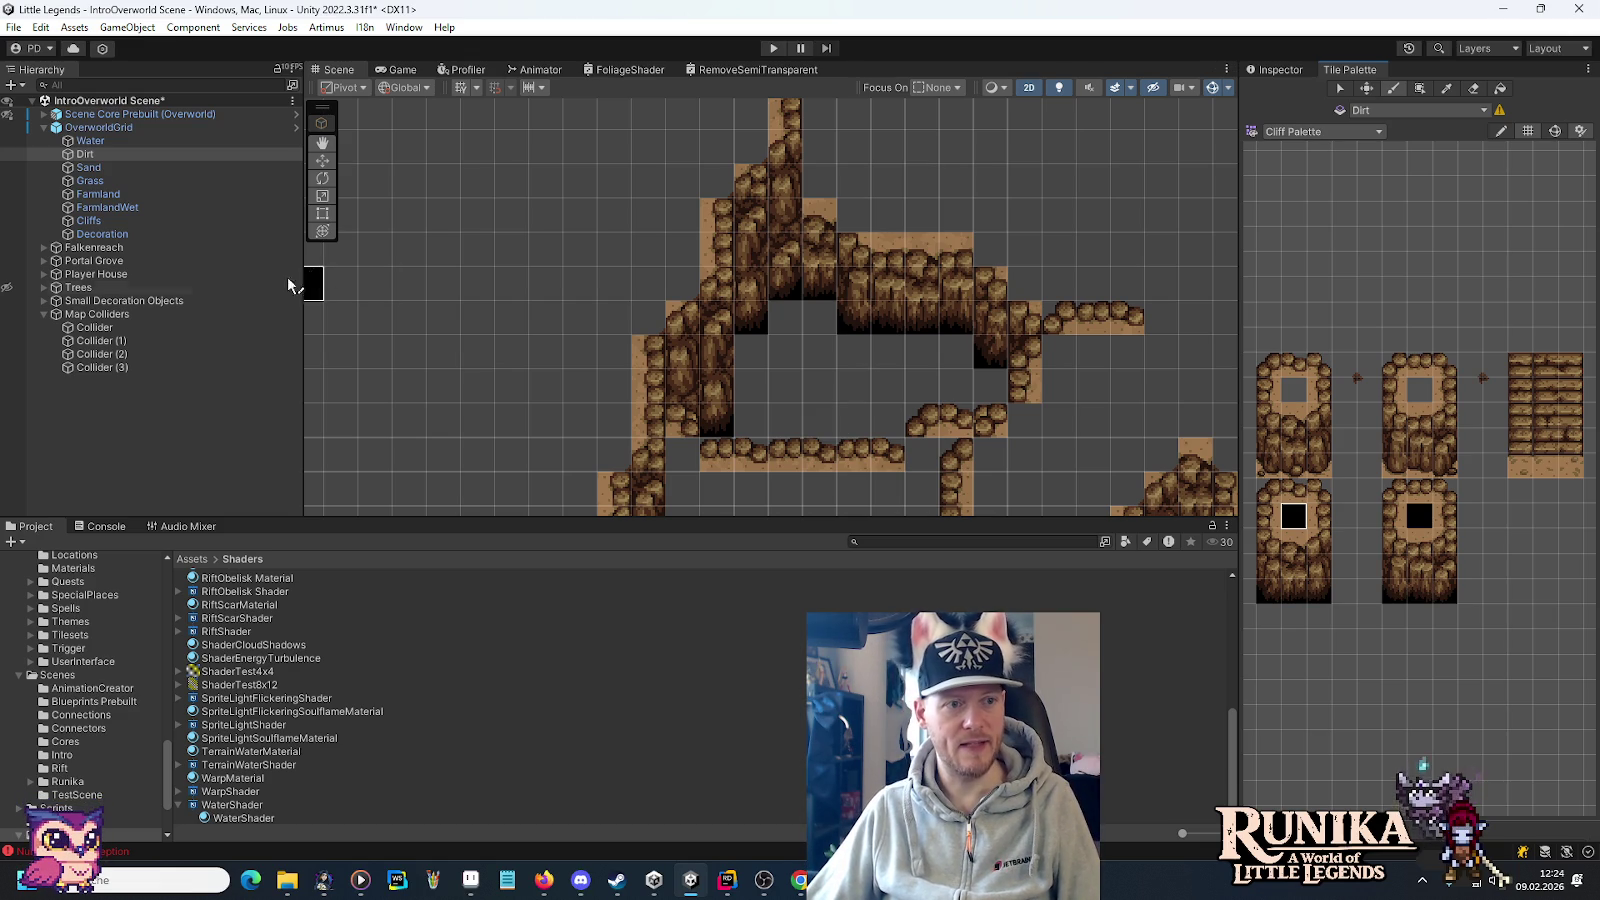
Create an empty GameObject at the scene root named 'Bottomless Pit'.
click(44, 315)
right_click(52, 100)
mouse_move(118, 331)
click(231, 328)
text(Bottomless Pit)
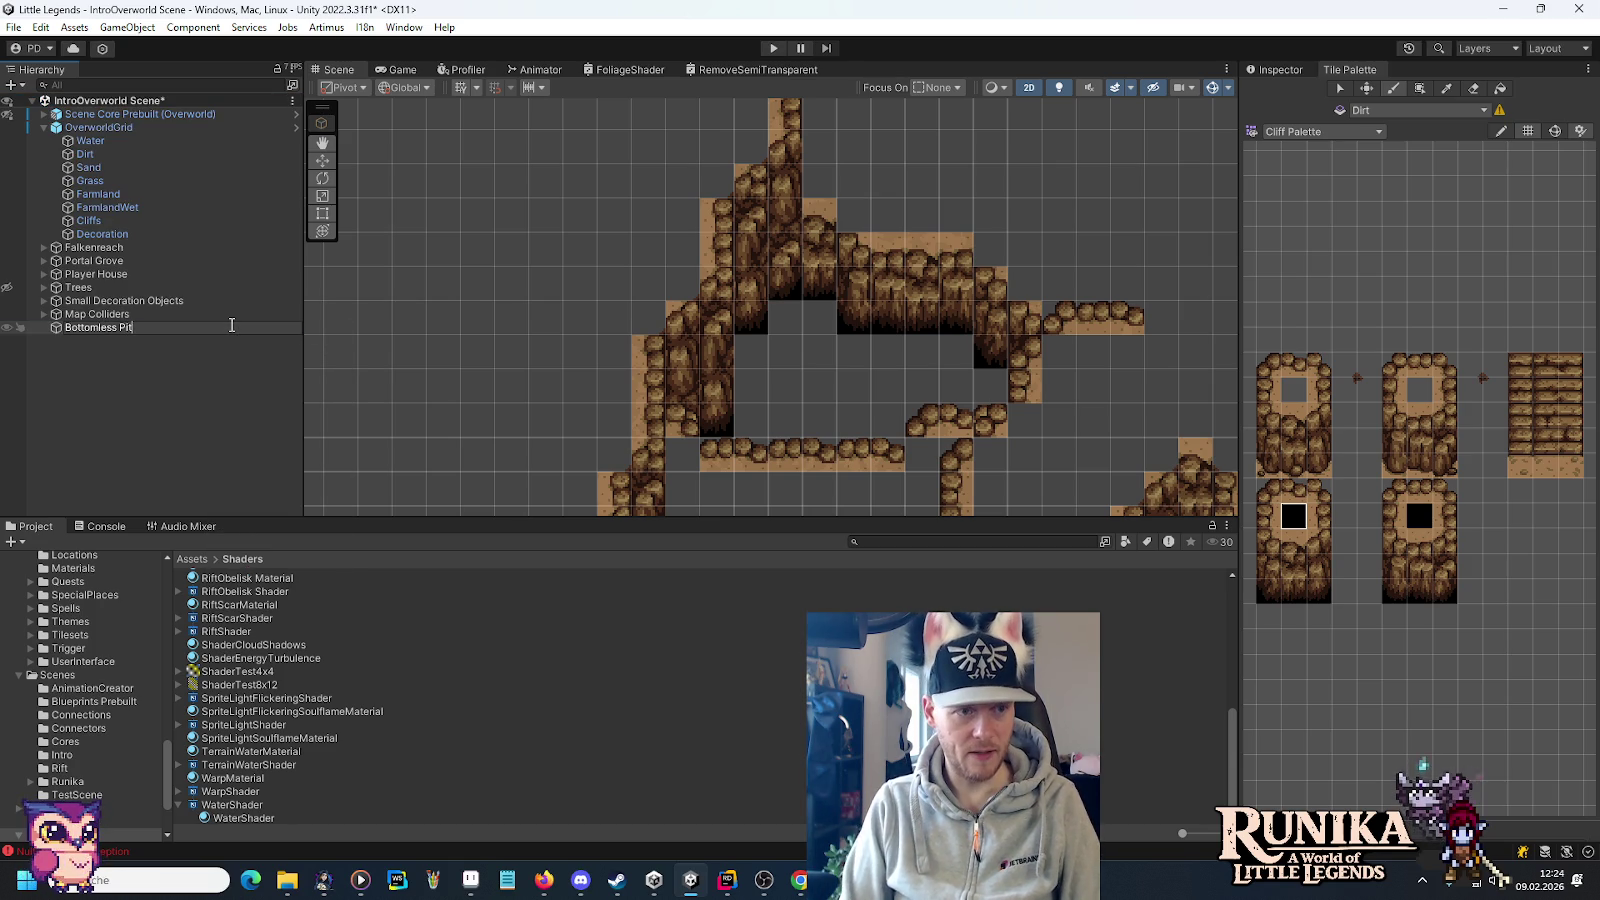
key(Return)
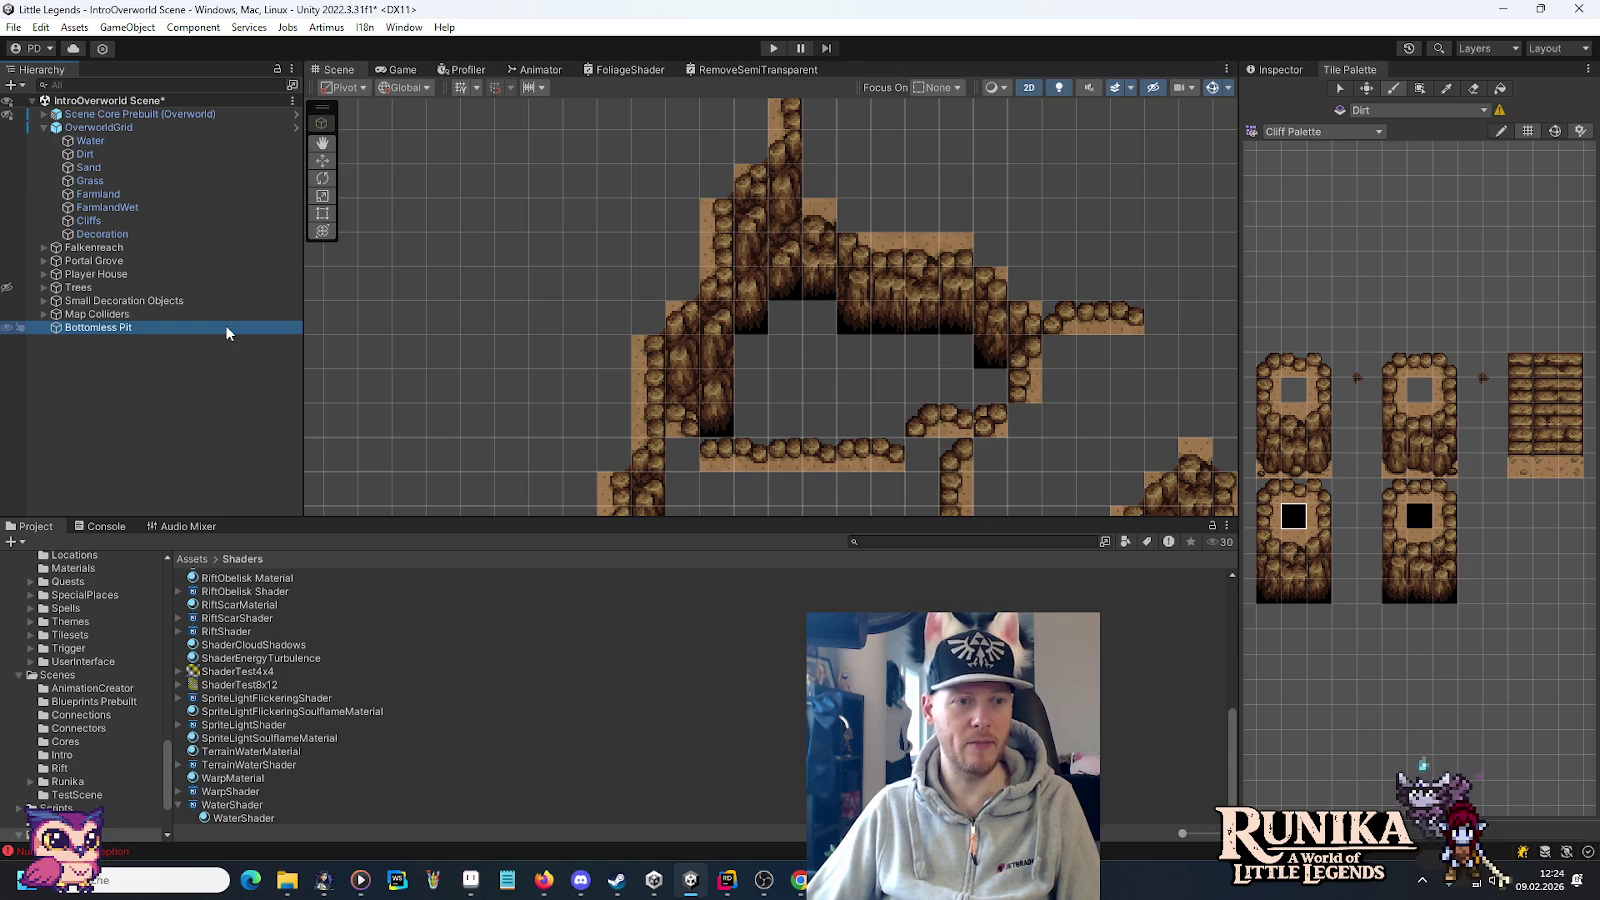
scroll(121, 685, up, 5)
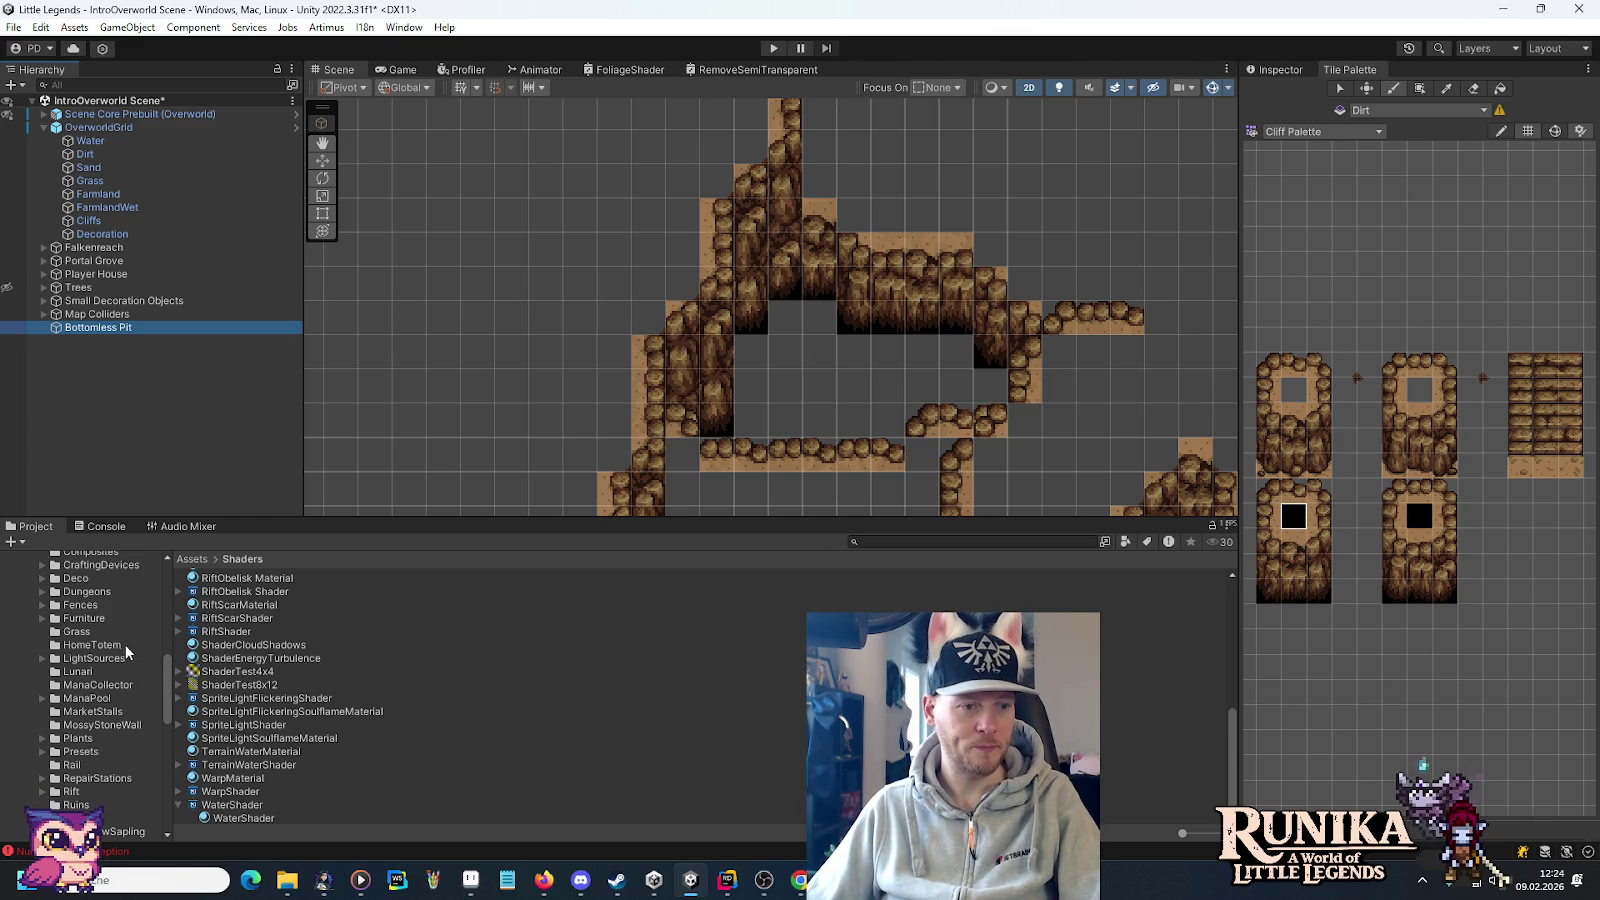
Open and expand the Entities > Rift folder in the Project window.
scroll(120, 665, up, 1)
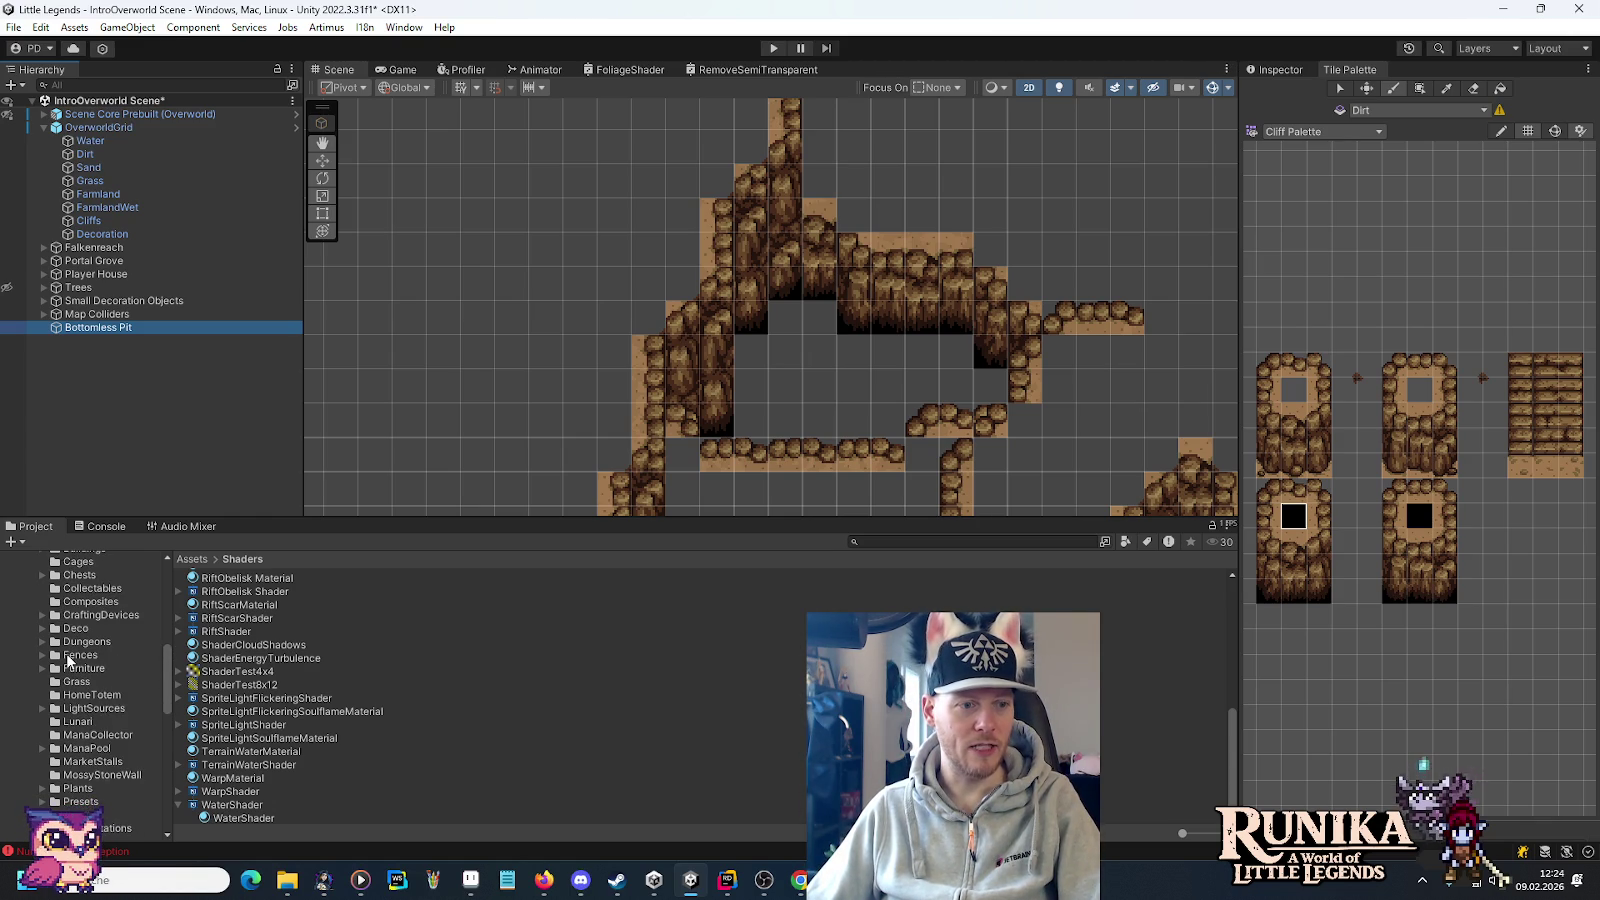
scroll(68, 660, up, 1)
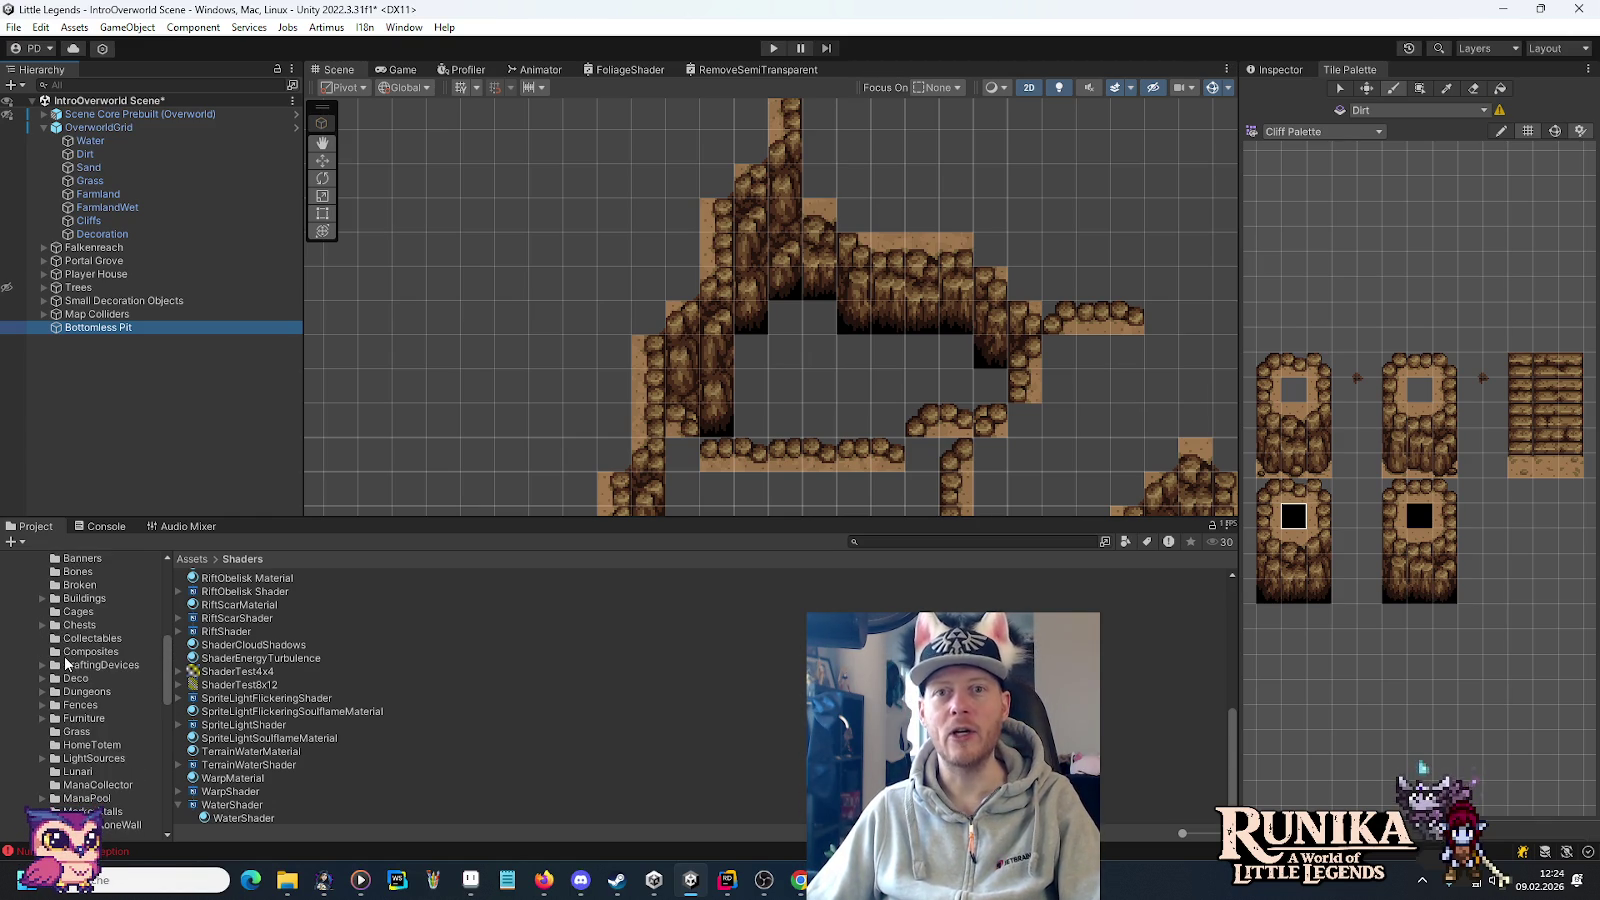
scroll(77, 683, up, 1)
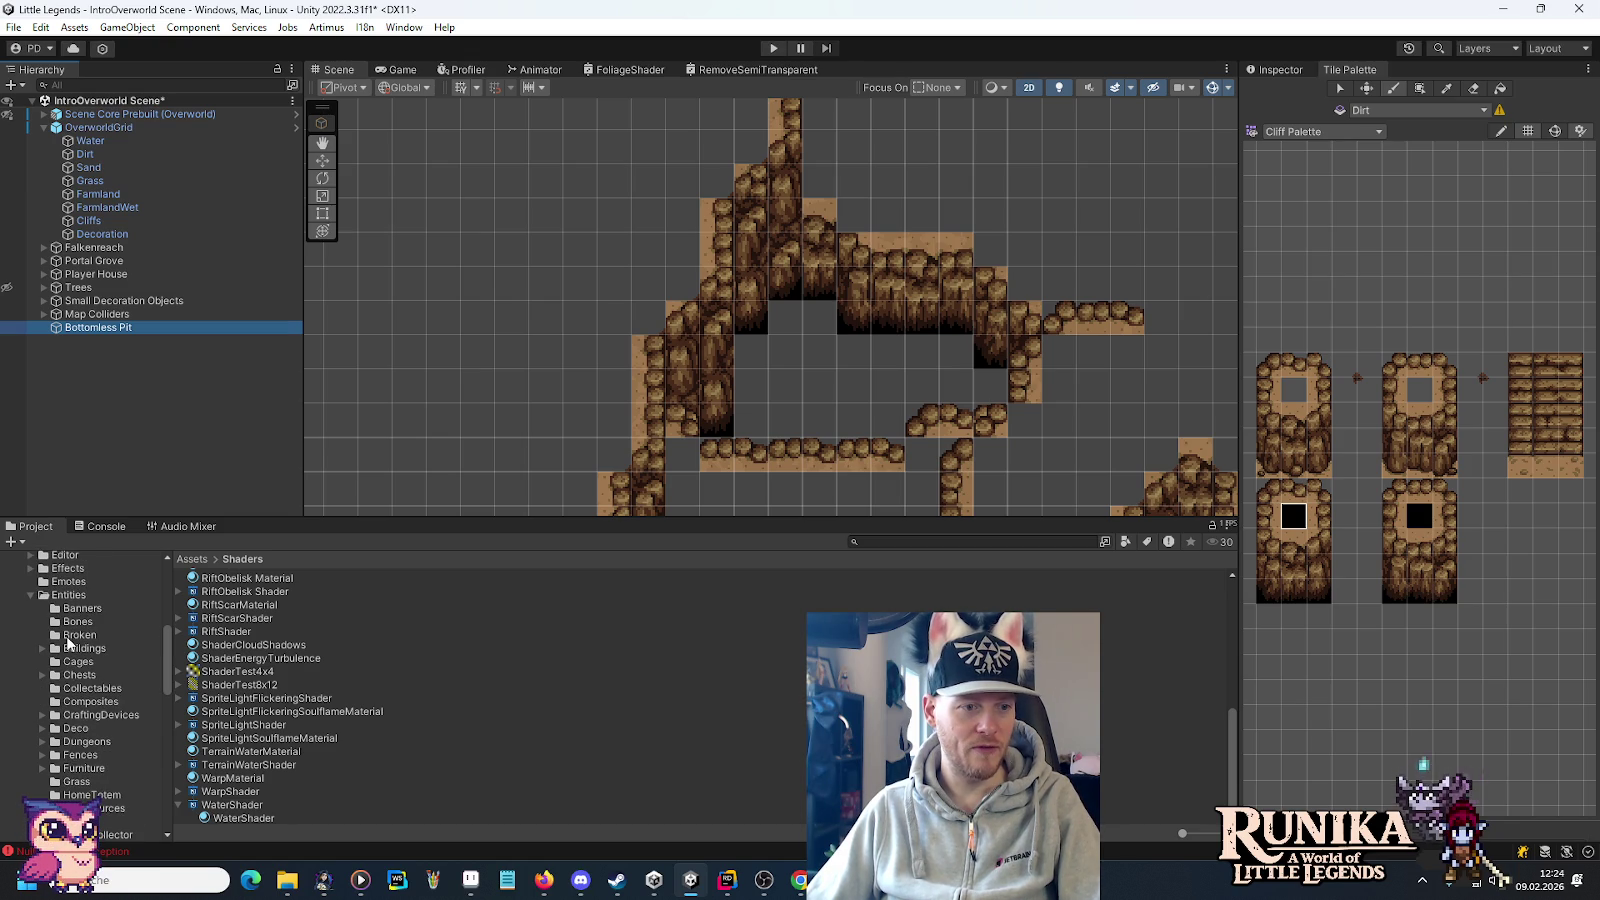
scroll(68, 650, down, 3)
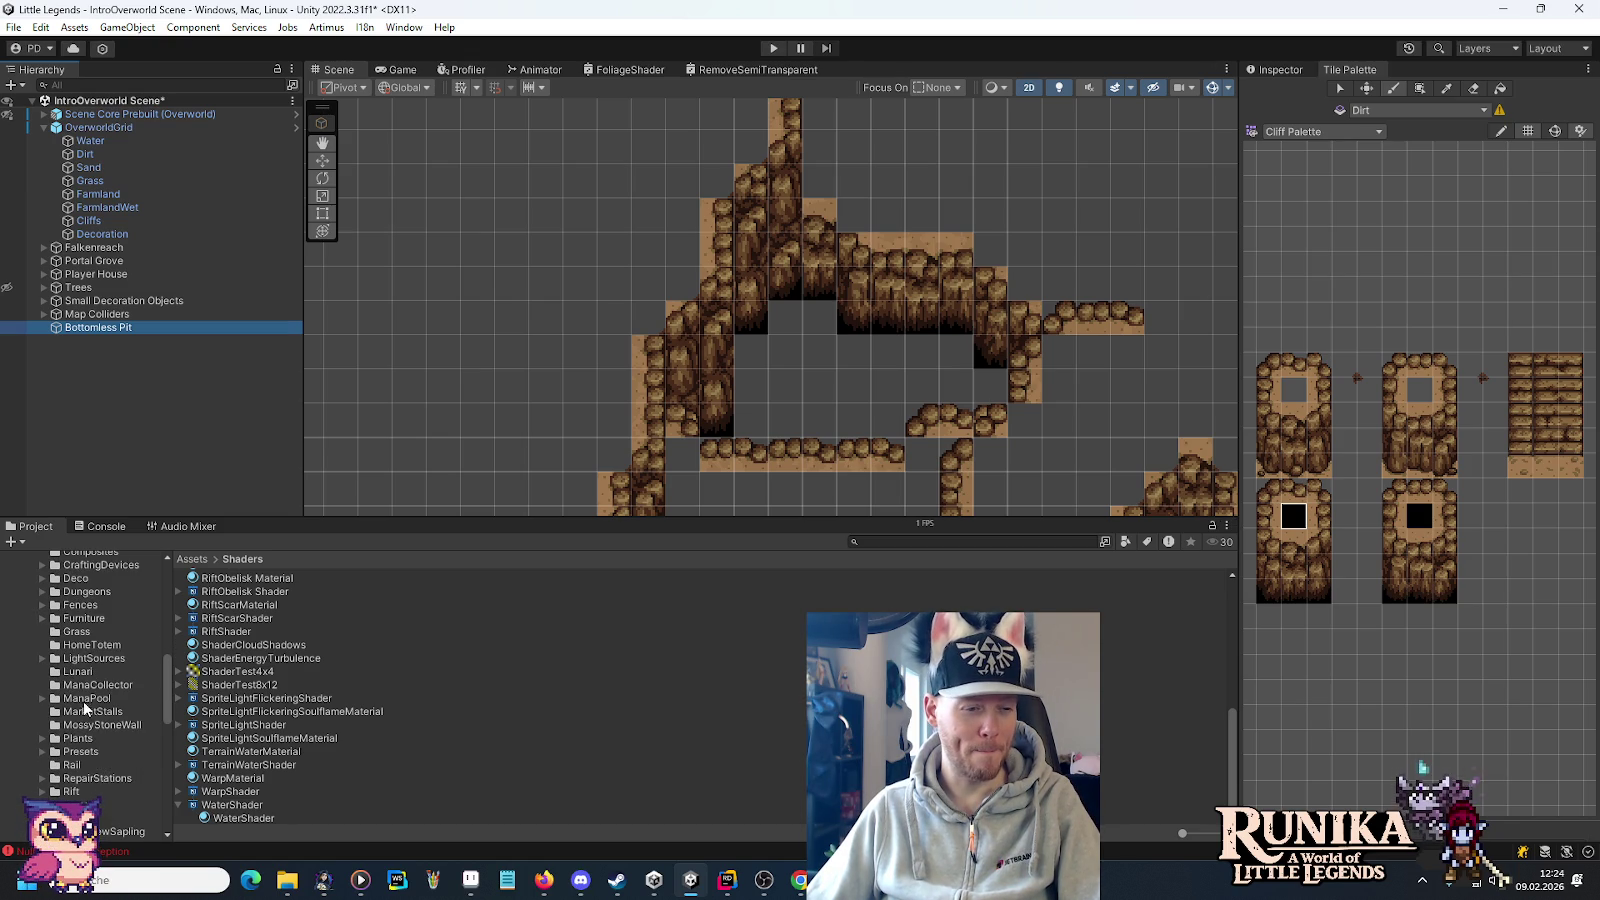
scroll(92, 728, down, 1)
click(78, 741)
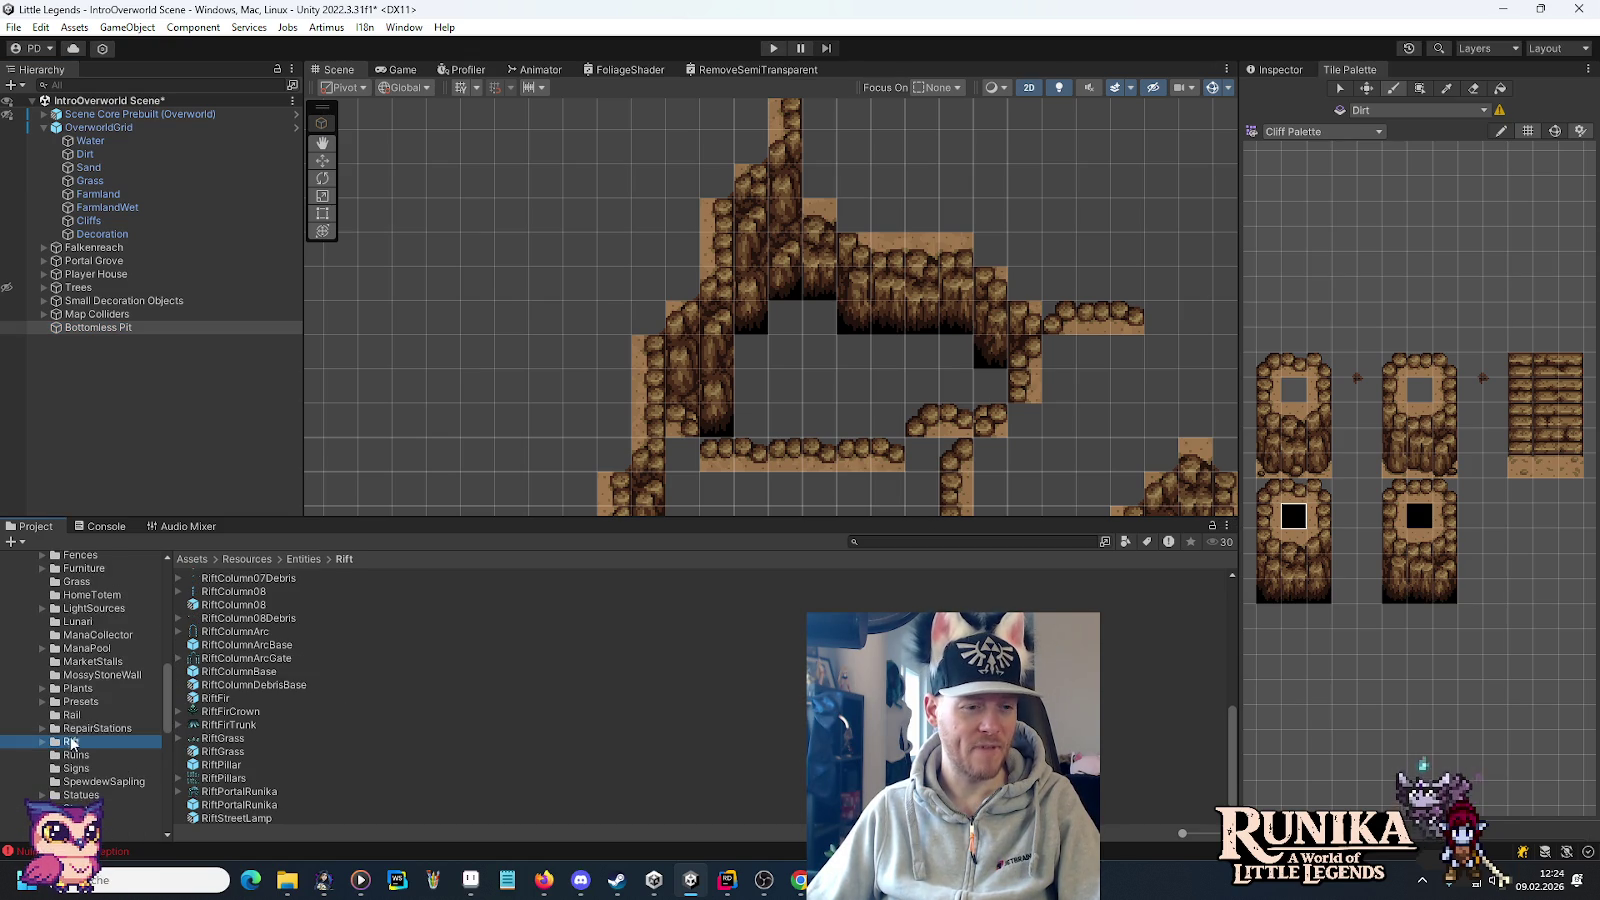
click(42, 743)
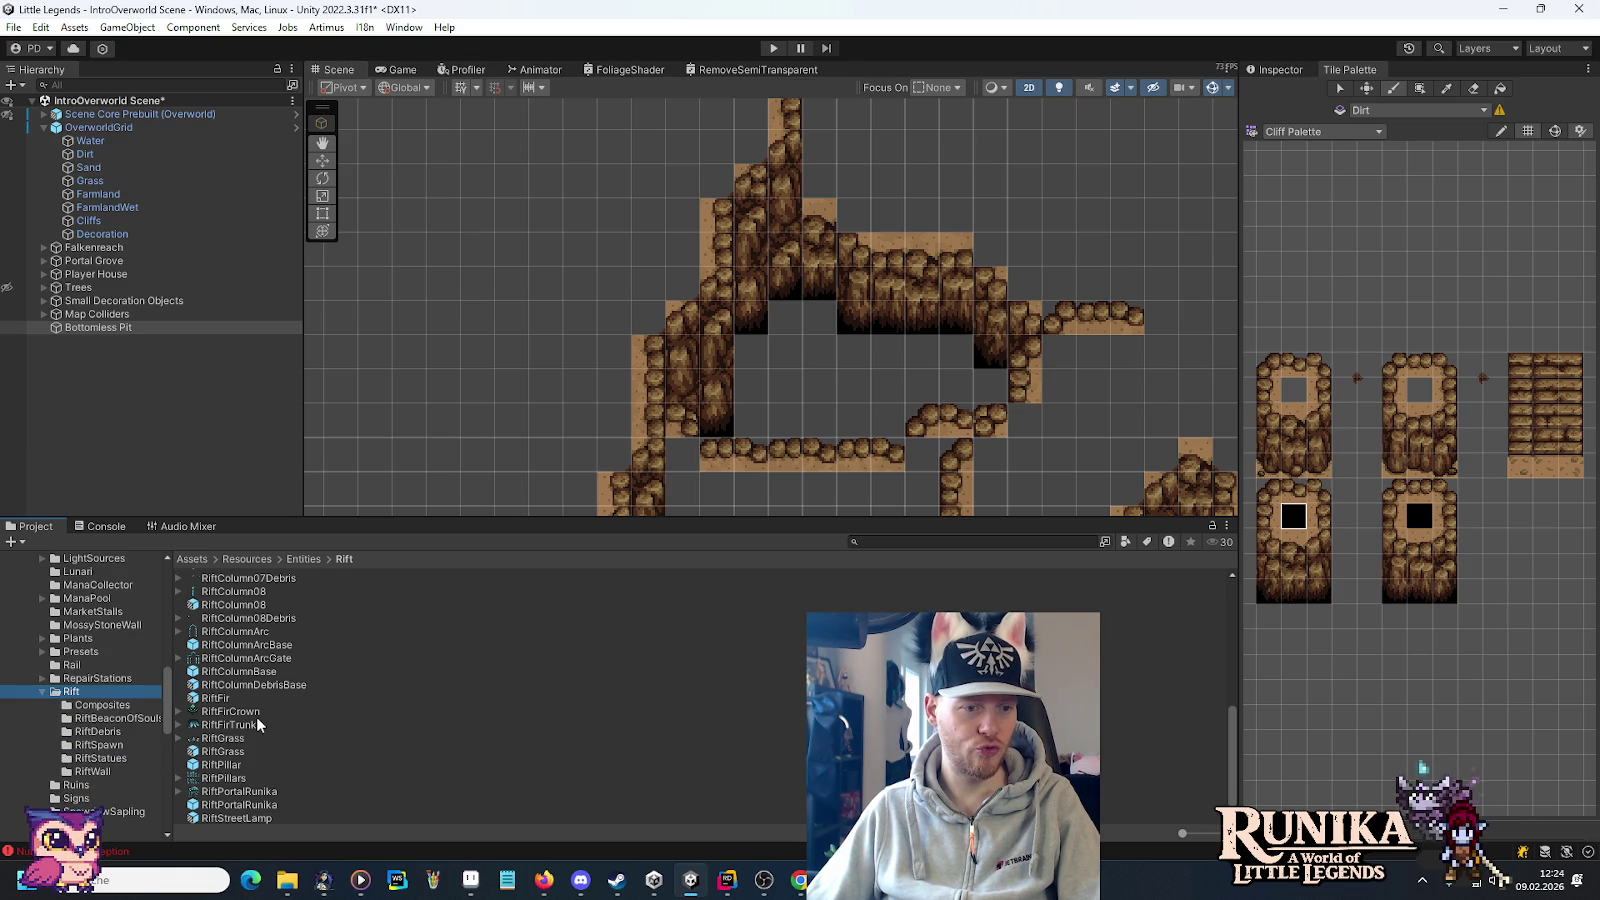
Browse Deco > Rift and open the GiantMushroom folder.
scroll(258, 724, down, 1)
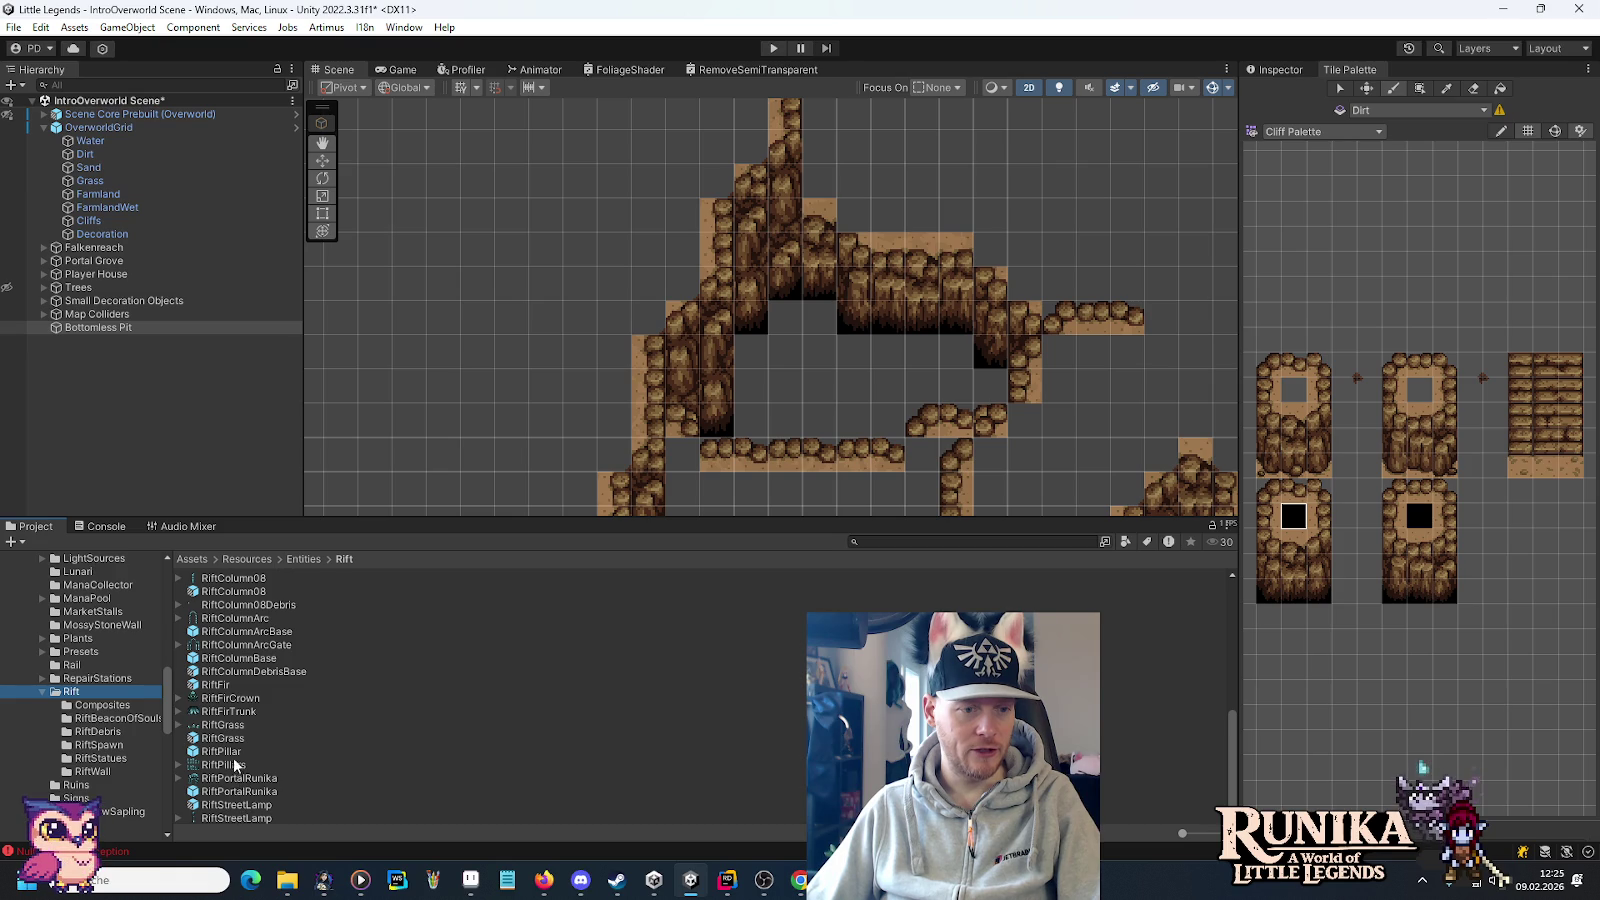
scroll(233, 738, up, 10)
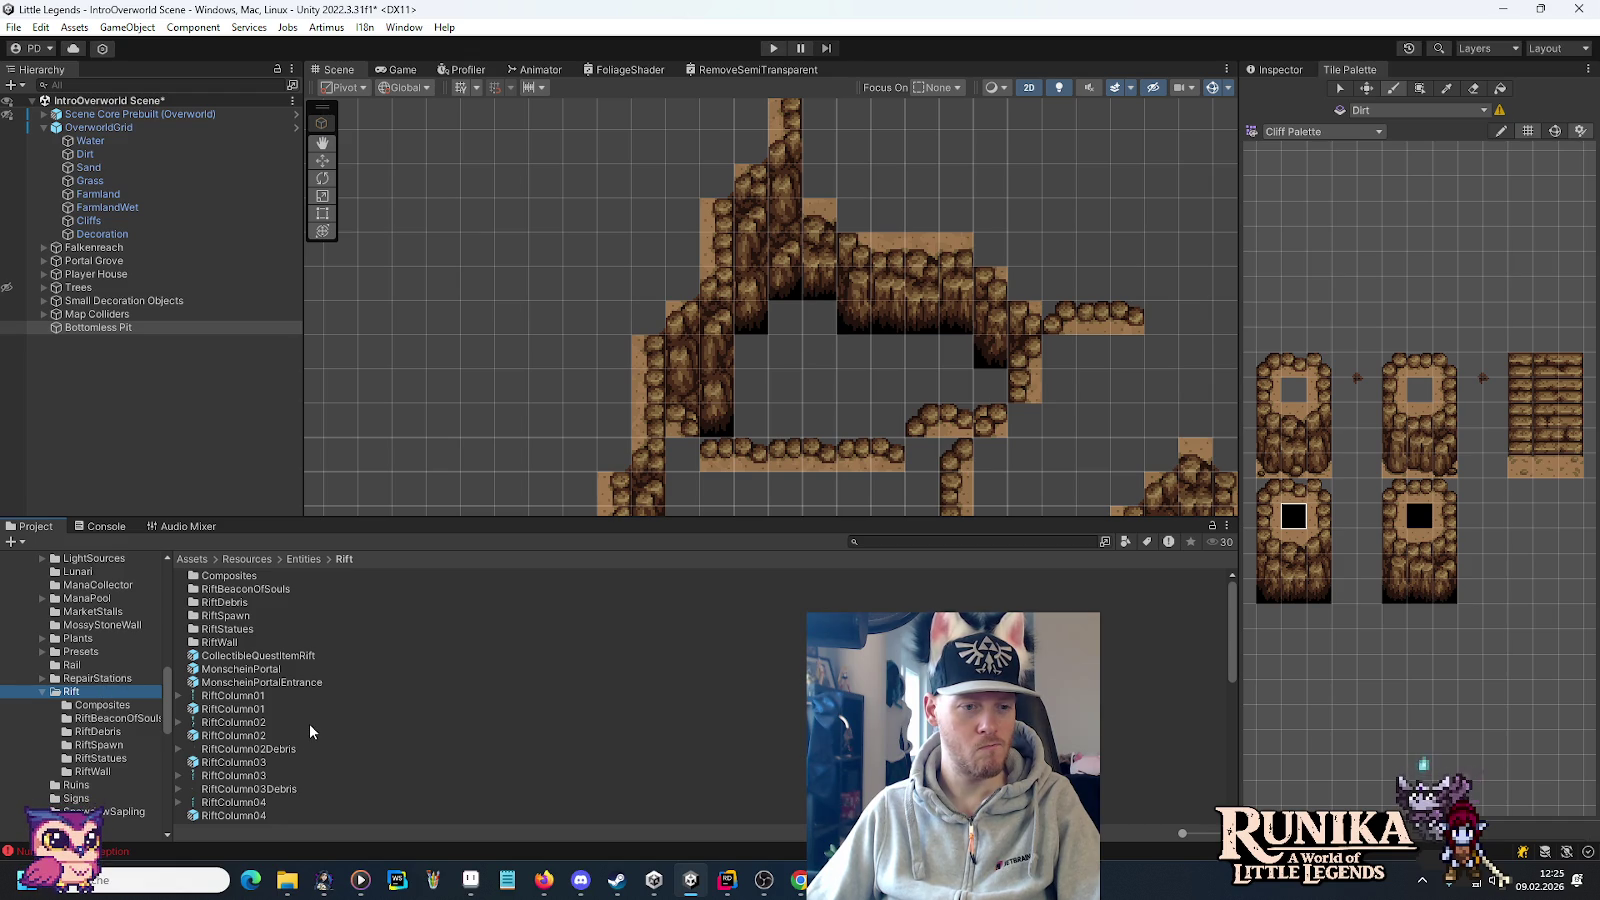
scroll(310, 732, down, 3)
scroll(310, 732, down, 3)
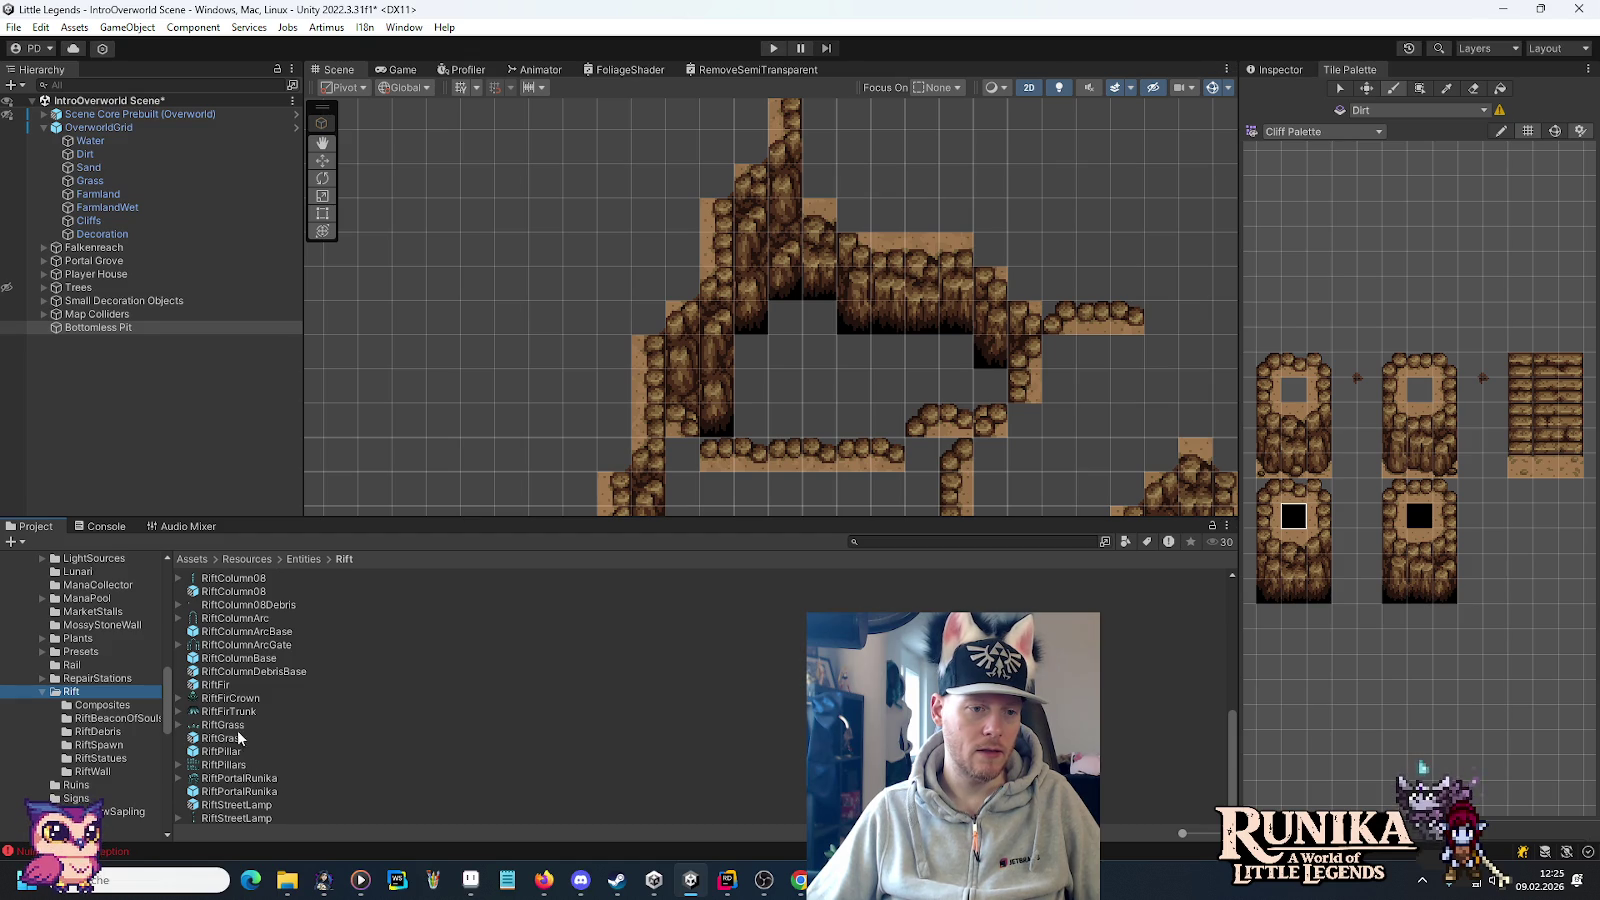
scroll(83, 698, up, 10)
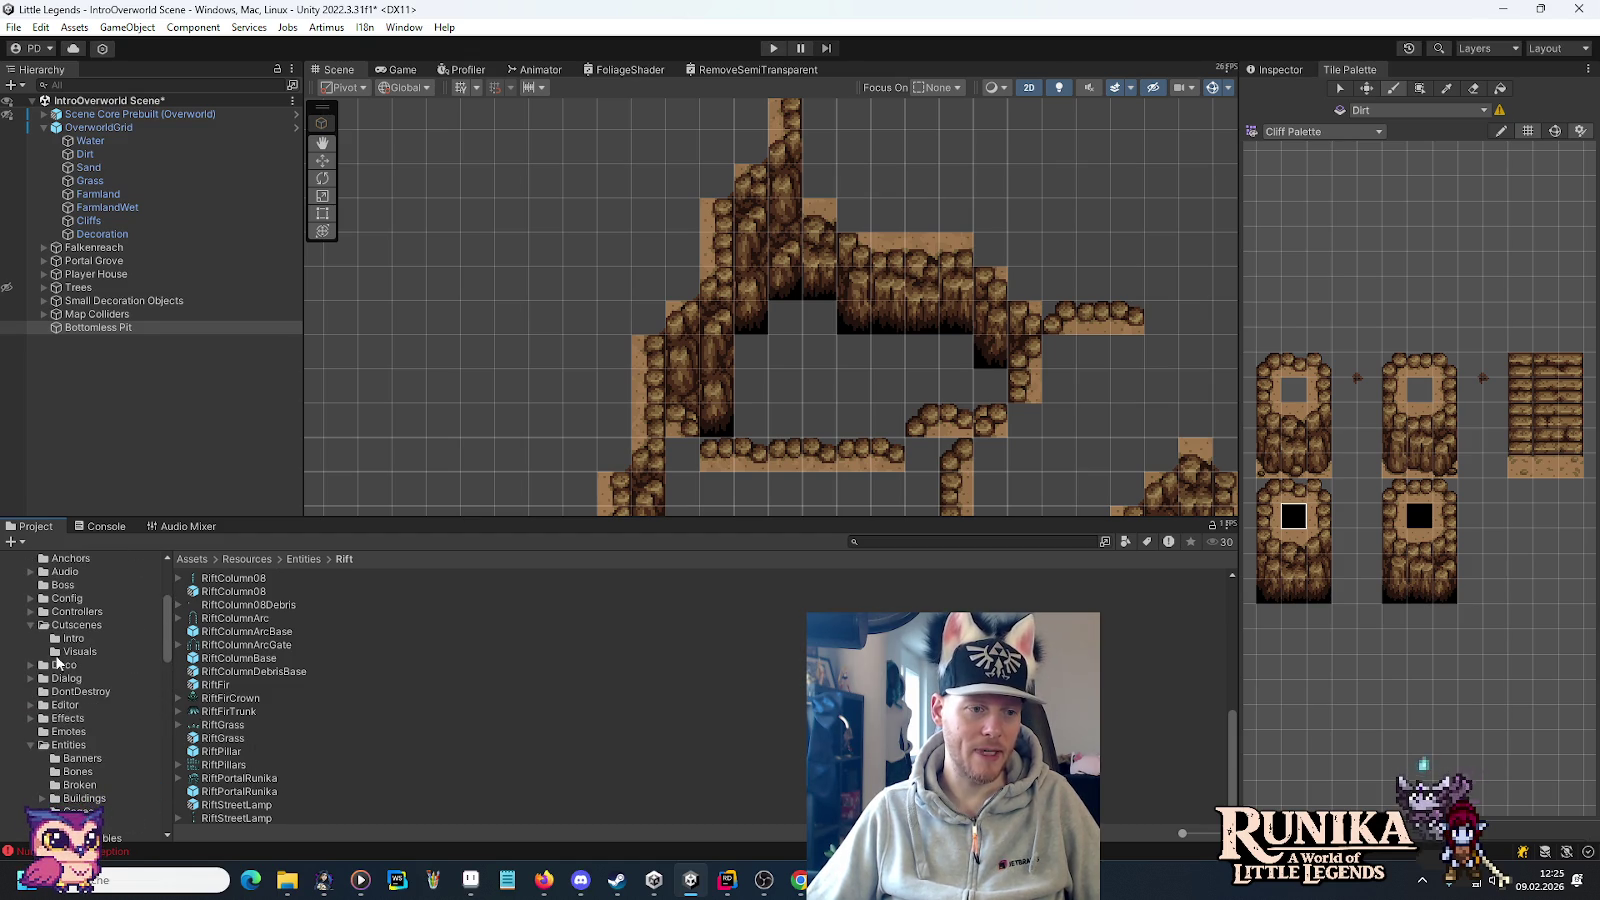
click(57, 665)
click(31, 665)
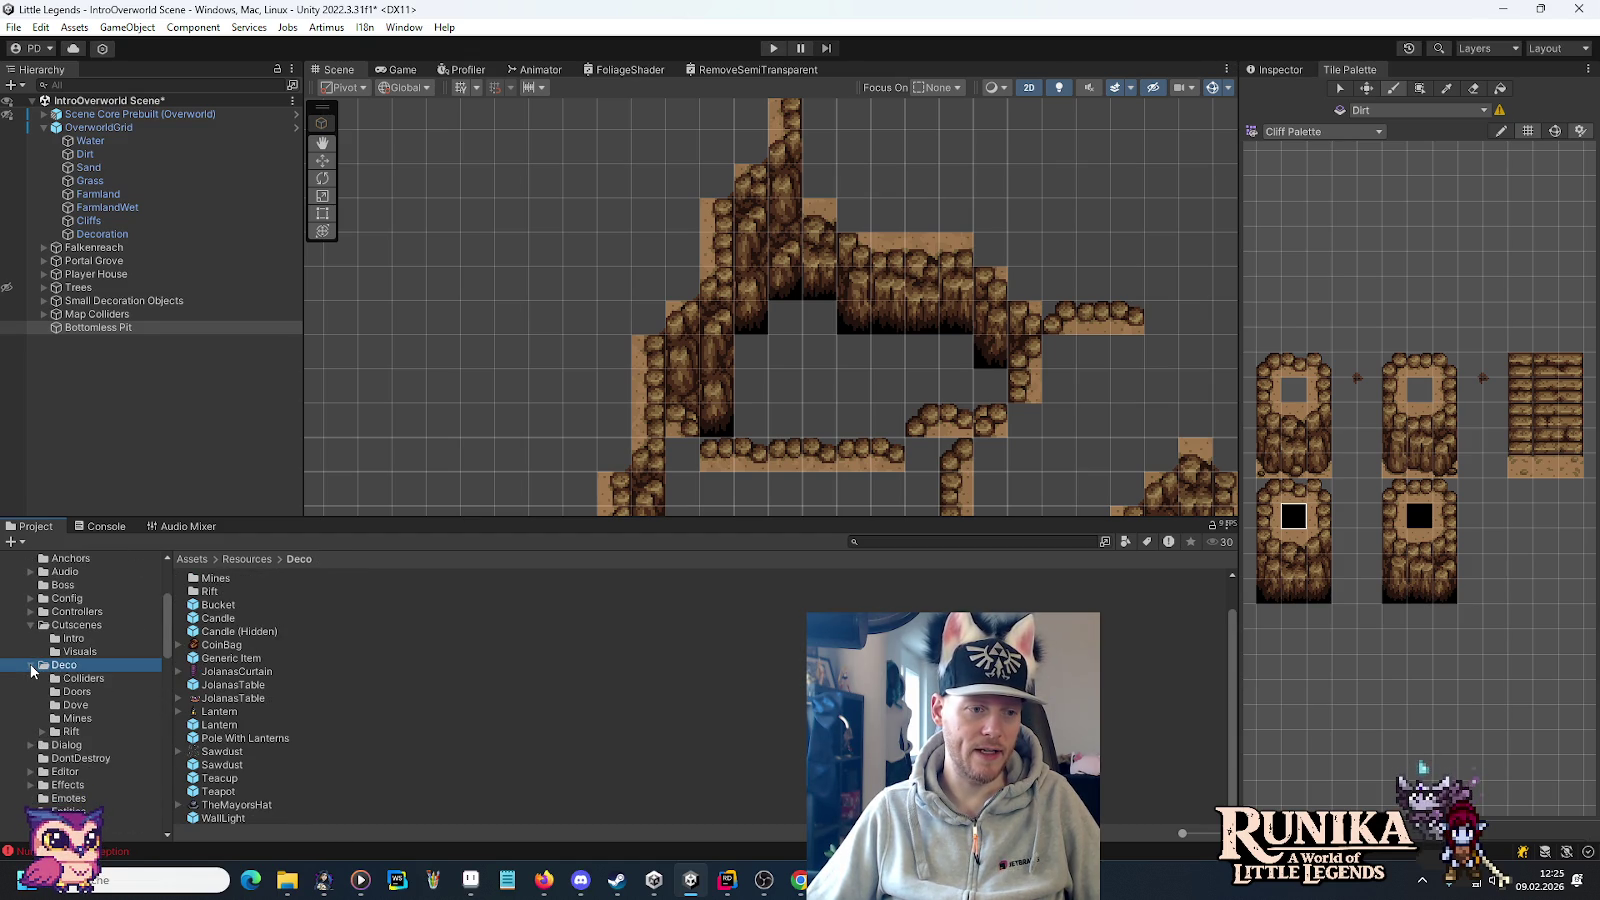
click(66, 731)
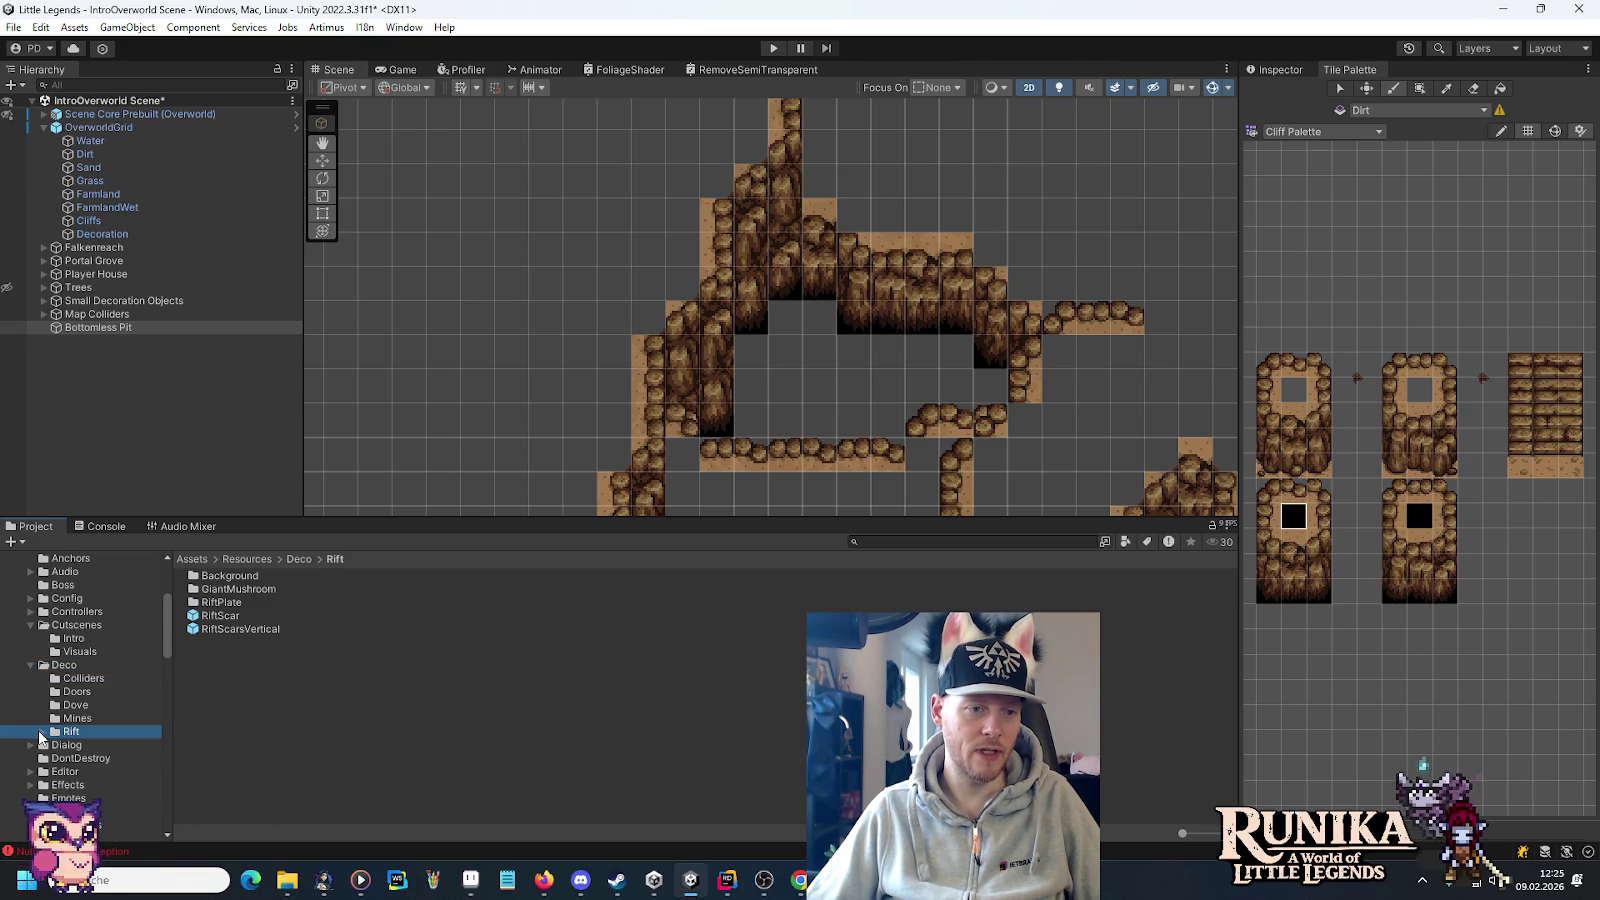
double_click(231, 592)
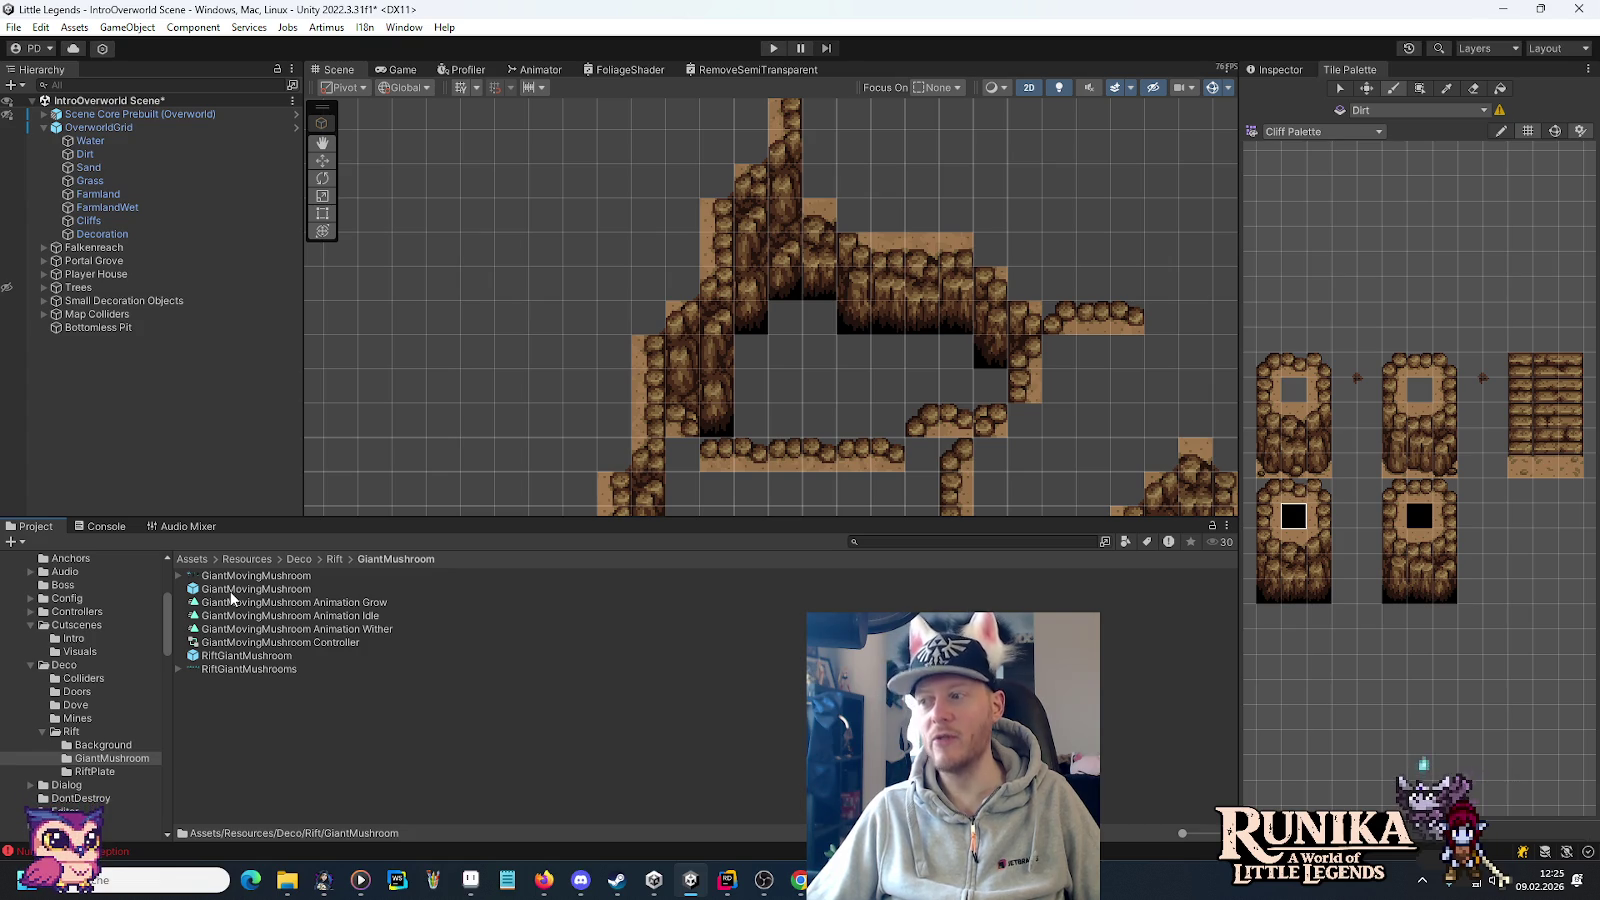
Drag the RiftGiantMushrooms_0 sprite into the Scene, cancelling an accidental second copy.
click(178, 669)
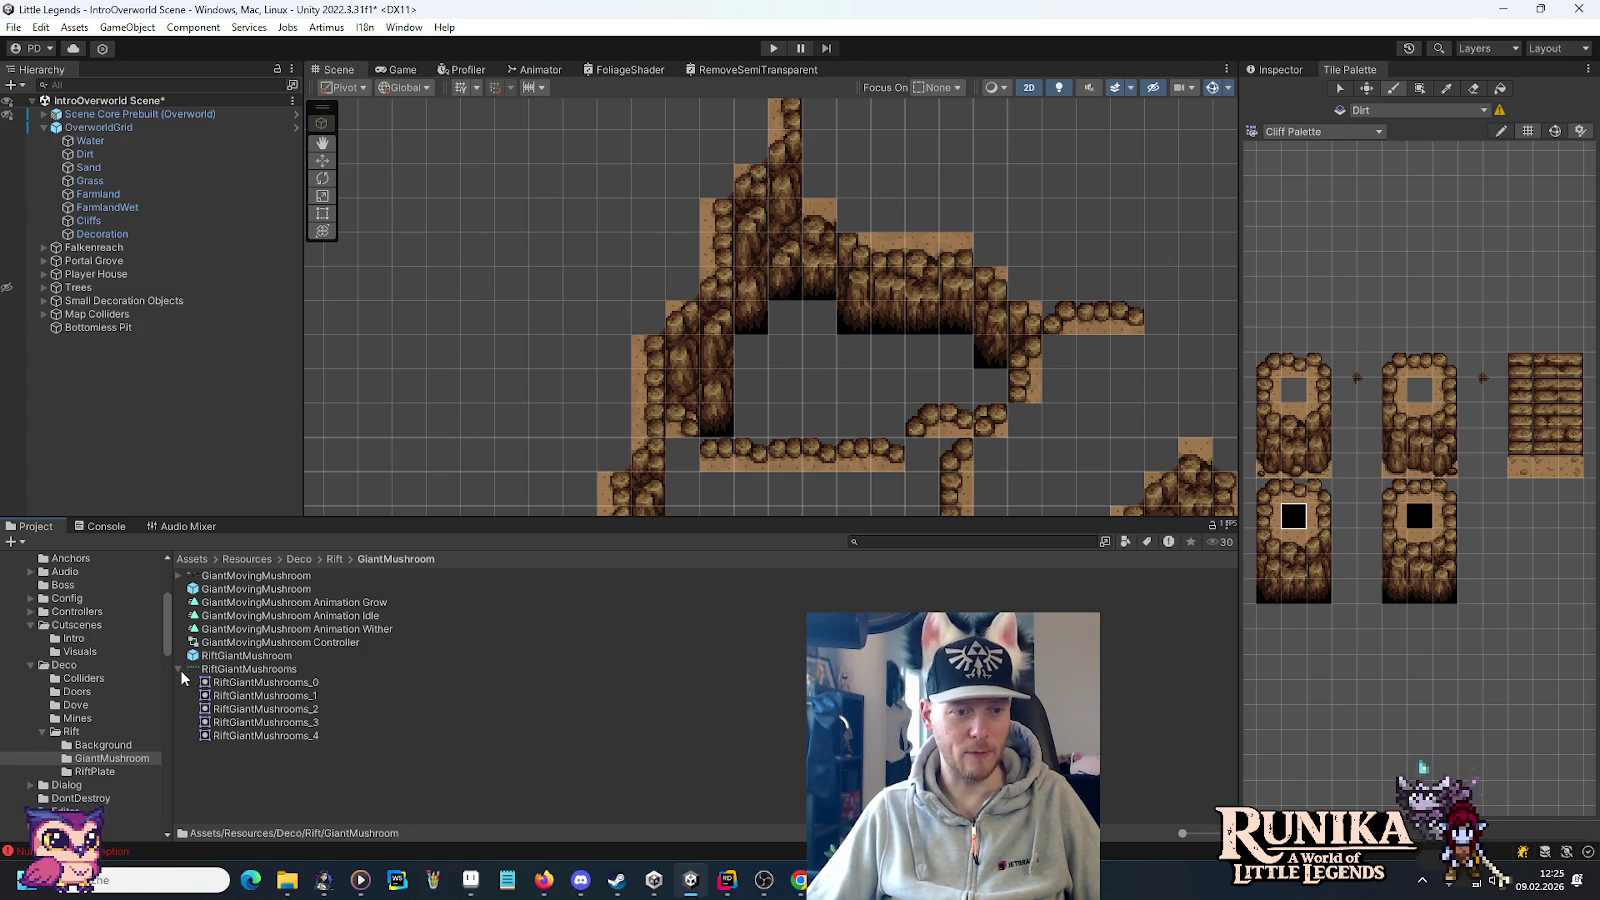
click(1280, 69)
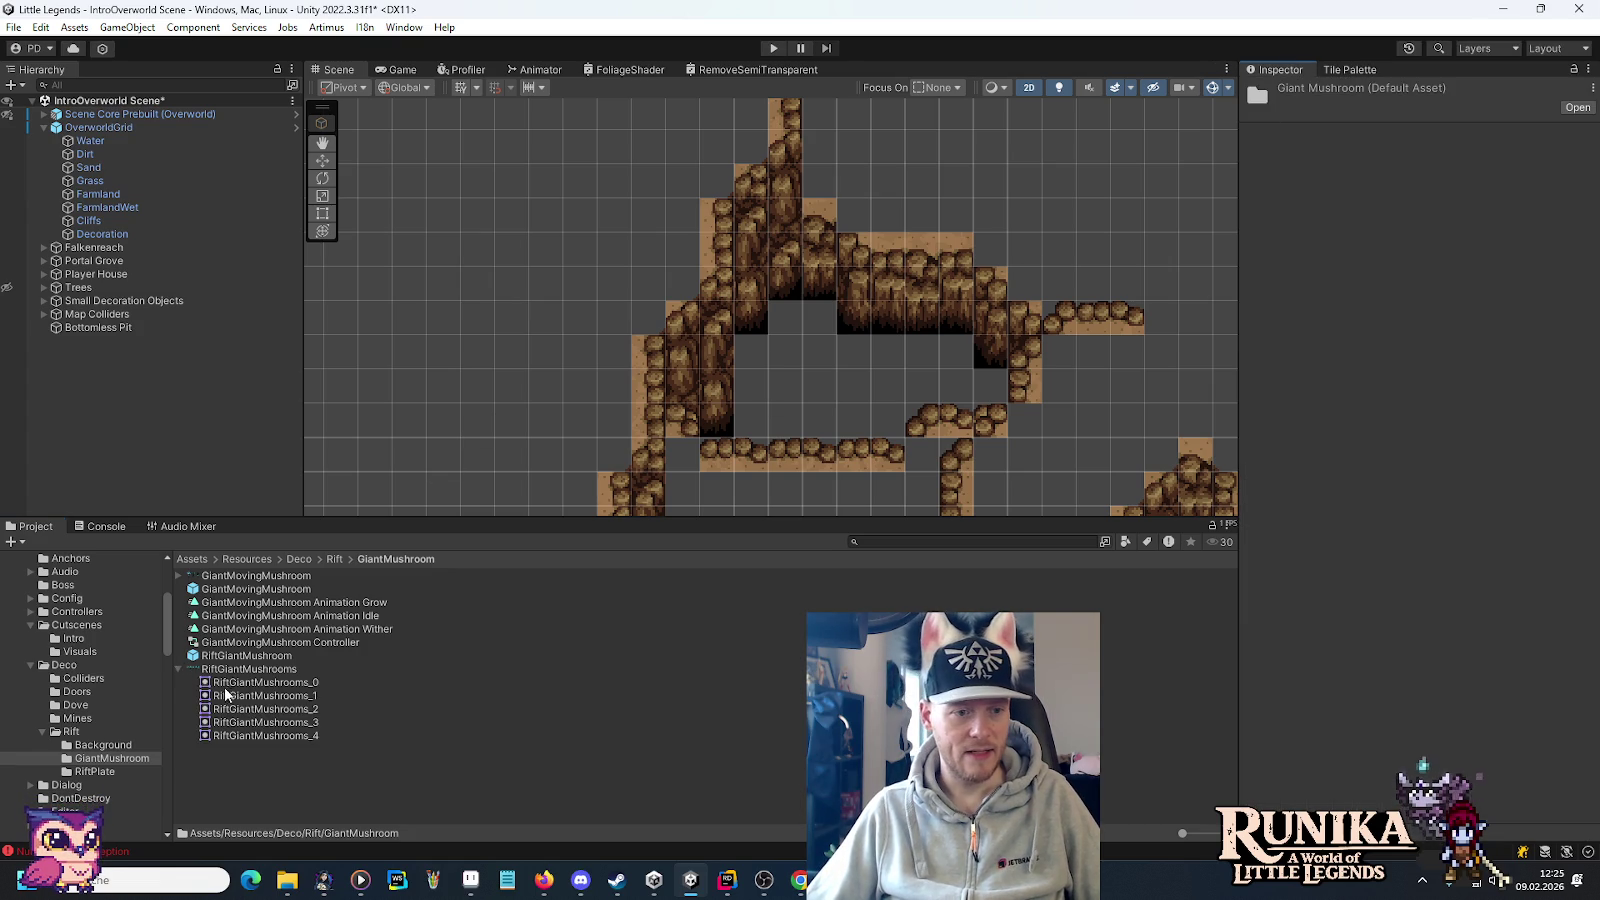
mouse_move(226, 690)
mouse_down()
mouse_move(415, 515)
mouse_move(551, 286)
mouse_up()
drag(265, 708, 850, 312)
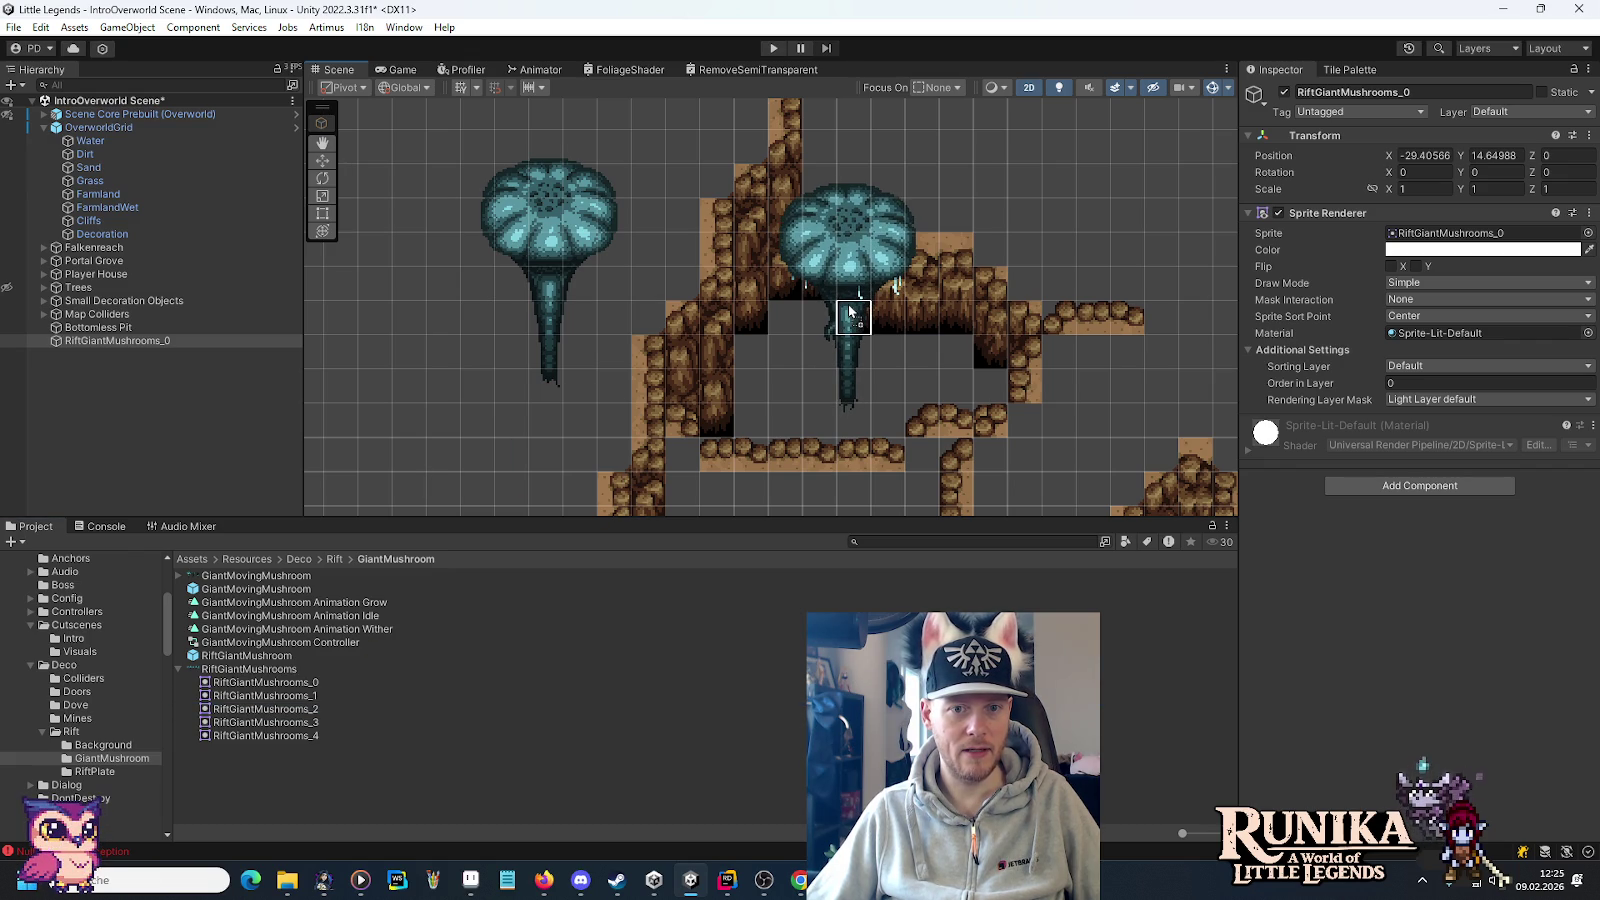
key(Escape)
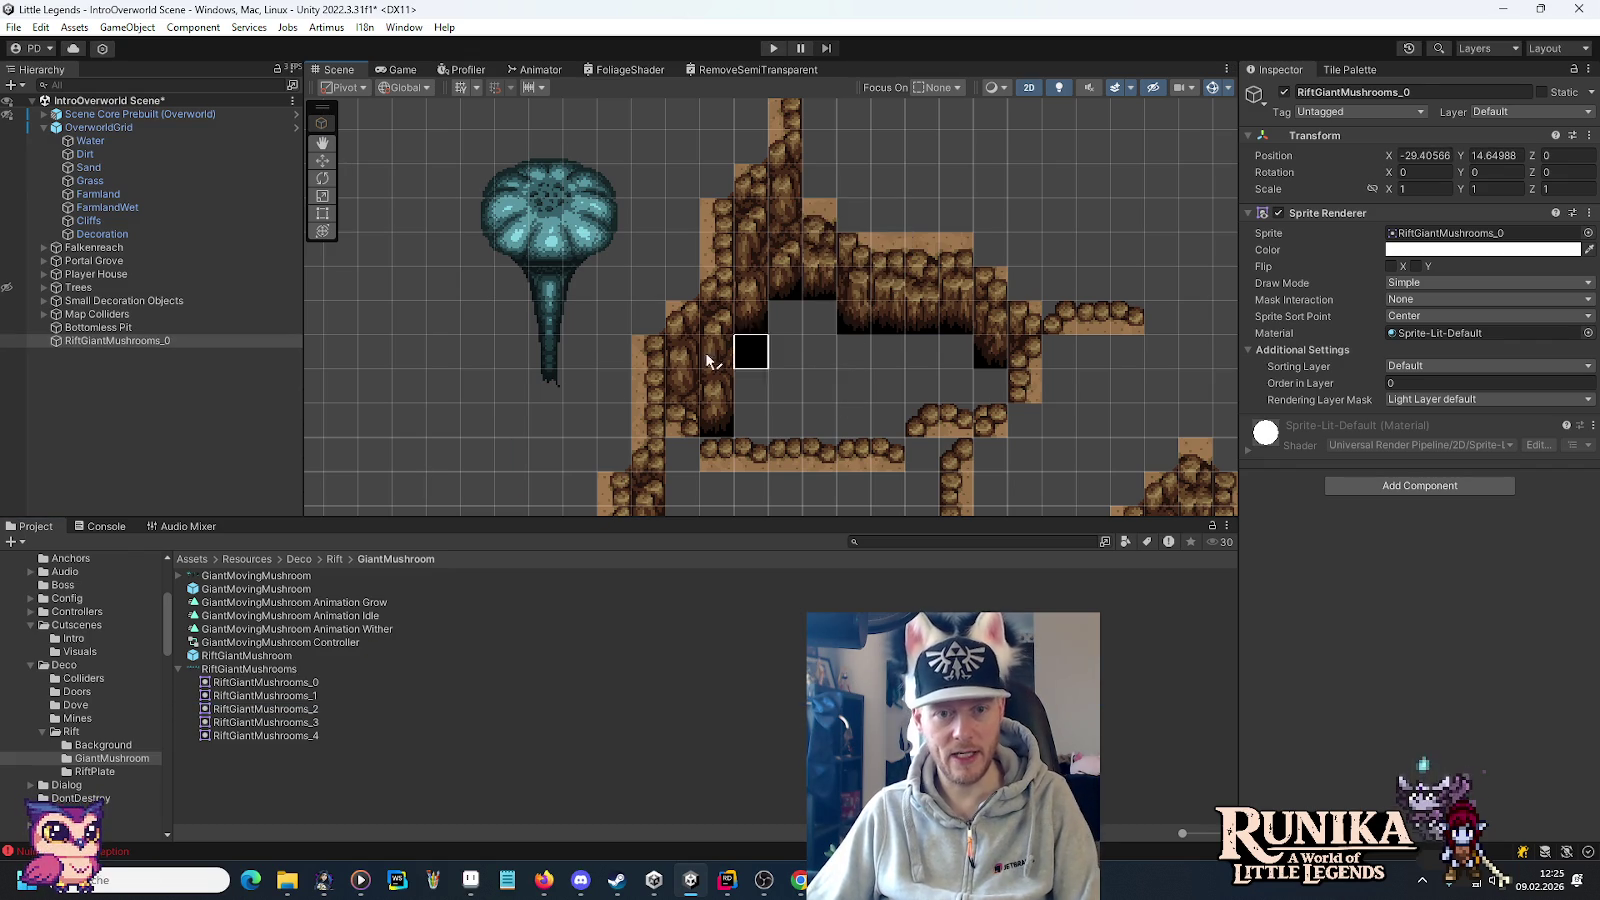
Parent the mushroom under Bottomless Pit and rename it RiftSpire.
drag(107, 343, 117, 330)
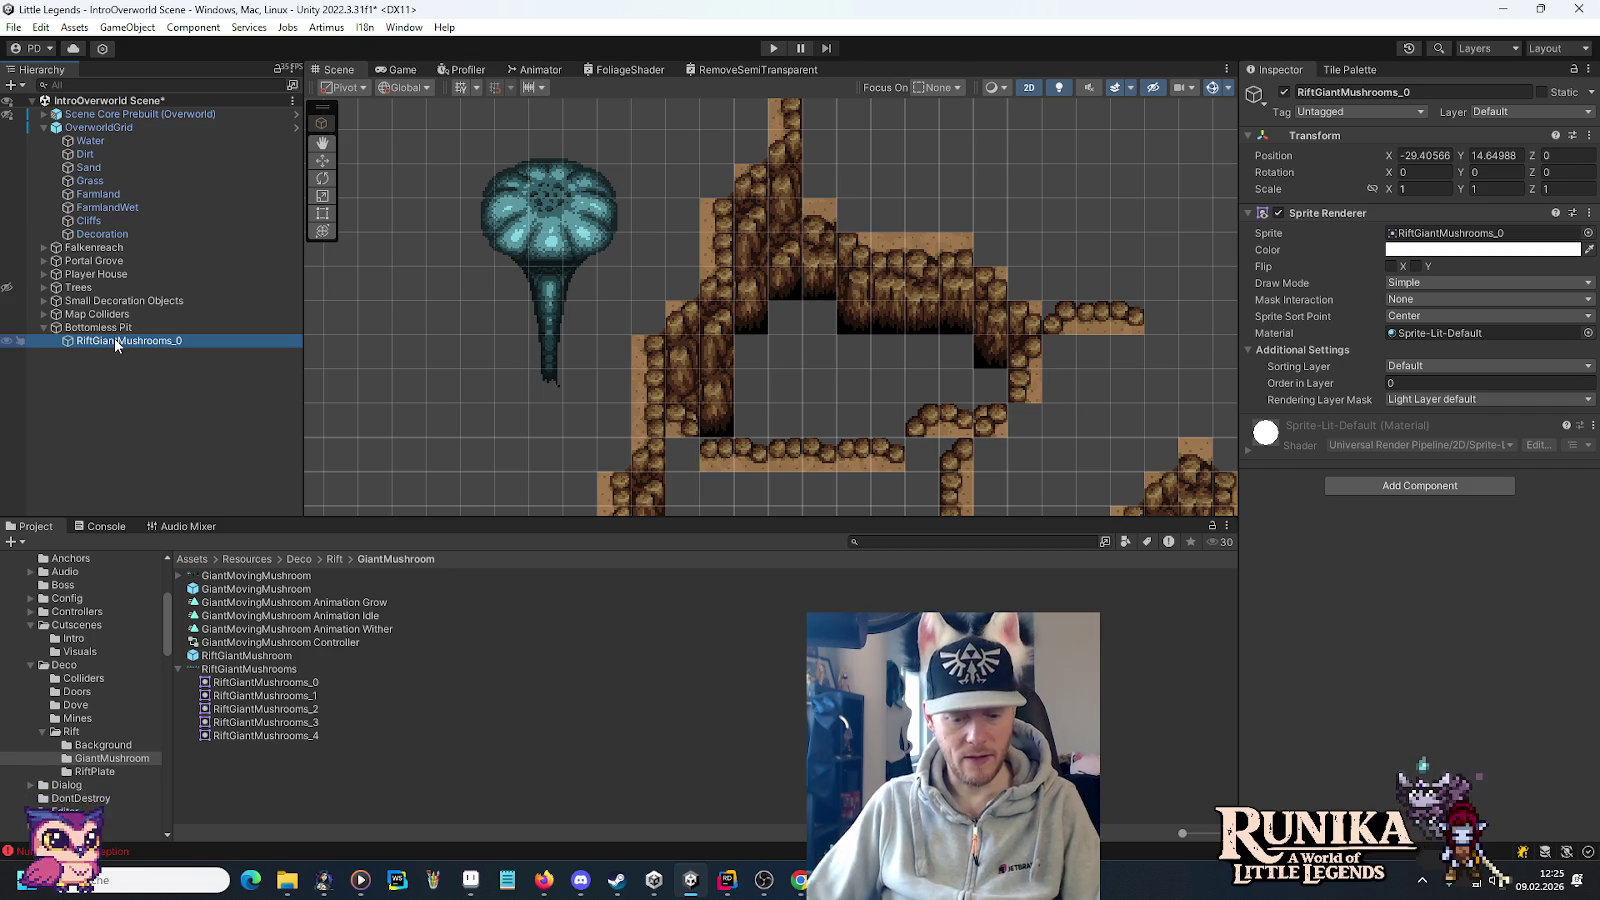
click(116, 342)
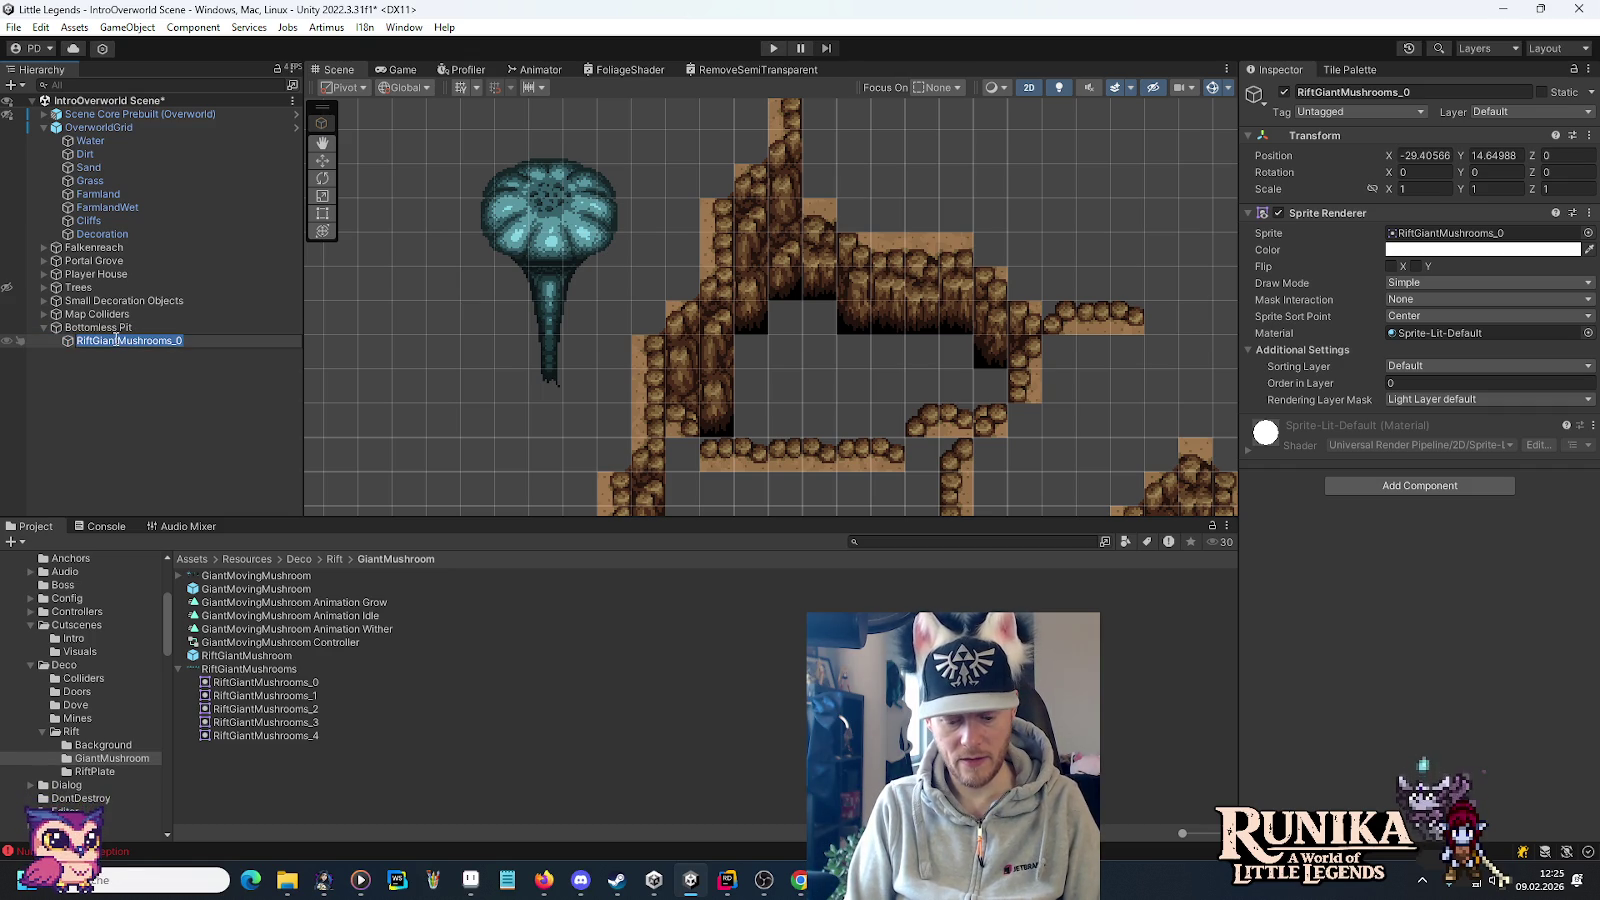
text(RiftSp)
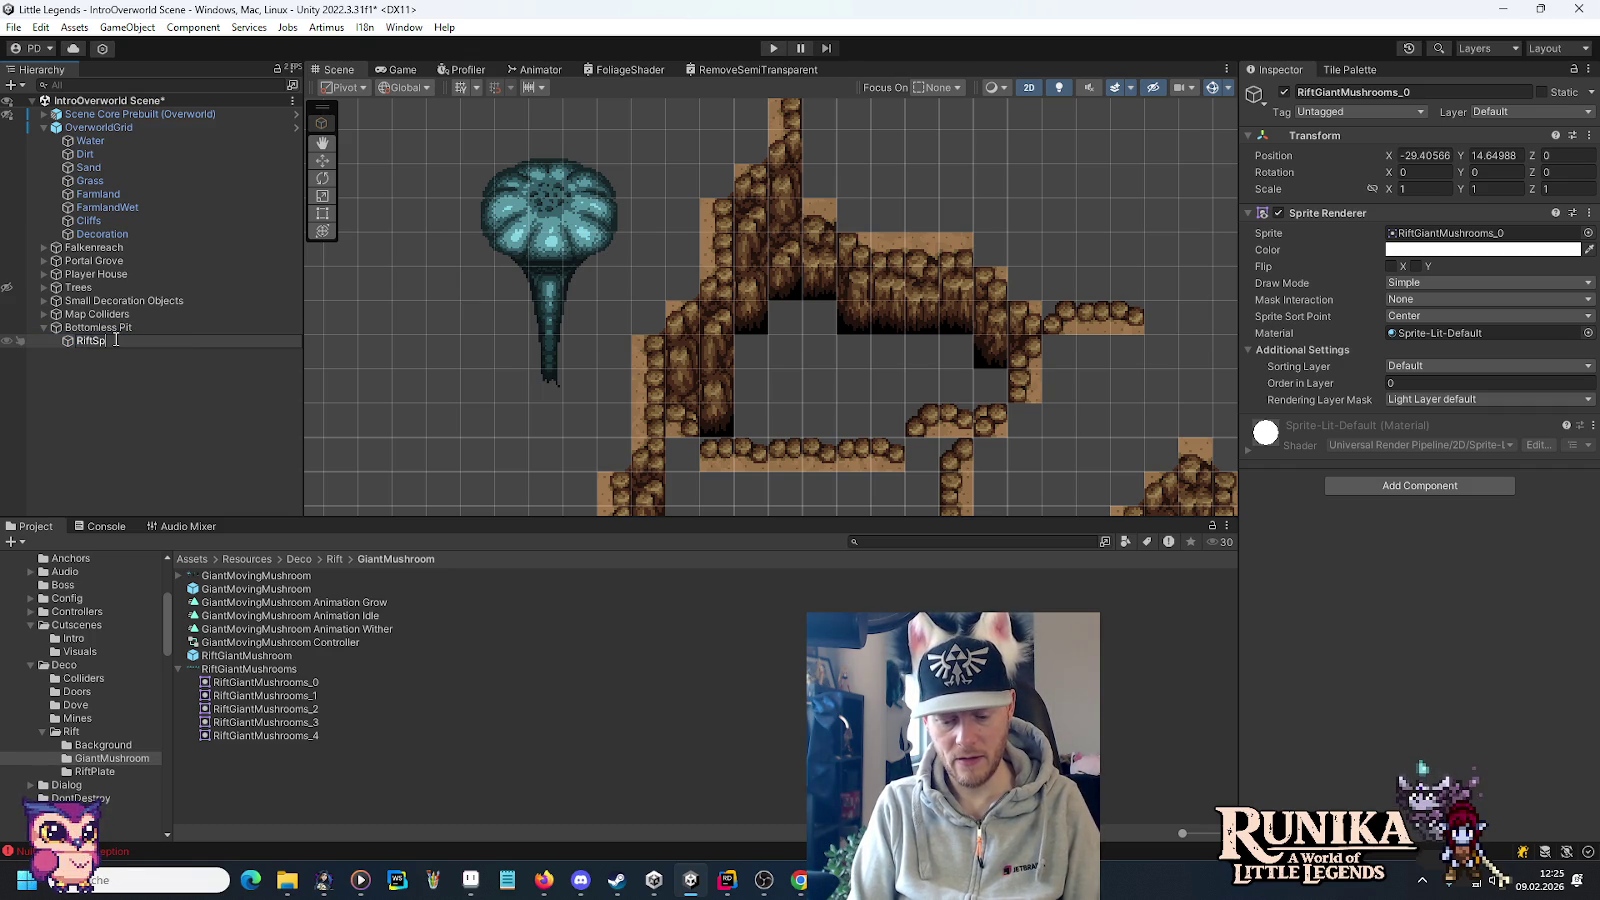
text(ire)
key(Return)
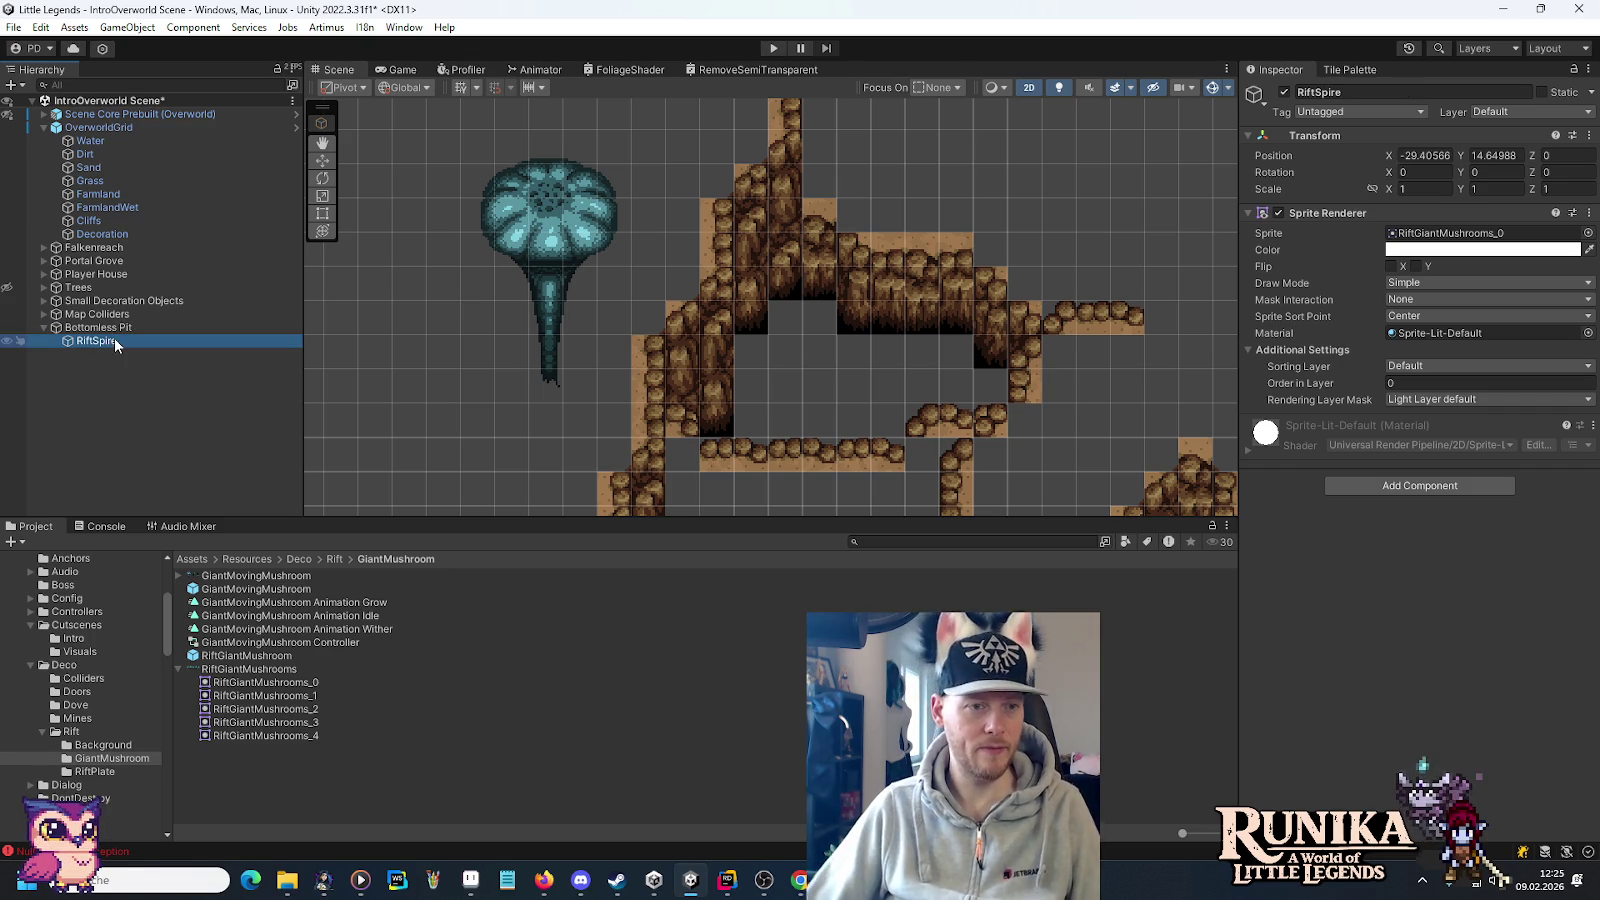
click(519, 235)
Move RiftSpire into the cliff gap at position -20, 9, then nudge it slightly left.
key(w)
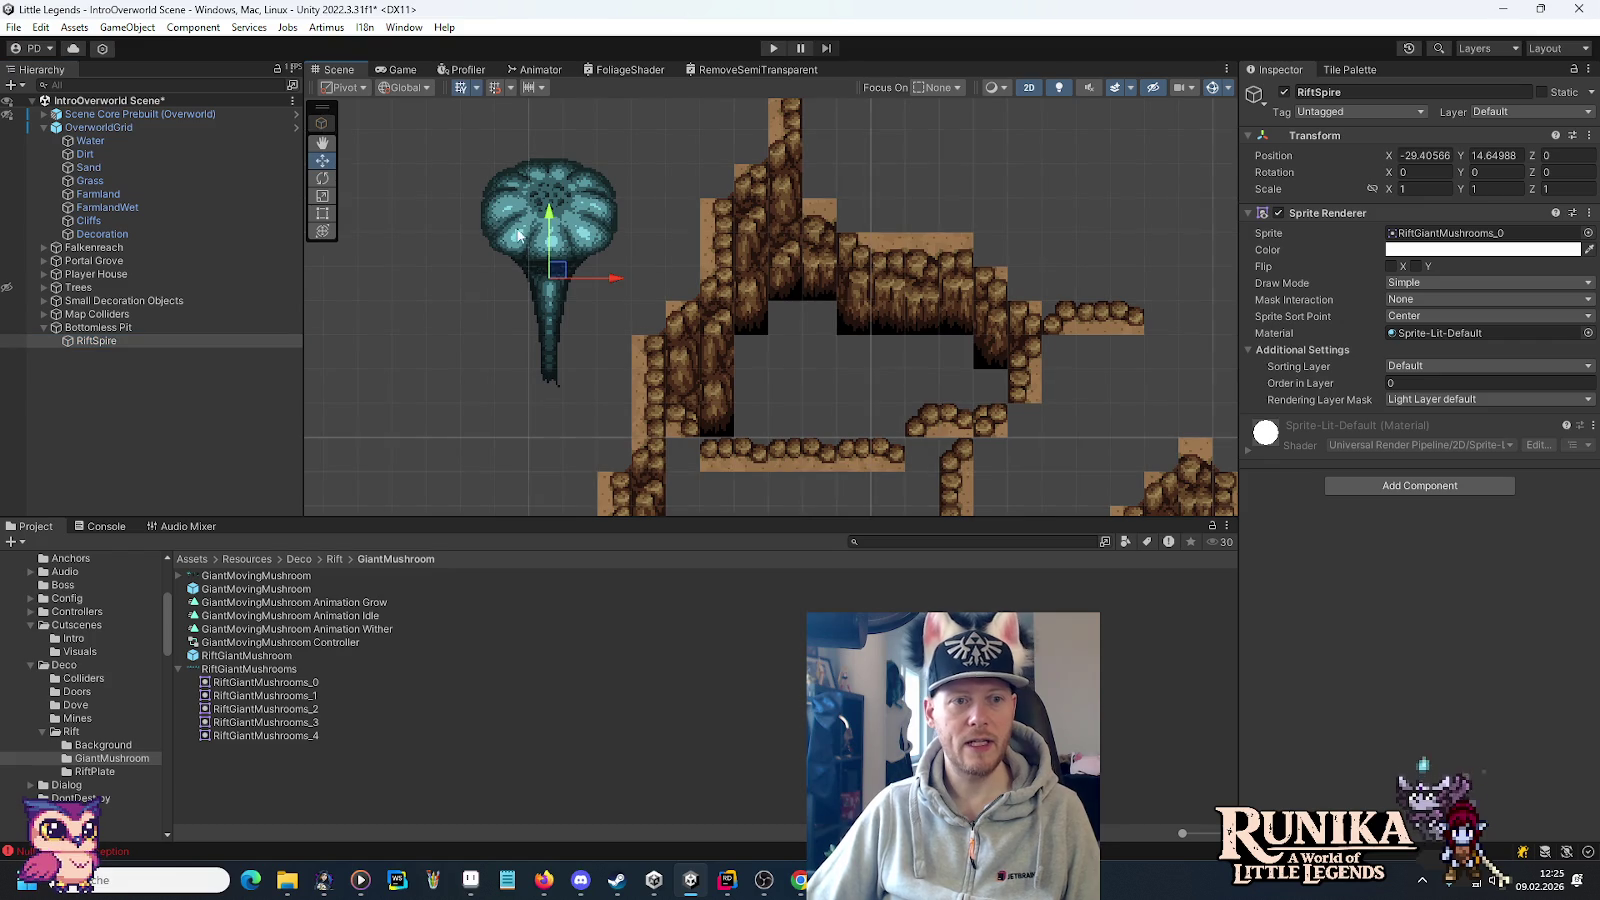
drag(557, 270, 842, 452)
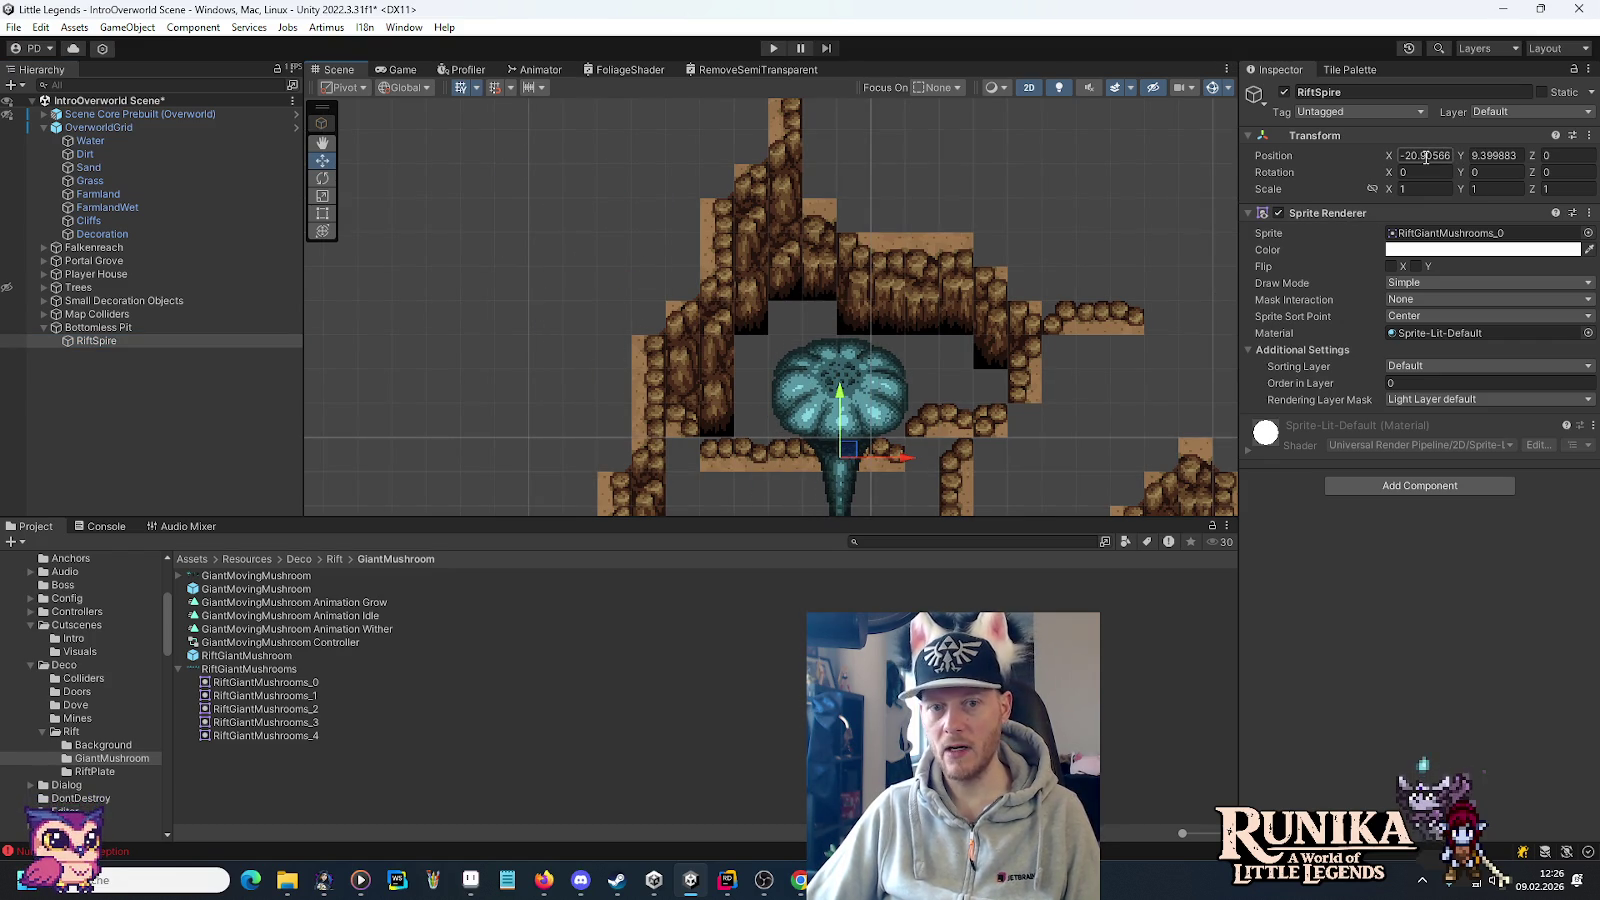
click(1422, 157)
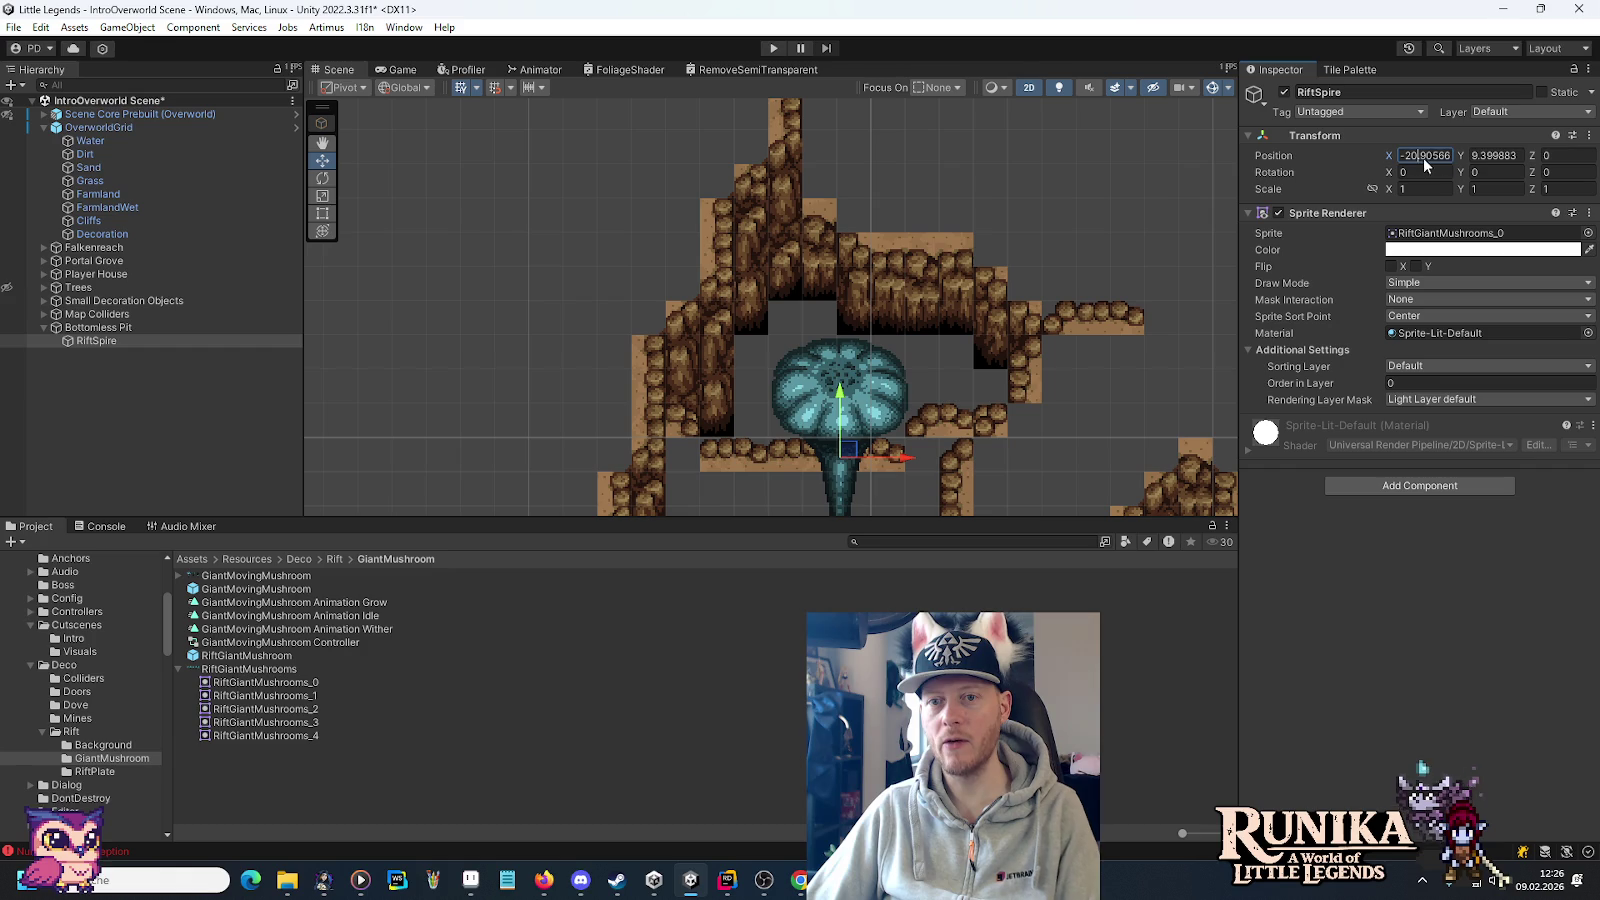
text(-20)
click(1490, 157)
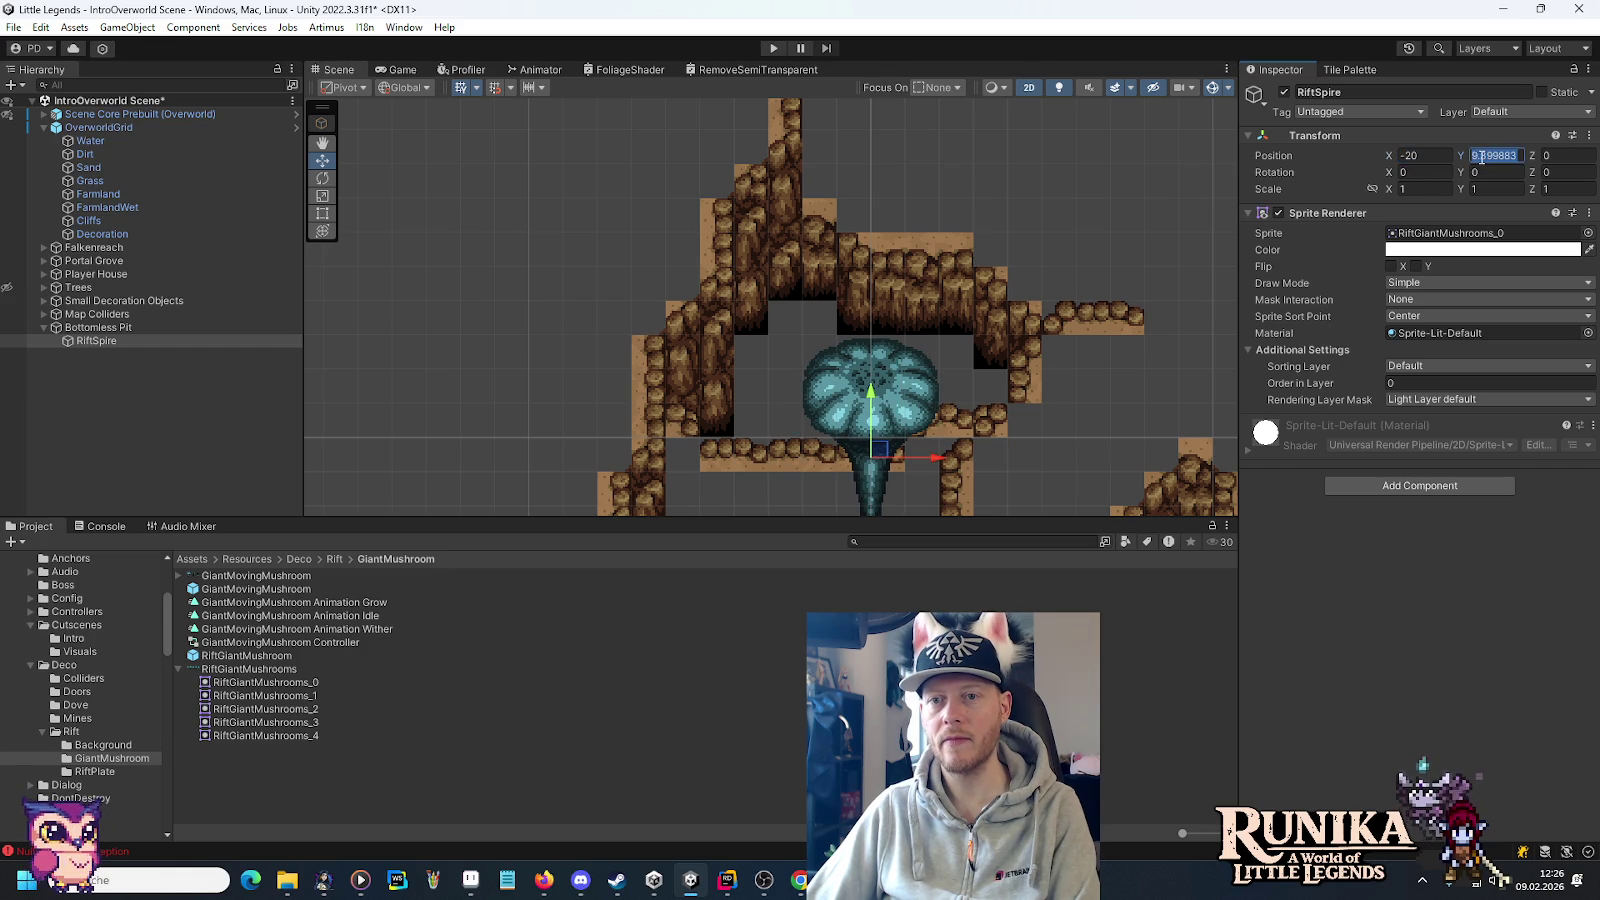
text(9)
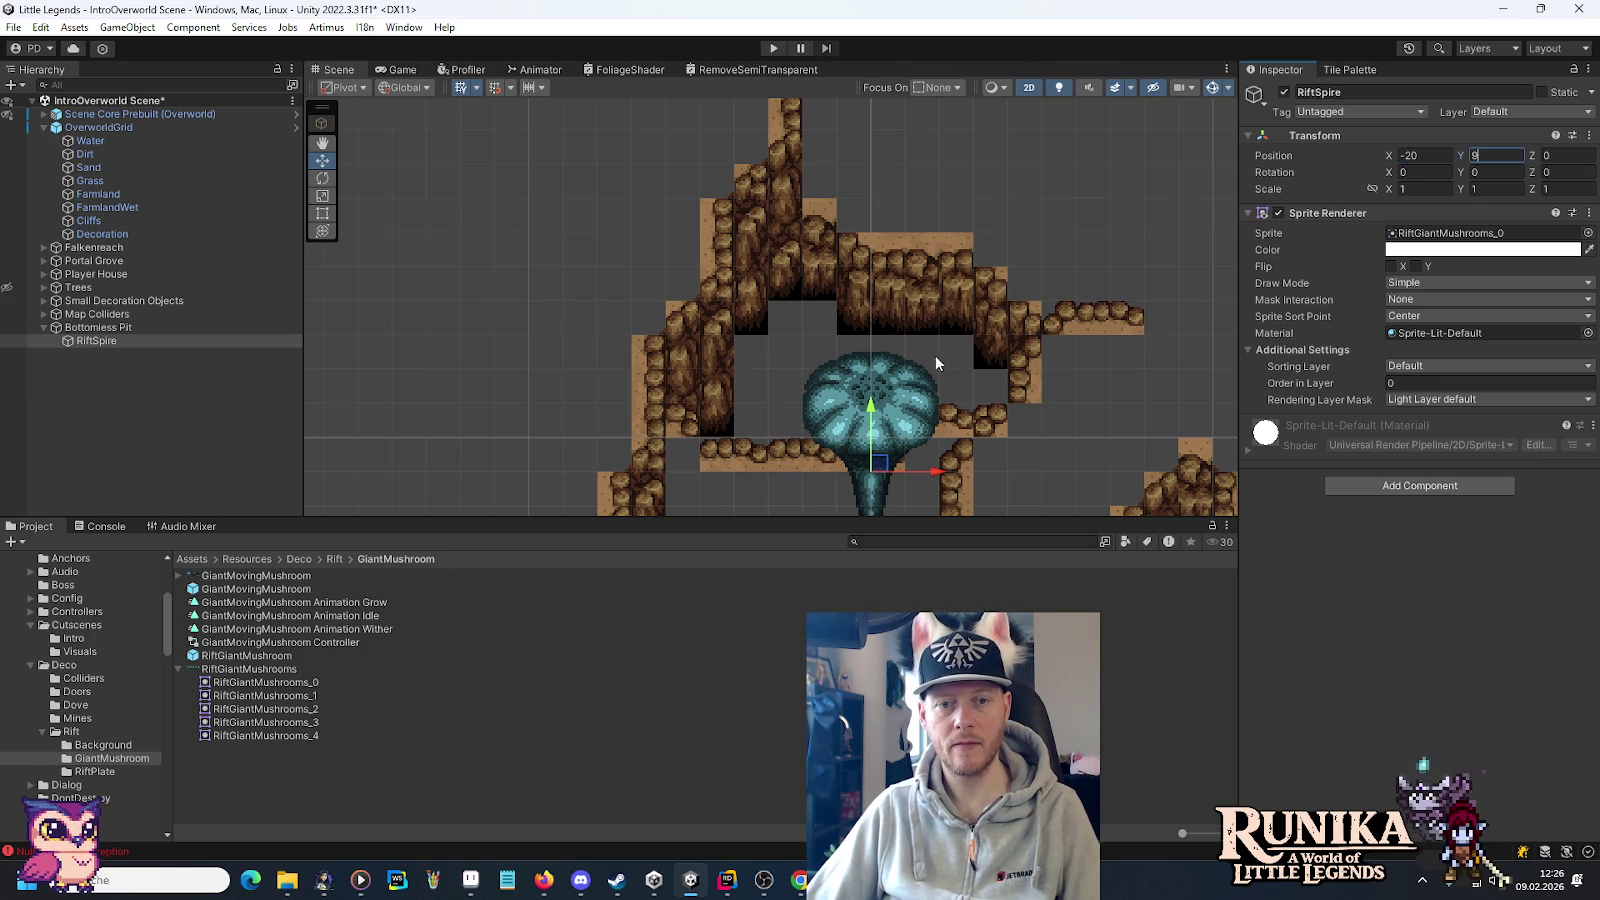
mouse_move(937, 471)
mouse_down()
mouse_move(895, 472)
mouse_move(920, 341)
mouse_up()
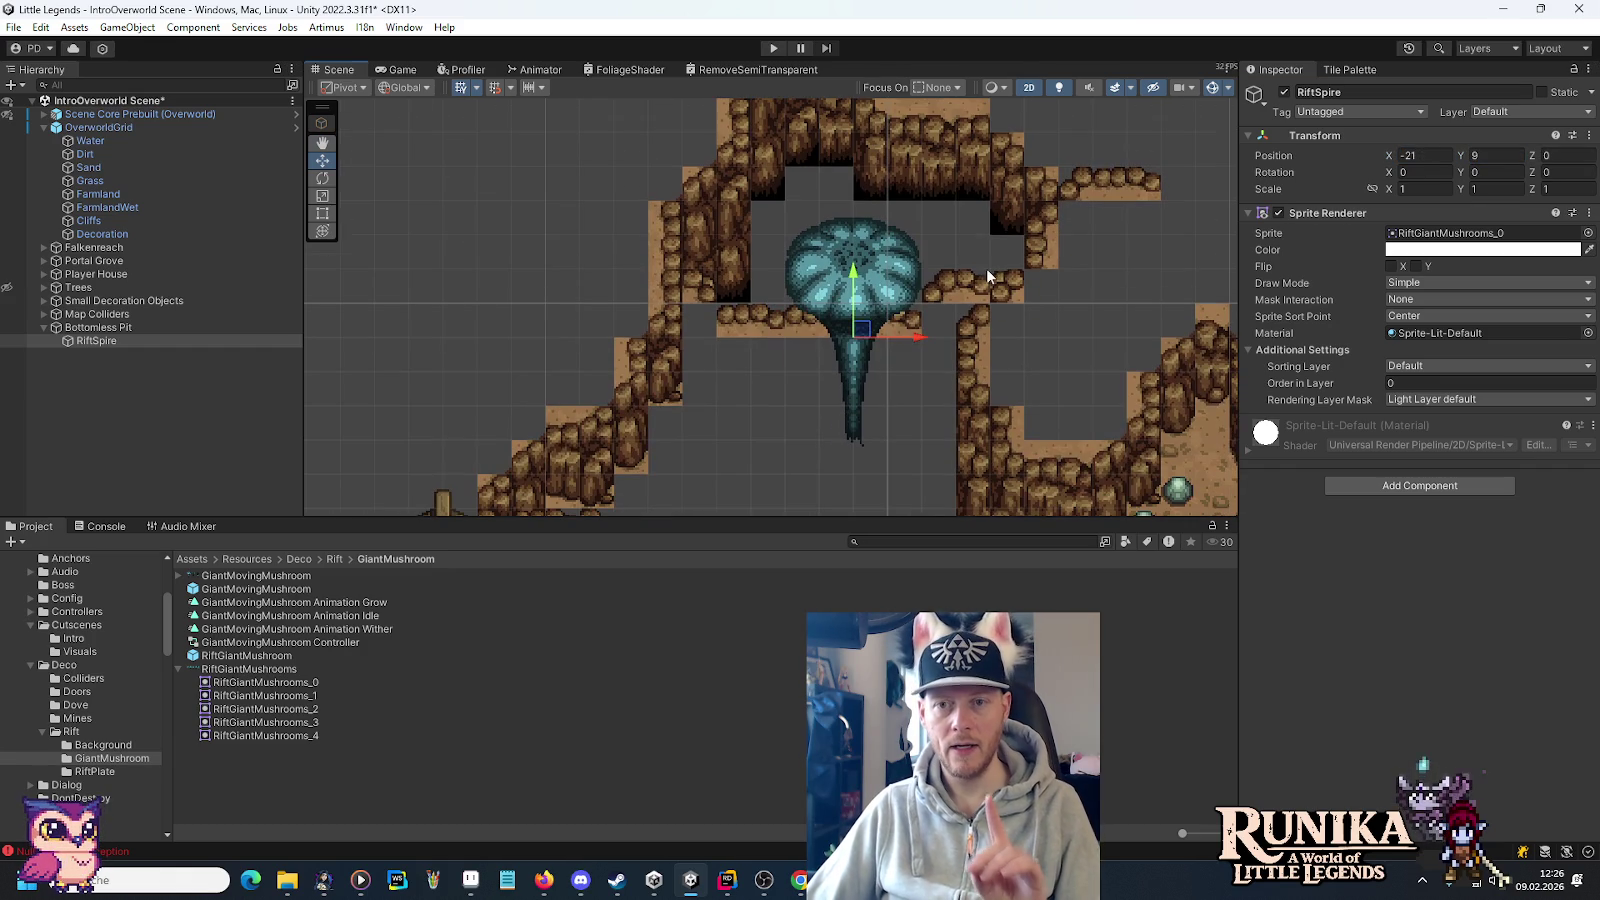
Add a Sprite 3d component to RiftSpire, then remove it again.
click(1428, 488)
text(sprit)
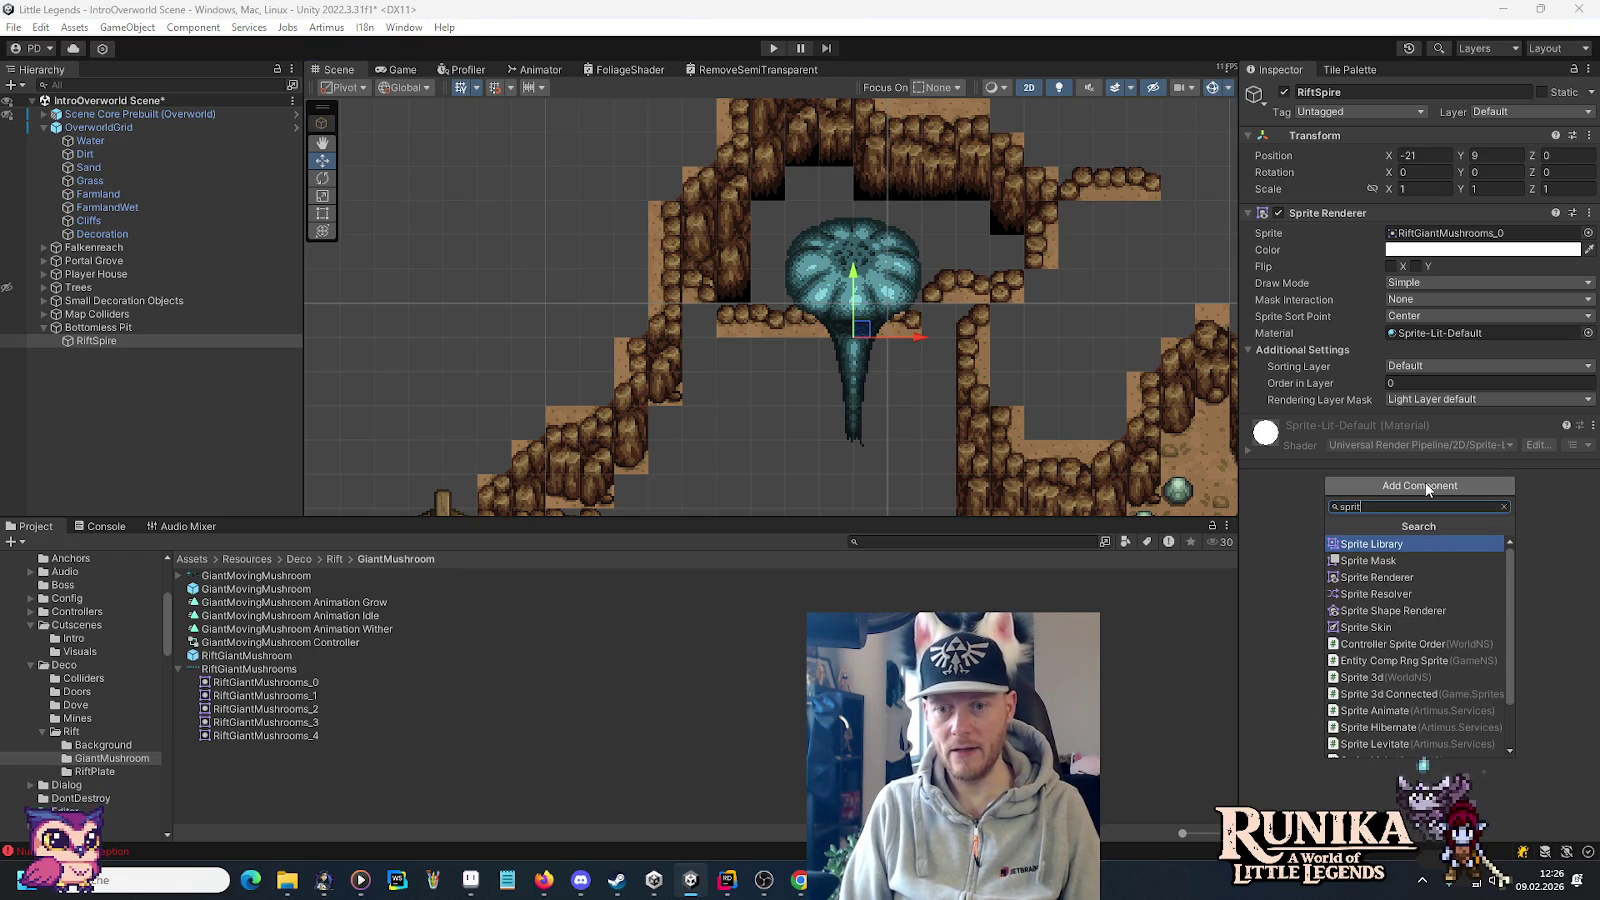
key(Down)
key(Down)
key(Down)
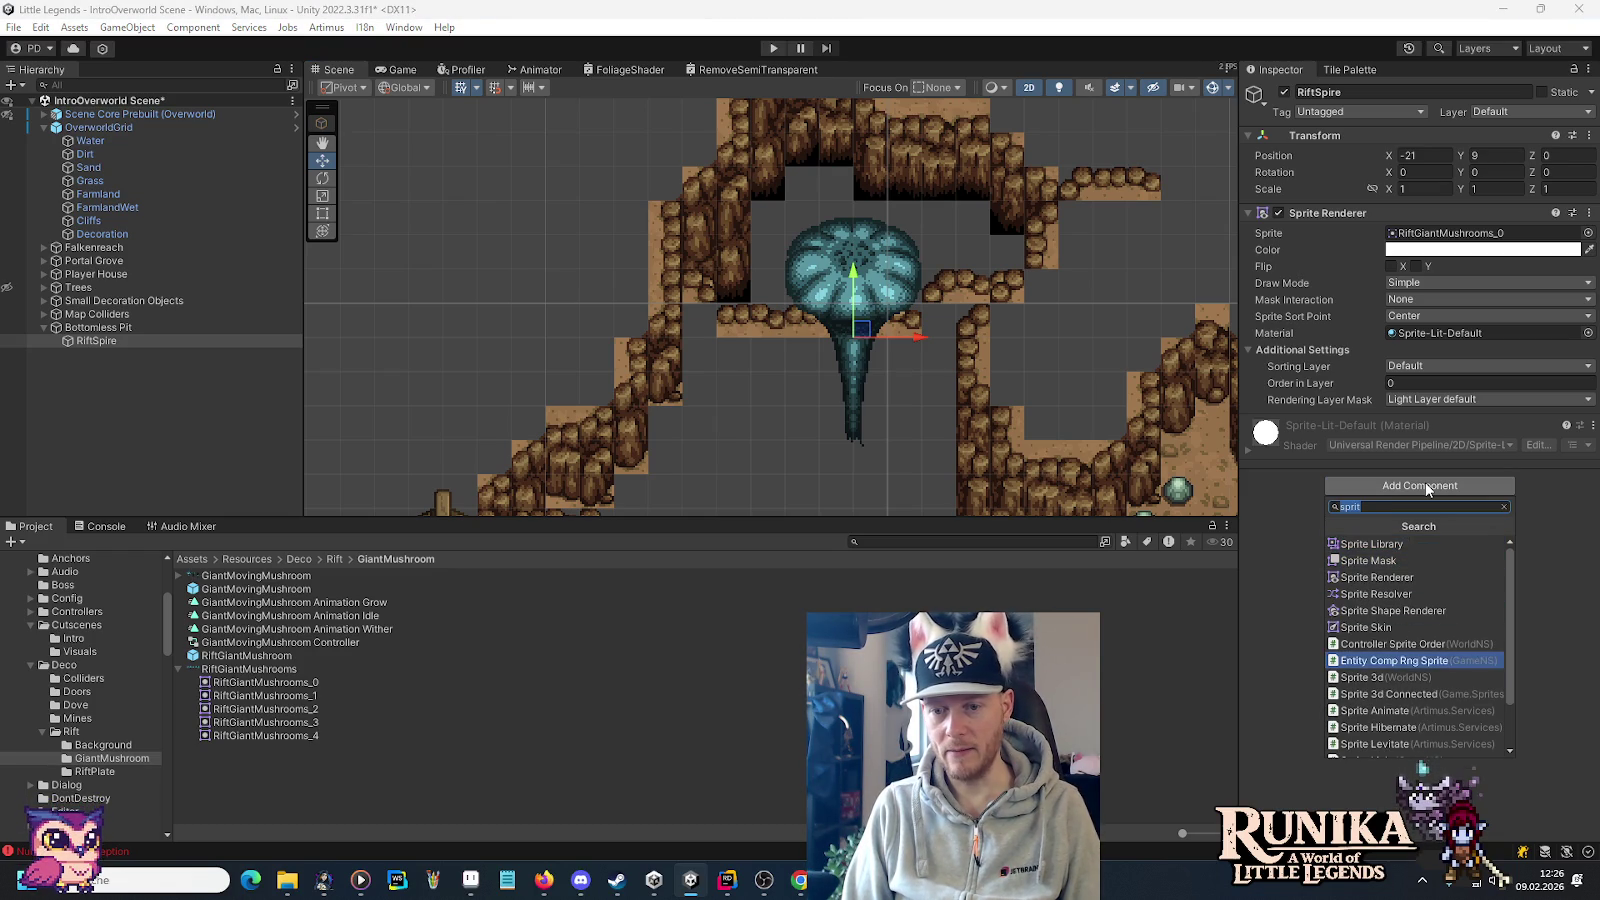
key(Return)
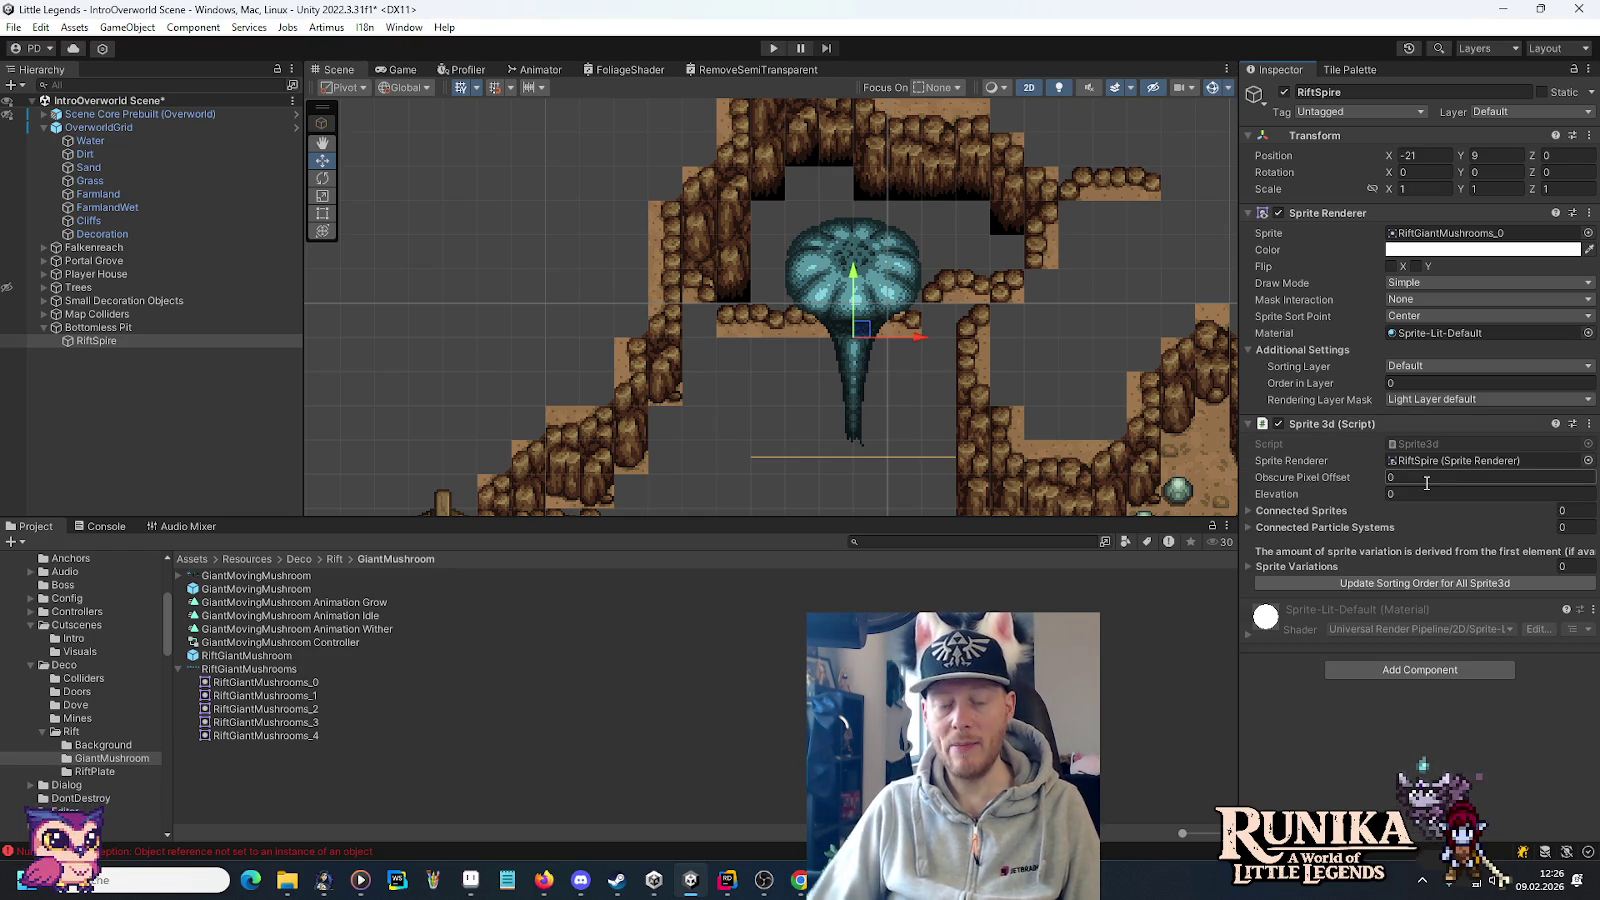
click(1592, 428)
click(1591, 424)
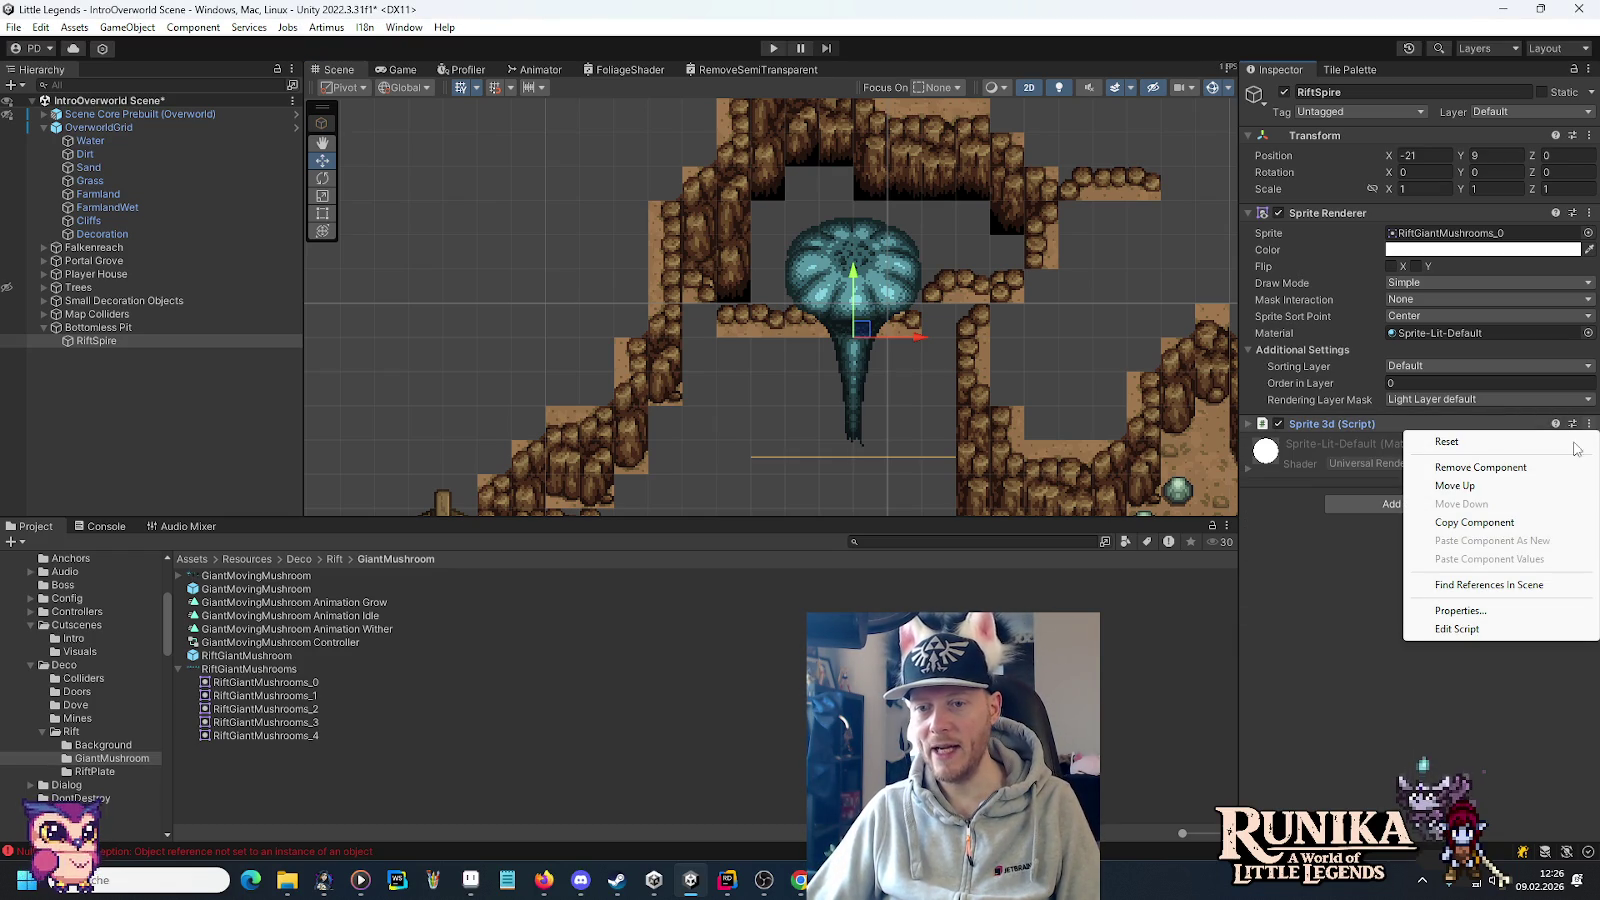
click(1548, 470)
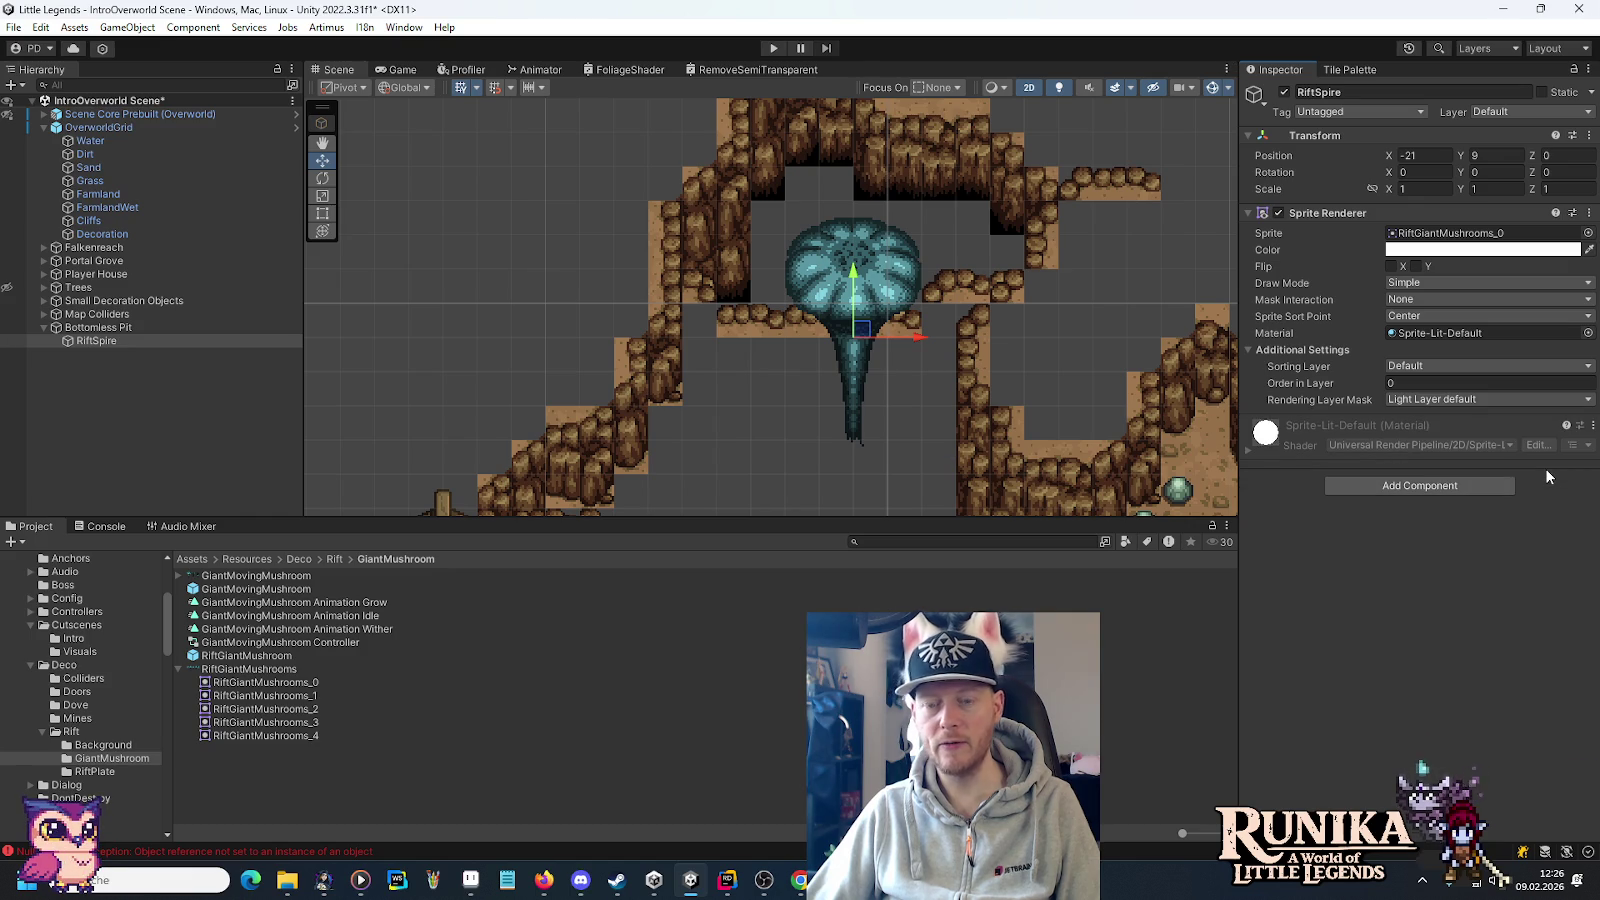
click(80, 341)
Duplicate RiftSpire, place the copy up-right at -19, 11.5, and raise the original to 9.5.
key(ctrl+d)
drag(865, 333, 933, 250)
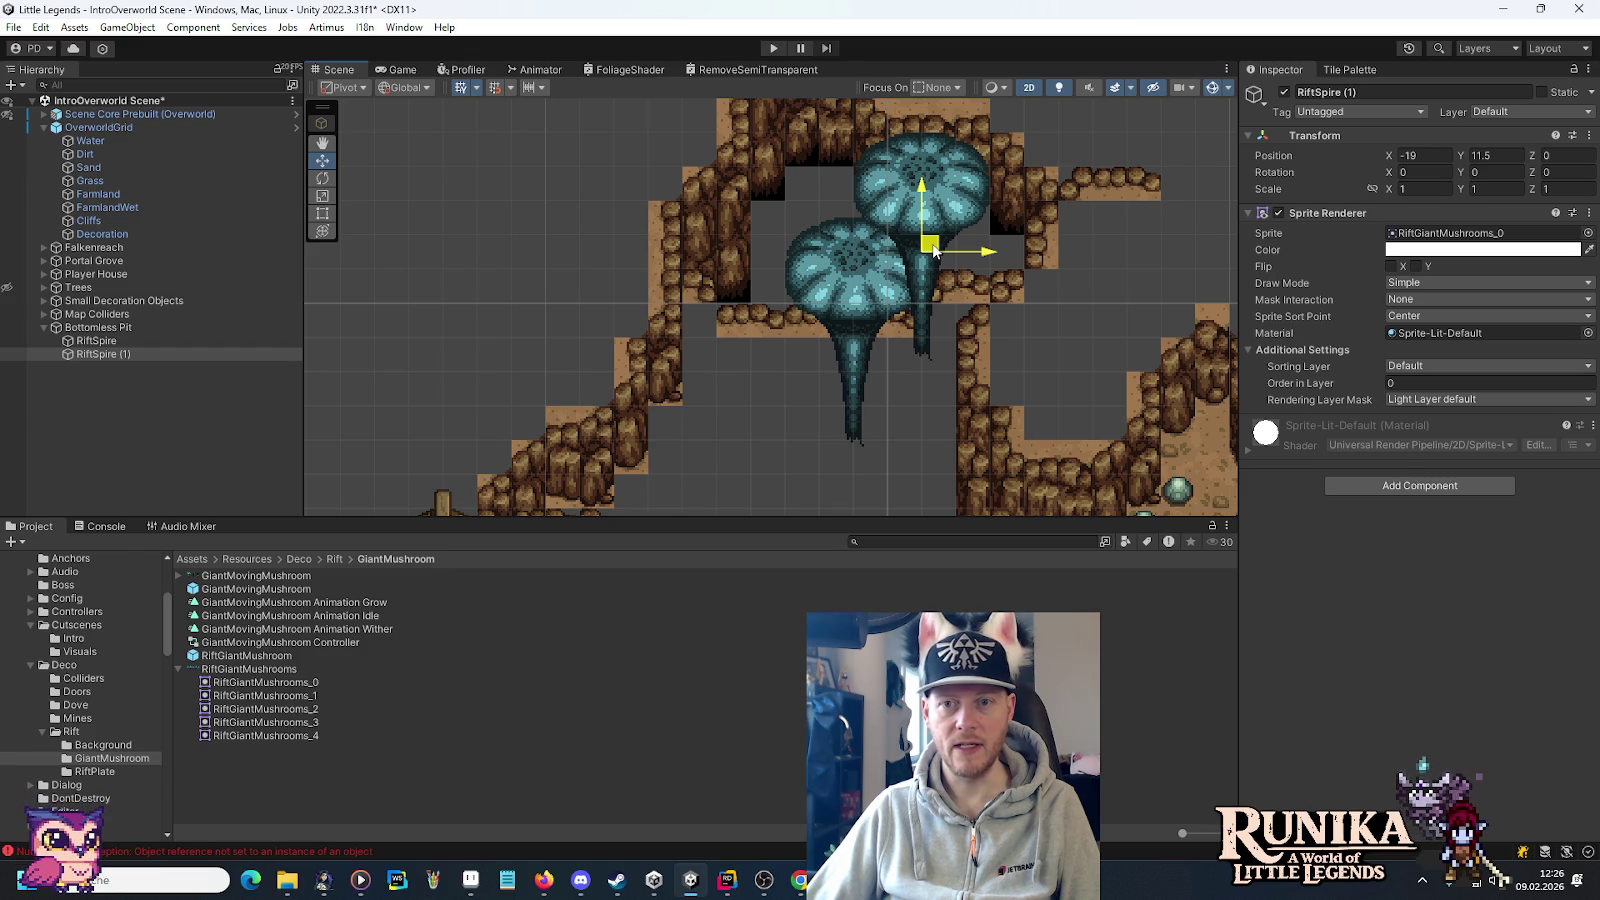
mouse_move(933, 250)
mouse_down()
mouse_move(933, 271)
mouse_move(934, 250)
mouse_up()
click(806, 265)
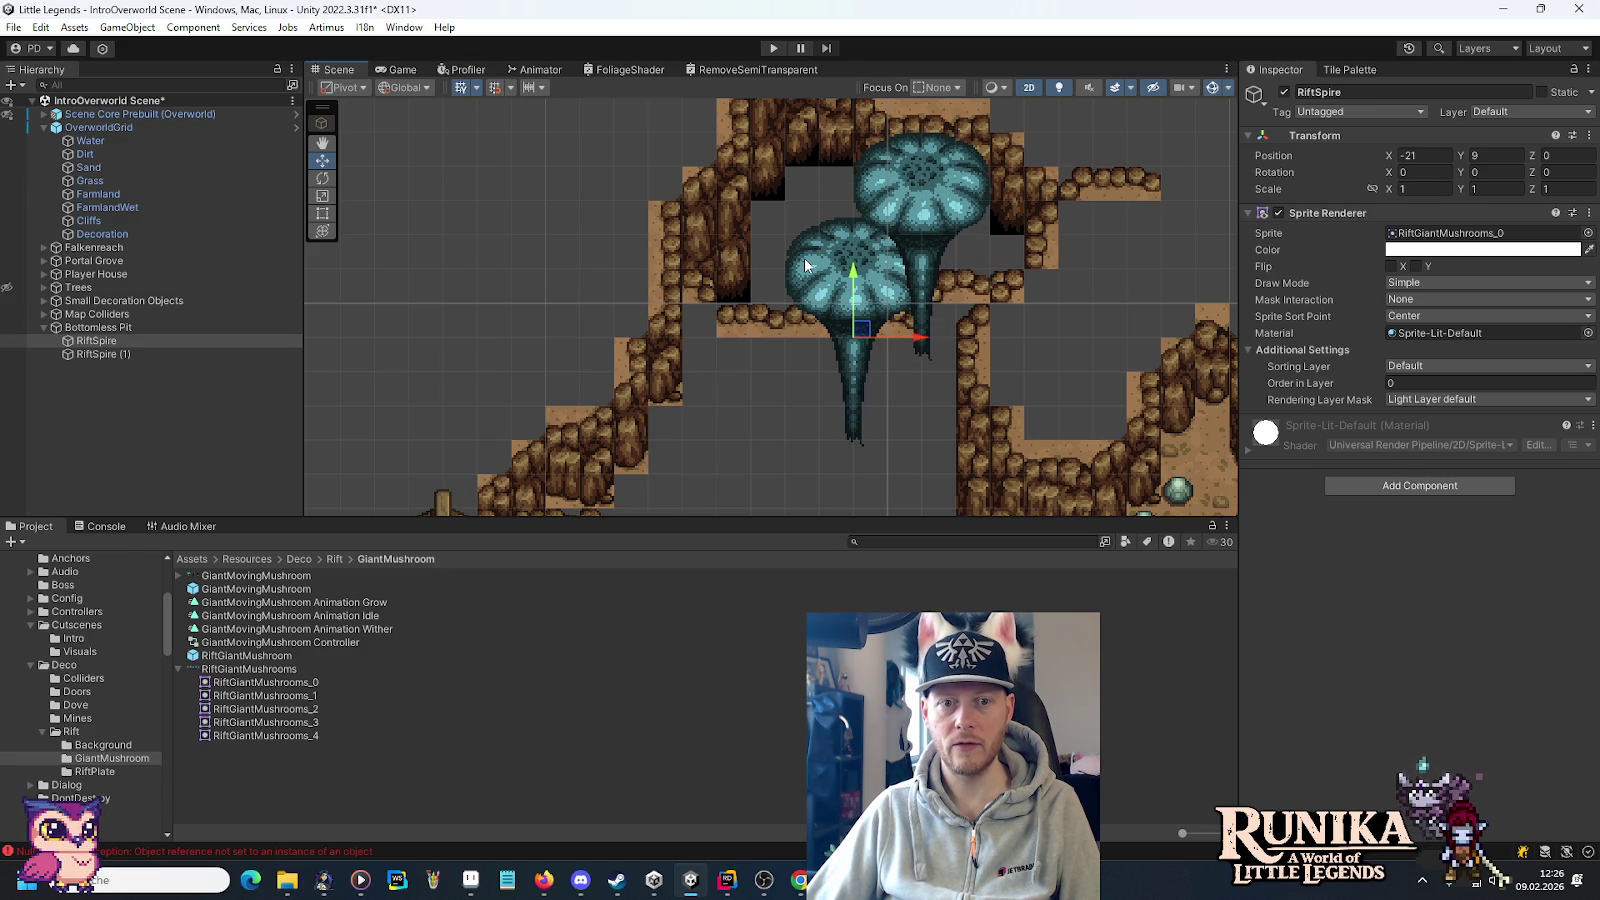
mouse_move(859, 276)
mouse_down()
mouse_move(860, 258)
mouse_move(949, 309)
mouse_move(943, 363)
mouse_up()
Enter an Order in Layer of -1 for RiftSpire (1).
click(926, 298)
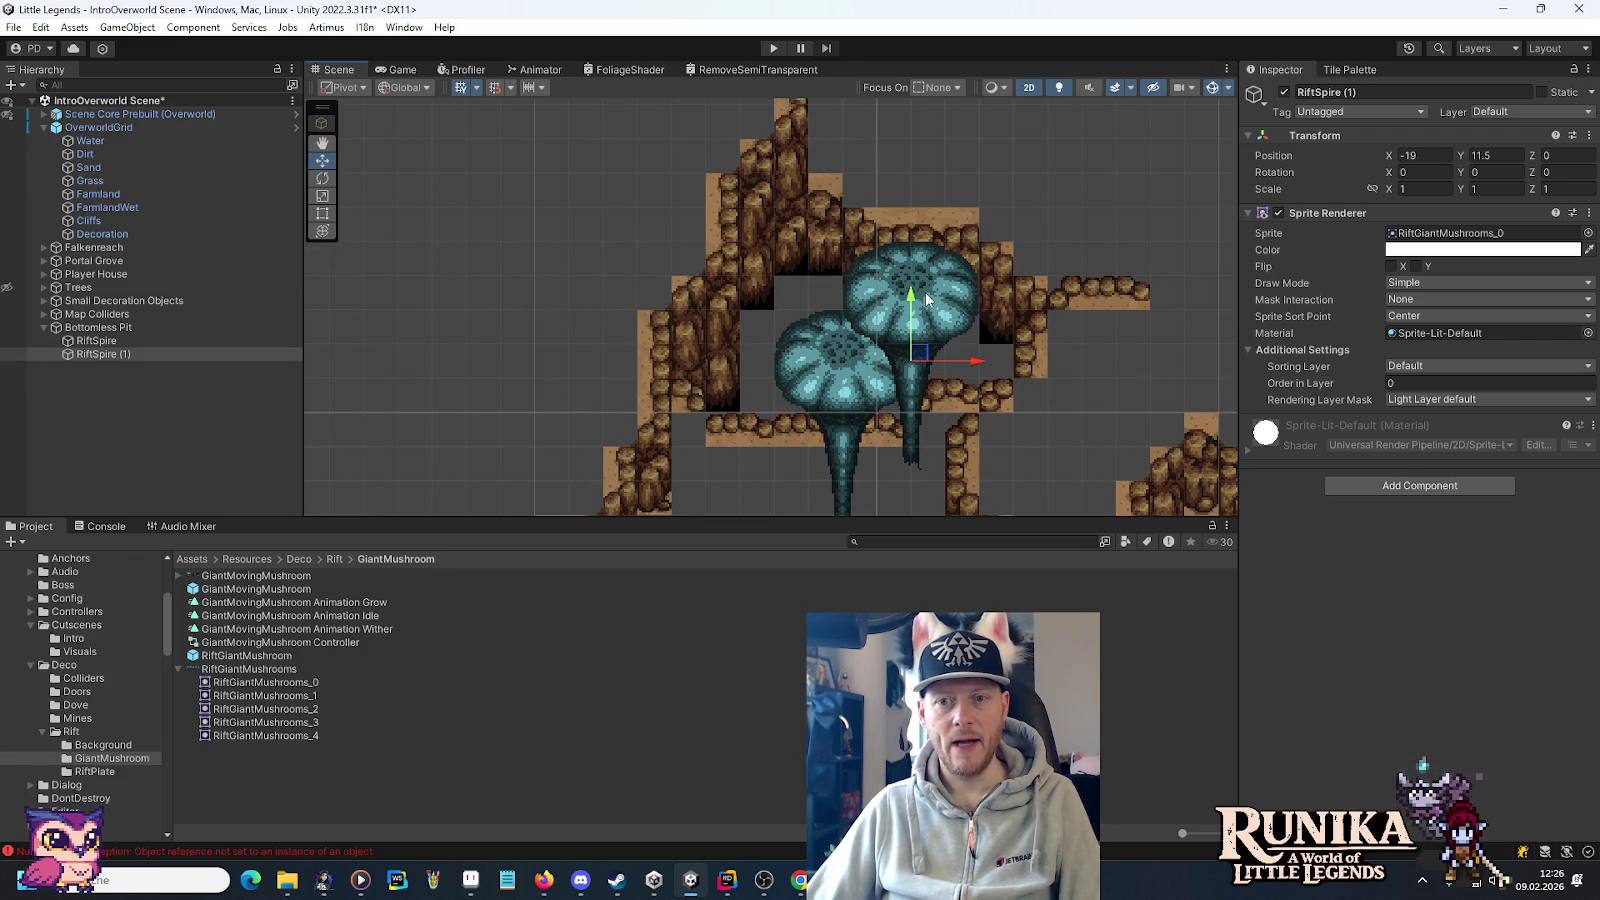
click(1457, 382)
text(-)
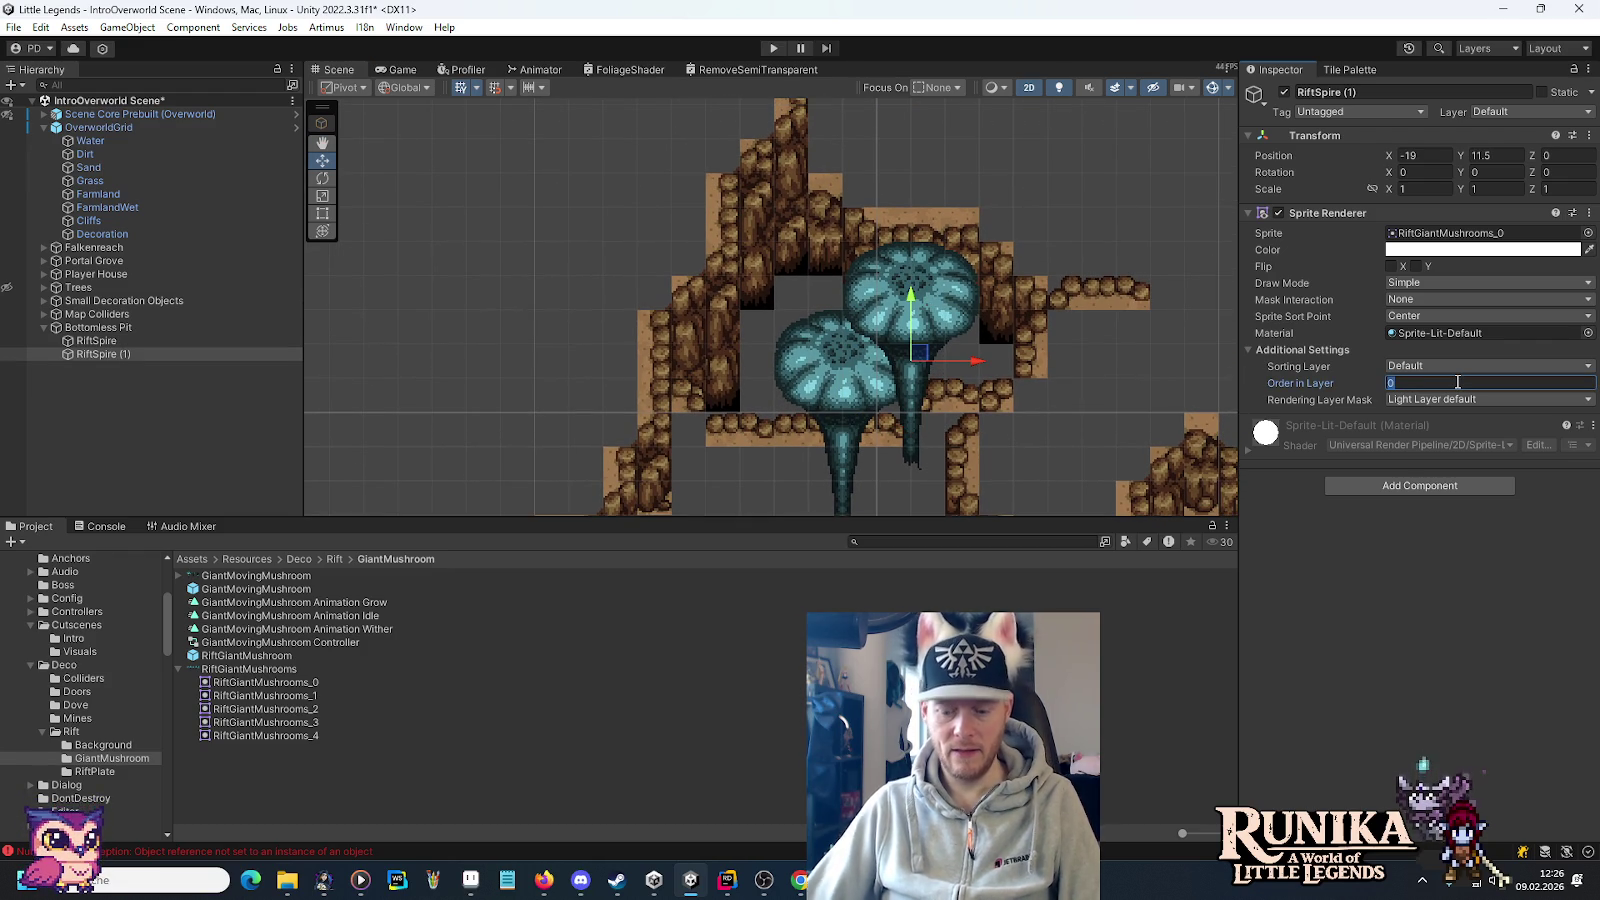
text(1)
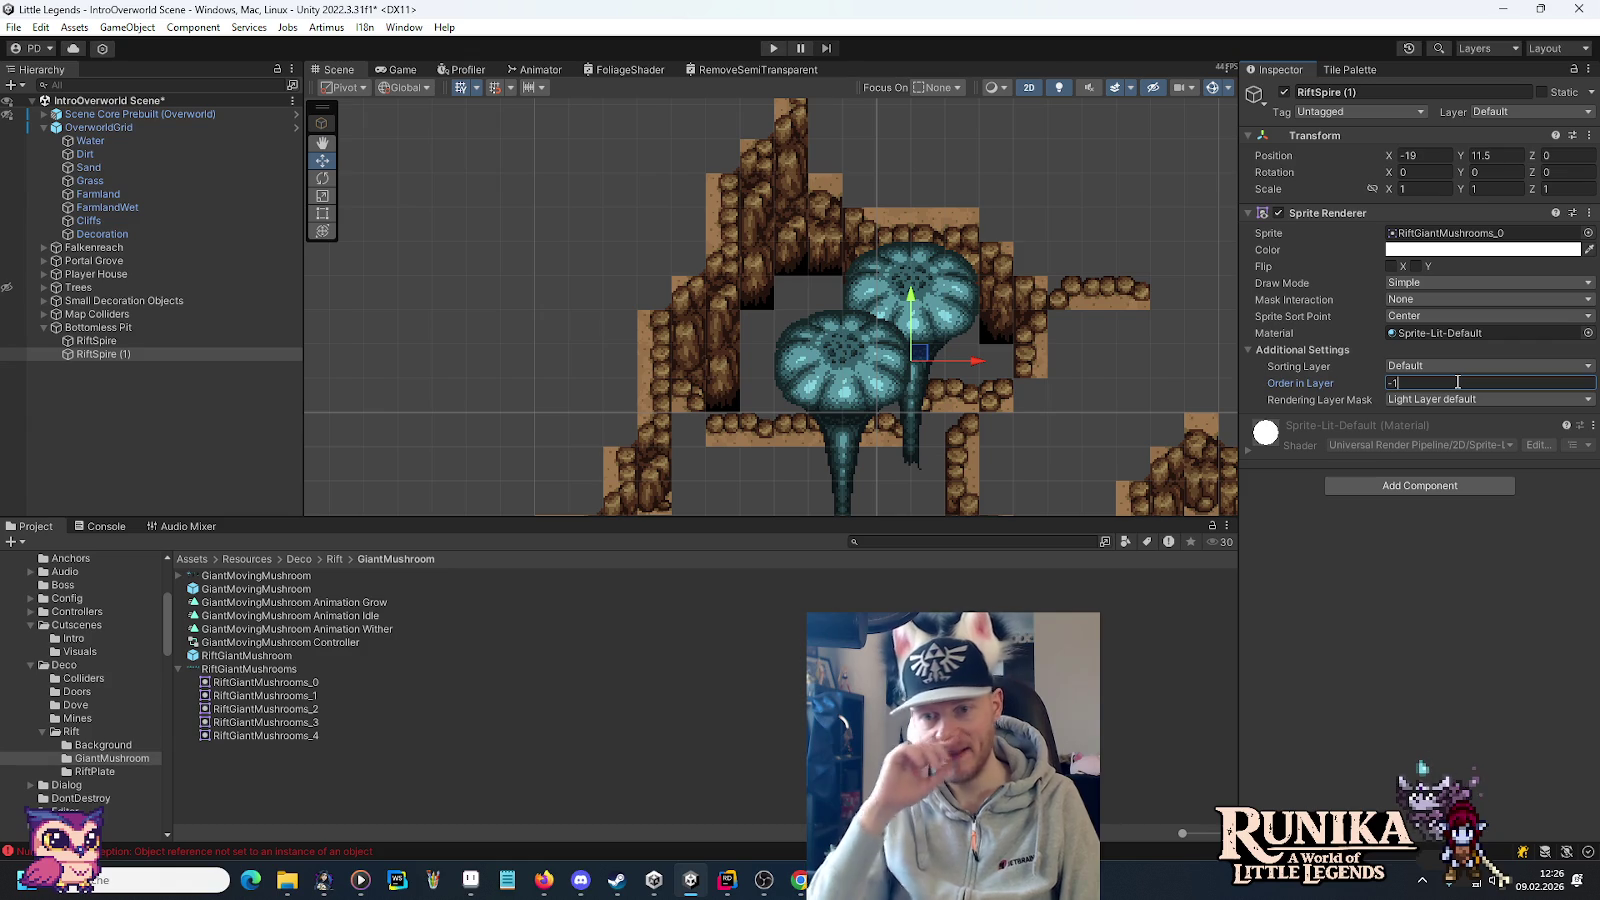
Confirm Order in Layer -1 on RiftSpire (1), reframe the spires, and inspect Grass tilemap sorting.
key(Tab)
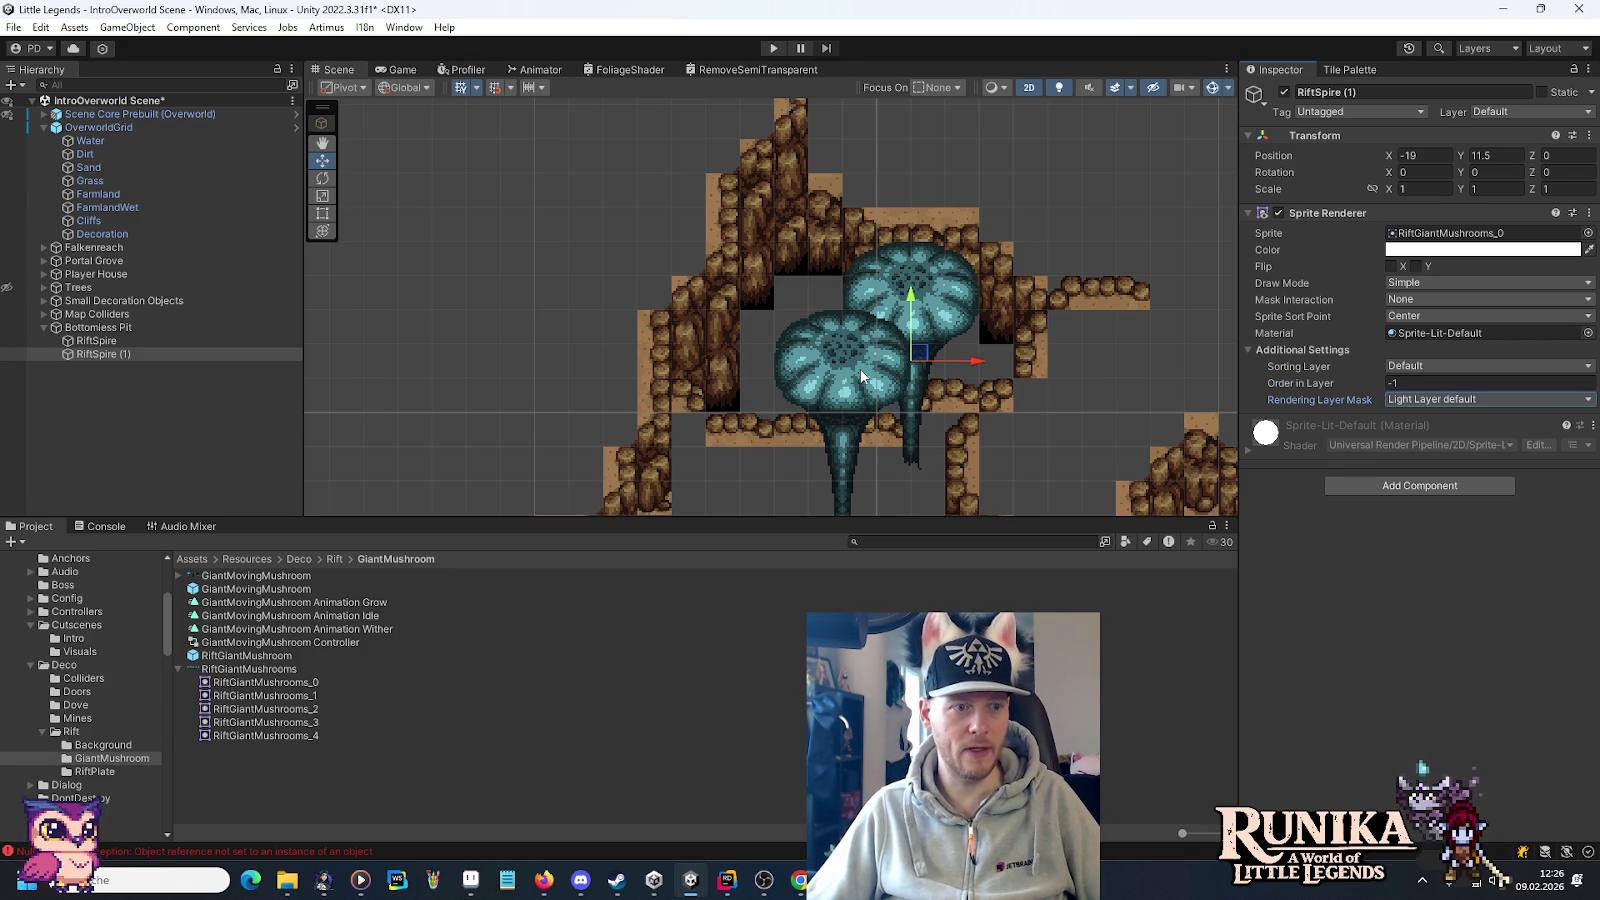
click(100, 341)
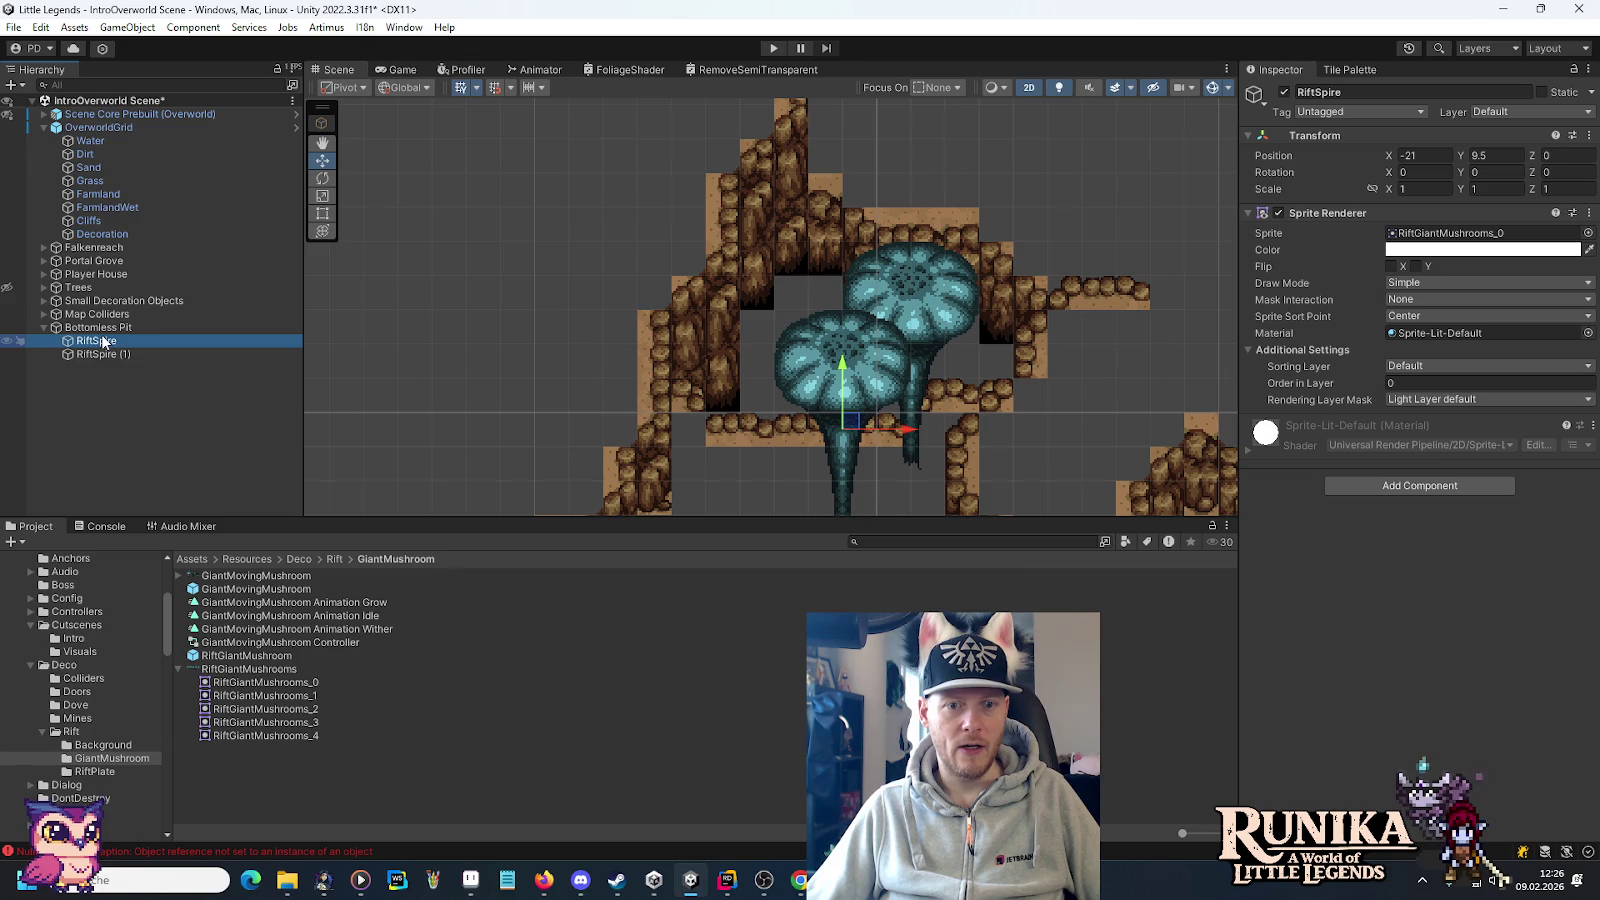
drag(884, 432, 948, 325)
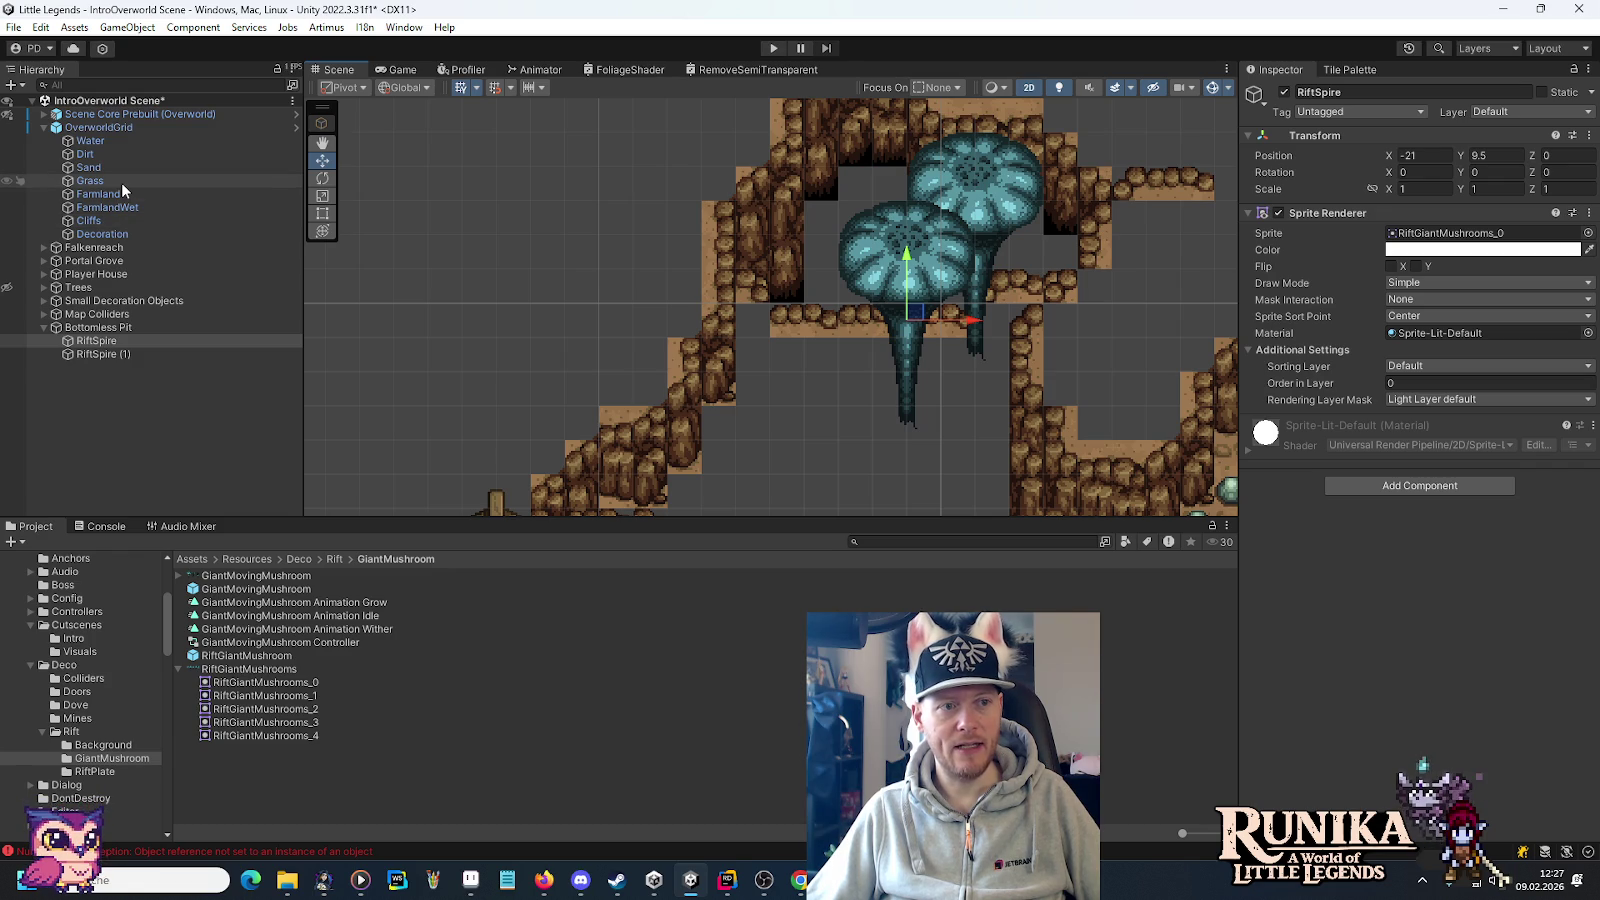
click(121, 182)
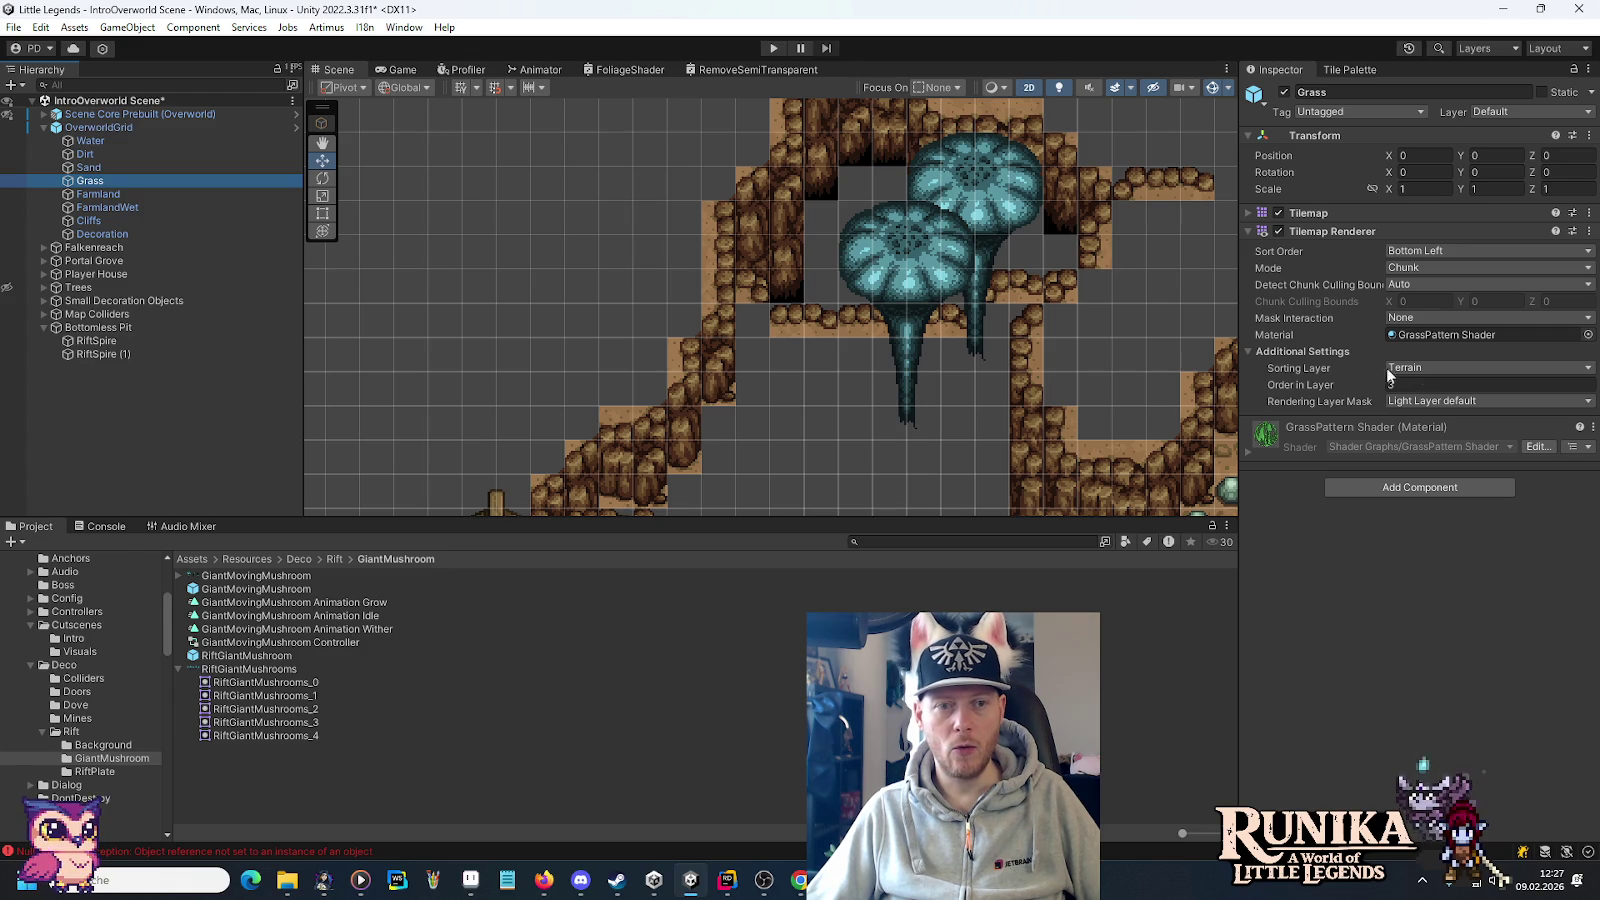
Check the Cliffs tilemap's sorting layer and put RiftSpire on the Terrain sorting layer.
click(180, 218)
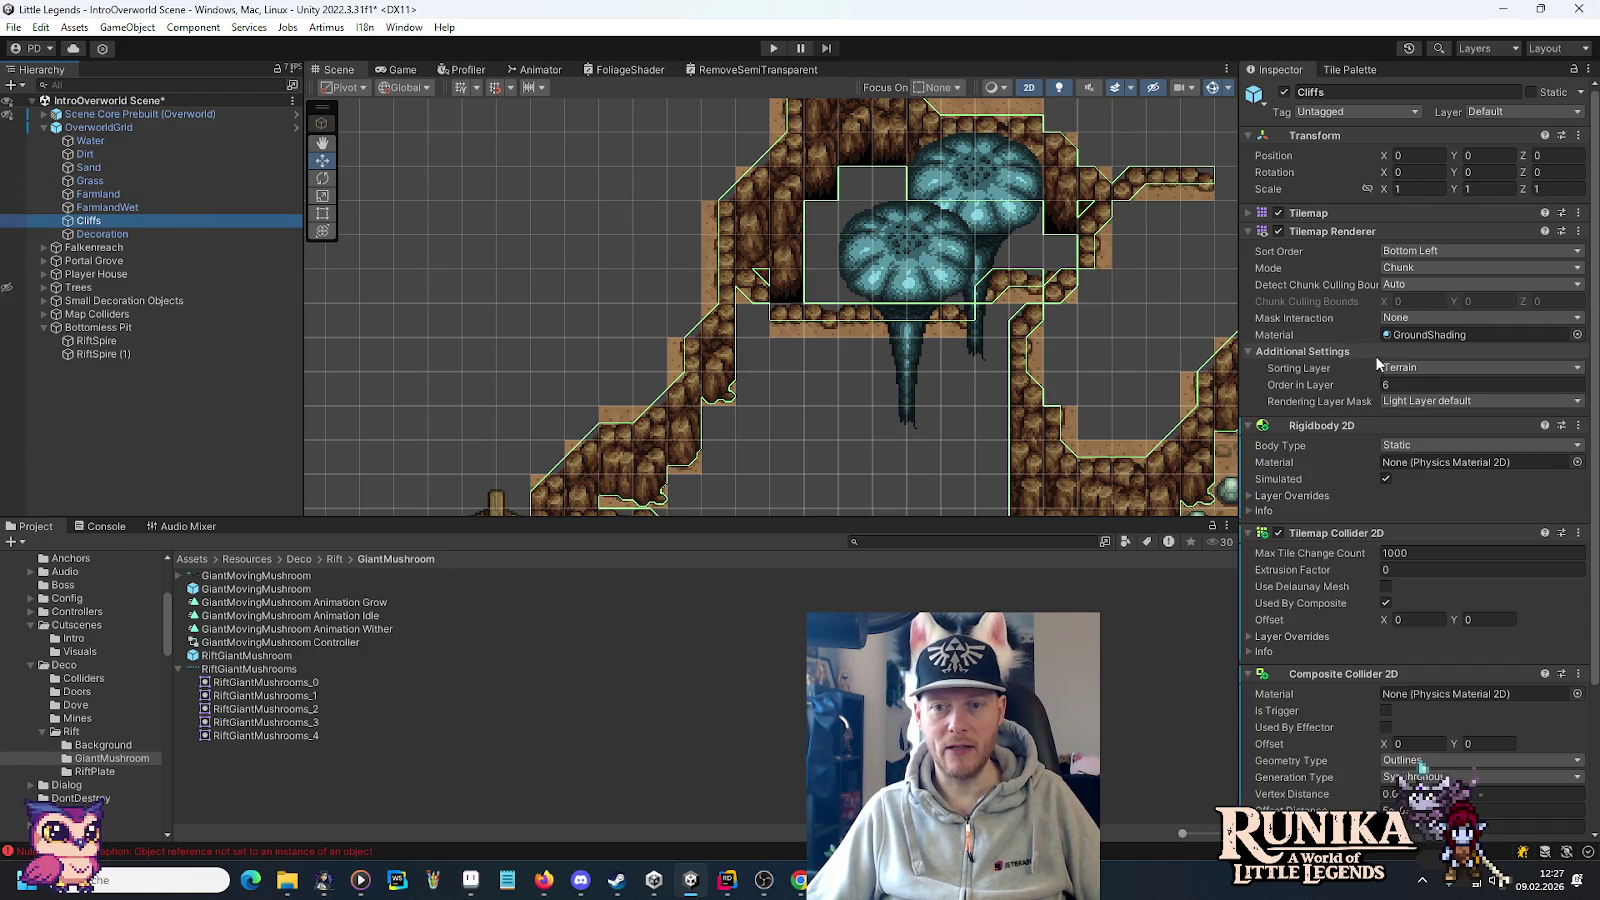
click(1396, 370)
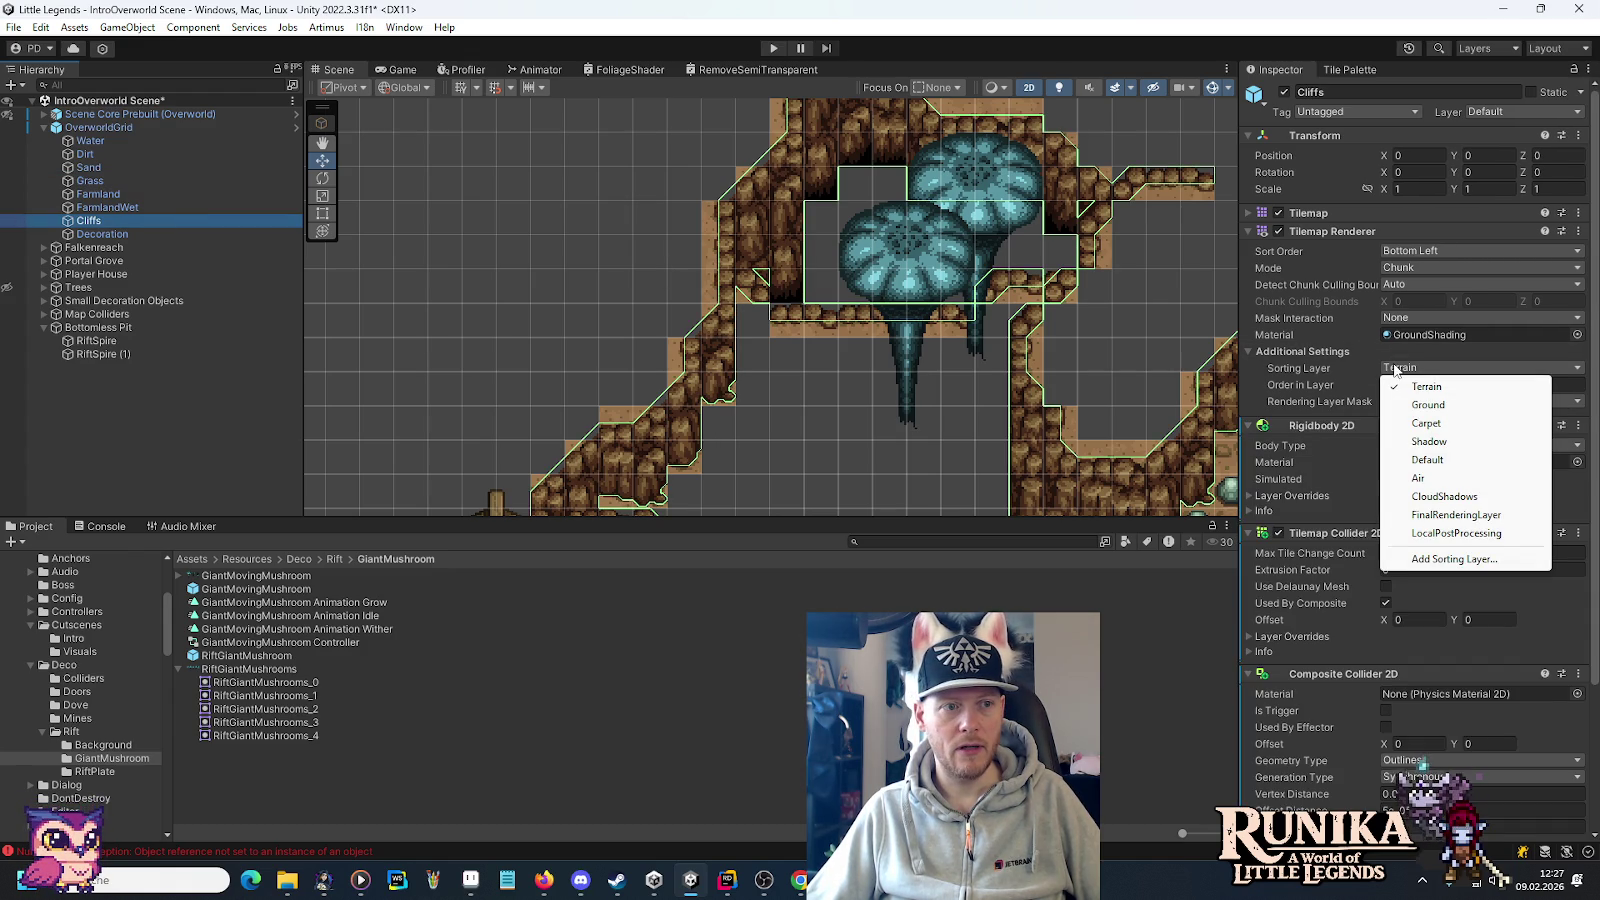
click(88, 347)
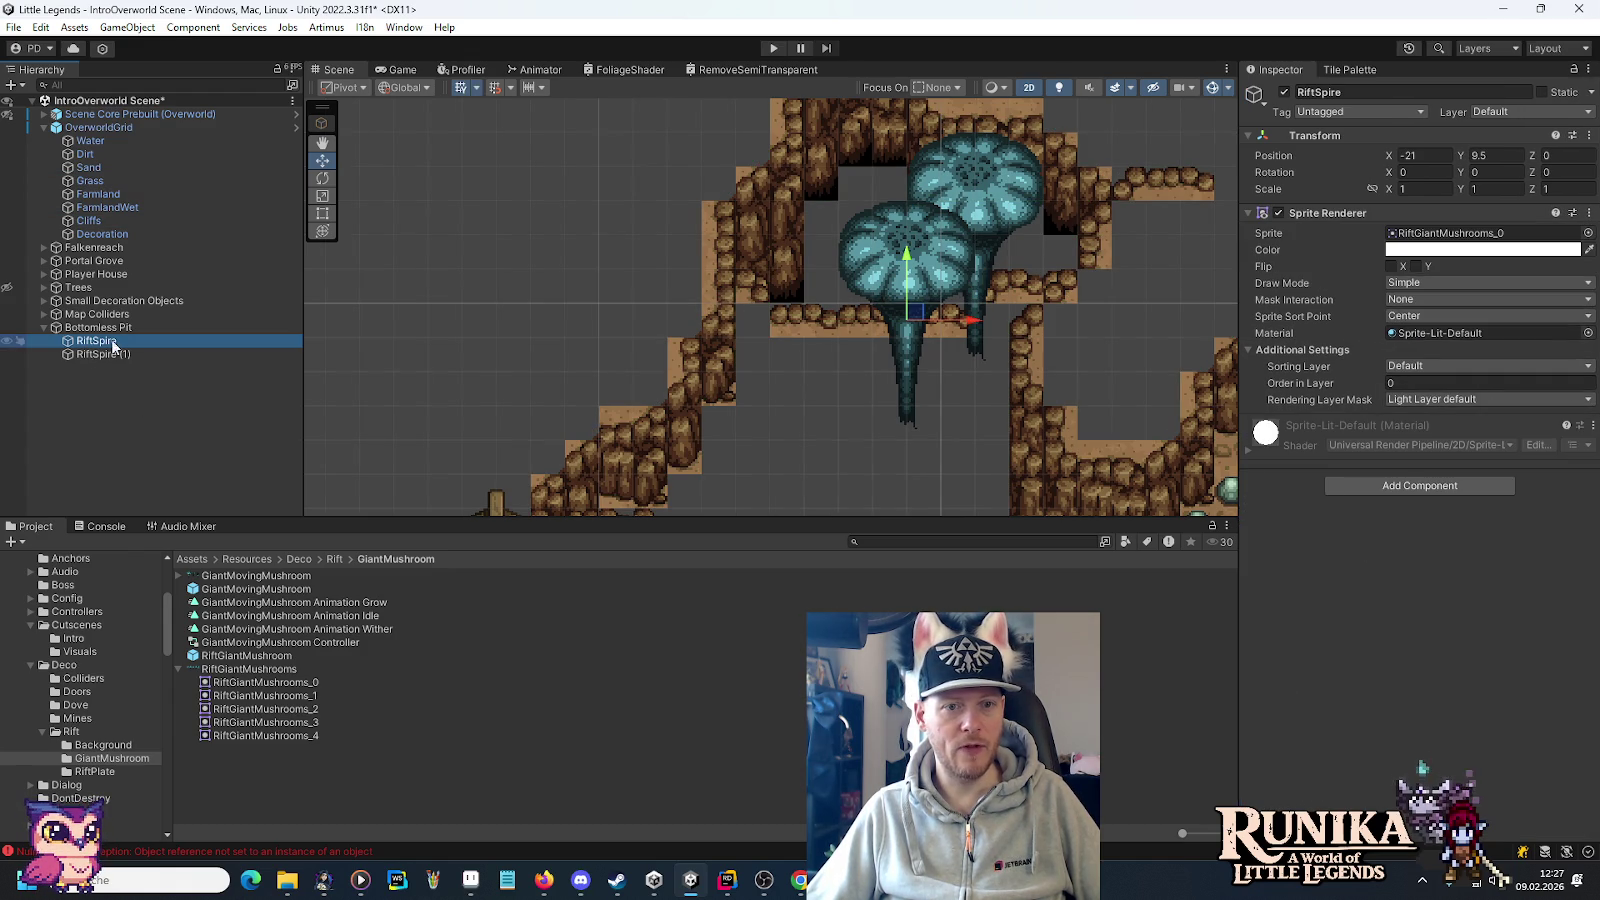
click(1420, 367)
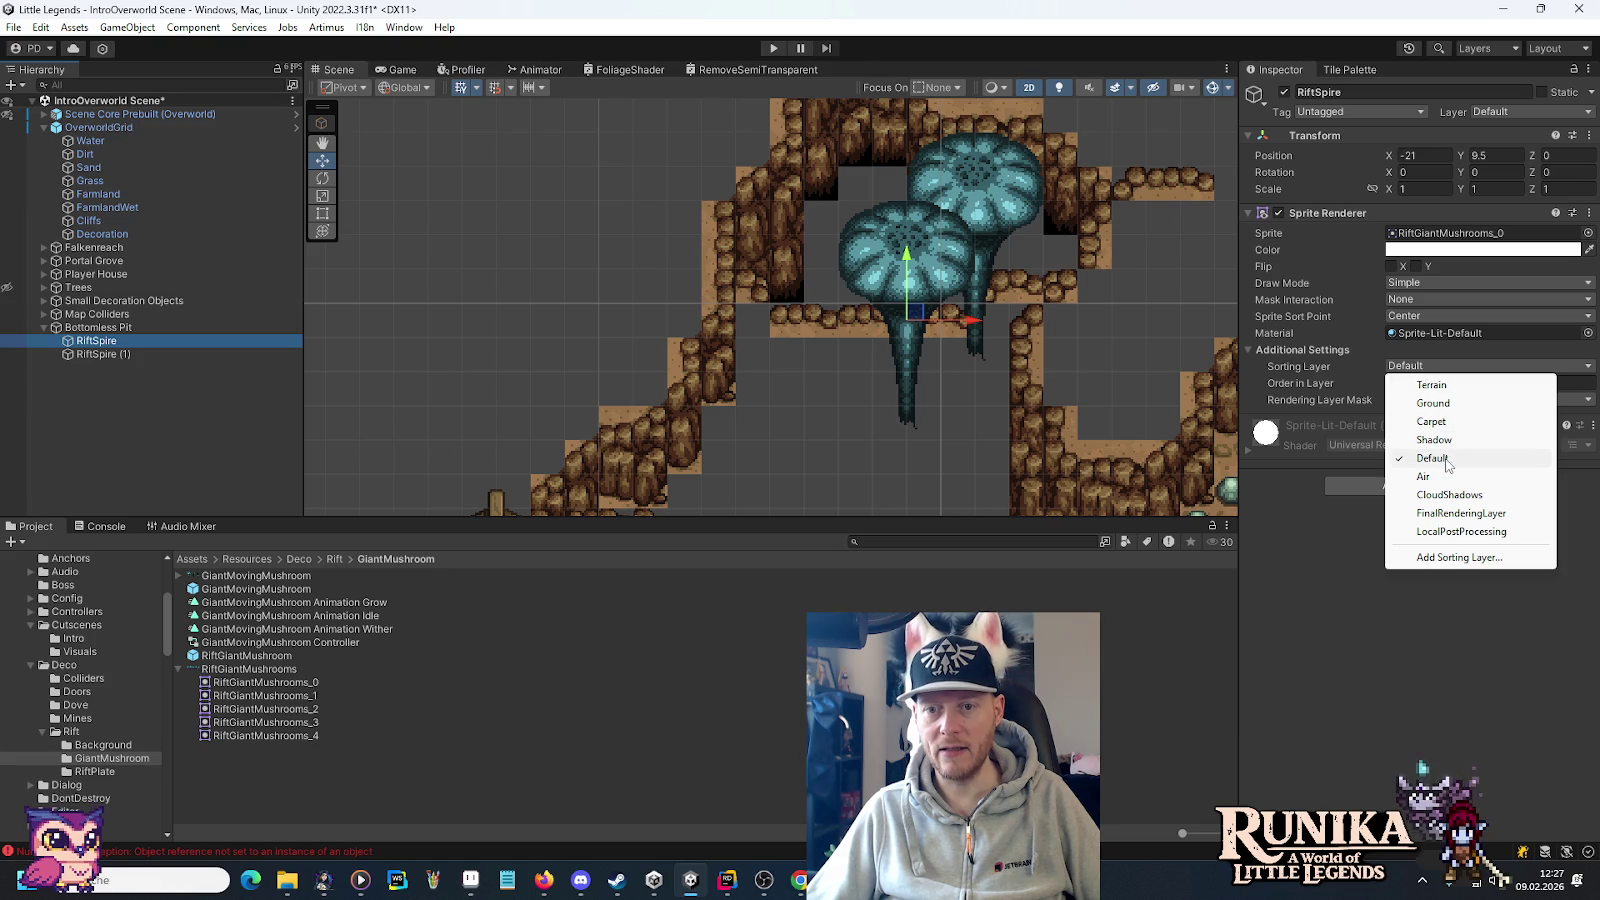
click(1436, 389)
click(1436, 385)
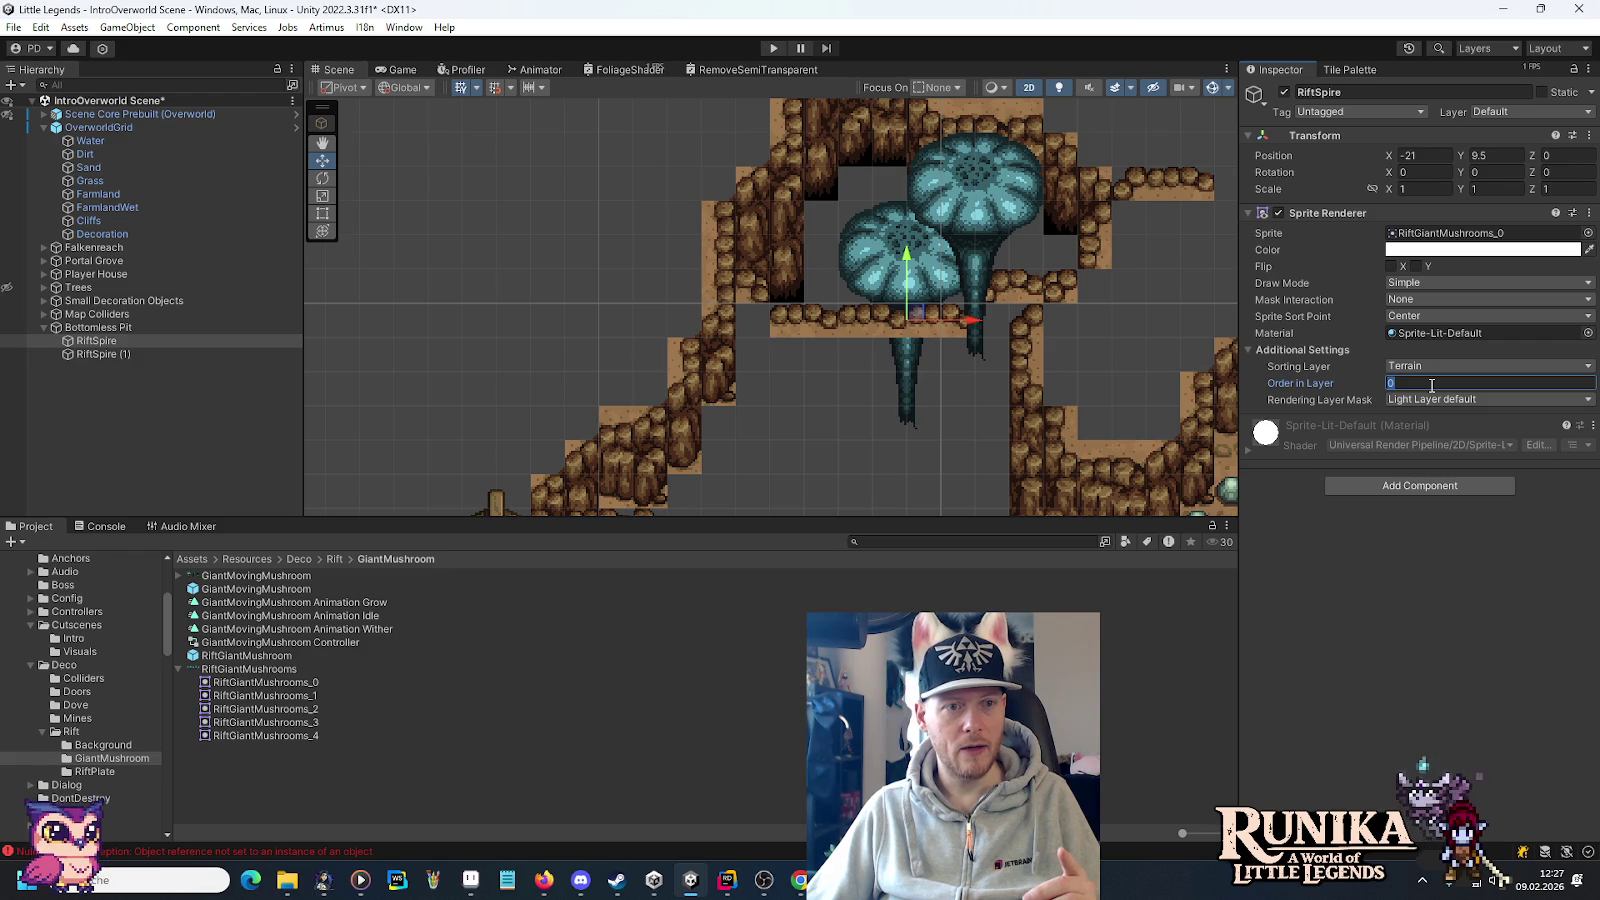
Put RiftSpire (1) on the Terrain sorting layer too and reframe the mushrooms and cliffs.
click(152, 221)
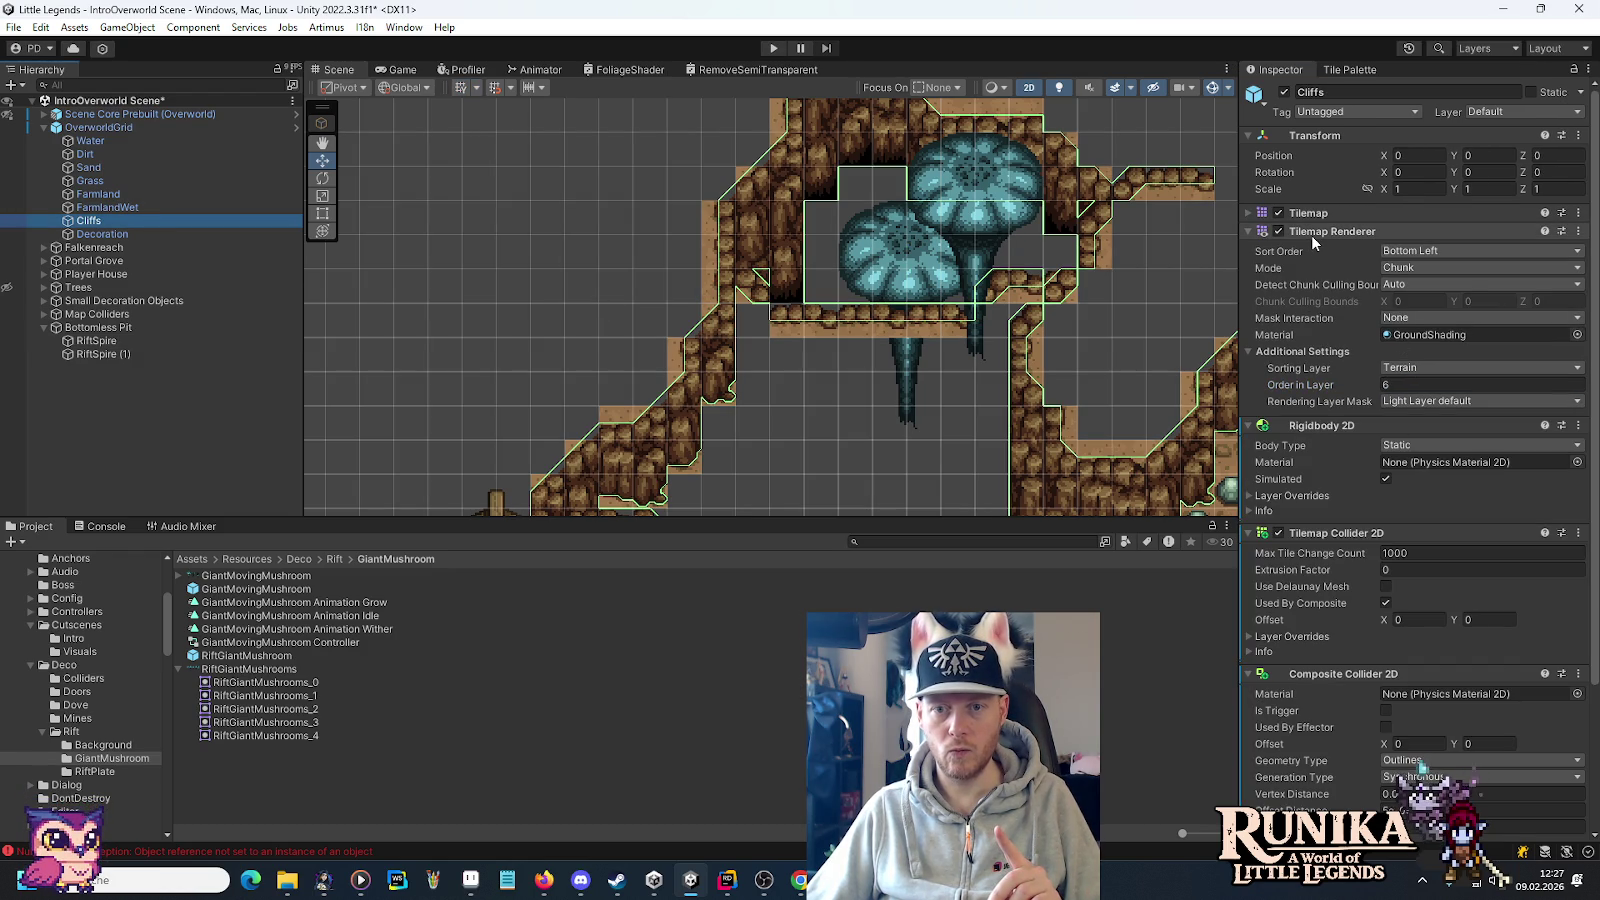
click(84, 342)
click(90, 354)
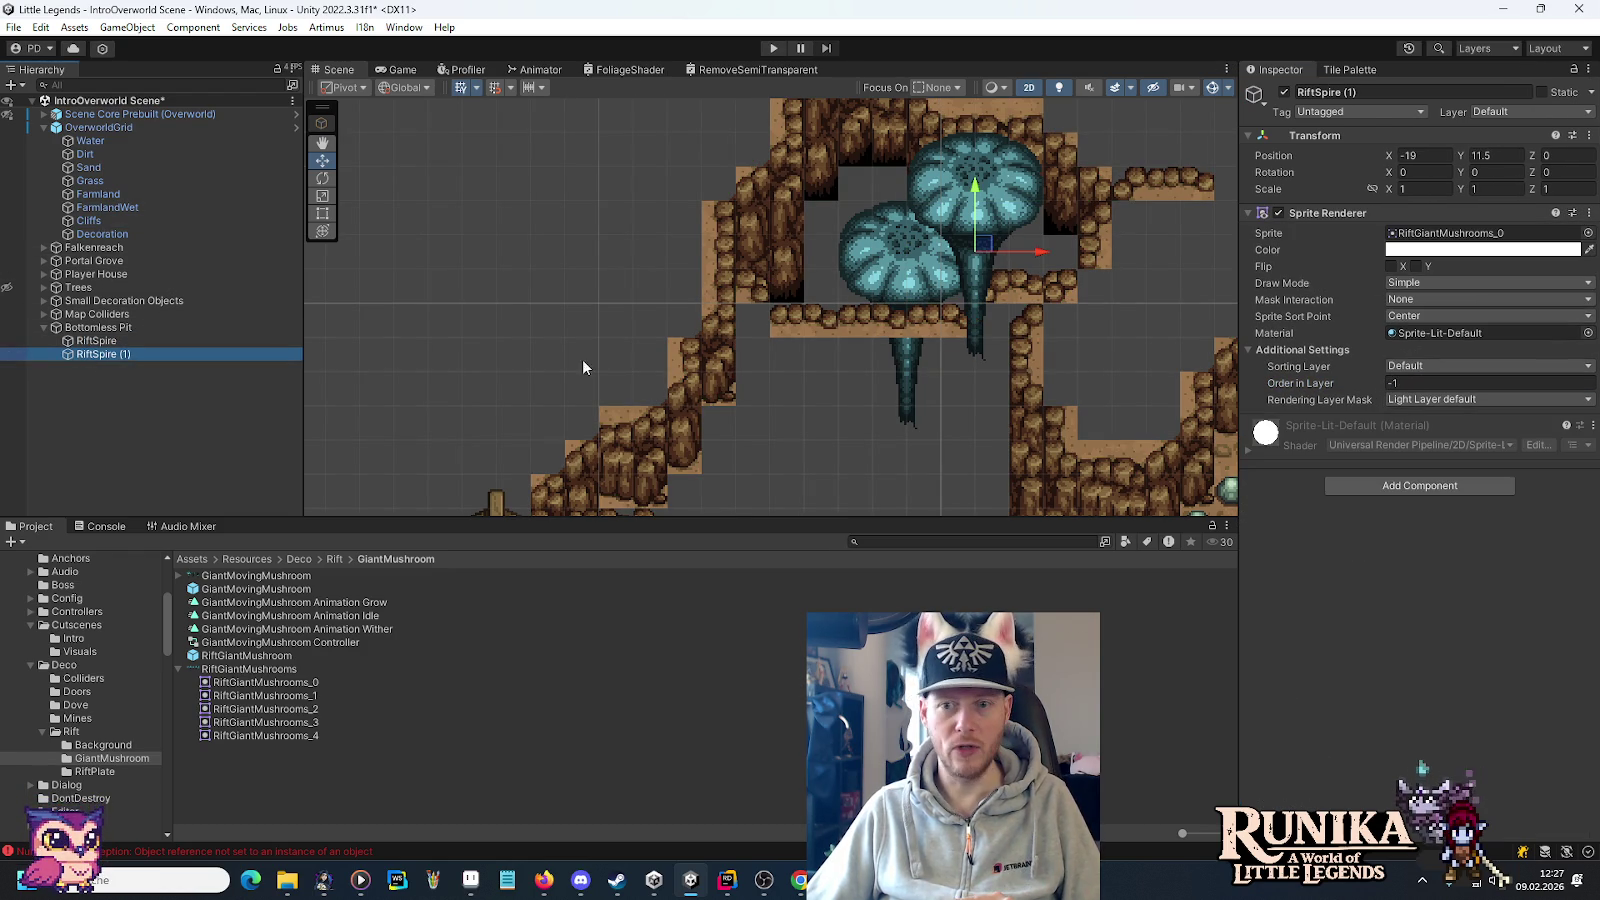
click(1408, 373)
click(1414, 383)
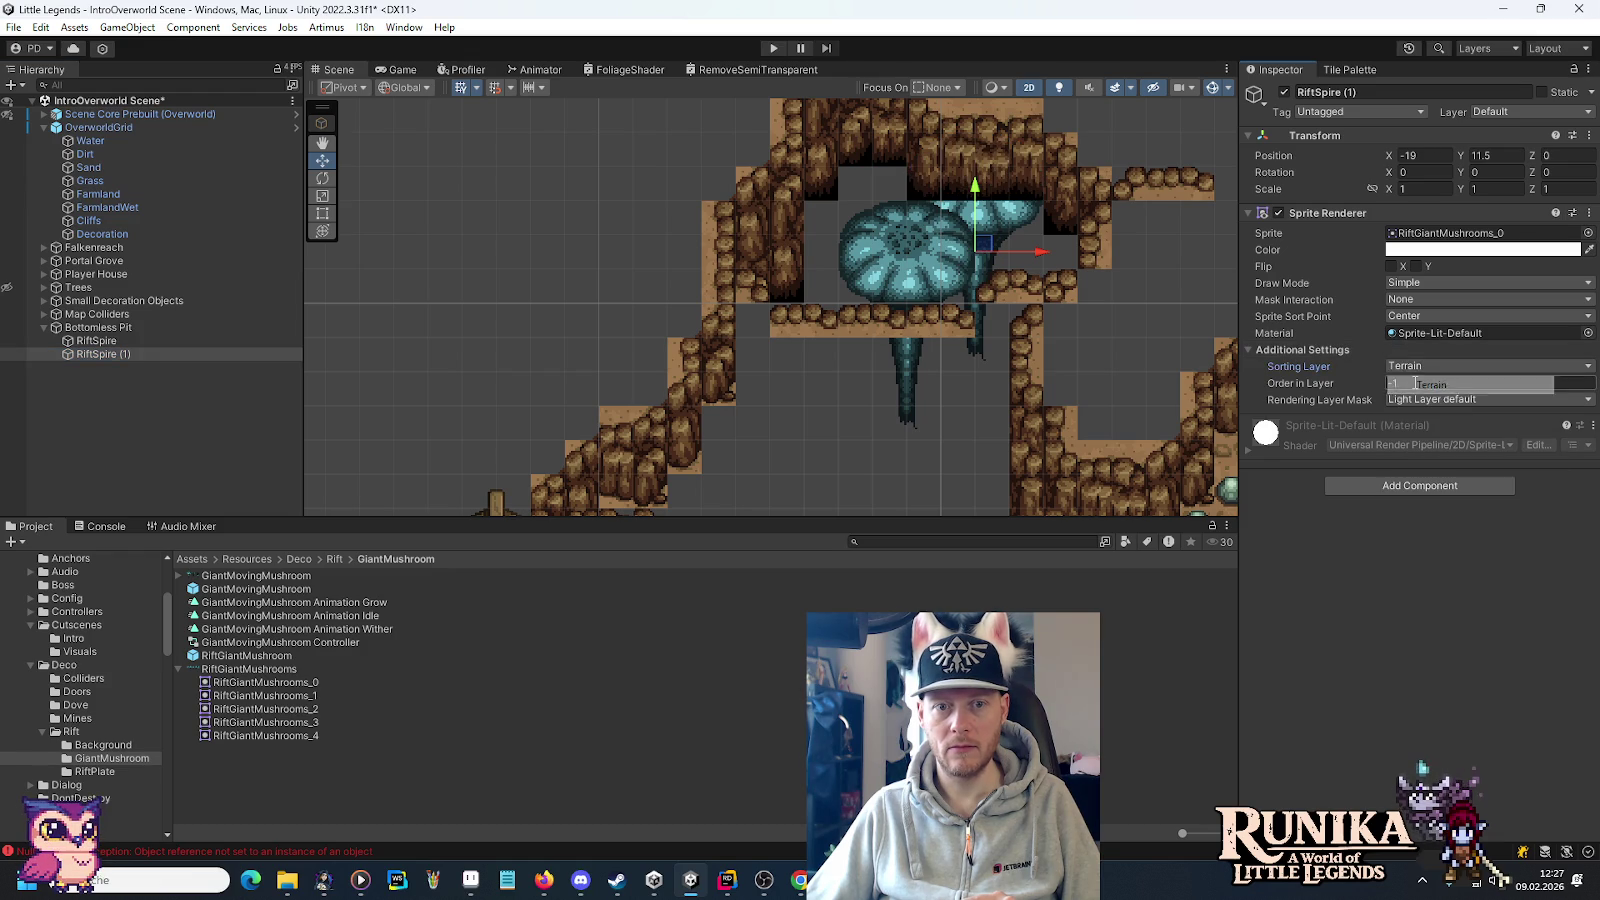
drag(1010, 195, 935, 297)
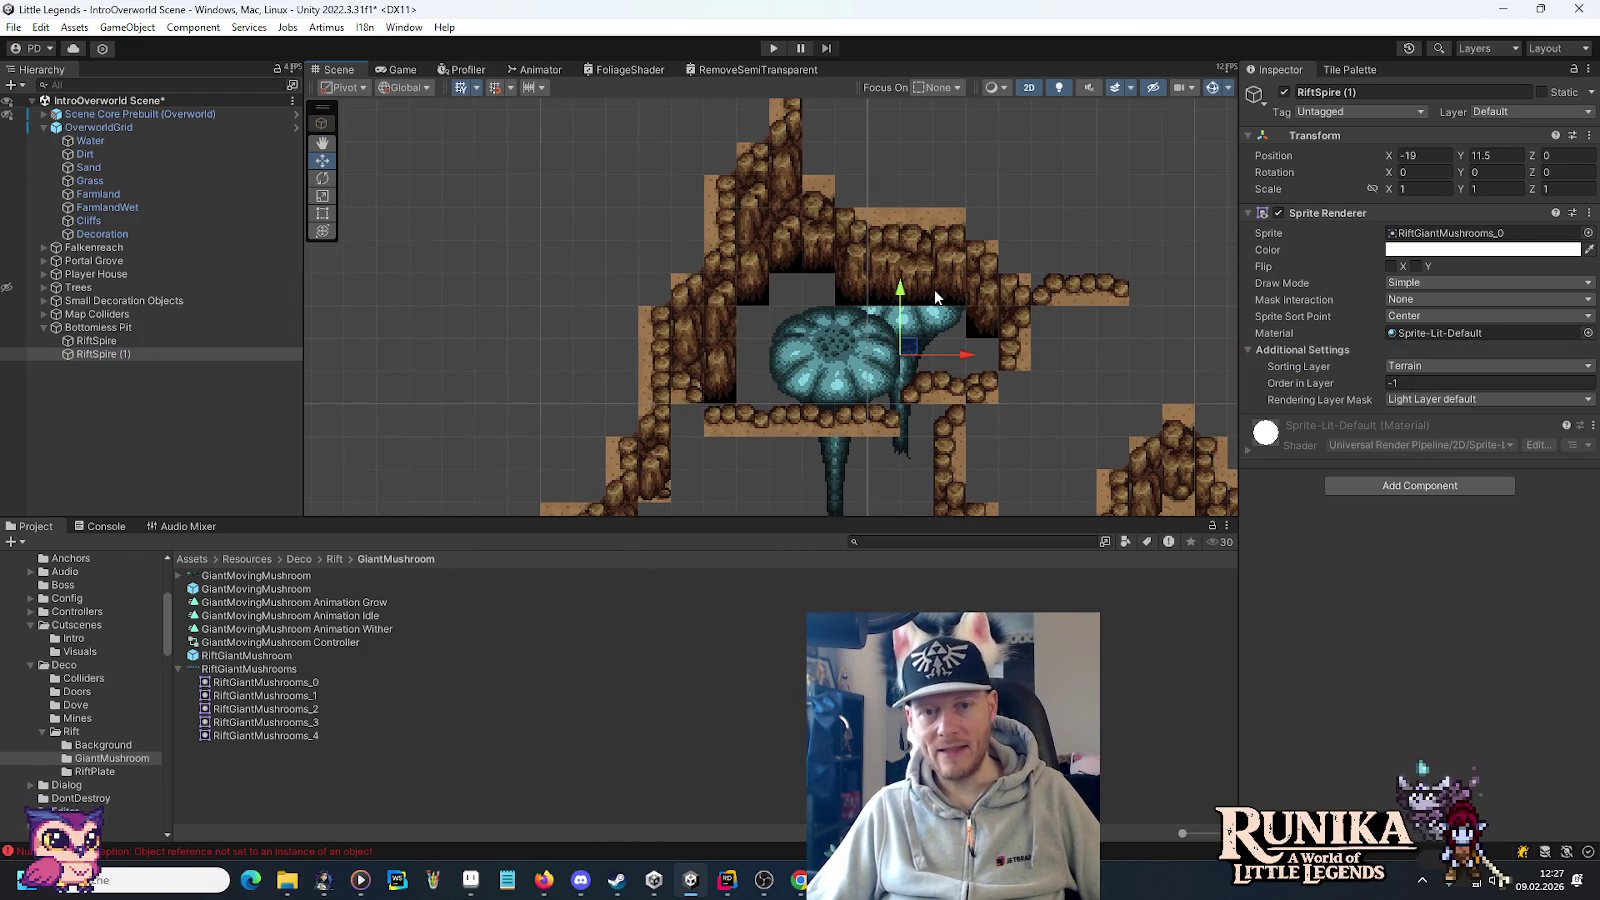
scroll(936, 296, up, 3)
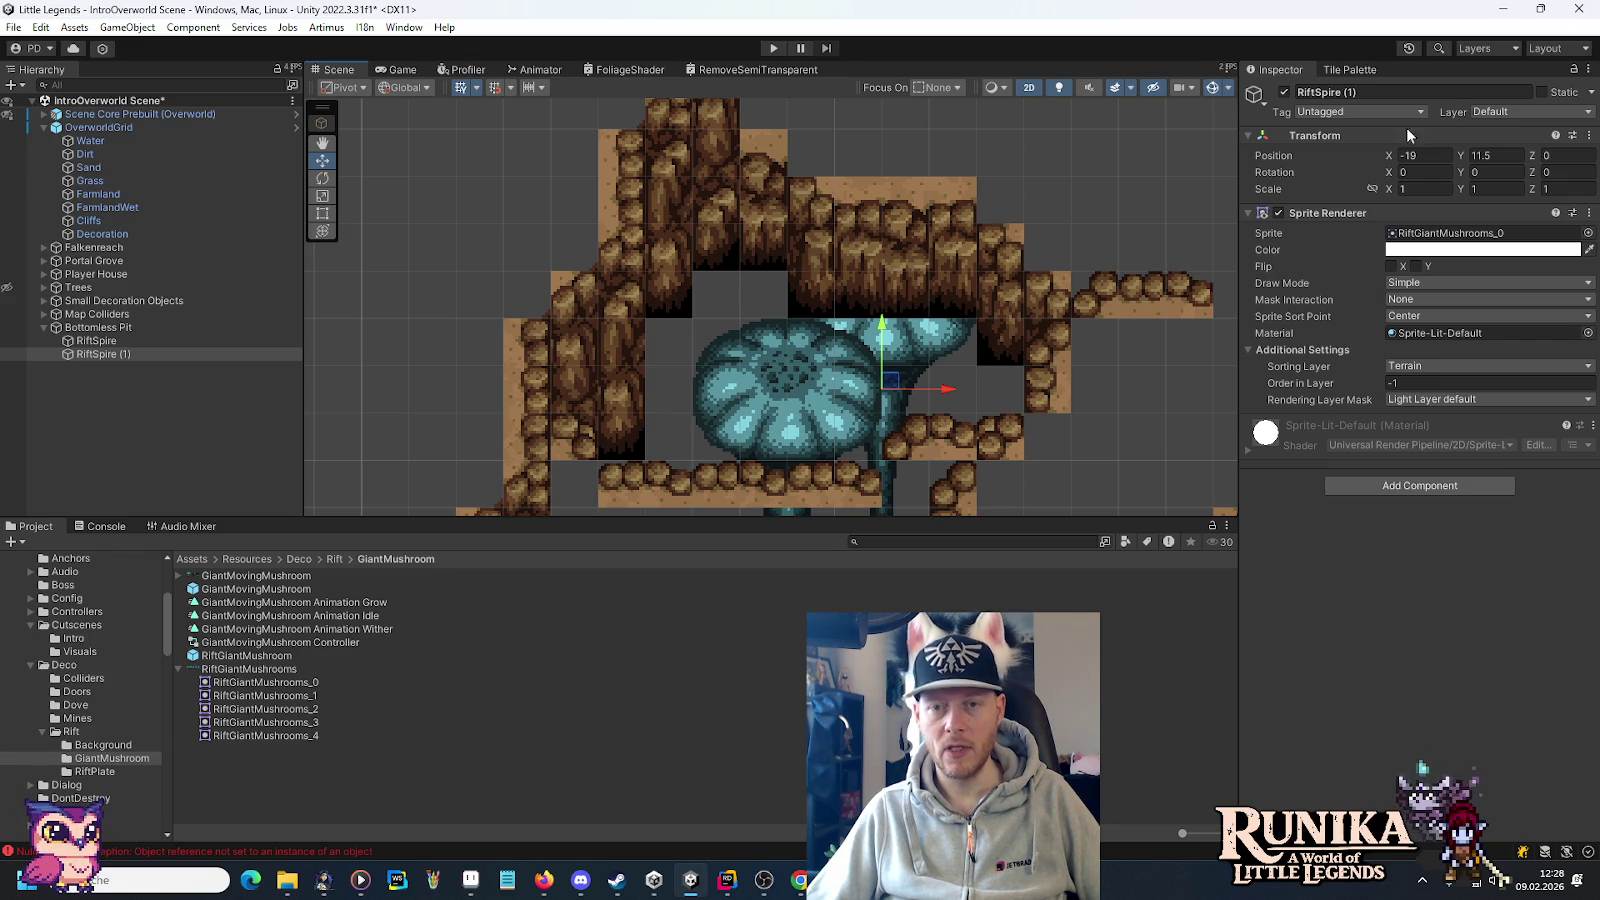
click(1349, 69)
Erase the band of Cliffs tiles covering the mushroom.
click(117, 222)
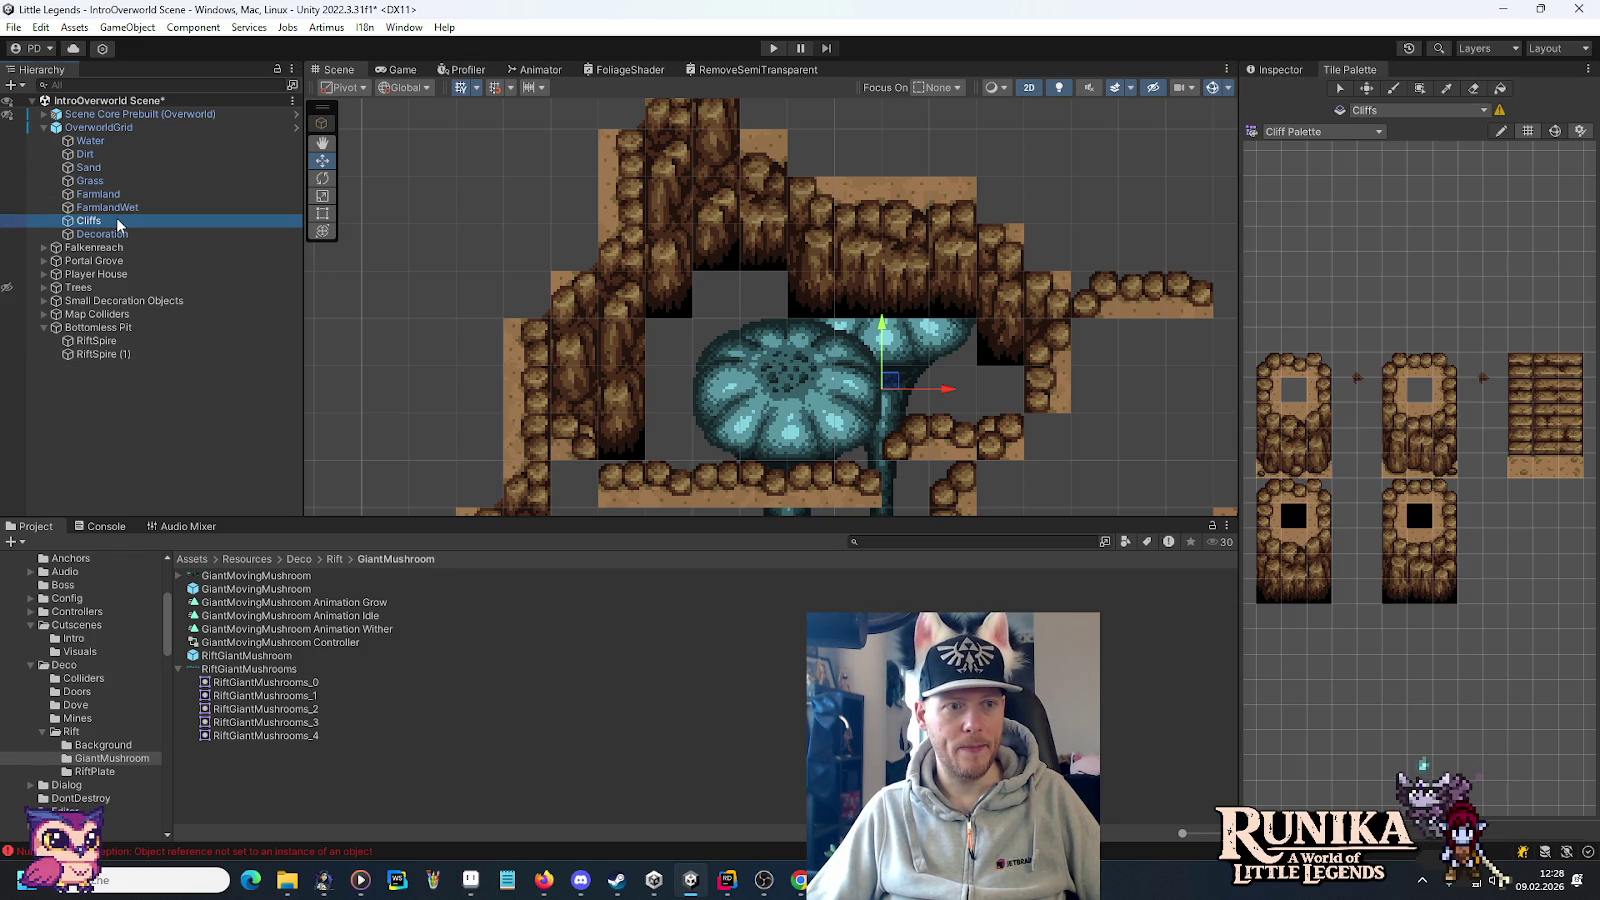
scroll(880, 245, up, 5)
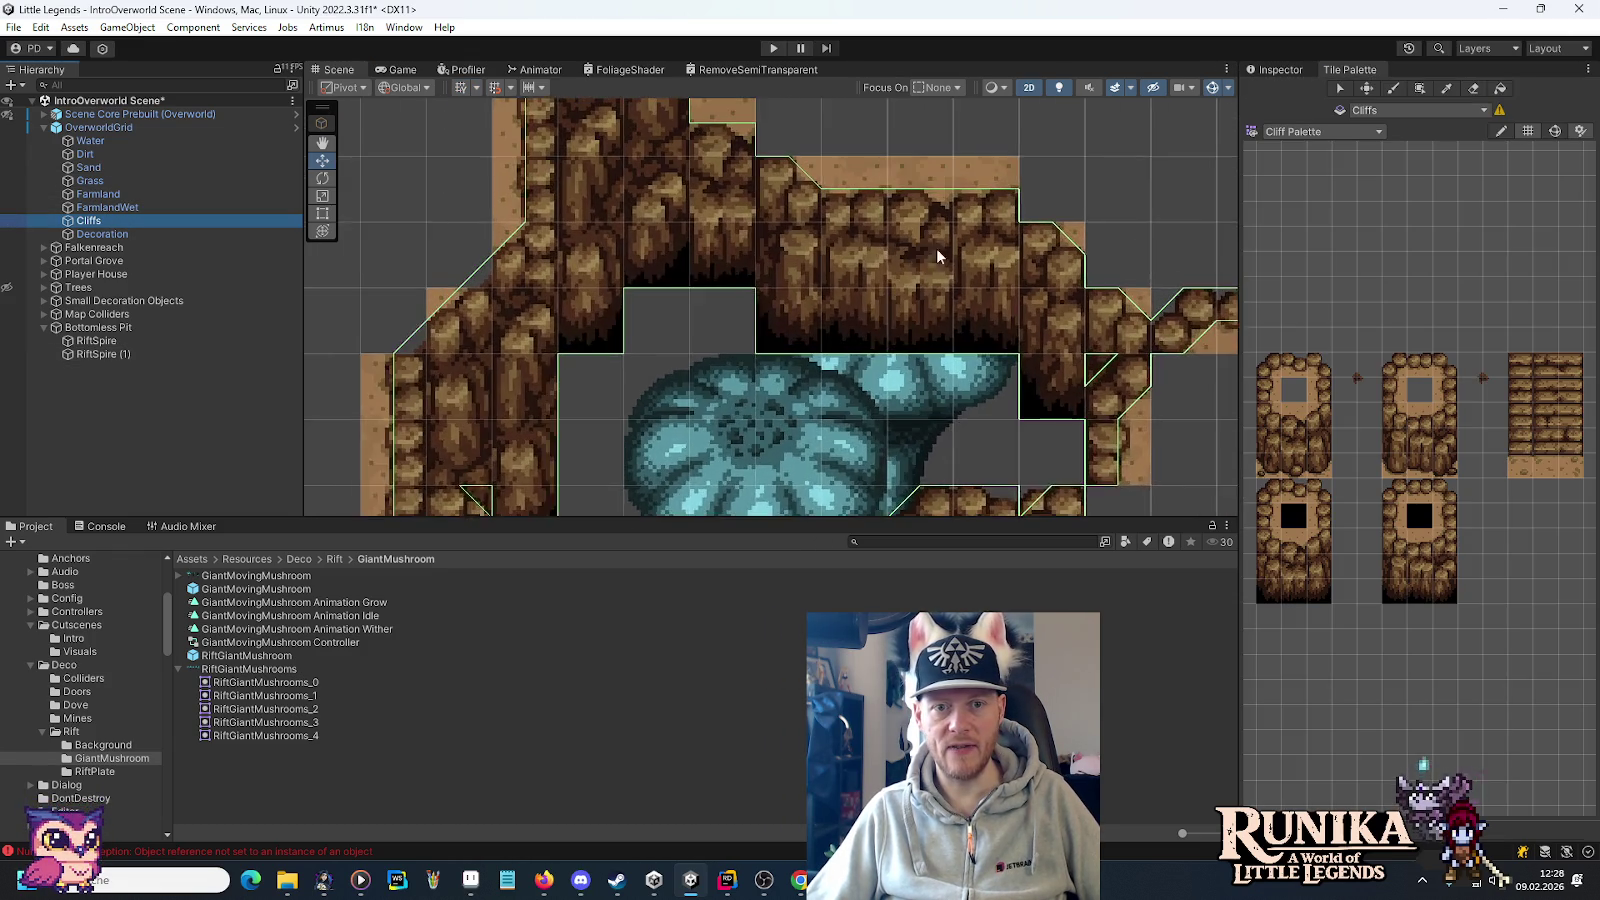
scroll(942, 256, up, 3)
scroll(1410, 485, up, 4)
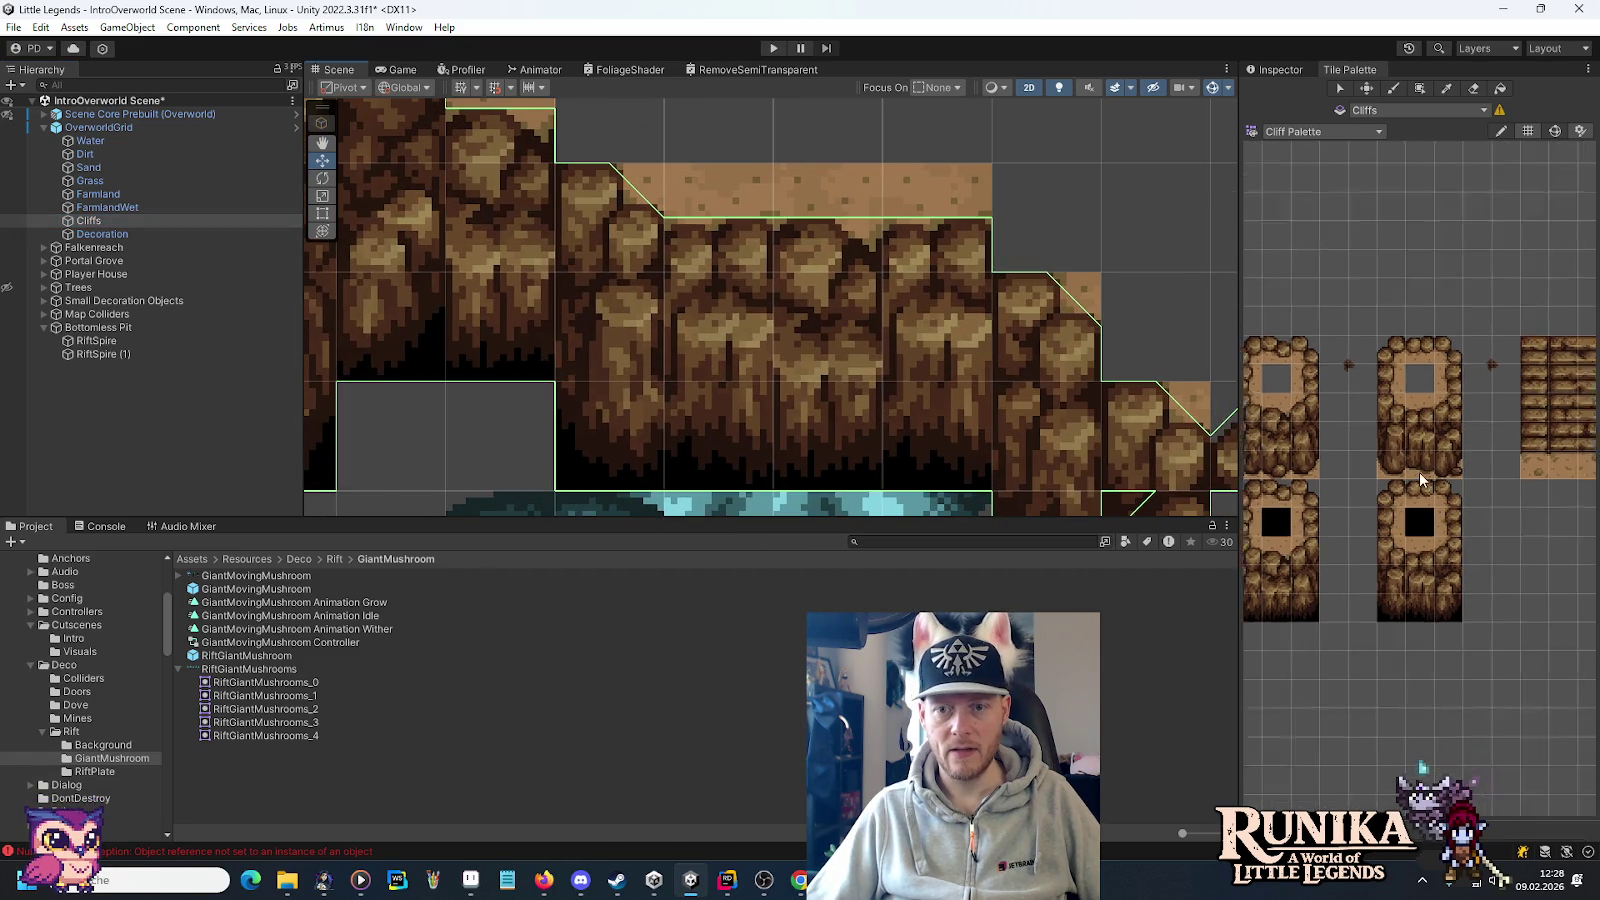
mouse_move(1378, 488)
mouse_down()
mouse_move(1262, 418)
mouse_move(1282, 403)
mouse_up()
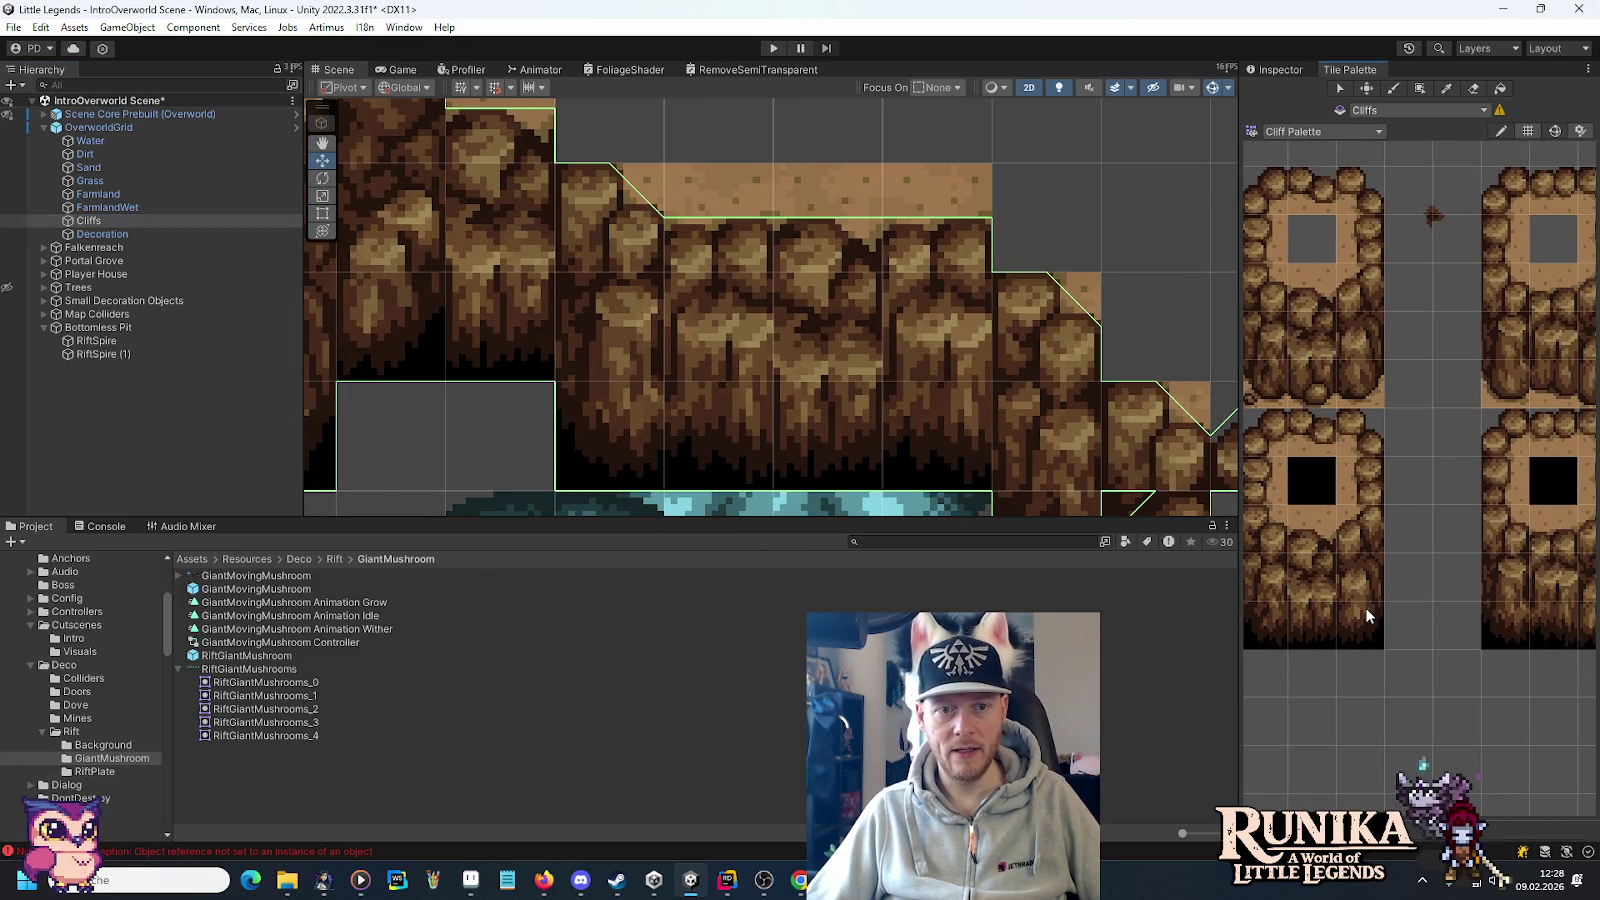
drag(1474, 602, 1424, 592)
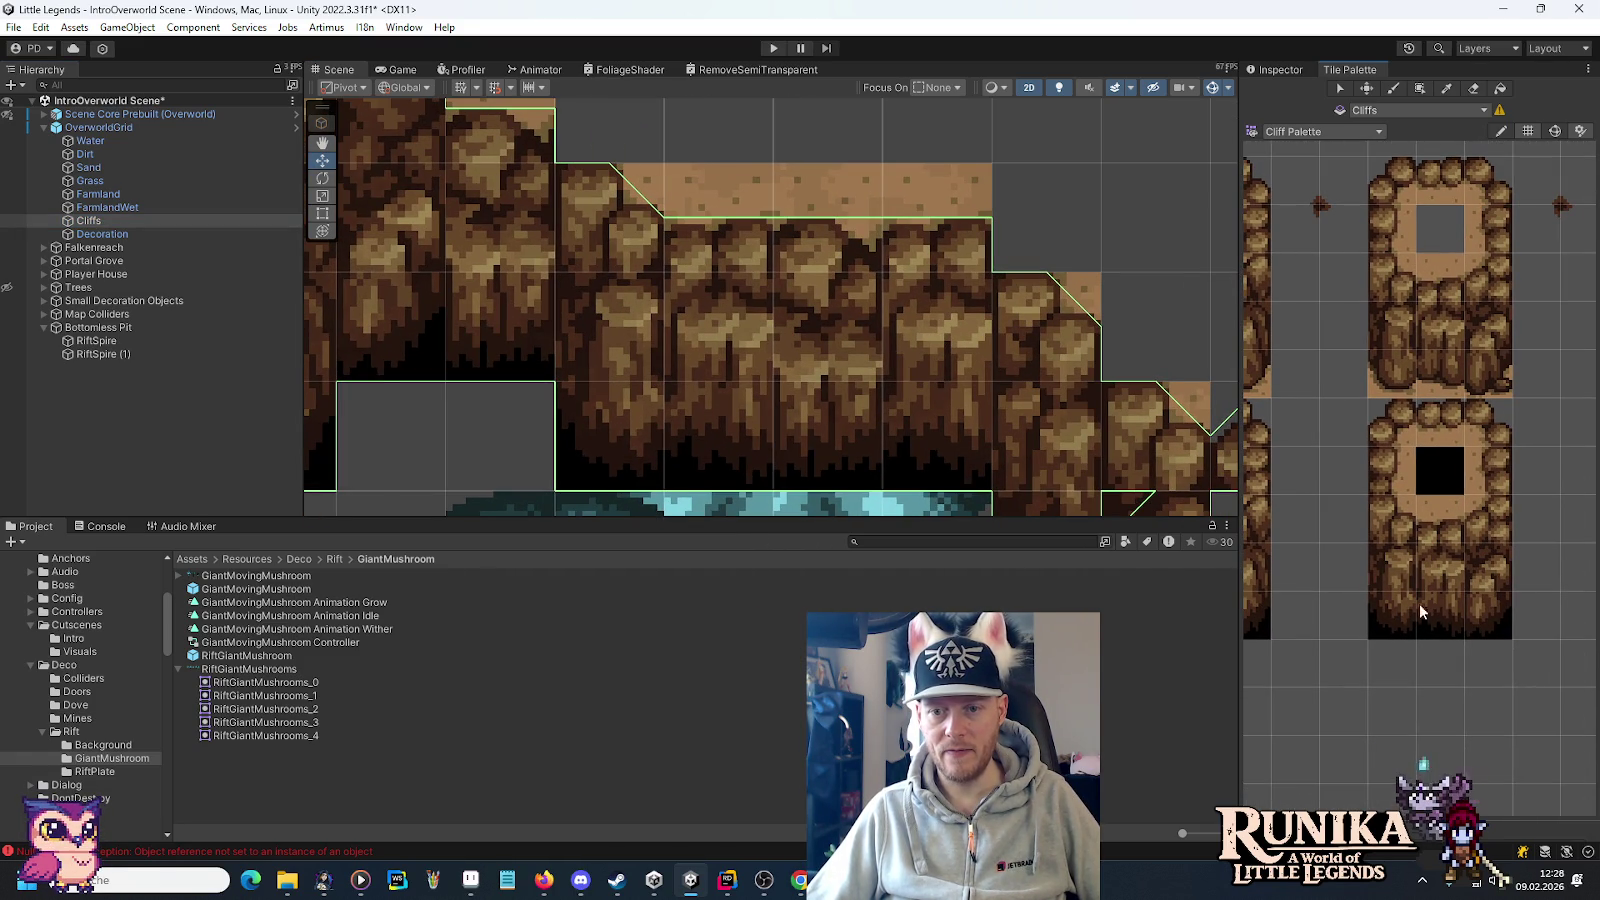
click(1468, 90)
mouse_move(700, 330)
mouse_down()
mouse_move(678, 375)
mouse_move(600, 330)
mouse_move(850, 330)
mouse_move(910, 427)
mouse_move(660, 420)
mouse_up()
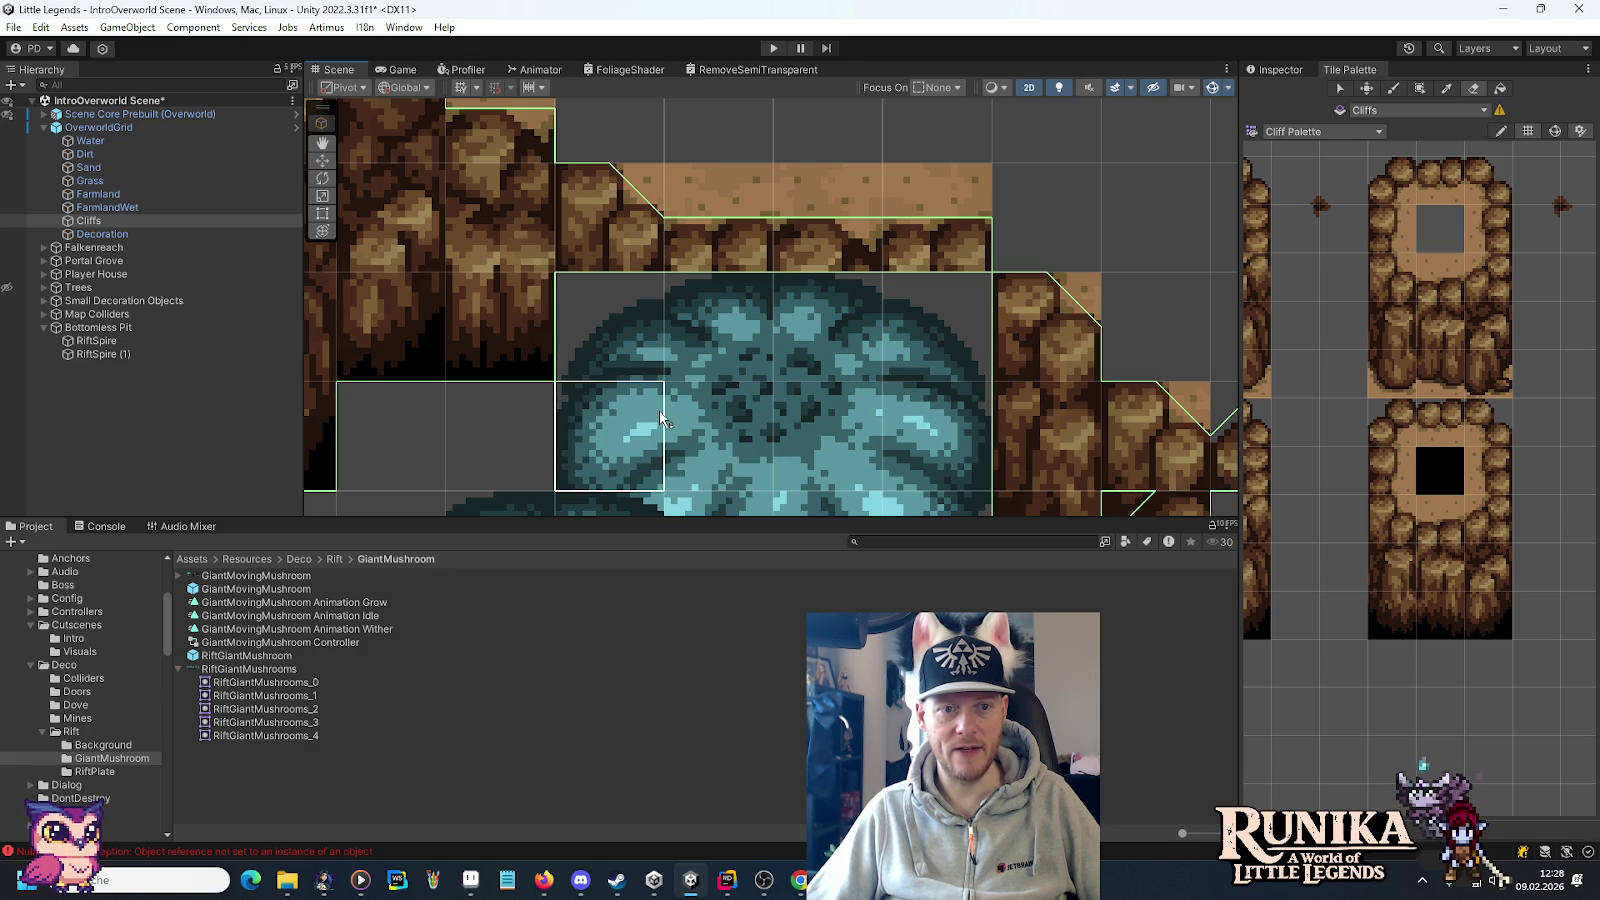
Paint a 2x2 cliff block and two cliff columns onto the Dirt tilemap.
click(152, 157)
drag(1390, 575, 1453, 615)
click(696, 400)
click(953, 446)
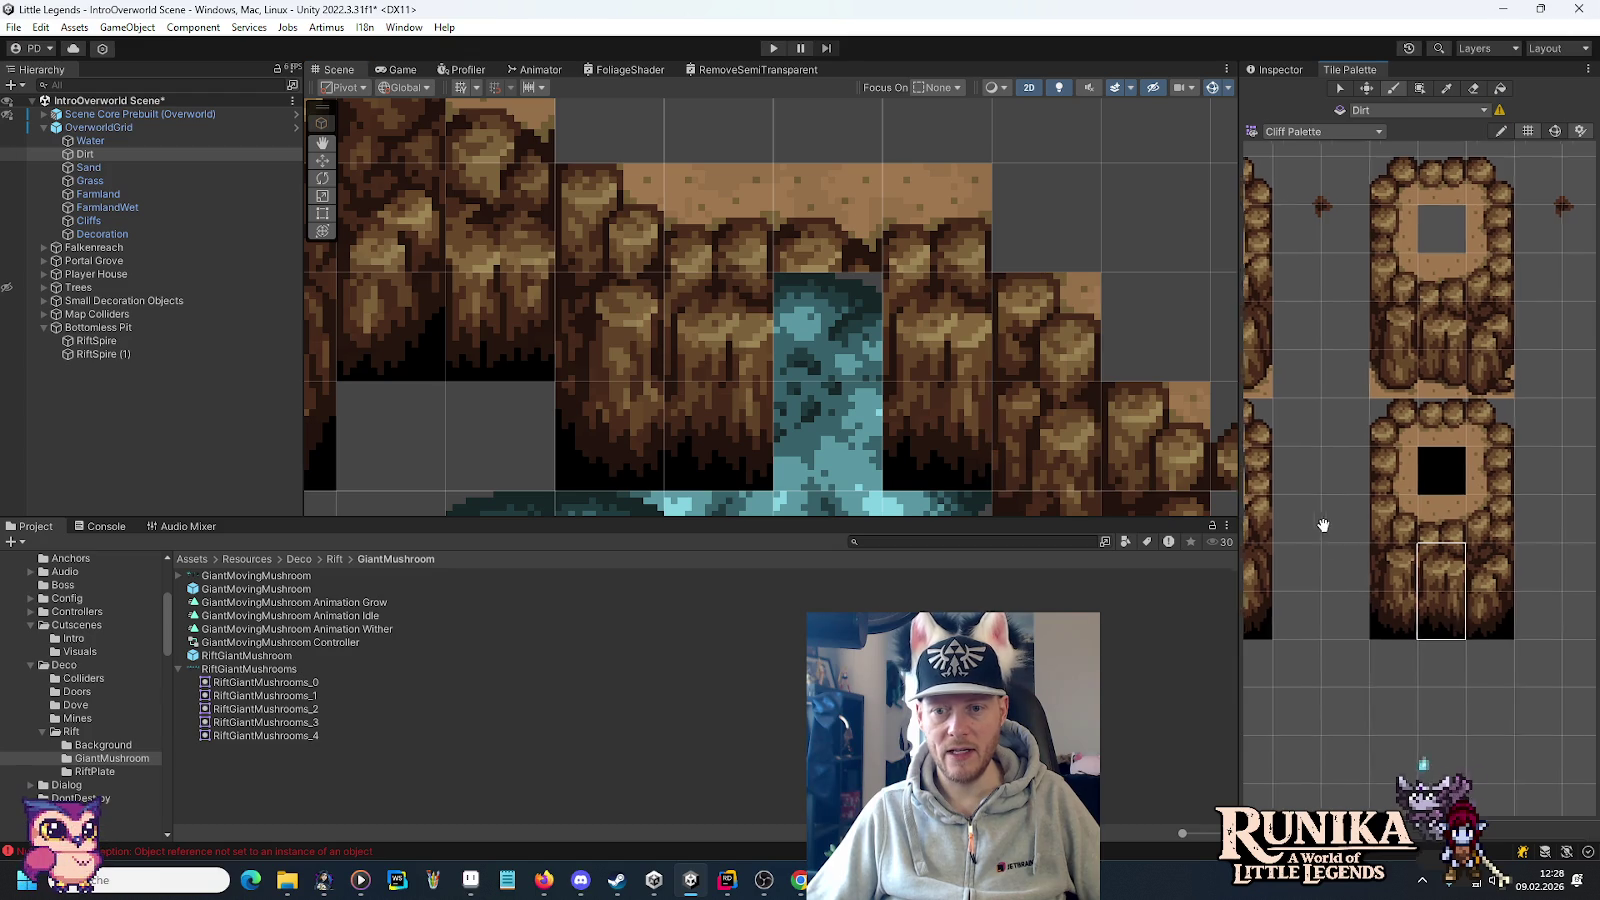
drag(1323, 525, 1173, 519)
click(842, 378)
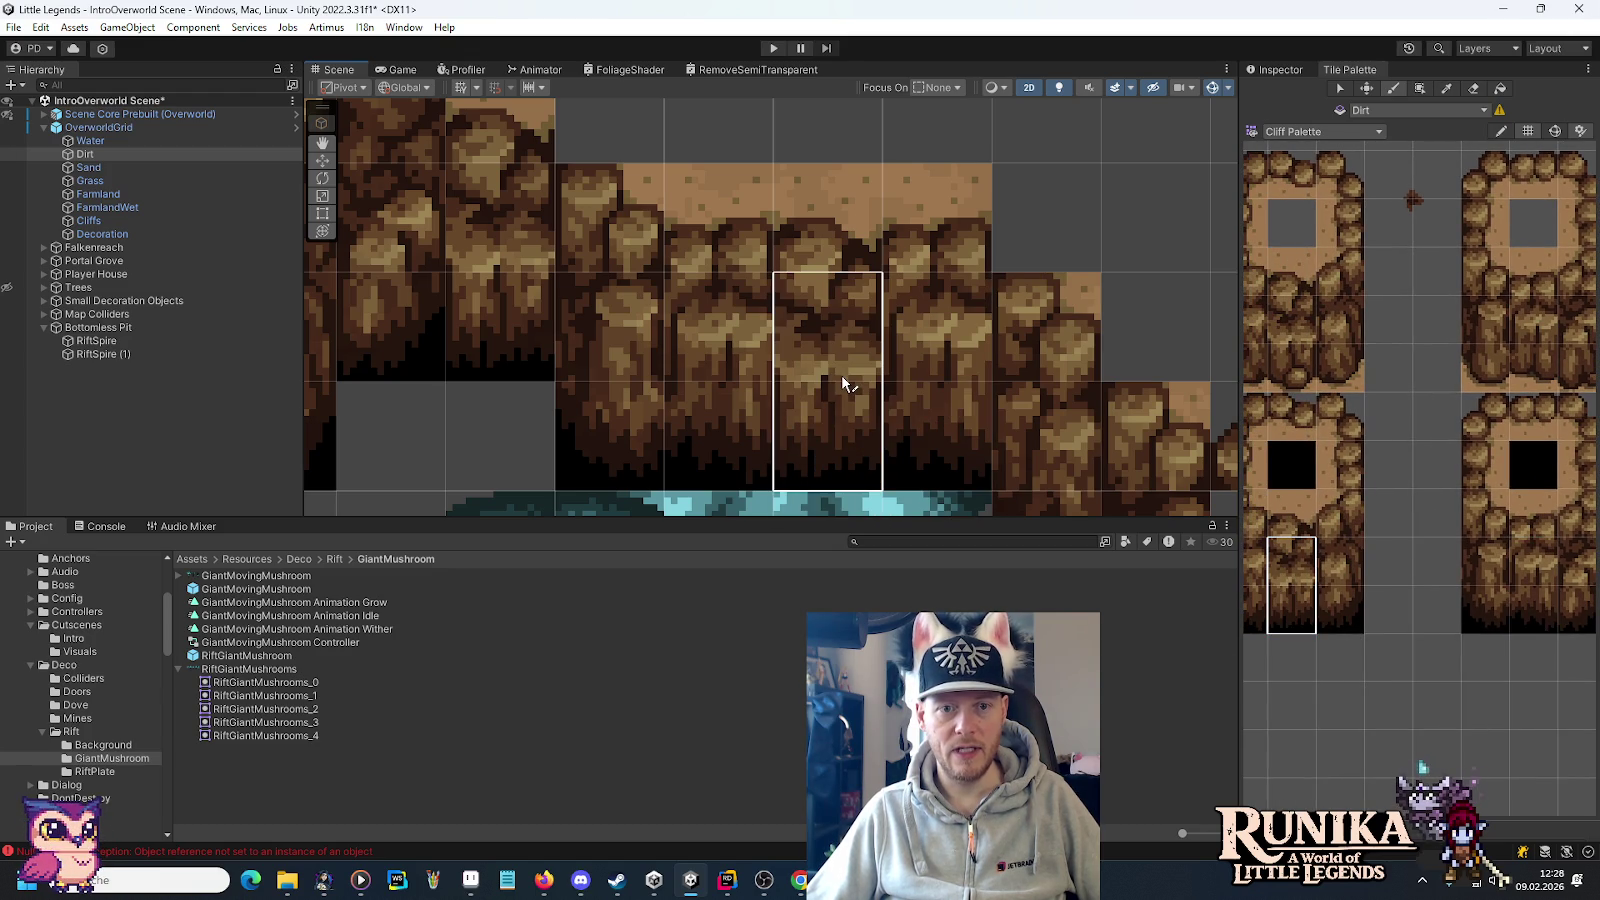
Erase the top row of Cliffs tiles and refill it with dirt-topped cliff tiles on Dirt.
click(1471, 90)
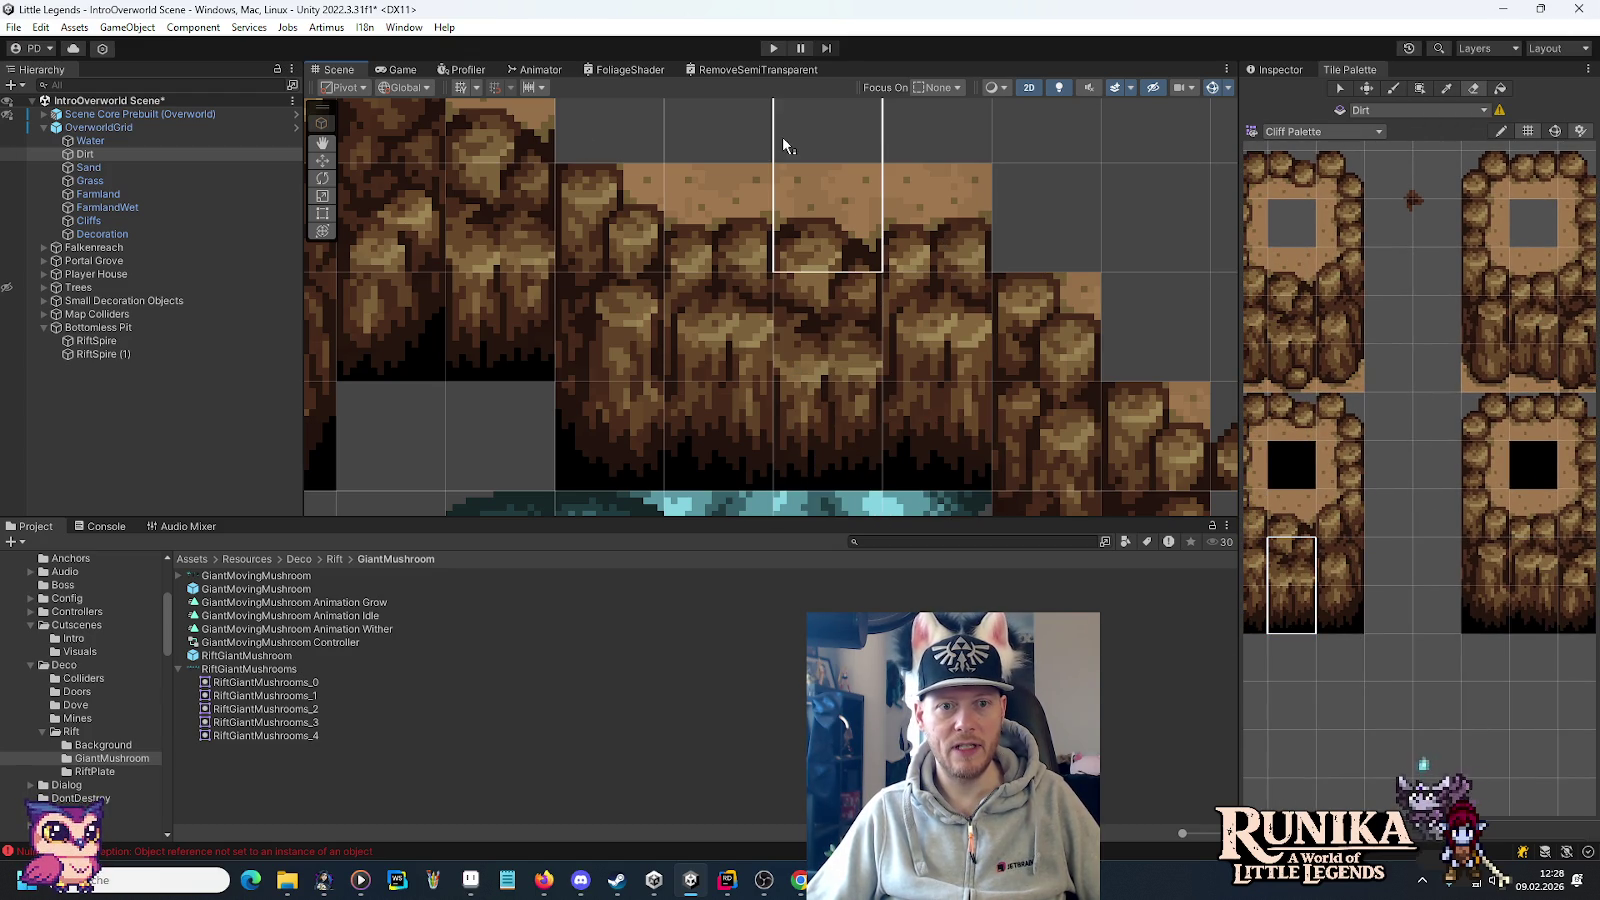
click(90, 220)
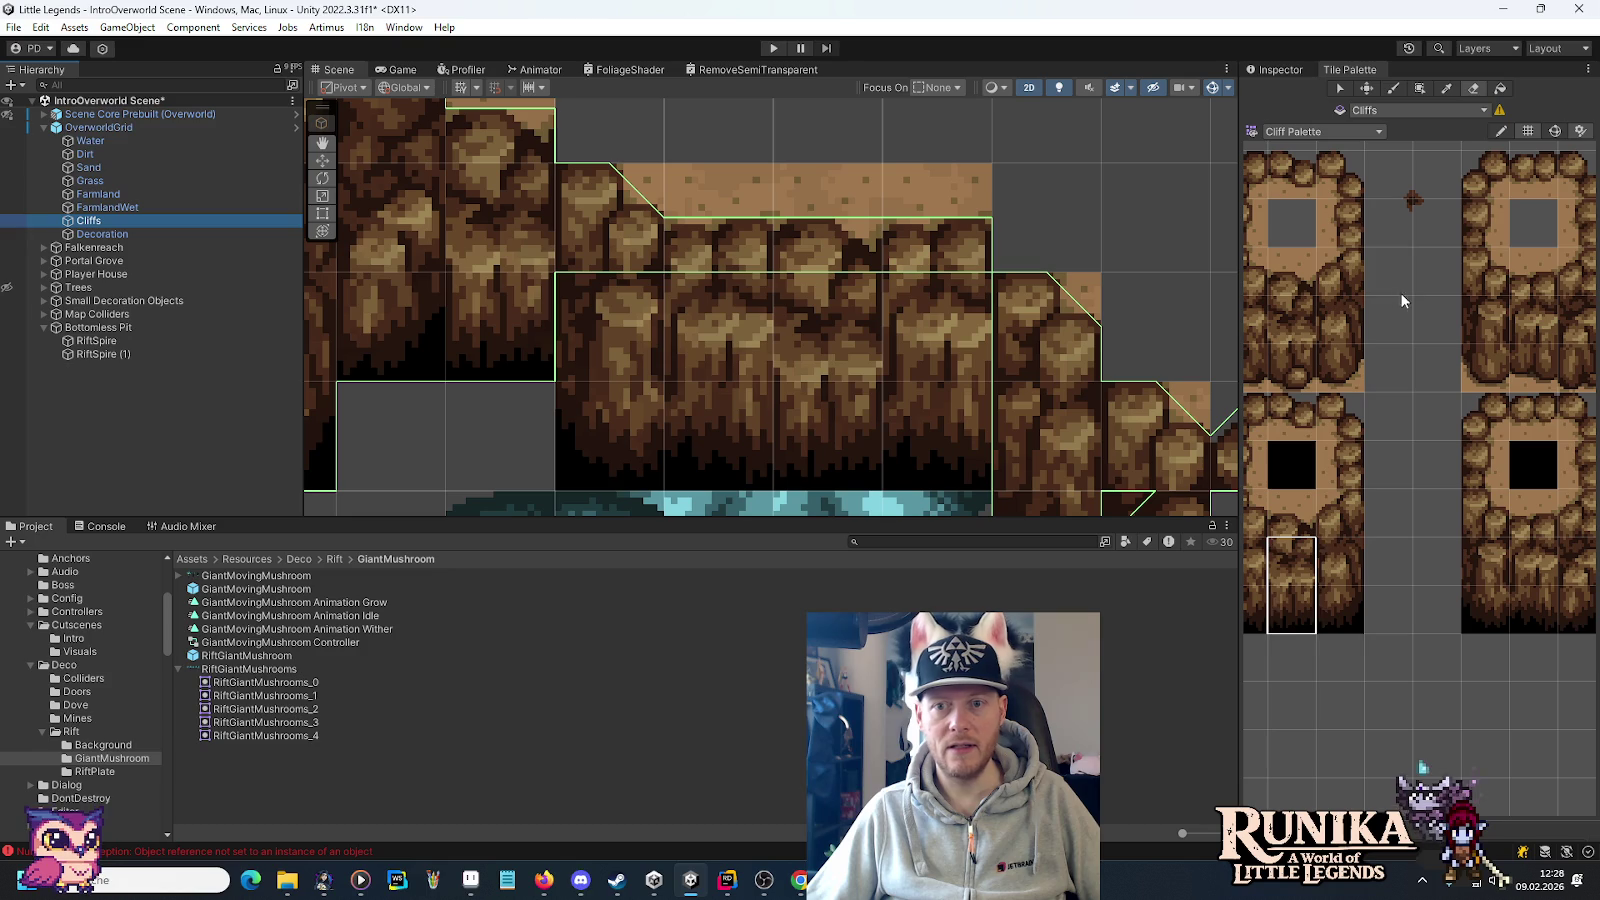
drag(709, 204, 905, 219)
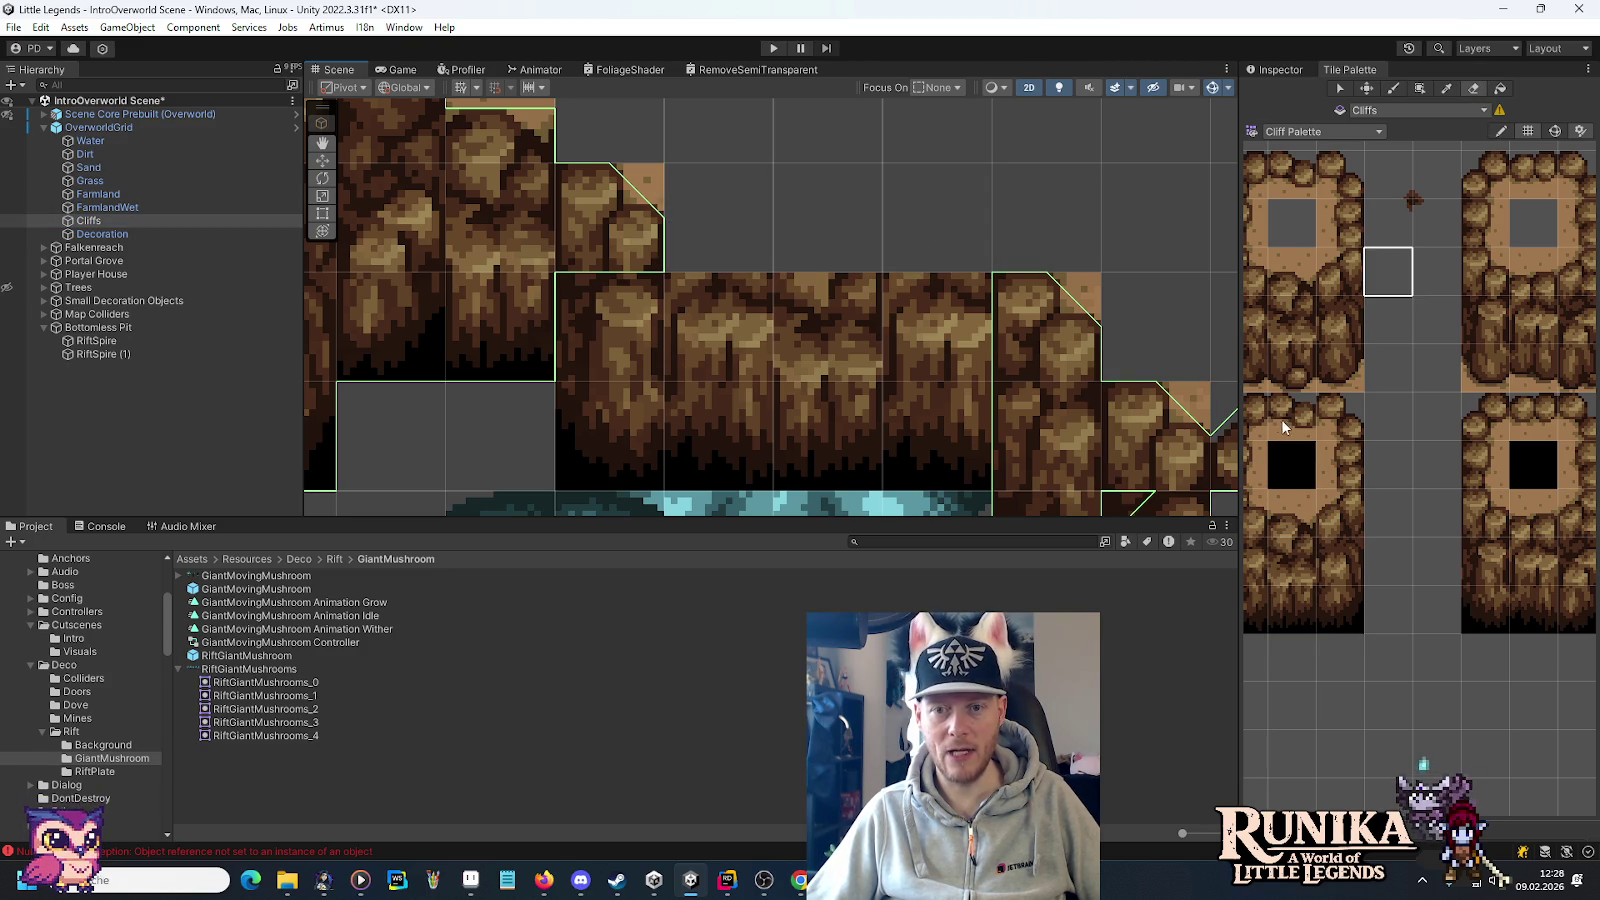
click(114, 157)
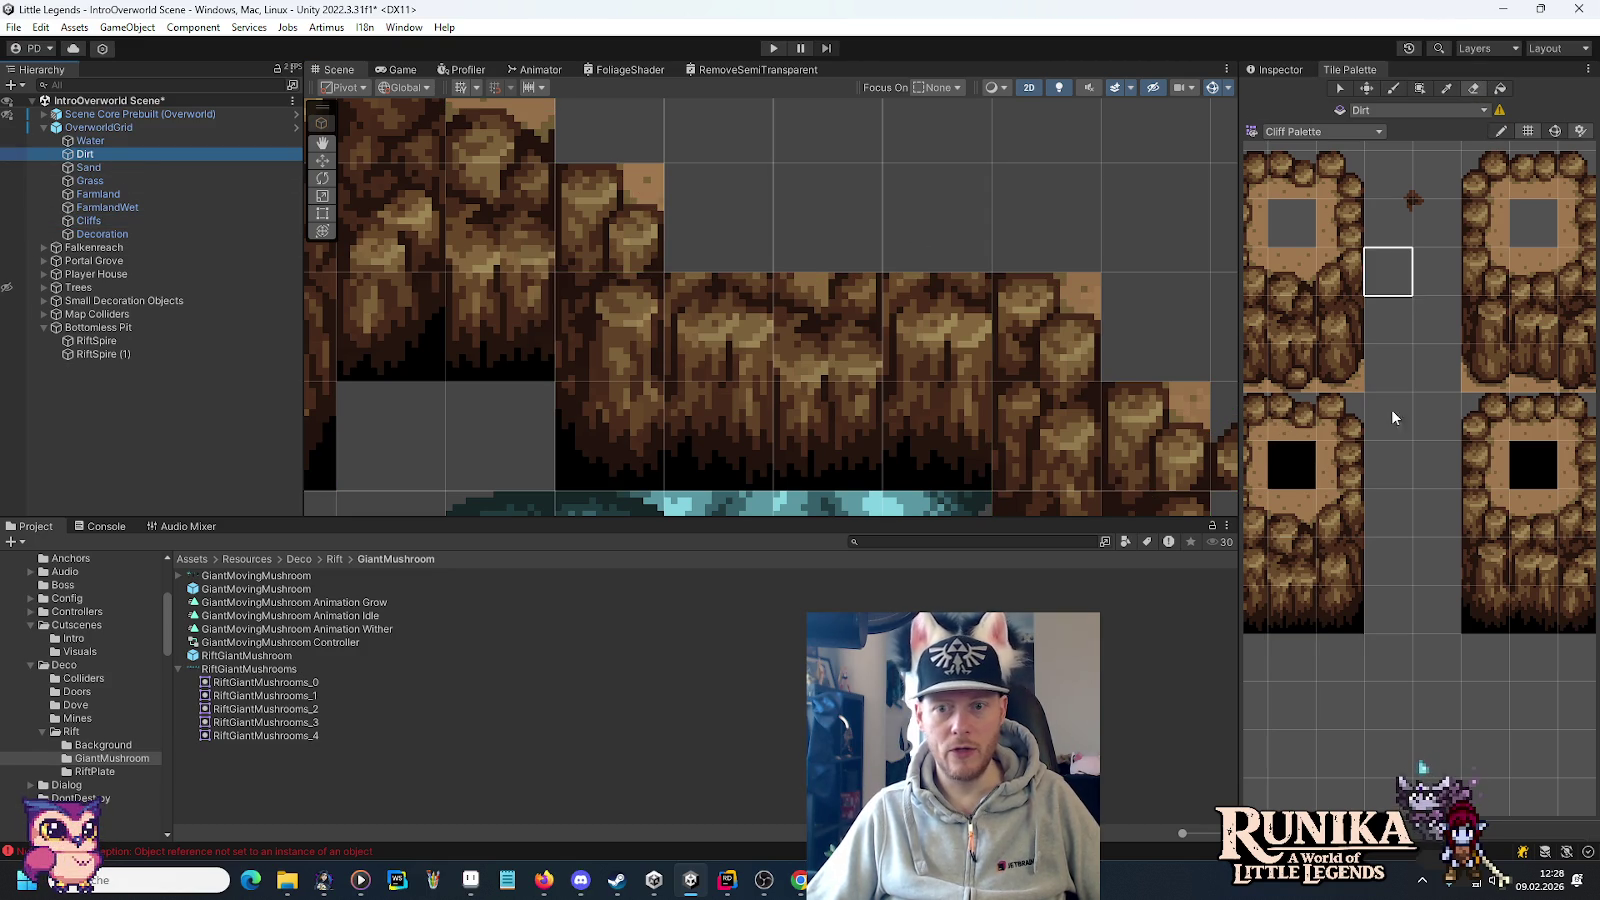
click(1293, 430)
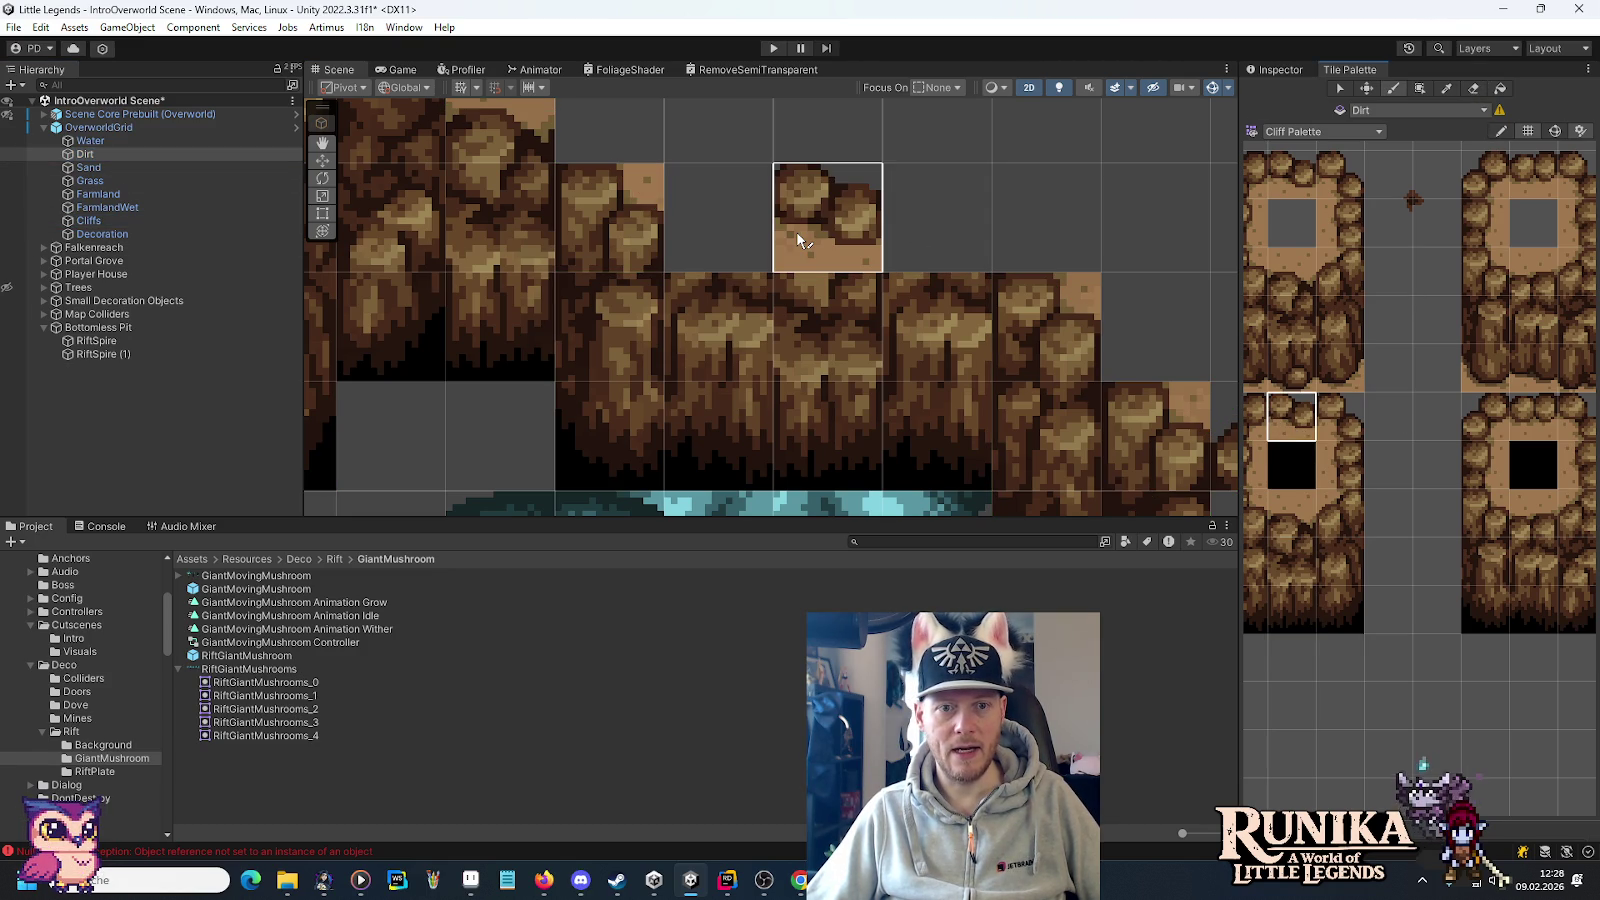
click(1290, 512)
click(826, 220)
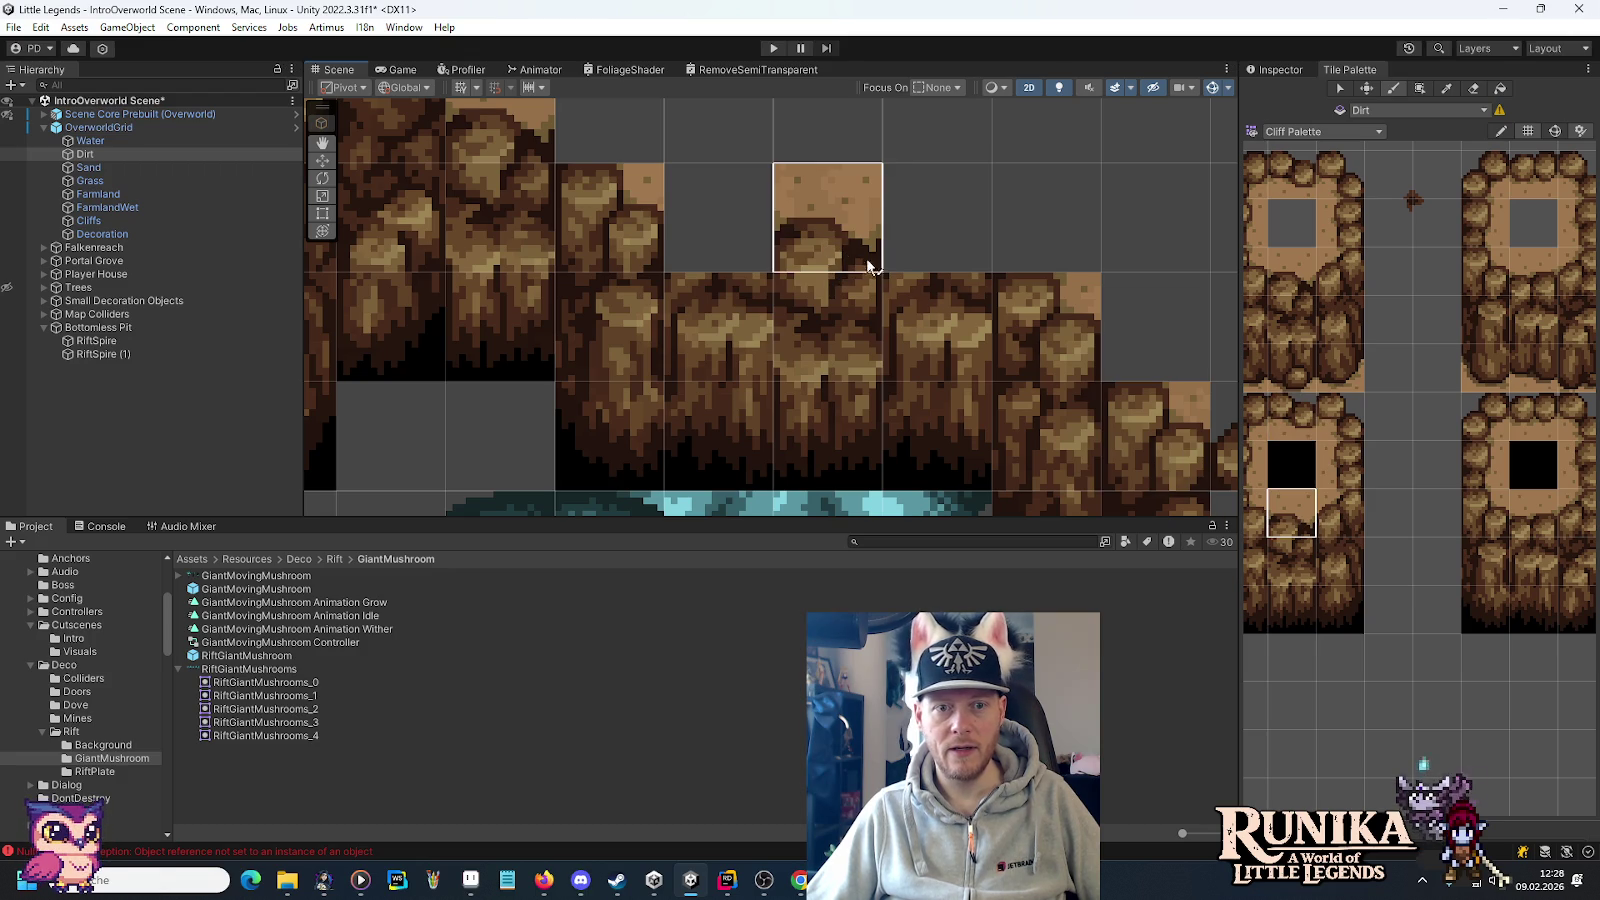
click(1543, 524)
click(938, 218)
click(719, 218)
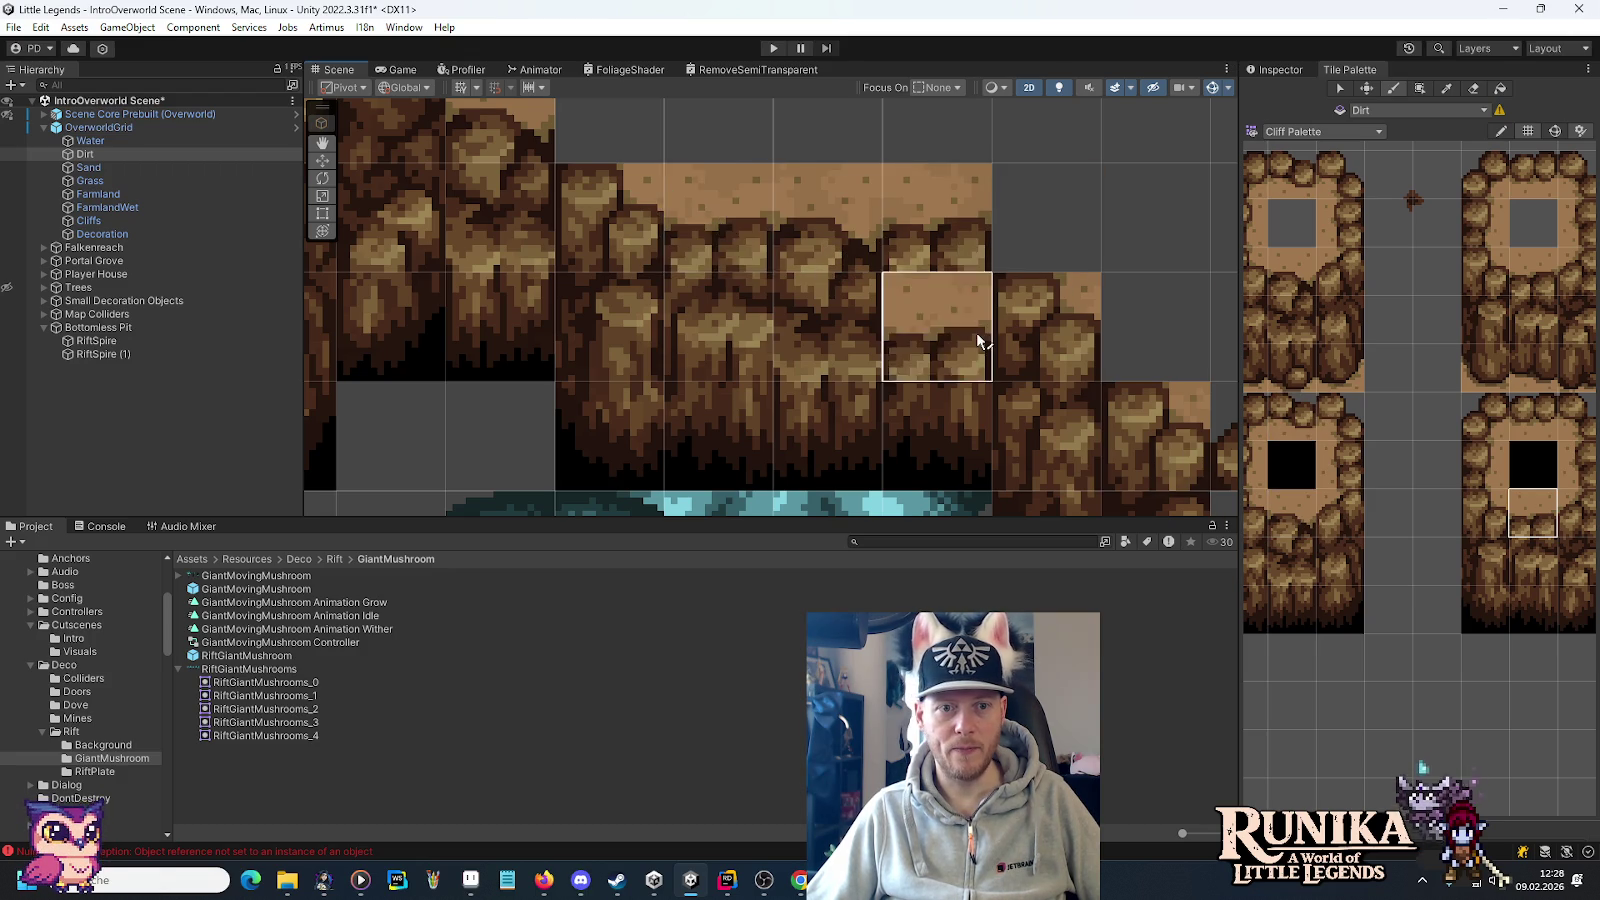
scroll(978, 332, down, 2)
scroll(978, 332, down, 2)
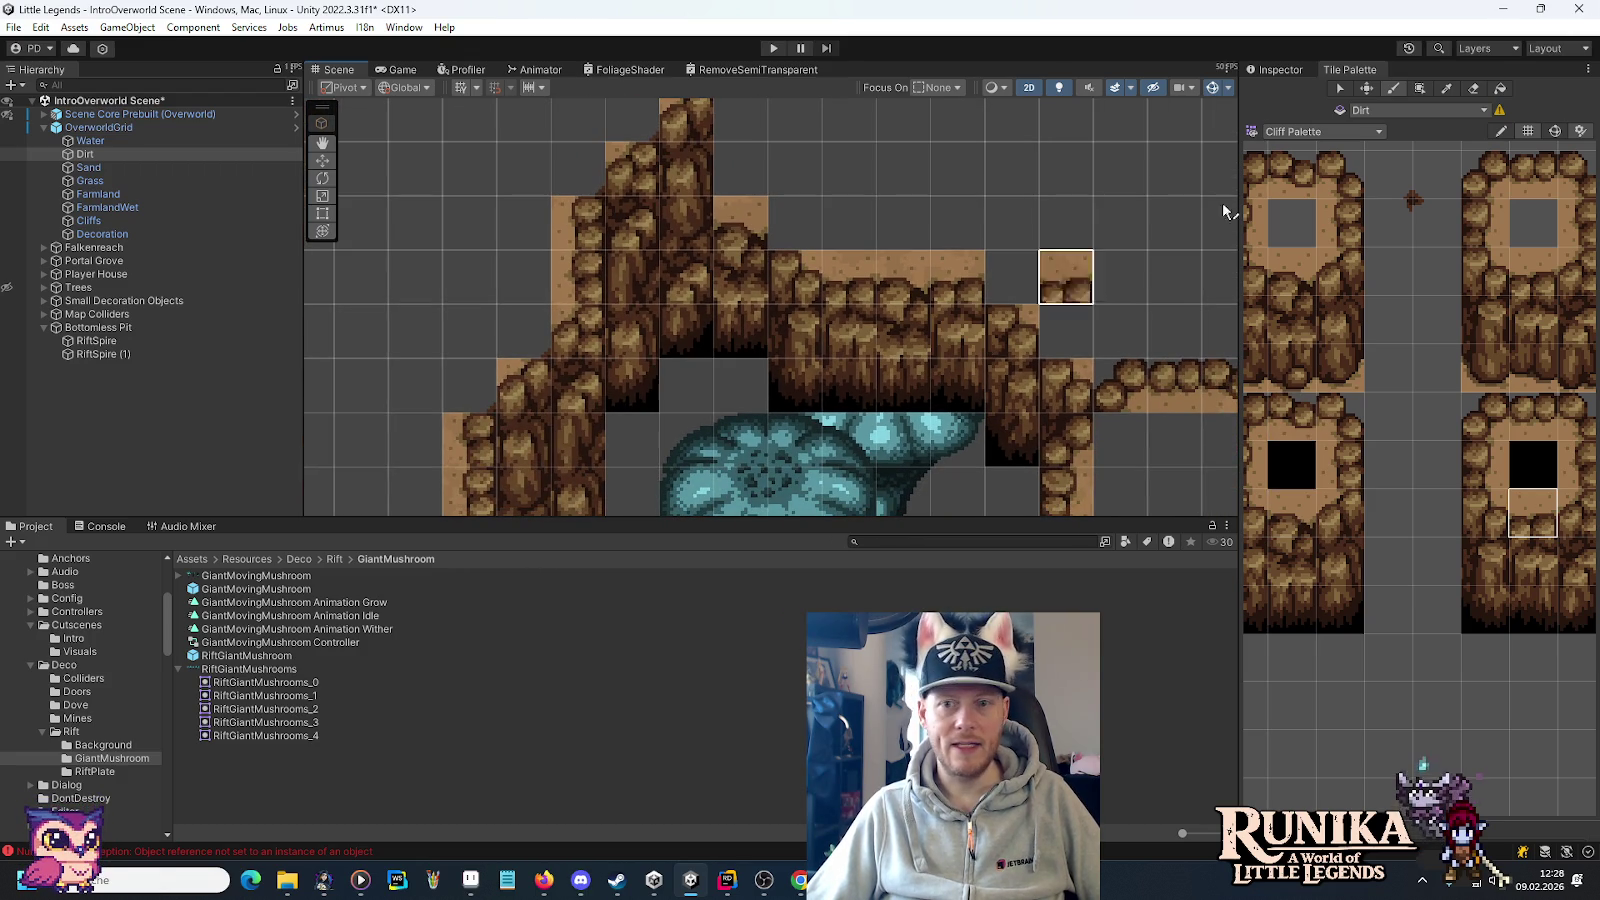
click(1284, 72)
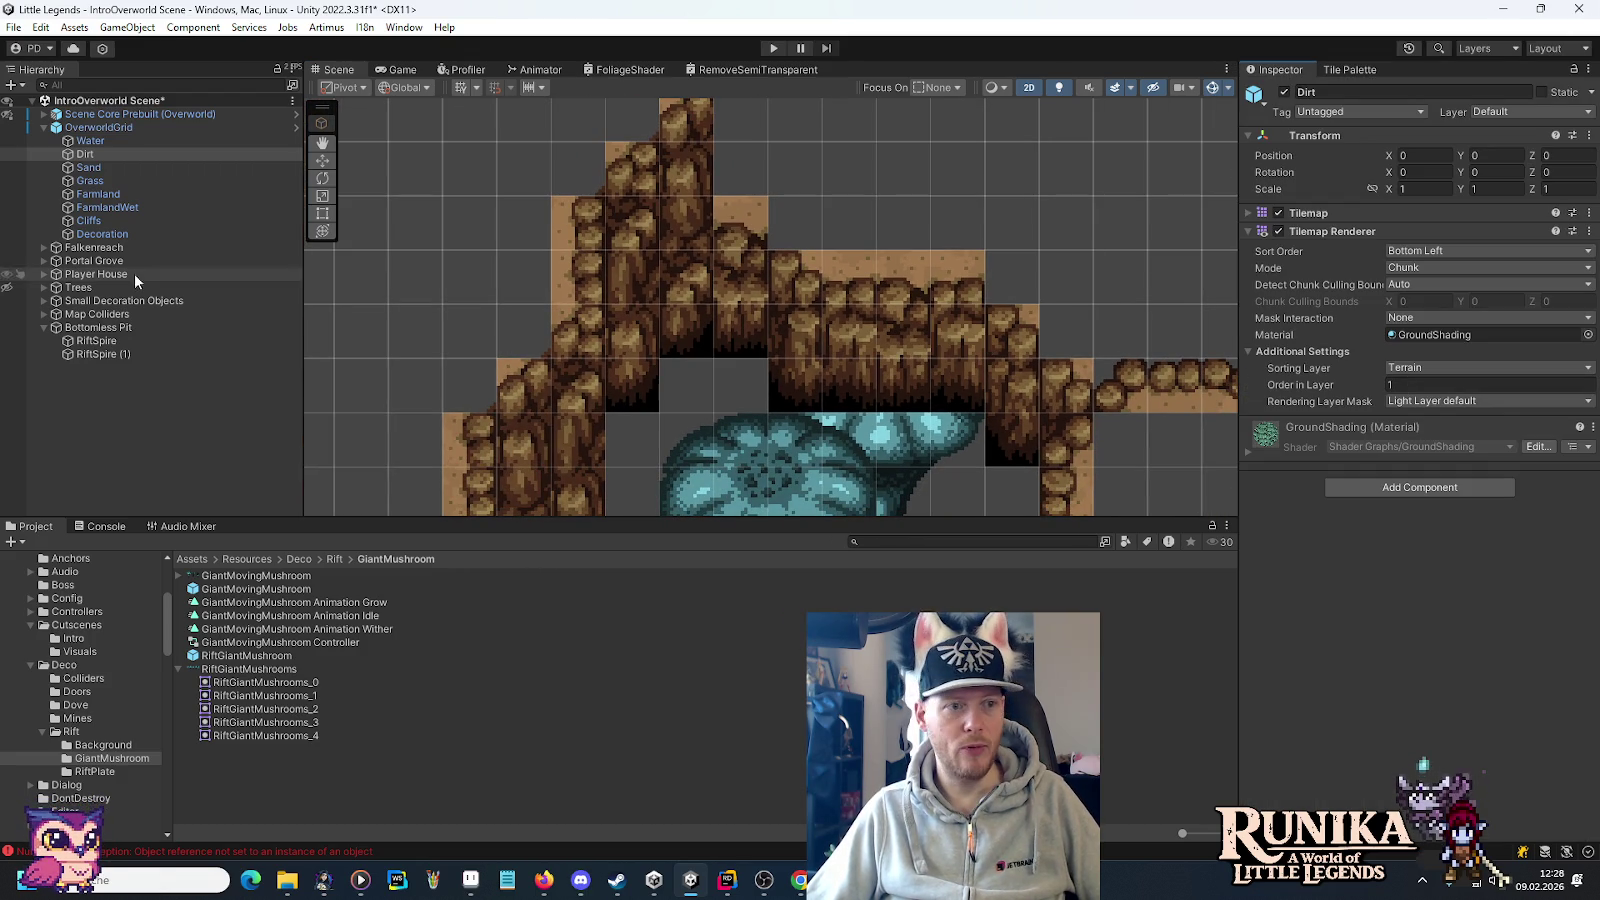
Set Order in Layer to 2 for RiftSpire (1) and 3 for RiftSpire.
click(117, 225)
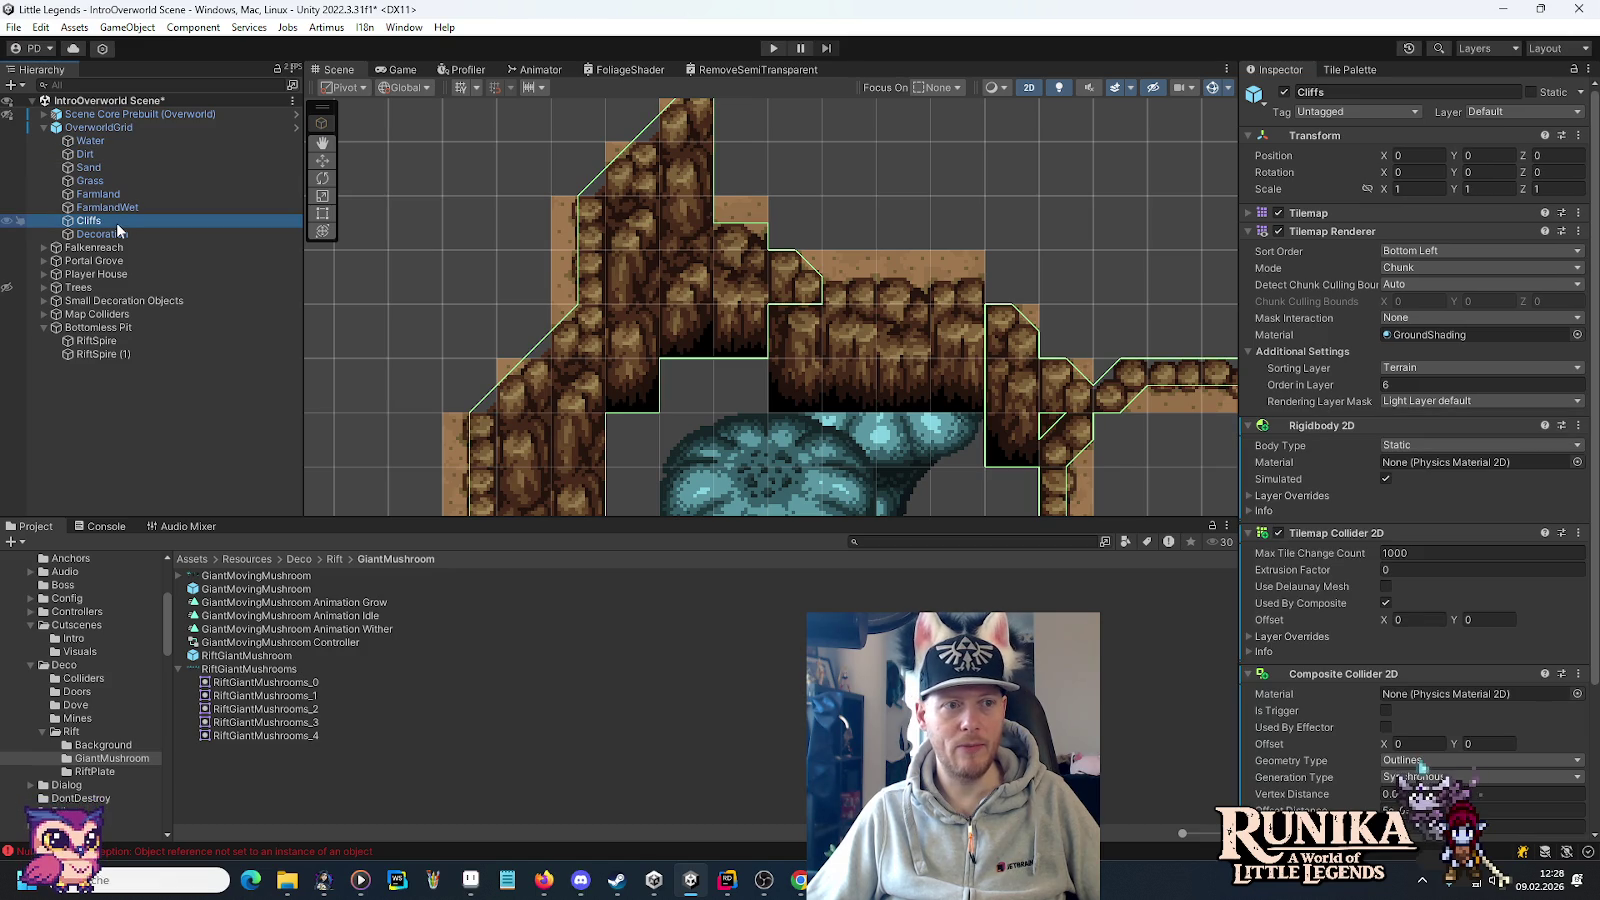
click(112, 341)
click(121, 355)
click(1420, 383)
text(2)
click(109, 341)
click(1481, 384)
text(3)
scroll(1002, 360, down, 3)
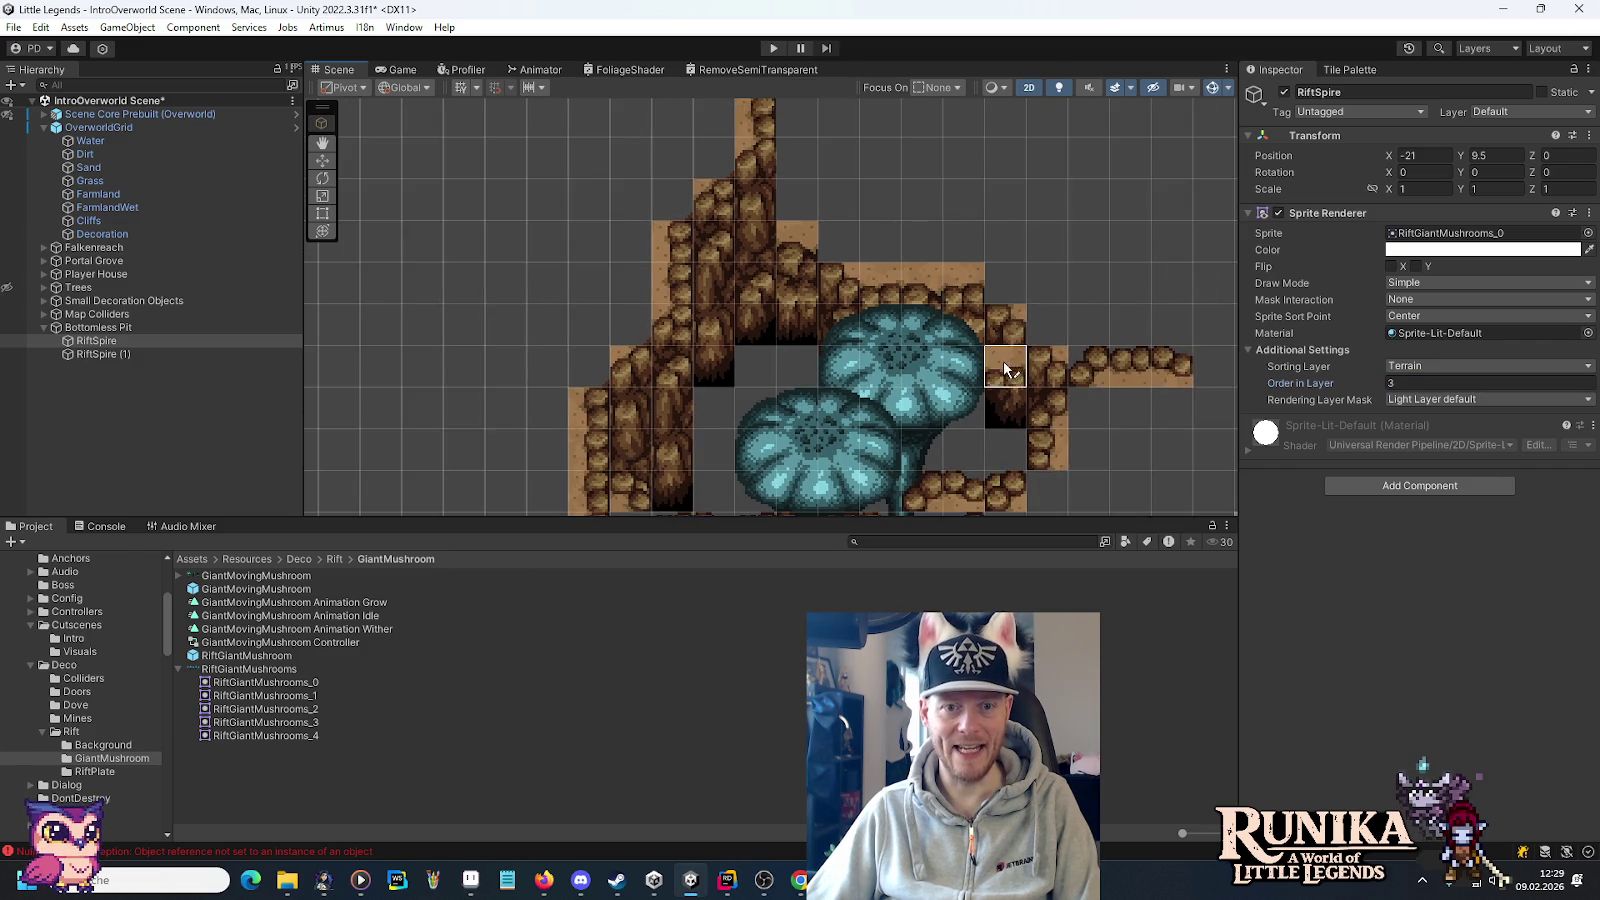
click(91, 132)
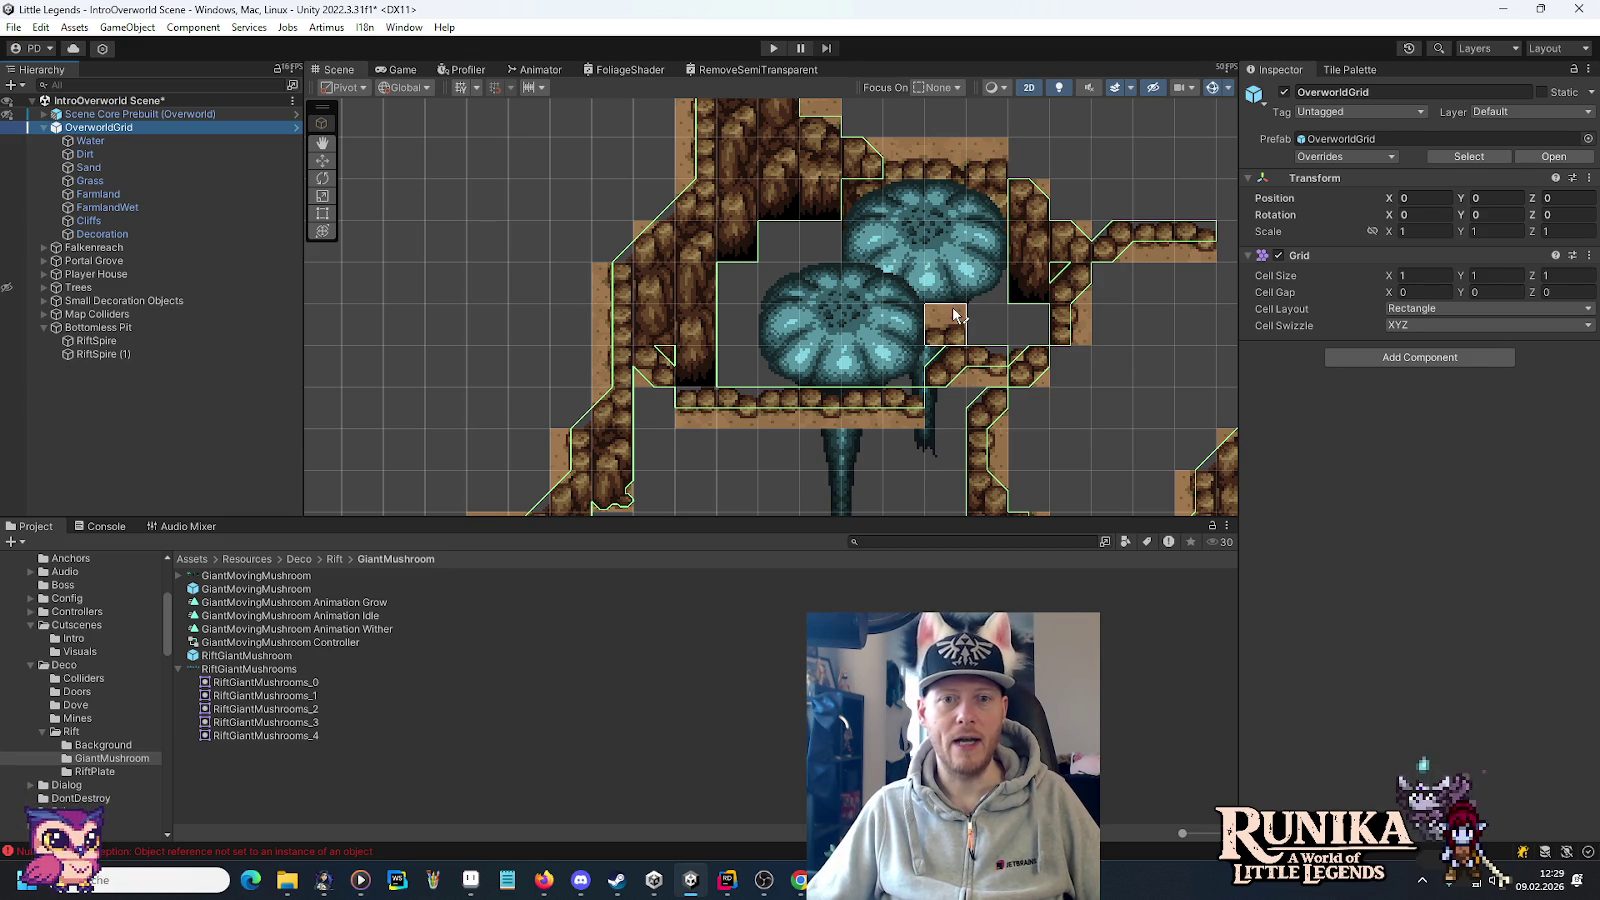
Erase the stray sand tile and paint a dirt-topped cliff tile on the rim.
drag(1068, 152, 887, 333)
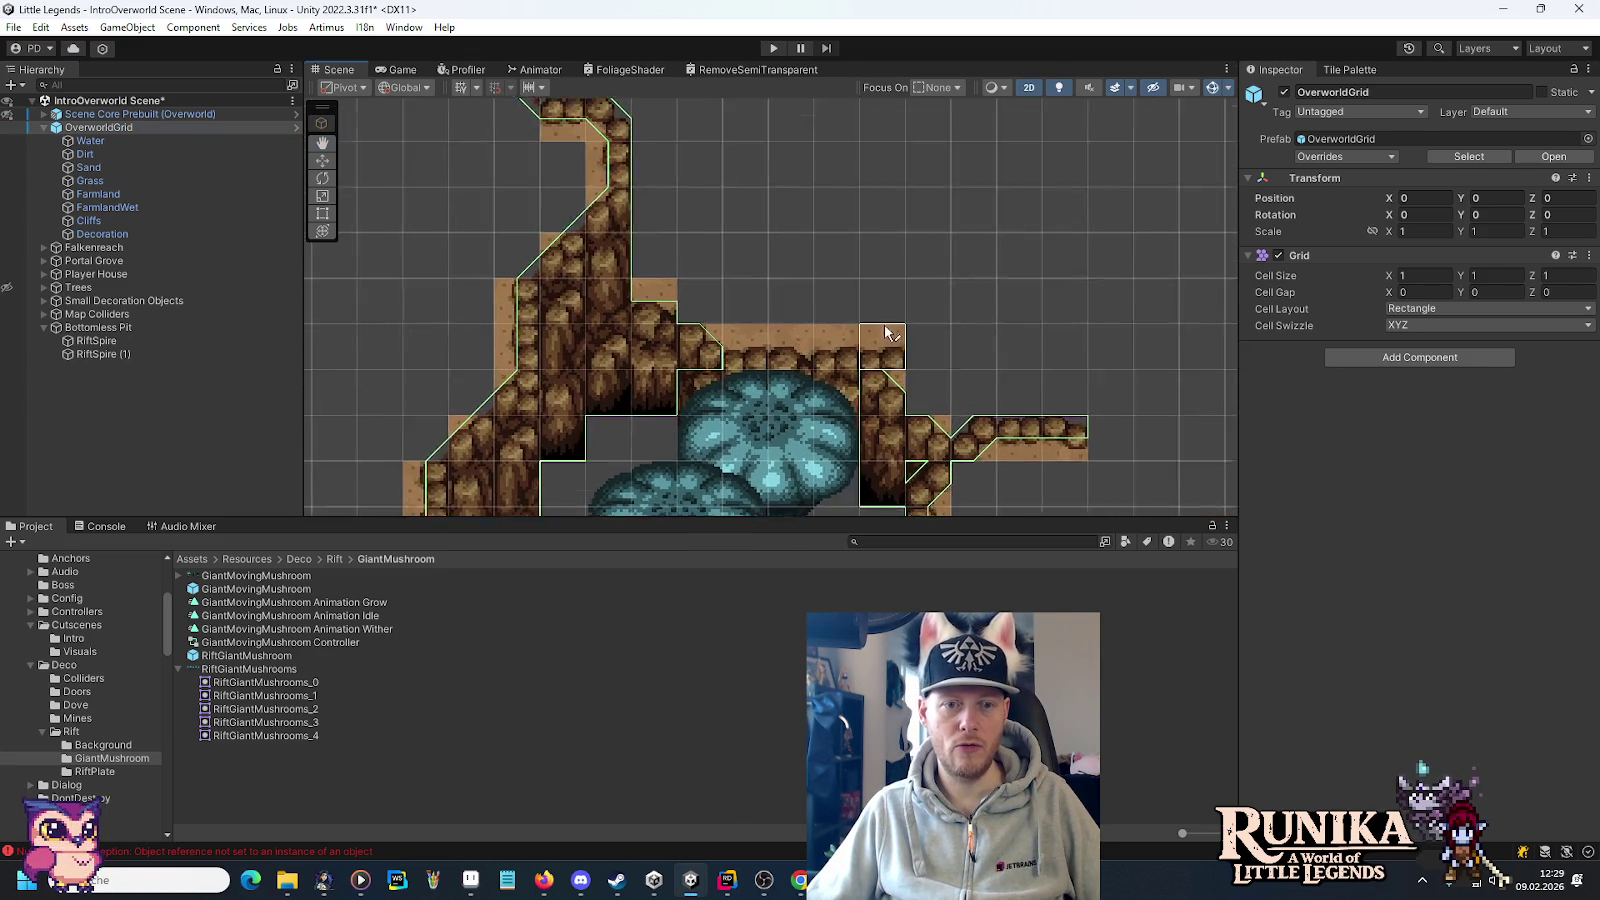
scroll(880, 340, up, 5)
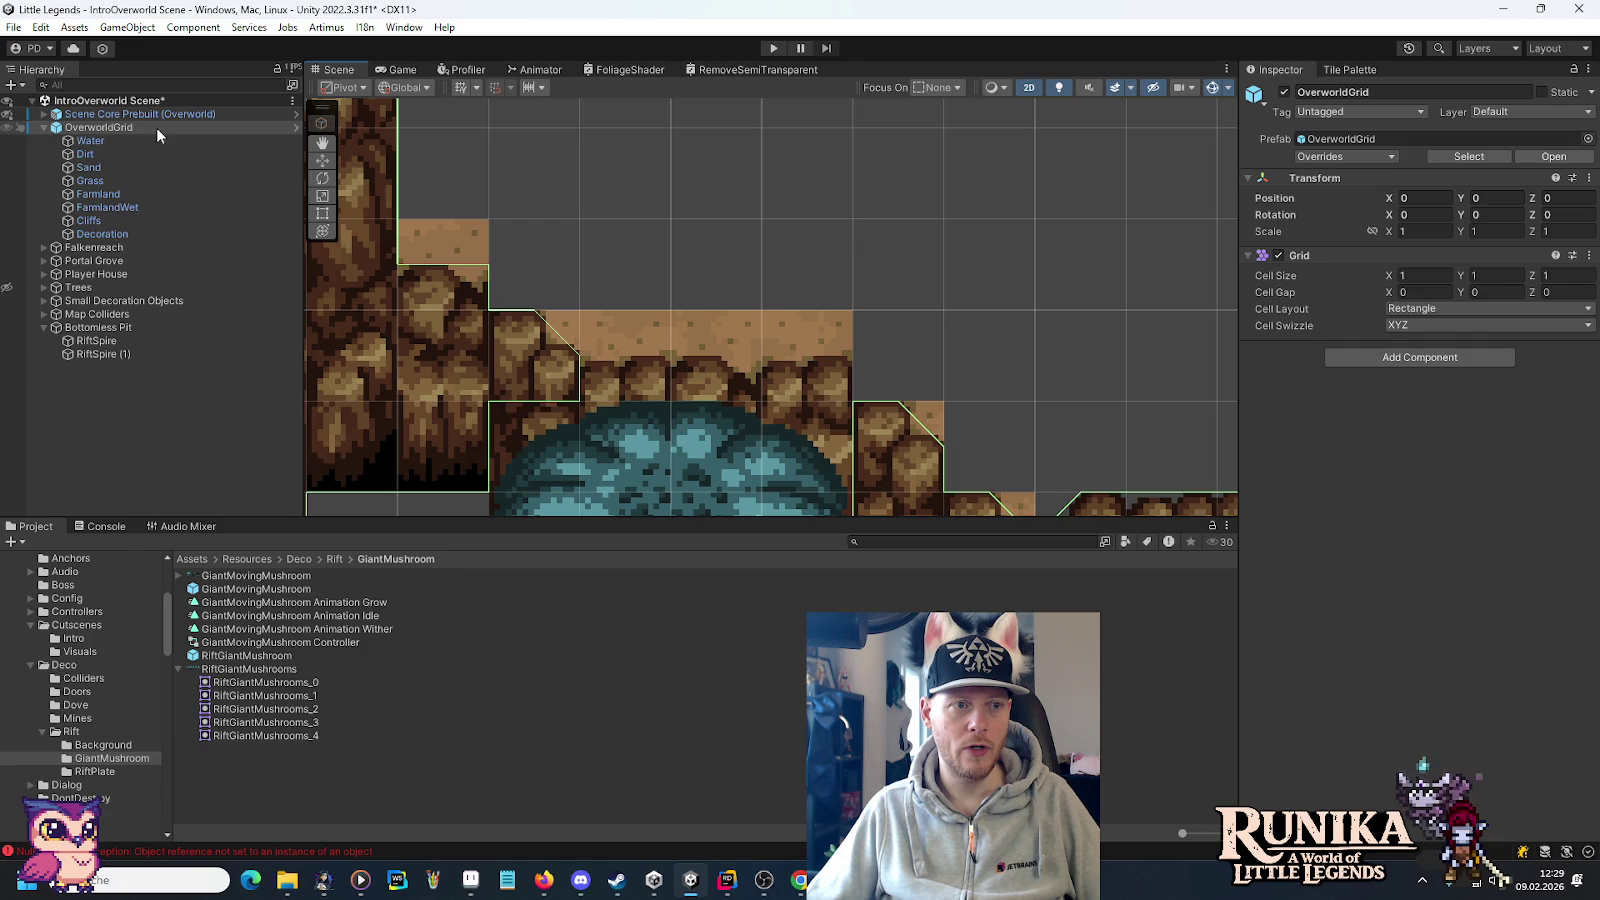
click(150, 154)
click(1350, 69)
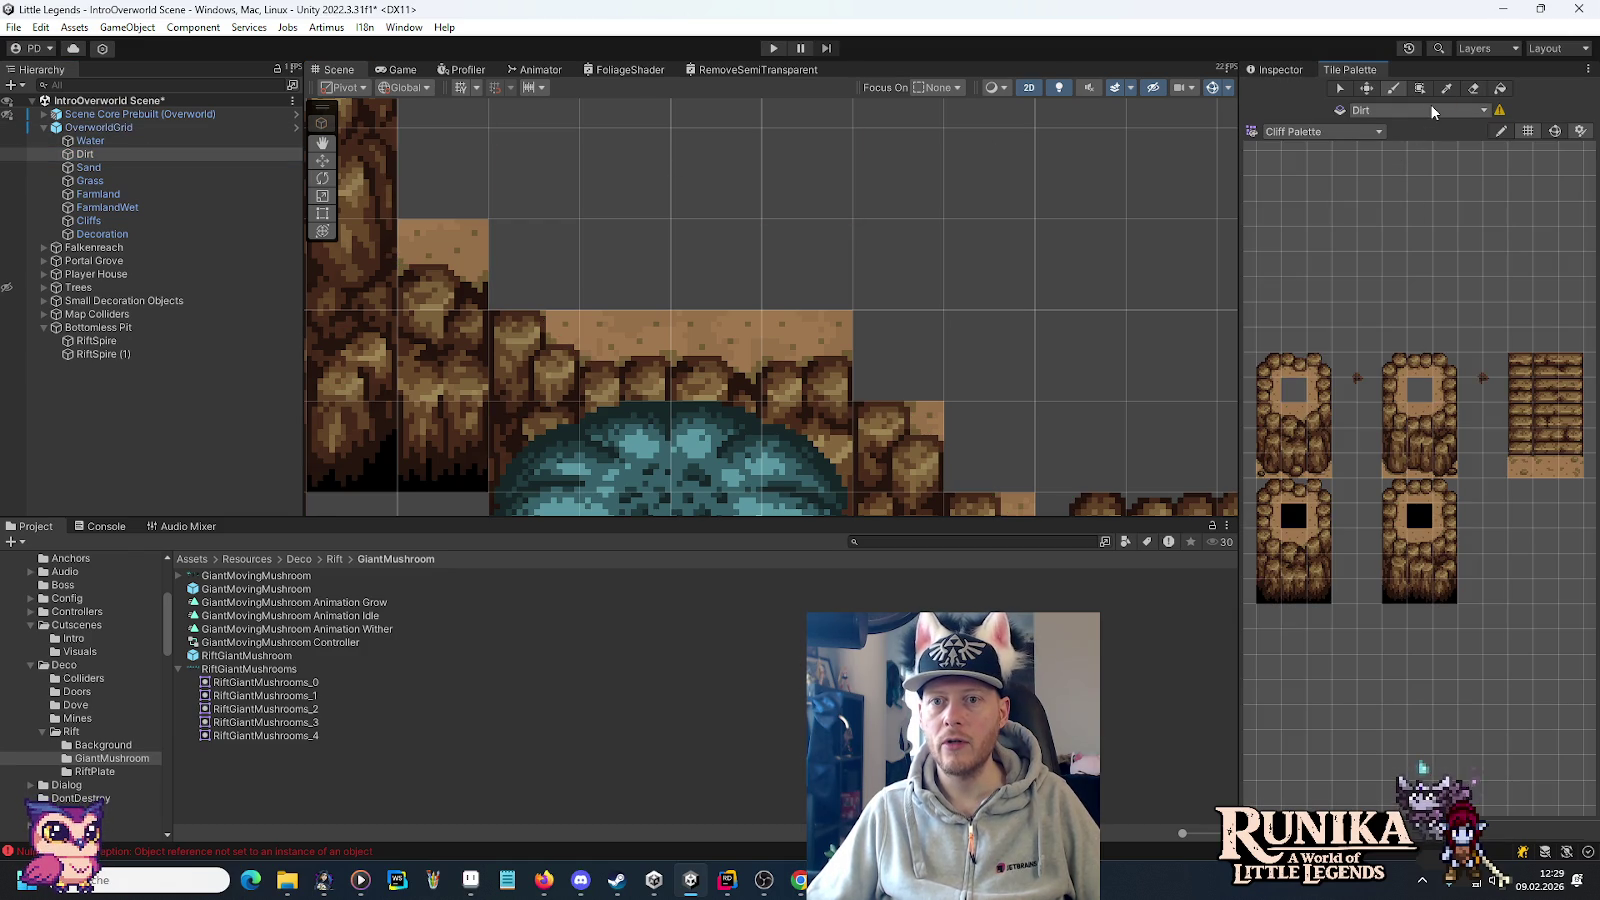
click(1473, 88)
click(836, 343)
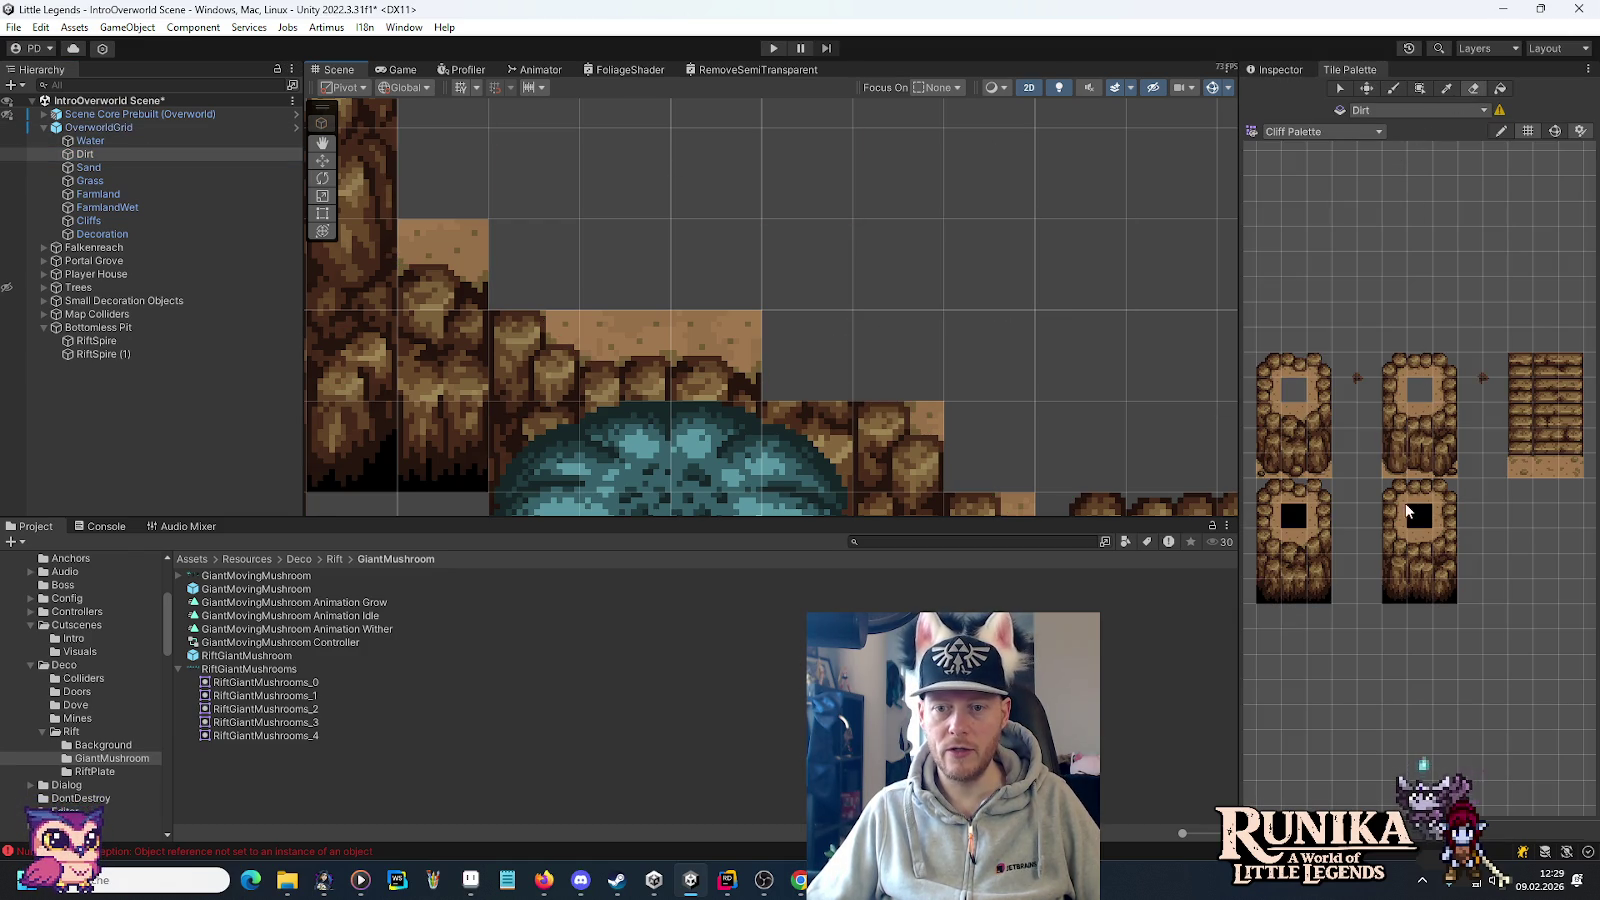
click(1419, 545)
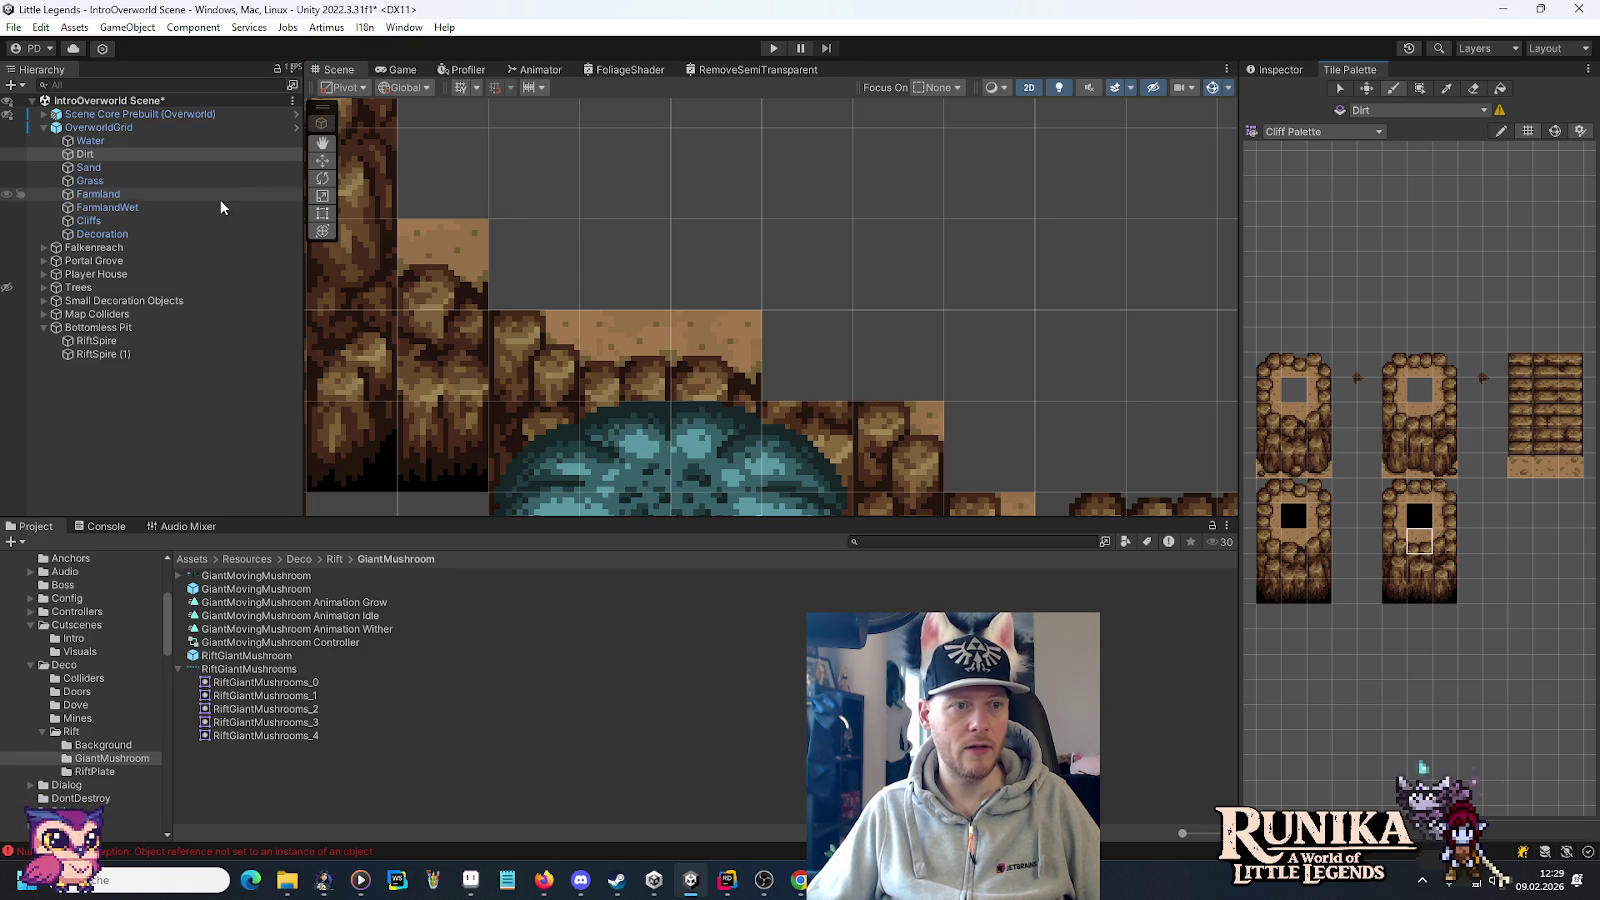
click(200, 221)
click(775, 390)
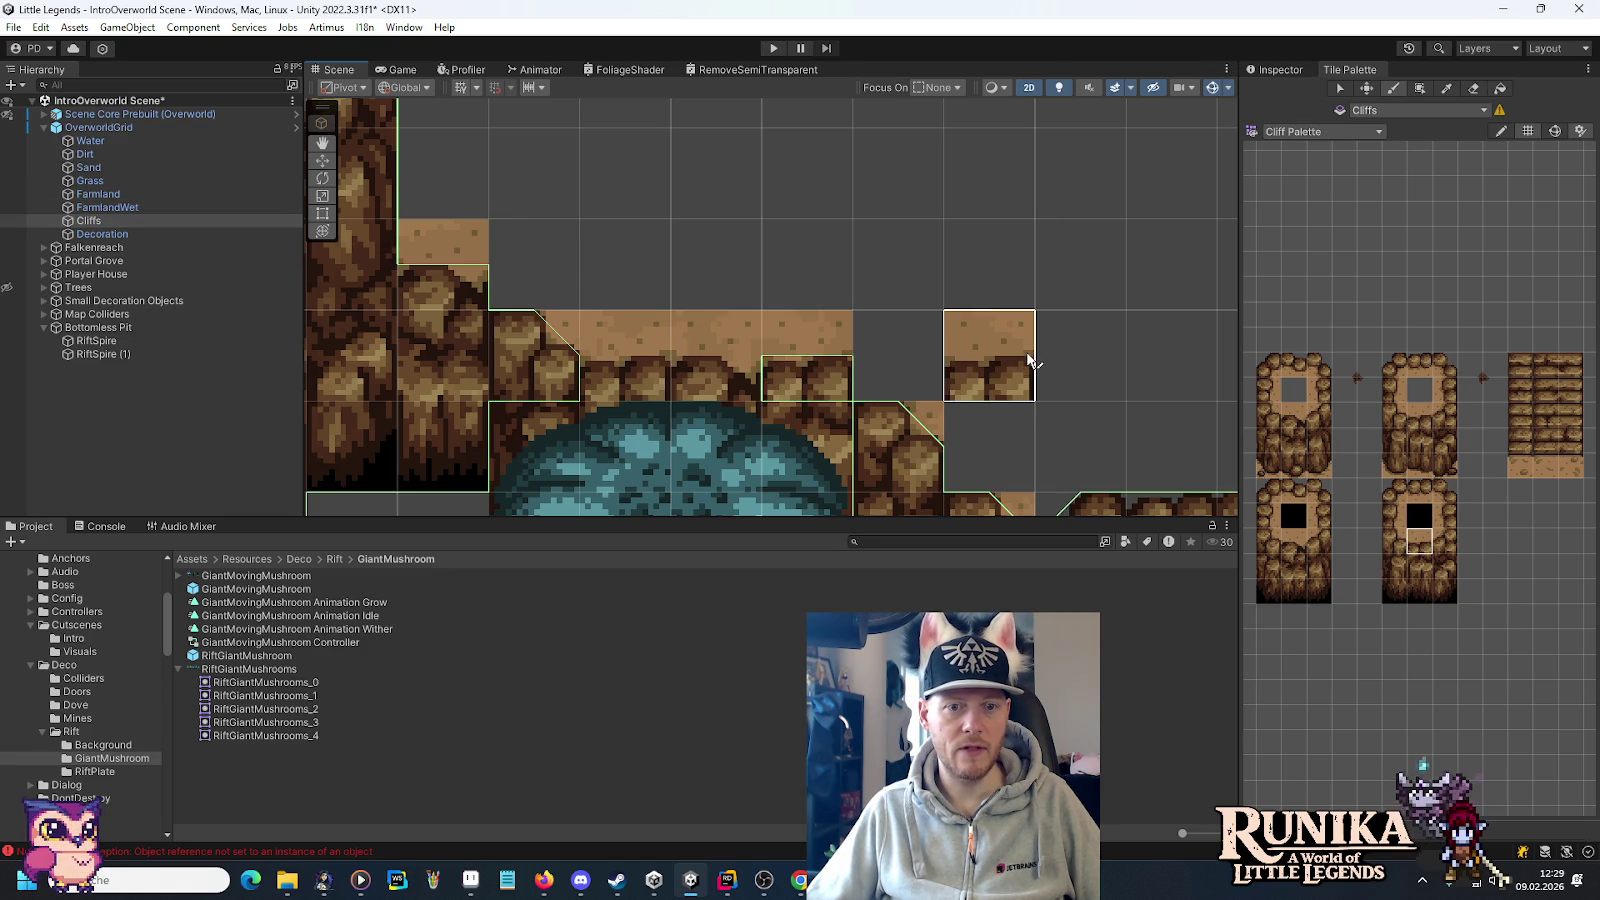
Clear a cliff tile beside the mushroom cap, undo the mistaken removal, and pick a cliff piece.
click(1369, 366)
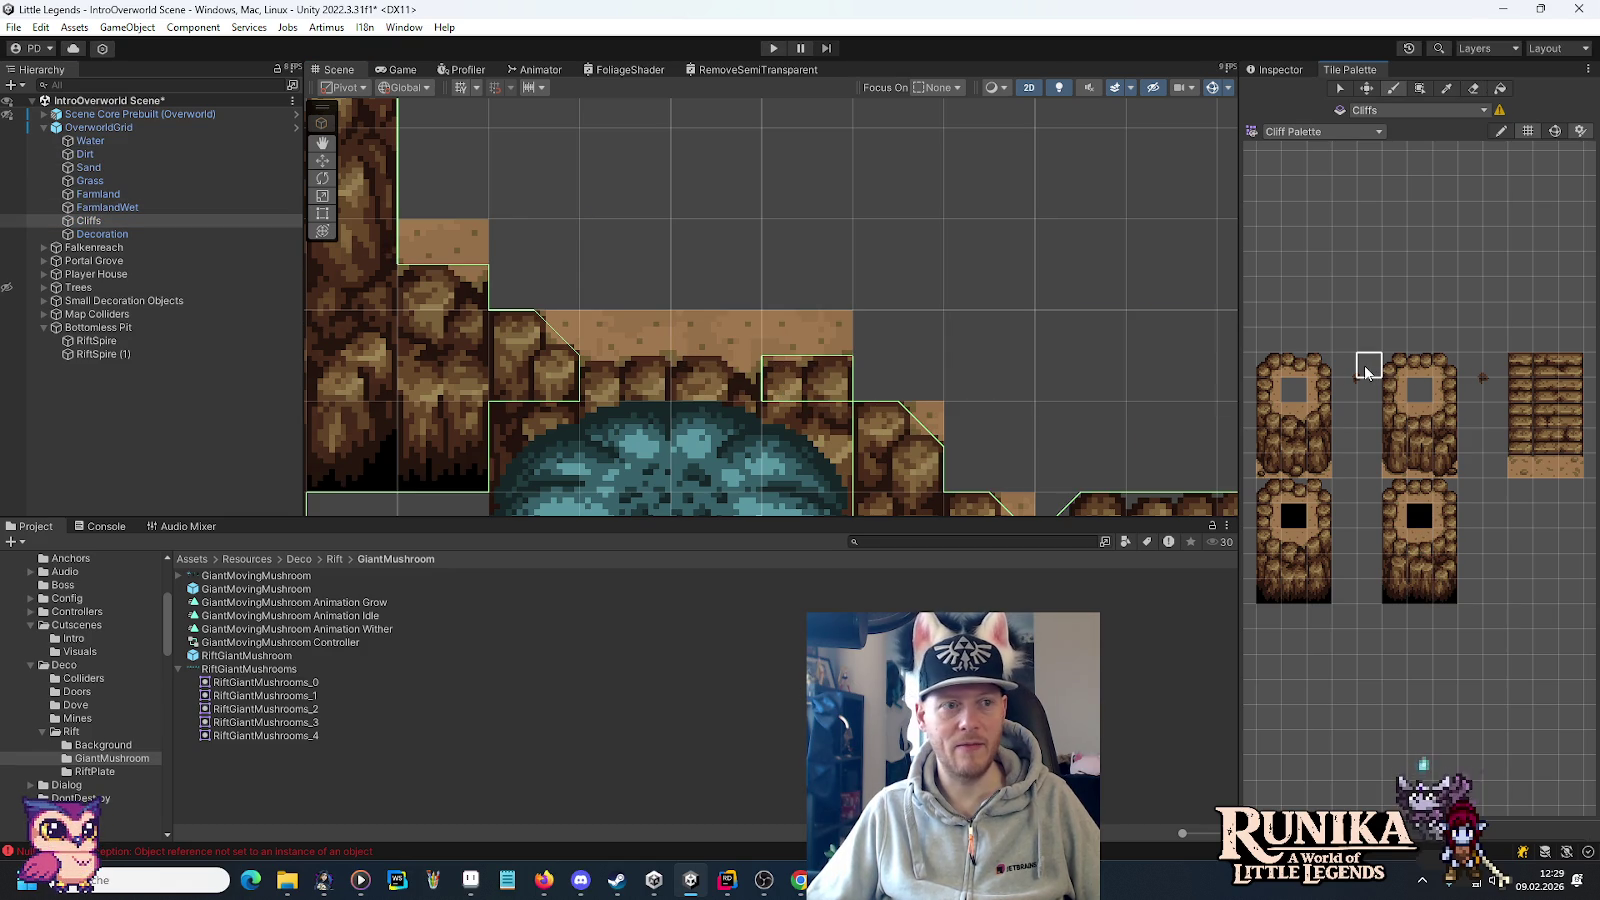
drag(989, 403, 1108, 265)
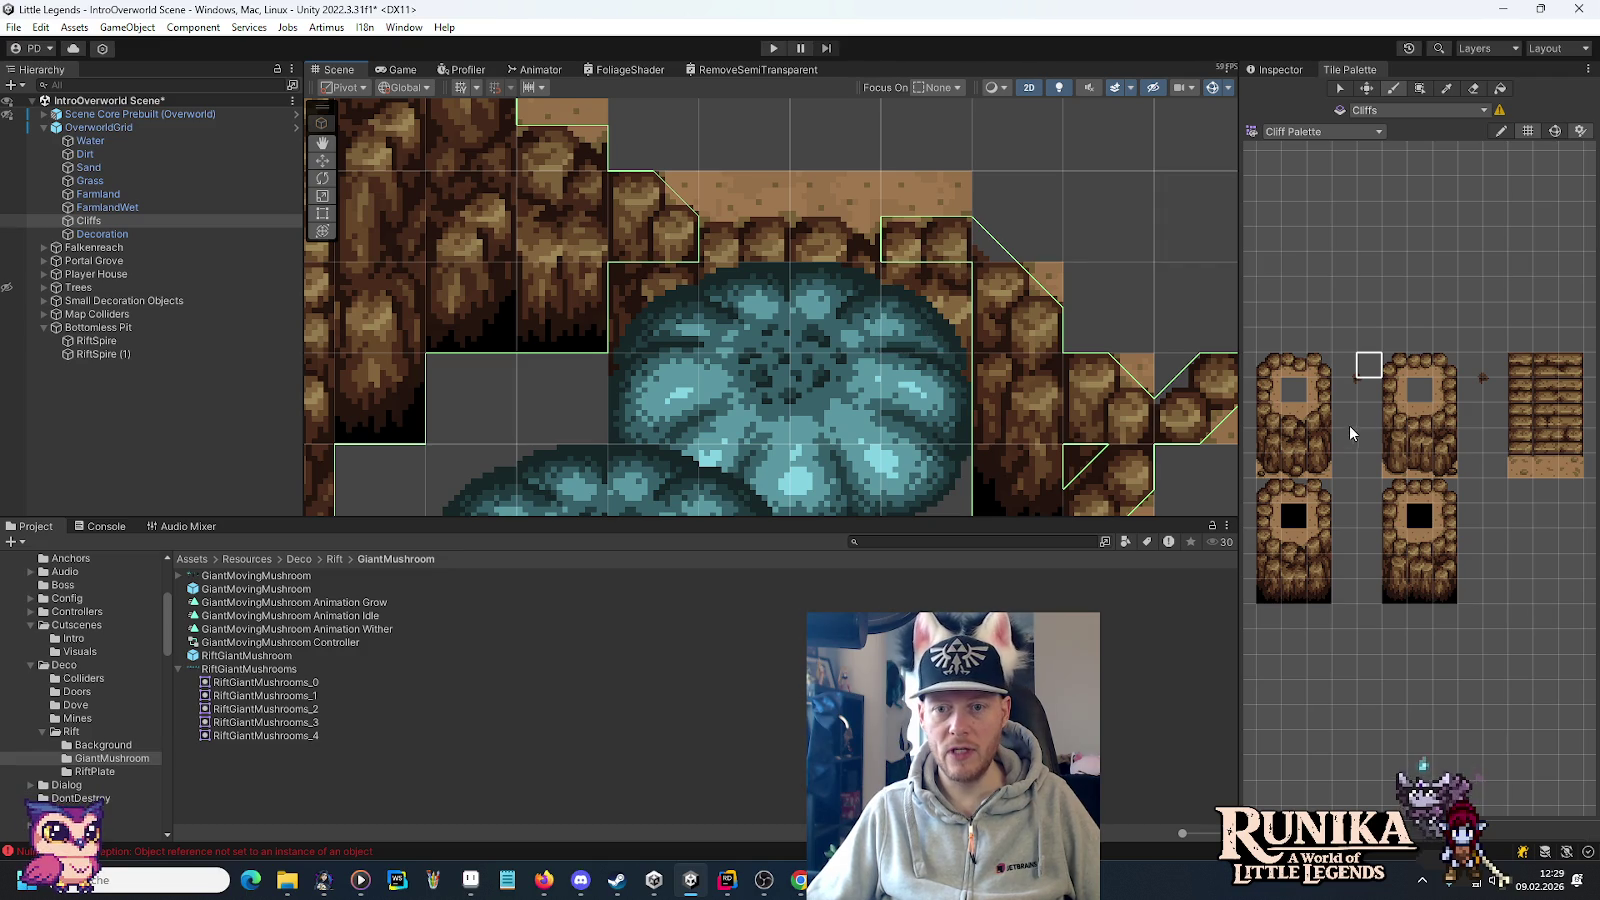
click(1344, 390)
click(1024, 506)
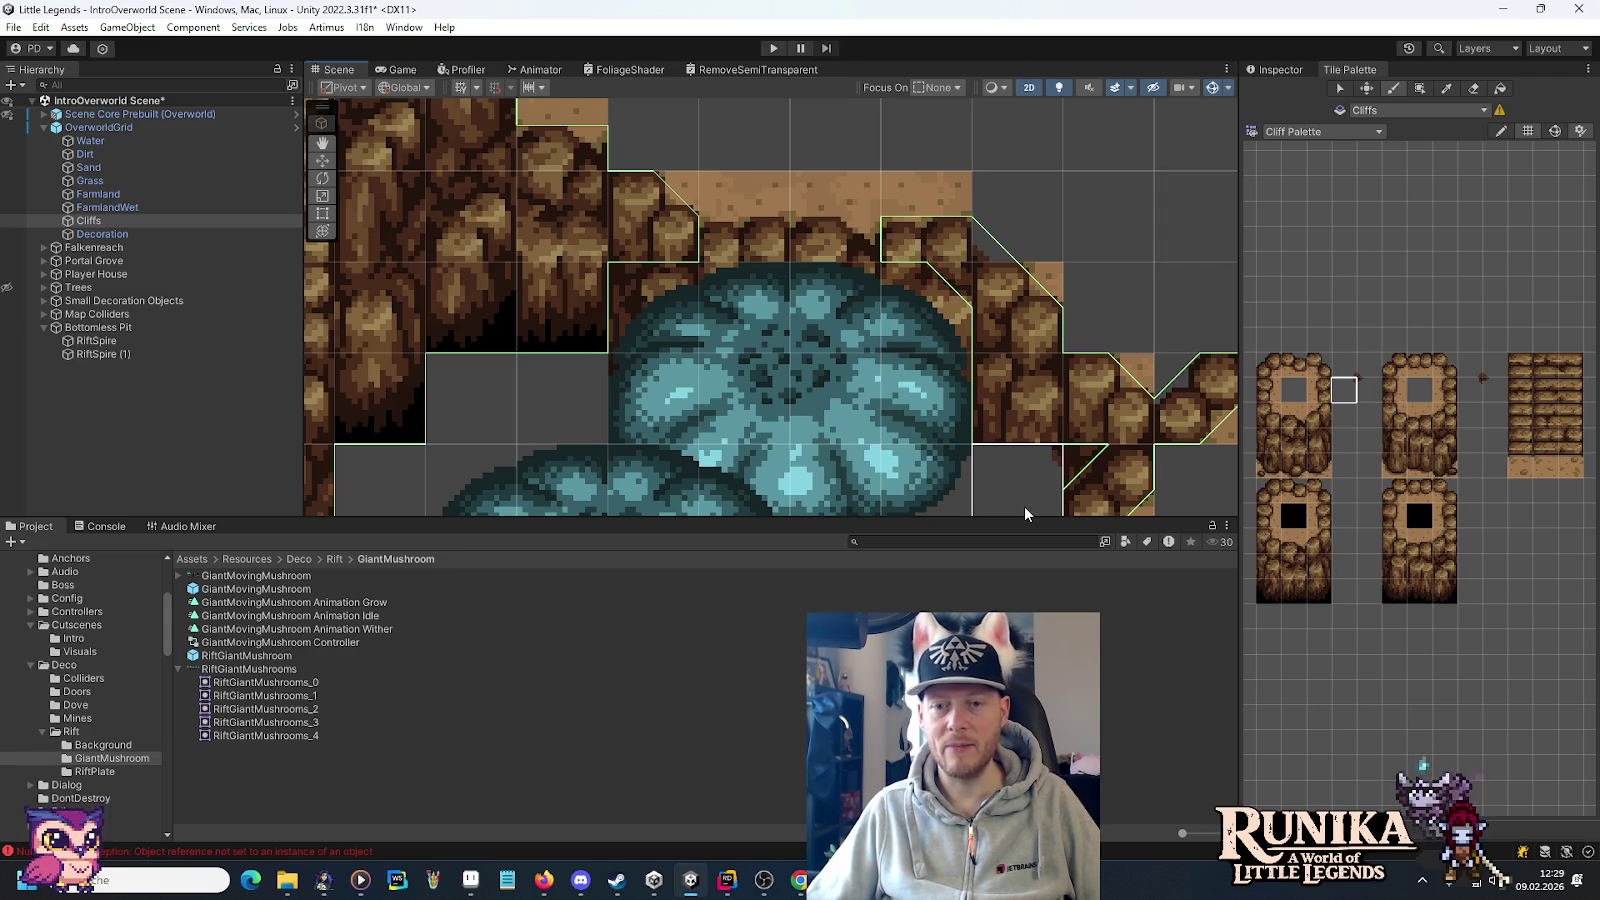
key(ctrl+z)
key(ctrl+z)
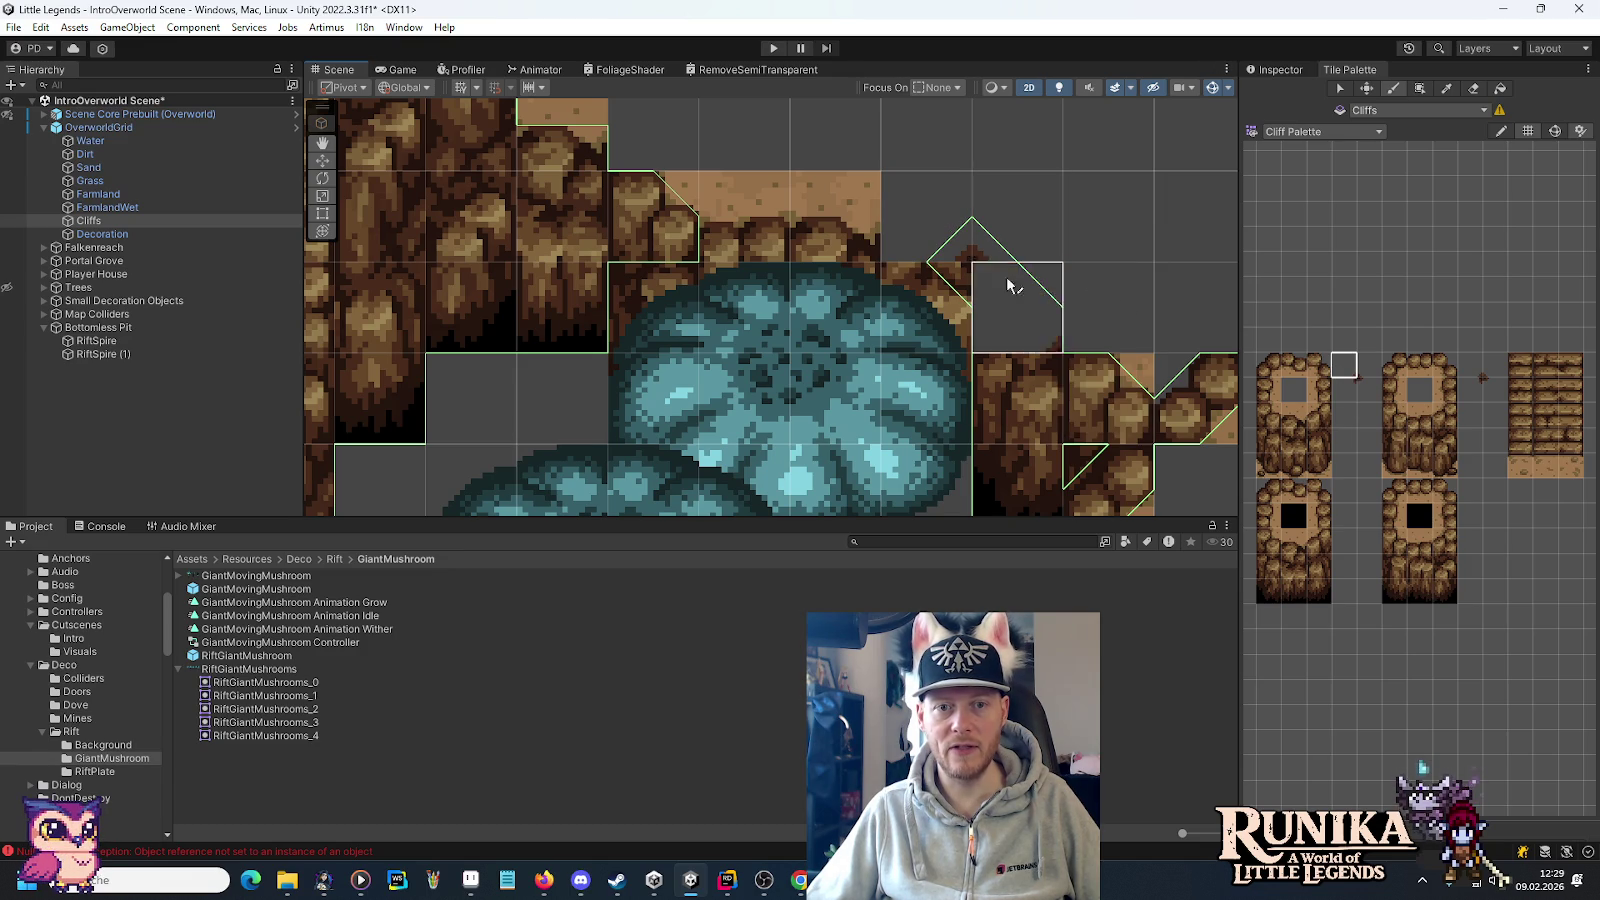
click(160, 154)
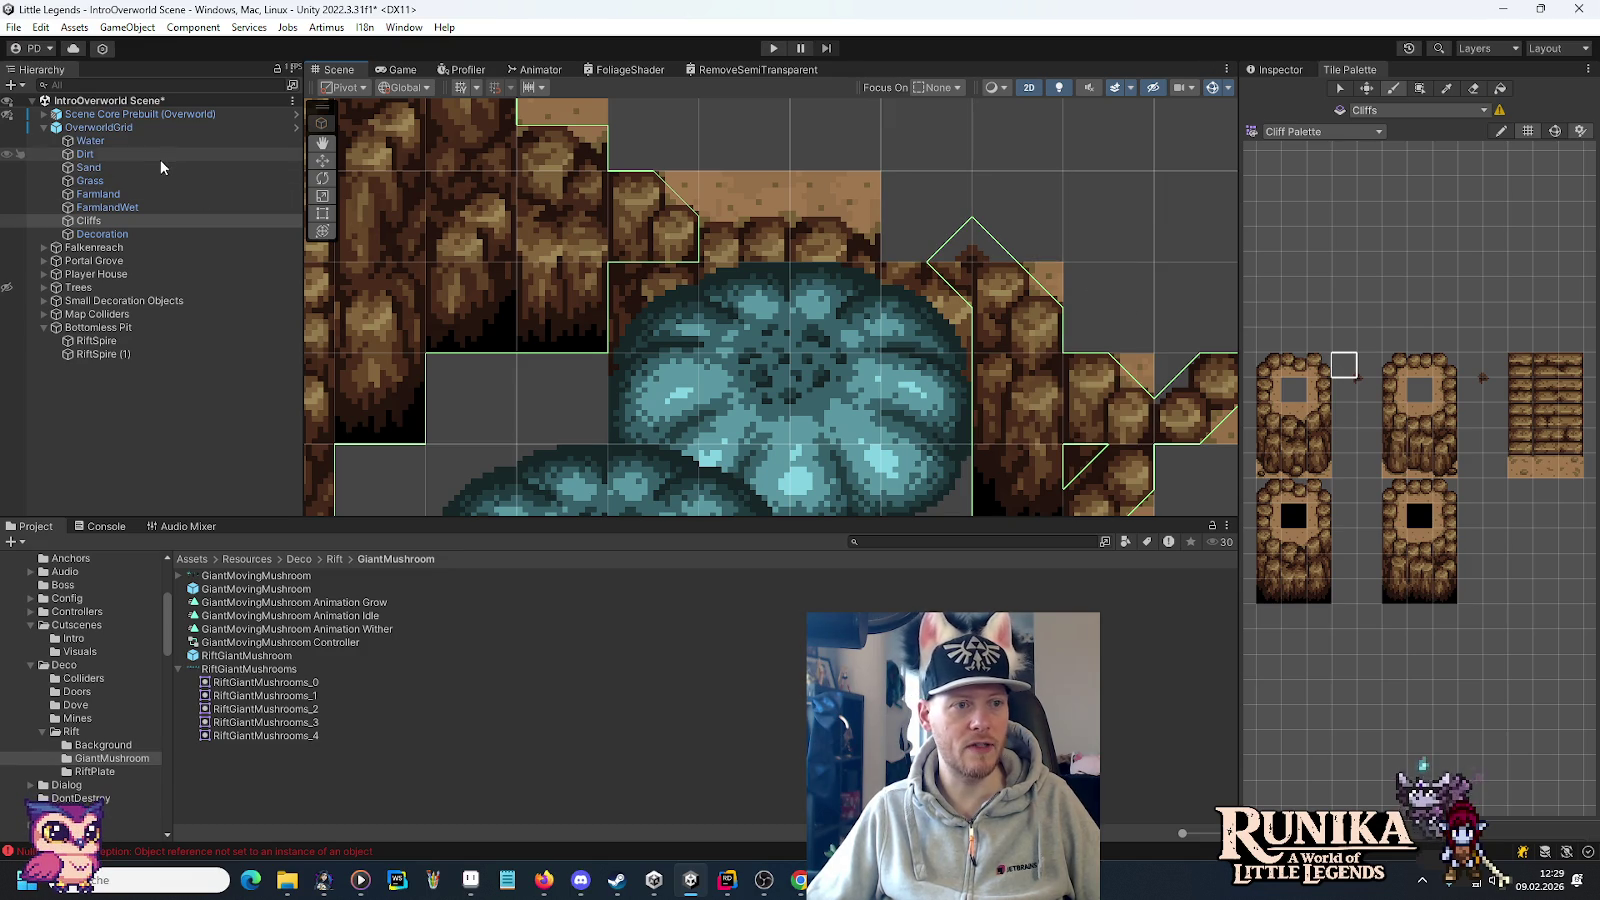
click(1419, 541)
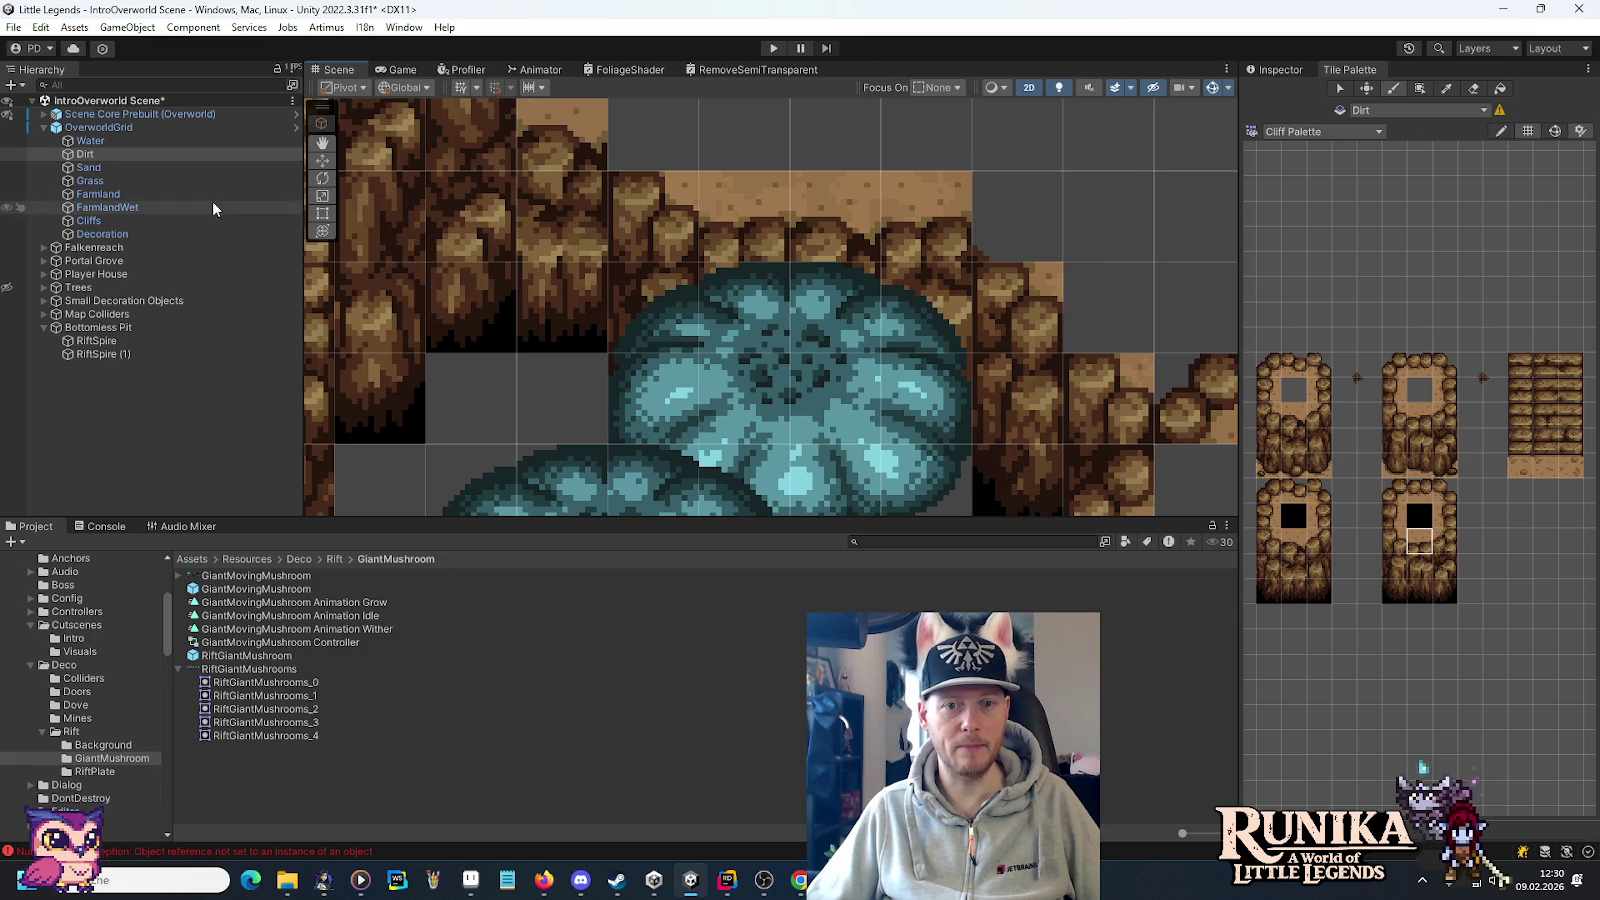
Target the Cliffs tilemap, frame the pit and mushrooms, and pick the black hole tile.
click(60, 128)
scroll(837, 317, down, 3)
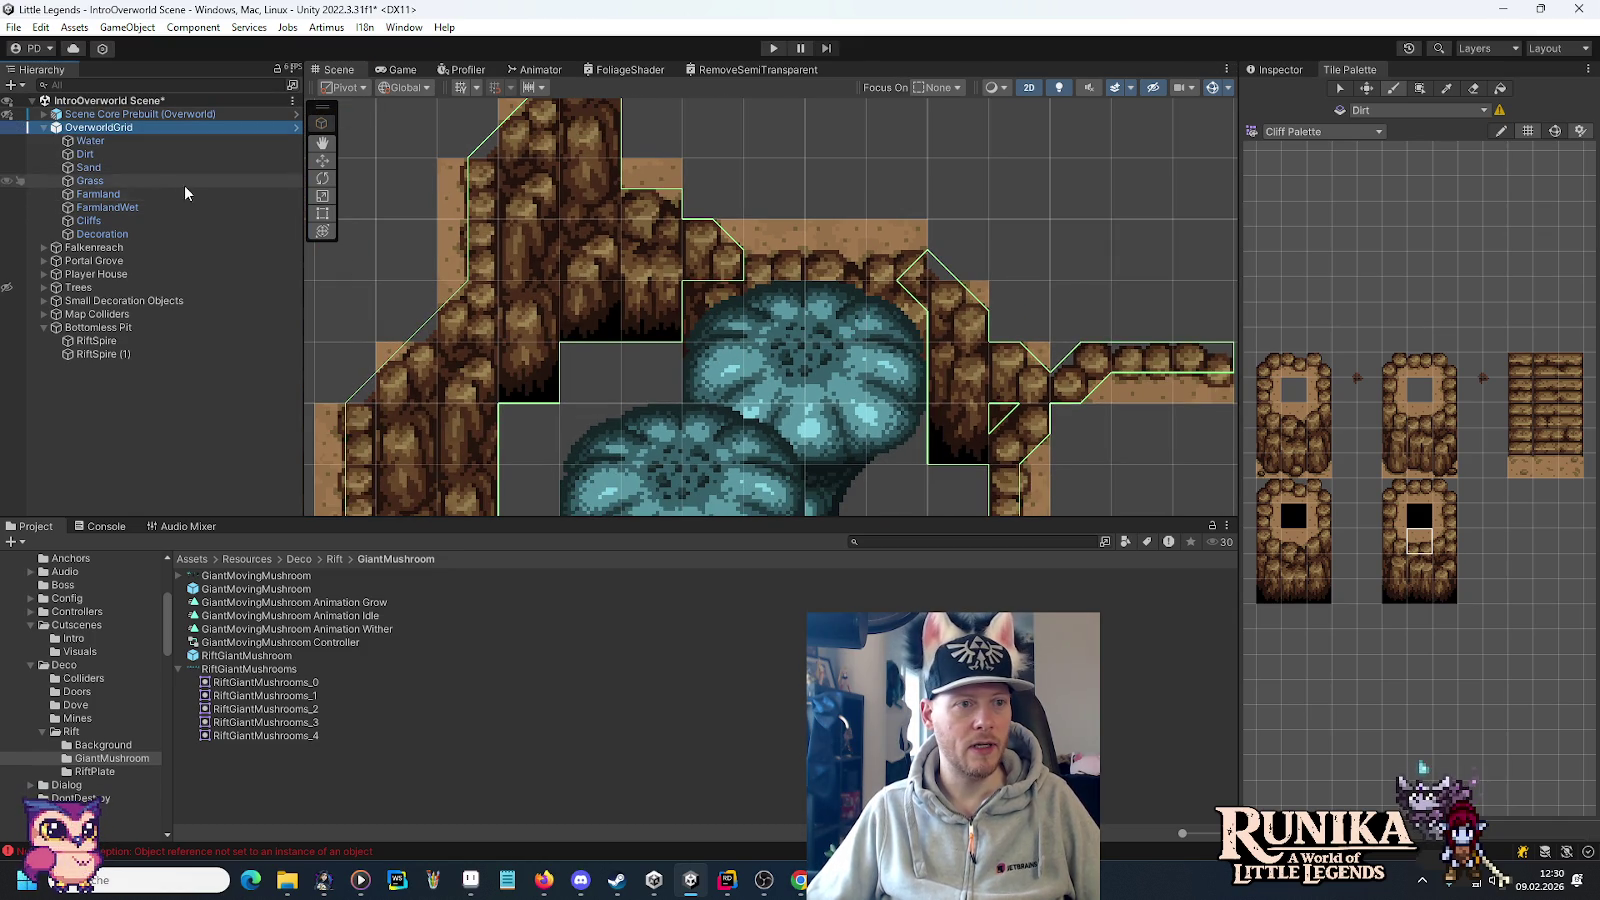
click(140, 219)
click(1366, 390)
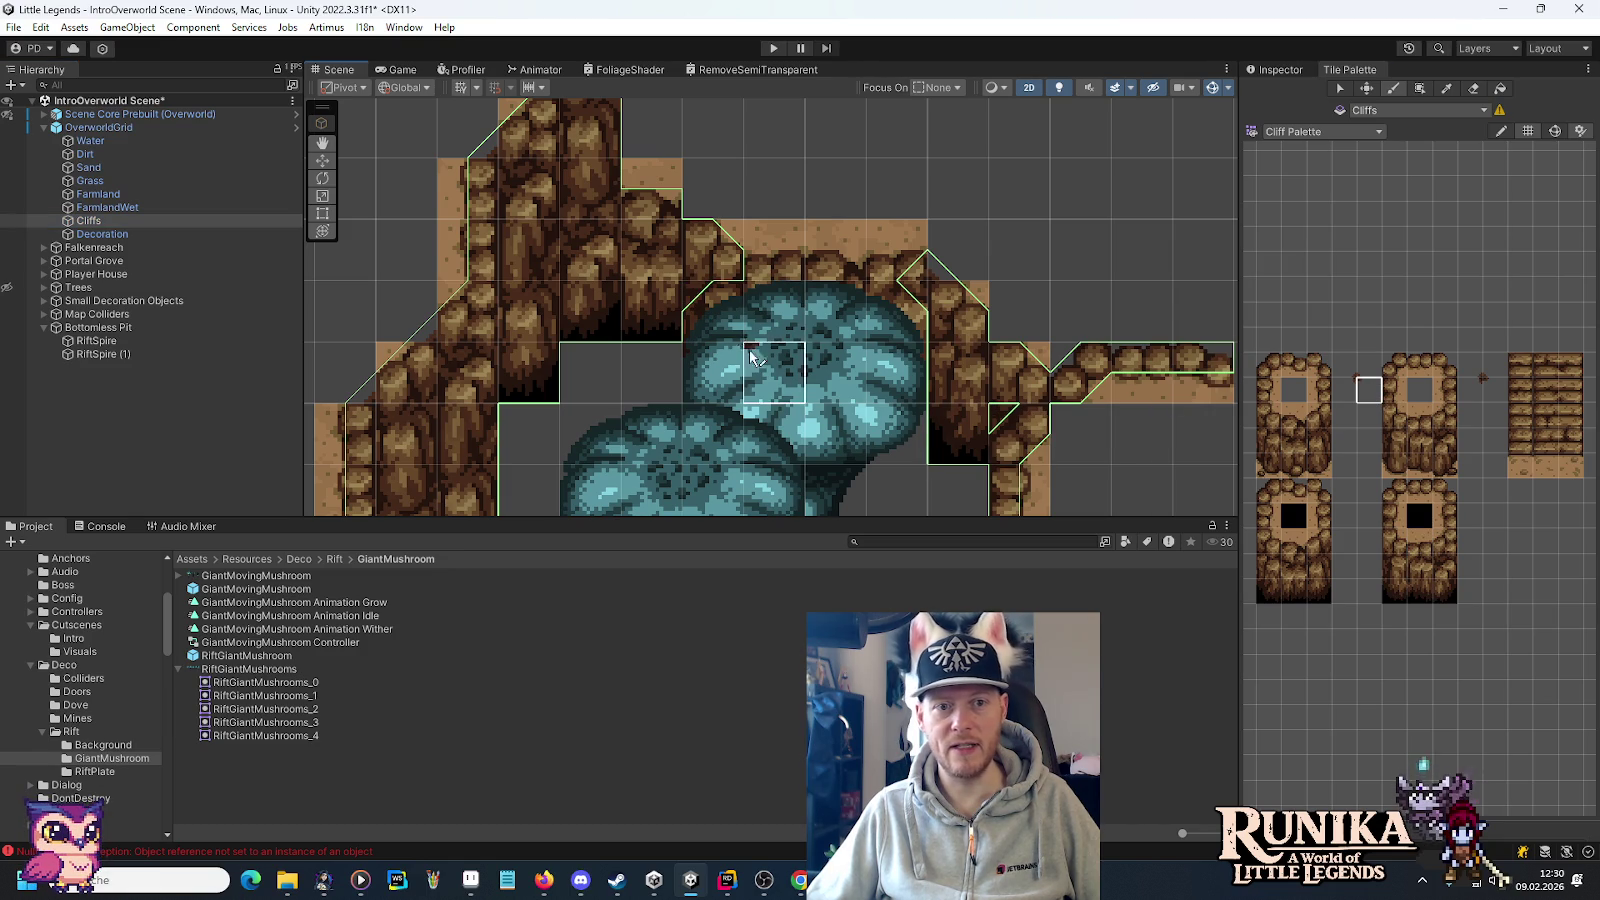
scroll(1000, 405, down, 2)
scroll(1008, 400, down, 3)
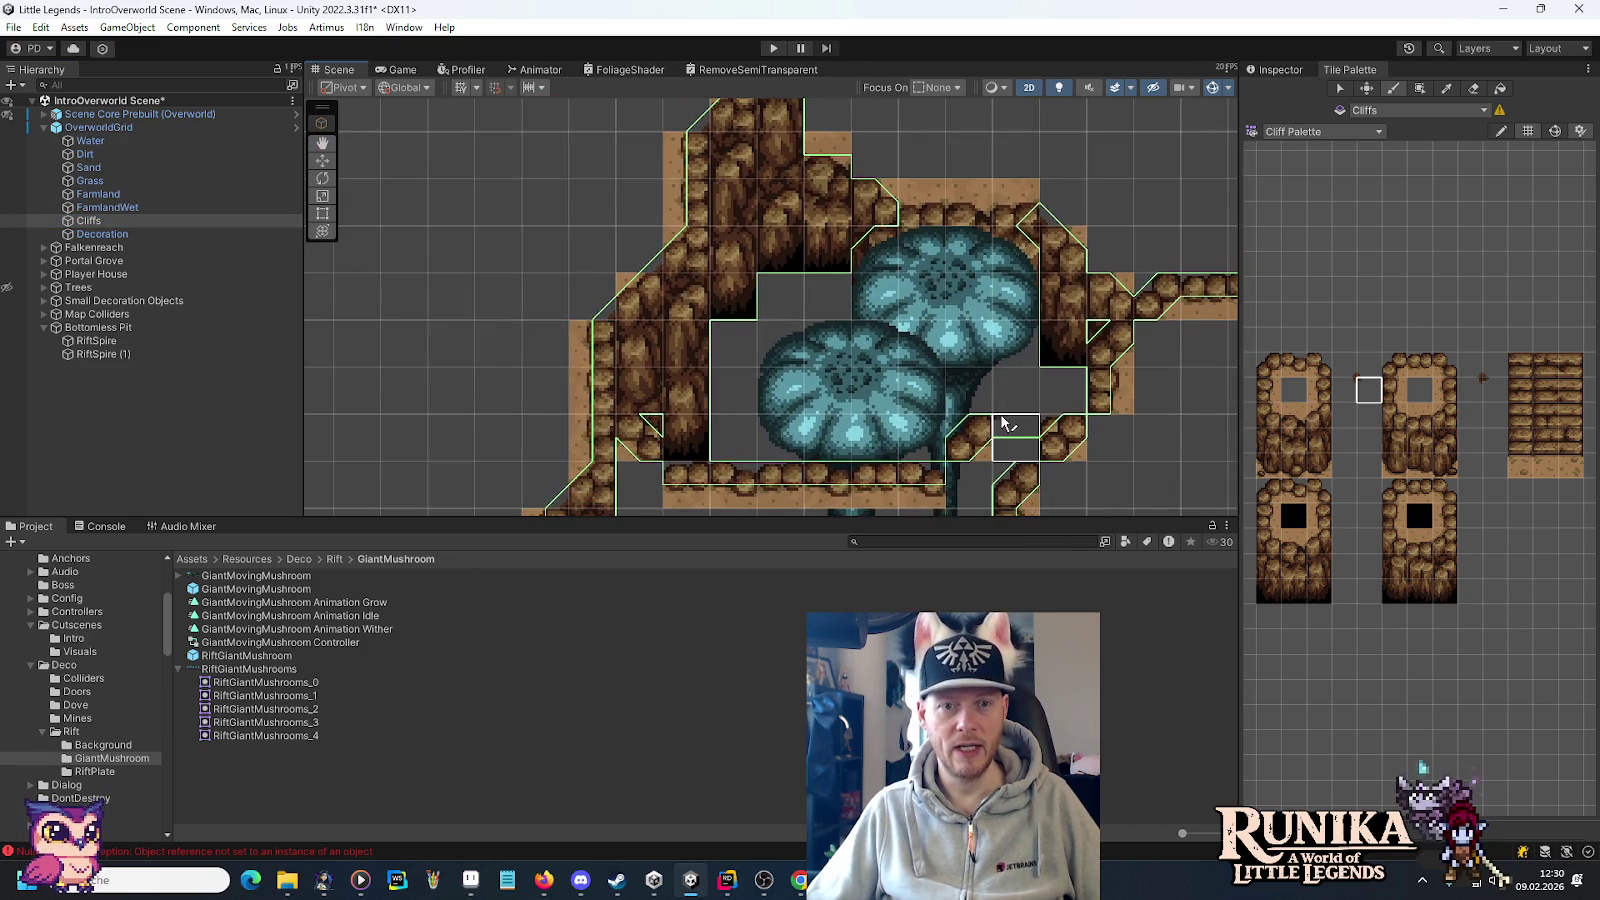
scroll(997, 373, up, 4)
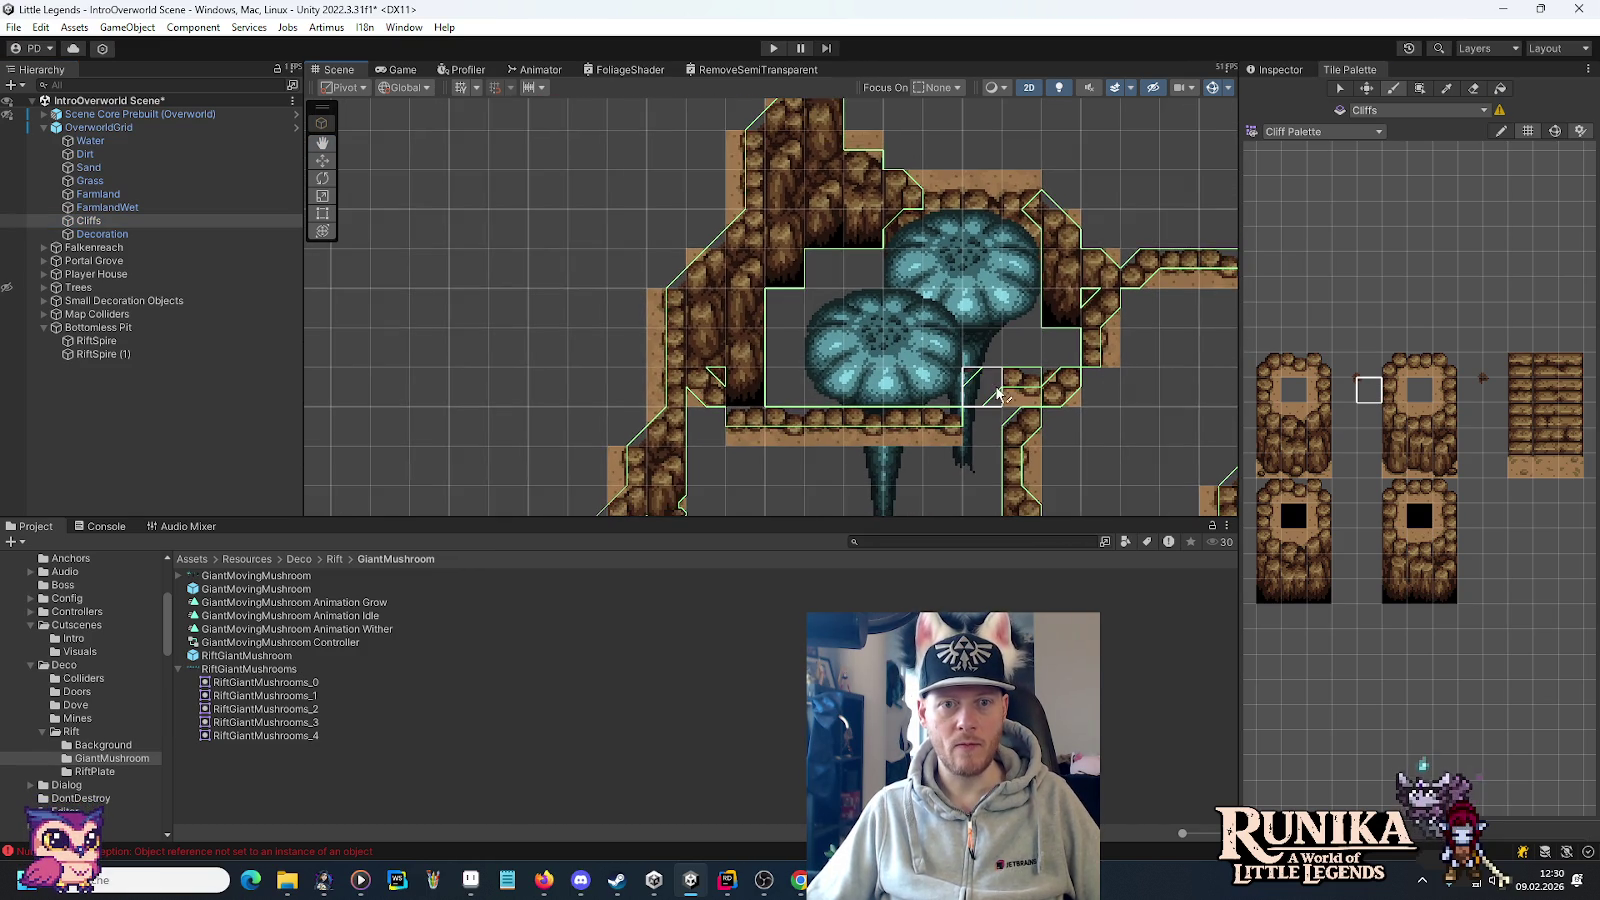
scroll(971, 432, up, 2)
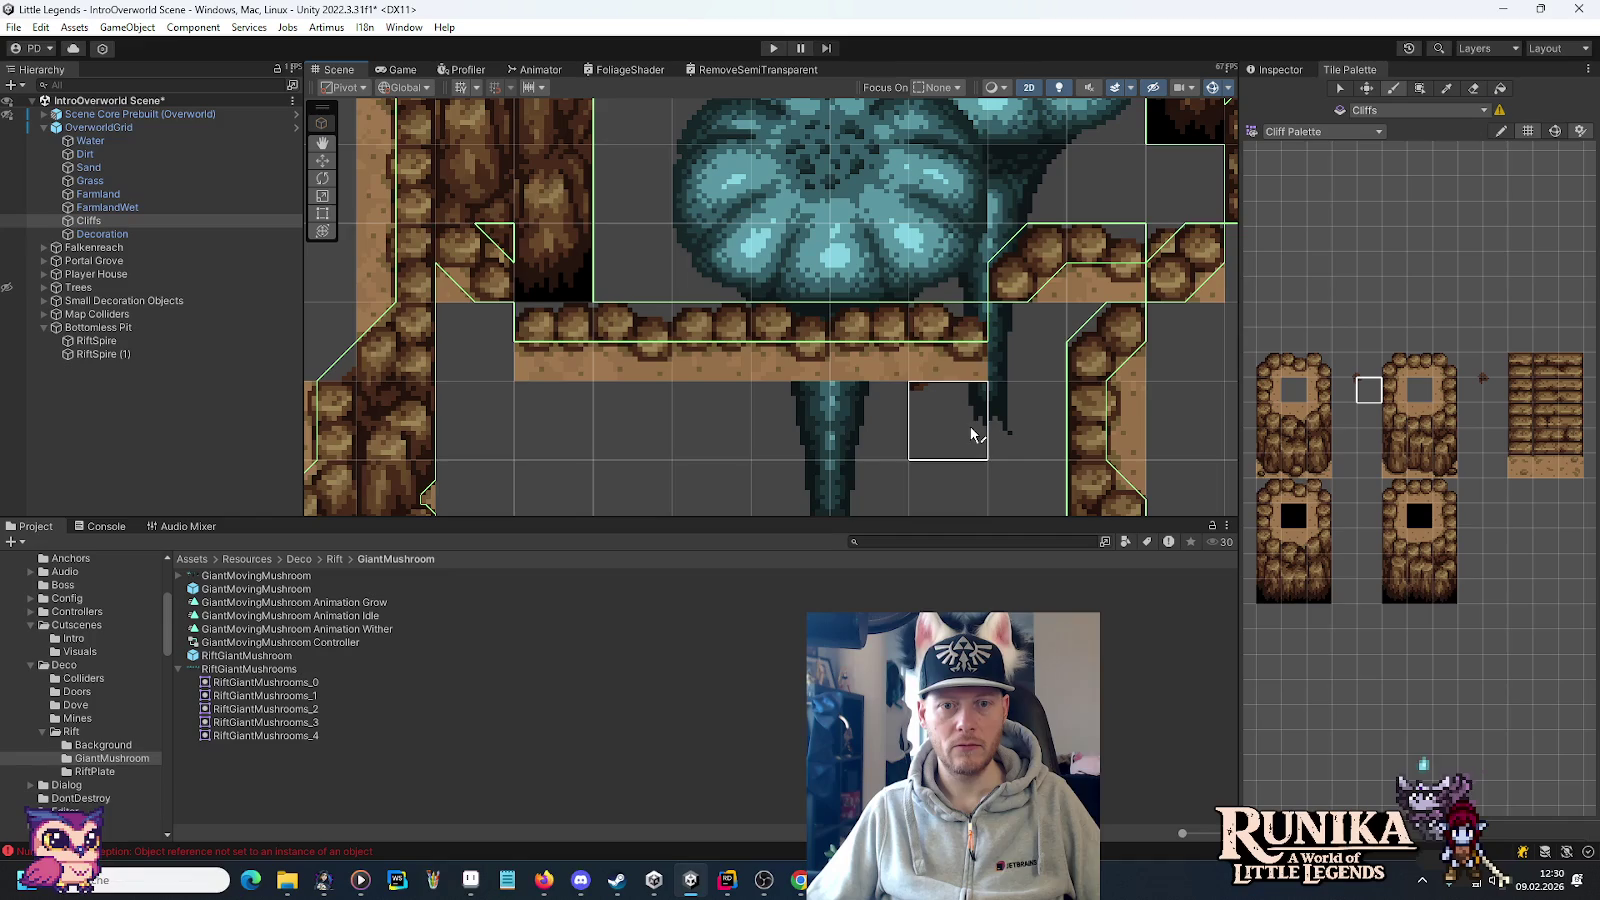
scroll(1010, 368, down, 4)
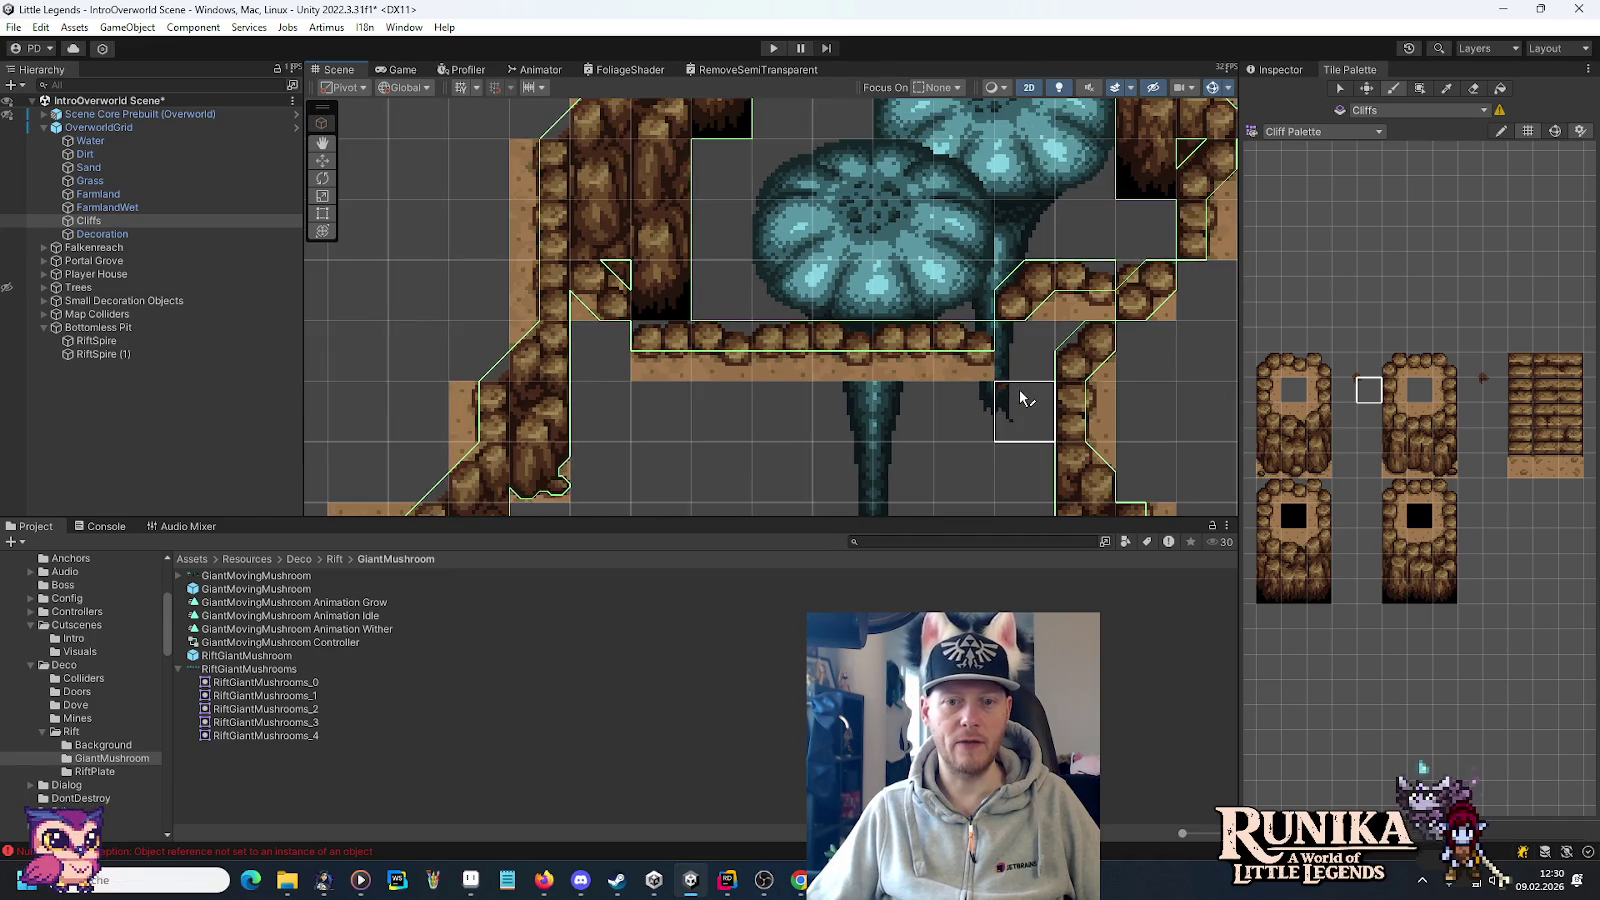
drag(1052, 370, 1038, 420)
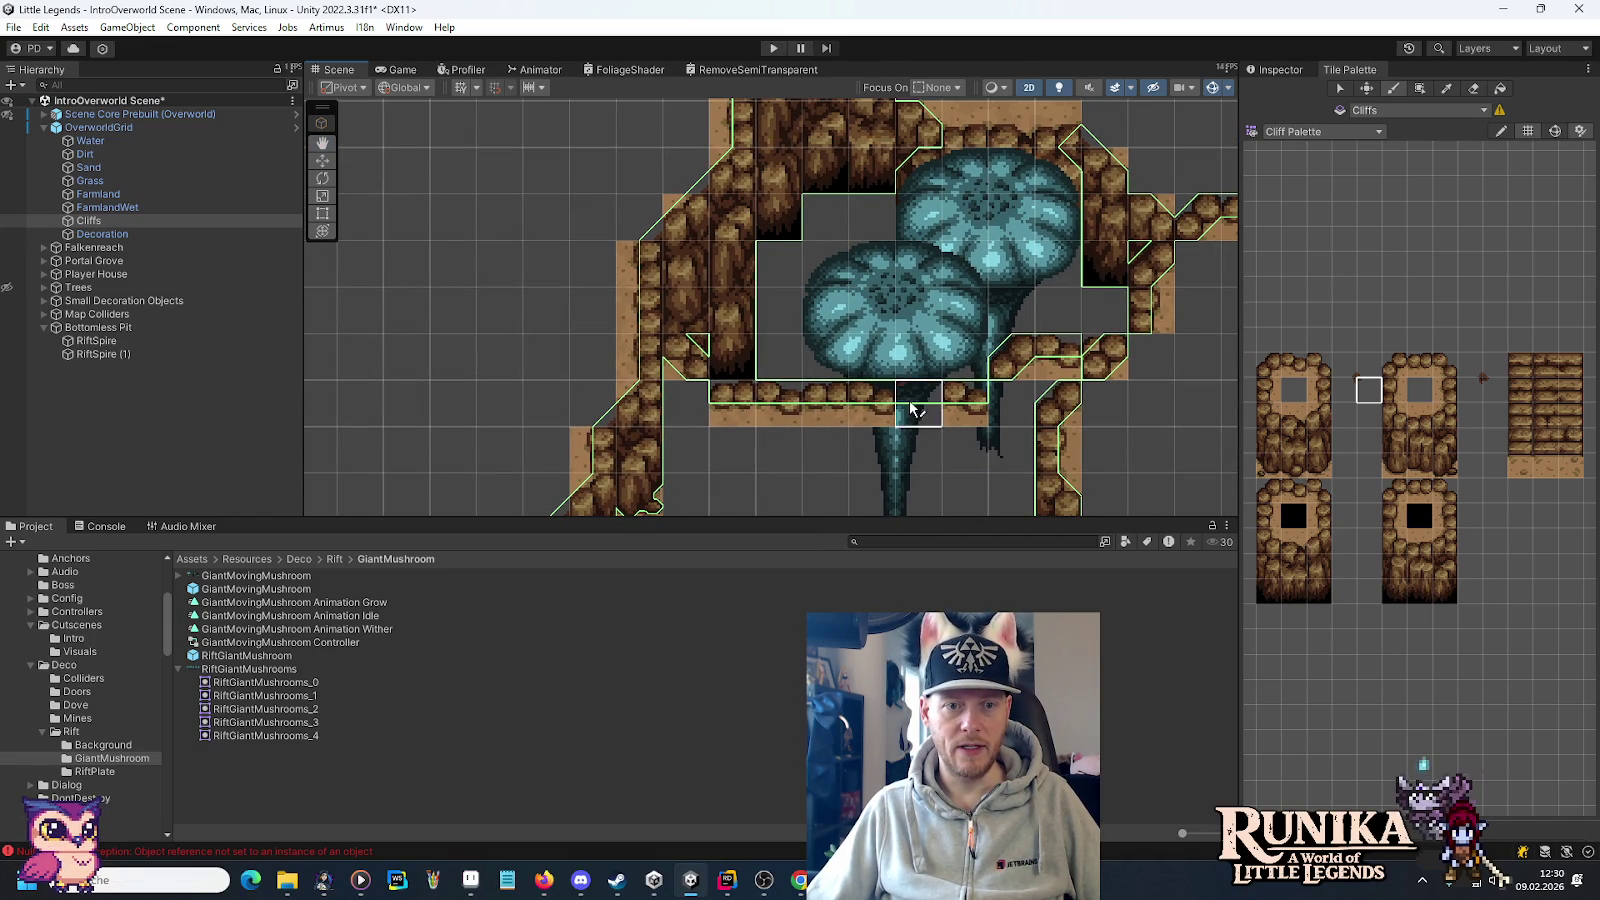
mouse_move(1002, 290)
mouse_down()
mouse_move(990, 336)
mouse_move(1016, 296)
mouse_up()
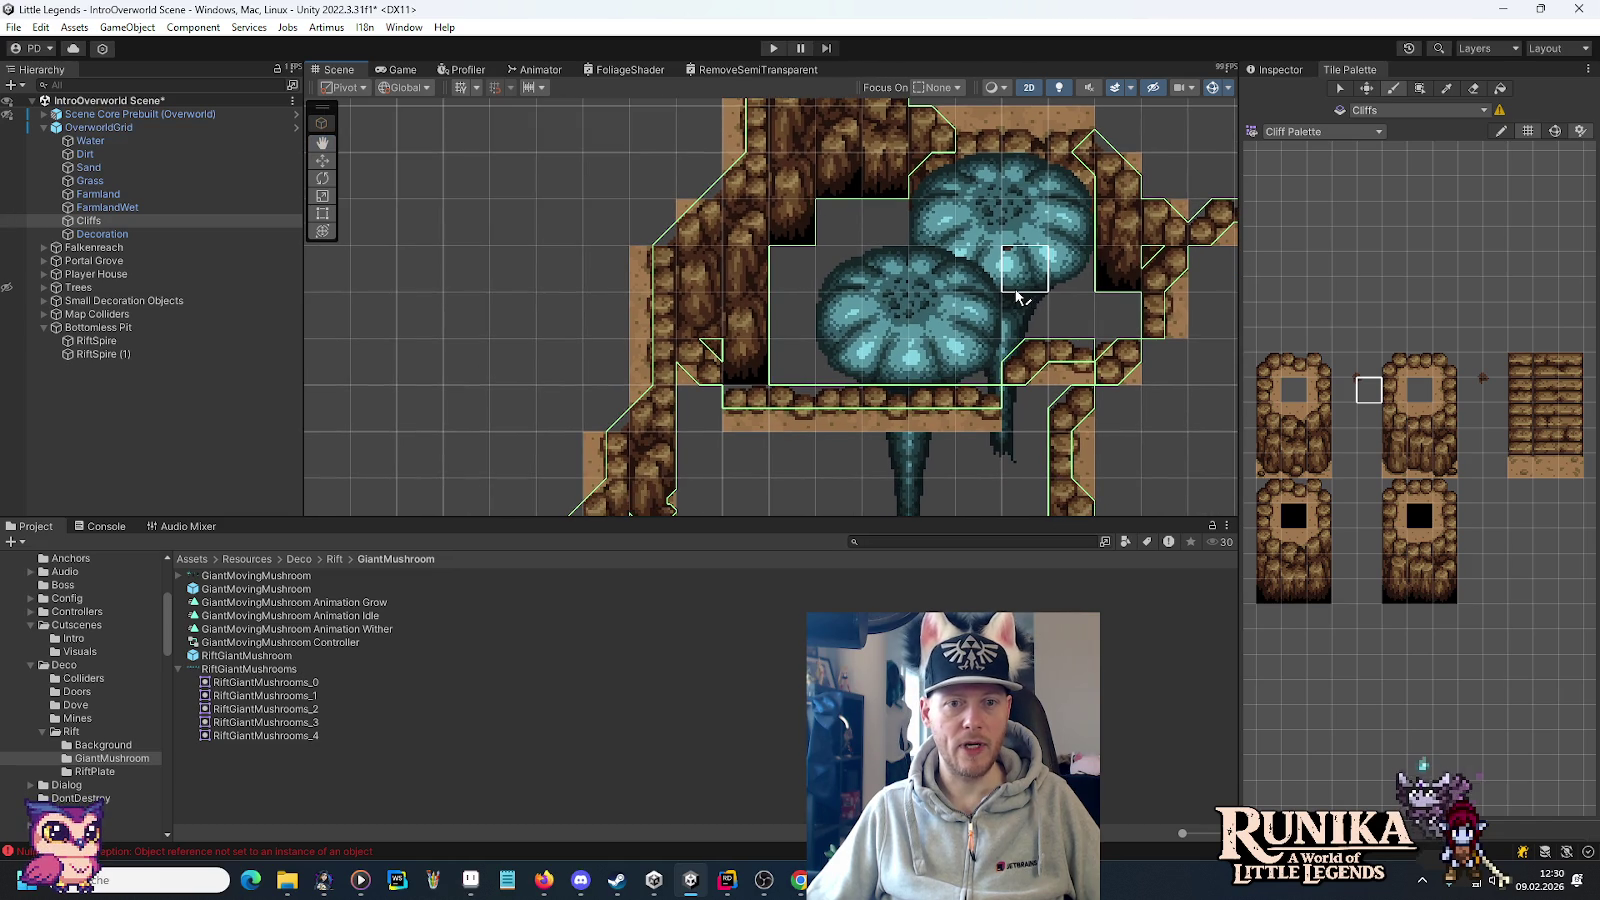
click(1292, 515)
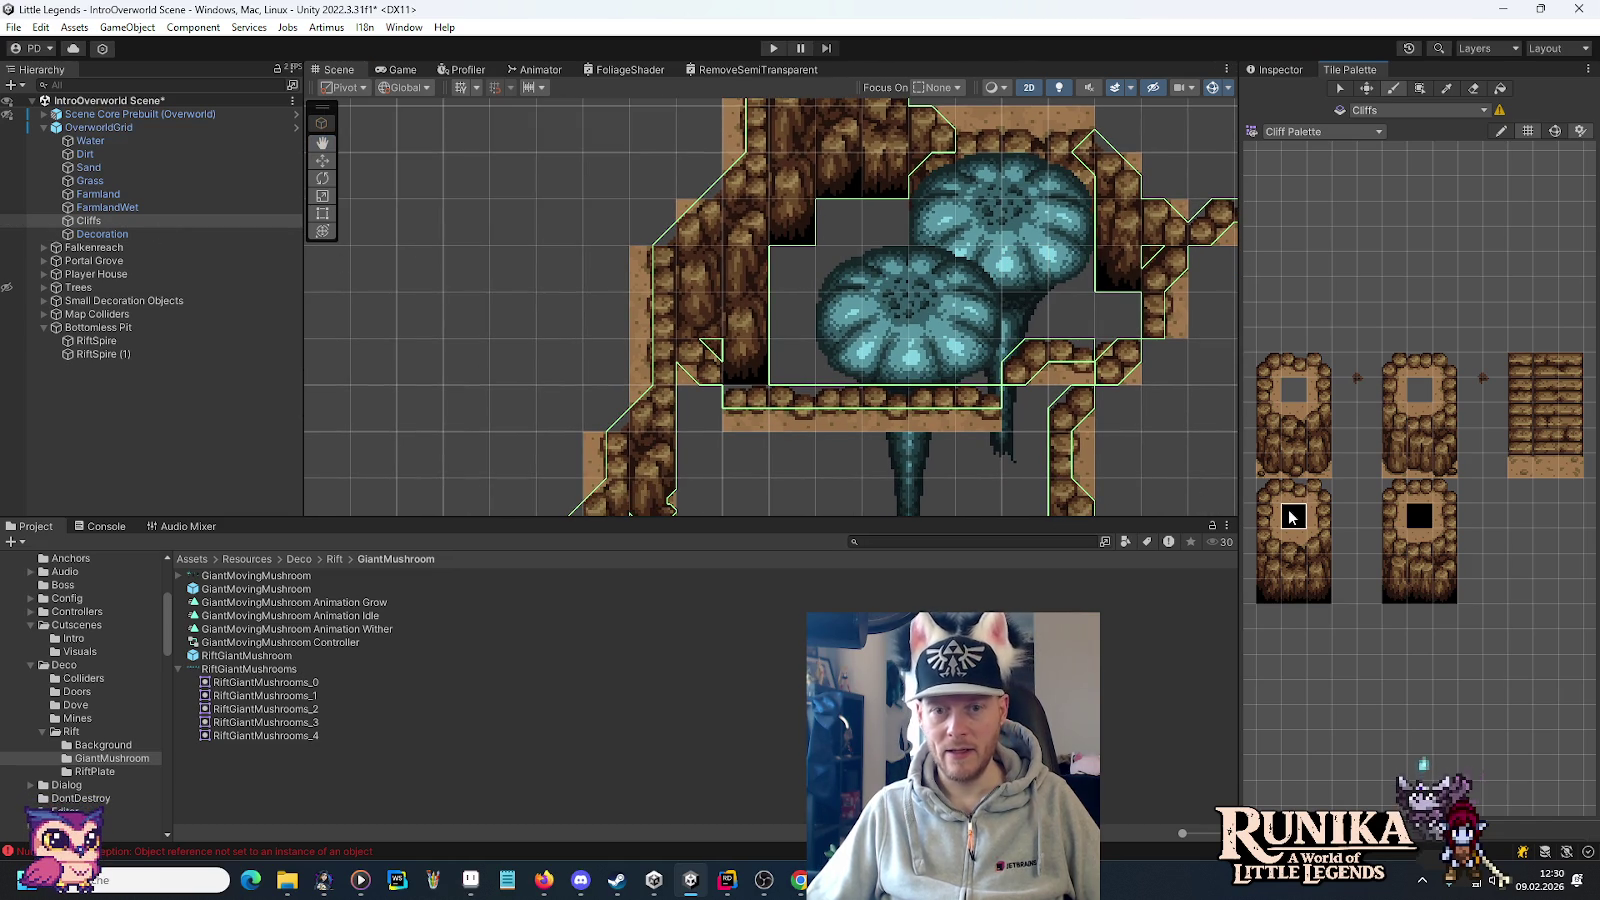
Paint black hole tiles across the pit and erase the cliff tile covering the mushroom stem.
mouse_move(793, 360)
mouse_down()
mouse_move(798, 292)
mouse_move(850, 235)
mouse_move(1116, 320)
mouse_up()
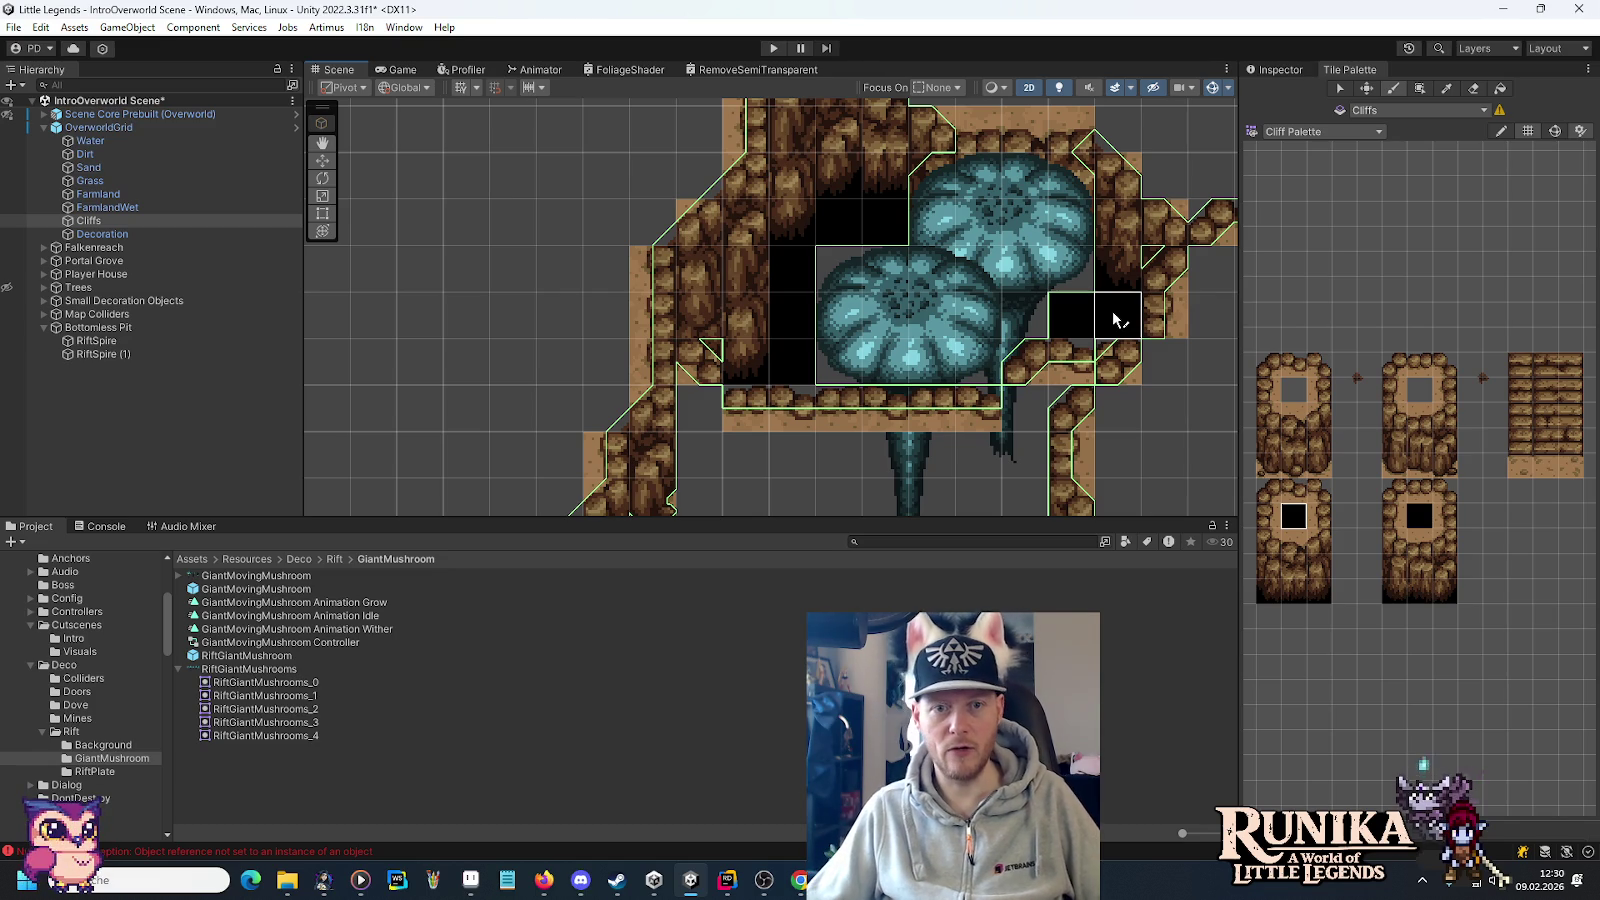
click(1118, 222)
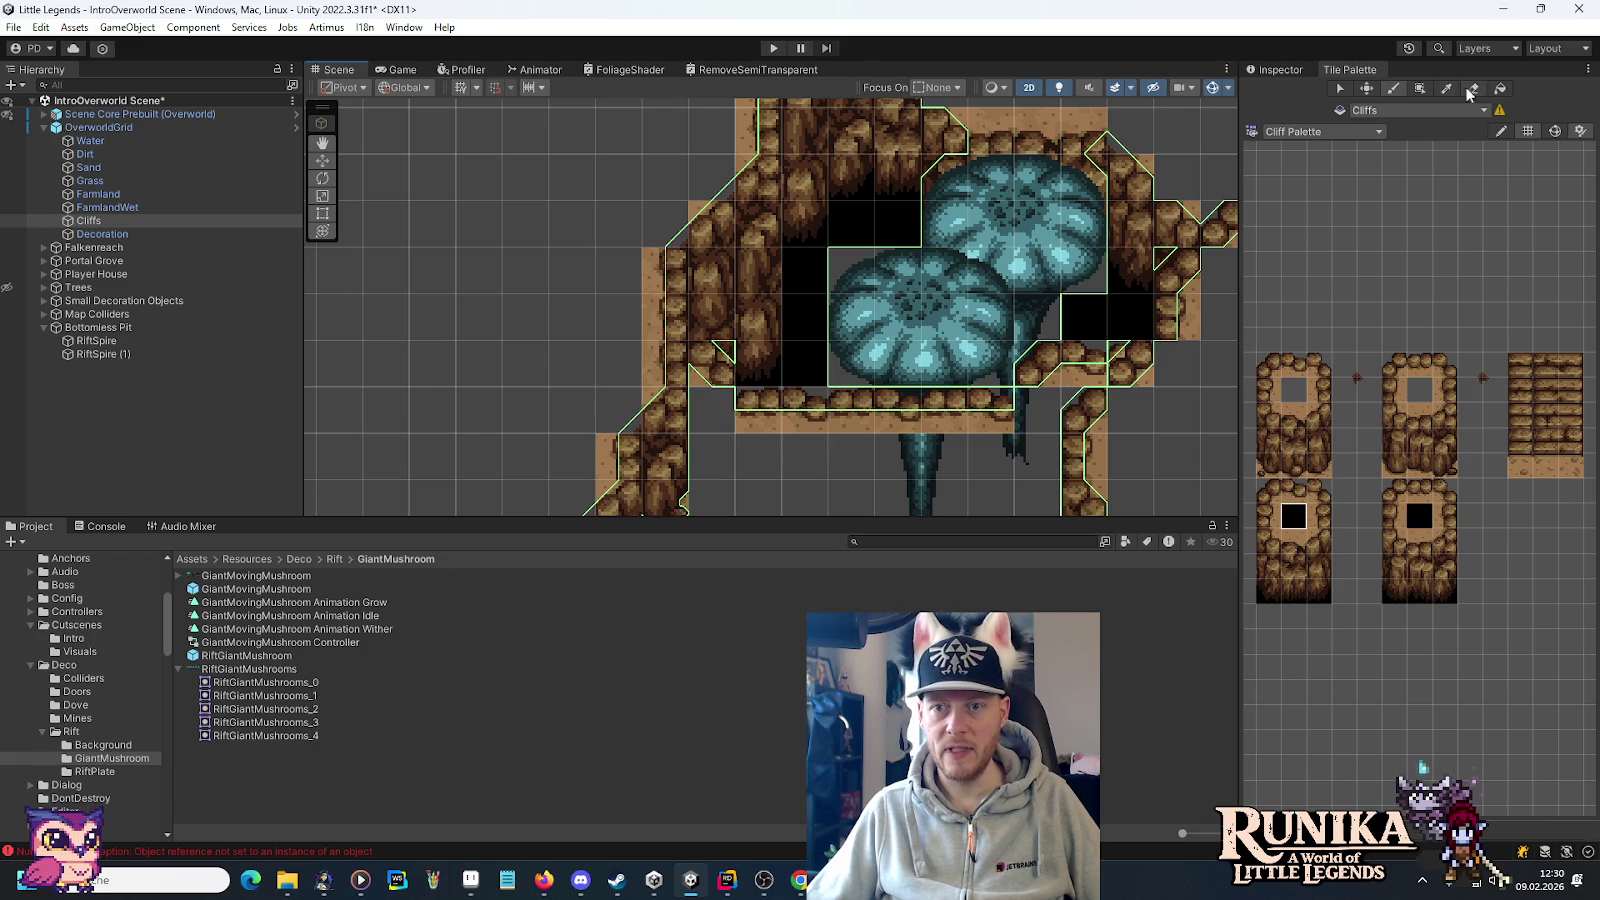
click(935, 420)
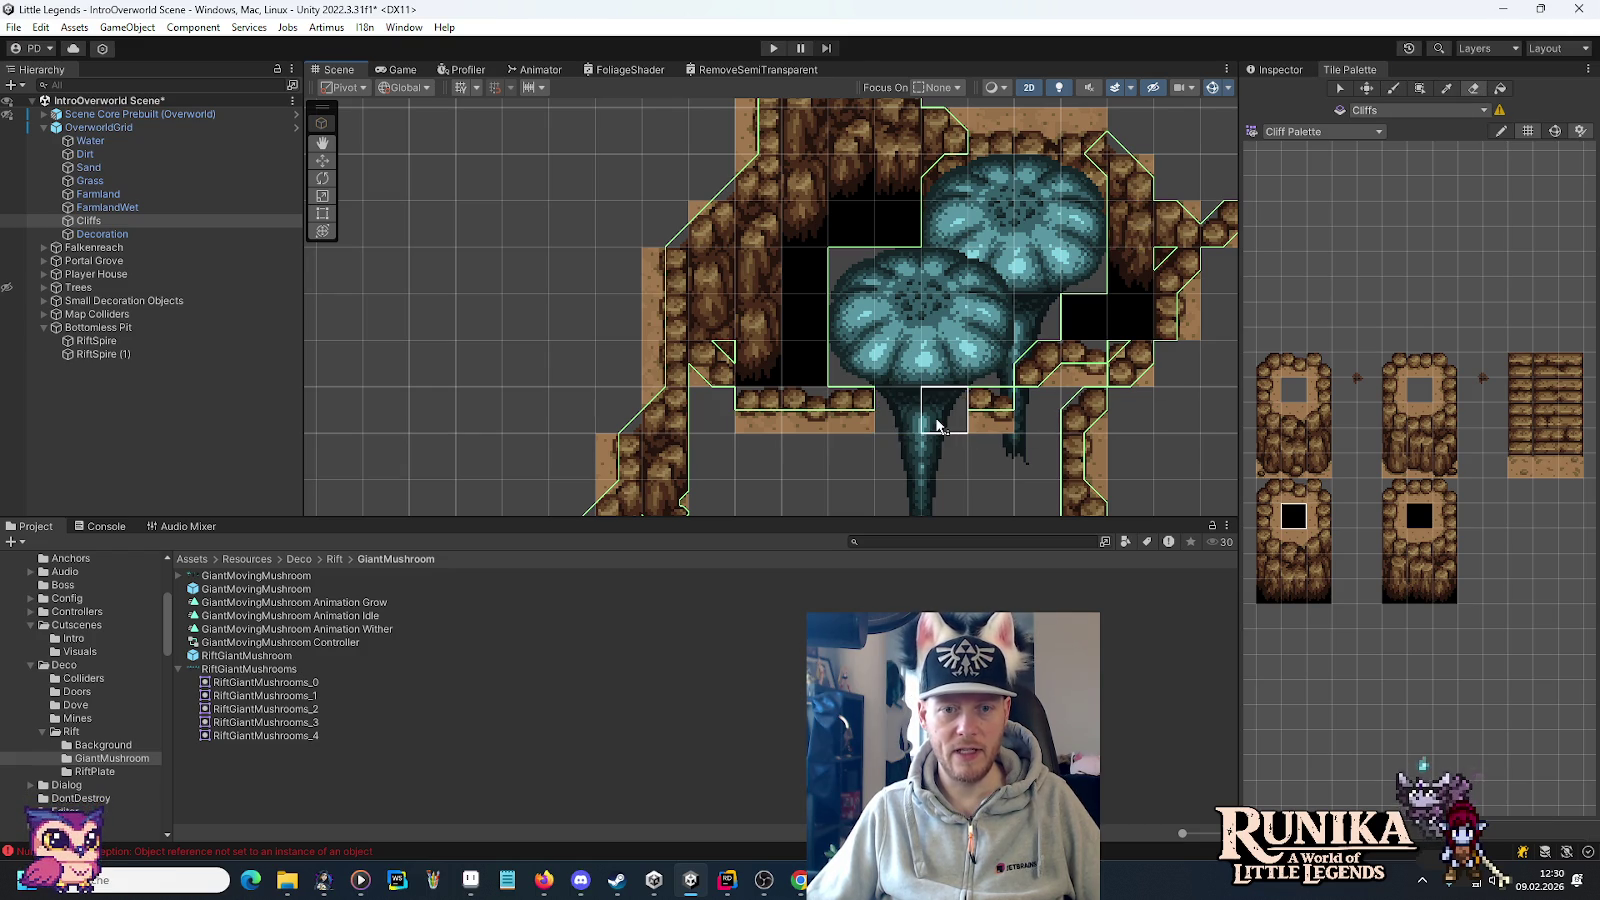
click(90, 181)
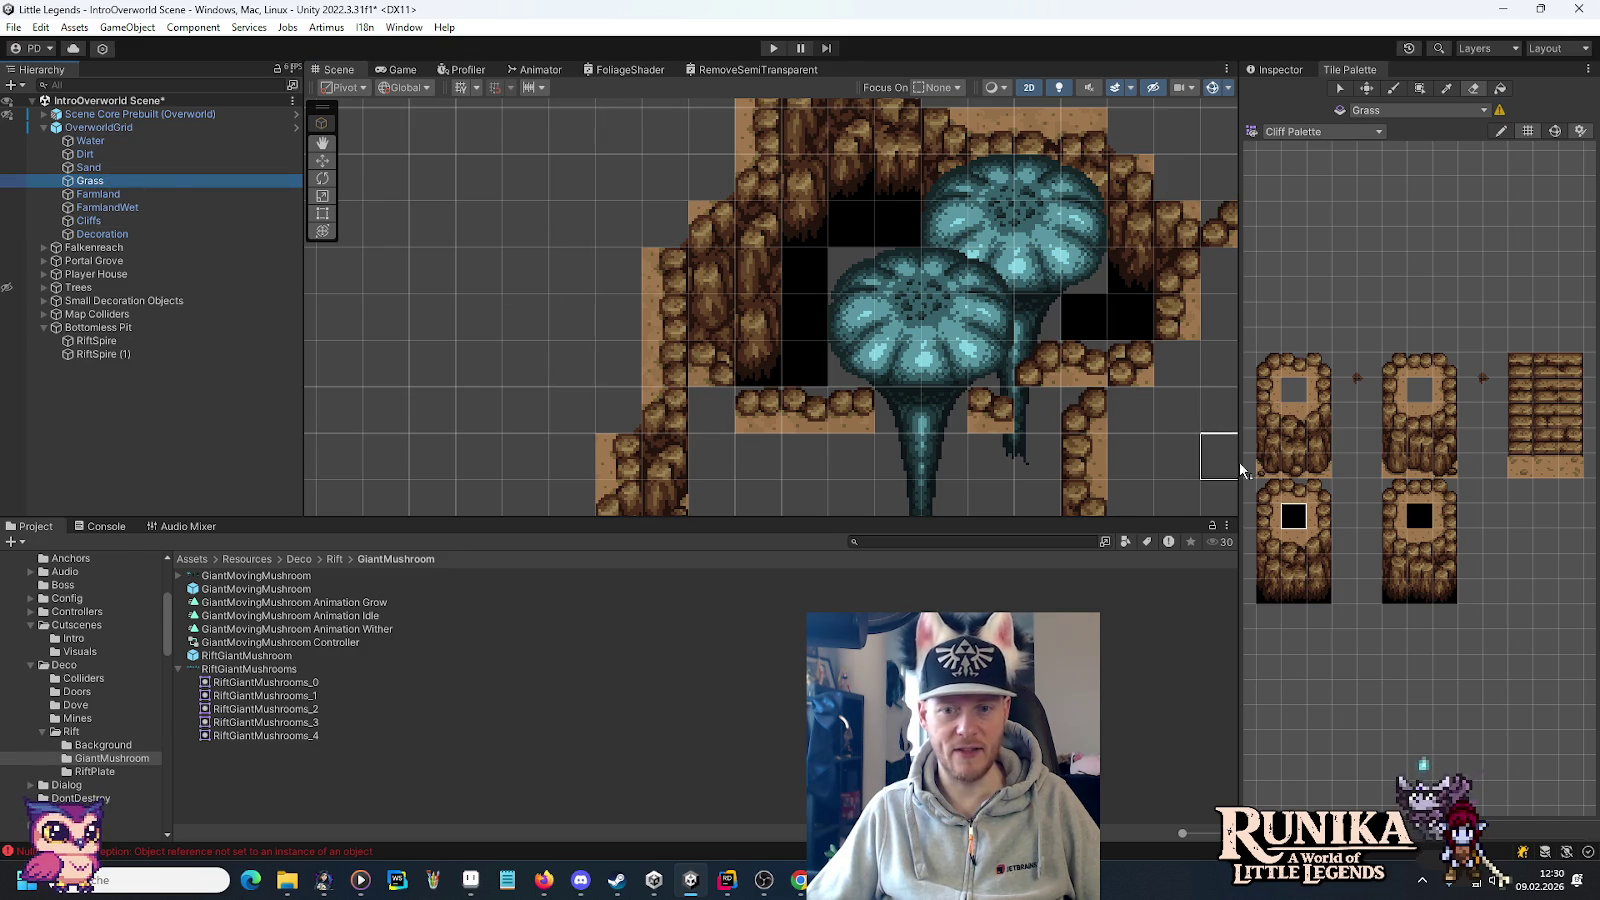
Pick matching rocky cliff tiles while switching between the Grass and Farmland tilemaps.
click(1293, 490)
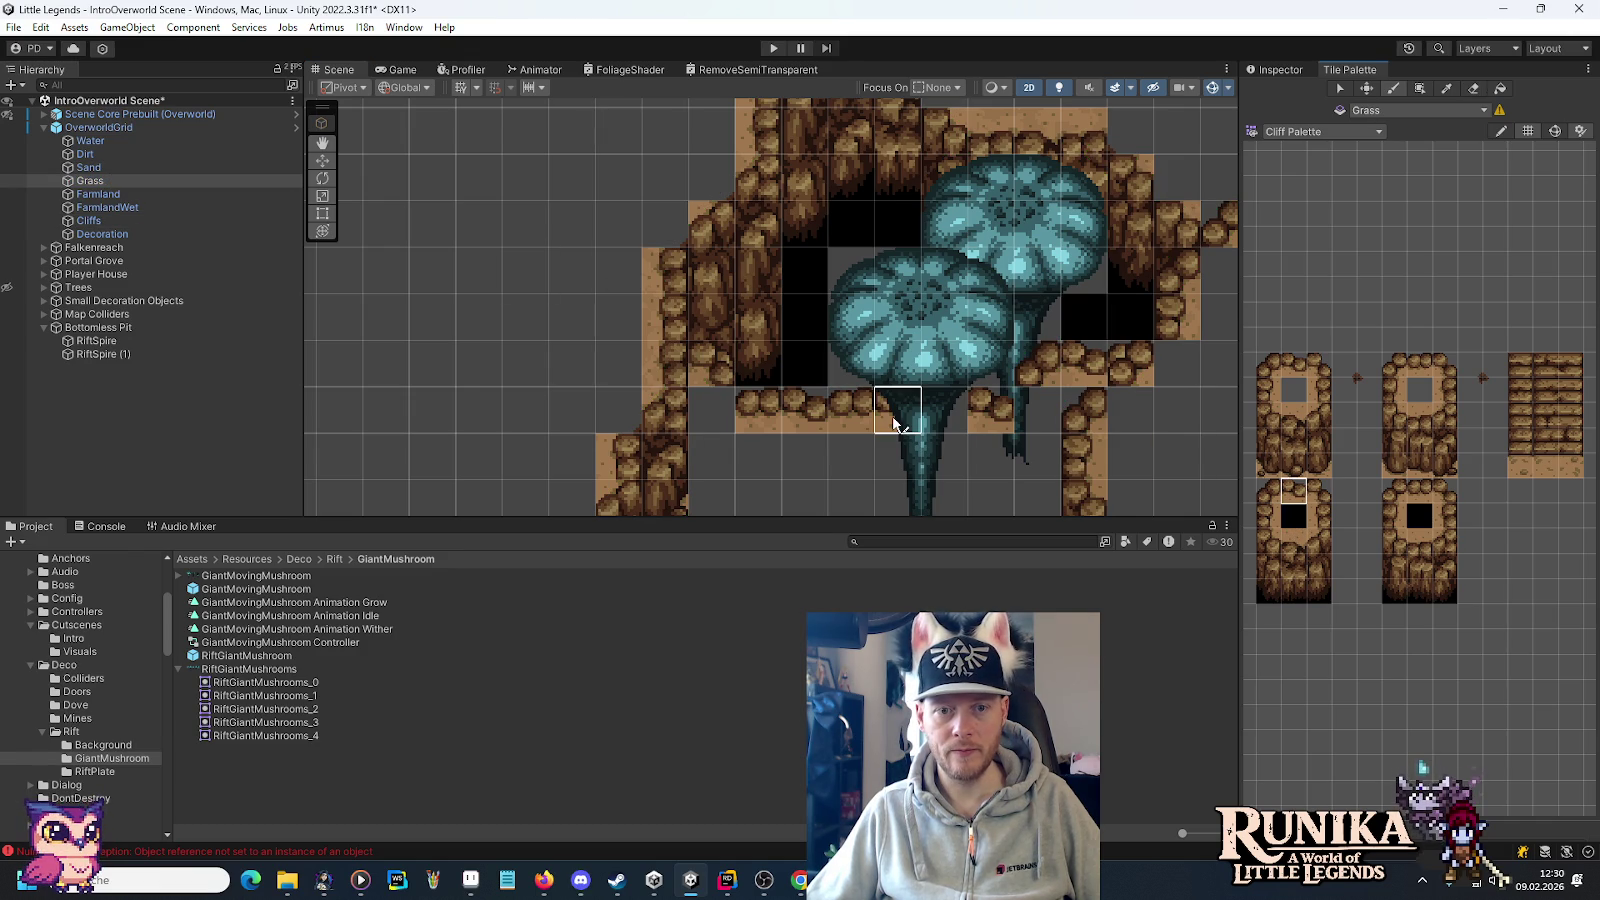
click(100, 194)
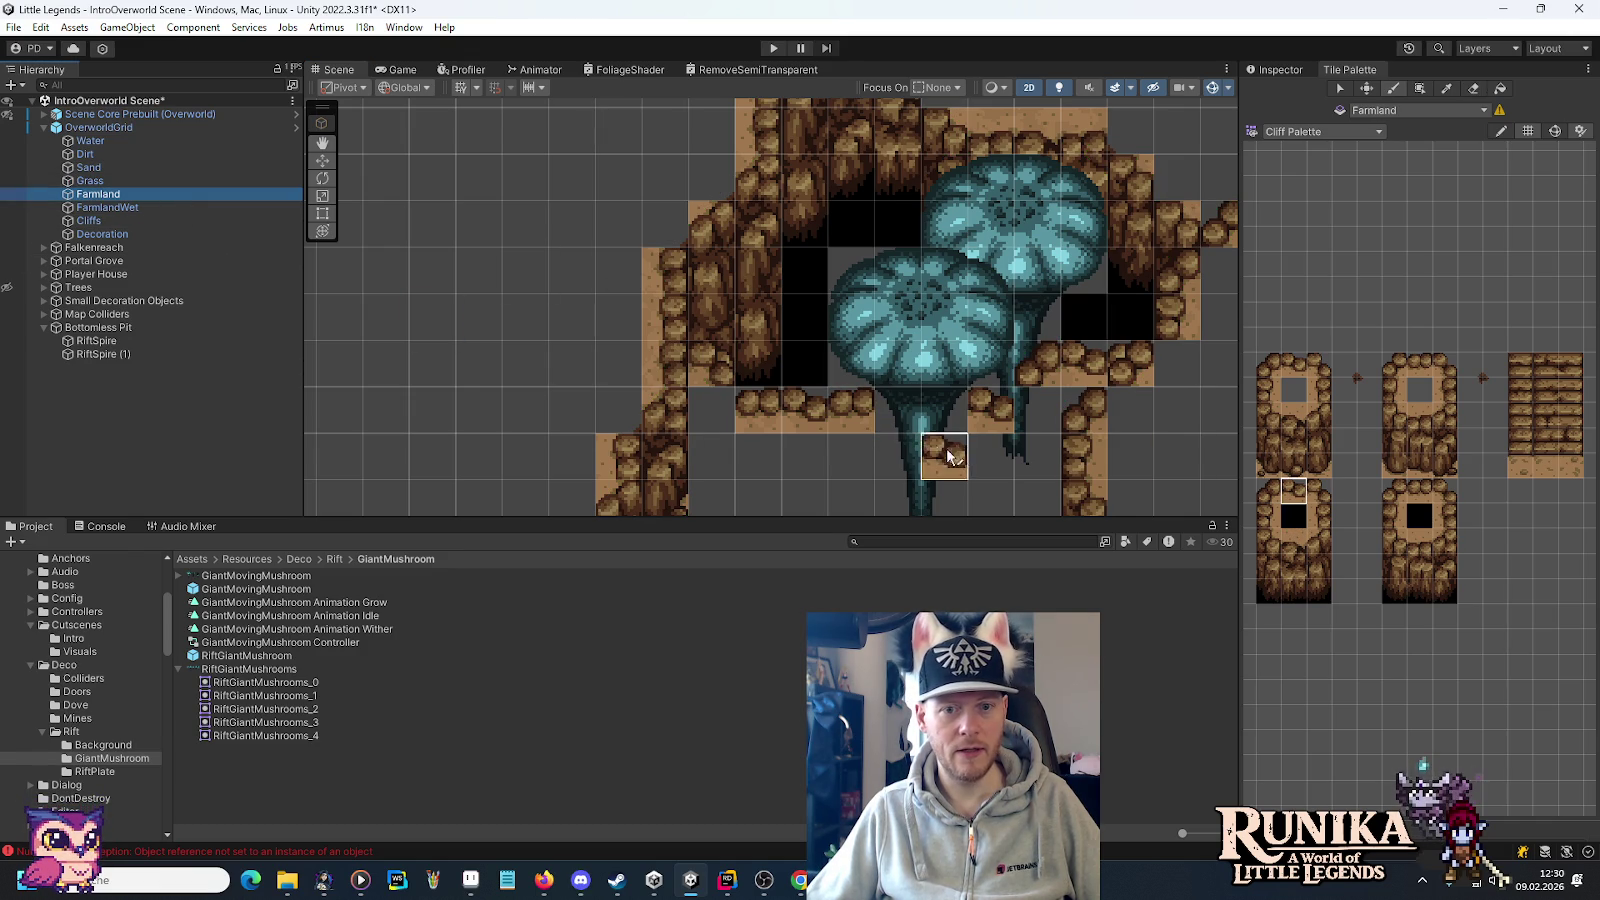
click(1419, 490)
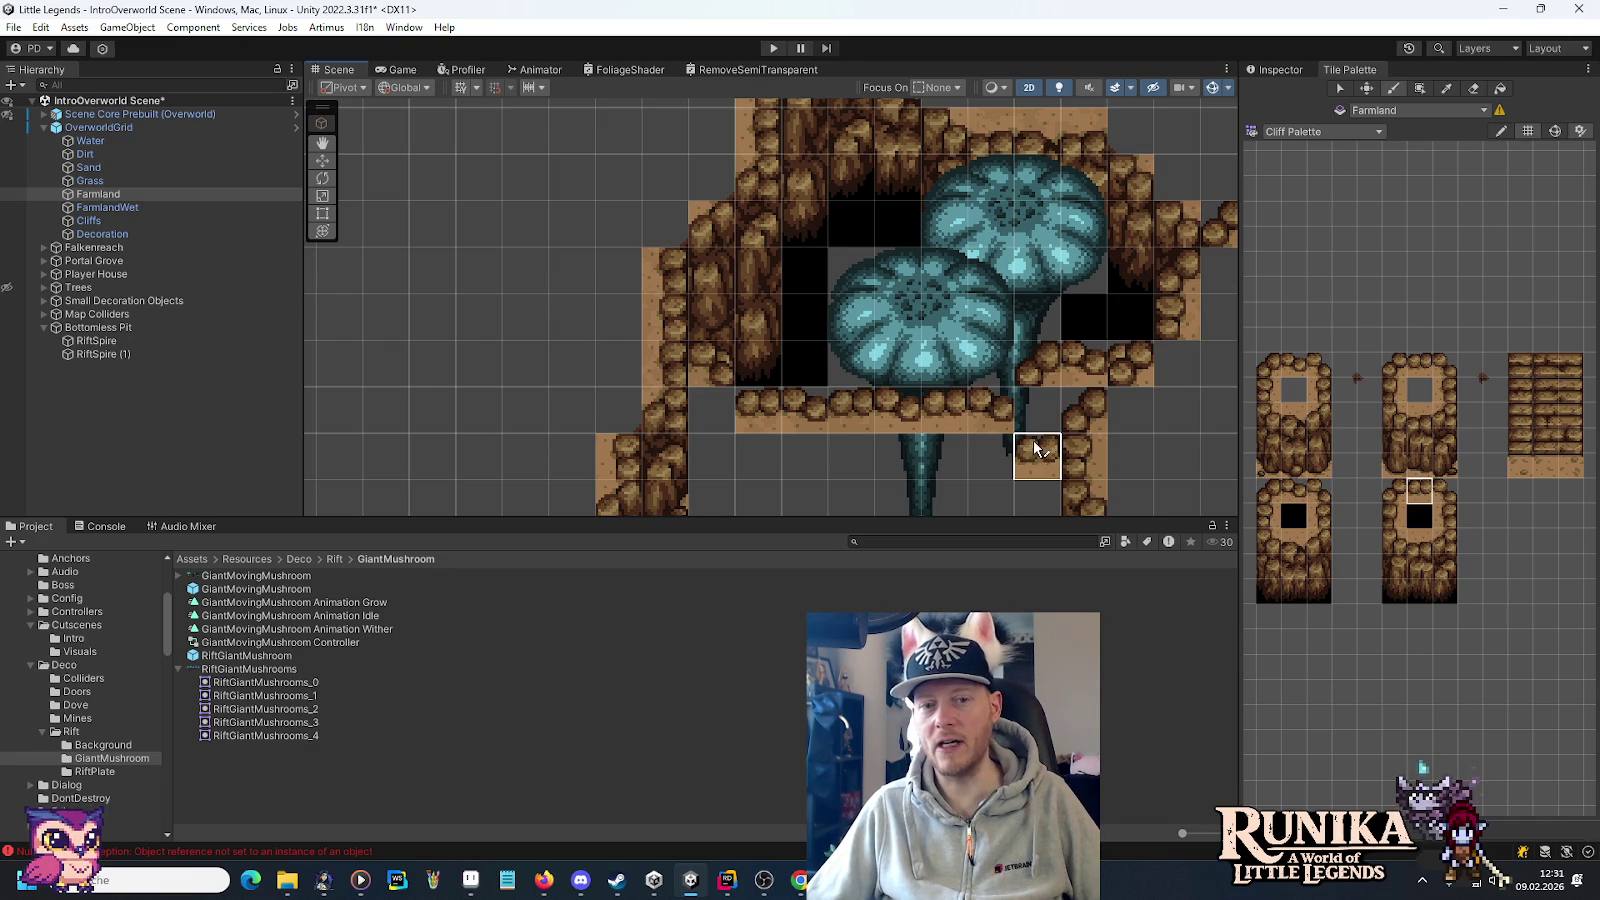
drag(1032, 446, 1050, 385)
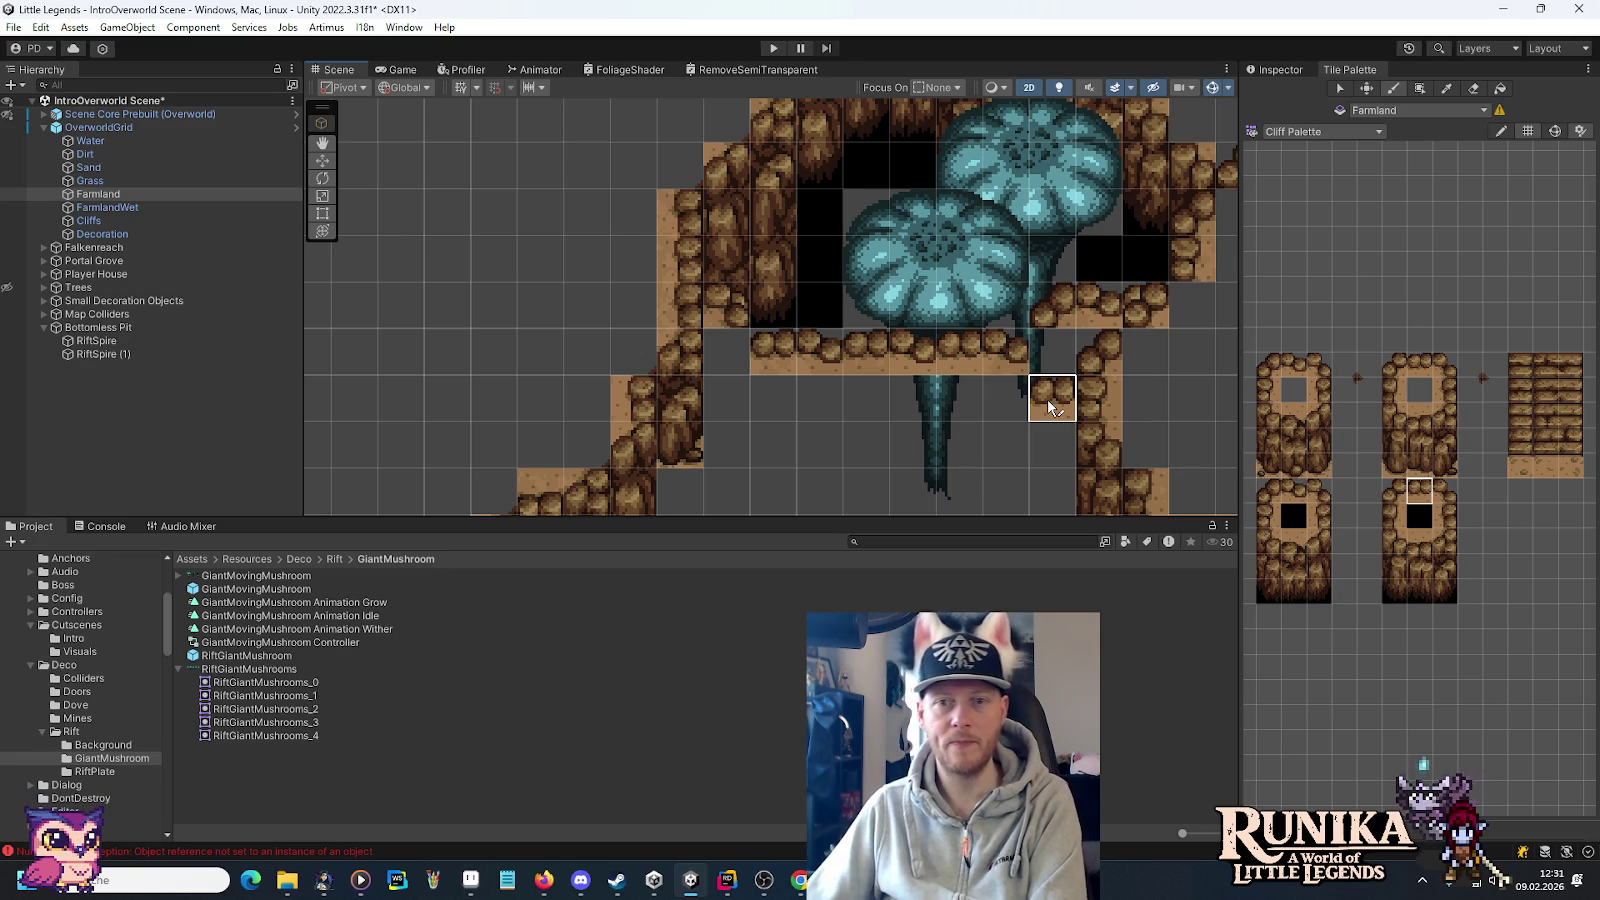
click(174, 180)
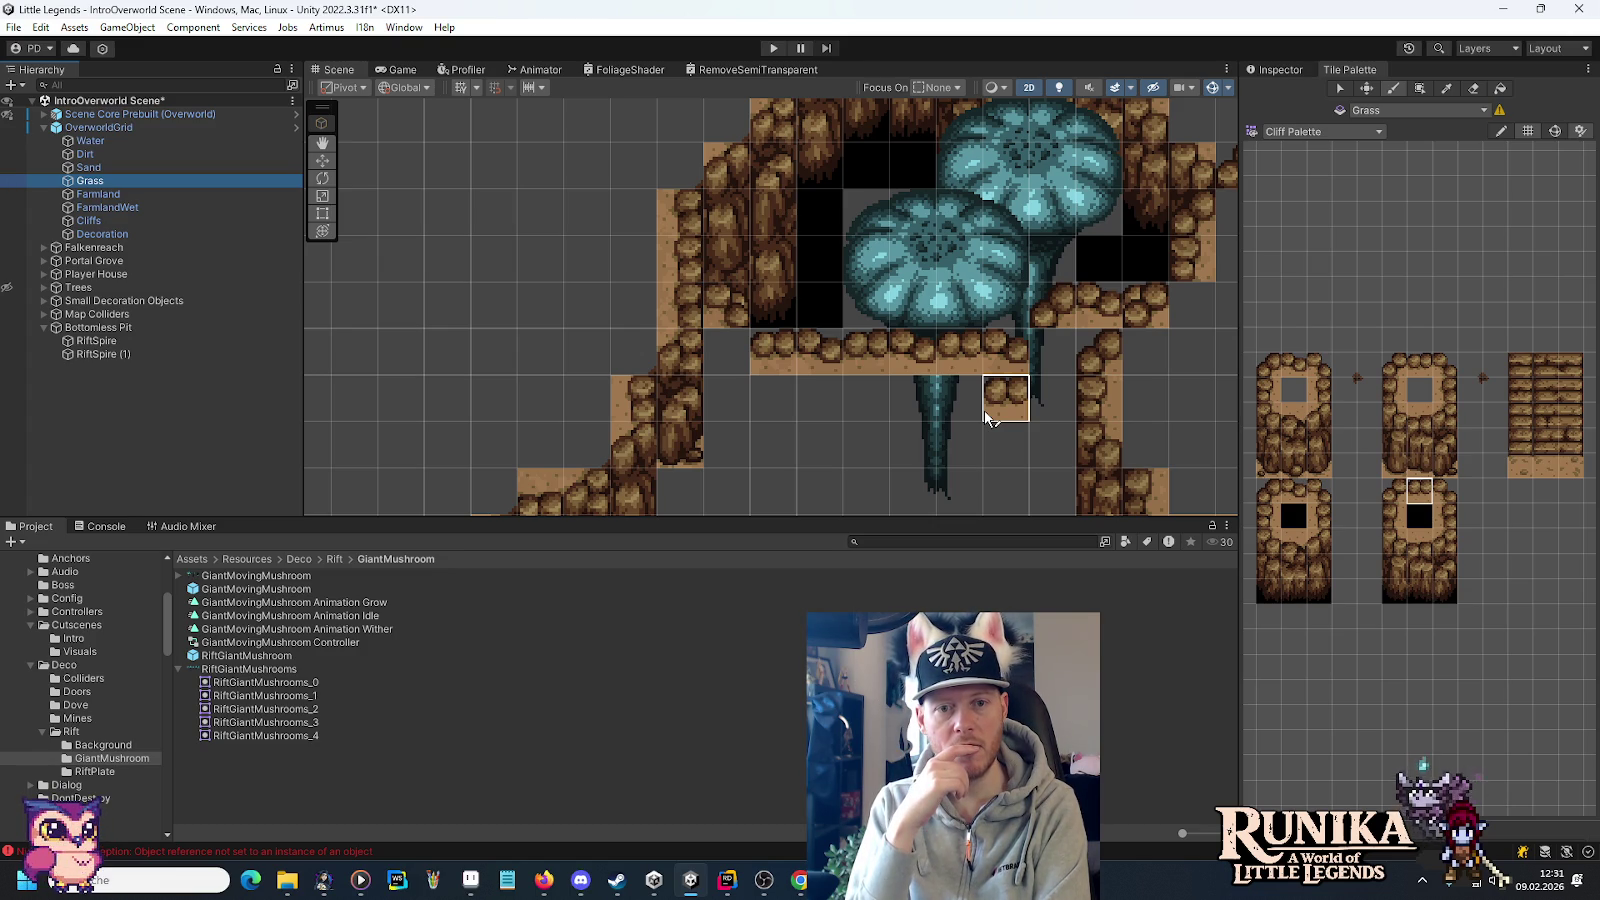
Pan down over the grassy map area and back to the mushroom spires.
scroll(984, 409, down, 2)
key(Down)
key(Down)
key(Down)
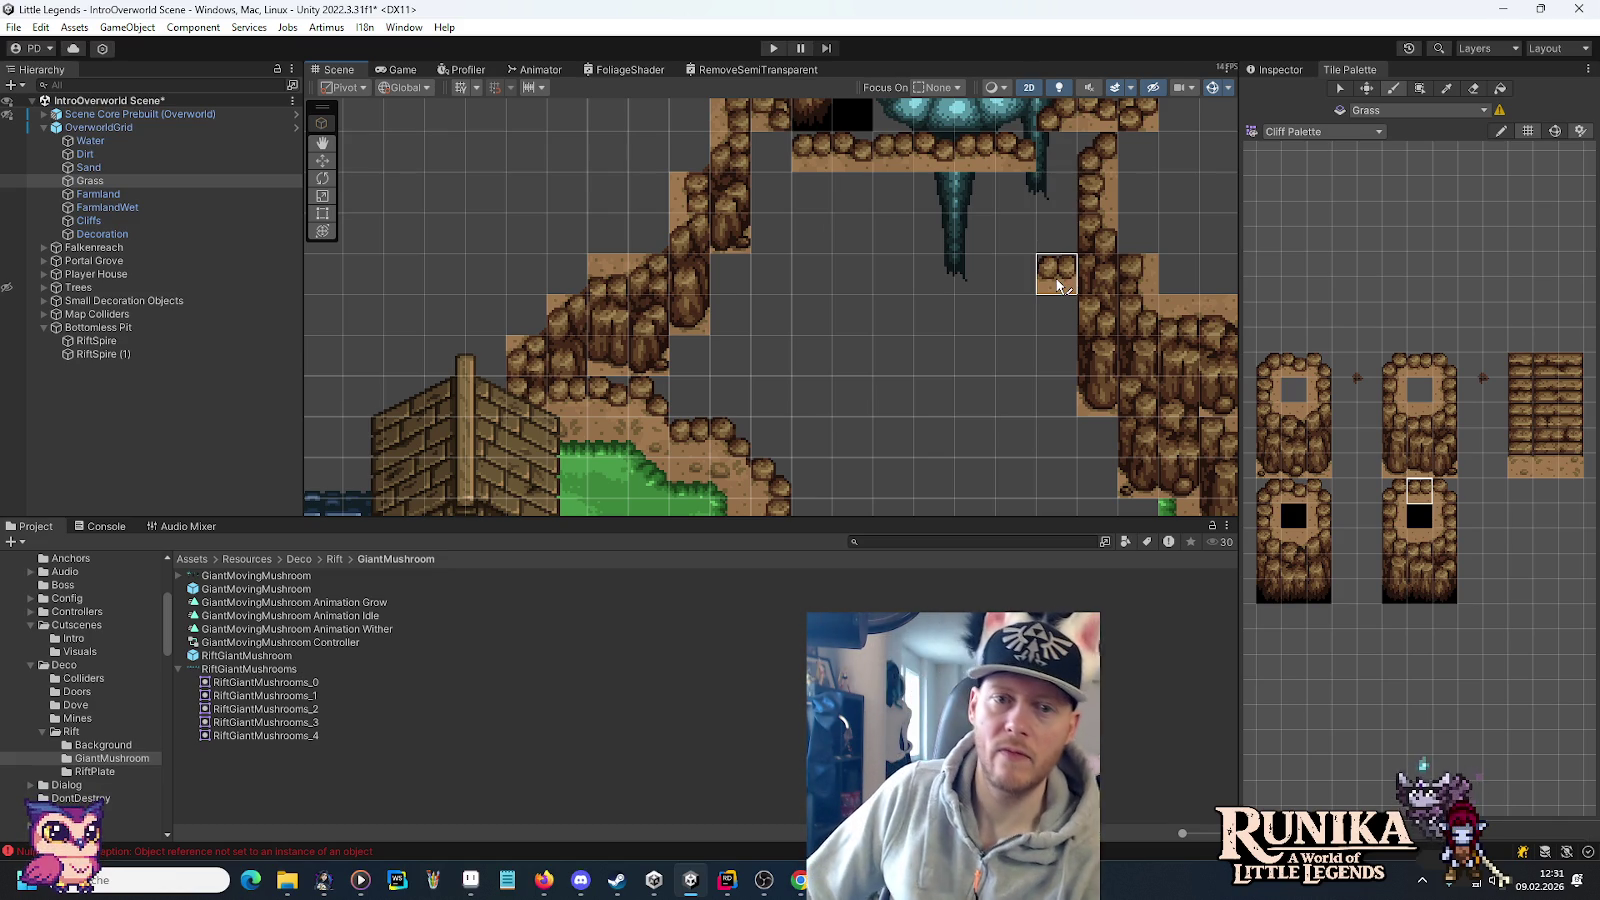
key(Down)
key(Down)
key(Down)
key(Down)
key(Down)
key(Down)
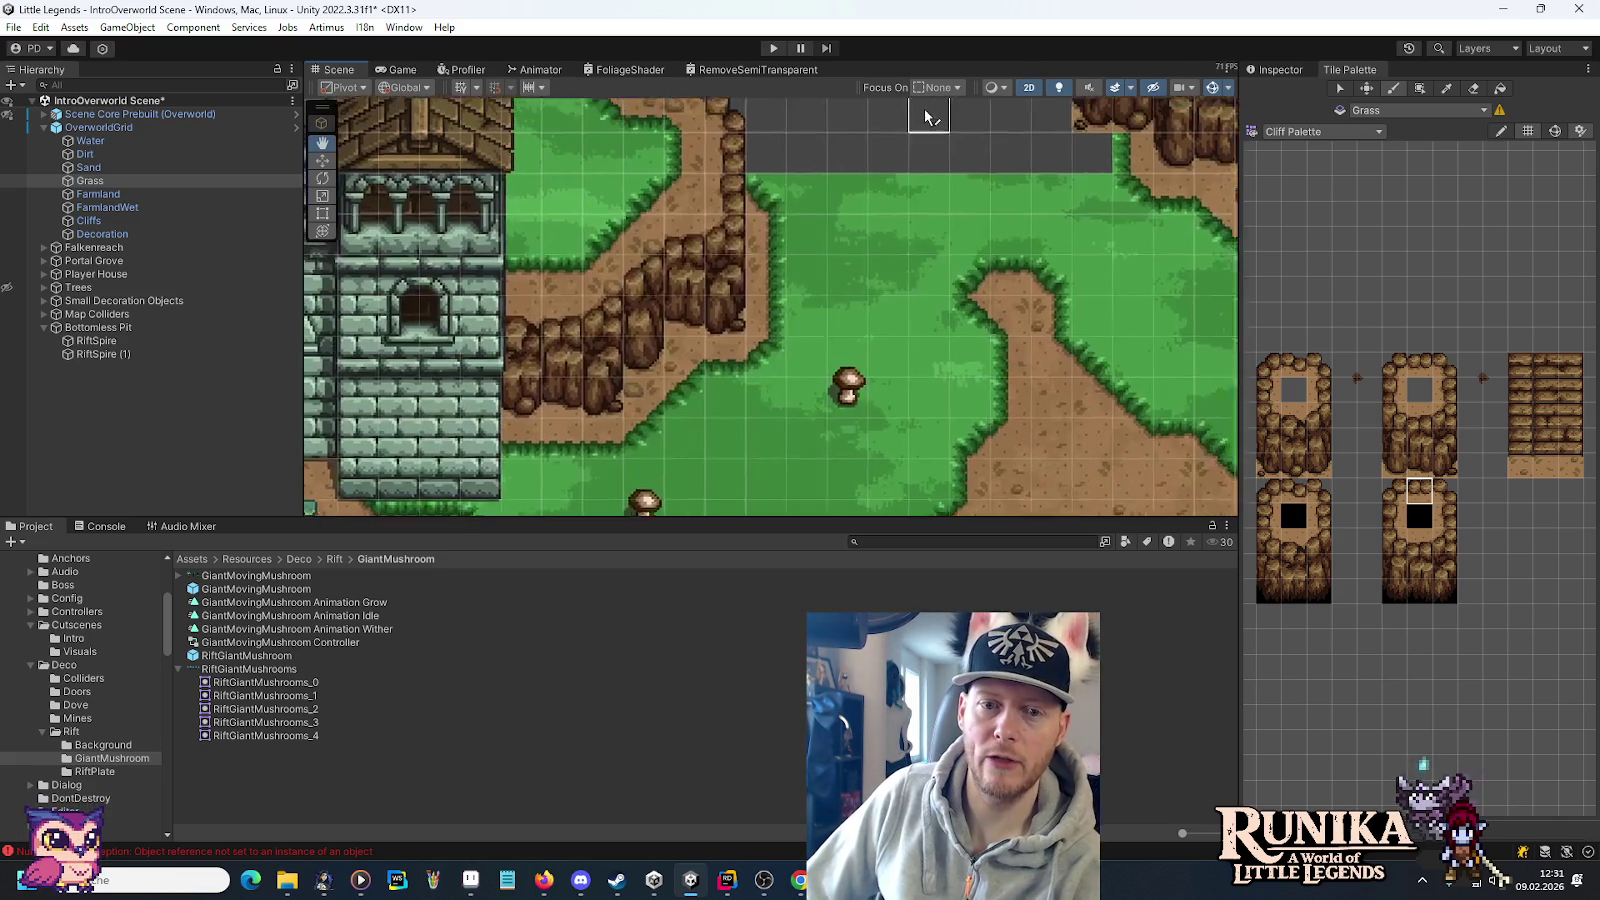
key(Up)
key(Up)
key(Up)
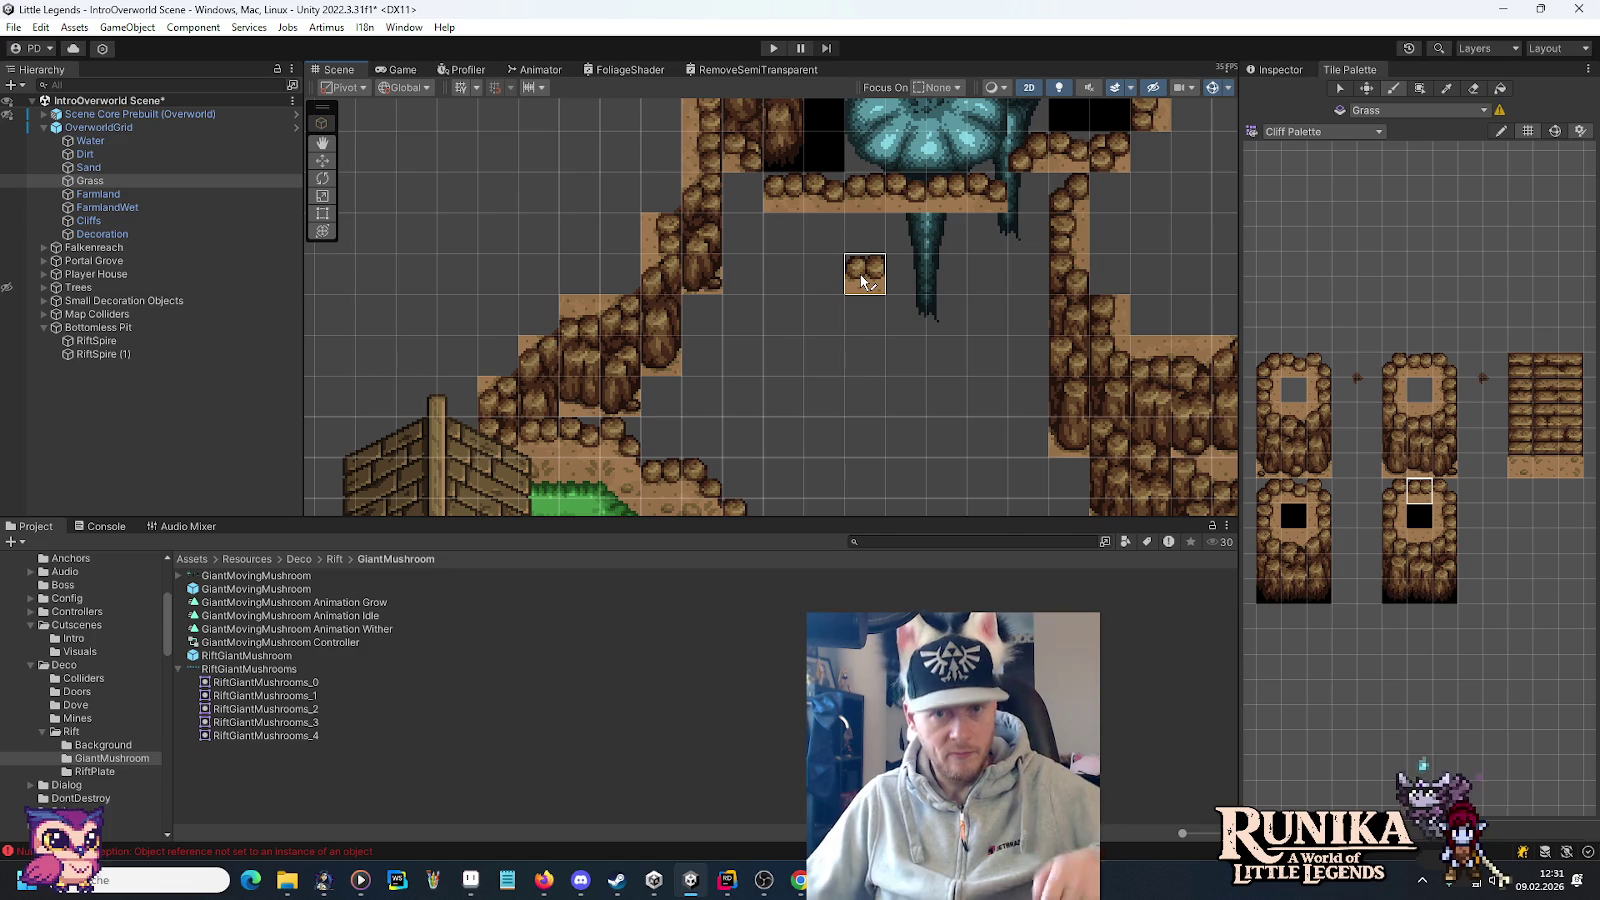
key(Up)
key(Up)
key(Right)
key(Right)
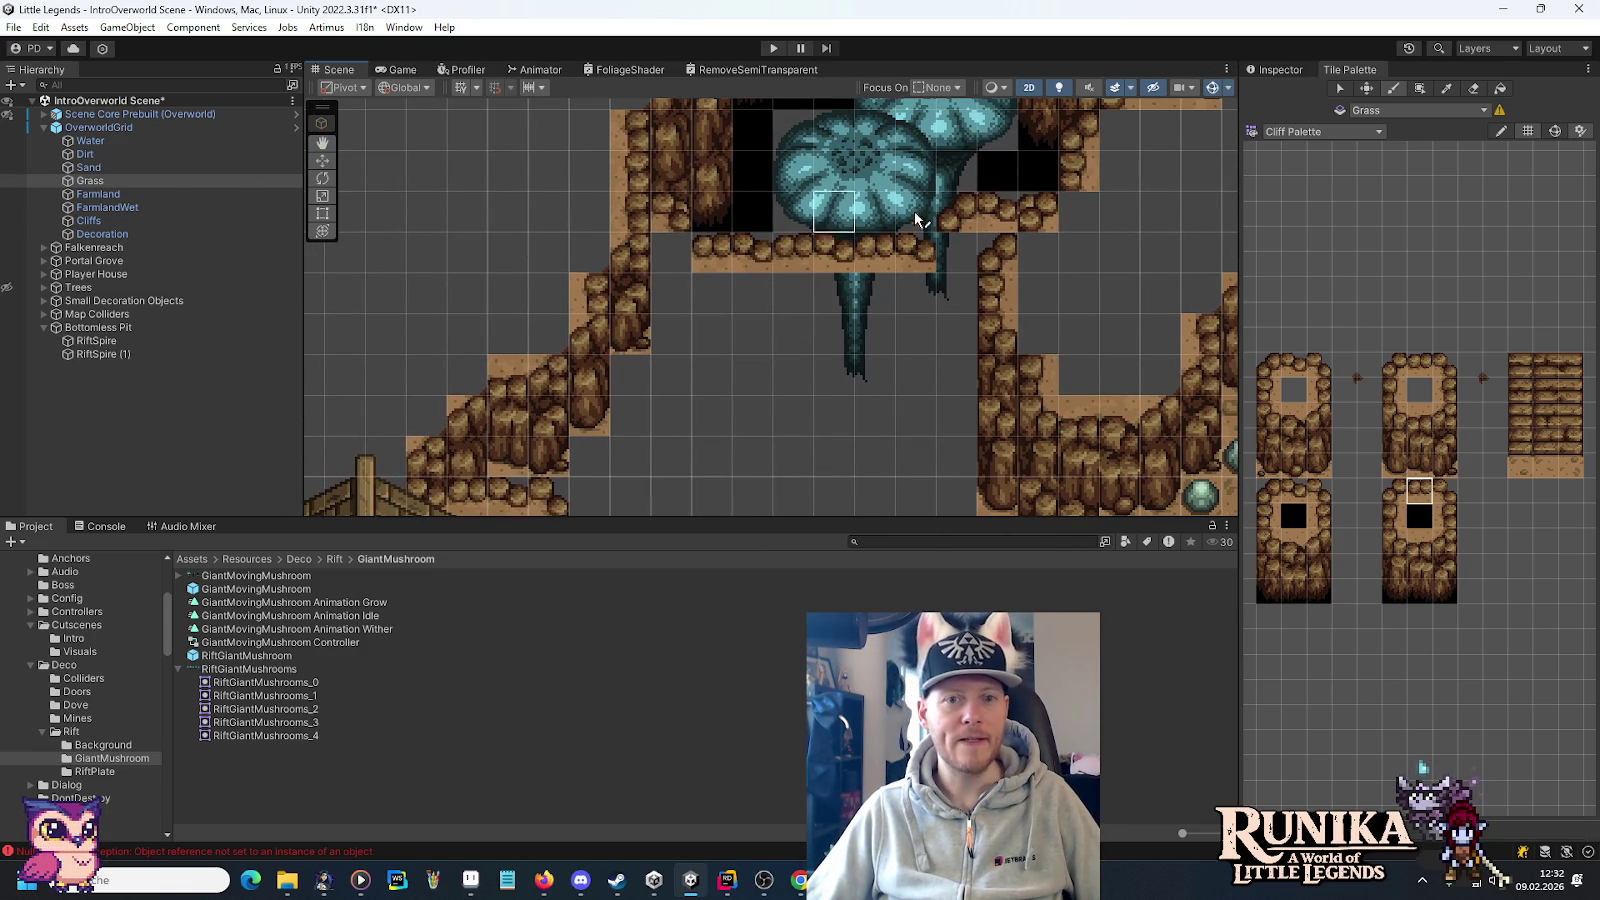
On the Dirt tilemap, paint dark-centred cliff tiles left of and above the mushroom.
drag(920, 226, 884, 383)
click(150, 155)
click(1294, 517)
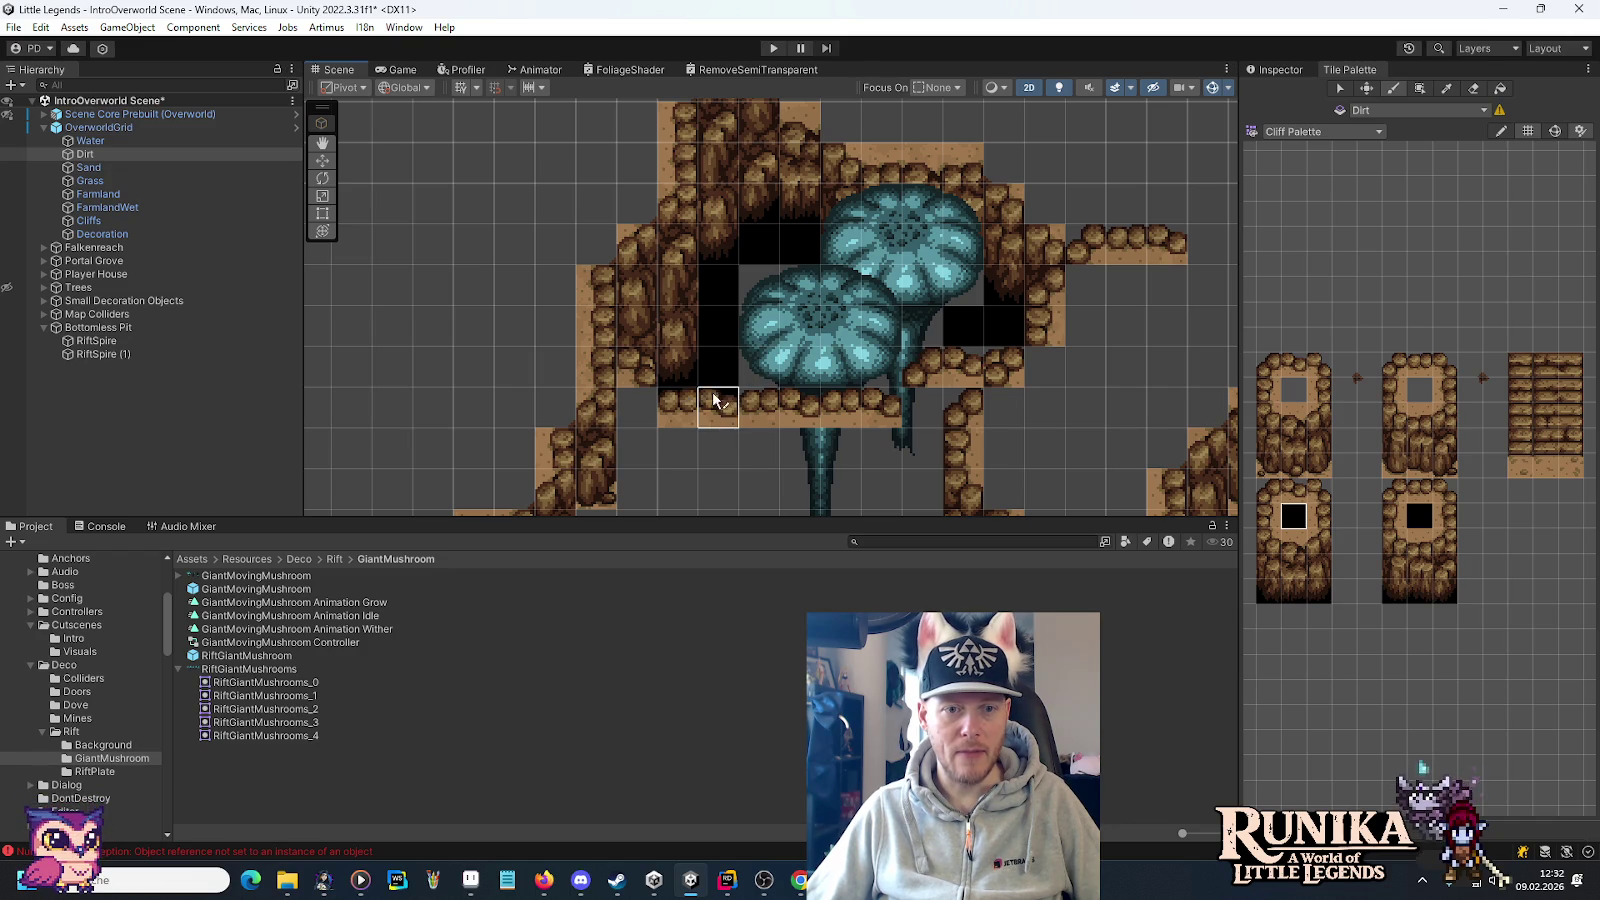
mouse_move(762, 365)
mouse_down()
mouse_move(761, 287)
mouse_move(760, 305)
mouse_move(803, 292)
mouse_move(915, 385)
mouse_move(893, 390)
mouse_move(911, 369)
mouse_move(980, 372)
mouse_move(945, 335)
mouse_move(968, 298)
mouse_up()
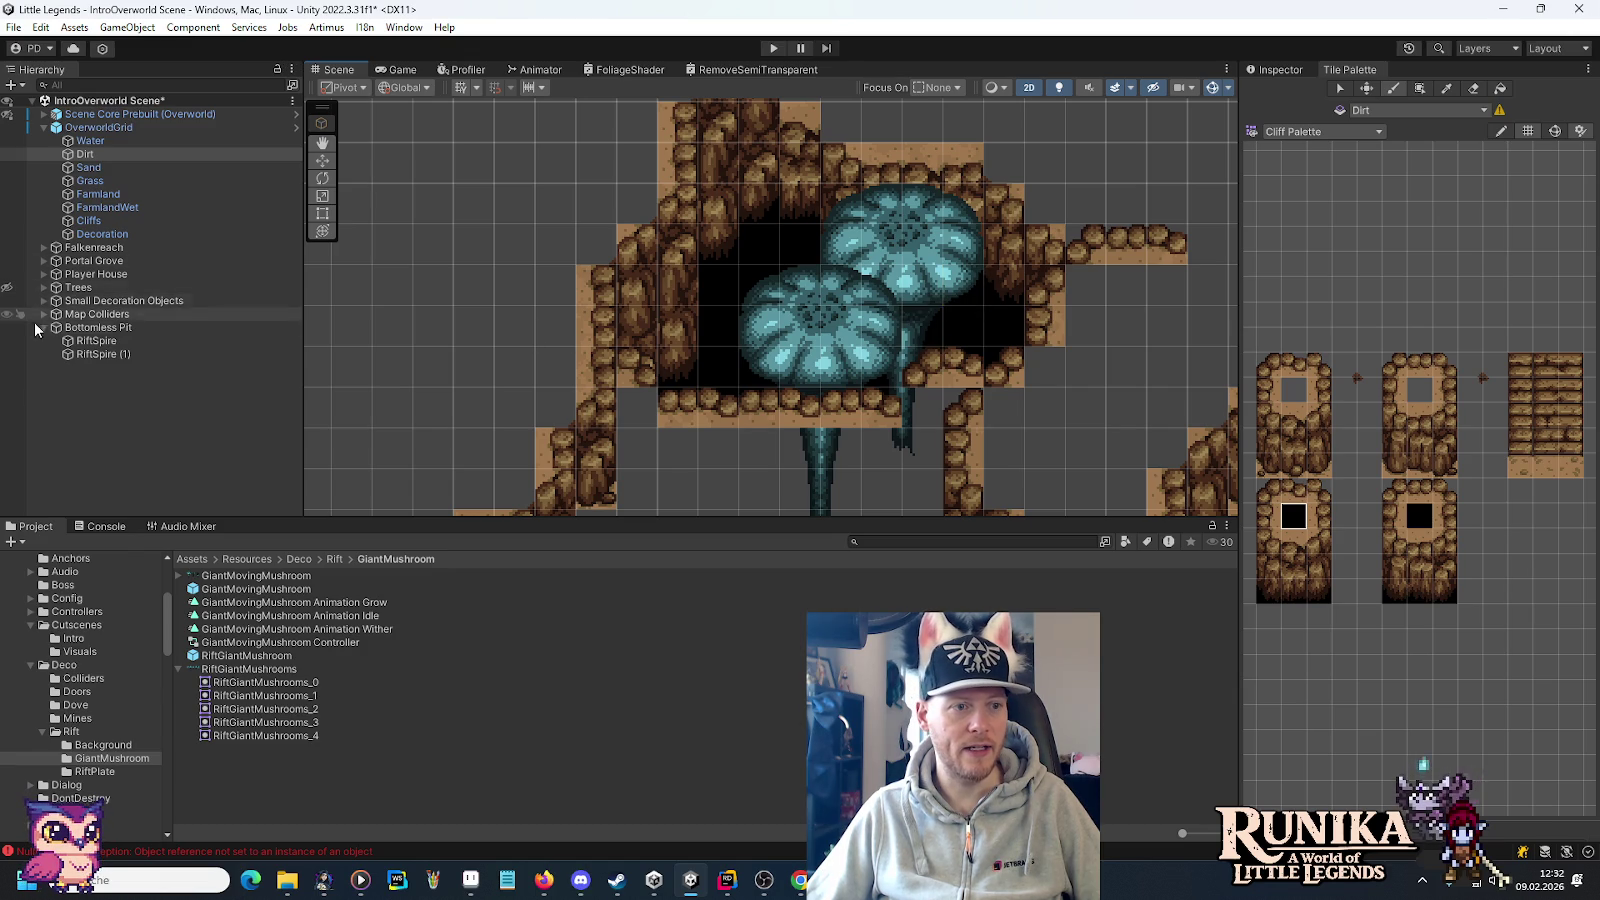
With Bottomless Pit hidden, fill the remaining pit gaps with black tiles, then show it again.
click(9, 328)
mouse_move(878, 287)
mouse_down()
mouse_move(881, 323)
mouse_move(832, 329)
mouse_move(800, 365)
mouse_move(805, 330)
mouse_move(822, 412)
mouse_move(840, 367)
mouse_up()
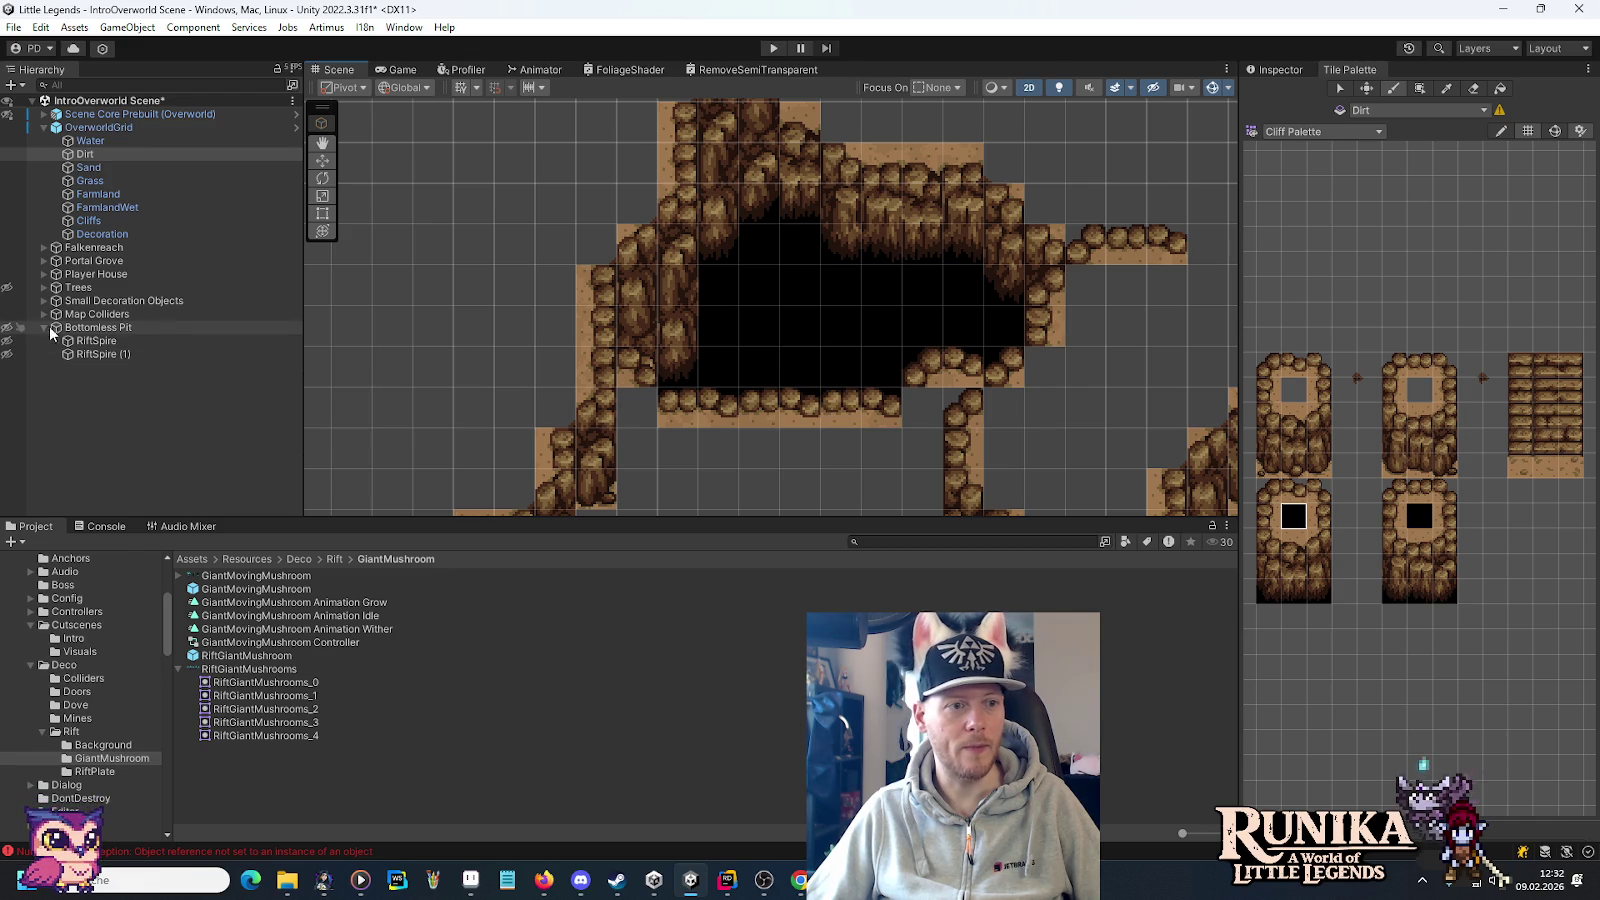
click(9, 328)
scroll(1040, 376, down, 2)
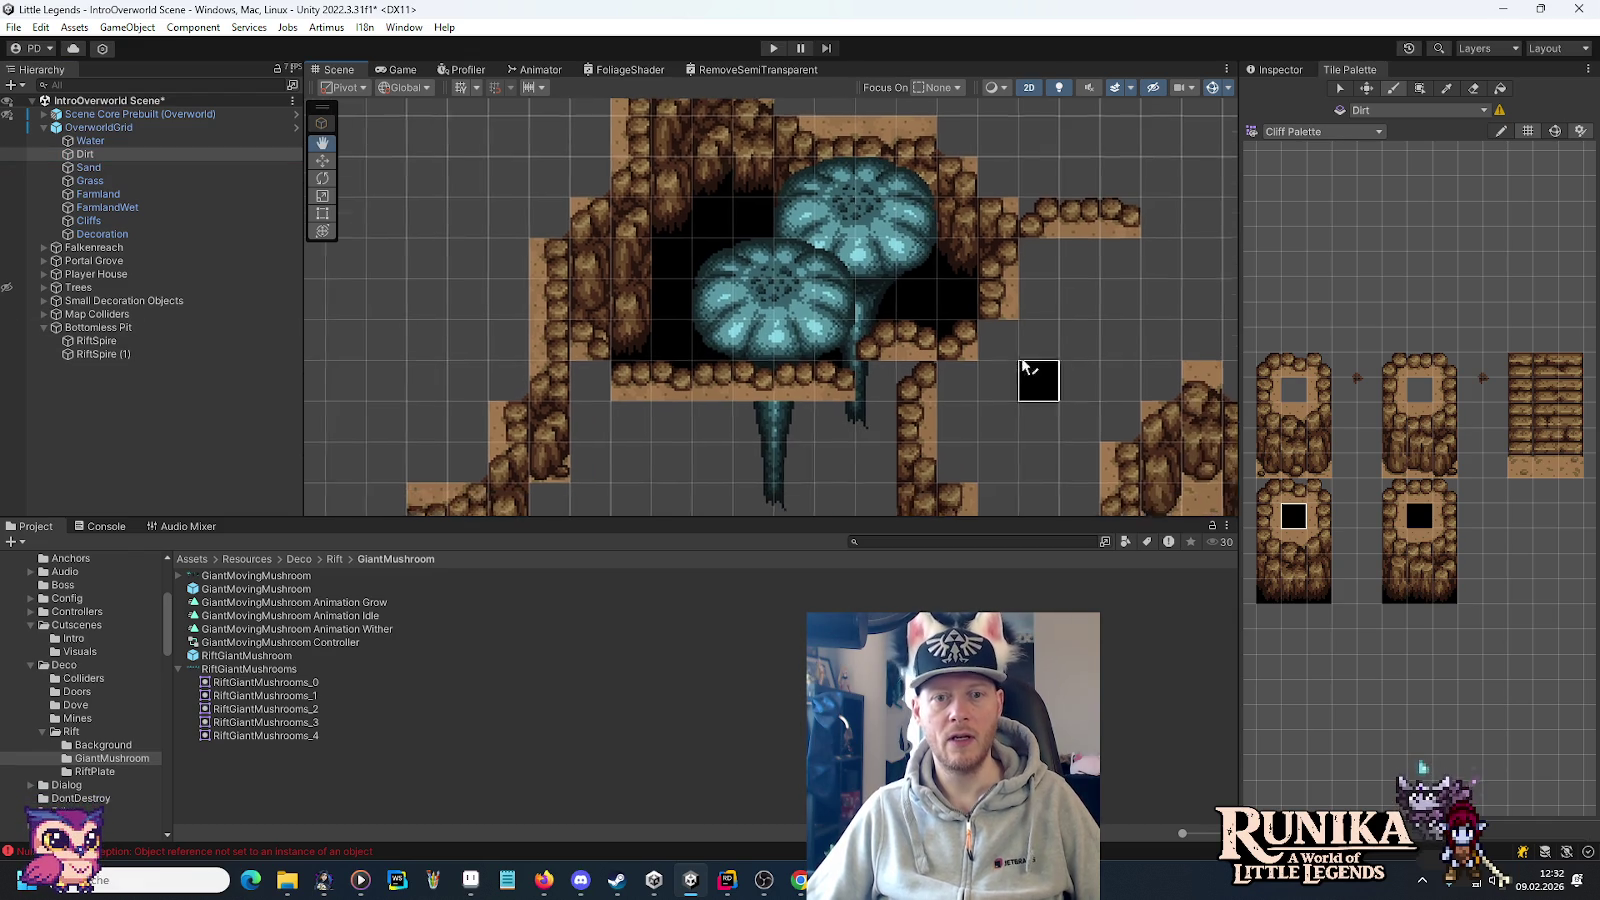
scroll(1040, 376, up, 4)
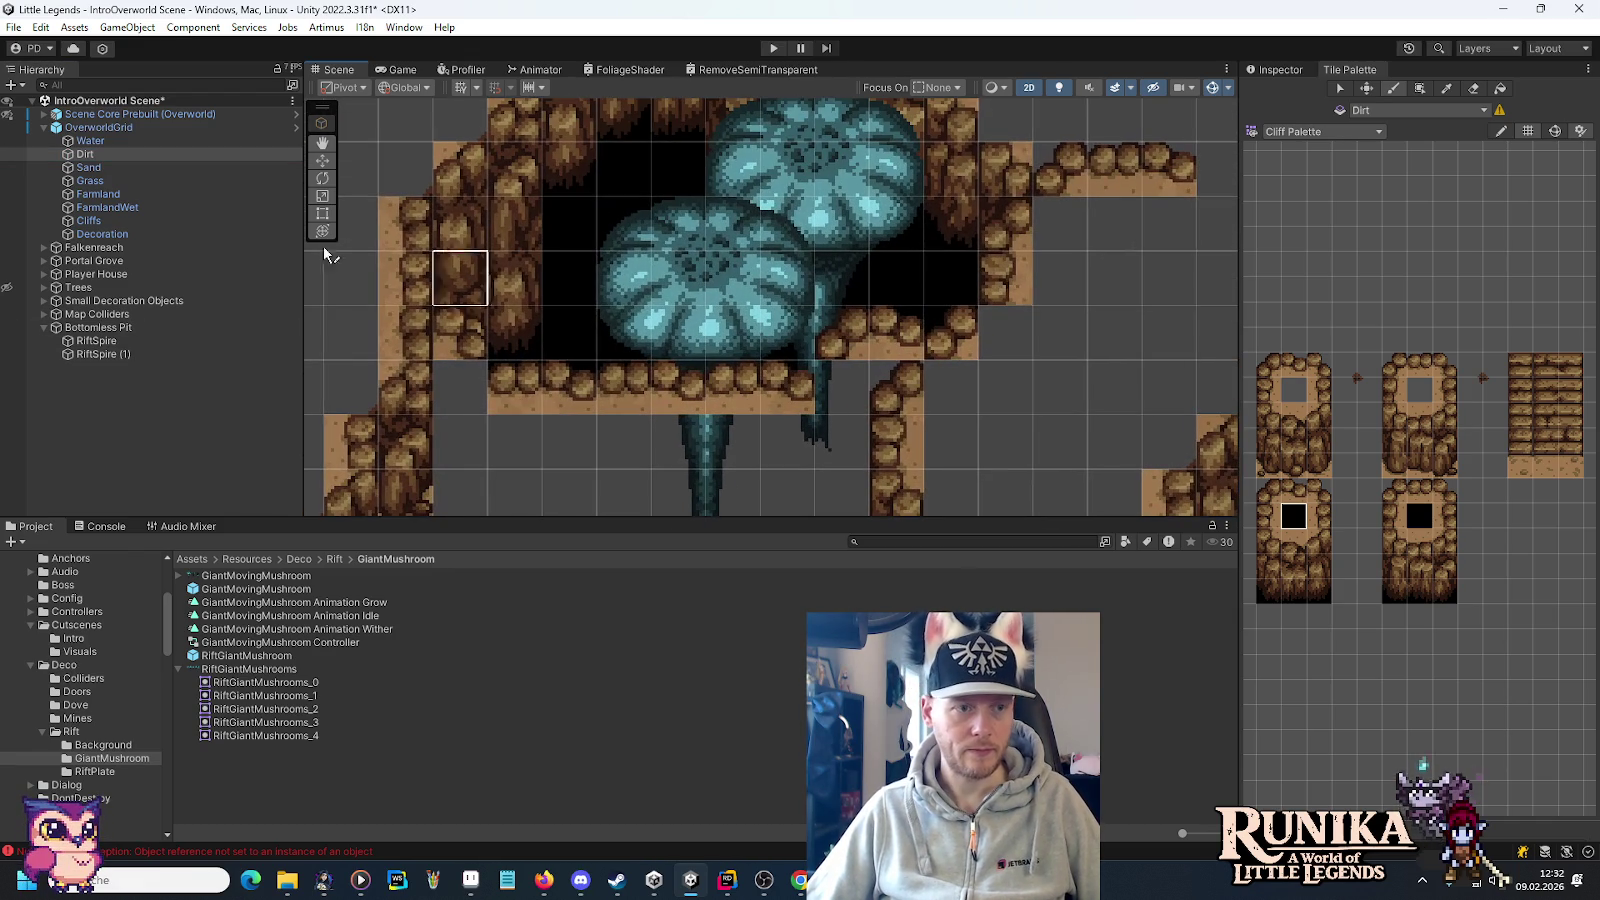
On the Cliffs tilemap, erase the stray black tile and repaint the ledge edge under the mushroom.
click(186, 230)
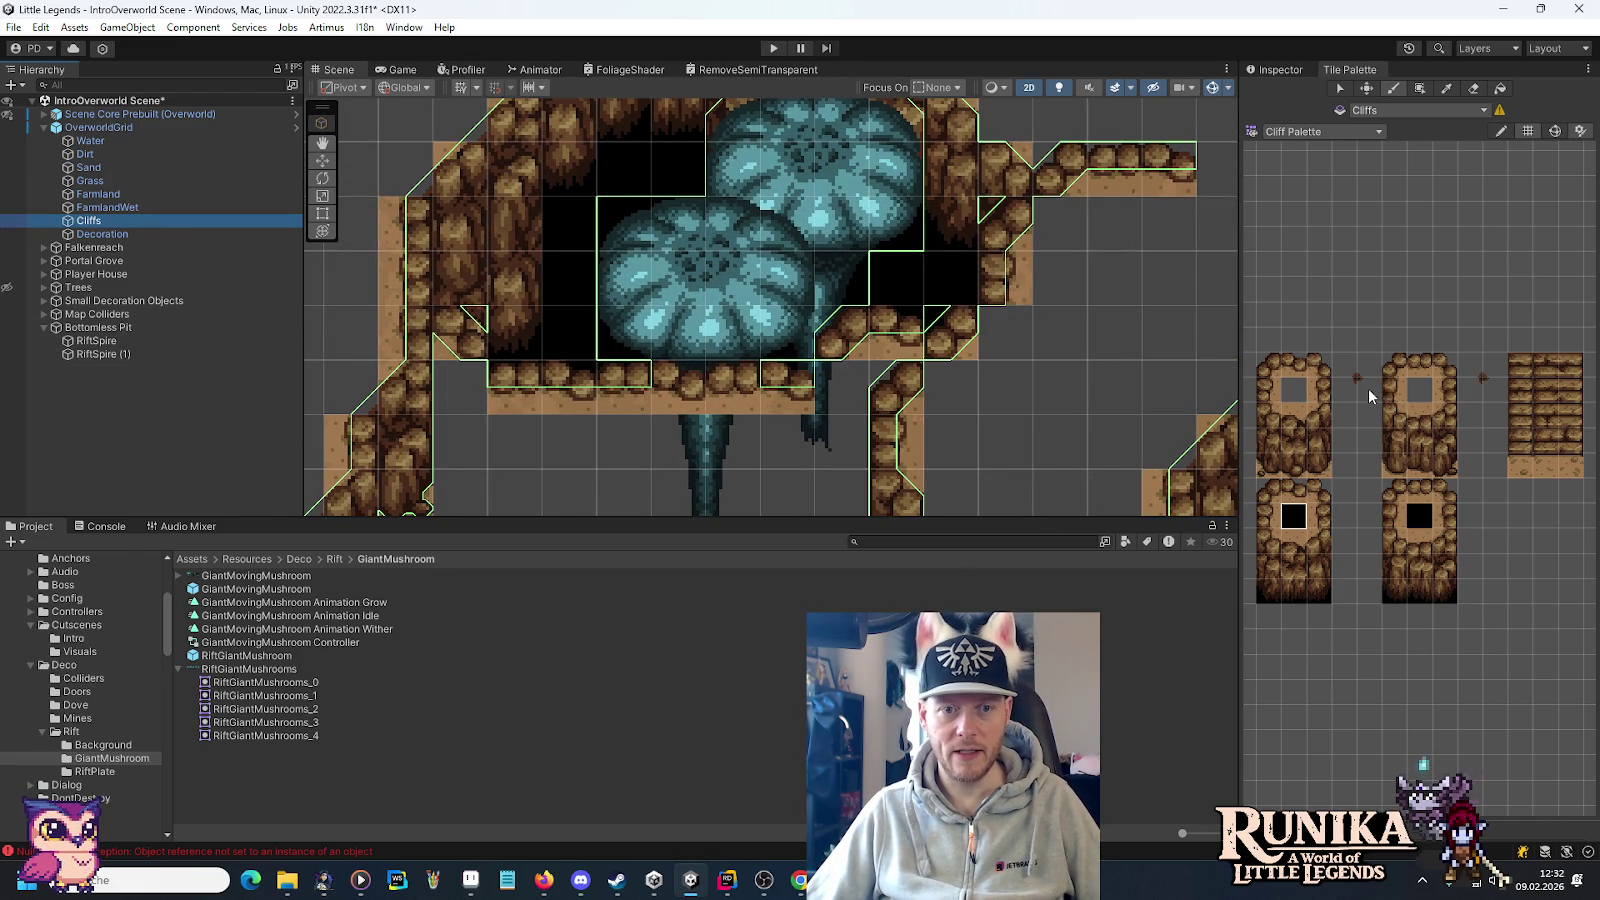
scroll(800, 395, up, 2)
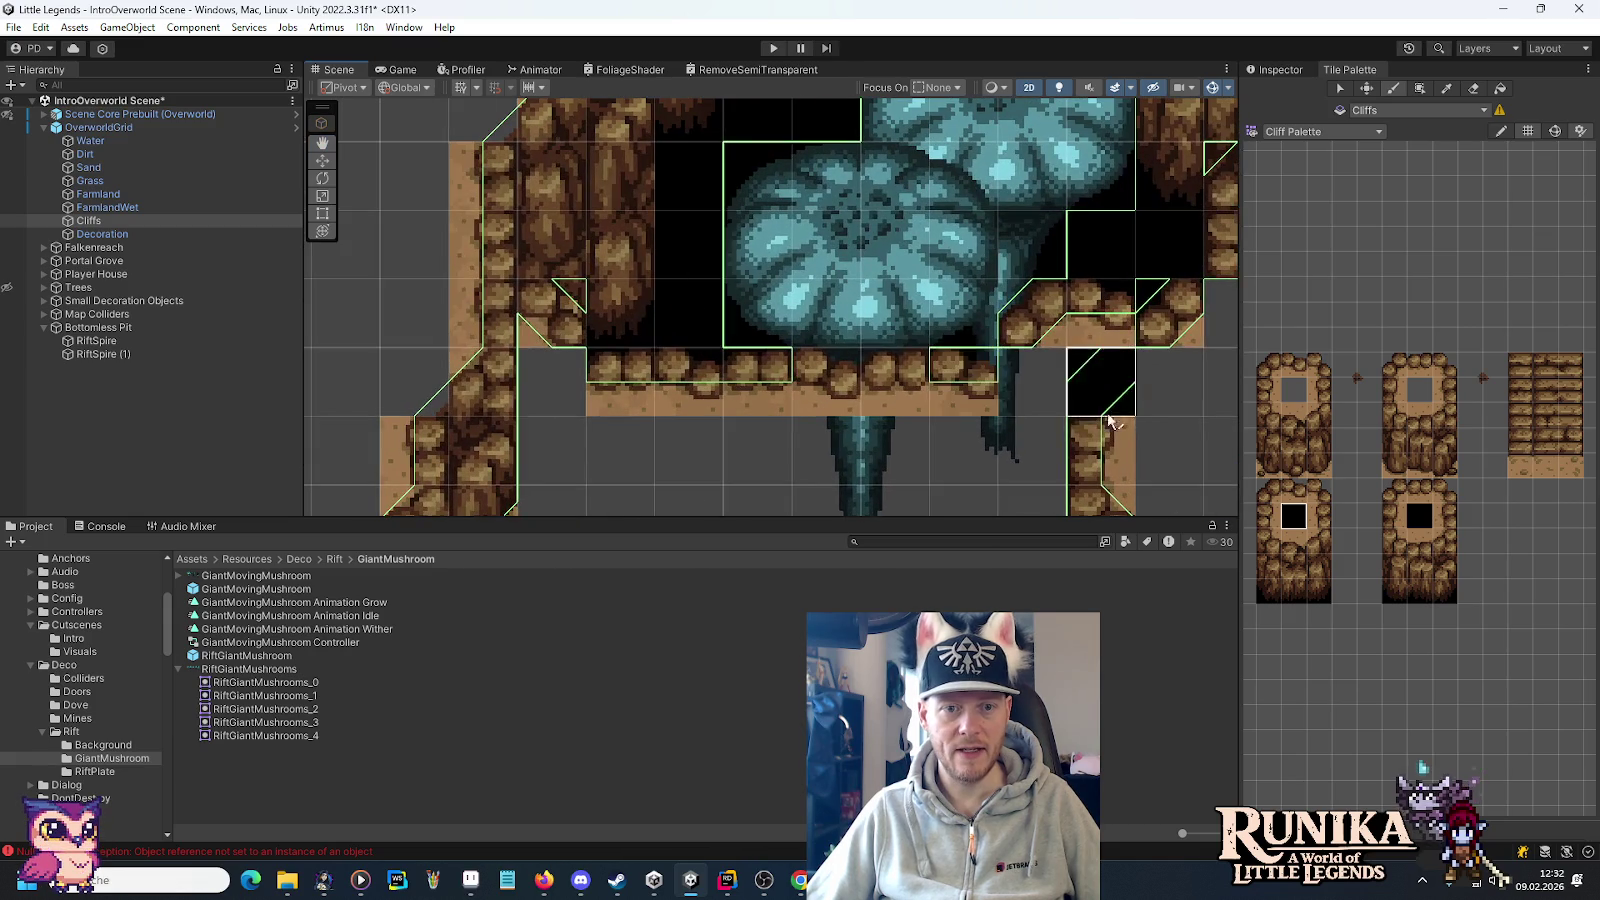
scroll(1000, 403, up, 2)
scroll(1064, 400, up, 2)
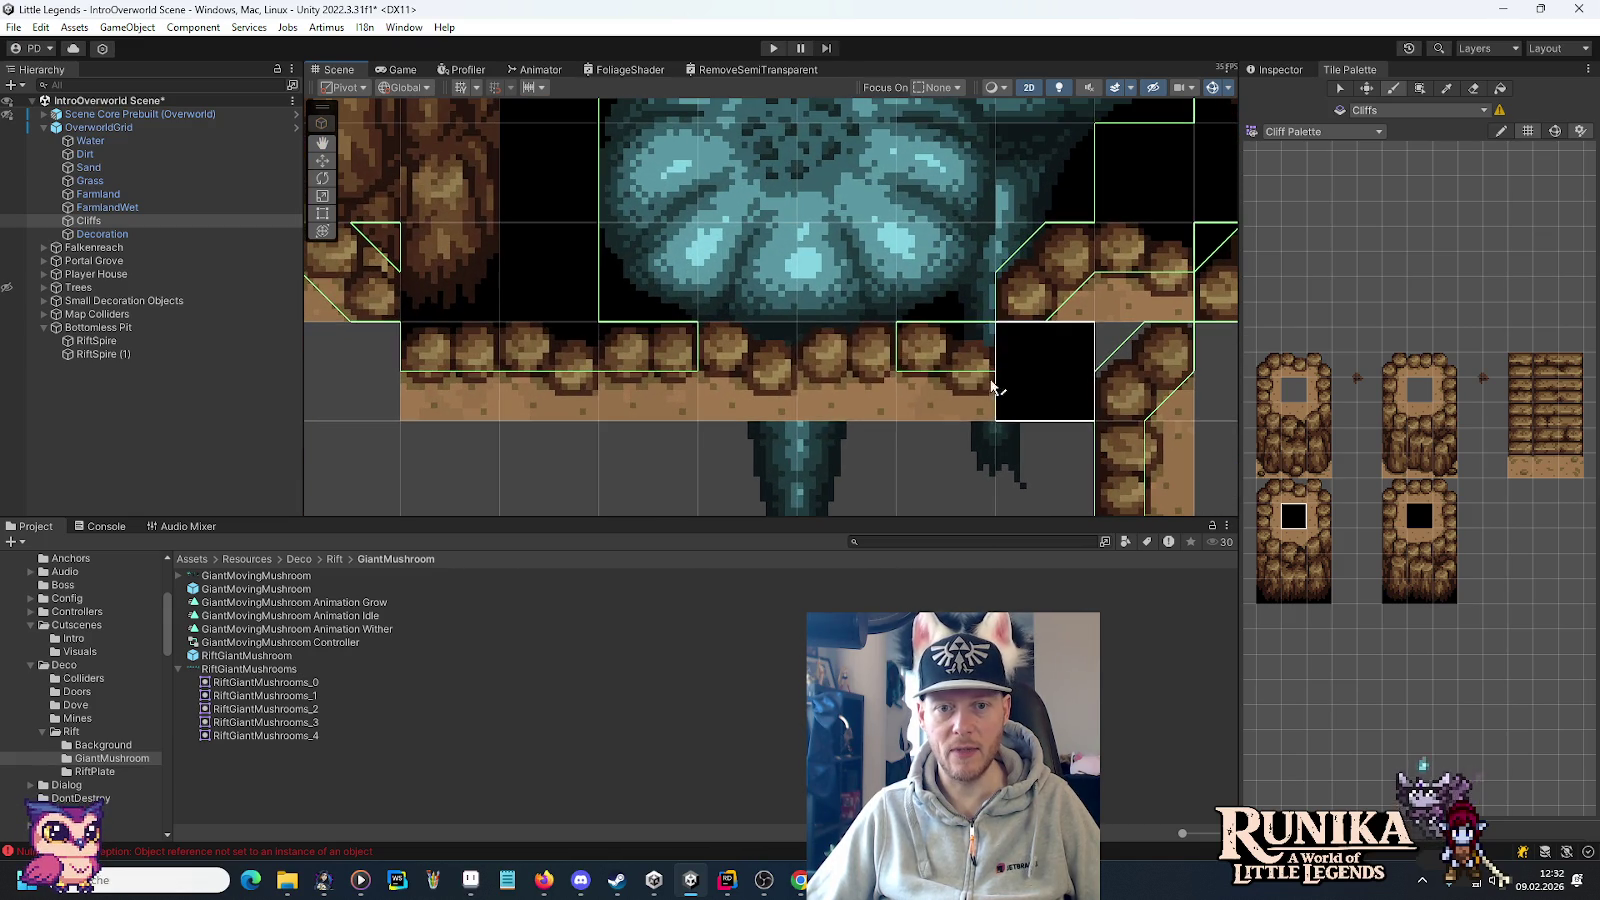
click(1030, 362)
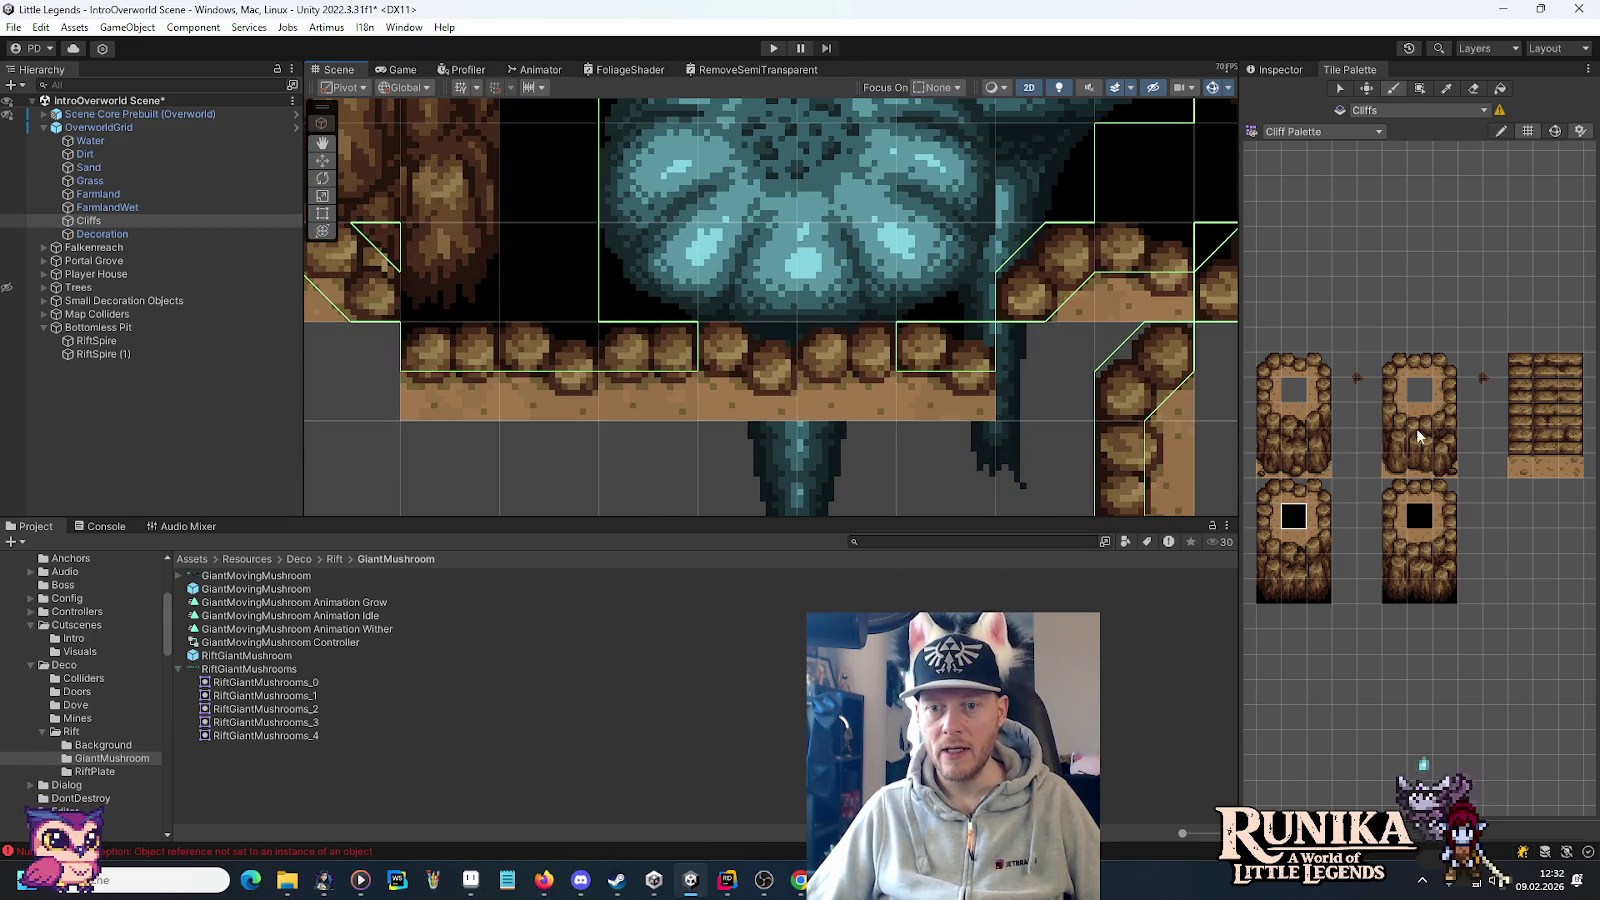
click(1420, 490)
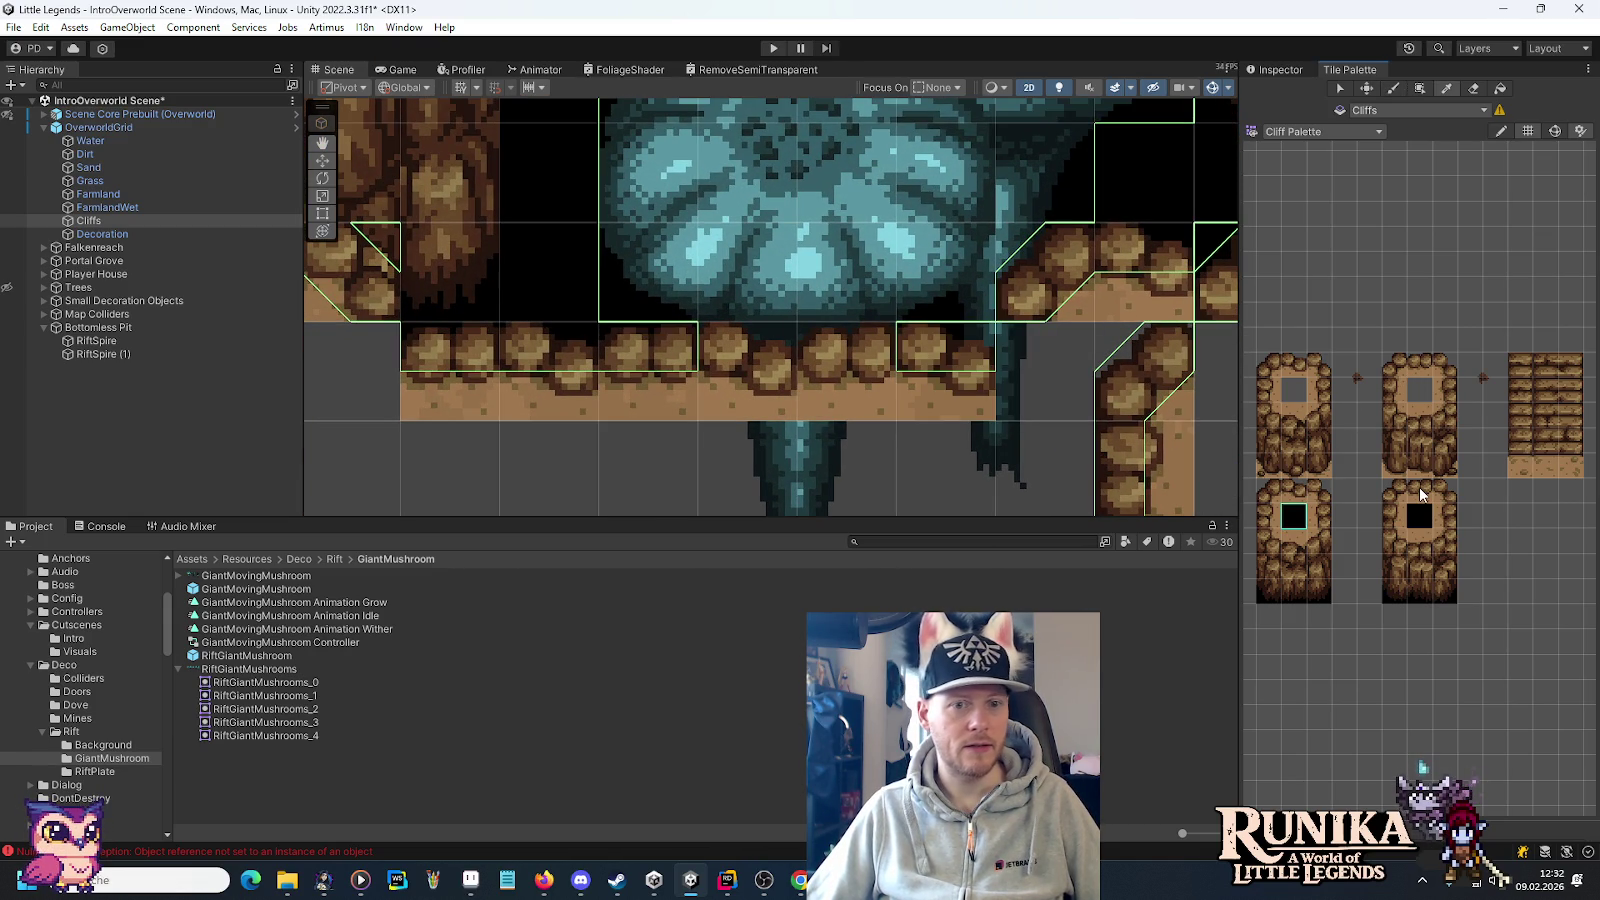
click(1306, 497)
mouse_move(550, 370)
mouse_down()
mouse_move(436, 355)
mouse_move(620, 380)
mouse_up()
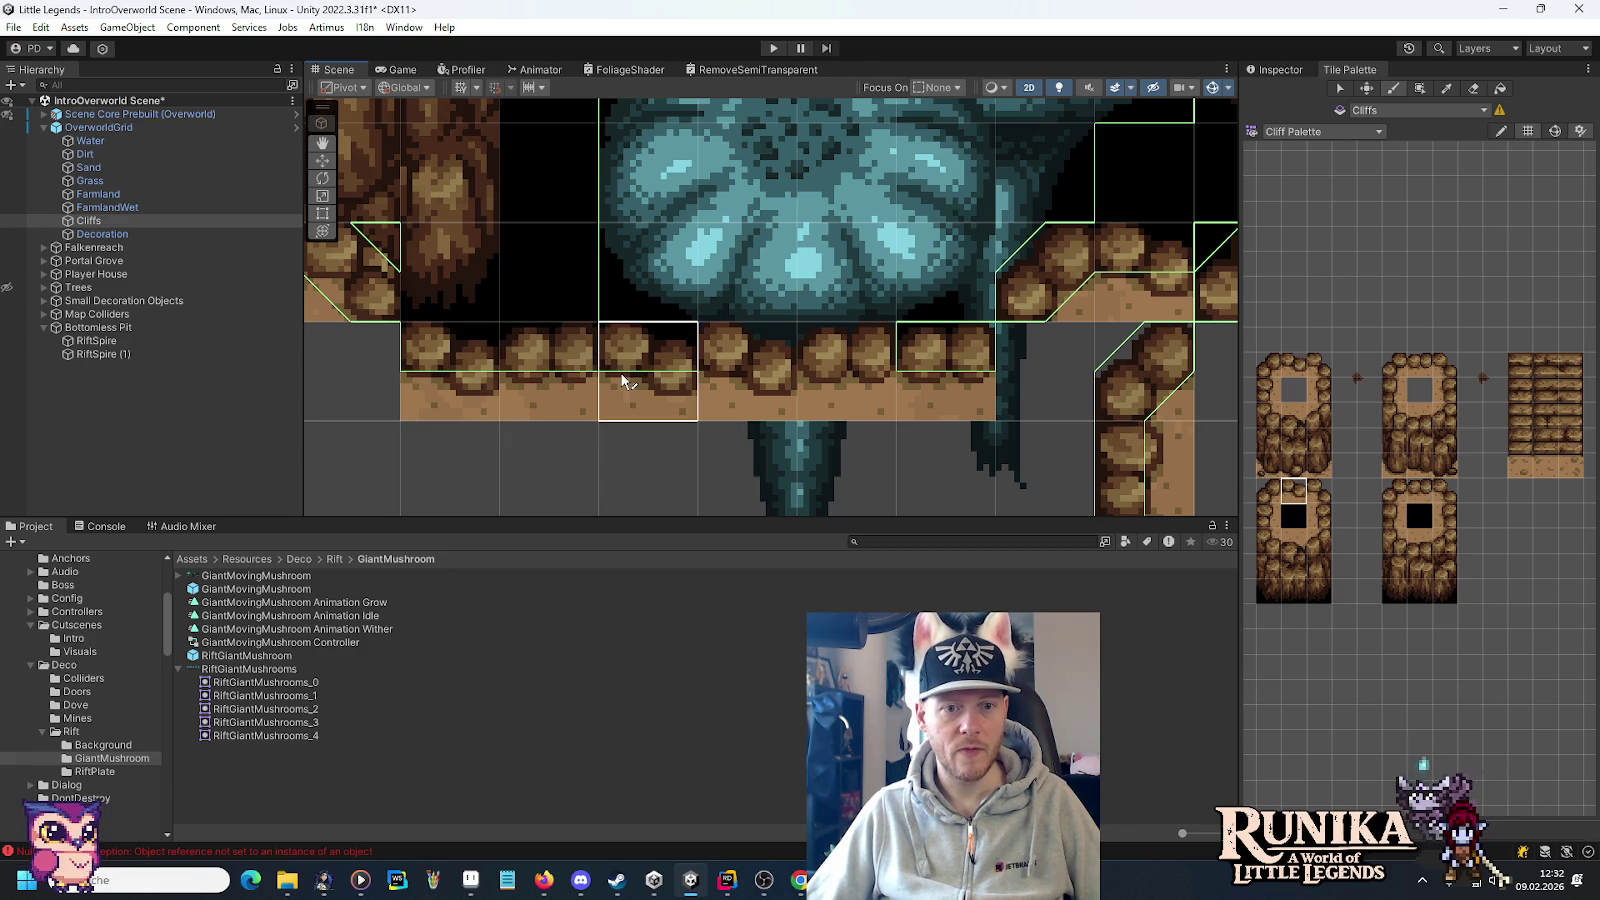
Pick a blank brush on Cliffs, check the lower cliff path, and target the Dirt tilemap again.
click(84, 154)
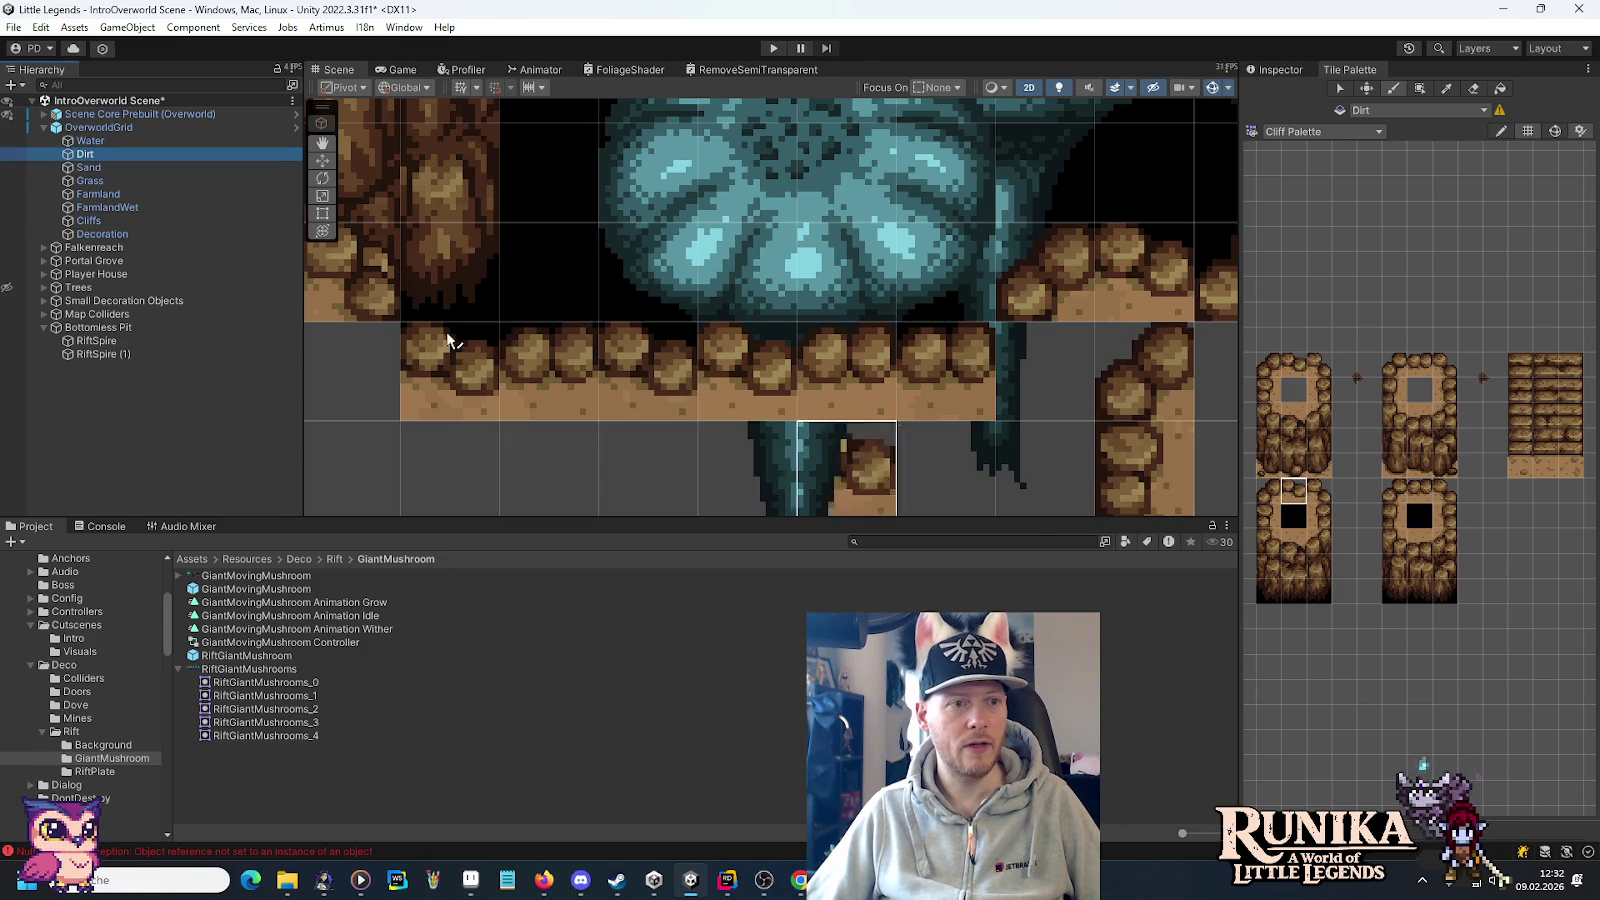
click(110, 194)
click(1428, 490)
scroll(1078, 420, down, 4)
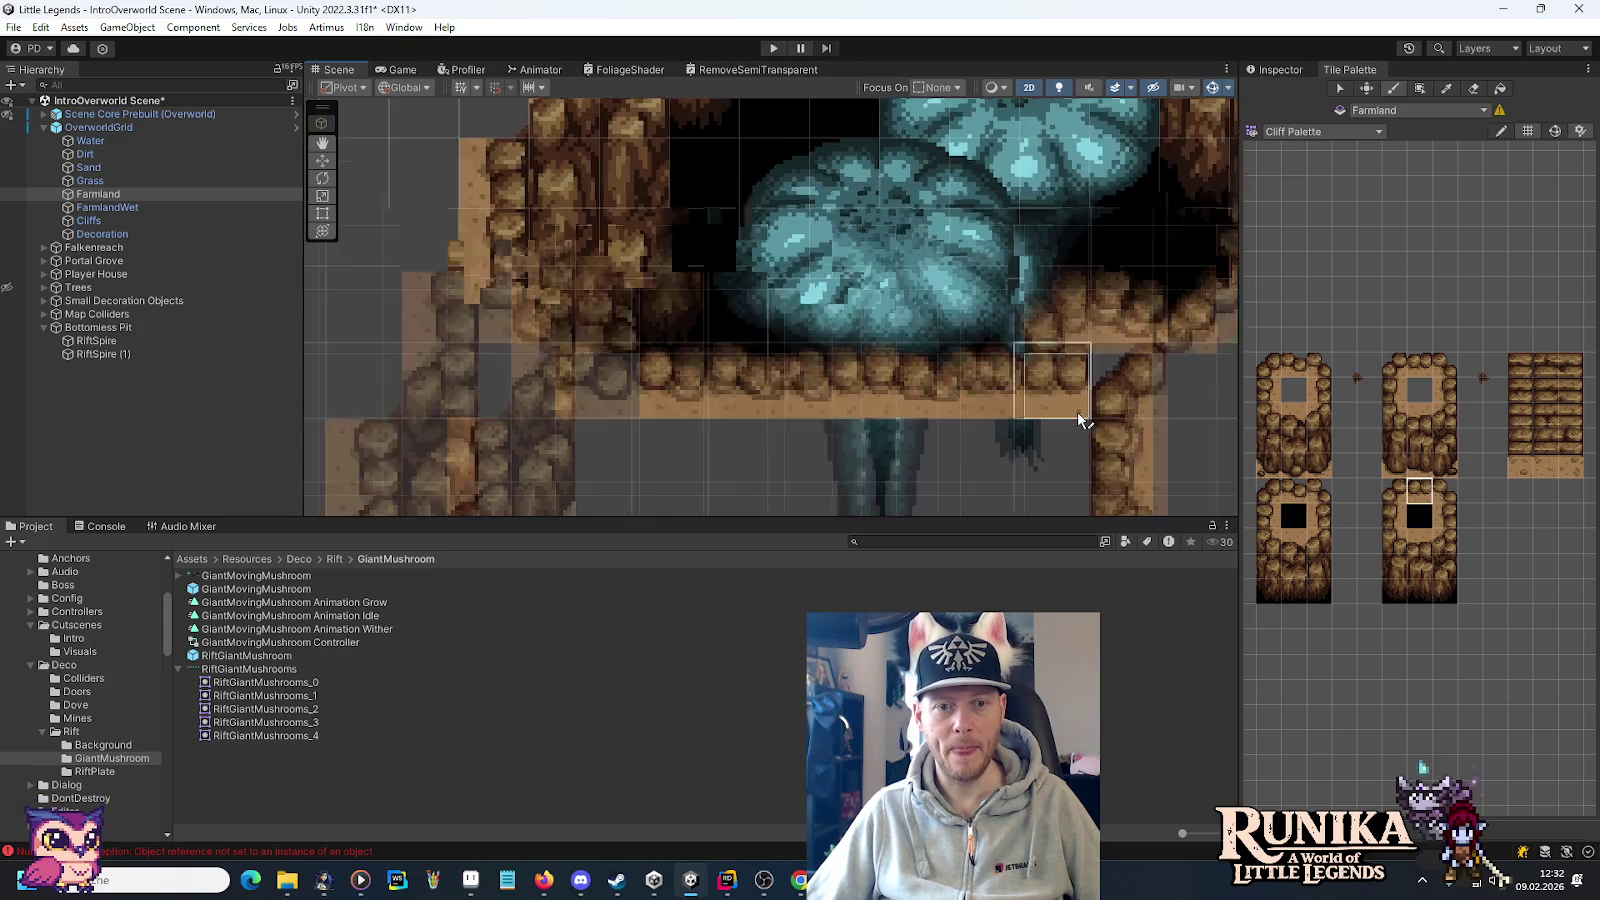
click(140, 220)
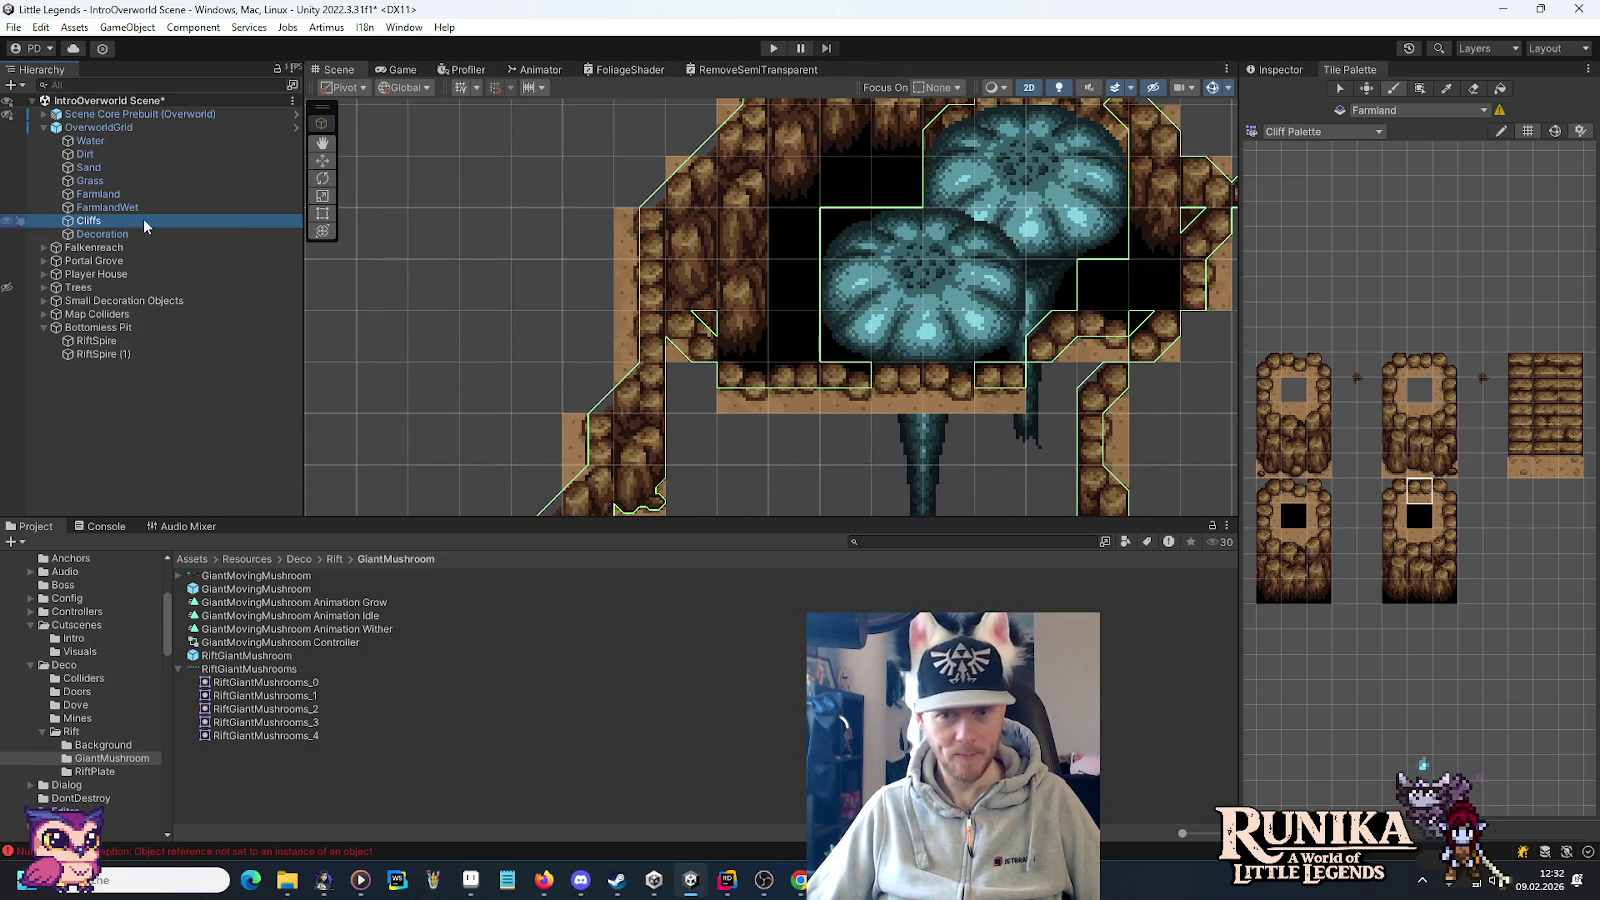
click(1364, 393)
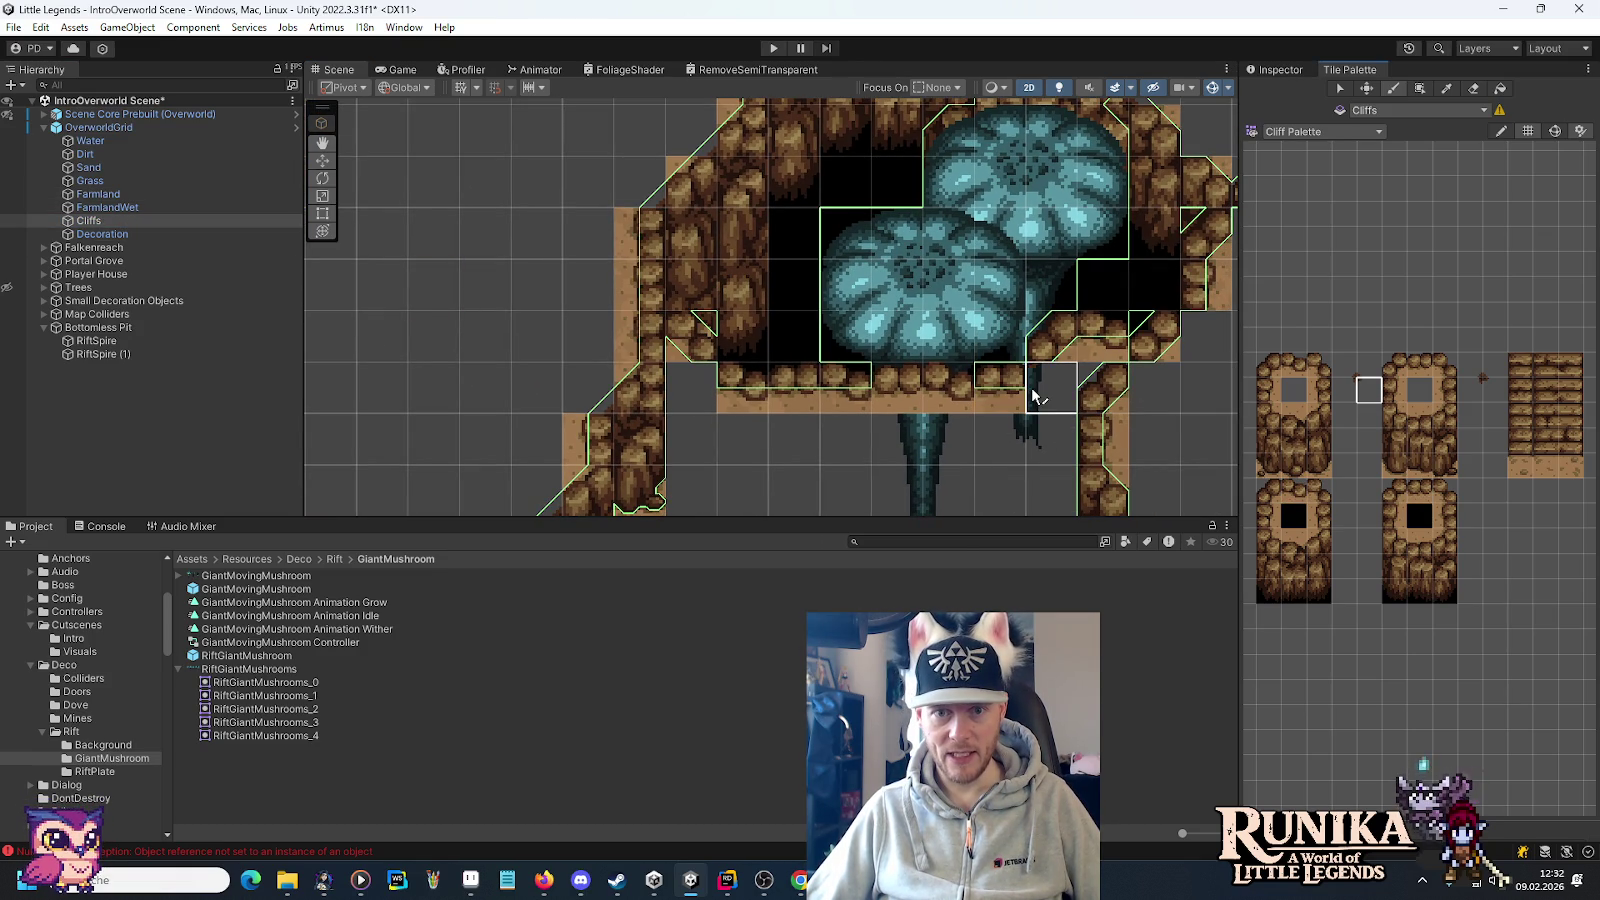
click(1344, 389)
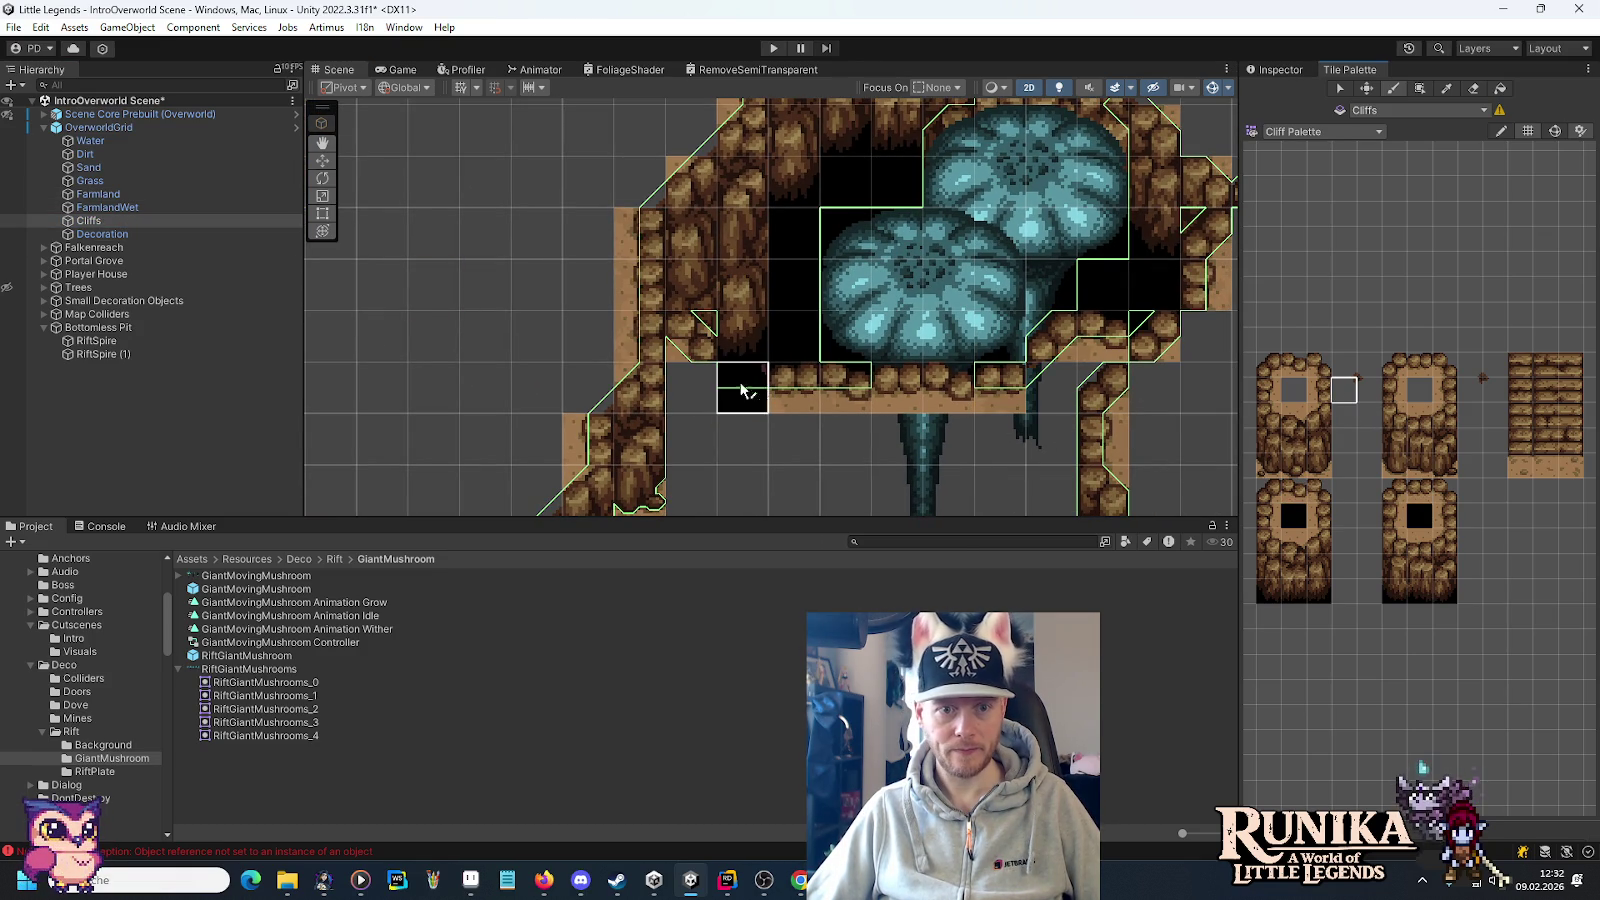
scroll(1078, 435, down, 4)
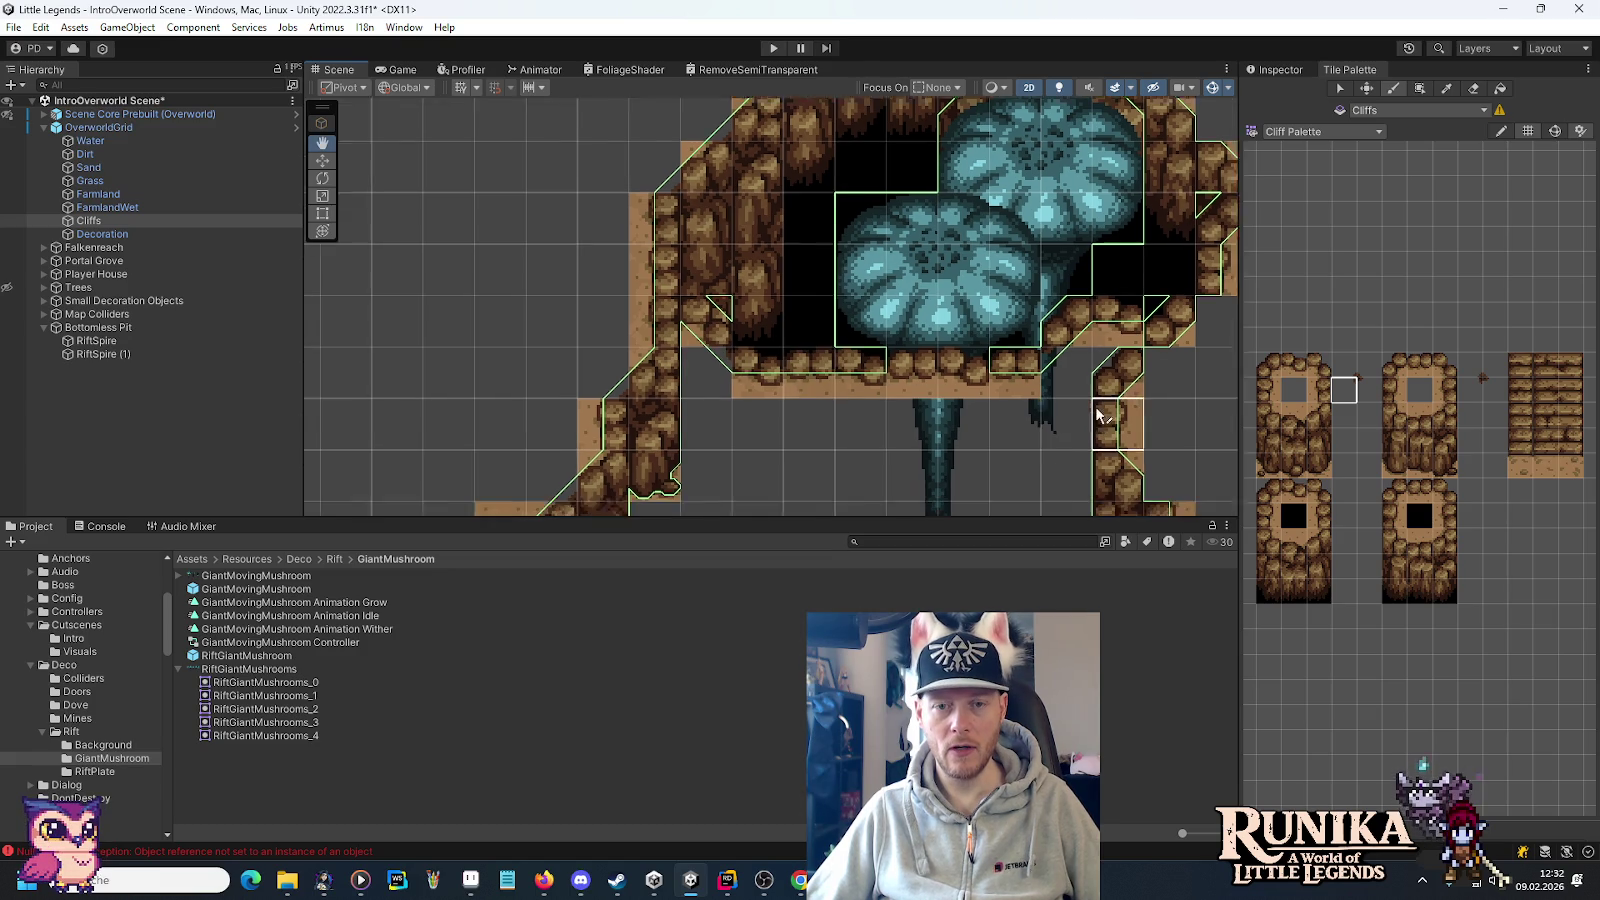
drag(1121, 398, 1103, 358)
mouse_move(1063, 413)
mouse_down()
mouse_move(987, 183)
mouse_move(991, 380)
mouse_up()
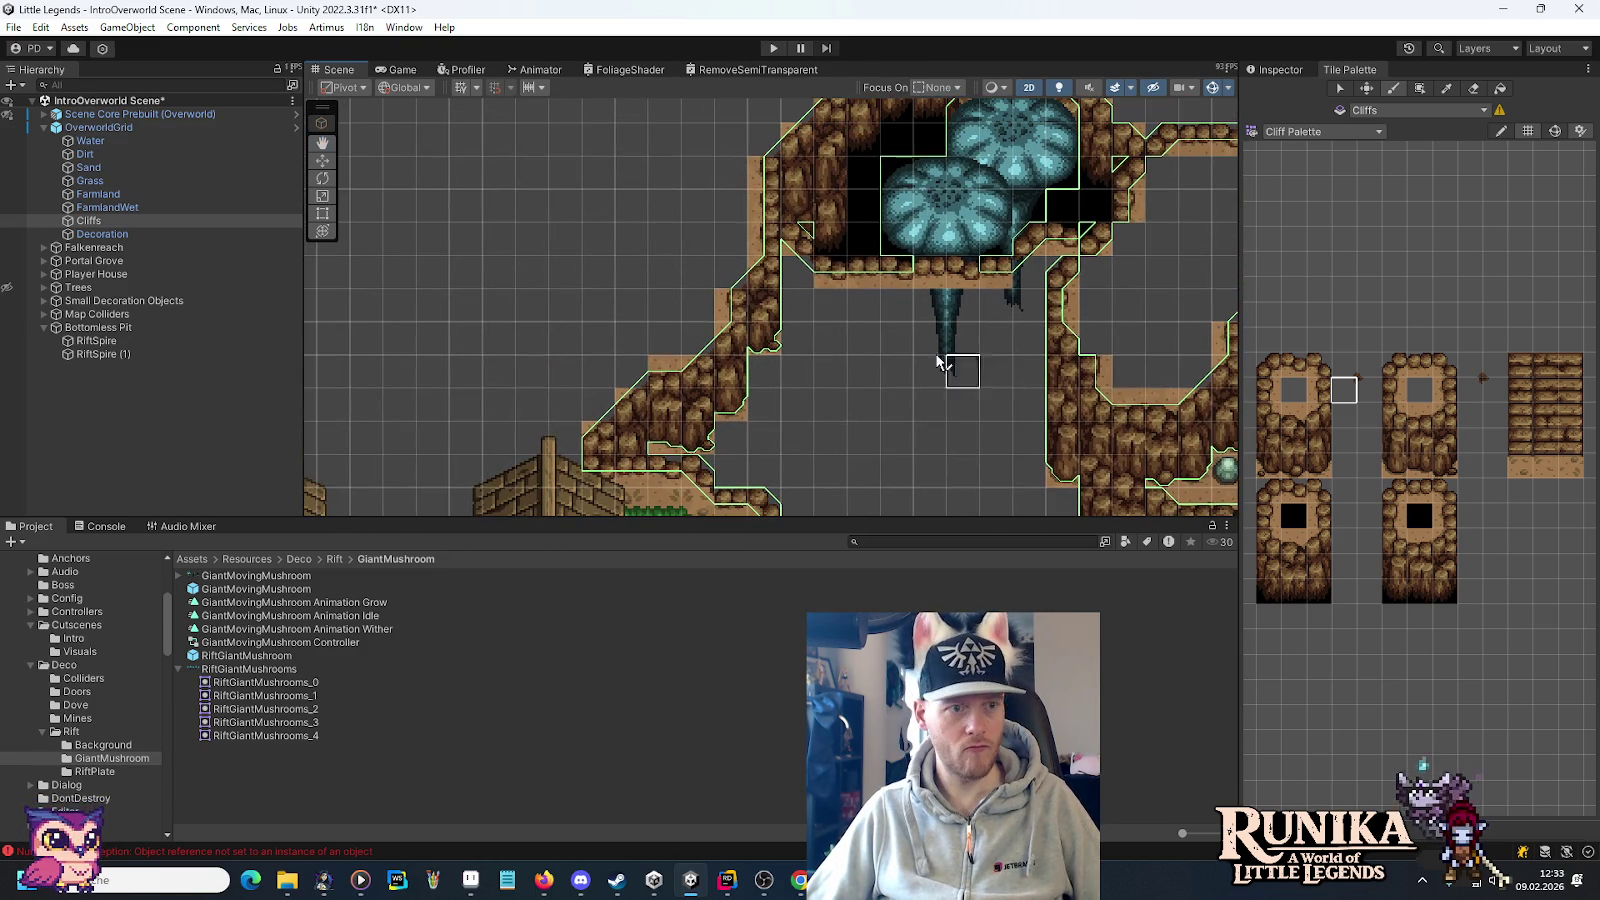
click(108, 153)
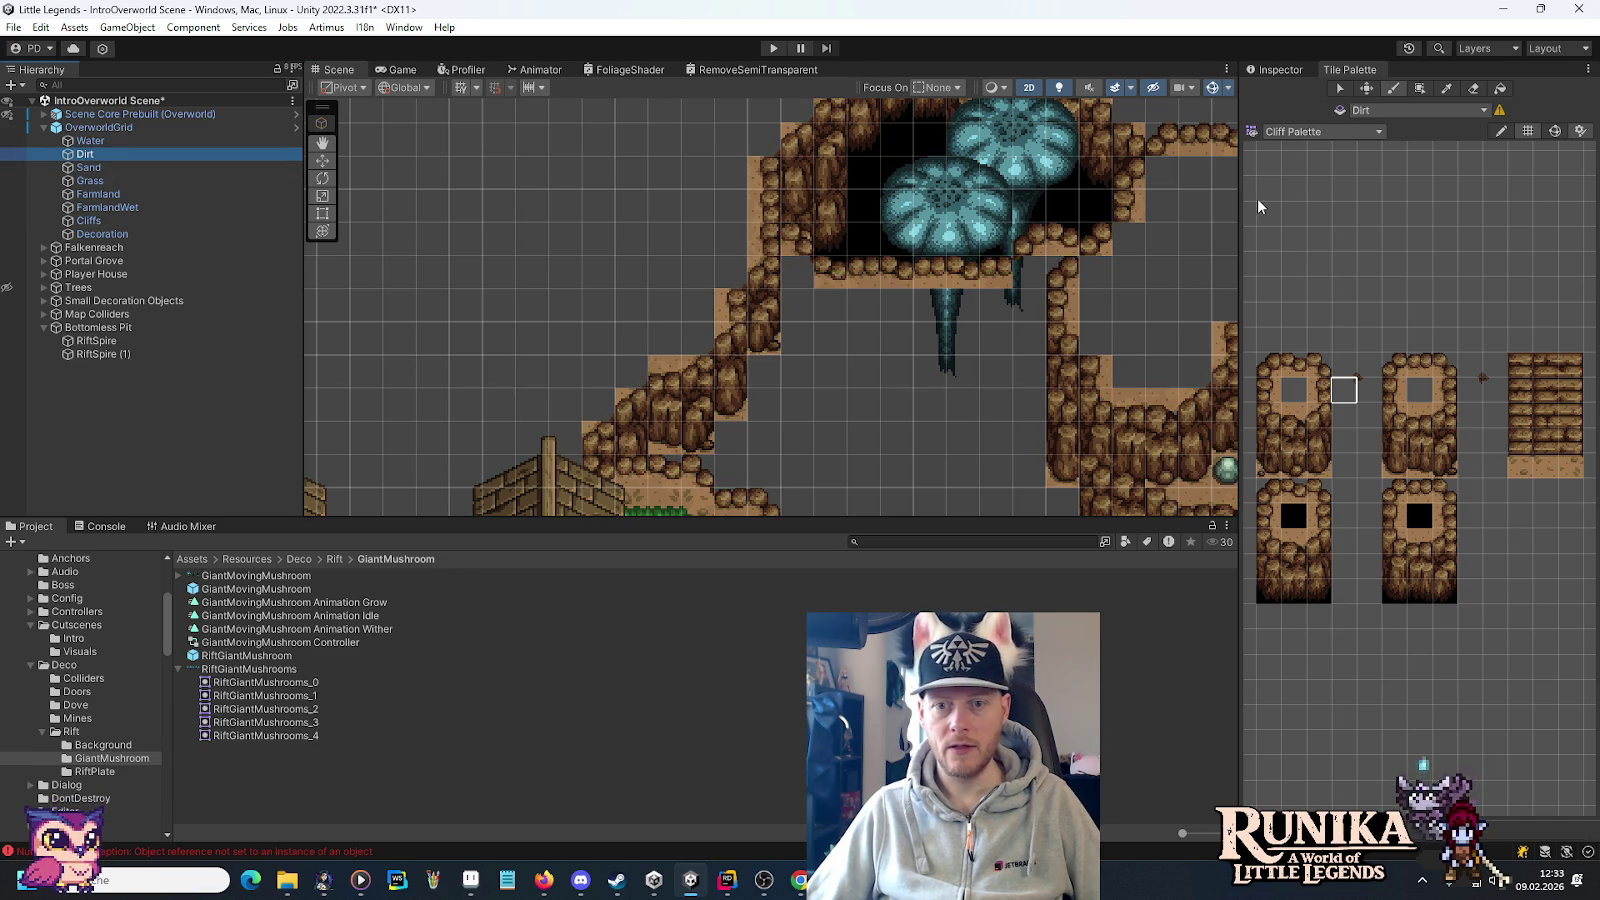
Switch to the Terrain Palette's dirt tile, save IntroOverworld, and open the OverworldGrid prefab.
click(1312, 132)
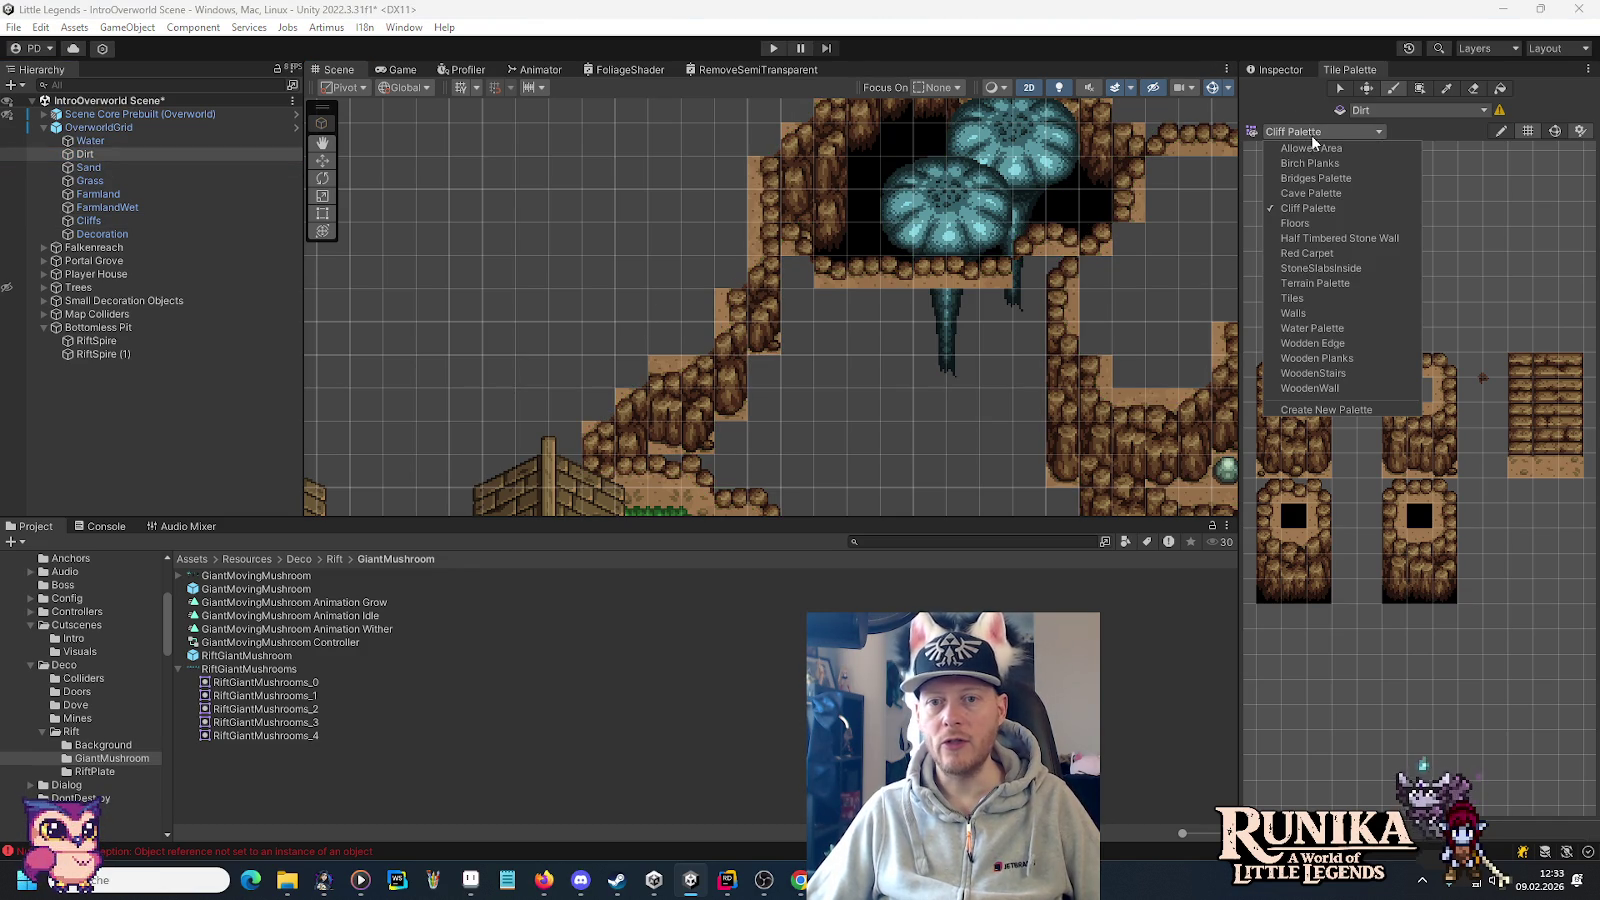
click(1326, 283)
click(1470, 426)
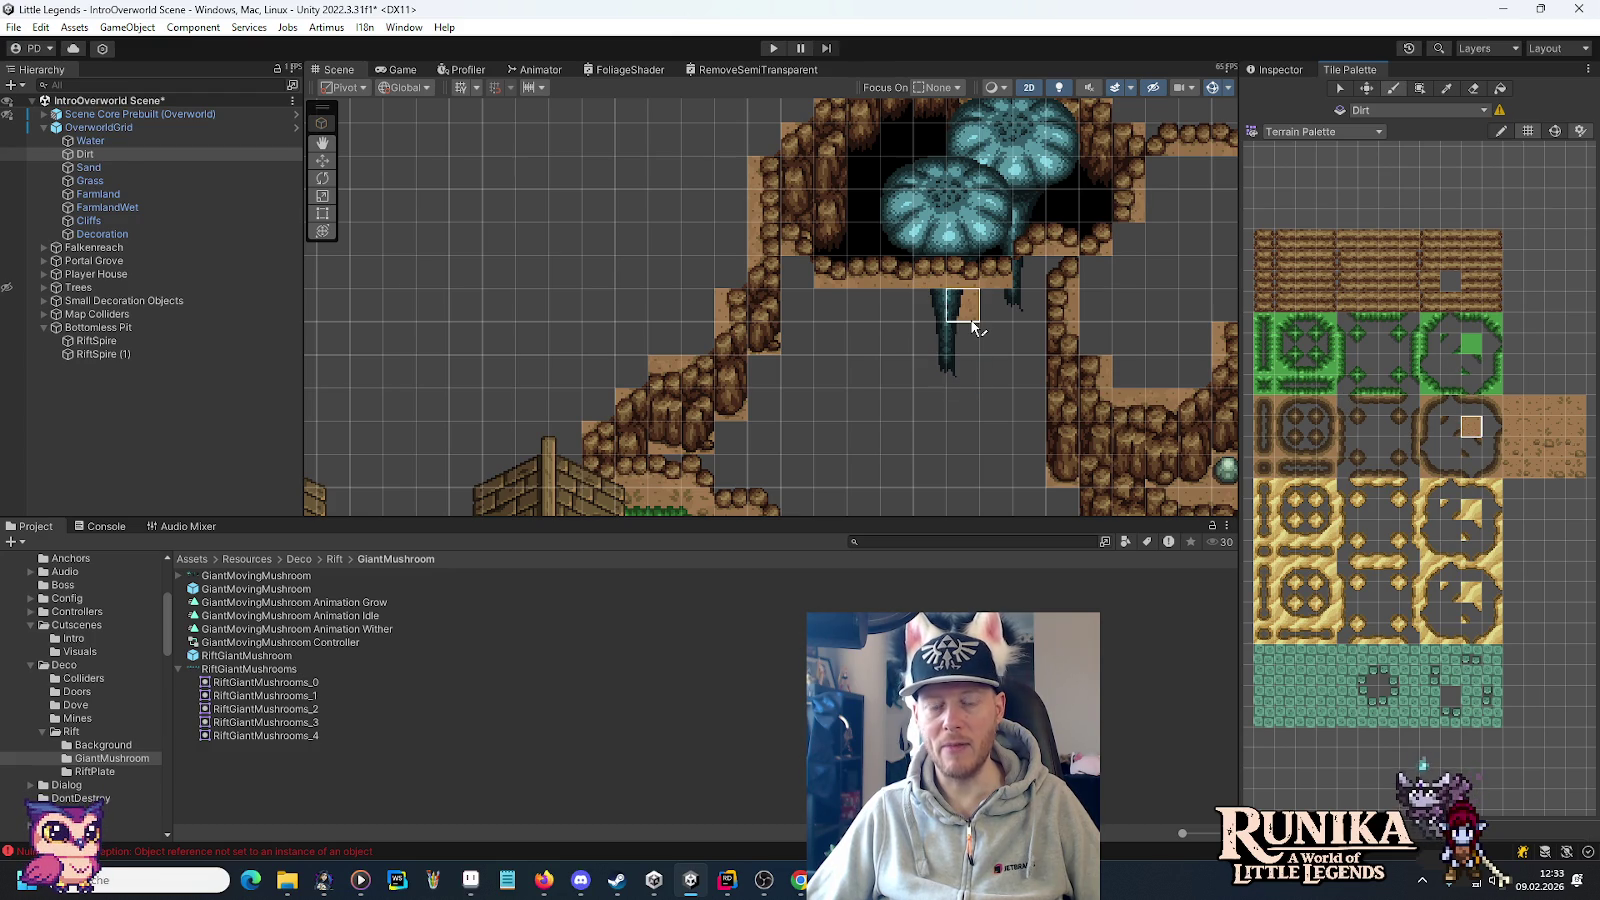
key(ctrl+s)
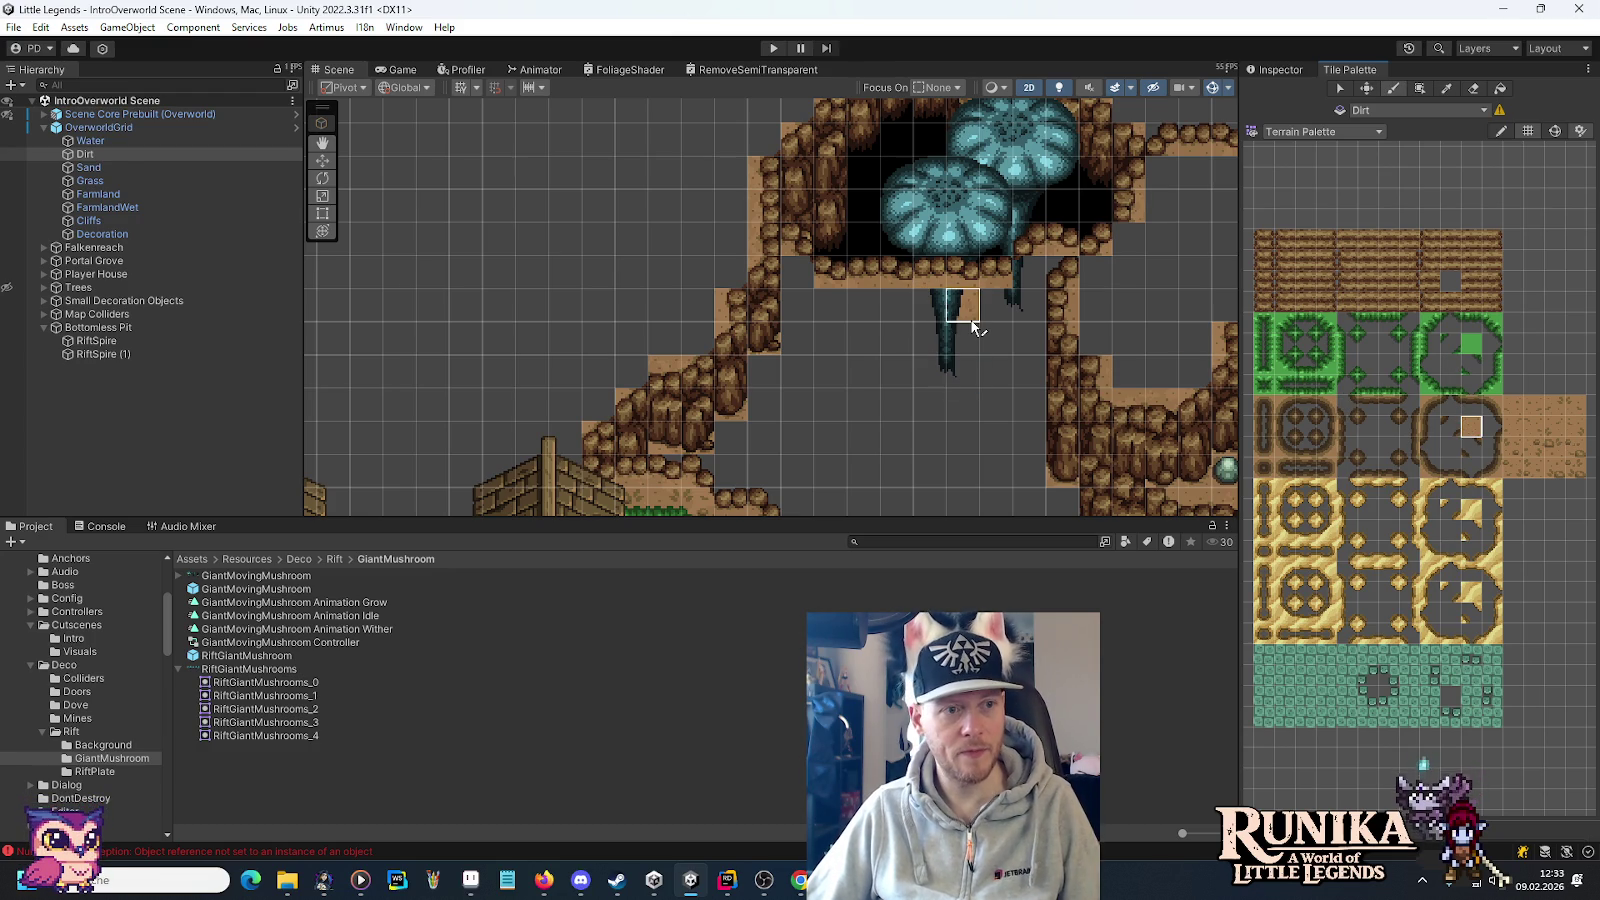
click(295, 128)
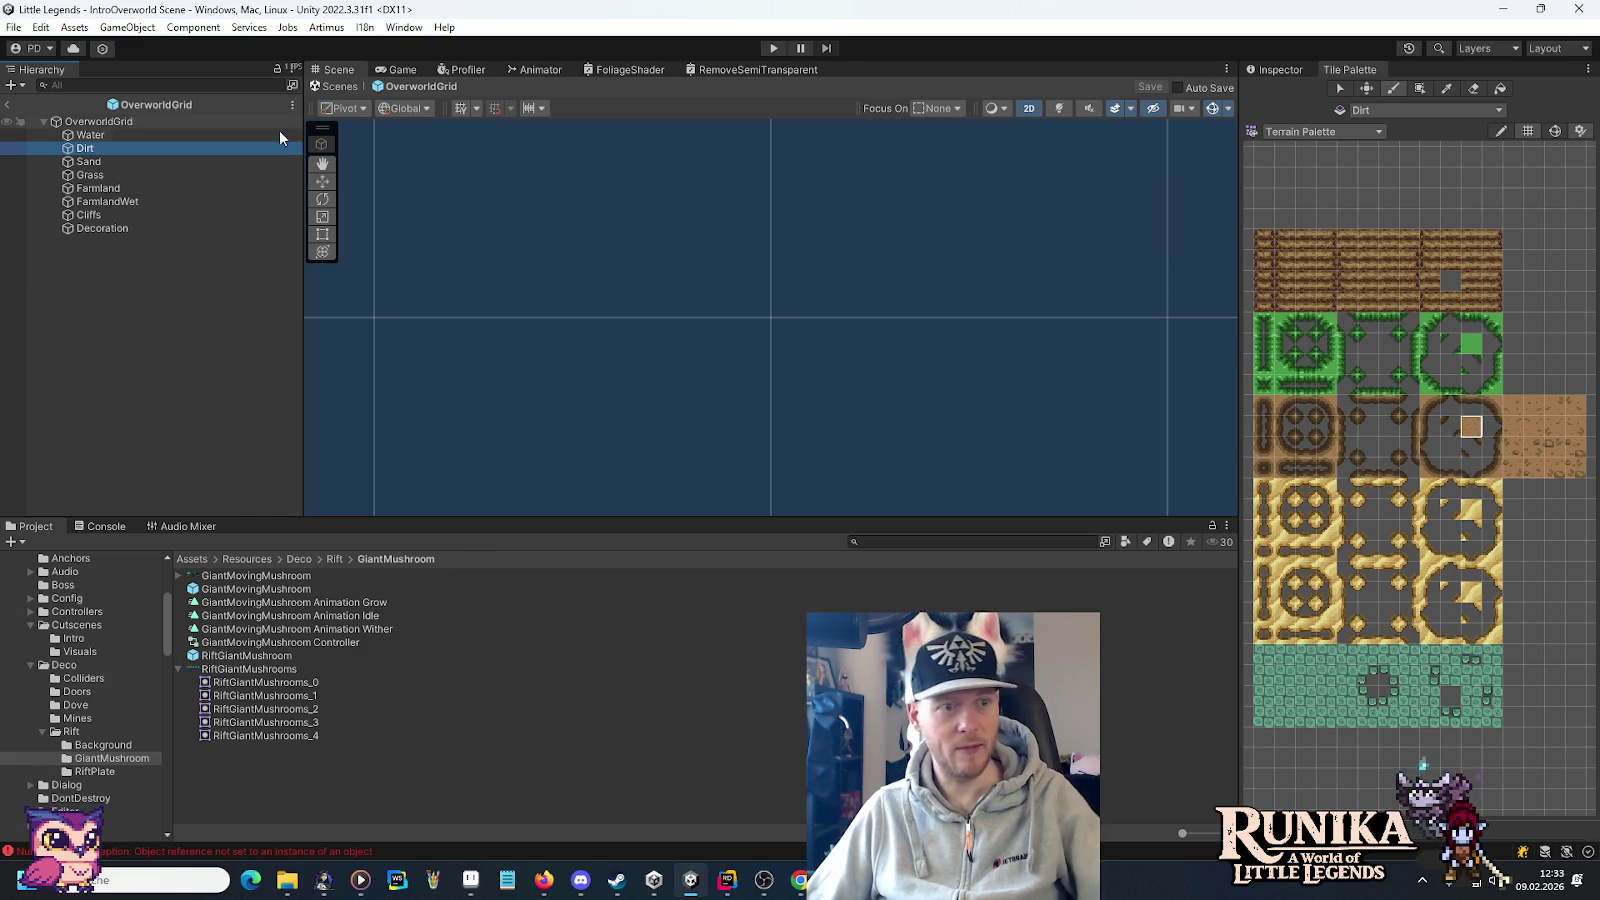
Set the Water tilemap's Order in Layer to -5 and review the Dirt tilemap's order.
click(1277, 70)
click(92, 138)
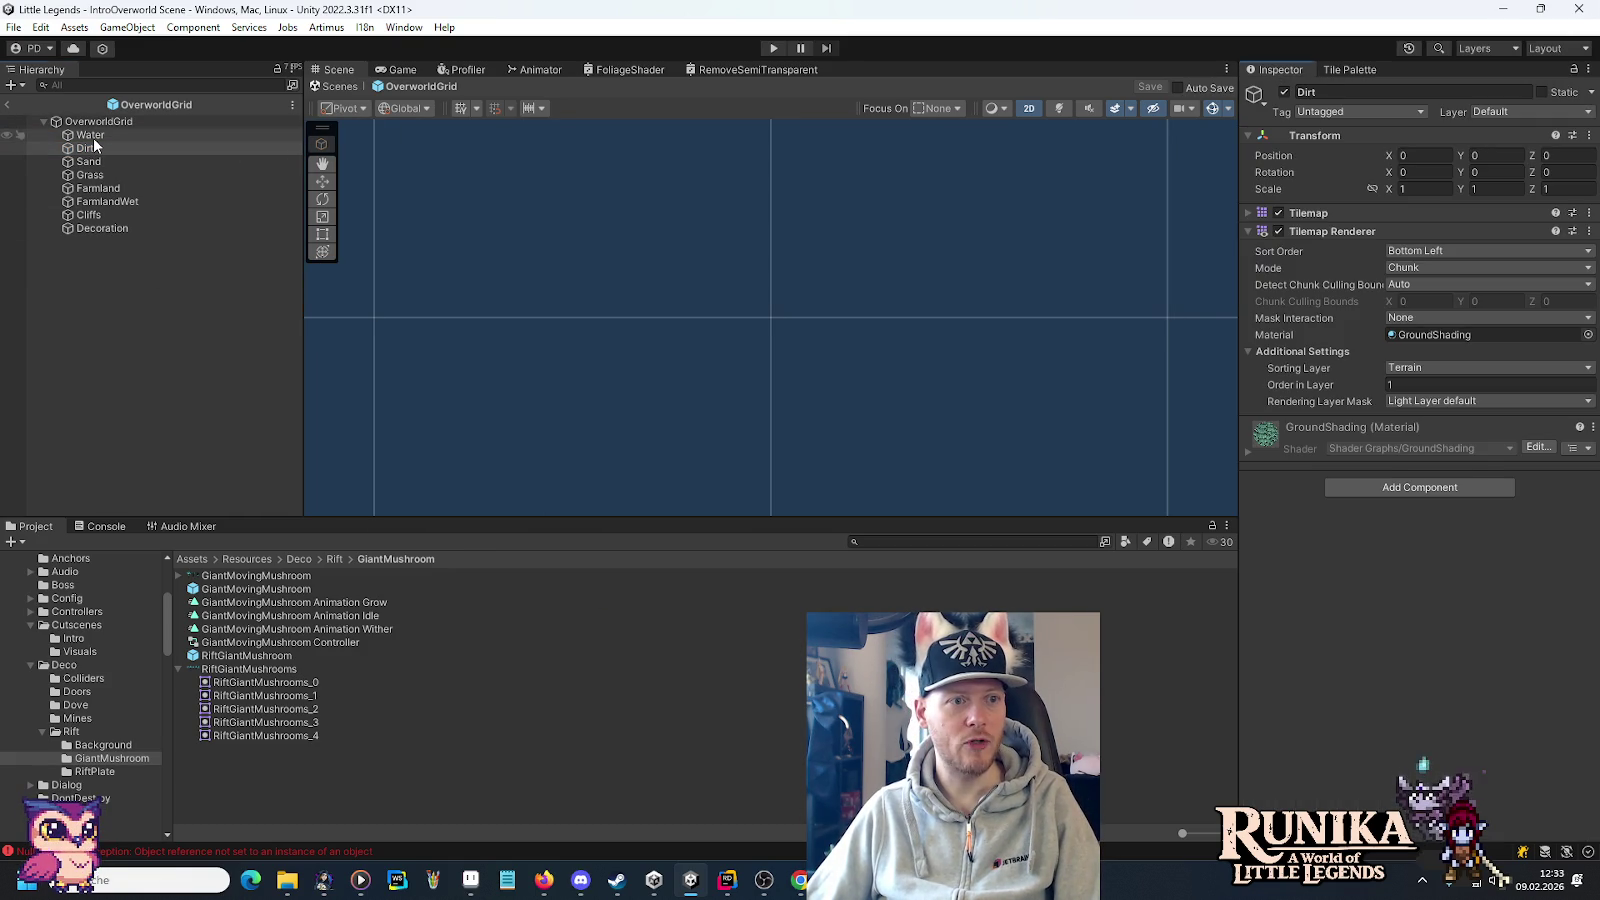
click(1437, 388)
key(BackSpace)
text(5)
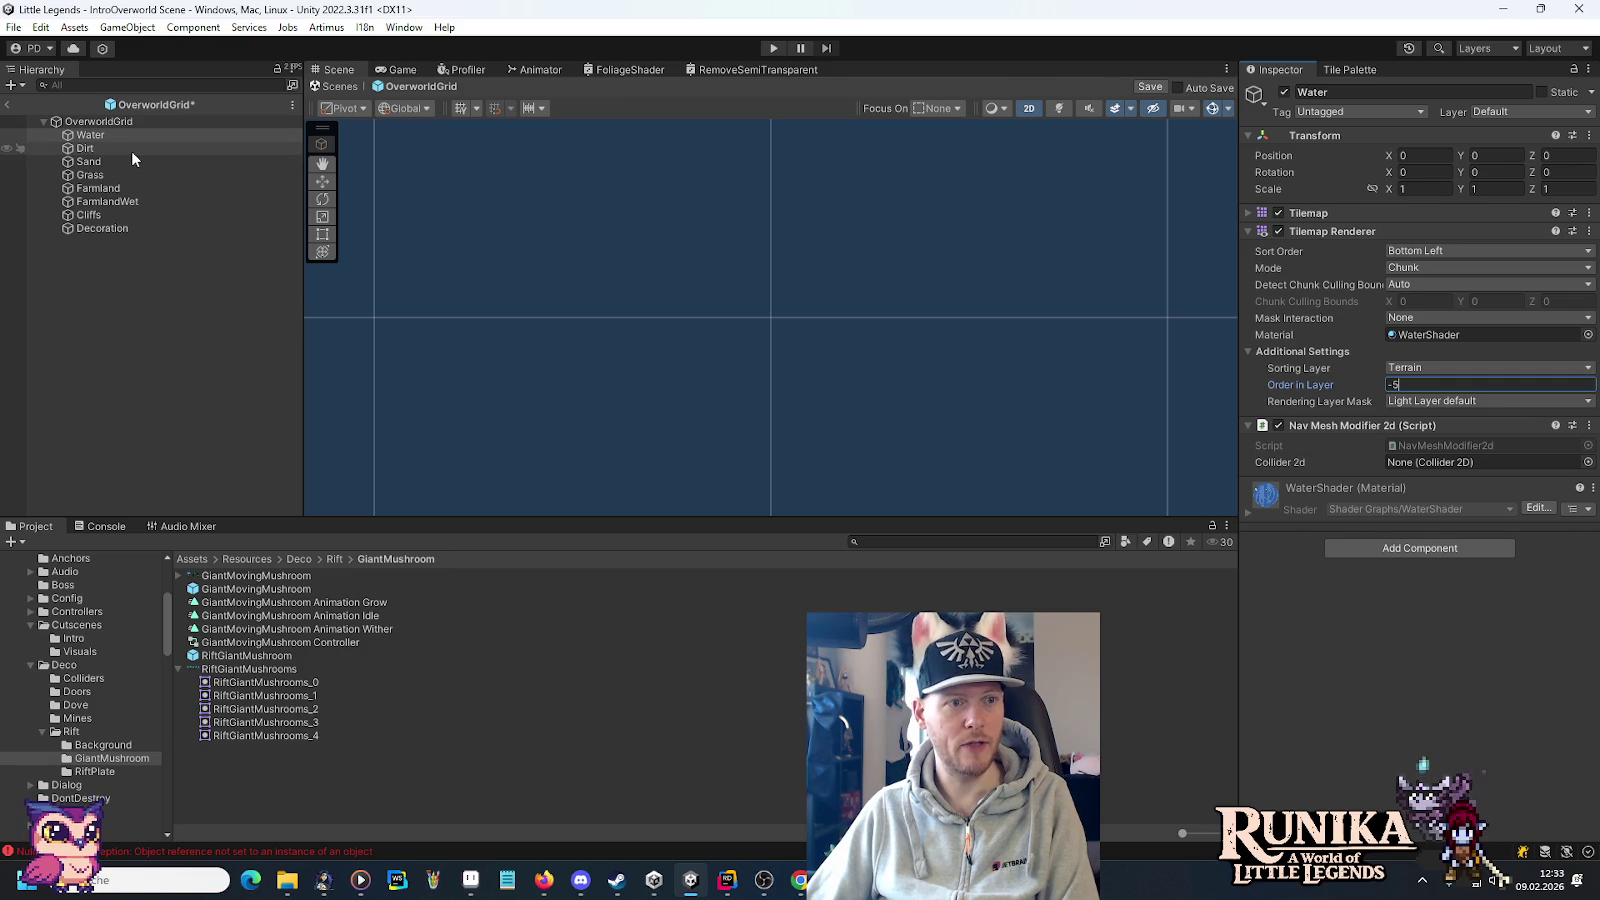
click(131, 150)
right_click(131, 150)
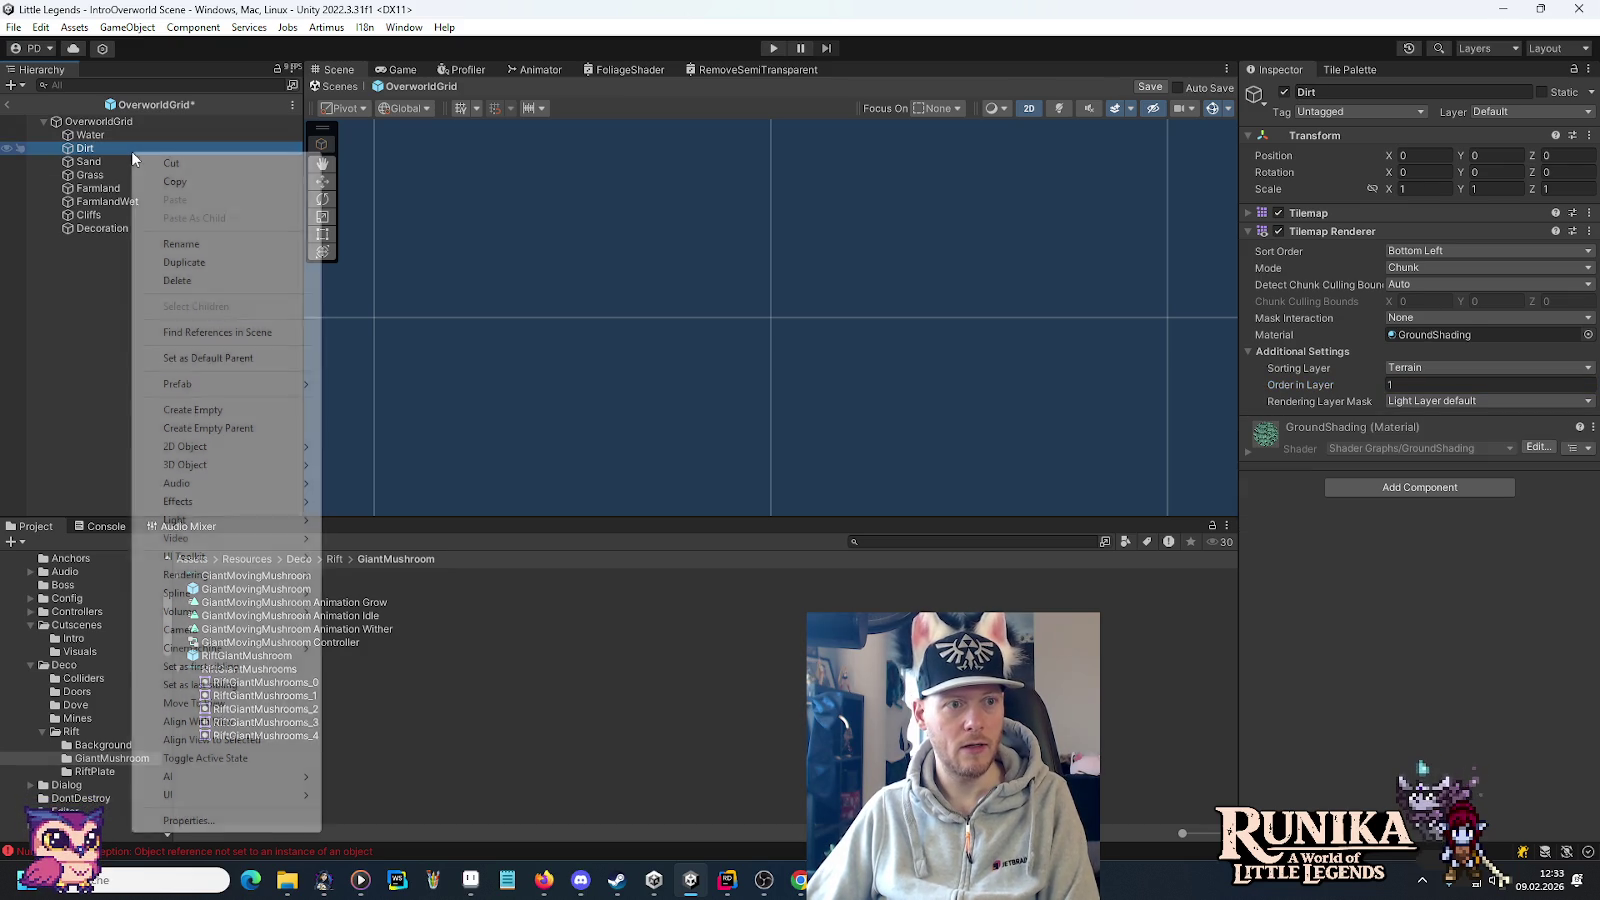
click(92, 160)
click(104, 148)
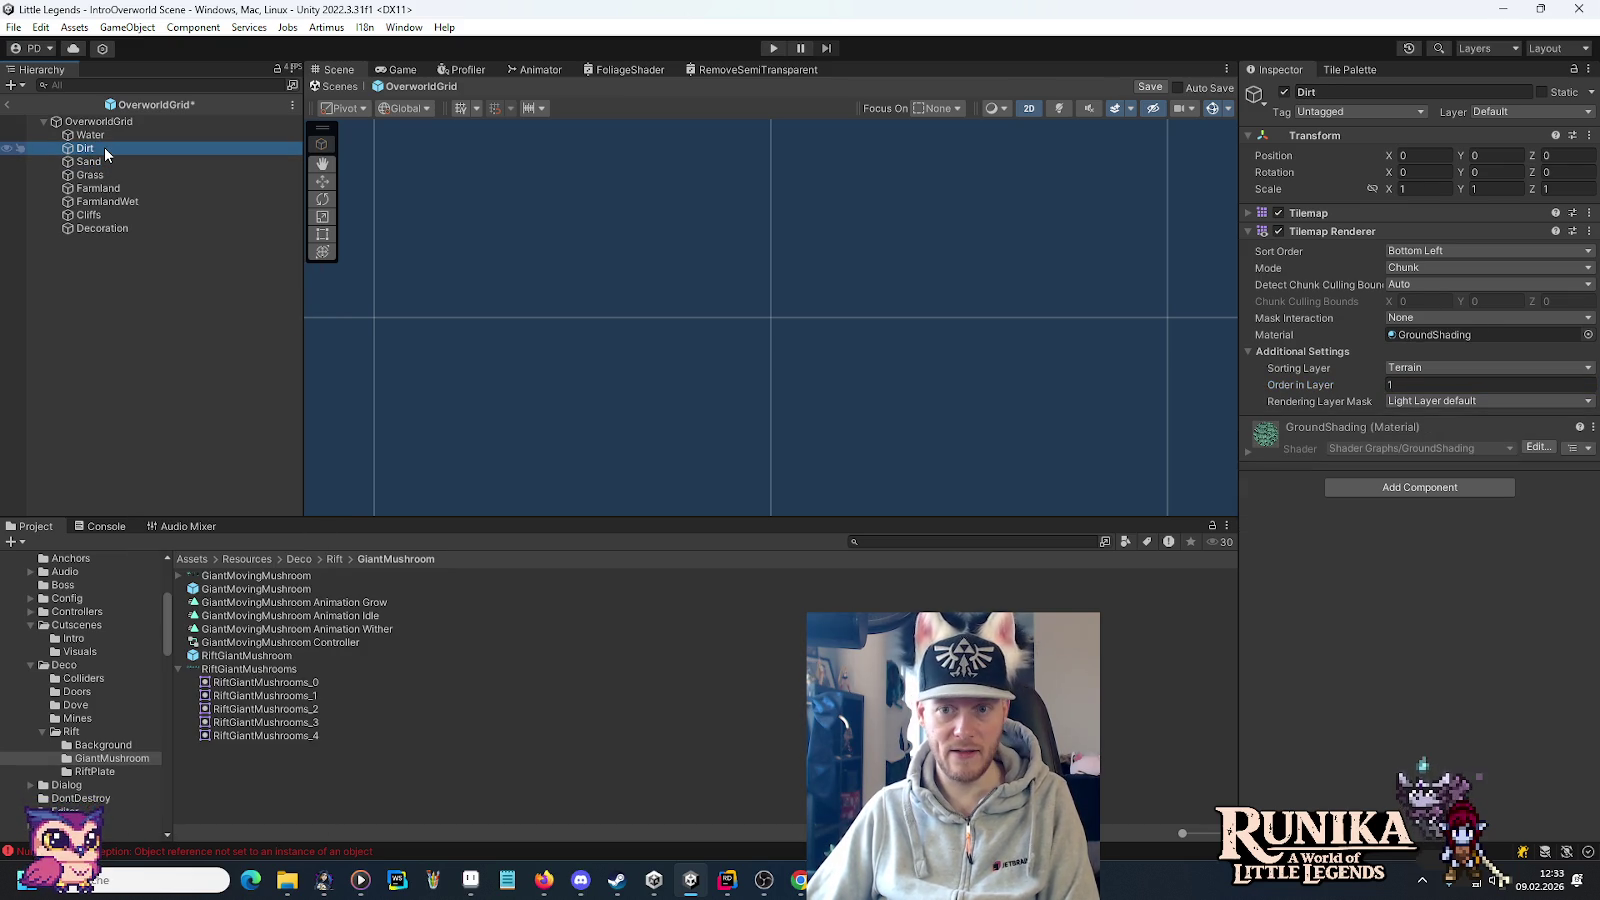
click(1400, 385)
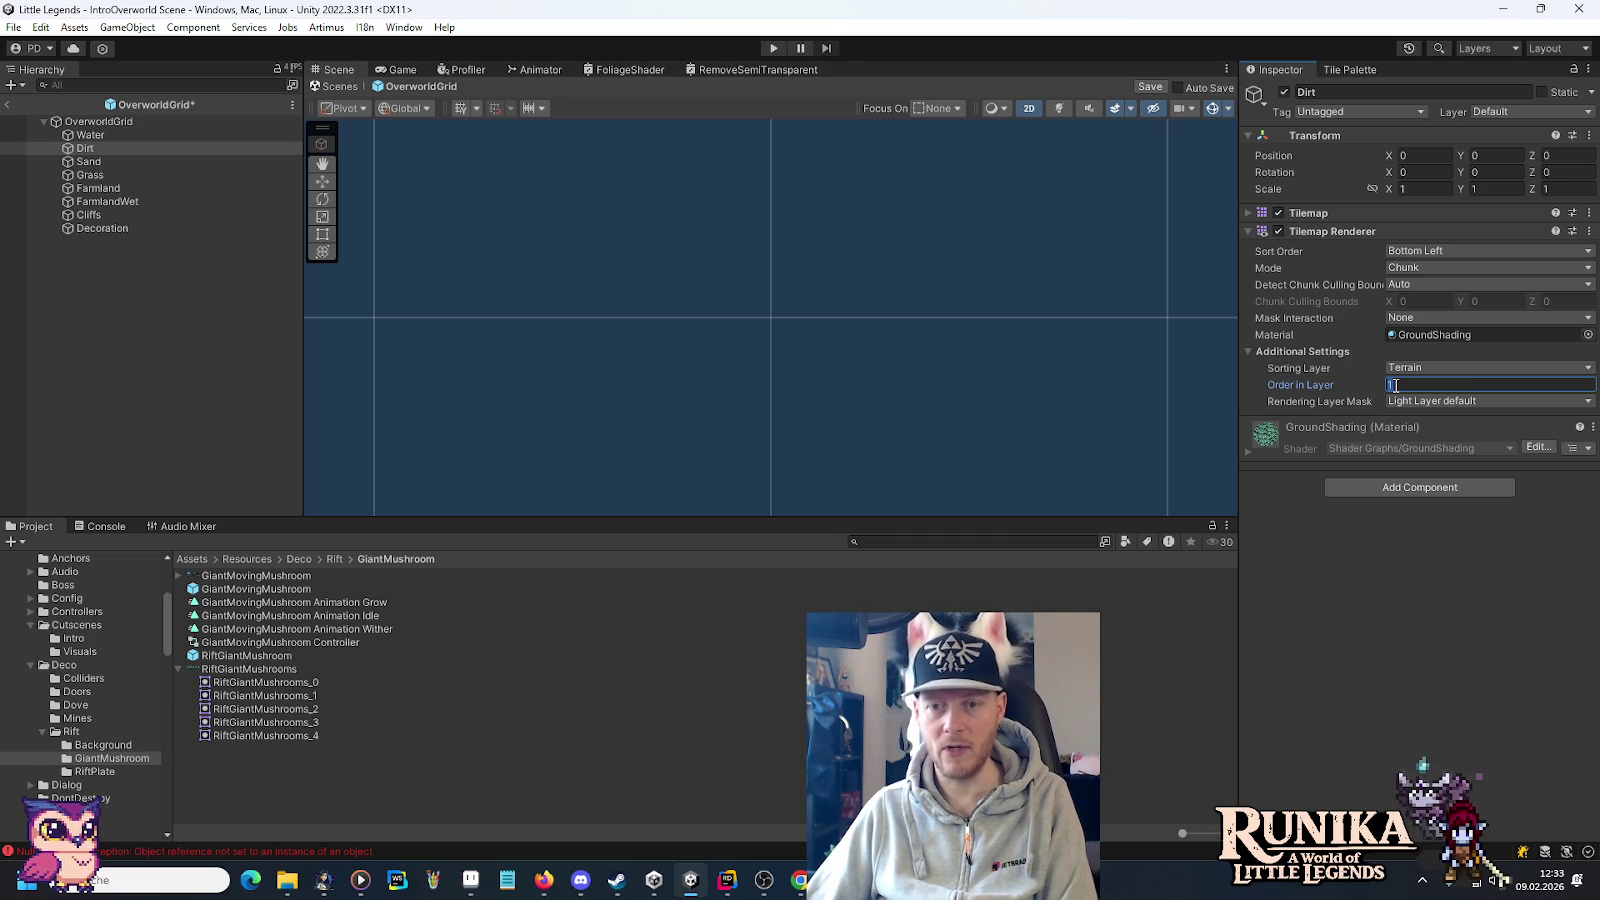
text(0)
Set Order in Layer to 5 for Sand, 10 for Grass and 15 for Farmland.
click(162, 160)
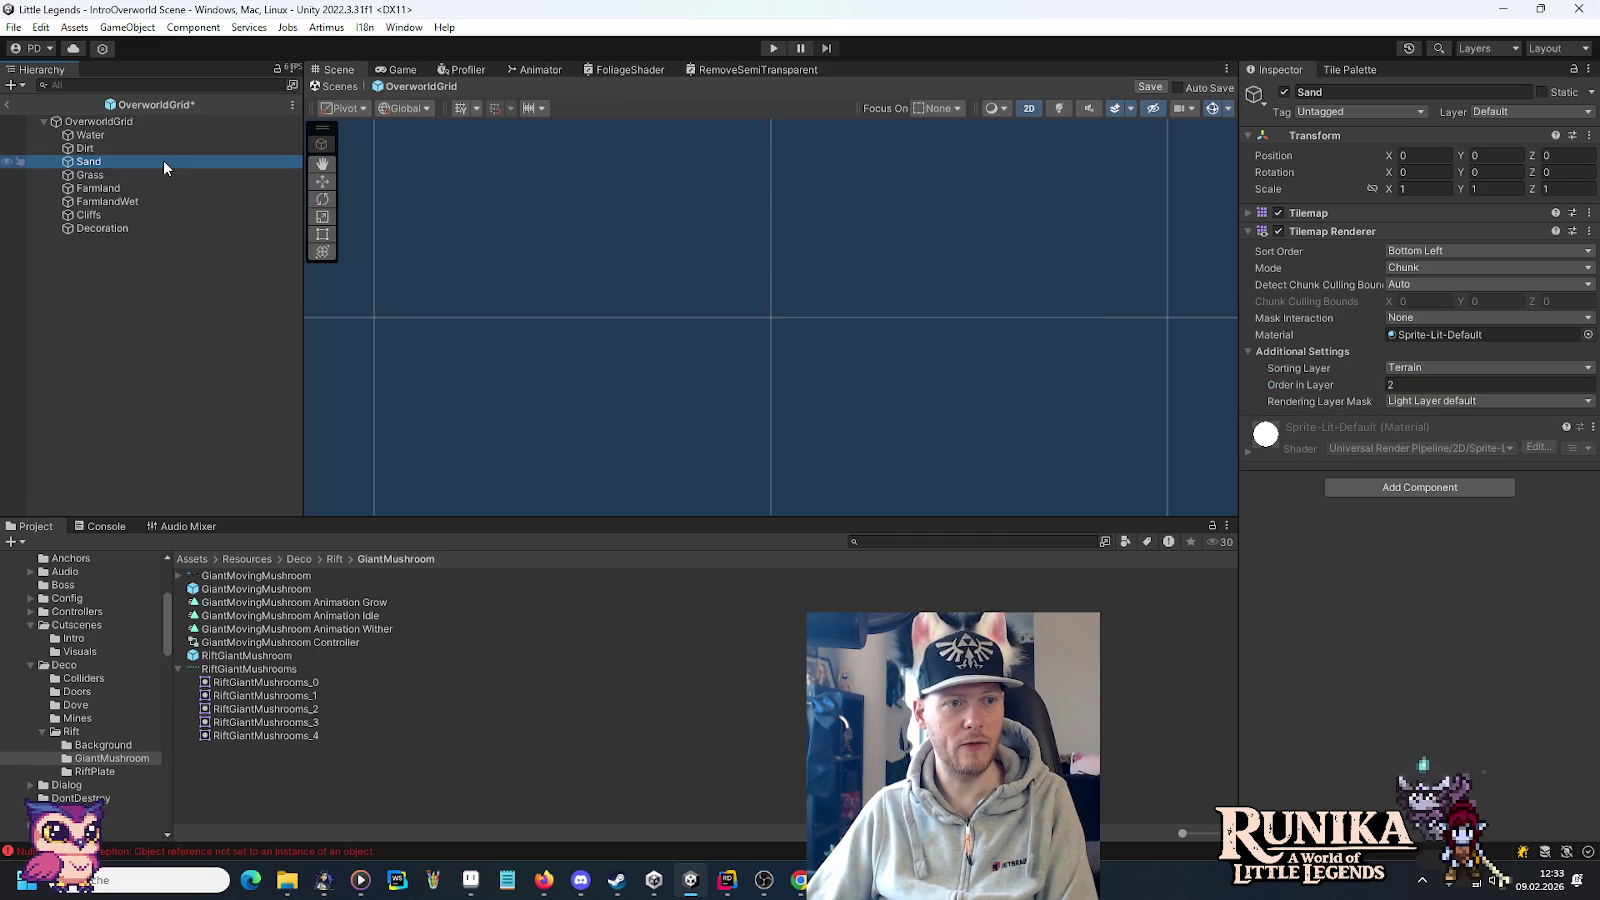
click(1420, 389)
text(5)
click(100, 176)
click(1402, 386)
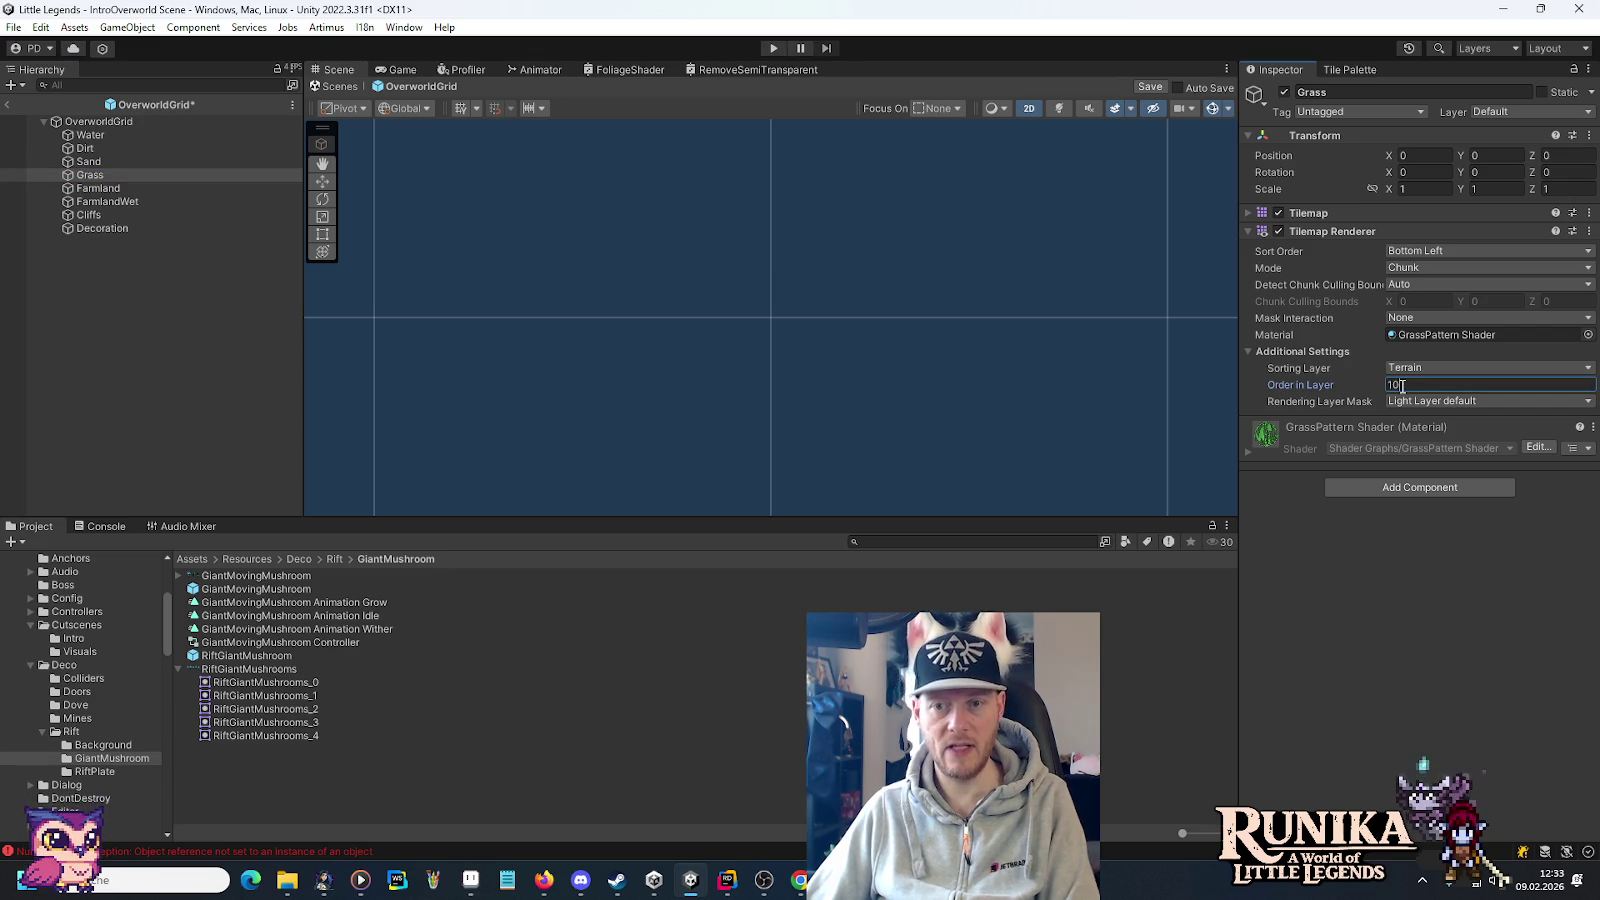
click(146, 190)
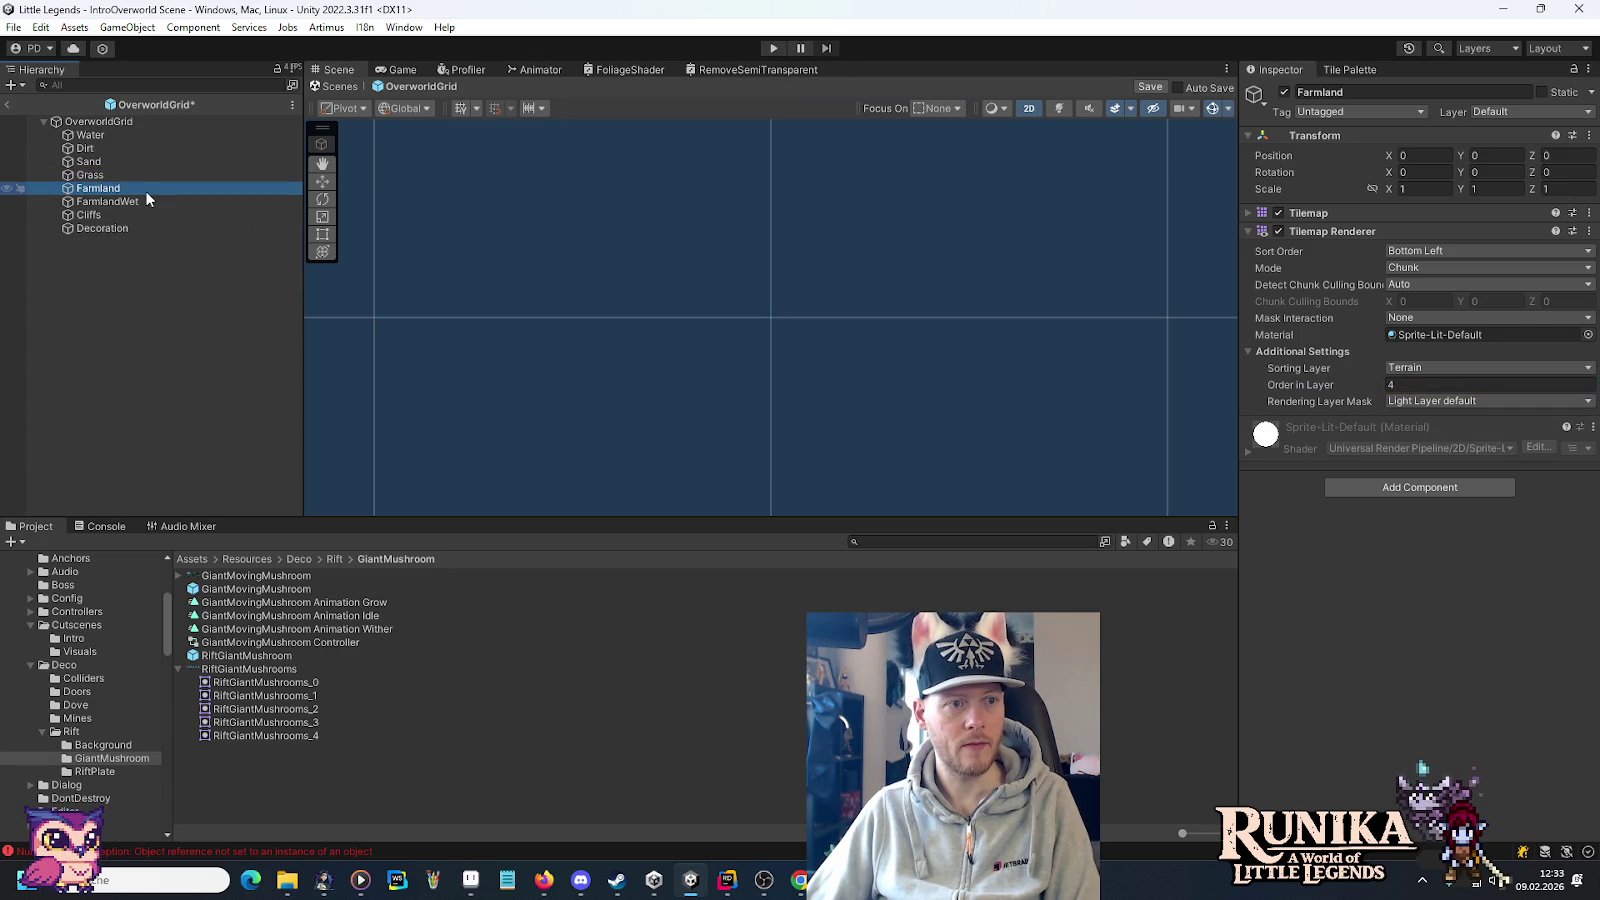
click(1414, 386)
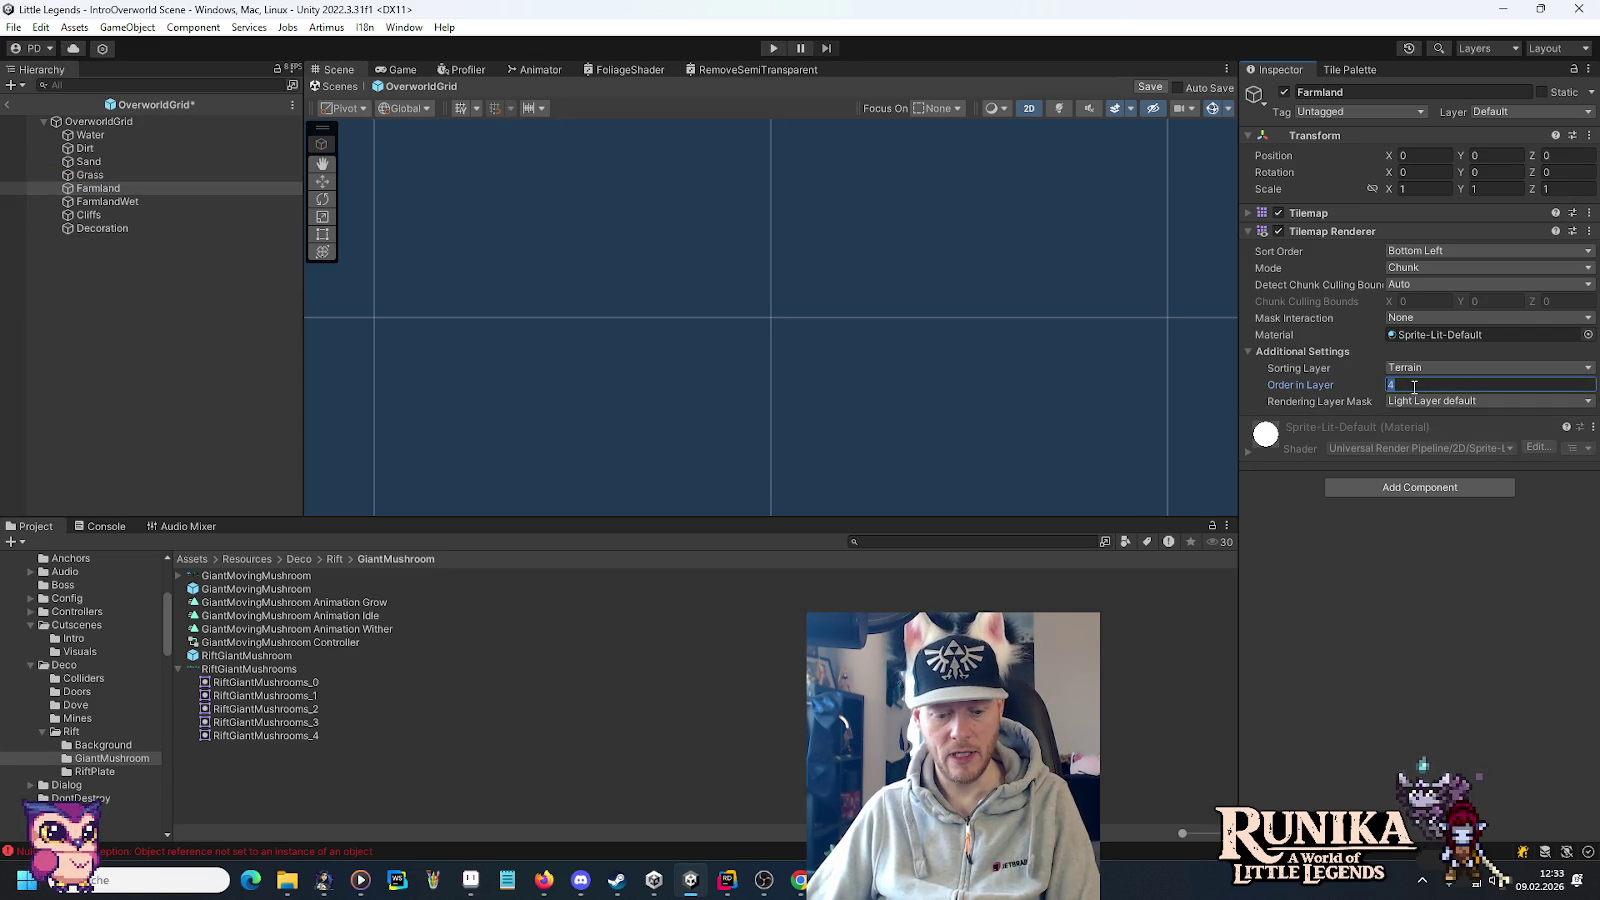
text(5)
Set FarmlandWet to 20, Cliffs to 25 and Decoration to 30, then exit to IntroOverworld.
click(200, 201)
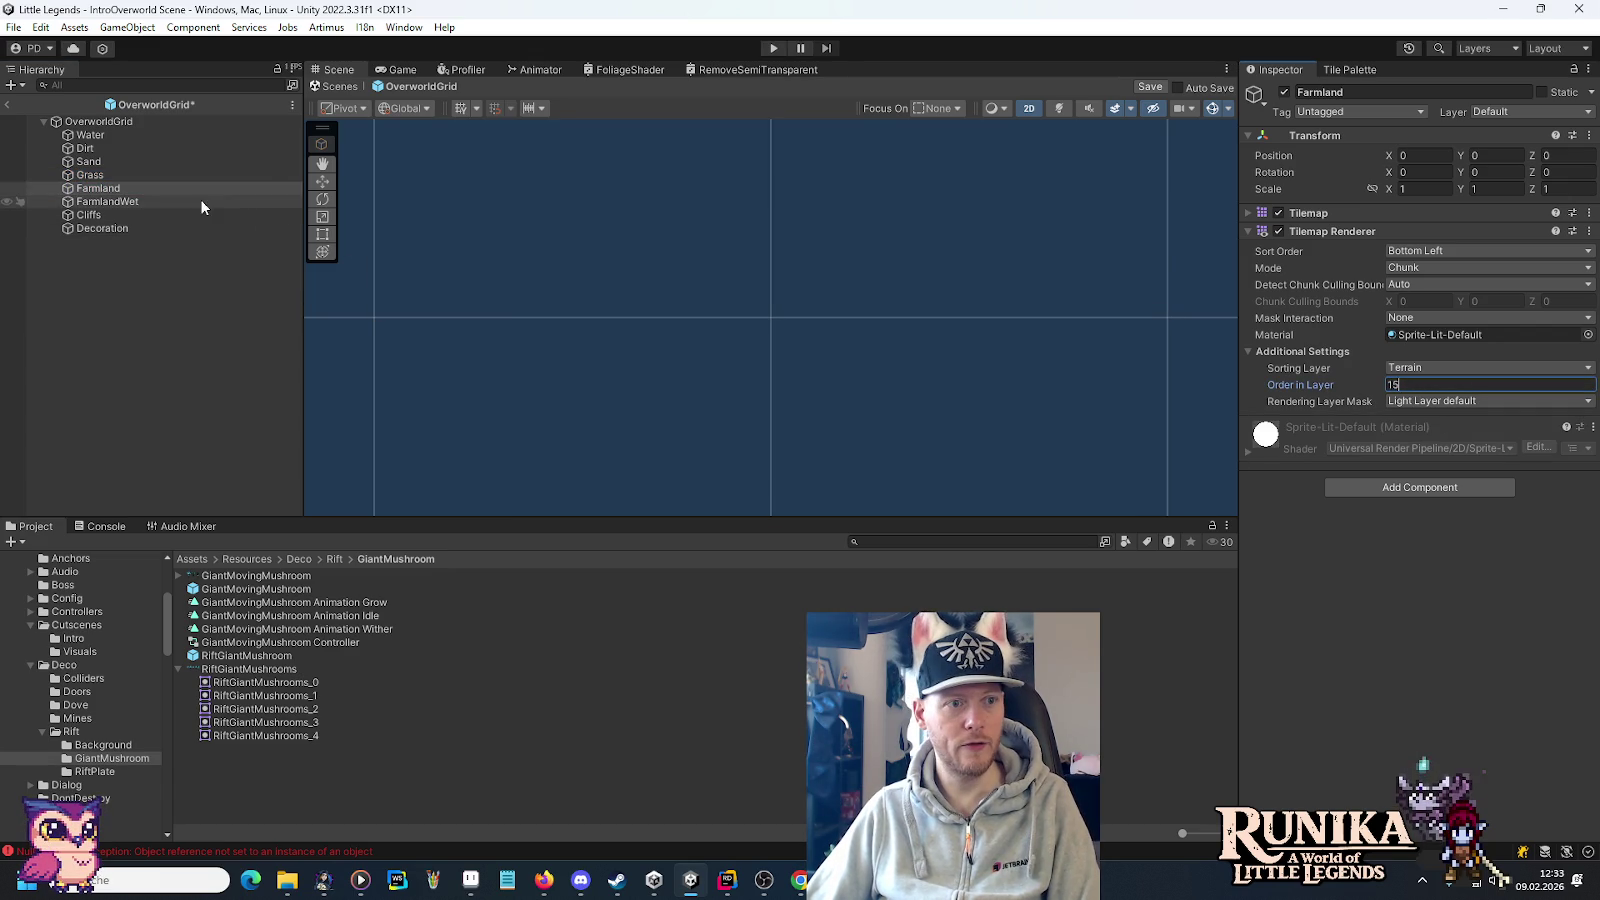
click(1398, 384)
click(152, 216)
click(1459, 385)
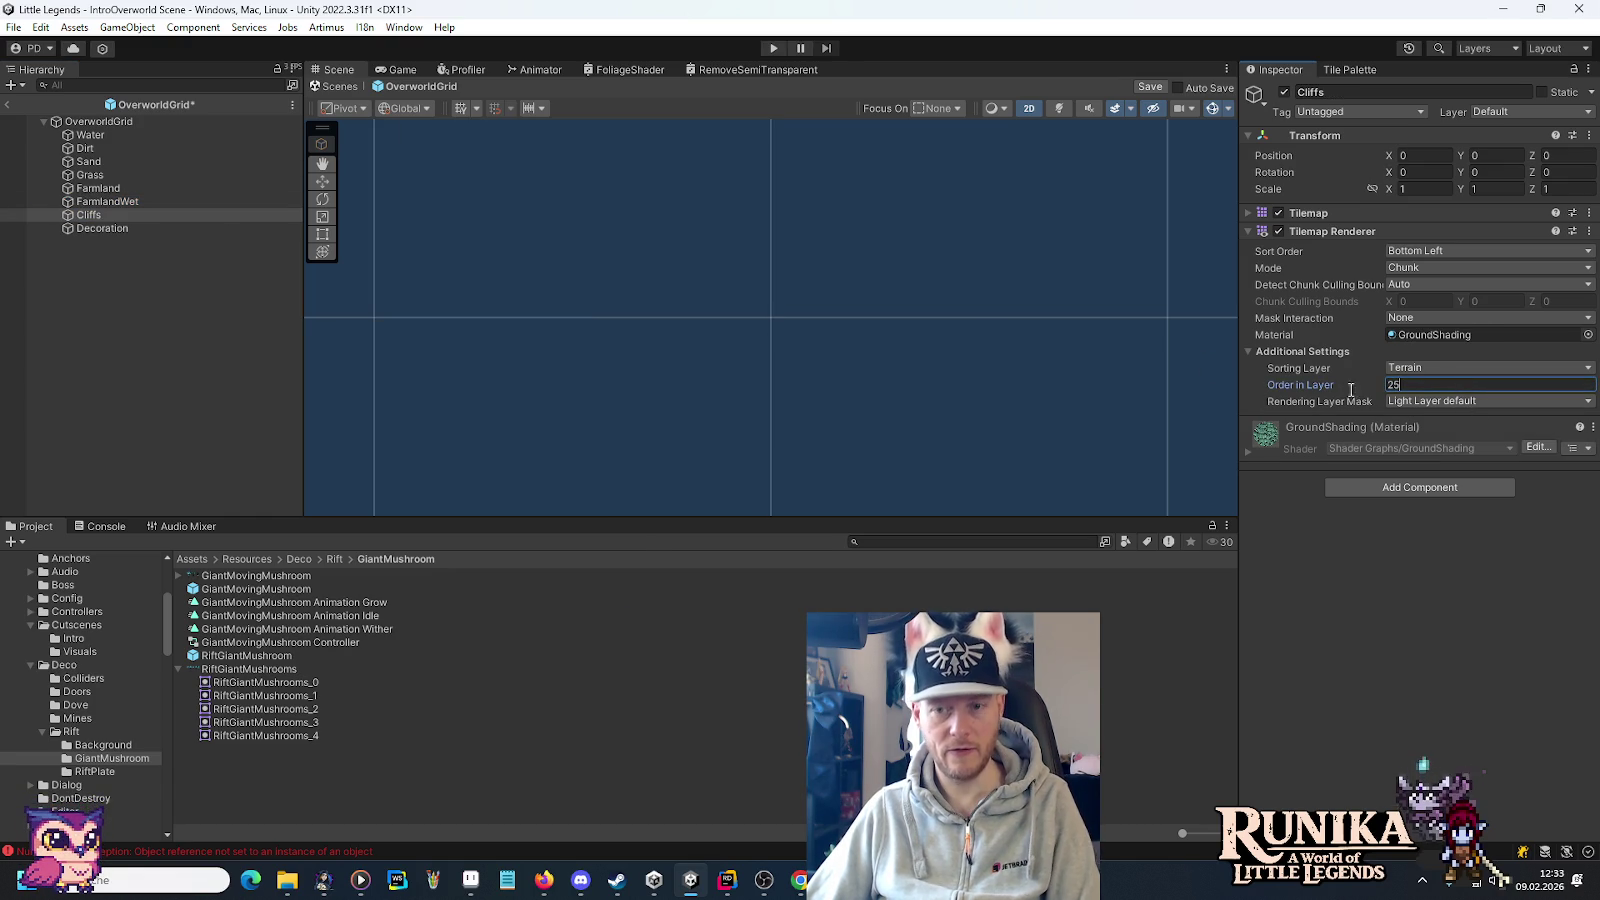
click(148, 228)
click(1414, 382)
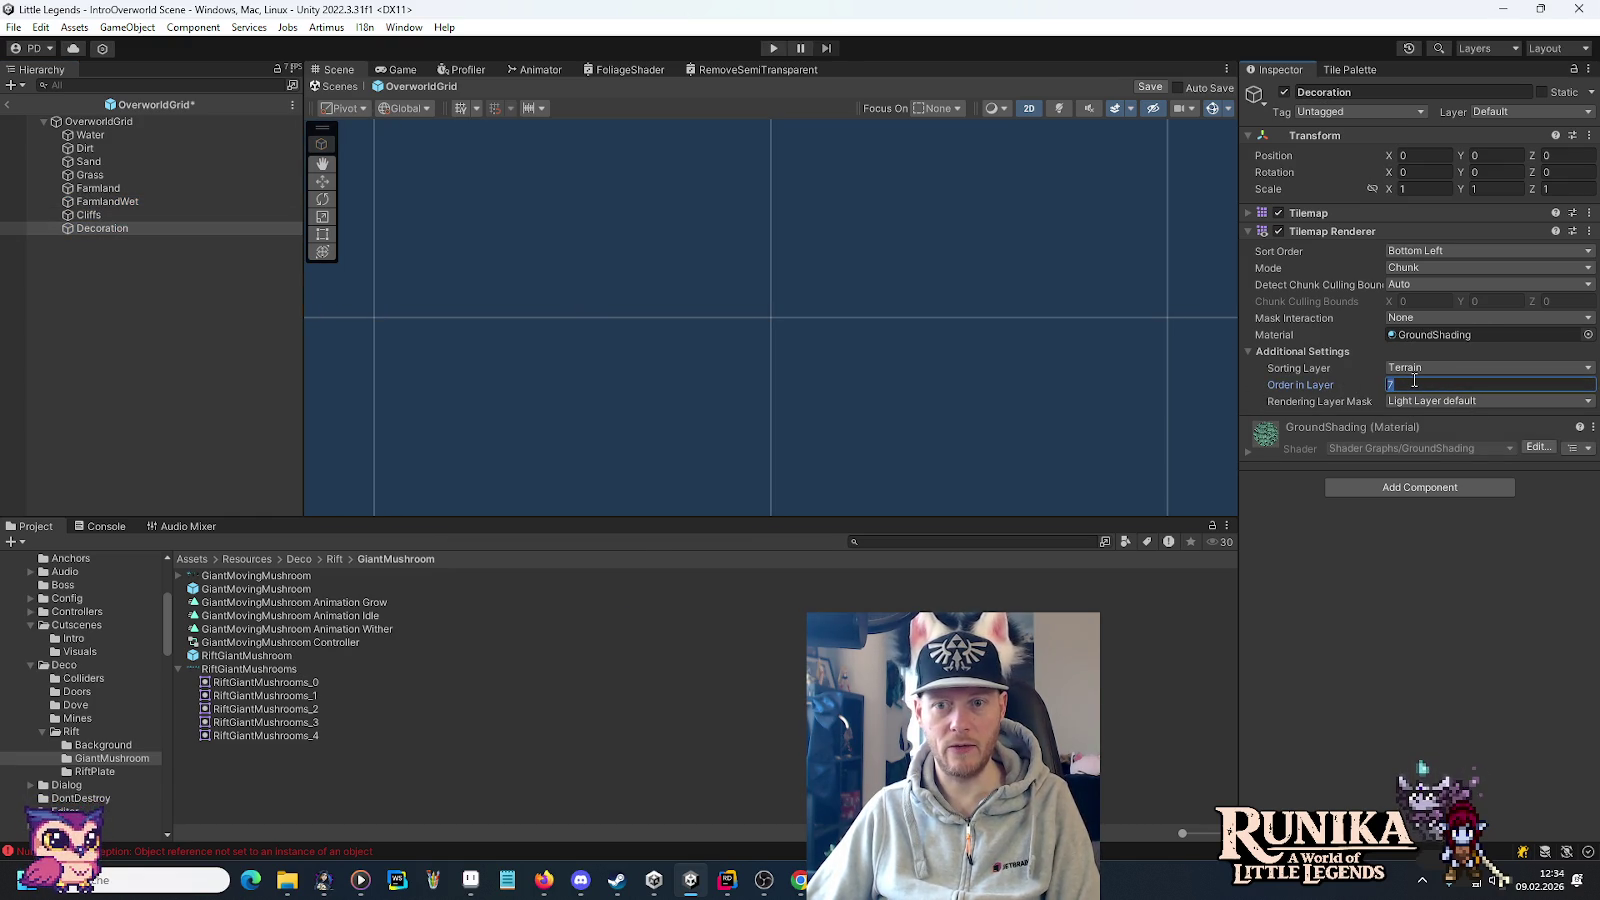
text(30)
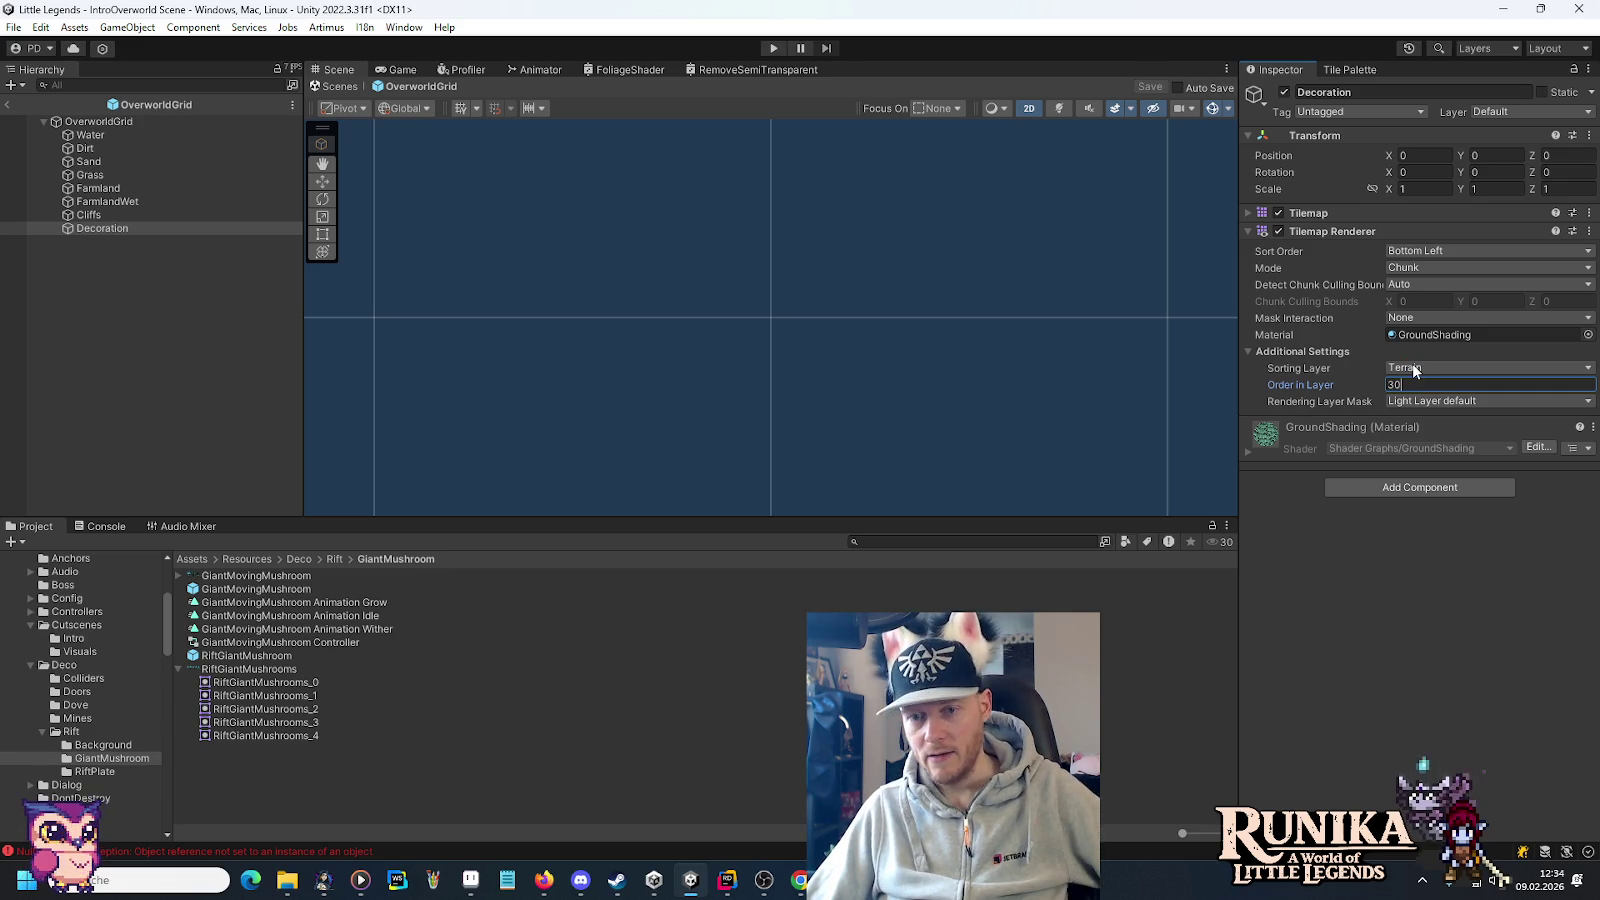
click(5, 113)
click(7, 104)
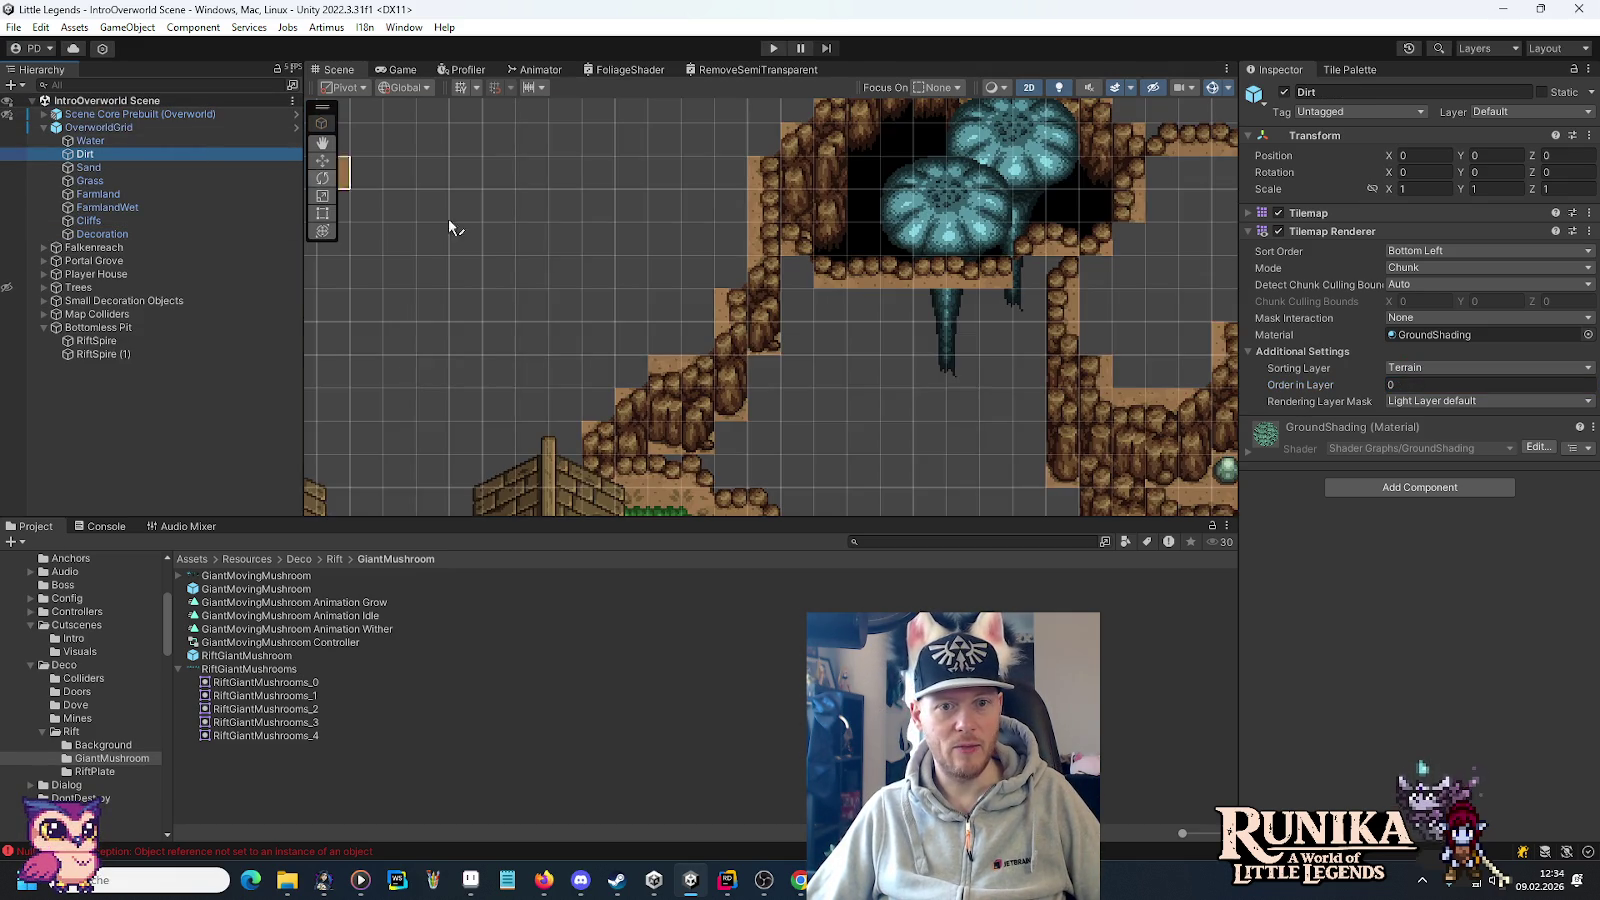
Give RiftSpire (1) Order in Layer 1 and RiftSpire Order in Layer 2.
scroll(1000, 344, up, 2)
drag(1013, 313, 957, 445)
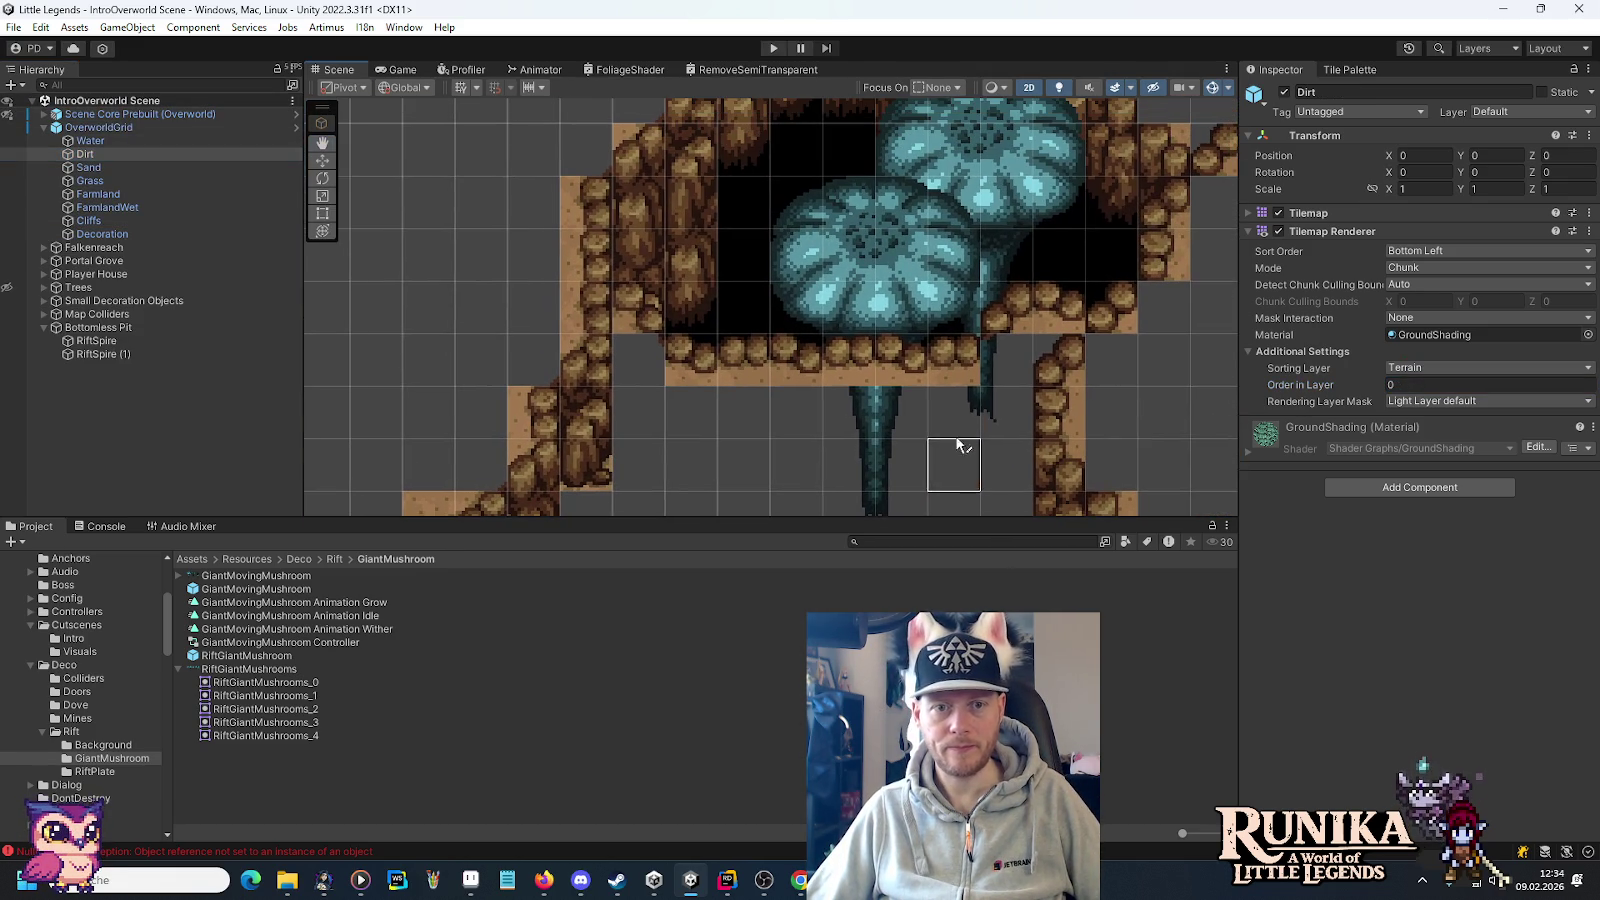
drag(950, 258, 890, 393)
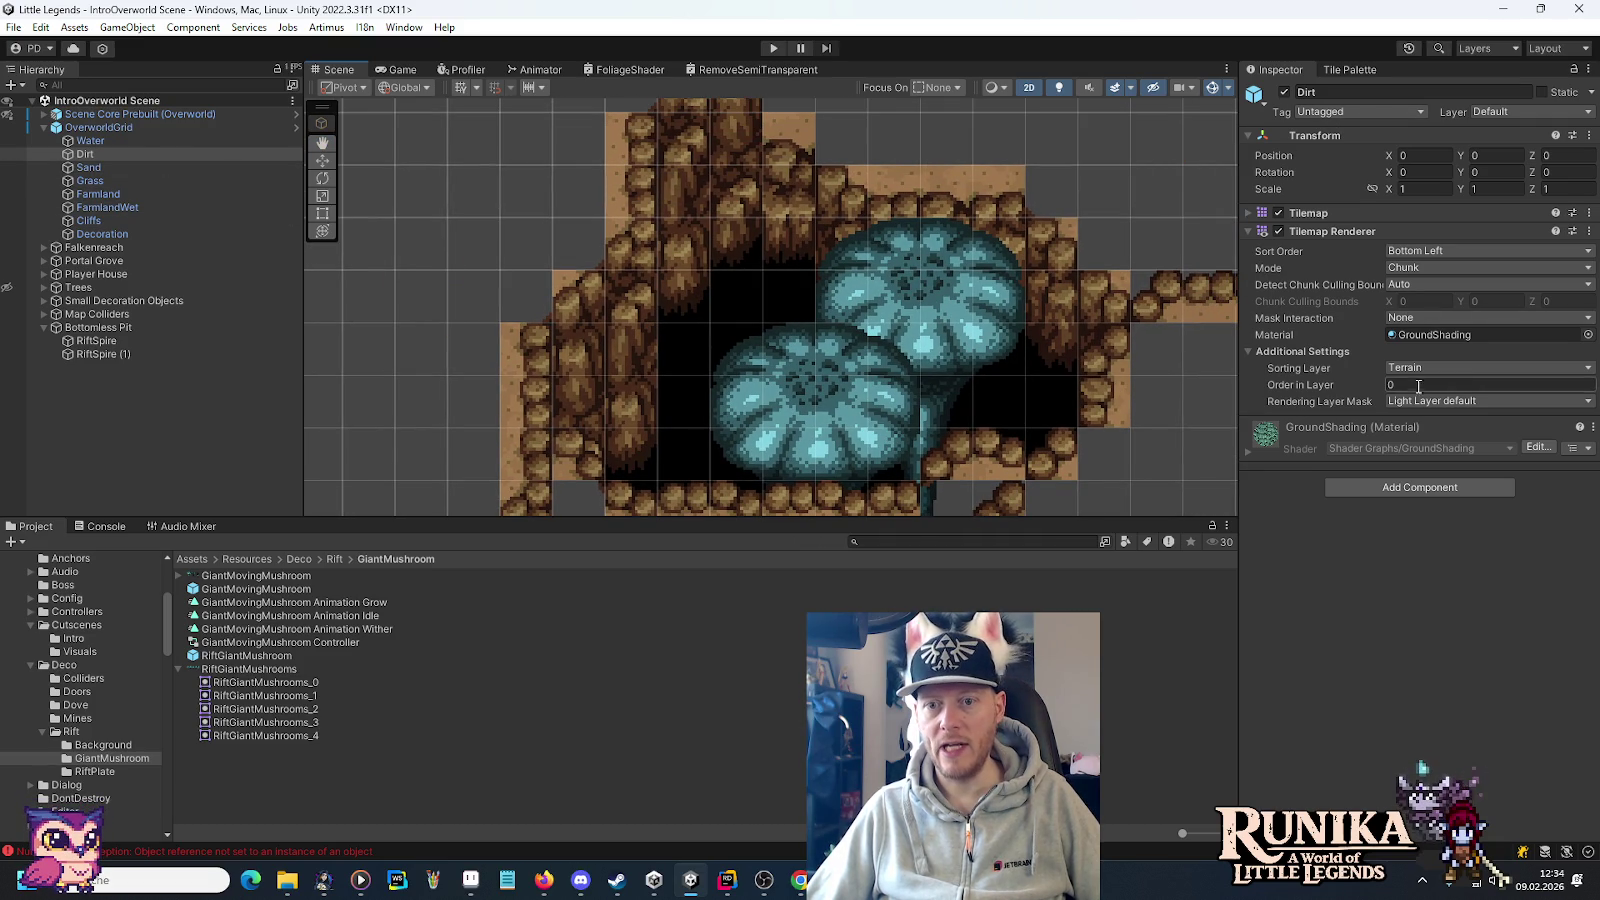
click(100, 354)
click(1441, 382)
text(1)
click(96, 340)
click(1441, 382)
text(2)
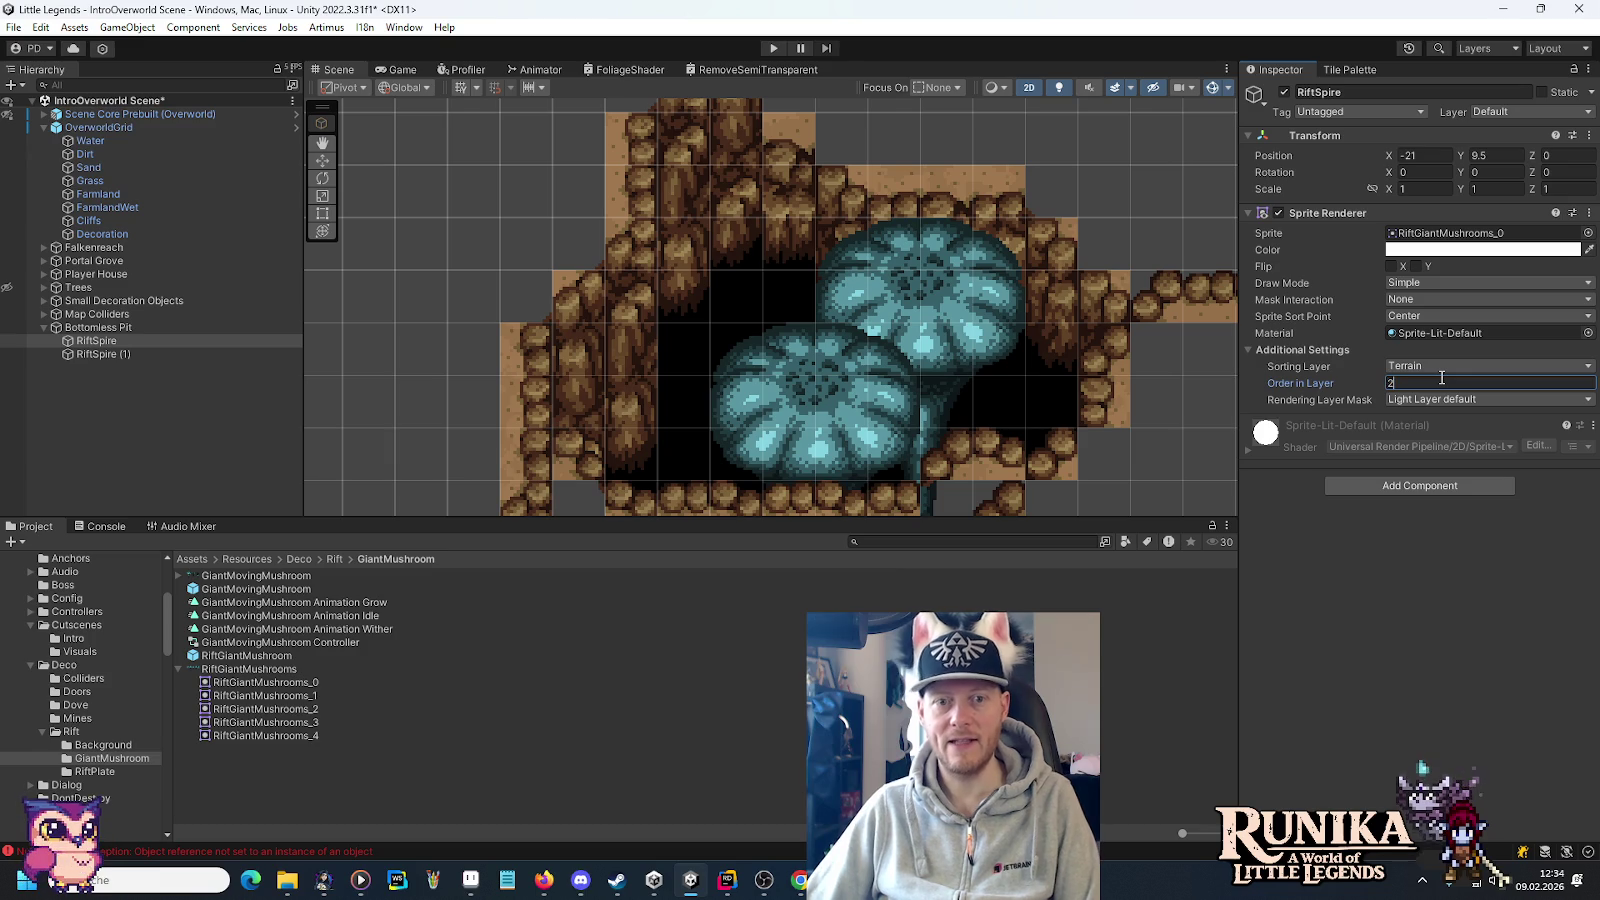
click(156, 156)
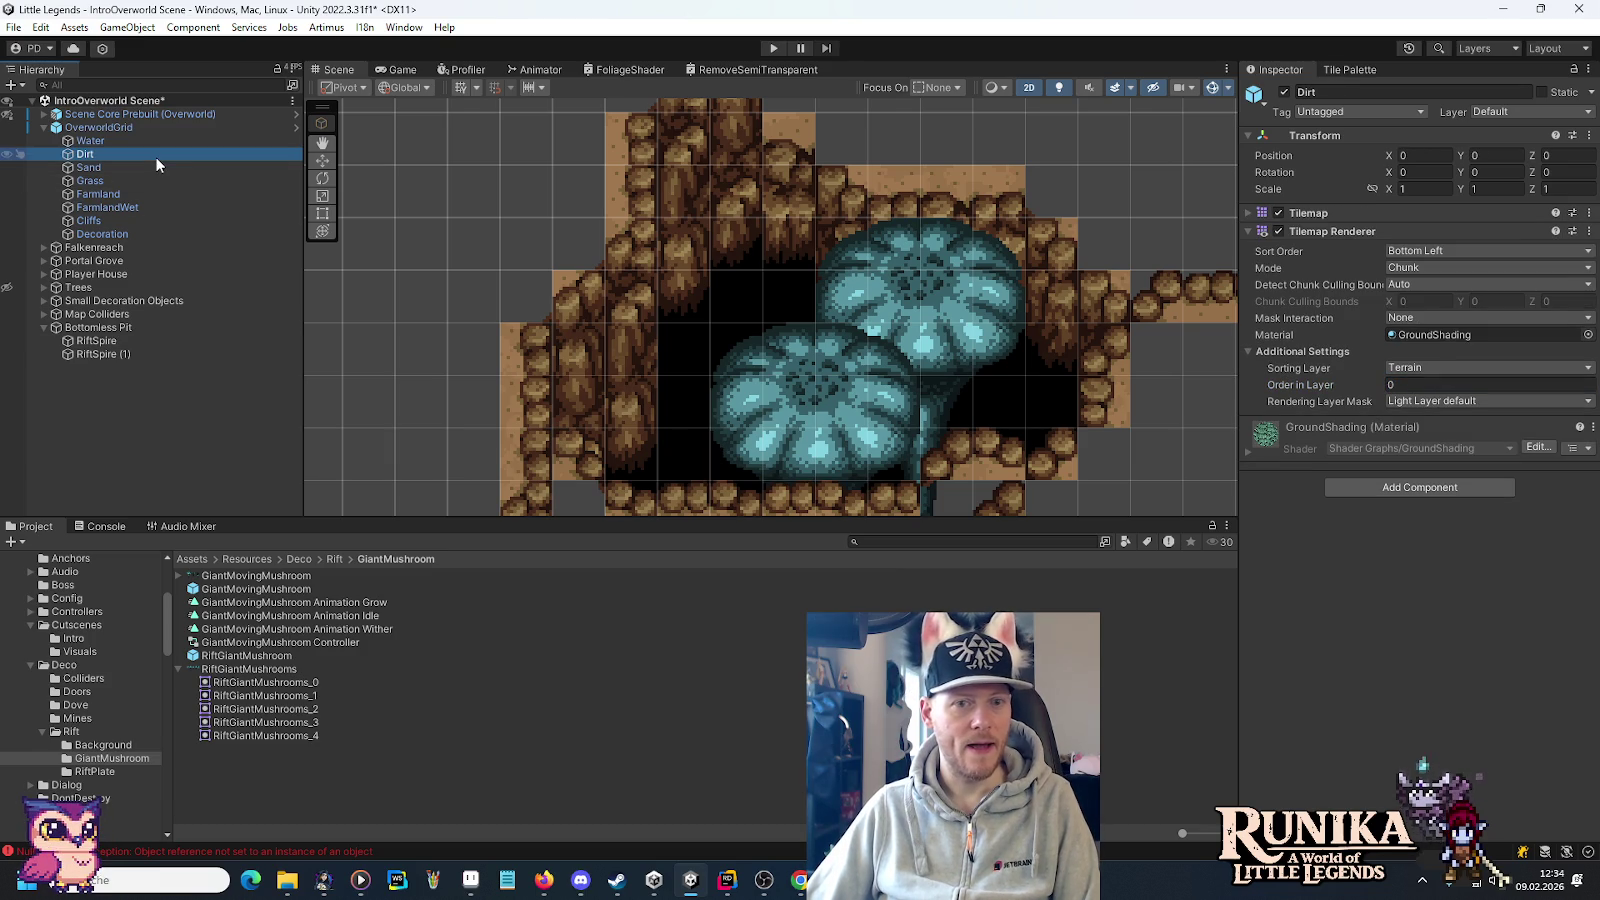
mouse_move(990, 404)
mouse_down()
mouse_move(994, 281)
mouse_move(999, 364)
mouse_move(972, 374)
mouse_move(1020, 120)
mouse_up()
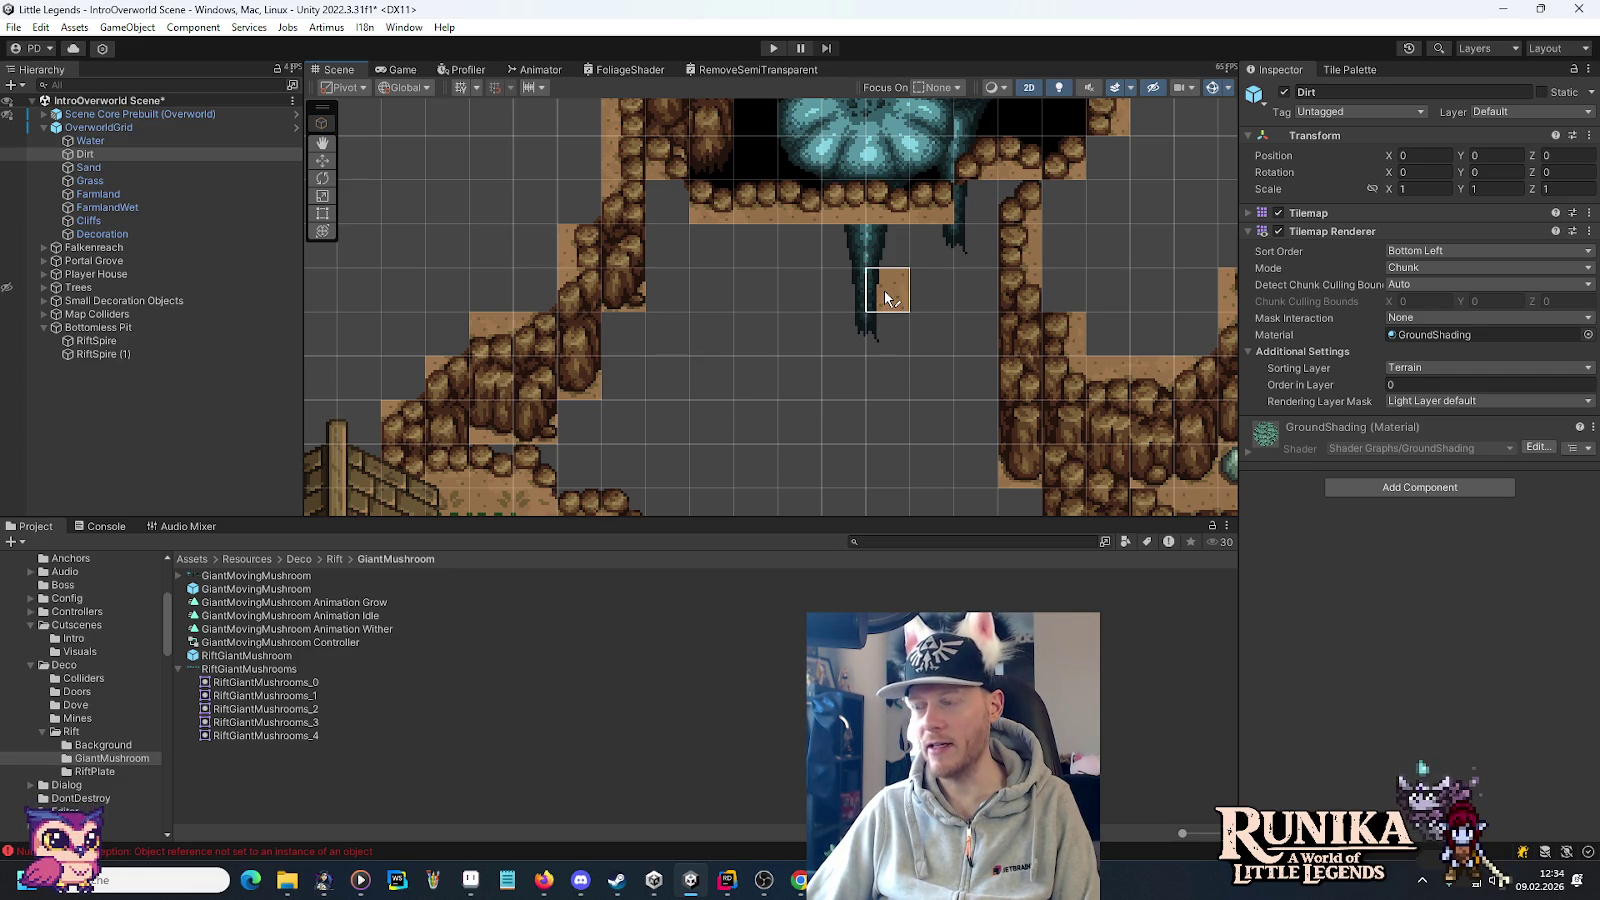
Hide the Bottomless Pit mushrooms to expose the black pit, and bring up the Tile Palette's palette list.
key(Up)
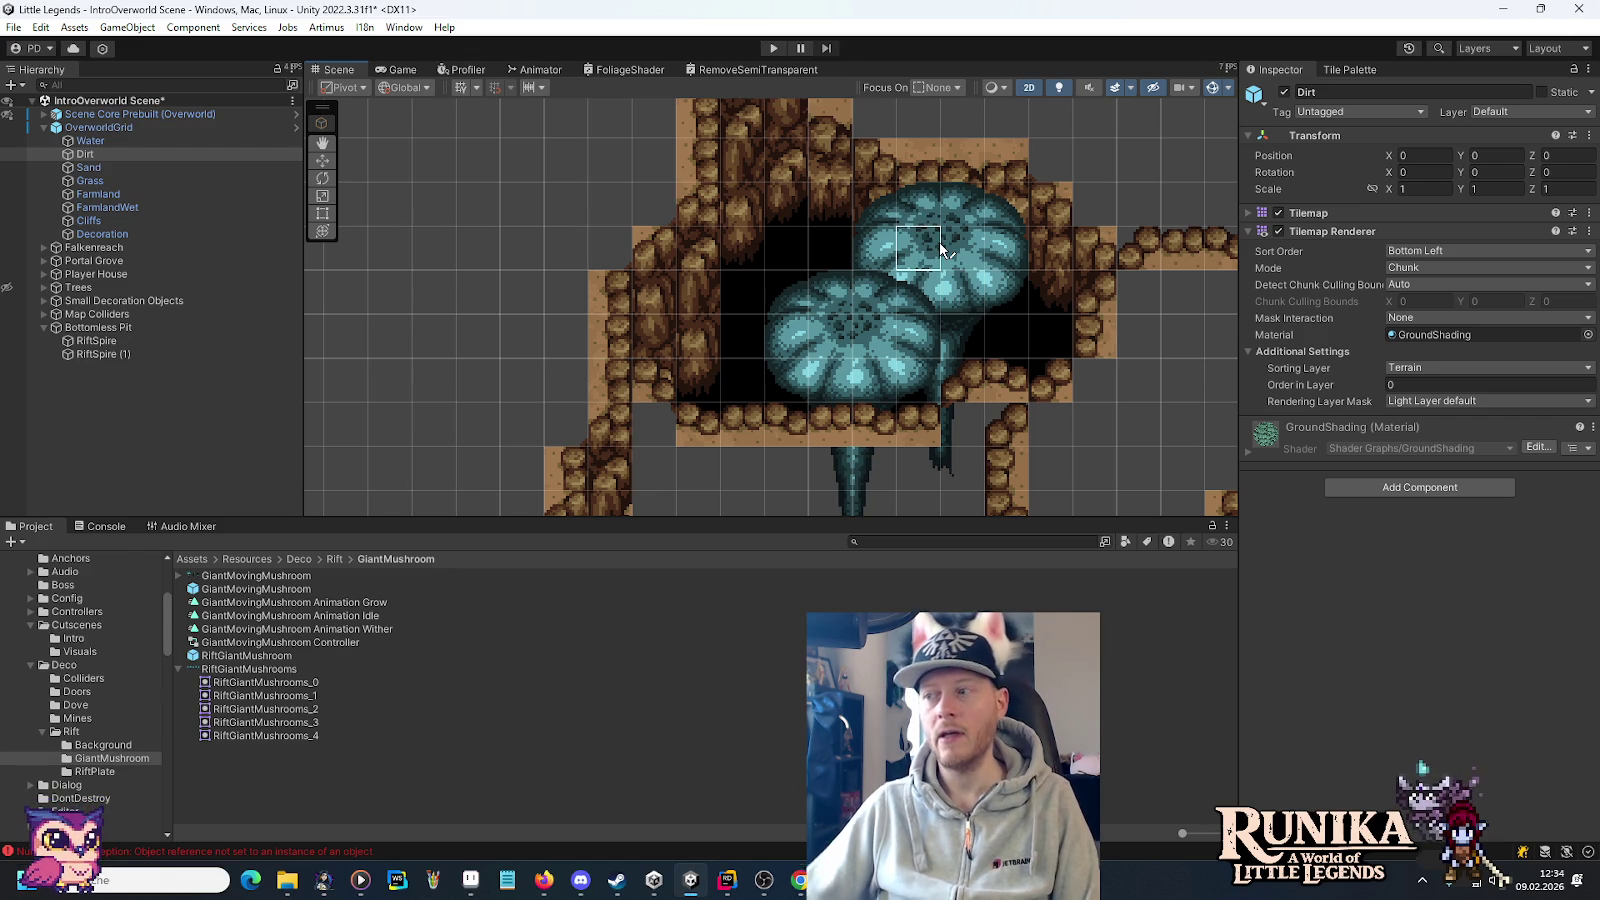
scroll(990, 130, up, 5)
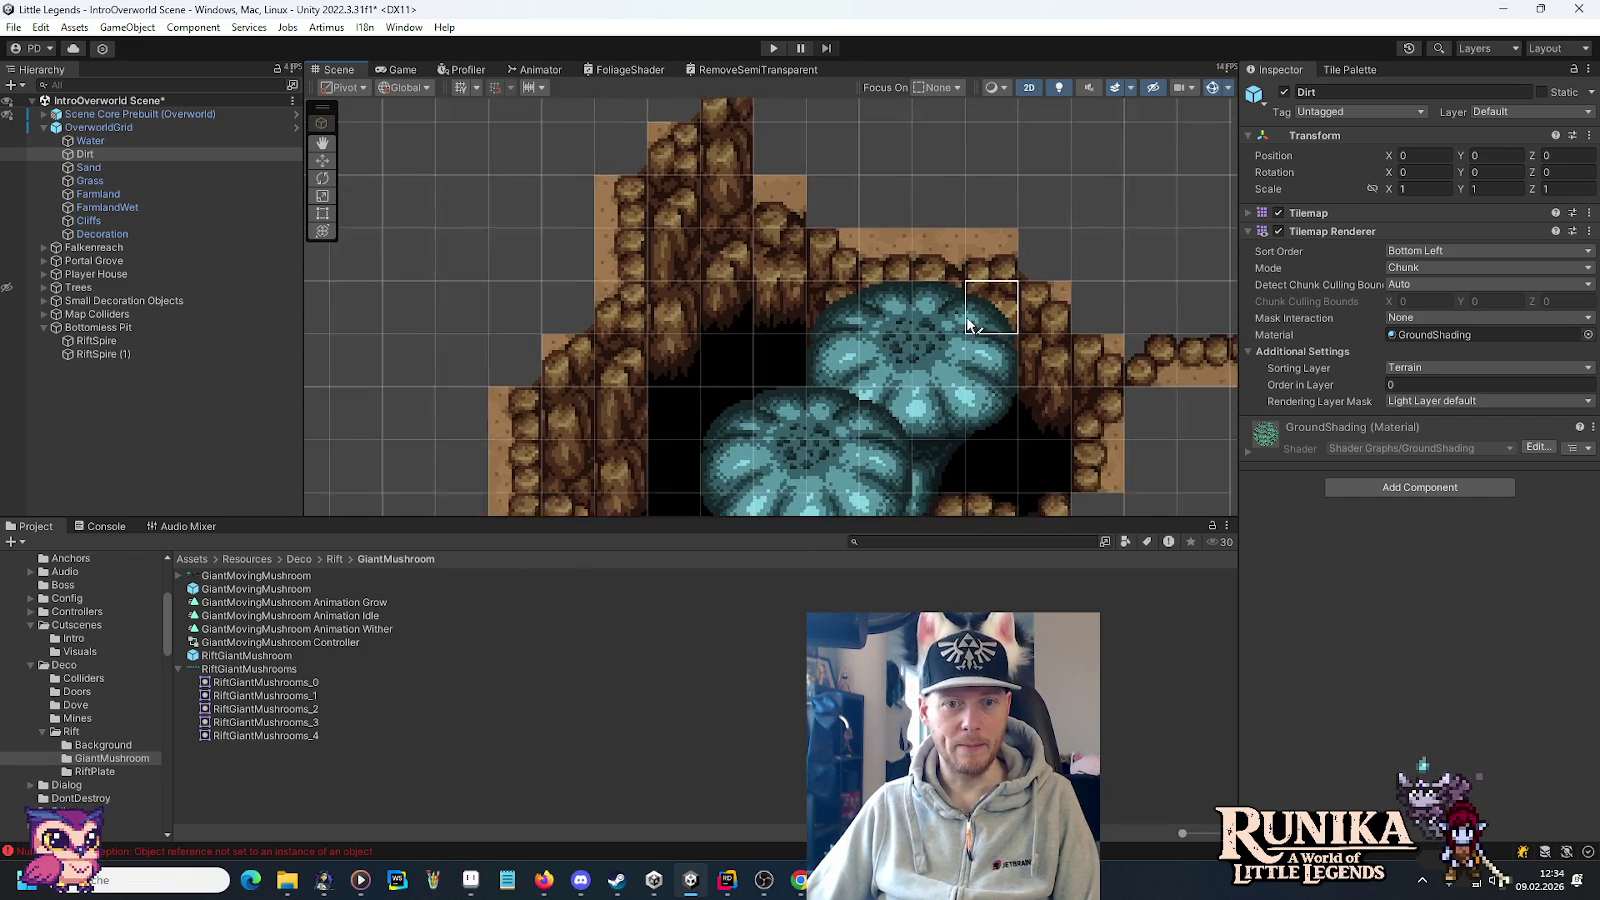
click(7, 327)
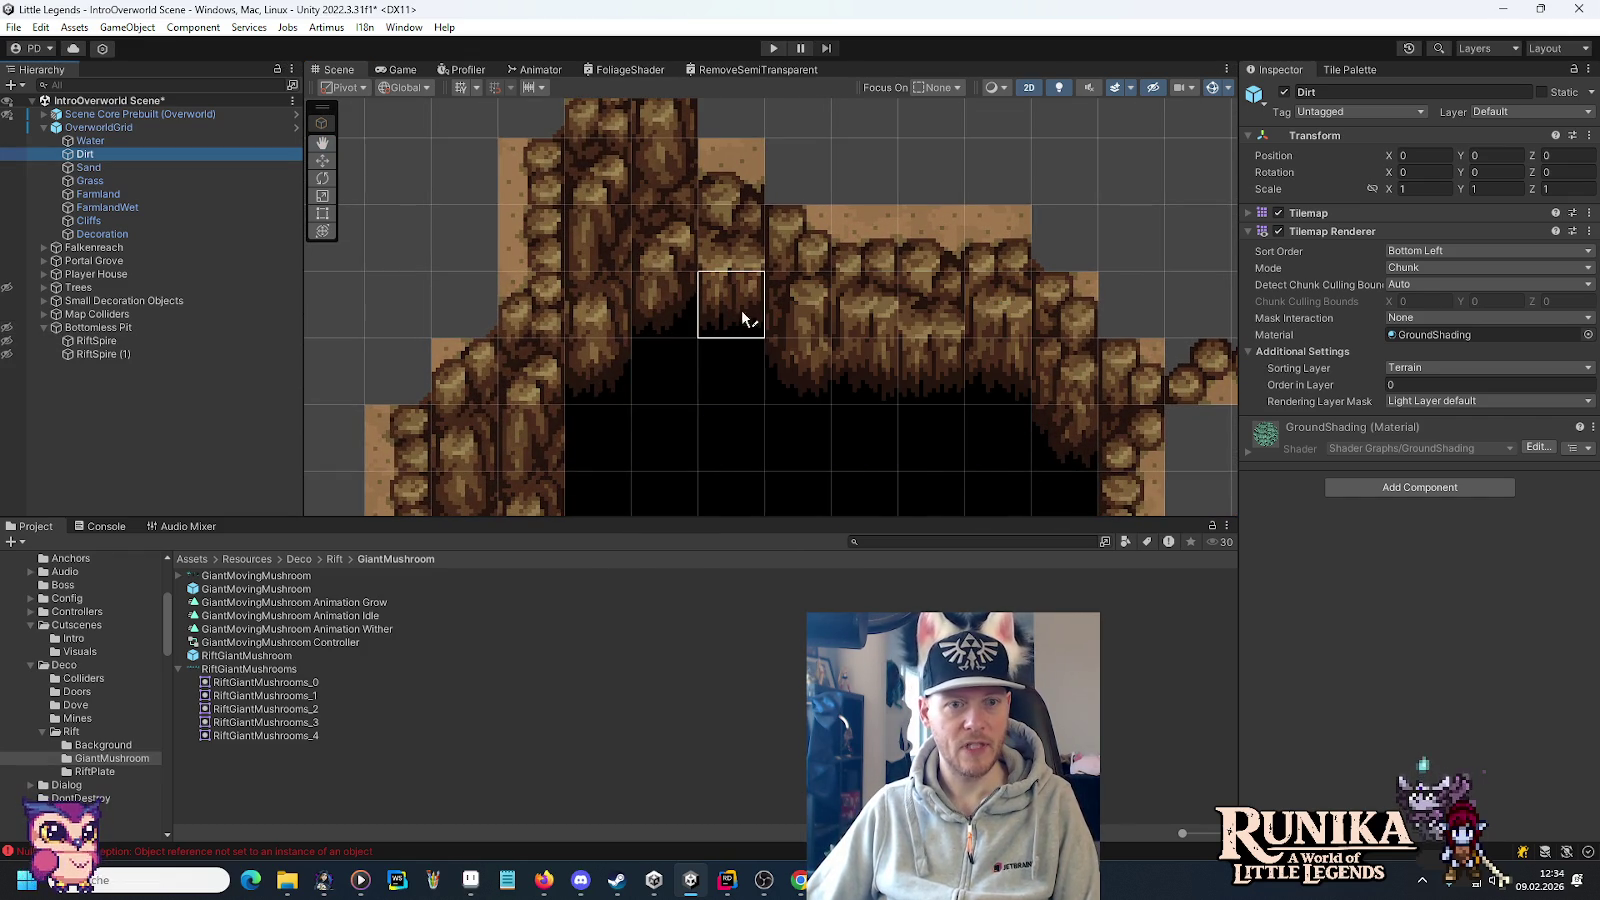
click(1348, 69)
scroll(1014, 302, up, 3)
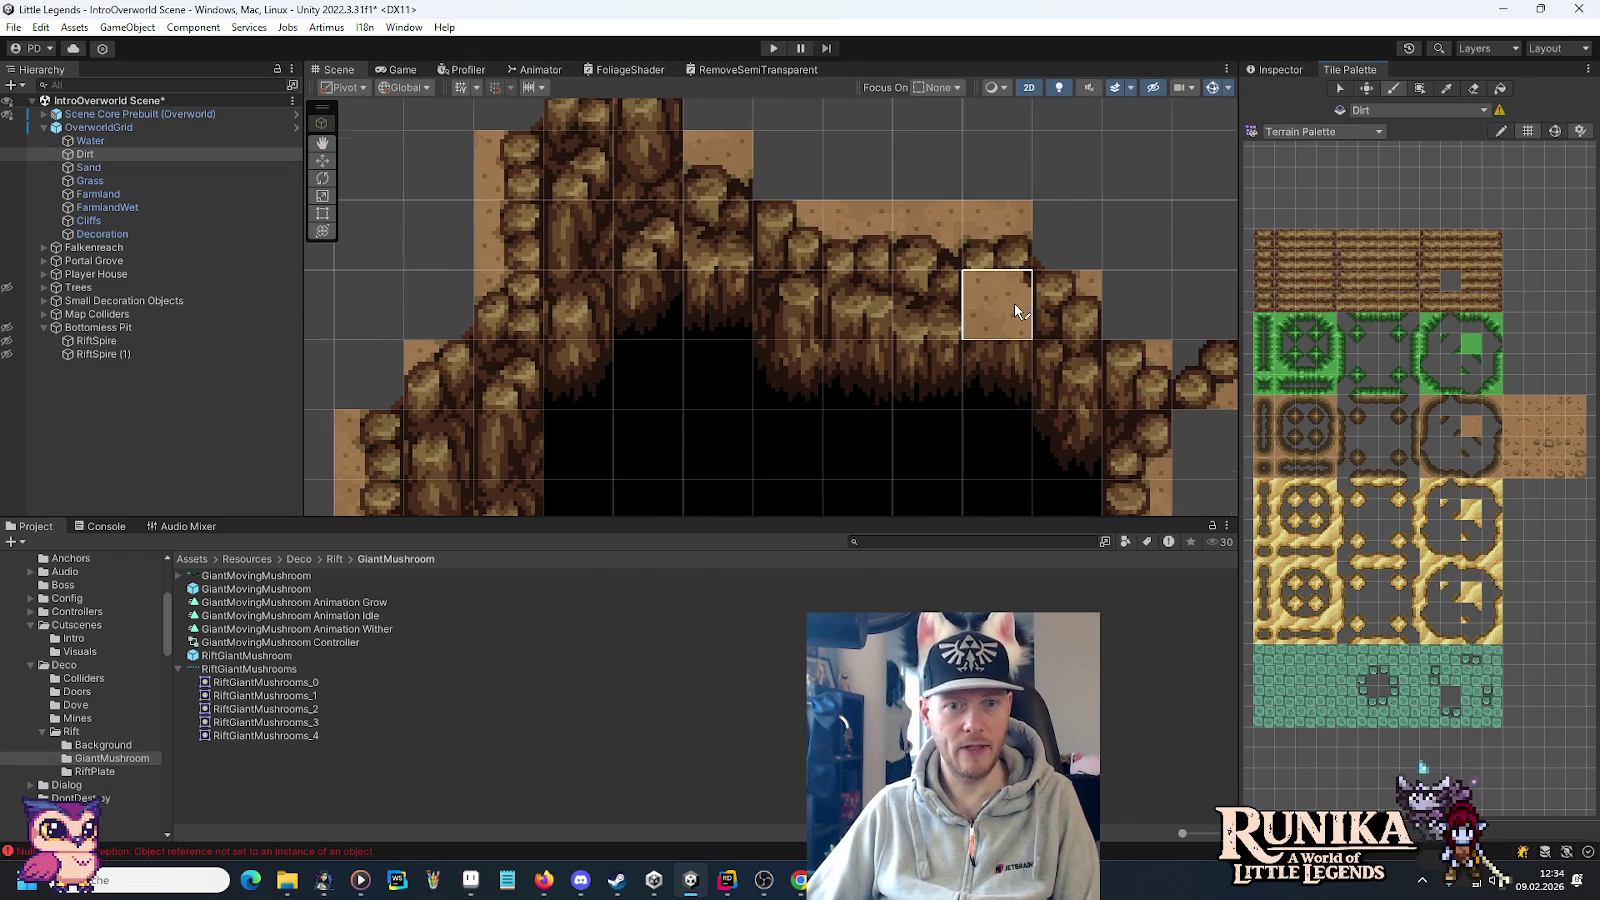
scroll(992, 345, up, 2)
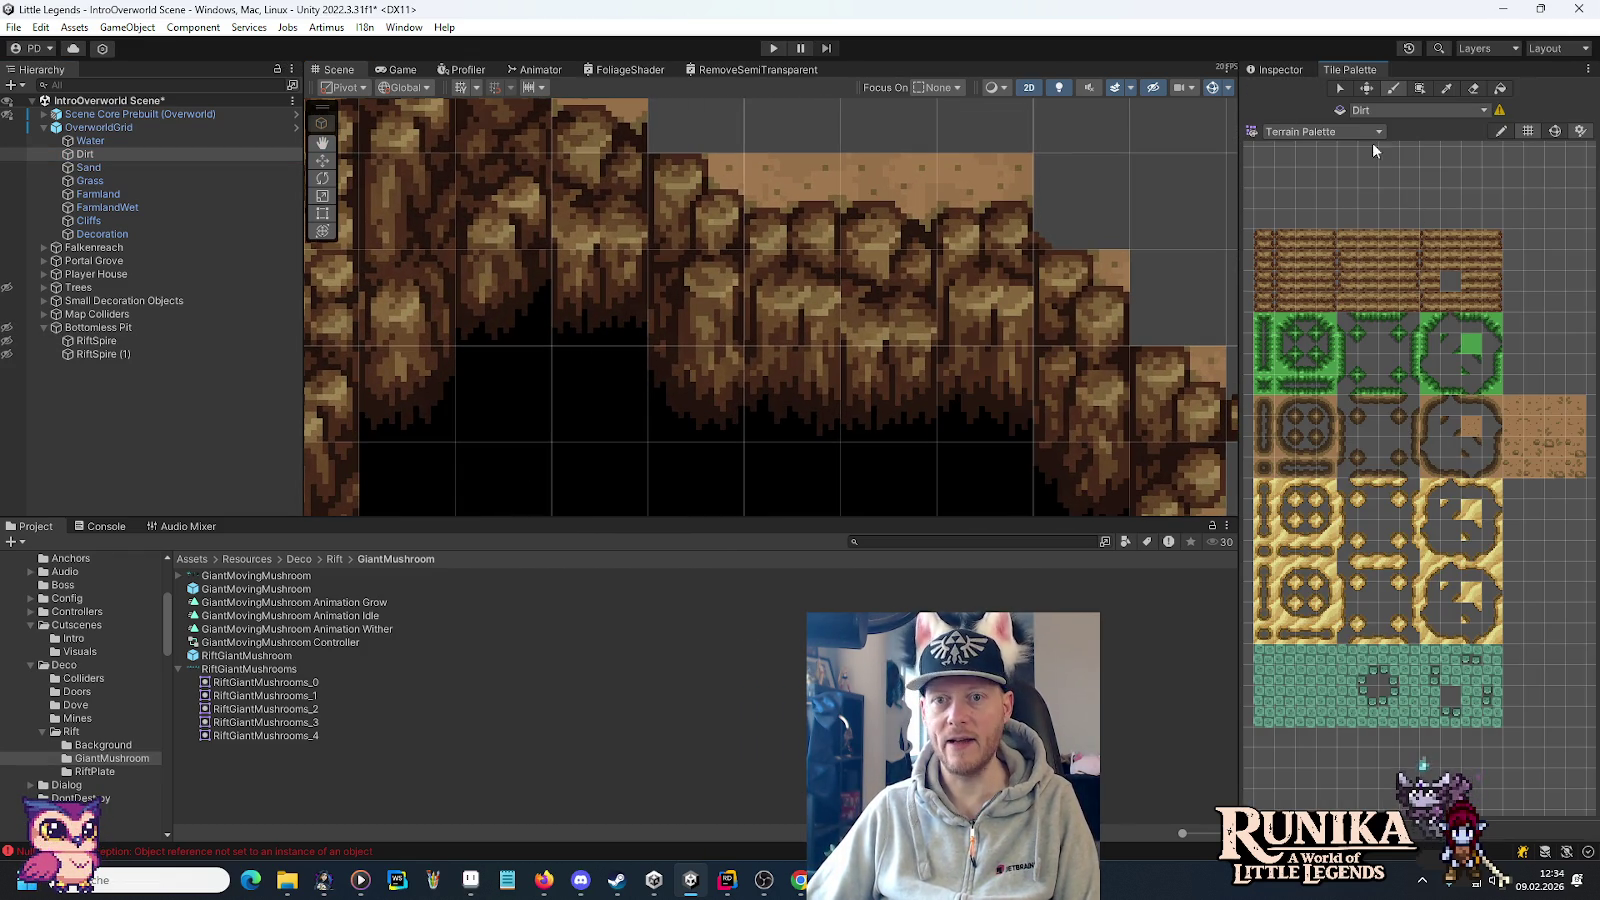
click(1322, 131)
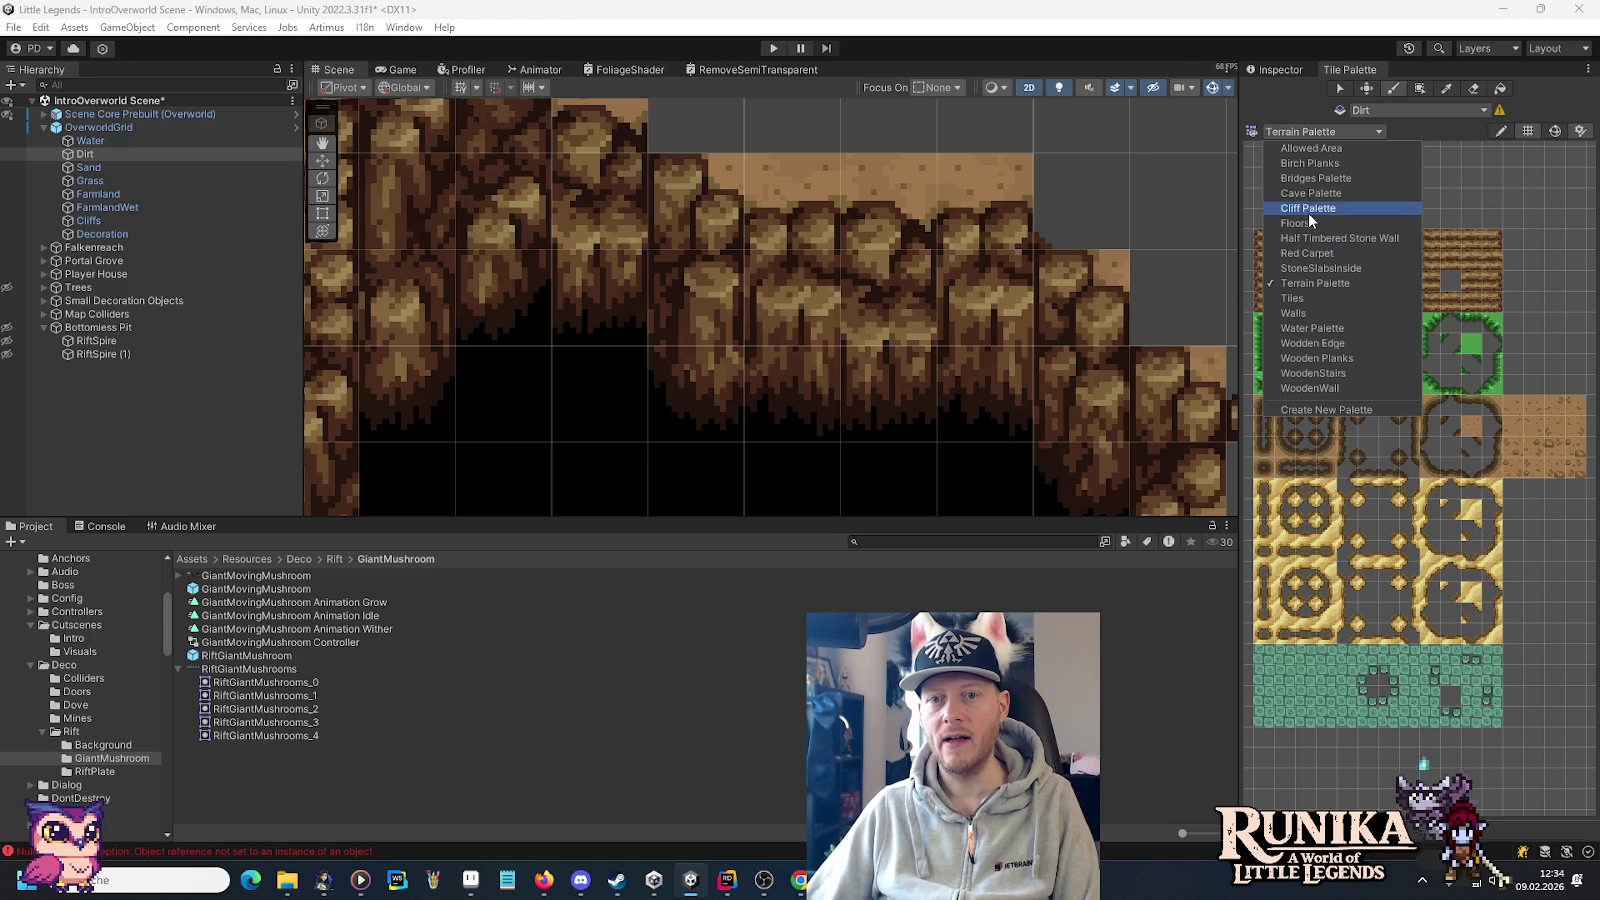
Switch to the Cliff Palette and erase the cliff tiles along the pit's back wall.
click(1308, 208)
scroll(864, 321, up, 1)
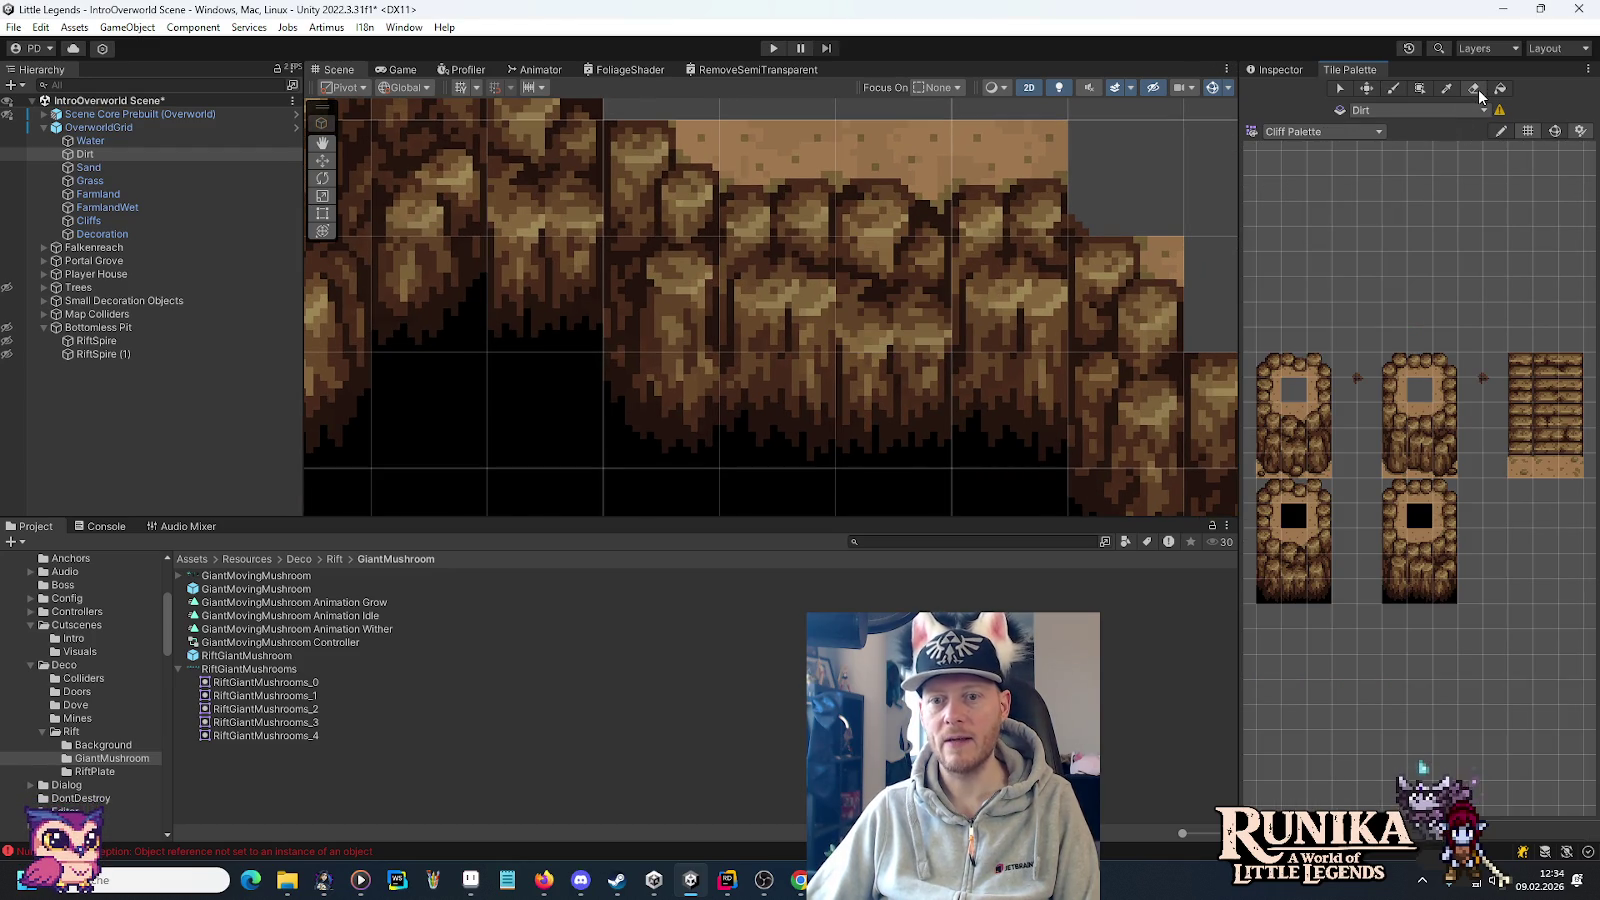
scroll(1420, 445, up, 3)
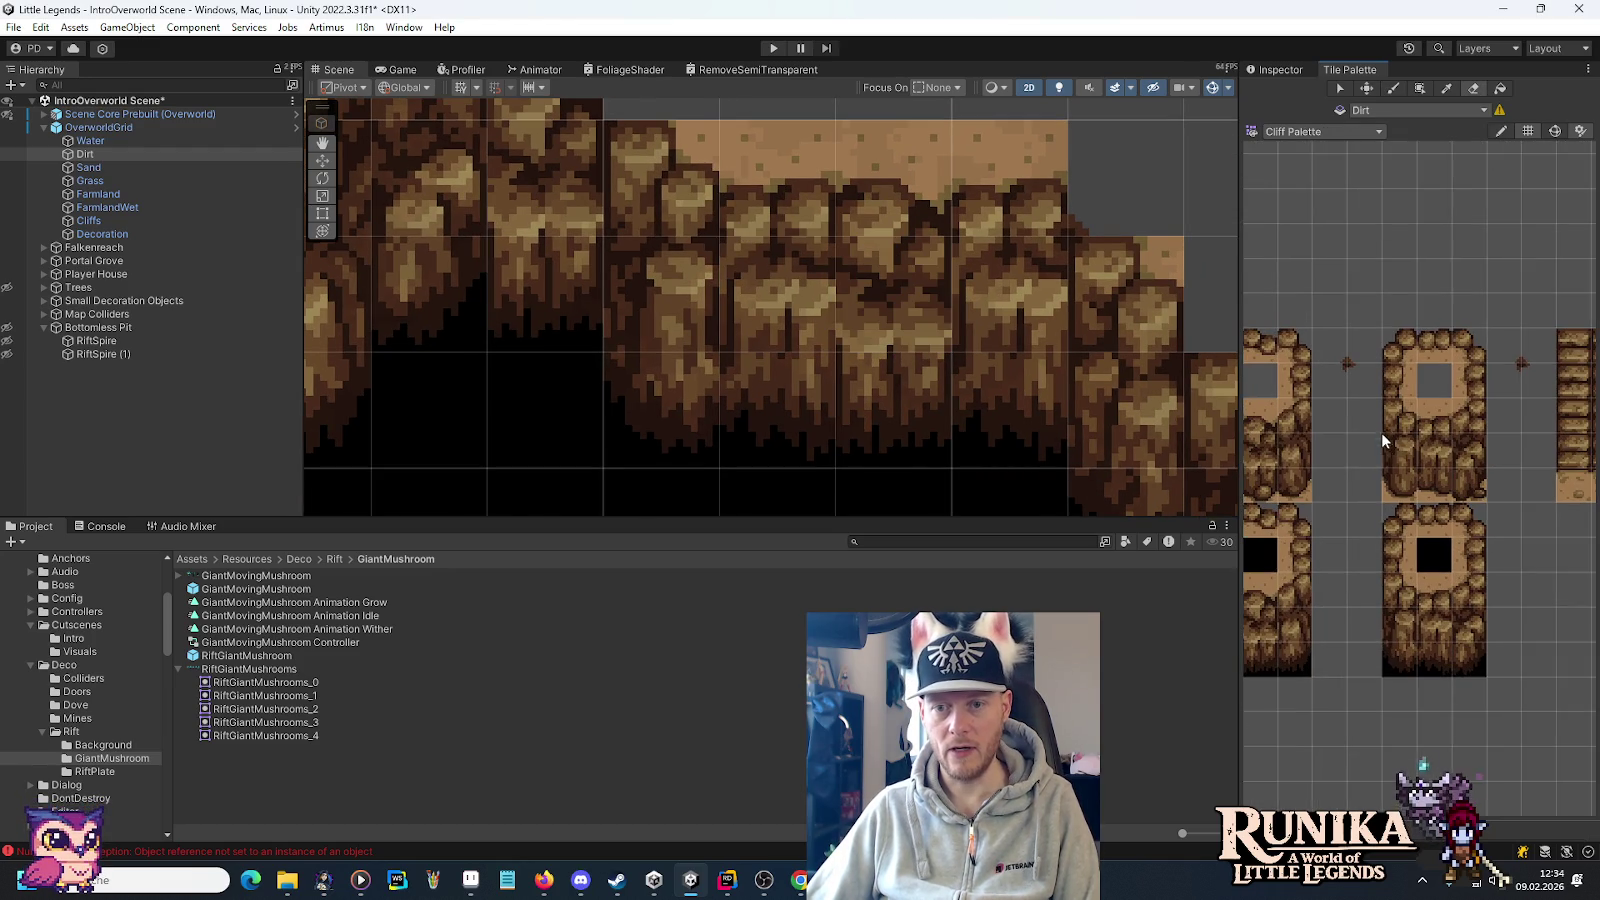
mouse_move(765, 361)
mouse_down()
mouse_move(742, 322)
mouse_move(678, 372)
mouse_move(586, 372)
mouse_up()
mouse_move(890, 295)
mouse_down()
mouse_move(986, 328)
mouse_move(919, 392)
mouse_up()
Paint a 2x2 cliff block into the gap and move it right inside the pit.
click(120, 141)
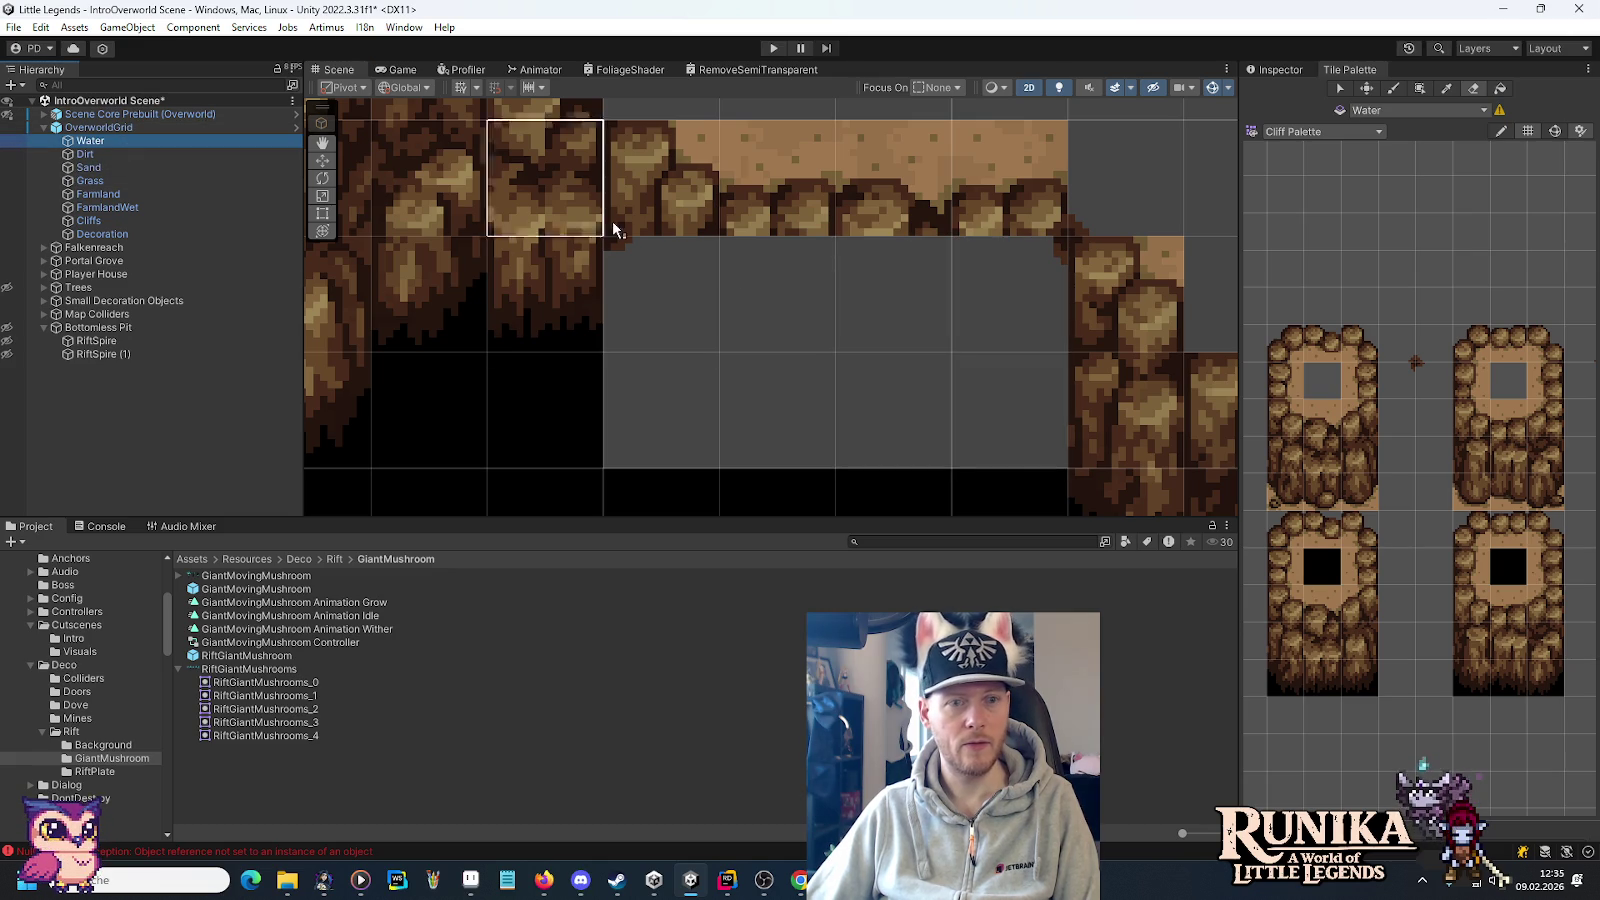
click(1504, 497)
click(732, 368)
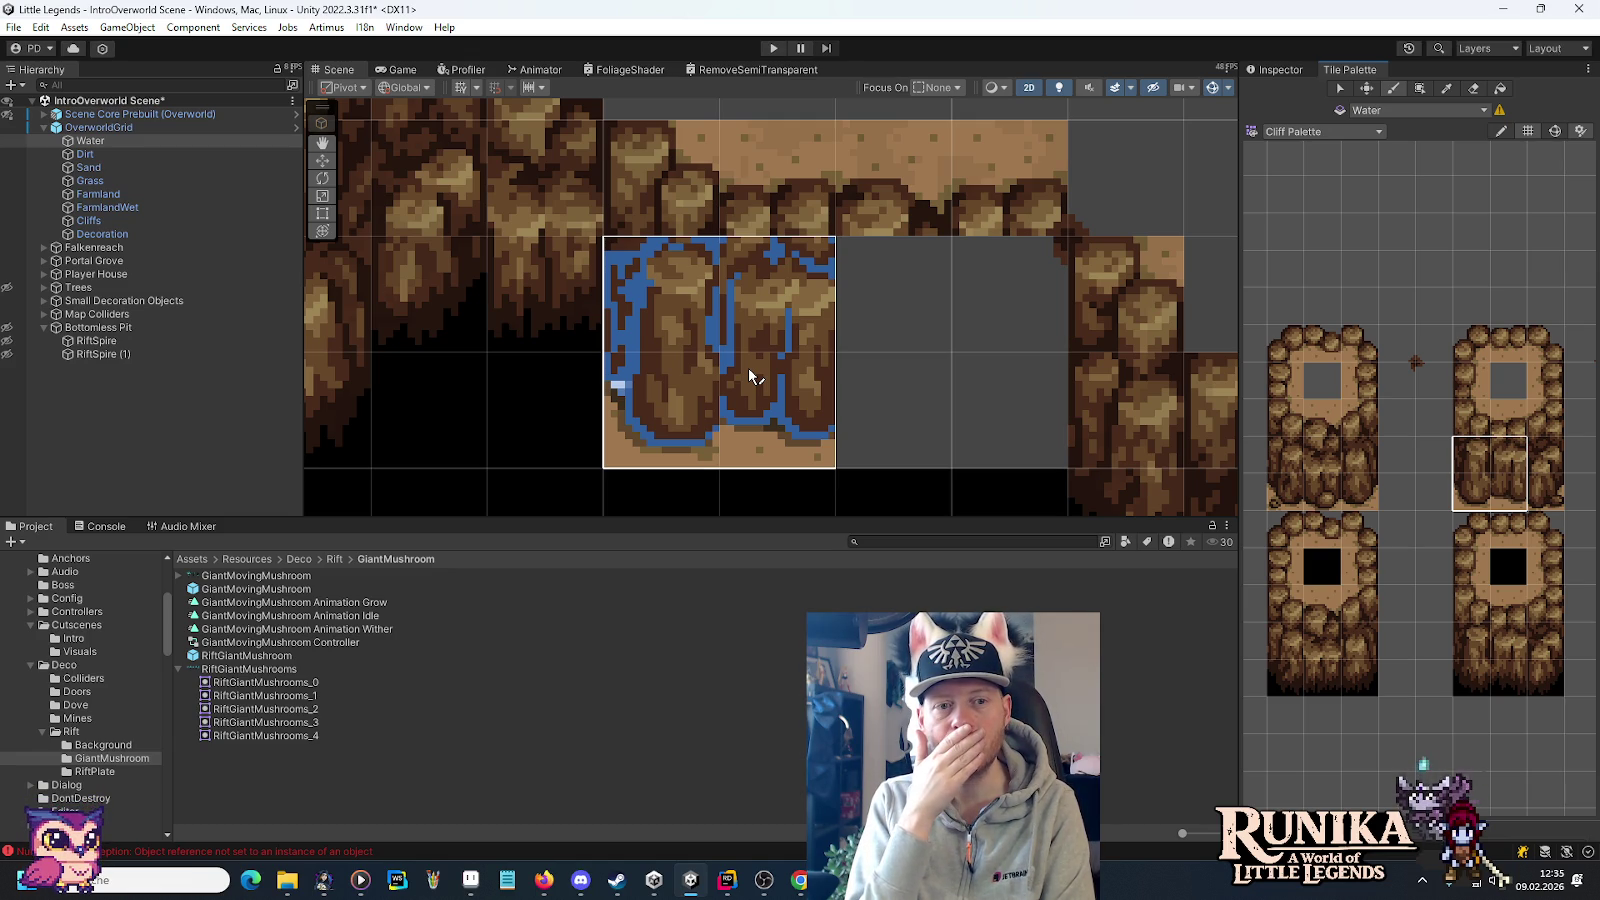
mouse_move(748, 368)
mouse_down()
mouse_move(1083, 415)
mouse_move(990, 248)
mouse_up()
scroll(1070, 390, down, 5)
scroll(993, 268, down, 1)
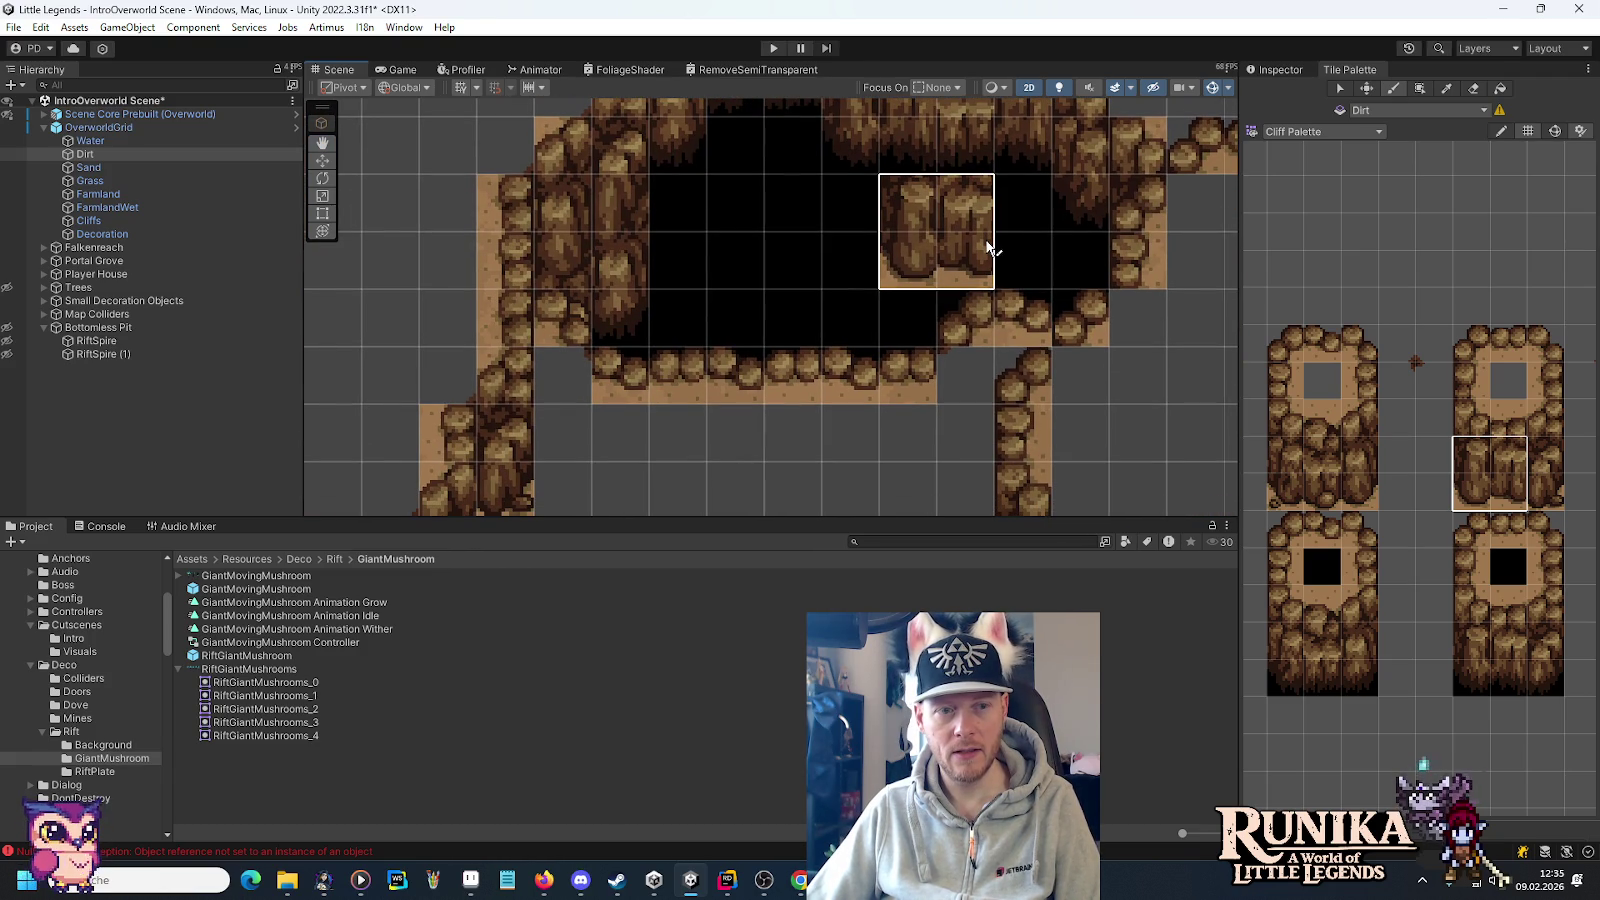
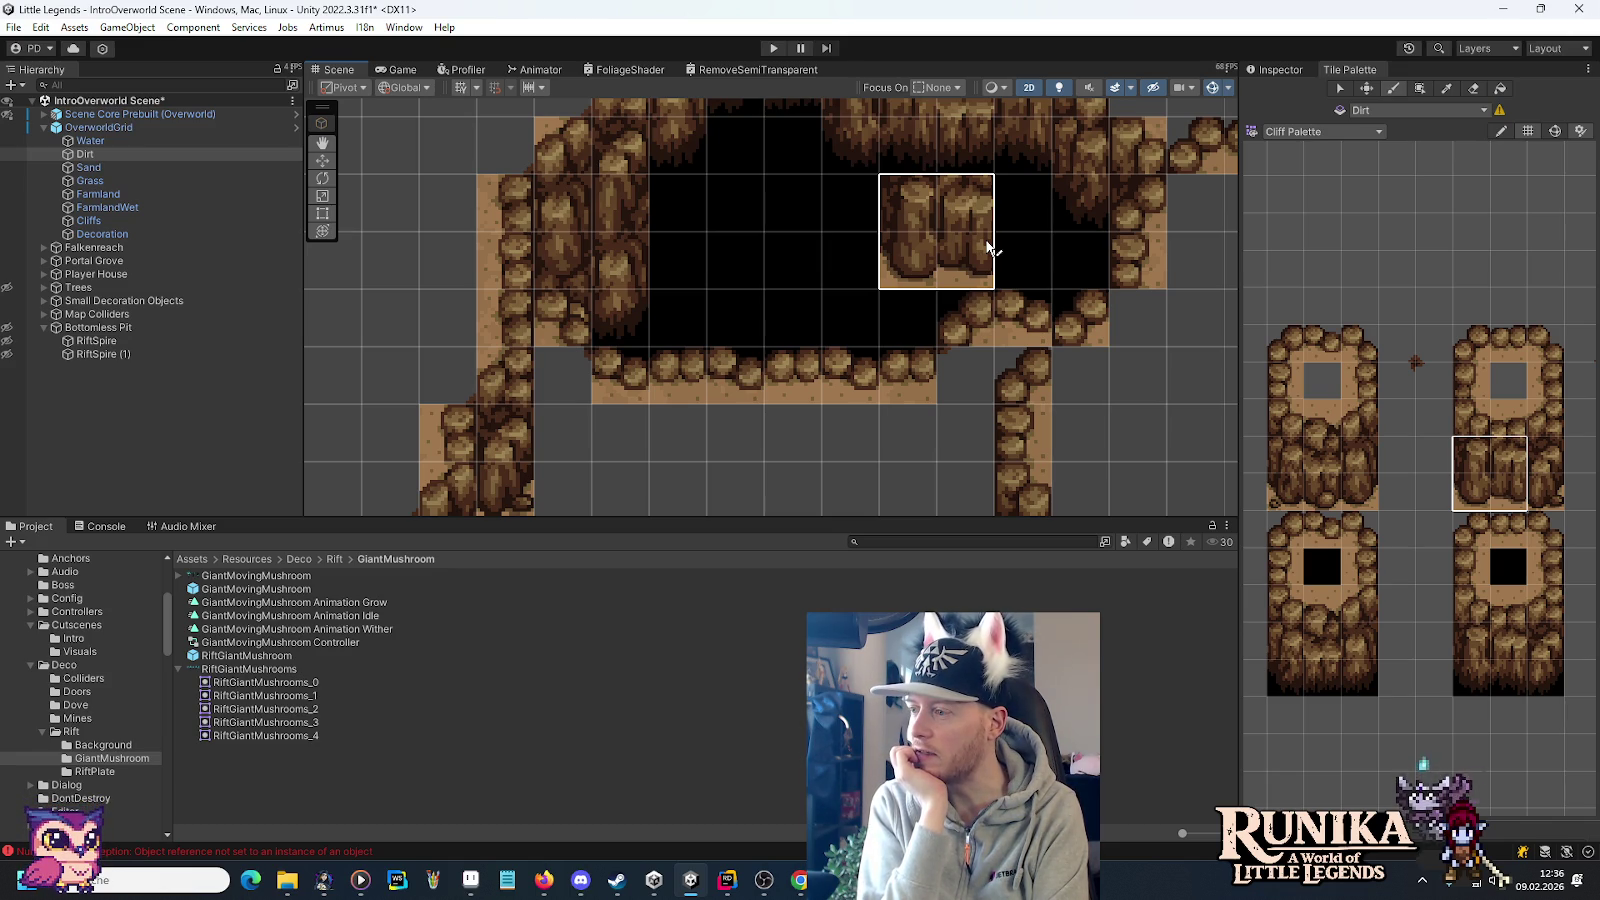
Unhide the Bottomless Pit object so its giant teal rift mushrooms appear over the cliff-ringed pit.
scroll(987, 247, down, 3)
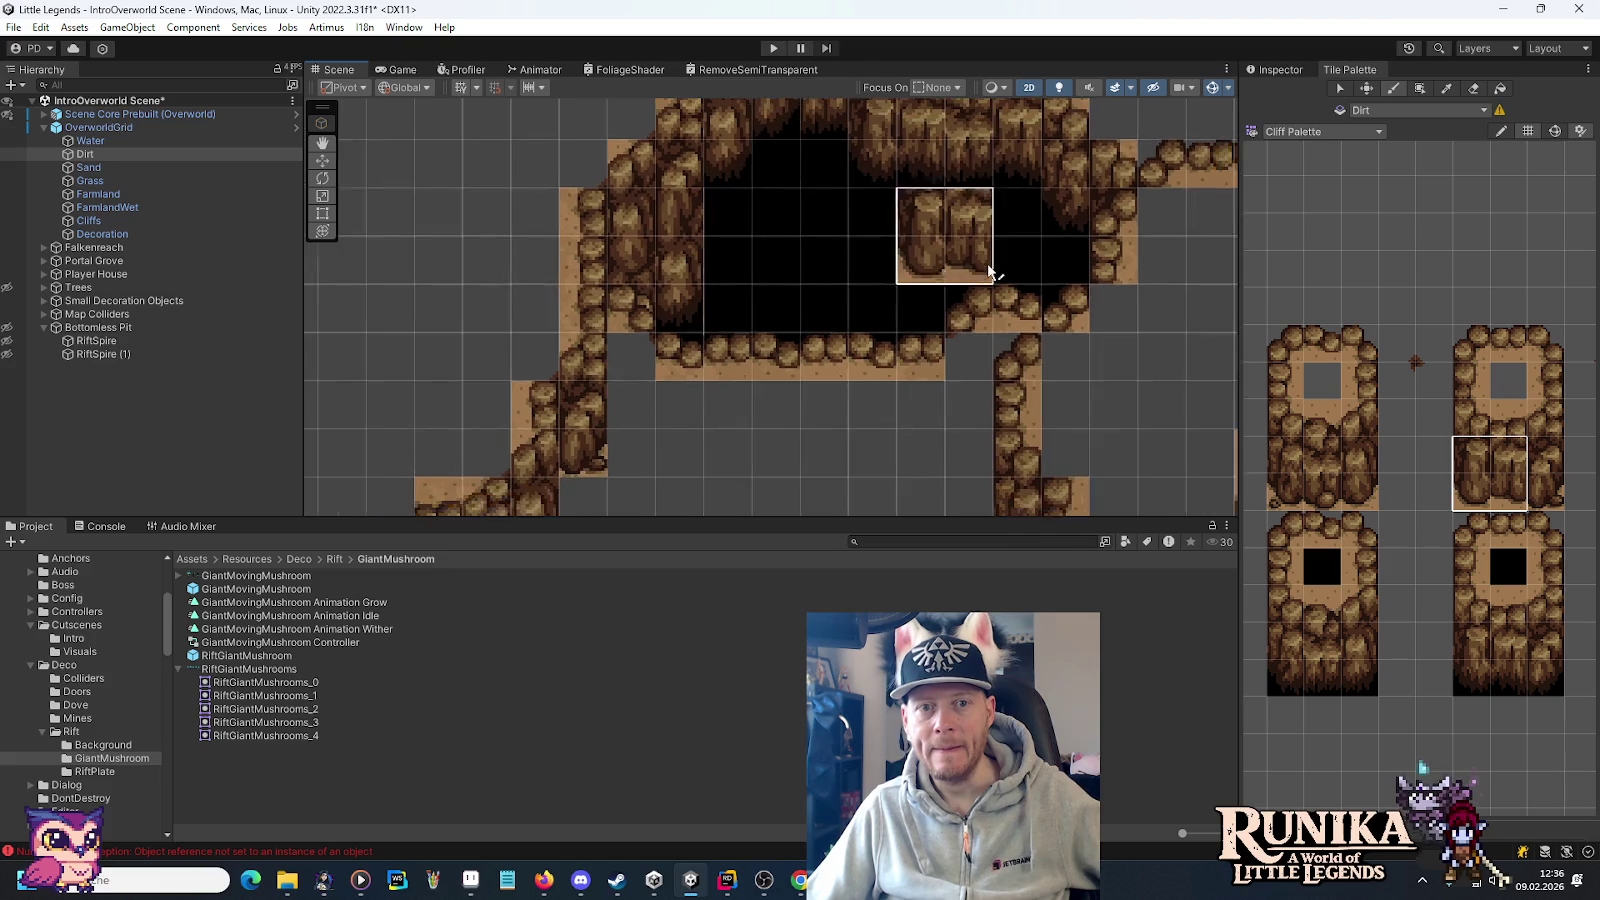
drag(850, 250, 800, 328)
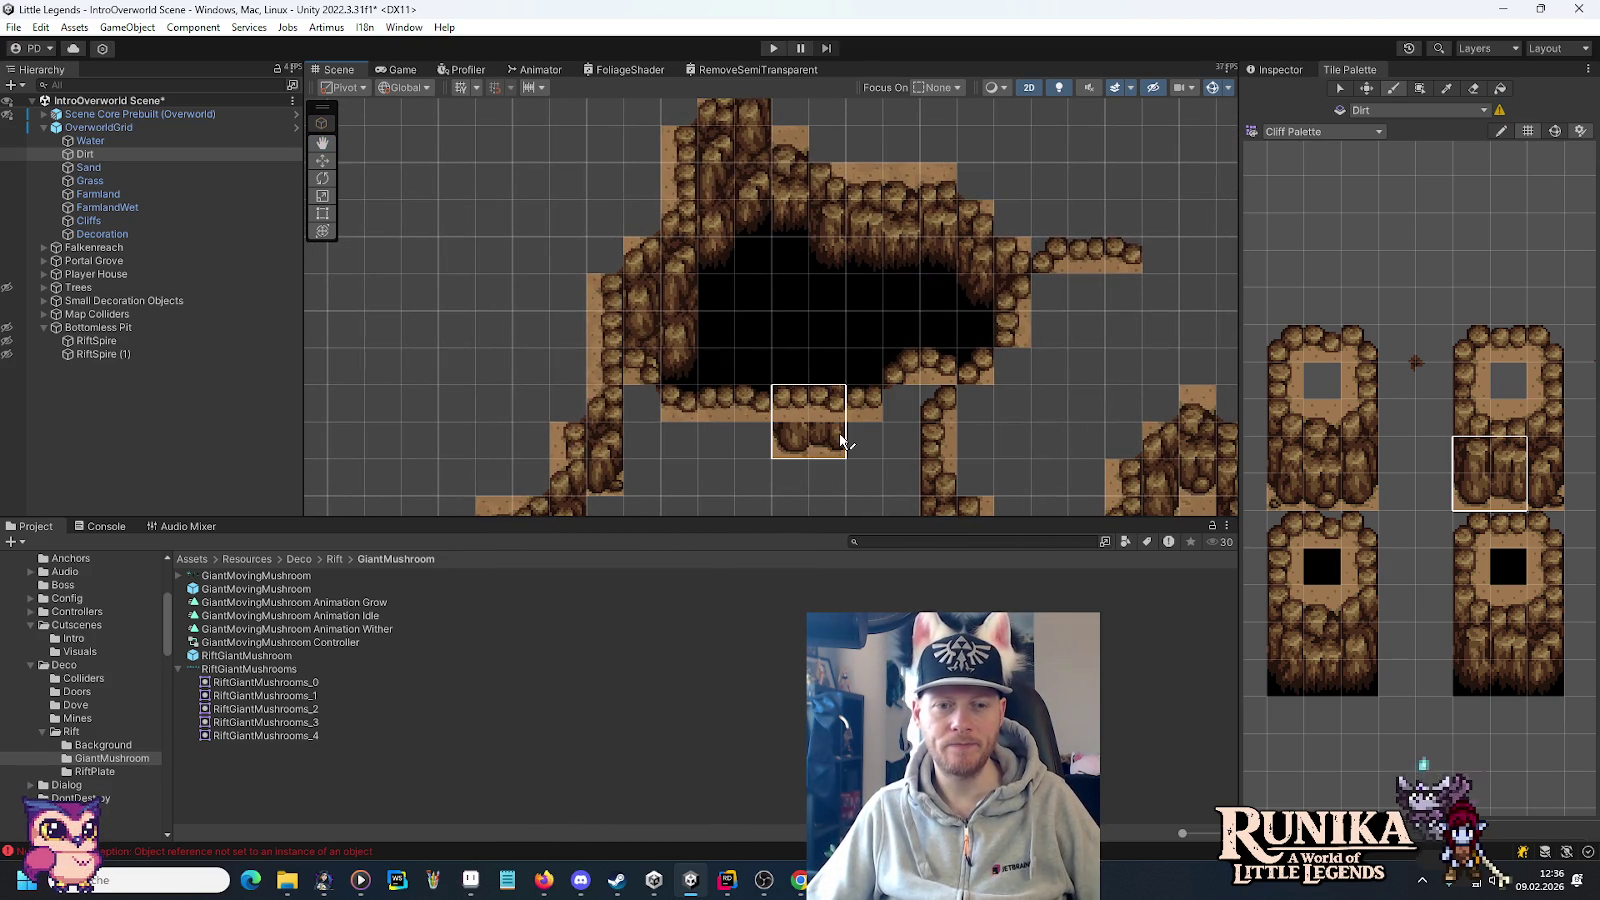
click(8, 328)
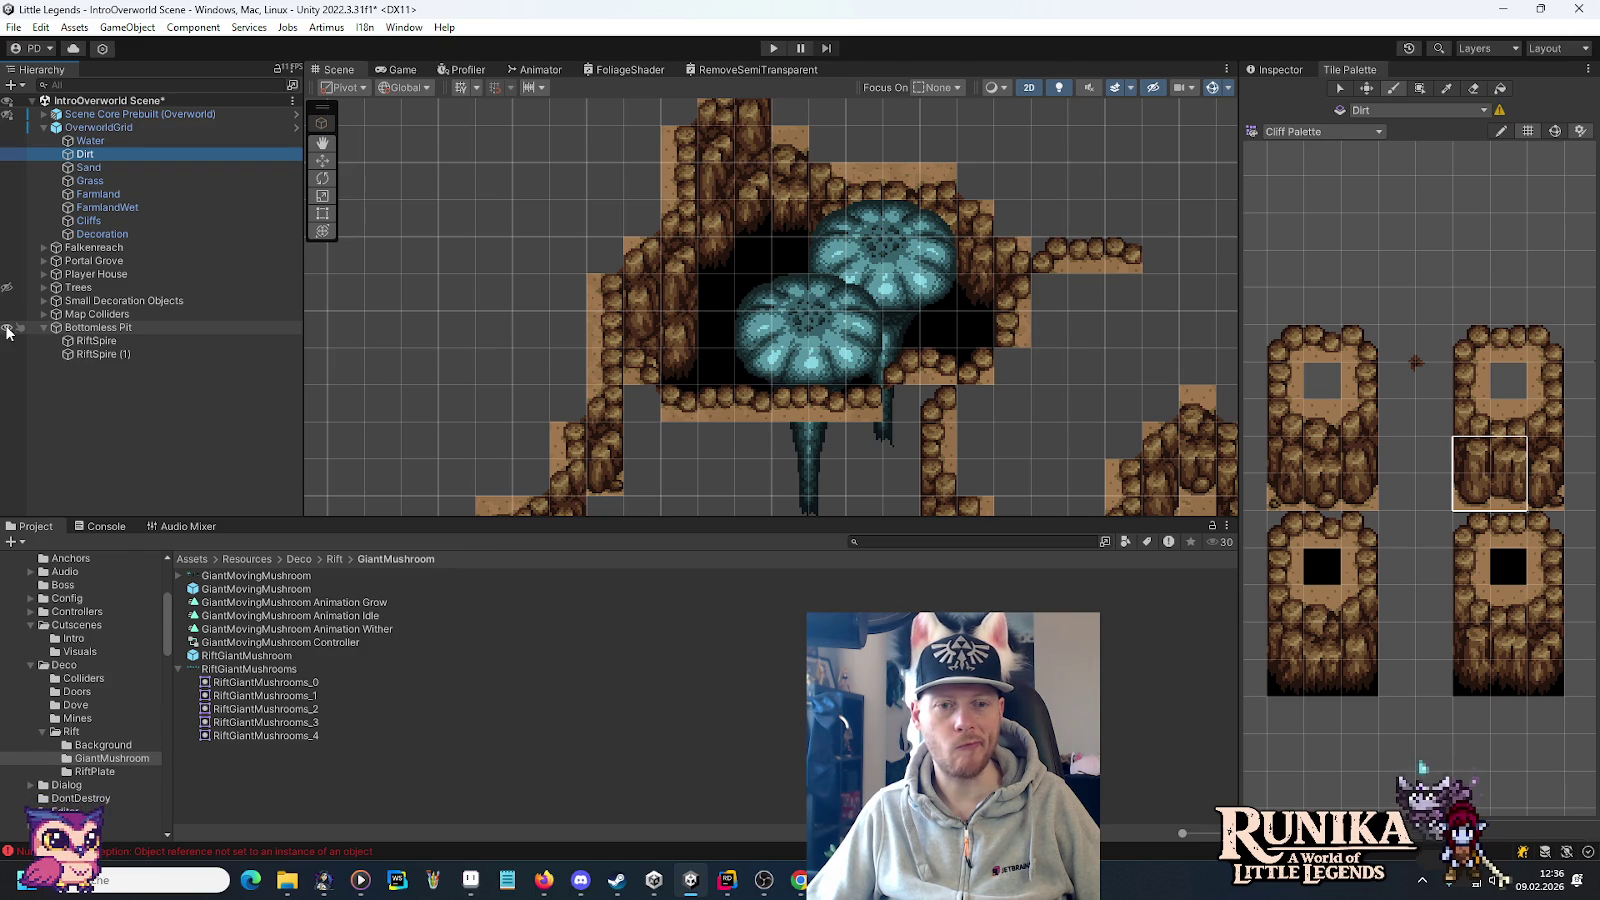
Check the ground below the pit, then move over to Aseprite.
drag(689, 322, 628, 242)
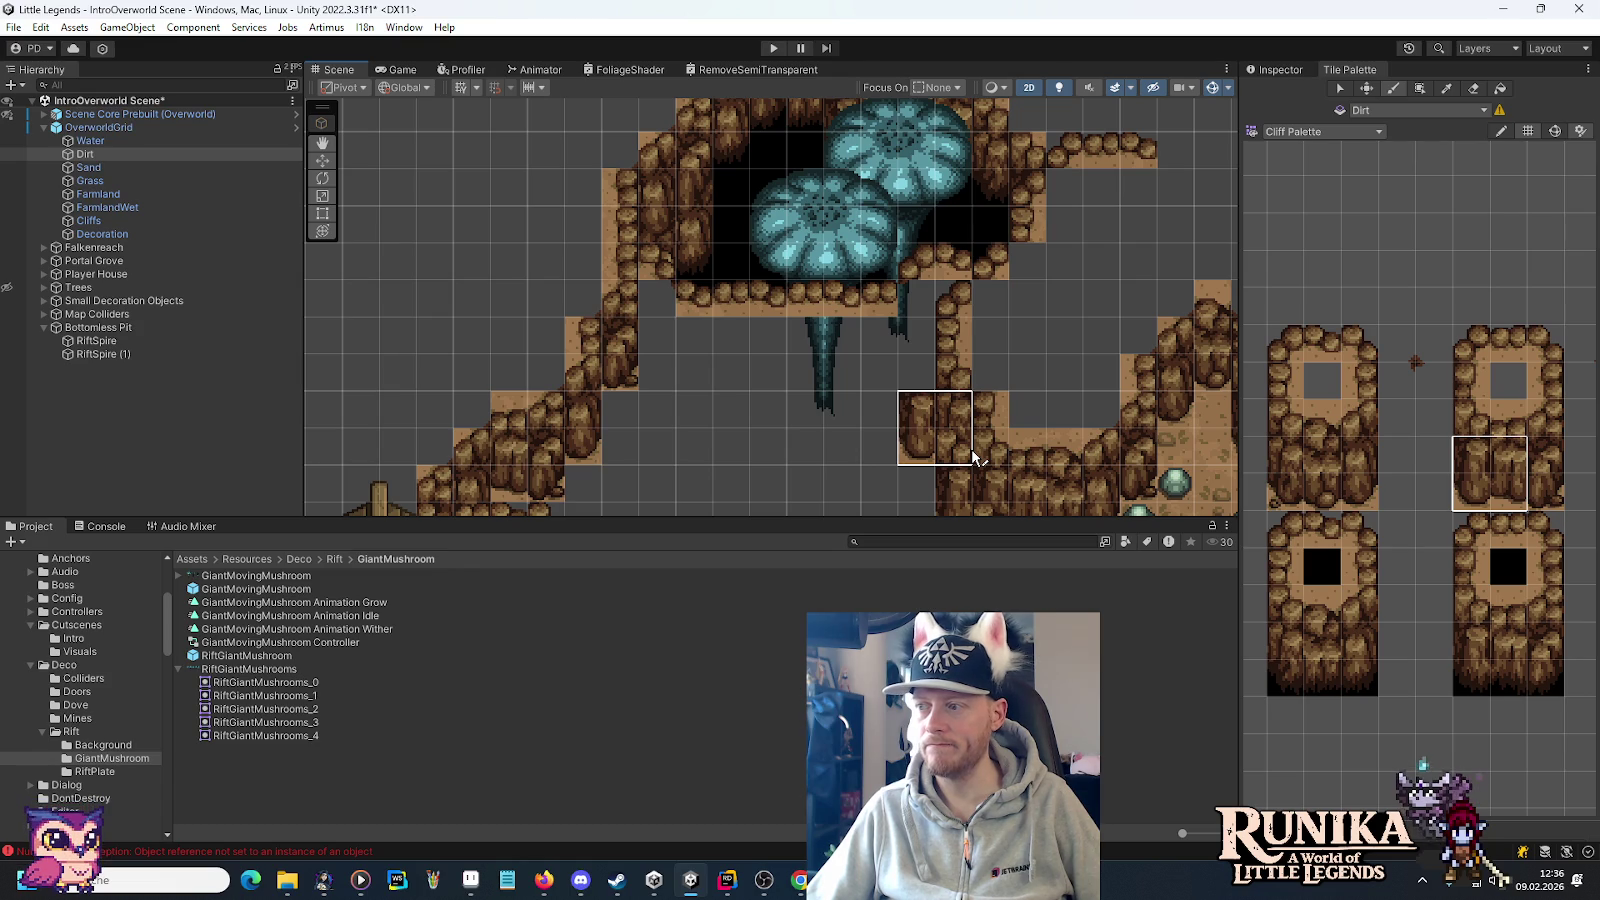
click(470, 880)
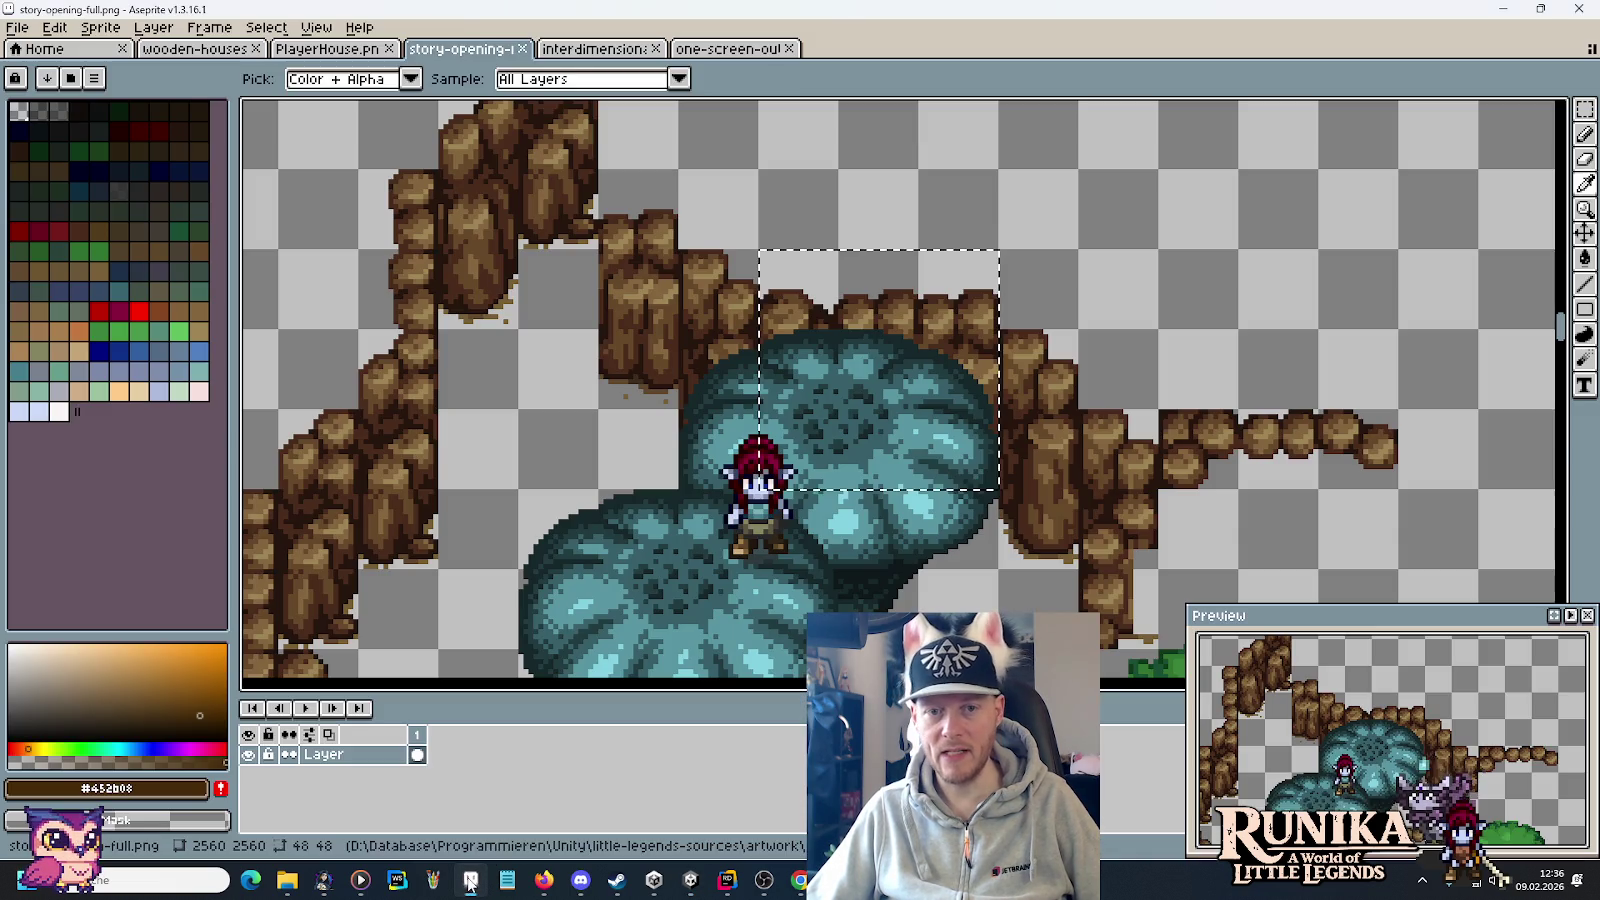
Bring up the interdimensional-rift sprite sheet and zoom in on its mushroom trees.
click(385, 50)
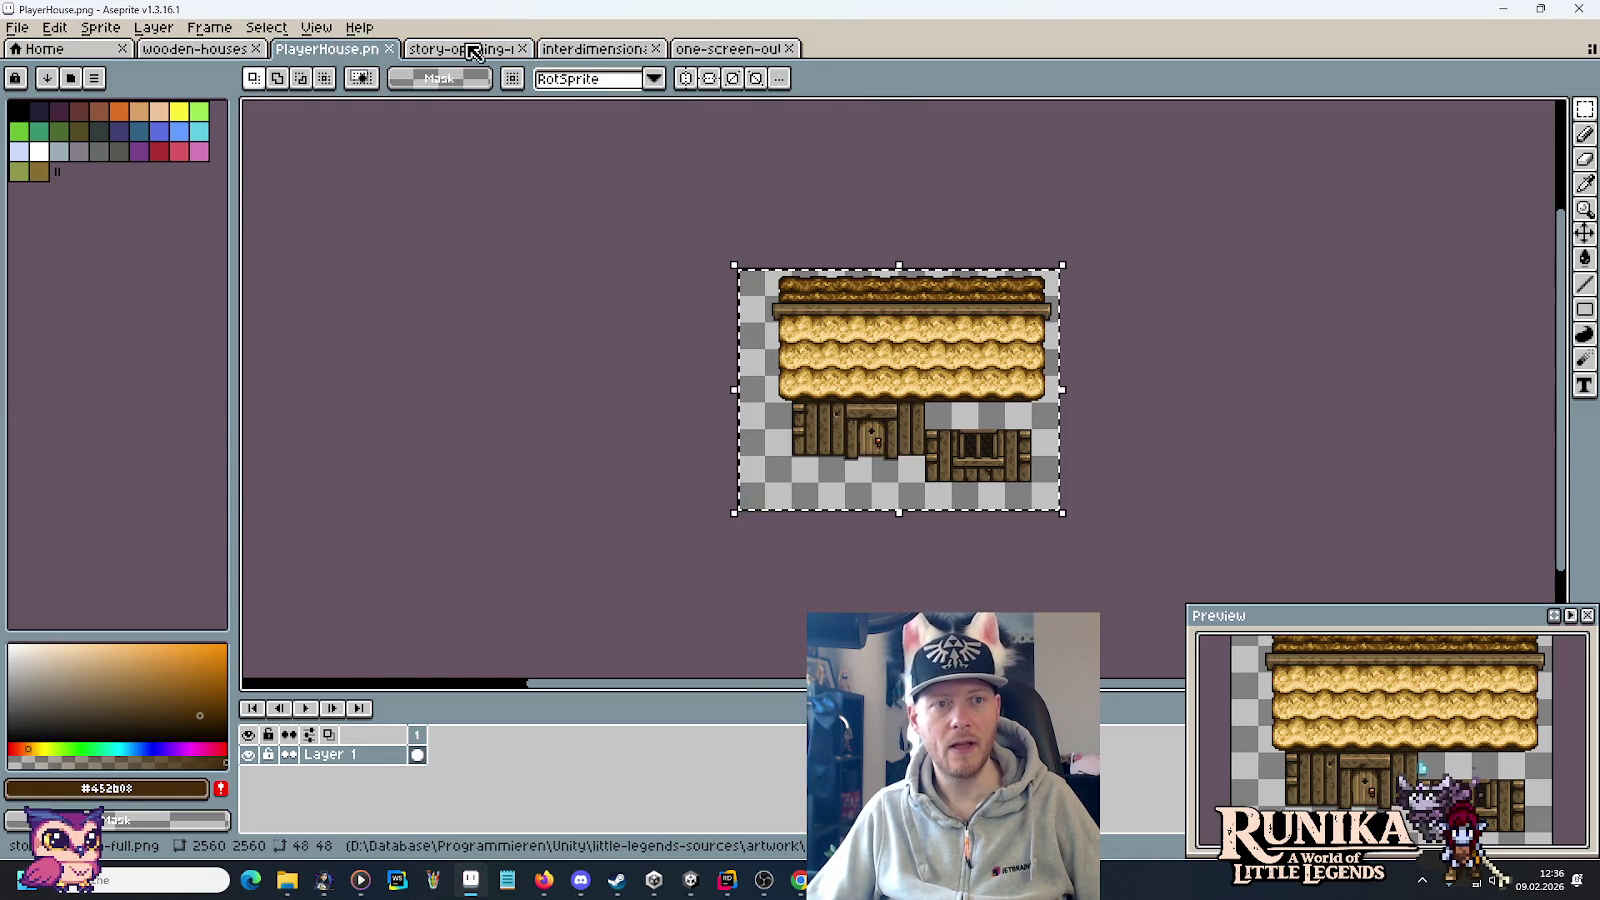
click(580, 50)
scroll(808, 370, down, 2)
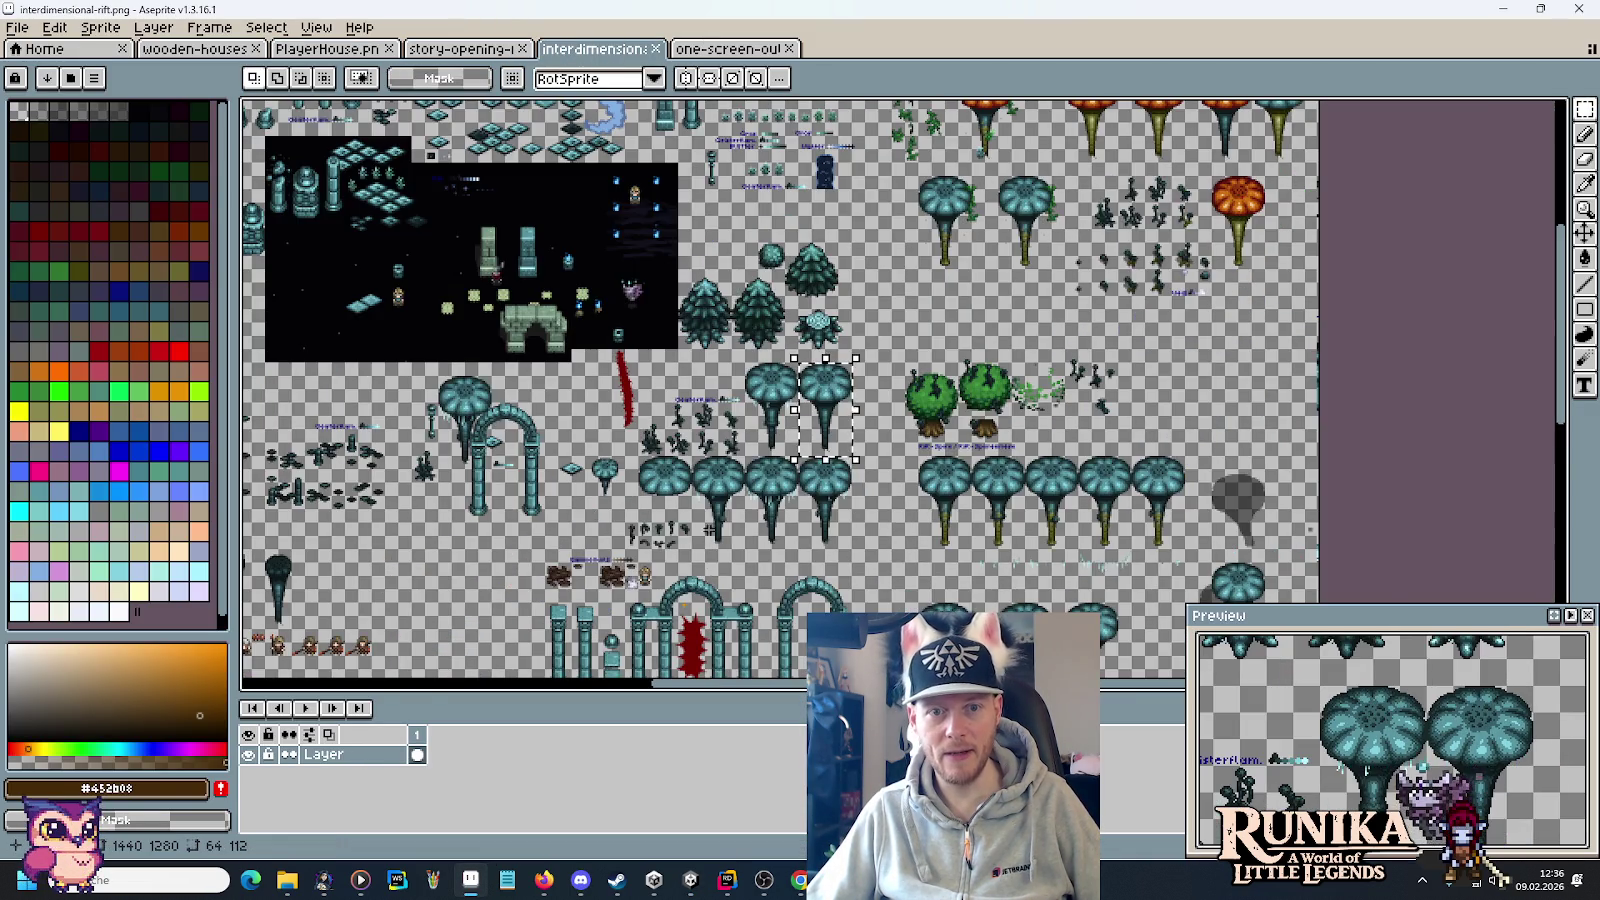
scroll(807, 370, down, 2)
scroll(448, 377, left, 4)
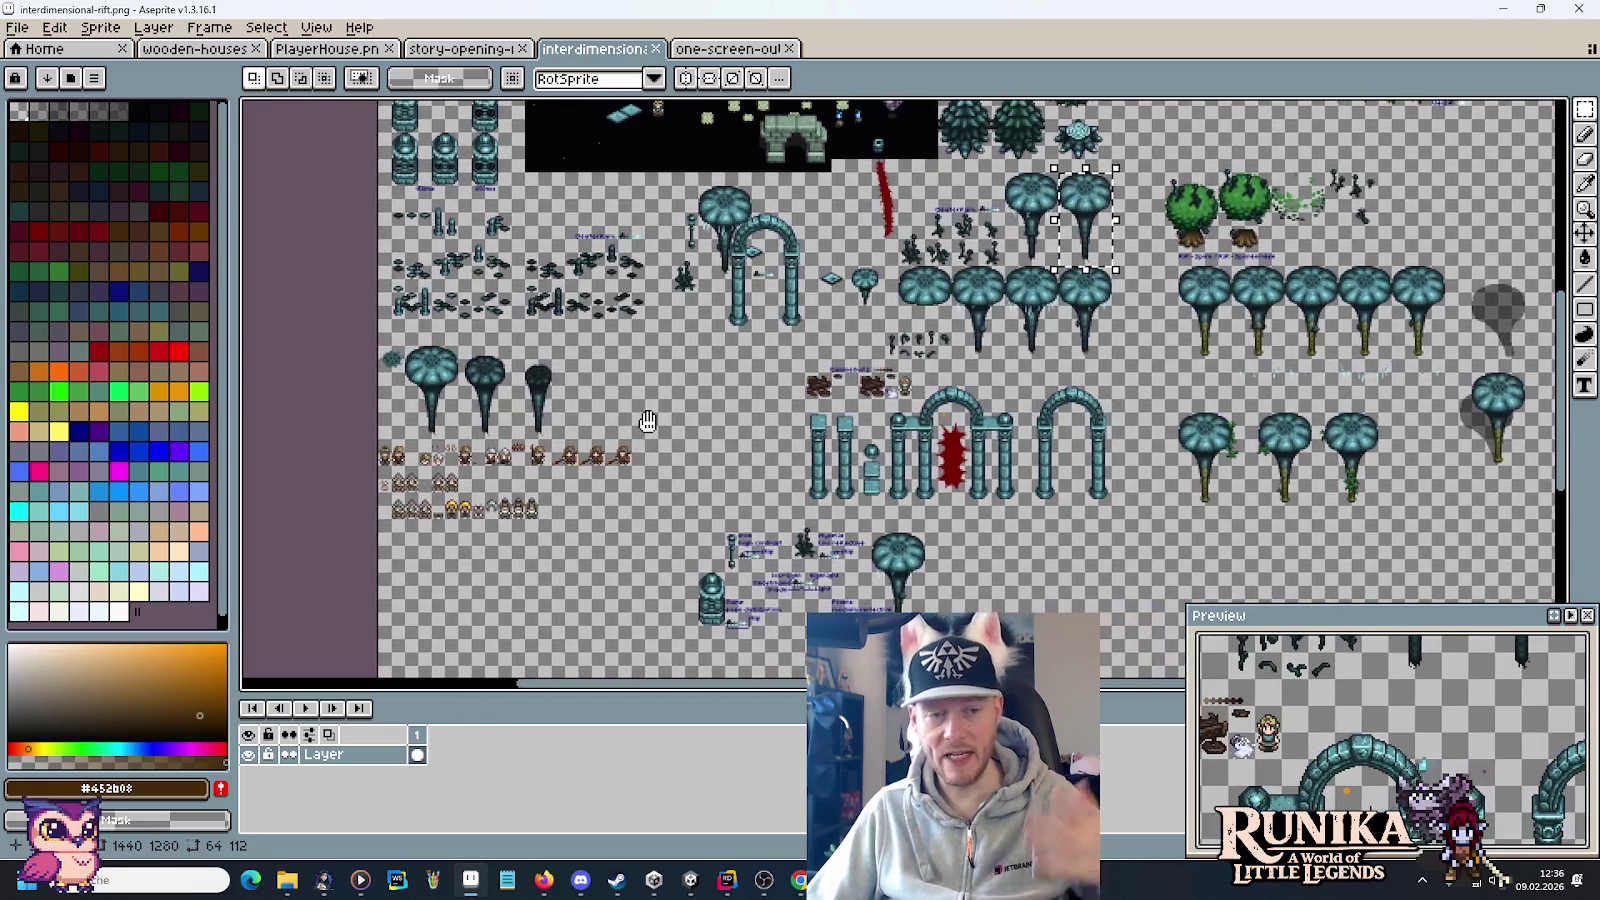
scroll(449, 377, up, 3)
scroll(643, 413, up, 2)
scroll(643, 414, down, 2)
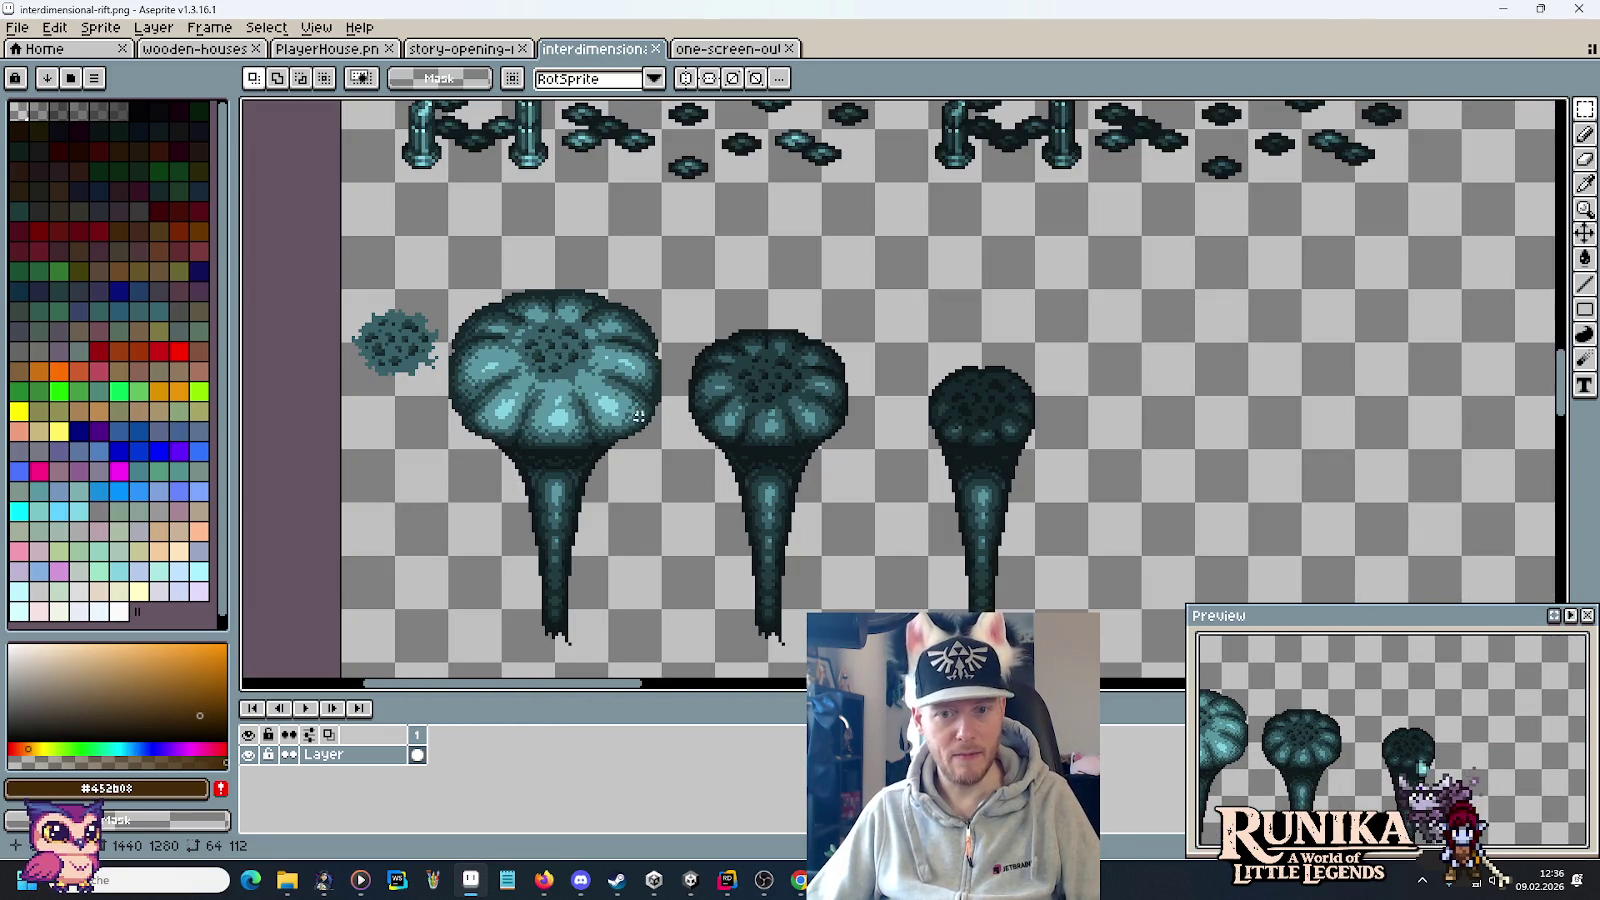
Select the three mushroom tree sprites for reference, then return to the Unity scene.
mouse_move(447, 288)
mouse_down()
mouse_move(502, 342)
mouse_move(981, 506)
mouse_move(1037, 507)
mouse_up()
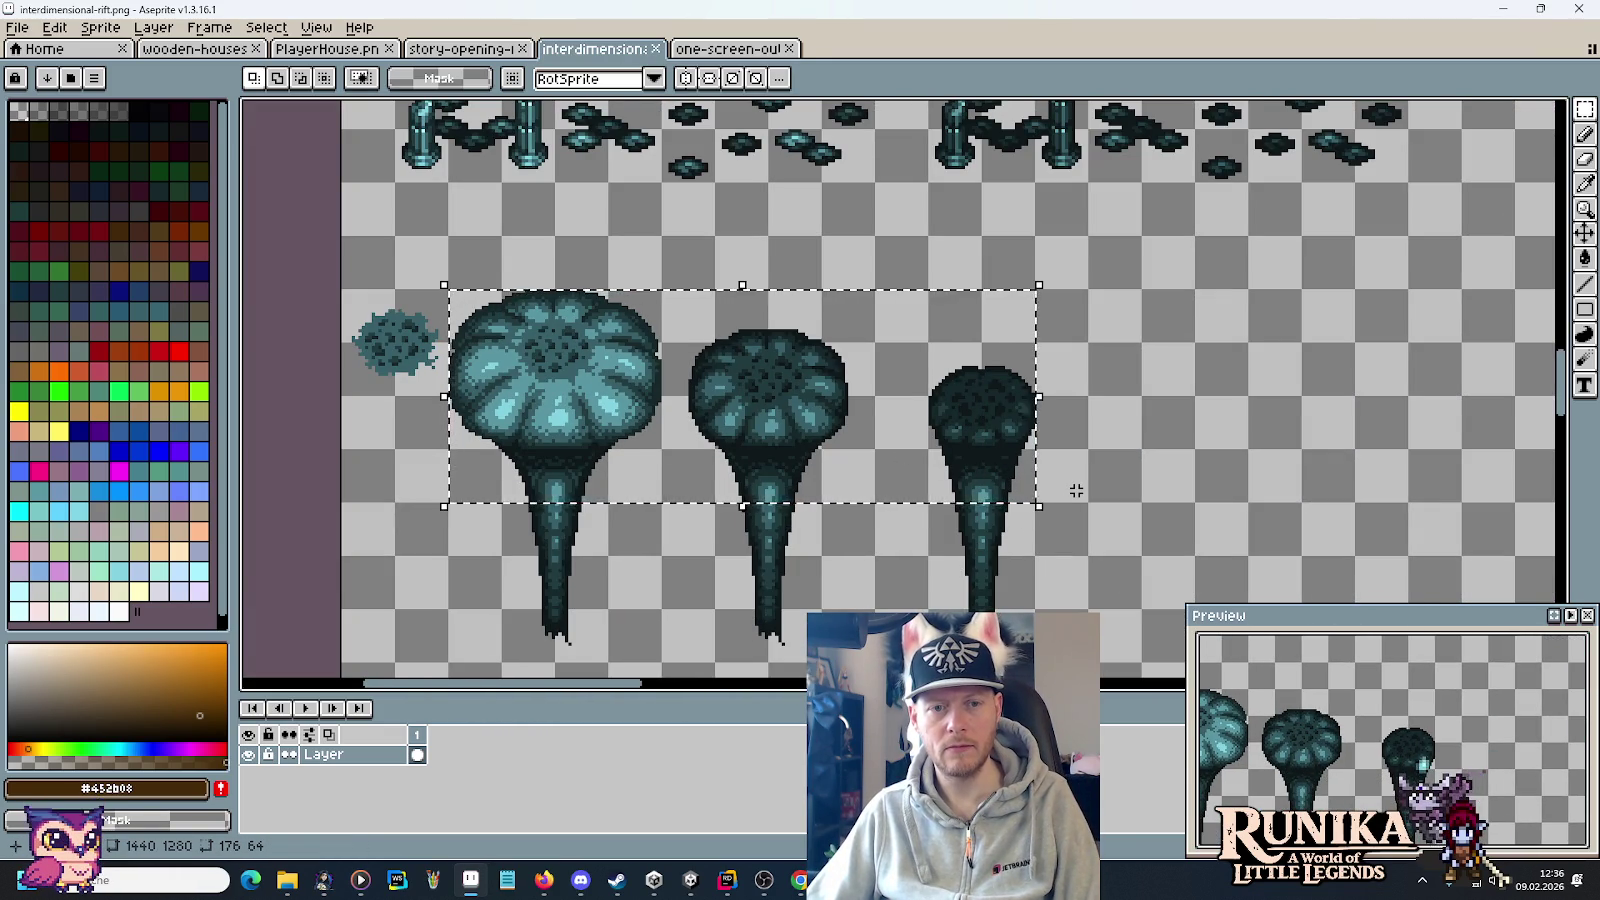
key(alt+Tab)
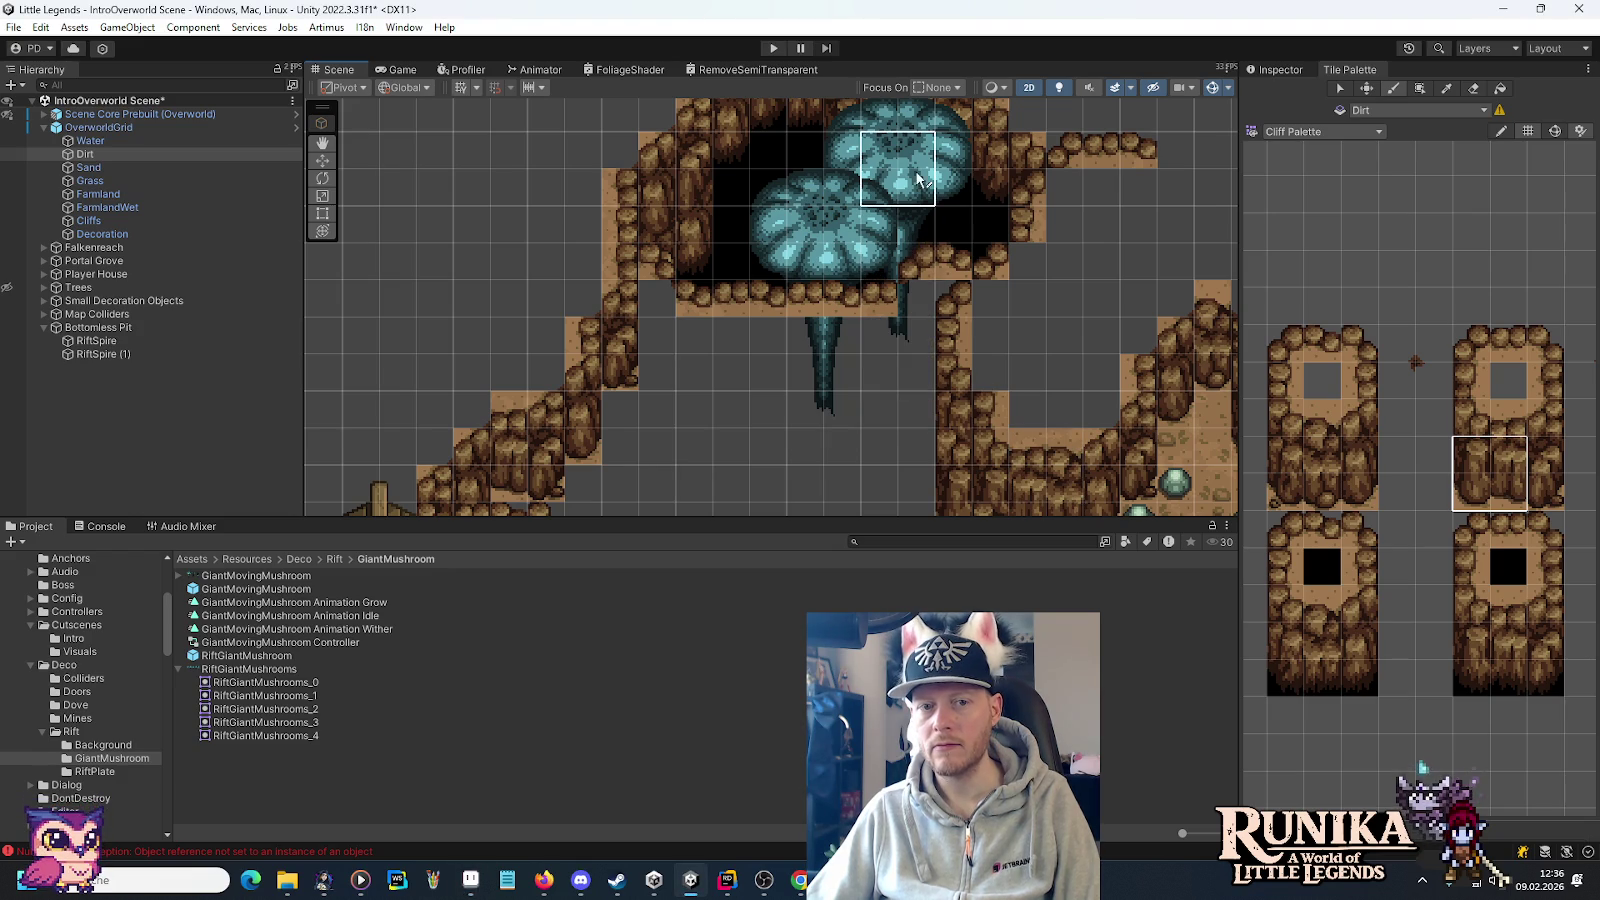
scroll(896, 195, up, 2)
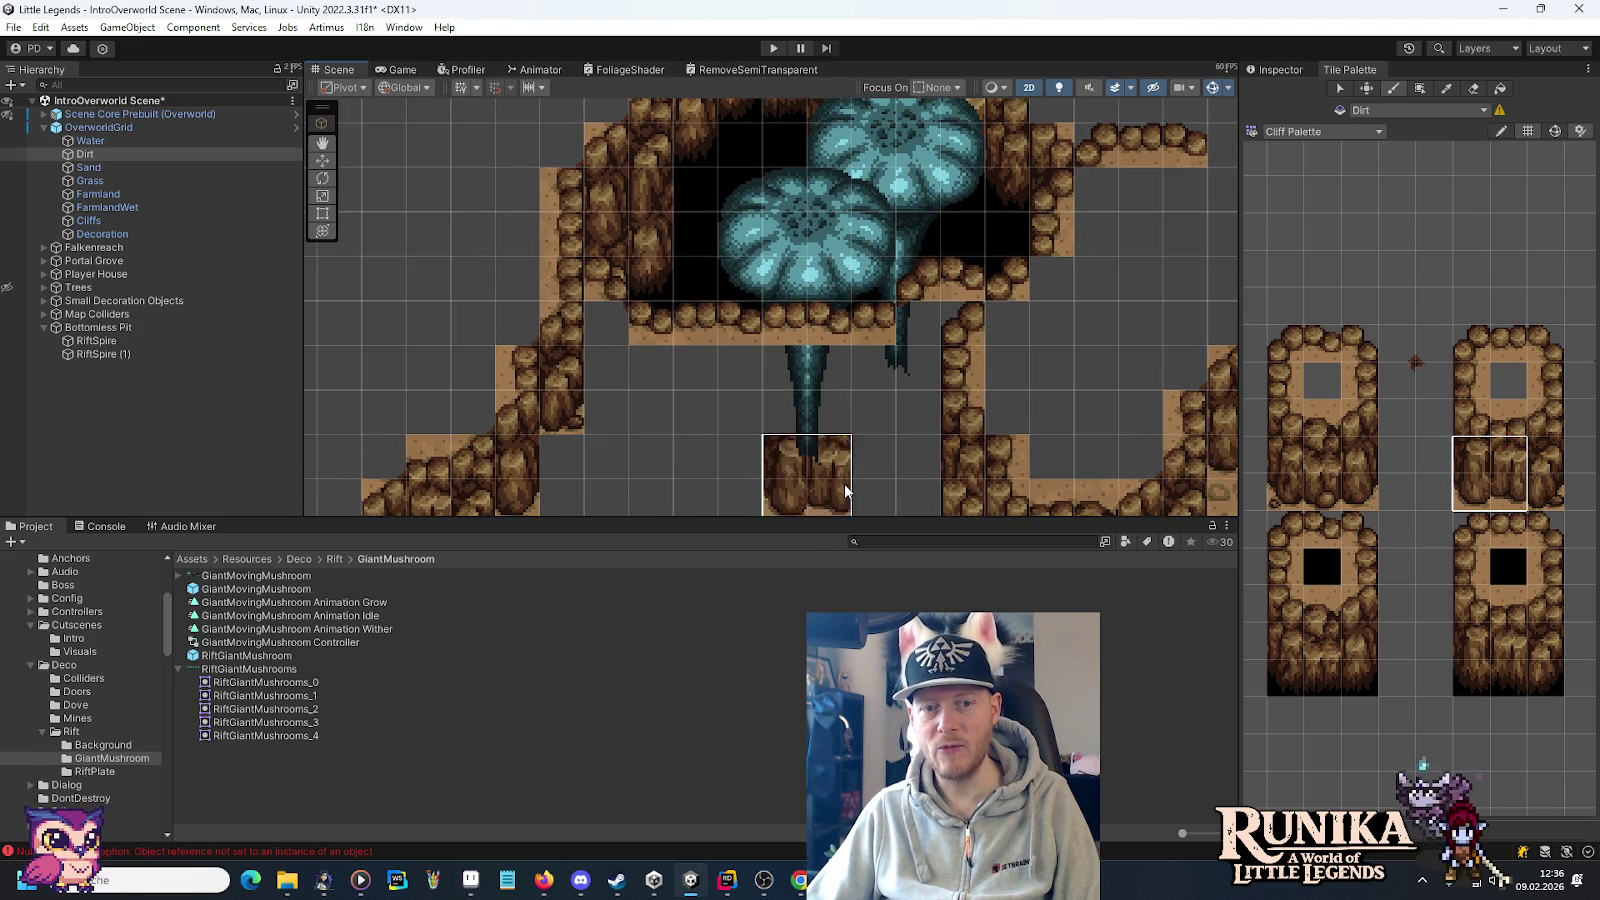